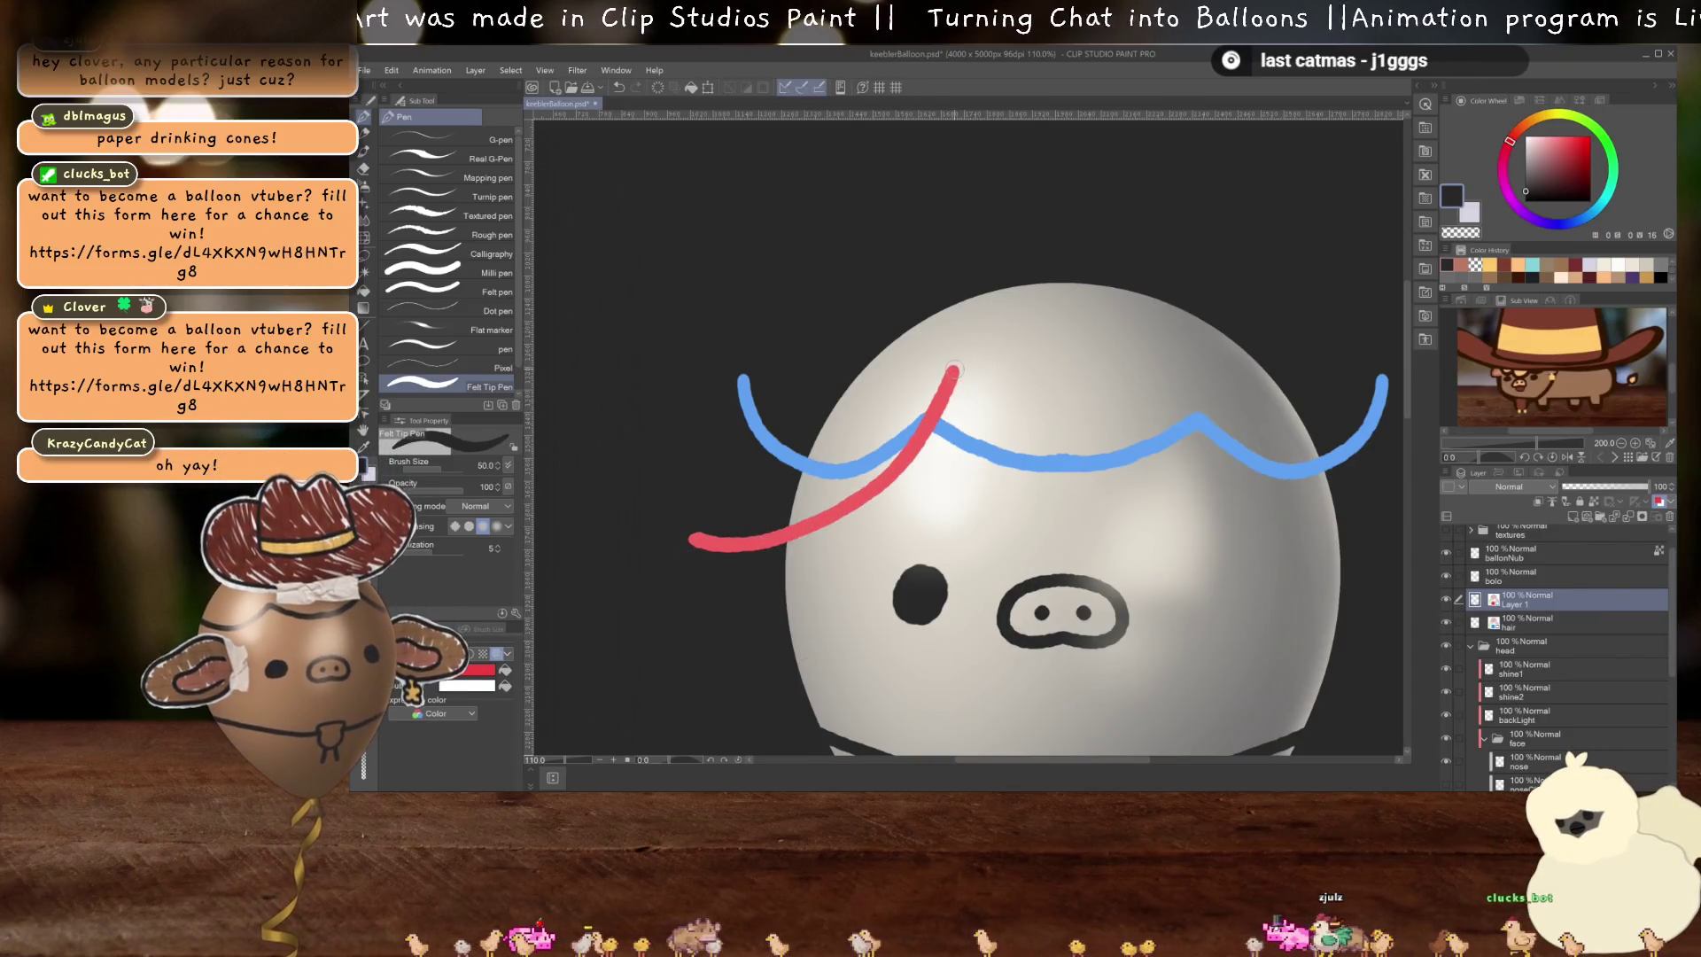
# - Draw red zigzag bangs across the balloon's forehead, redoing stray zigzags
pyautogui.moveTo(1112, 501); pyautogui.dragTo(1179, 542)
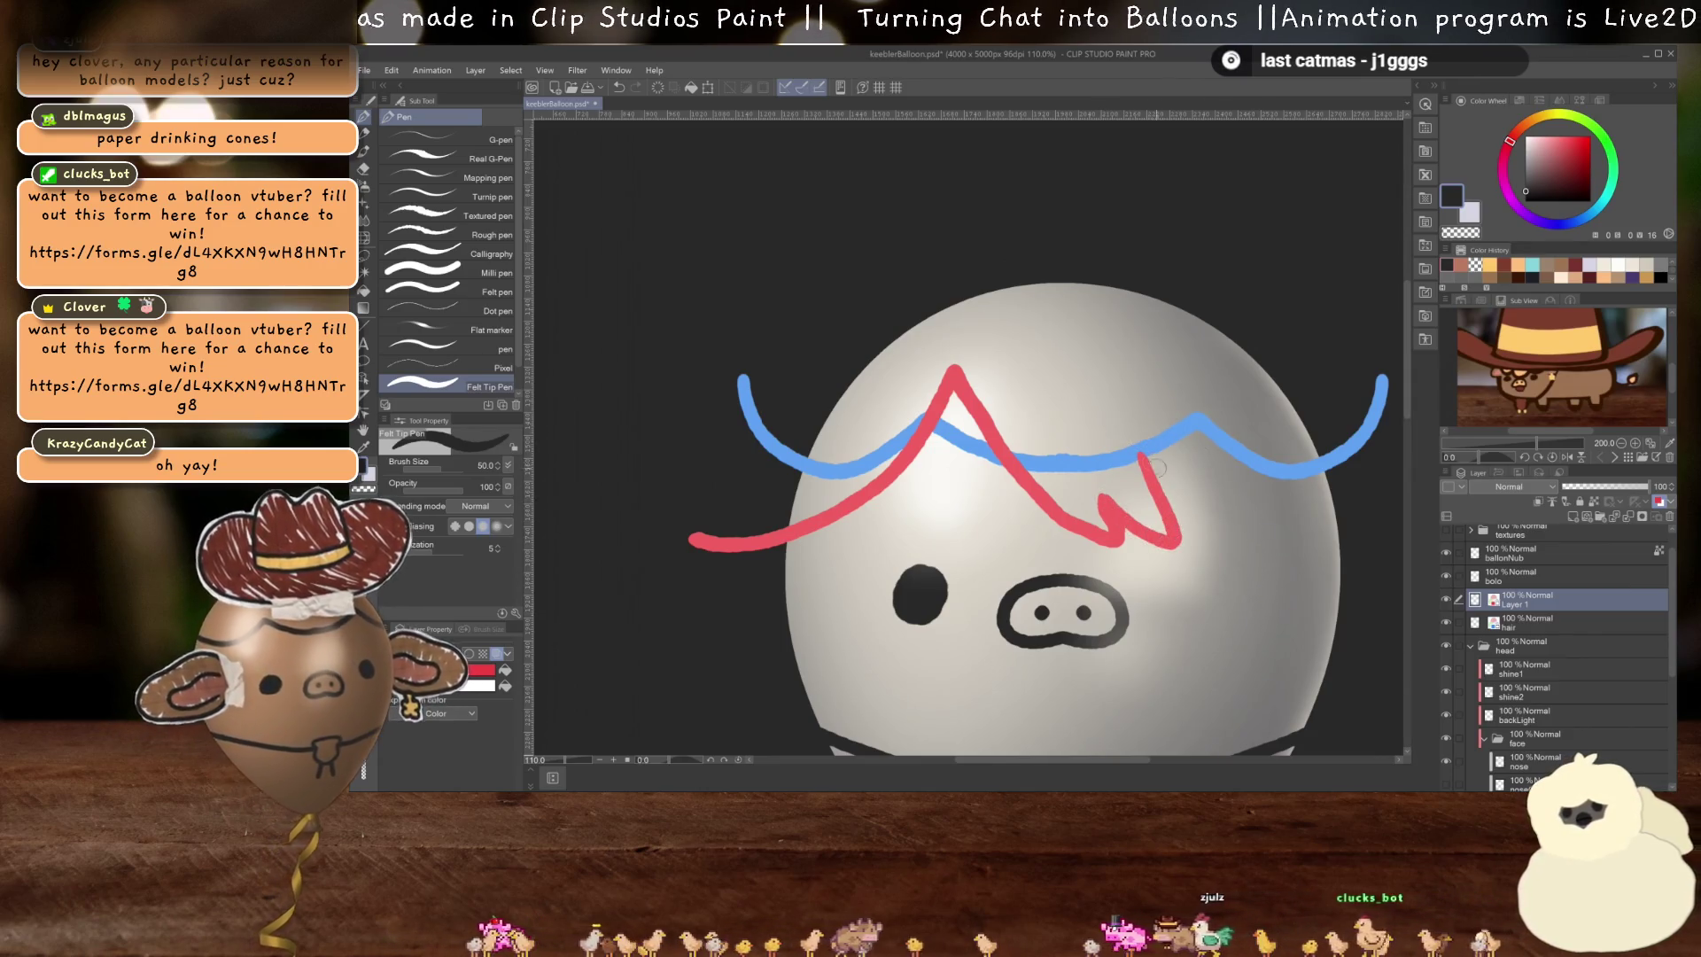
pyautogui.hotkey('ctrl', 'z')
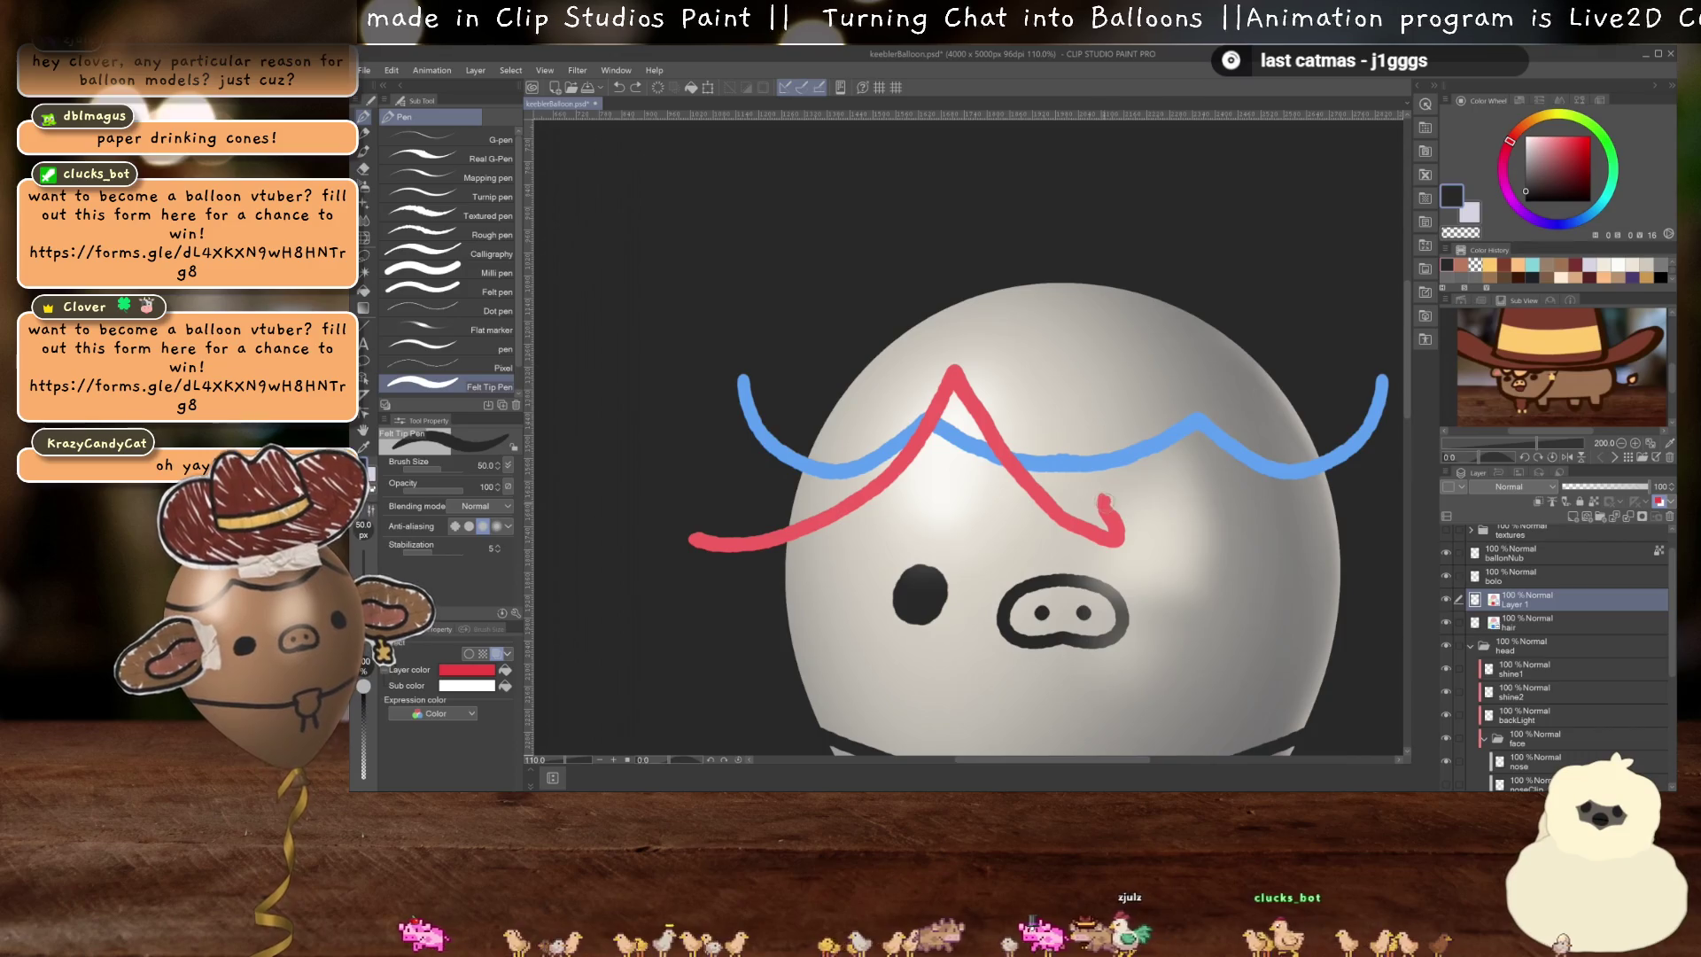
pyautogui.moveTo(1118, 536); pyautogui.dragTo(1183, 540)
pyautogui.hotkey('ctrl', 'z')
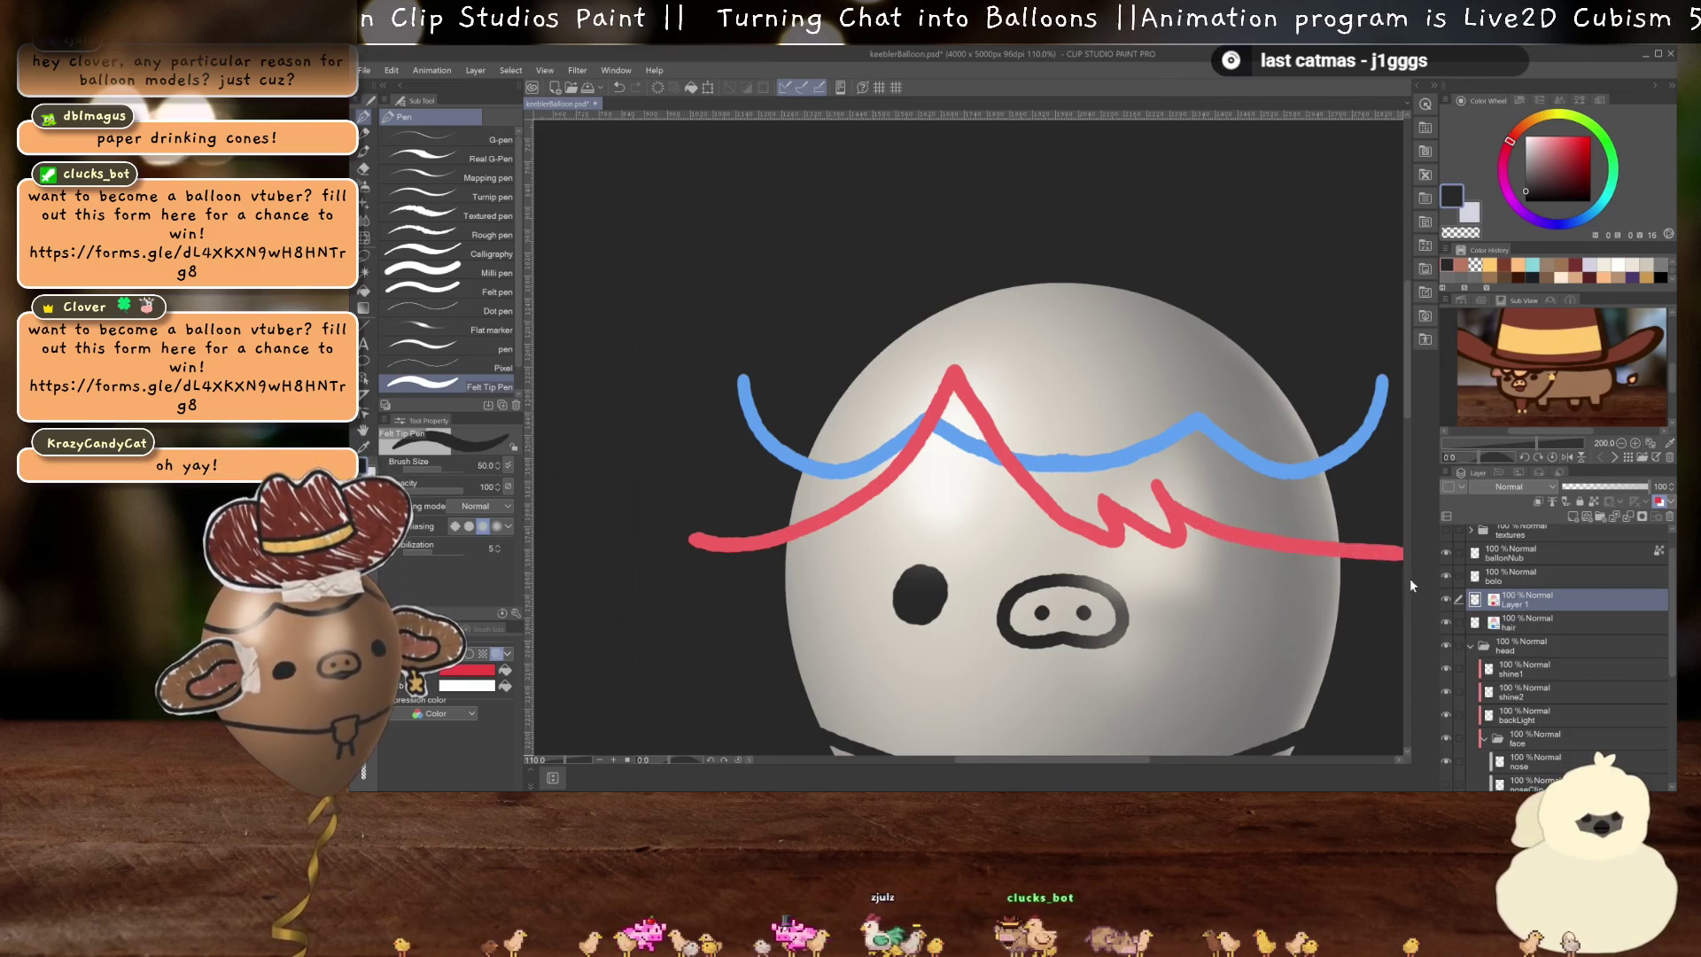
pyautogui.moveTo(1179, 614); pyautogui.dragTo(1128, 463)
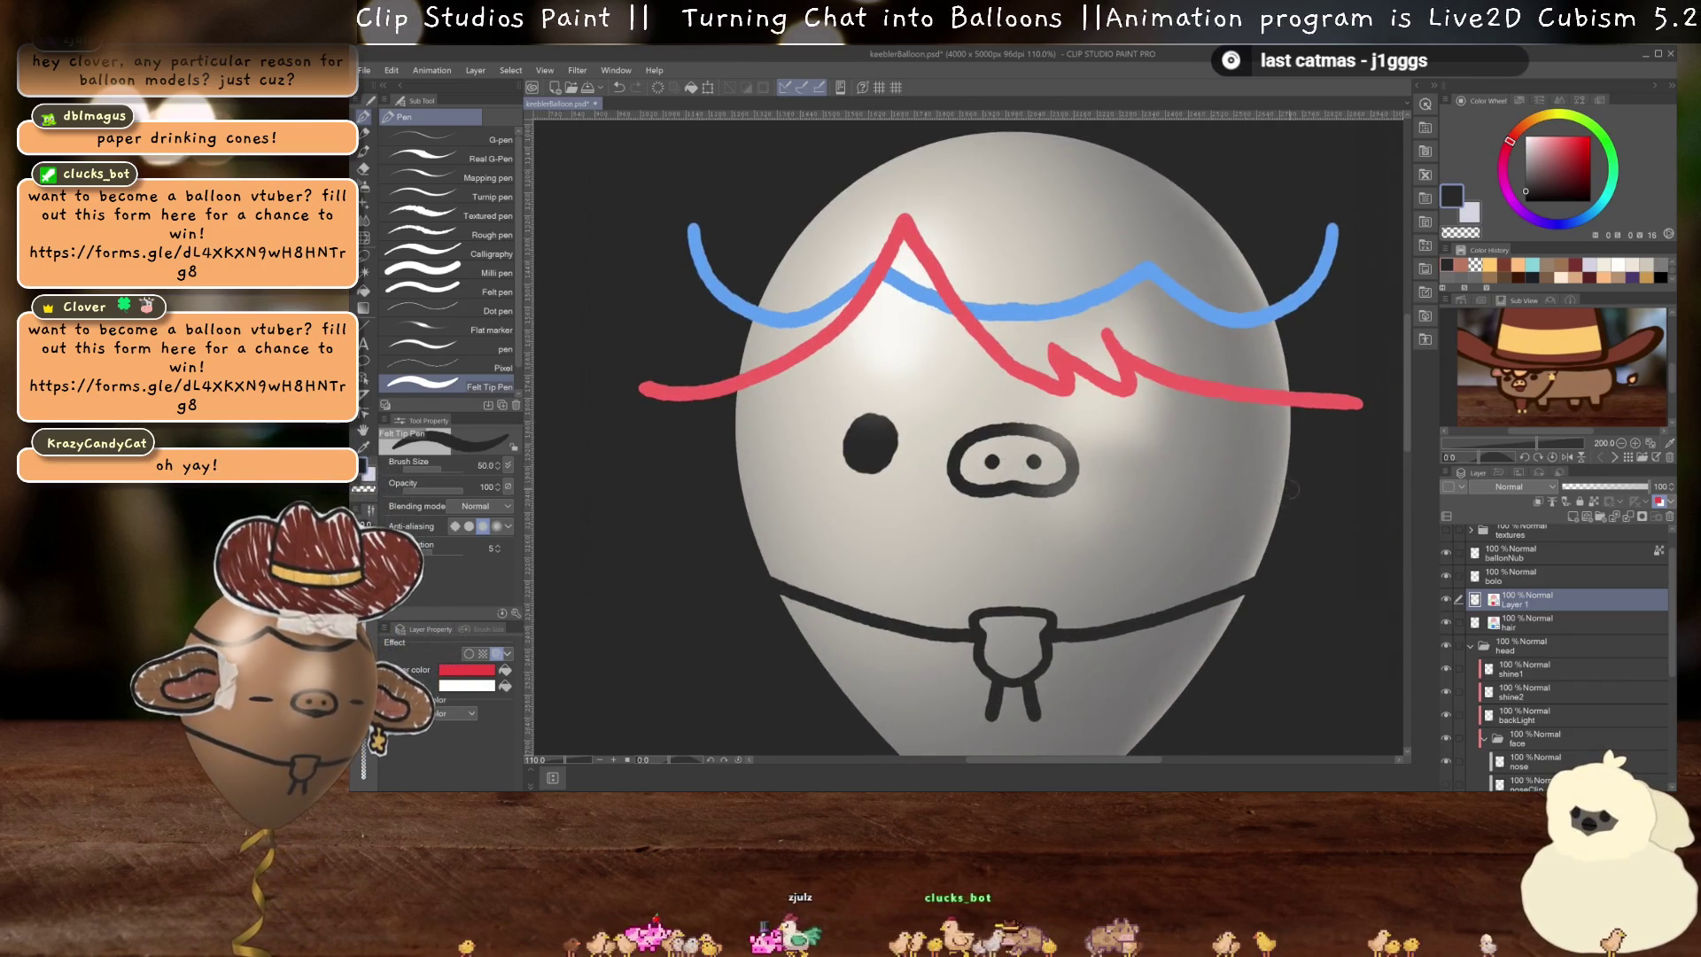
pyautogui.moveTo(1291, 490); pyautogui.dragTo(1282, 613)
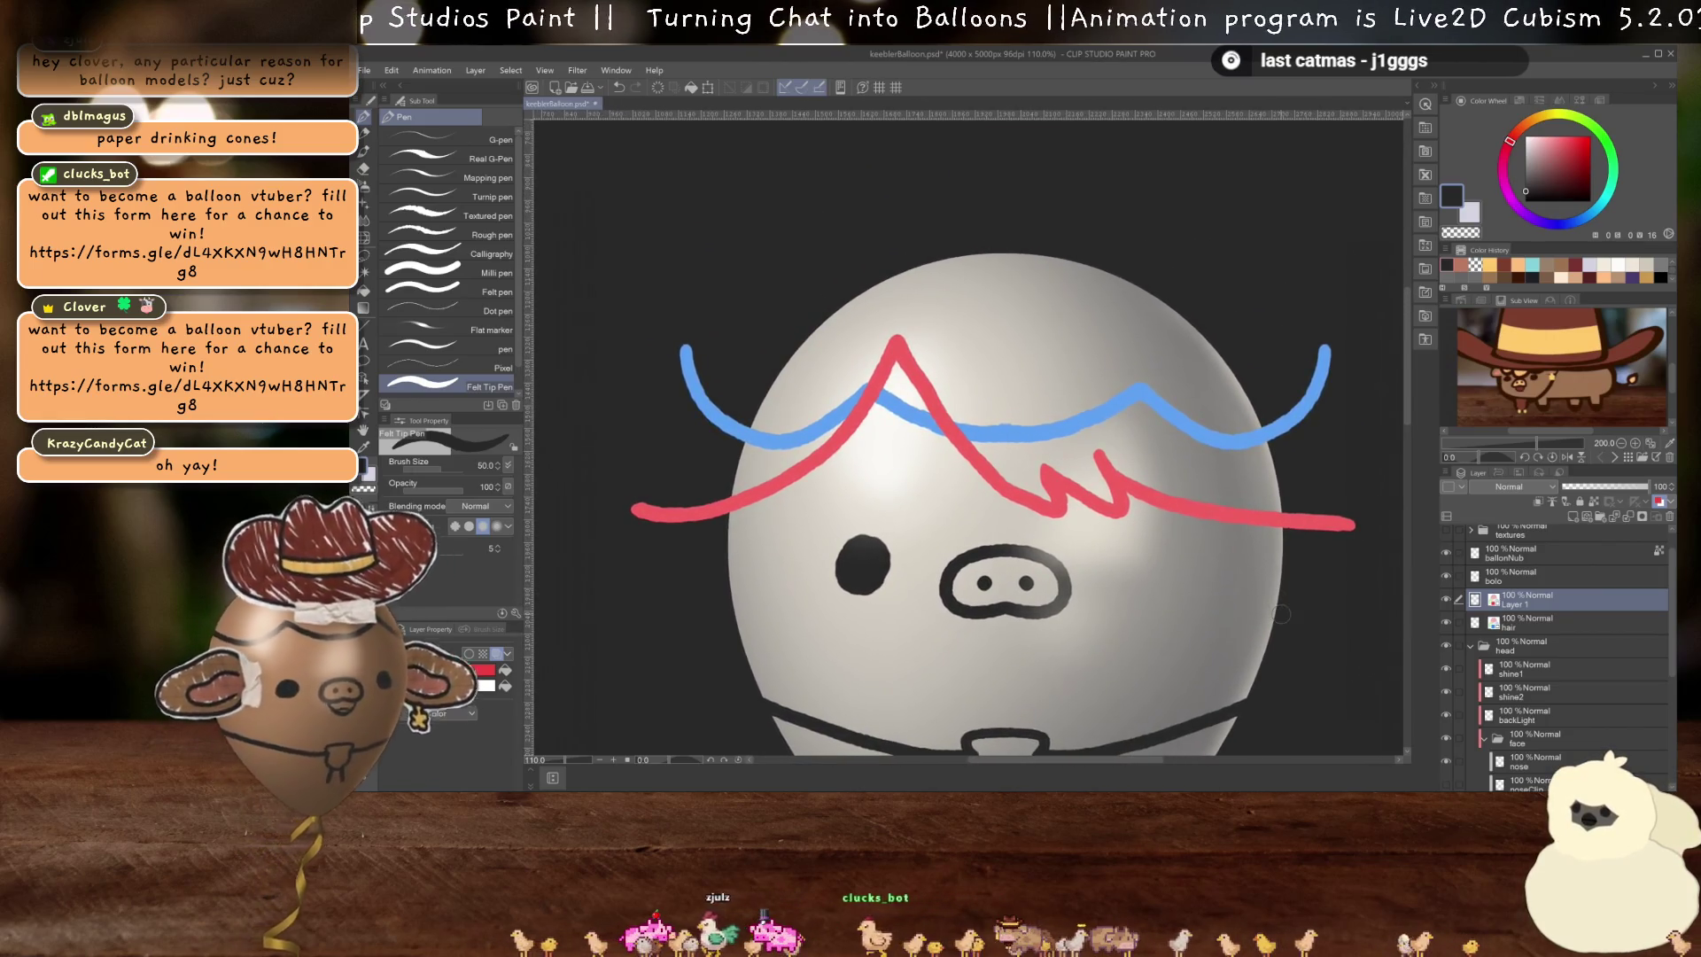
pyautogui.moveTo(1193, 667); pyautogui.dragTo(1253, 541)
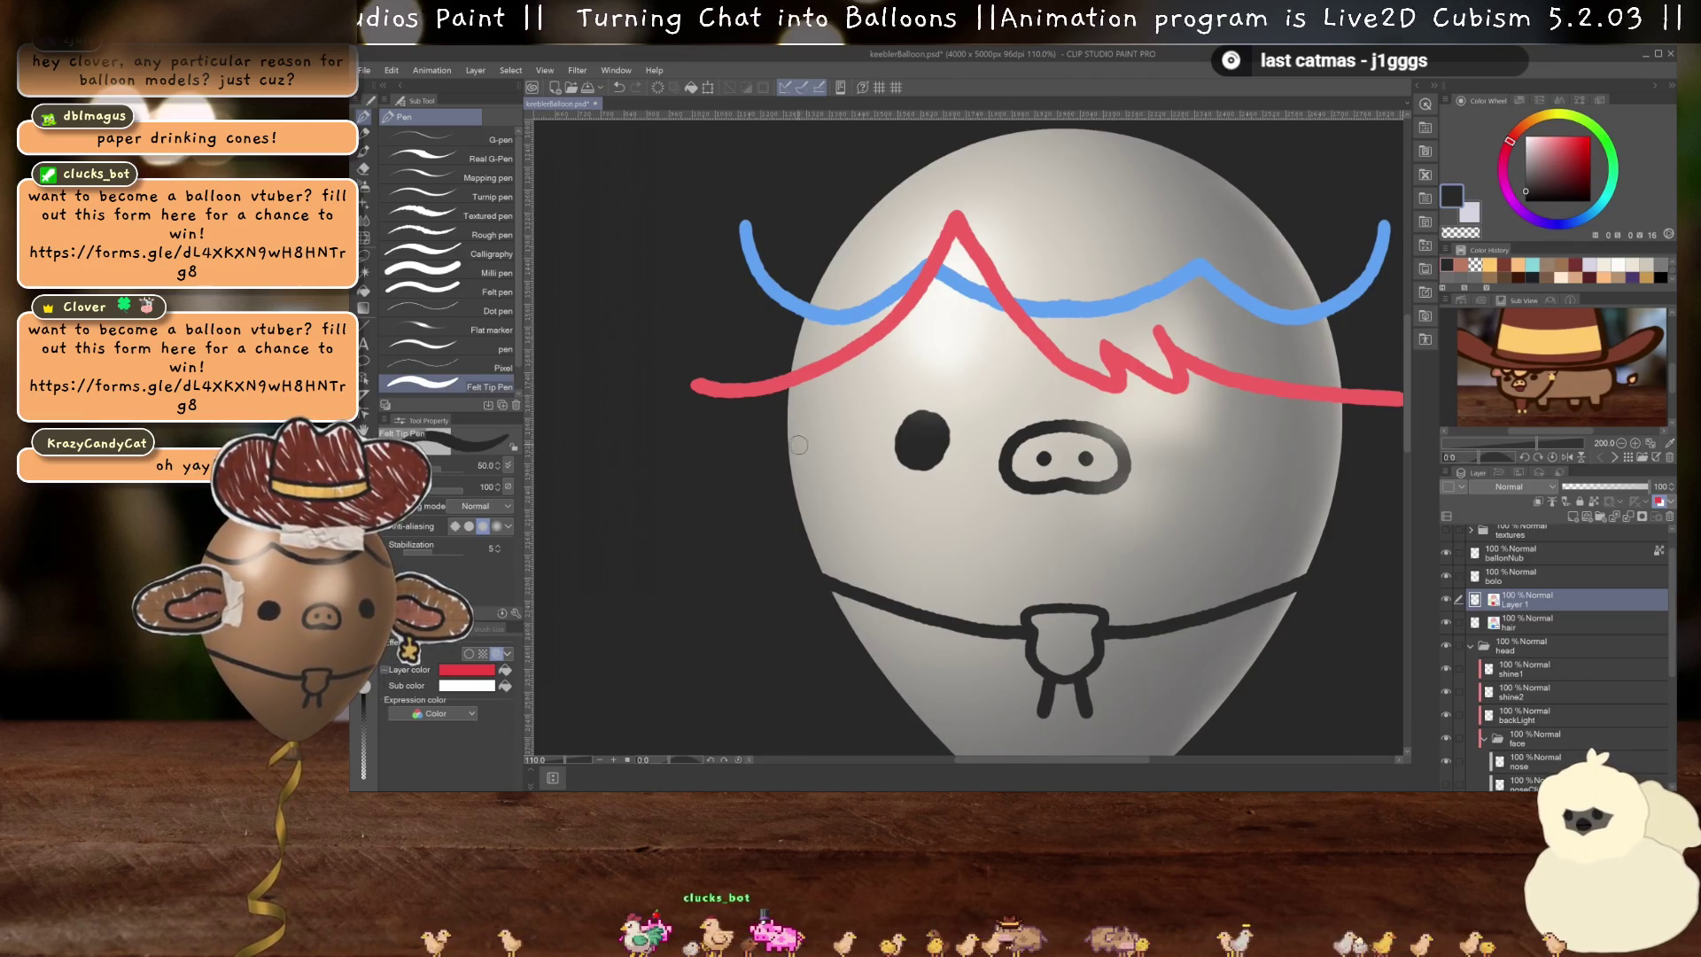
# - Draw a red side lock left of the face and one on the right with a small flick
pyautogui.moveTo(797, 444); pyautogui.dragTo(771, 489)
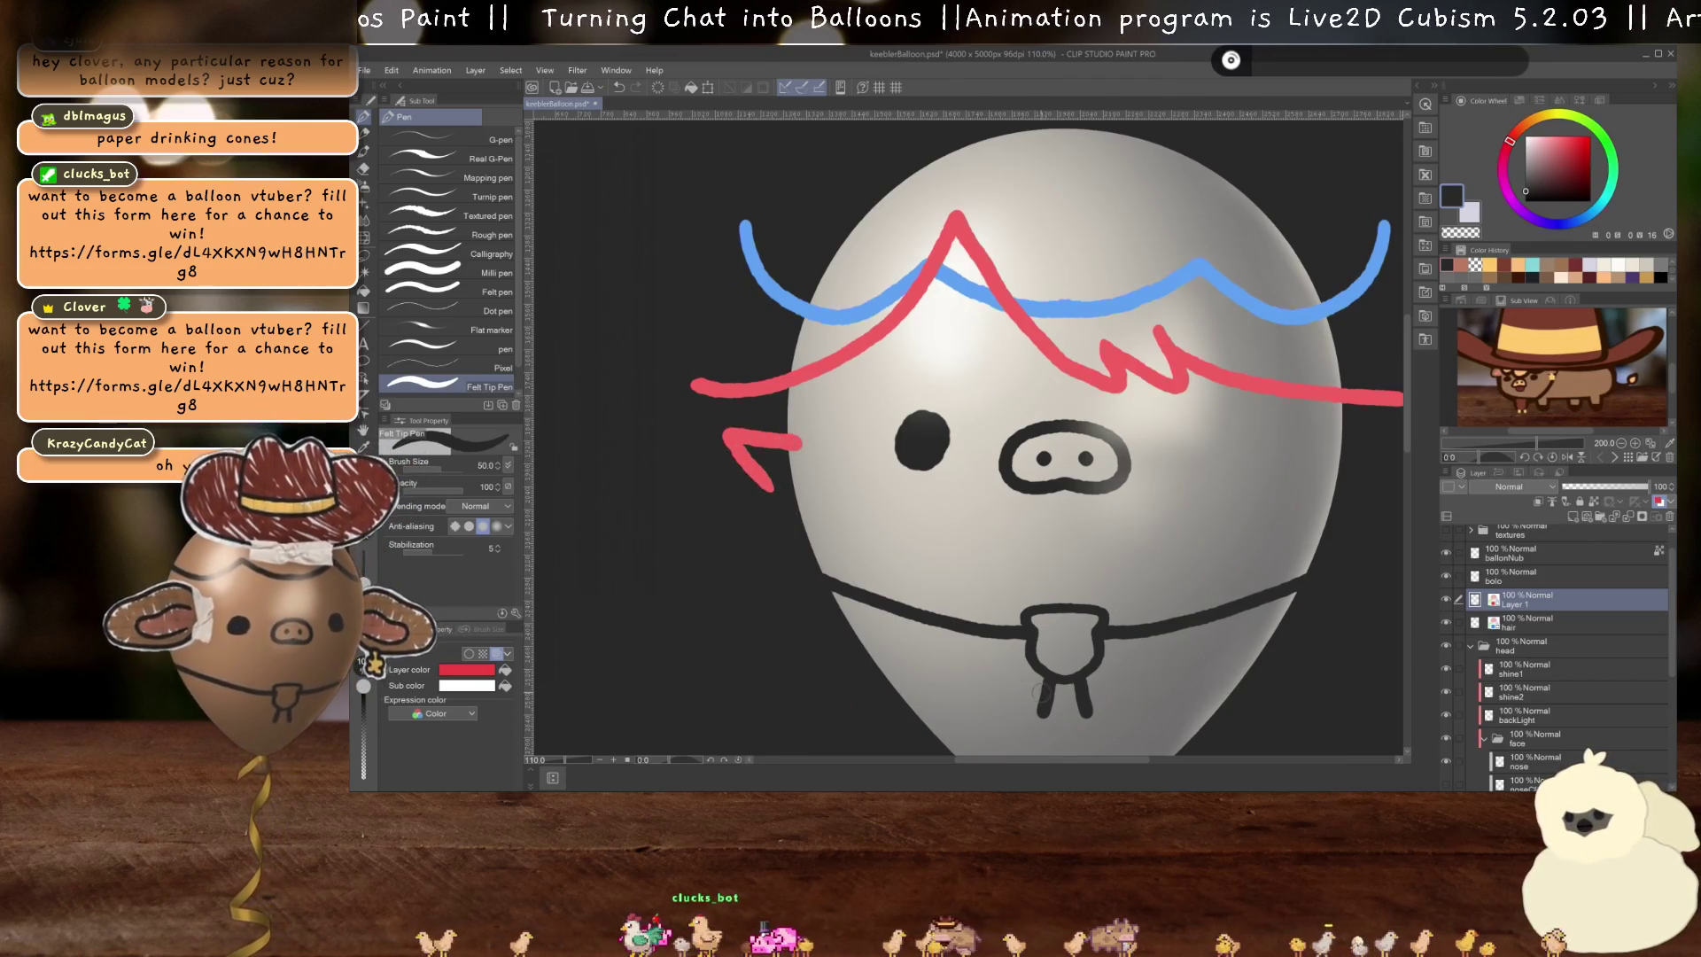
pyautogui.moveTo(1211, 560); pyautogui.dragTo(1034, 610)
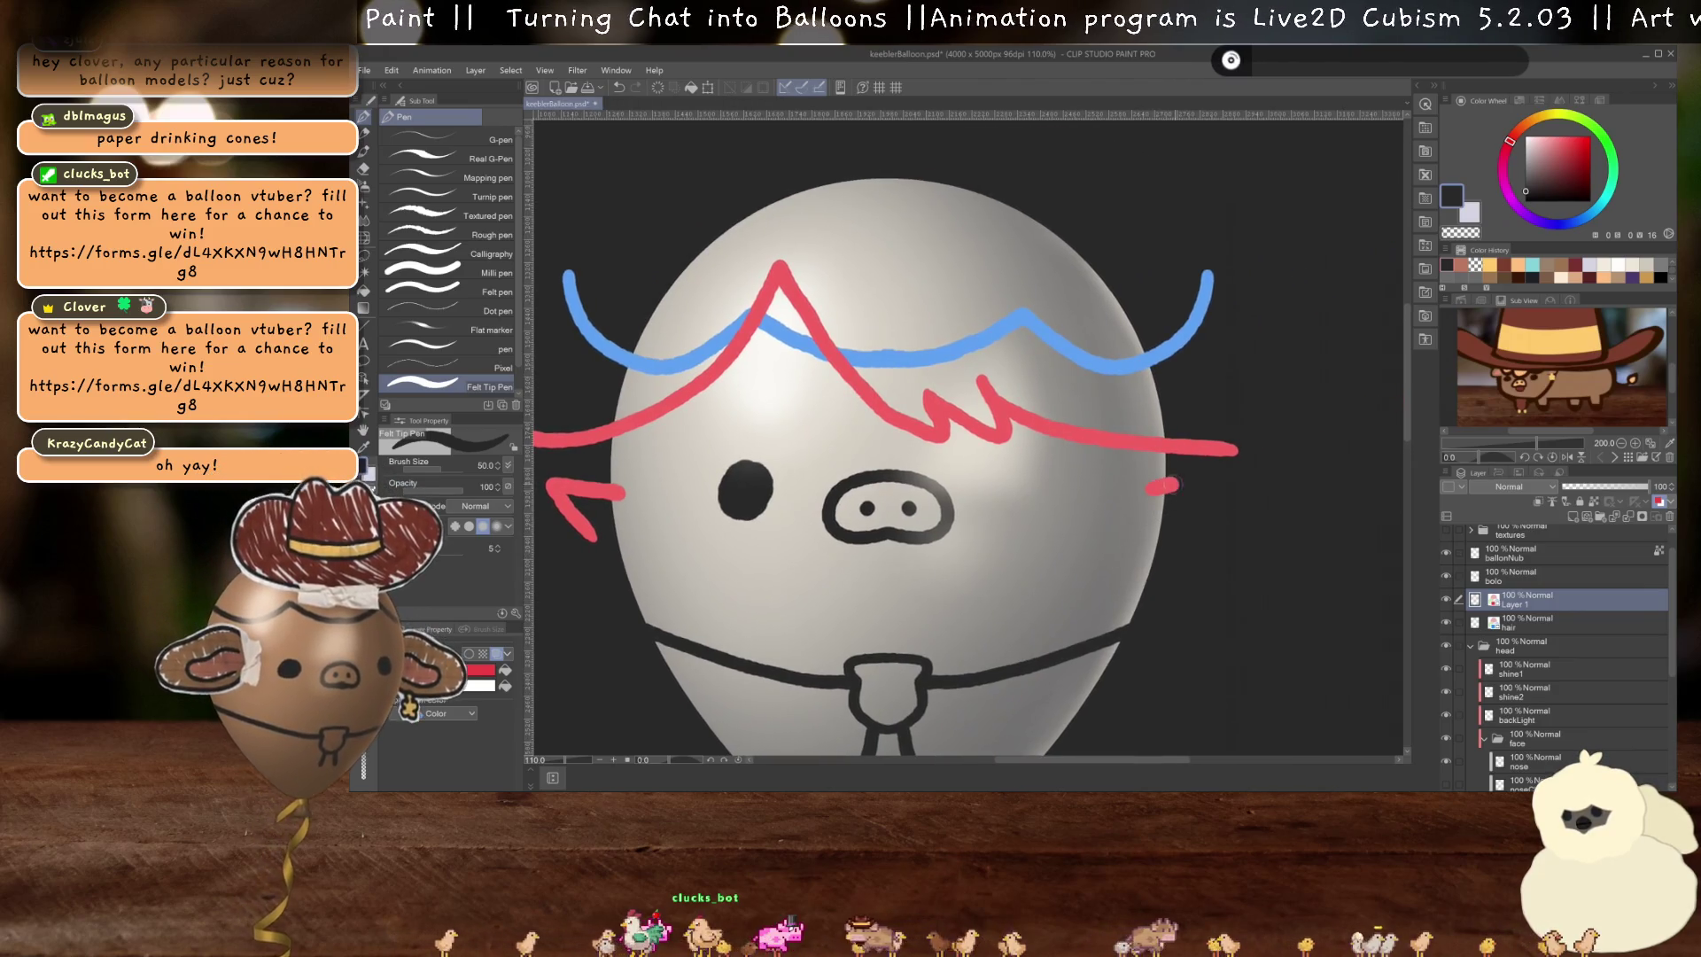
pyautogui.hotkey('ctrl', 'z')
pyautogui.moveTo(1144, 489); pyautogui.dragTo(1159, 537)
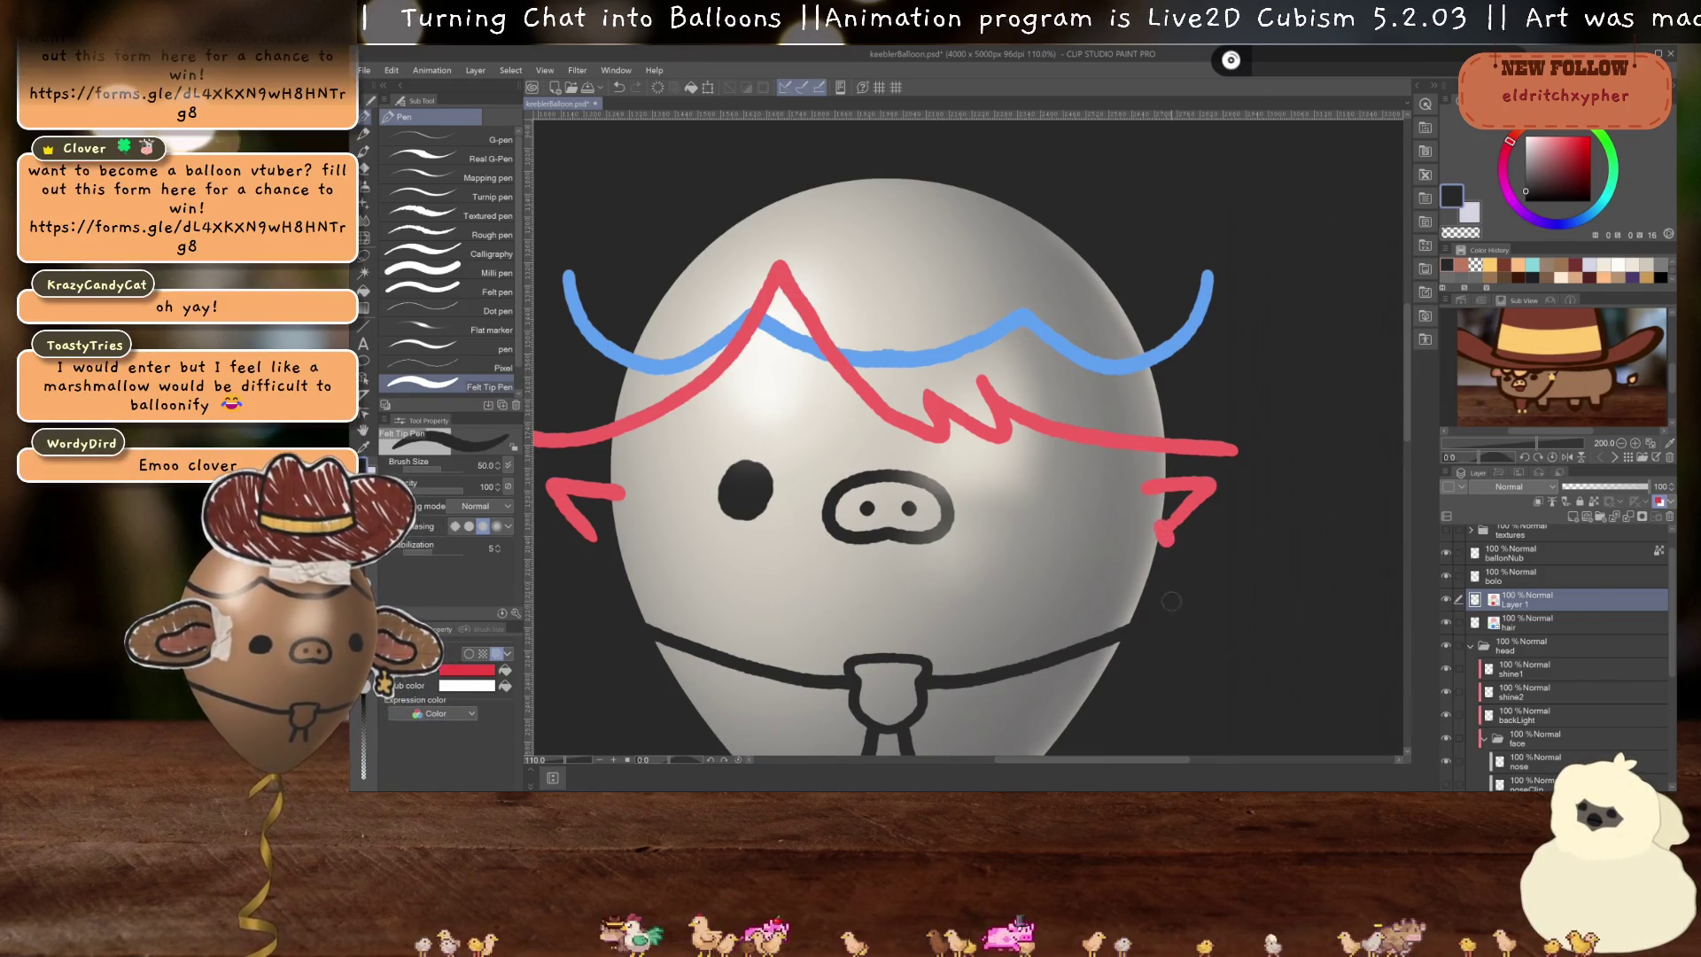
pyautogui.moveTo(1073, 606); pyautogui.dragTo(1125, 587)
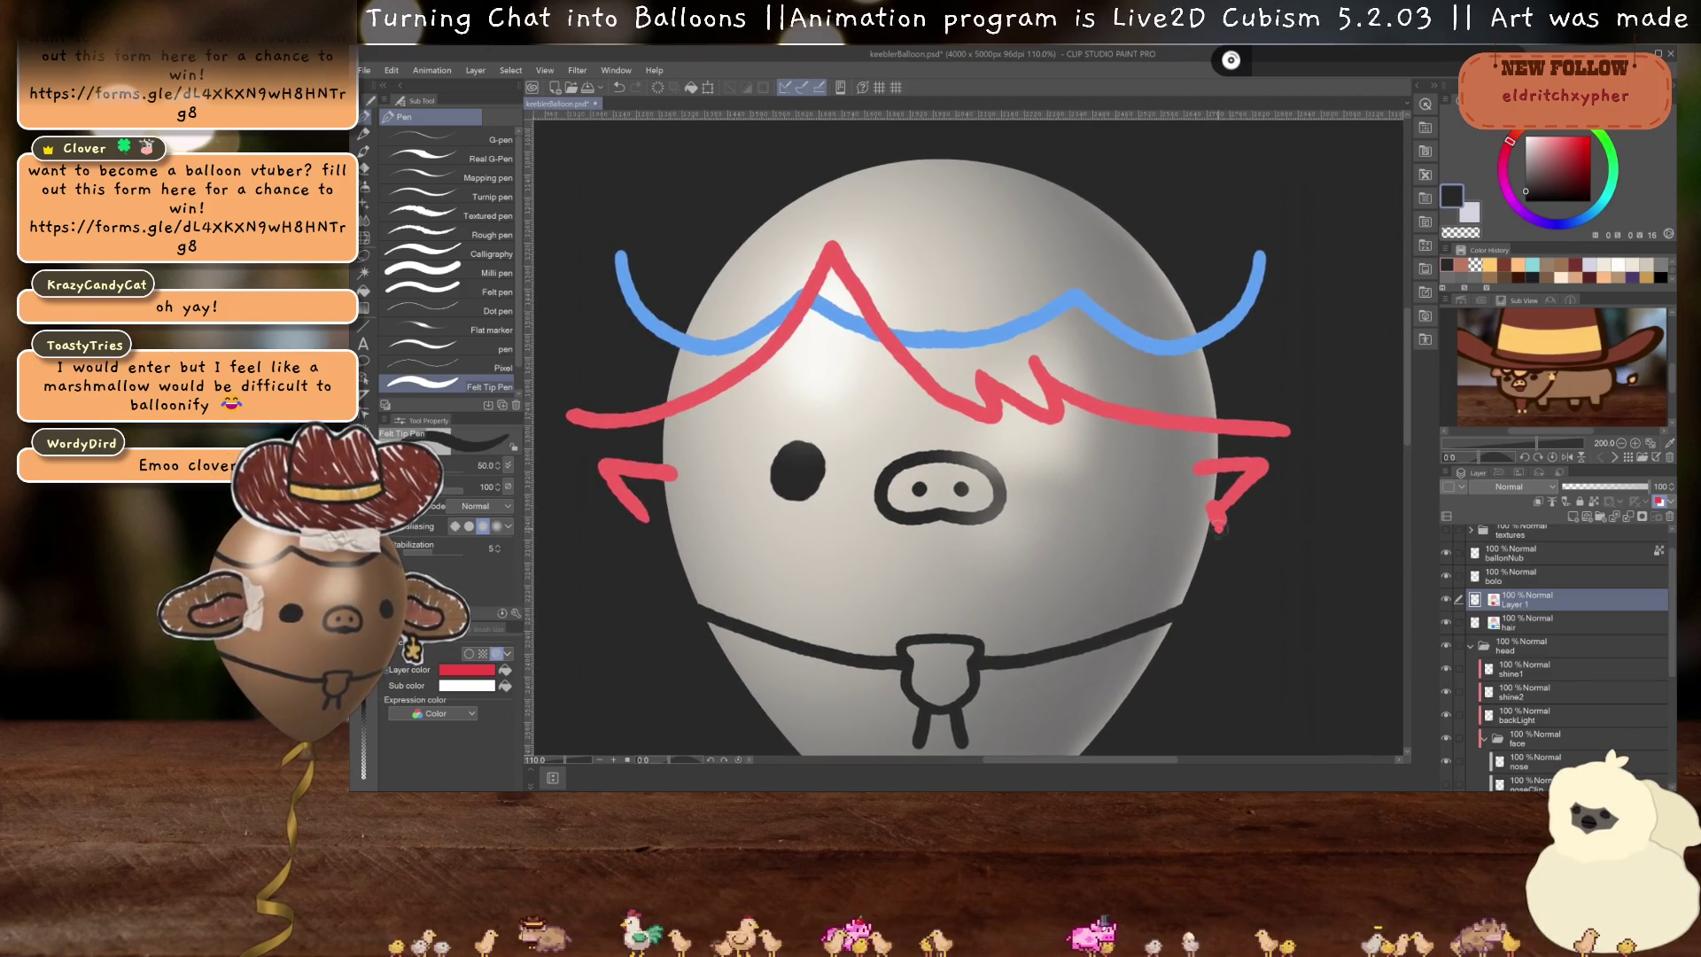
pyautogui.hotkey('ctrl', 'z')
pyautogui.moveTo(1207, 557); pyautogui.dragTo(1243, 558)
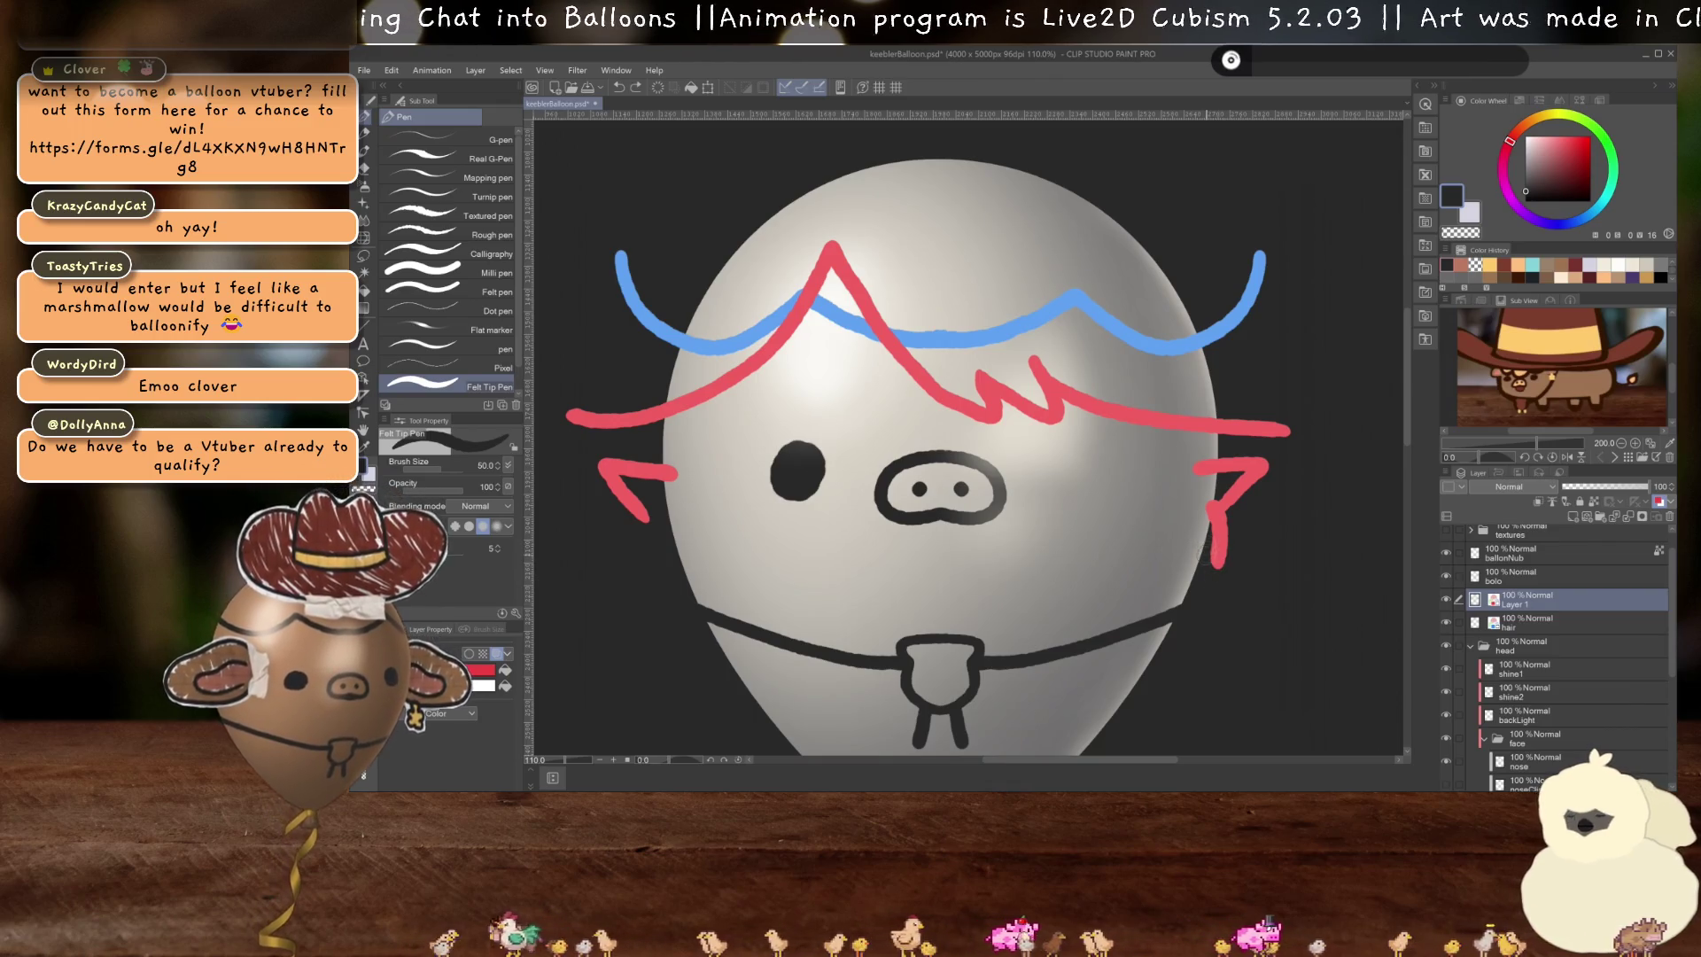
# - Extend the left red side lock further down the face
pyautogui.moveTo(993, 600); pyautogui.dragTo(1104, 609)
pyautogui.moveTo(813, 591); pyautogui.dragTo(887, 585)
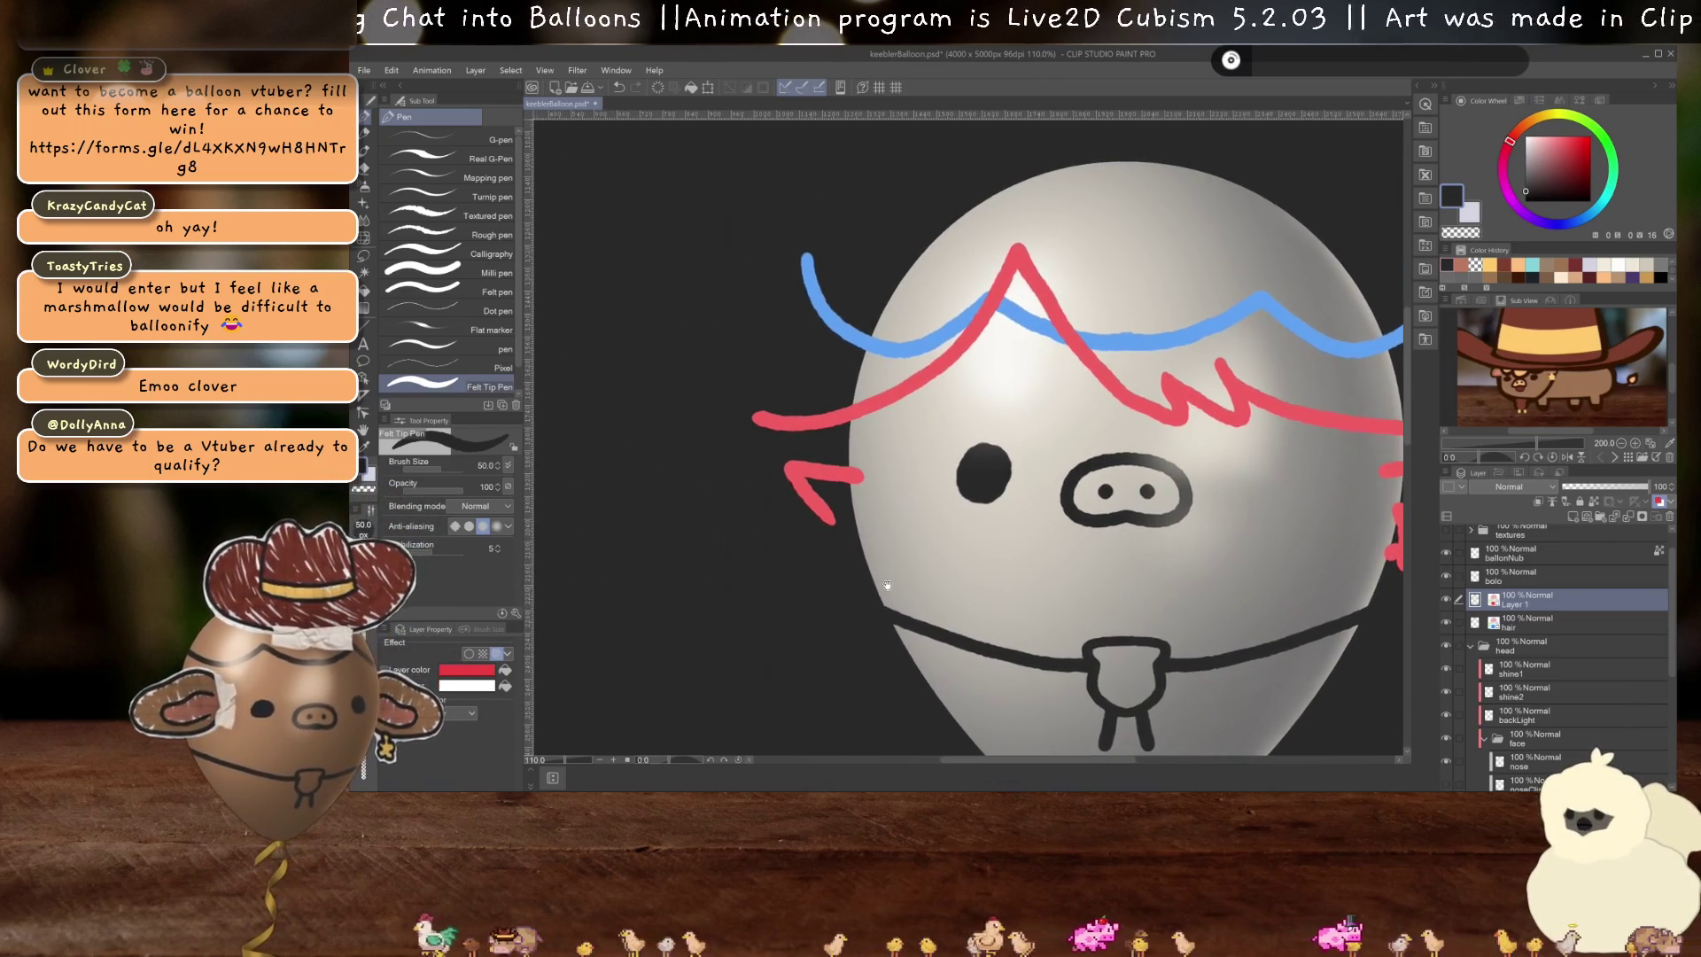
pyautogui.moveTo(833, 519); pyautogui.dragTo(839, 530)
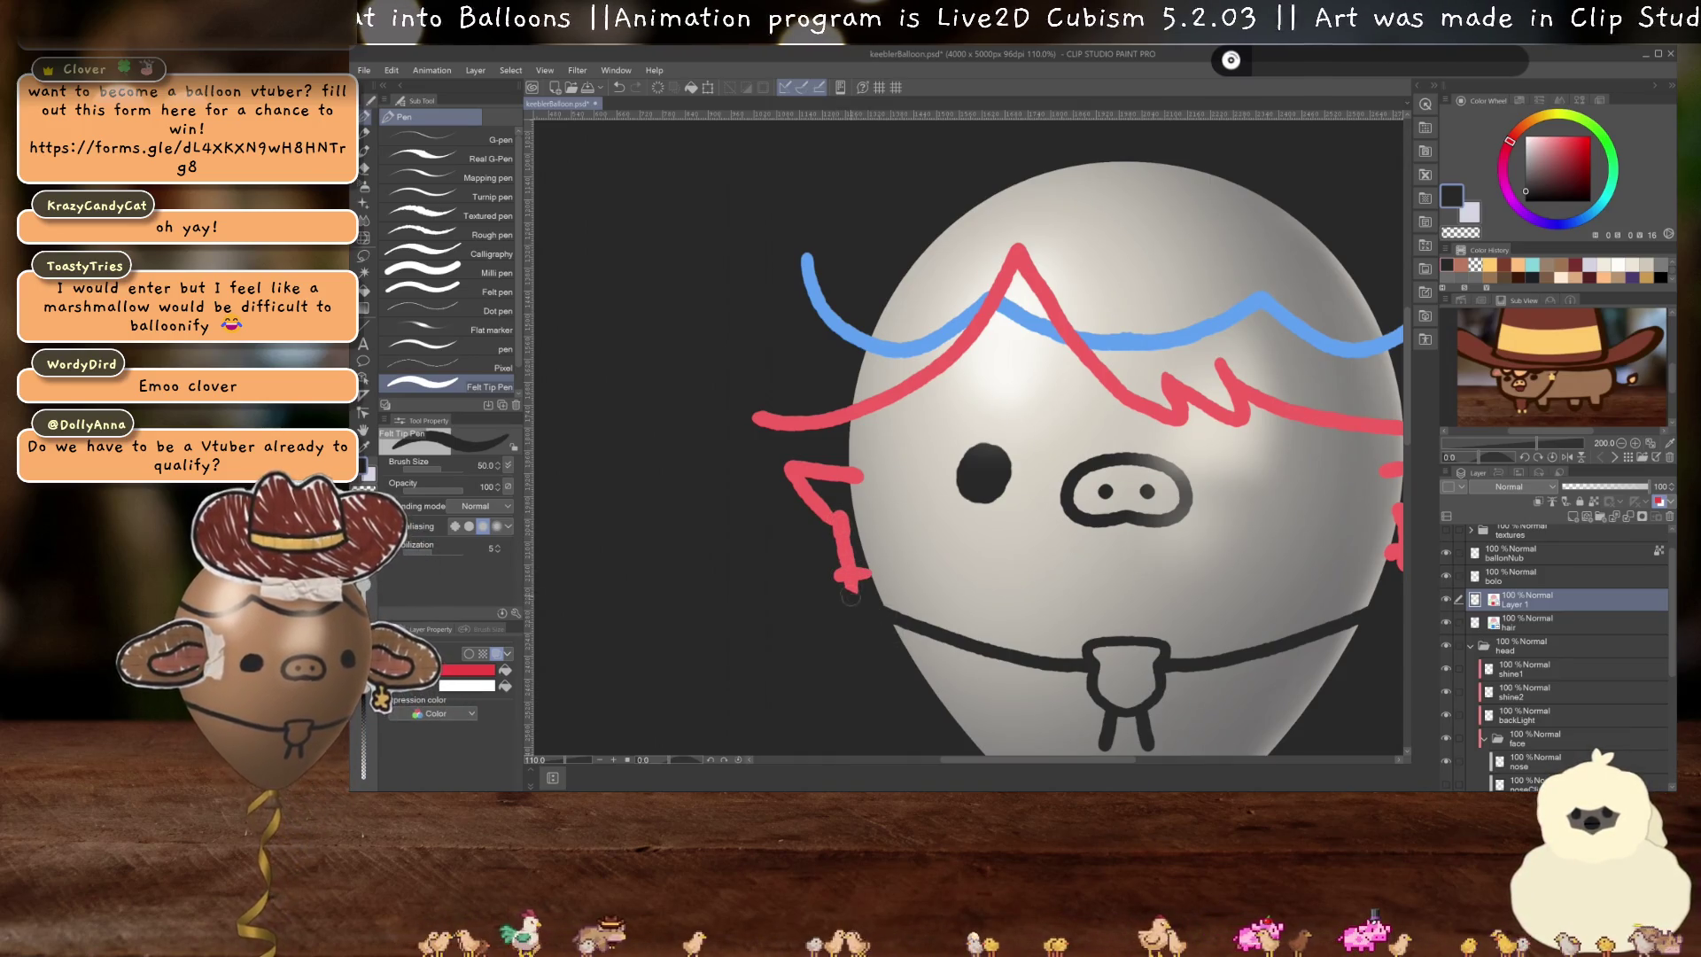
pyautogui.moveTo(869, 632)
pyautogui.mouseDown()
pyautogui.moveTo(876, 592)
pyautogui.moveTo(805, 590)
pyautogui.mouseUp()
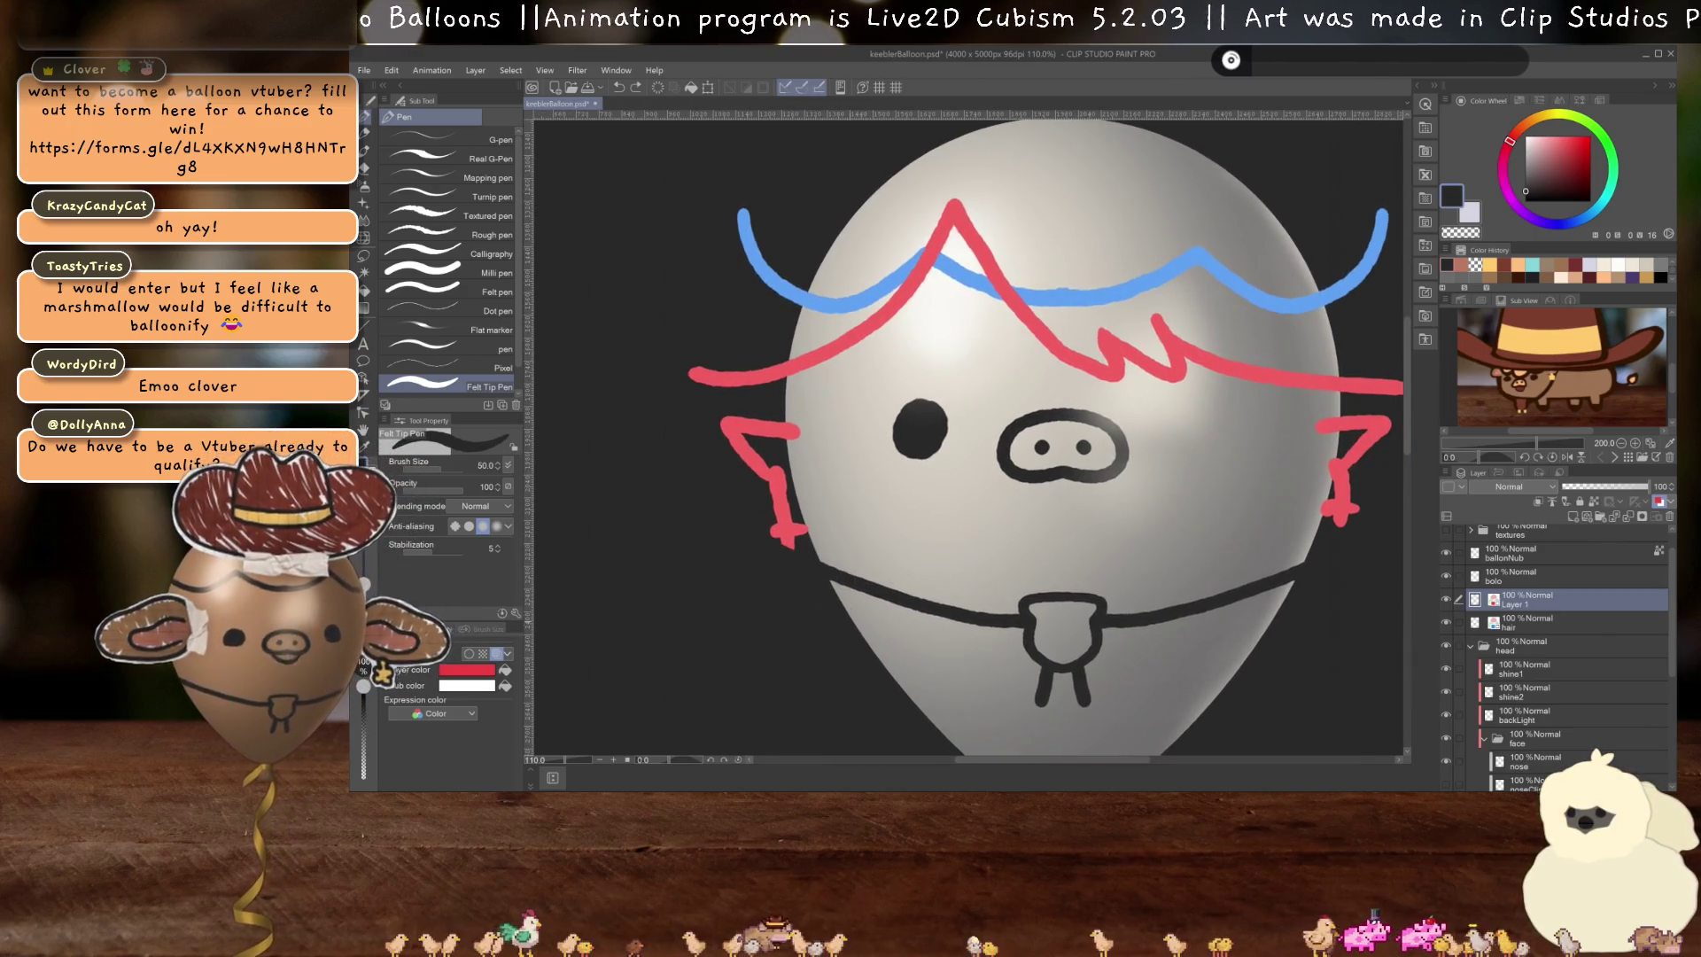
pyautogui.moveTo(933, 639); pyautogui.dragTo(884, 664)
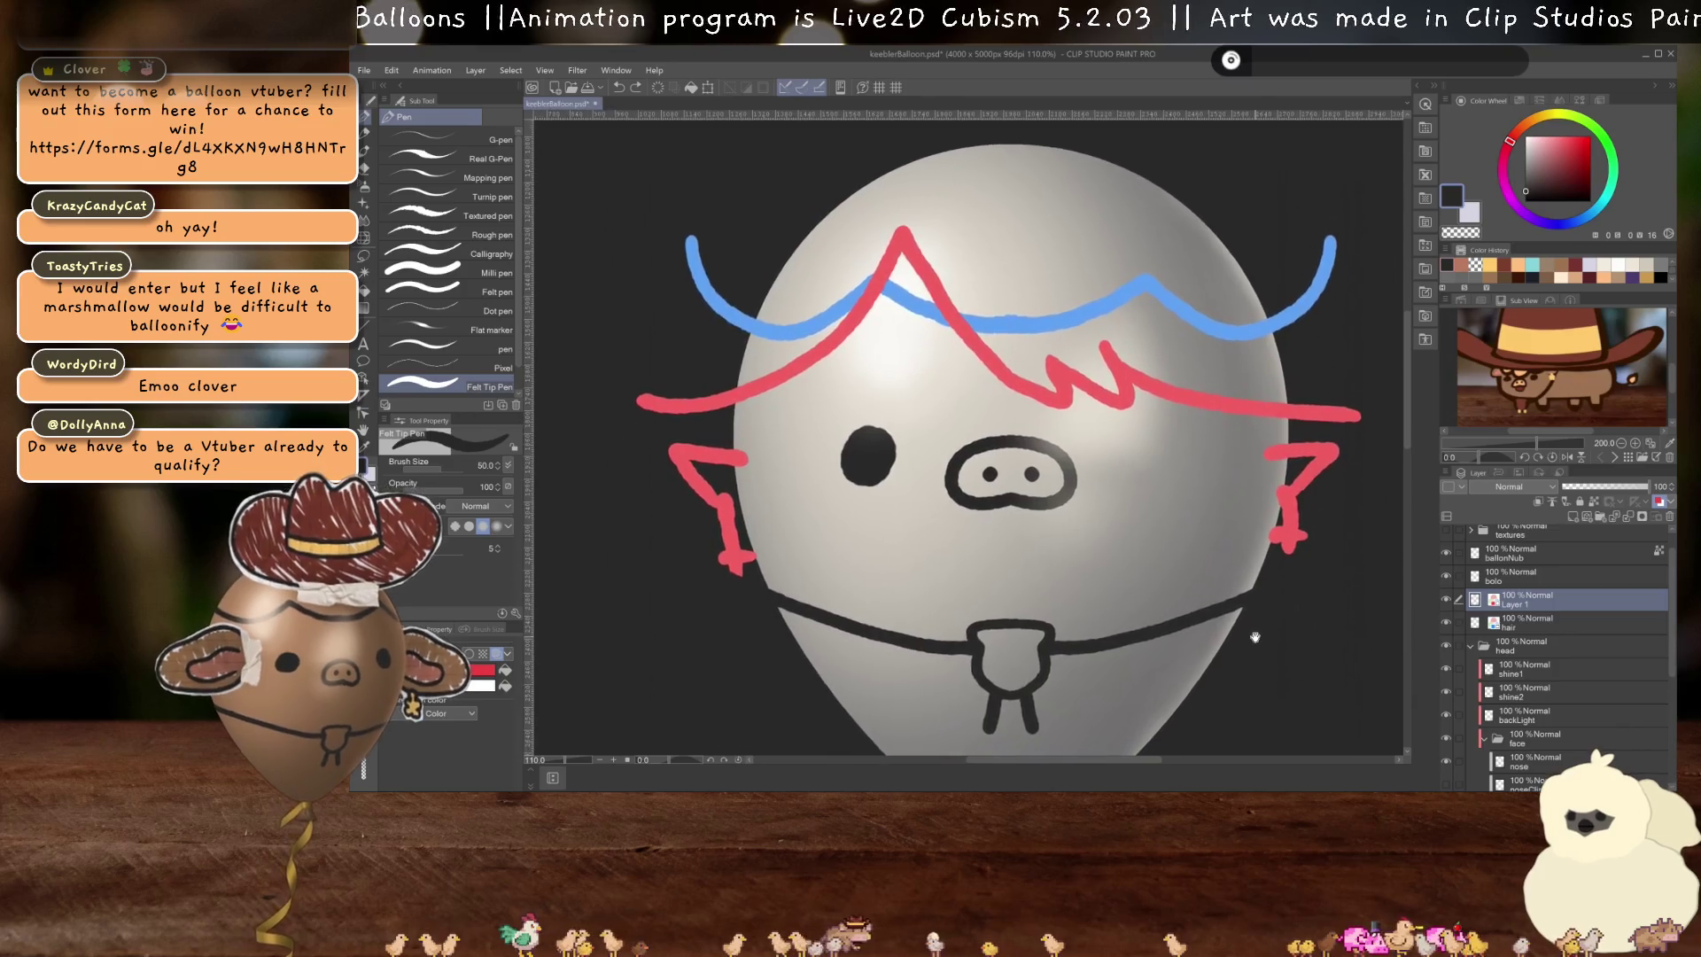
pyautogui.moveTo(1258, 634); pyautogui.dragTo(1260, 634)
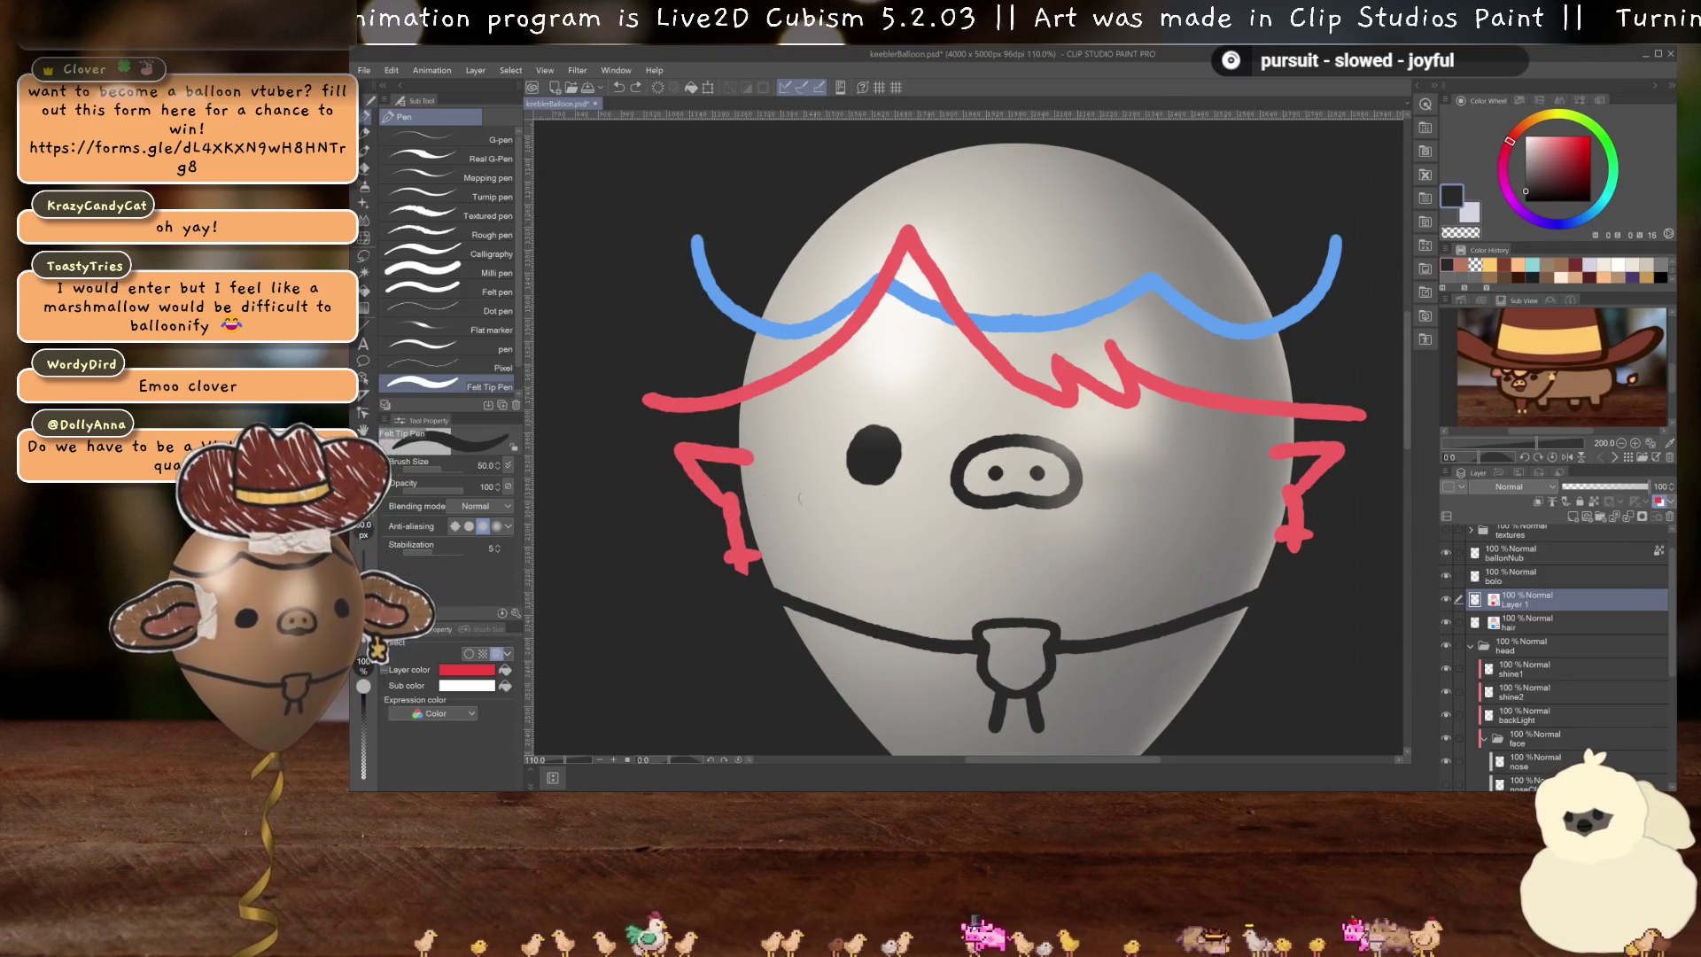
# - Lasso the right red side lock and move it slightly inward
pyautogui.press('m')
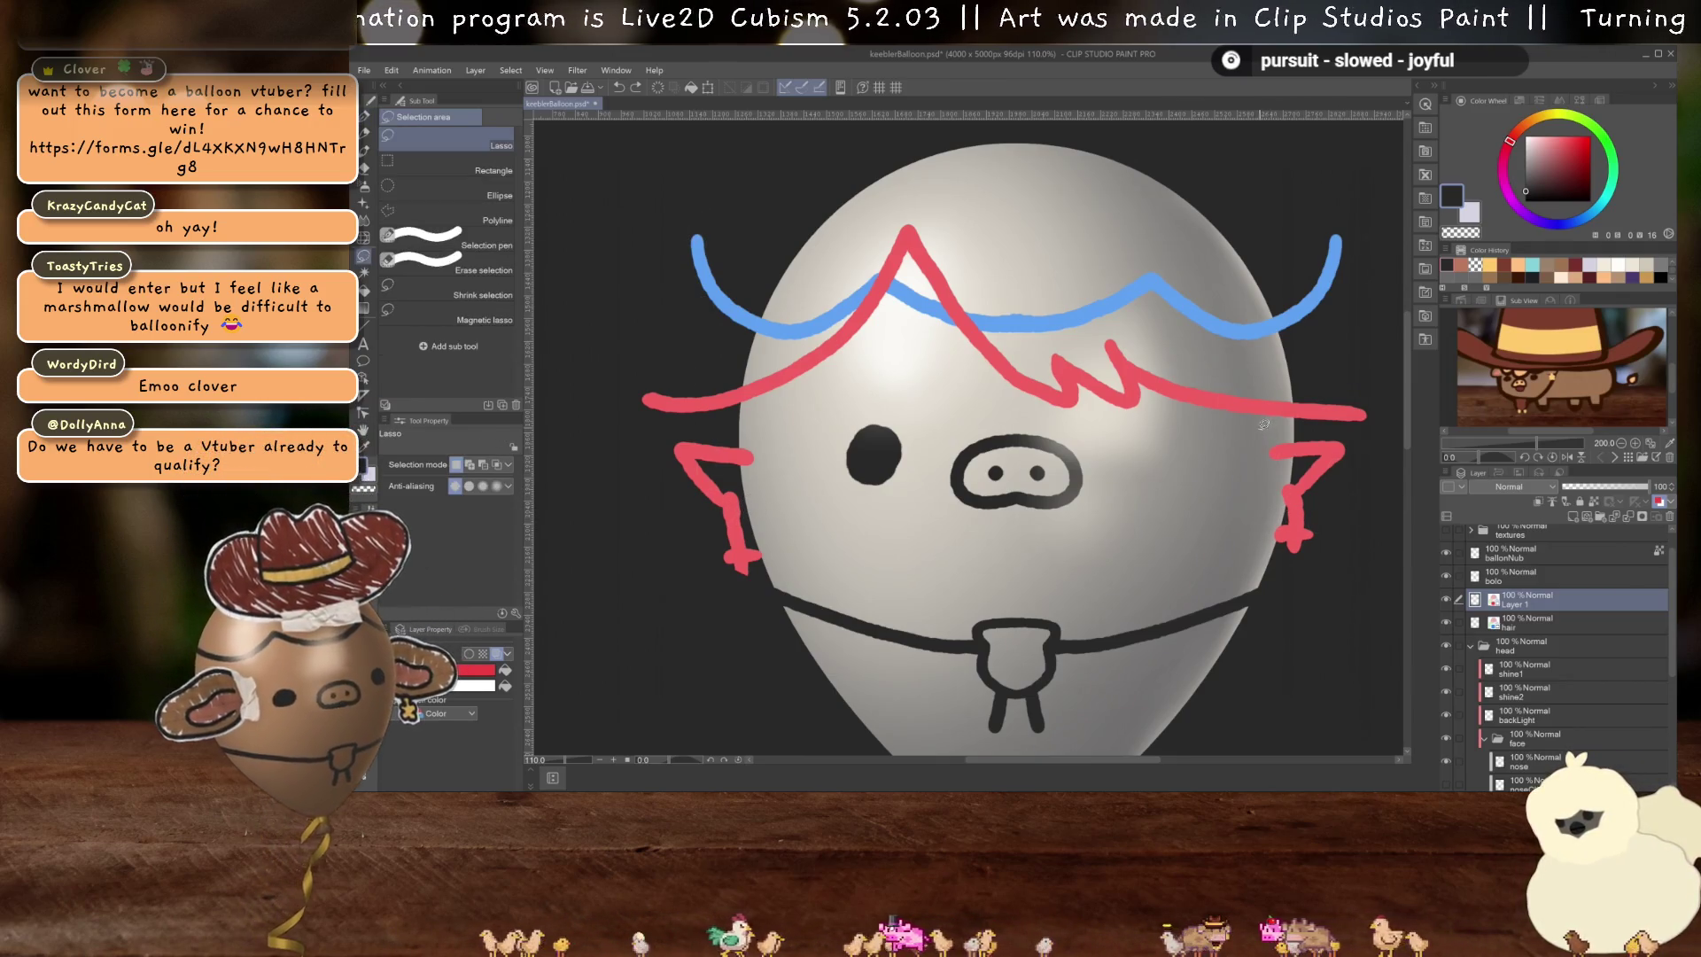
pyautogui.moveTo(1353, 423); pyautogui.dragTo(1262, 431)
pyautogui.hotkey('ctrl', 't')
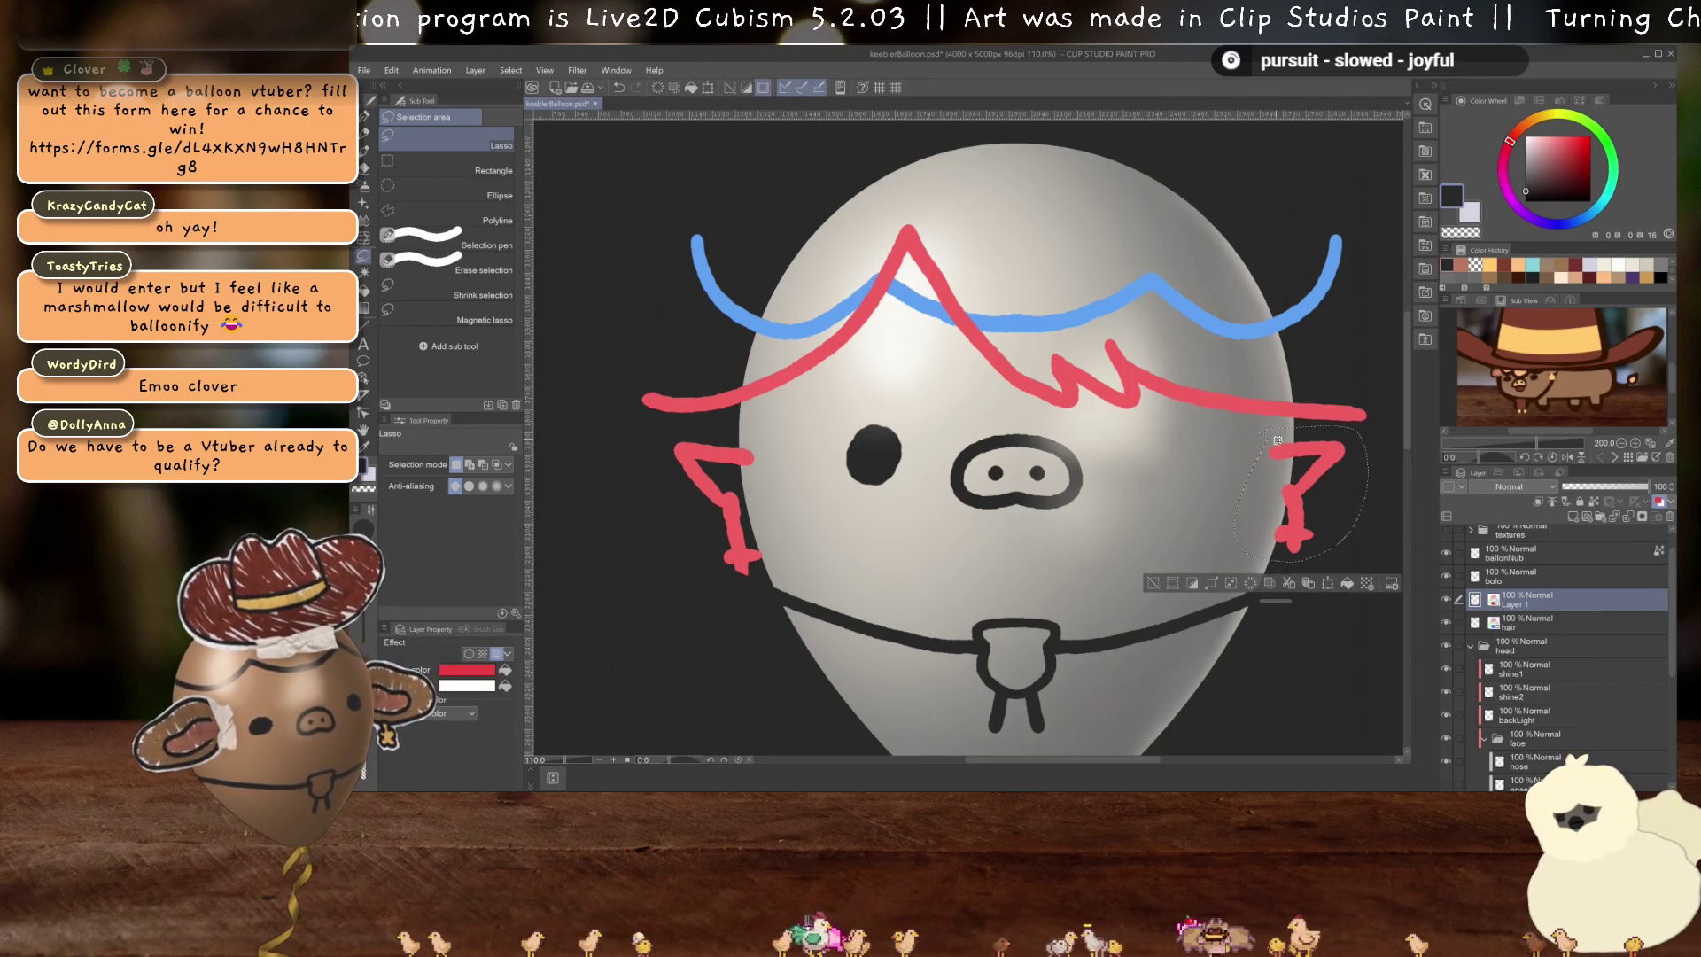
pyautogui.moveTo(1306, 529); pyautogui.dragTo(1291, 529)
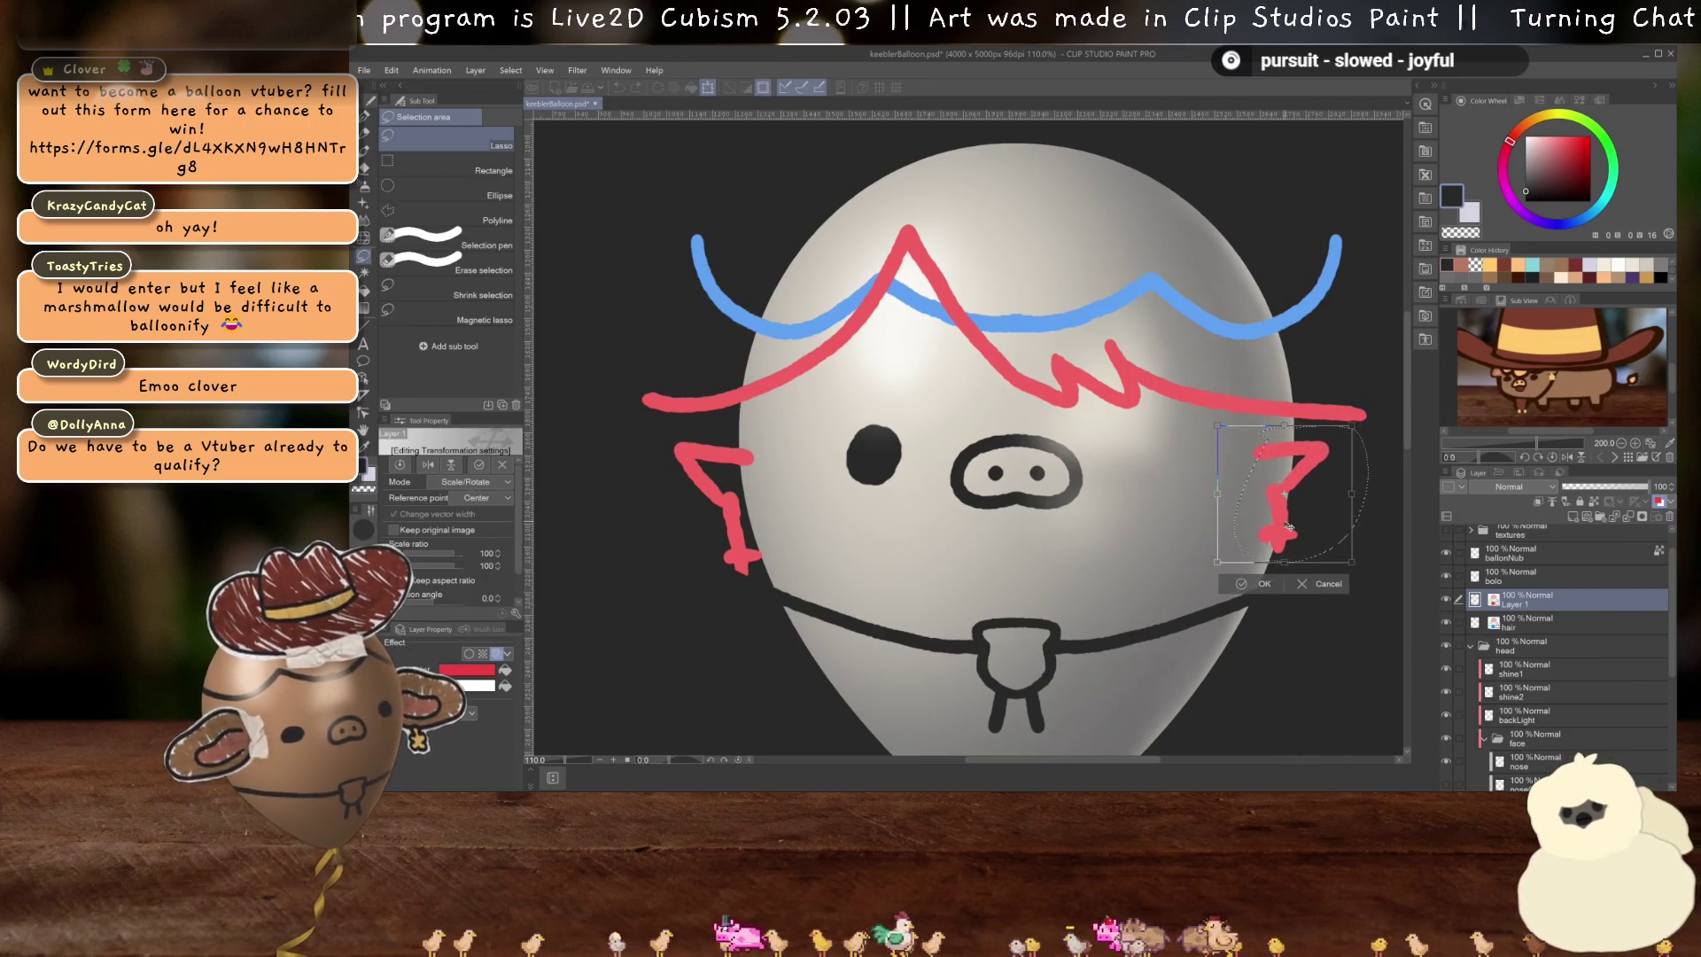
pyautogui.press('Return')
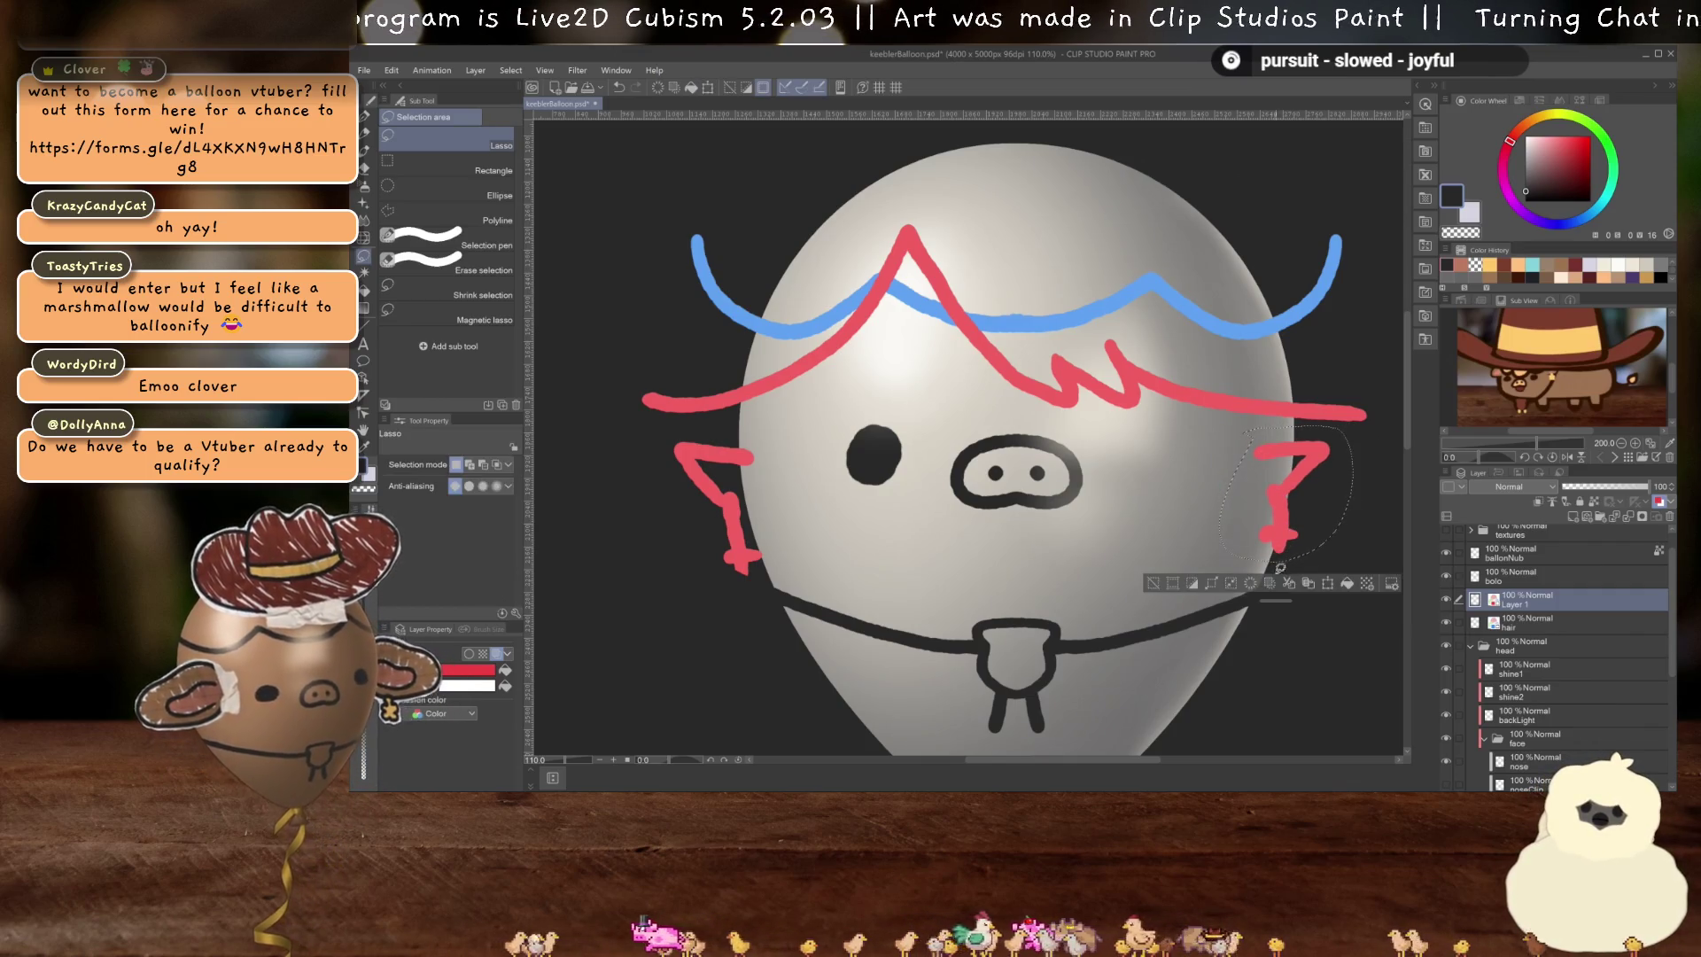
# - Move the left side lock inward in two small transforms, then deselect
pyautogui.moveTo(706, 425); pyautogui.dragTo(700, 430)
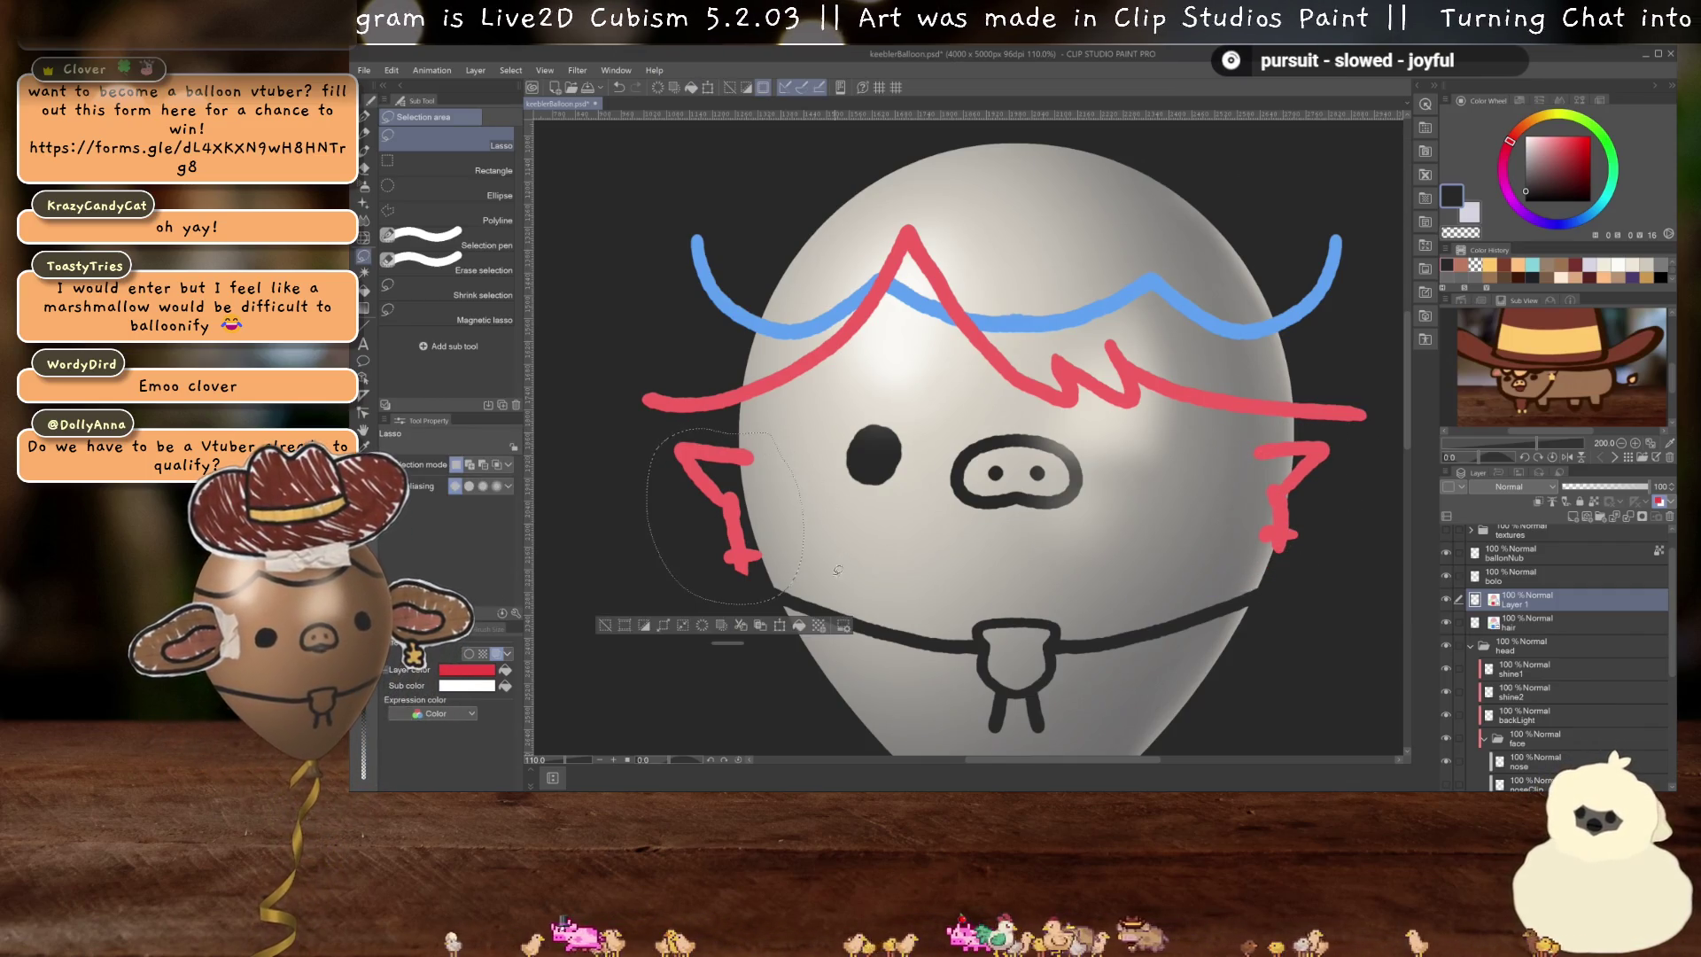
pyautogui.hotkey('ctrl', 't')
pyautogui.moveTo(739, 538); pyautogui.dragTo(754, 539)
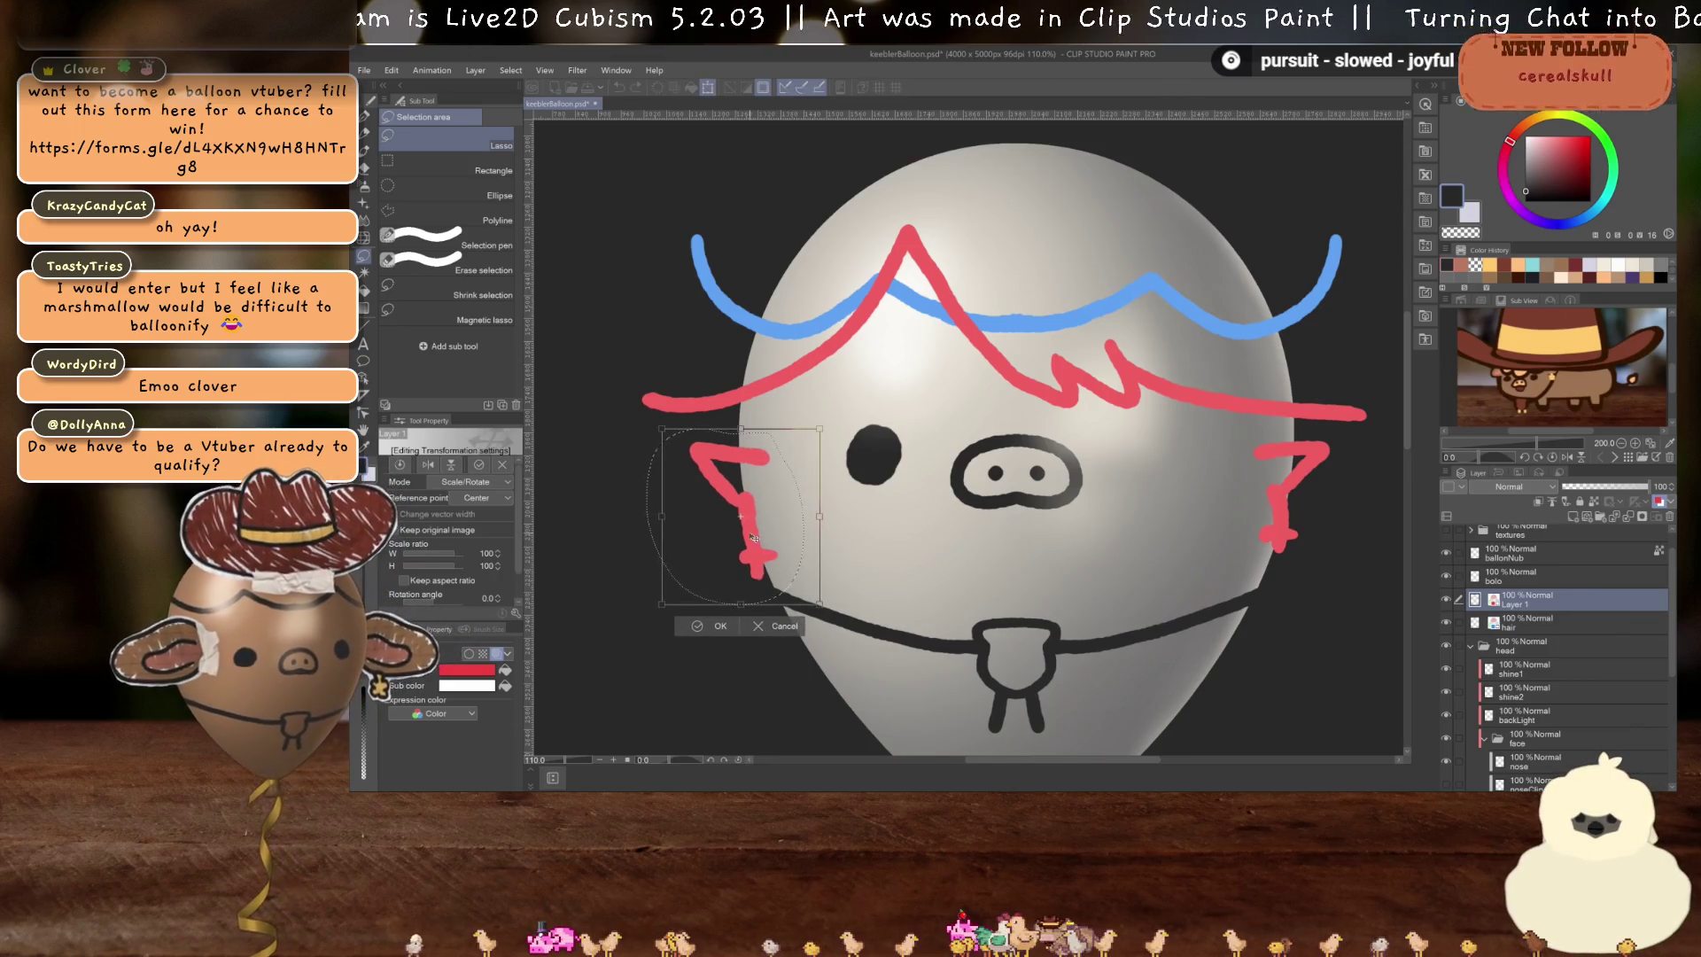
pyautogui.press('Return')
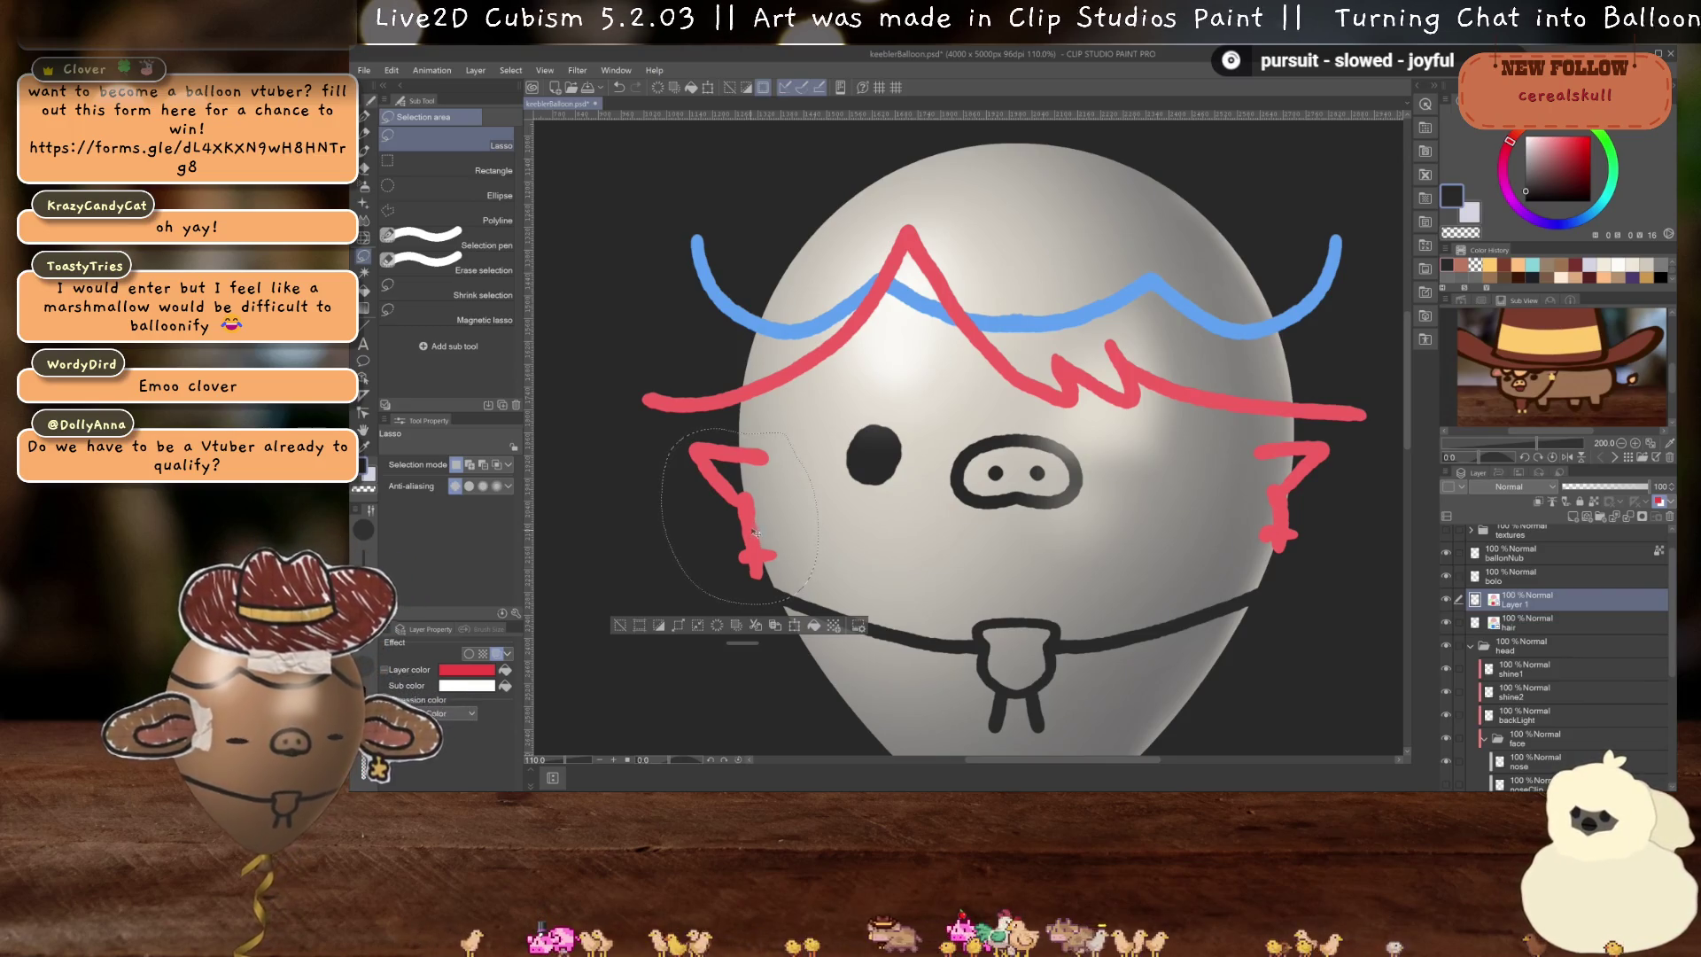
pyautogui.hotkey('ctrl', 't')
pyautogui.moveTo(751, 531); pyautogui.dragTo(766, 543)
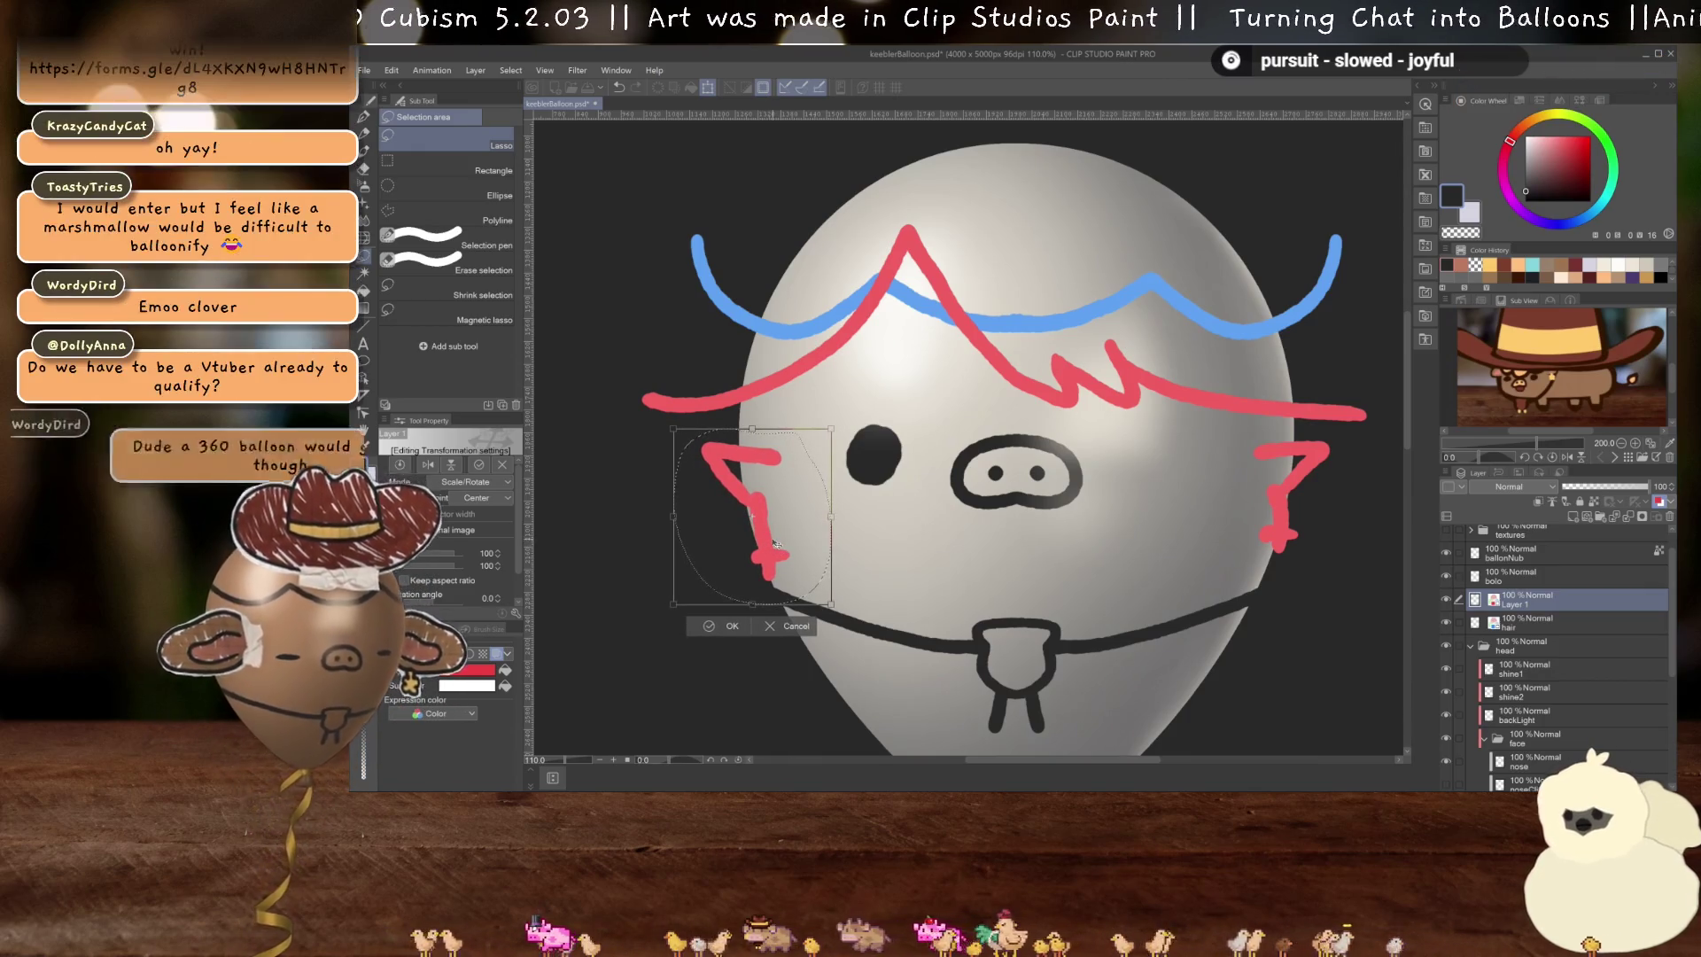
pyautogui.press('Return')
pyautogui.hotkey('ctrl', 'd')
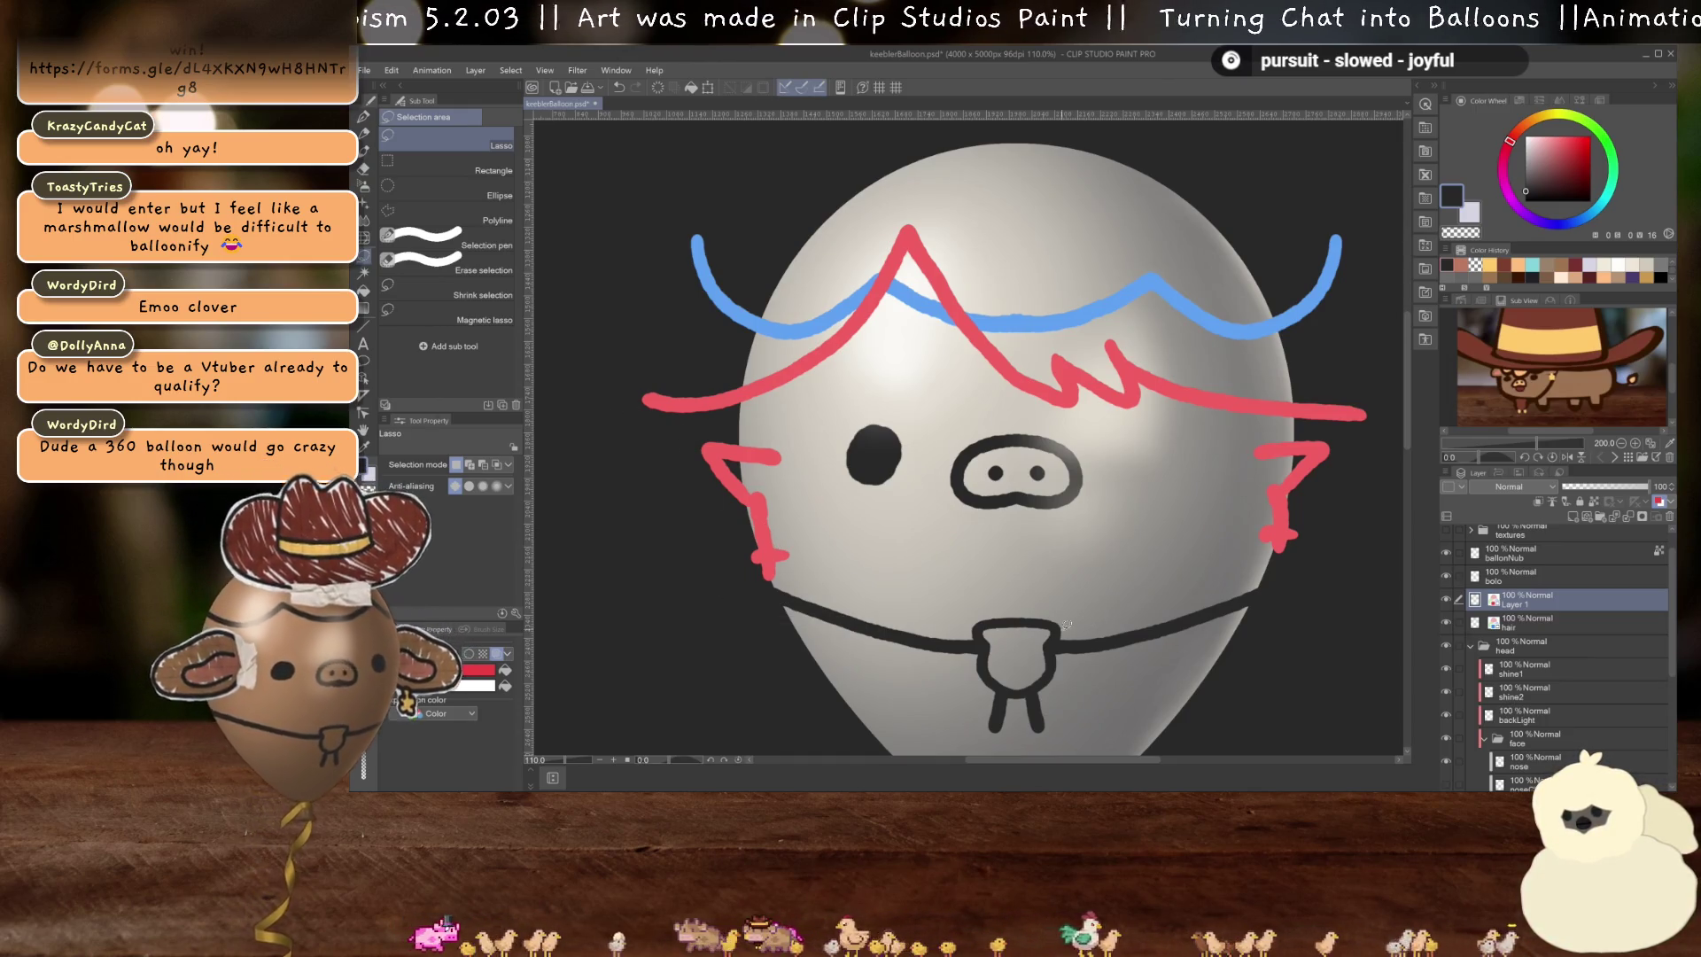
# - Select the nose layer in the Layer panel
pyautogui.scroll(-3, 1586, 720)
pyautogui.scroll(-2, 1558, 714)
pyautogui.click(1533, 627)
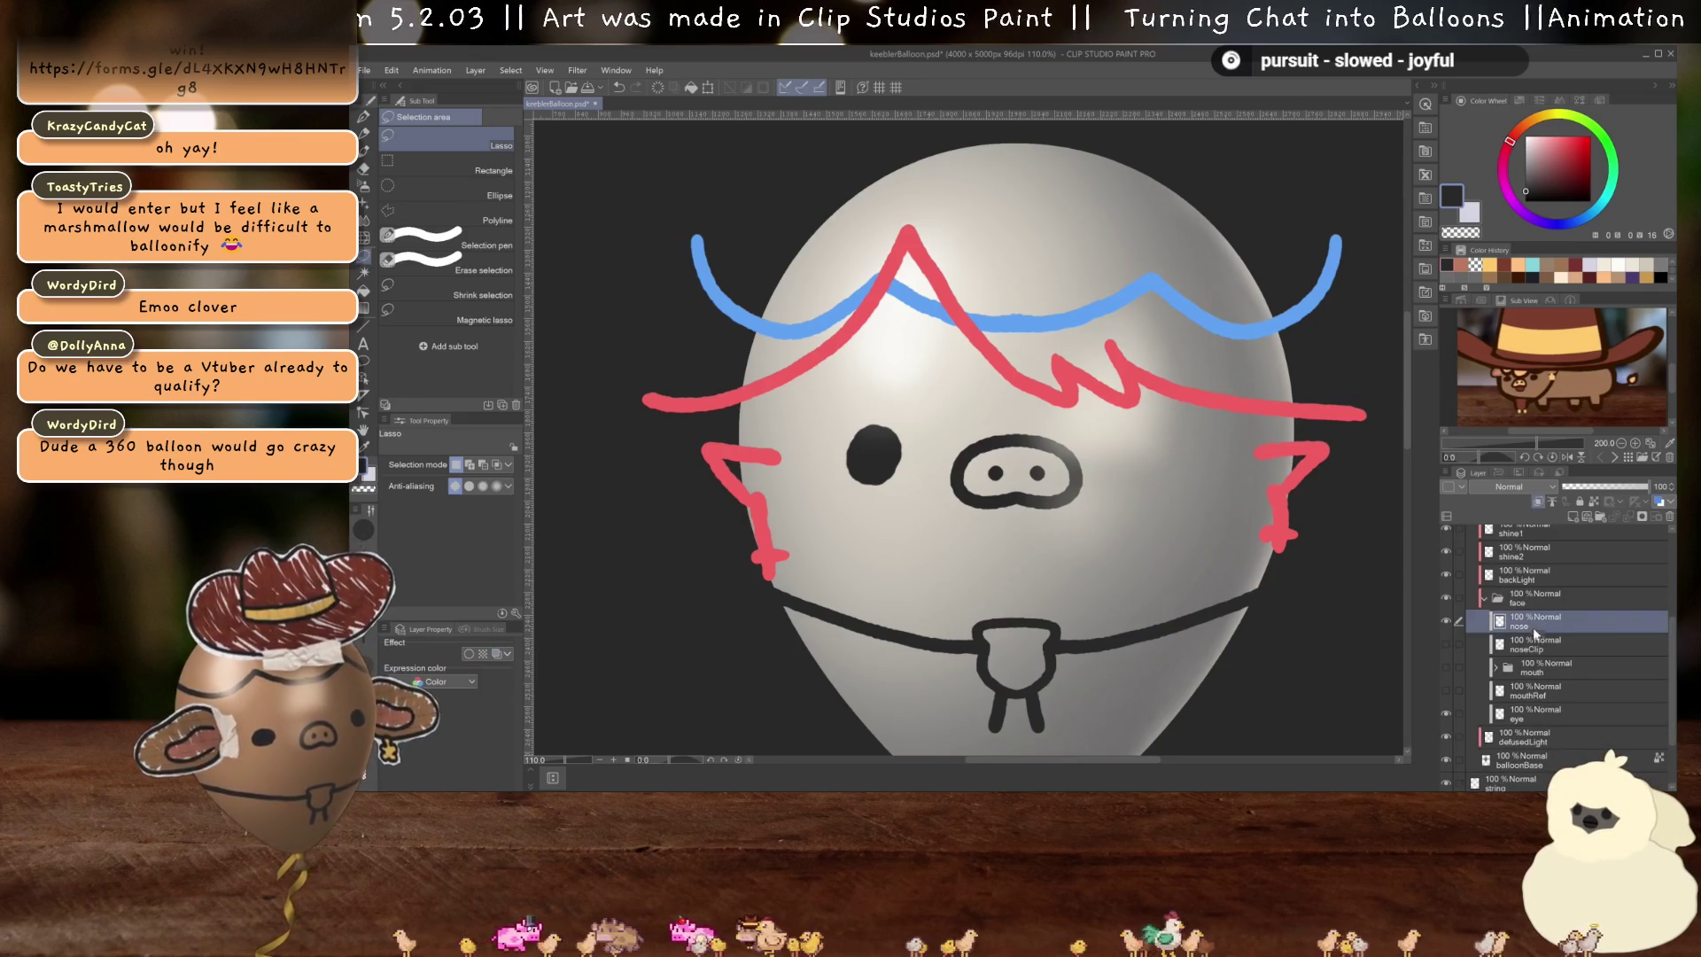
# - Delete the nose and noseClip layers, then clear the bolo layer's tie and neck line
pyautogui.keyDown('ctrl'); pyautogui.click(1546, 644); pyautogui.keyUp('ctrl')
pyautogui.click(1670, 520)
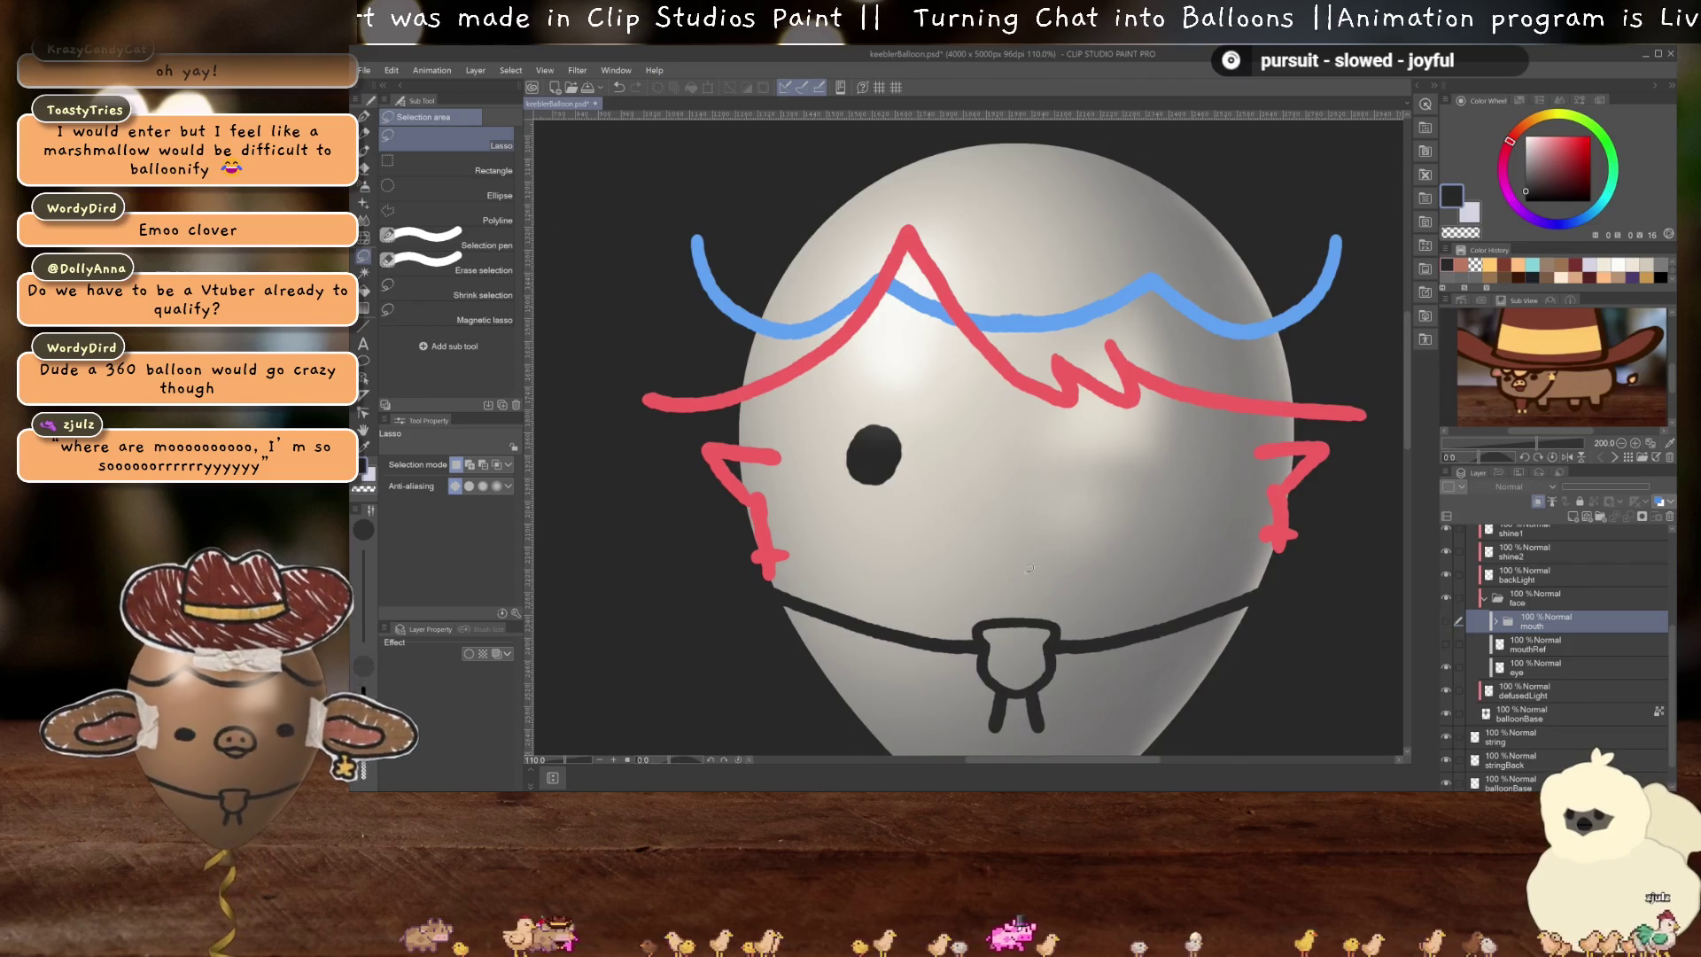
pyautogui.scroll(5, 1486, 629)
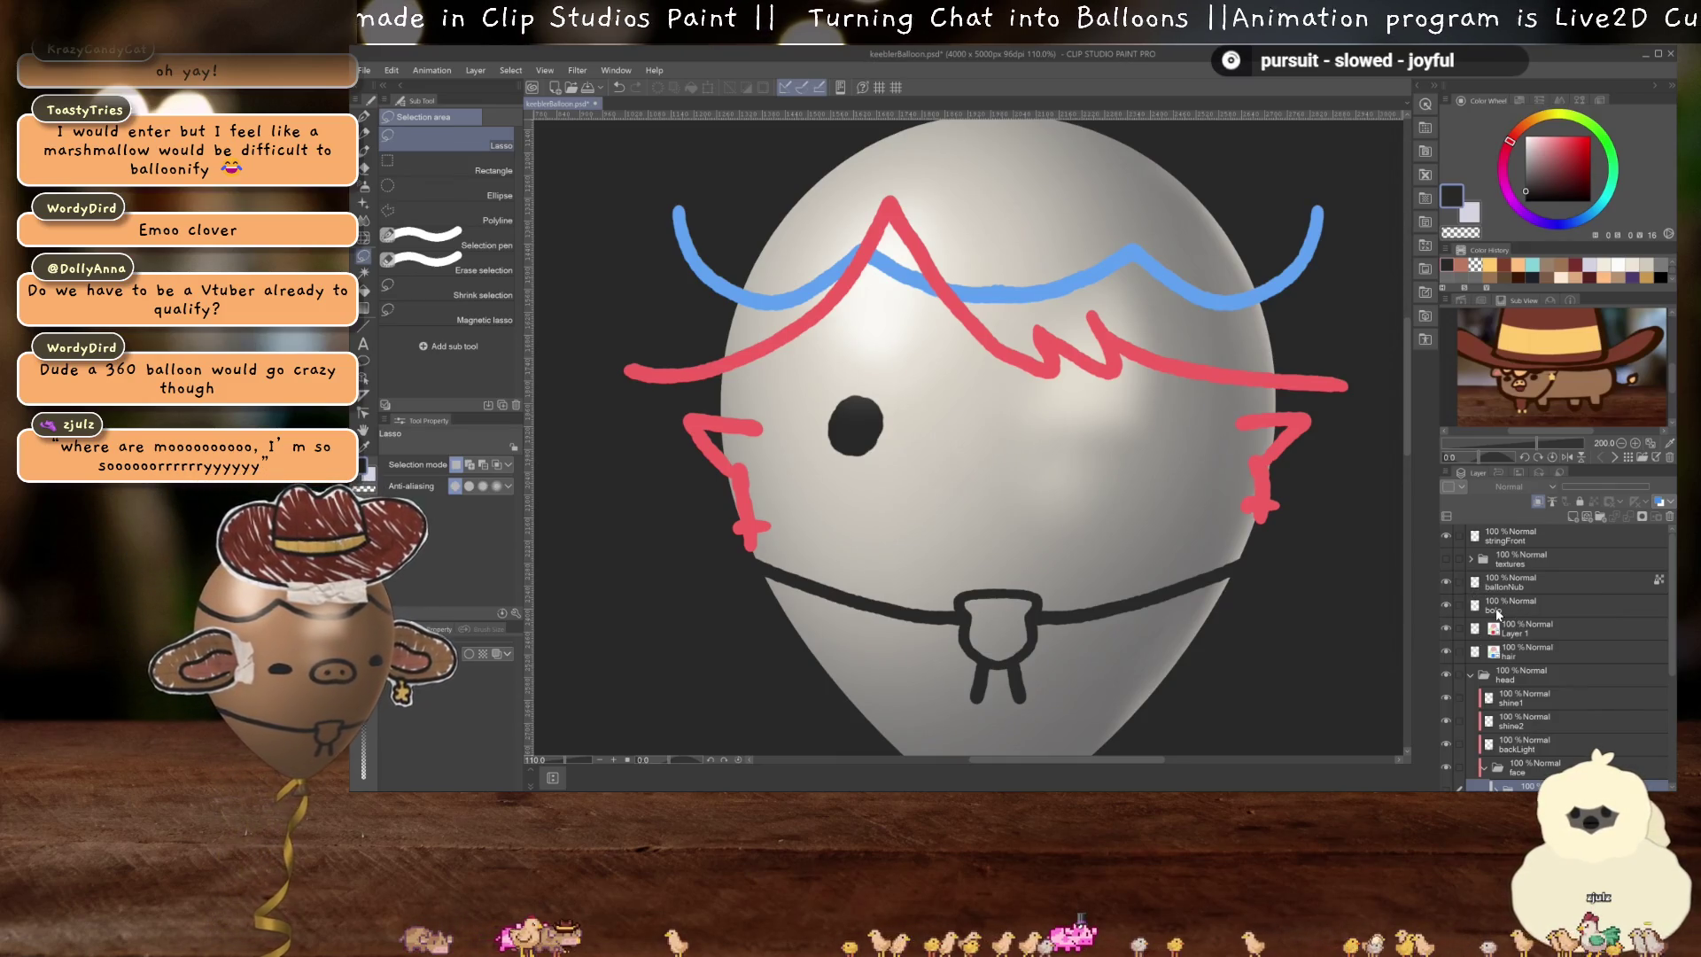
pyautogui.click(1497, 611)
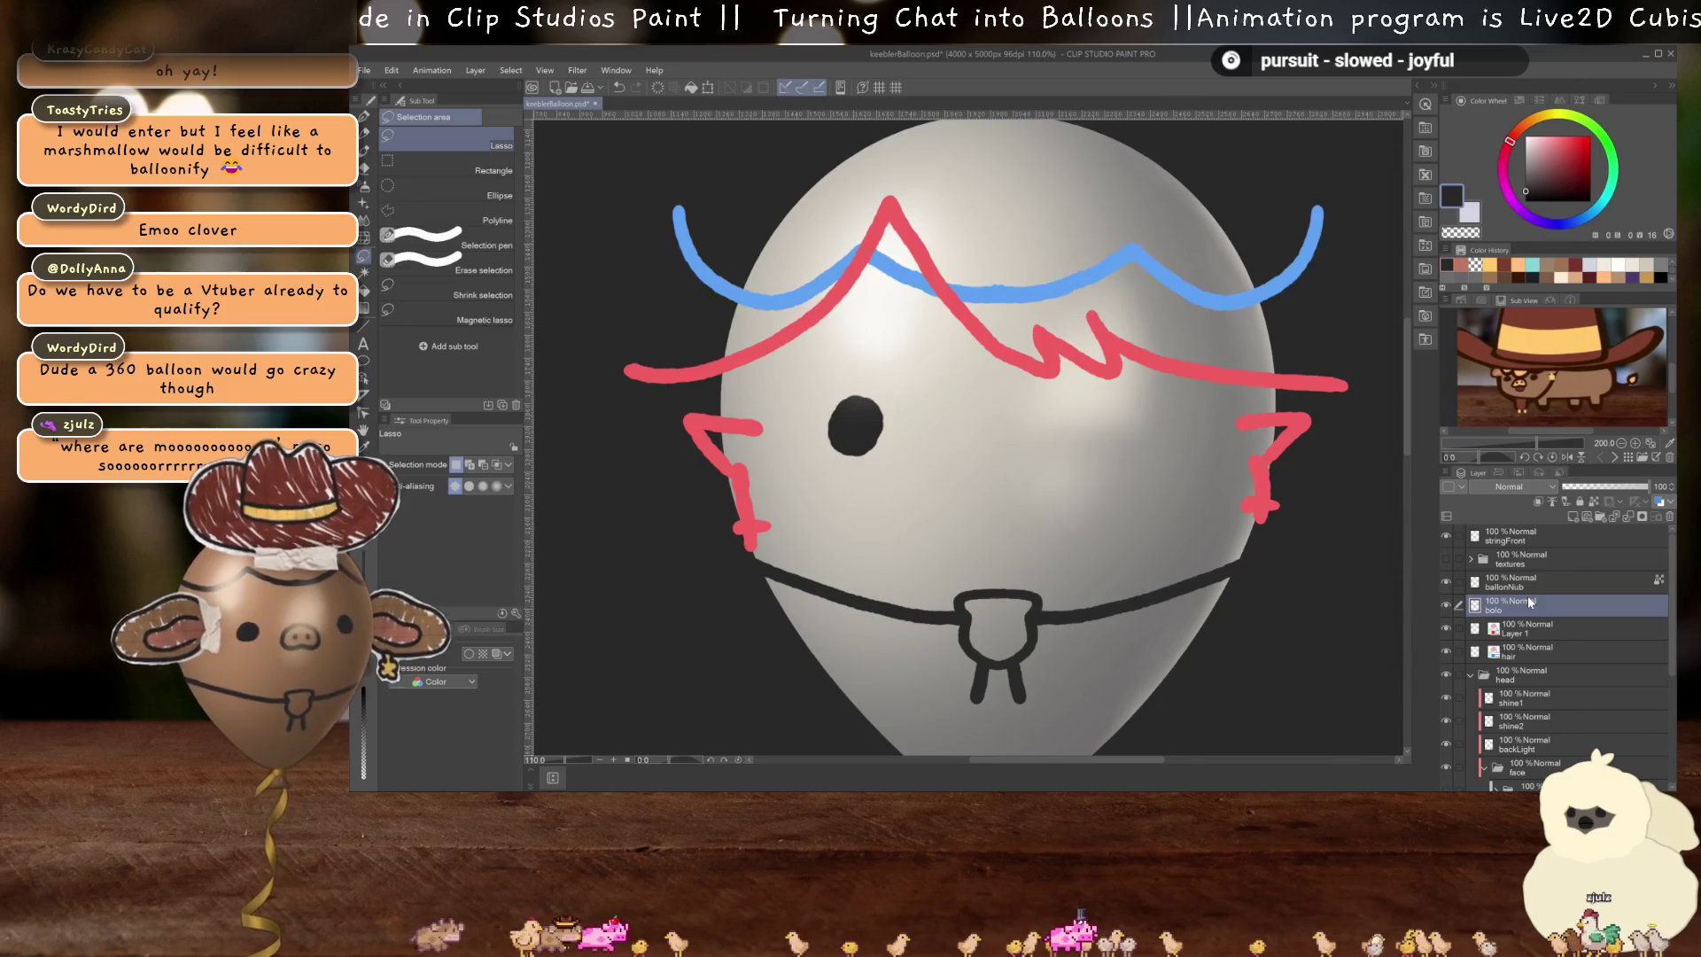
pyautogui.press('Delete')
# - Restore the deleted bolo lines and tint the bolo layer blue
pyautogui.write('nec')
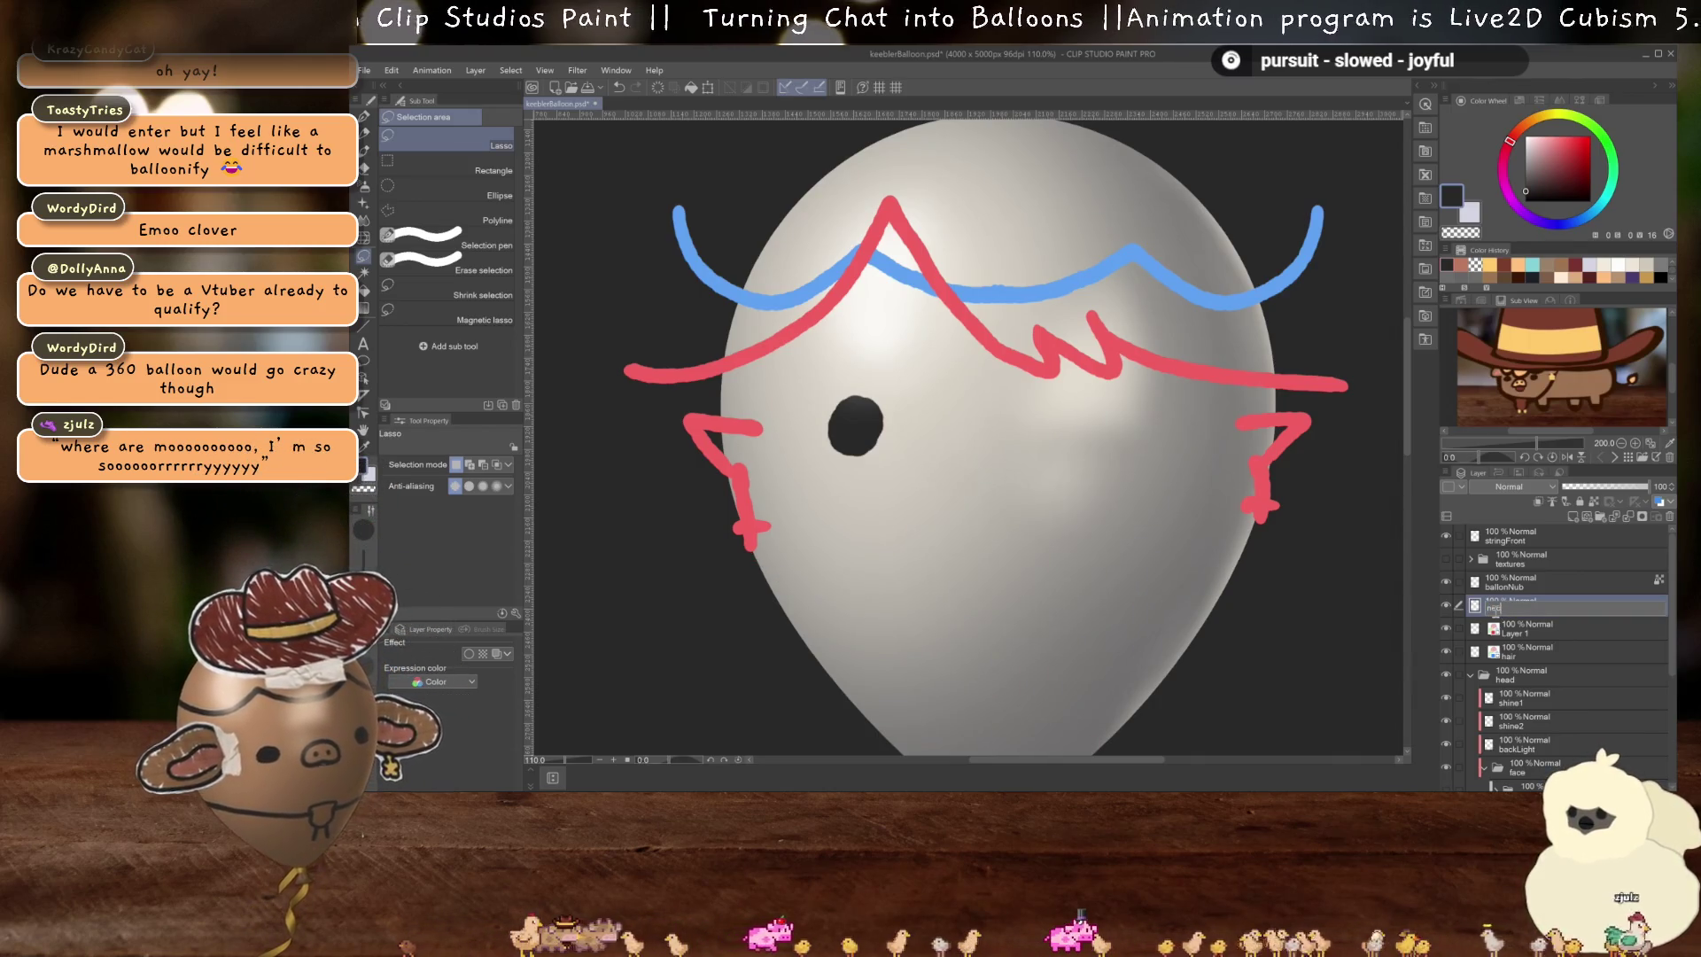
pyautogui.press('Escape')
pyautogui.hotkey('ctrl', 'z')
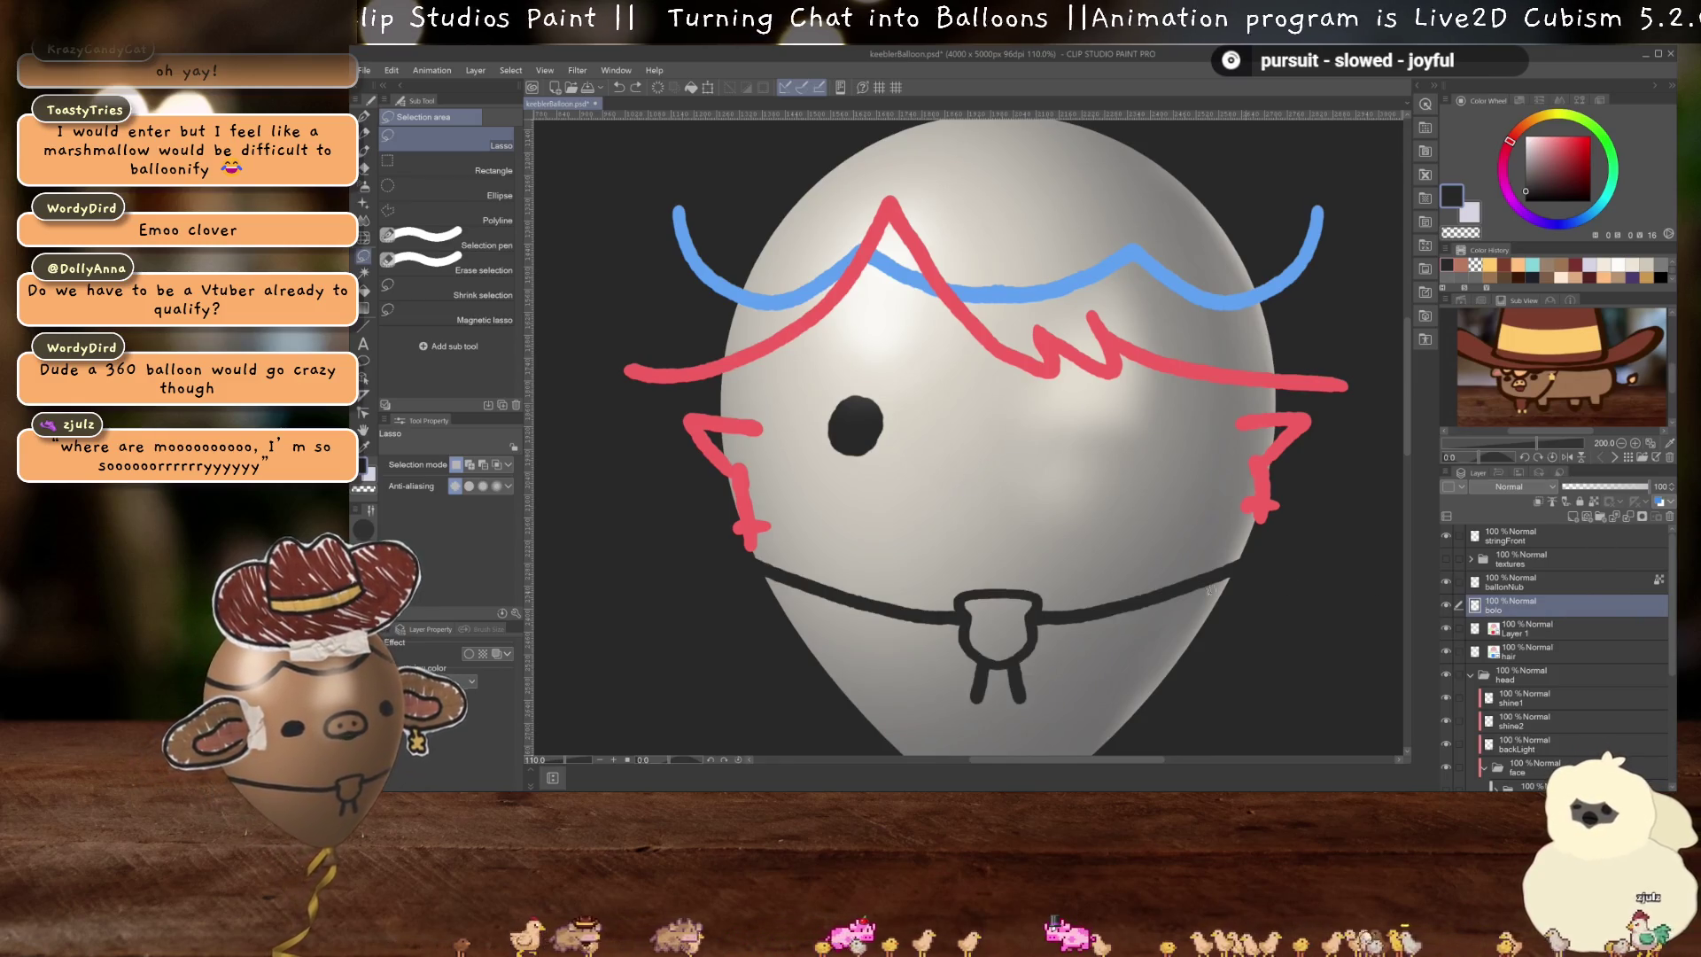
pyautogui.click(501, 655)
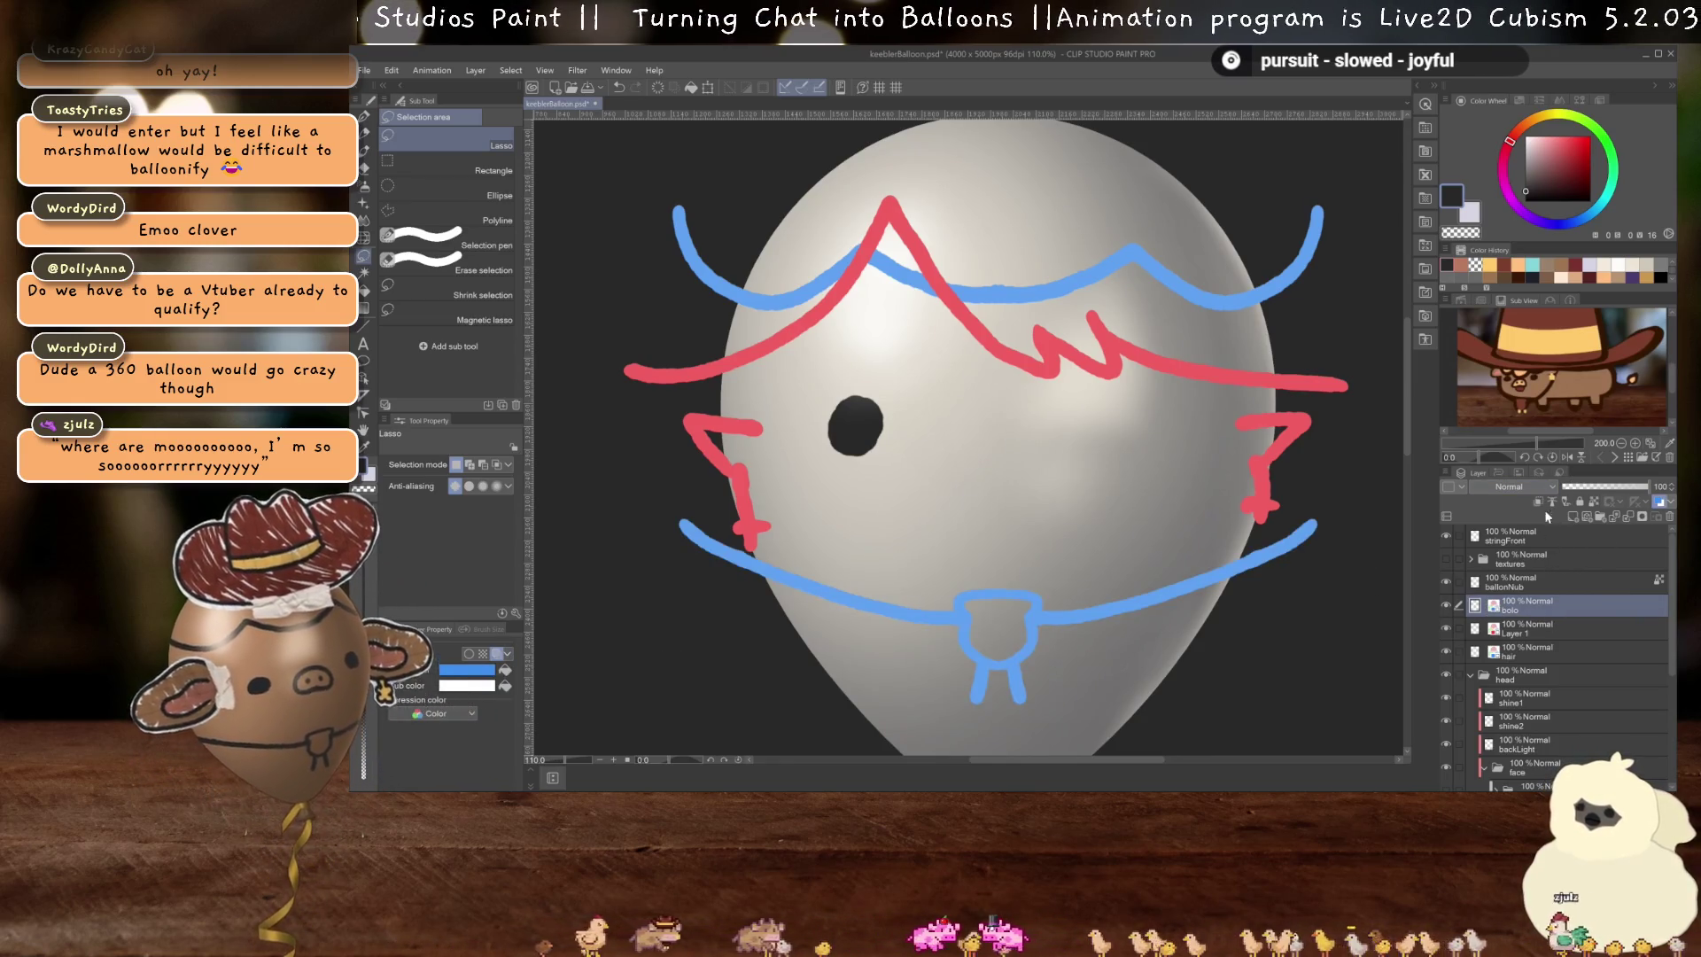
# - Add a new layer named 'necklace' above bolo
pyautogui.click(1573, 518)
pyautogui.doubleClick(1512, 606)
pyautogui.write('neck')
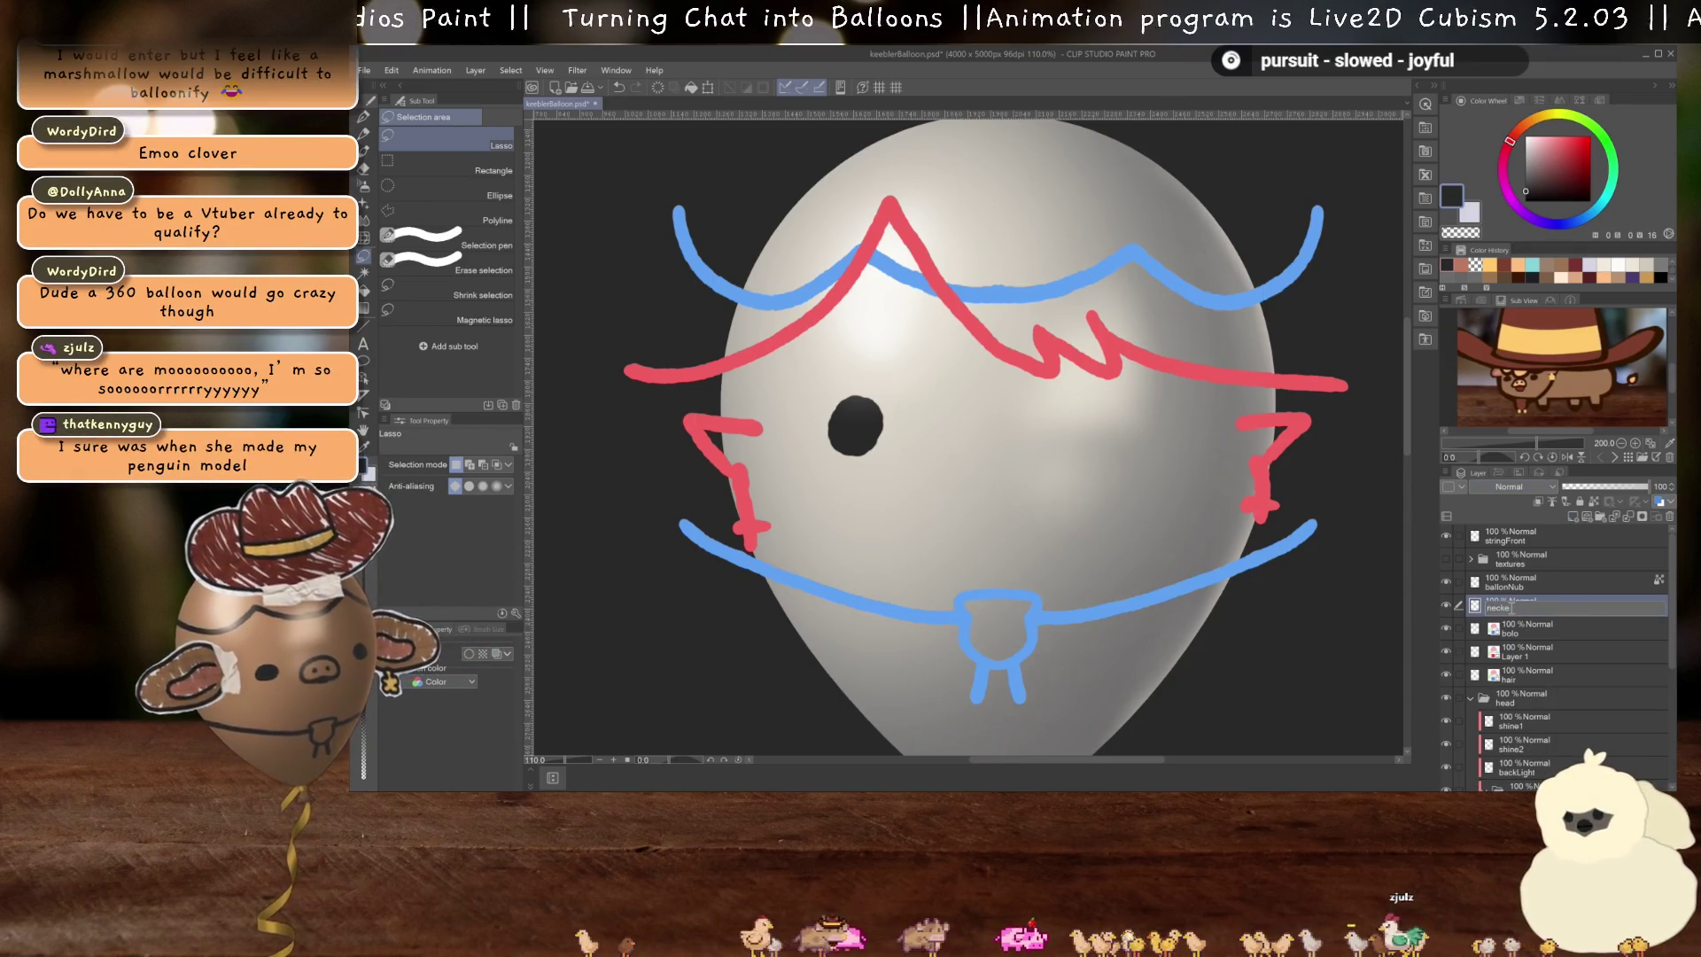
pyautogui.write('lace')
pyautogui.press('Return')
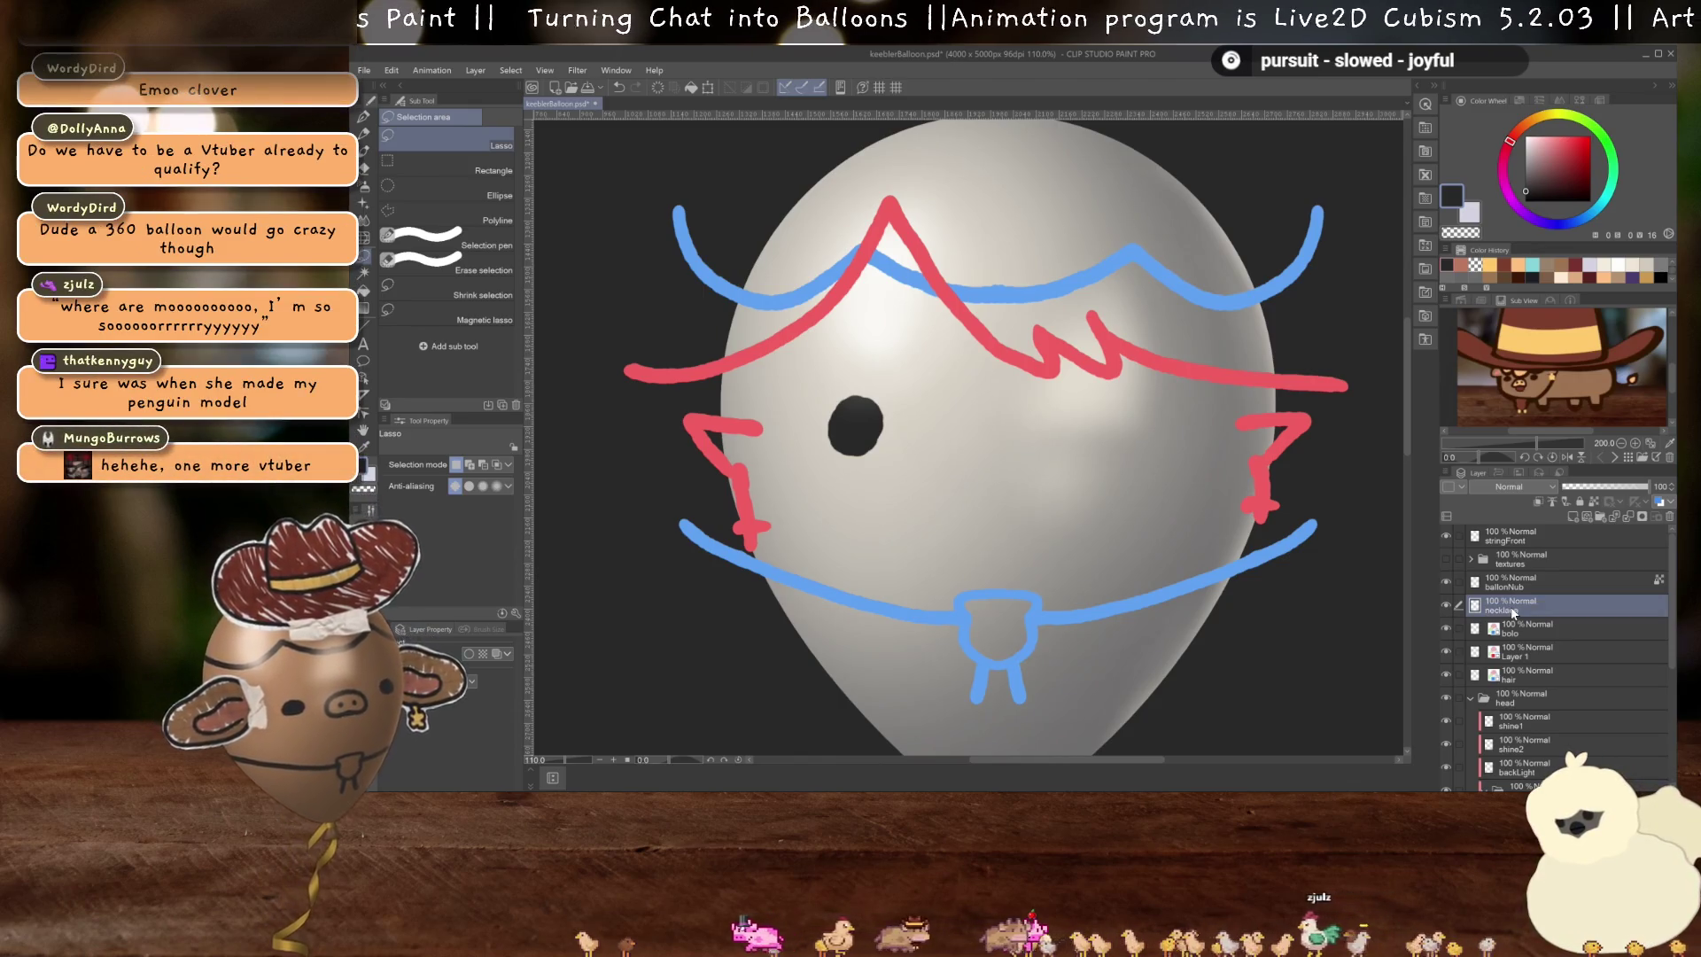
# - Turn off the hair lines' red layer colour and clip them to the balloon shape
pyautogui.click(1517, 679)
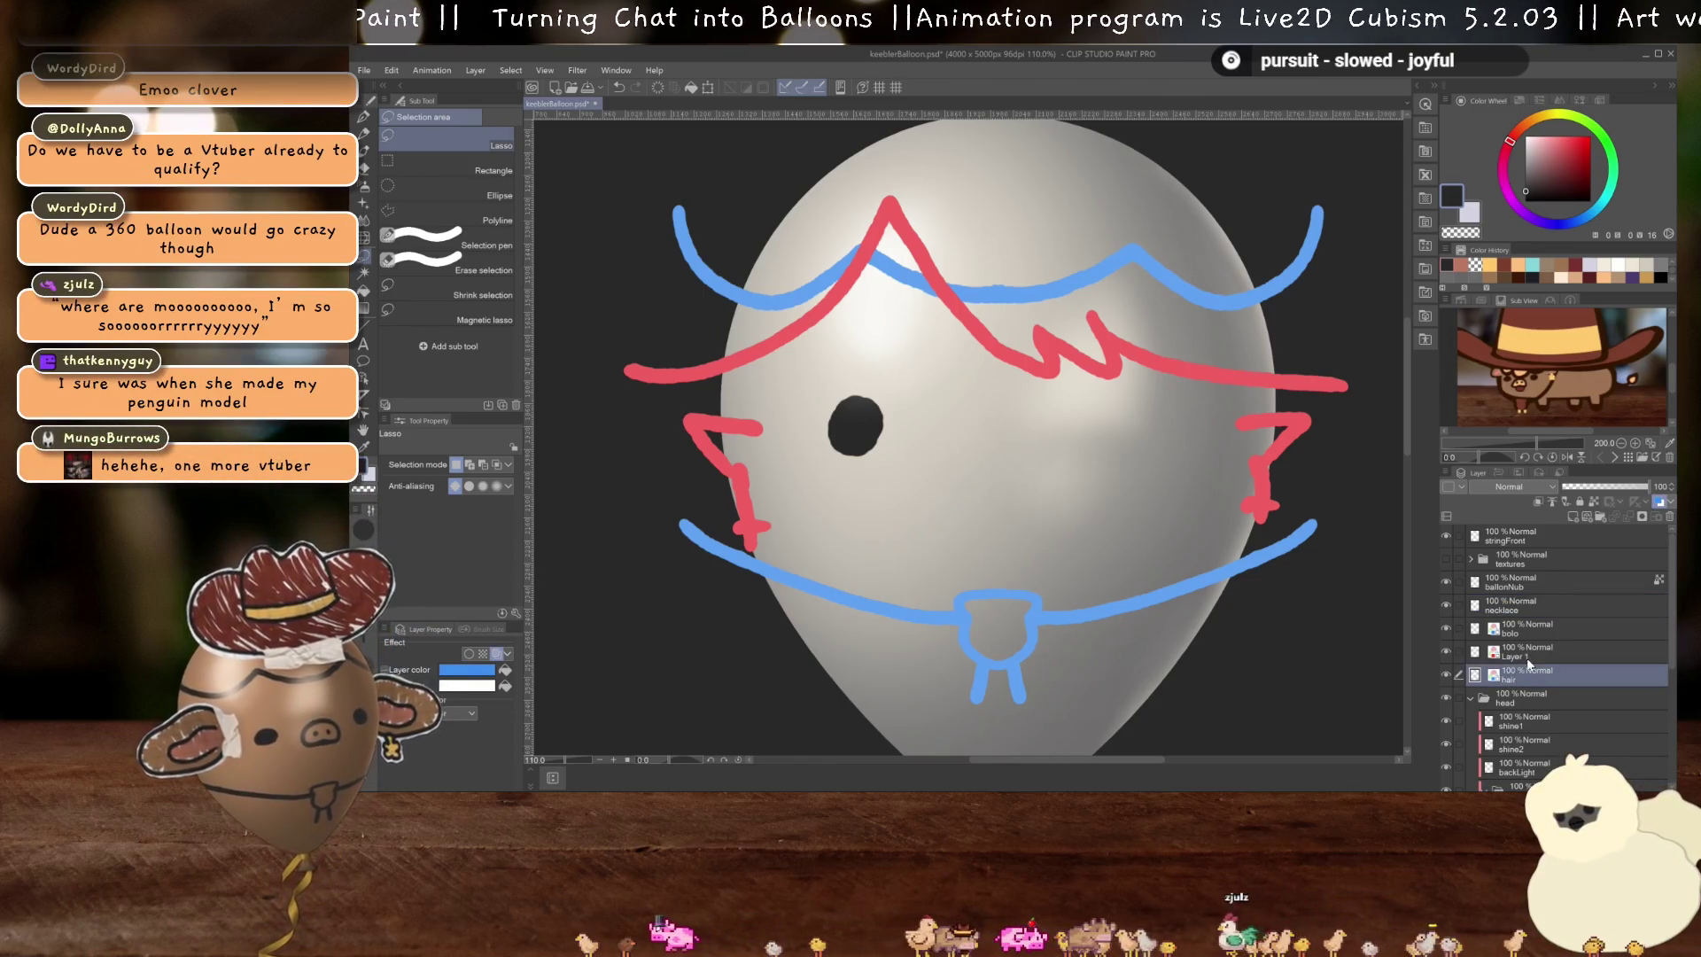
pyautogui.click(1527, 658)
pyautogui.keyDown('ctrl'); pyautogui.click(1509, 679); pyautogui.keyUp('ctrl')
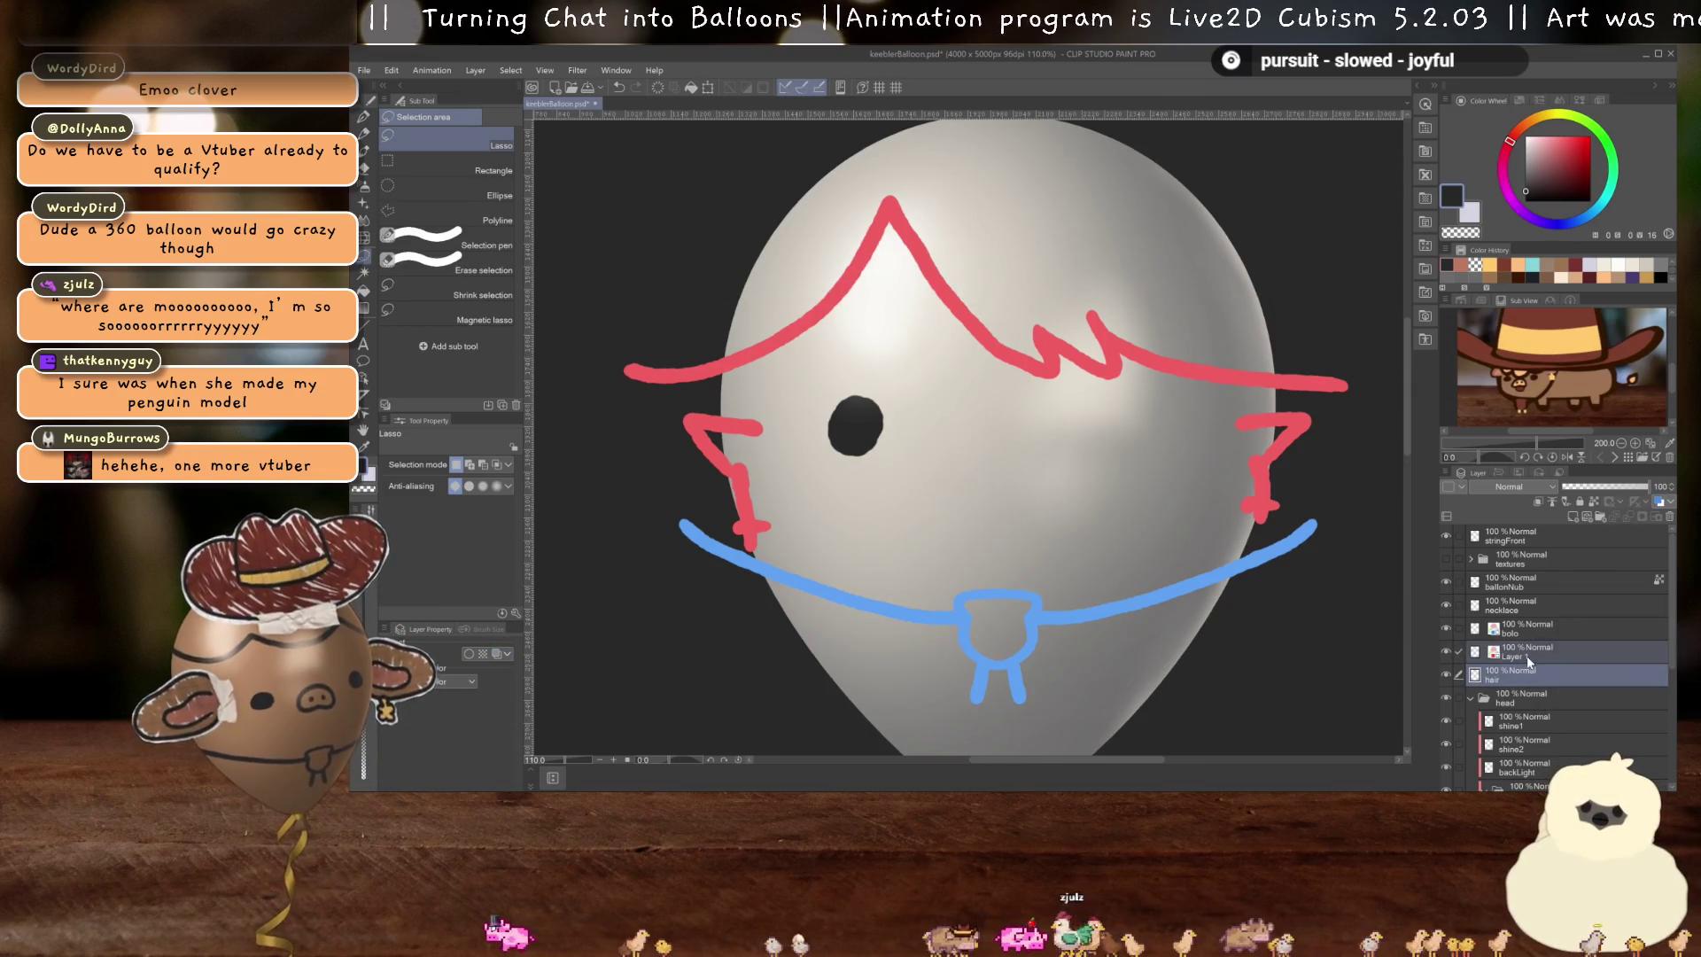
pyautogui.click(1527, 660)
pyautogui.click(492, 655)
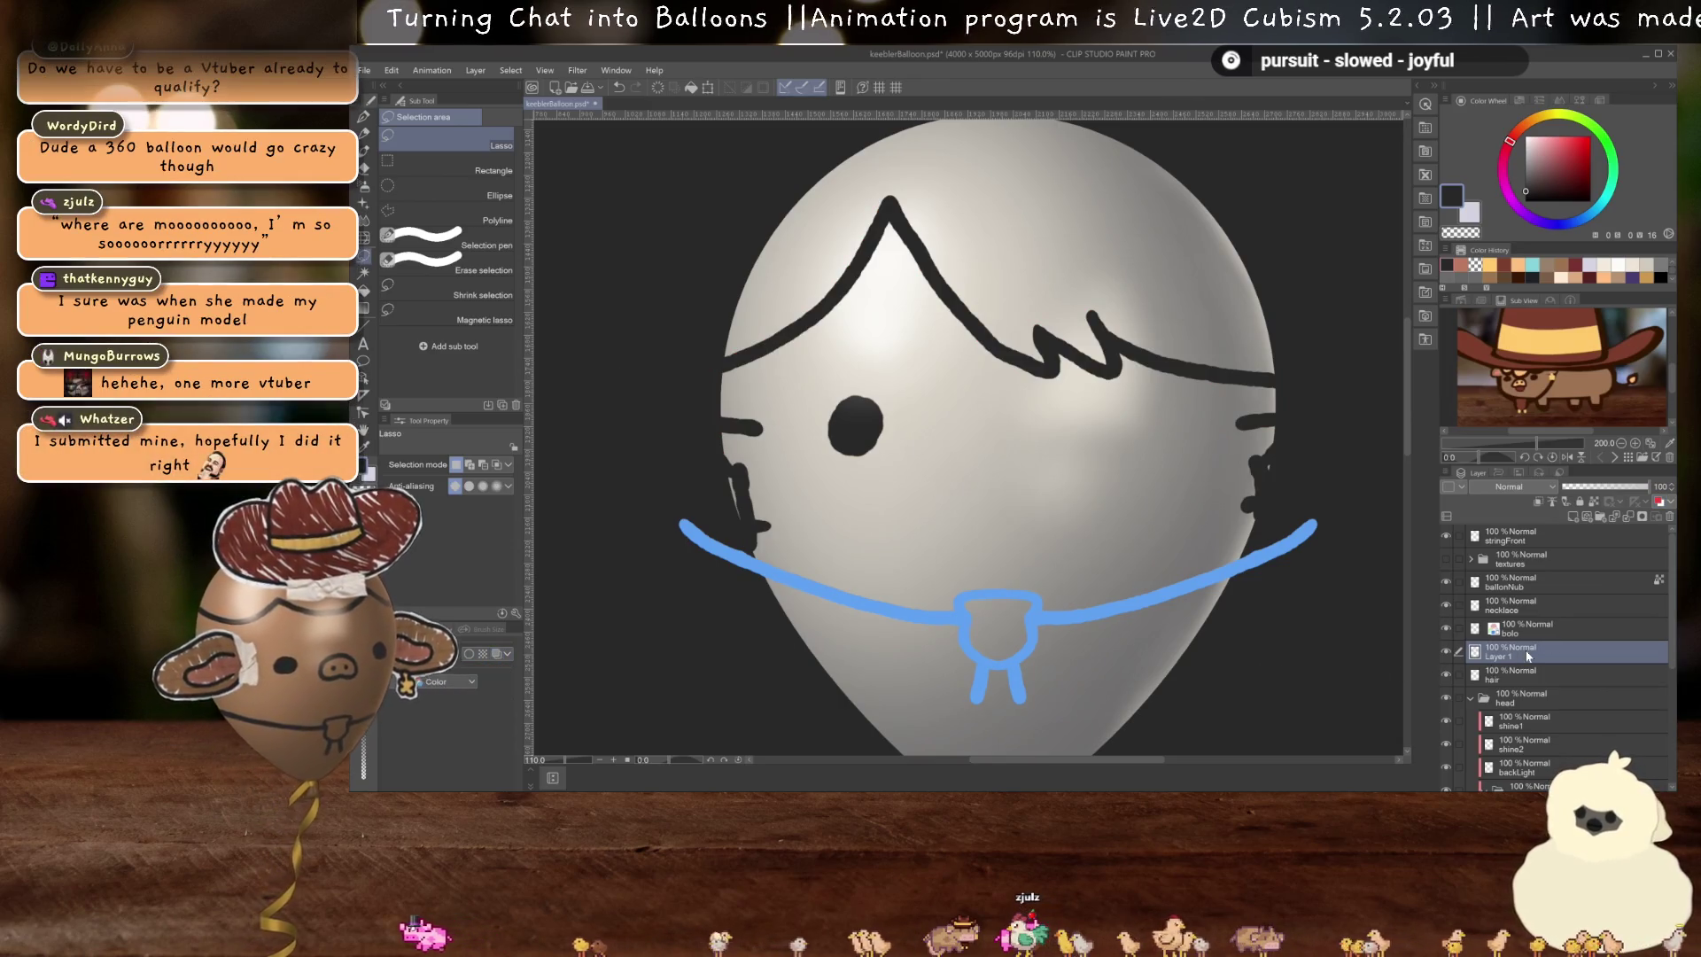
pyautogui.moveTo(1527, 656); pyautogui.dragTo(1528, 701)
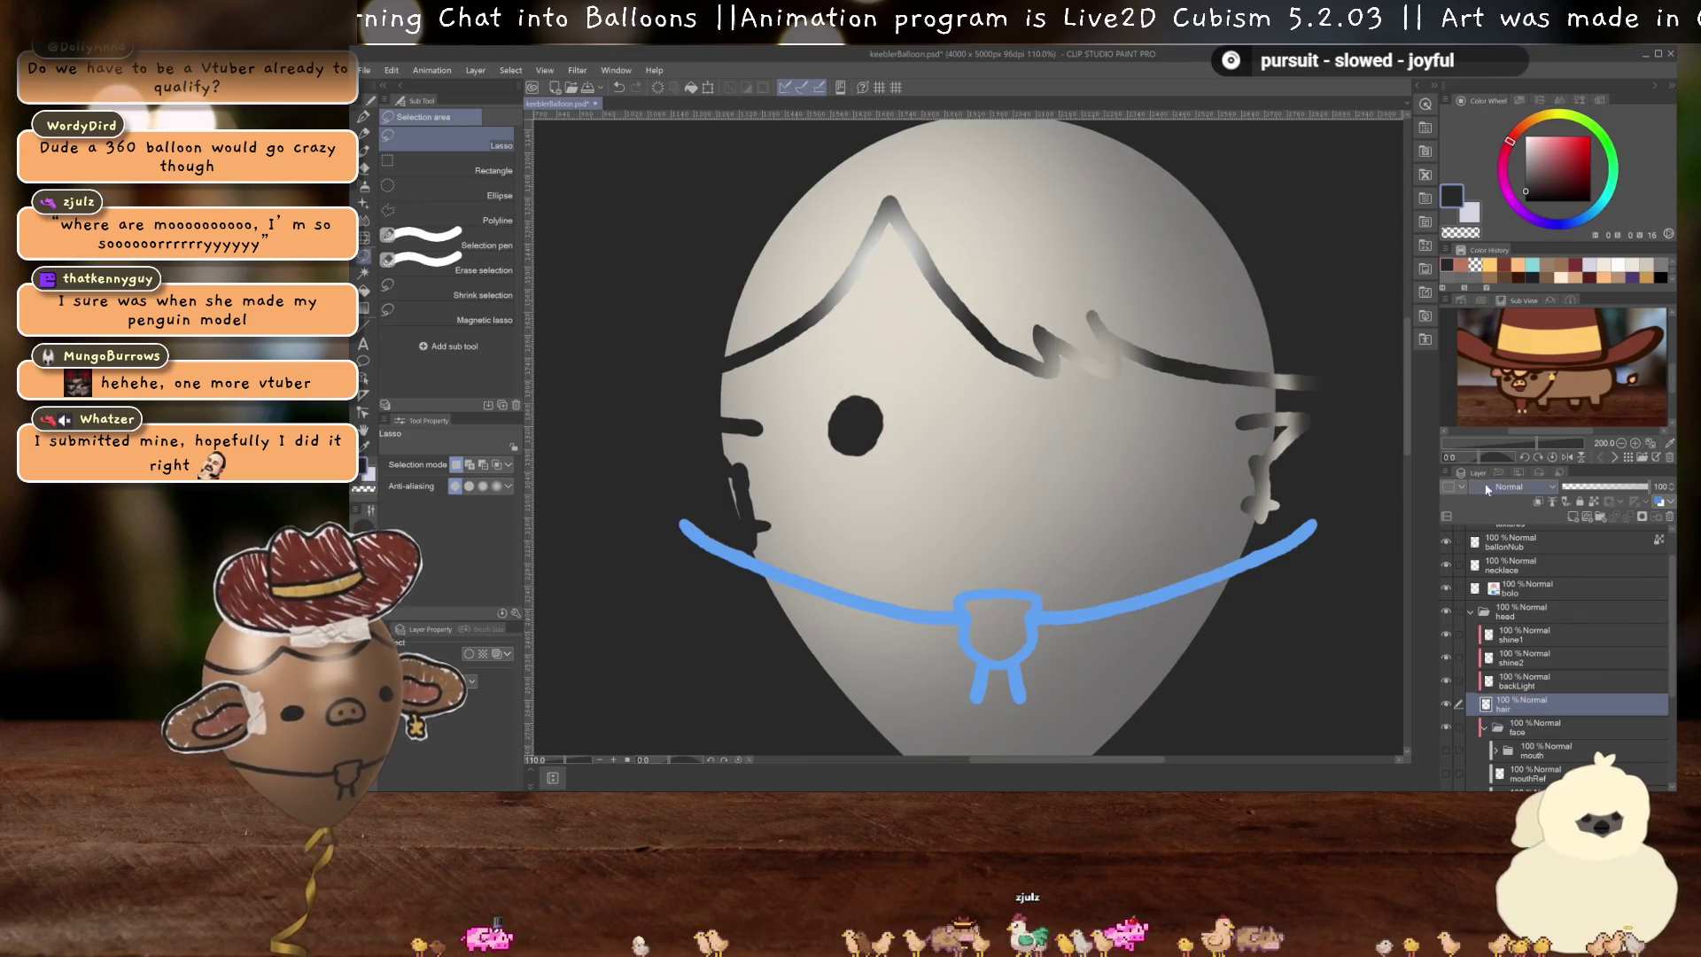
pyautogui.click(1539, 503)
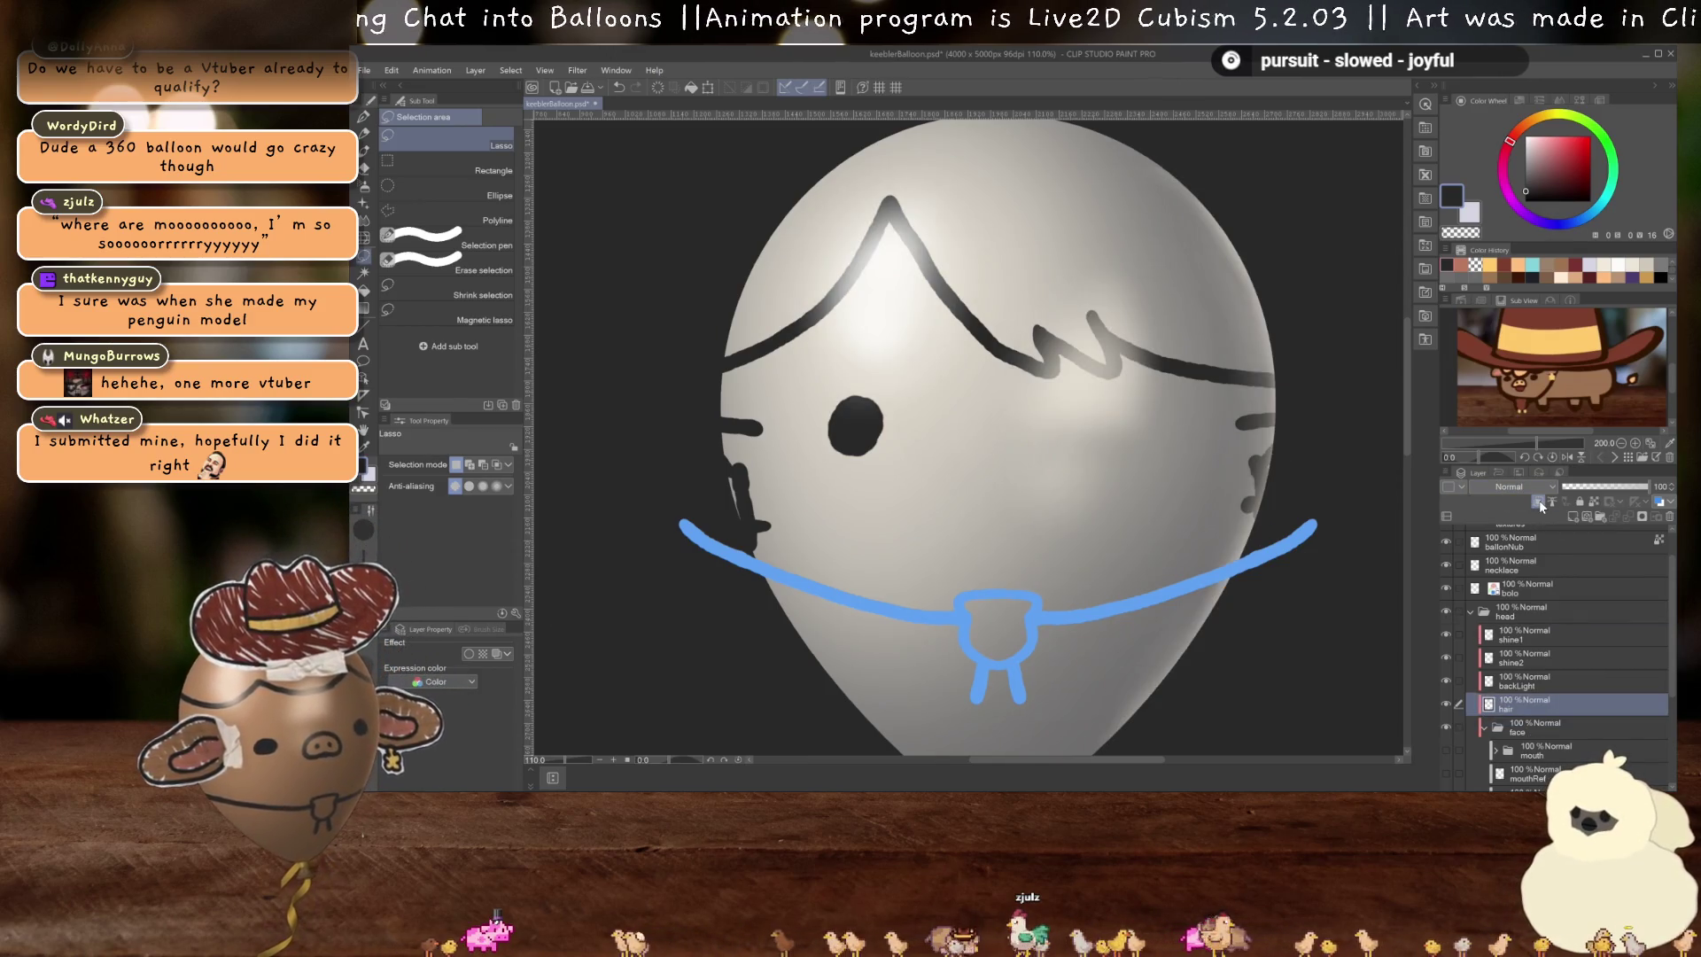
# - Select the necklace layer
pyautogui.scroll(1, 1516, 559)
pyautogui.click(1516, 605)
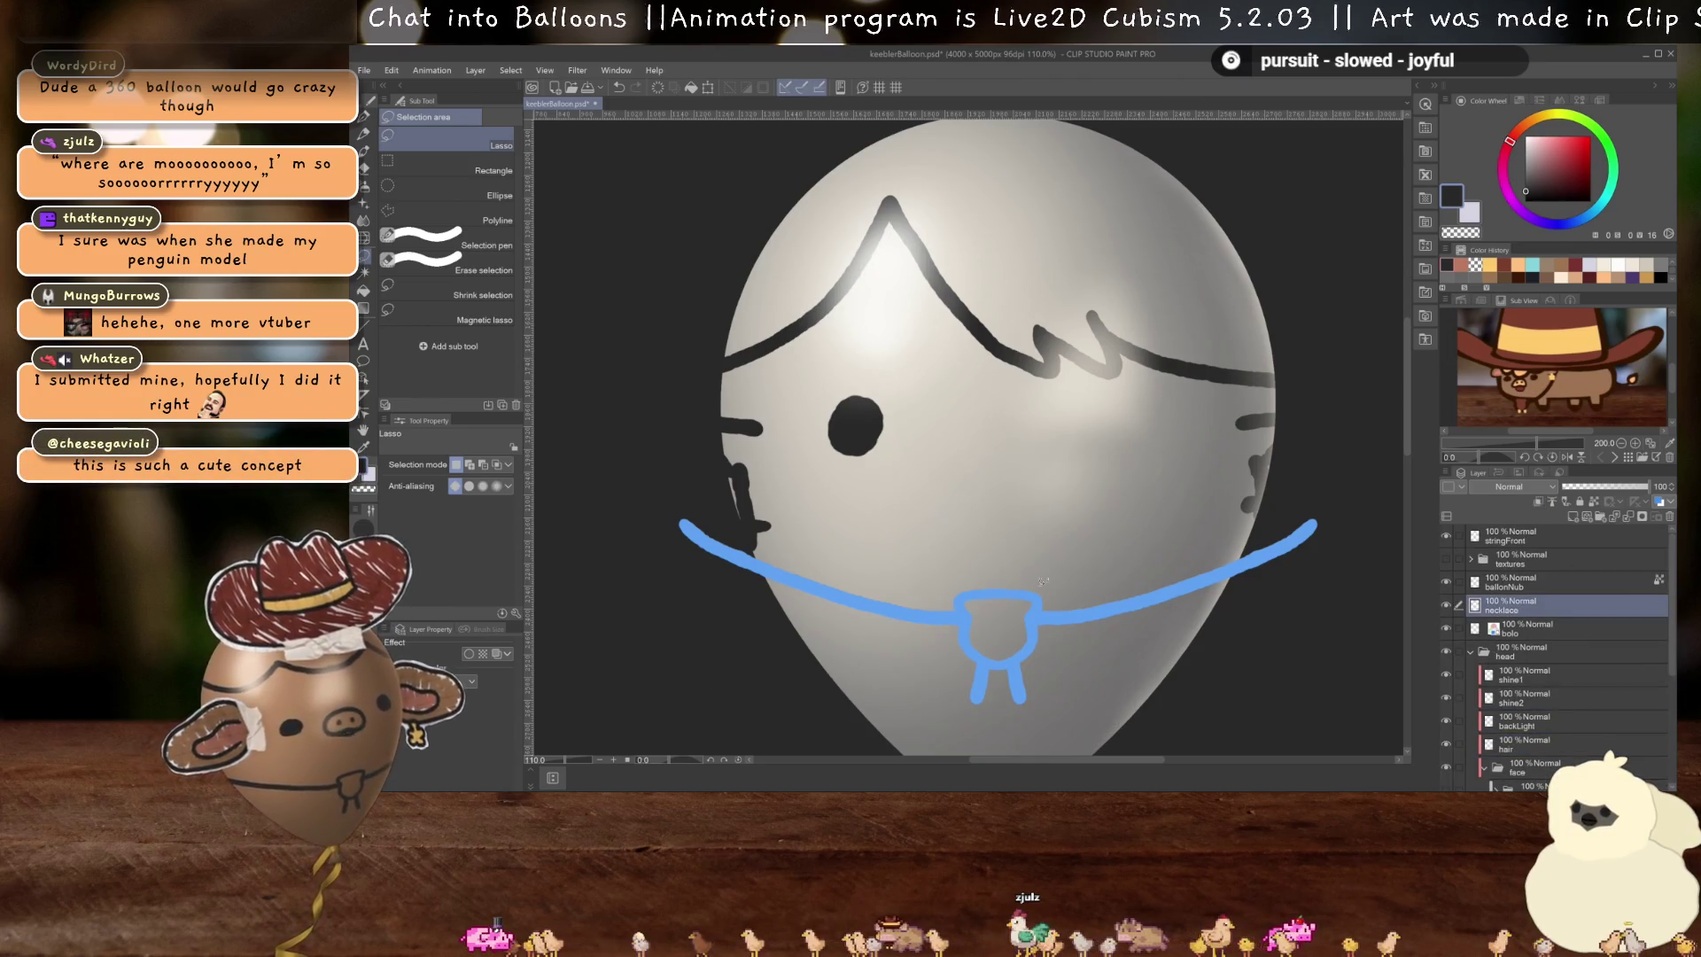
pyautogui.scroll(-2, 996, 574)
pyautogui.scroll(1, 995, 573)
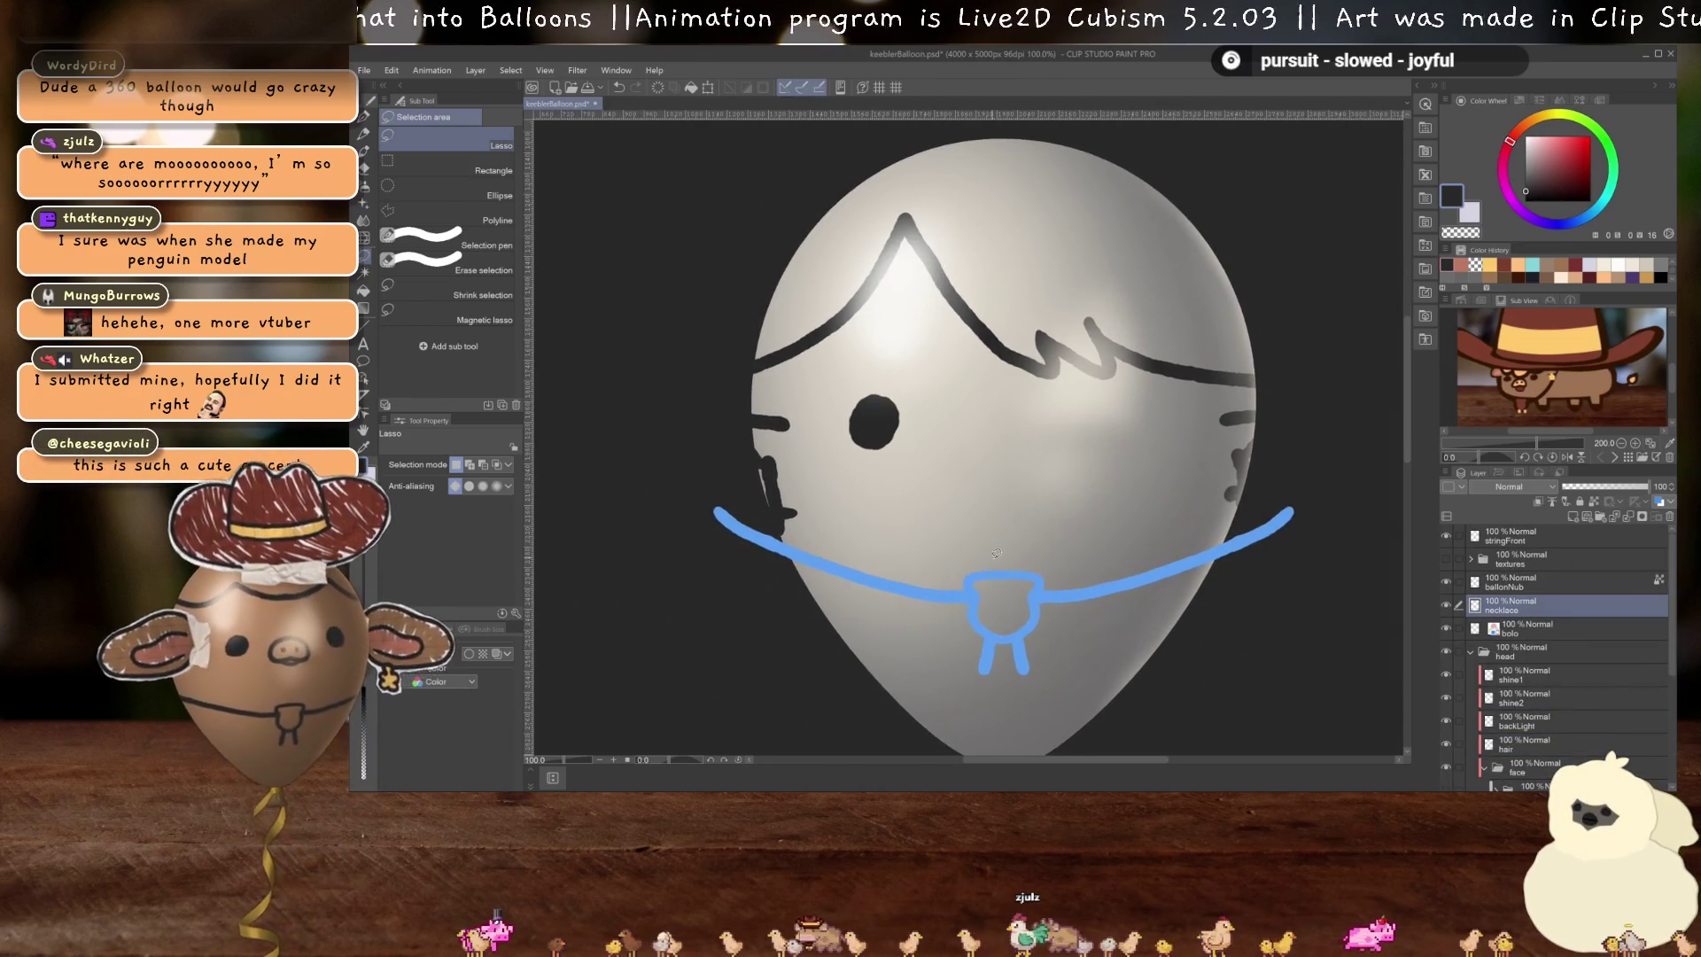
# - Switch to the pen, give the necklace layer a red layer colour, and dab a bead at its left end
pyautogui.scroll(1, 990, 574)
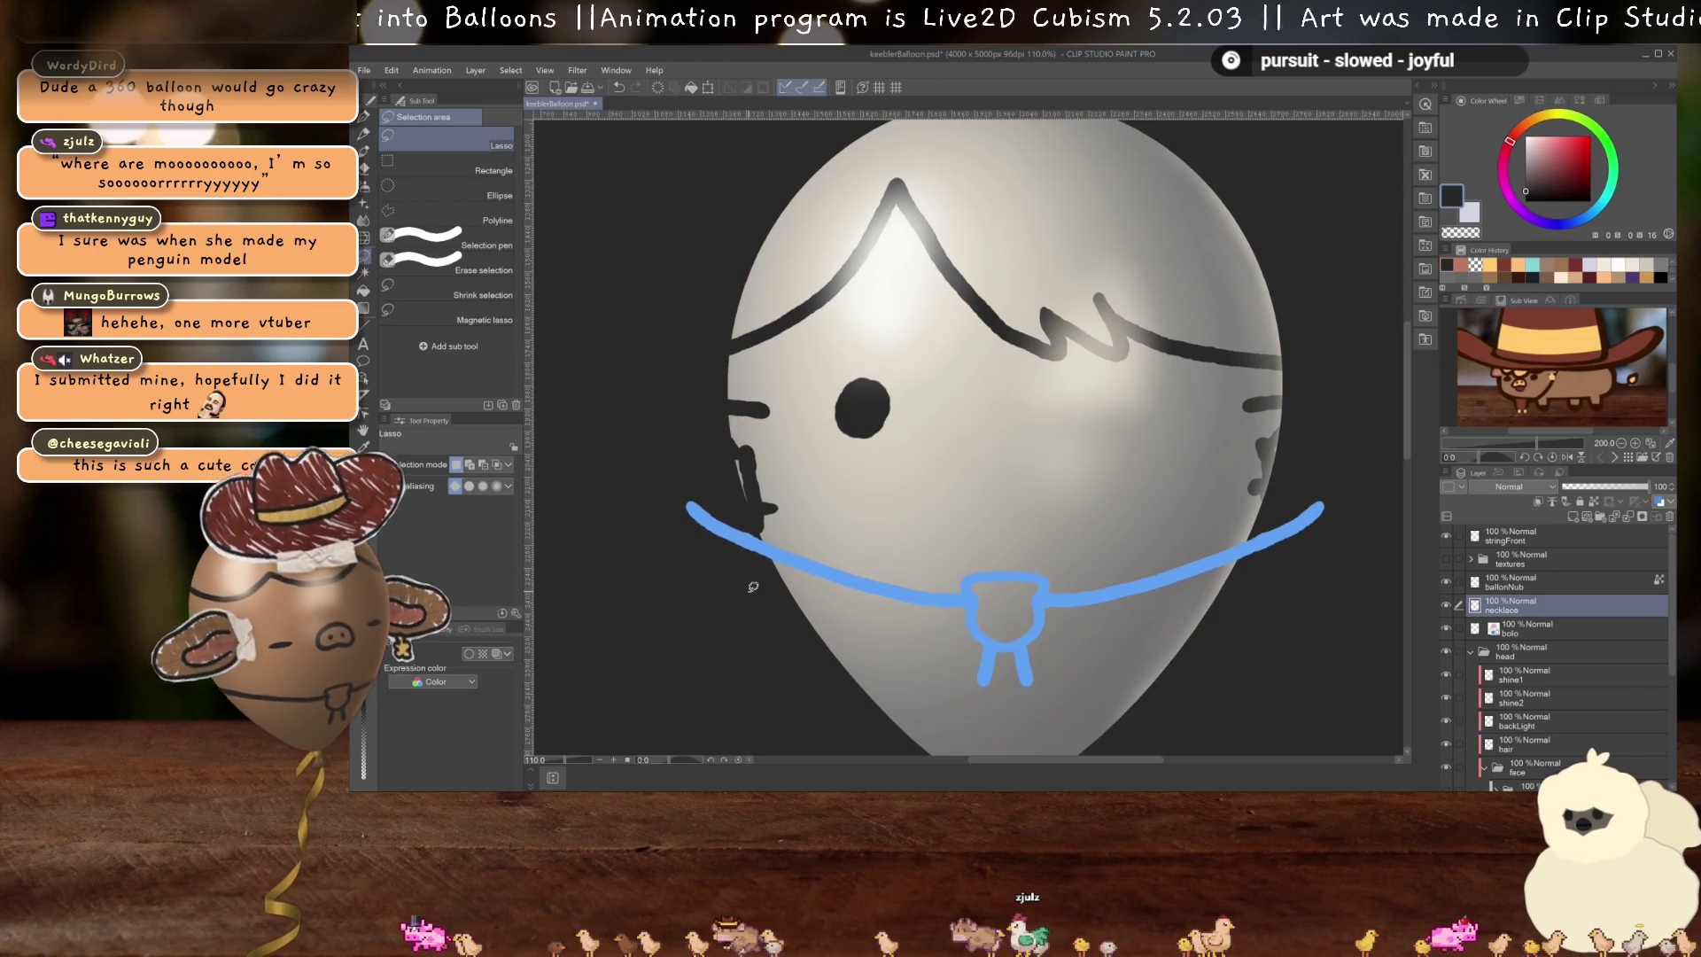
pyautogui.press('p')
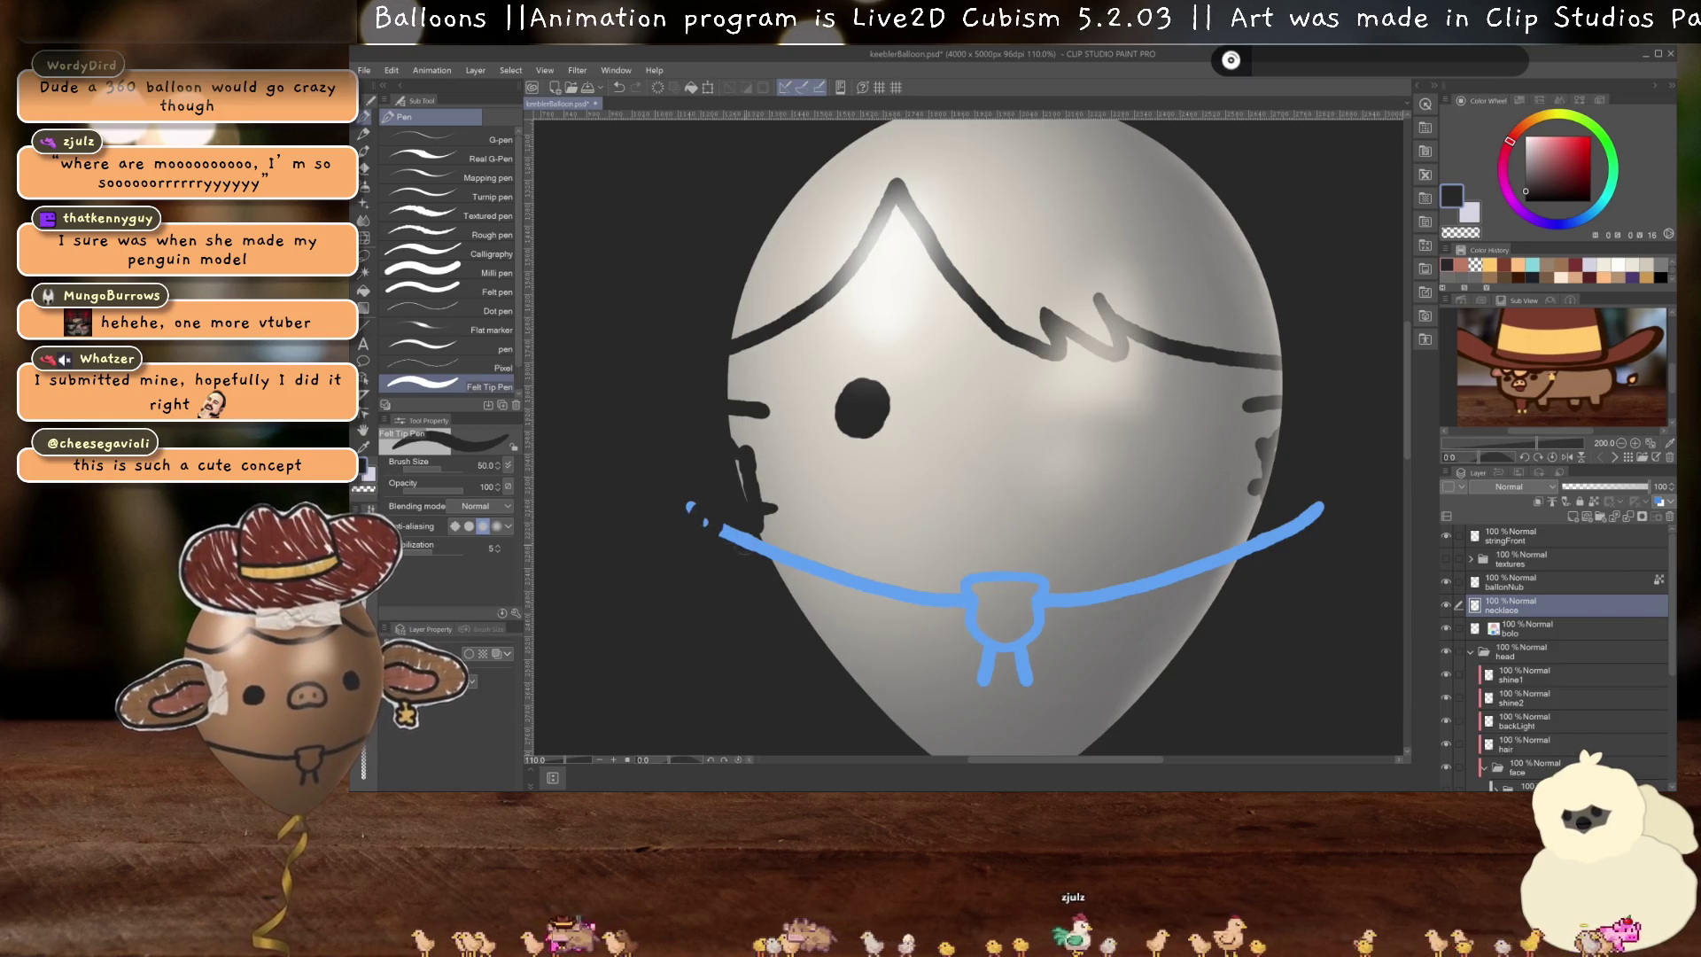
pyautogui.click(467, 669)
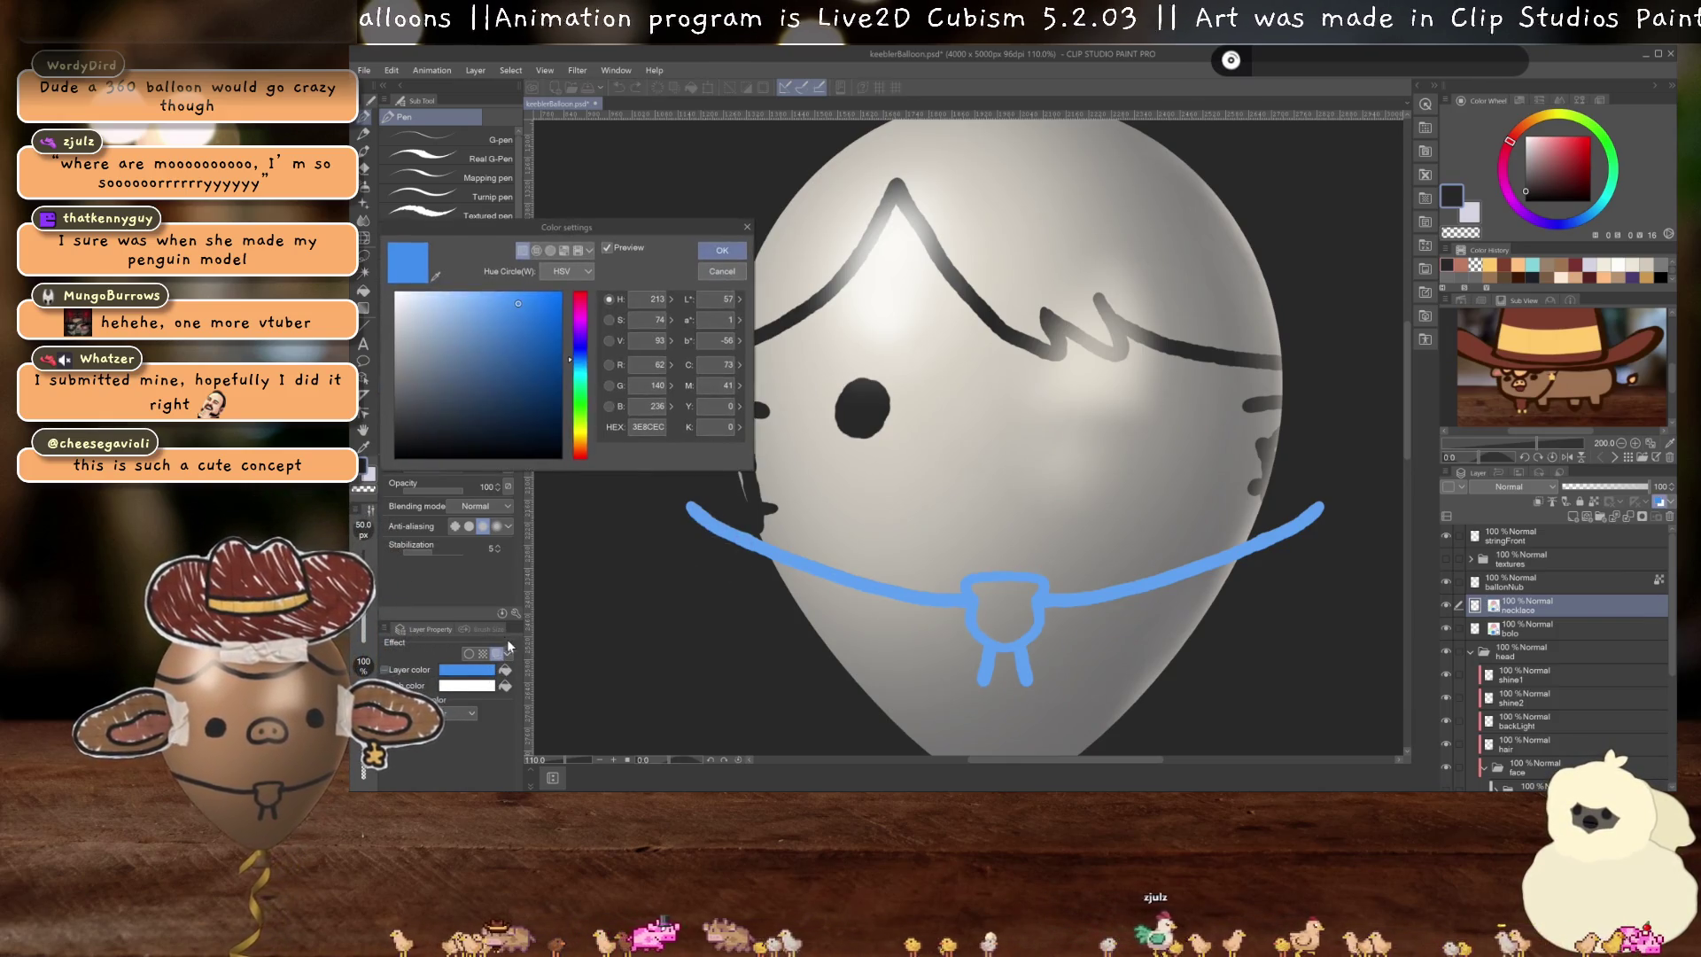
pyautogui.click(722, 250)
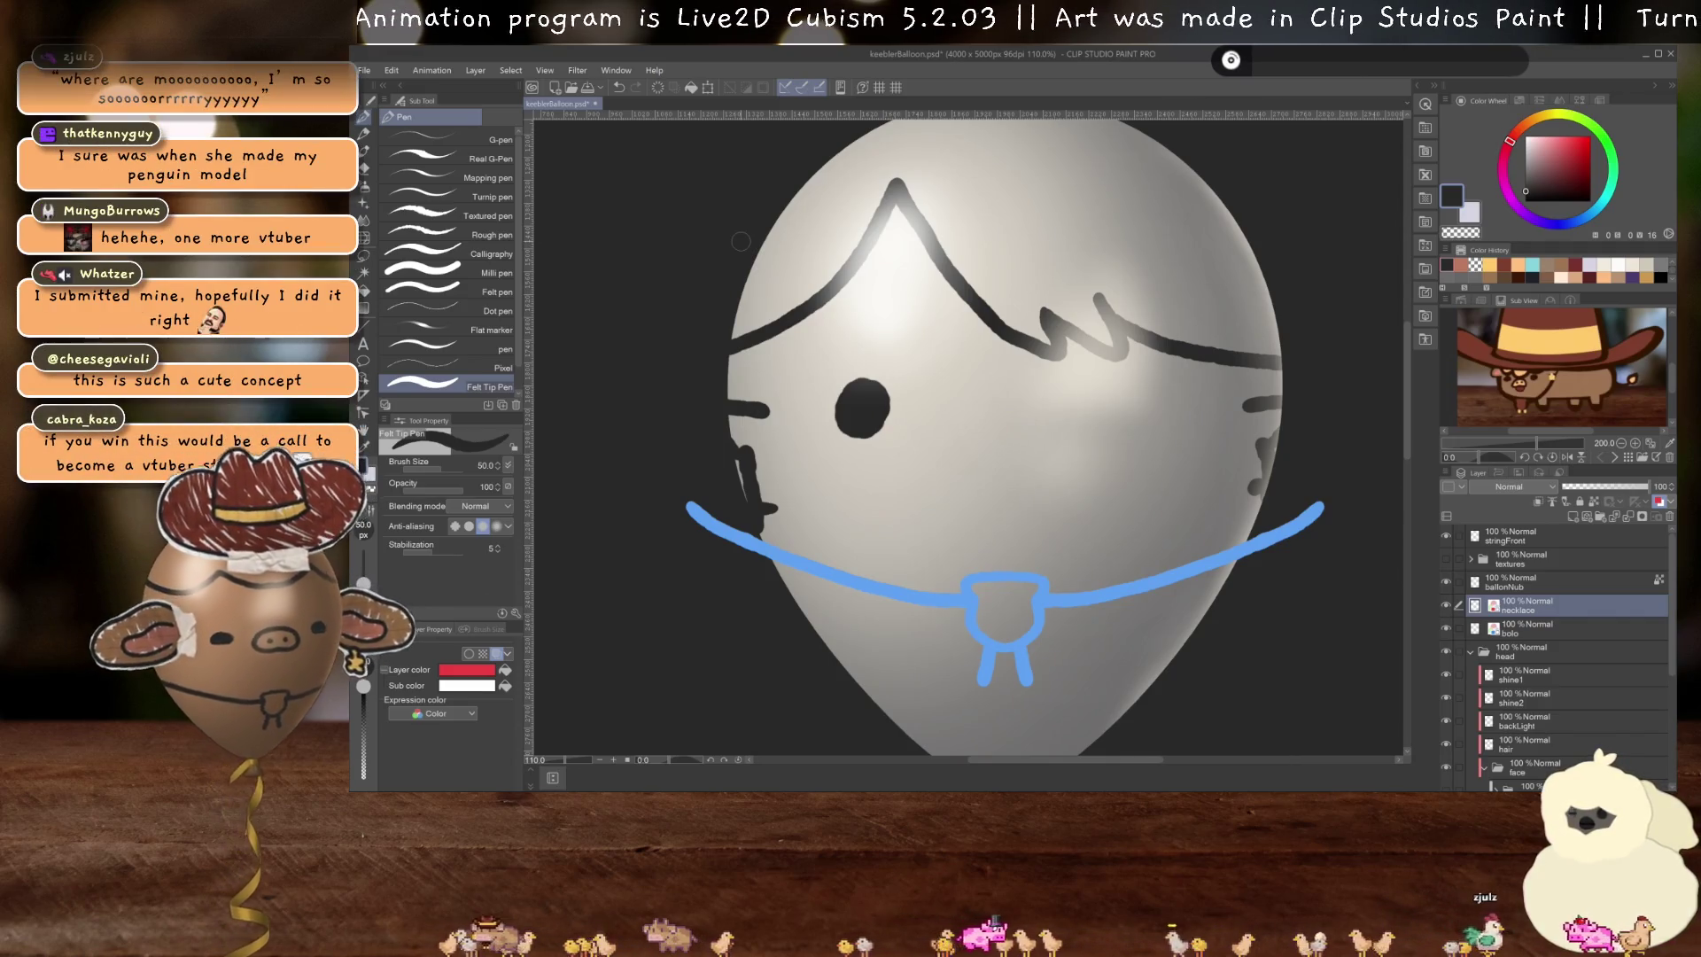
pyautogui.click(702, 514)
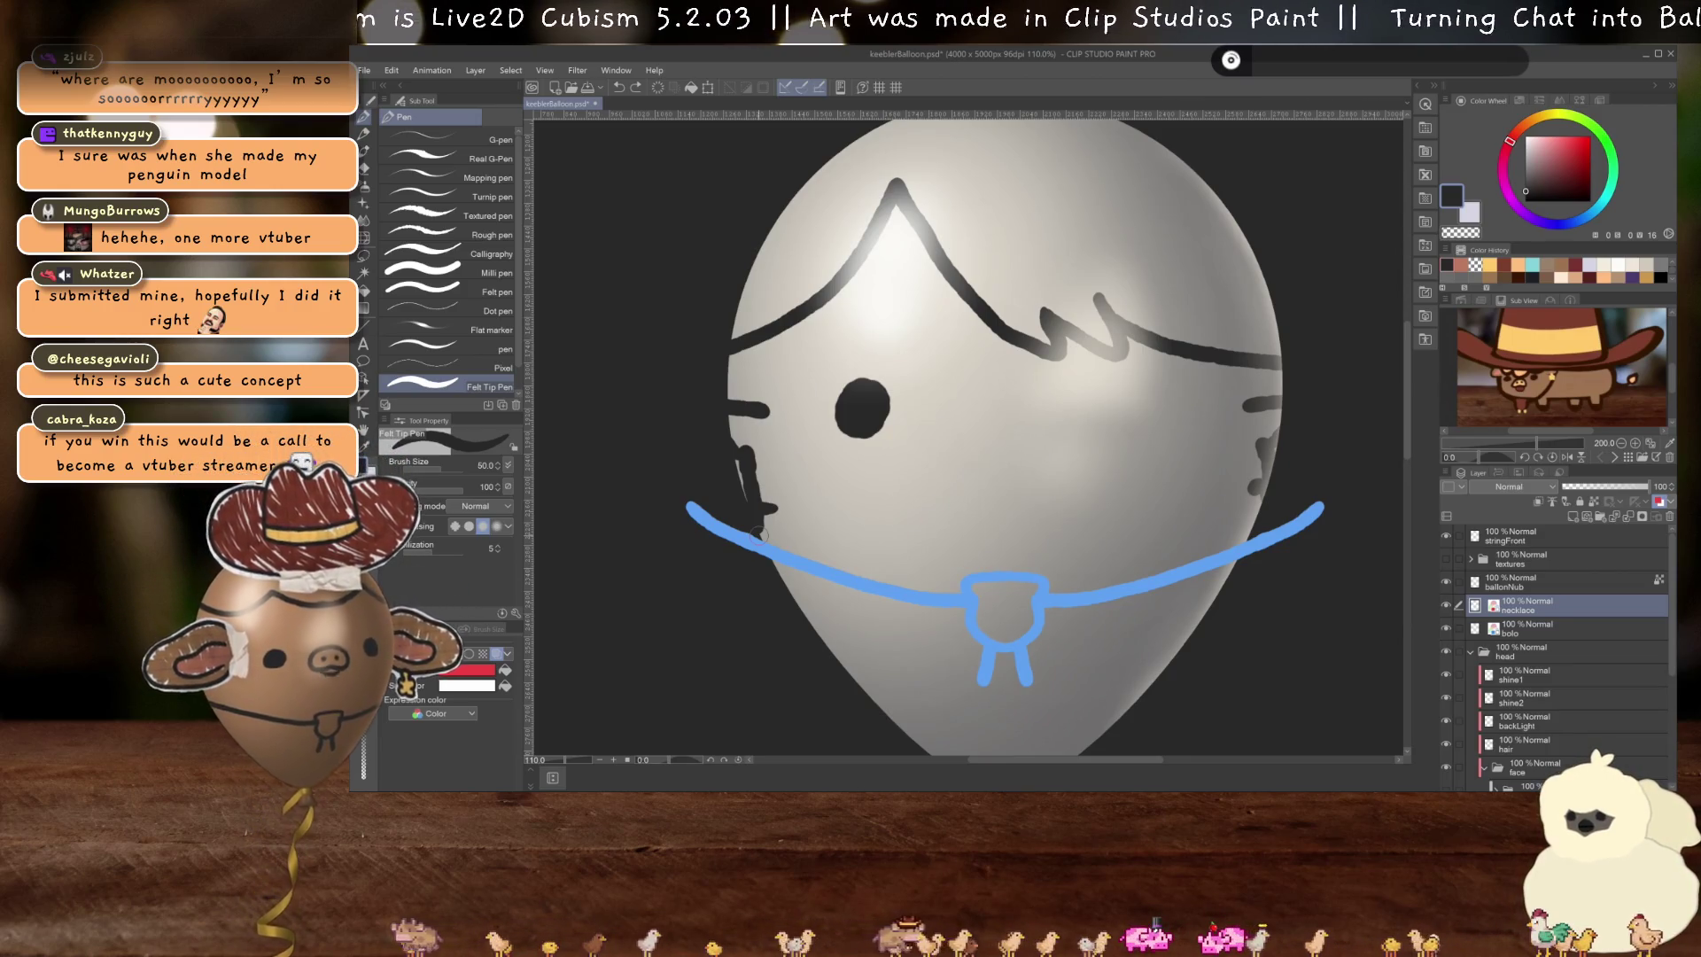
pyautogui.moveTo(720, 517); pyautogui.dragTo(735, 532)
pyautogui.hotkey('ctrl', 'z')
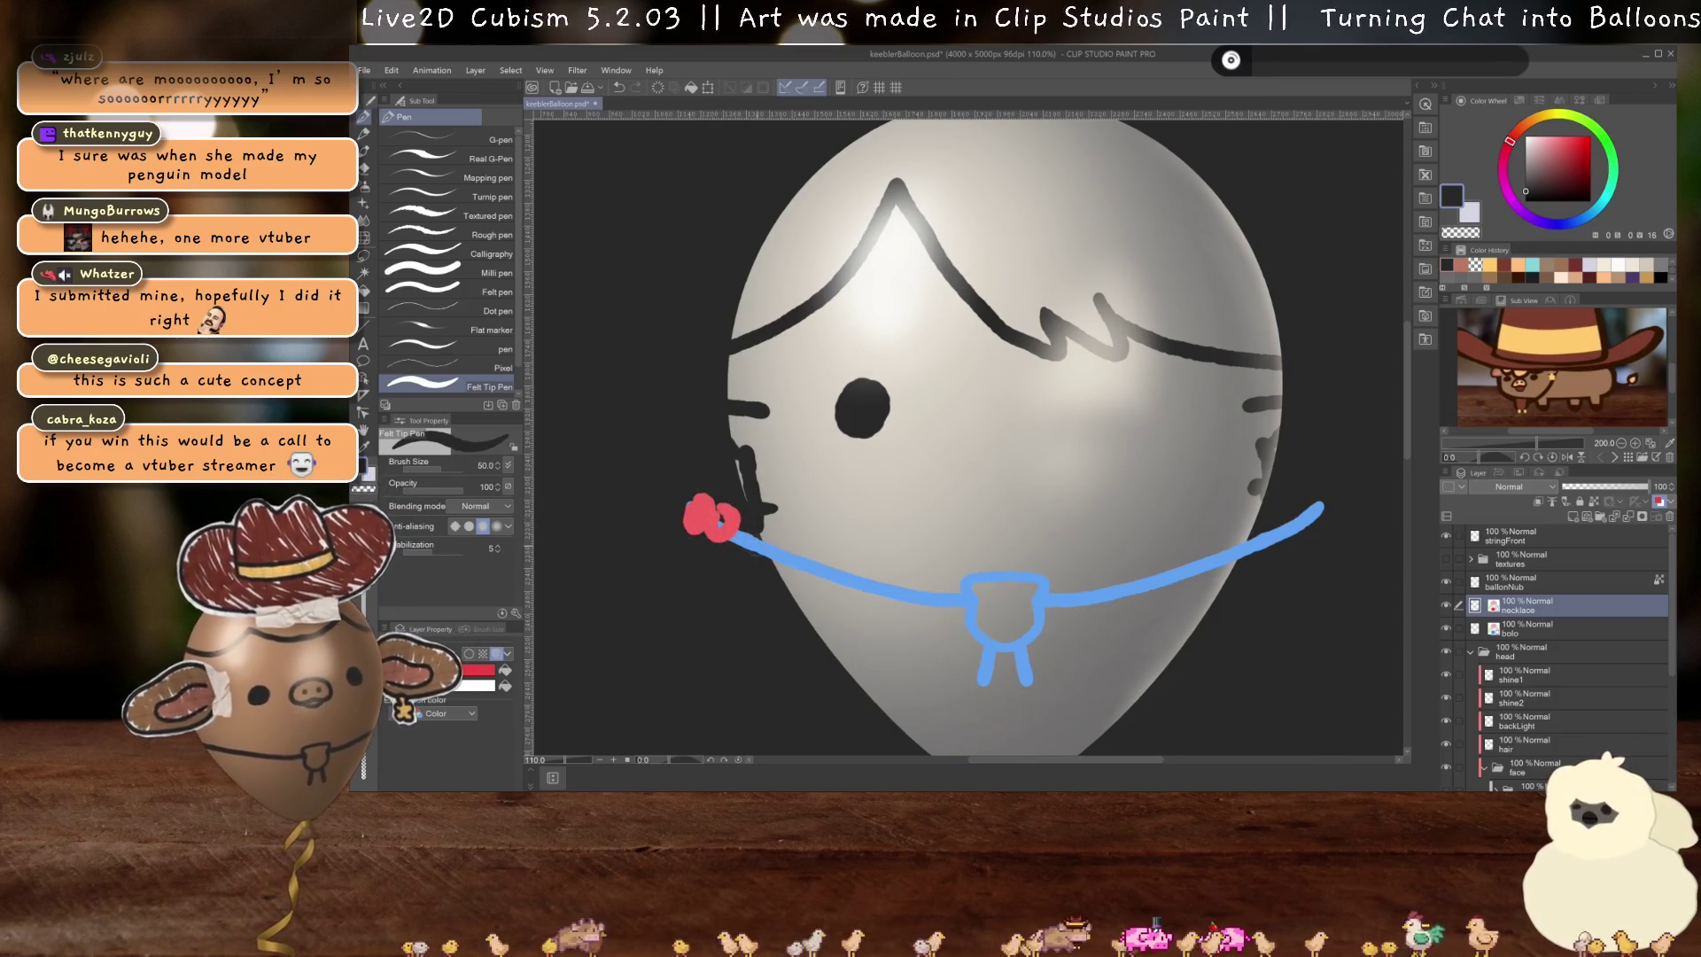
pyautogui.moveTo(767, 530); pyautogui.dragTo(800, 547)
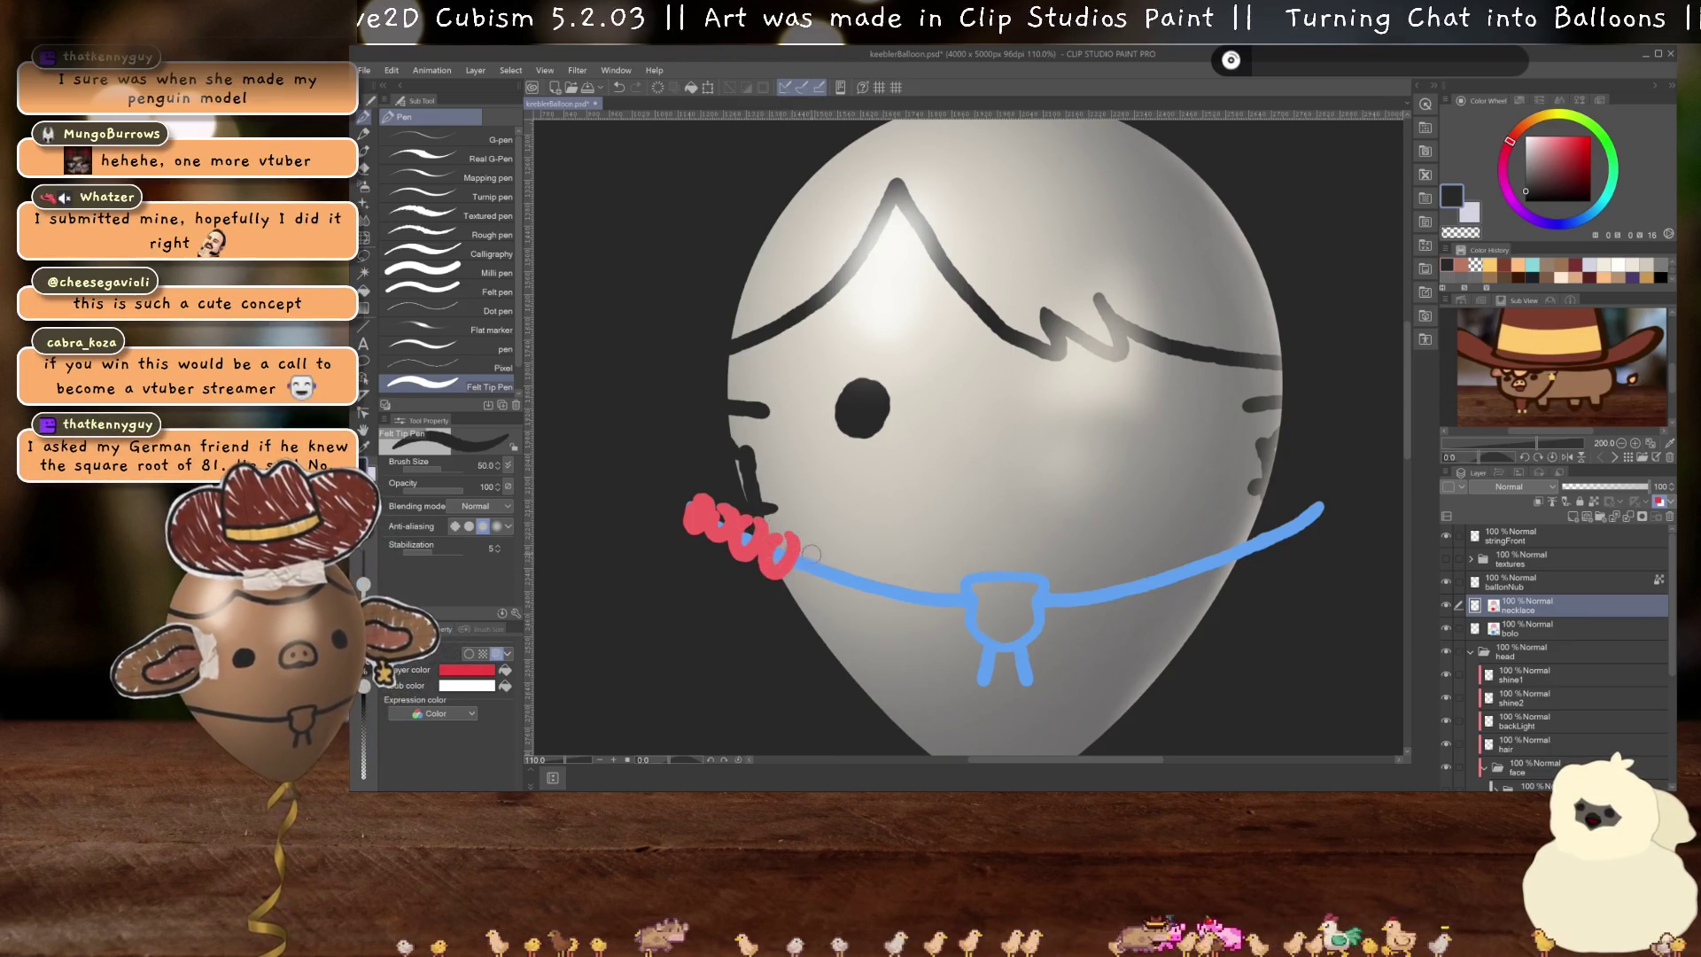
pyautogui.hotkey('ctrl', 'z')
pyautogui.hotkey('ctrl', 'z')
pyautogui.hotkey('ctrl', 'z')
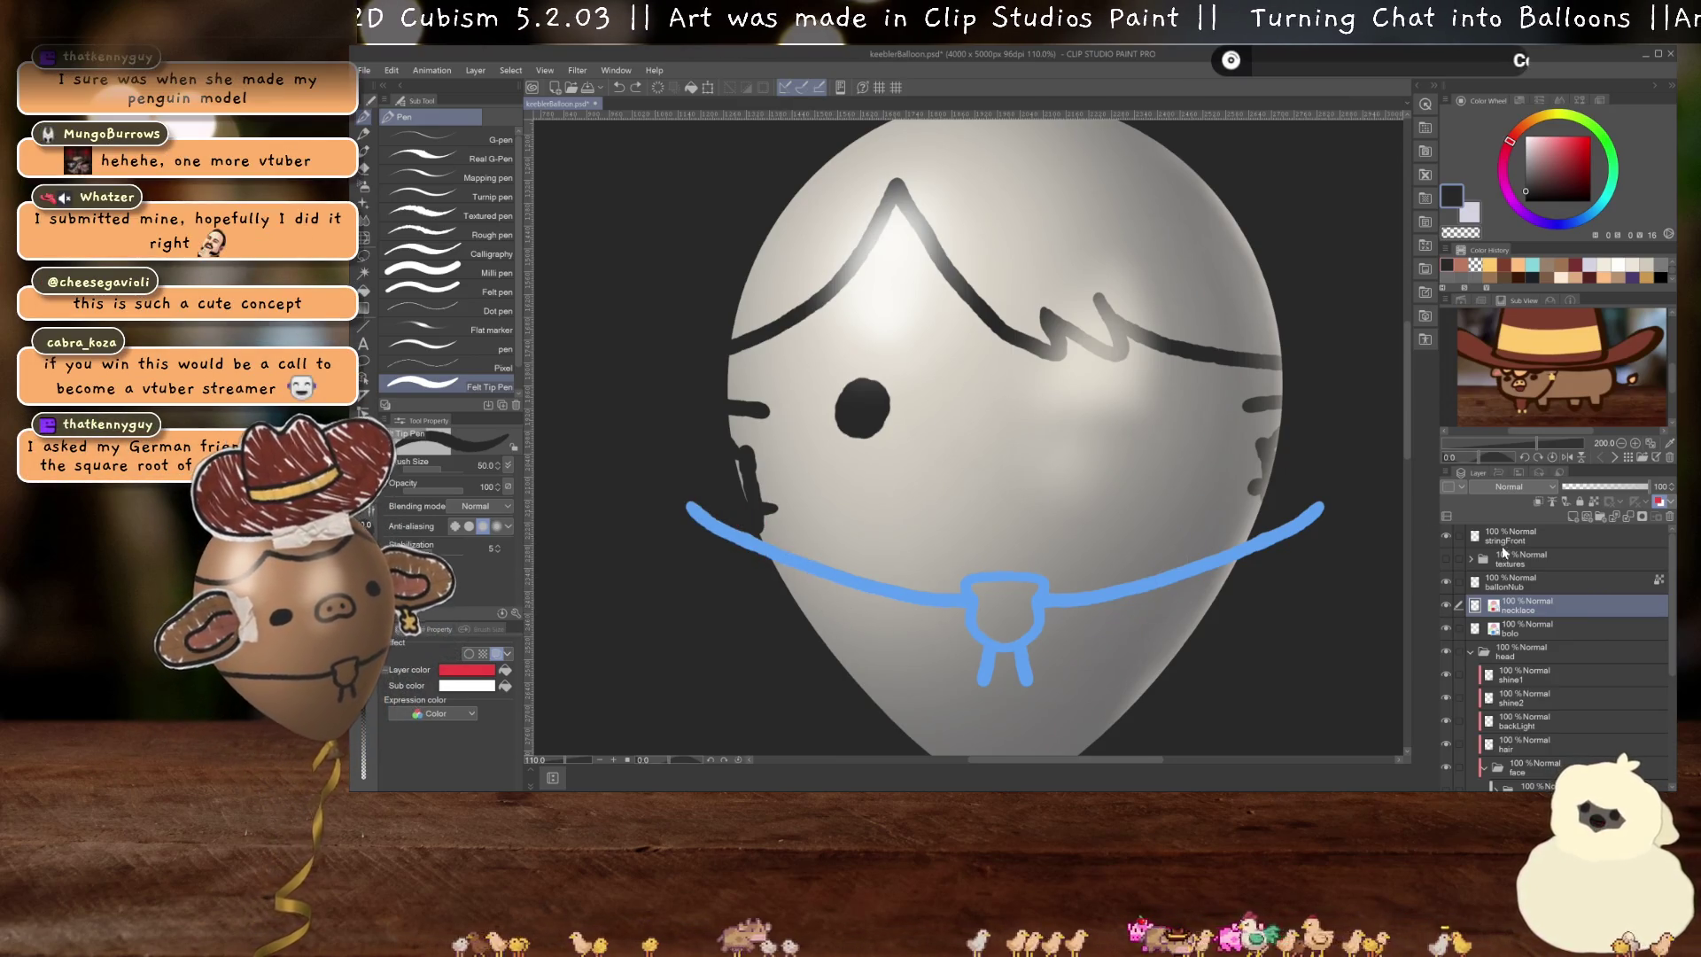
pyautogui.click(1537, 536)
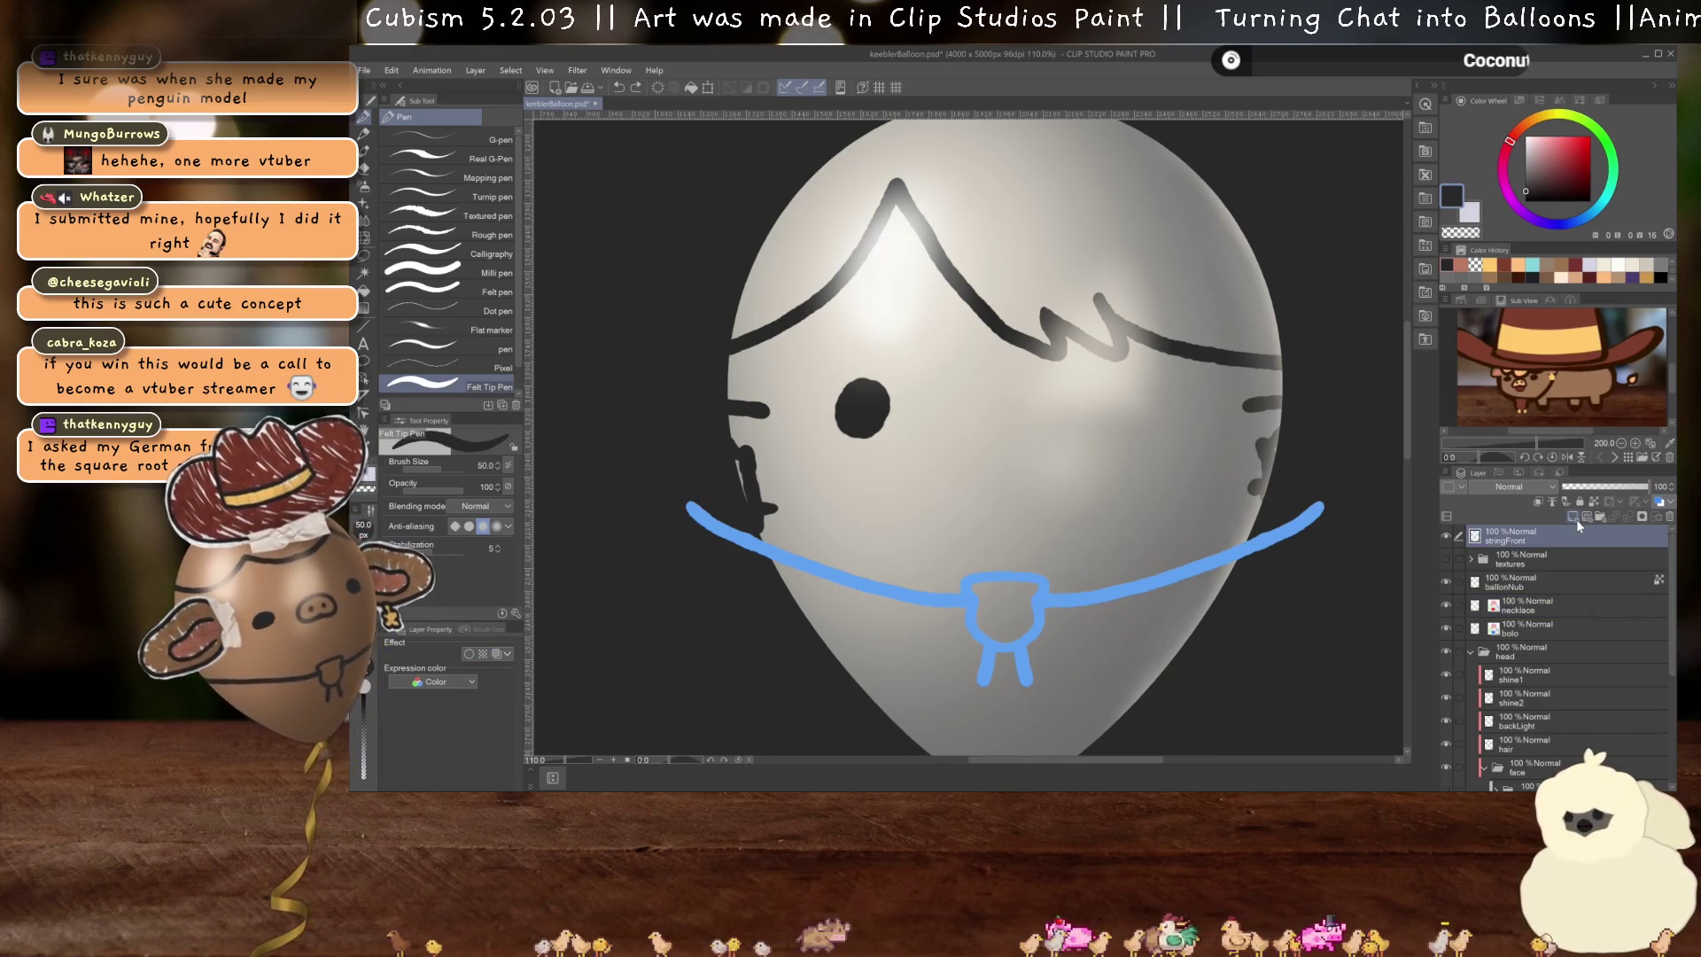
# - Add a new top layer, recentre the whole balloon, and switch to the symmetry ruler tool
pyautogui.click(1575, 520)
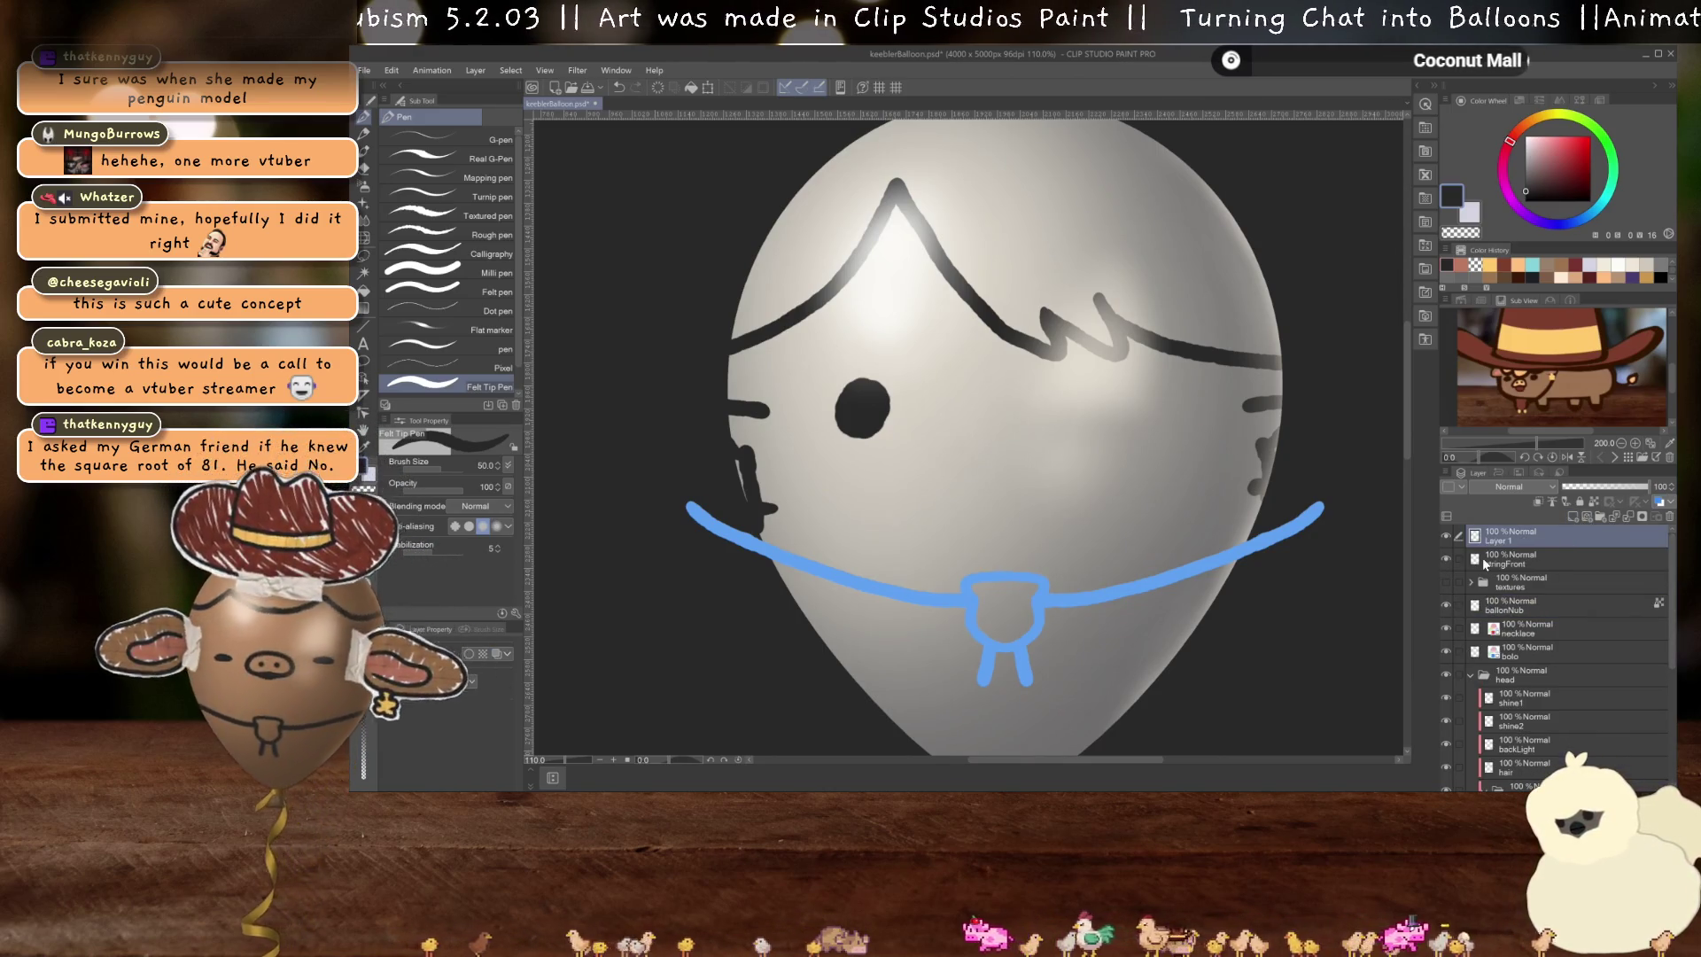
pyautogui.scroll(-3, 925, 458)
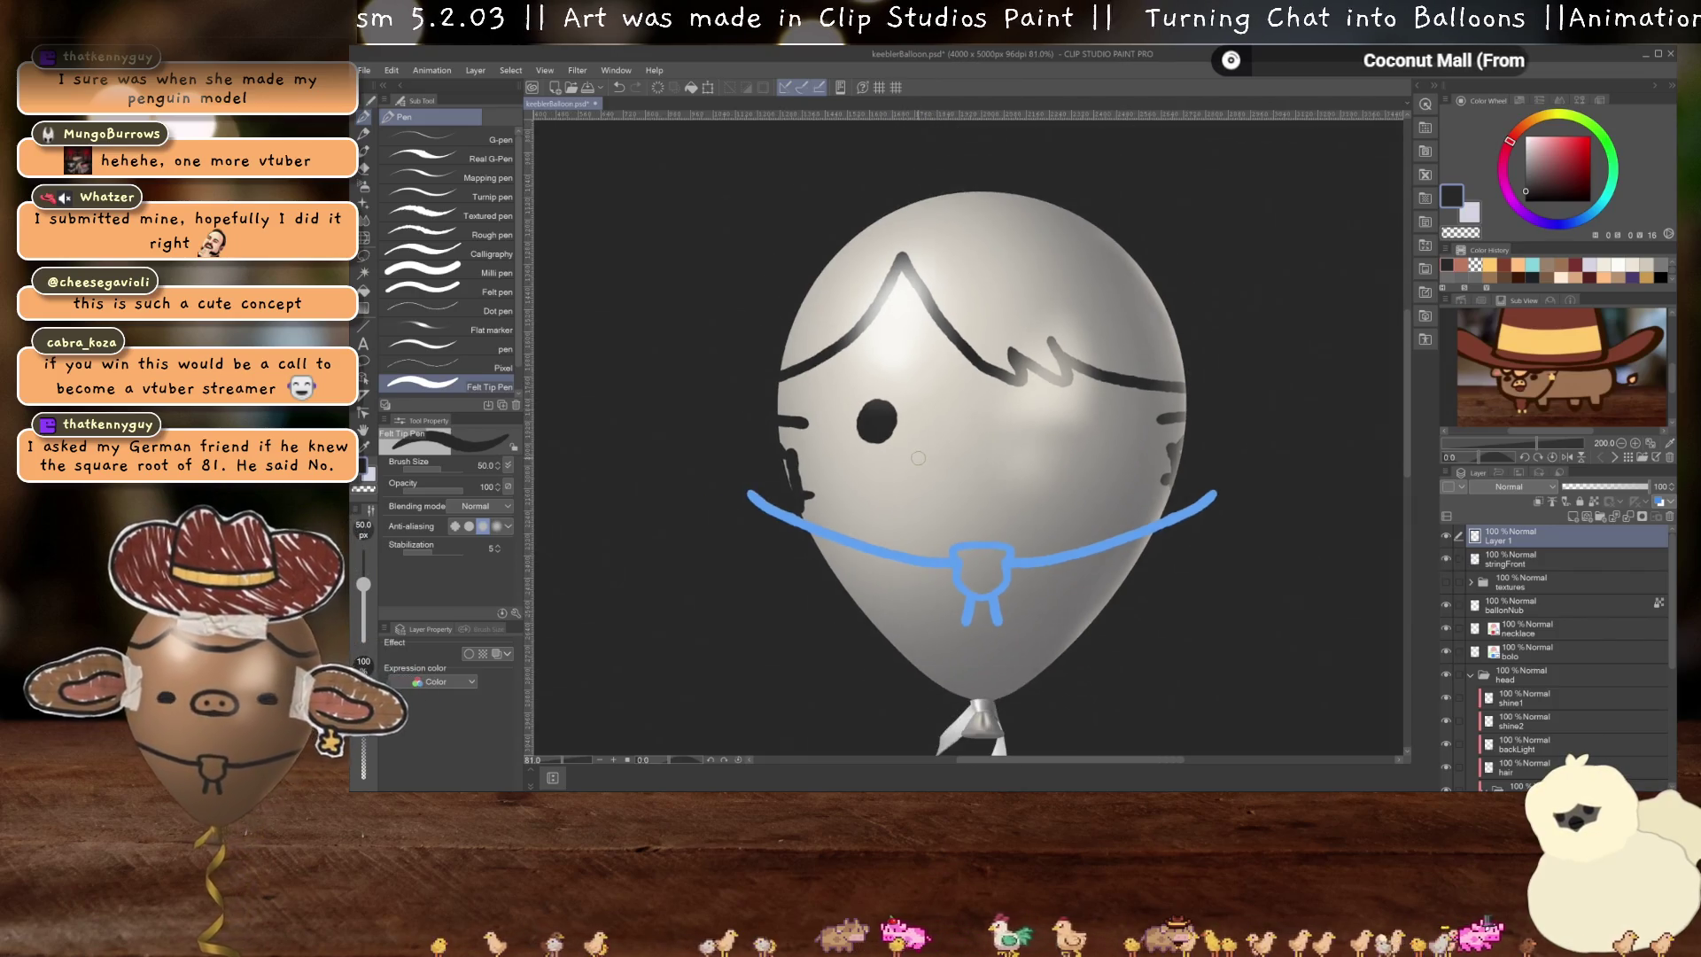
pyautogui.scroll(-1, 925, 458)
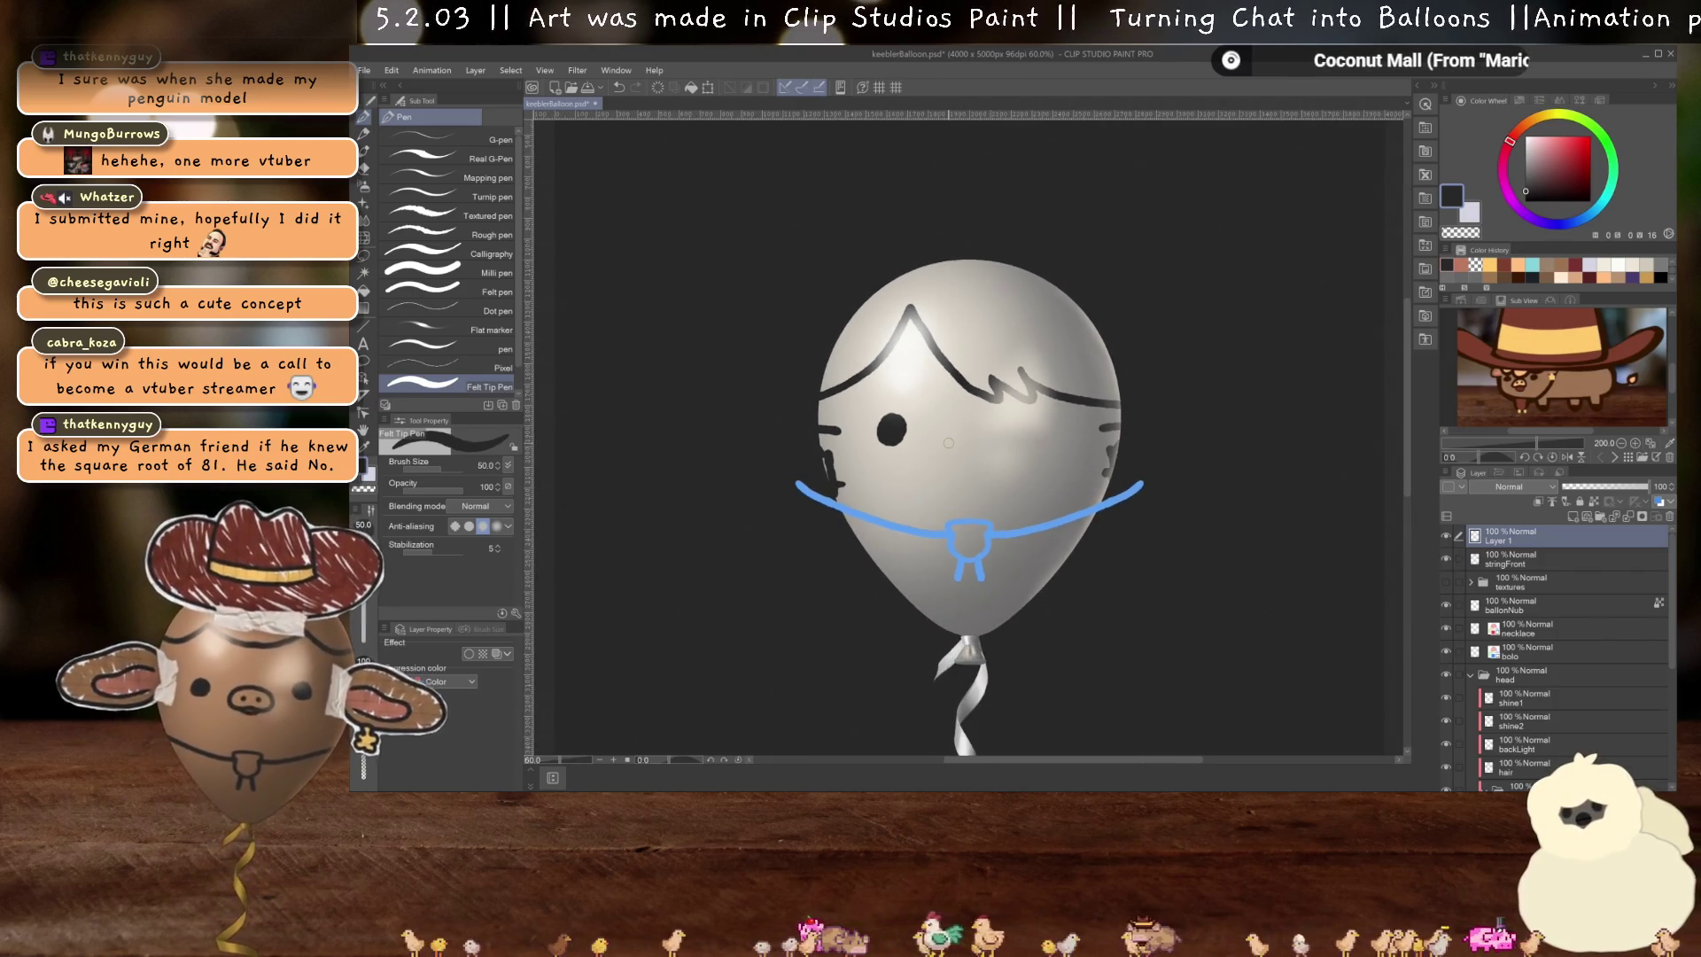
pyautogui.moveTo(955, 444); pyautogui.dragTo(968, 437)
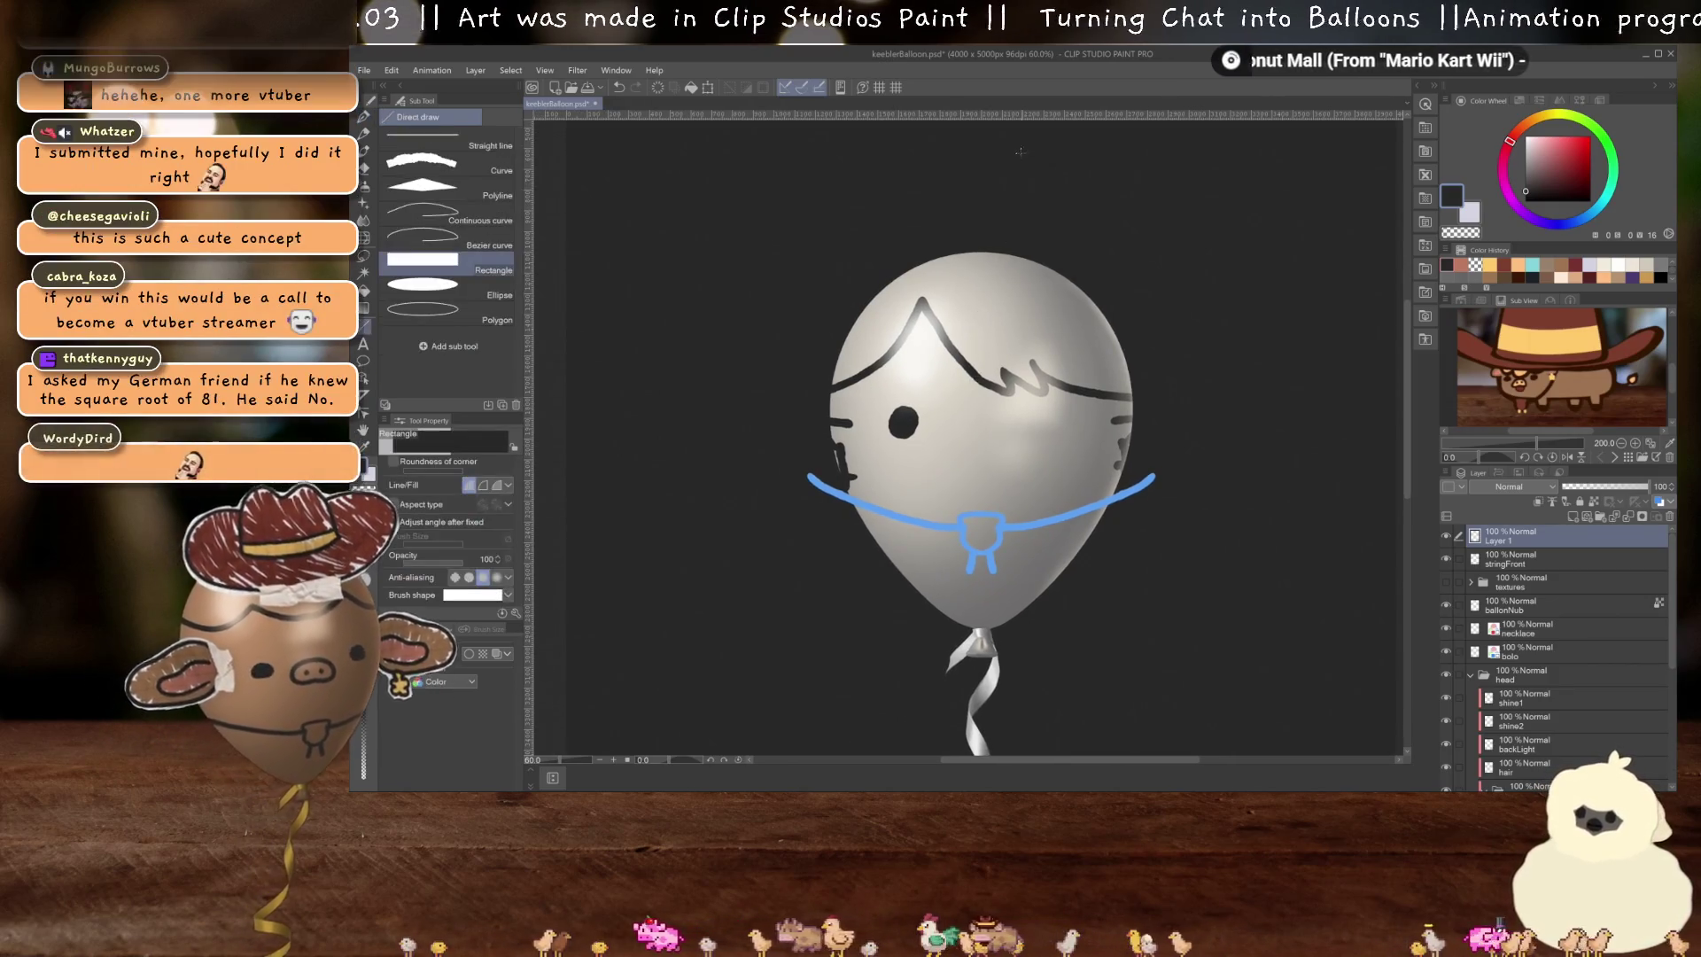
pyautogui.press('u')
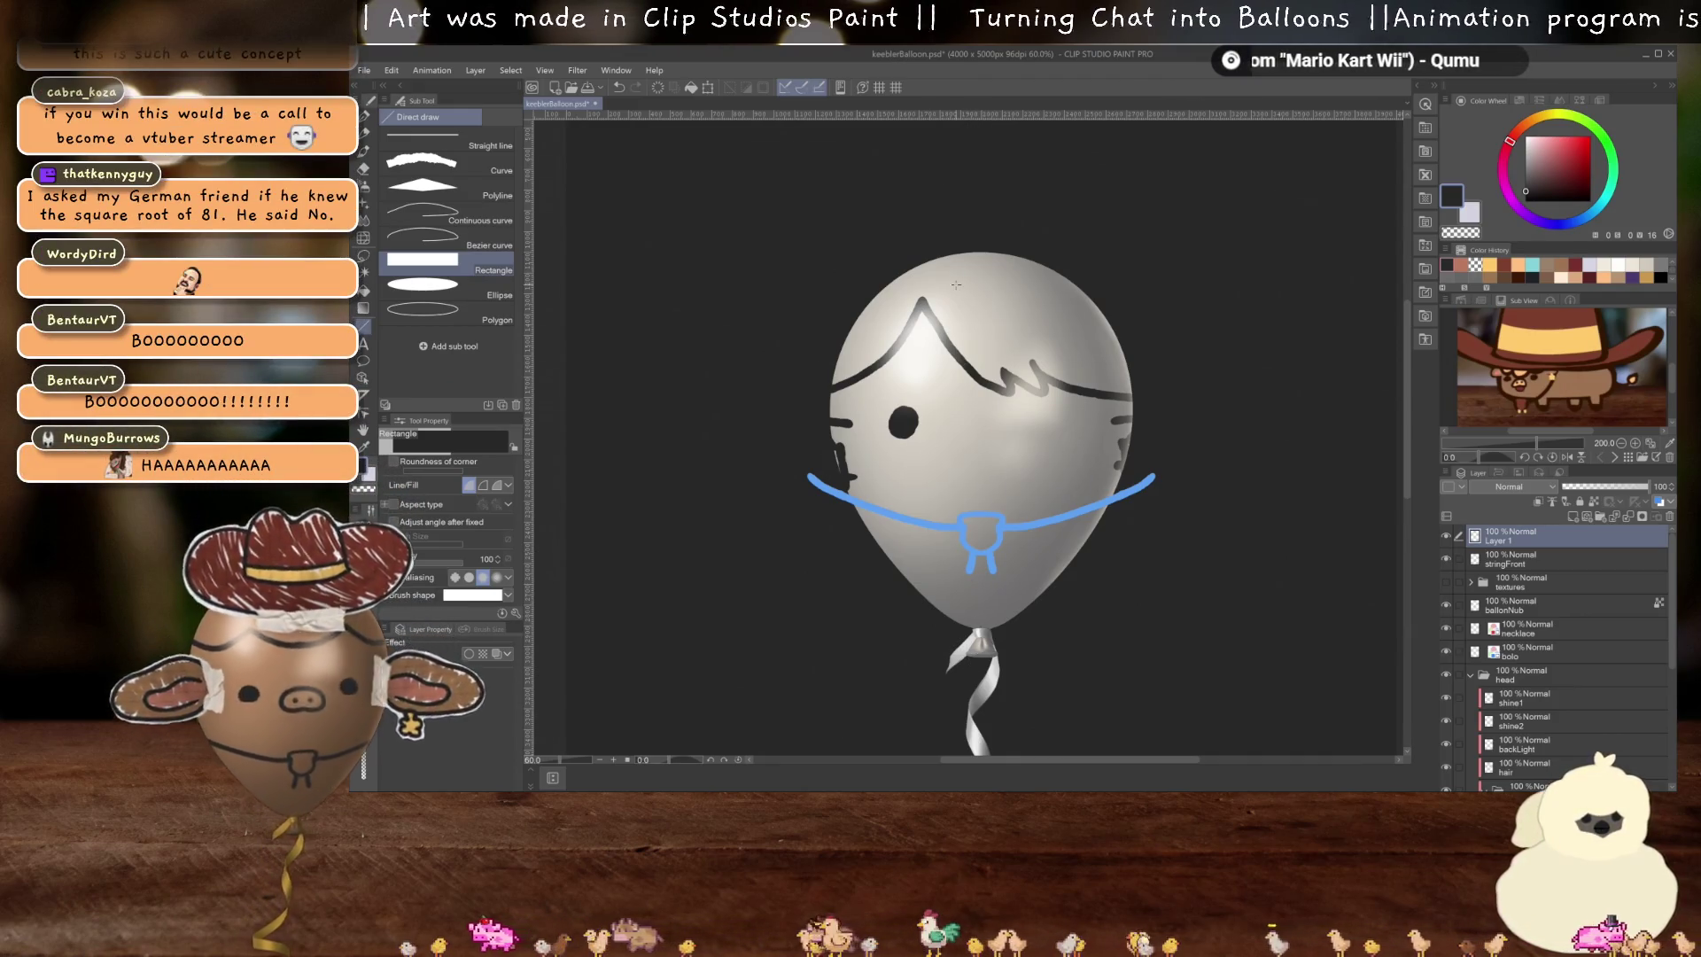
pyautogui.press('u')
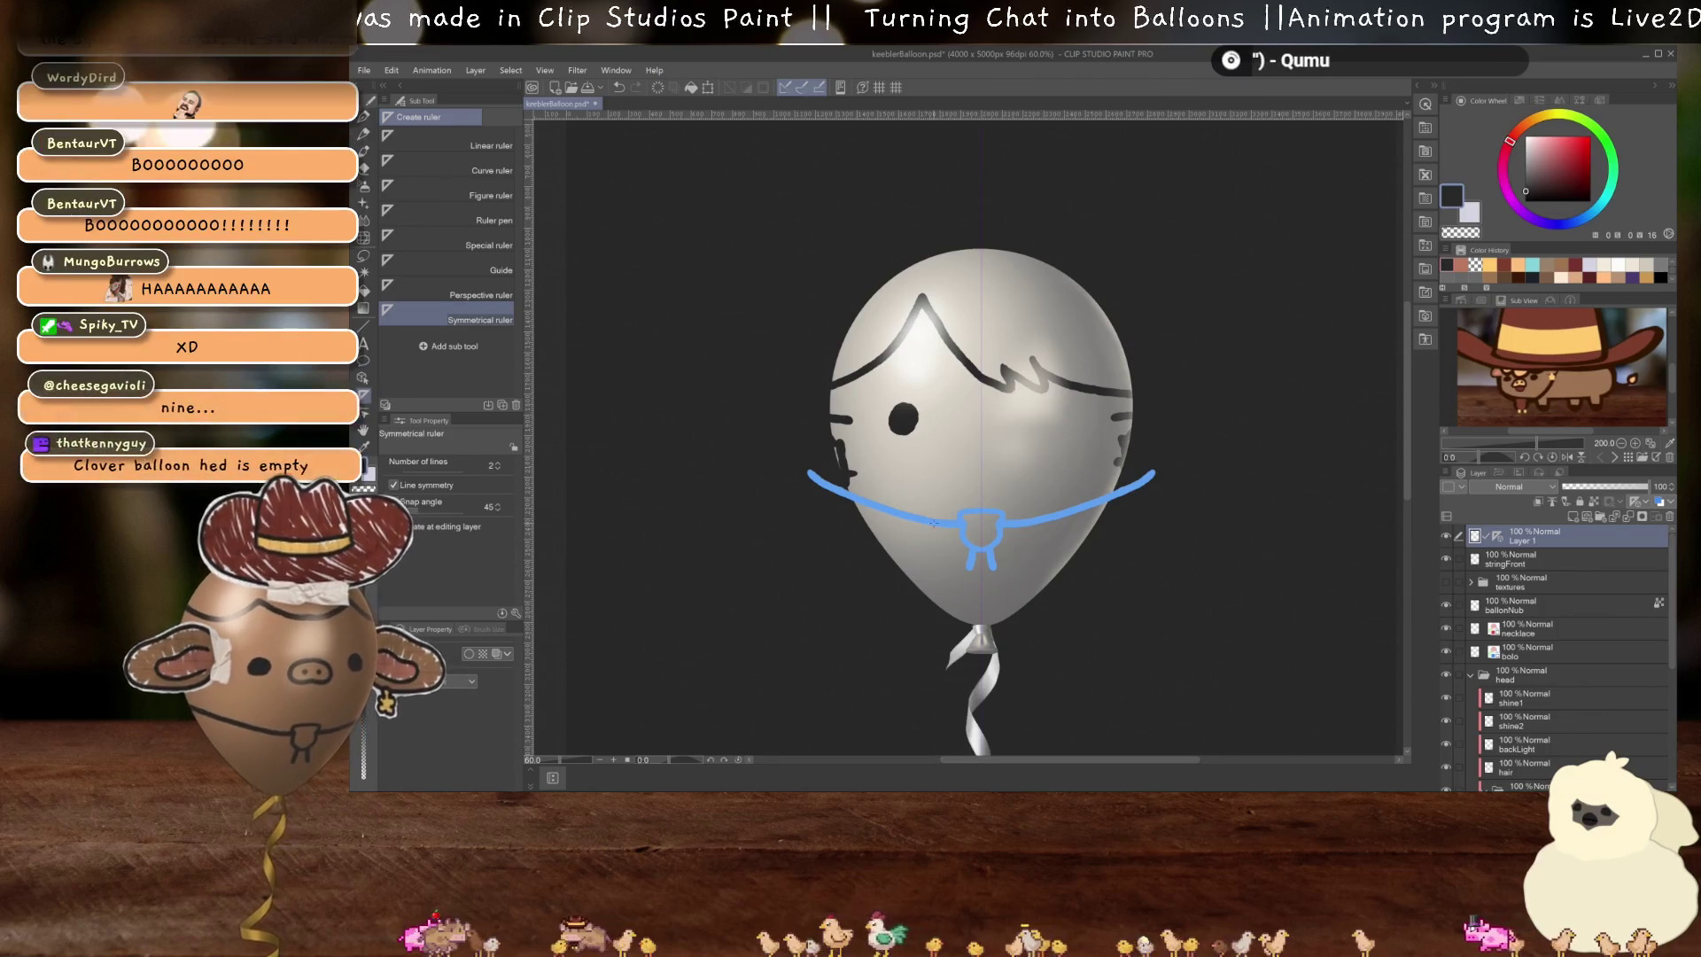
# - Switch back to the pen and paint a dark dot inside the bolo ring
pyautogui.scroll(2, 933, 521)
pyautogui.scroll(1, 932, 521)
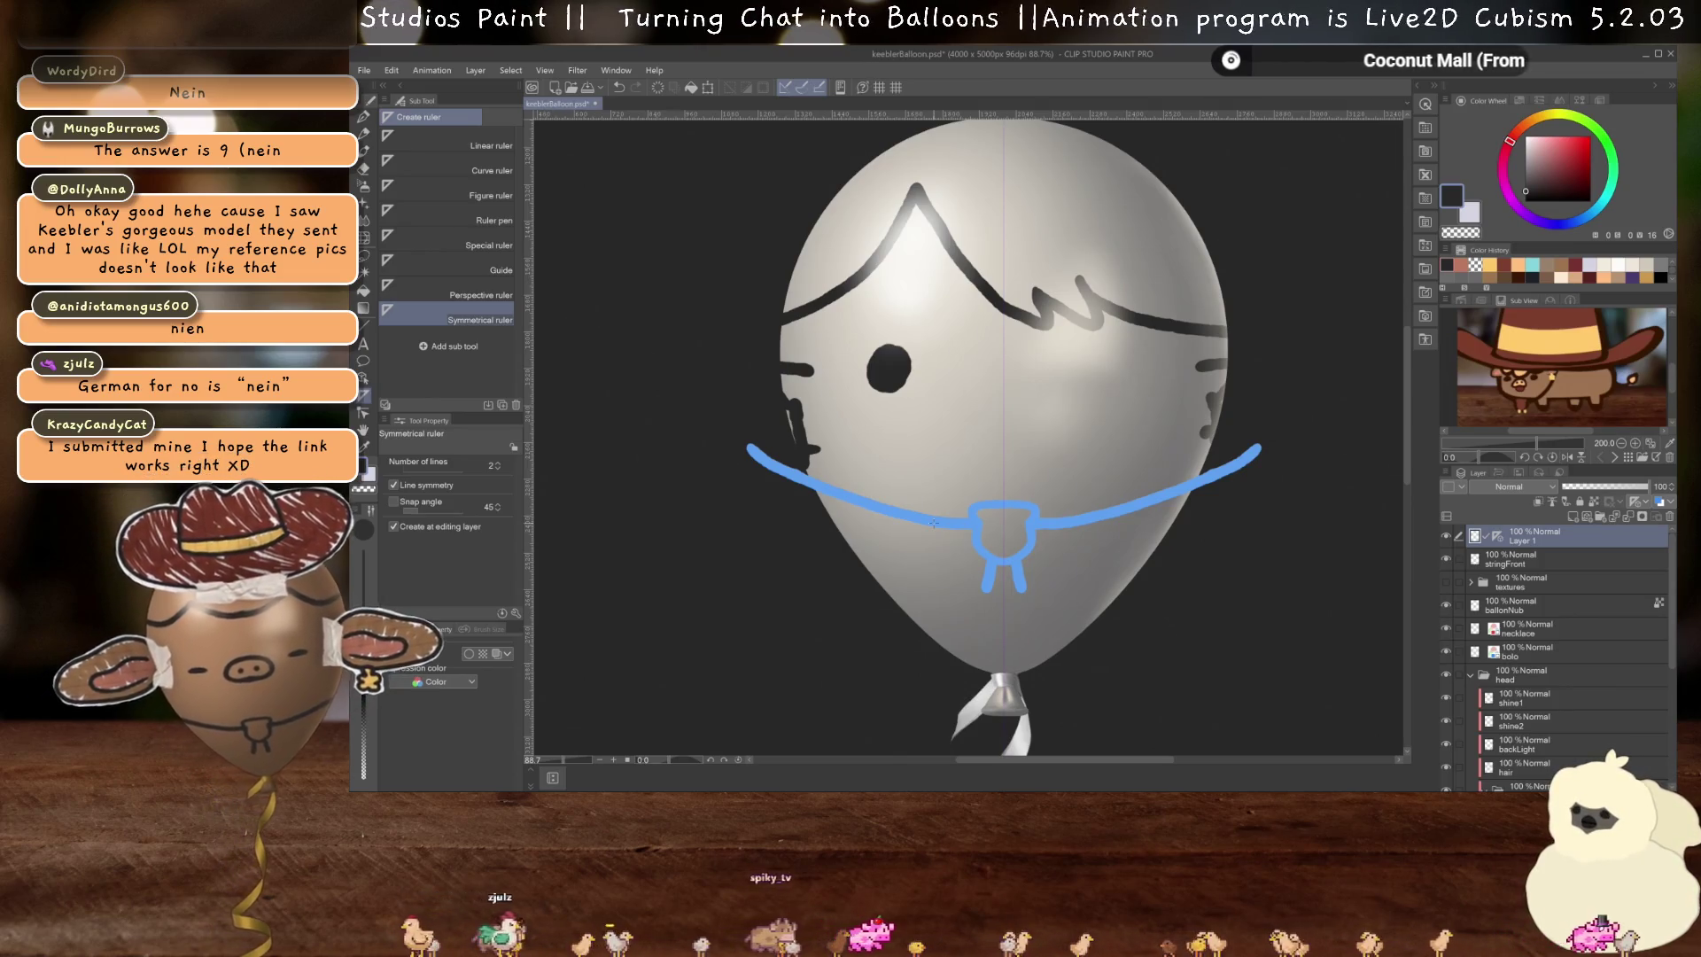
pyautogui.press('p')
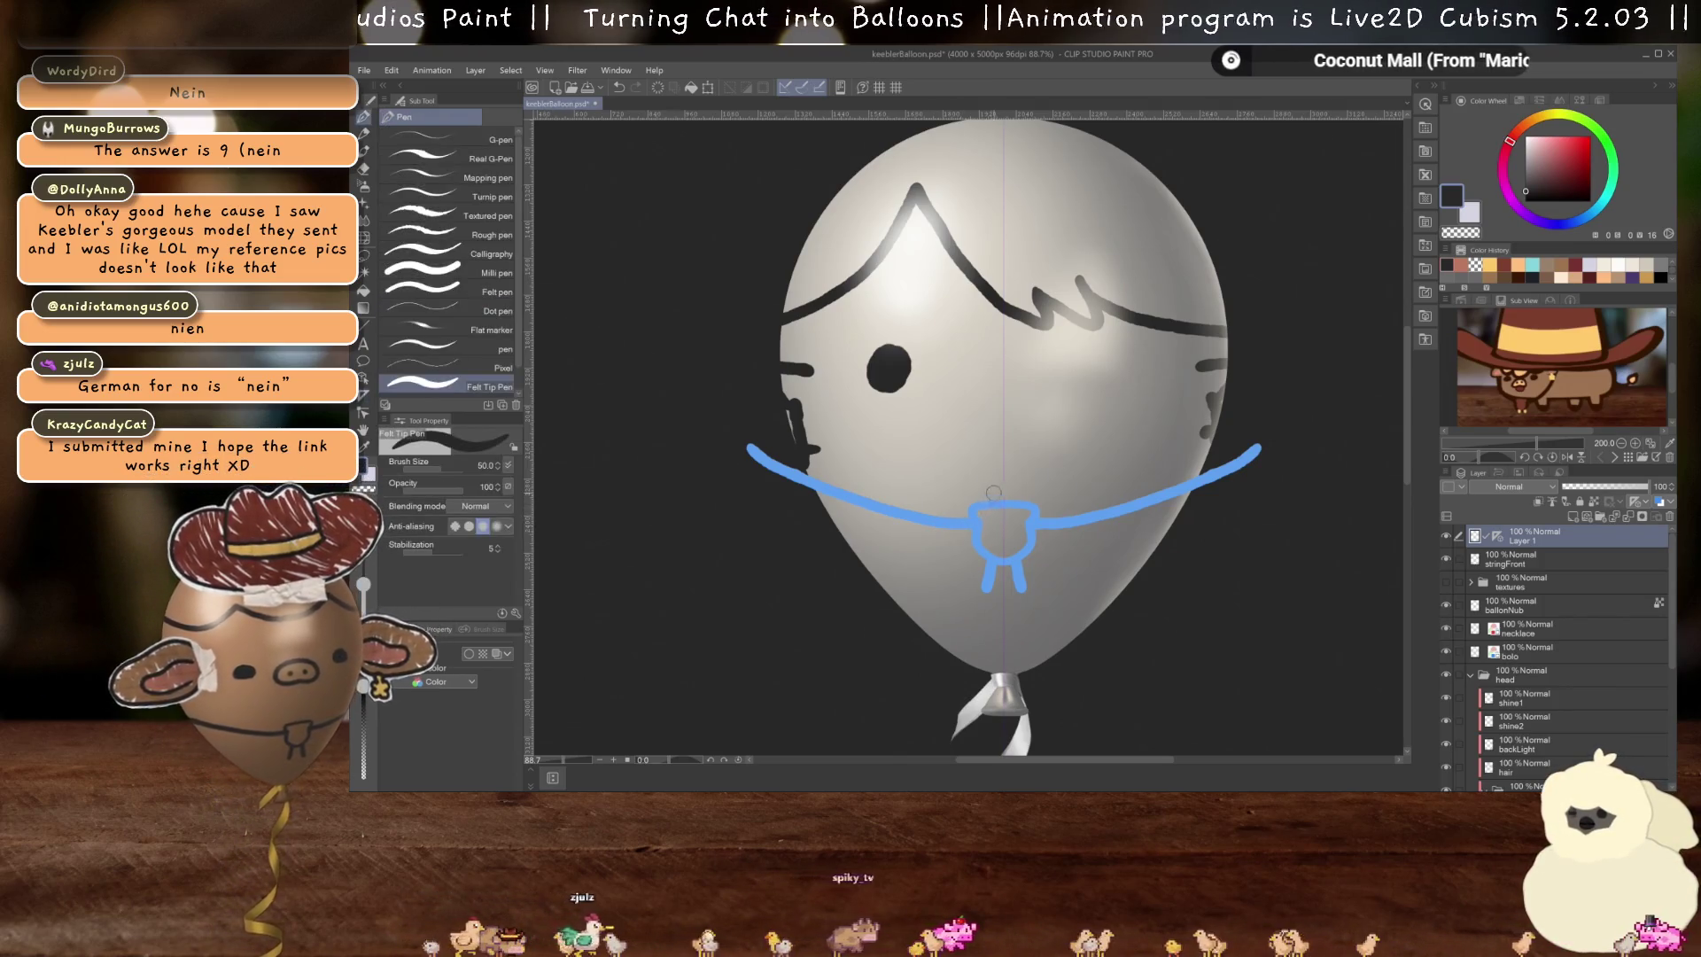
pyautogui.moveTo(1005, 518); pyautogui.dragTo(1003, 531)
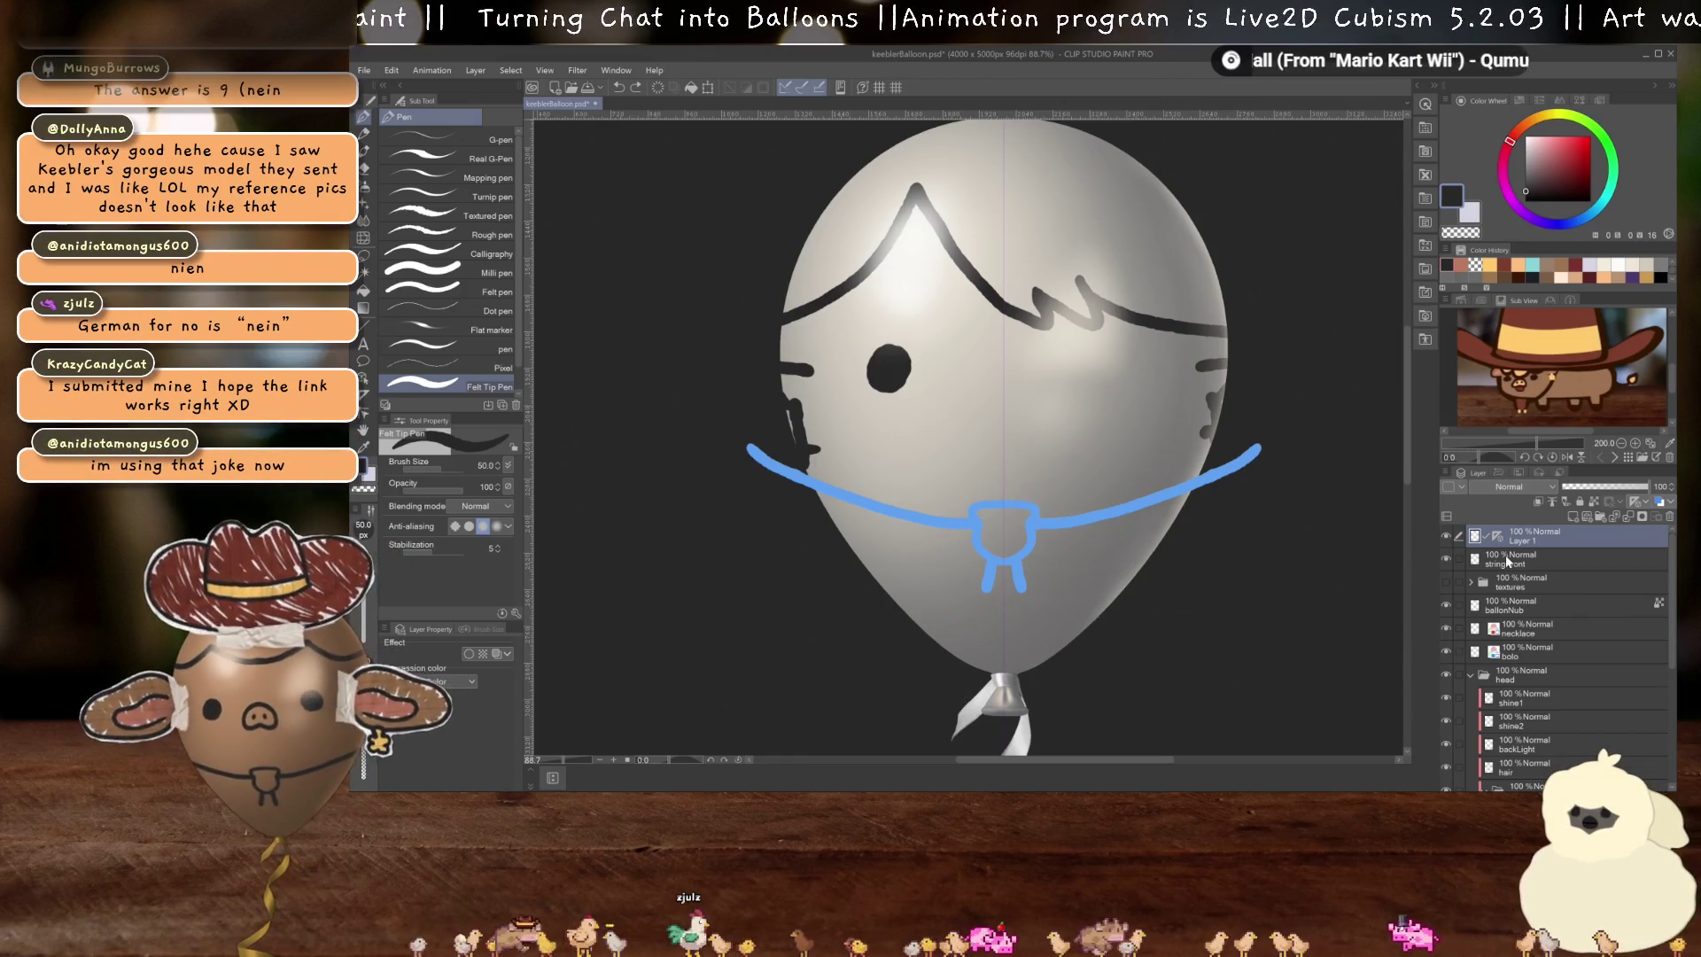
# - Set Layer 1's symmetry ruler to Show in Same Folder and select the necklace layer
pyautogui.click(1507, 538)
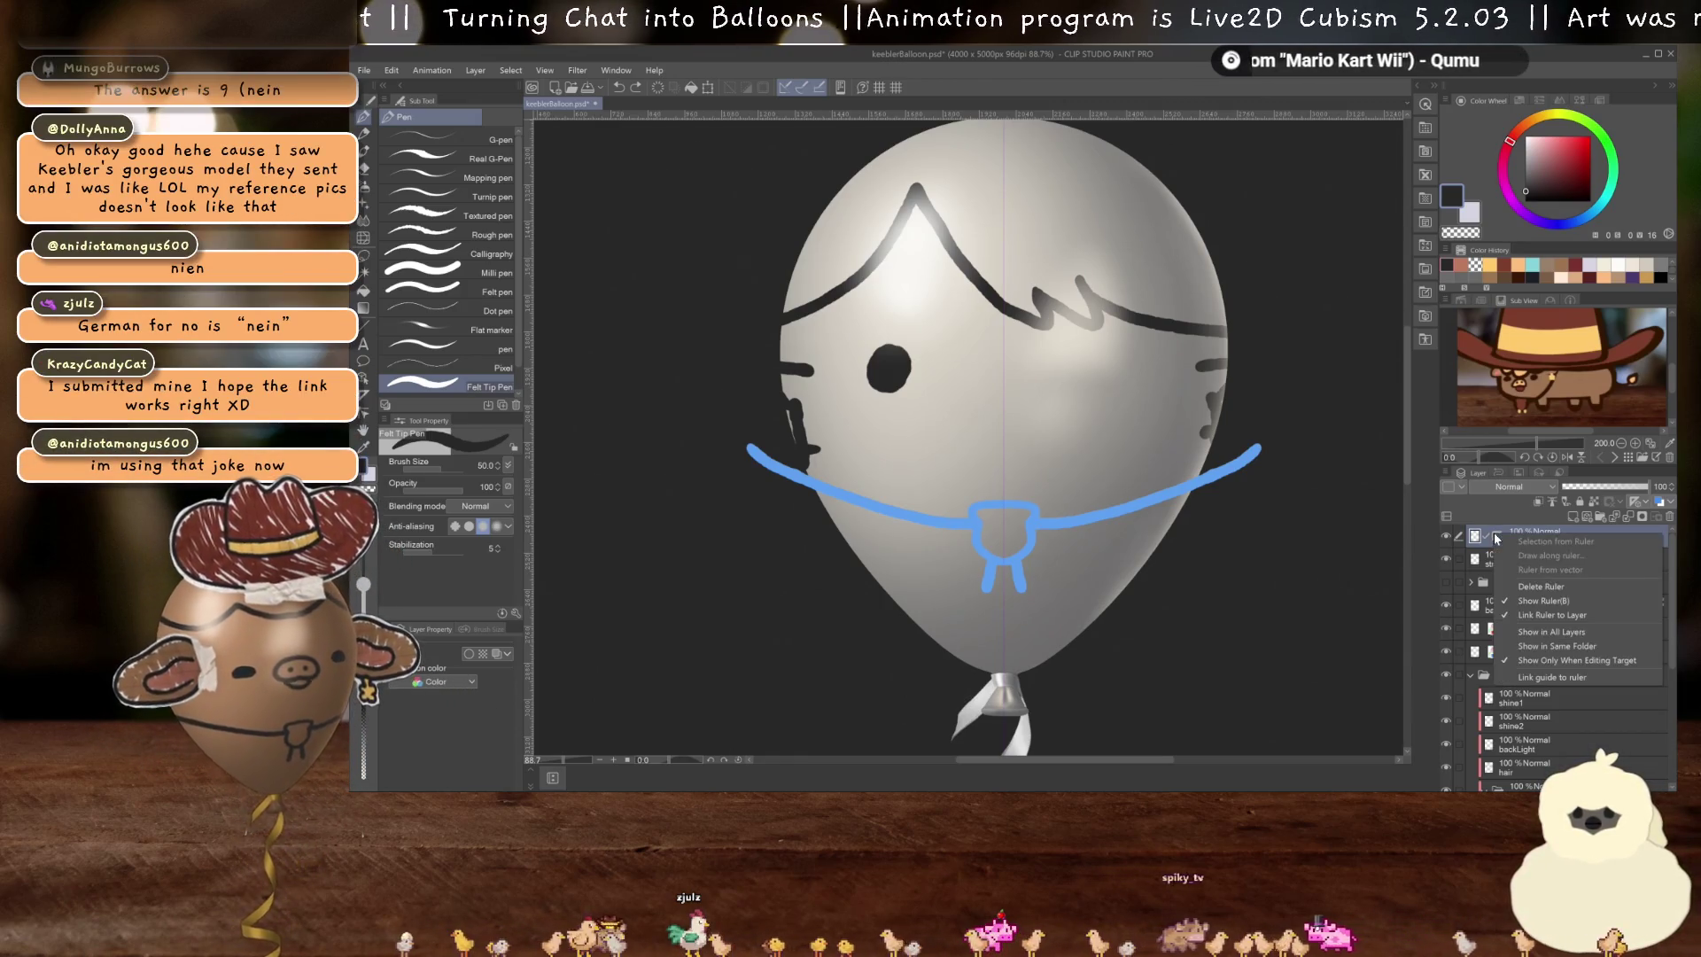
pyautogui.click(1555, 646)
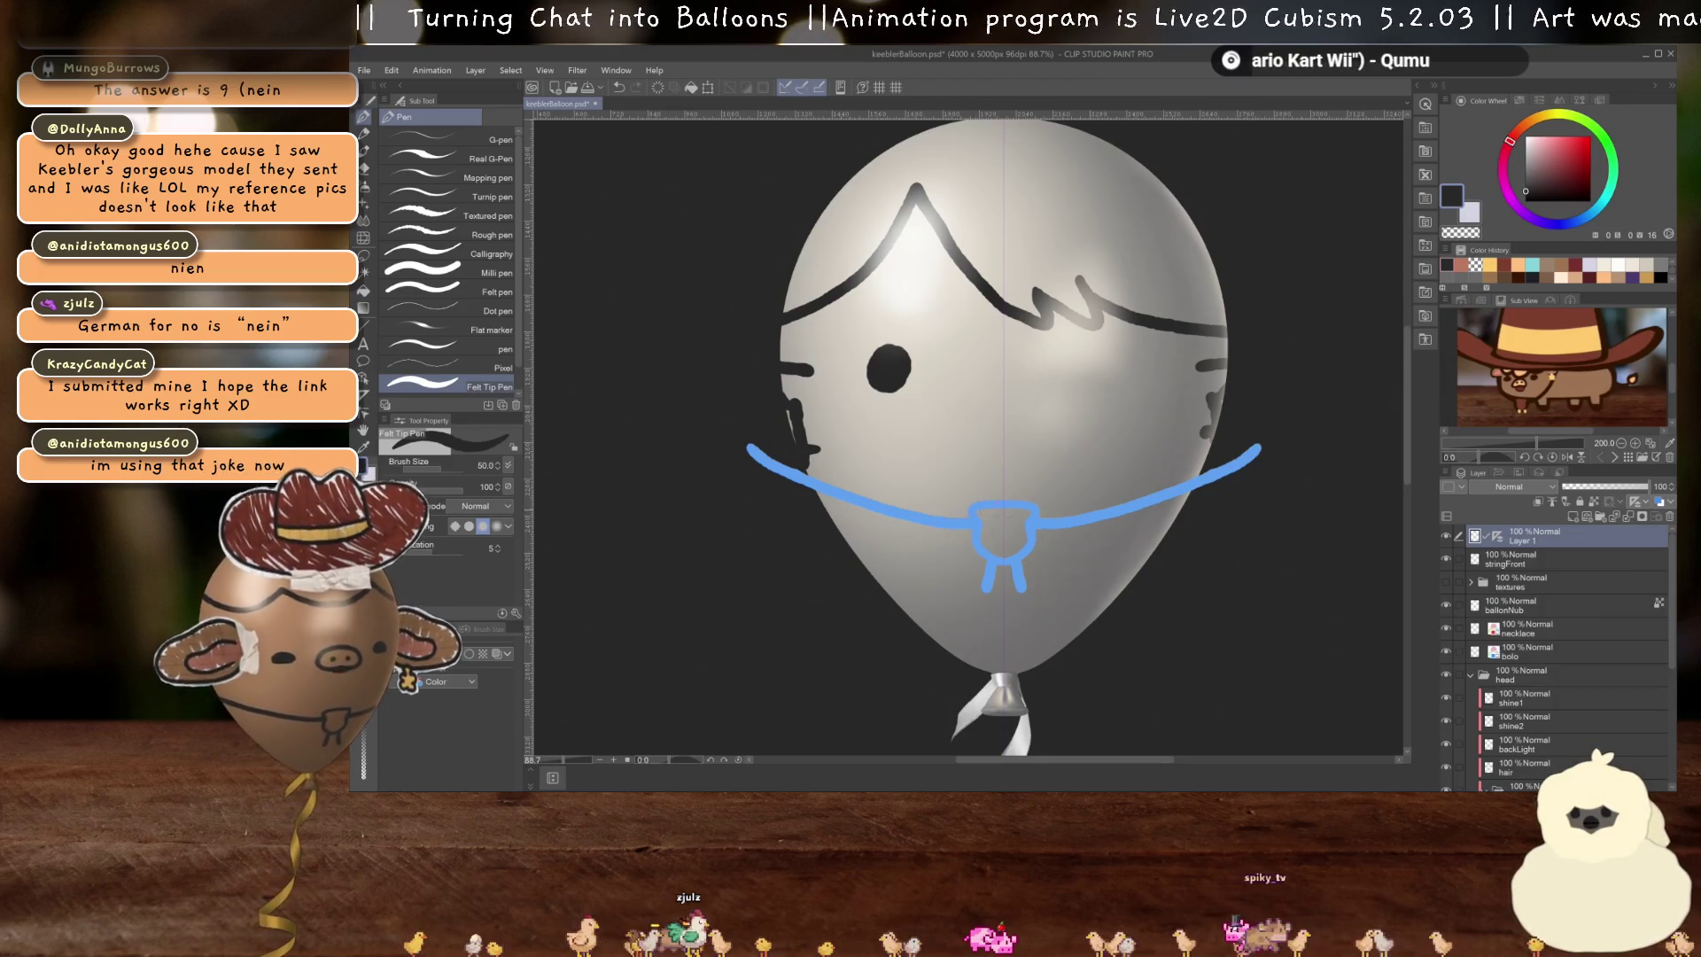
pyautogui.hotkey('ctrl', 'alt', '0')
pyautogui.click(1524, 631)
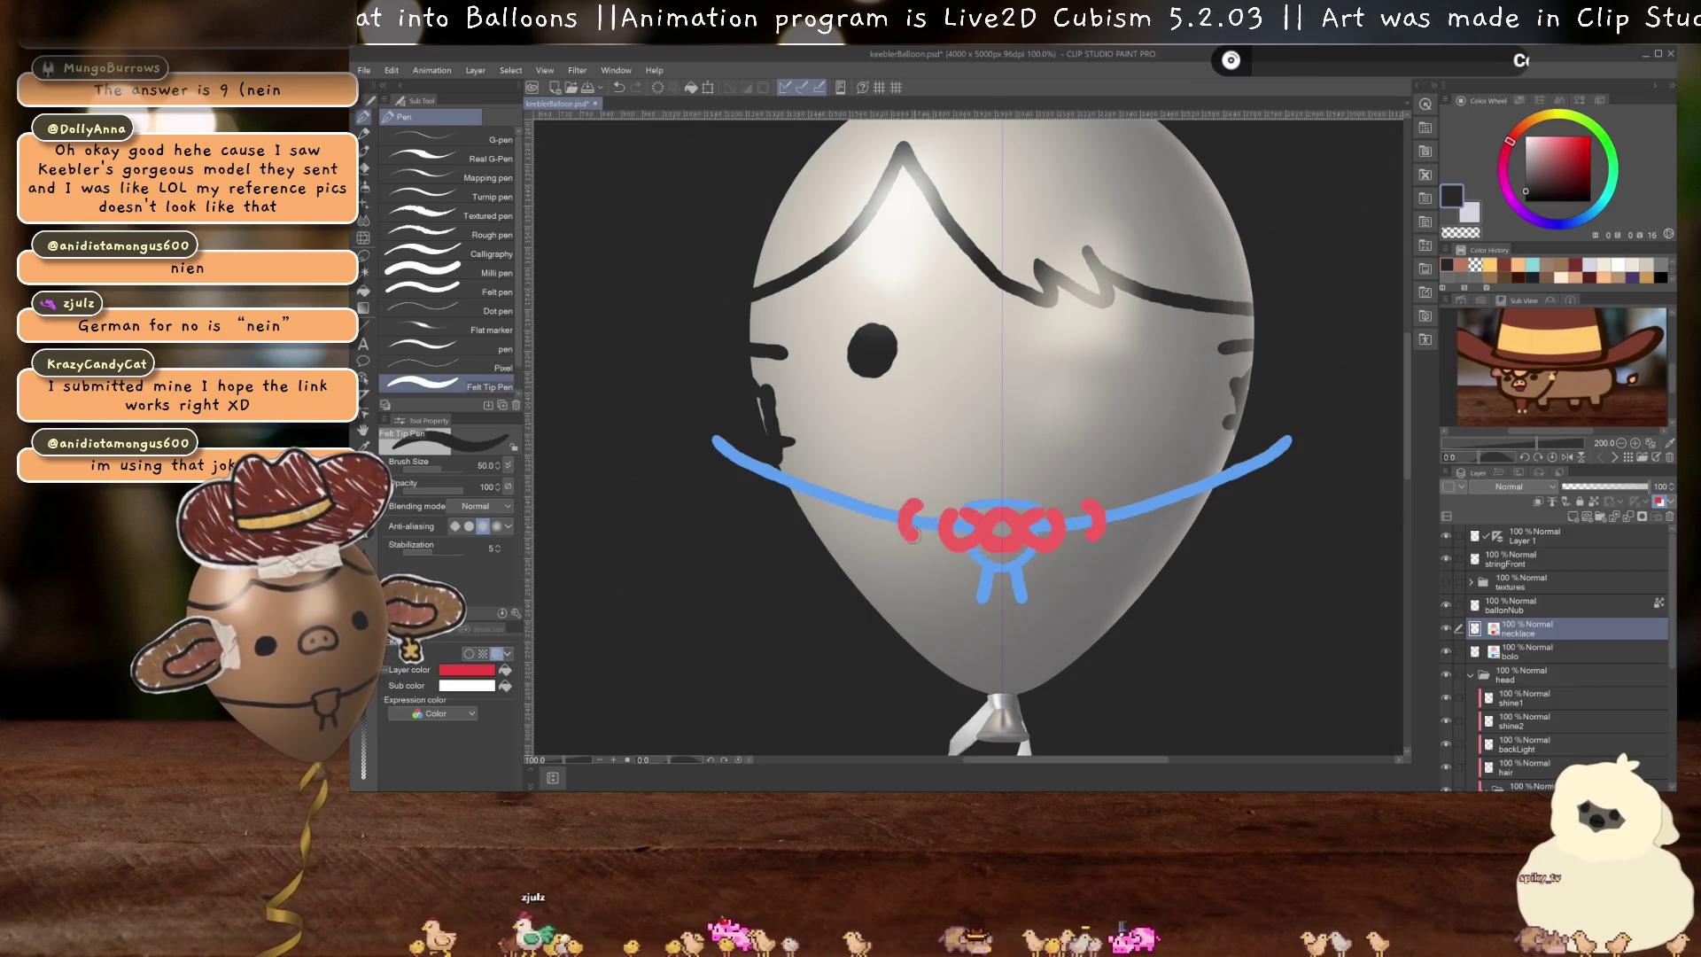
# - Erase the loopy red necklace and redraw a clean red circle at its centre
pyautogui.moveTo(872, 497); pyautogui.dragTo(828, 490)
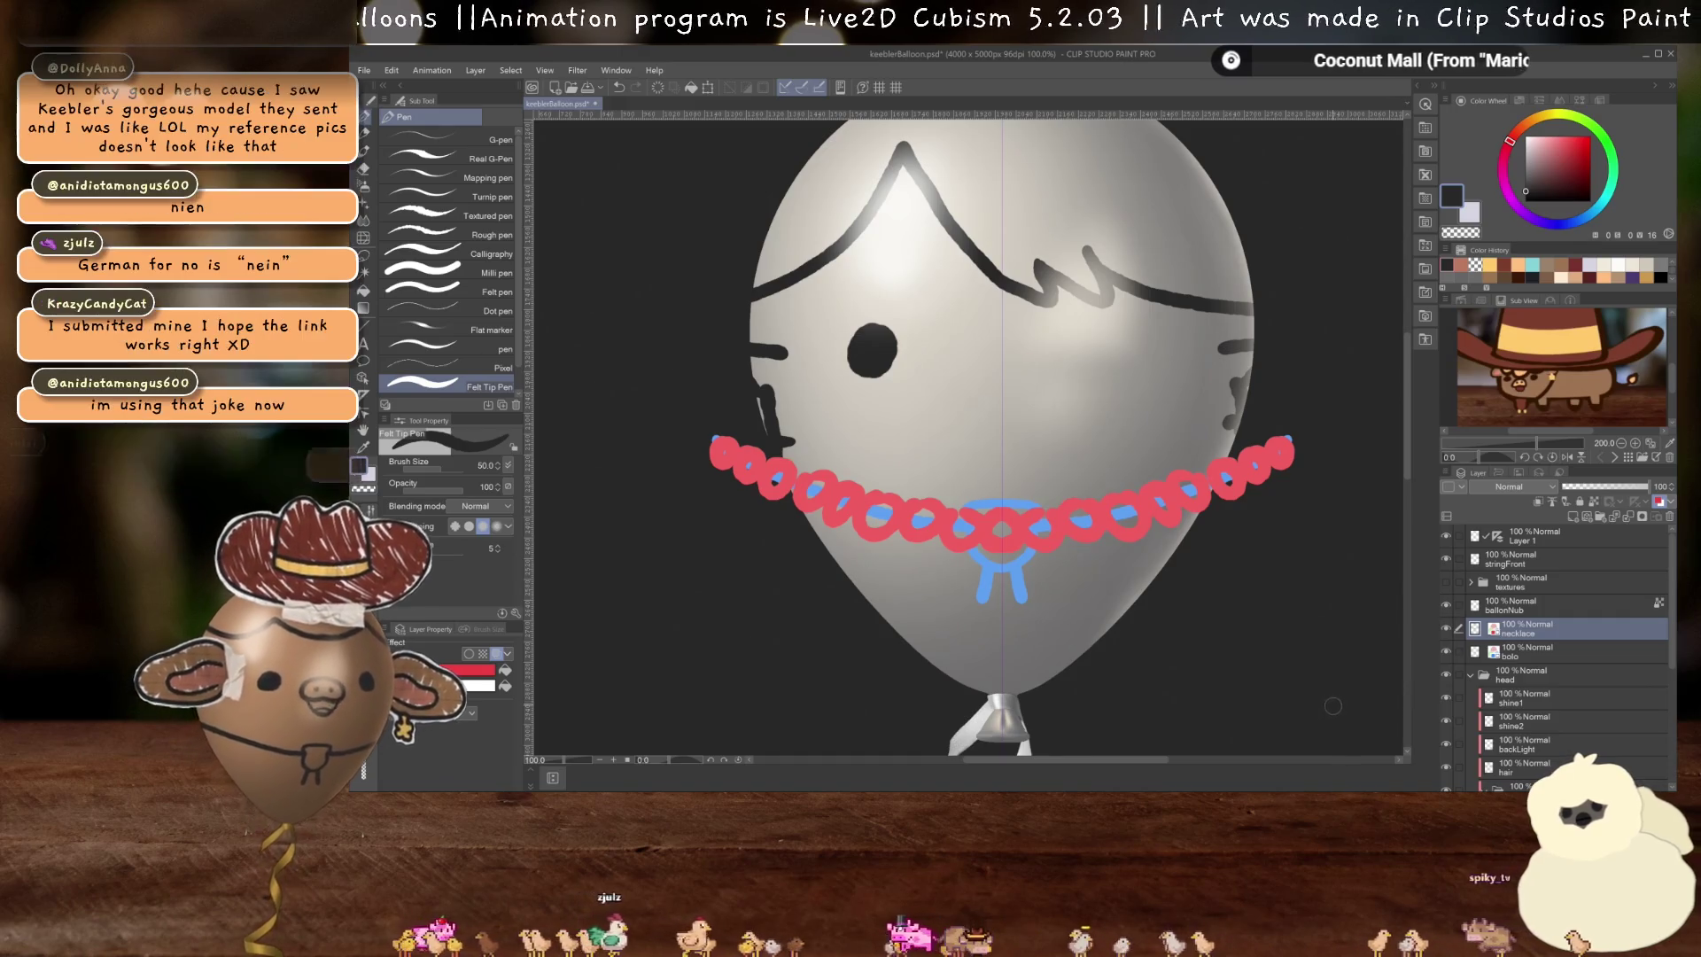
pyautogui.moveTo(735, 450); pyautogui.dragTo(983, 530)
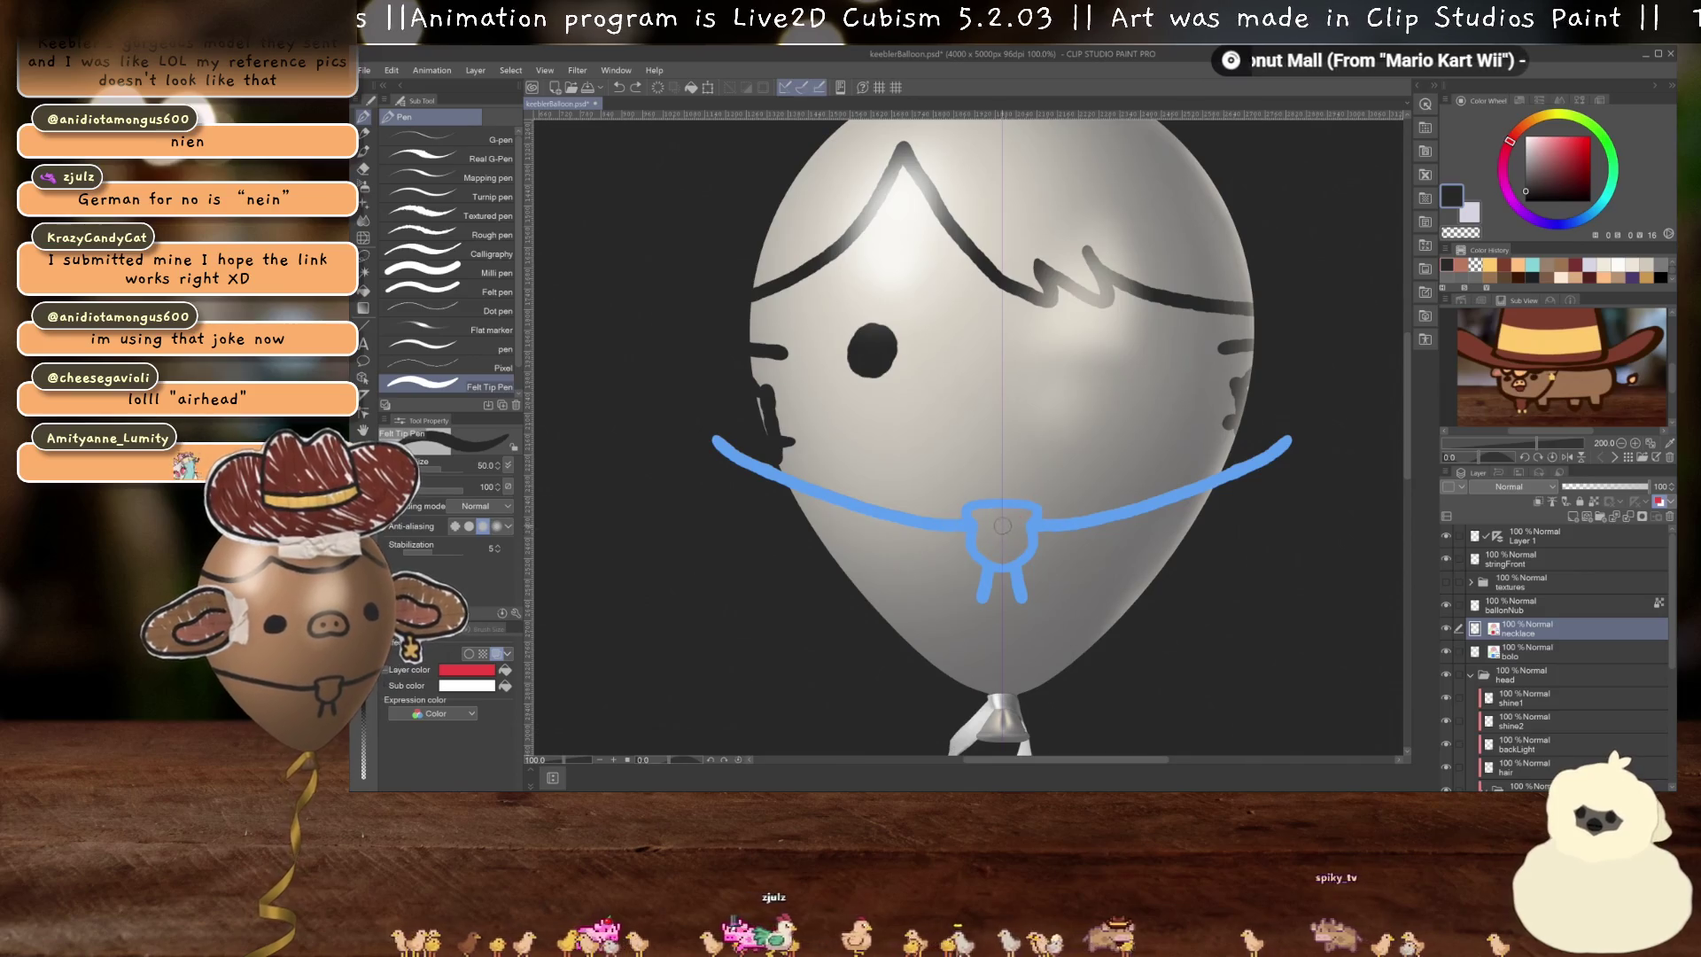
pyautogui.click(1001, 530)
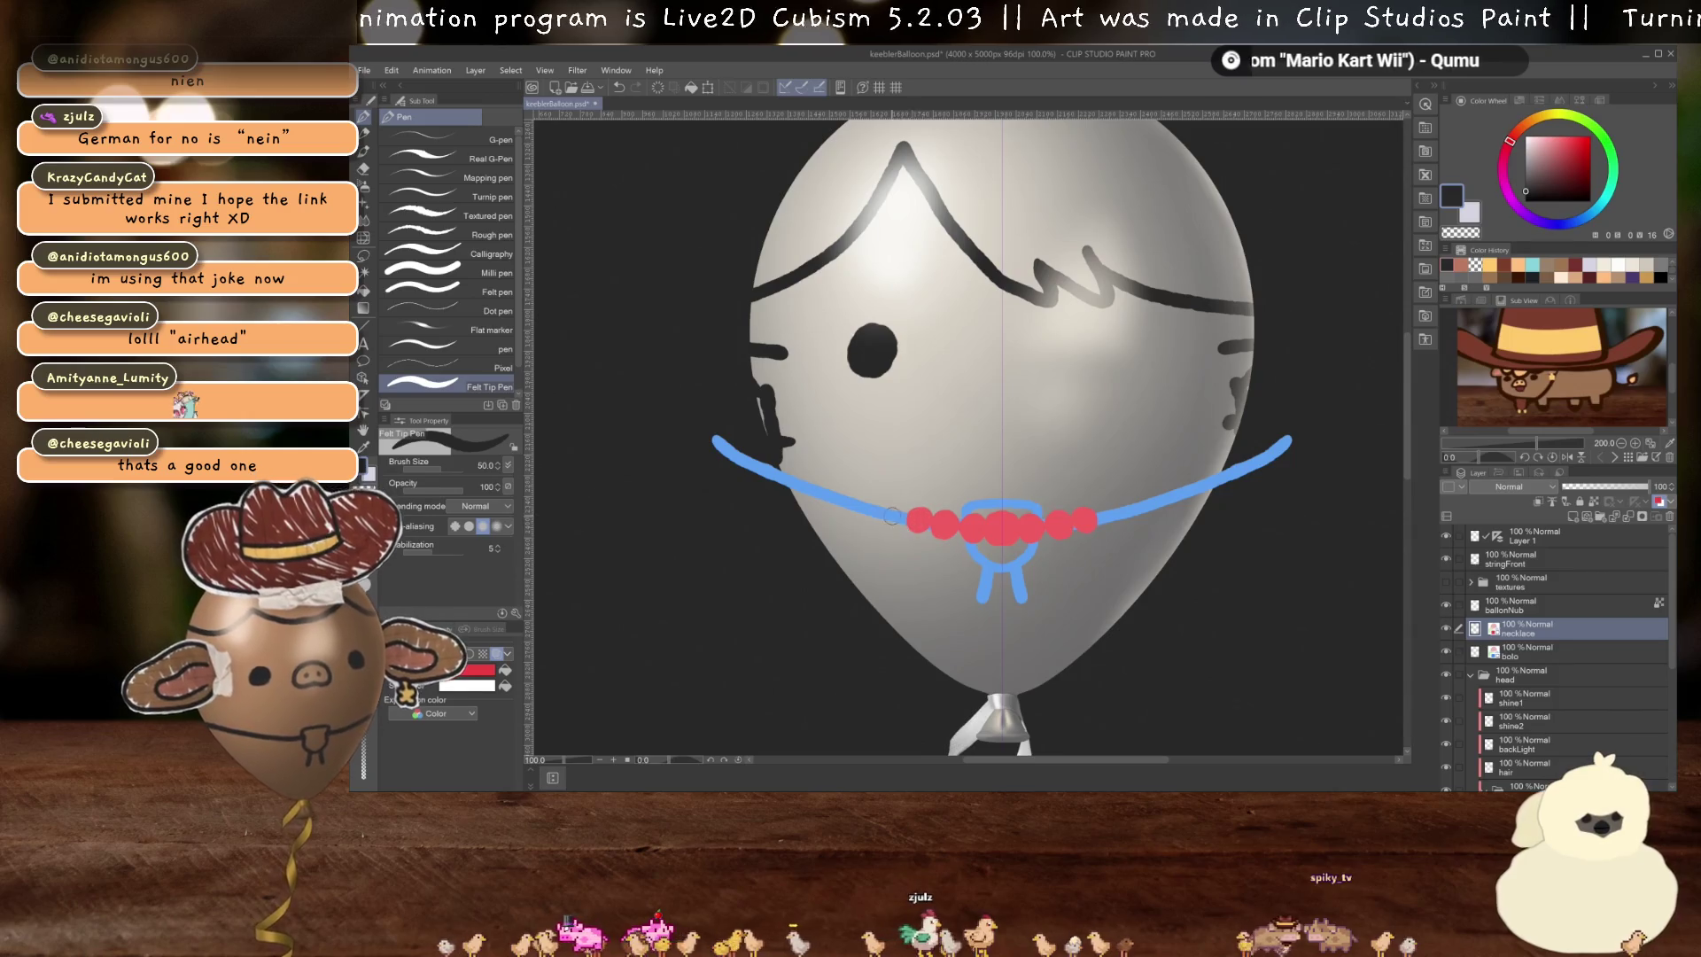
# - Dot mirrored red beads outward along the blue string out to both ends
pyautogui.moveTo(858, 508); pyautogui.dragTo(804, 485)
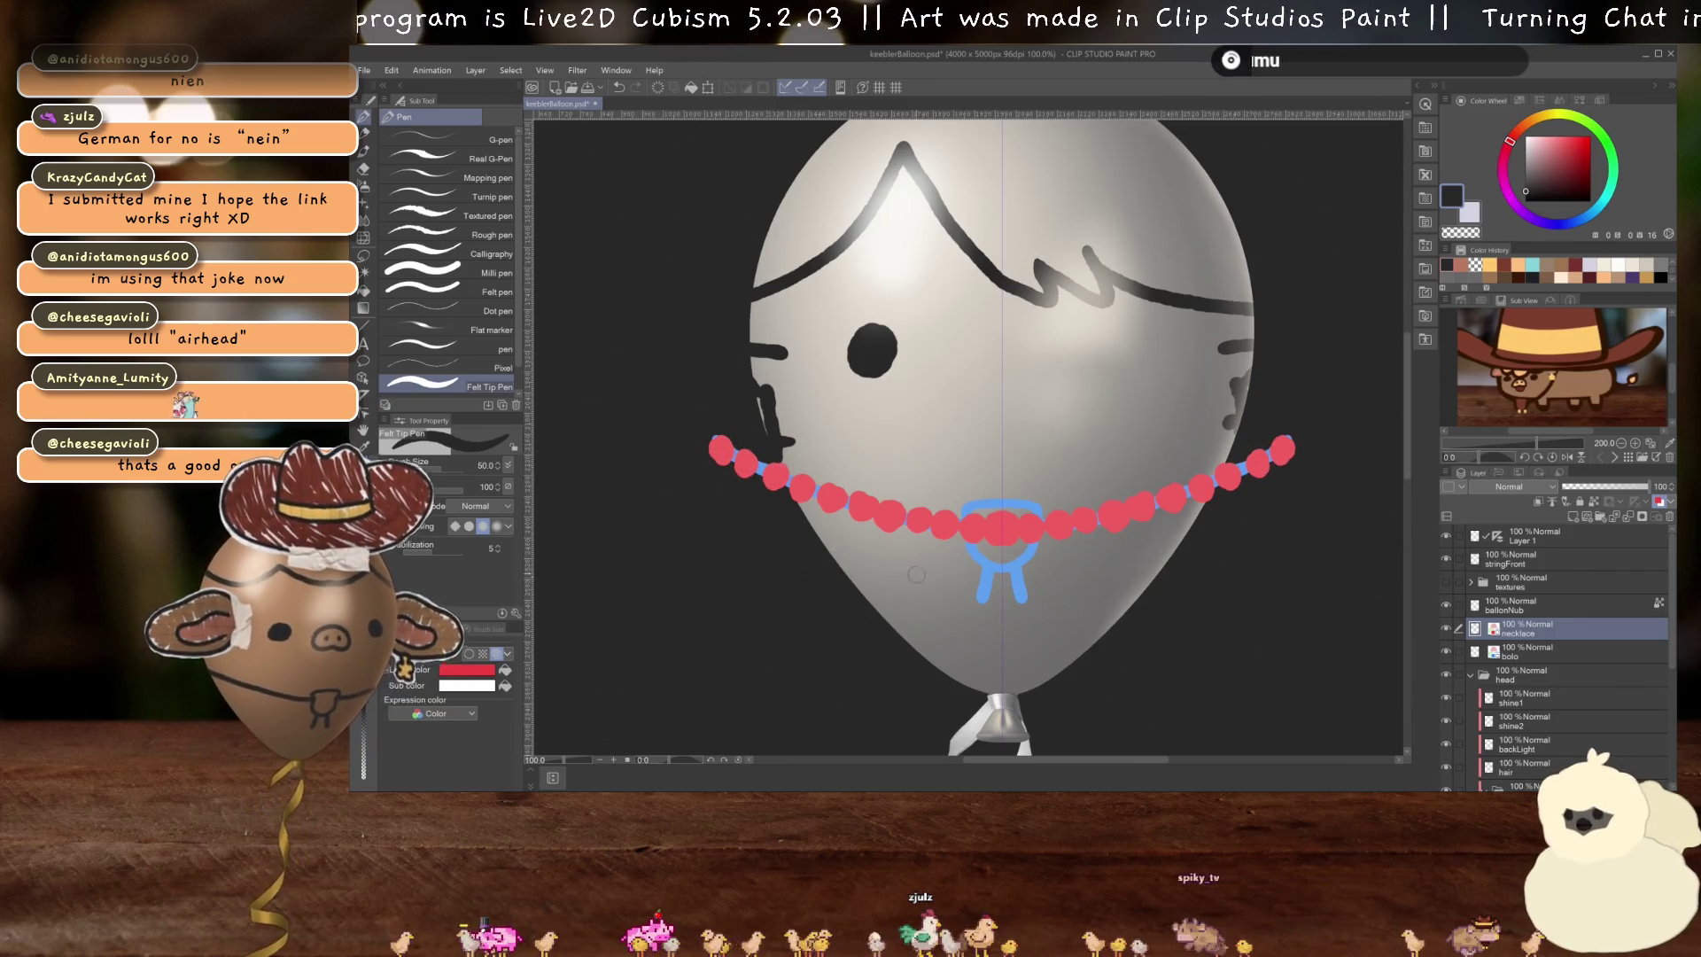
pyautogui.hotkey('ctrl', 'z')
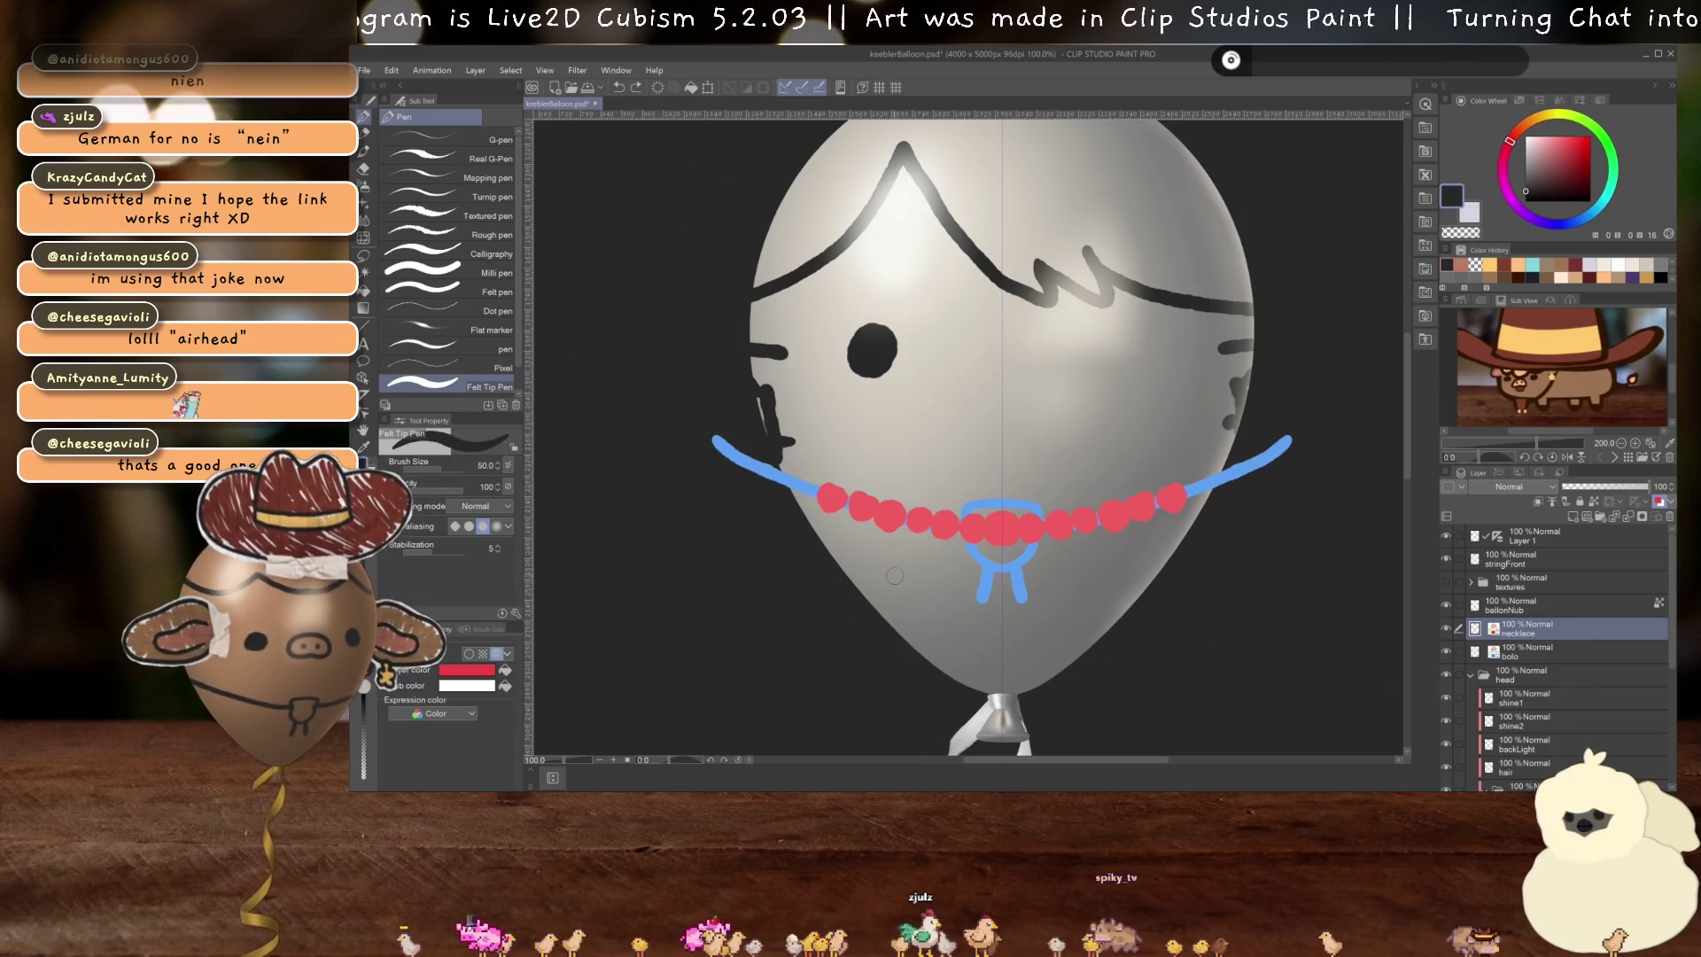
pyautogui.hotkey('ctrl', 'z')
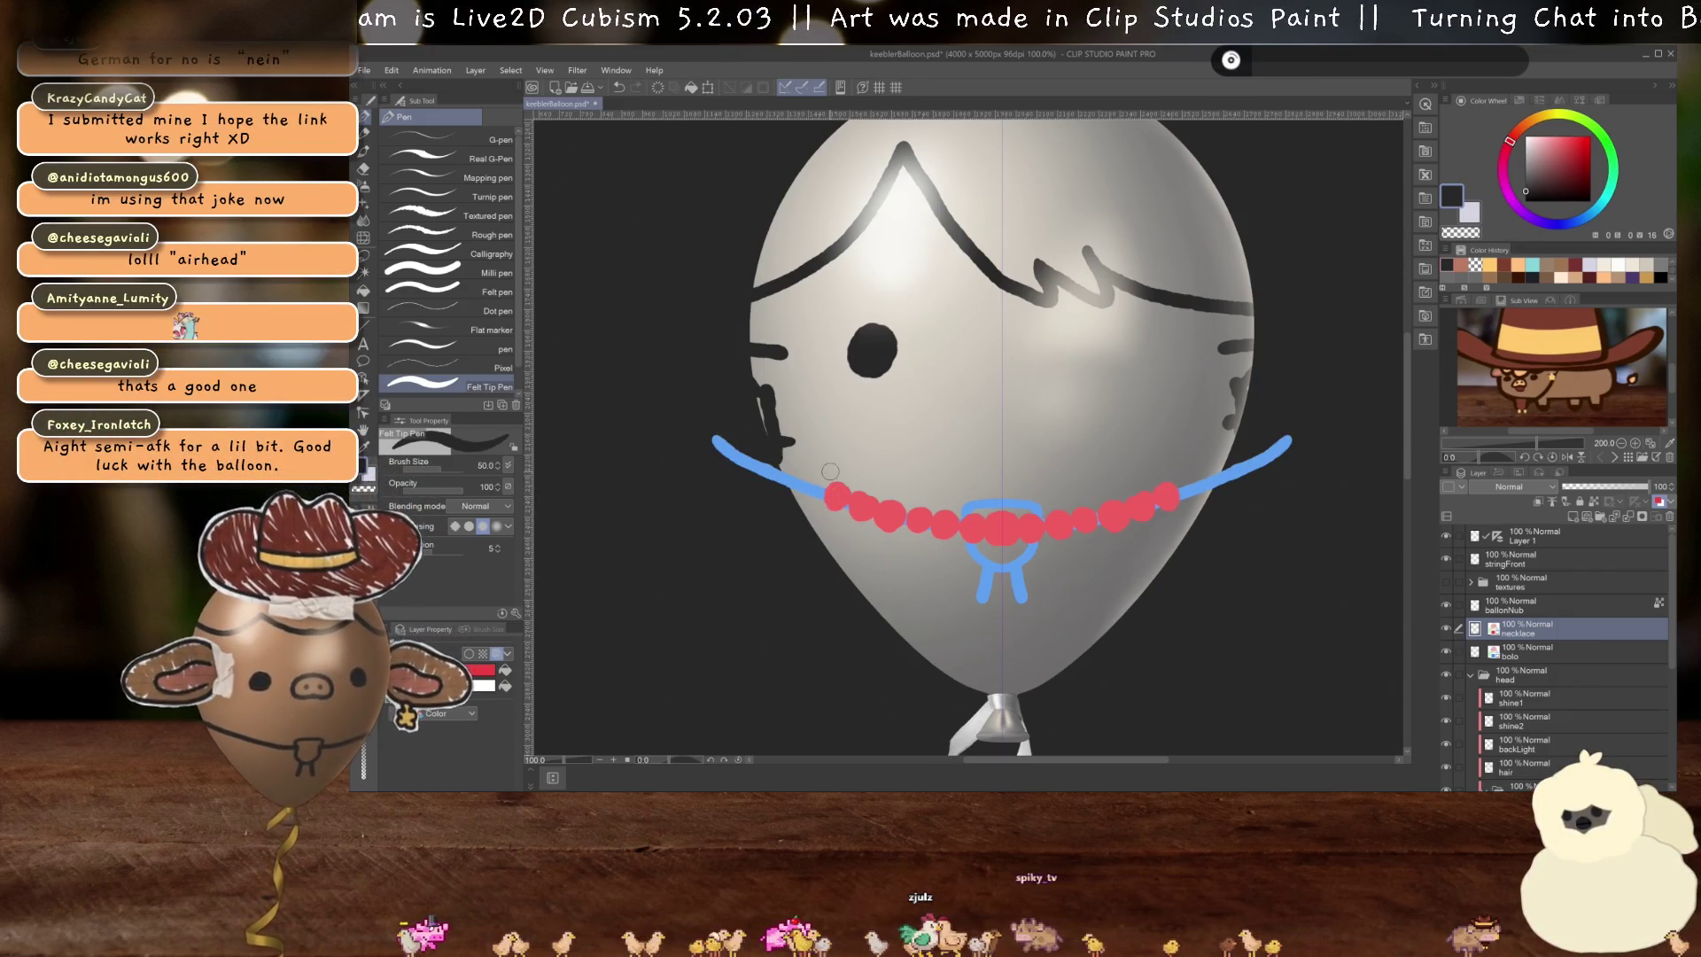
pyautogui.click(811, 486)
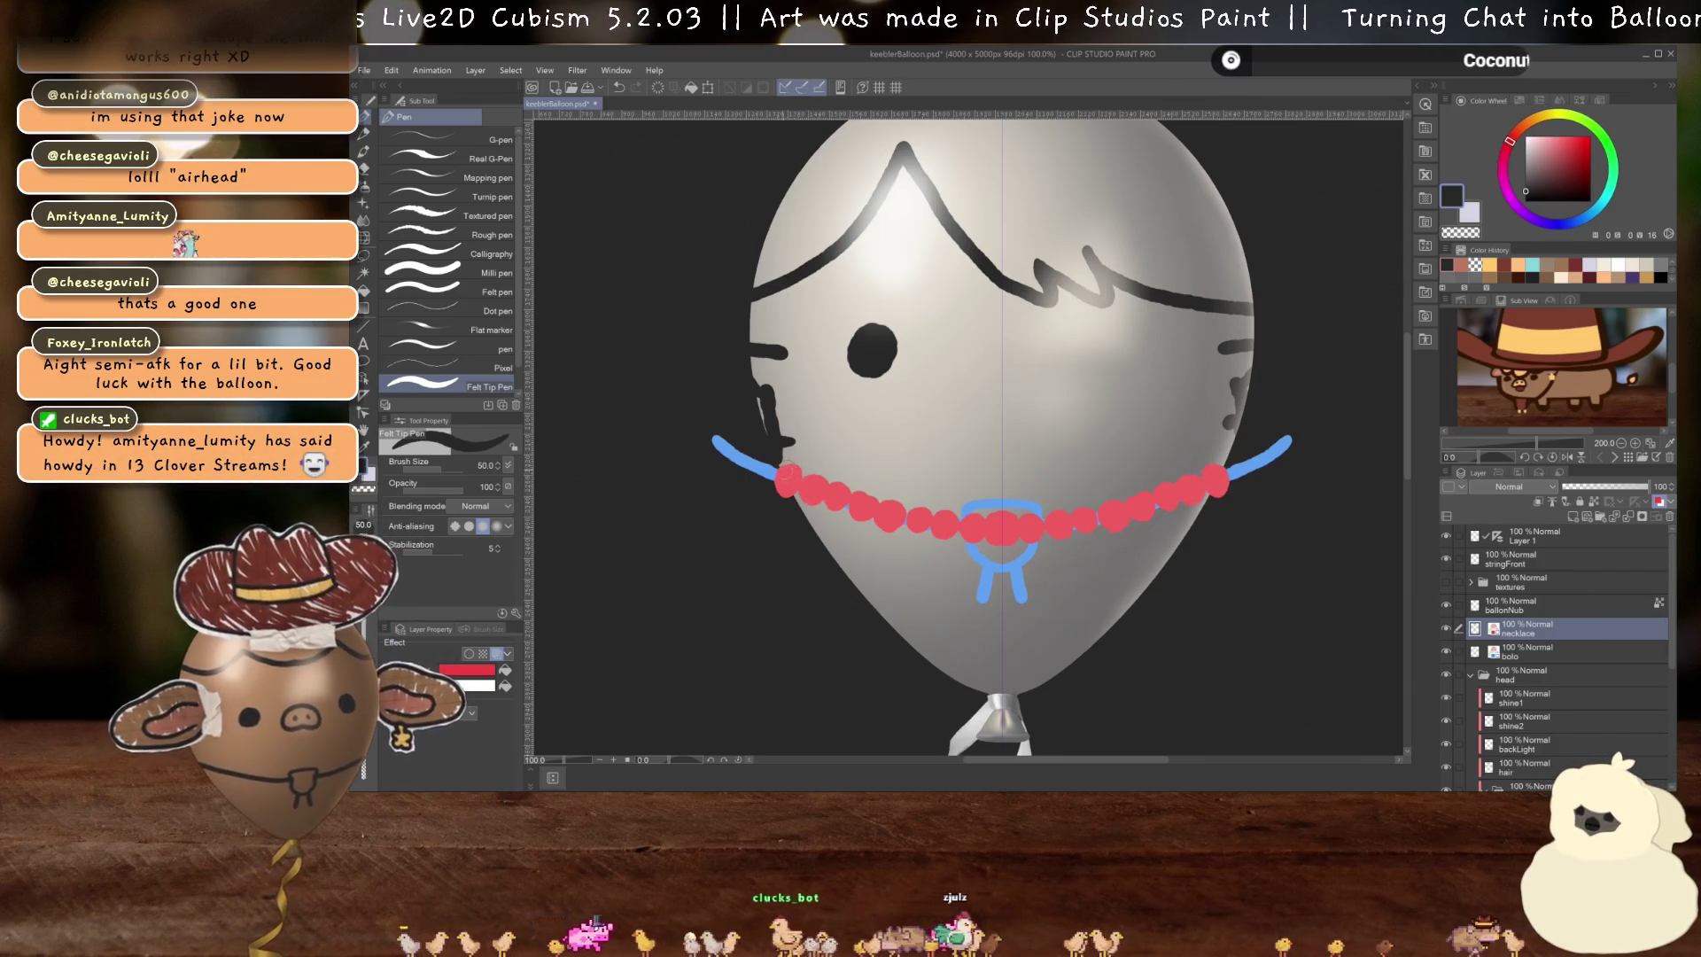
pyautogui.click(764, 475)
pyautogui.click(743, 457)
pyautogui.click(722, 446)
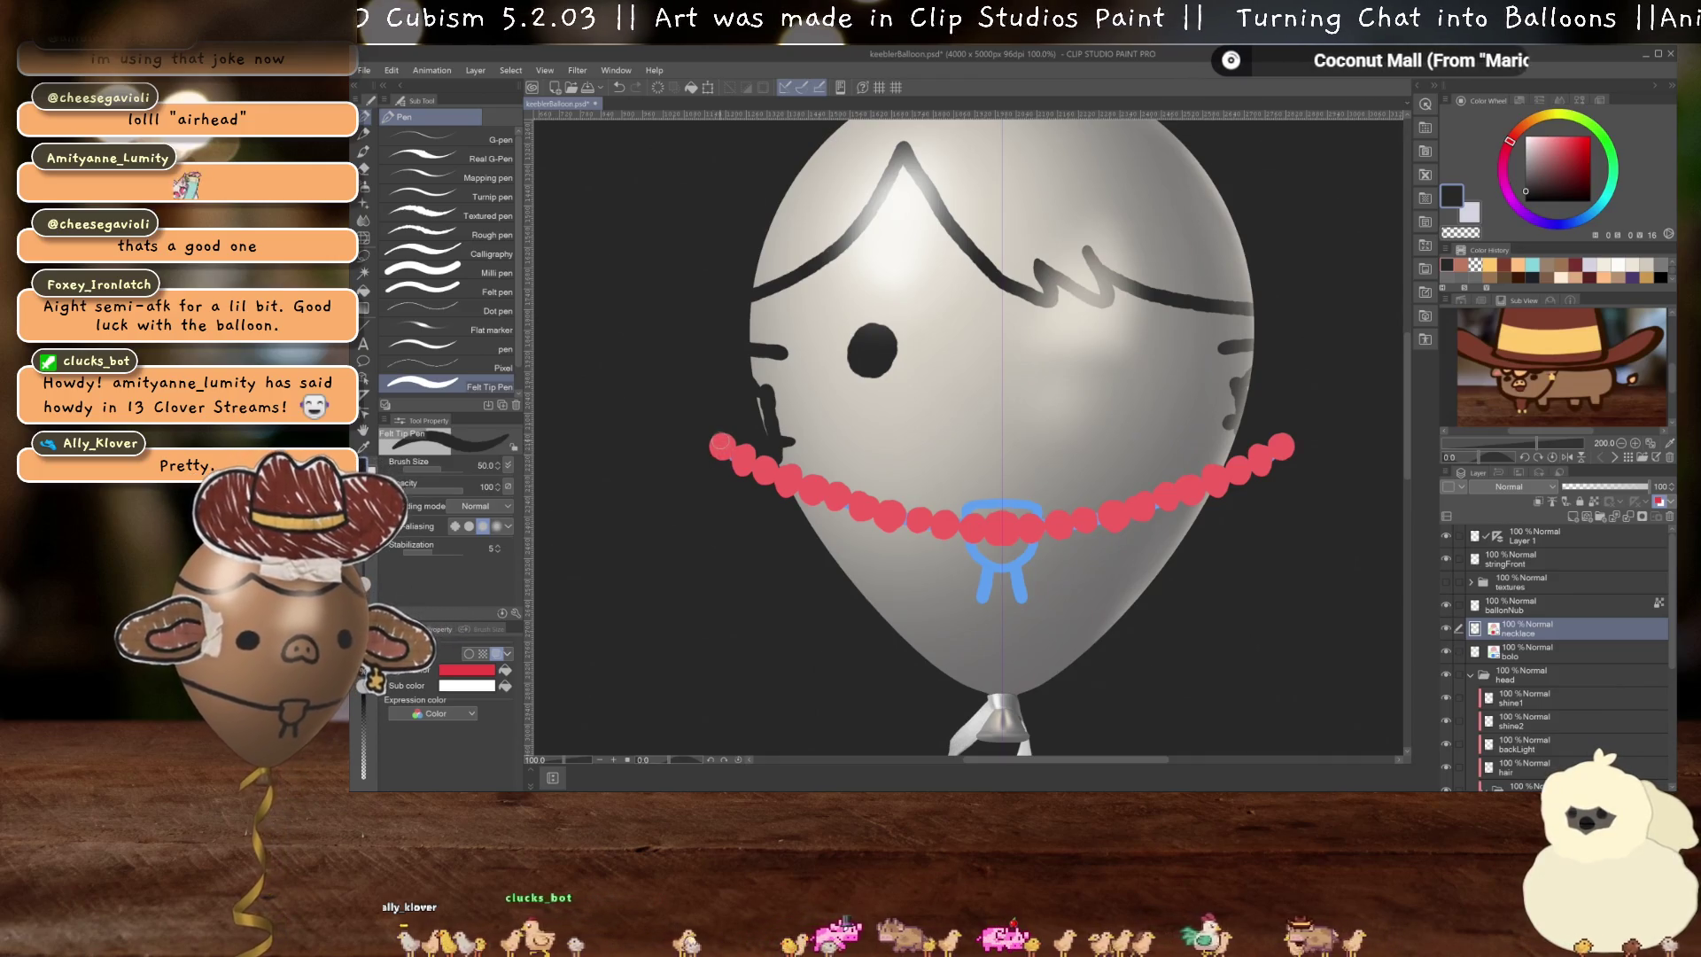
pyautogui.scroll(-2, 1007, 529)
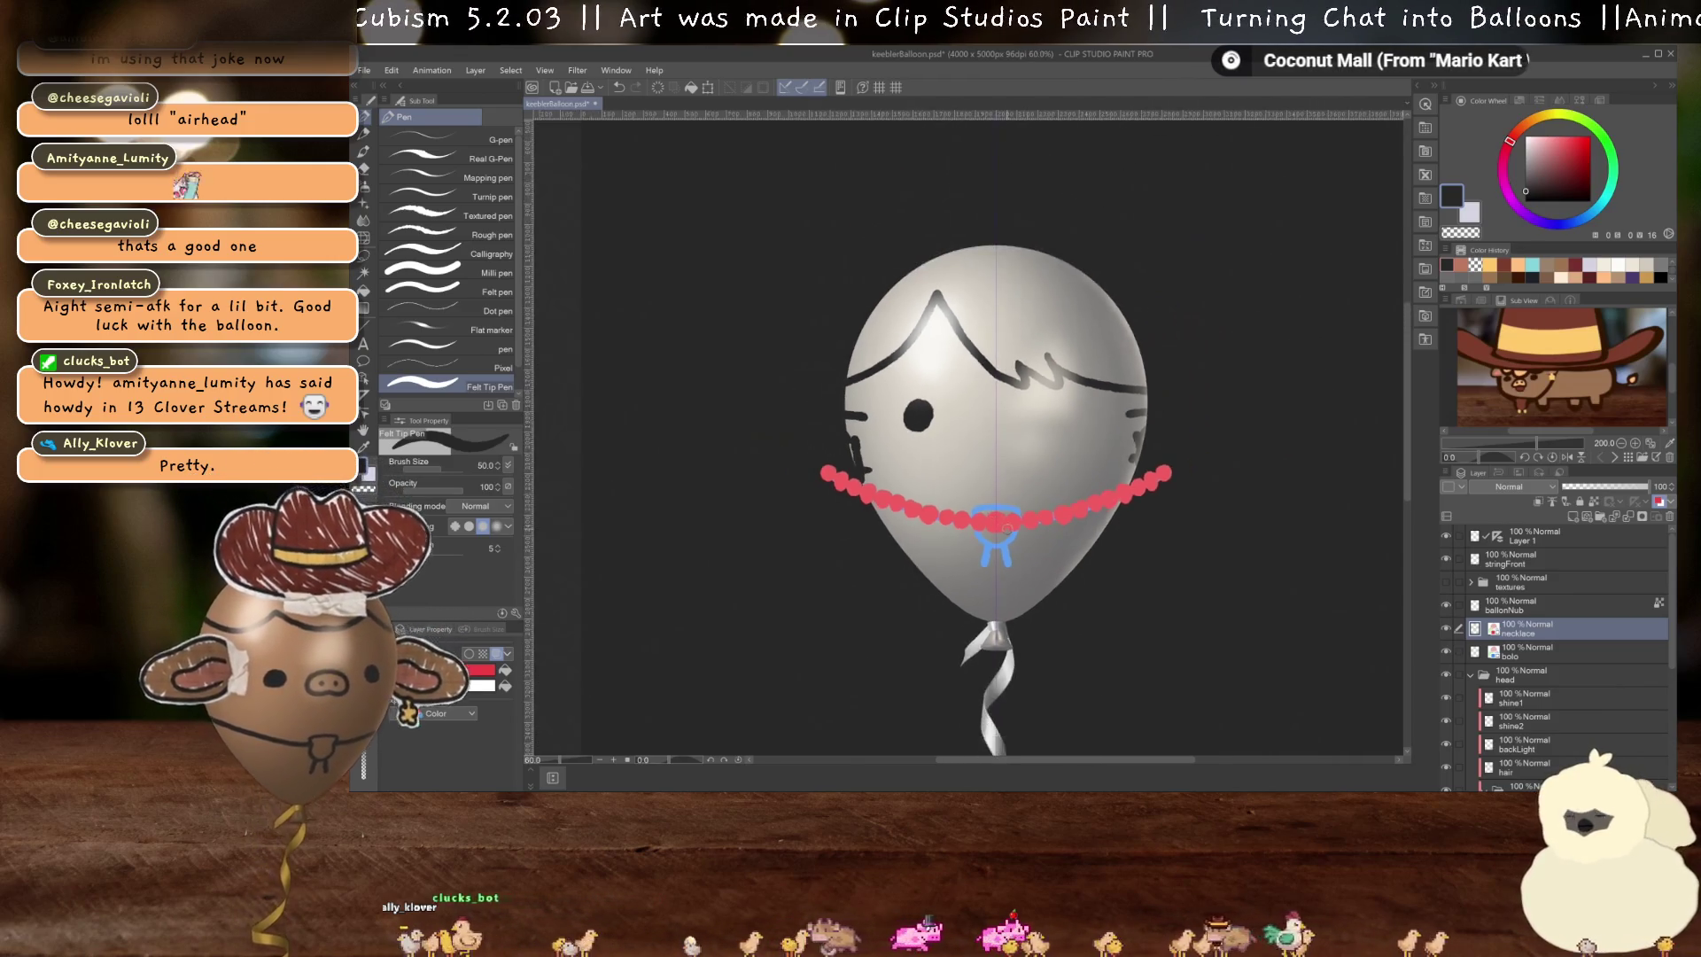
# - Turn off the necklace layer's Layer Color so the beads show black, then zoom in
pyautogui.scroll(2, 1007, 529)
pyautogui.click(496, 653)
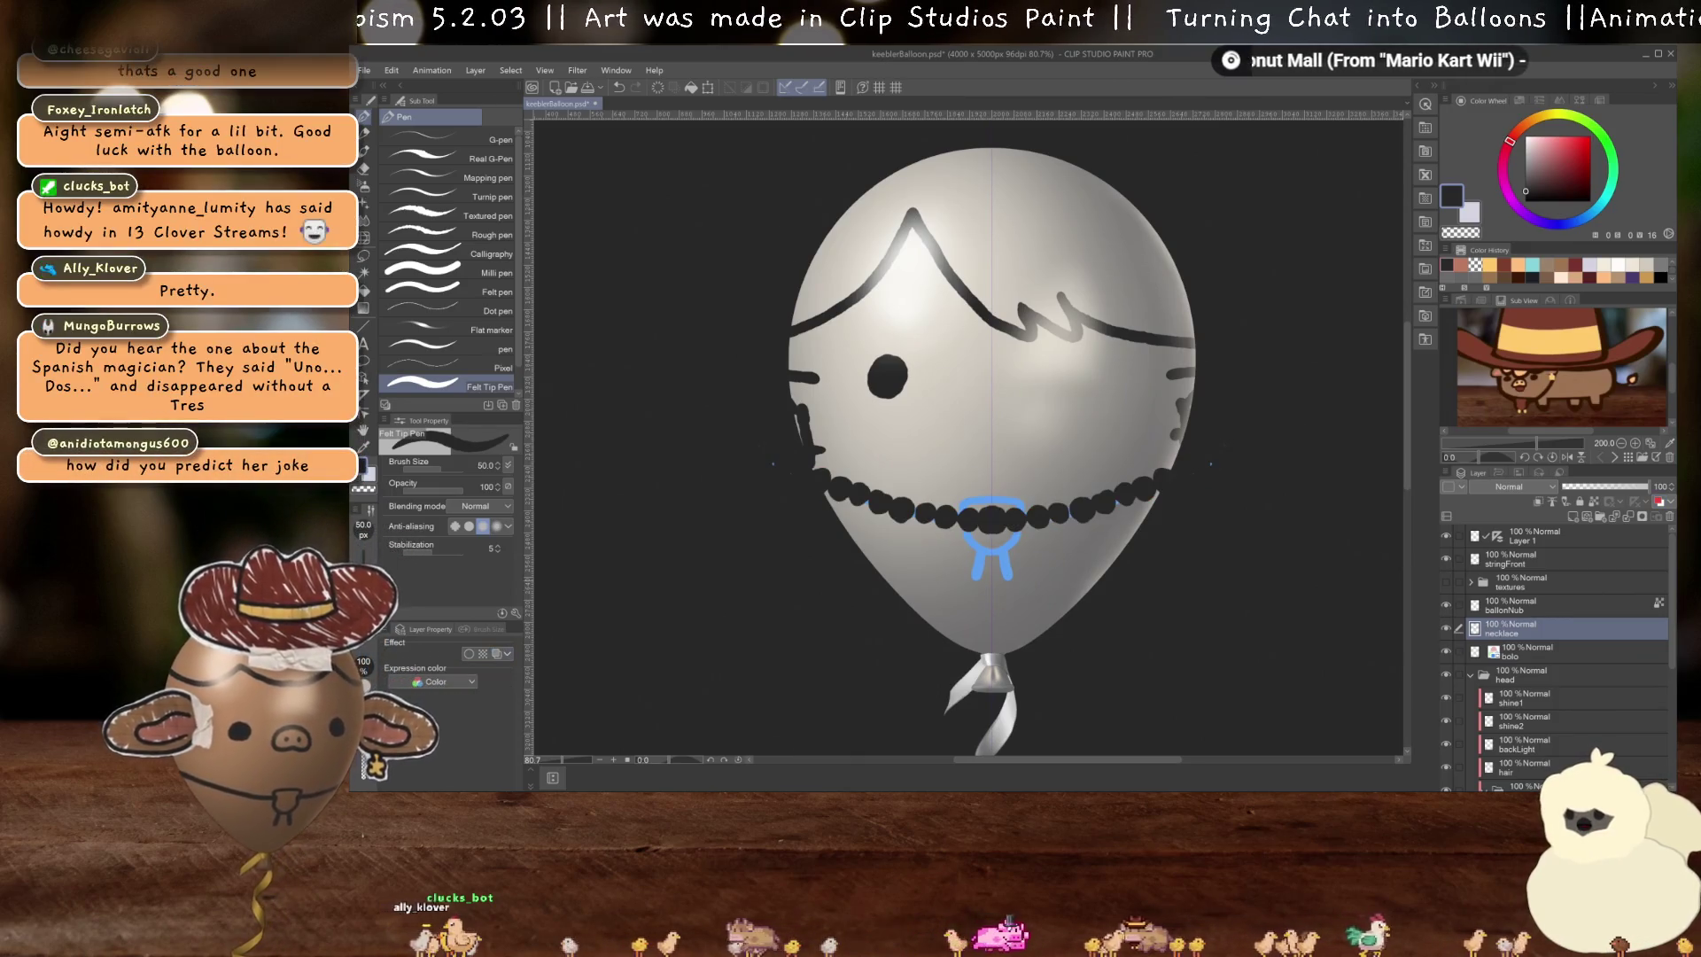
pyautogui.scroll(1, 997, 518)
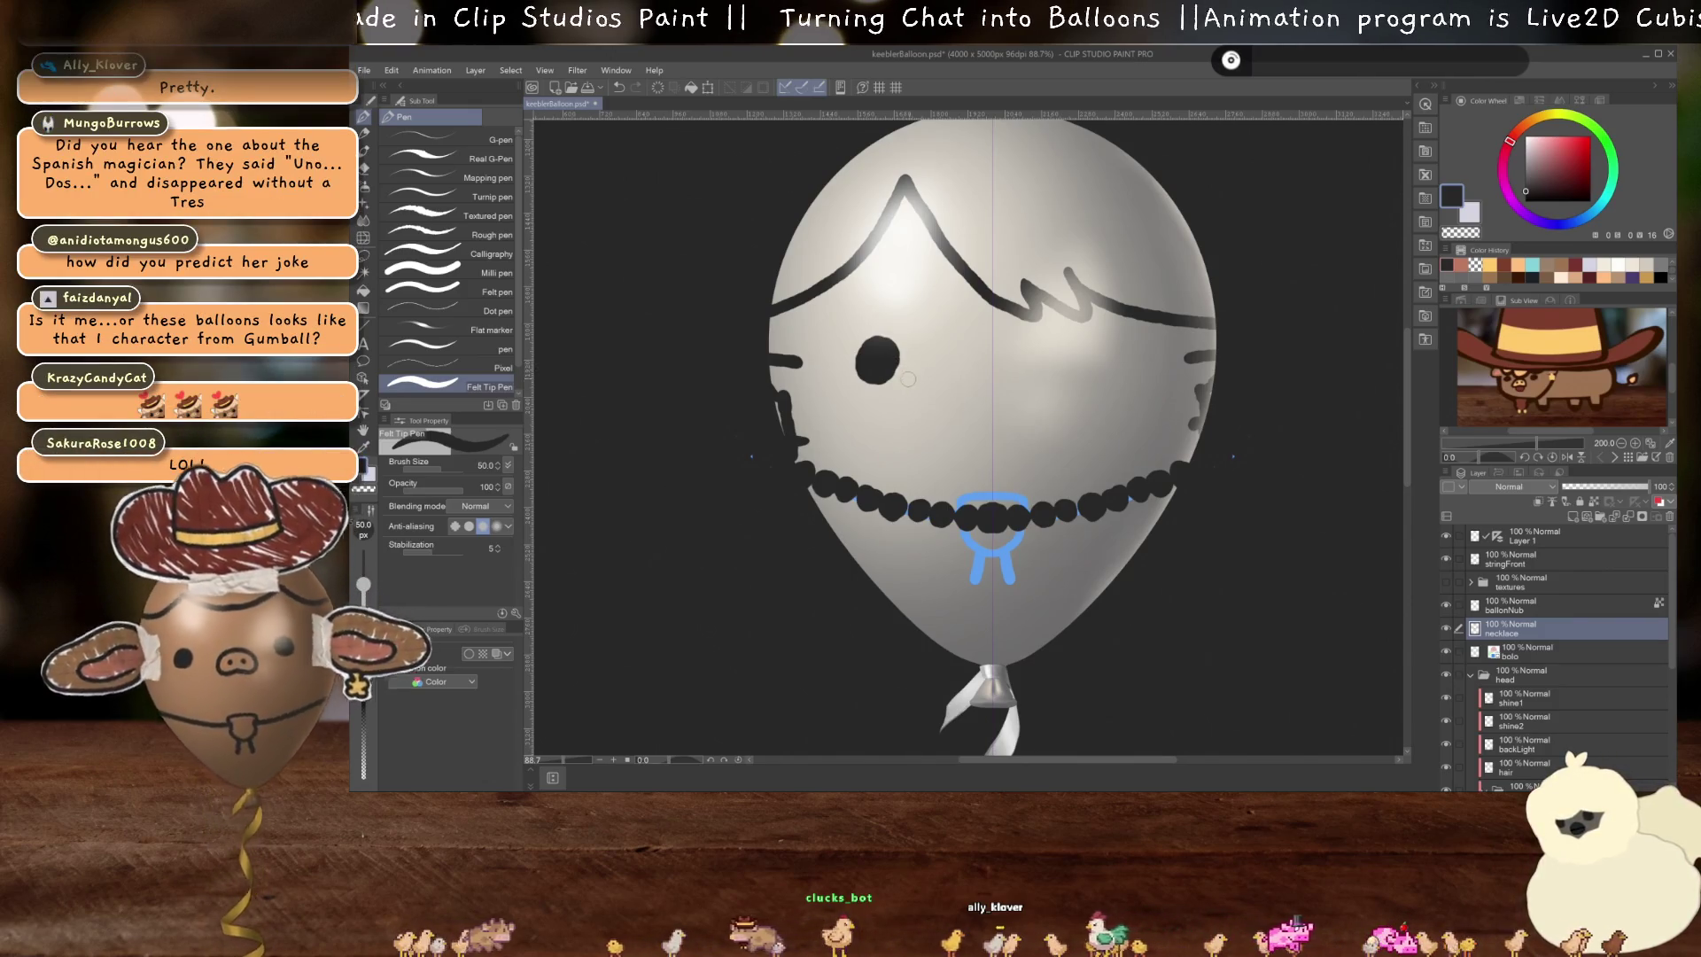
# - Delete the bolo layer and move the necklace layer into the head group
pyautogui.click(1530, 651)
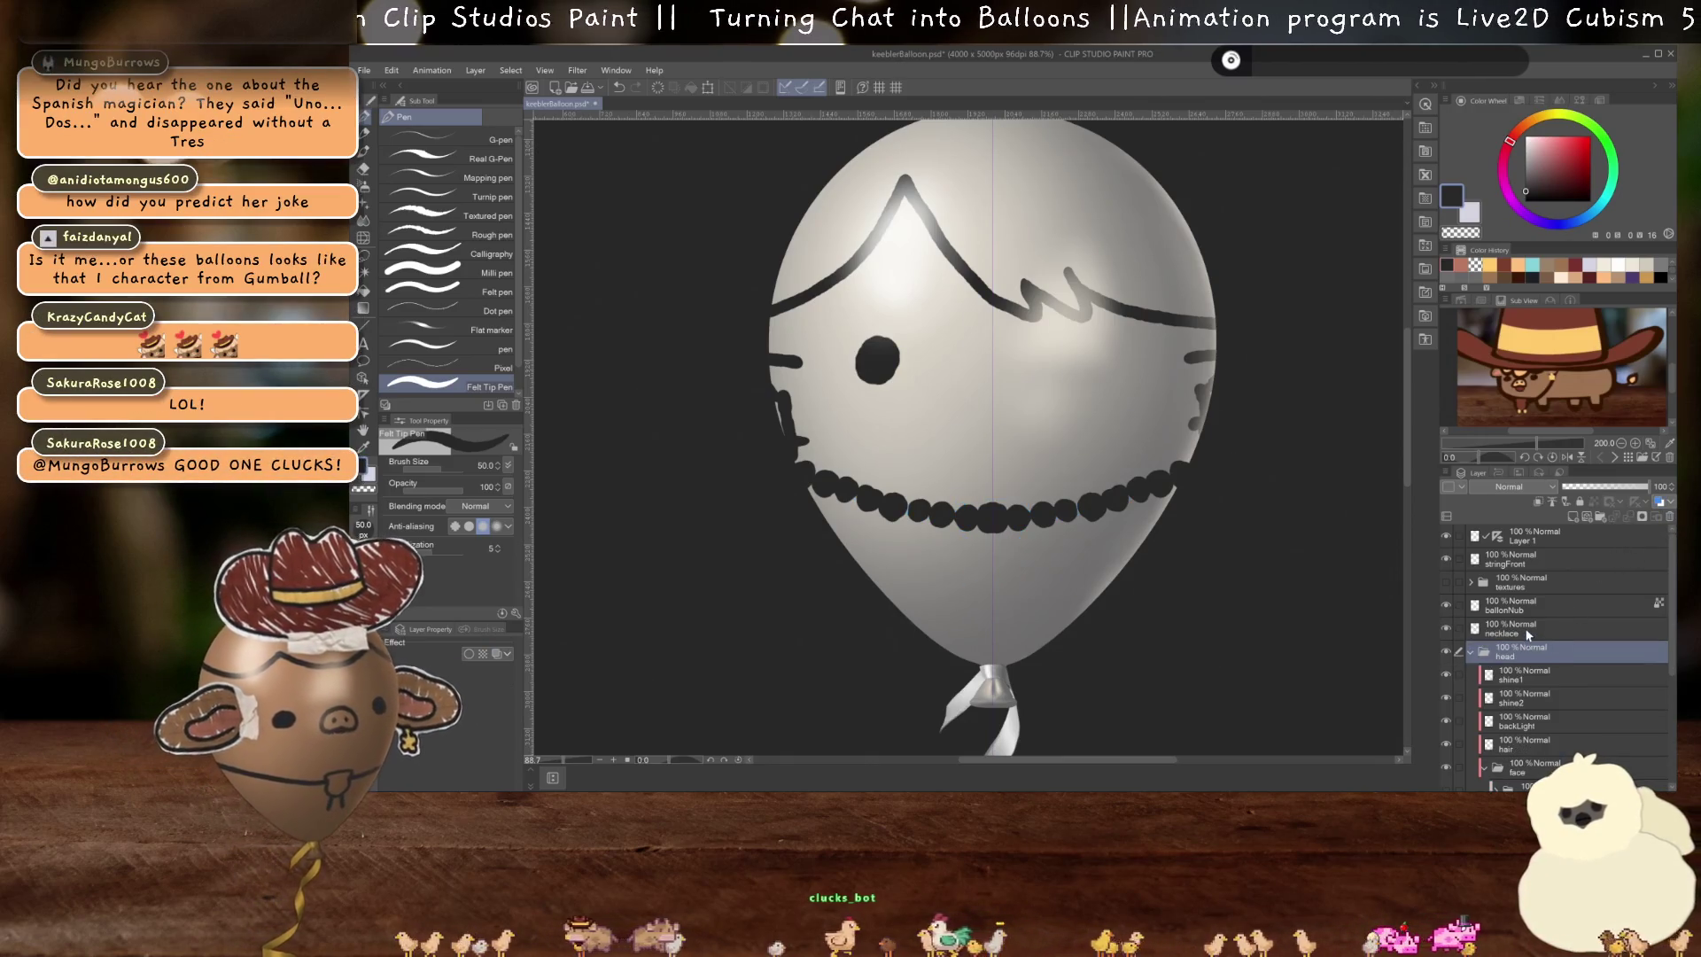
pyautogui.click(1669, 517)
pyautogui.scroll(-2, 942, 470)
pyautogui.scroll(1, 941, 471)
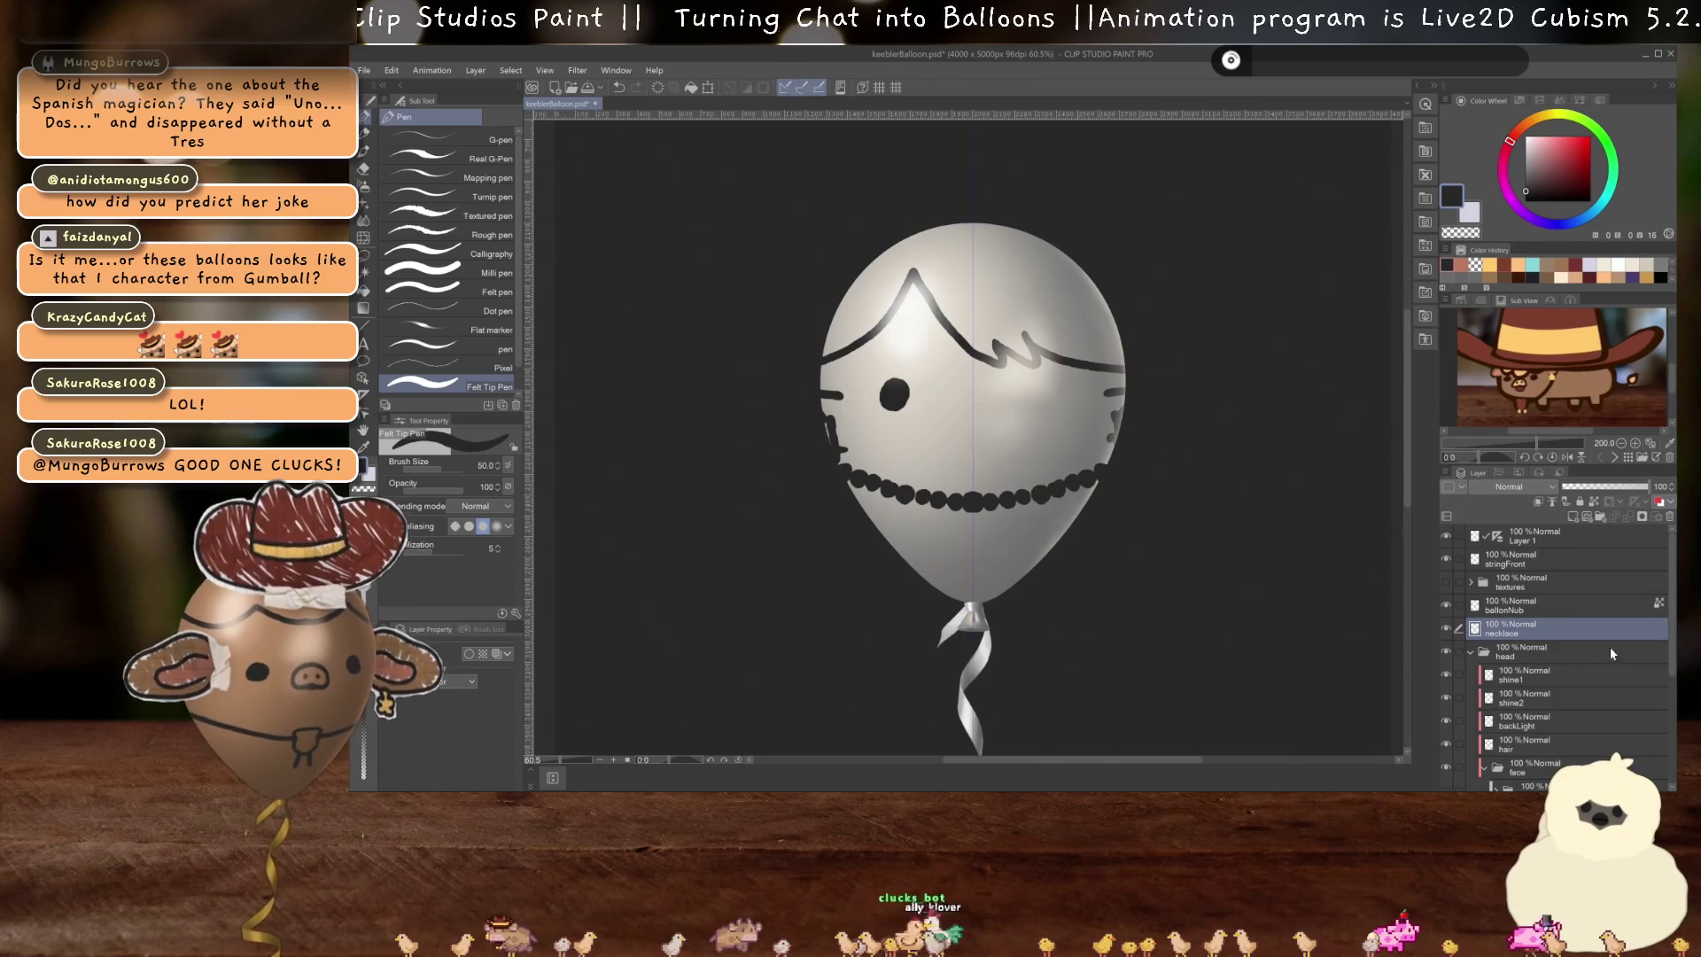
pyautogui.moveTo(1521, 627); pyautogui.dragTo(1524, 749)
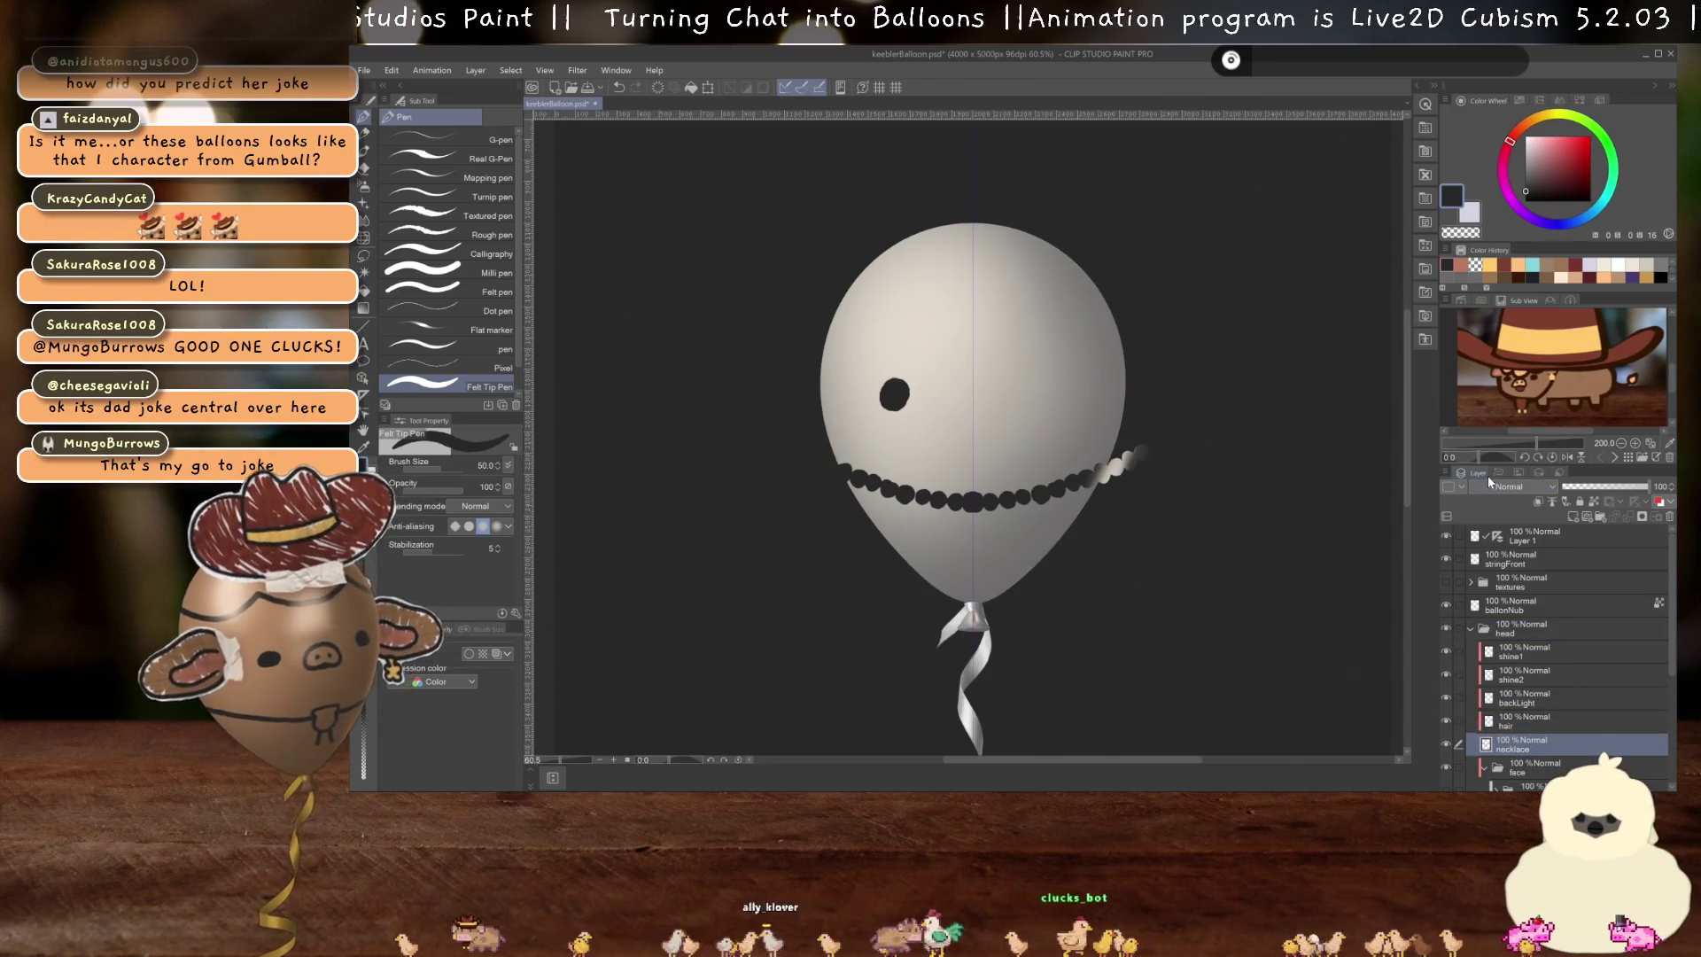
pyautogui.scroll(1, 979, 483)
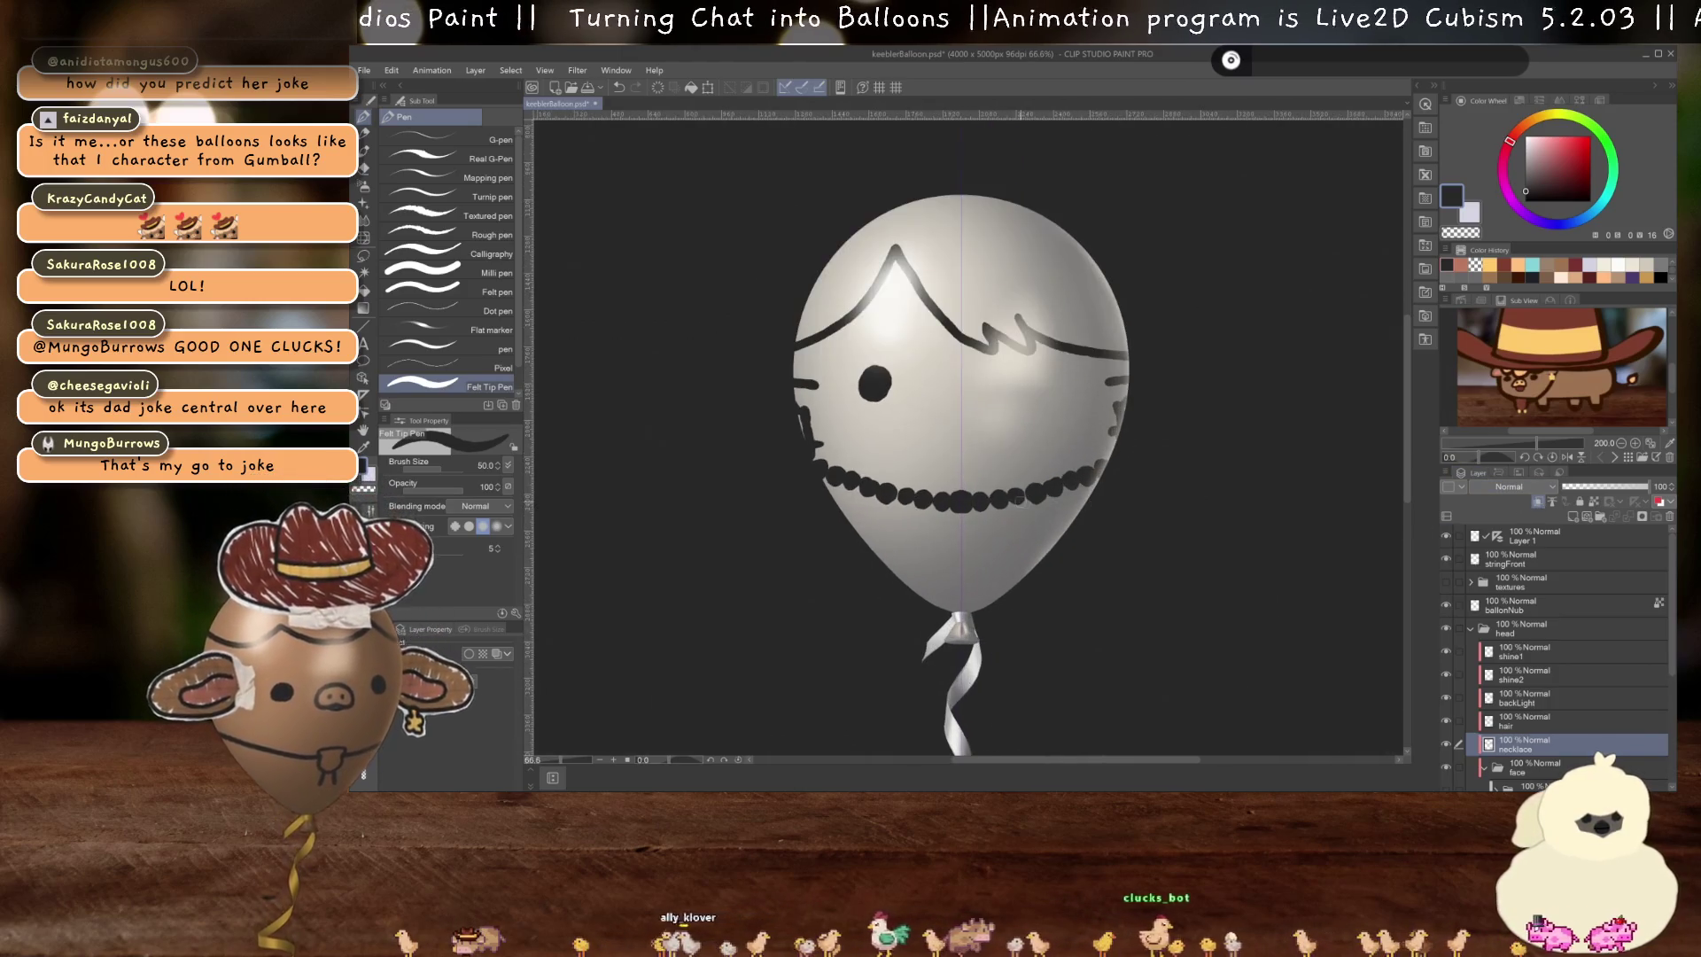
# - Transform the necklace to sit slightly lower on the balloon
pyautogui.hotkey('ctrl', 't')
pyautogui.moveTo(979, 483); pyautogui.dragTo(1021, 518)
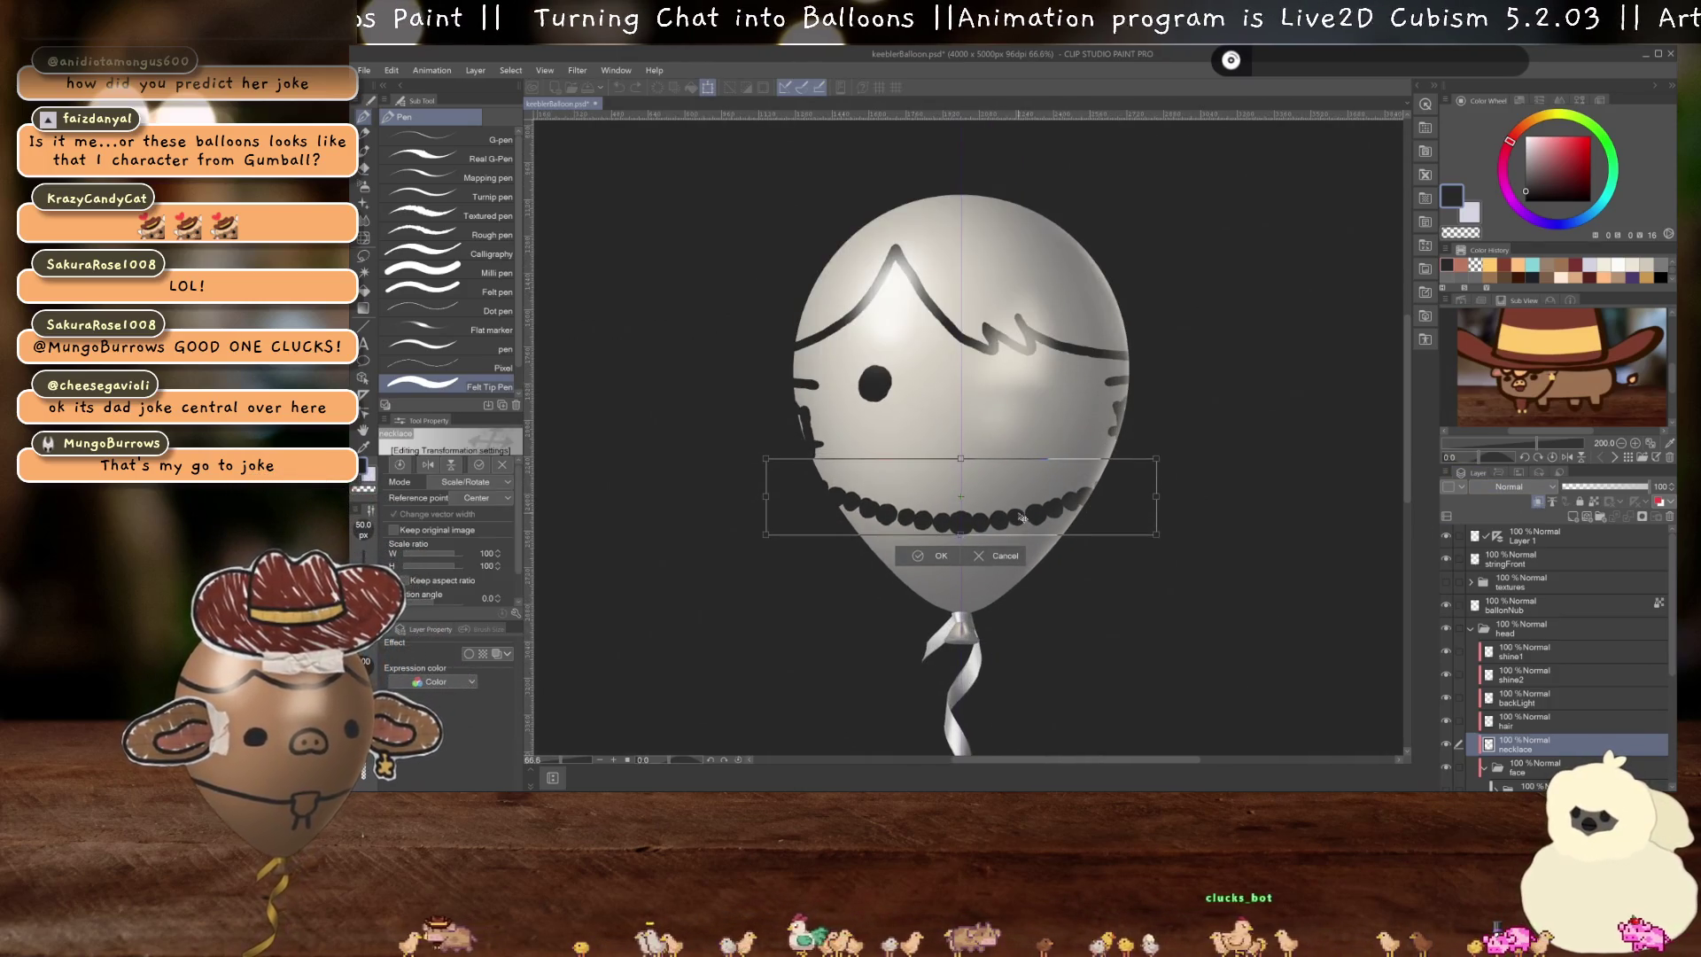
pyautogui.hotkey('ctrl', 'z')
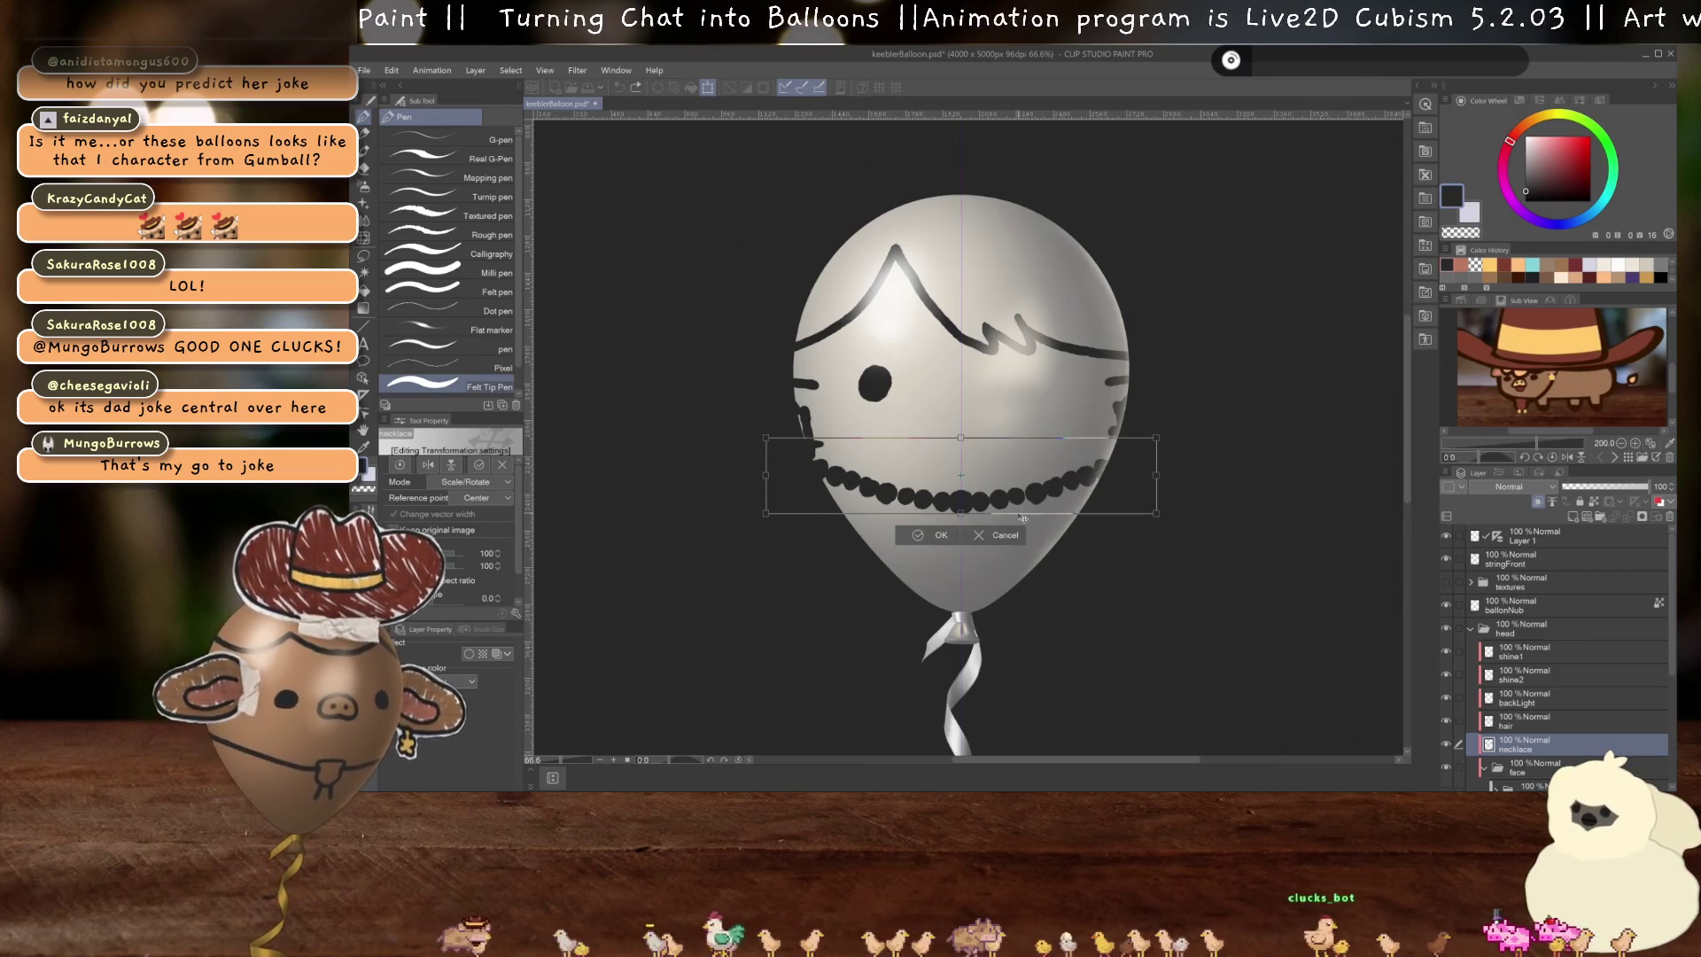
pyautogui.moveTo(1010, 501); pyautogui.dragTo(1016, 523)
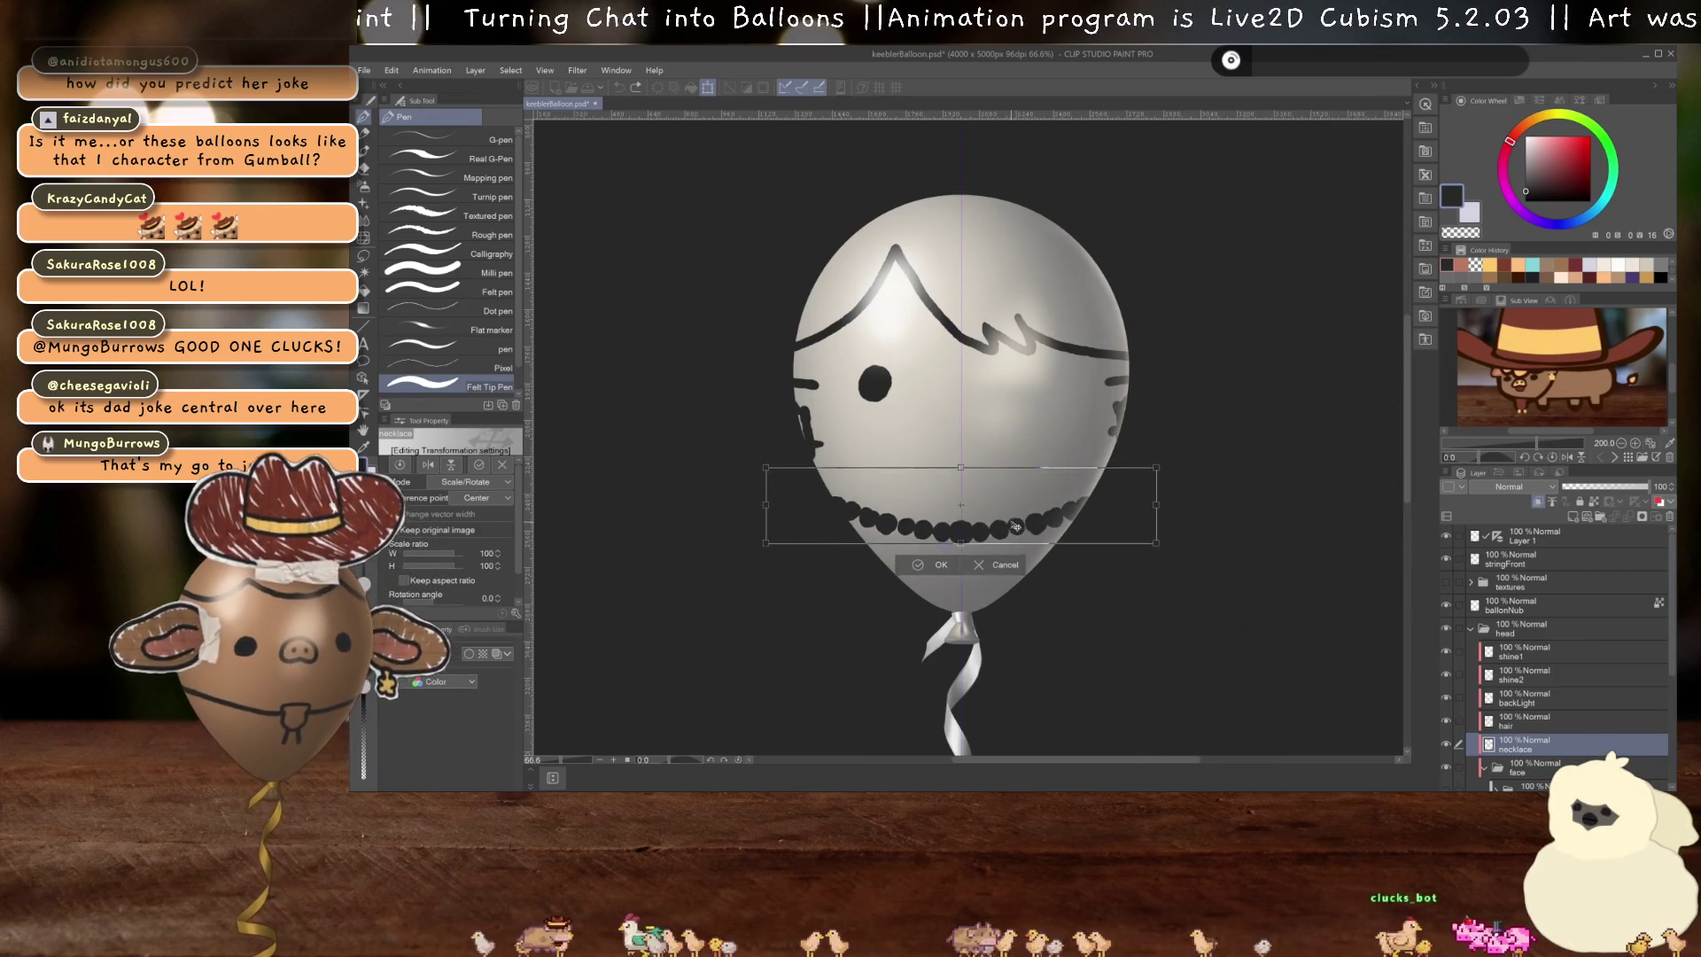
pyautogui.press('Return')
pyautogui.scroll(-1, 1104, 540)
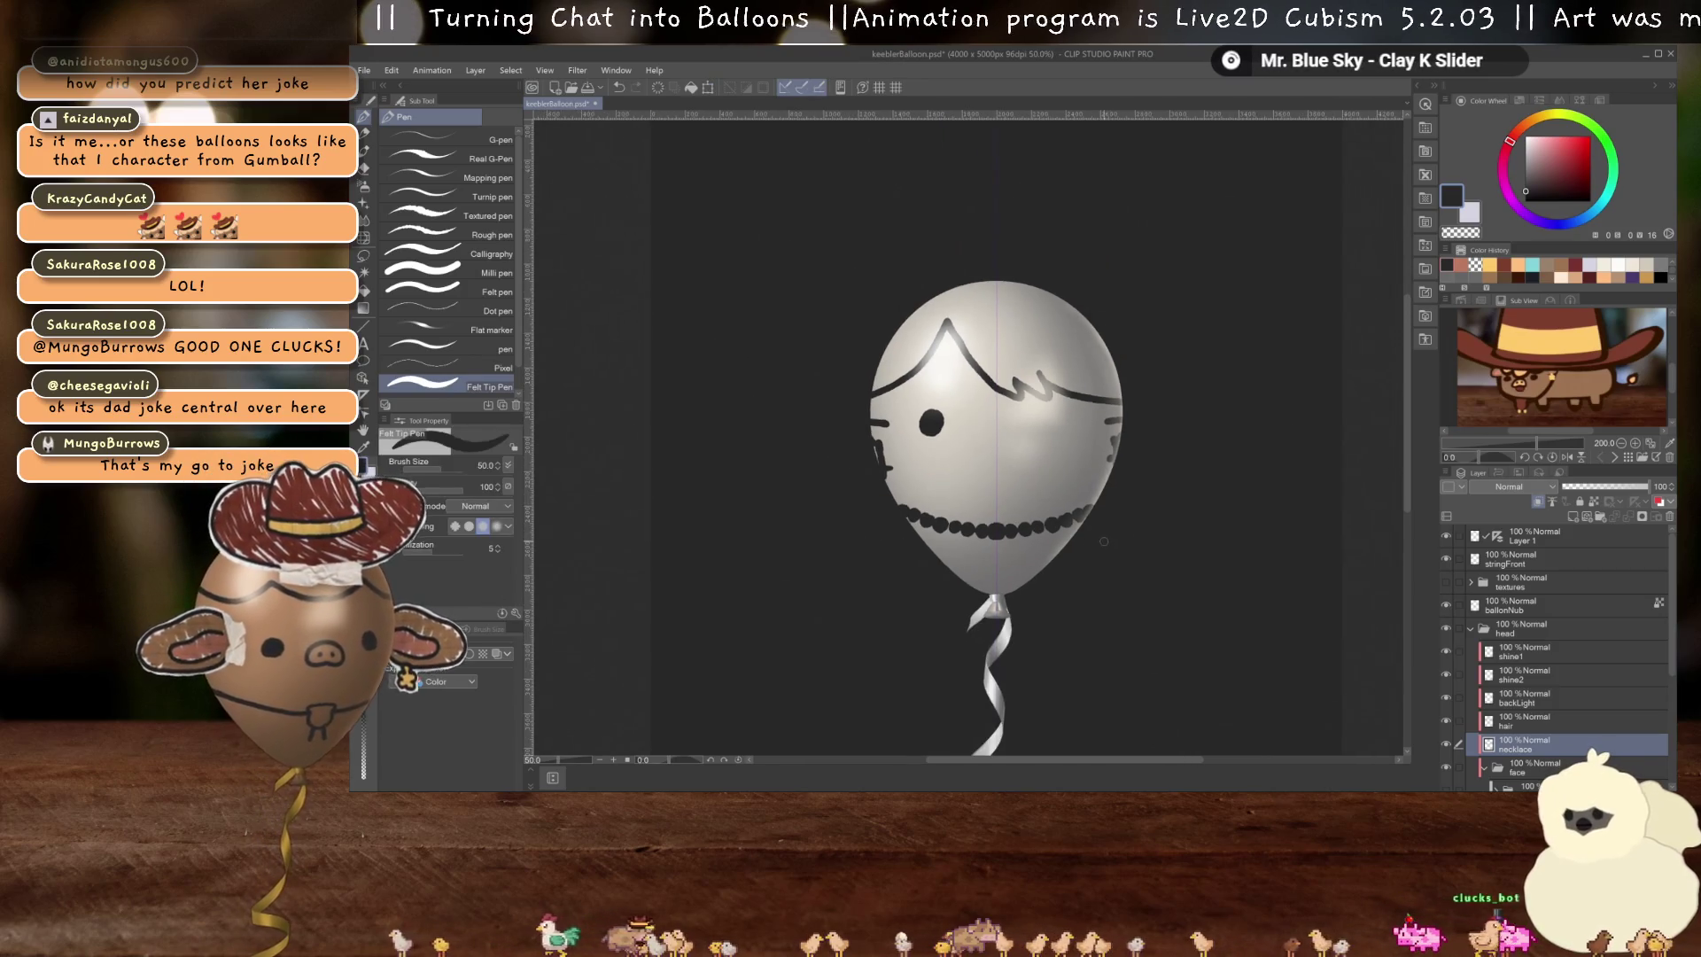
pyautogui.scroll(1, 1104, 540)
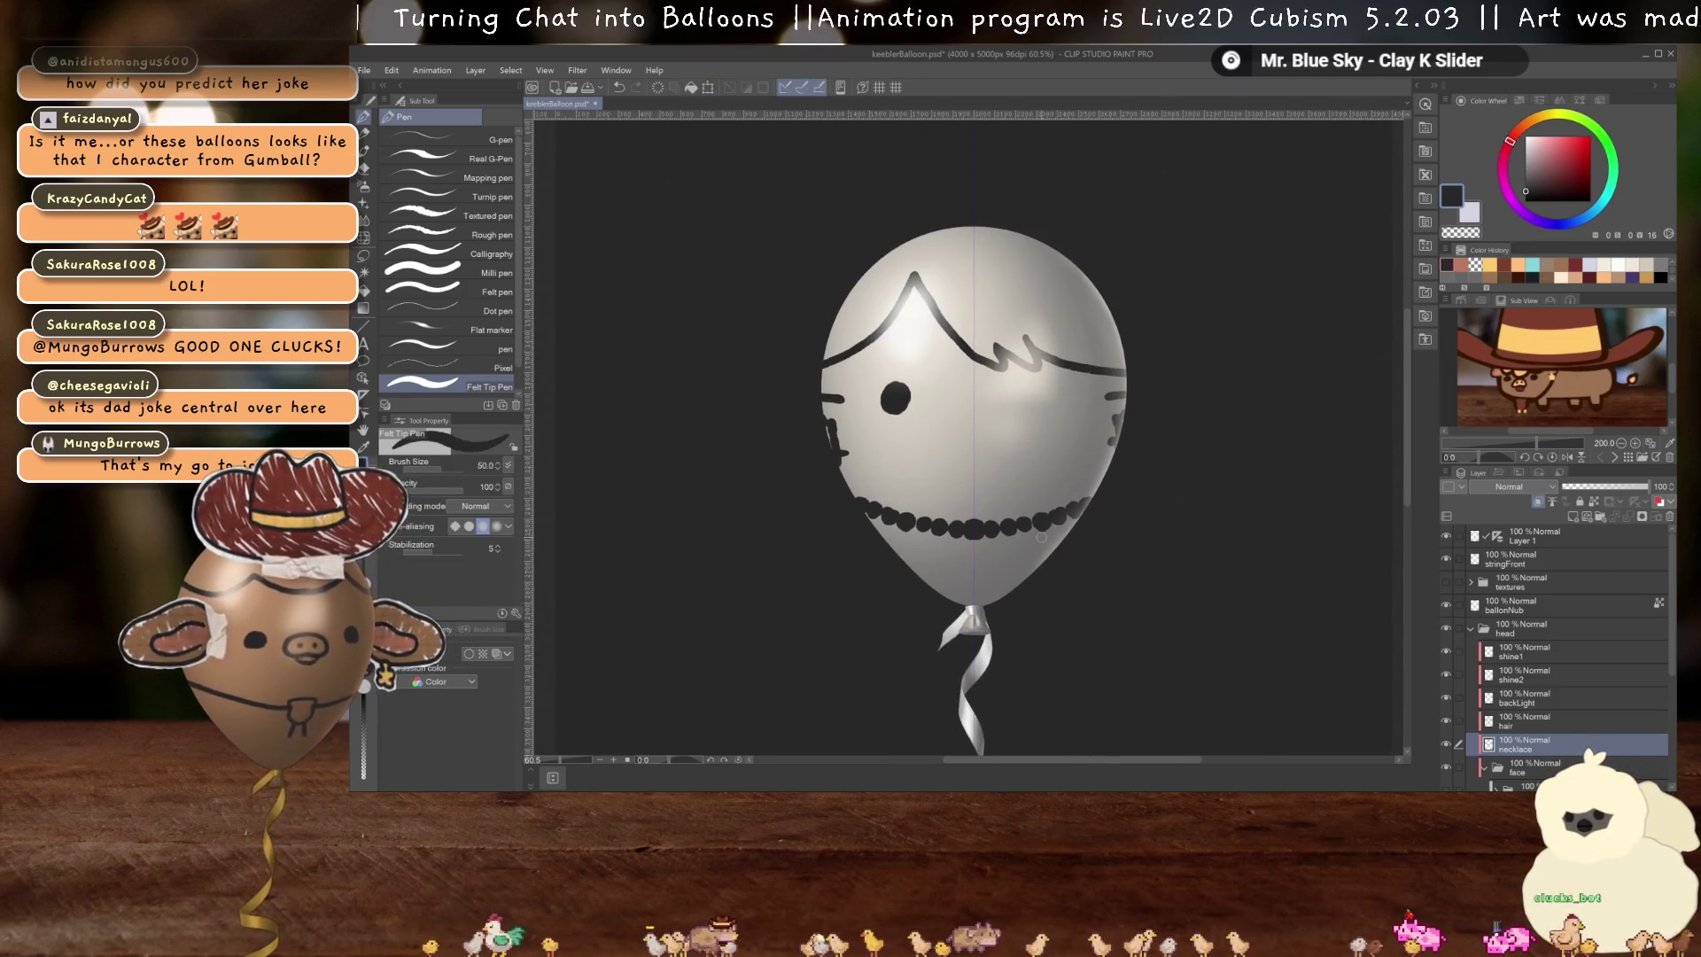
# - Add a new raster layer above the necklace layer and start renaming it
pyautogui.scroll(1, 1042, 536)
pyautogui.scroll(1, 1019, 513)
pyautogui.scroll(1, 993, 485)
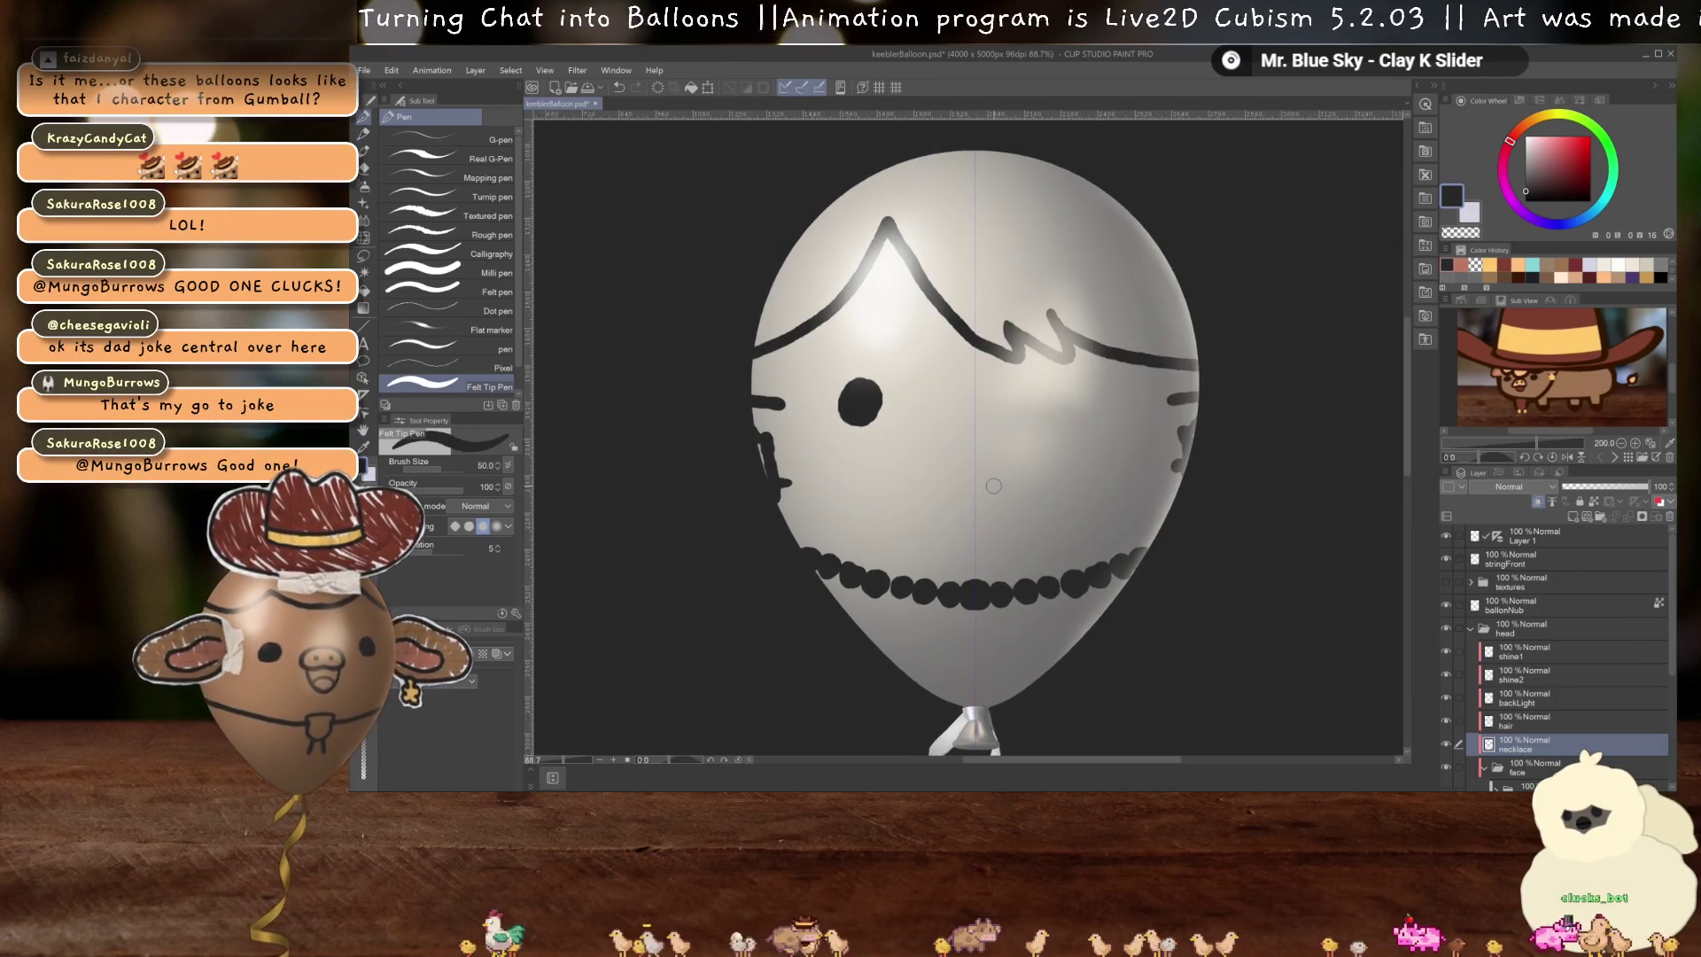
pyautogui.scroll(1, 986, 483)
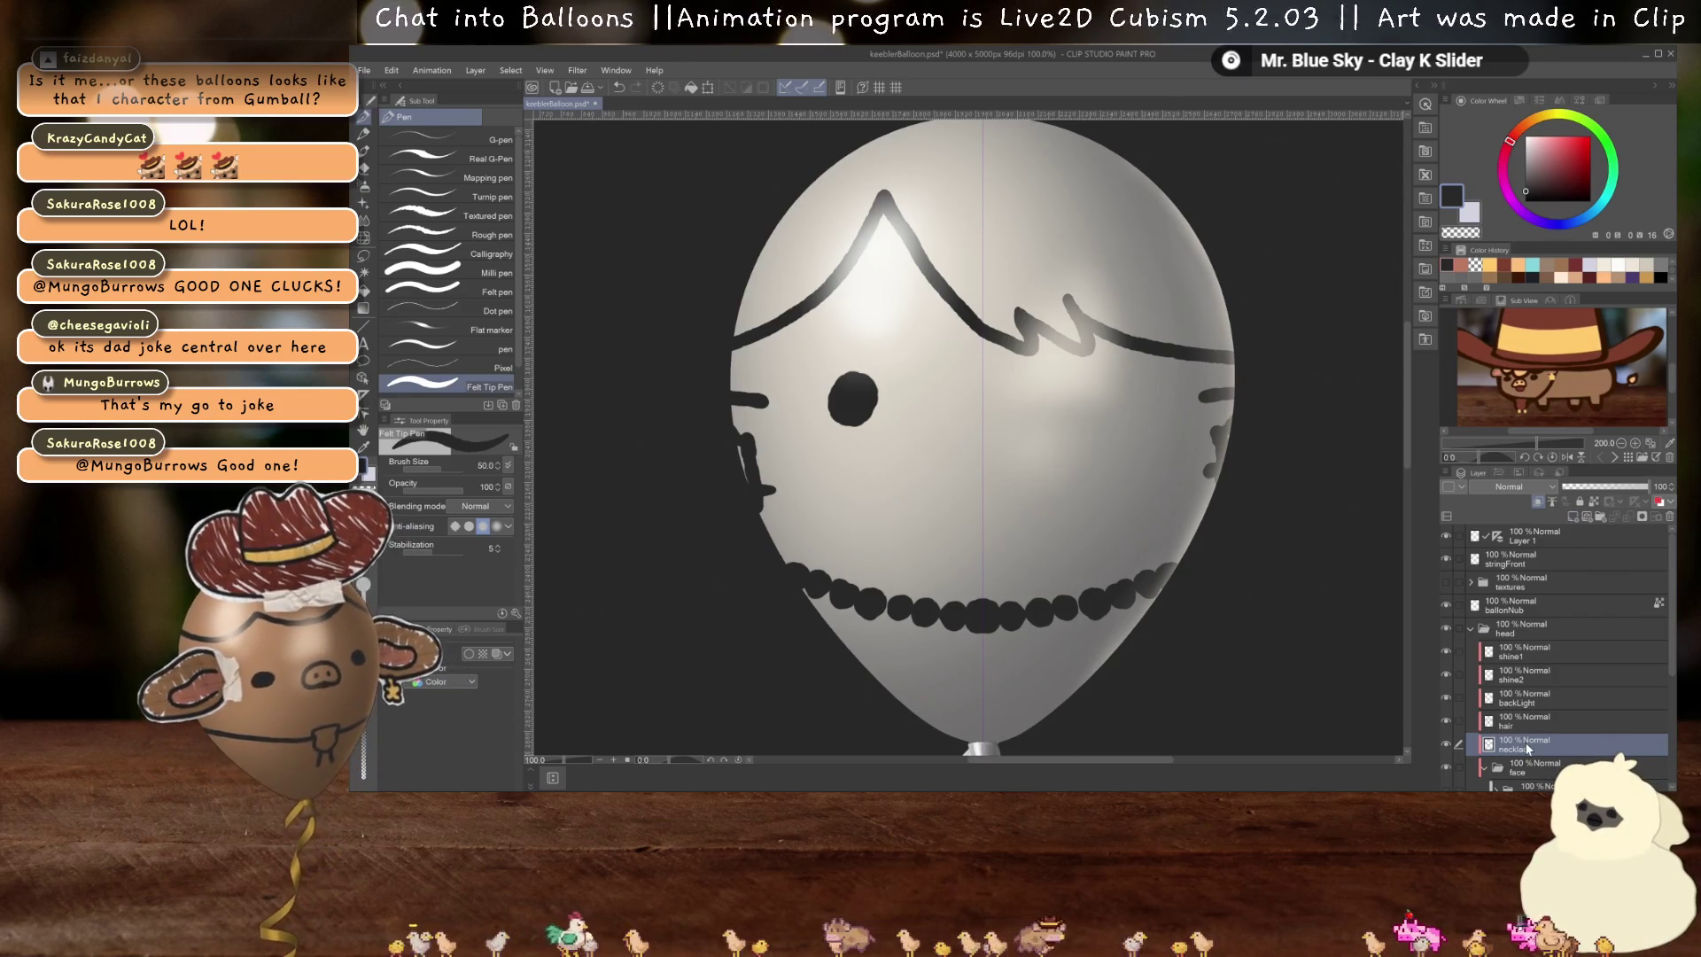
pyautogui.click(1572, 517)
pyautogui.doubleClick(1515, 747)
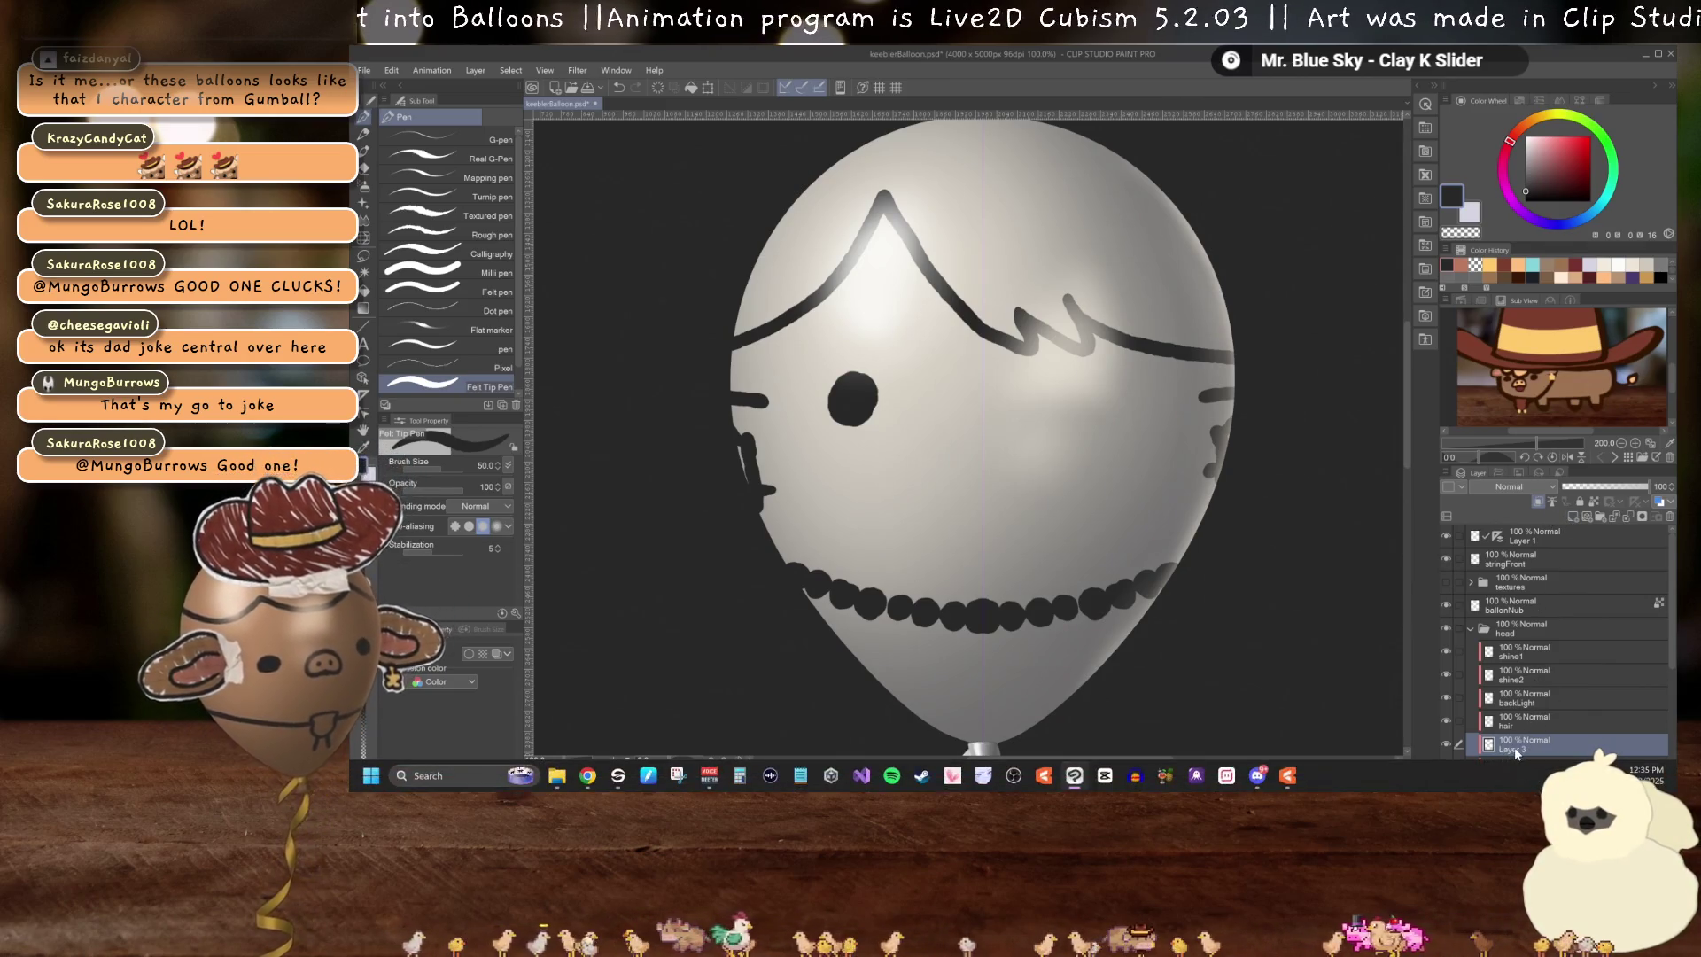
# - Name the new layer 'glasses' and draw a first pair of lenses around the eyes
pyautogui.write('lasses')
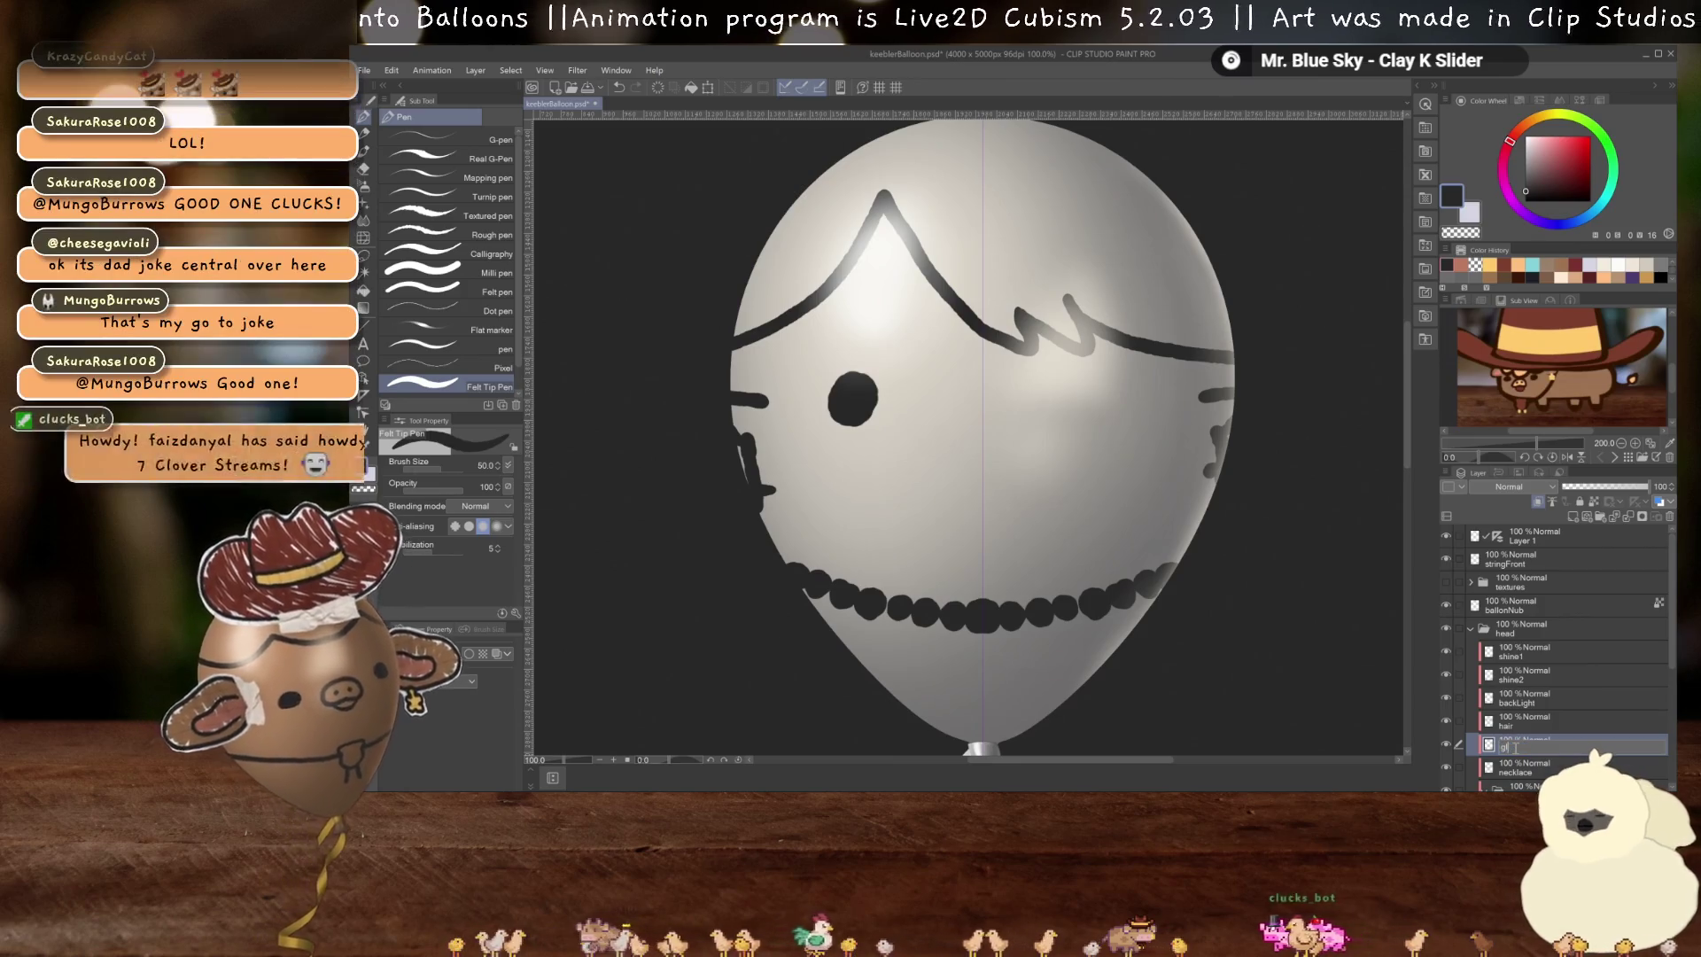
pyautogui.press('Return')
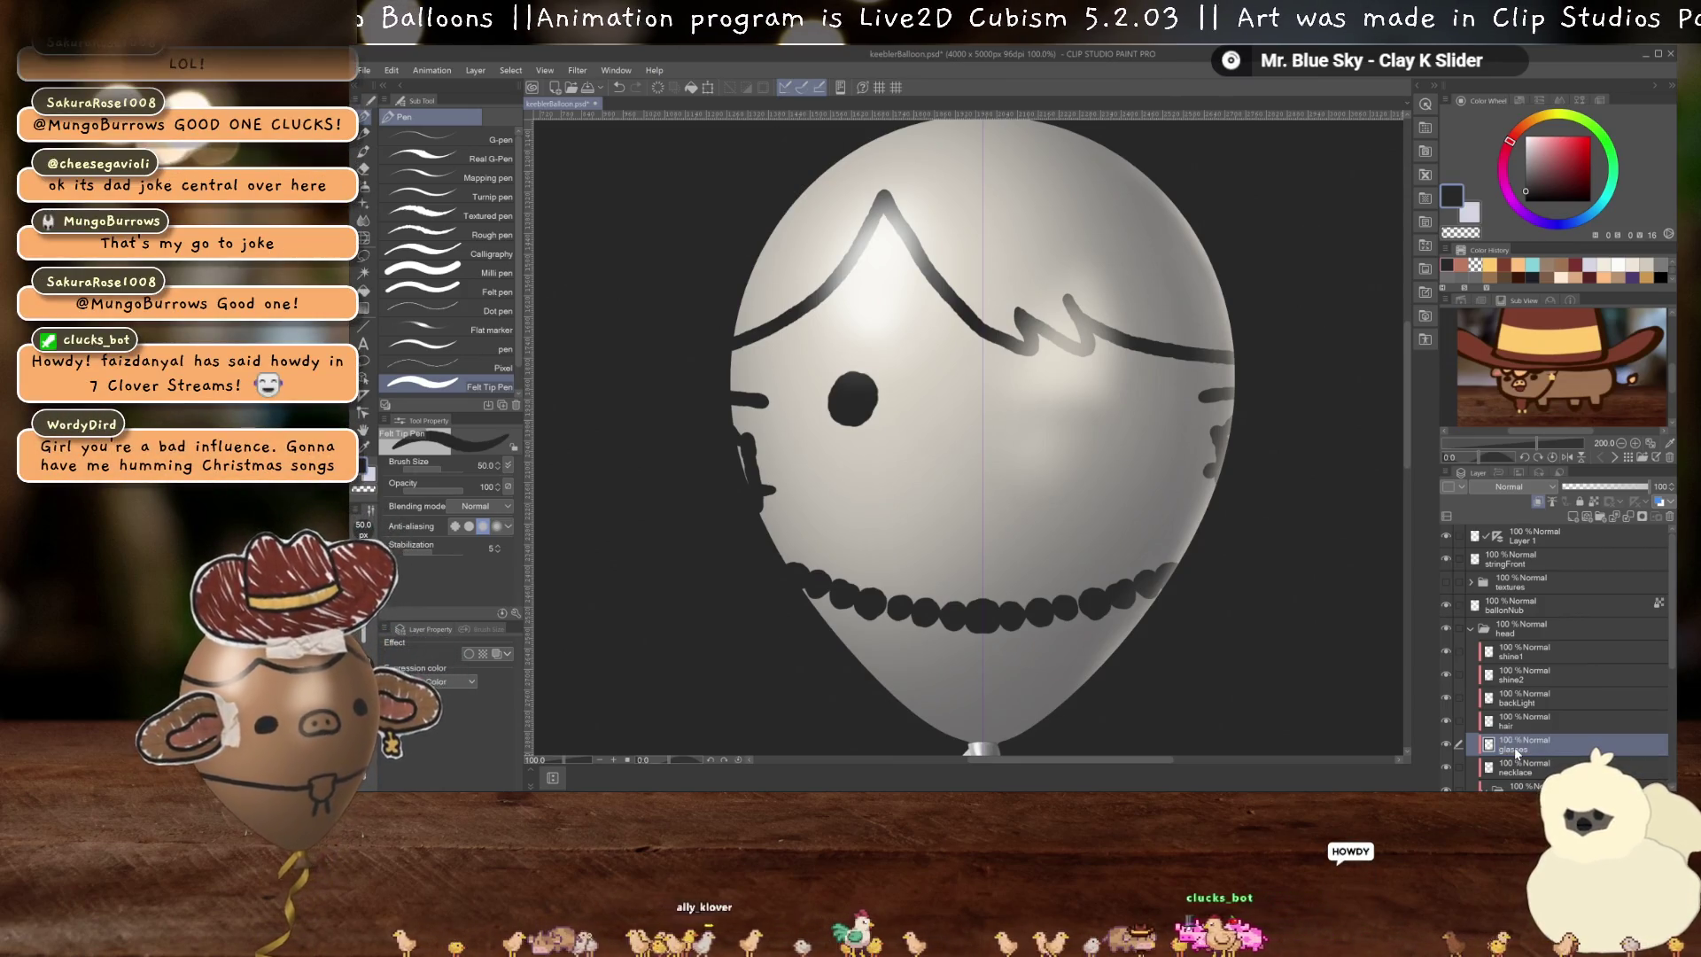
pyautogui.scroll(3, 1016, 465)
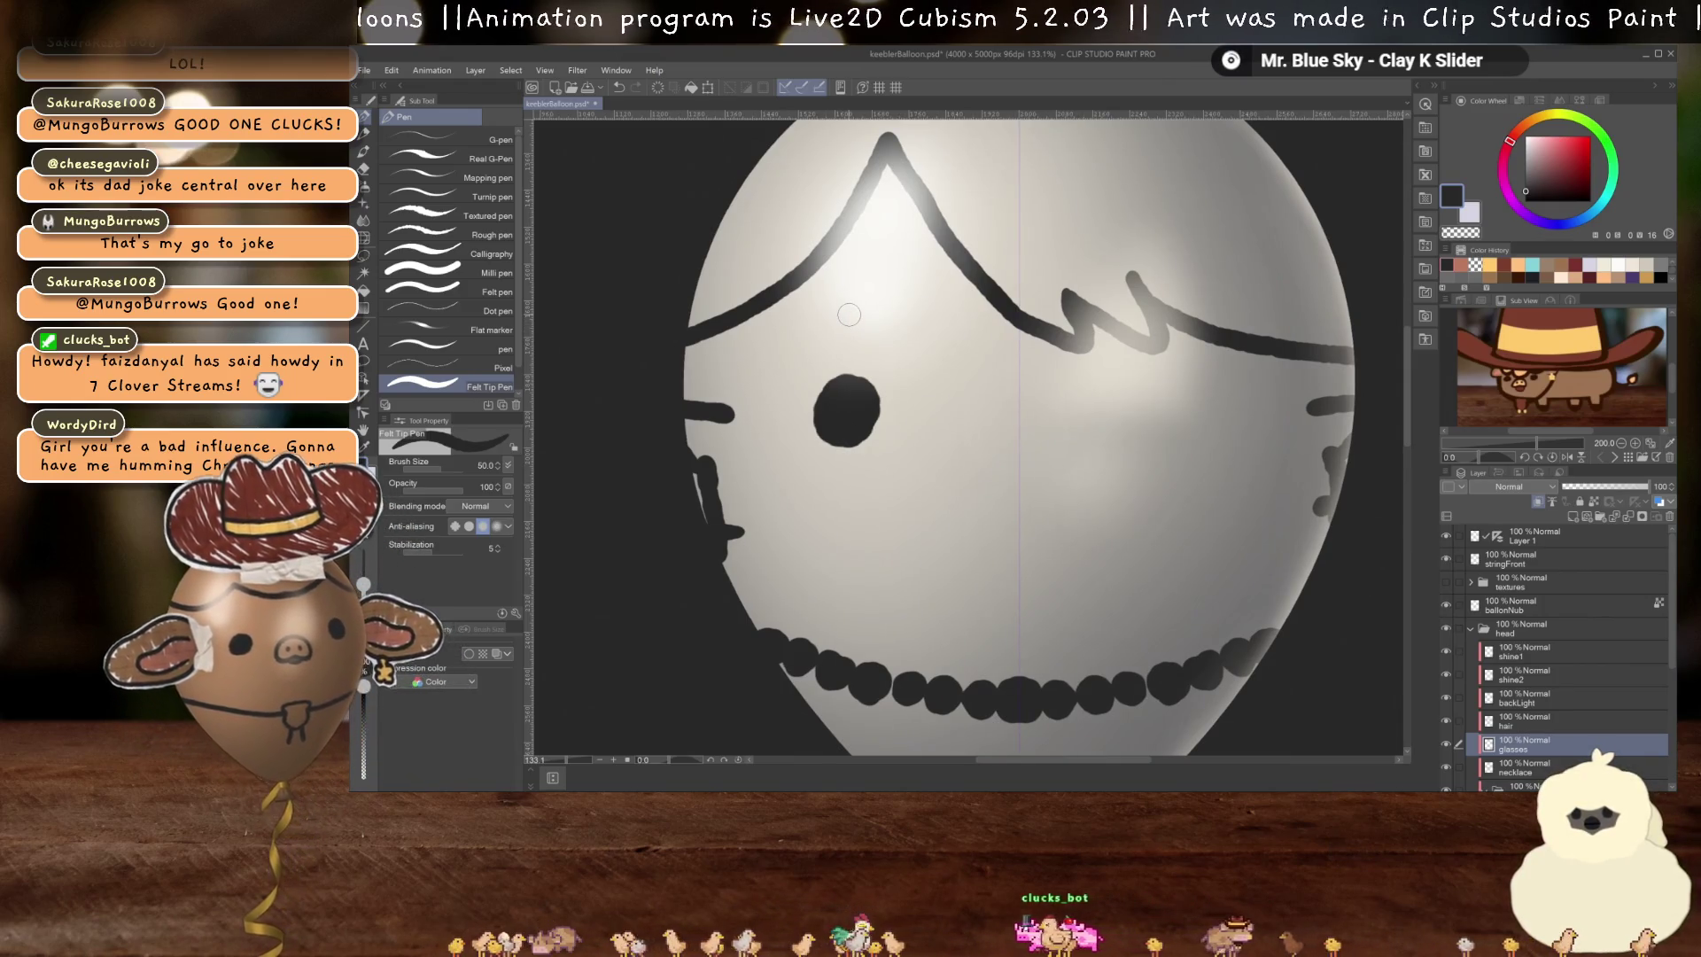
pyautogui.moveTo(1200, 310); pyautogui.dragTo(1091, 383)
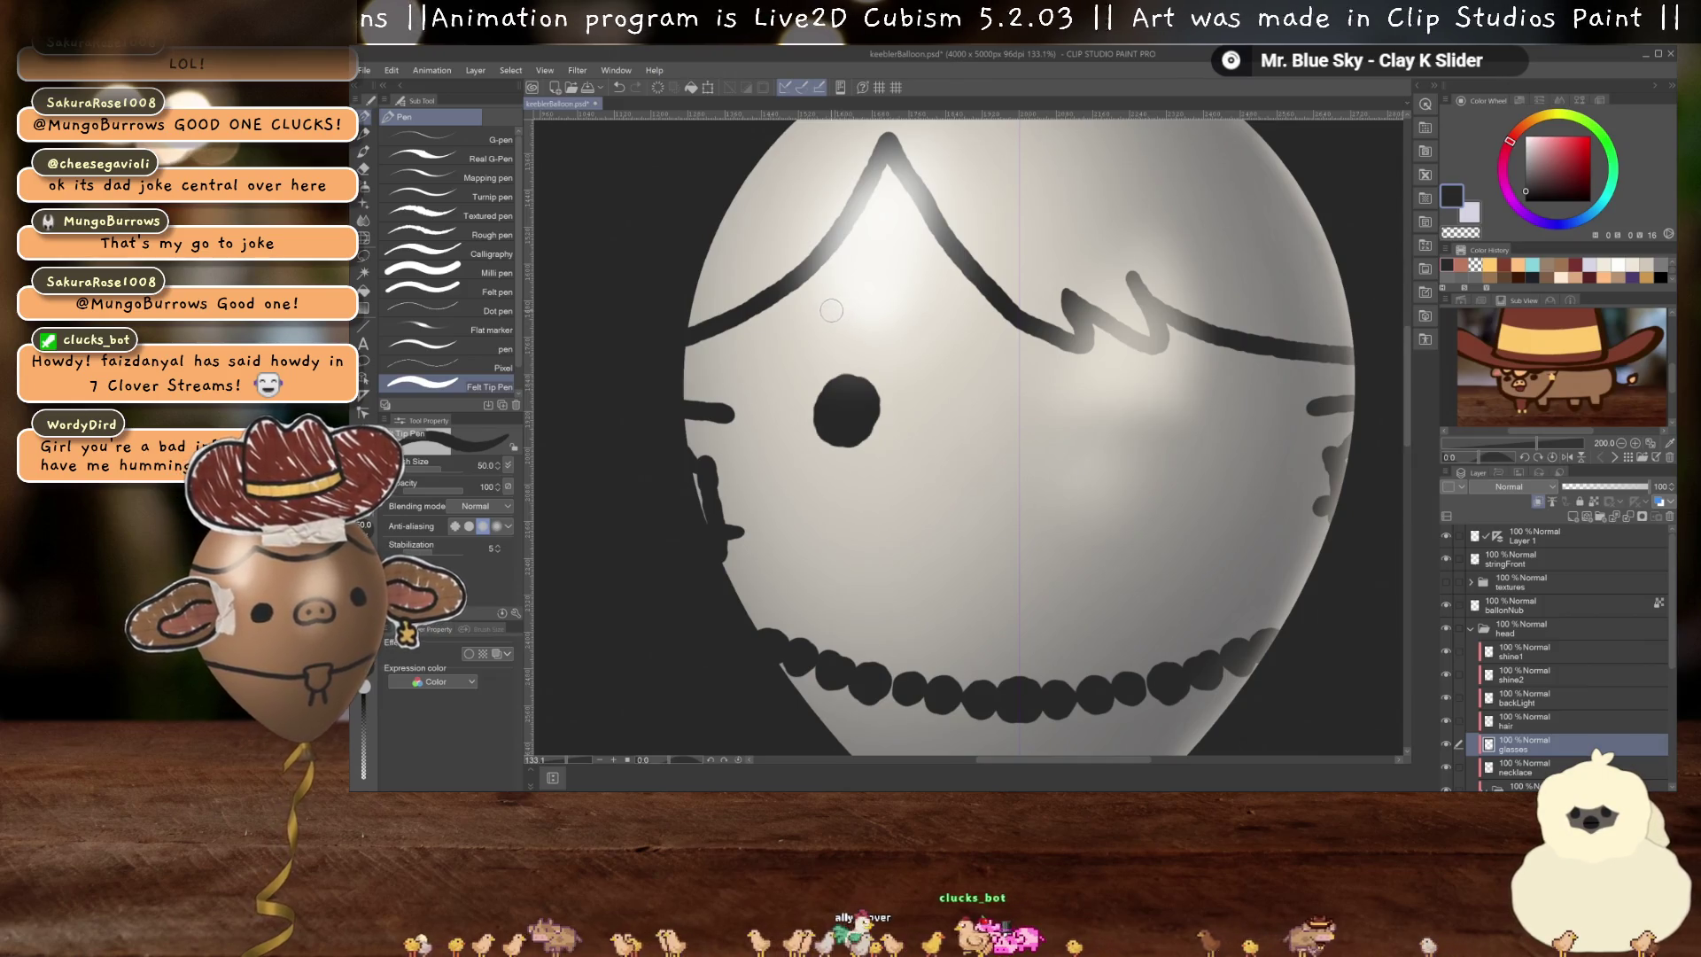
pyautogui.moveTo(837, 308)
pyautogui.mouseDown()
pyautogui.moveTo(944, 383)
pyautogui.moveTo(997, 390)
pyautogui.mouseUp()
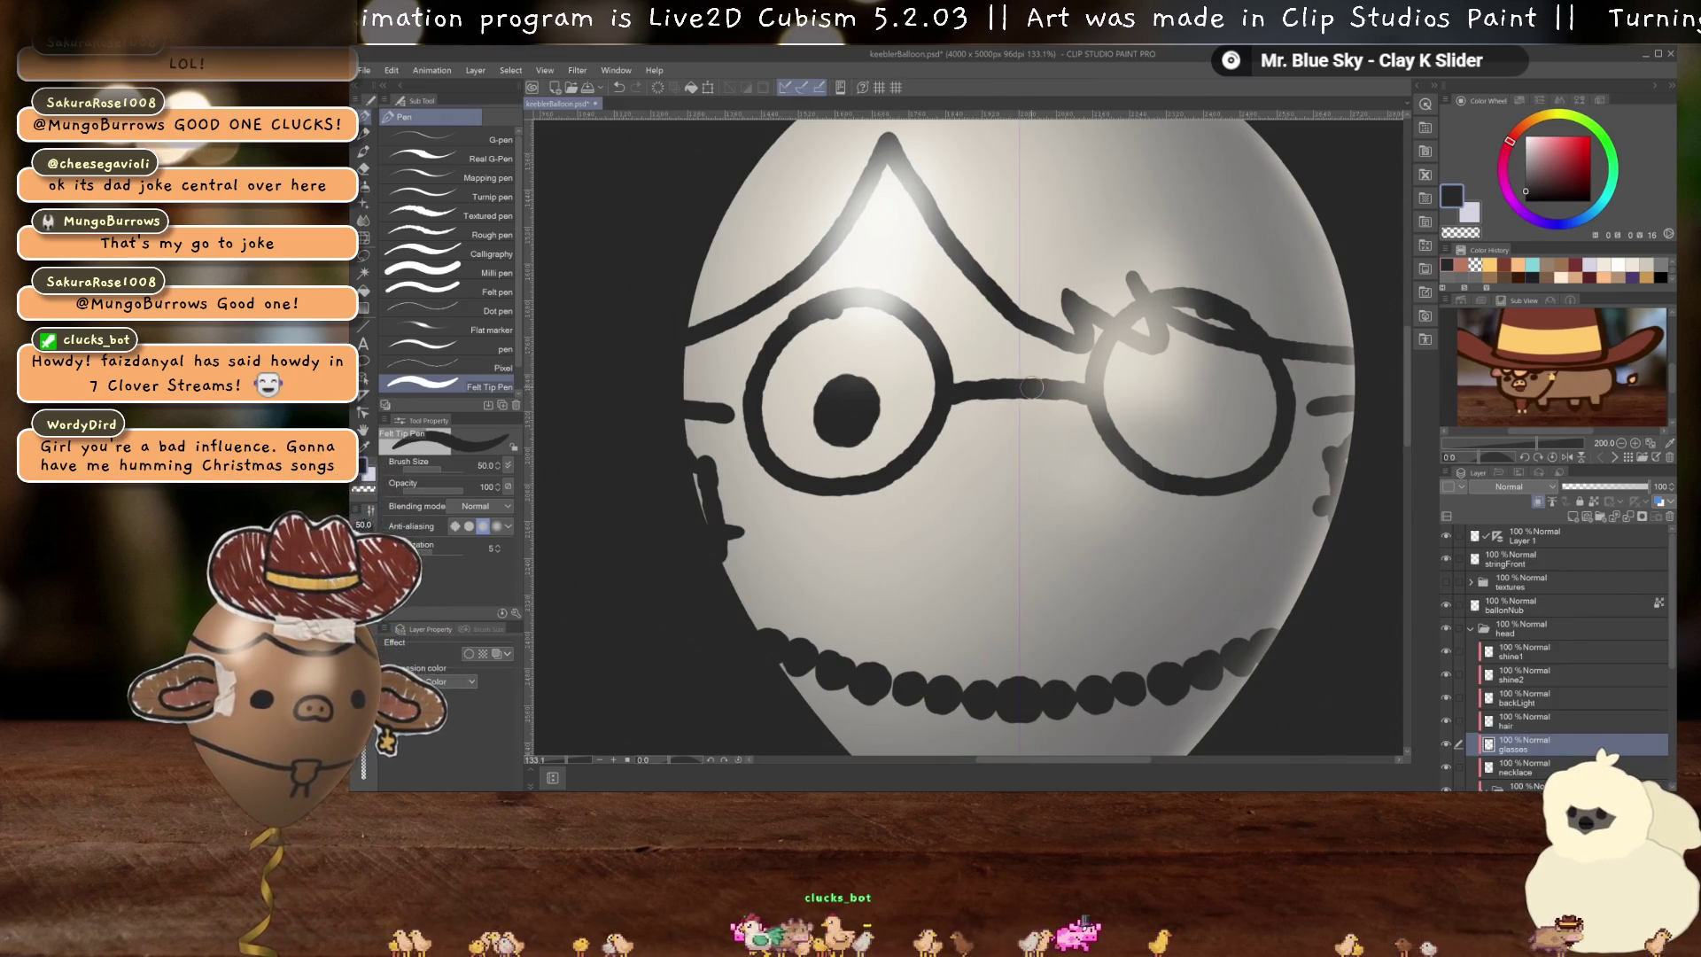
# - Try several mirrored glasses drawings and delete each unsatisfactory attempt
pyautogui.scroll(-3, 1031, 387)
pyautogui.scroll(-2, 1063, 425)
pyautogui.scroll(2, 1095, 478)
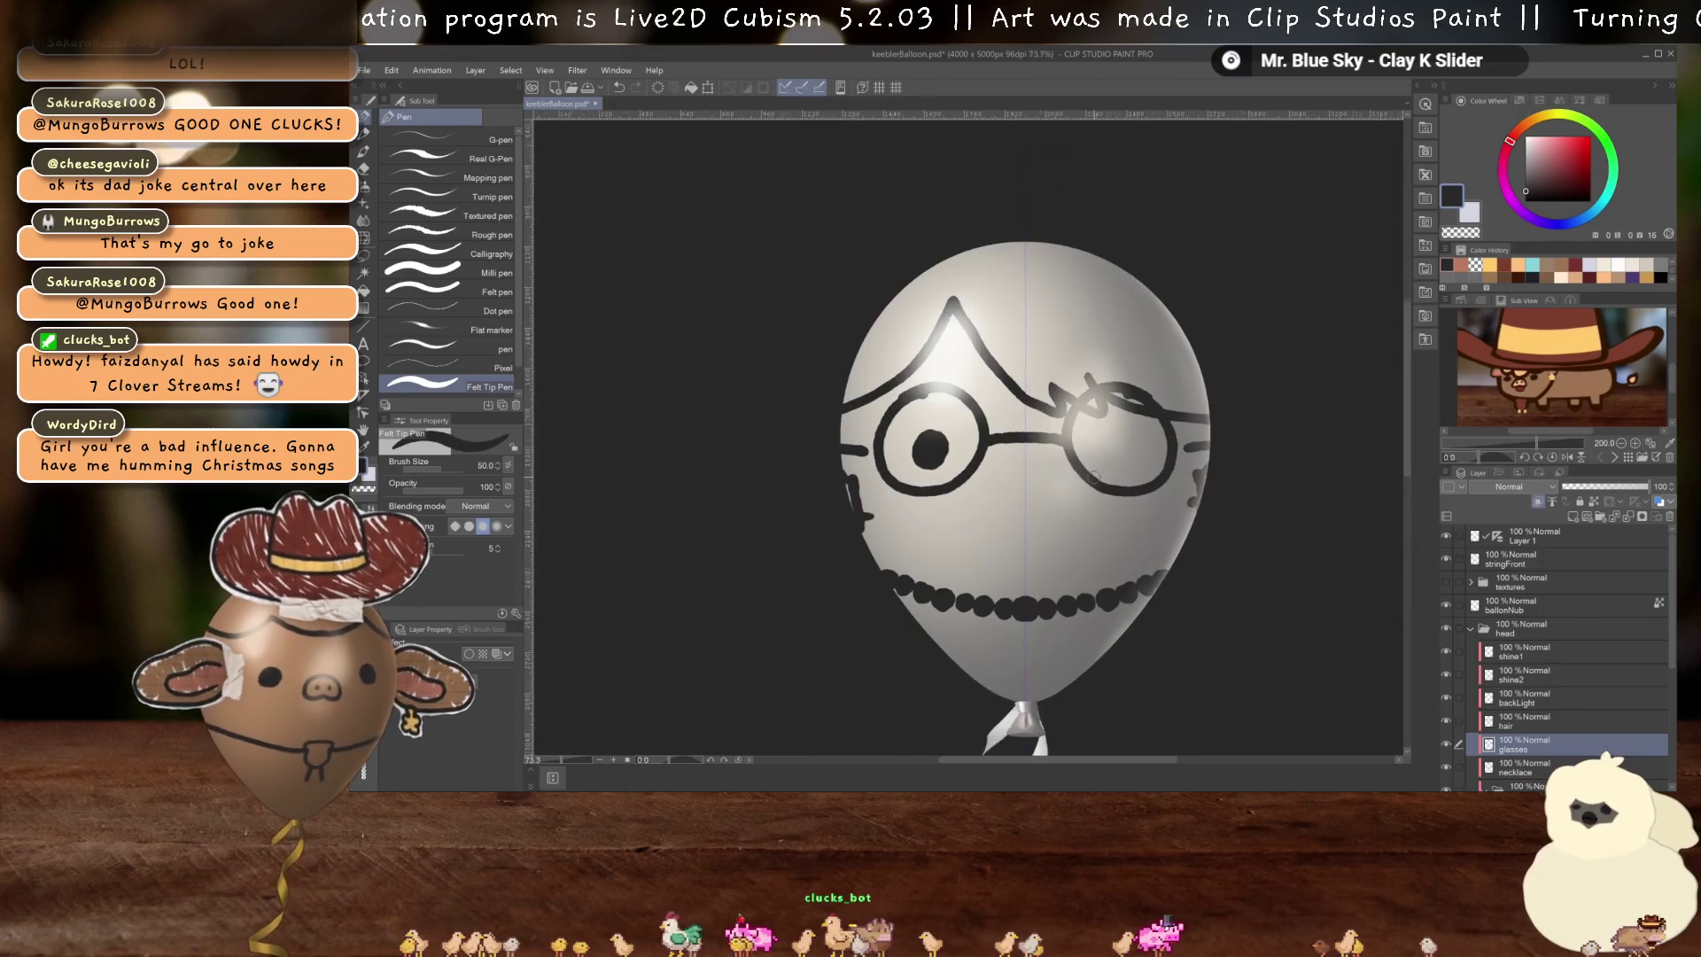
pyautogui.scroll(2, 1094, 476)
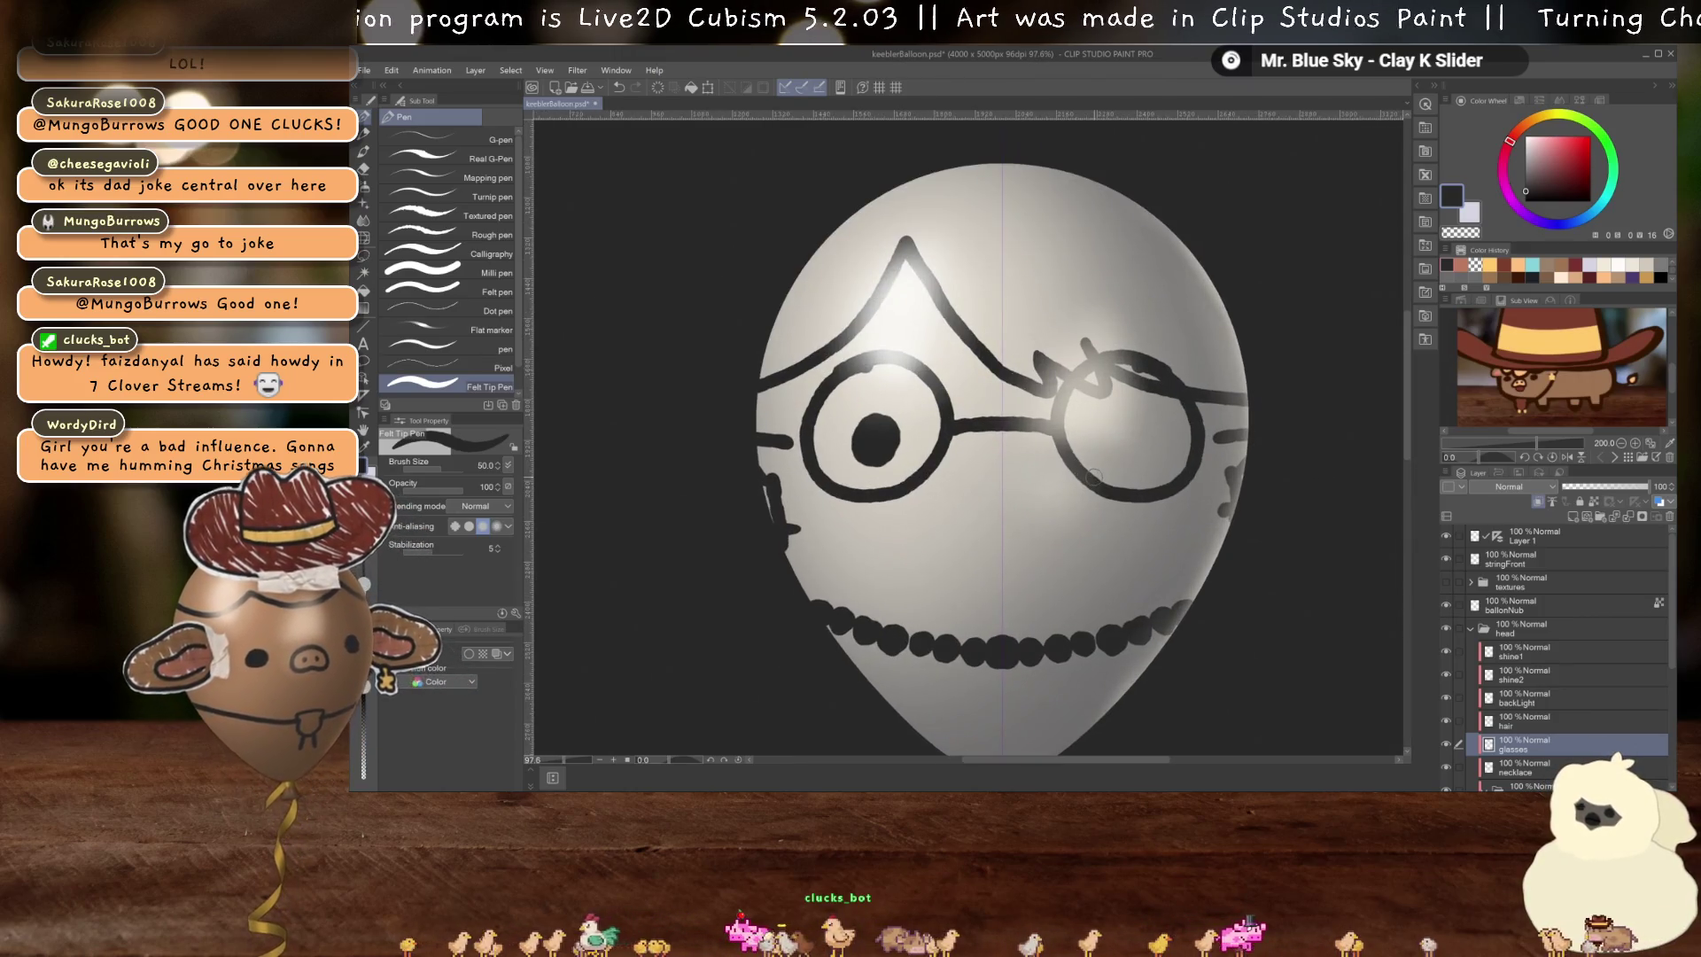
pyautogui.press('Delete')
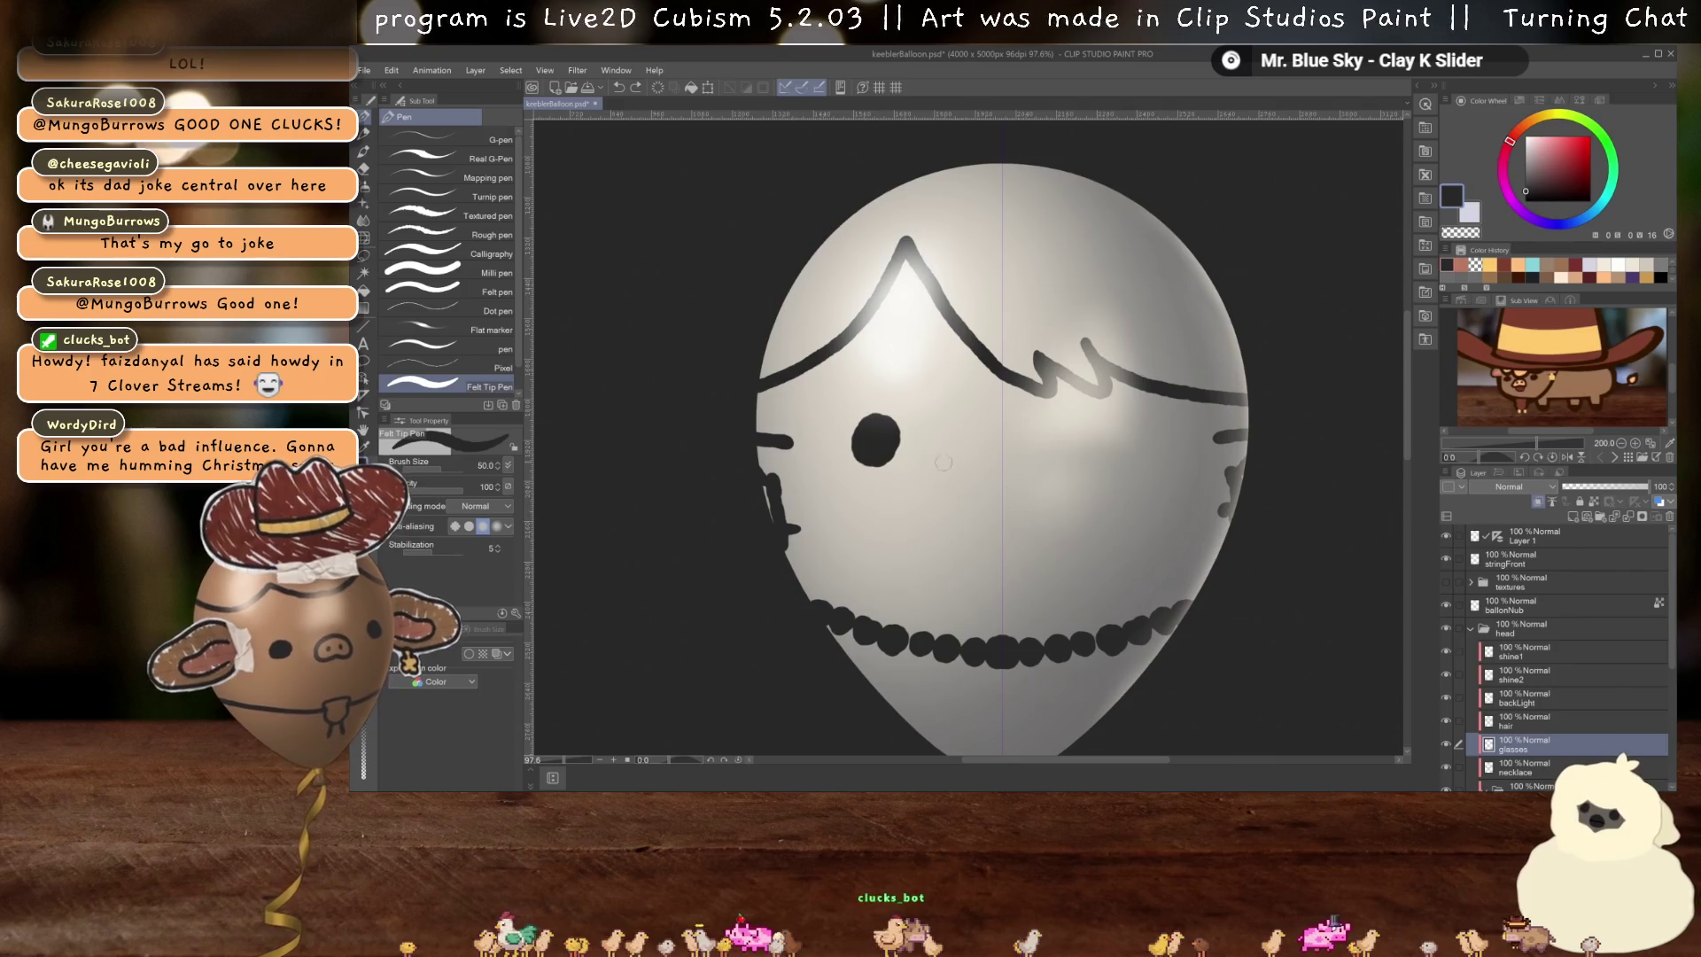
pyautogui.moveTo(919, 352); pyautogui.dragTo(921, 353)
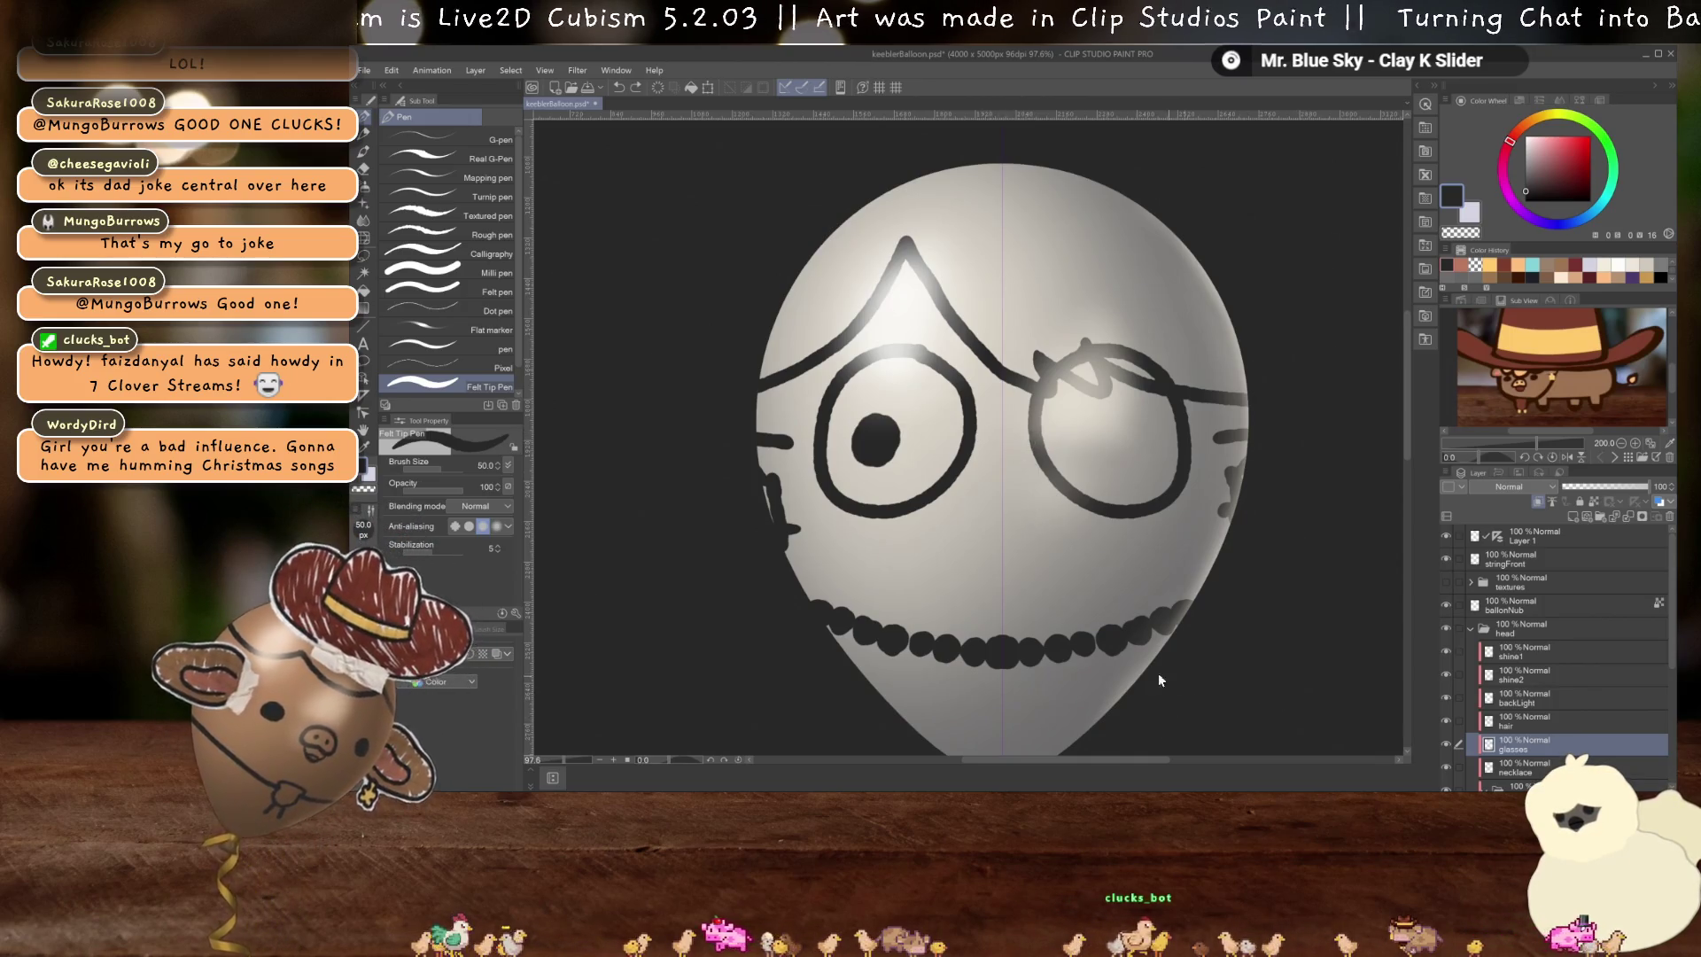
pyautogui.press('Delete')
pyautogui.moveTo(852, 353); pyautogui.dragTo(875, 343)
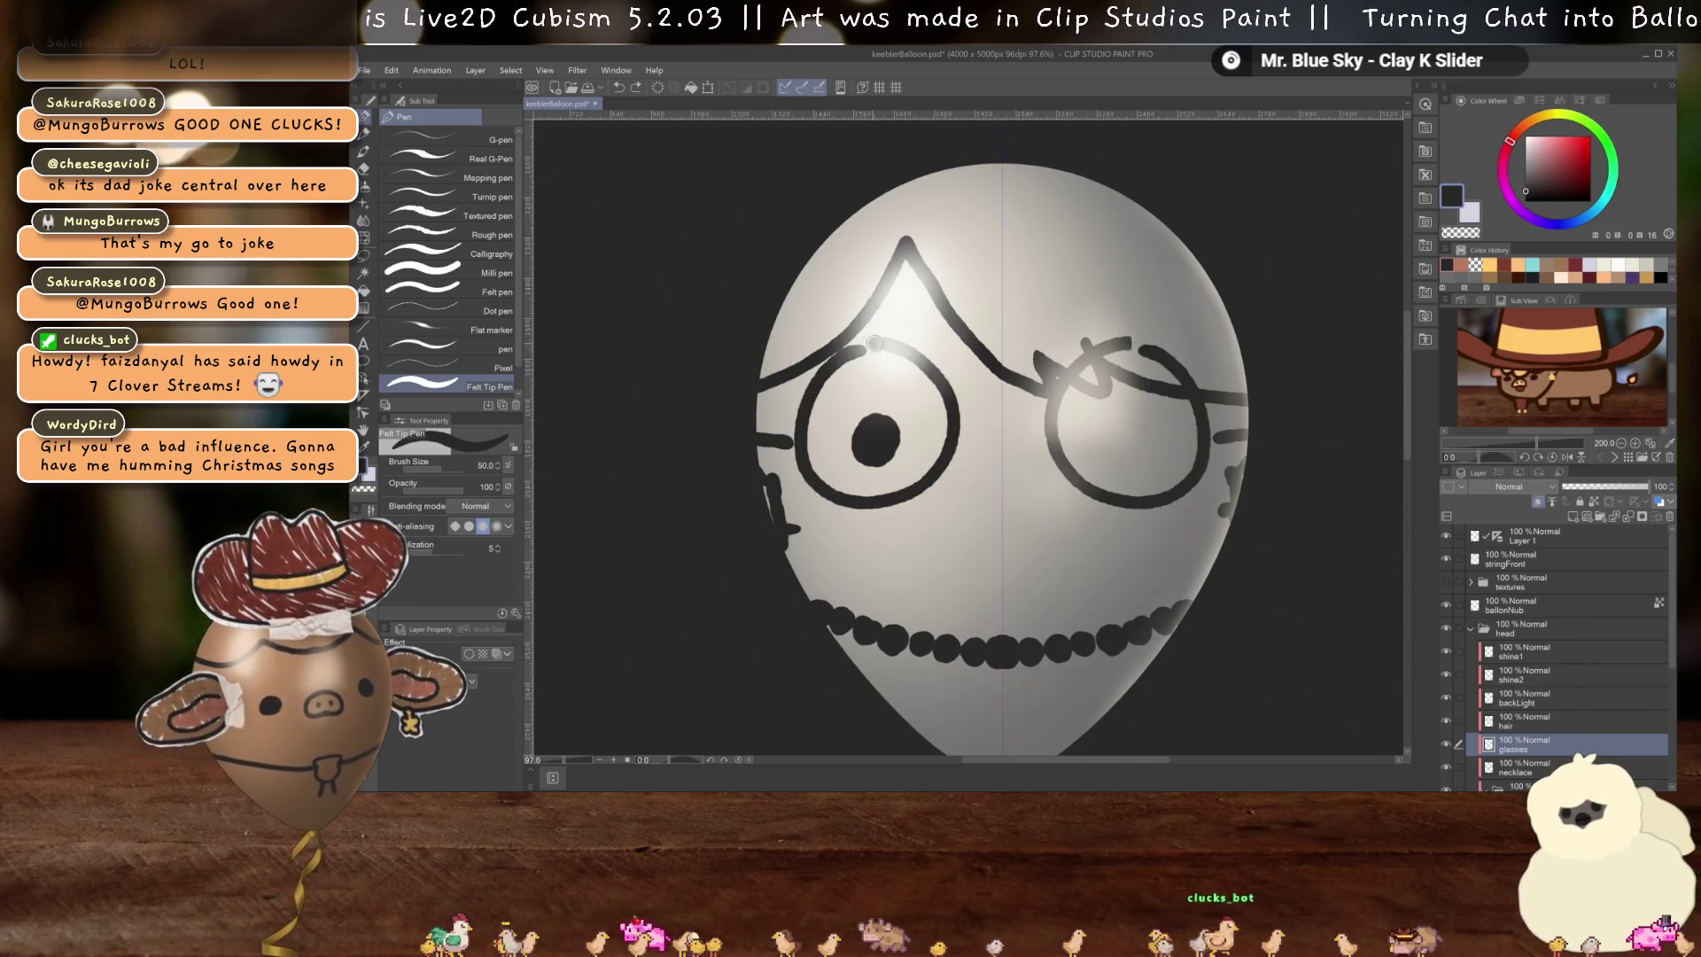
pyautogui.press('Delete')
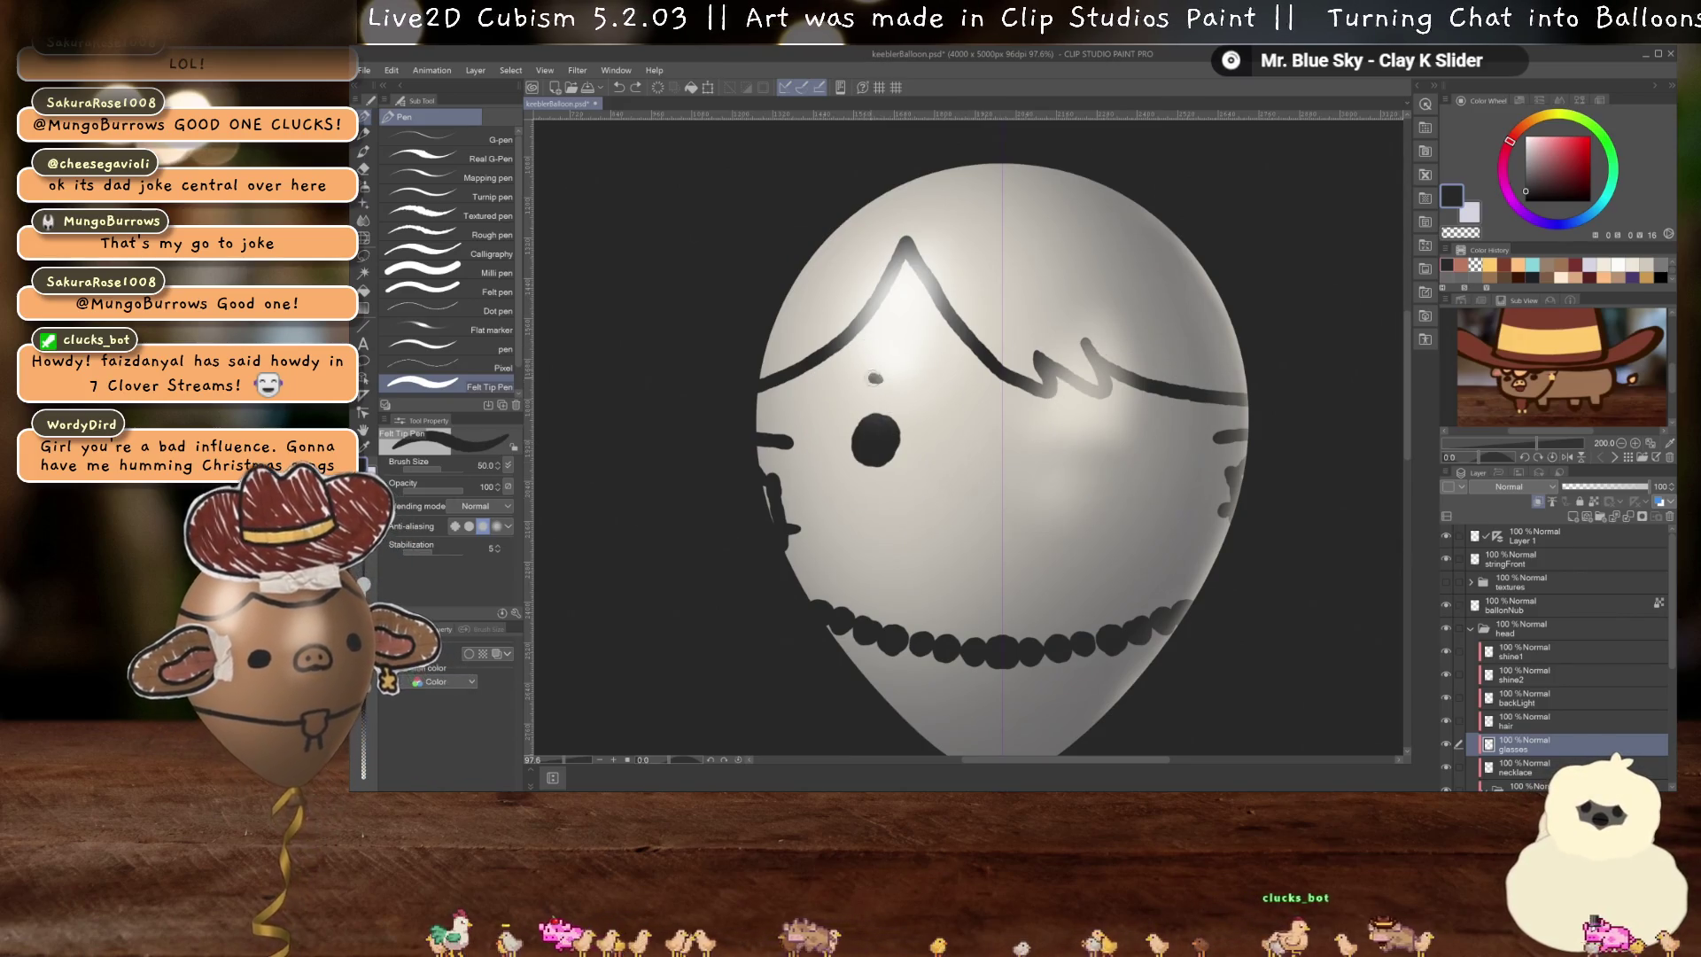
# - Draw a round lens around the eye and a bridge joining the two lenses
pyautogui.moveTo(874, 378); pyautogui.dragTo(871, 381)
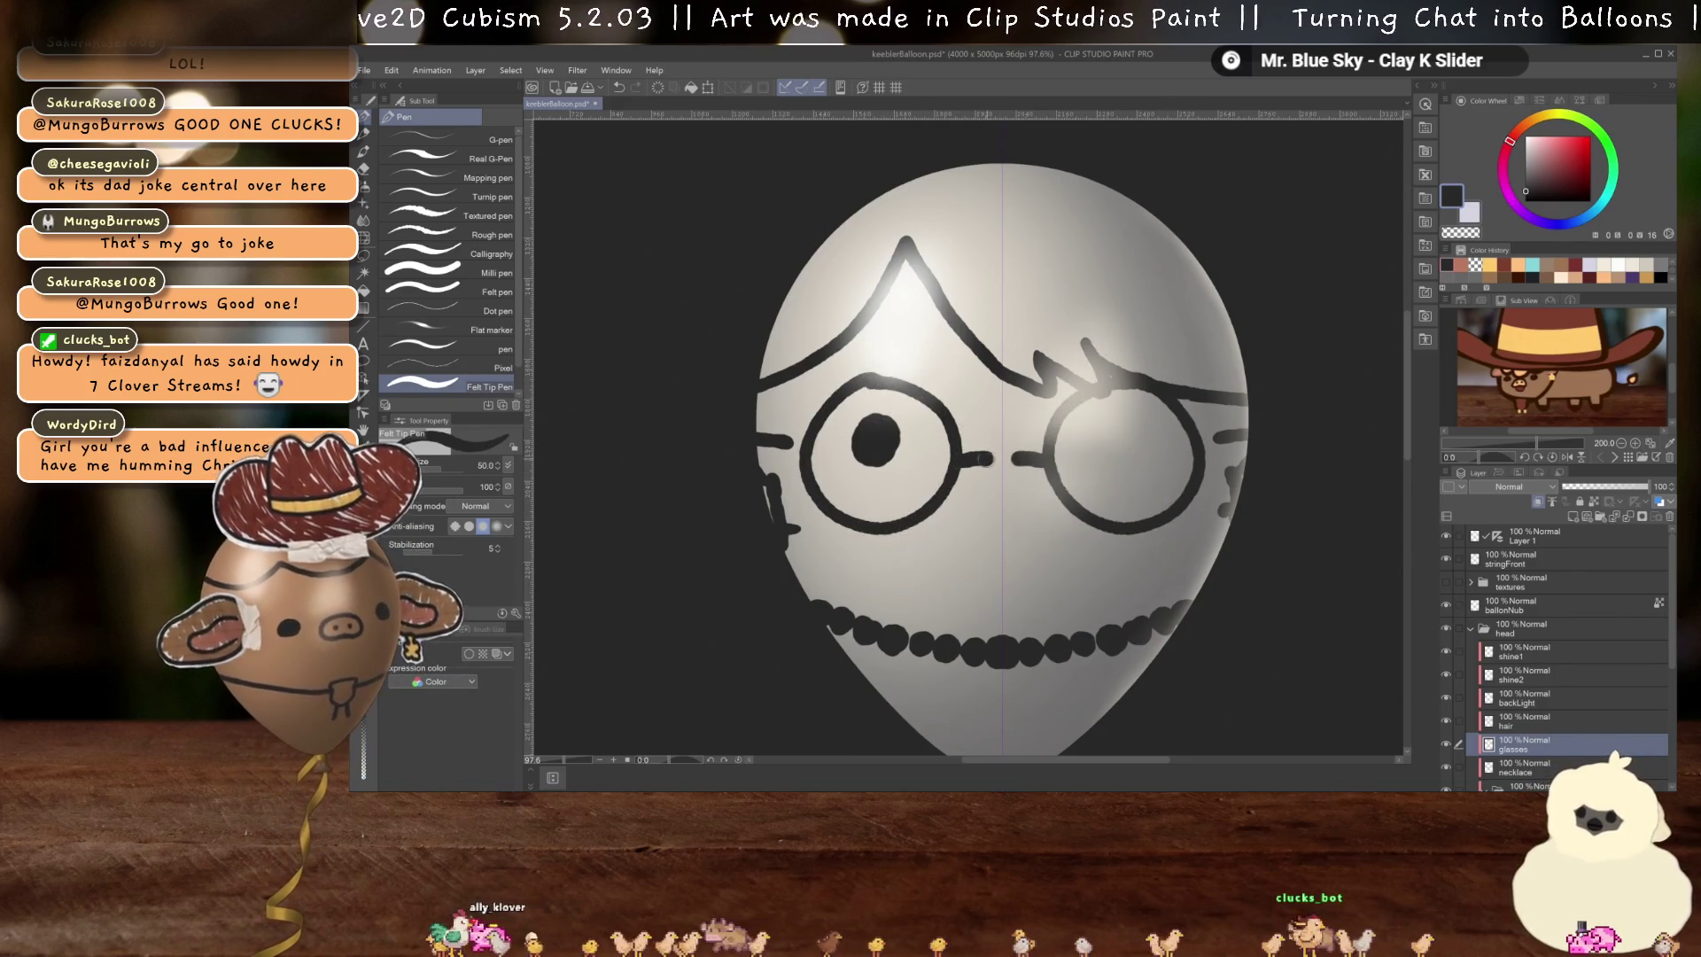
pyautogui.moveTo(958, 460); pyautogui.dragTo(1002, 454)
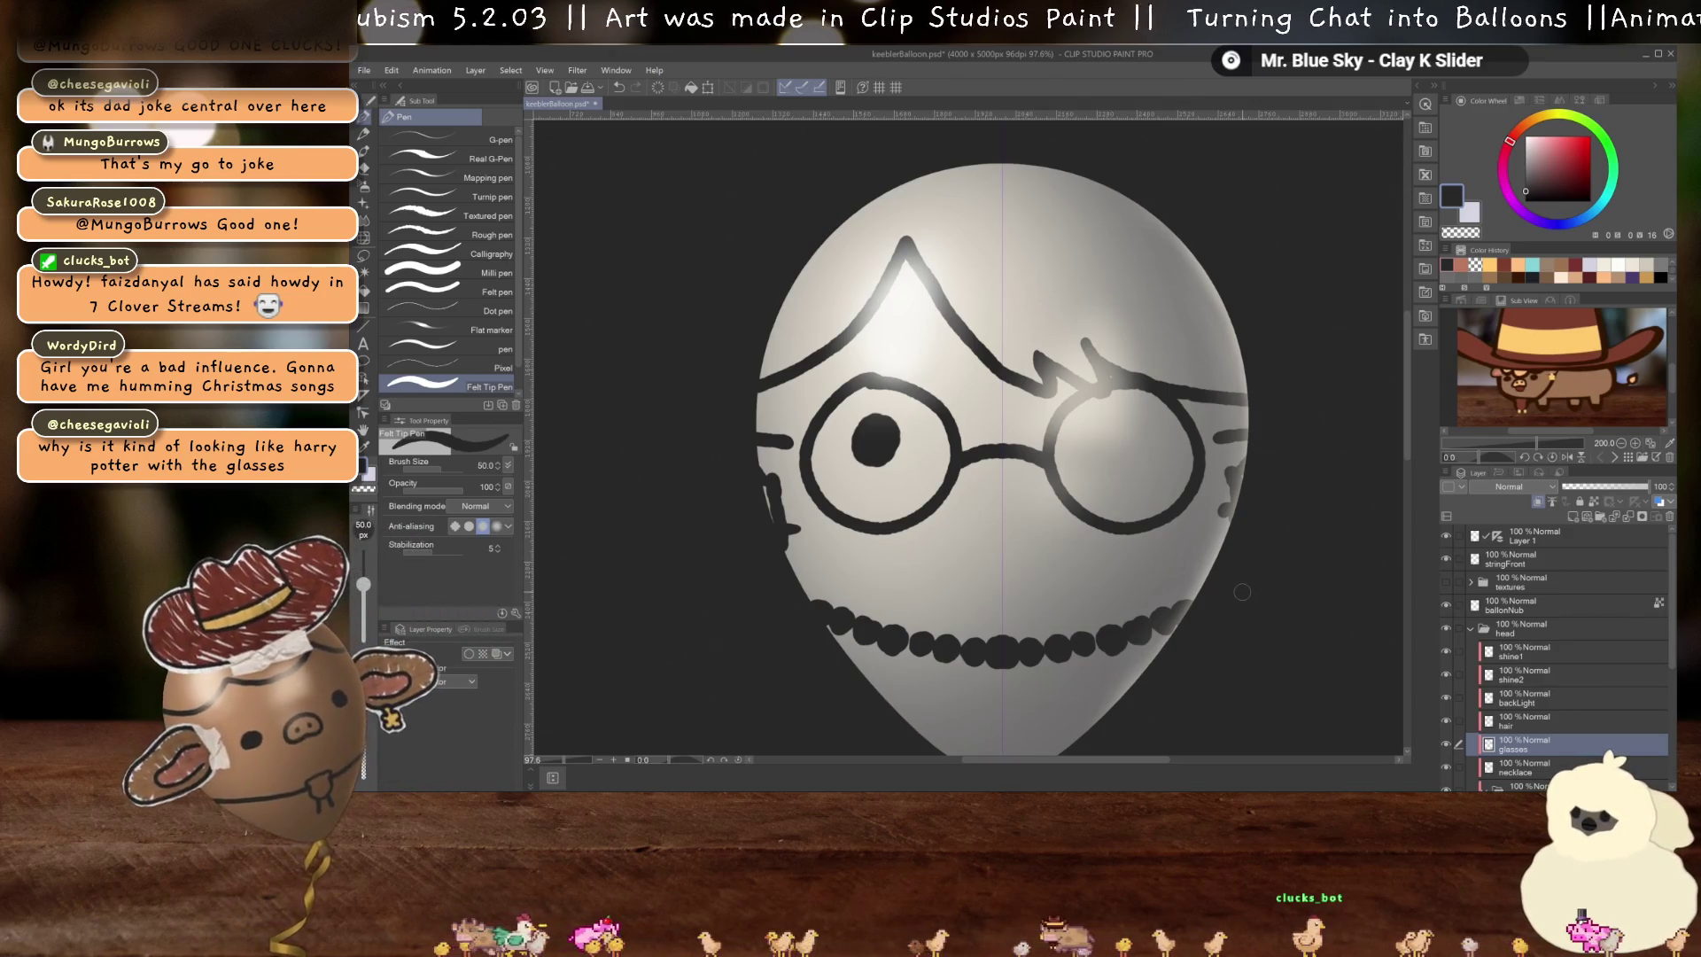
pyautogui.scroll(-2, 1107, 479)
pyautogui.scroll(1, 1107, 480)
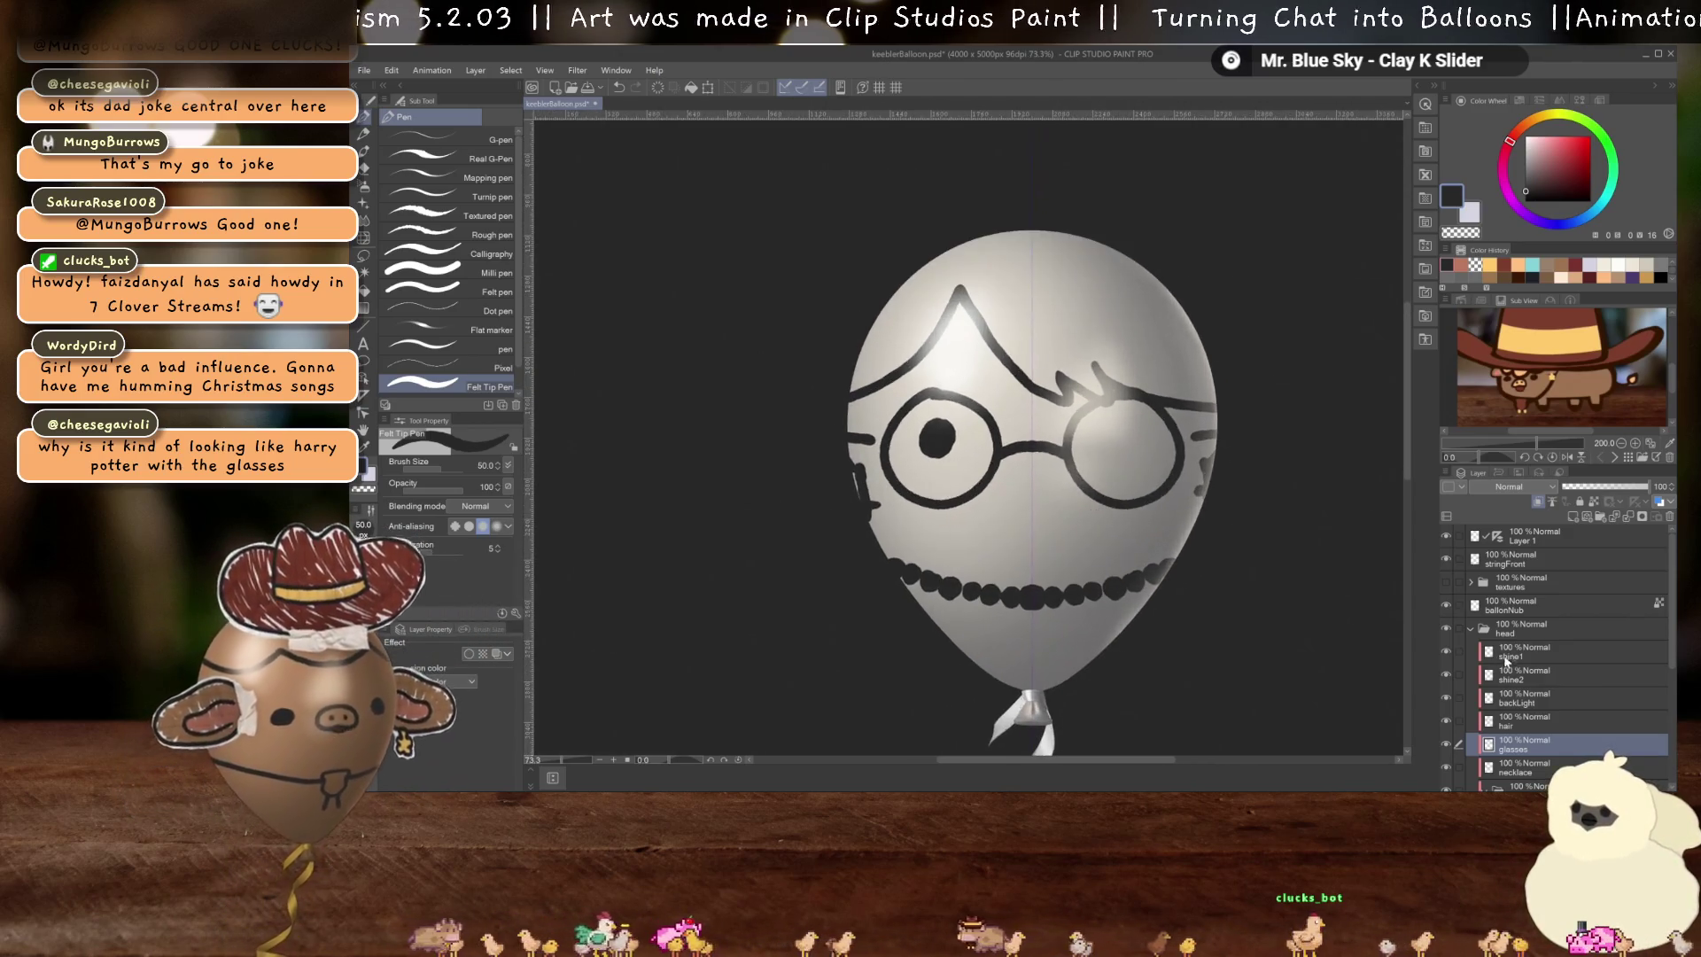
# - Show the mouth layers, then transform the glasses to nudge them slightly upward
pyautogui.scroll(-4, 1545, 668)
pyautogui.click(1446, 632)
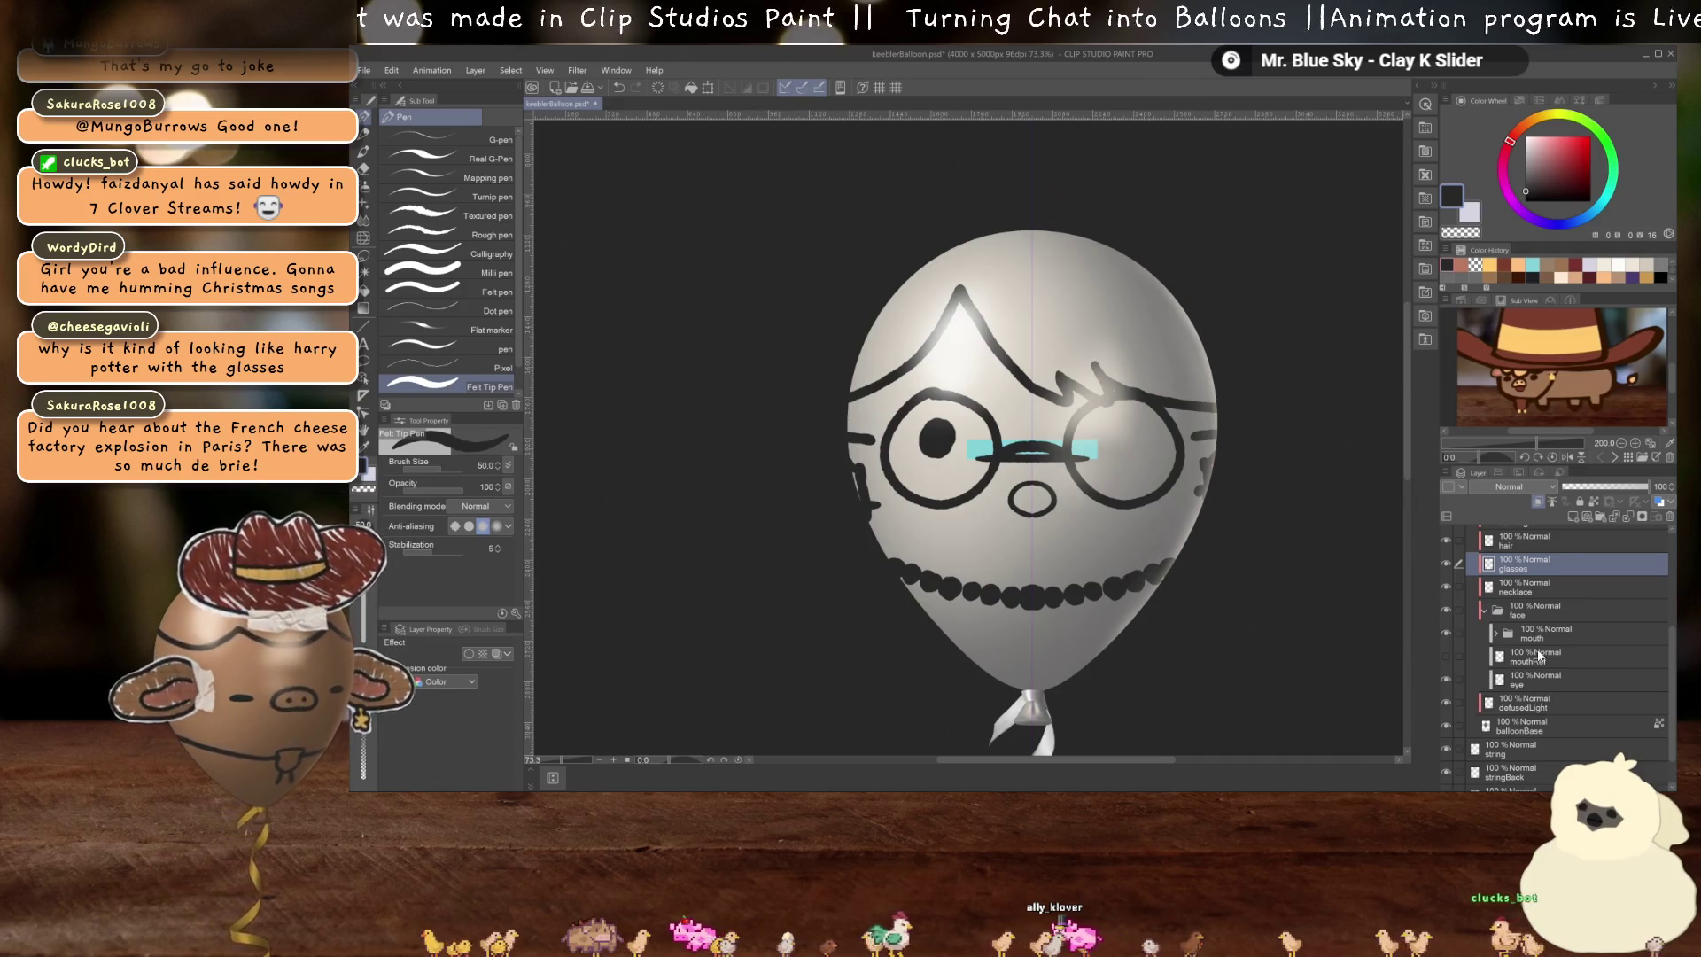
pyautogui.hotkey('ctrl', 't')
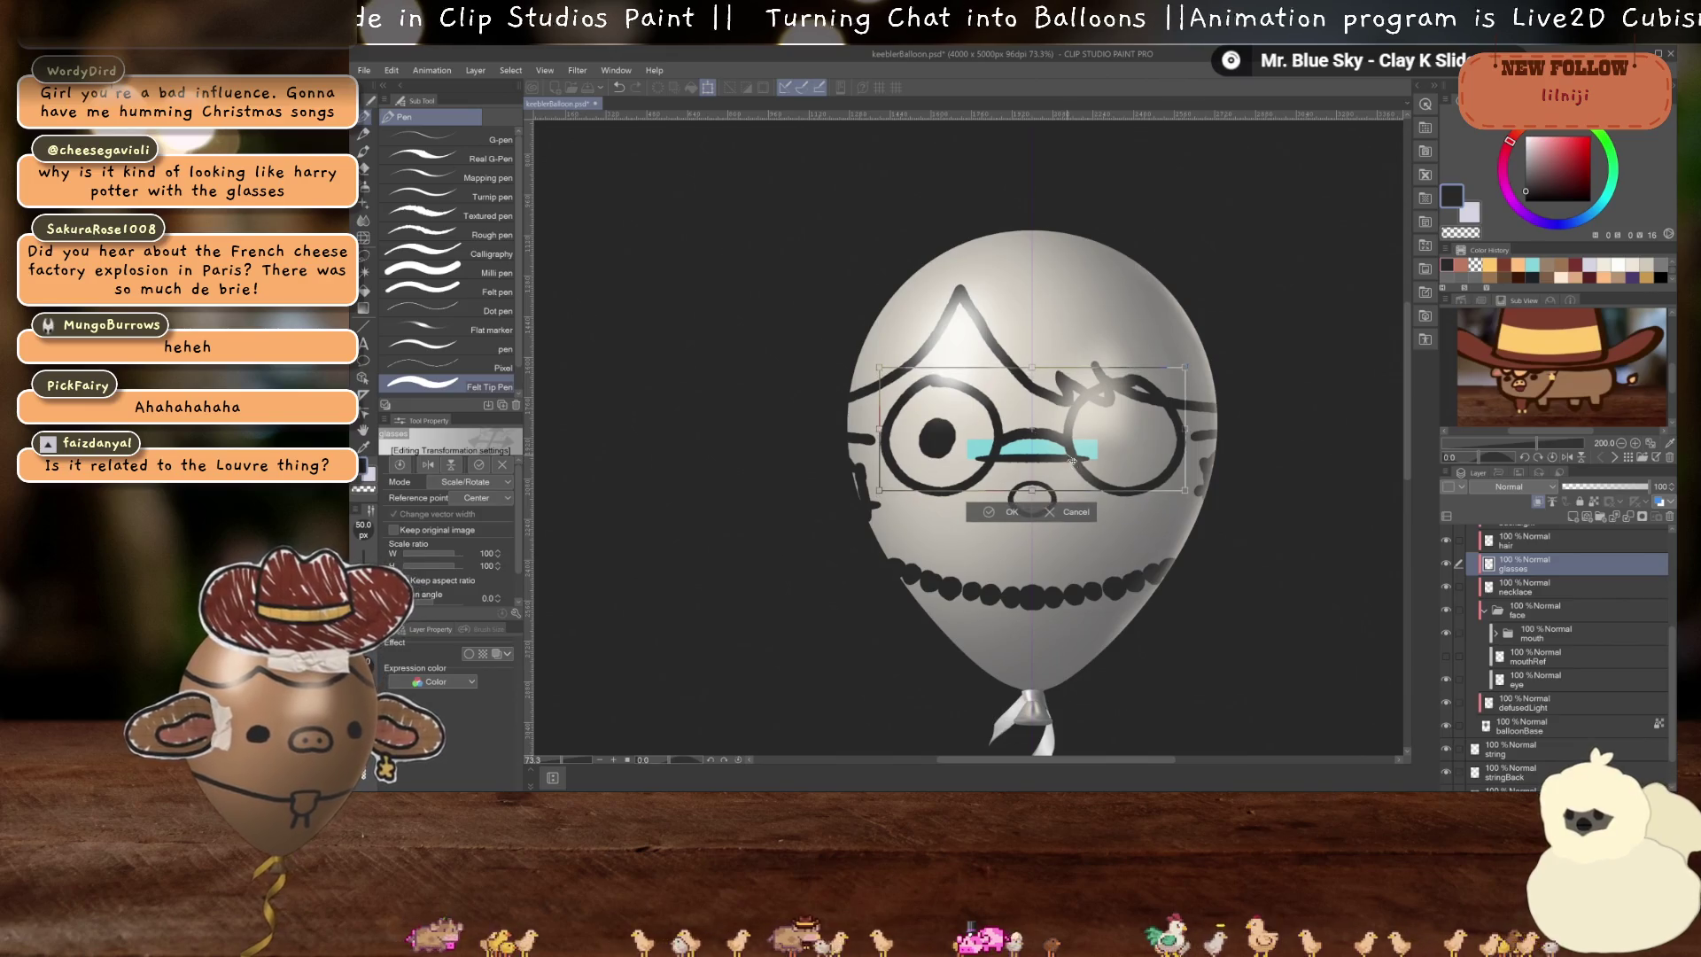
pyautogui.press('Up')
pyautogui.press('Up')
pyautogui.press('Up')
pyautogui.press('Return')
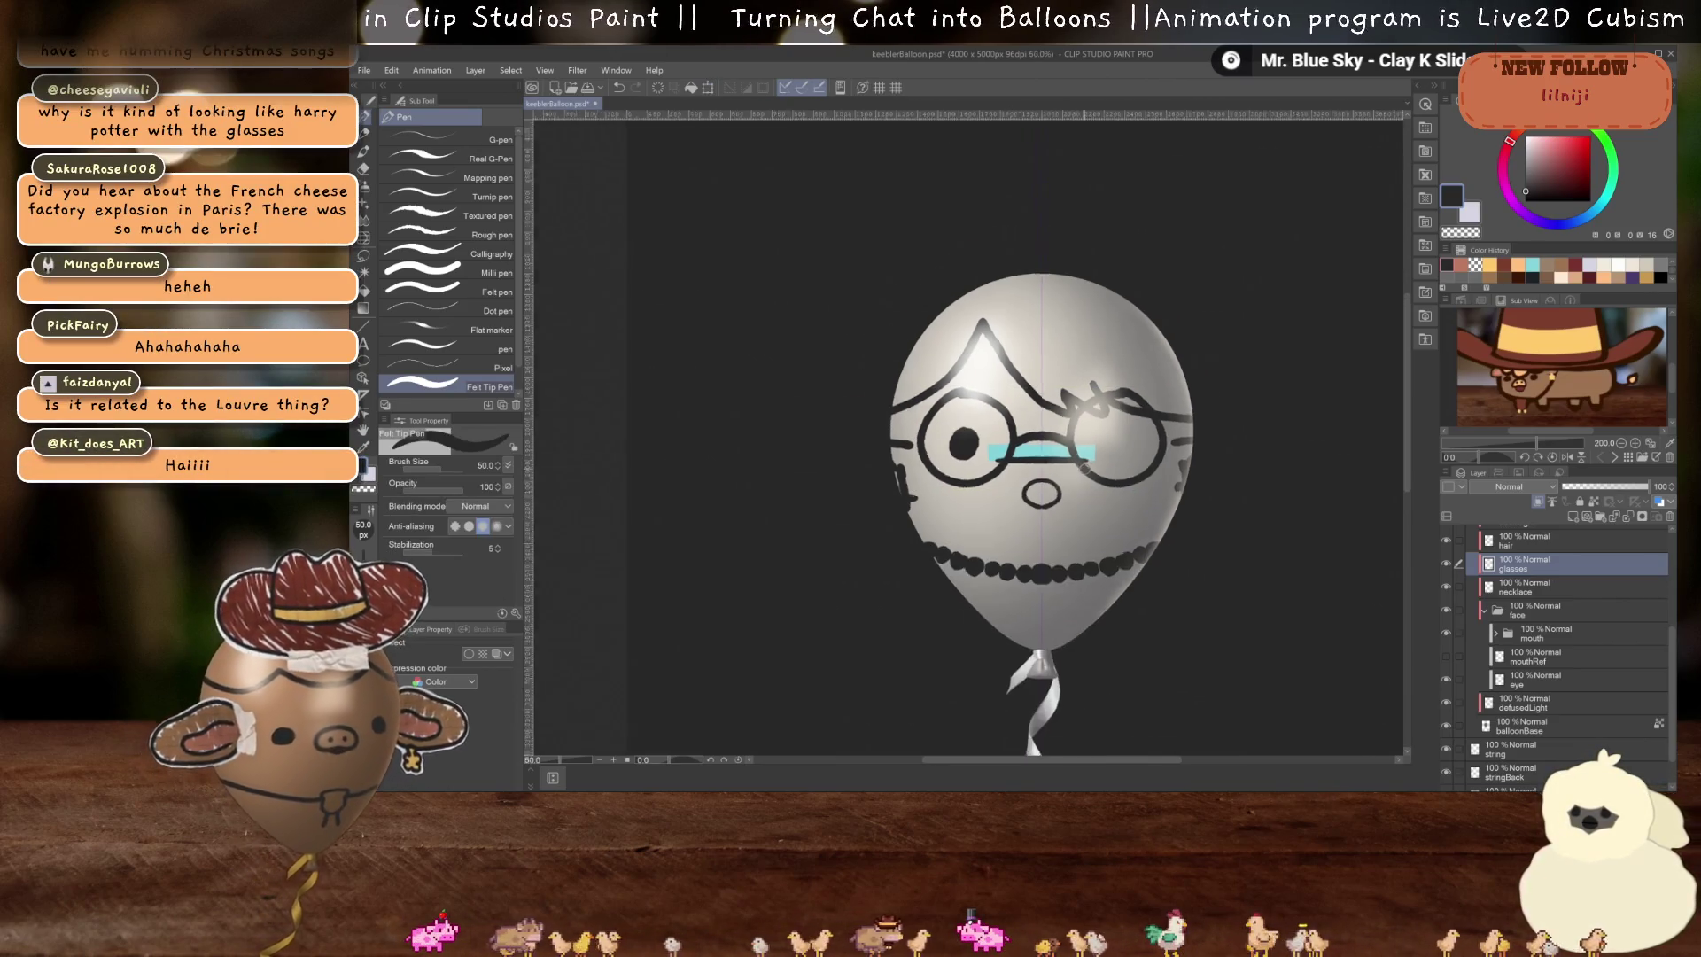
pyautogui.scroll(1, 1081, 478)
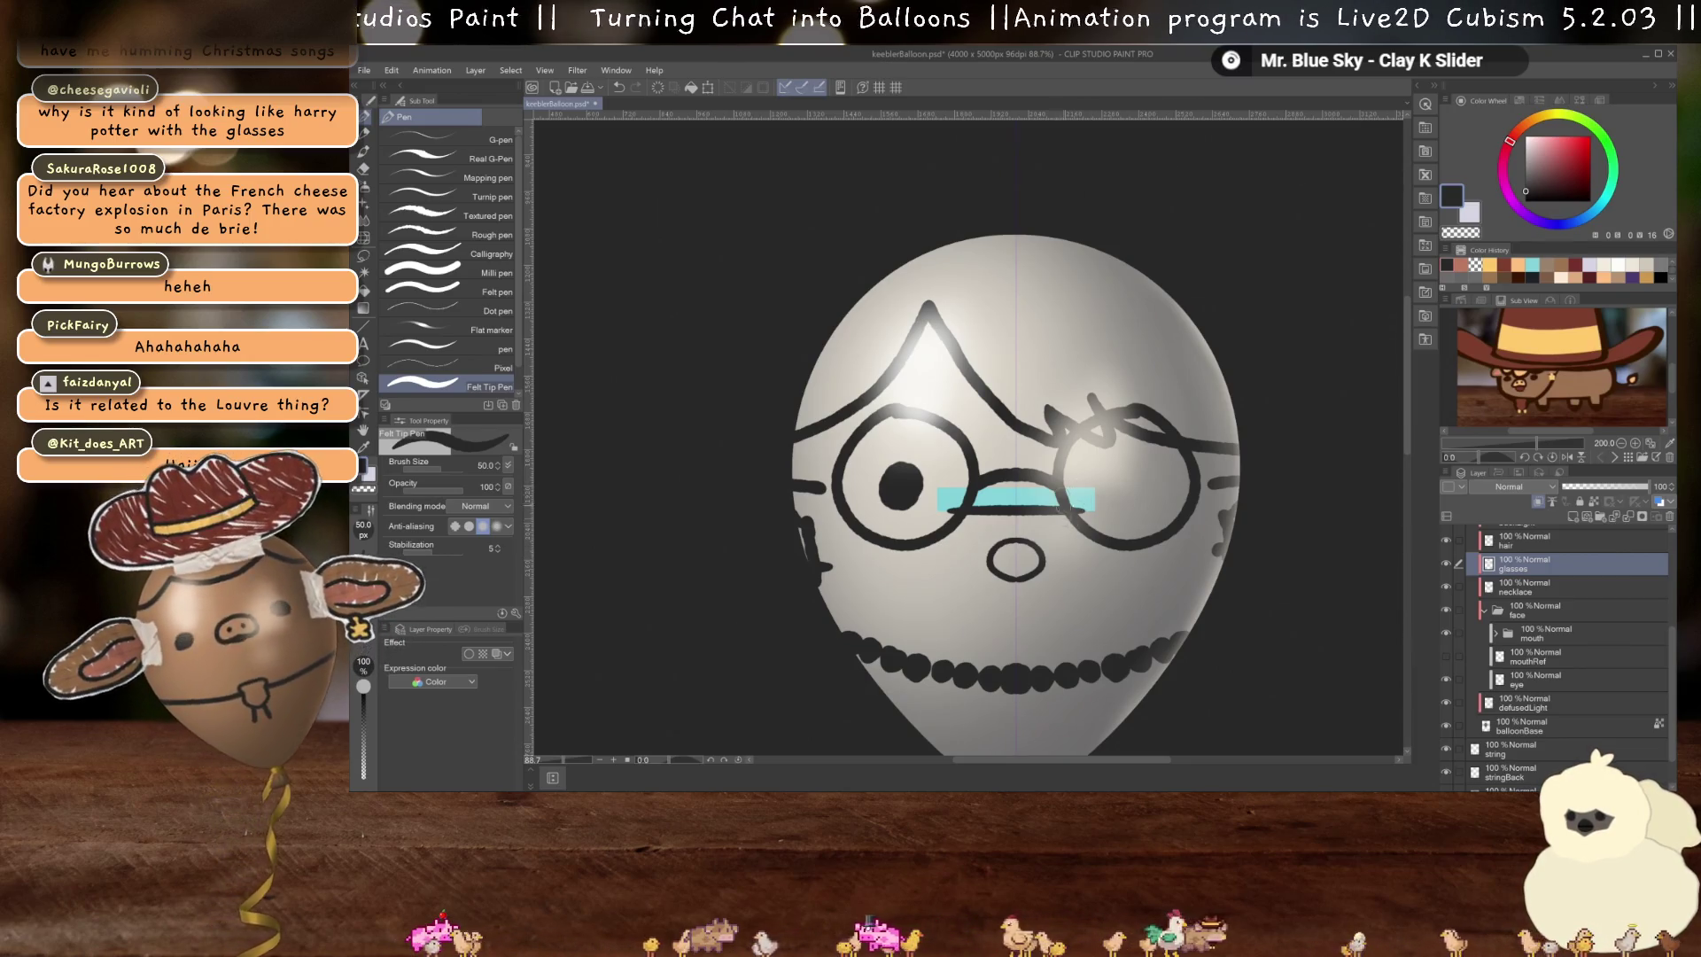
# - Hide the mouth folder, leaving the round glasses above the bead necklace
pyautogui.scroll(-2, 1090, 540)
pyautogui.scroll(2, 1092, 541)
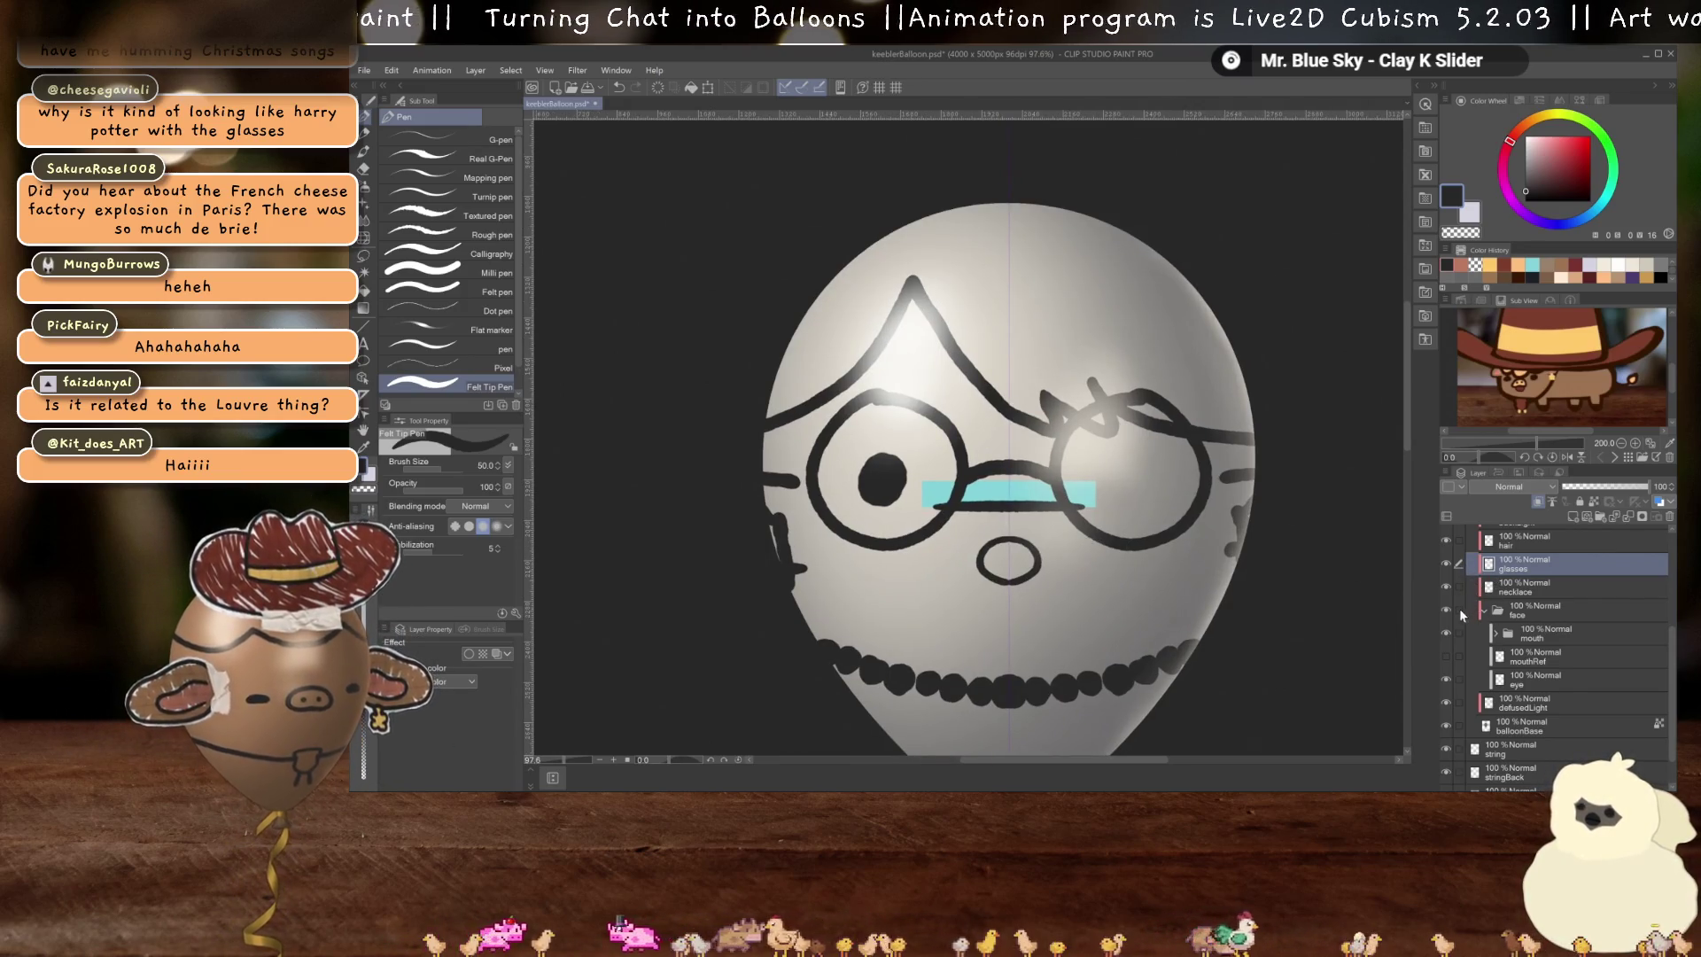
pyautogui.click(1445, 632)
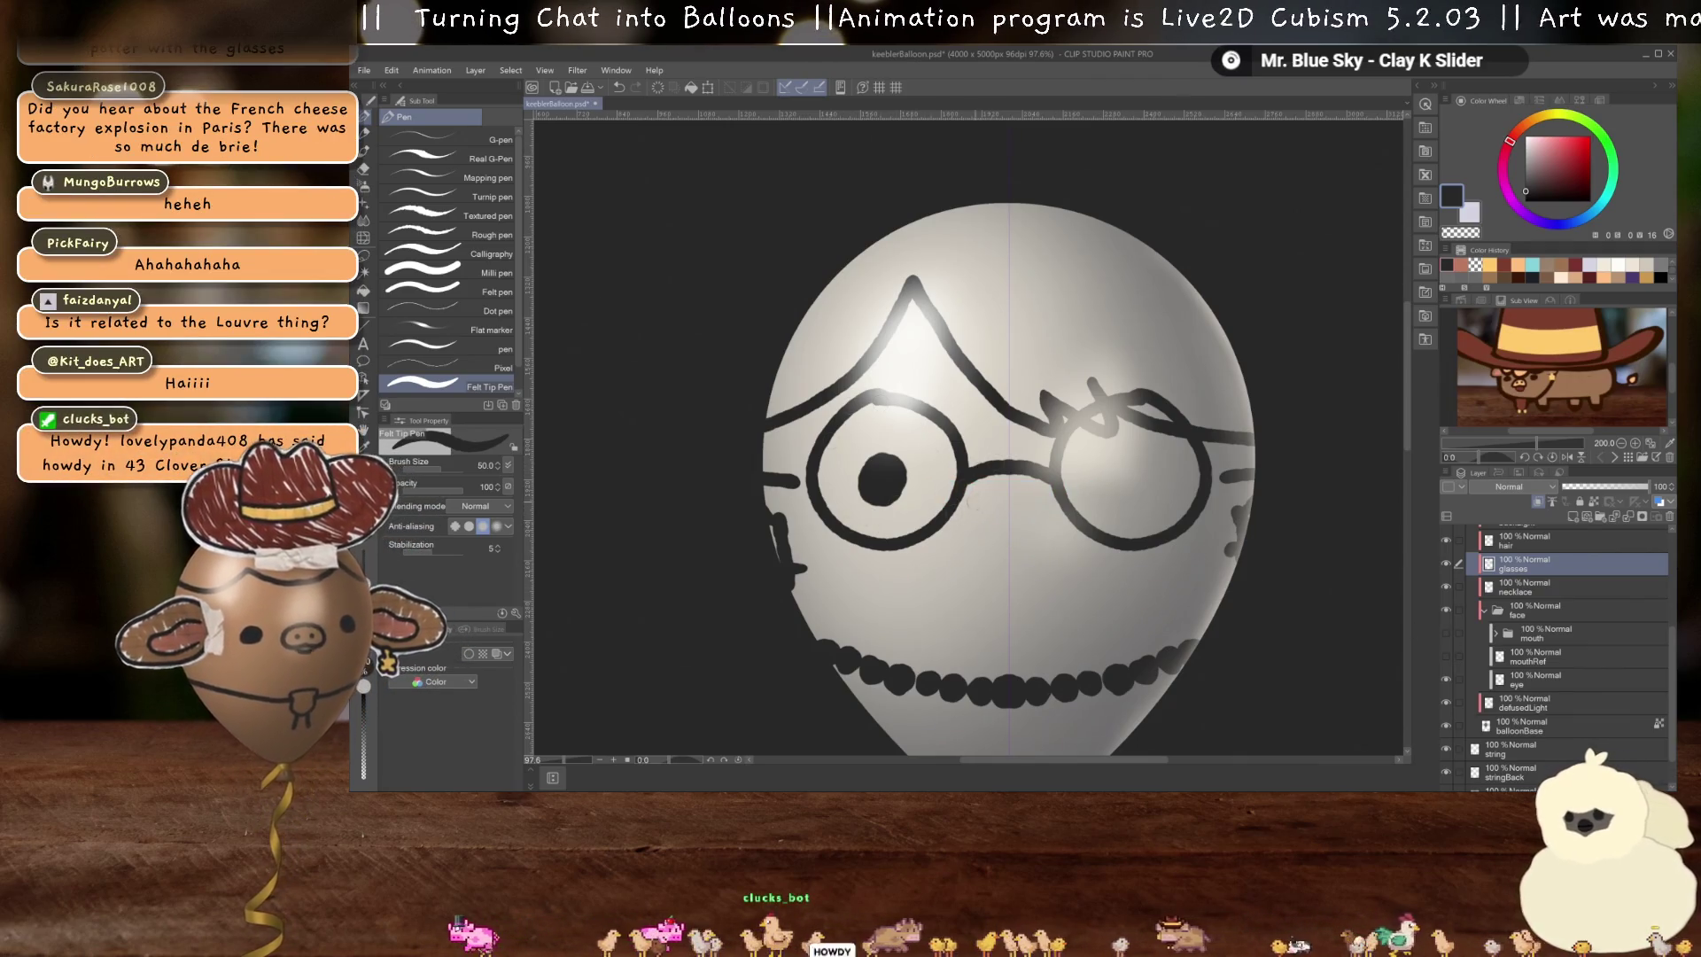
pyautogui.scroll(-2, 974, 504)
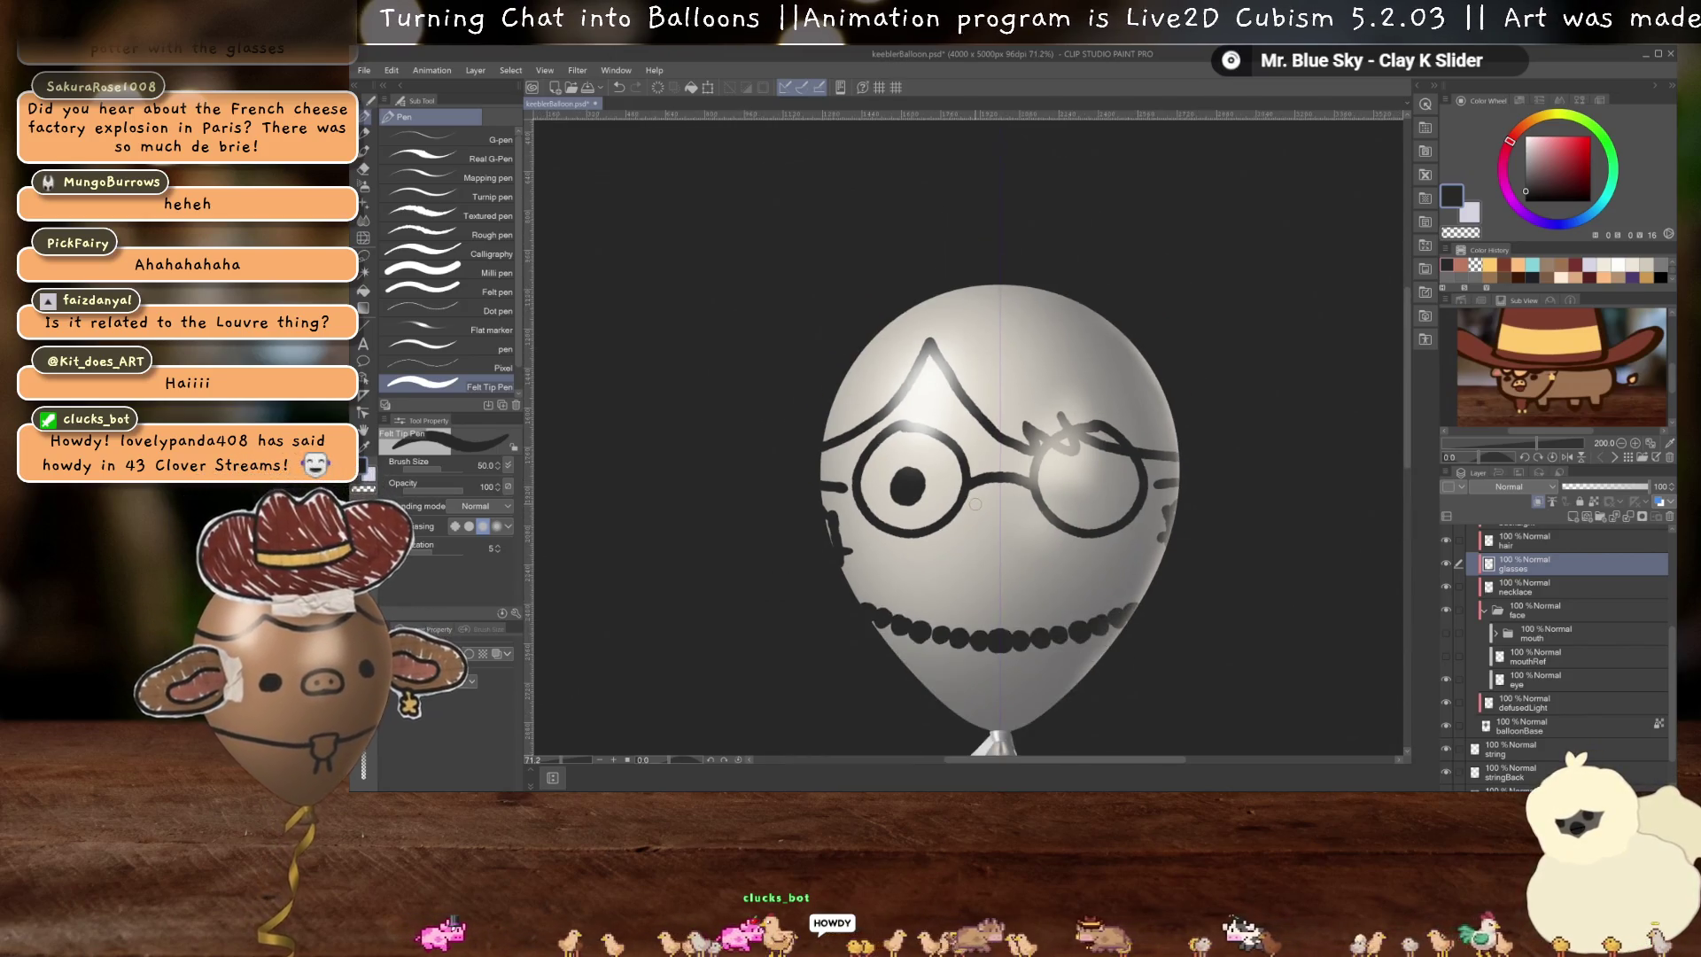
pyautogui.scroll(1, 937, 297)
pyautogui.scroll(1, 937, 296)
pyautogui.scroll(4, 1544, 597)
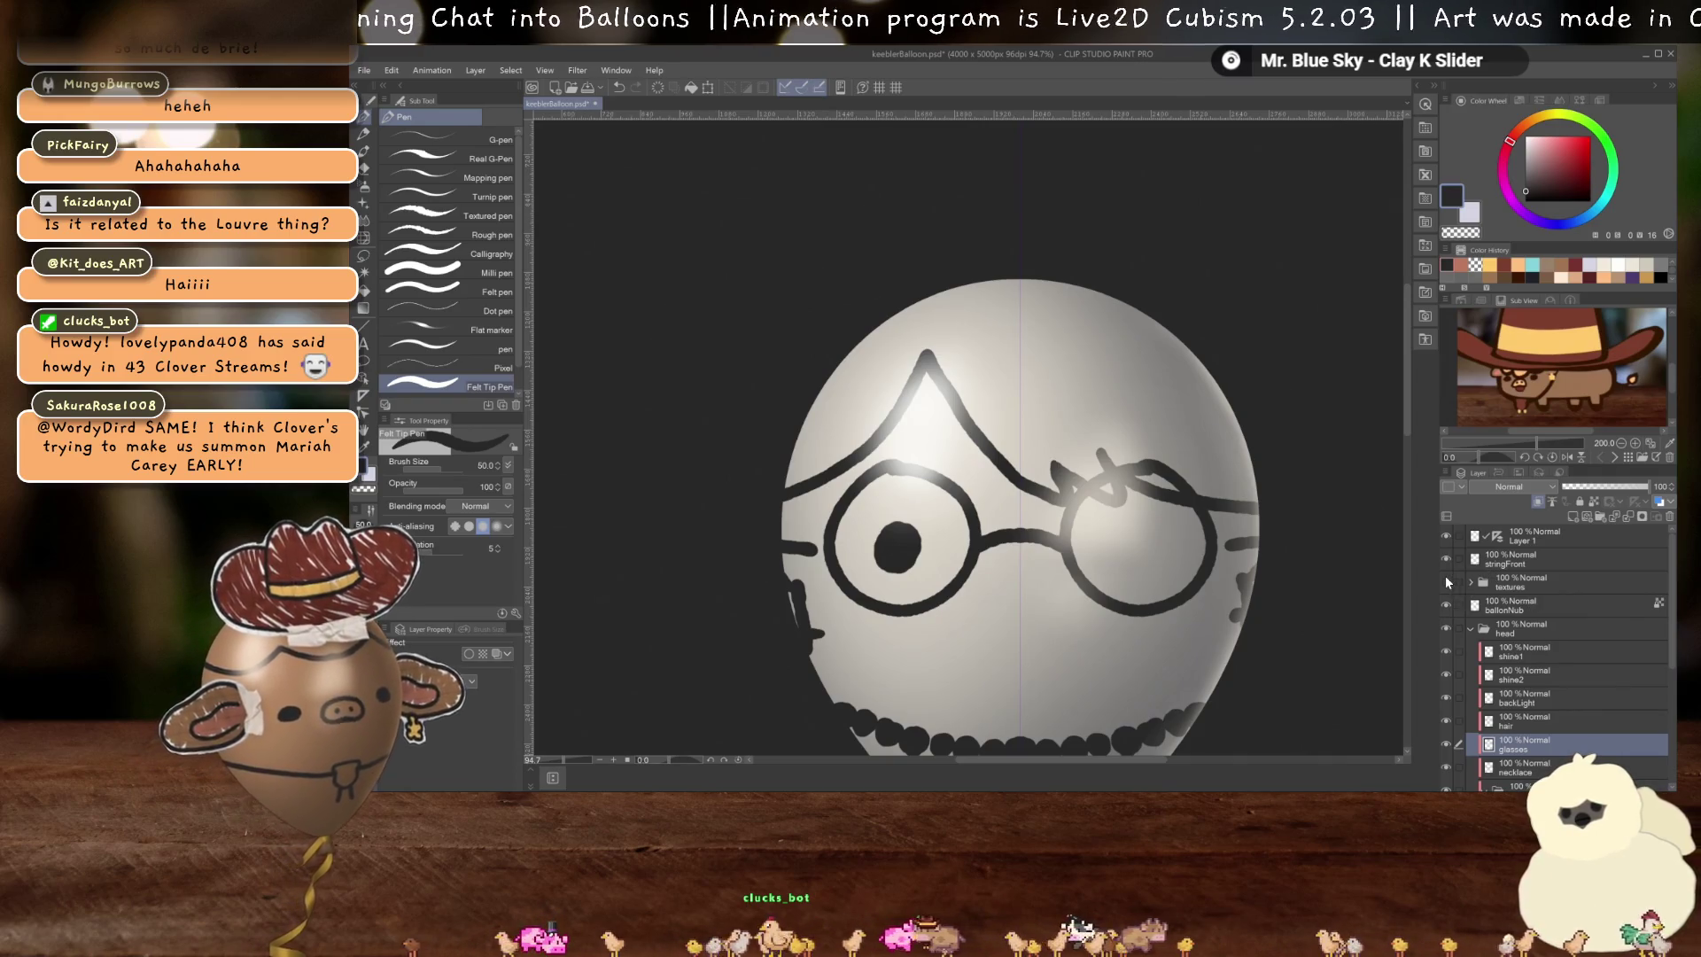
# - Show the textures folder and expand it to list its tape layers
pyautogui.click(1446, 581)
pyautogui.click(1470, 581)
pyautogui.scroll(-2, 1473, 584)
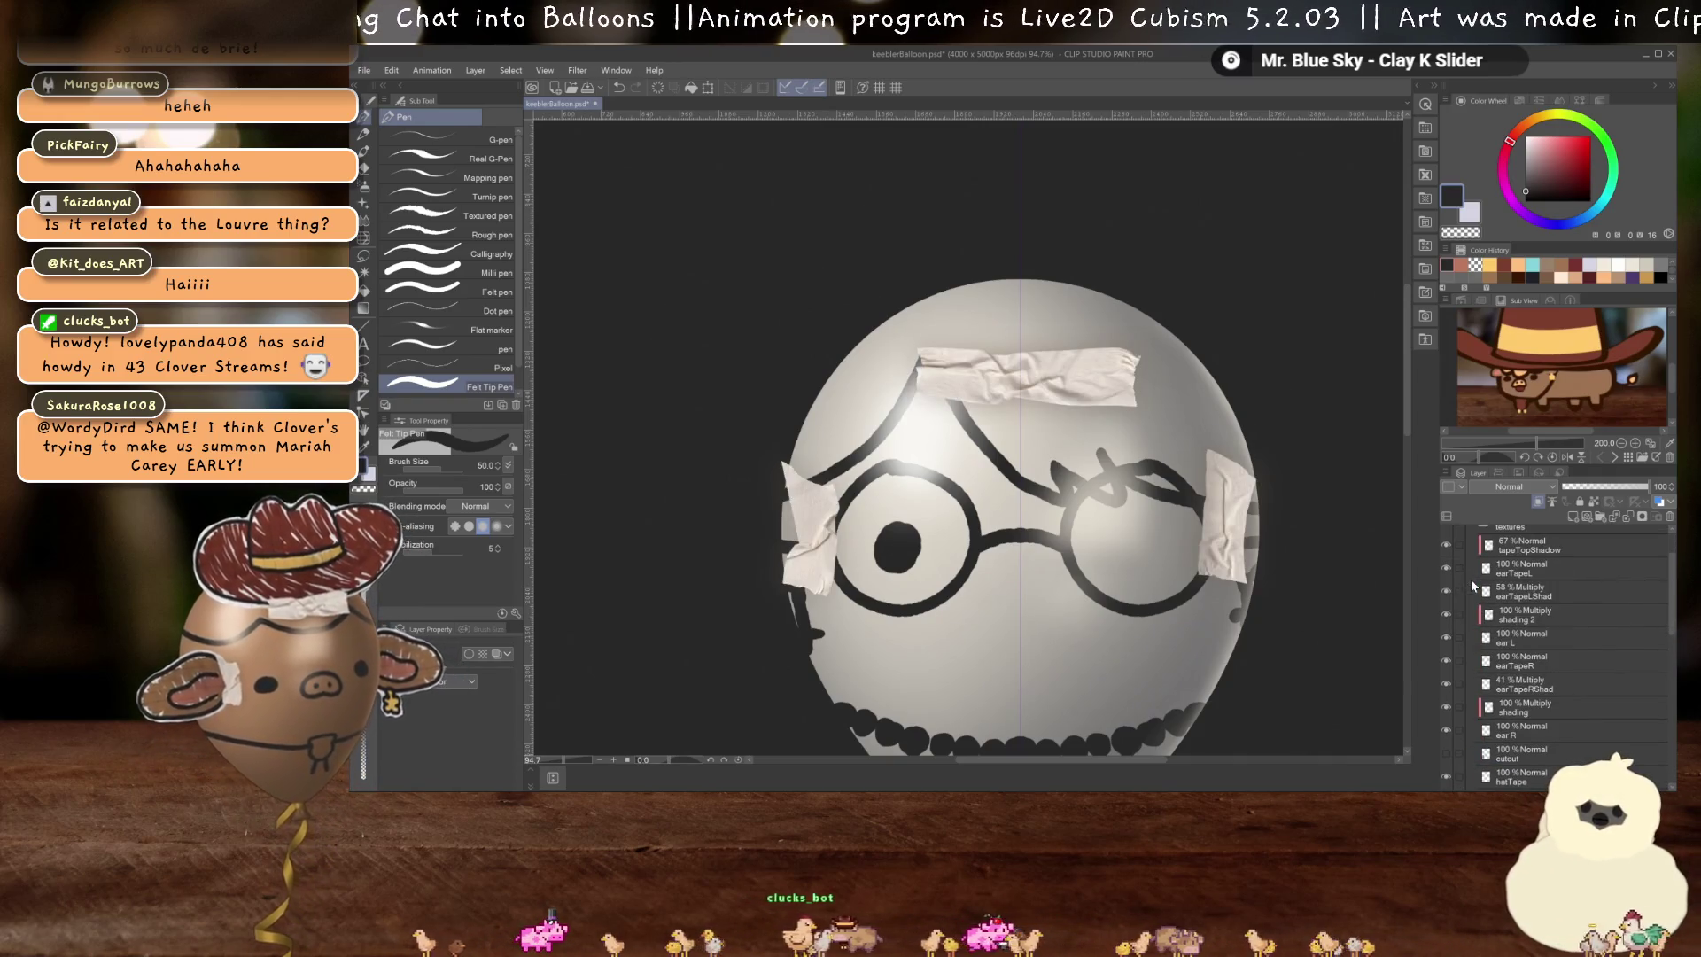
pyautogui.scroll(-1, 1480, 597)
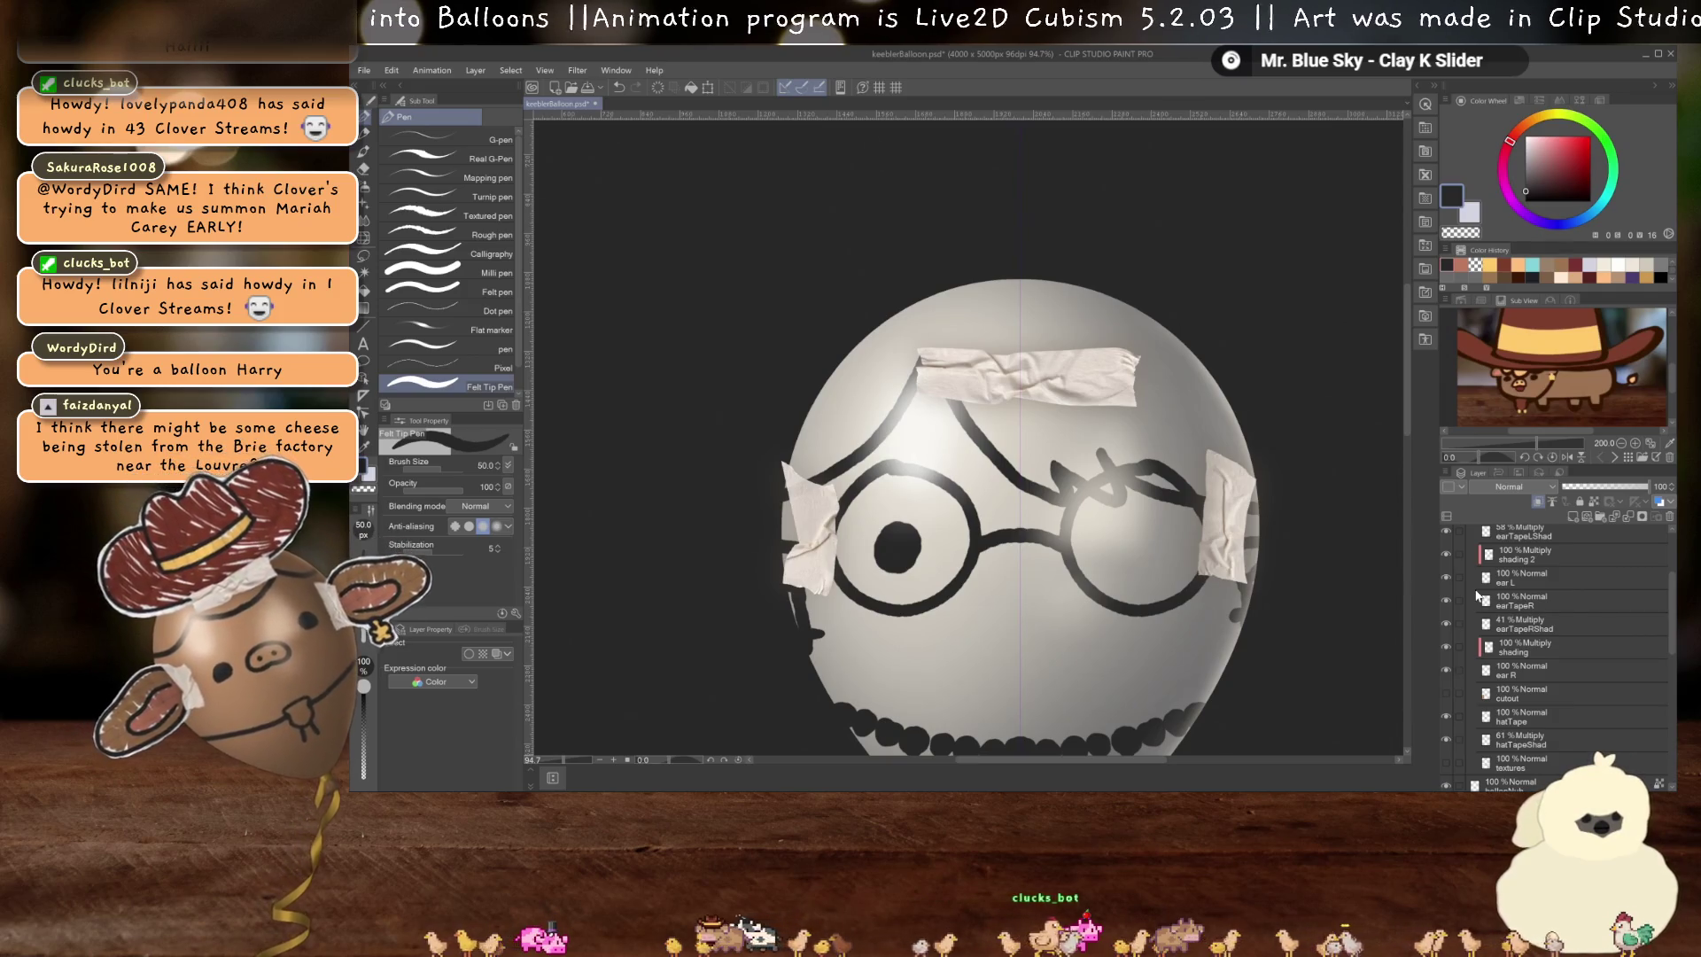
pyautogui.scroll(-1, 1050, 467)
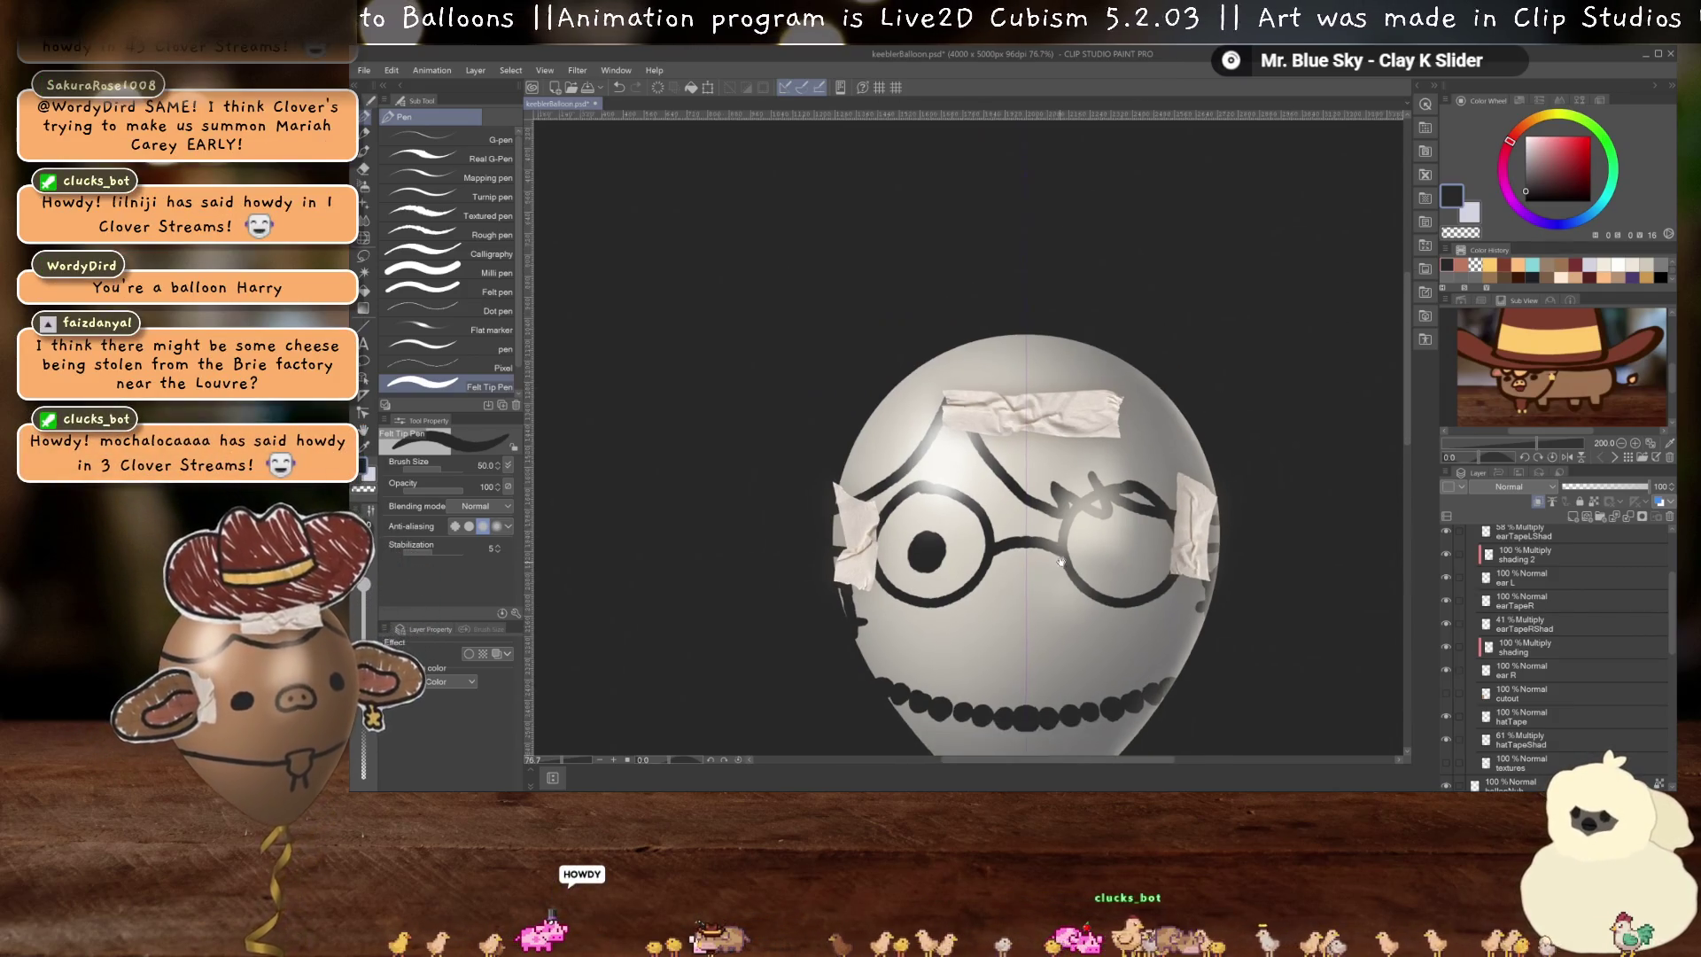
pyautogui.scroll(-1, 1050, 467)
pyautogui.scroll(-1, 1050, 467)
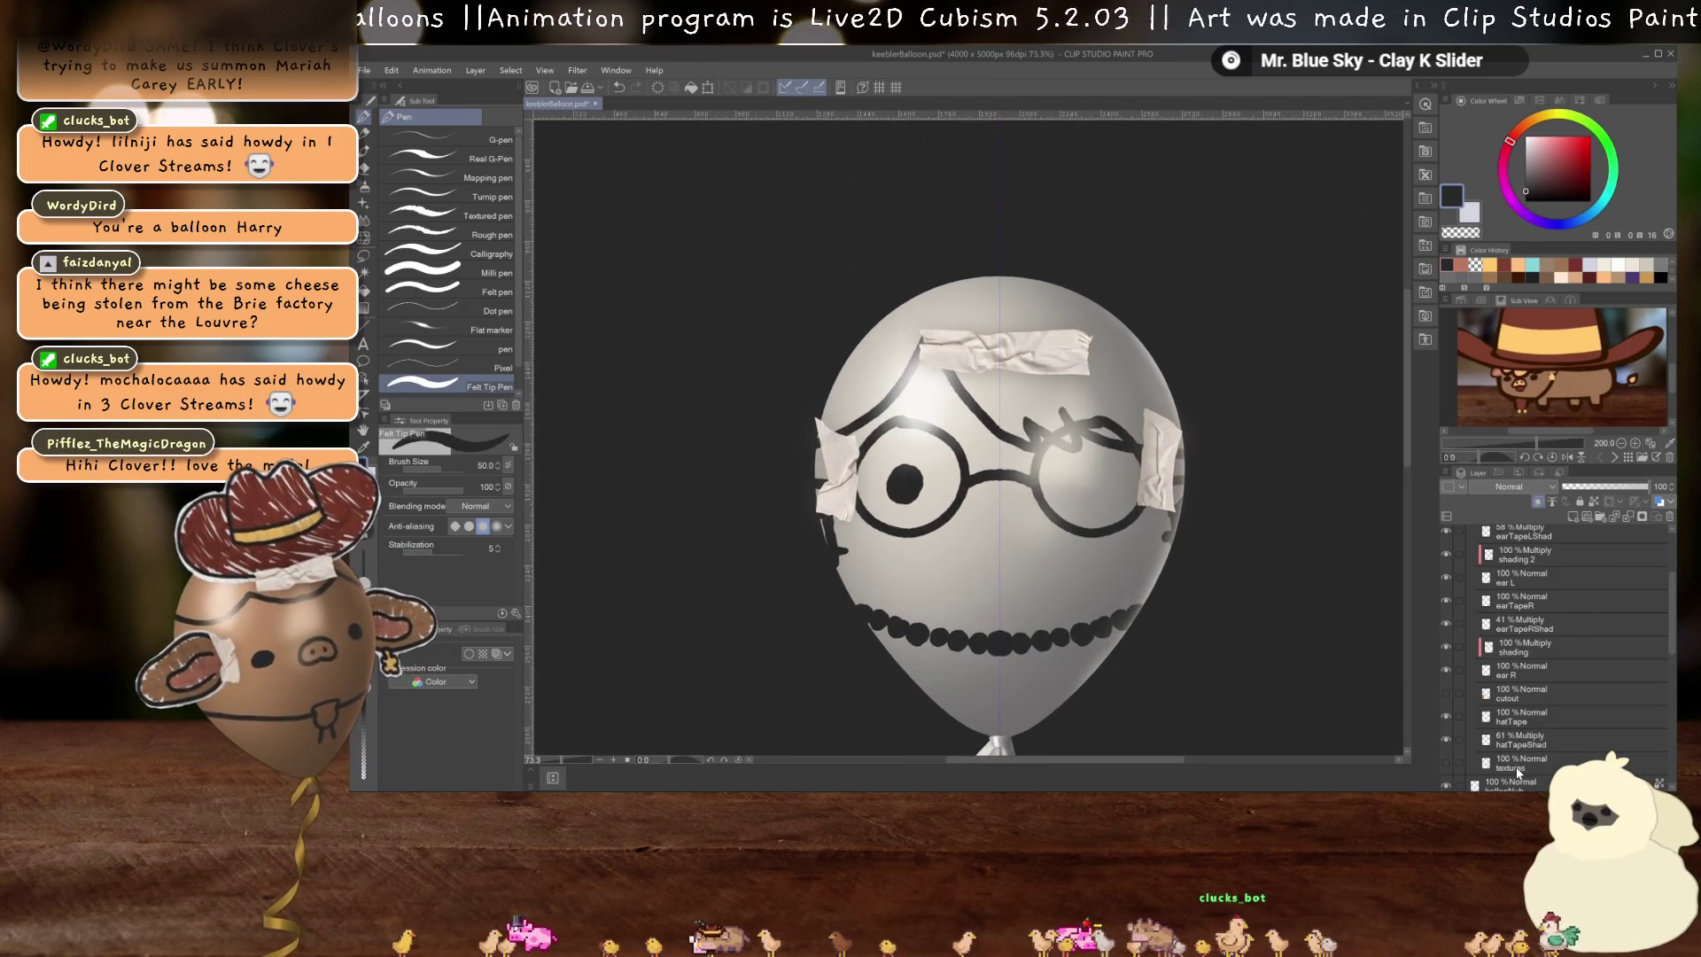
pyautogui.scroll(-1, 1528, 741)
# - Select the hatTape layer and clear the tape strip across the balloon's top
pyautogui.click(1528, 723)
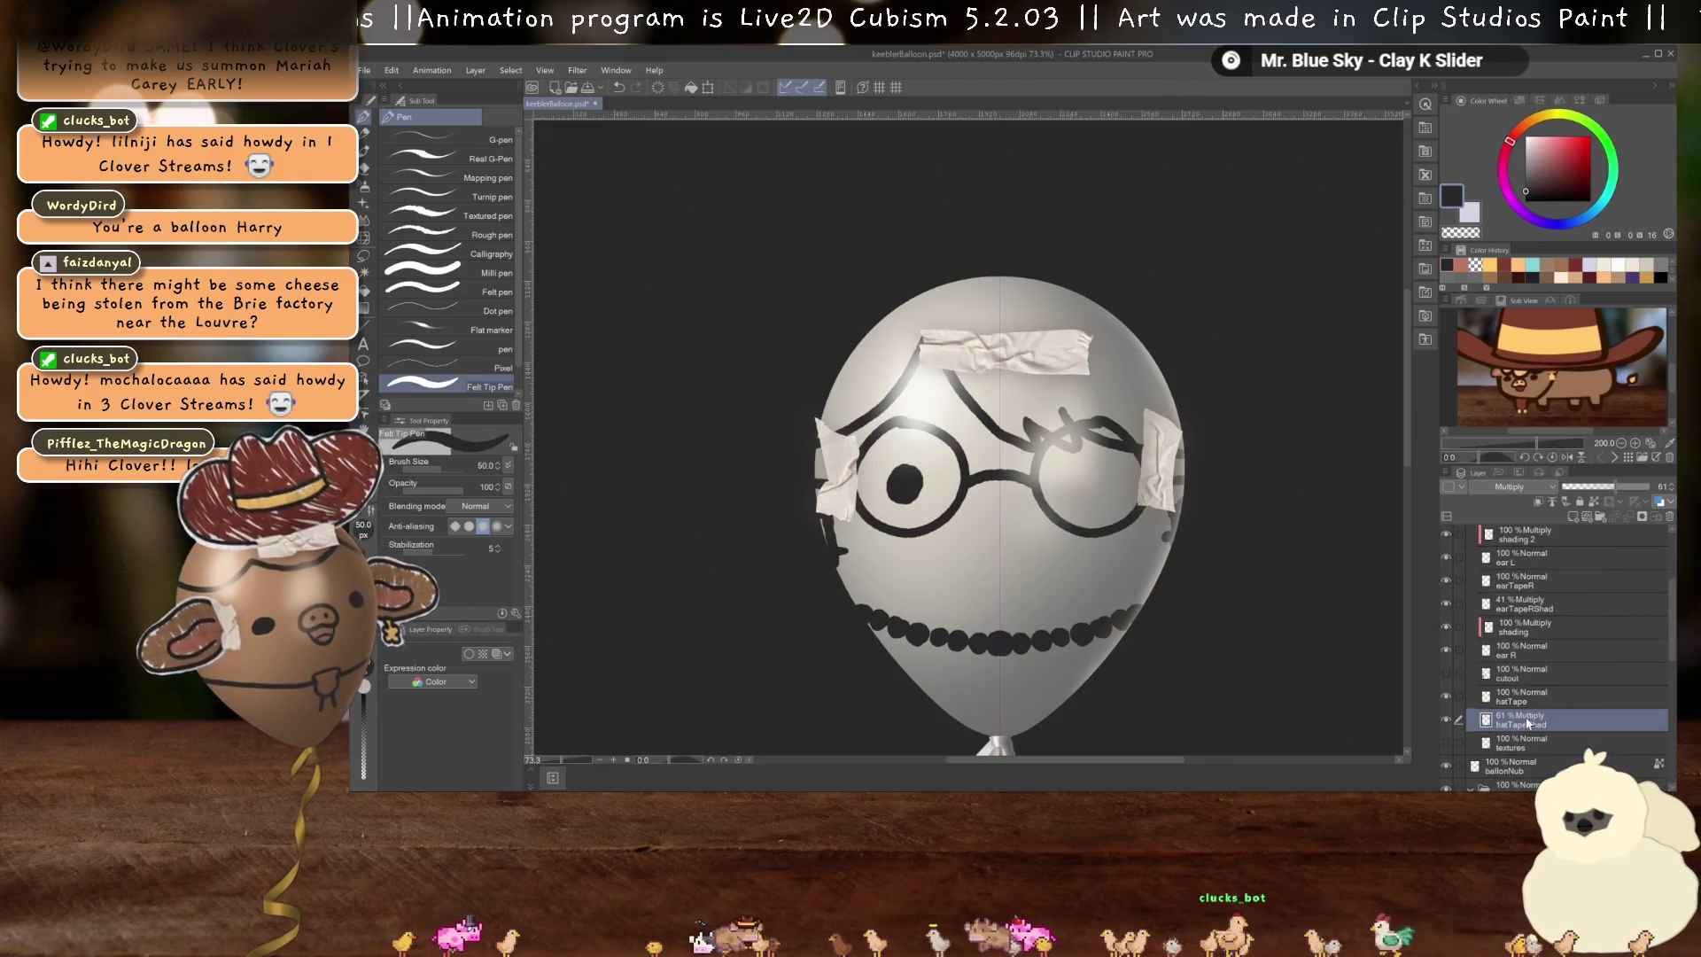
pyautogui.click(1521, 704)
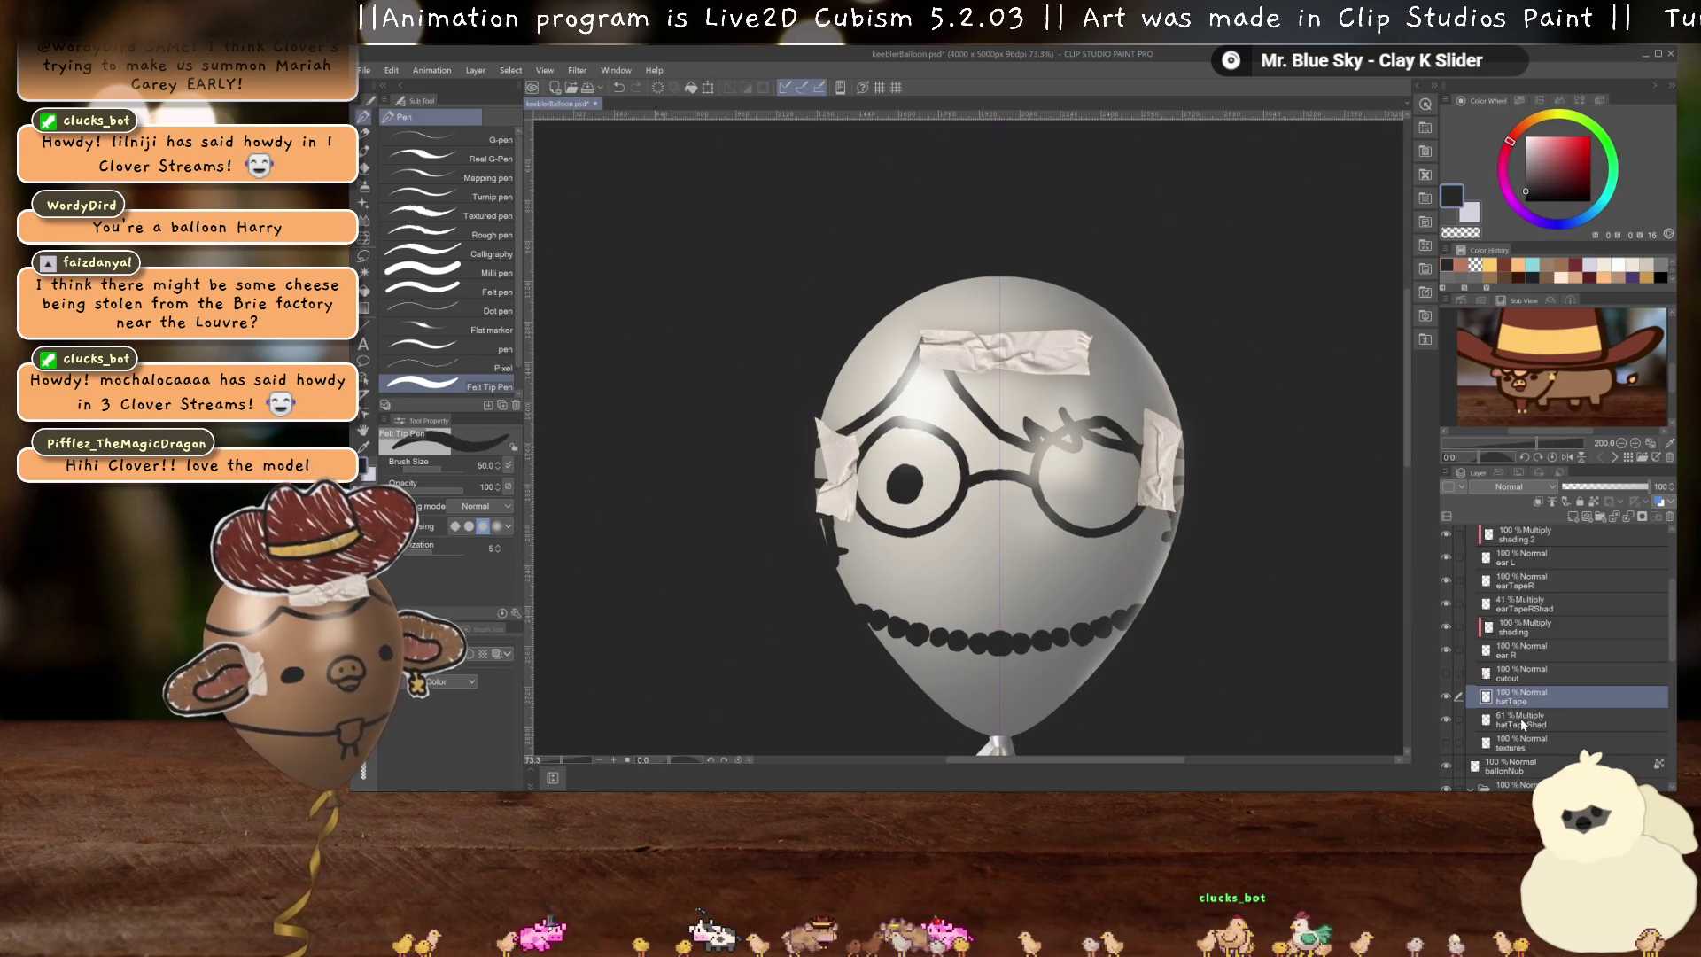
pyautogui.press('Delete')
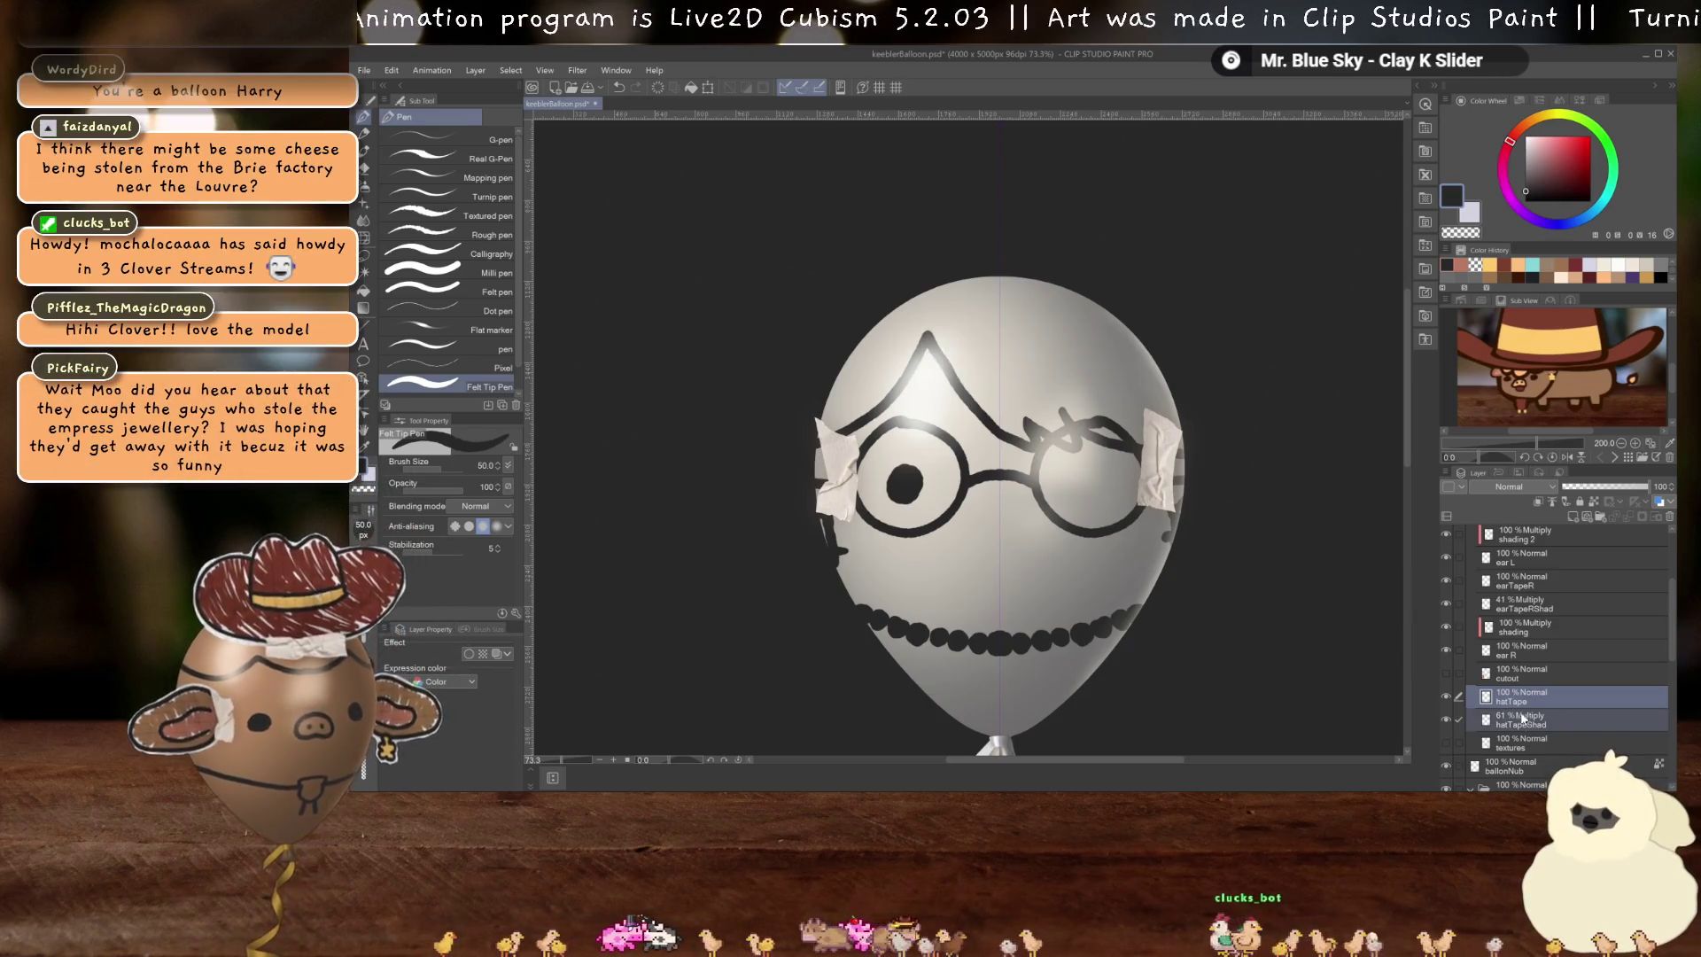
# - Delete the hatTape and hatTapeShad layers and rename ear R to pigtail
pyautogui.click(1665, 519)
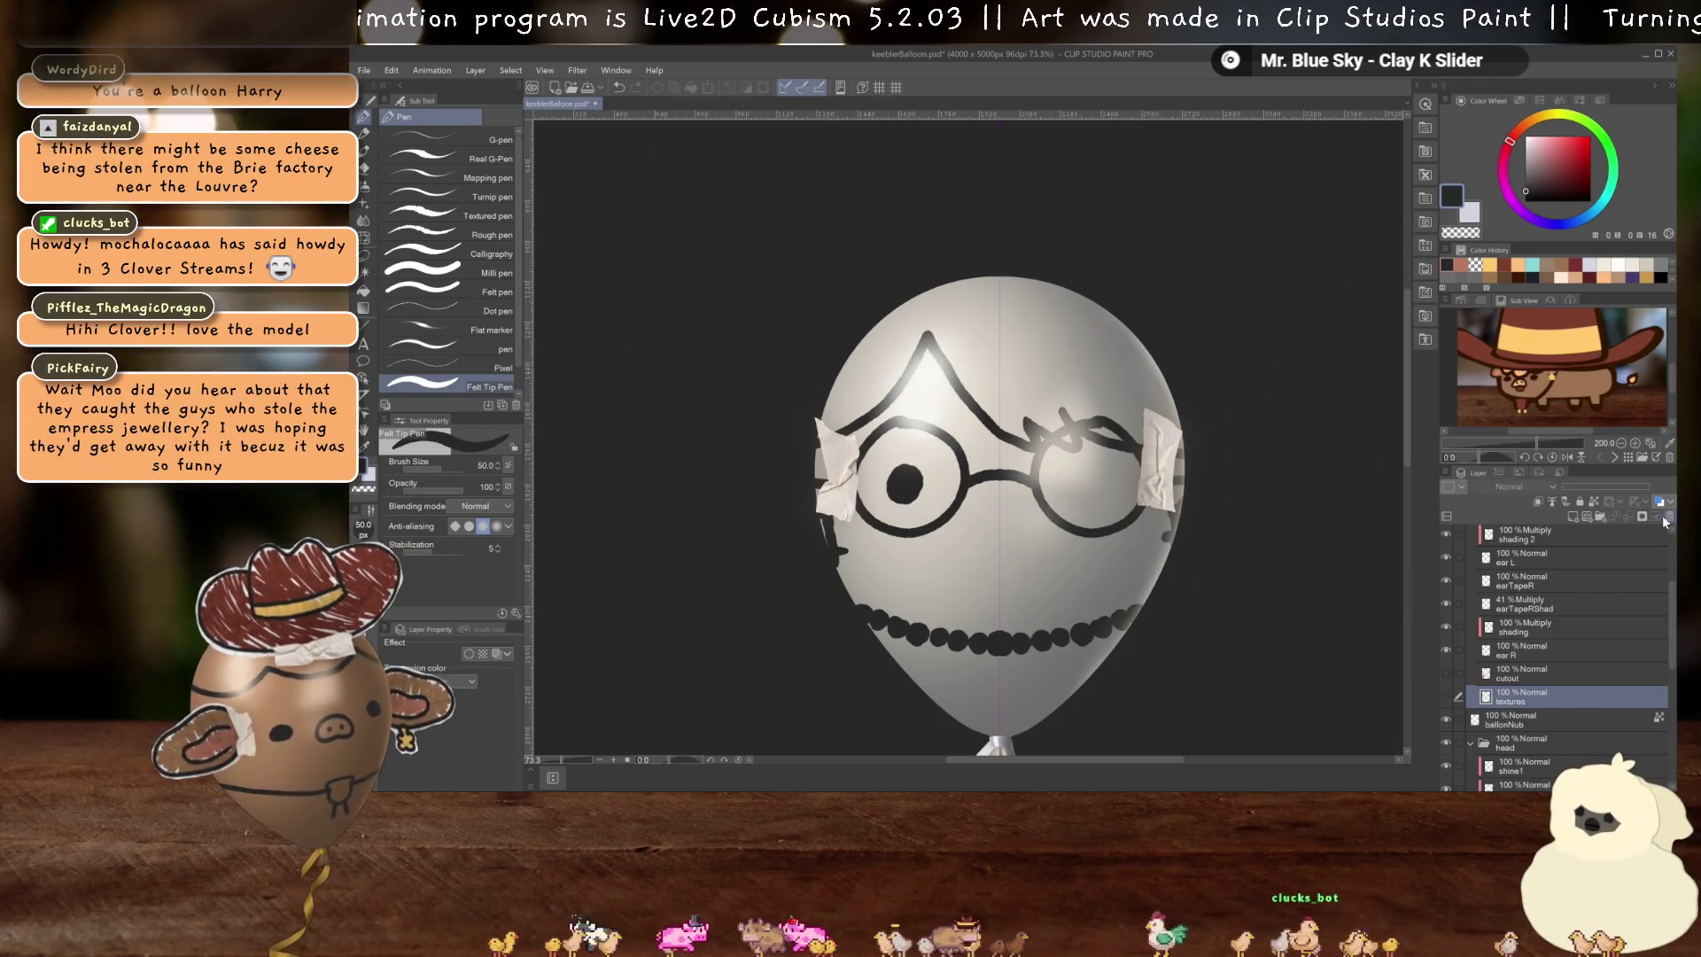
pyautogui.click(1520, 653)
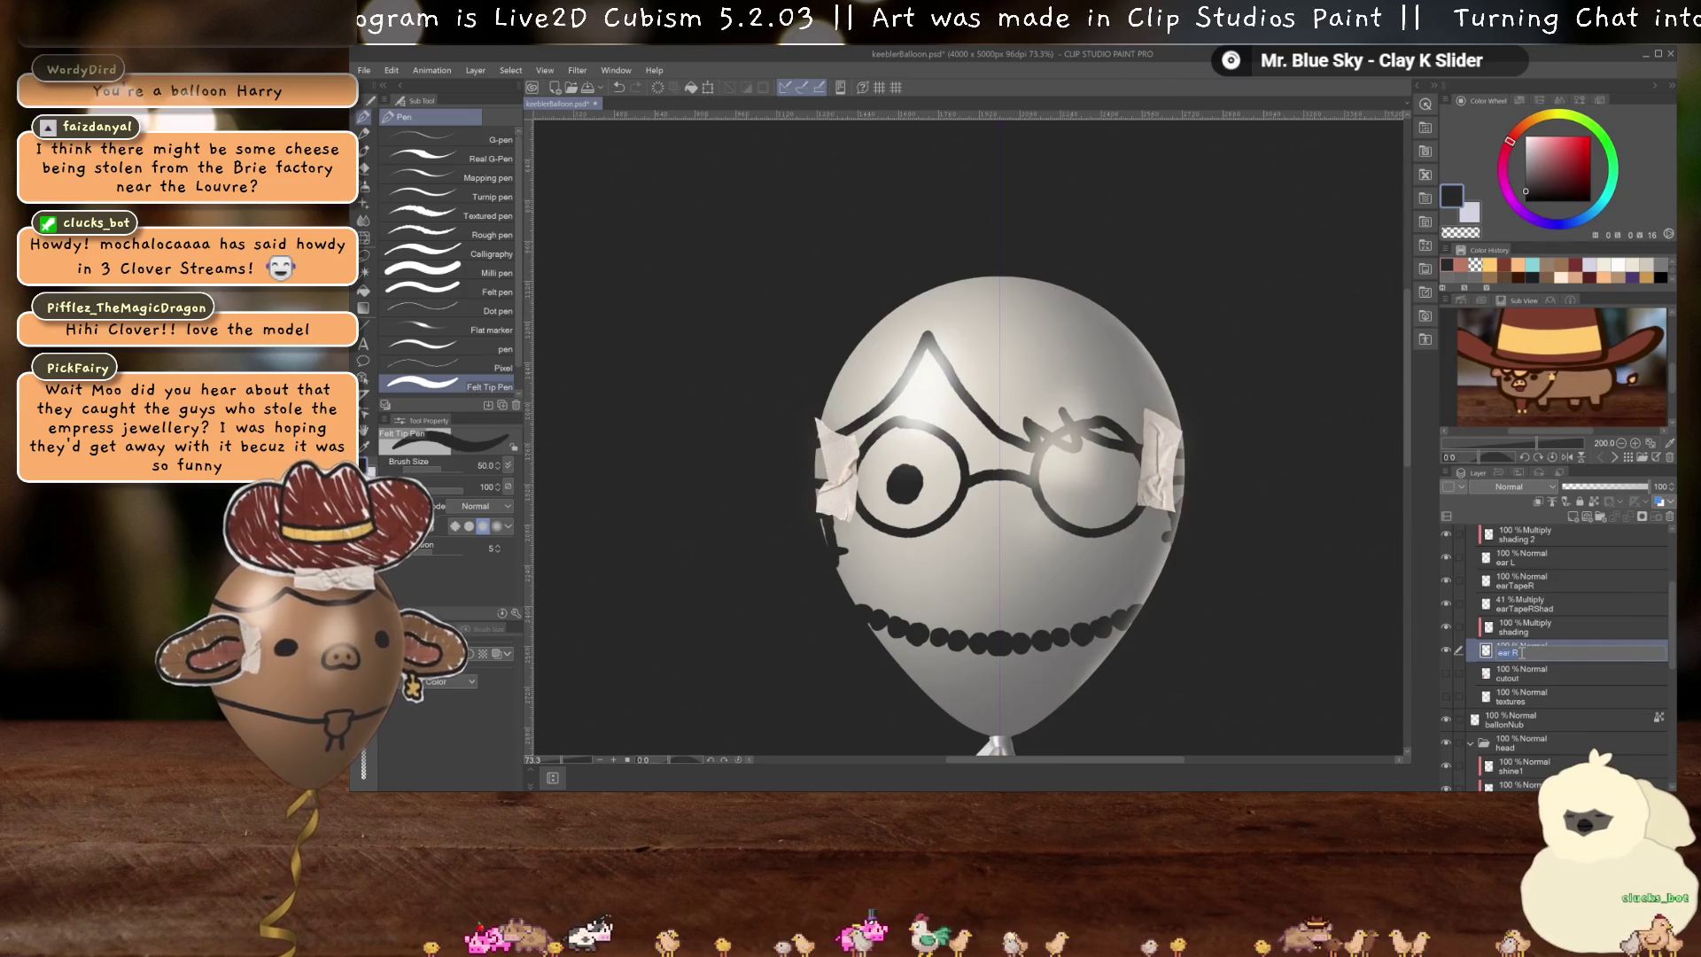
pyautogui.write('pigtail')
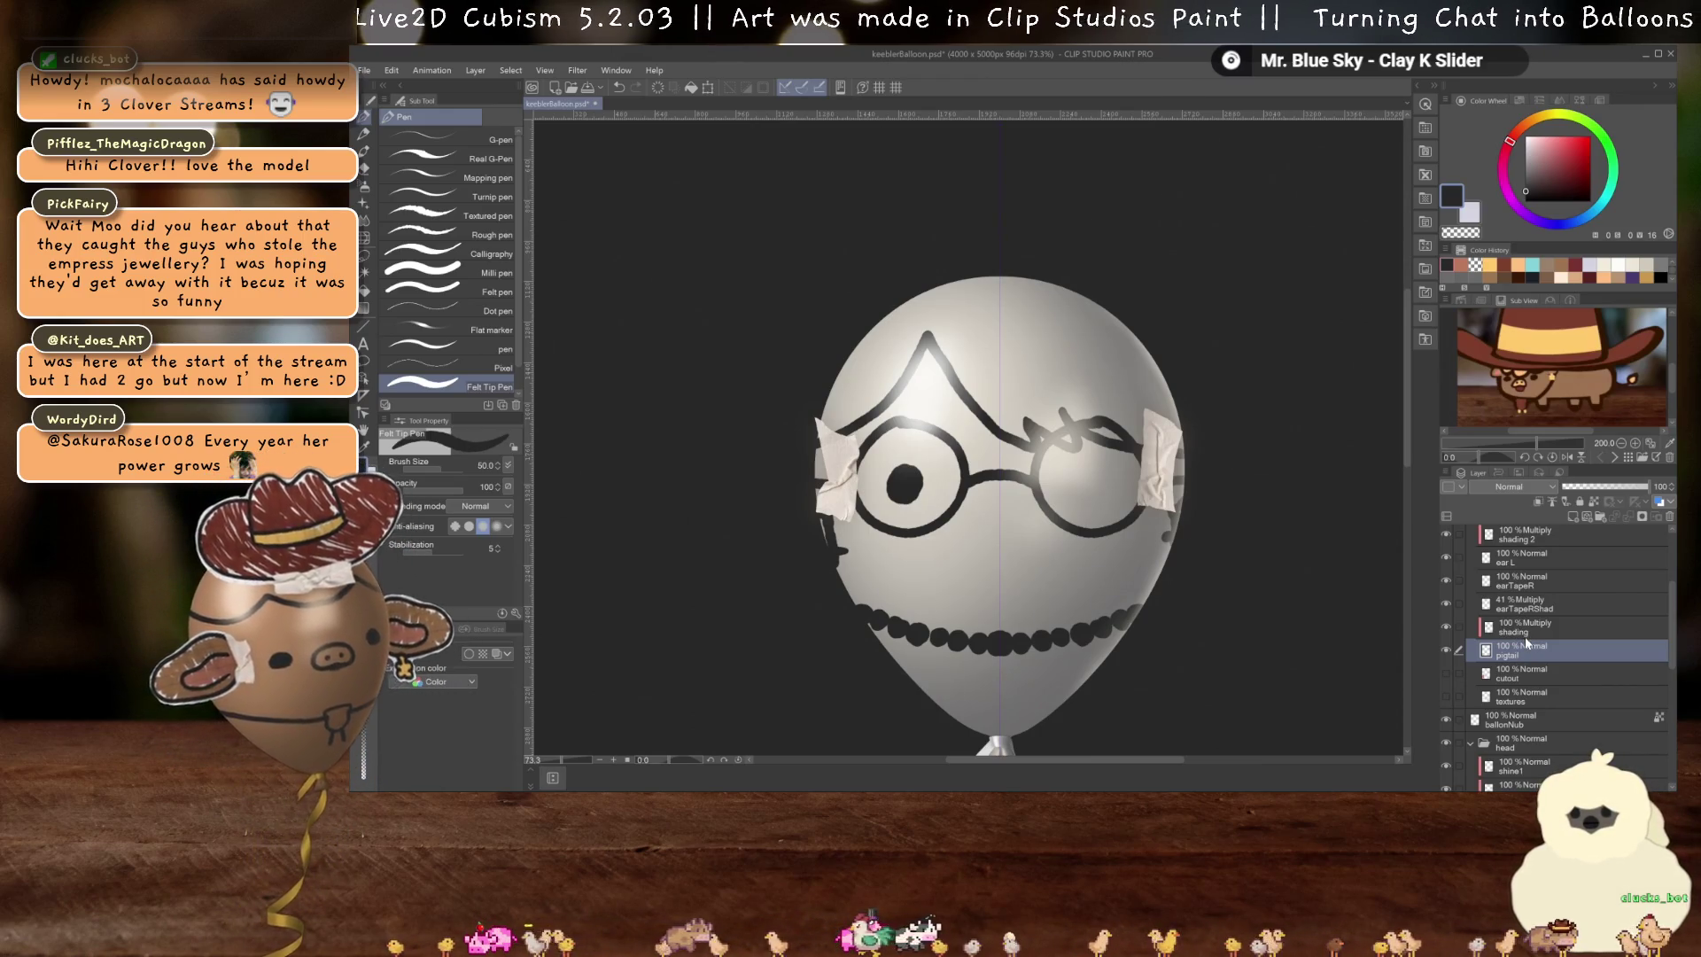
pyautogui.scroll(1, 1535, 647)
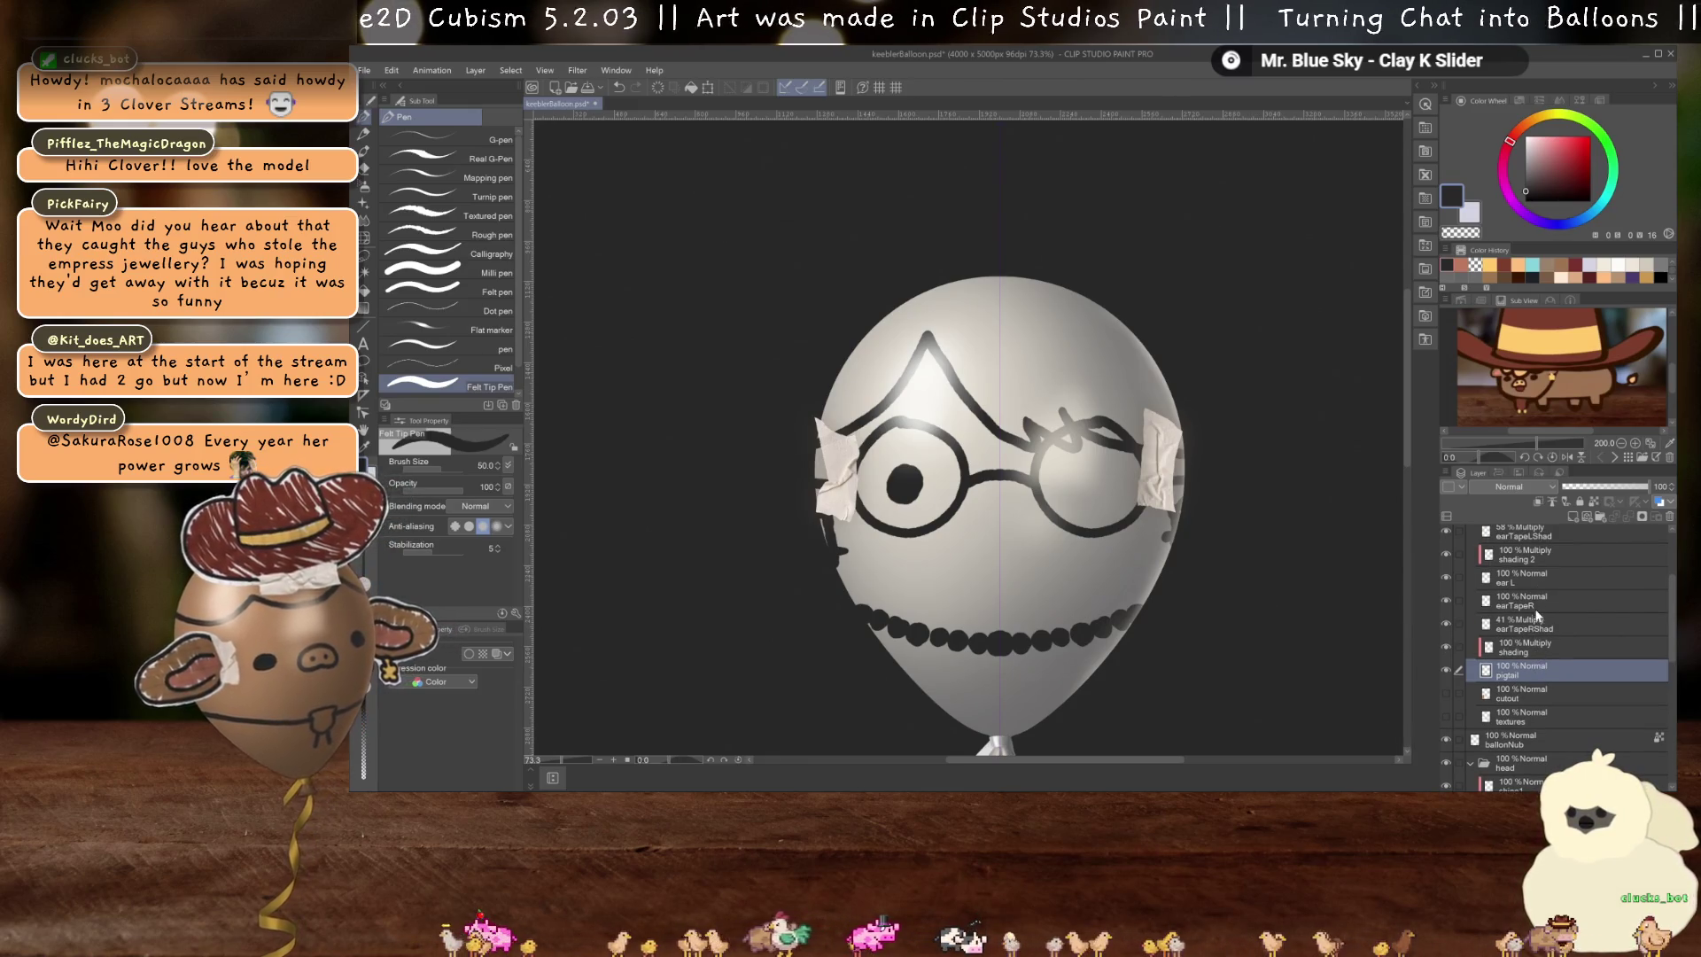
# - Delete the shading 2 layer
pyautogui.click(1539, 608)
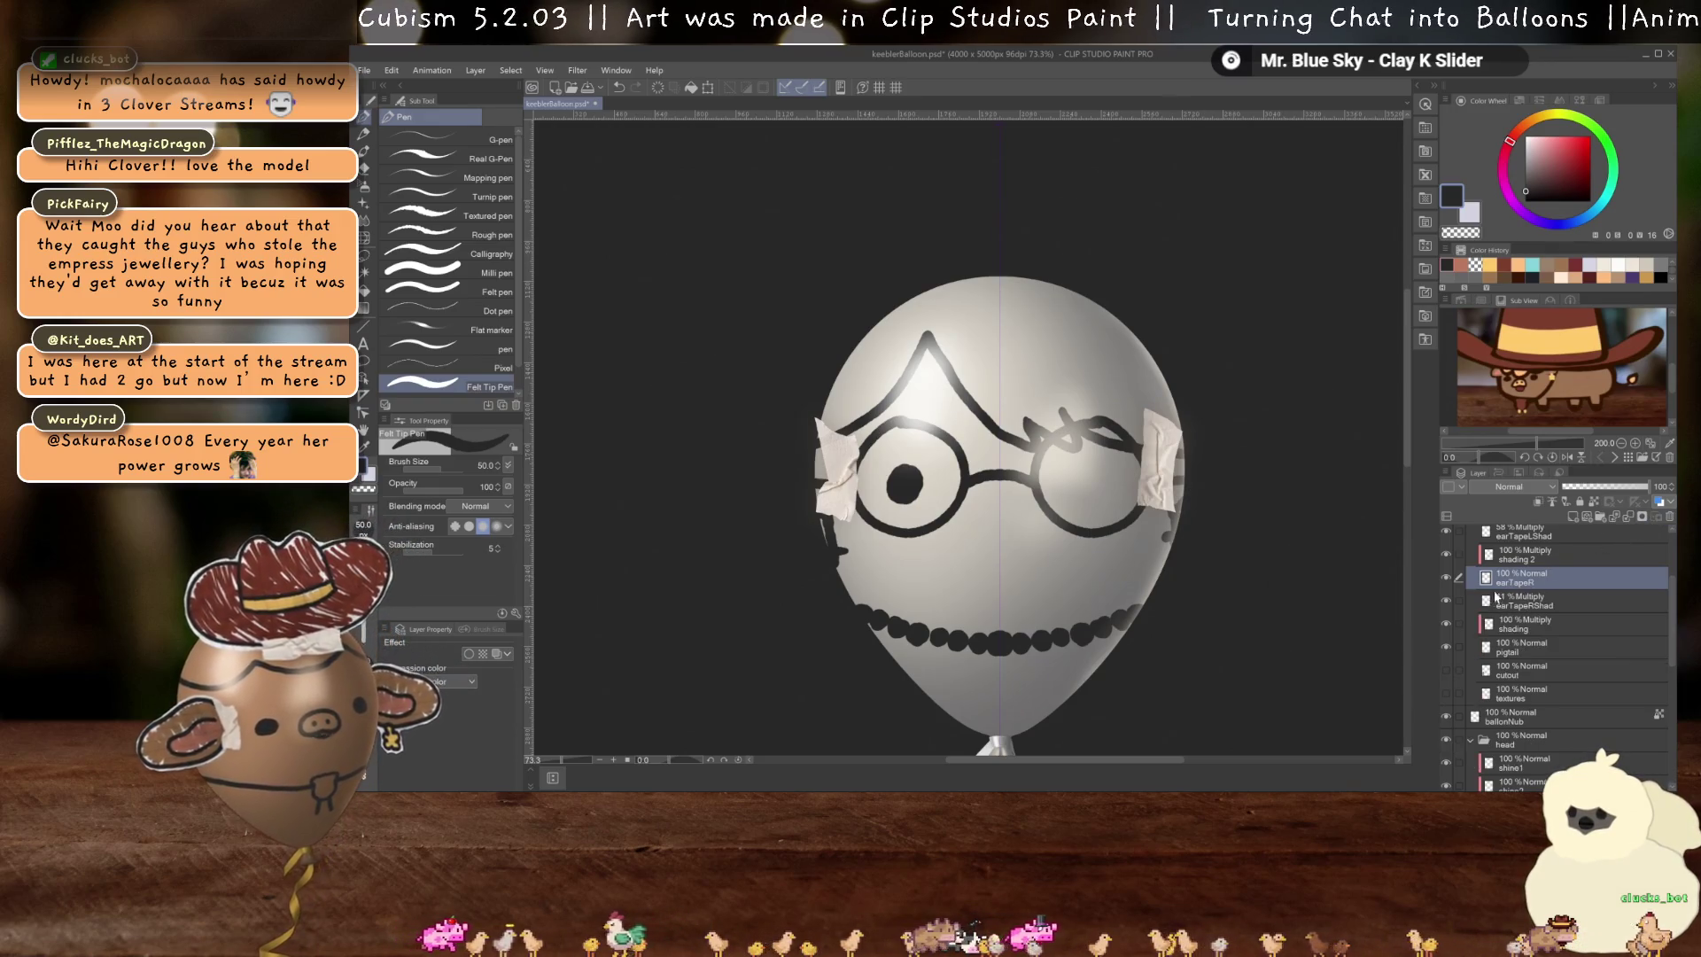
pyautogui.scroll(3, 1506, 594)
pyautogui.click(1577, 615)
pyautogui.click(1668, 518)
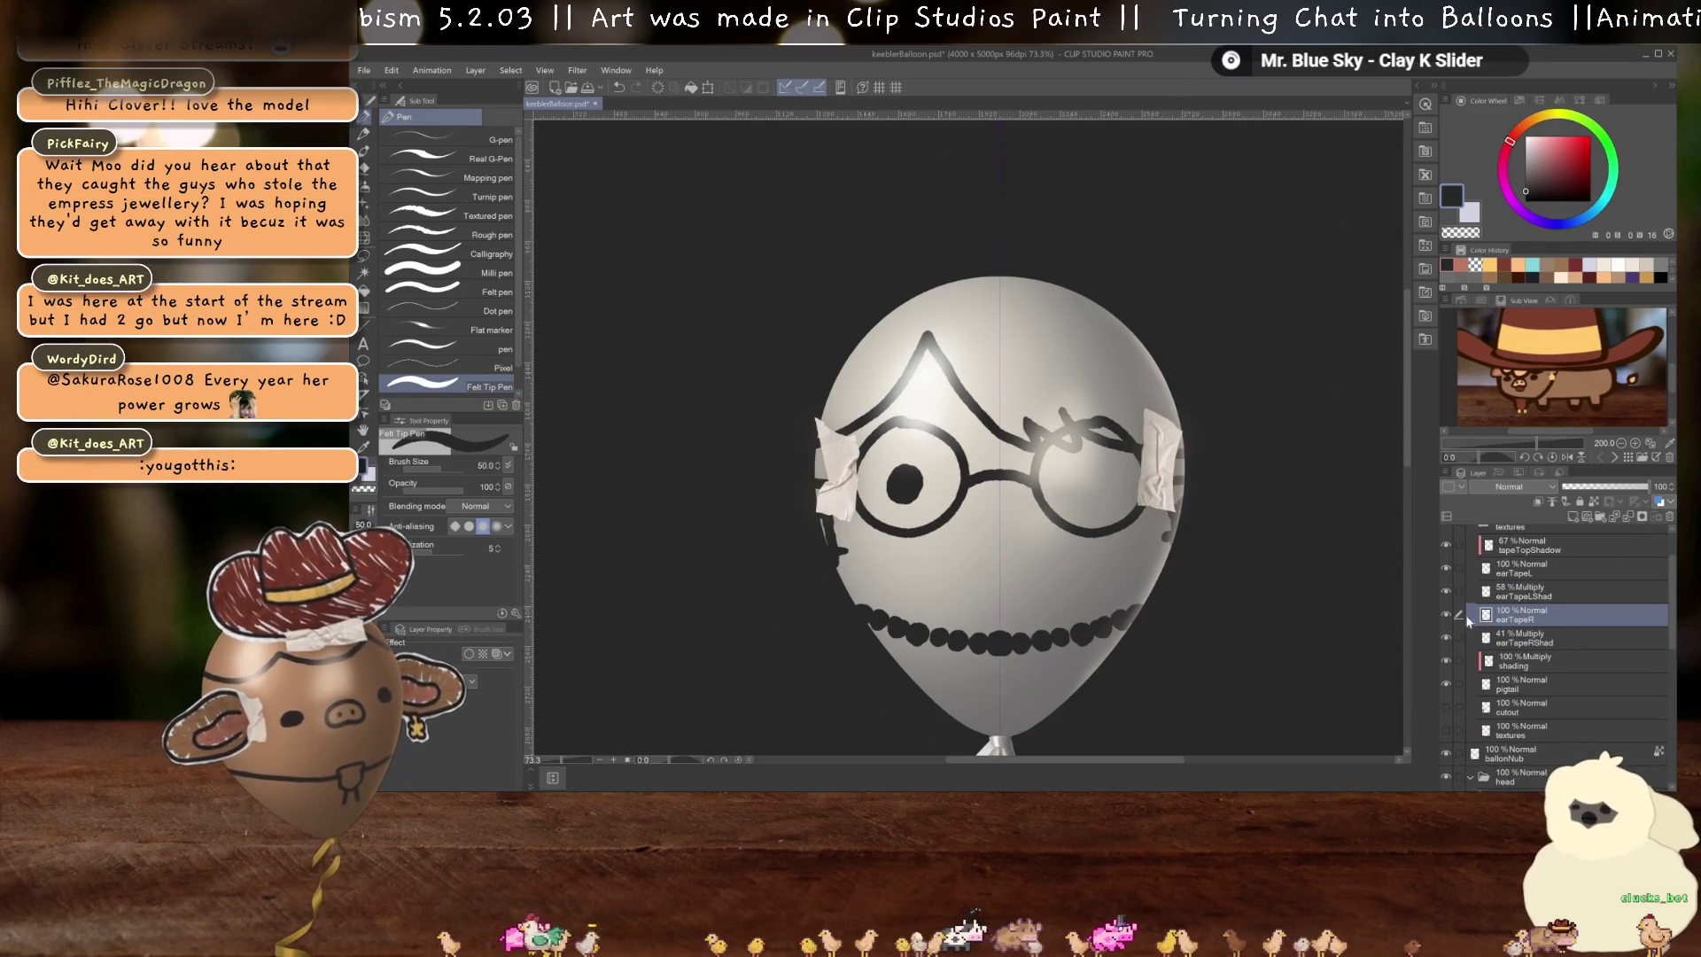
# - Select the textures folder and start a free transform on it
pyautogui.click(1528, 596)
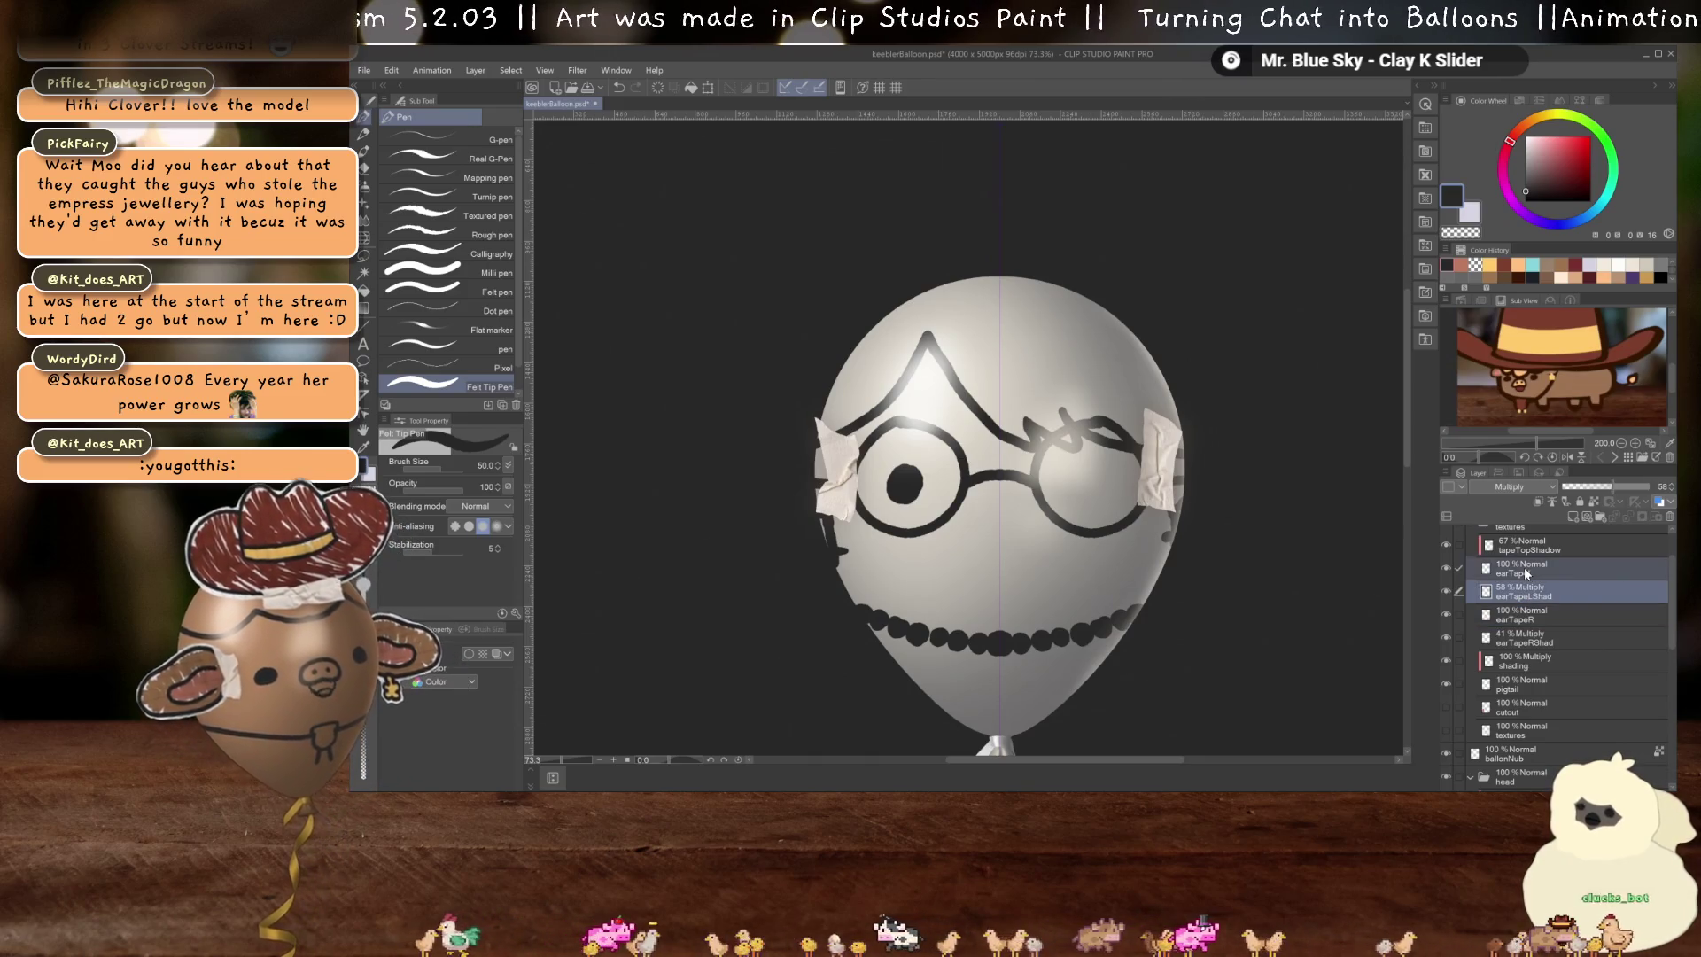
pyautogui.scroll(3, 1524, 567)
pyautogui.click(1522, 578)
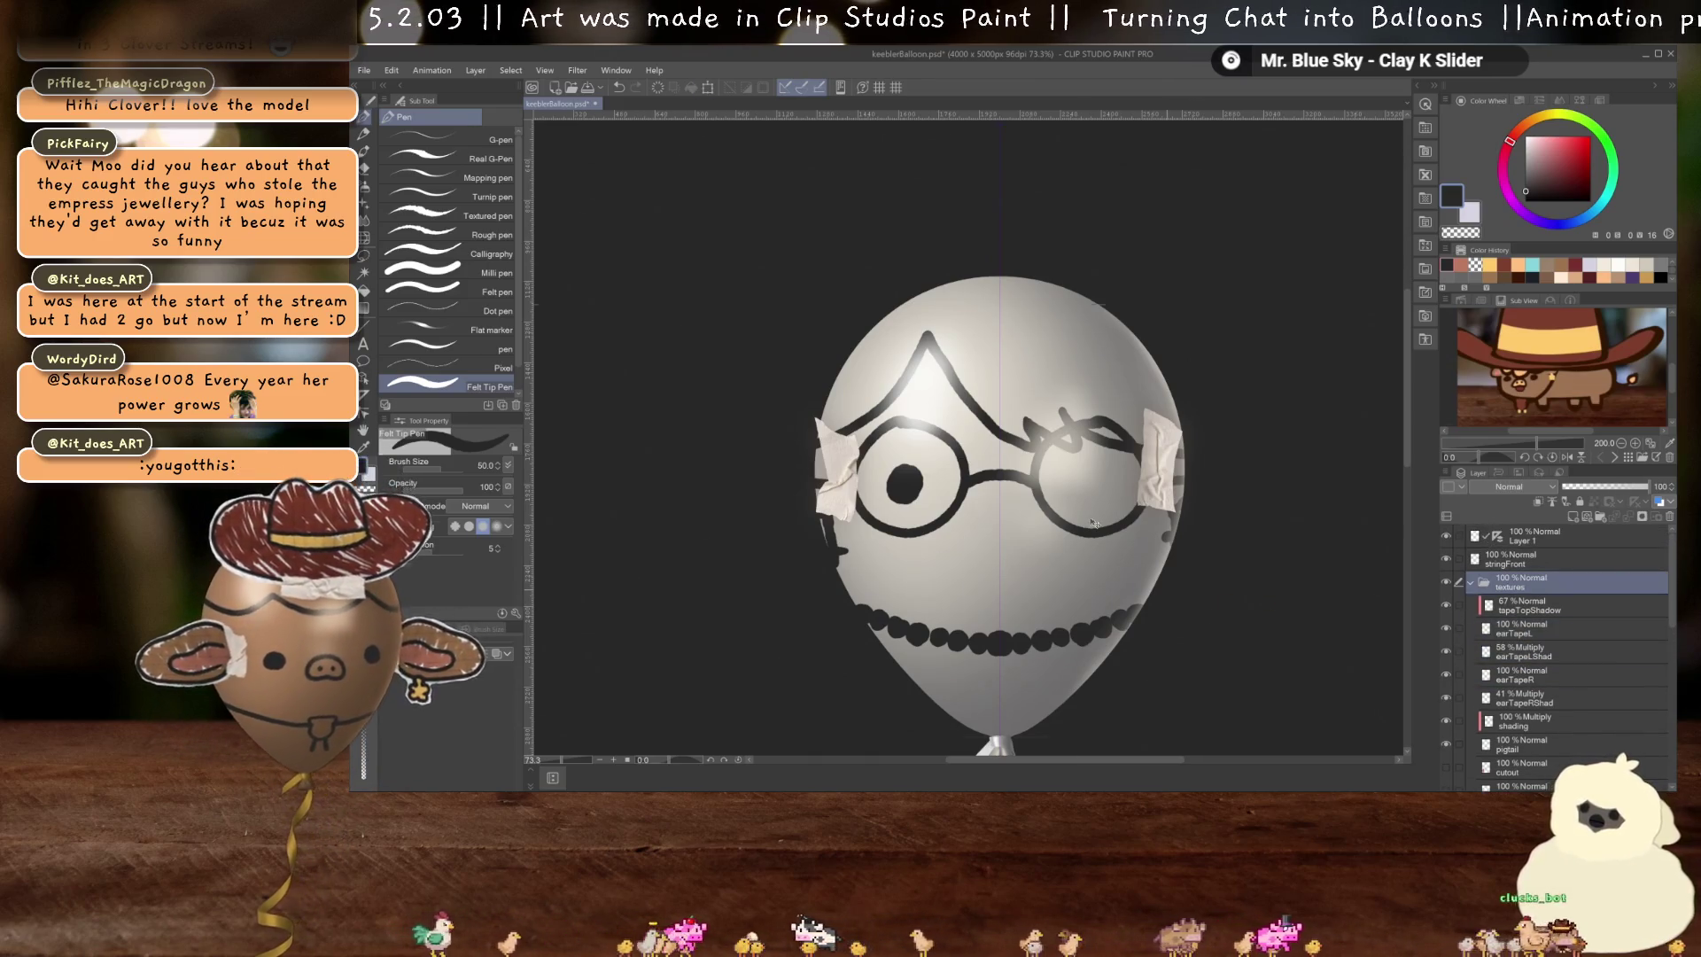
pyautogui.hotkey('ctrl', 't')
pyautogui.scroll(-3, 1063, 498)
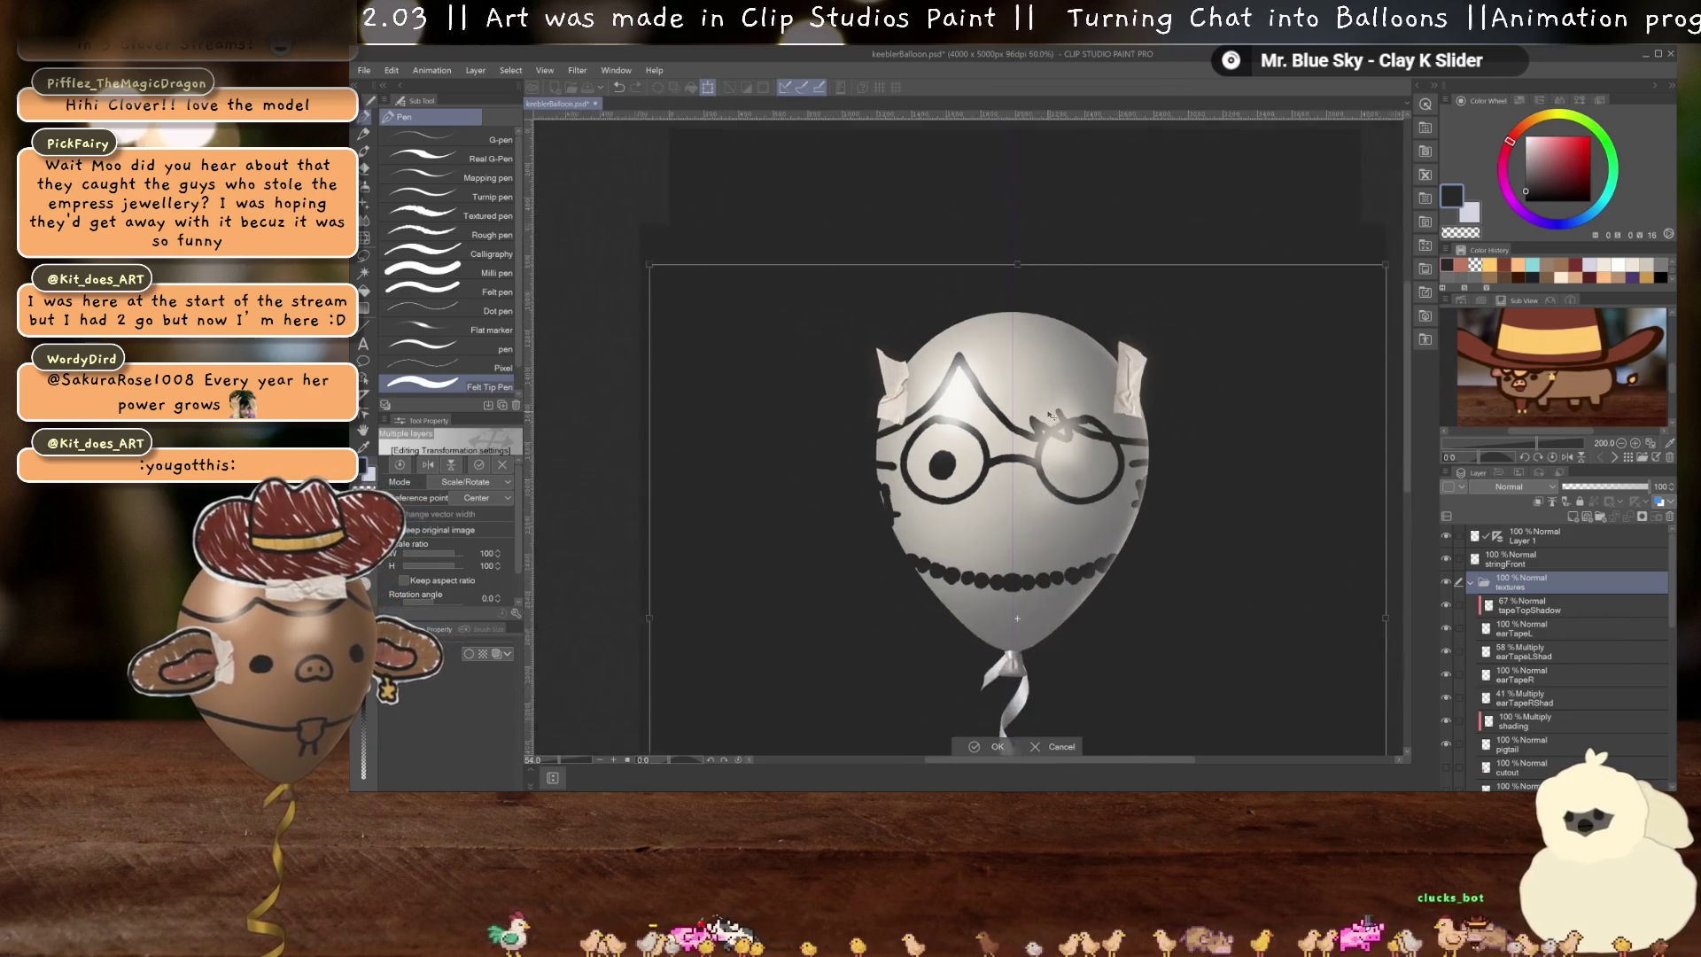
# - Commit the pending transform and move the textures layer lower in the stack
pyautogui.scroll(-1, 1071, 496)
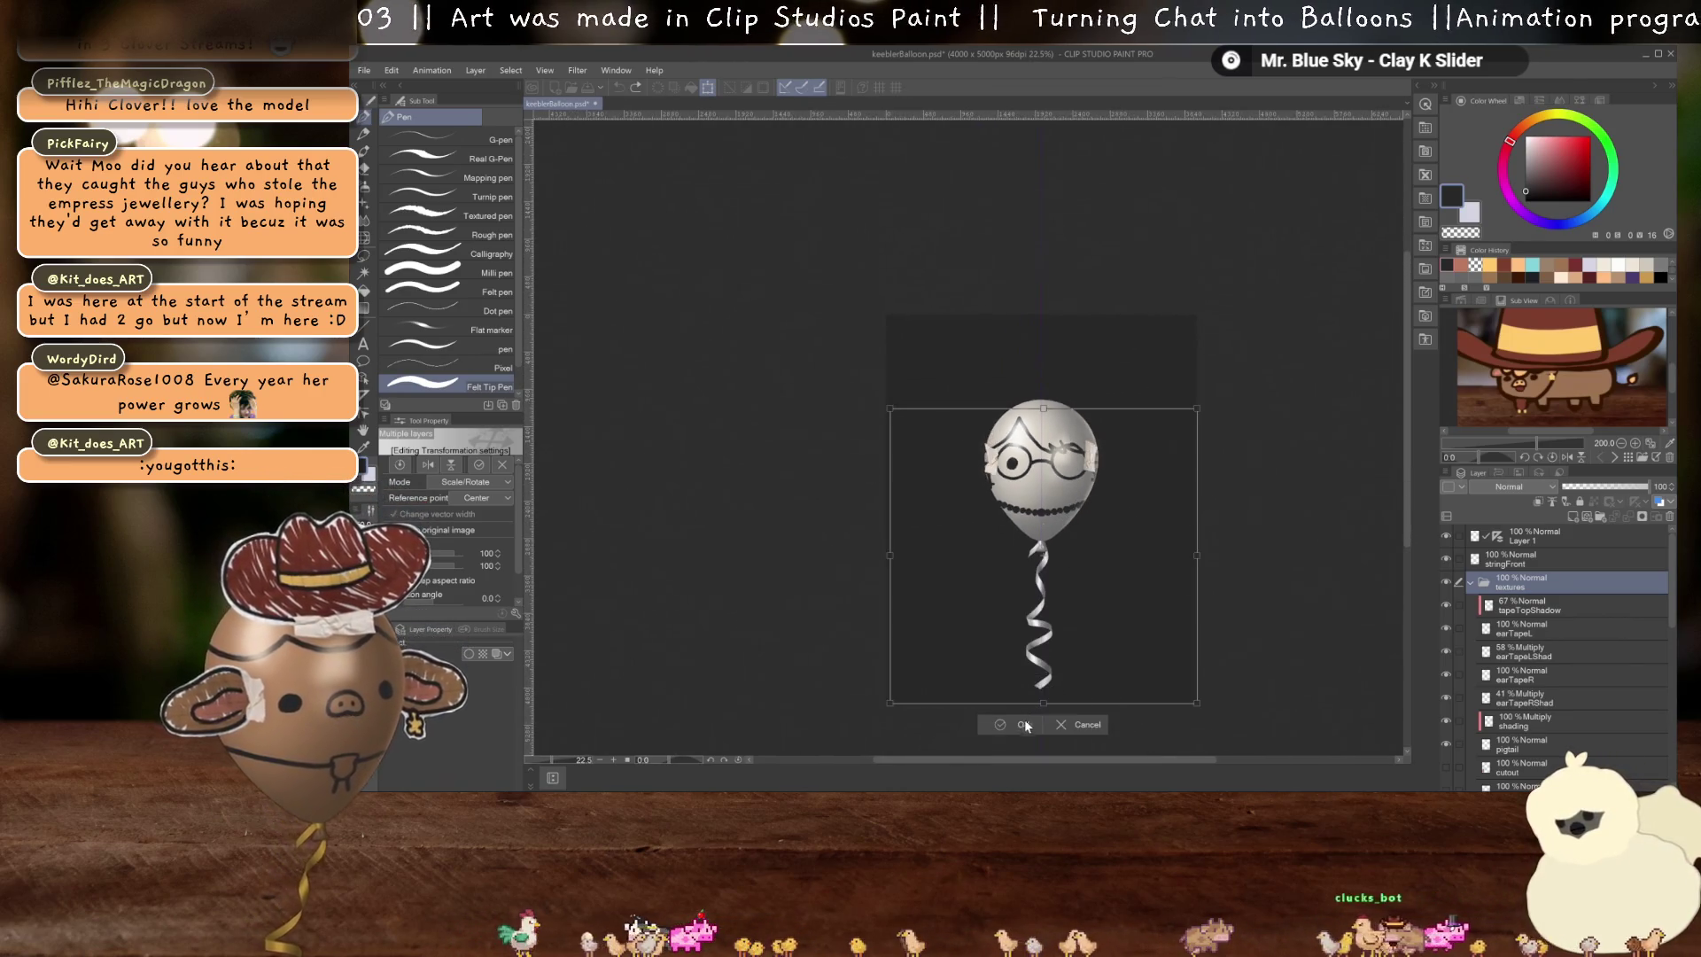
pyautogui.press('Return')
pyautogui.scroll(-3, 1517, 624)
pyautogui.moveTo(1512, 635)
pyautogui.mouseDown()
pyautogui.moveTo(1512, 657)
pyautogui.moveTo(1518, 542)
pyautogui.mouseUp()
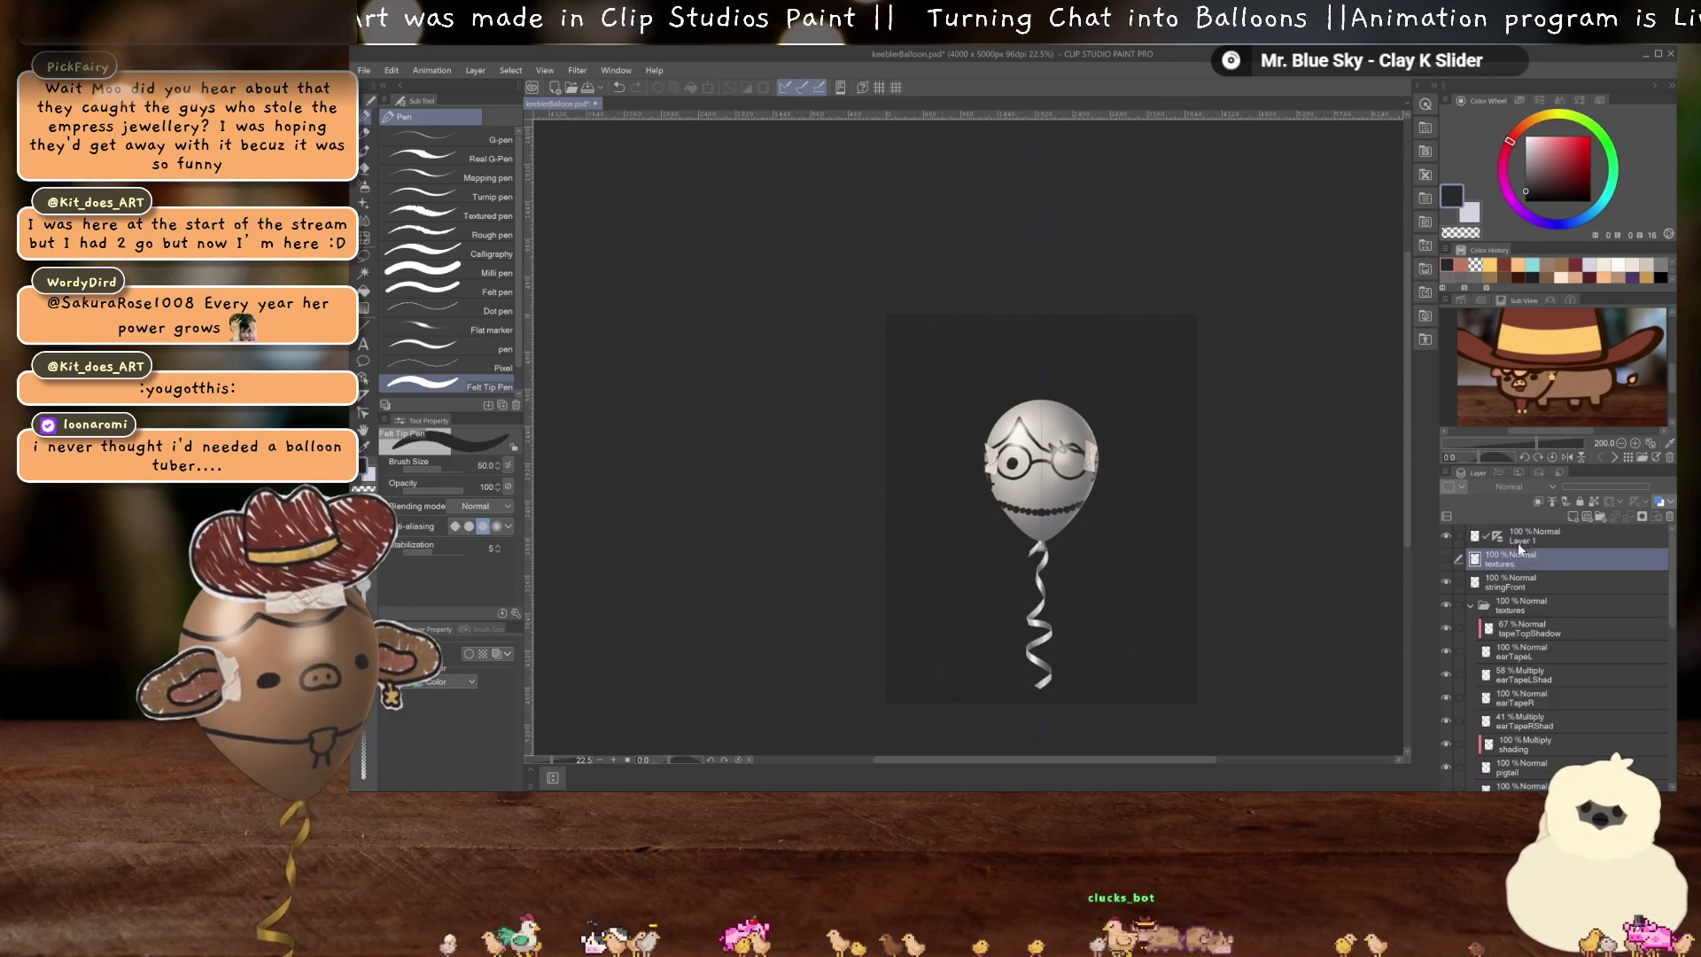
# - Stretch the textures folder upward so the ear tapes poke above the balloon
pyautogui.click(1509, 568)
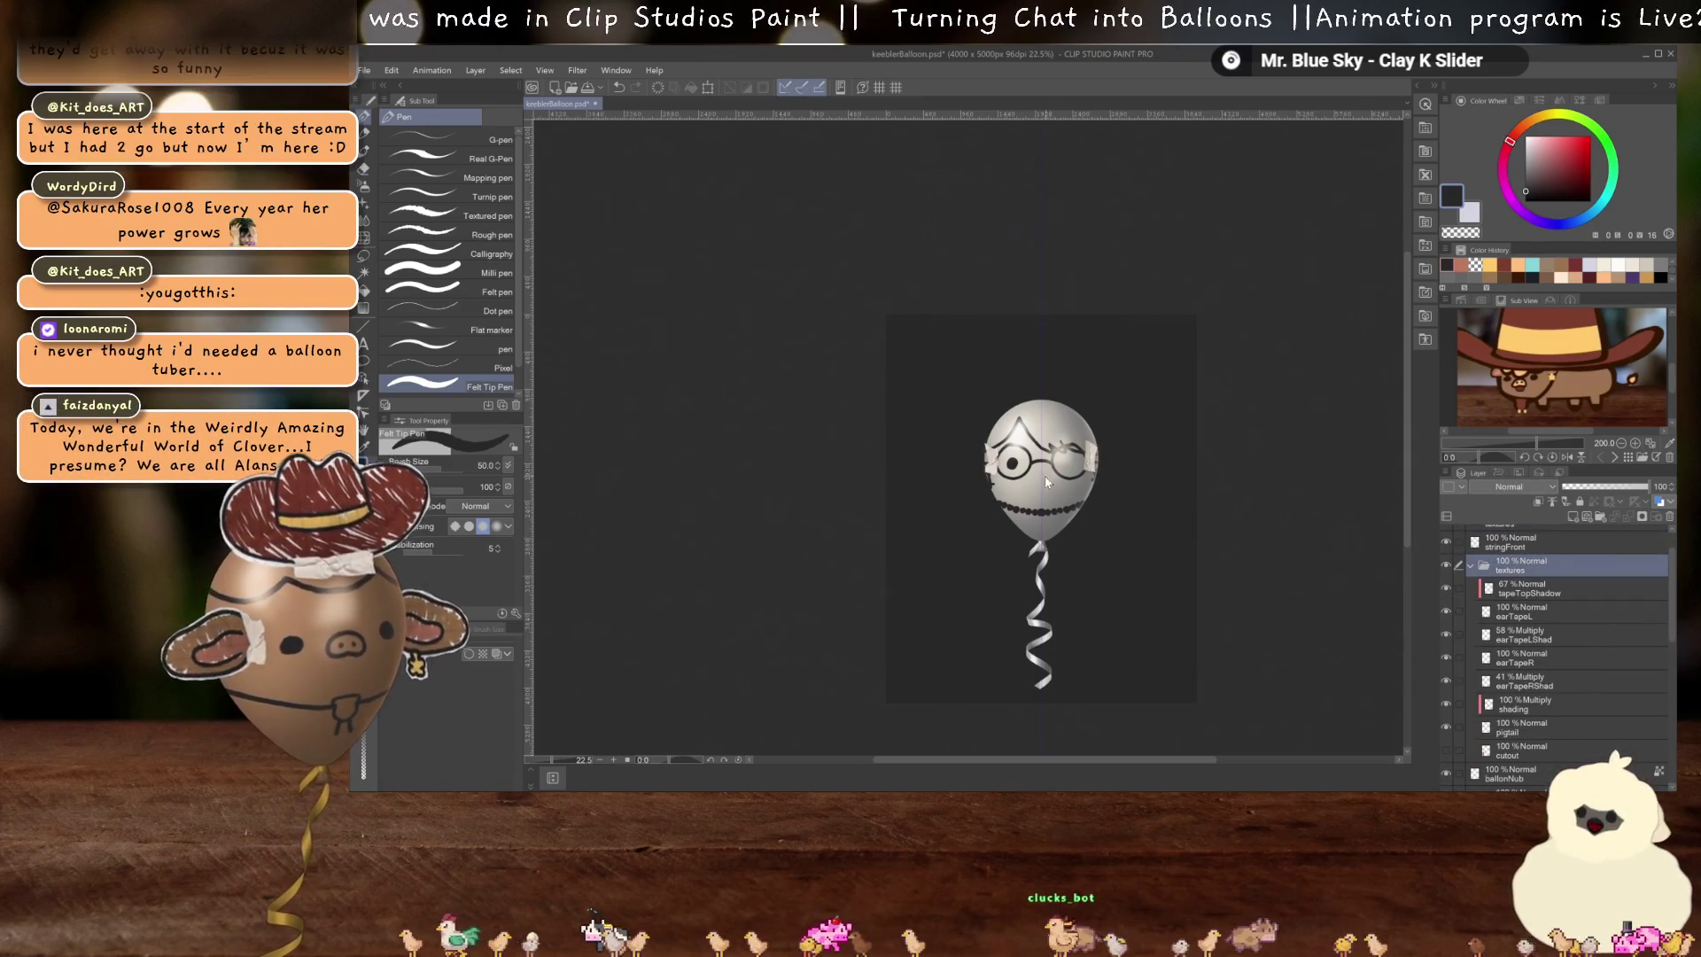
pyautogui.hotkey('ctrl', 't')
pyautogui.scroll(2, 1075, 502)
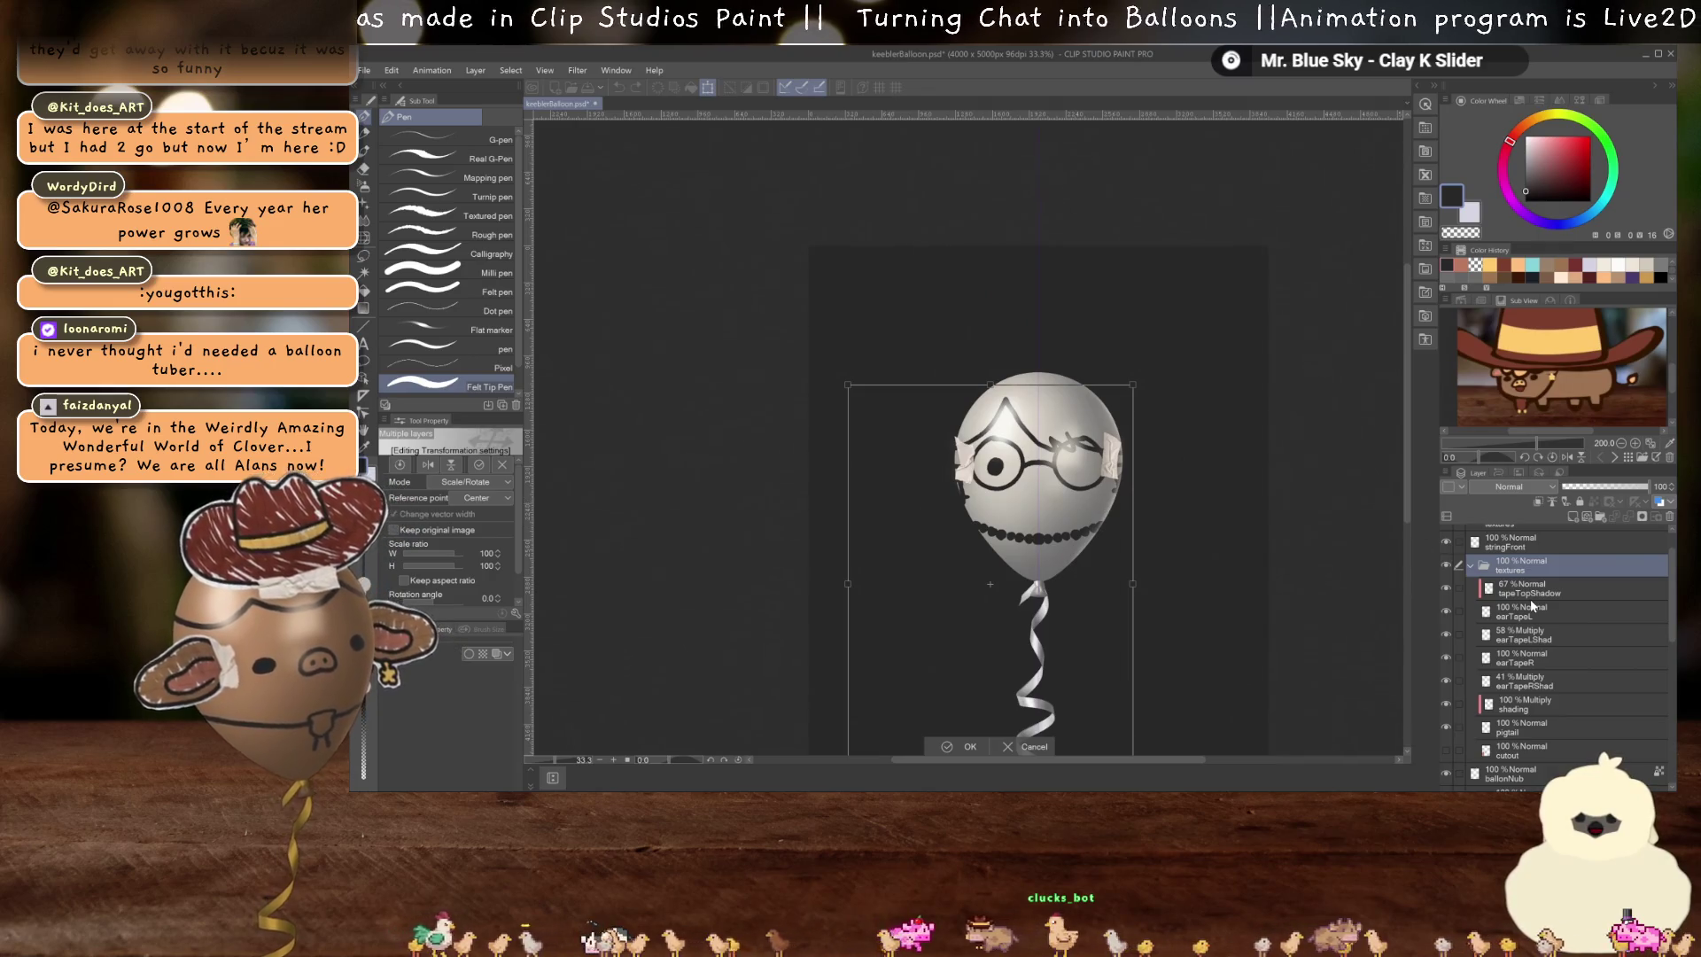
pyautogui.moveTo(1073, 475); pyautogui.dragTo(1073, 415)
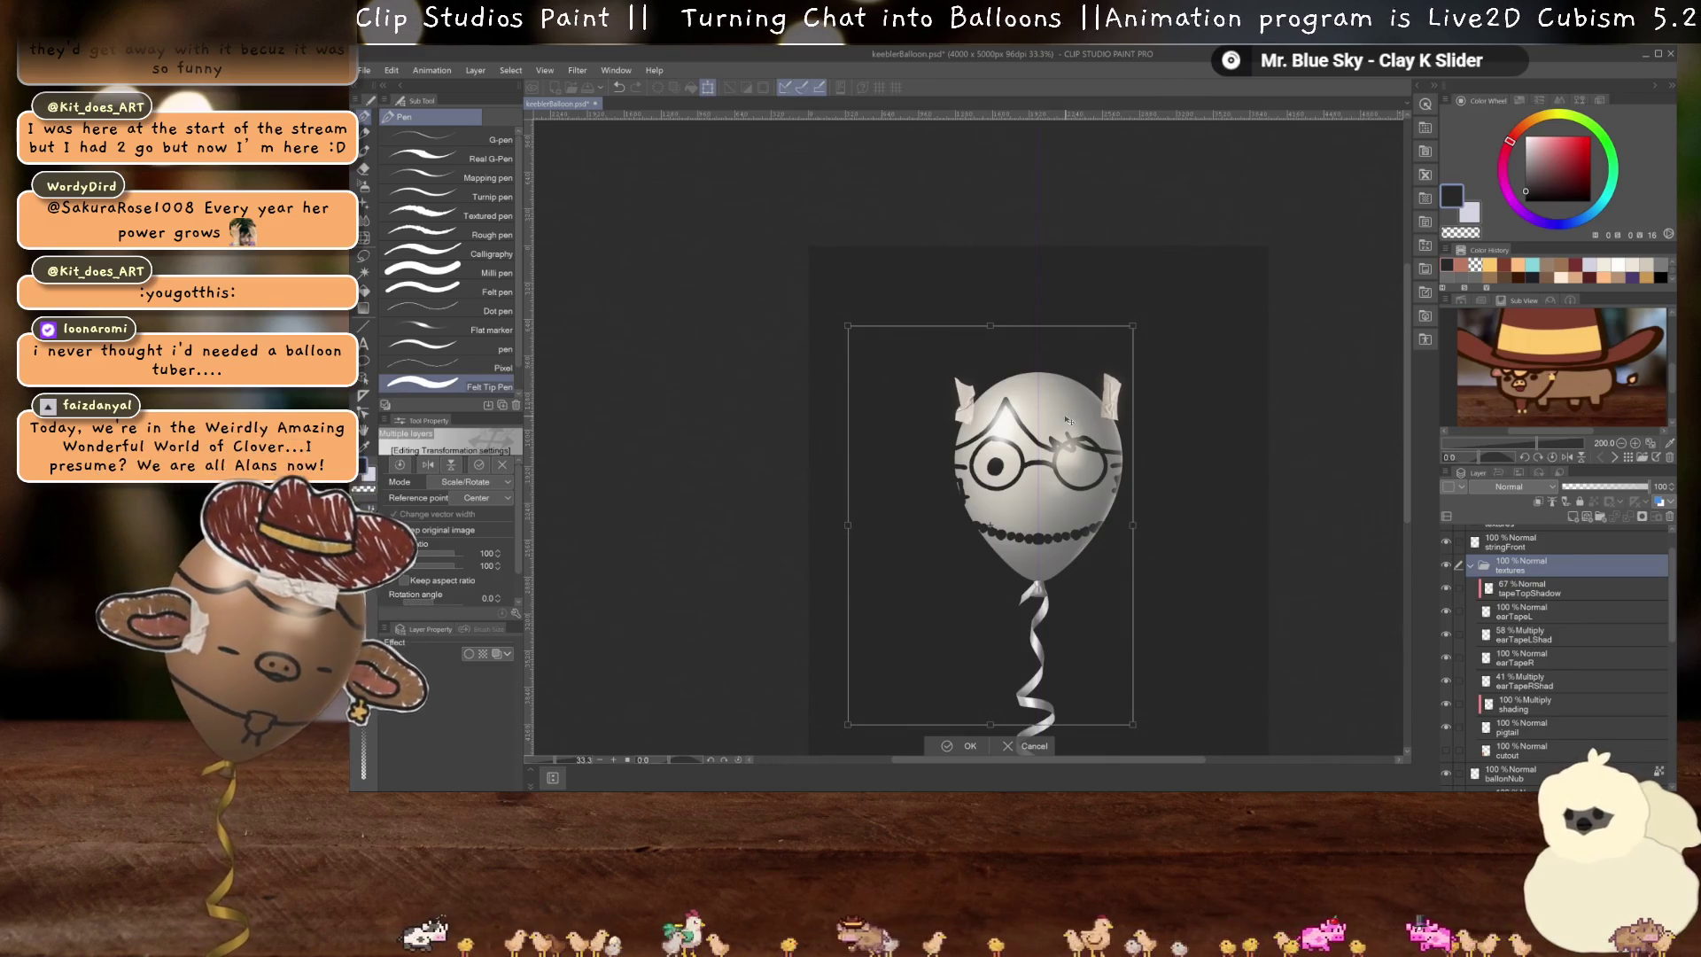
pyautogui.press('Return')
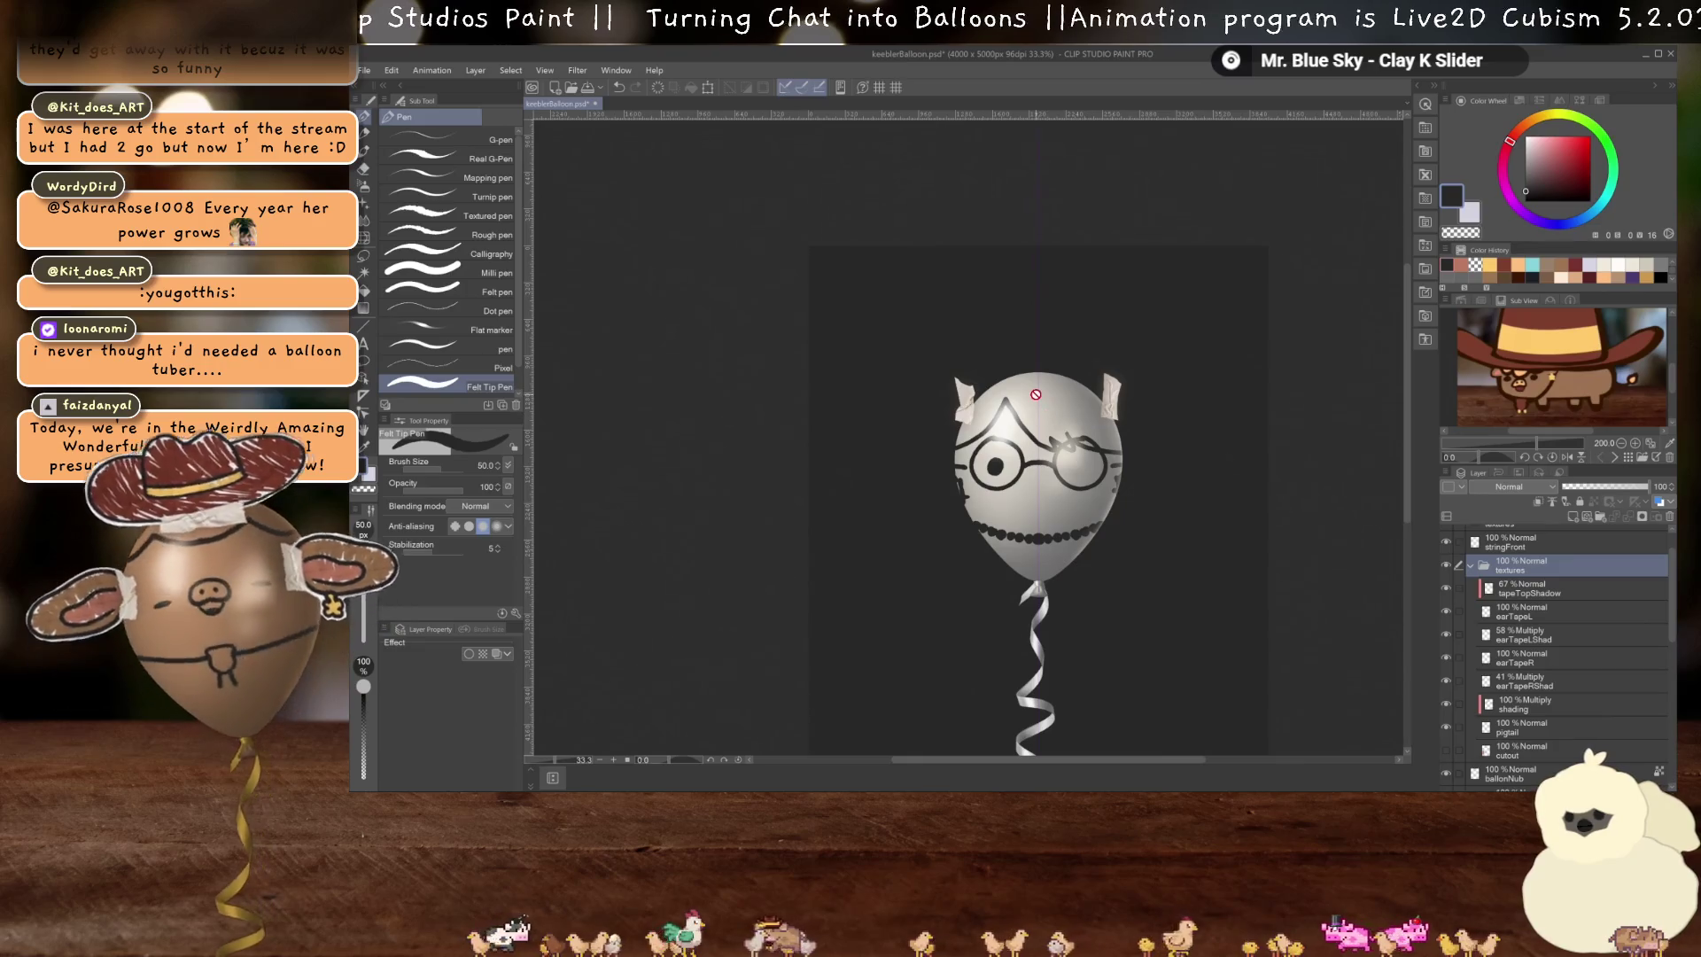
# - Zoom over the head, select the ear tape layers, and abandon a first transform attempt
pyautogui.scroll(5, 1042, 407)
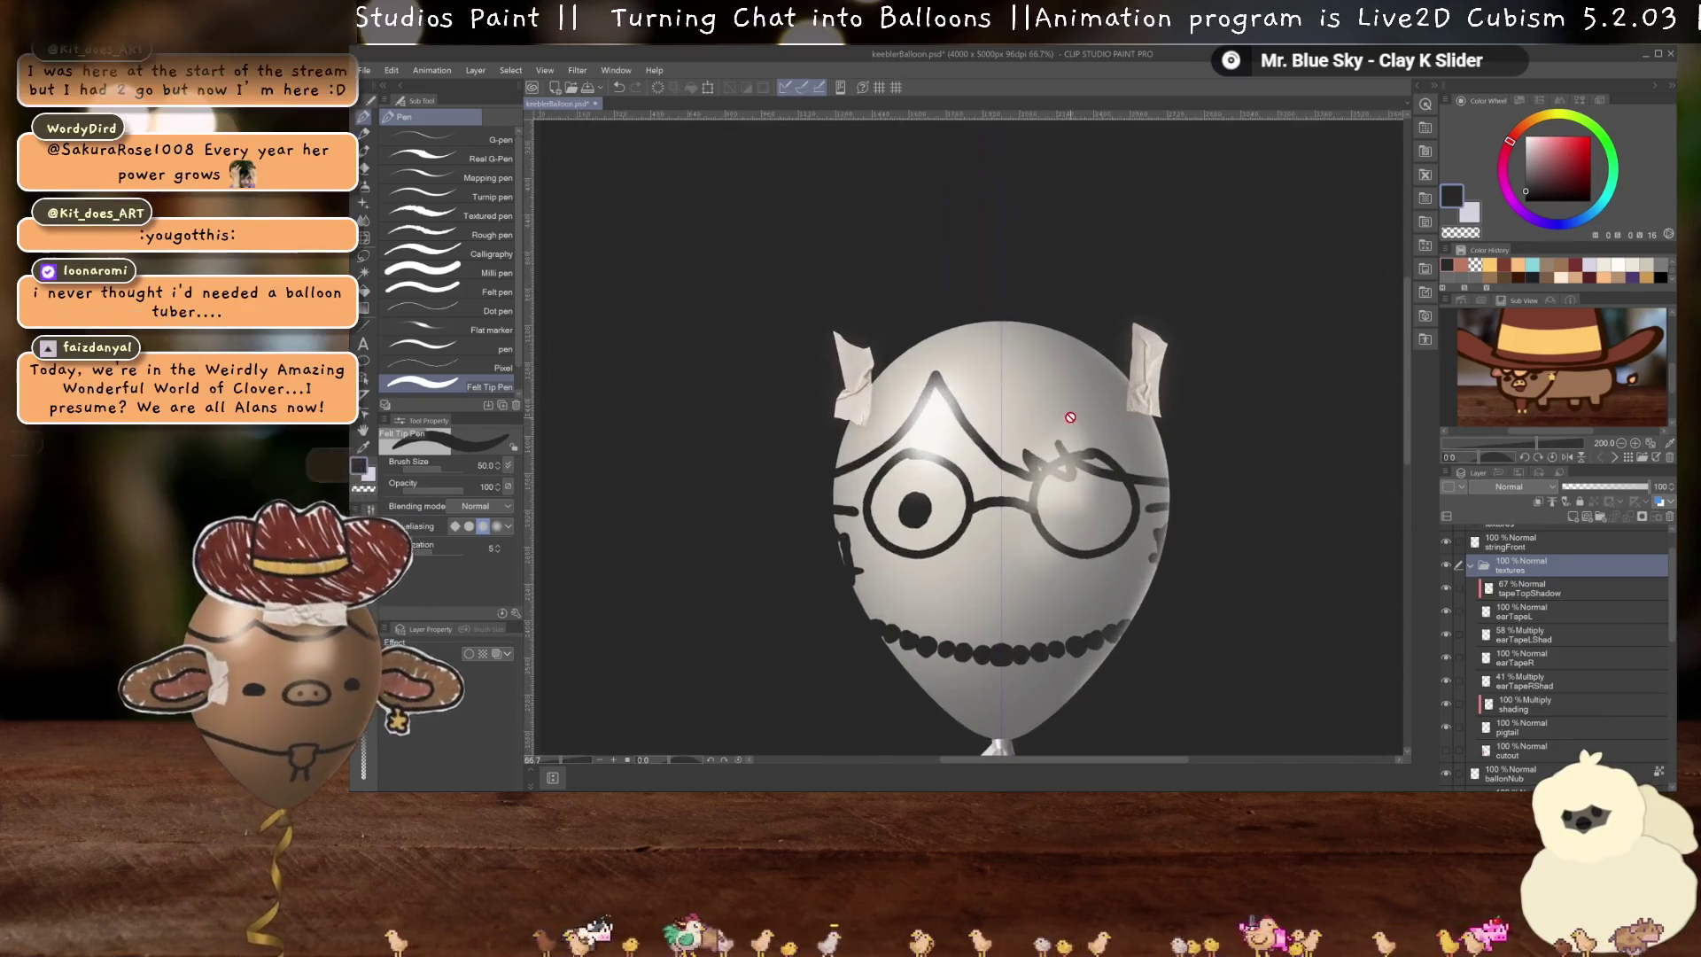
pyautogui.moveTo(1060, 417); pyautogui.dragTo(1077, 435)
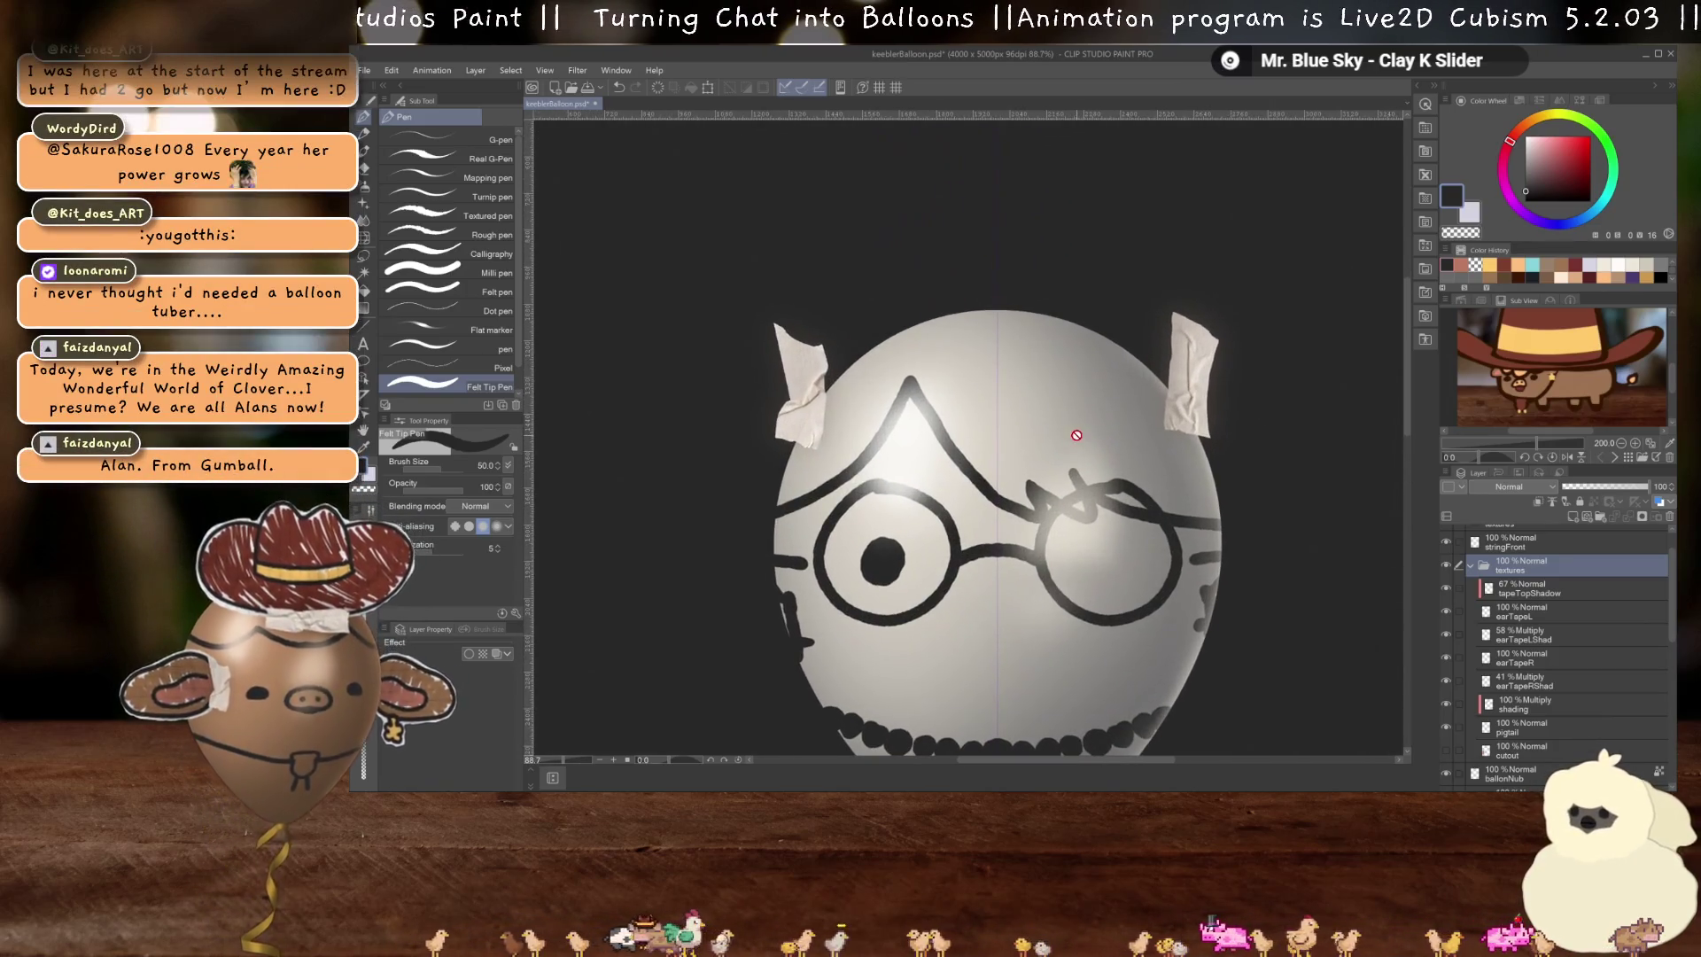
pyautogui.scroll(-1, 1527, 660)
pyautogui.click(1536, 594)
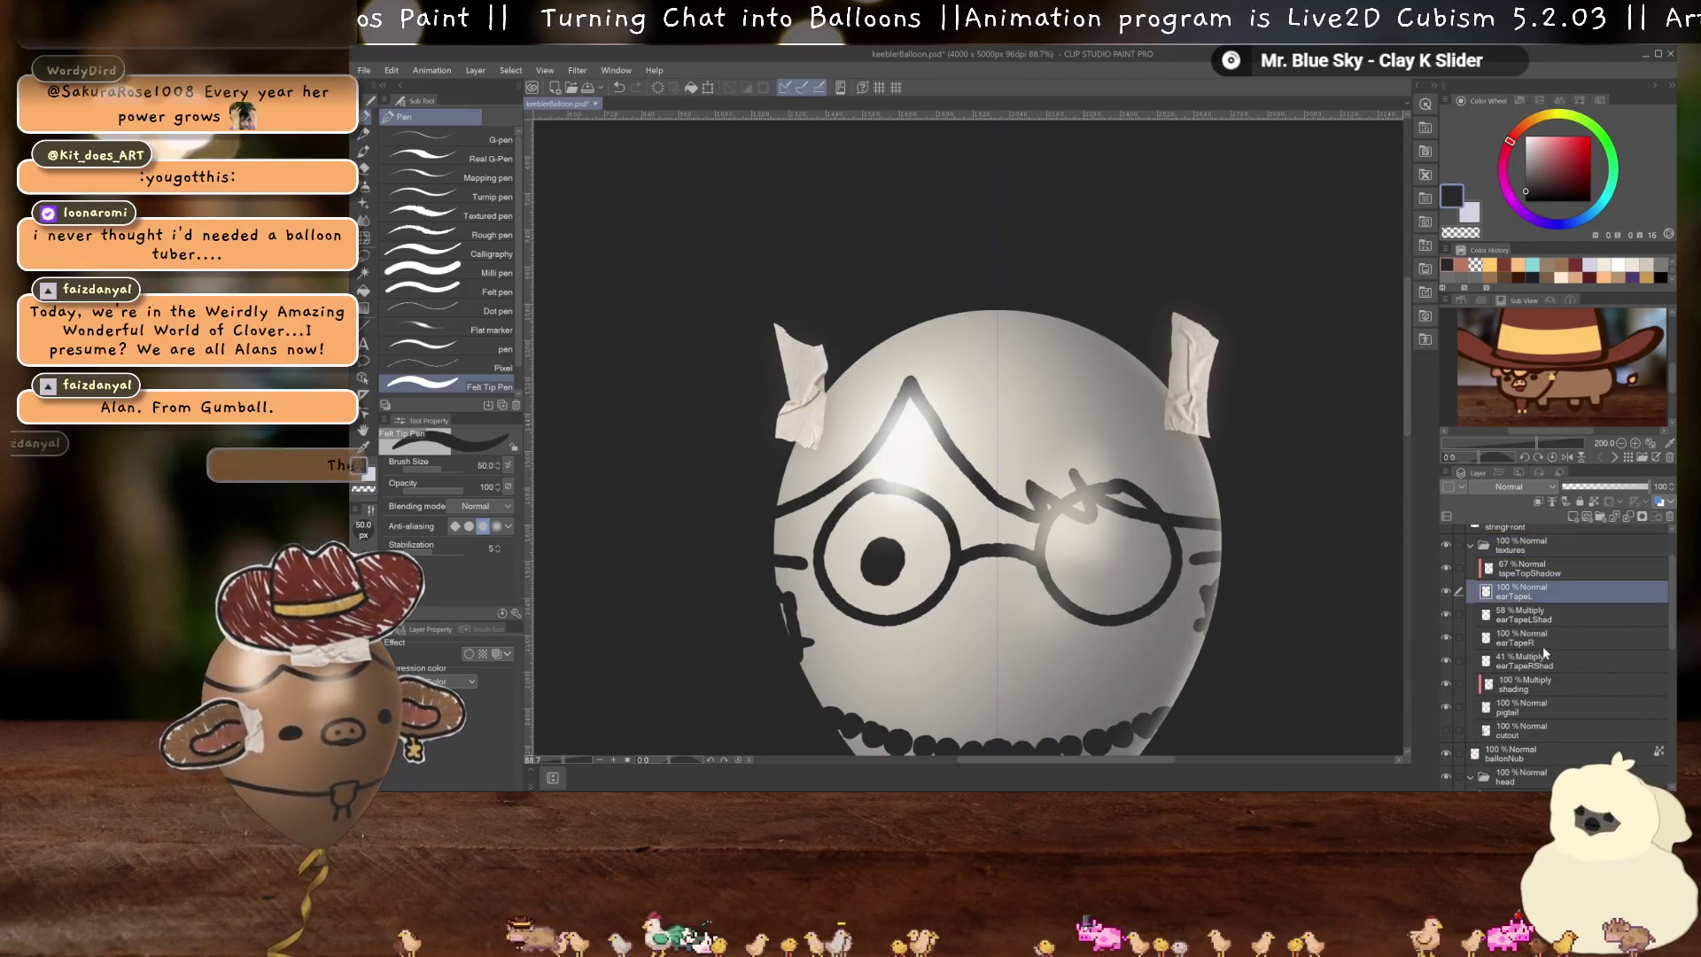
pyautogui.keyDown('shift'); pyautogui.click(1538, 638); pyautogui.keyUp('shift')
pyautogui.hotkey('ctrl', 't')
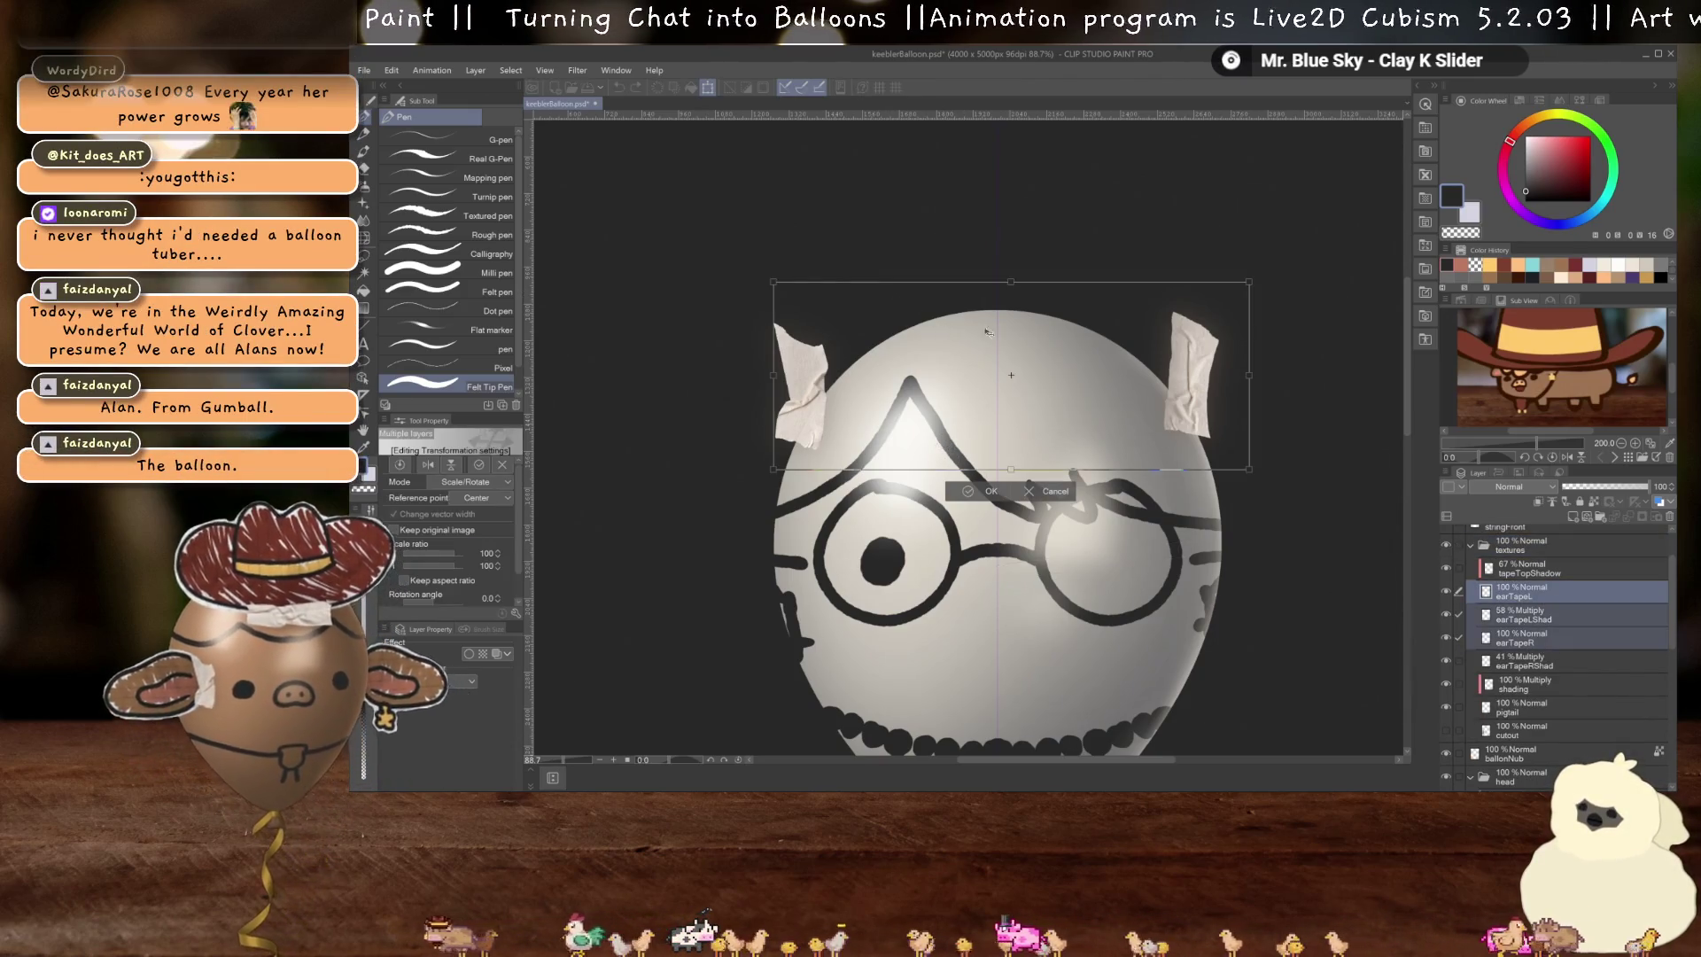
pyautogui.click(1552, 627)
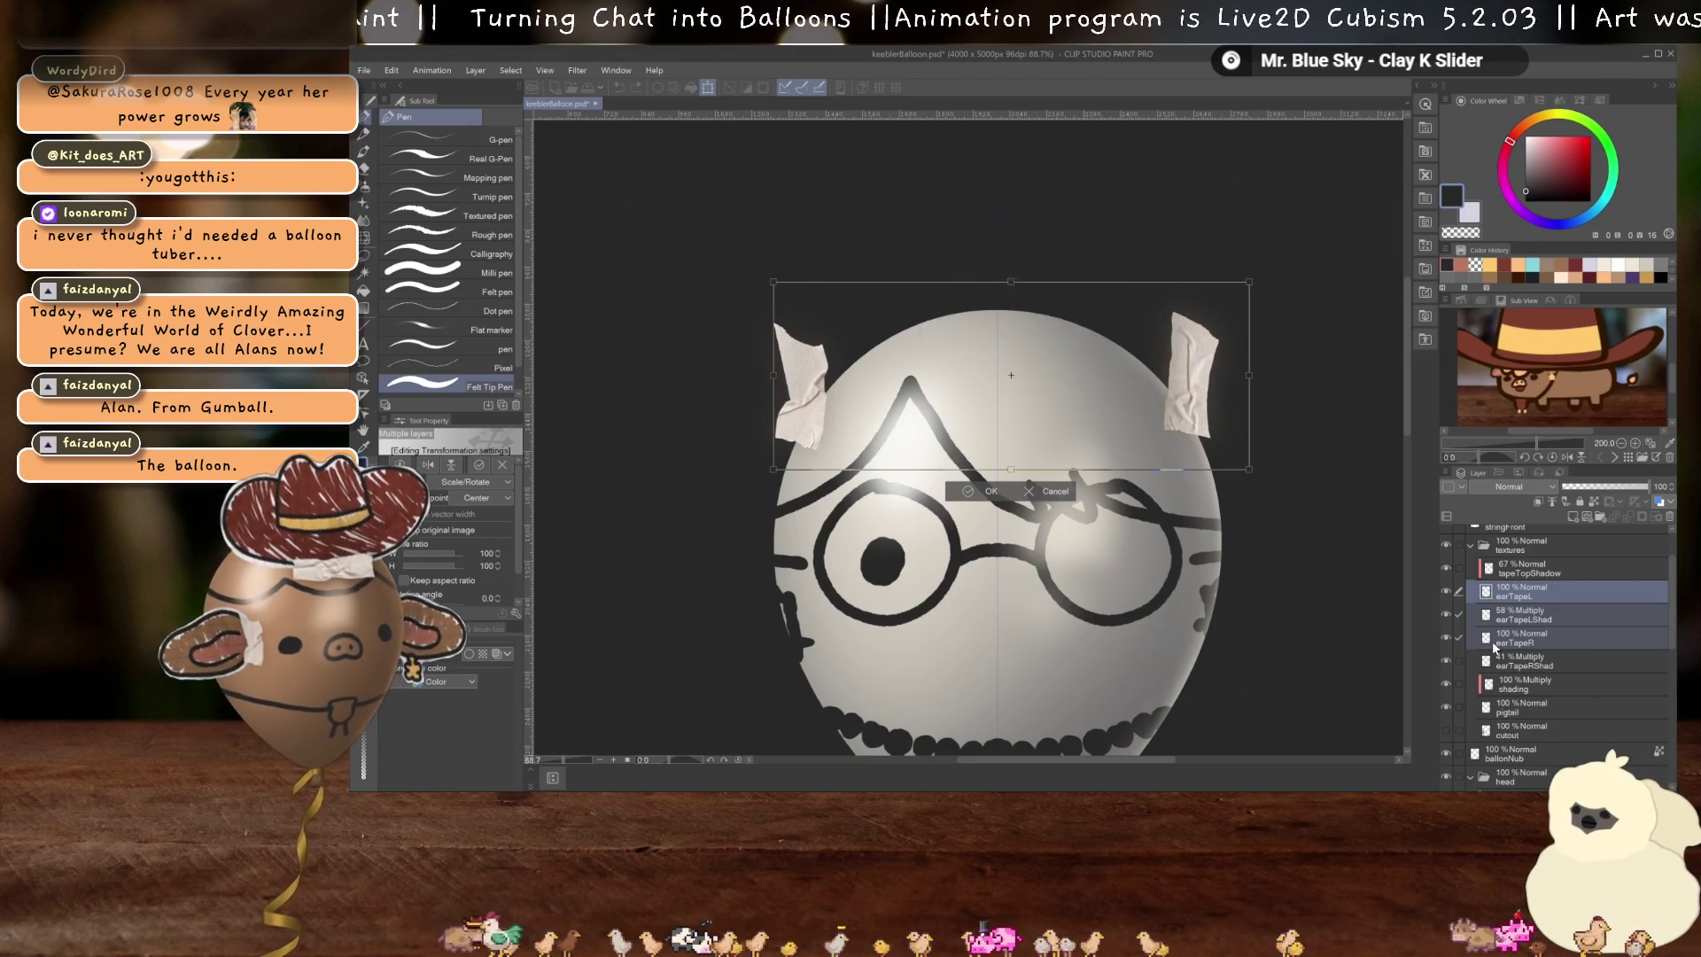
pyautogui.click(1001, 330)
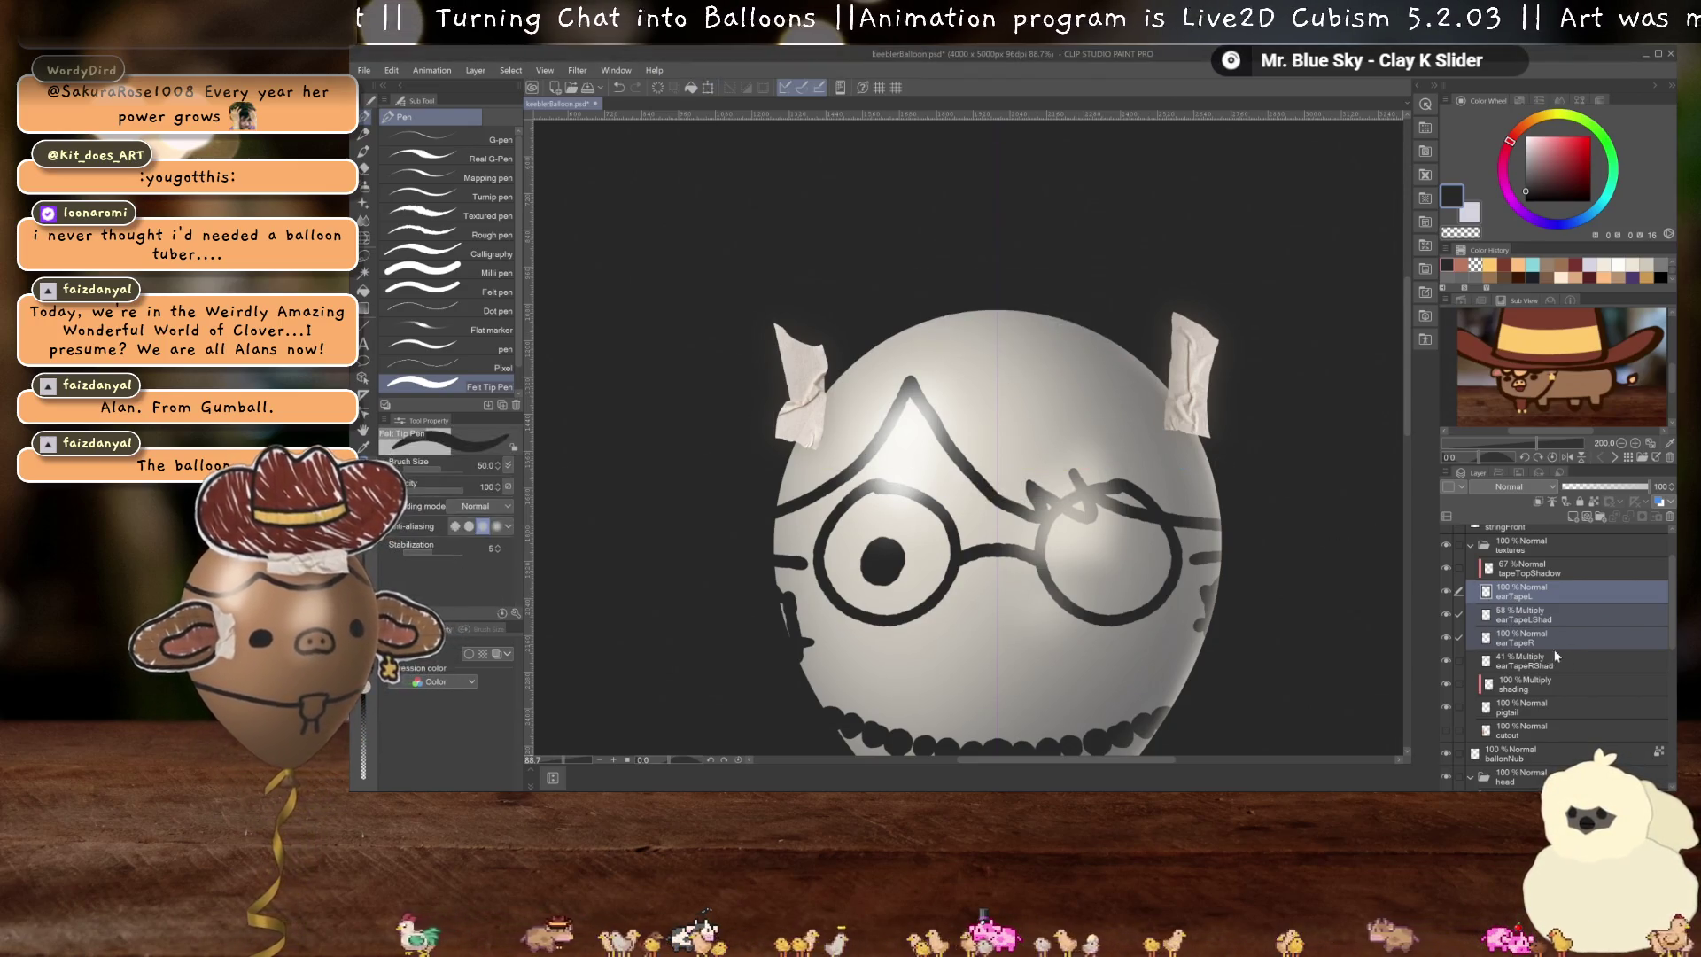
# - Rotate the right ear tape clockwise and move it onto the balloon's upper-right edge
pyautogui.click(1533, 615)
pyautogui.keyDown('shift'); pyautogui.click(1521, 567); pyautogui.keyUp('shift')
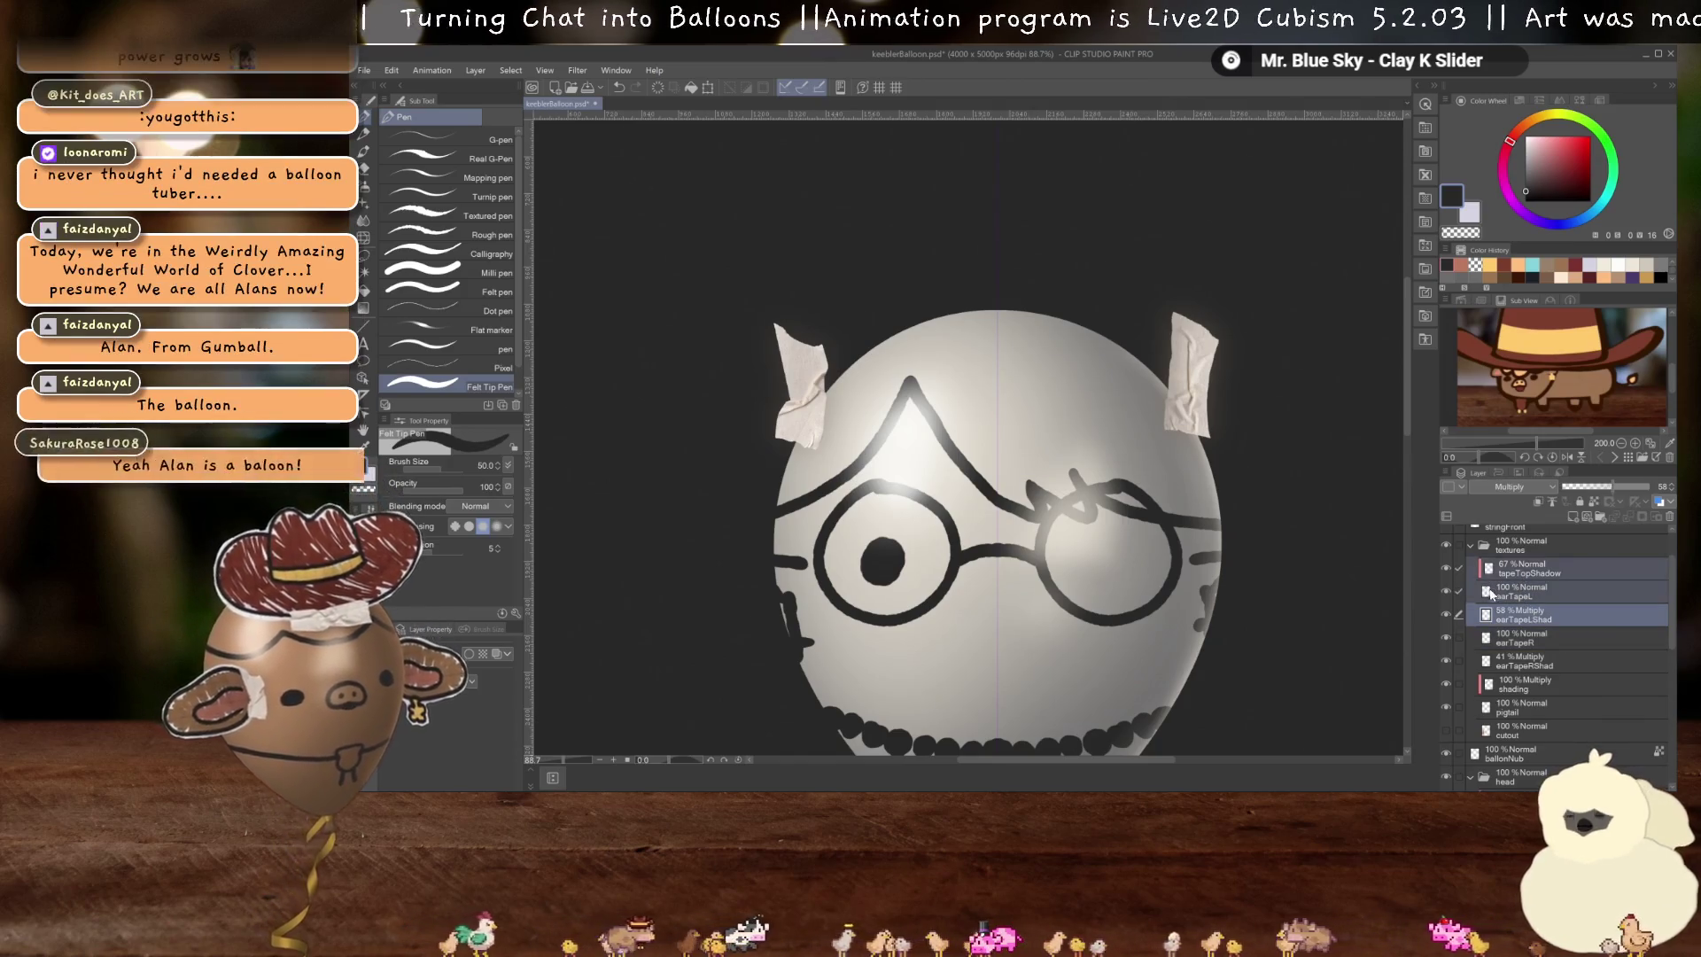
pyautogui.hotkey('ctrl', 't')
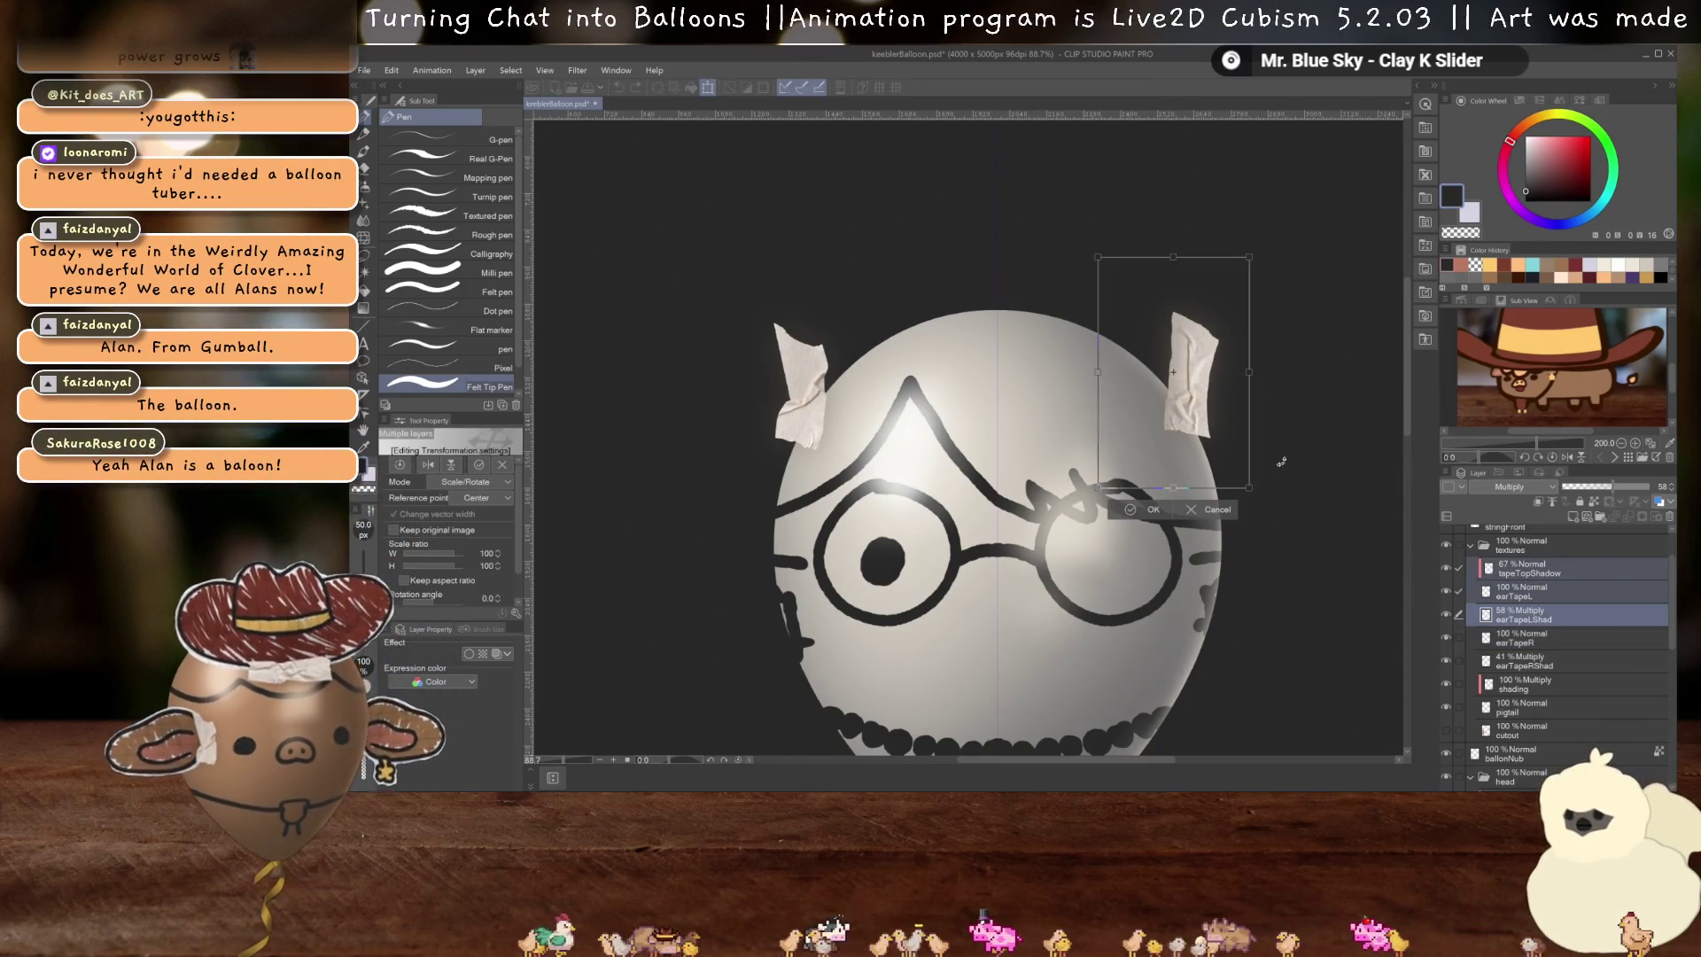
pyautogui.moveTo(1283, 466); pyautogui.dragTo(1369, 384)
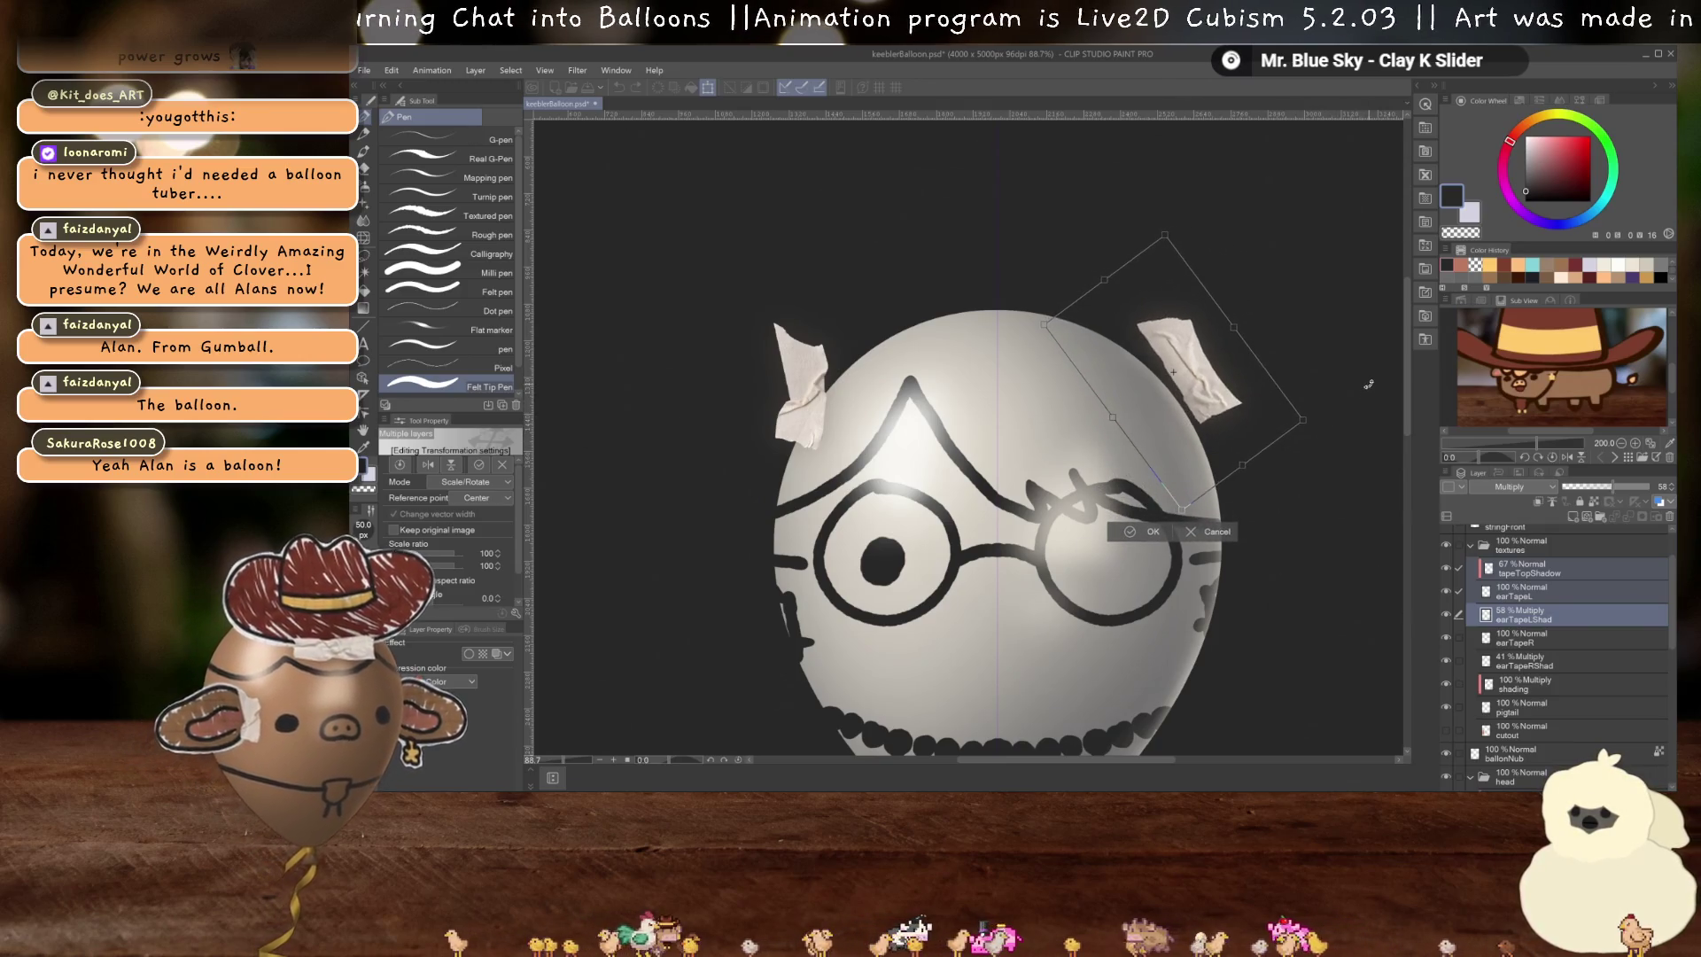
pyautogui.moveTo(1210, 390); pyautogui.dragTo(1171, 413)
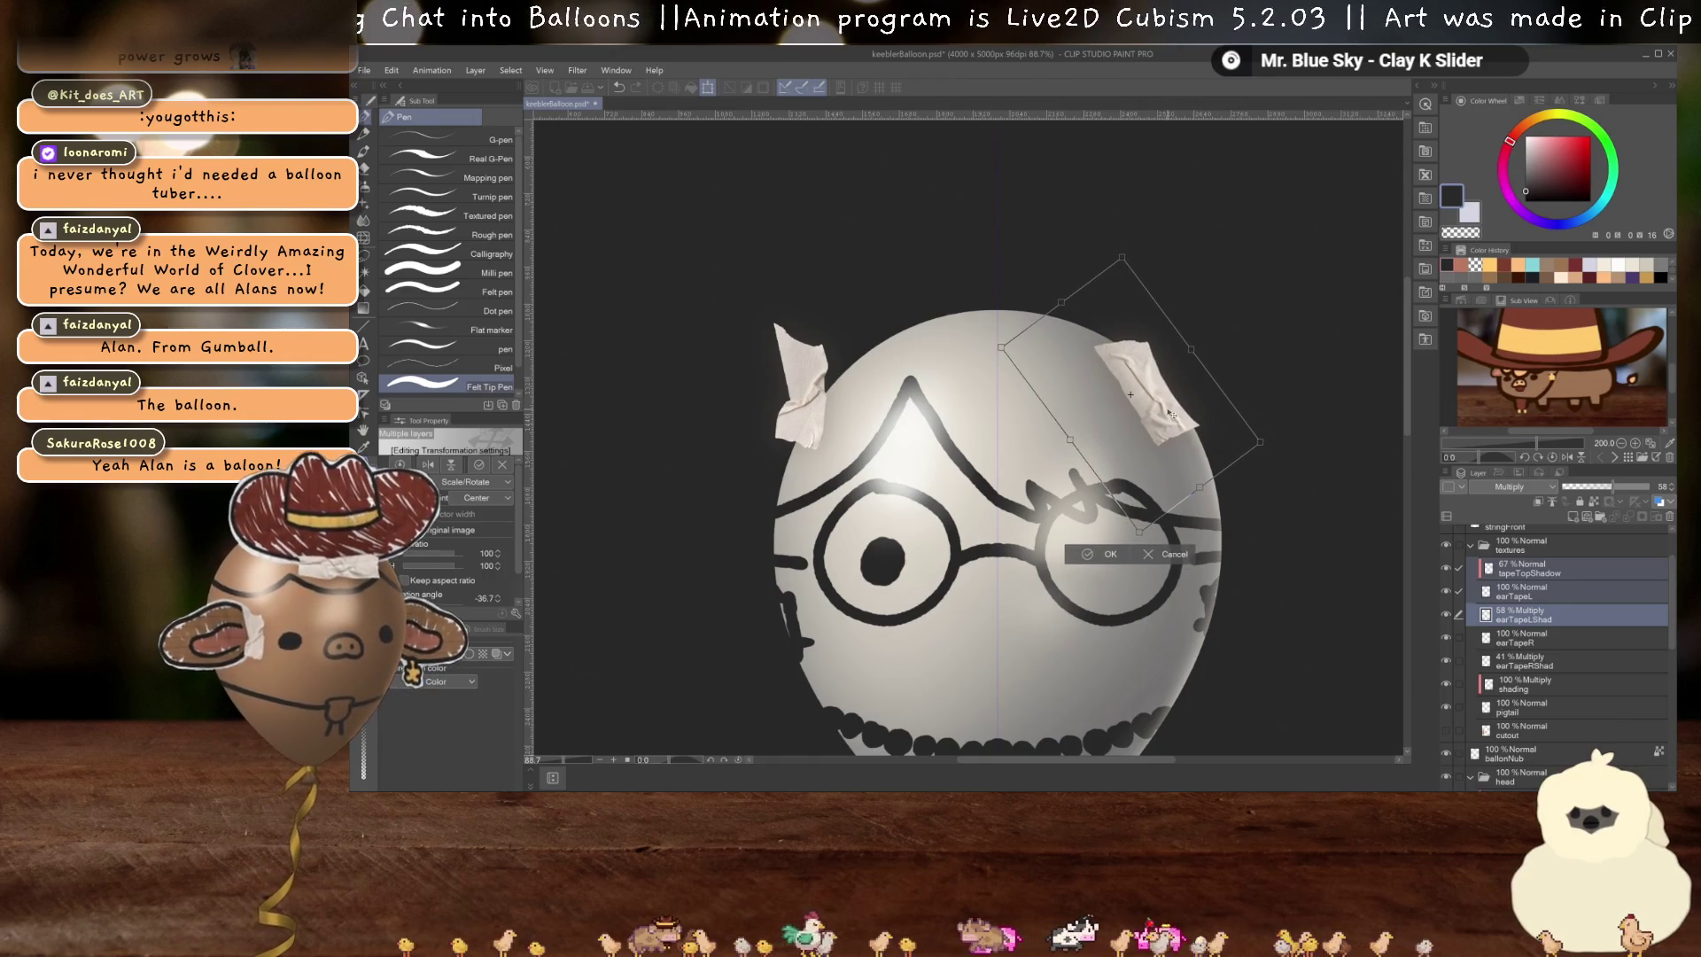
pyautogui.press('Return')
pyautogui.scroll(-1, 1051, 478)
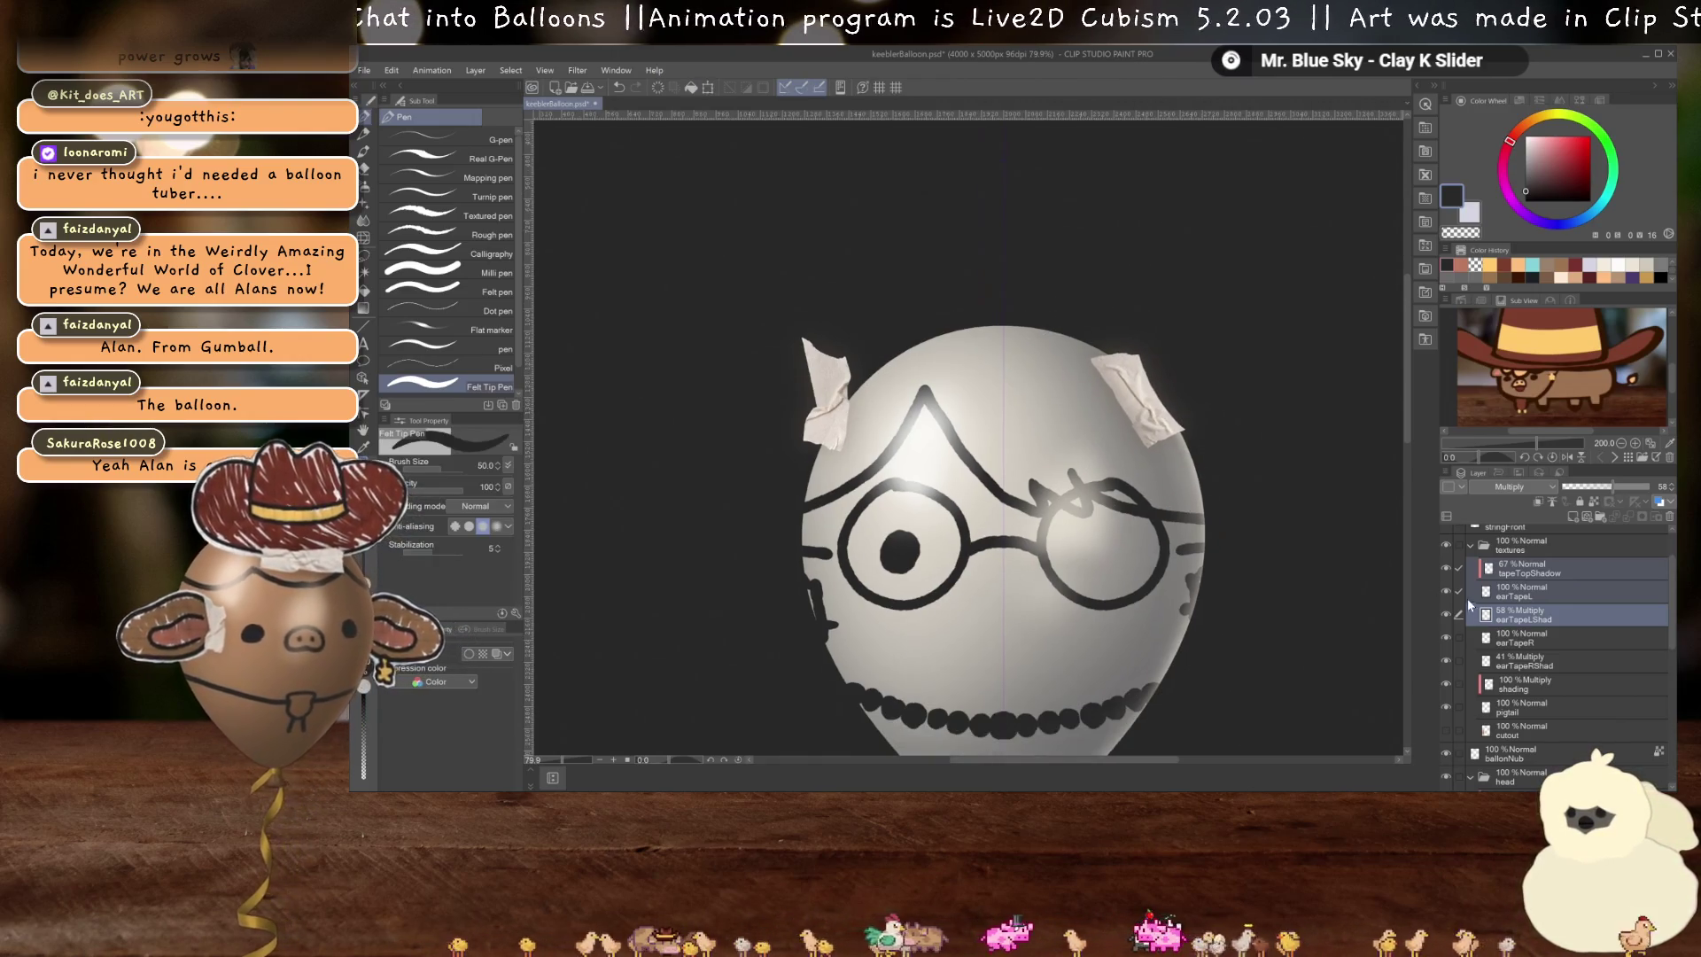
pyautogui.scroll(3, 1548, 555)
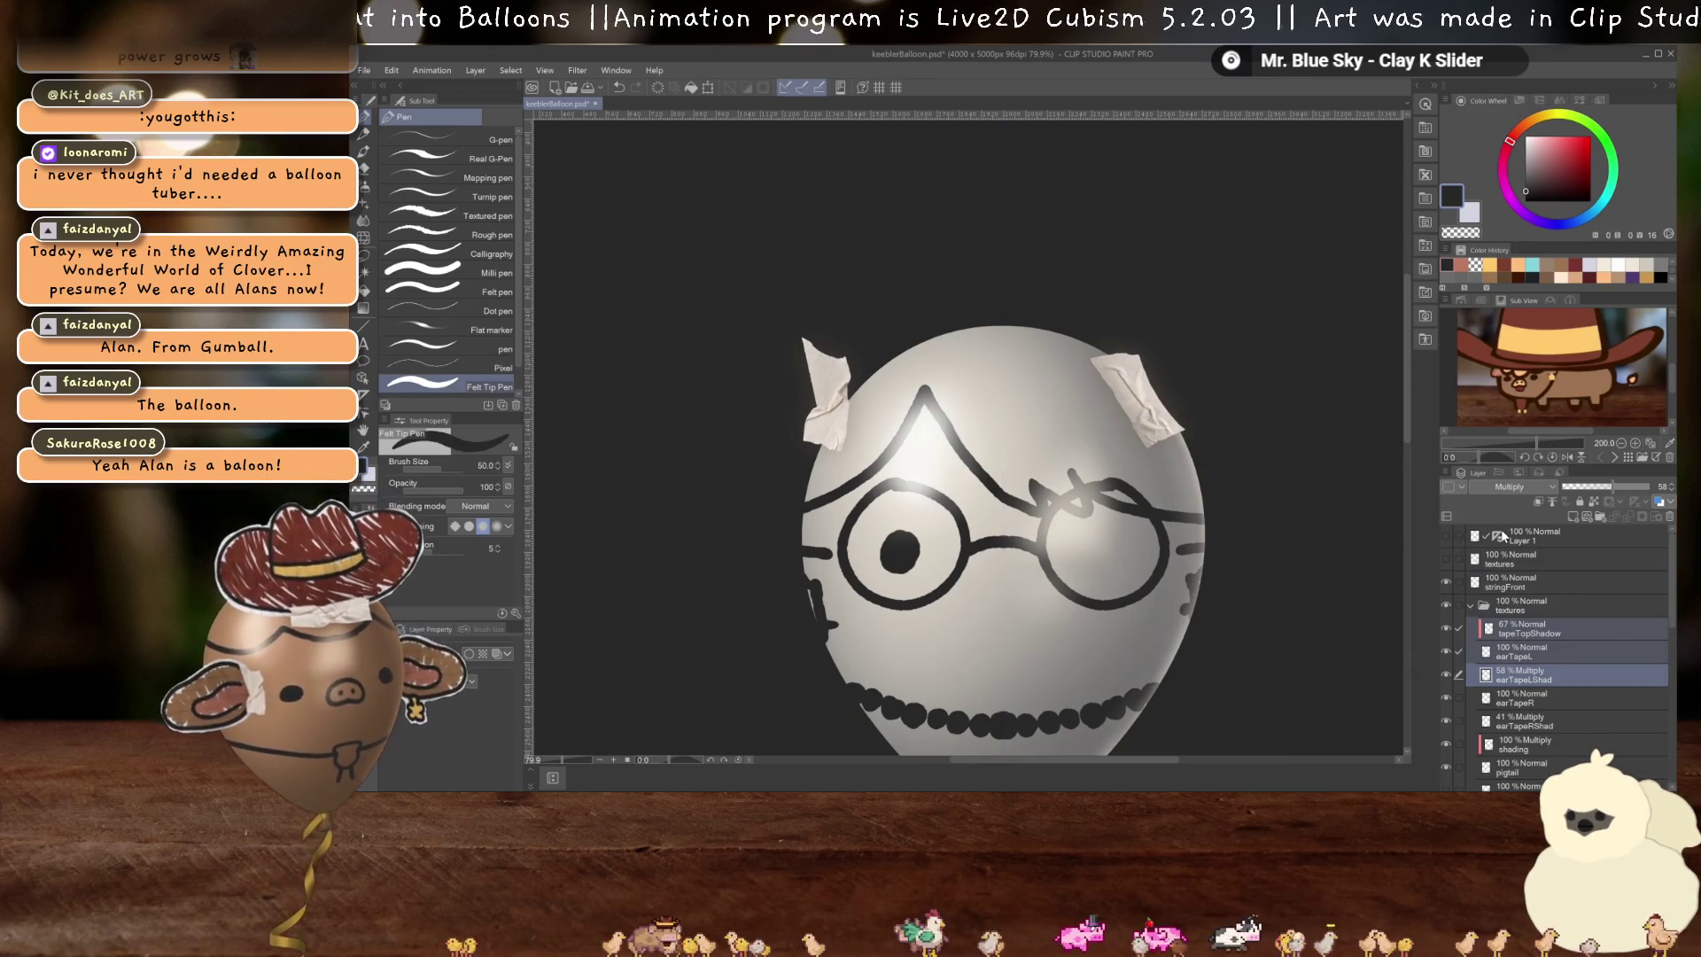
# - Show the textures layer and pan to centre the lined paper and tape strips
pyautogui.click(1538, 539)
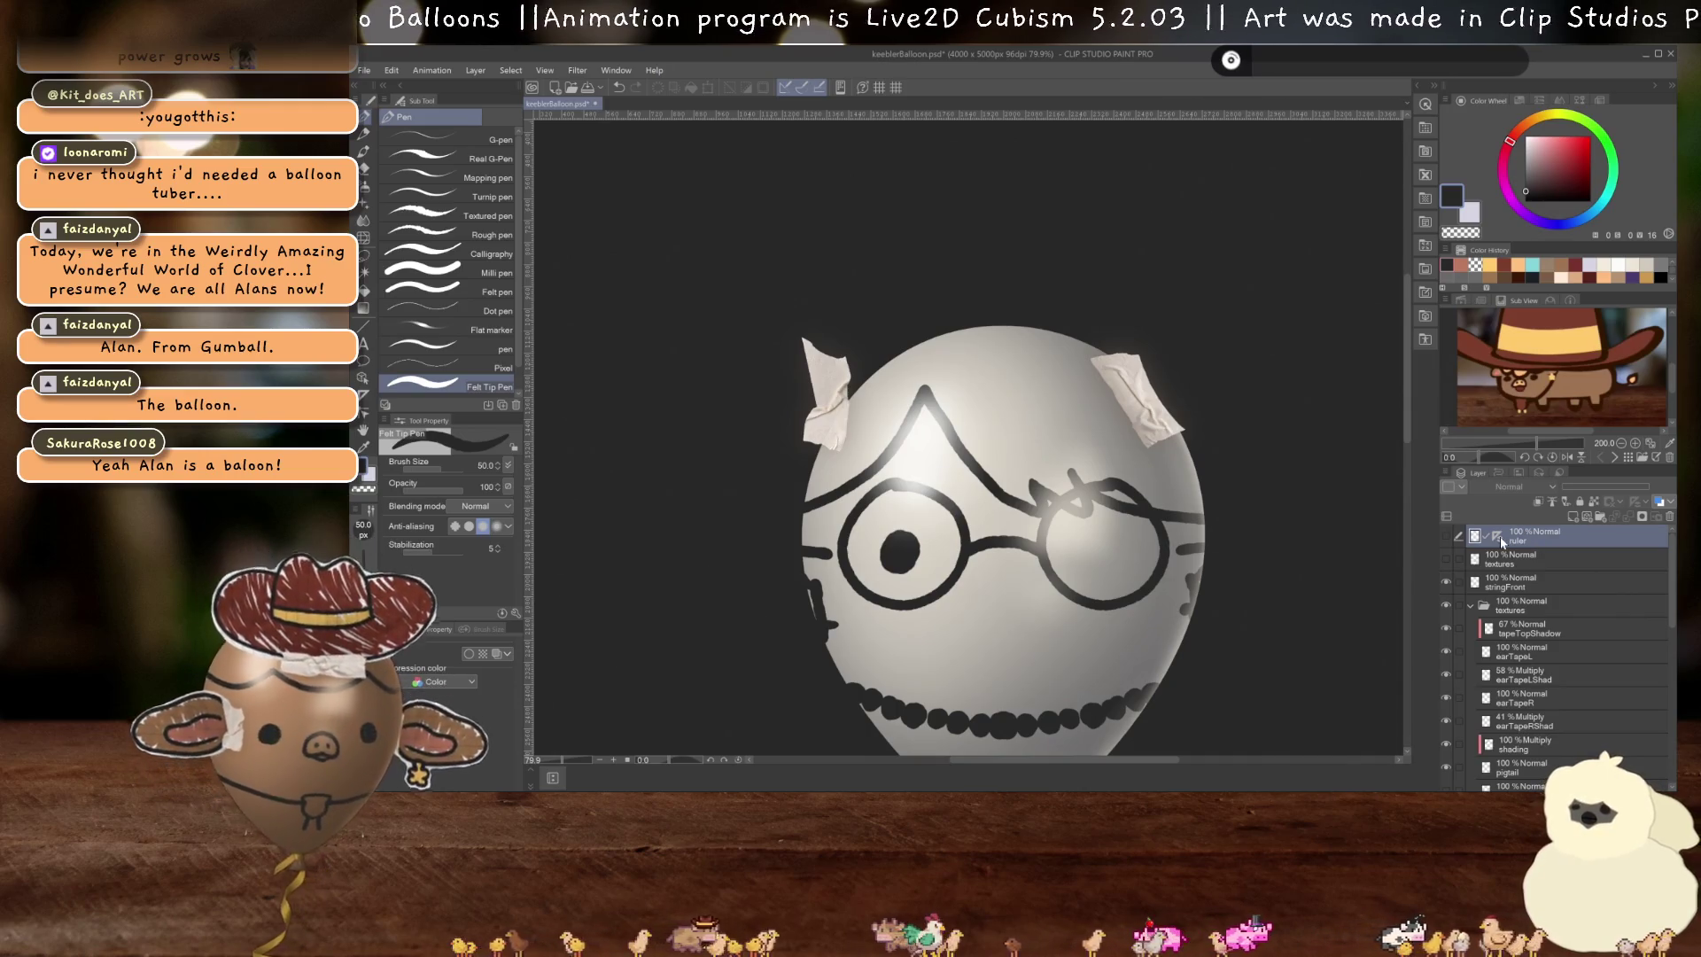
pyautogui.scroll(-2, 1050, 411)
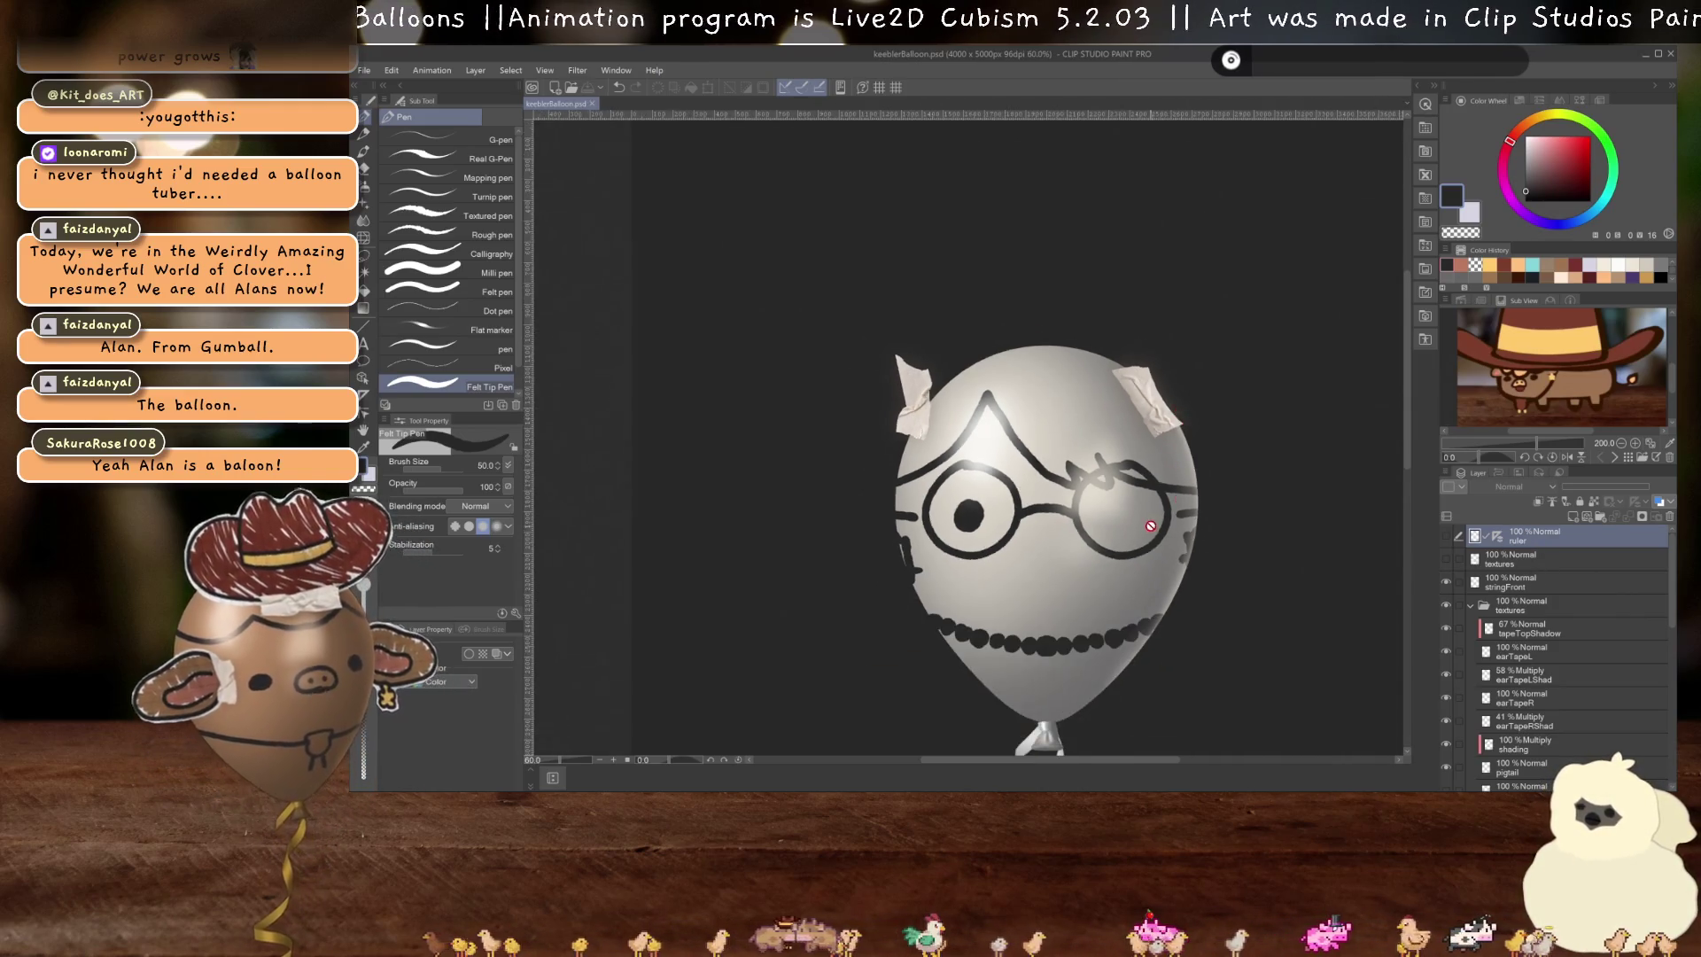
pyautogui.scroll(-2, 1504, 685)
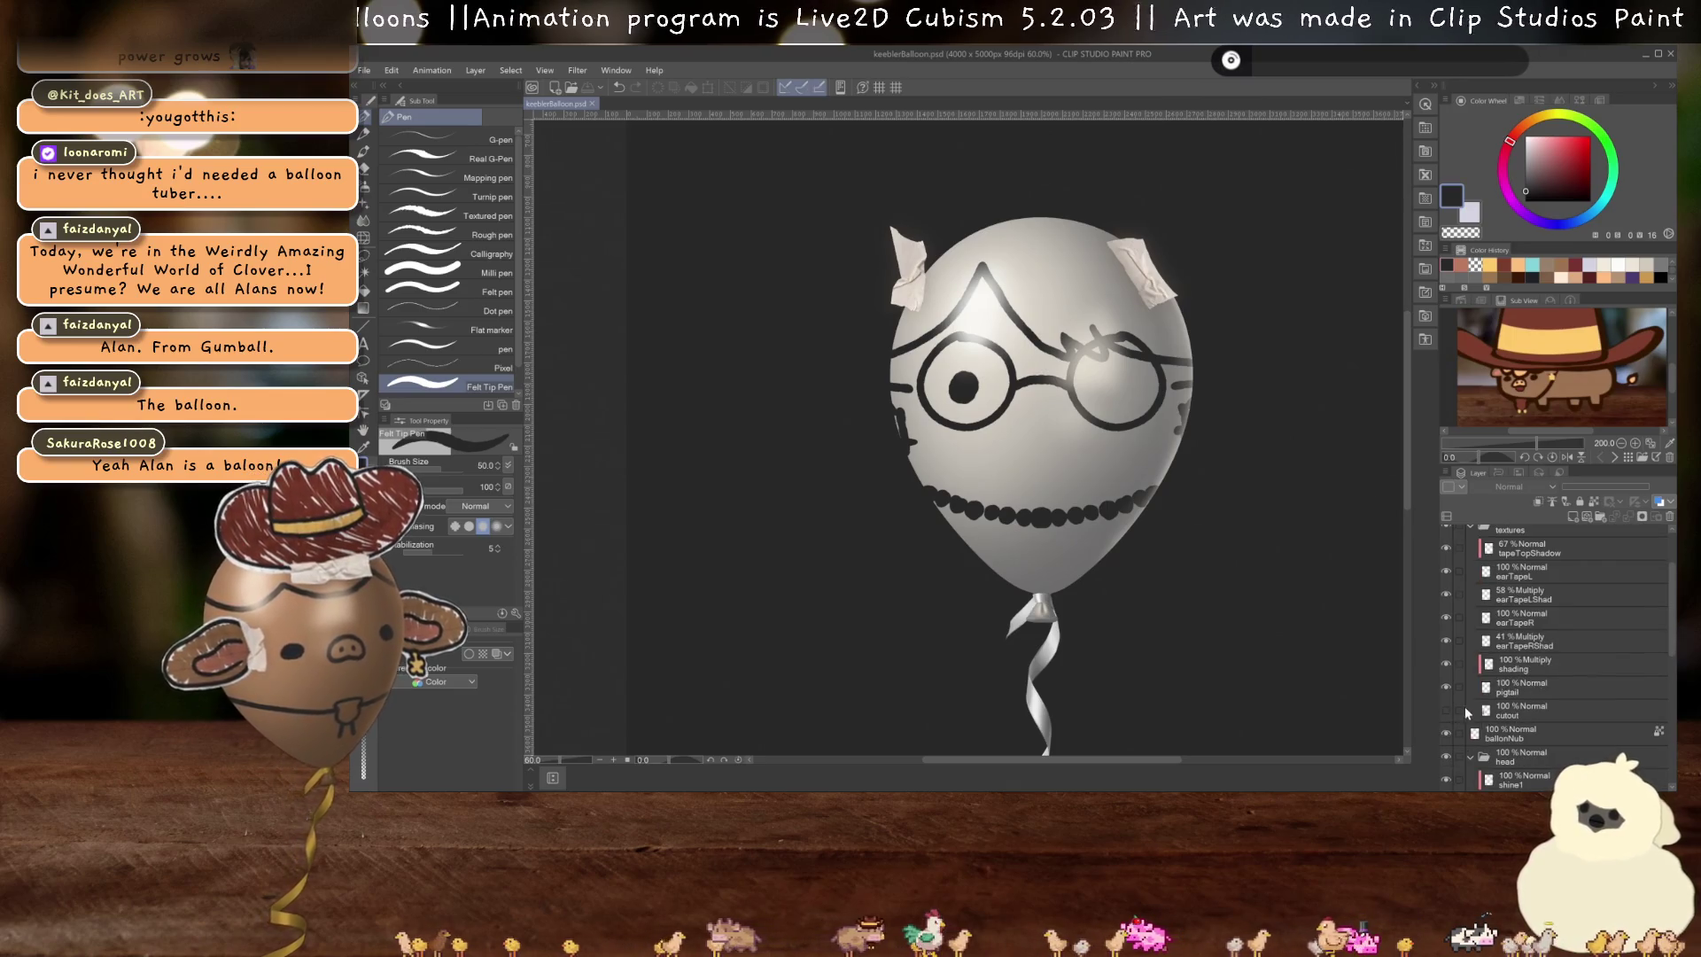
pyautogui.scroll(2, 1464, 705)
pyautogui.click(1446, 558)
pyautogui.scroll(-1, 972, 593)
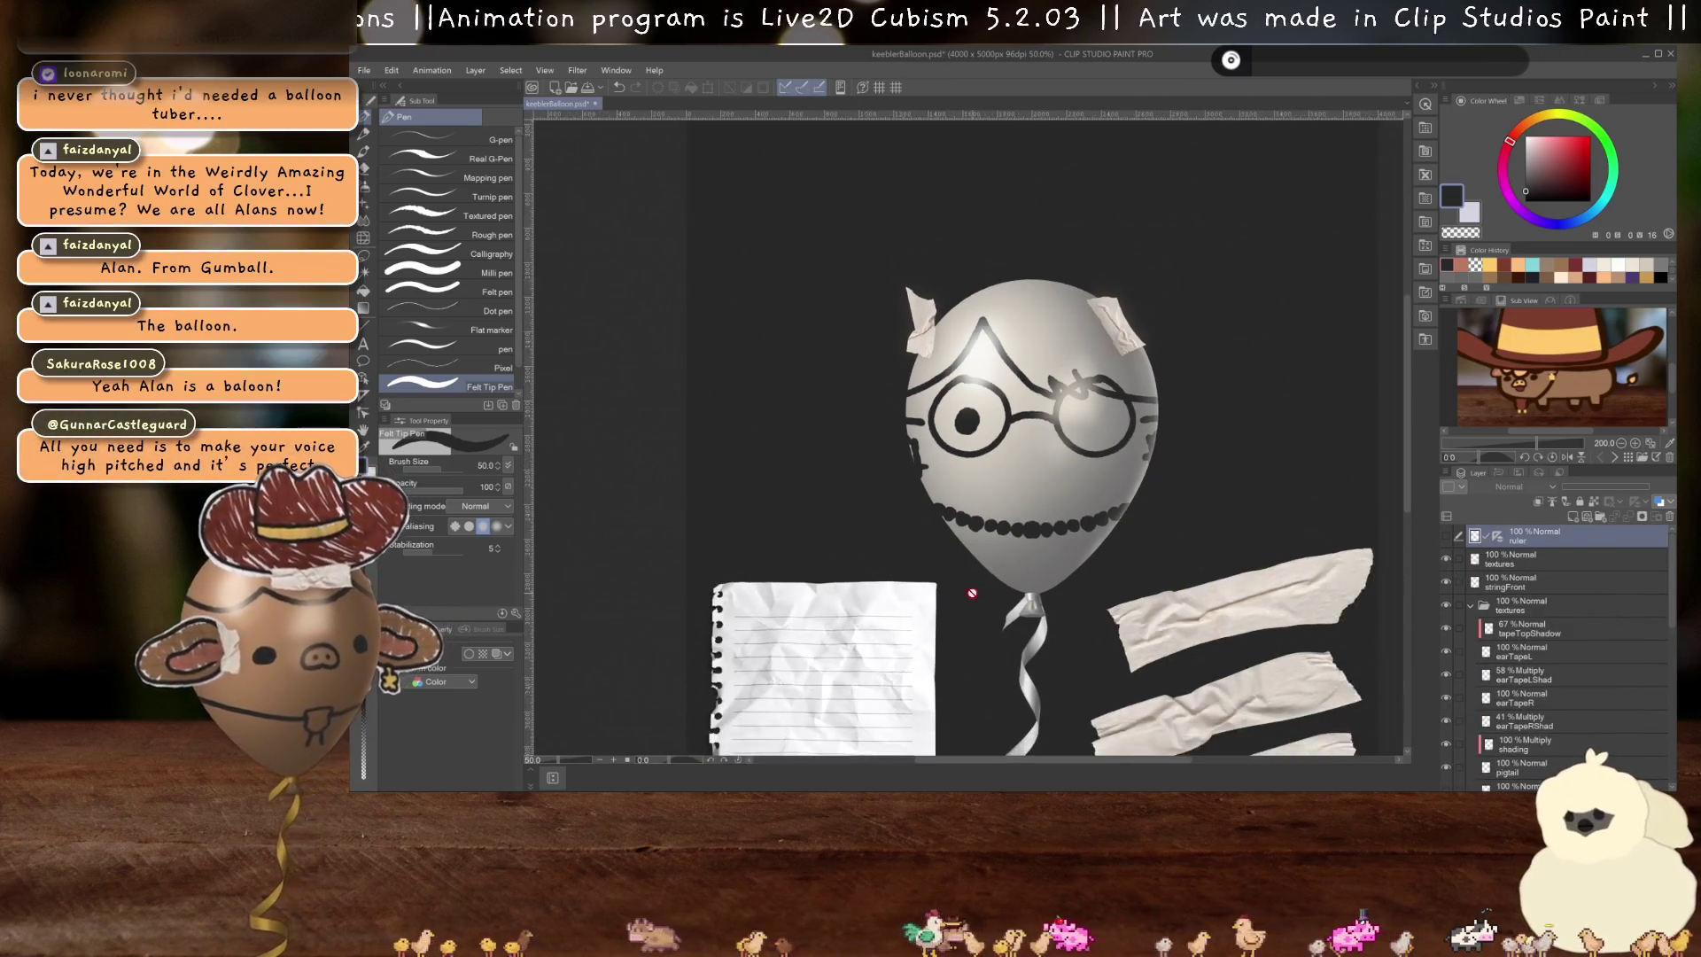
pyautogui.moveTo(972, 593); pyautogui.dragTo(1049, 380)
pyautogui.scroll(2, 1007, 479)
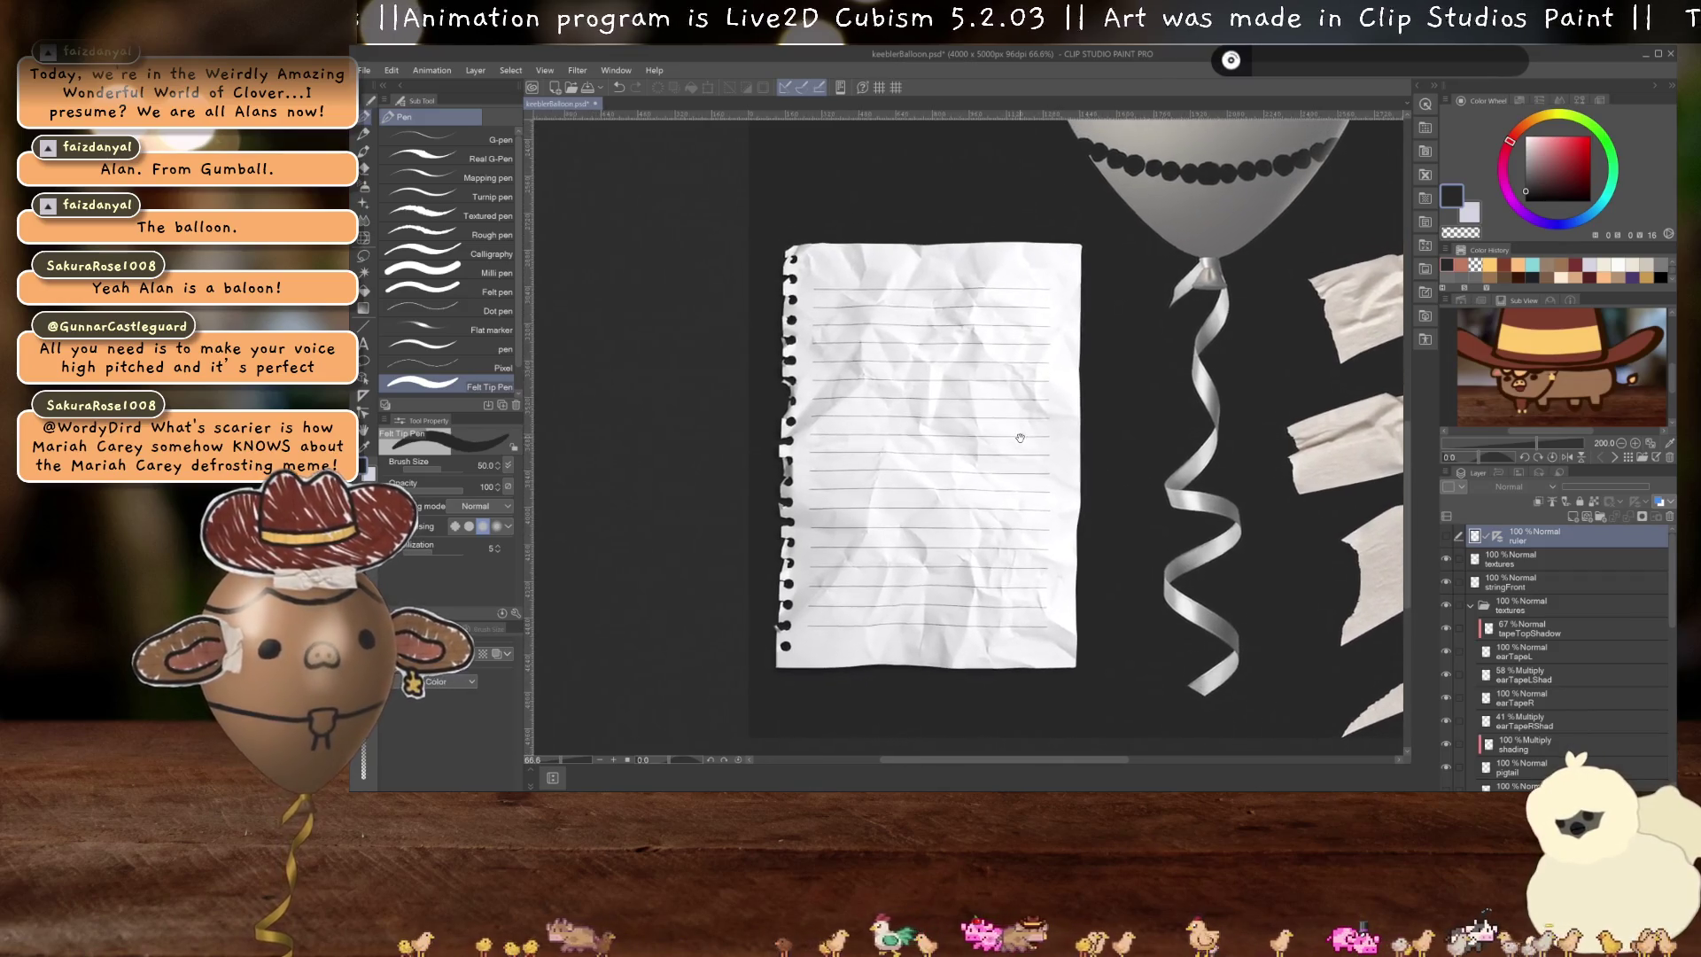
pyautogui.moveTo(1020, 437); pyautogui.dragTo(1086, 457)
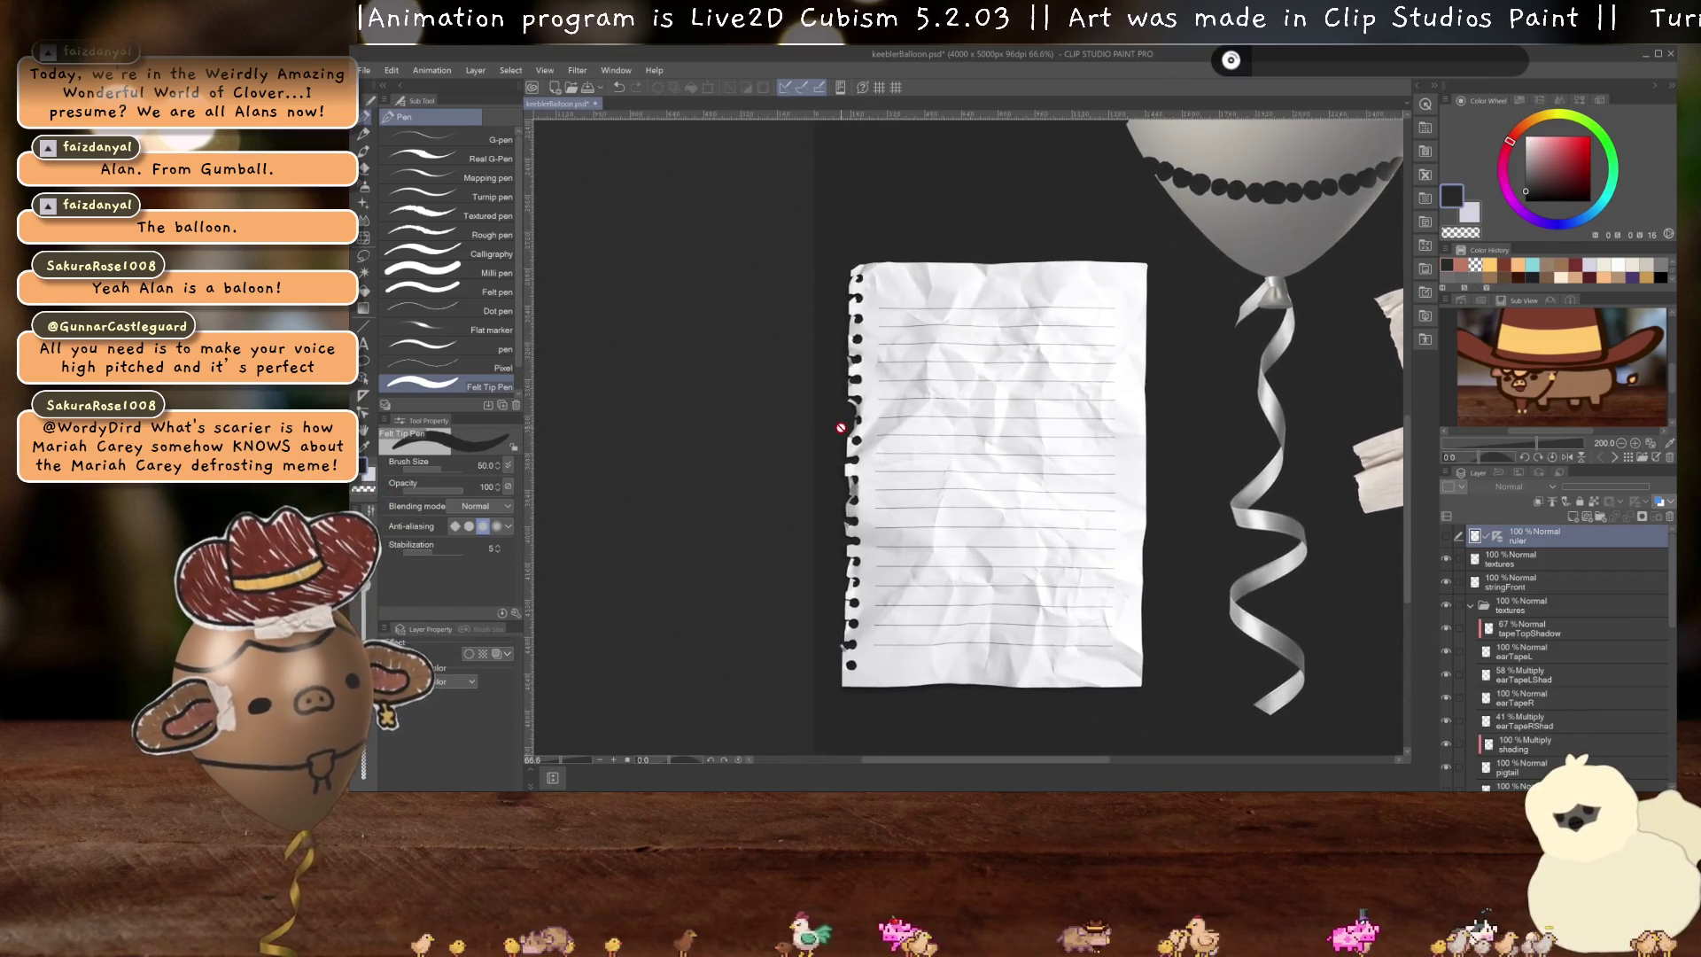
# - Switch to the Pencil and add a new raster layer above the textures
pyautogui.press('p')
pyautogui.scroll(-3, 991, 518)
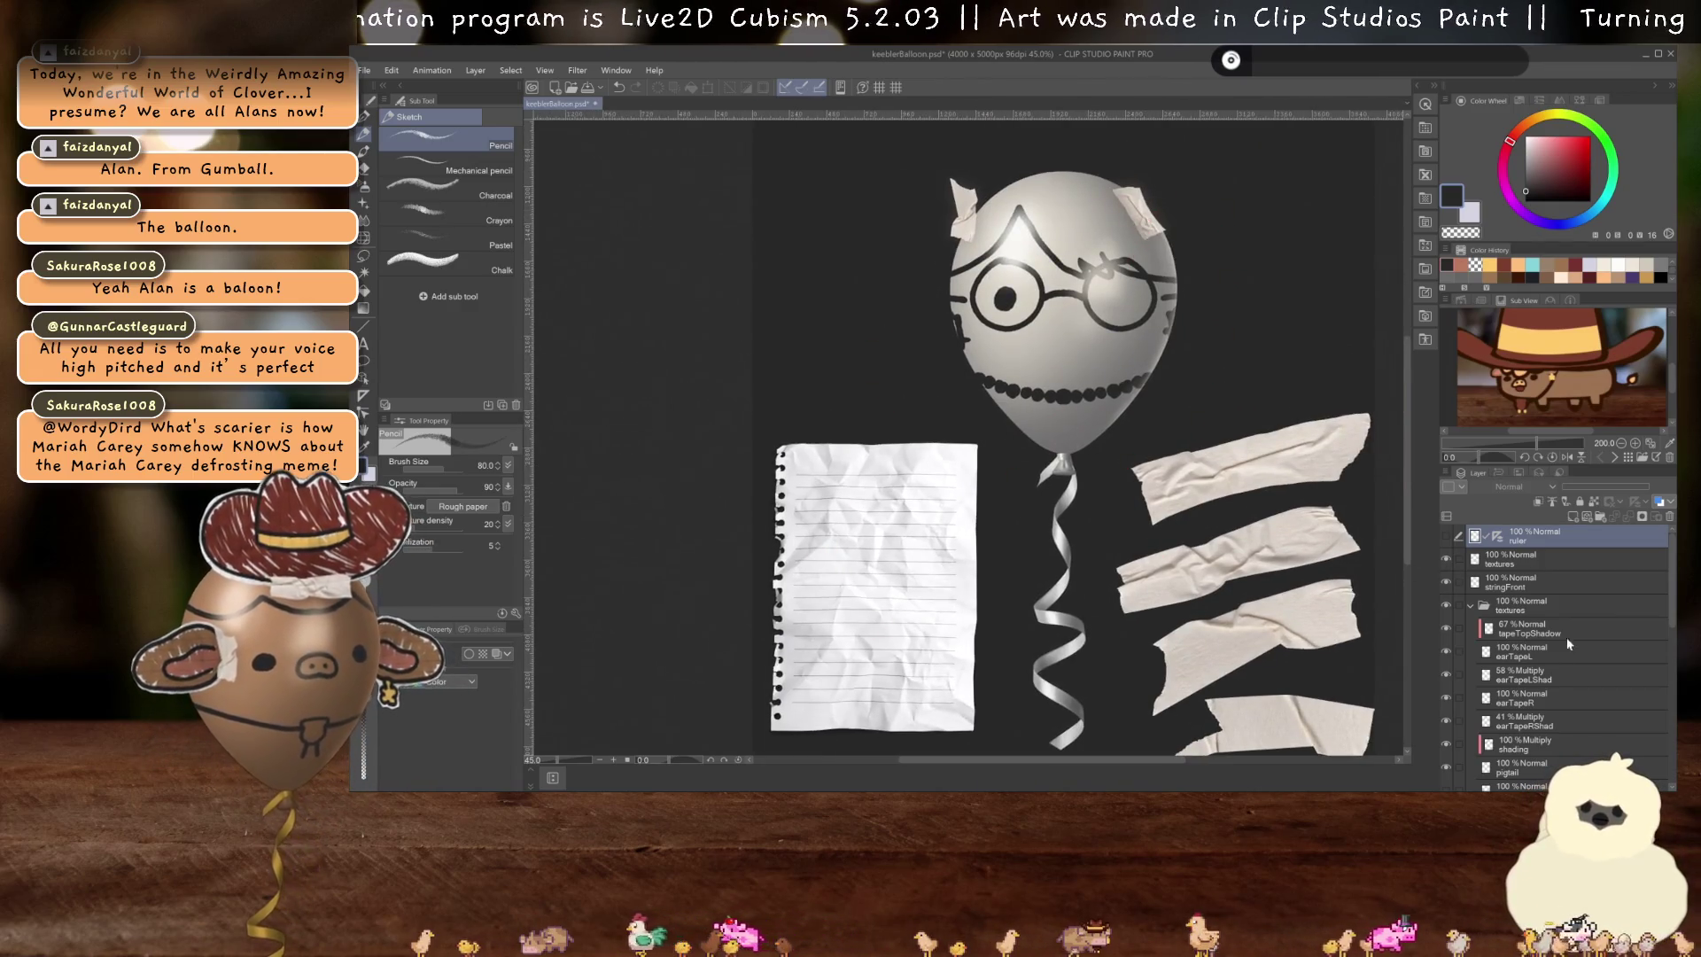
pyautogui.click(1574, 519)
pyautogui.scroll(3, 842, 567)
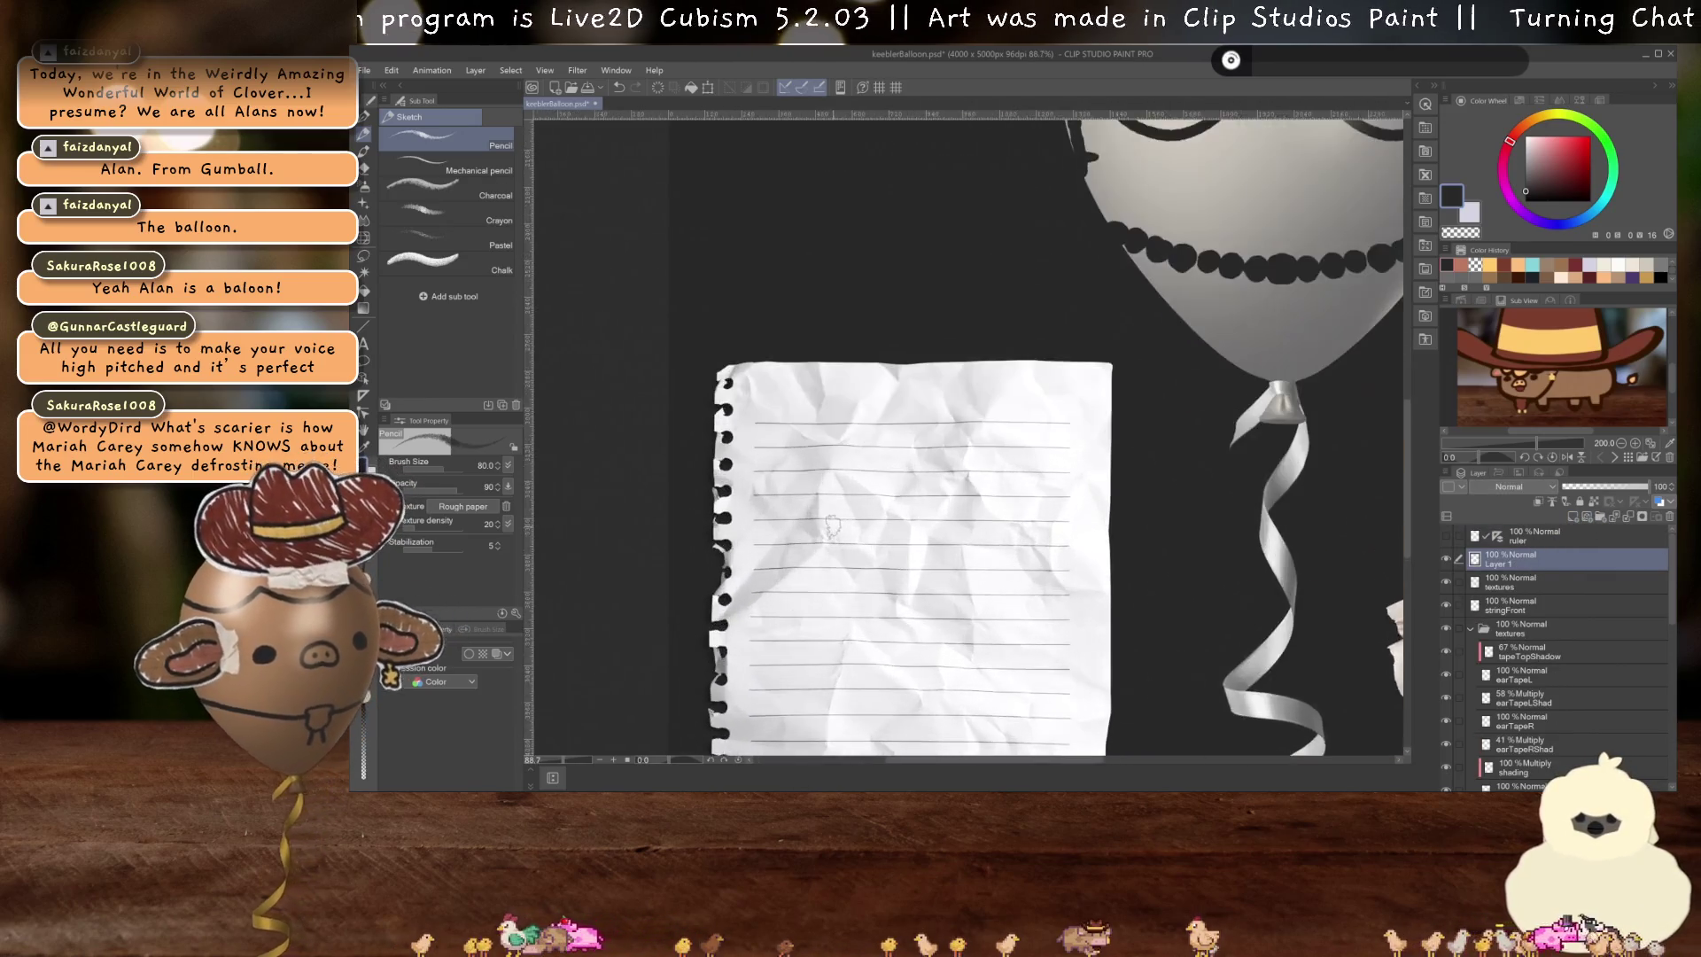
# - With the Felt Tip Pen active, set Layer 1's blending mode to Multiply
pyautogui.press('p')
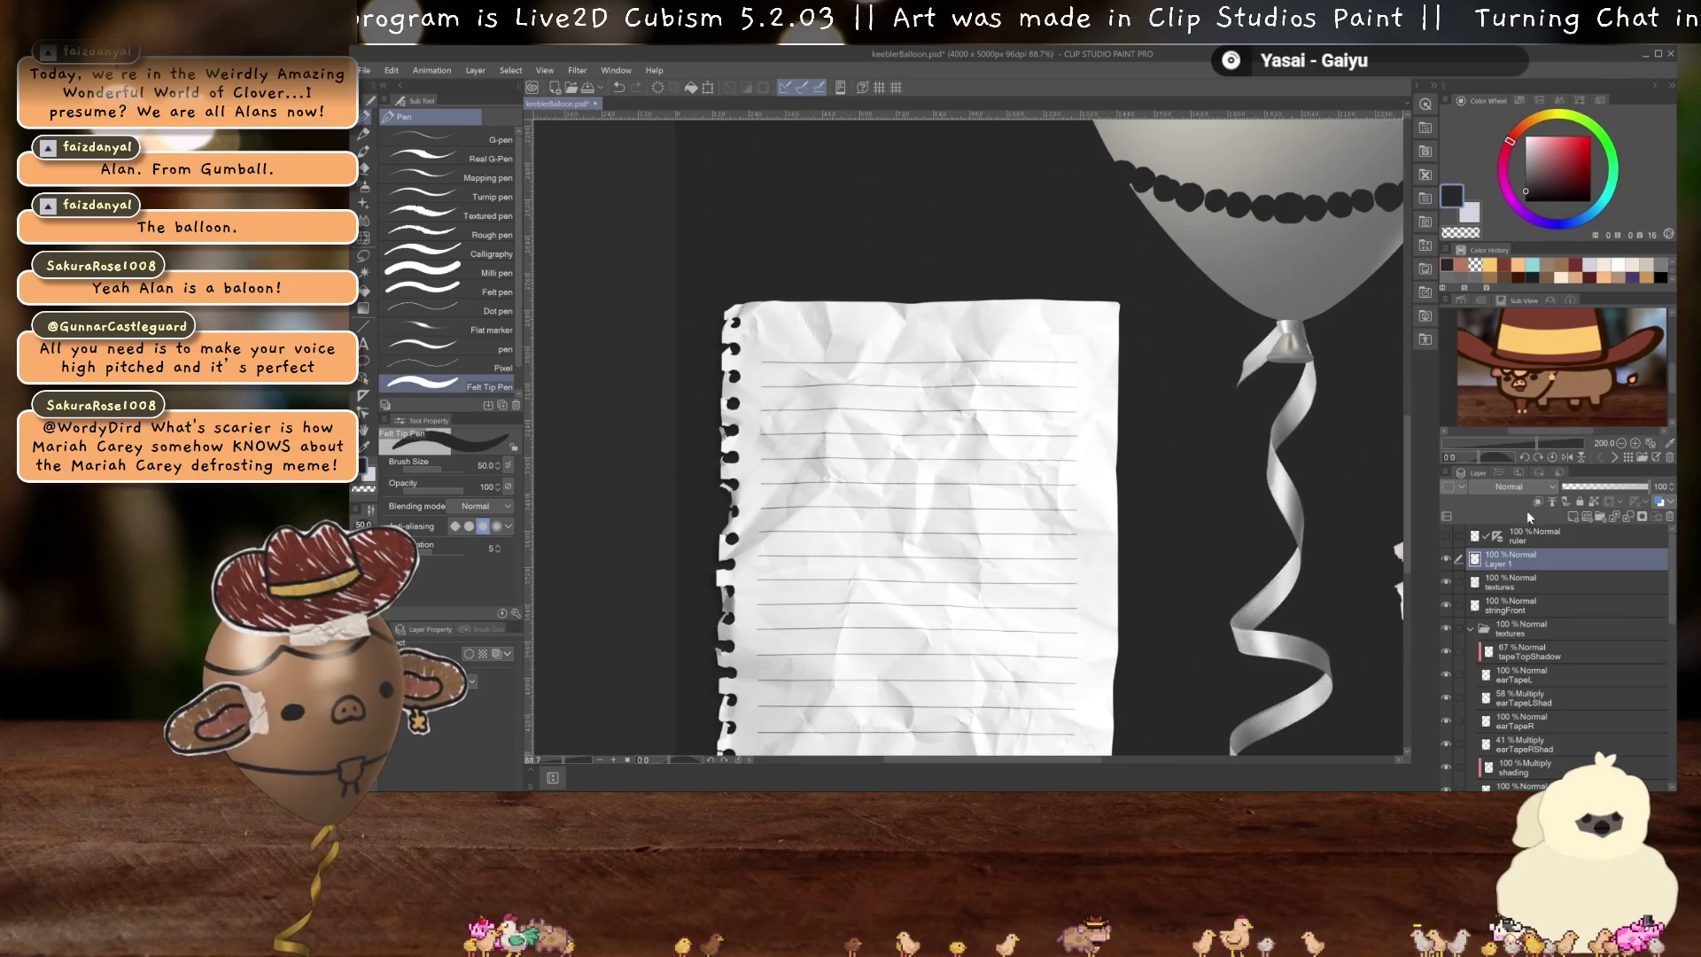
pyautogui.click(1524, 487)
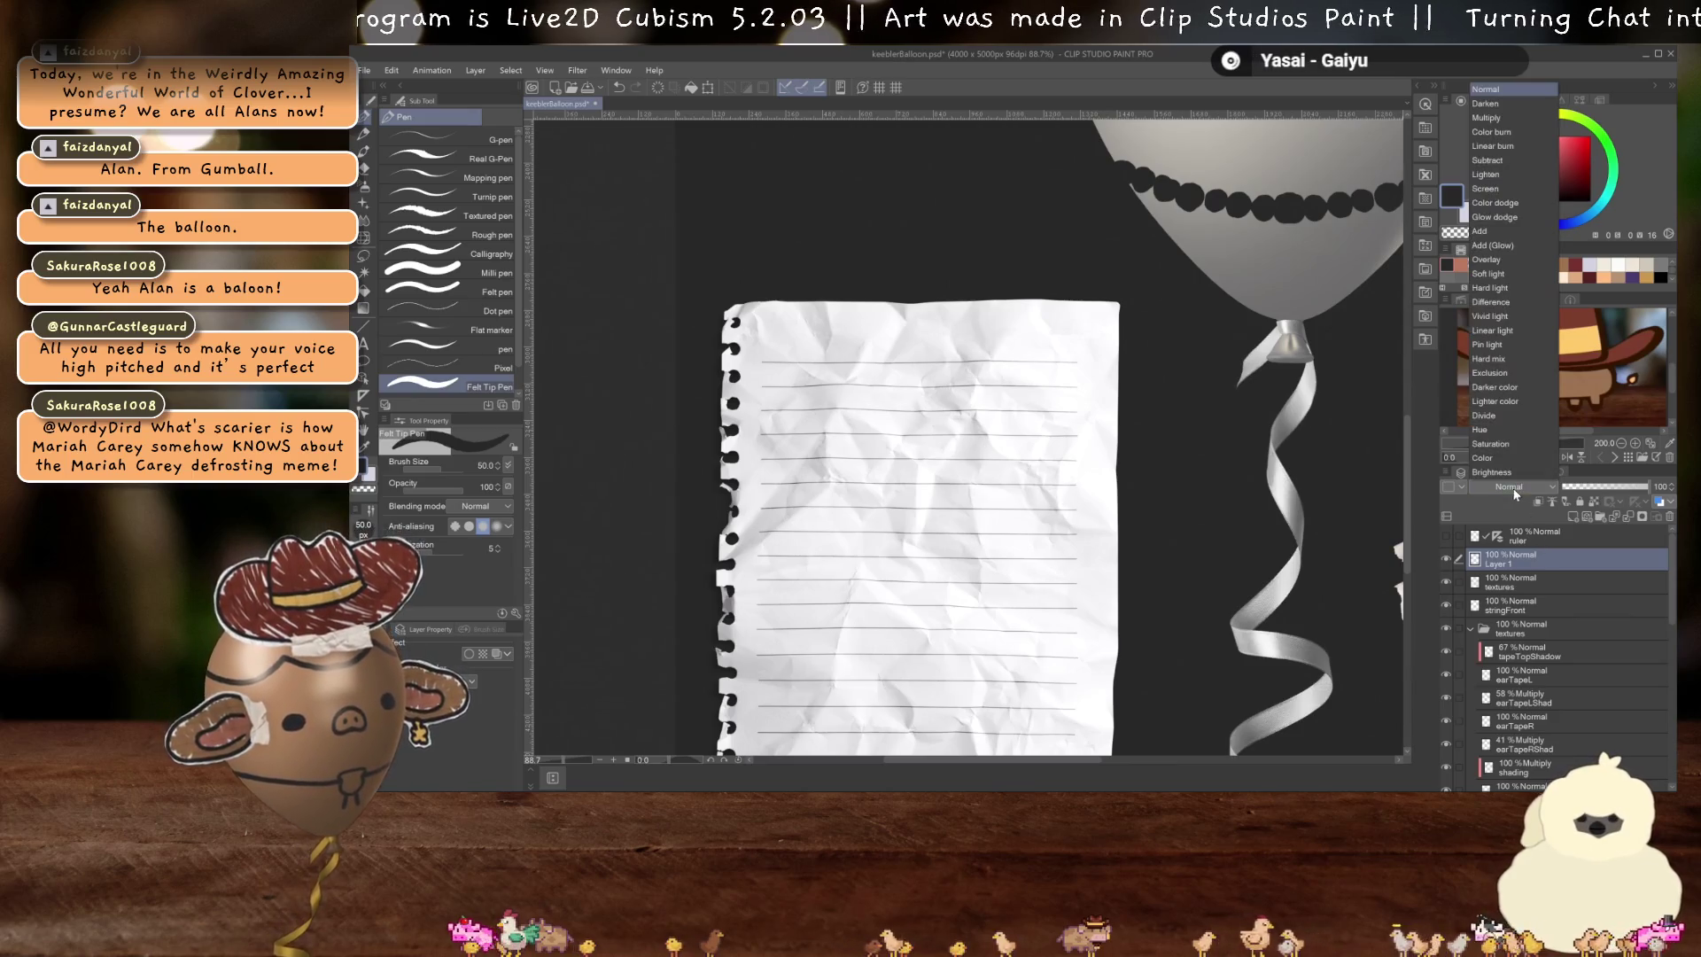
pyautogui.click(1503, 118)
# - Ink the bow knot loops on the lined paper and undo the long ponytail outline
pyautogui.scroll(2, 996, 479)
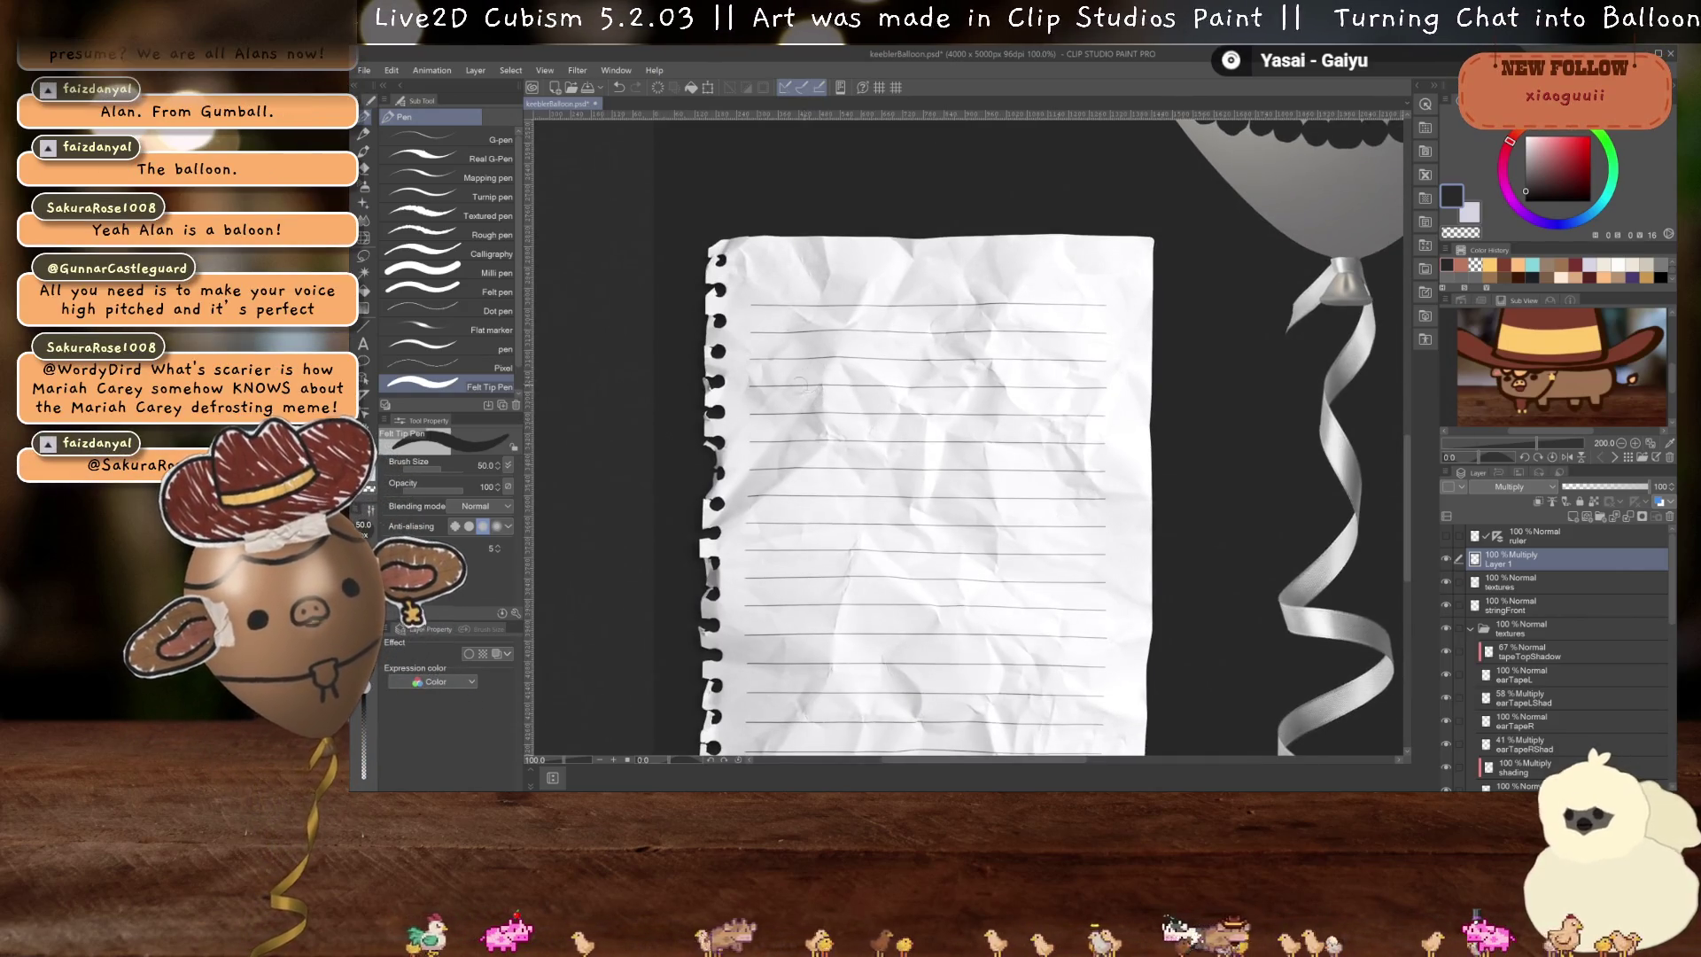
pyautogui.moveTo(786, 400); pyautogui.dragTo(761, 377)
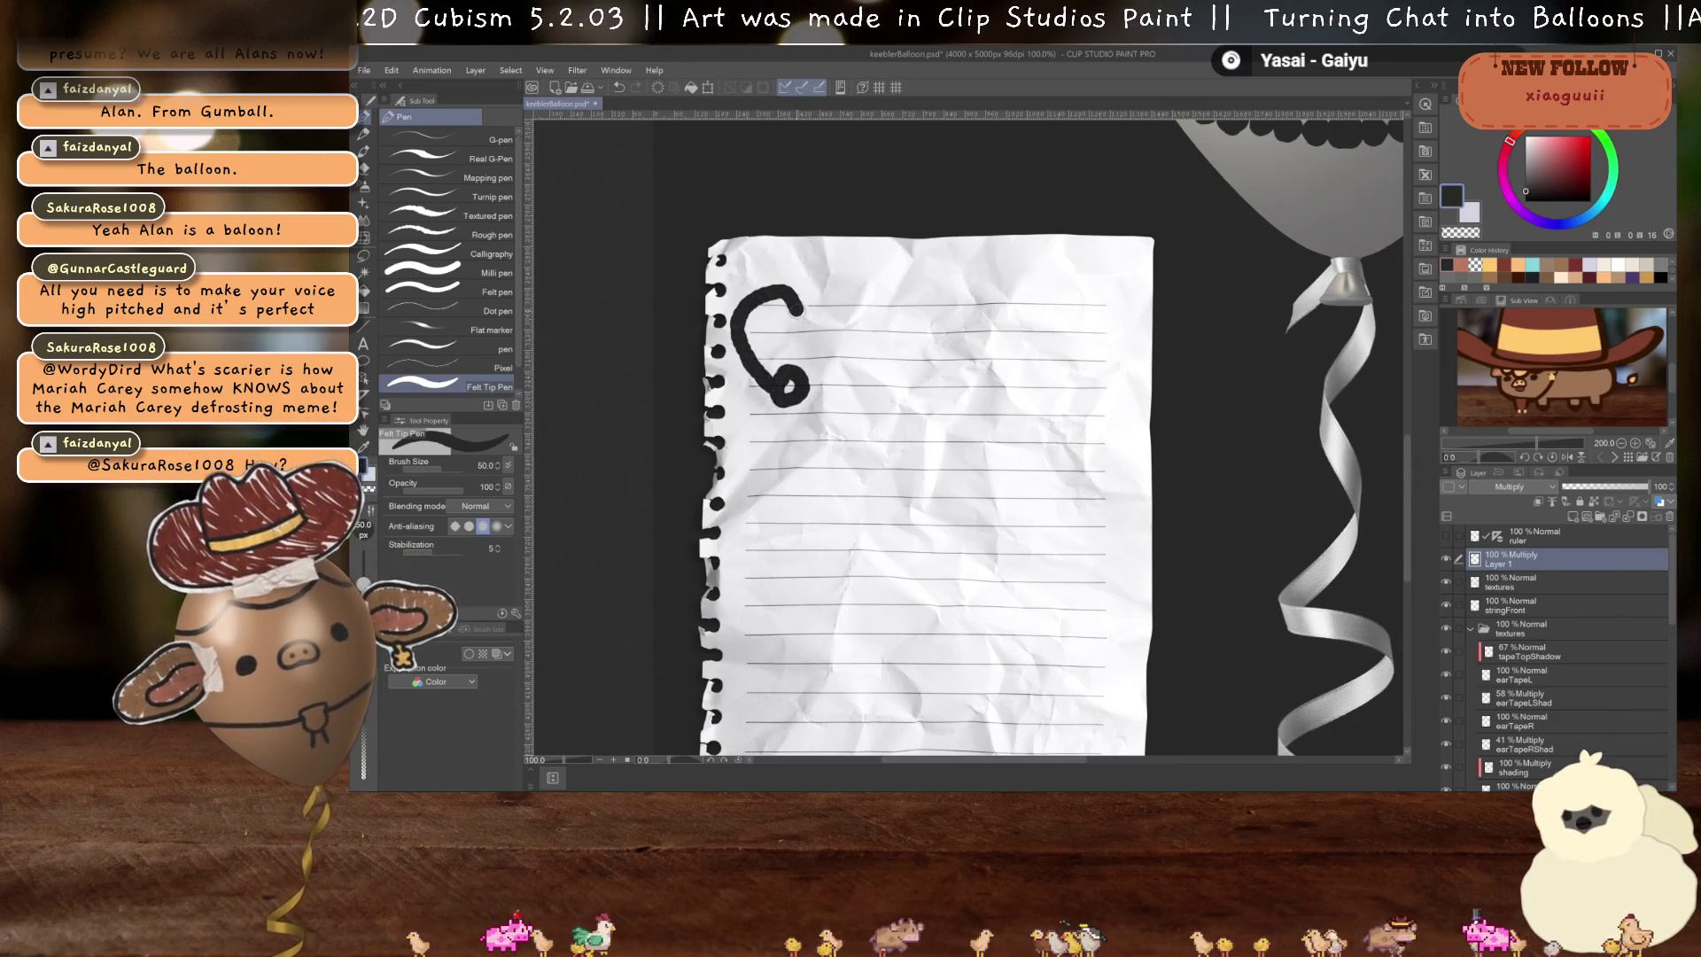
pyautogui.moveTo(790, 392); pyautogui.dragTo(819, 400)
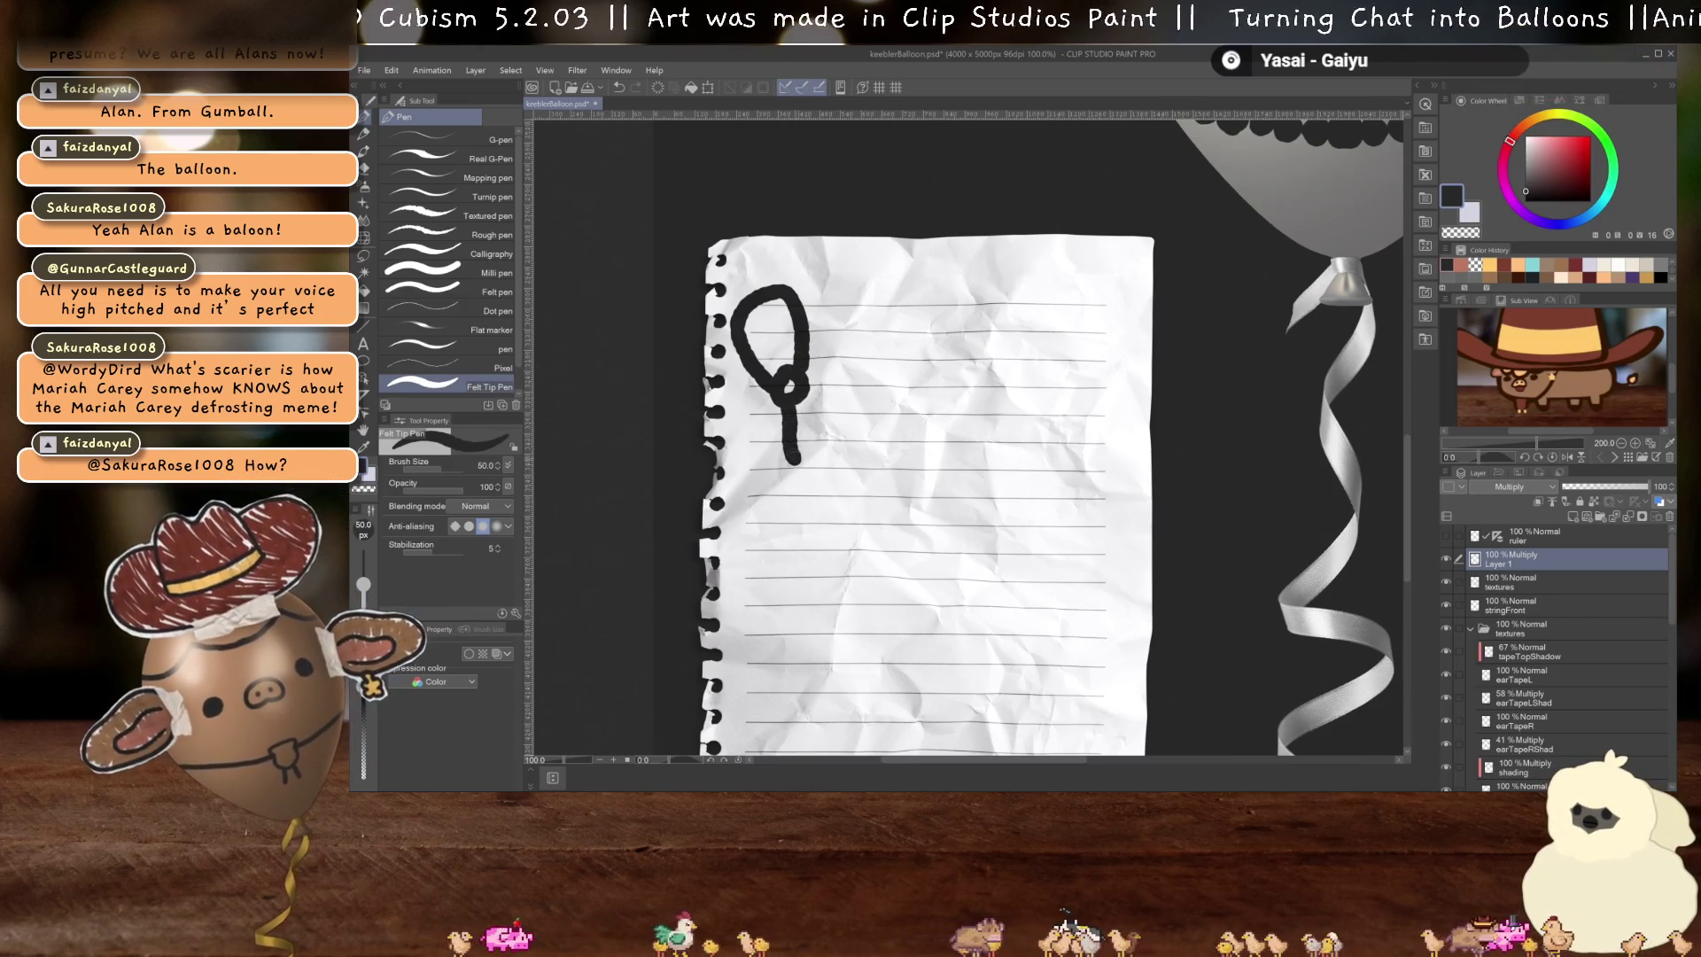
pyautogui.moveTo(1073, 575)
pyautogui.mouseDown()
pyautogui.moveTo(1086, 451)
pyautogui.moveTo(1060, 432)
pyautogui.mouseUp()
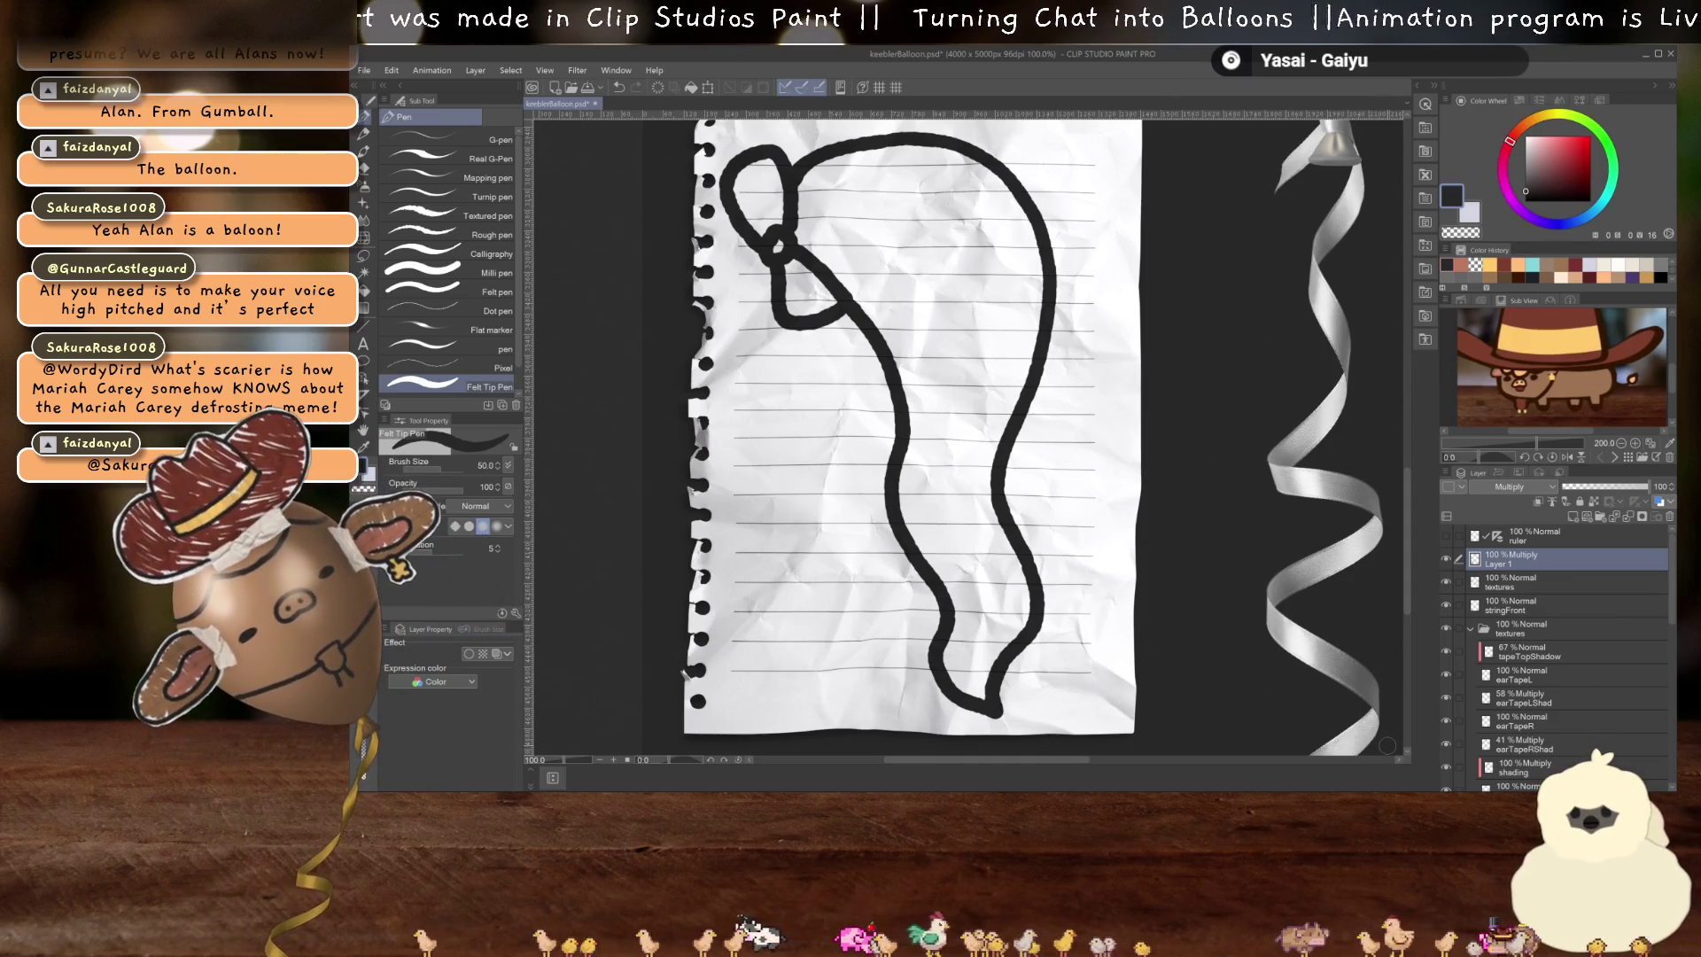
pyautogui.hotkey('ctrl', 'z')
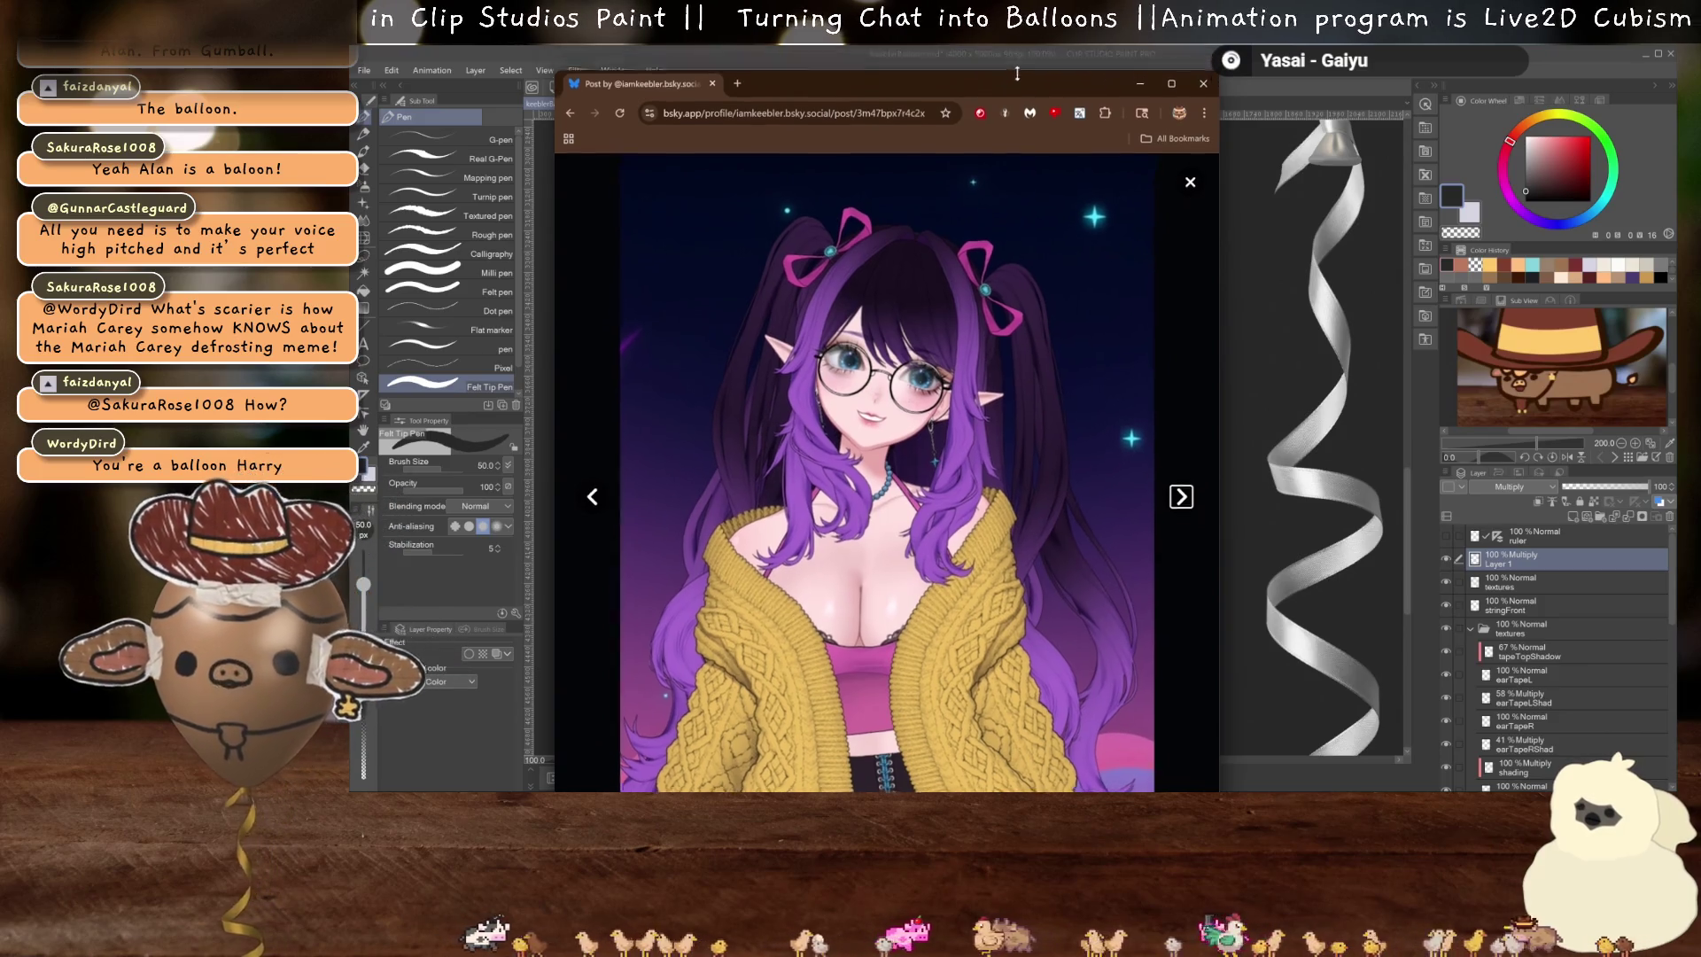
pyautogui.moveTo(1020, 53); pyautogui.dragTo(1012, 82)
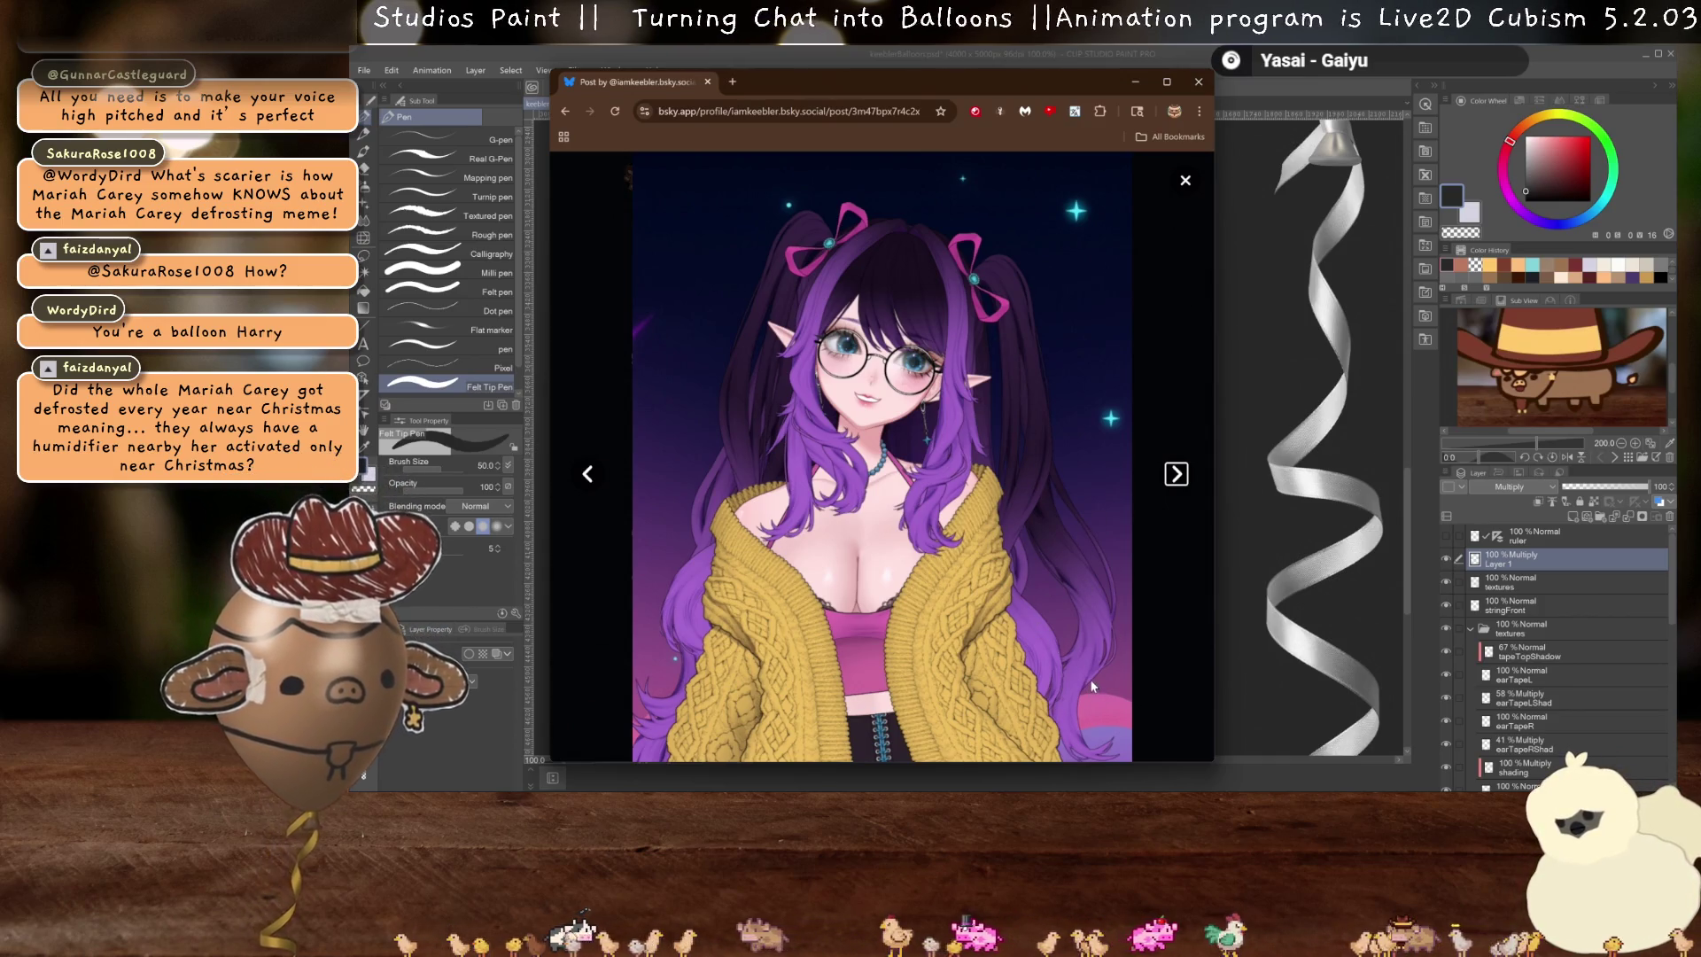
pyautogui.moveTo(1035, 82); pyautogui.dragTo(1035, 5)
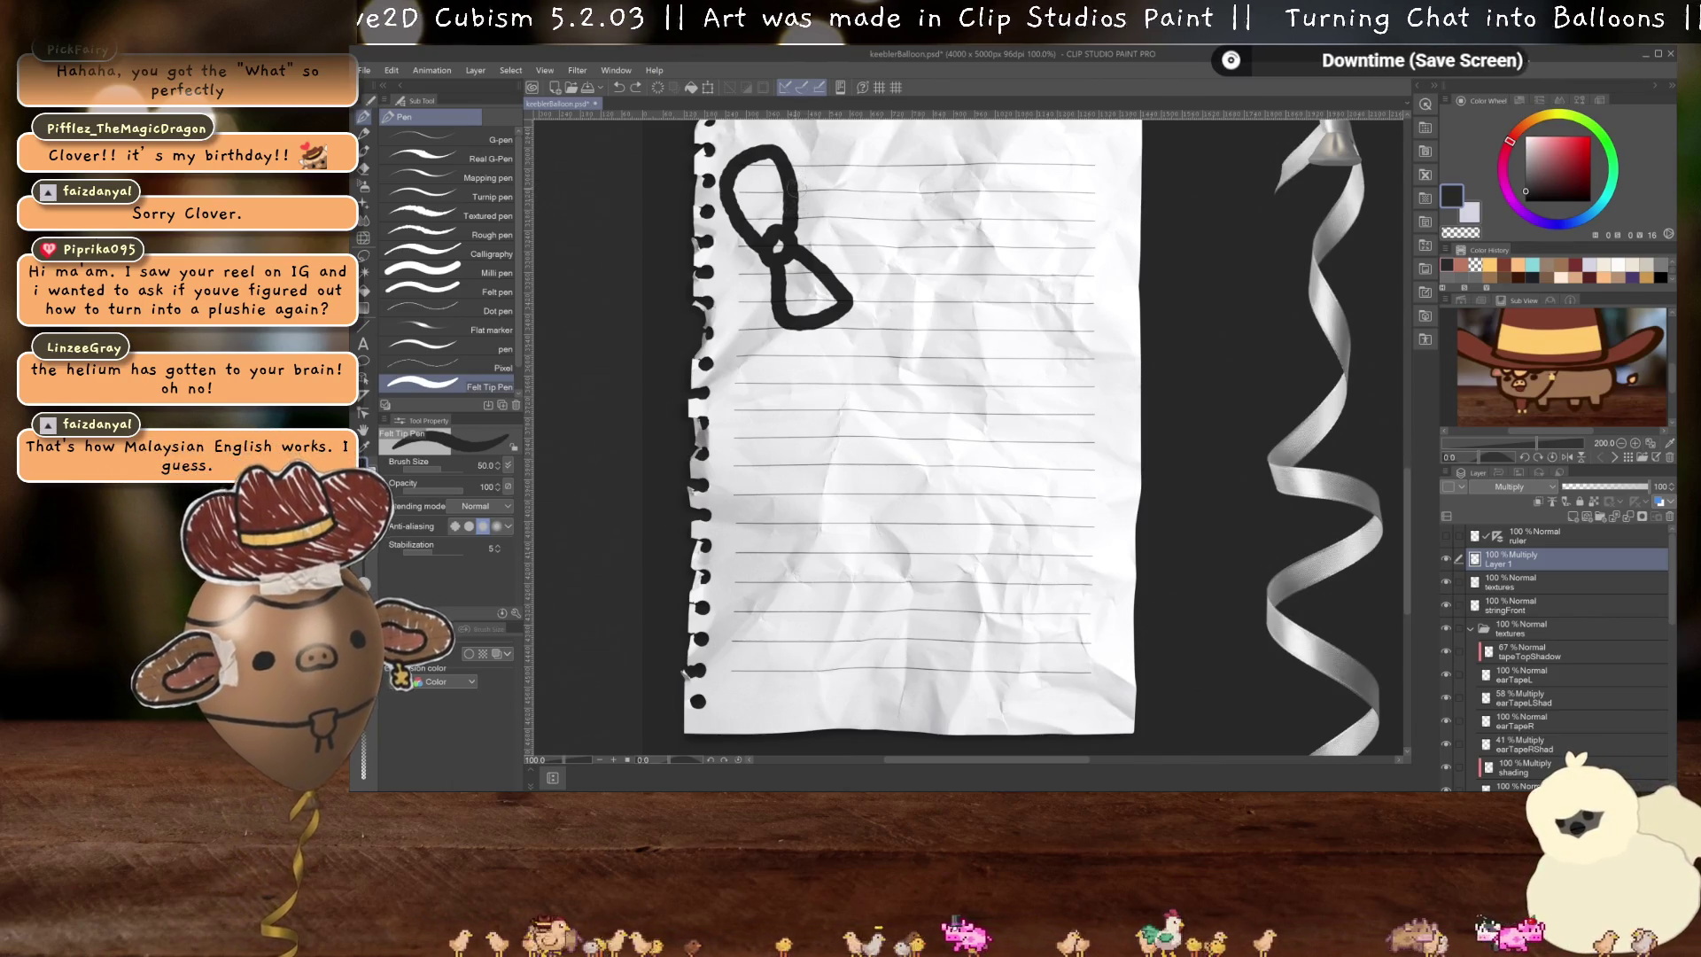
# - Draw the wavy ponytail outline and inner edge down from the bow, undoing one misdrawn stroke
pyautogui.moveTo(796, 167)
pyautogui.mouseDown()
pyautogui.moveTo(852, 153)
pyautogui.moveTo(1008, 483)
pyautogui.moveTo(1000, 712)
pyautogui.mouseUp()
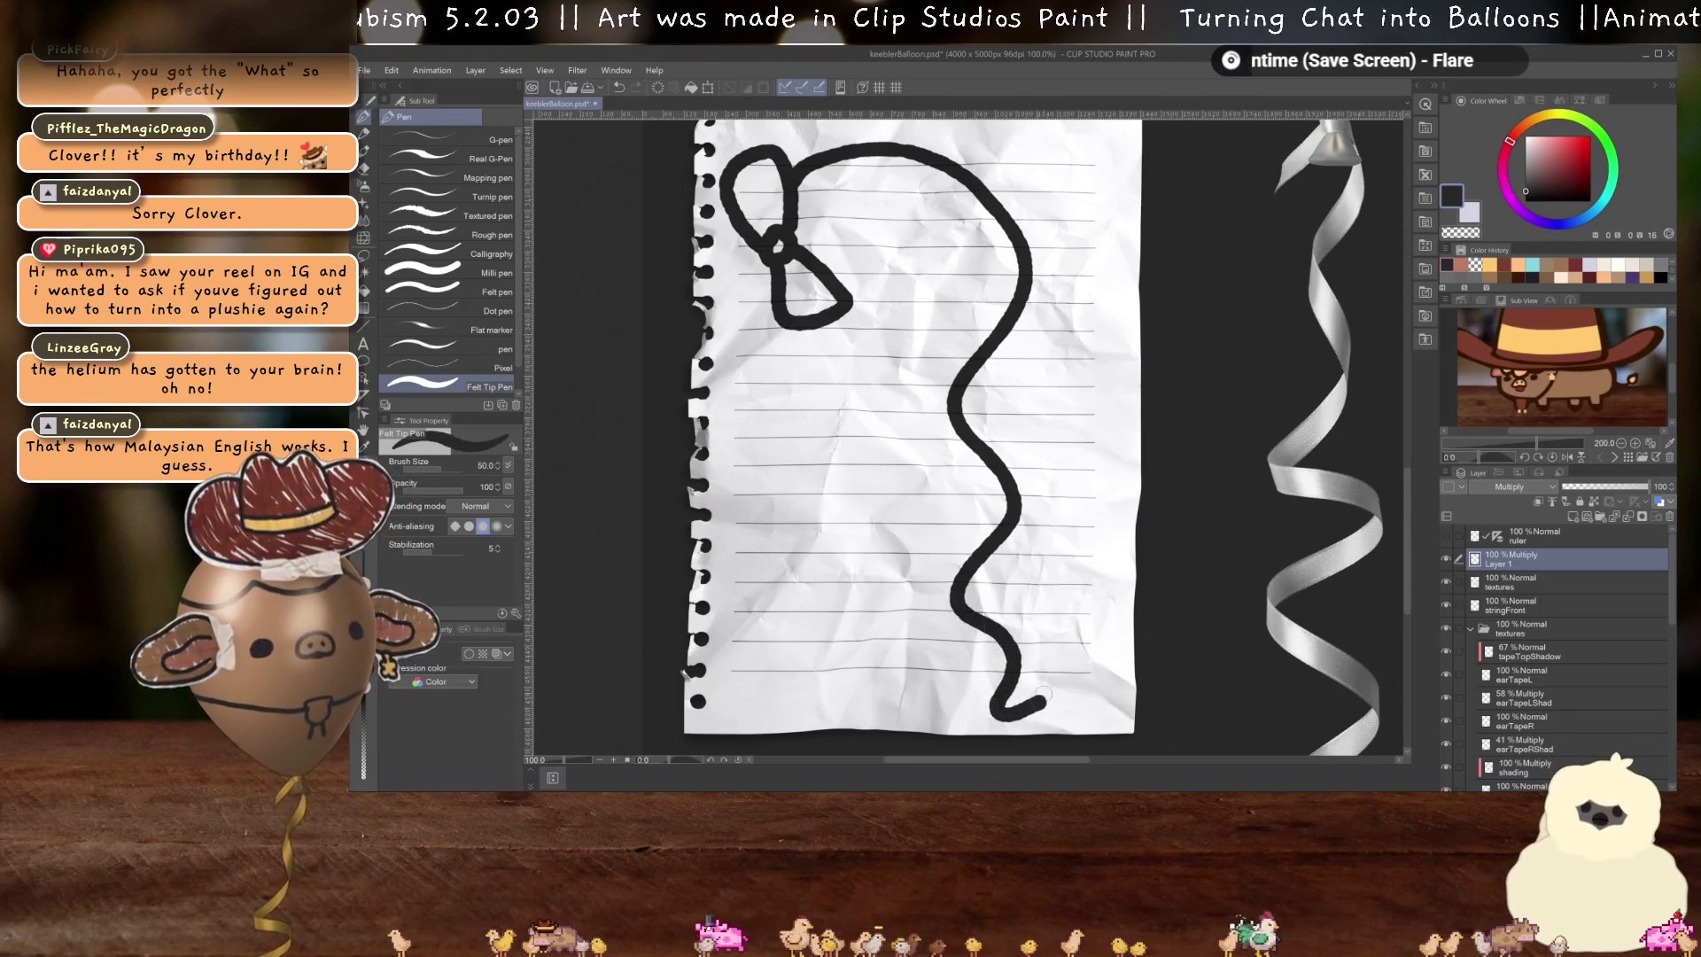
pyautogui.hotkey('ctrl', 'z')
pyautogui.moveTo(793, 172); pyautogui.dragTo(922, 158)
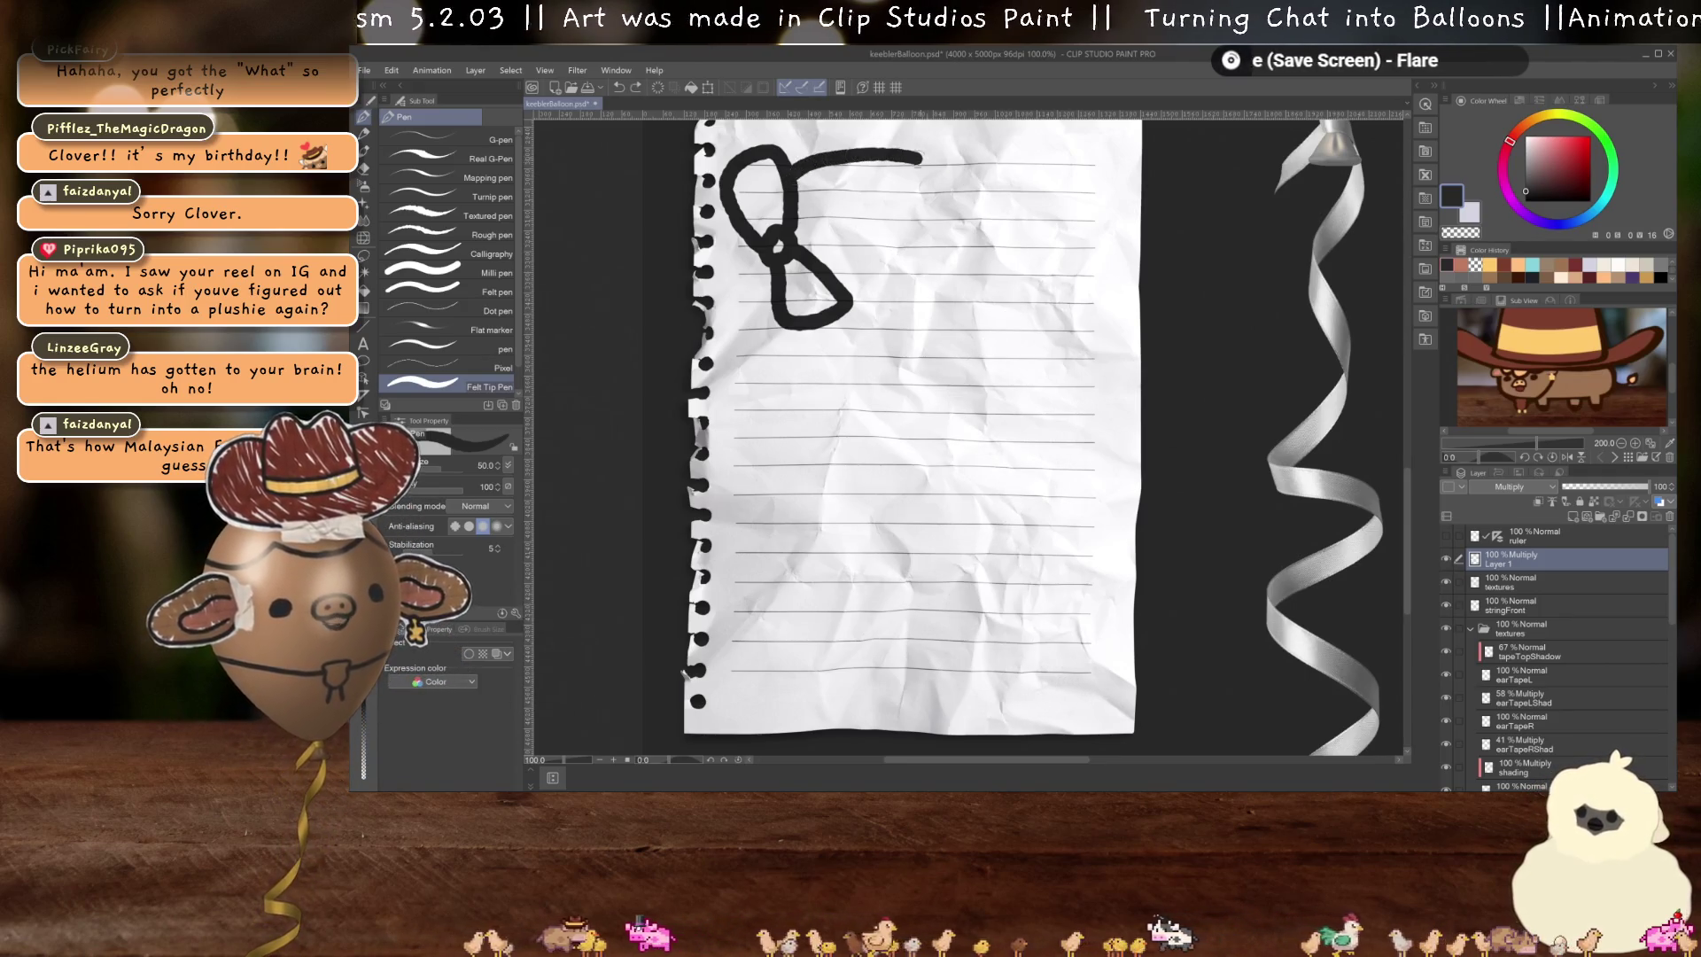
pyautogui.moveTo(967, 291); pyautogui.dragTo(977, 595)
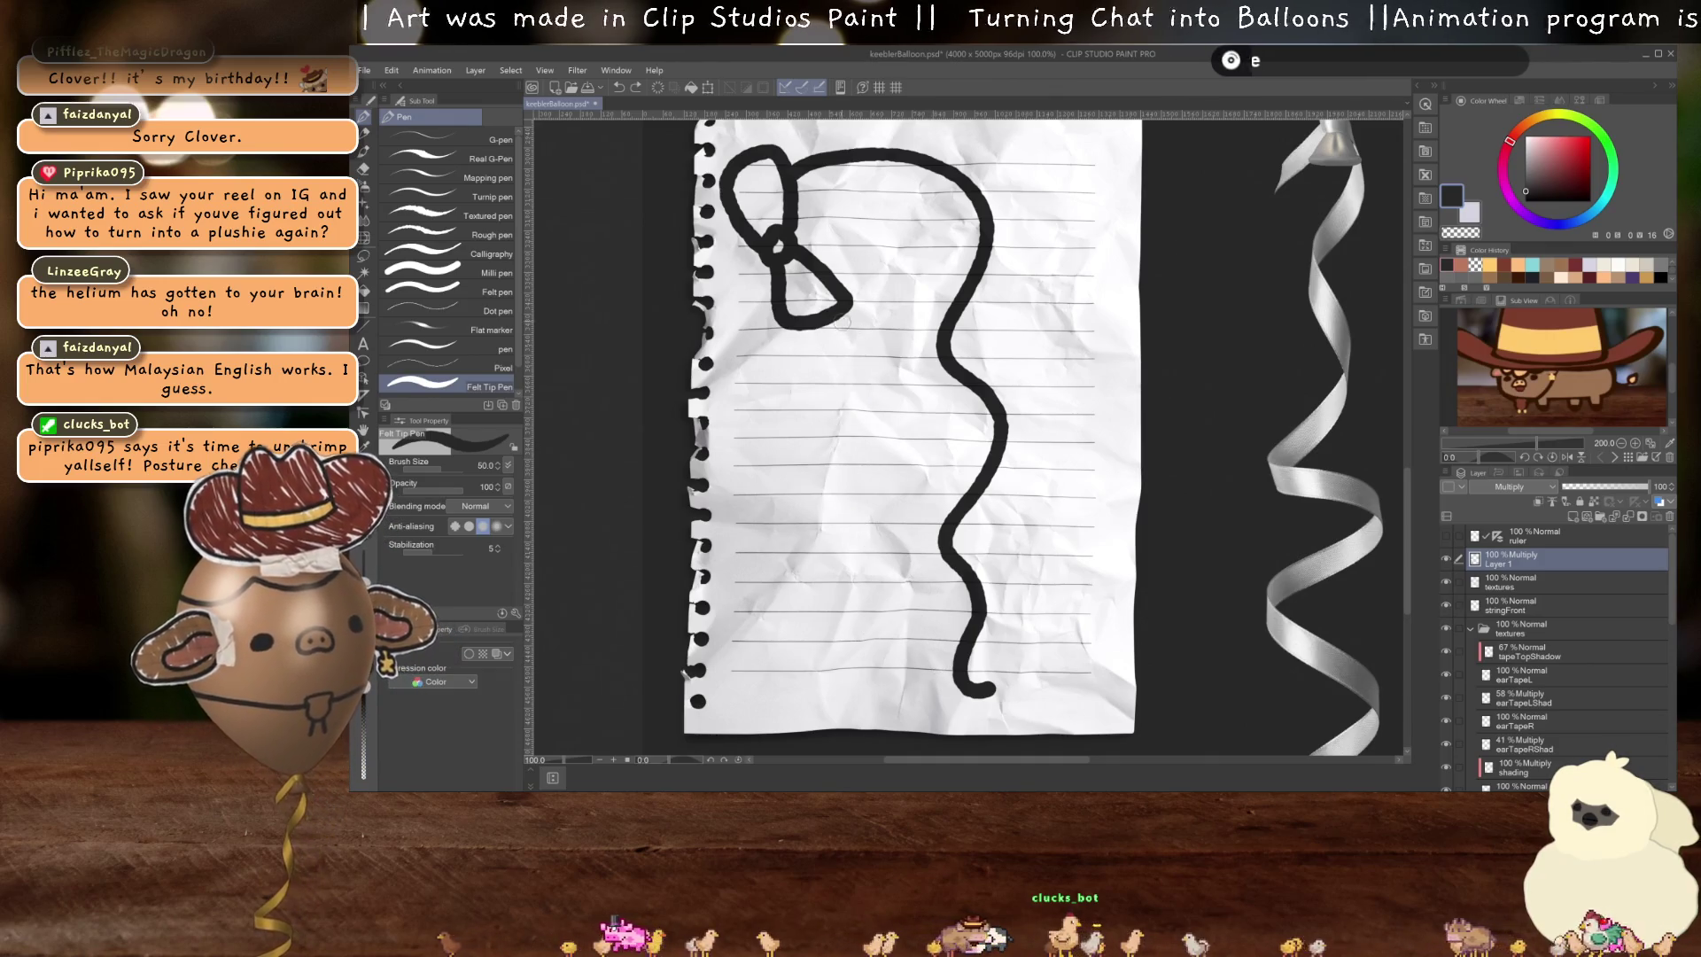
pyautogui.moveTo(842, 306); pyautogui.dragTo(856, 487)
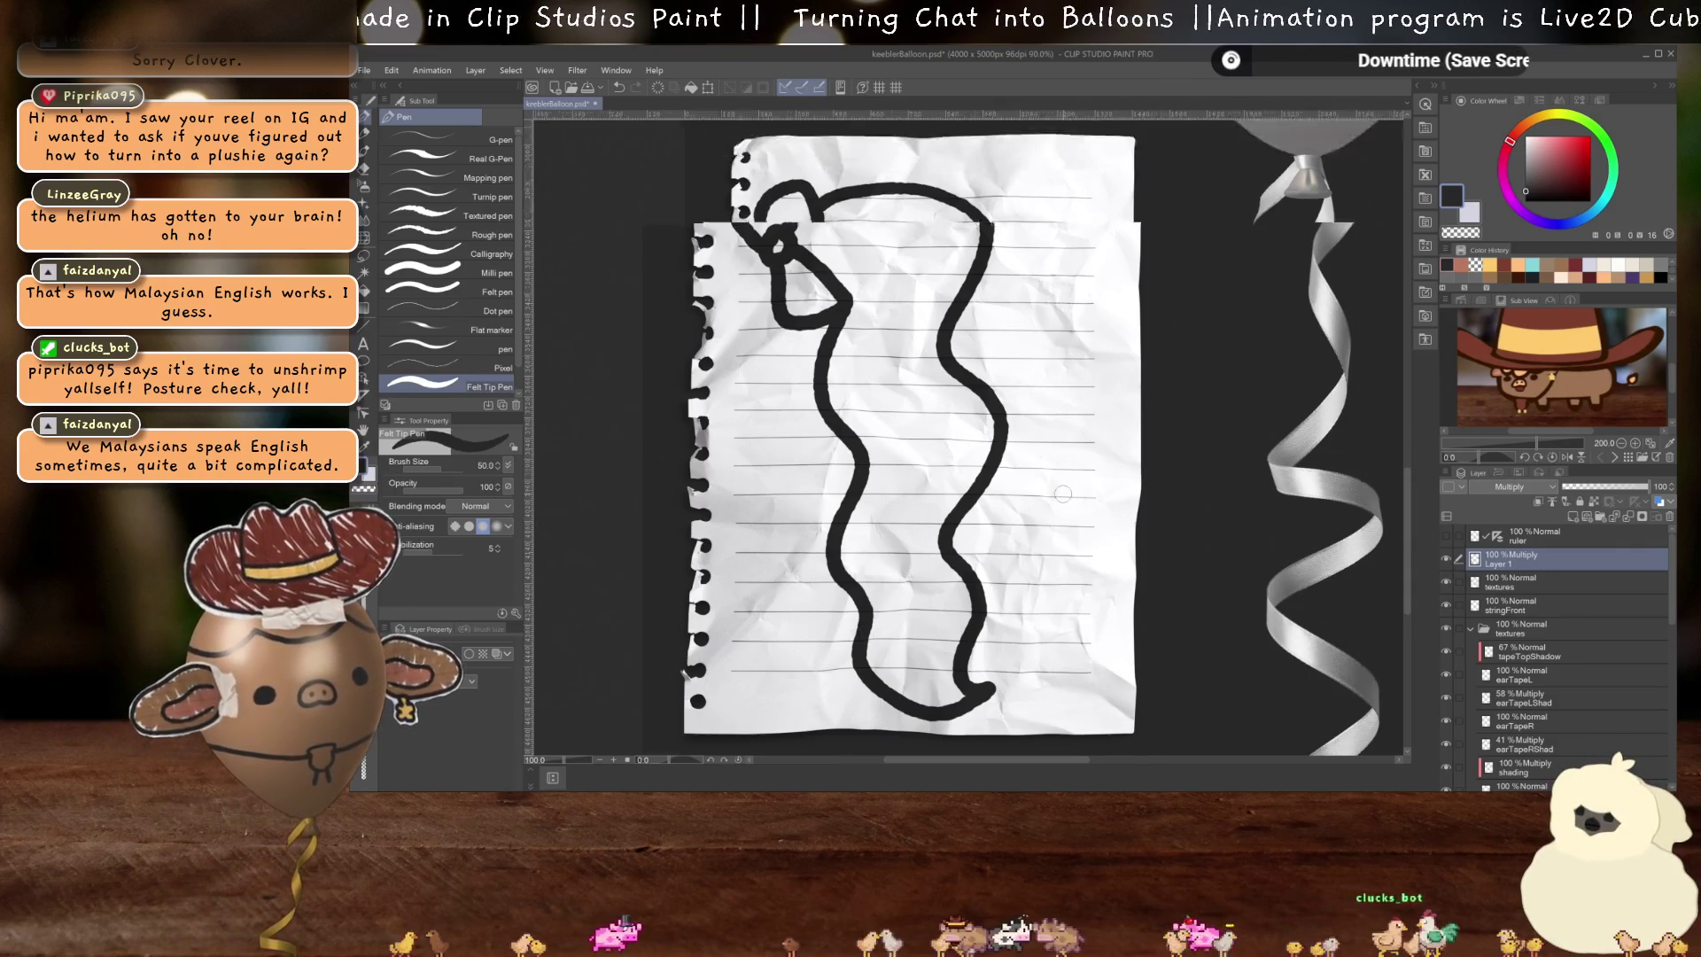
# - Zoom out to view the balloon, tape and sketch, then open the sketch layer's blending options
pyautogui.scroll(-3, 1072, 558)
pyautogui.moveTo(1072, 558); pyautogui.dragTo(941, 551)
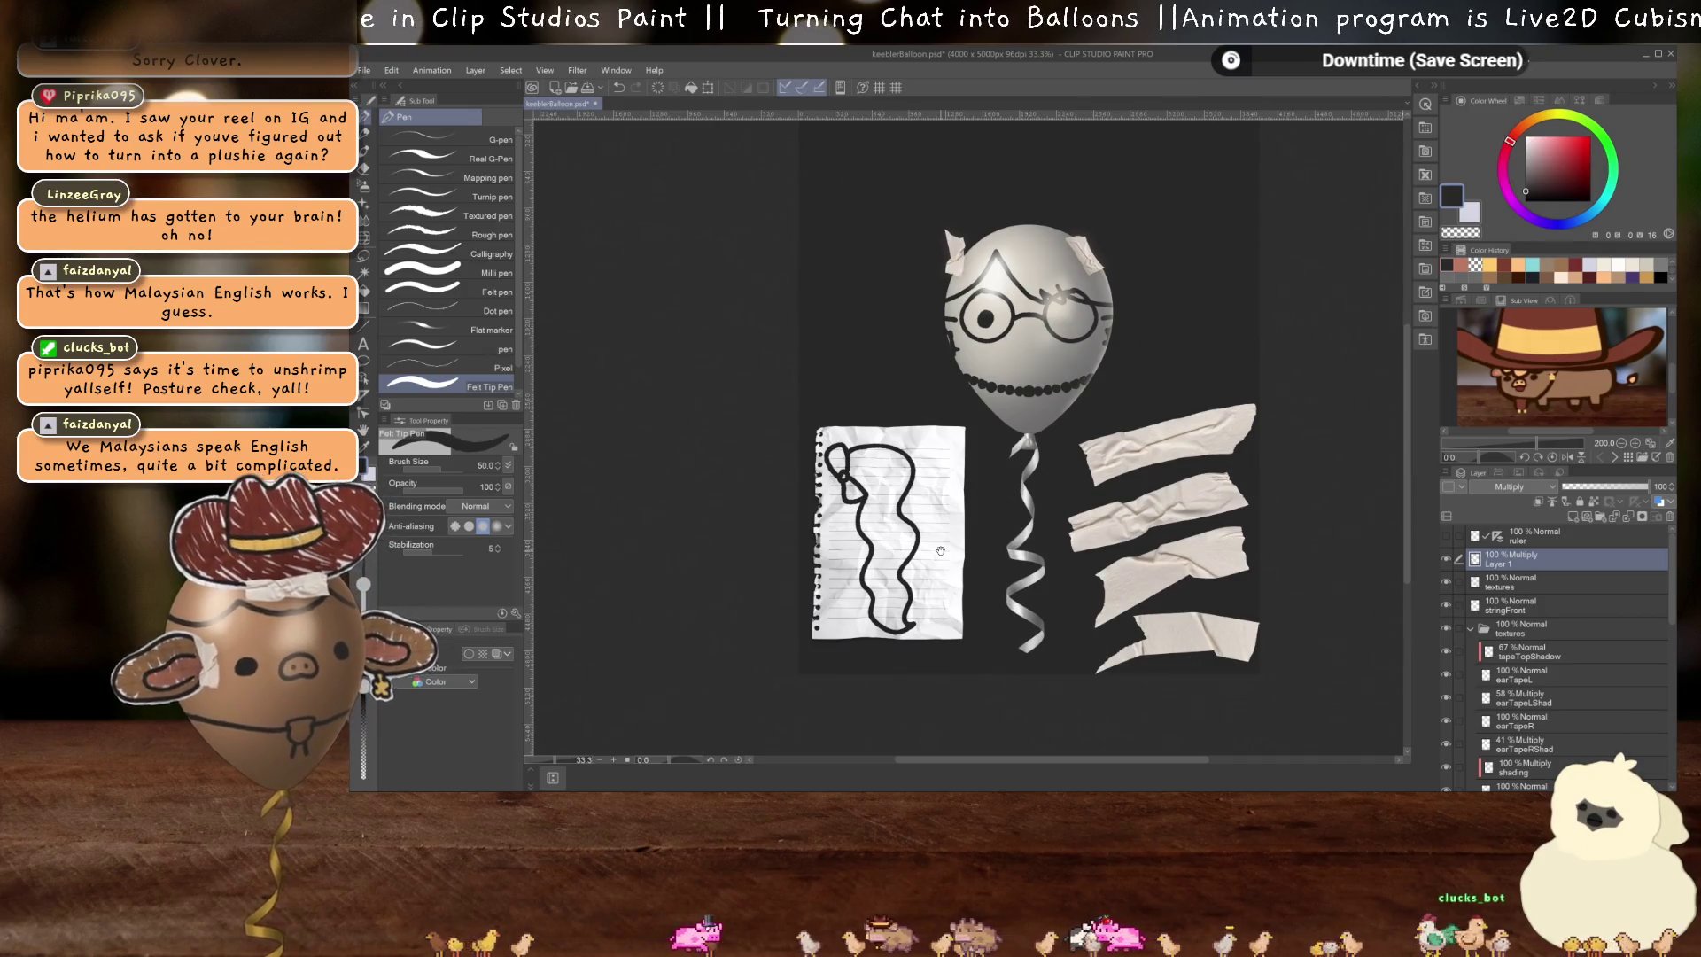
pyautogui.scroll(3, 941, 552)
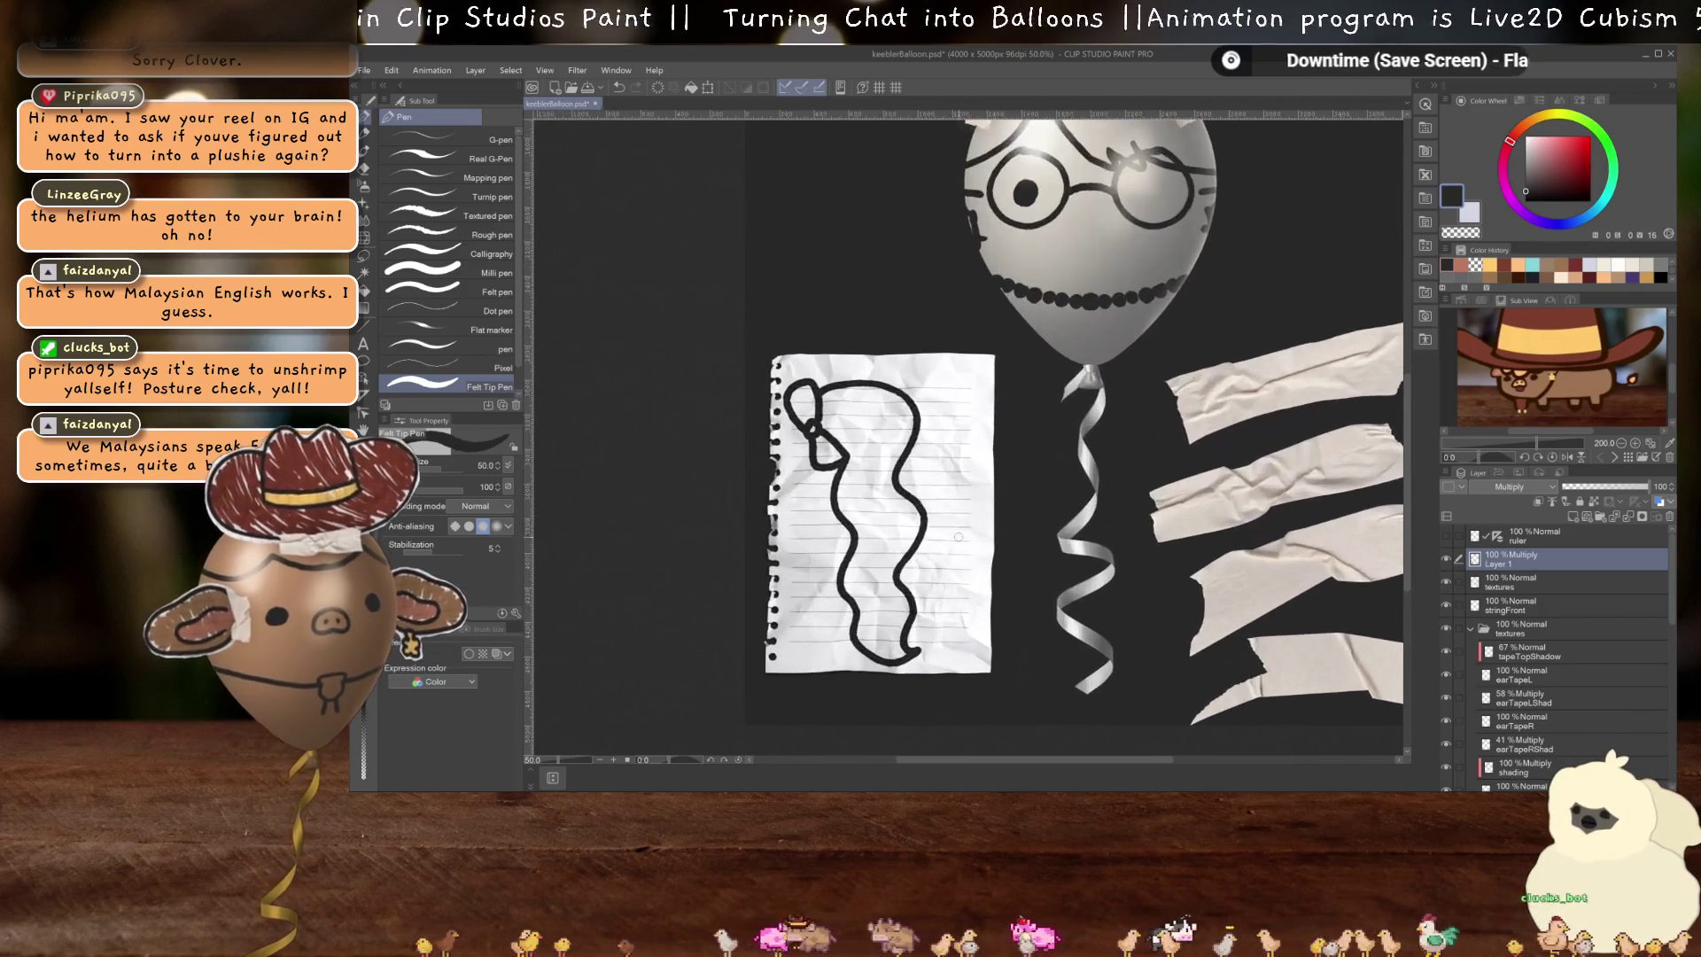
pyautogui.scroll(2, 984, 488)
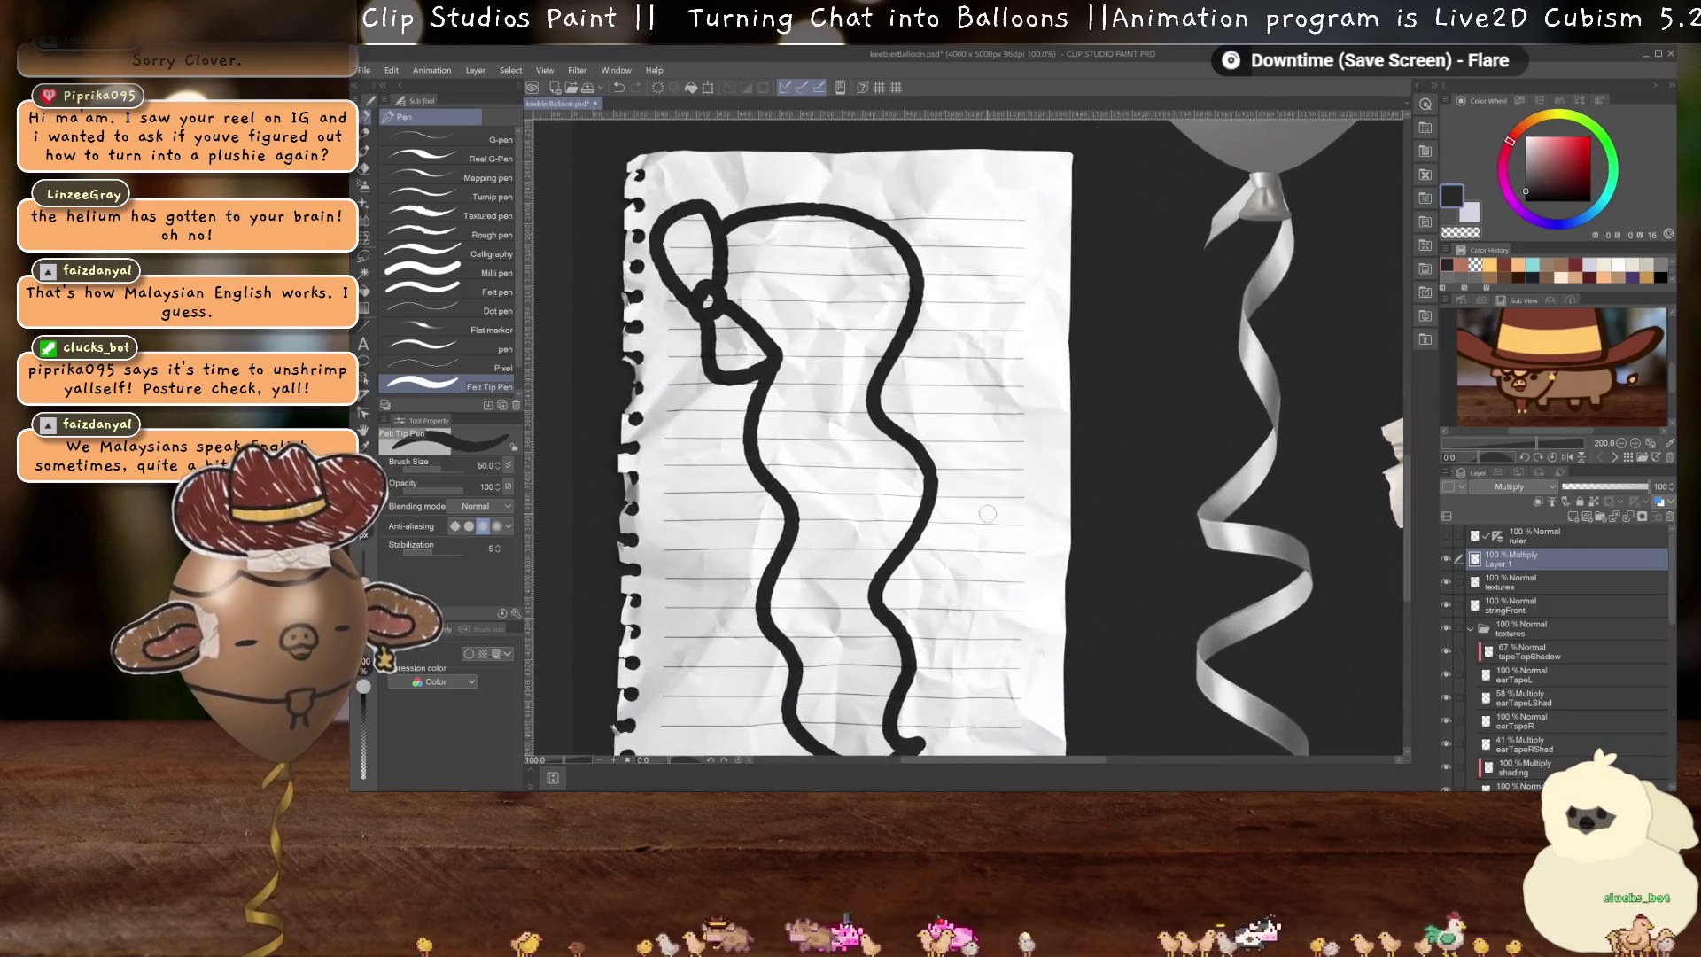
pyautogui.scroll(-3, 1009, 440)
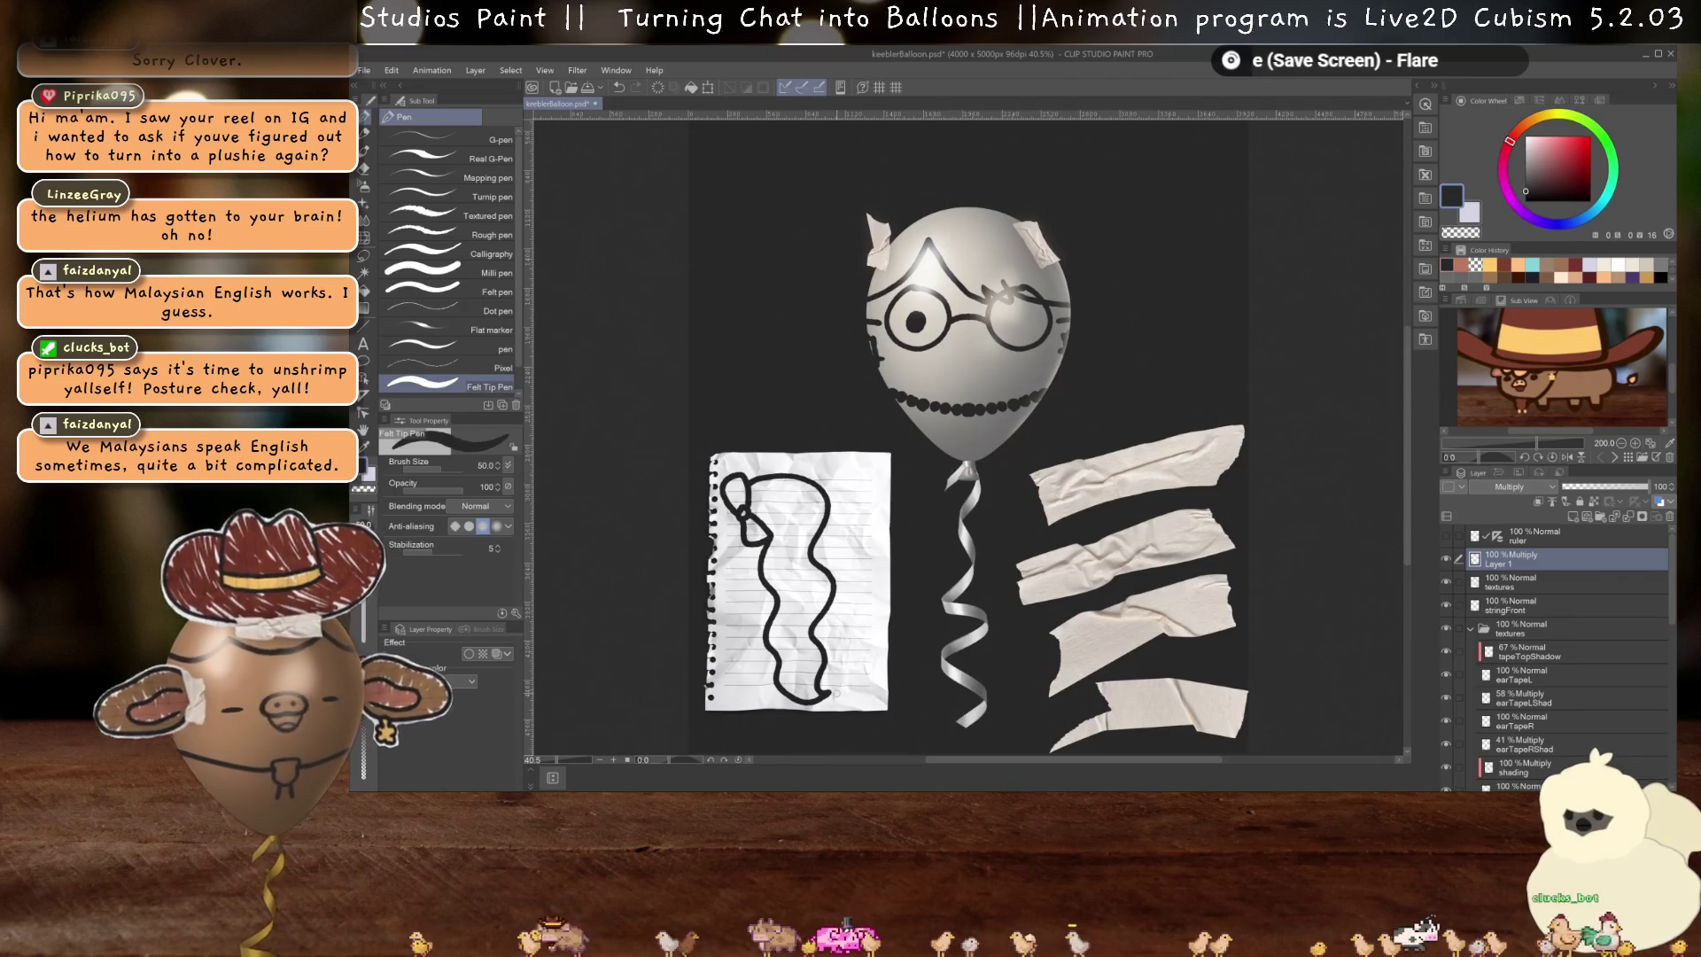
pyautogui.scroll(1, 845, 582)
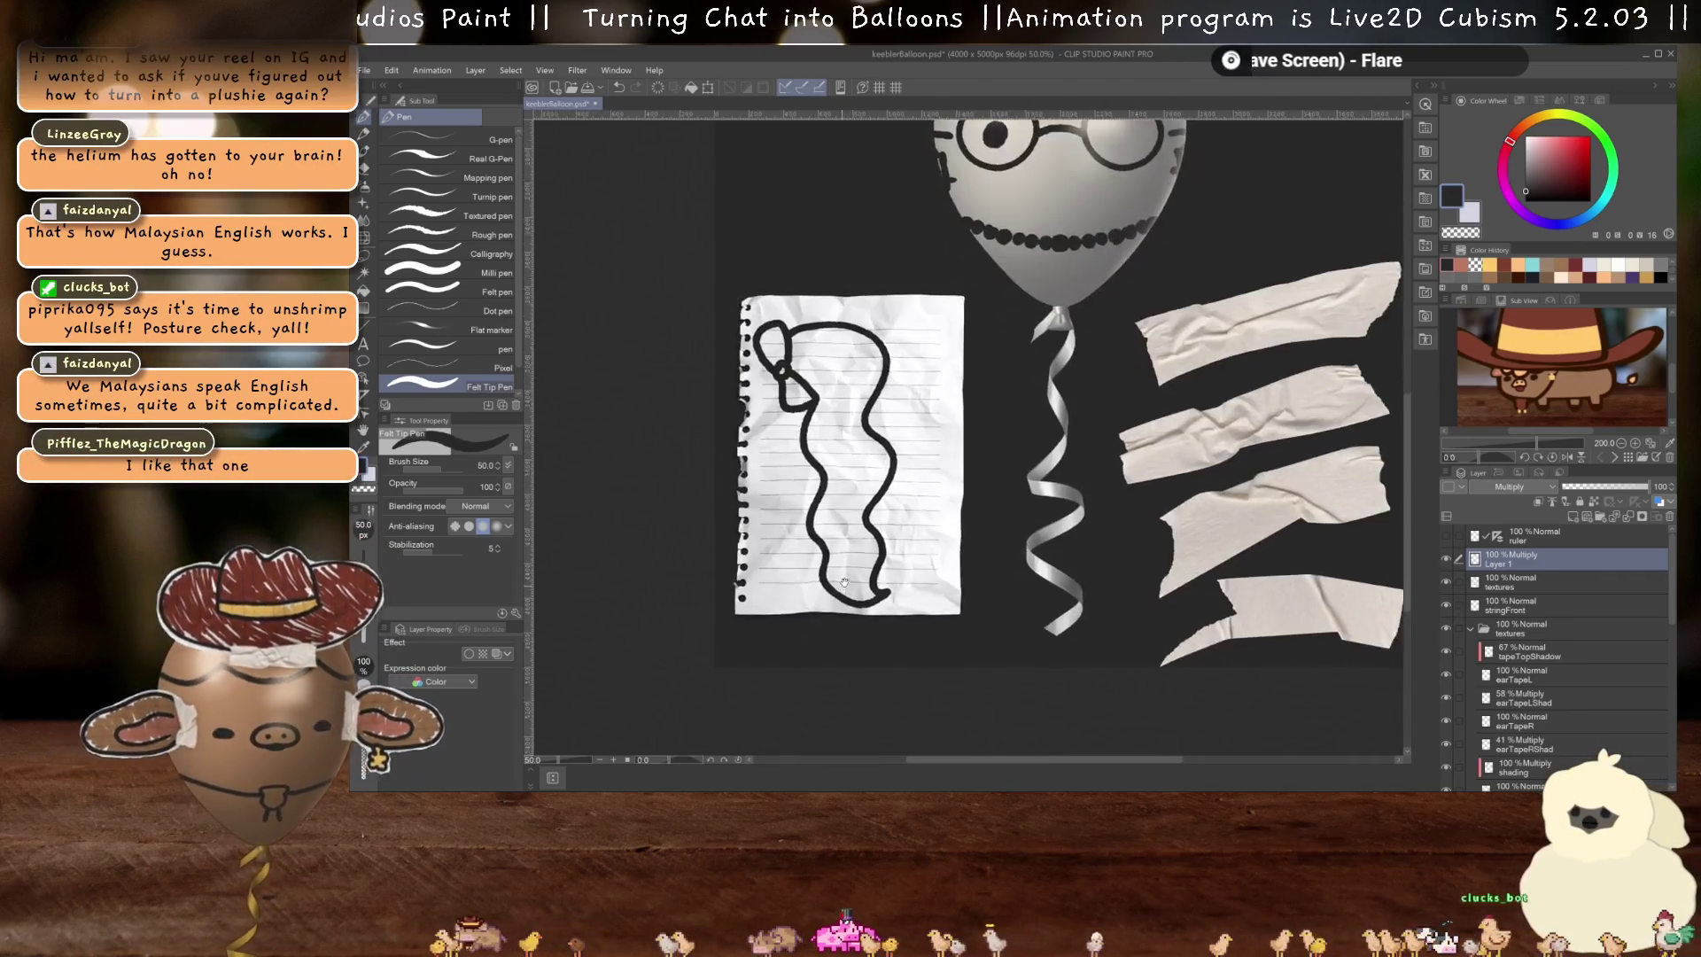
pyautogui.scroll(1, 845, 583)
pyautogui.scroll(1, 868, 572)
pyautogui.scroll(1, 895, 558)
pyautogui.scroll(1, 931, 541)
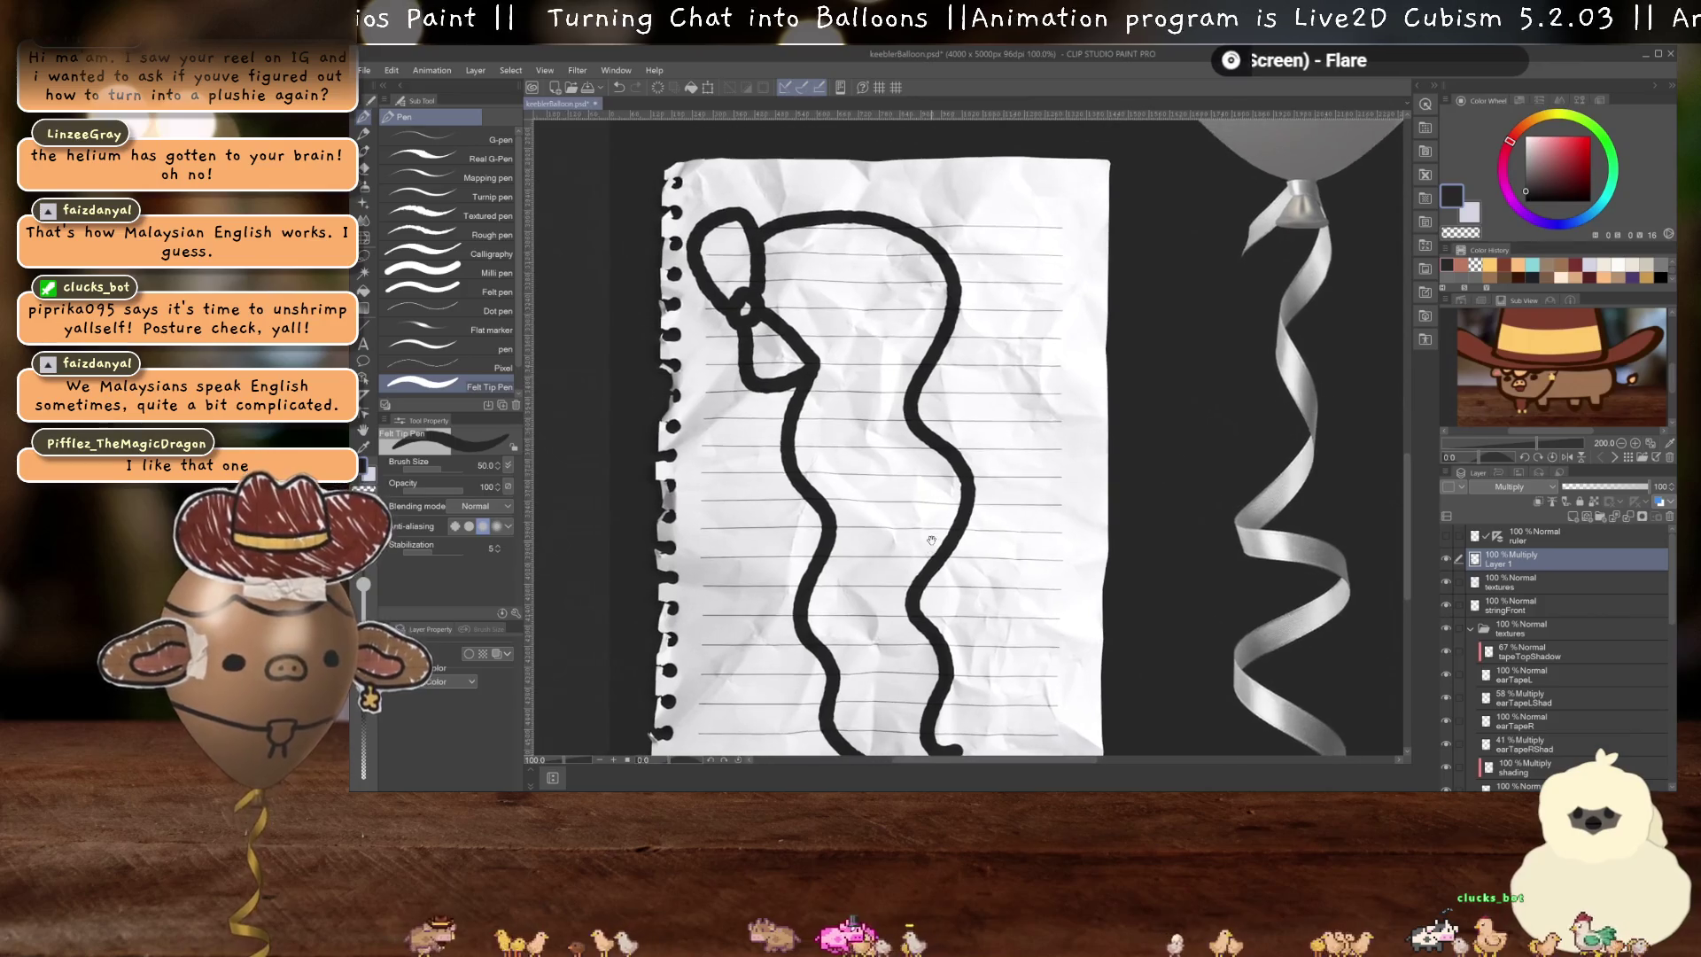
pyautogui.scroll(-2, 932, 541)
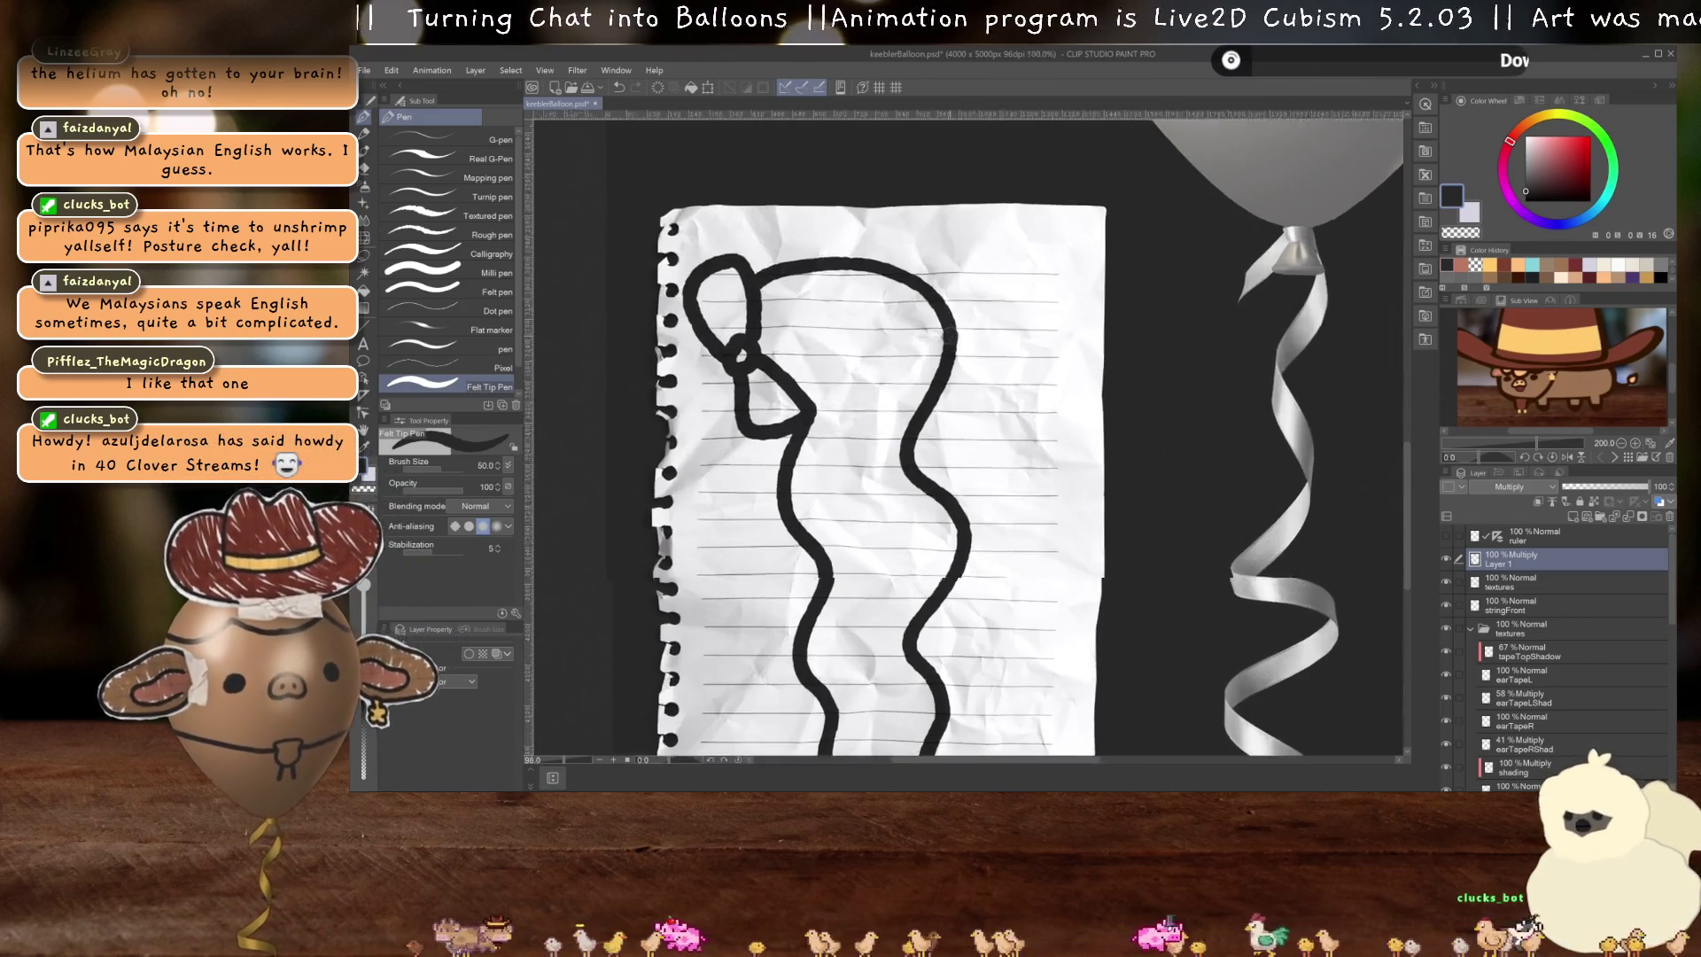
pyautogui.scroll(3, 1004, 342)
pyautogui.click(1512, 486)
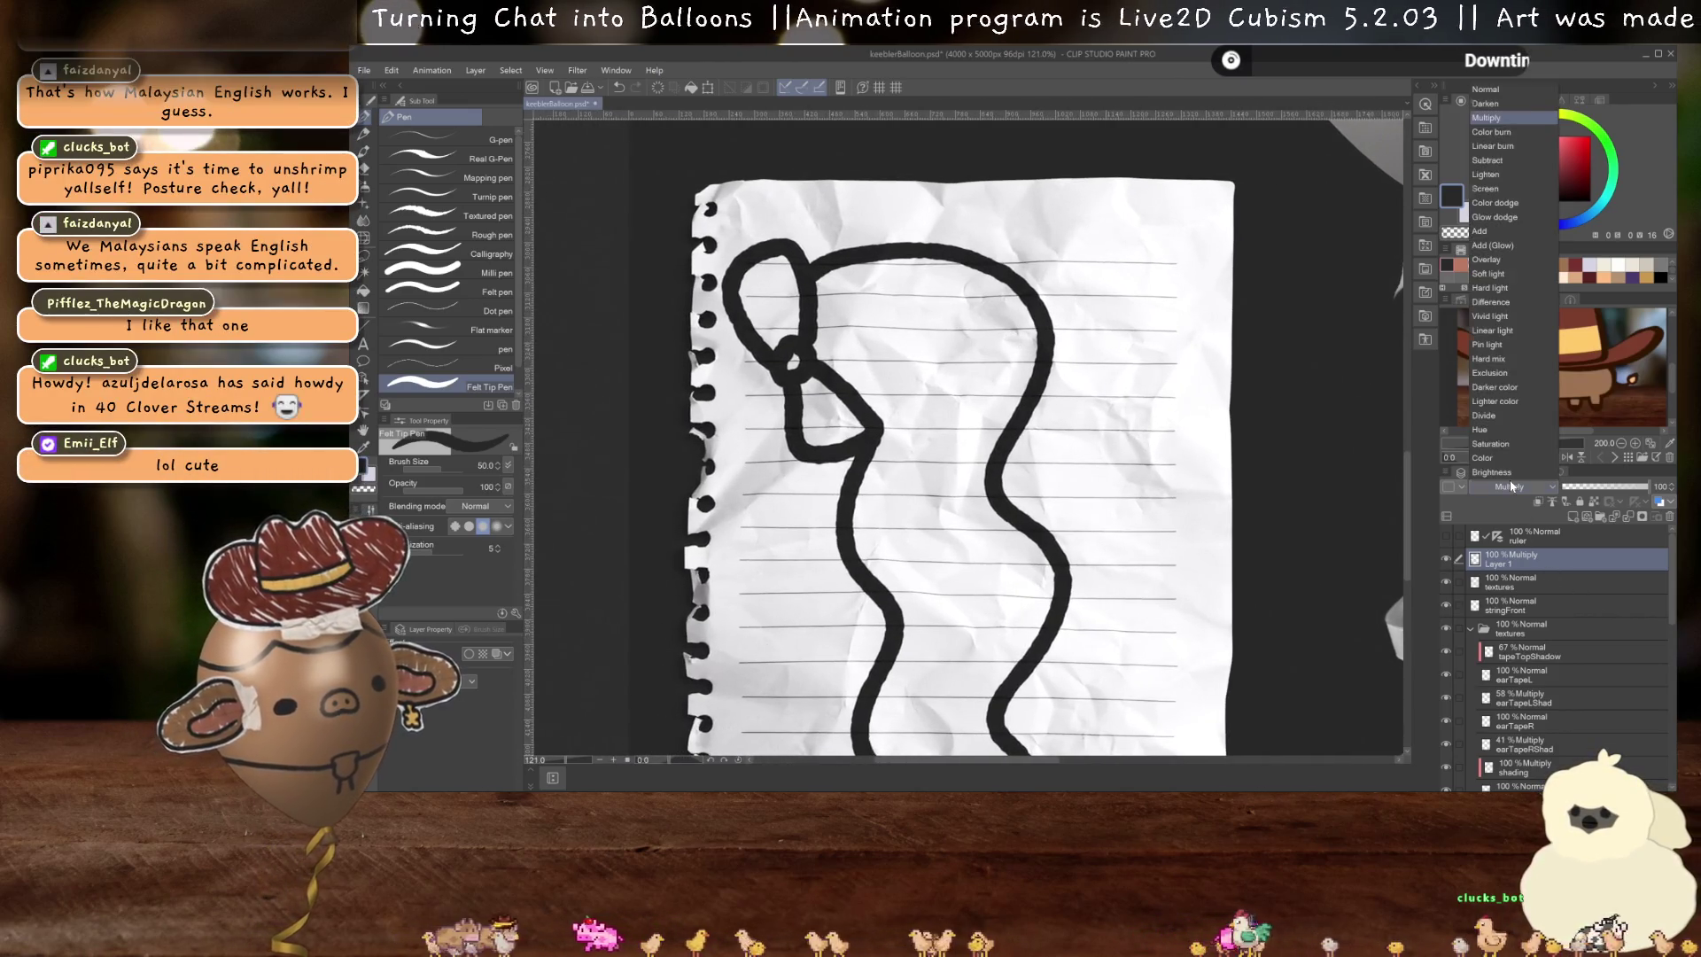
# - Switch the sketch layer from Multiply to Normal and paste the purple-haired character reference above textures
pyautogui.click(1510, 89)
pyautogui.click(1576, 585)
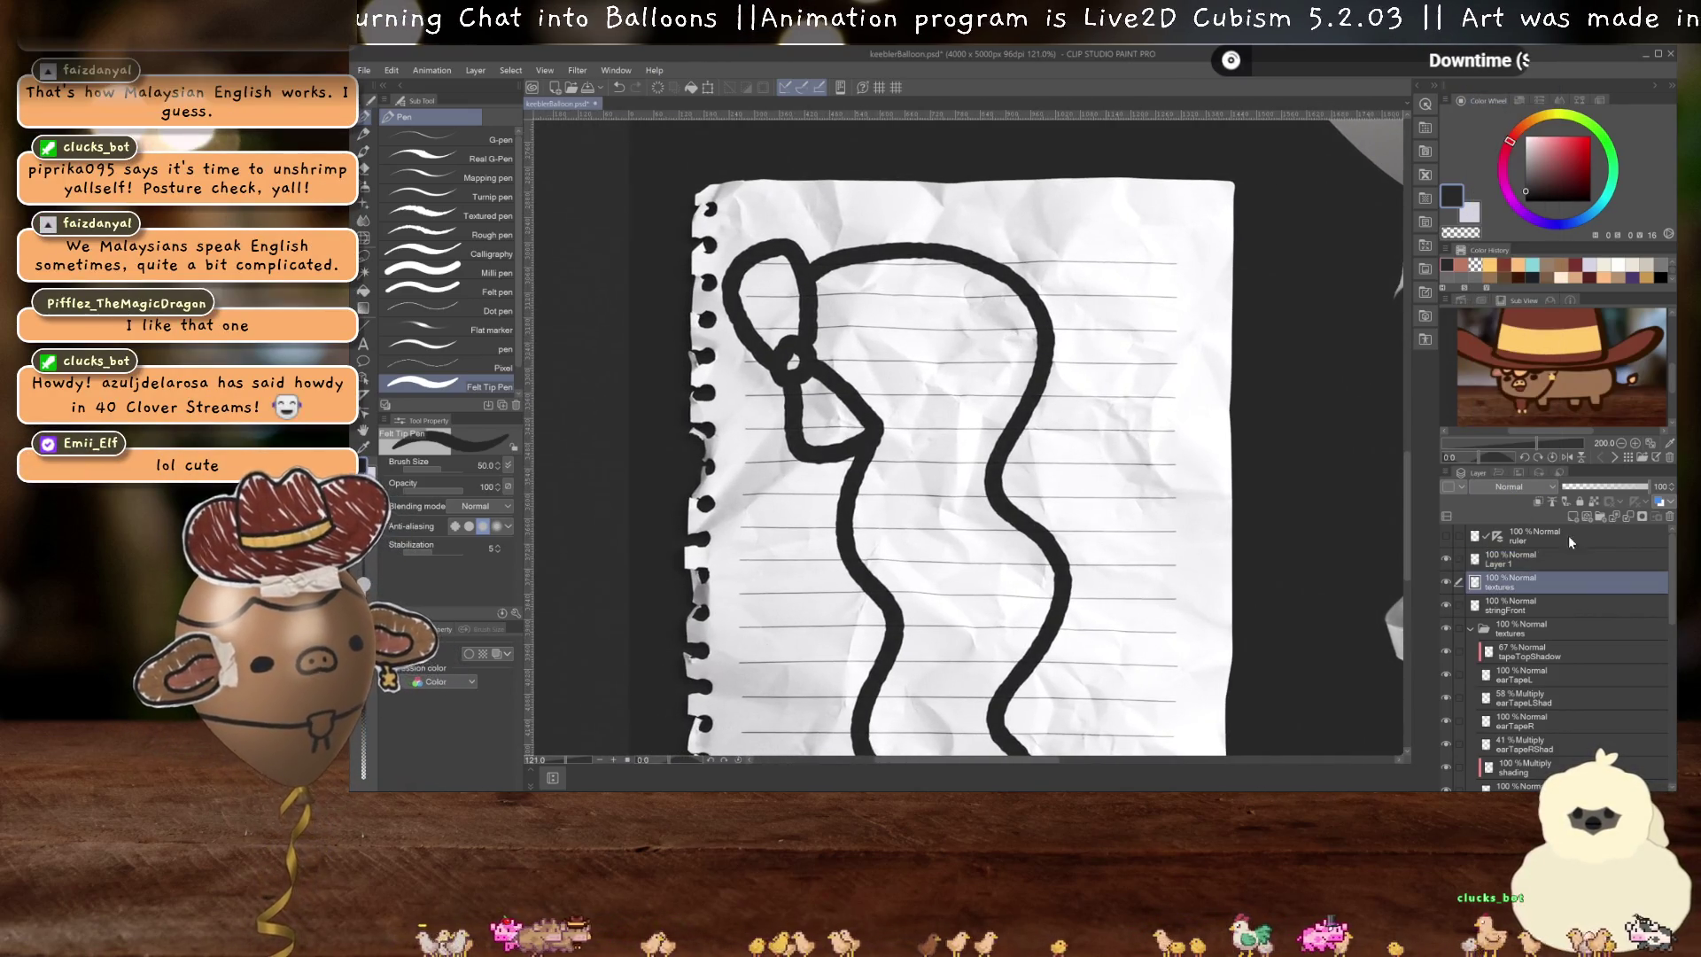
pyautogui.scroll(1, 778, 354)
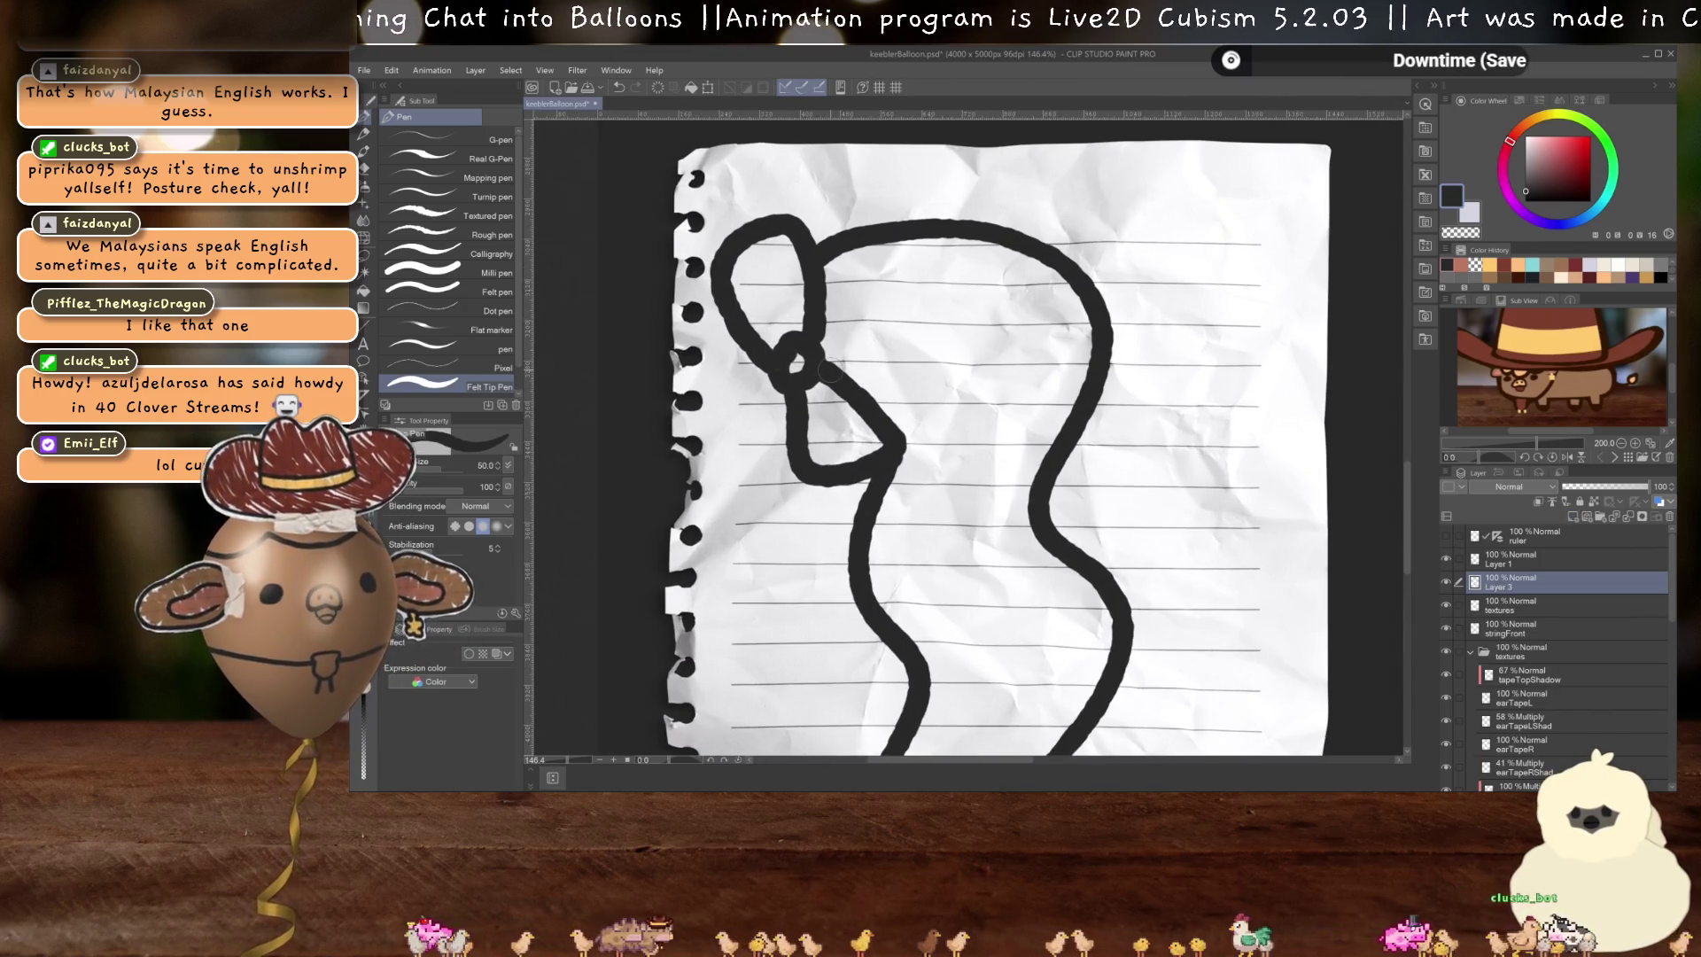
pyautogui.scroll(-2, 1010, 441)
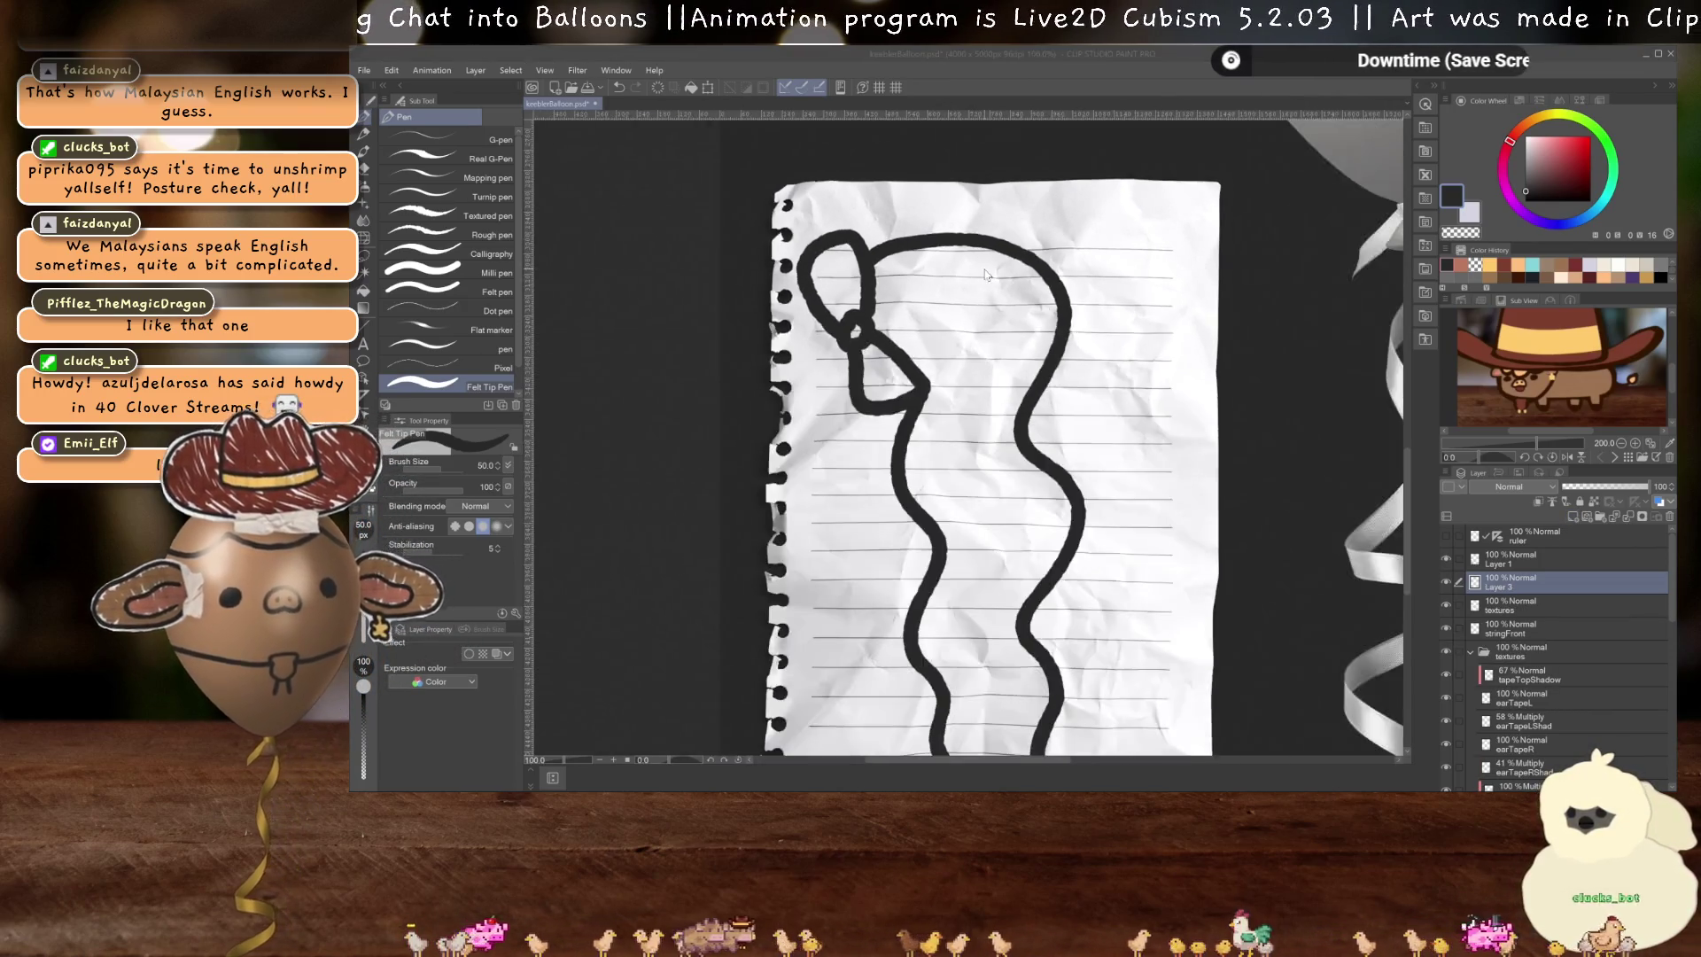
pyautogui.scroll(-2, 1010, 441)
pyautogui.scroll(-1, 1010, 441)
pyautogui.scroll(-2, 1010, 441)
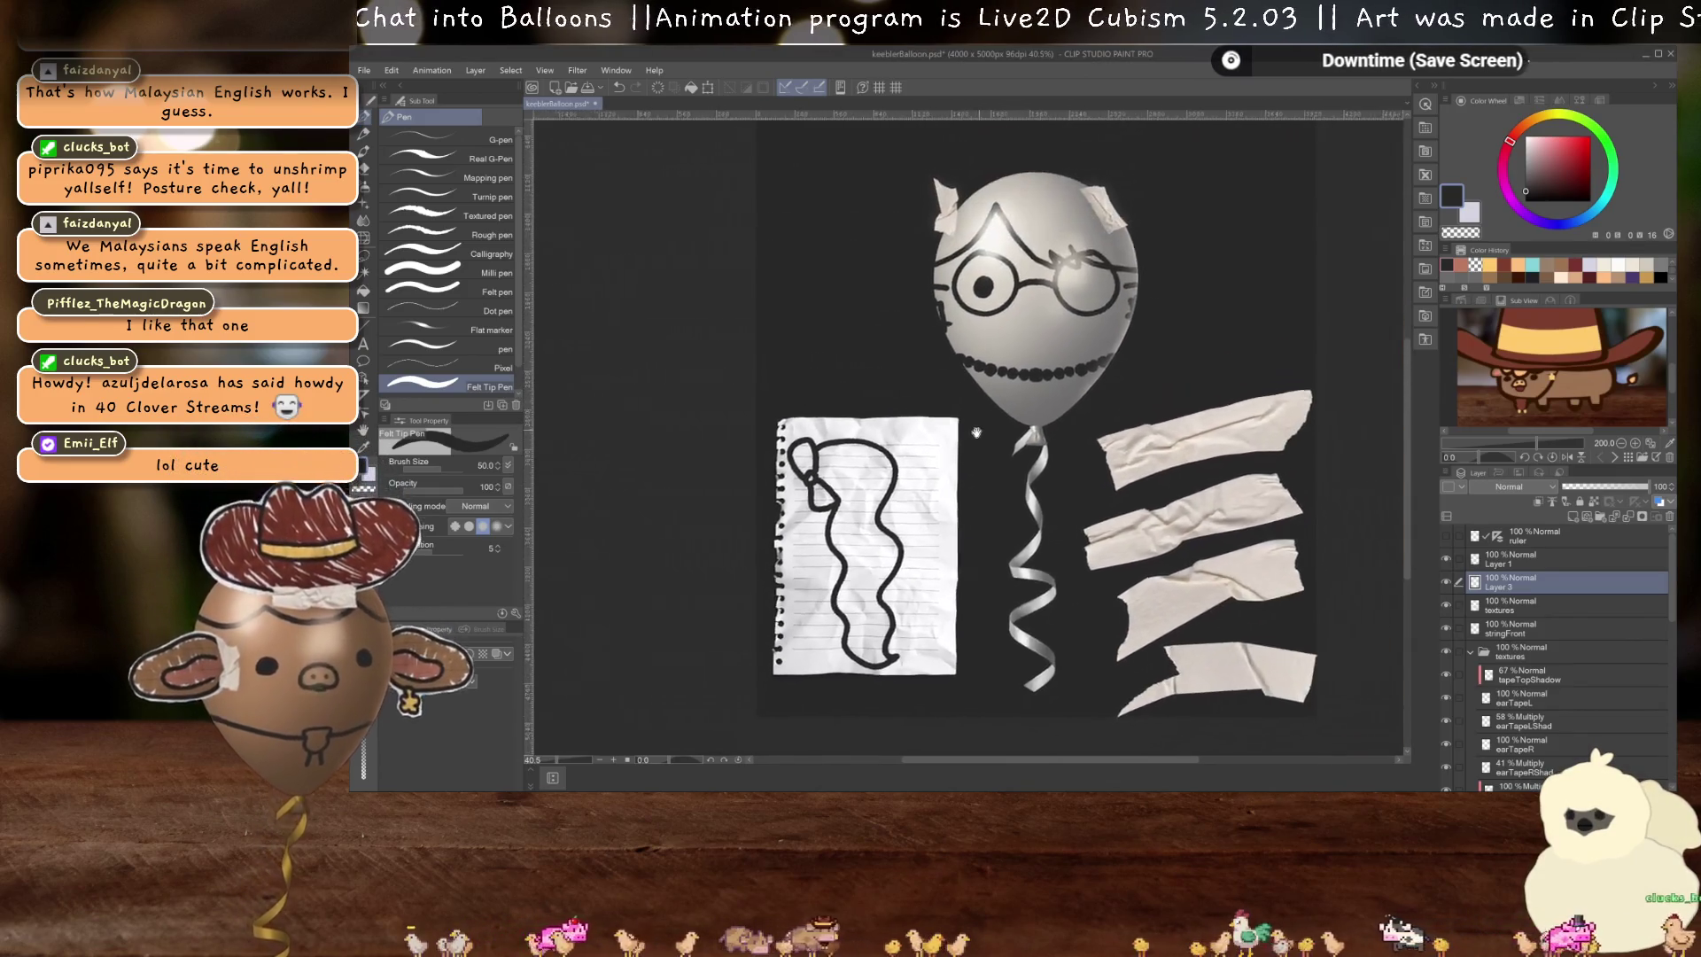
pyautogui.hotkey('ctrl', 'v')
pyautogui.scroll(2, 939, 417)
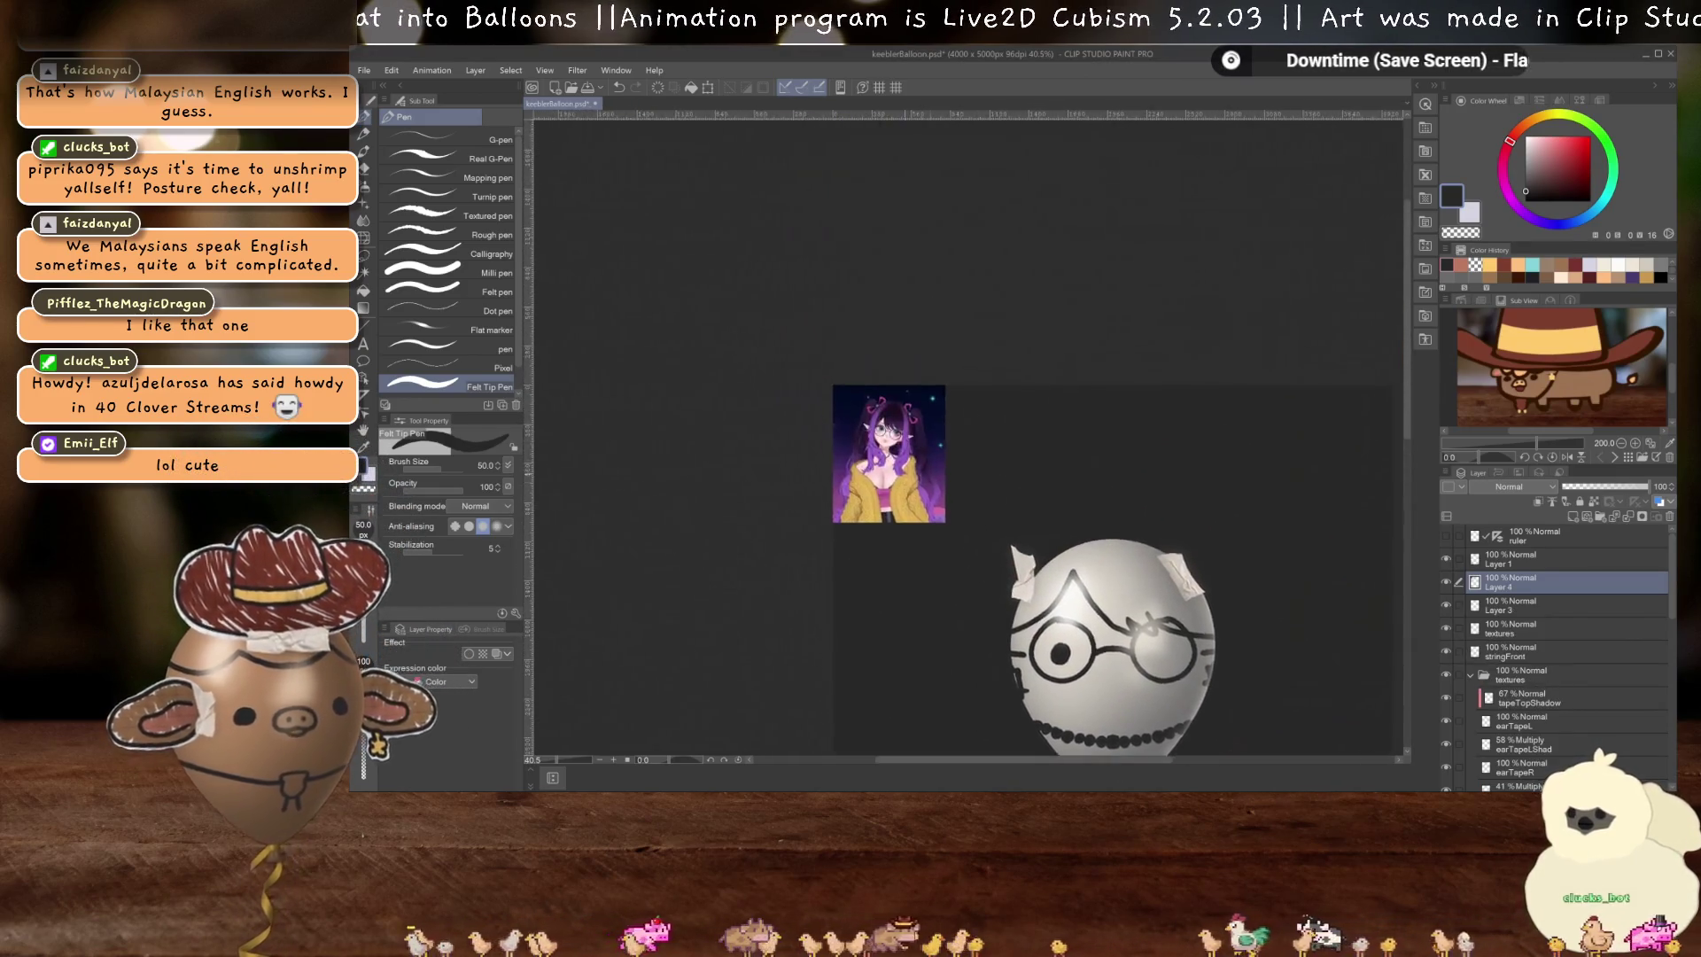
# - Sample the cyan of the reference's hair gem and bring the paper sketch back into view
pyautogui.scroll(2, 913, 389)
pyautogui.scroll(2, 891, 371)
pyautogui.scroll(2, 889, 369)
pyautogui.scroll(2, 893, 416)
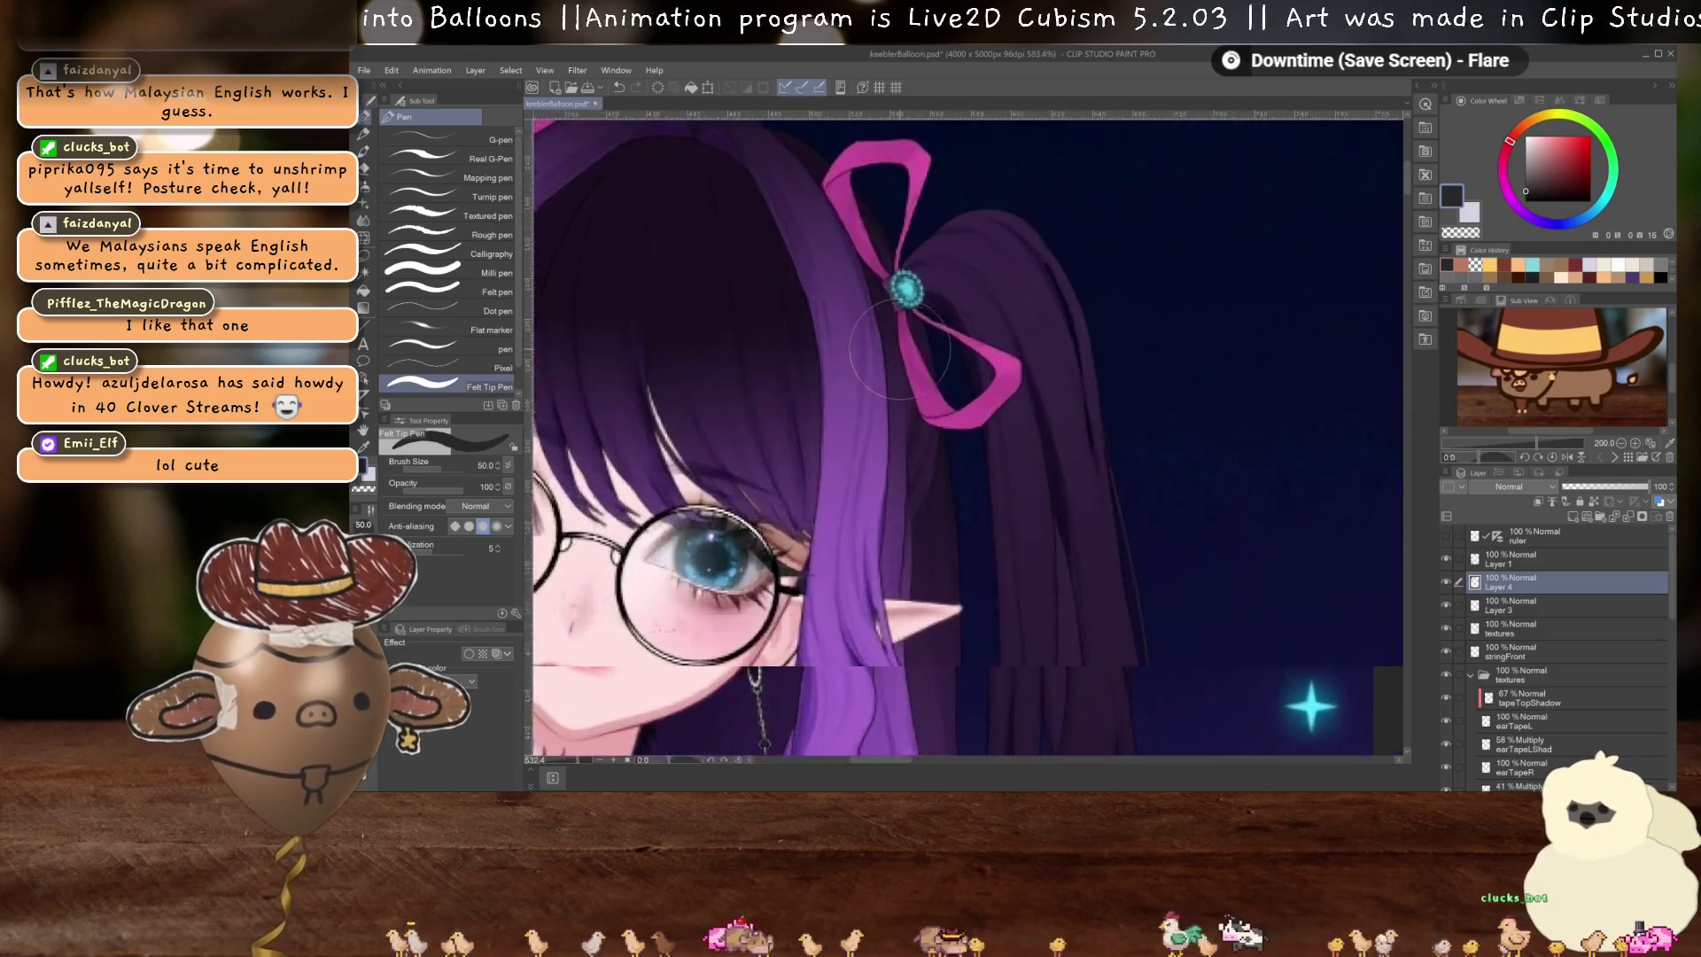
pyautogui.scroll(3, 899, 490)
pyautogui.keyDown('alt'); pyautogui.click(907, 407); pyautogui.keyUp('alt')
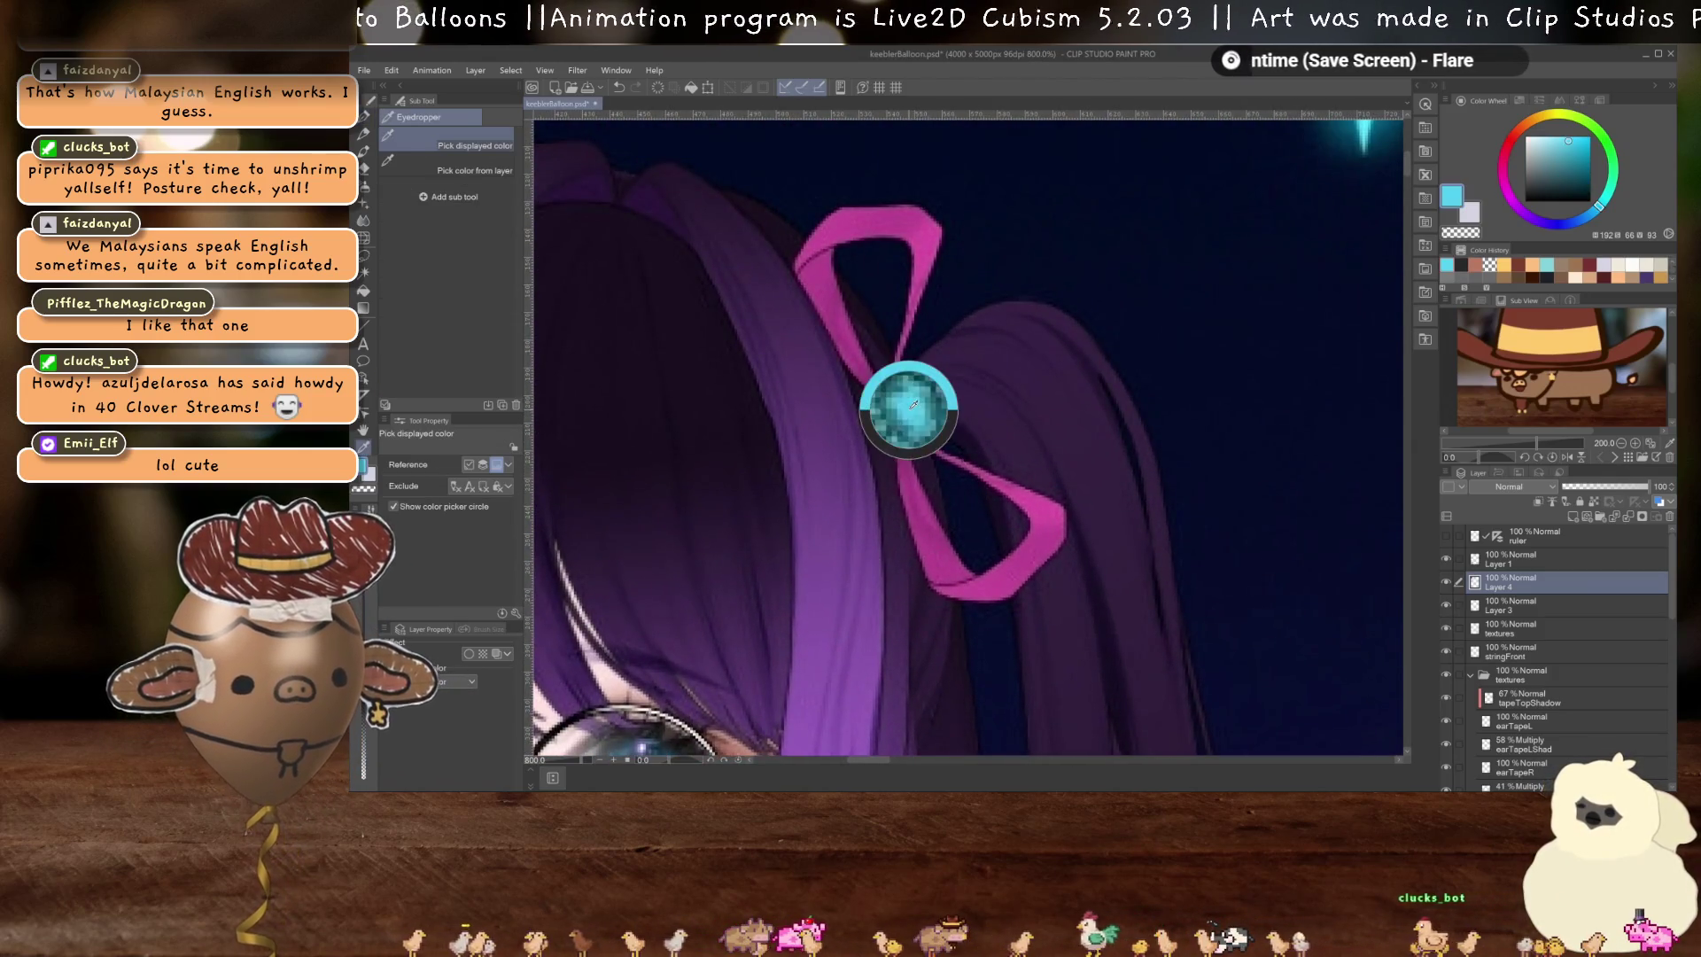
pyautogui.scroll(-2, 913, 410)
pyautogui.scroll(-1, 921, 410)
pyautogui.scroll(-4, 918, 409)
pyautogui.moveTo(921, 744)
pyautogui.mouseDown()
pyautogui.moveTo(921, 336)
pyautogui.moveTo(928, 514)
pyautogui.mouseUp()
# - Return to the character artwork and sample the bow's pink and the hair's dark purple
pyautogui.scroll(1, 929, 514)
pyautogui.scroll(1, 913, 487)
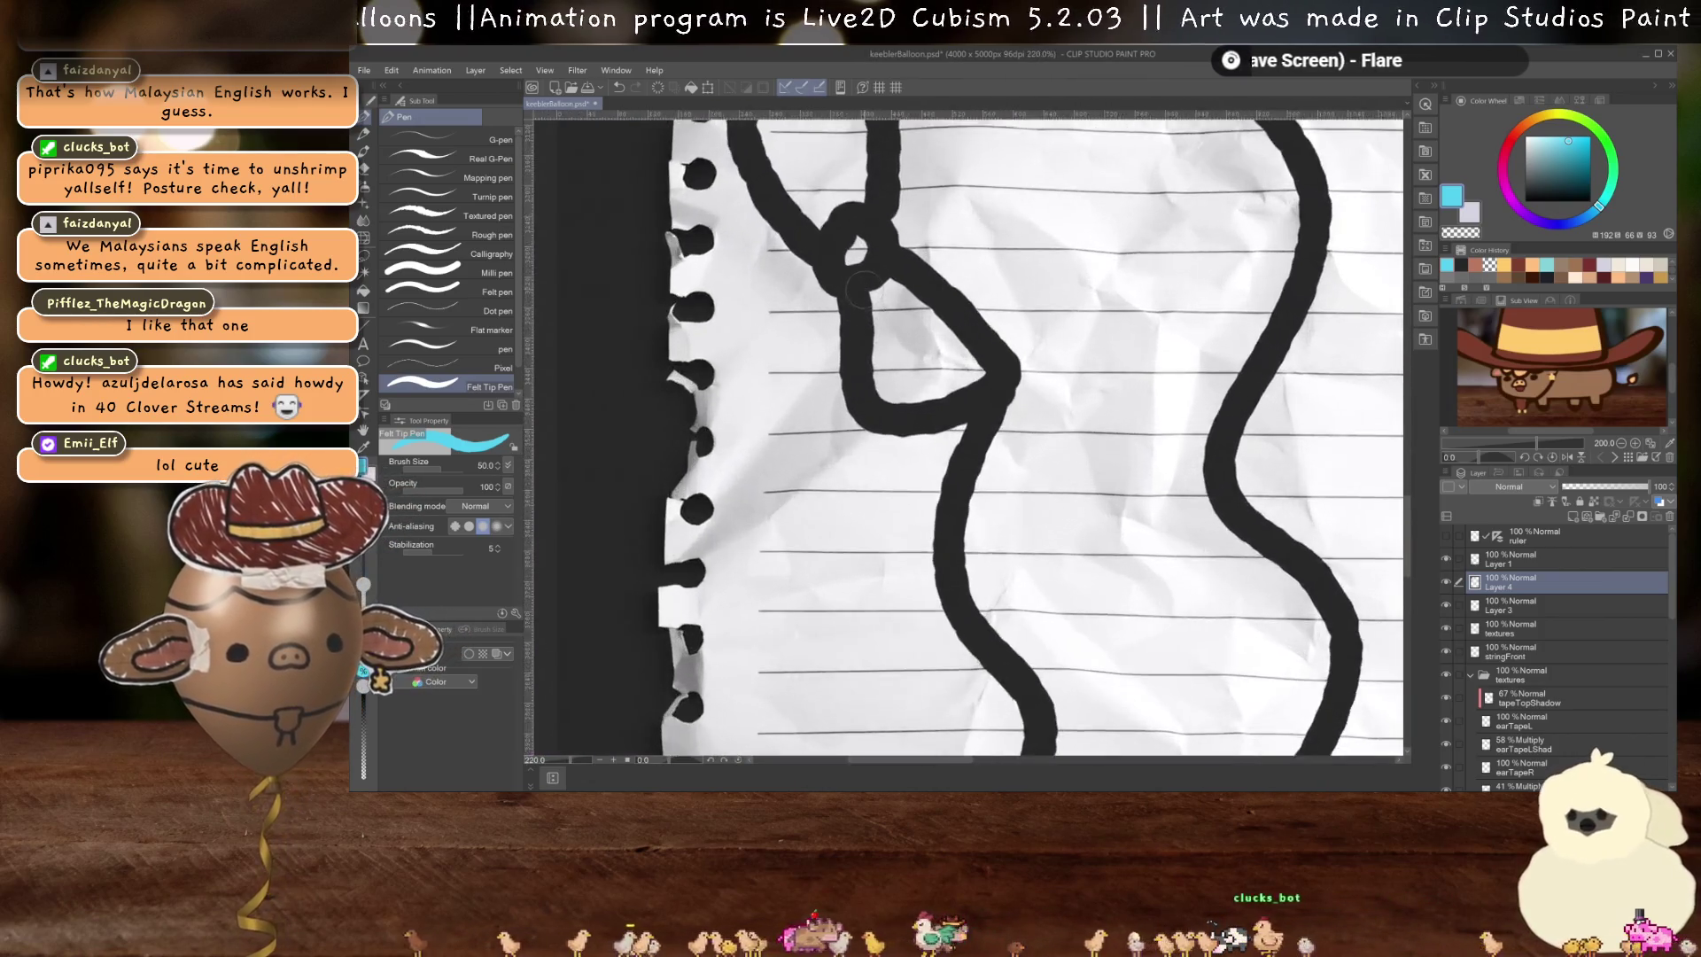
pyautogui.scroll(1, 895, 452)
pyautogui.scroll(-1, 879, 412)
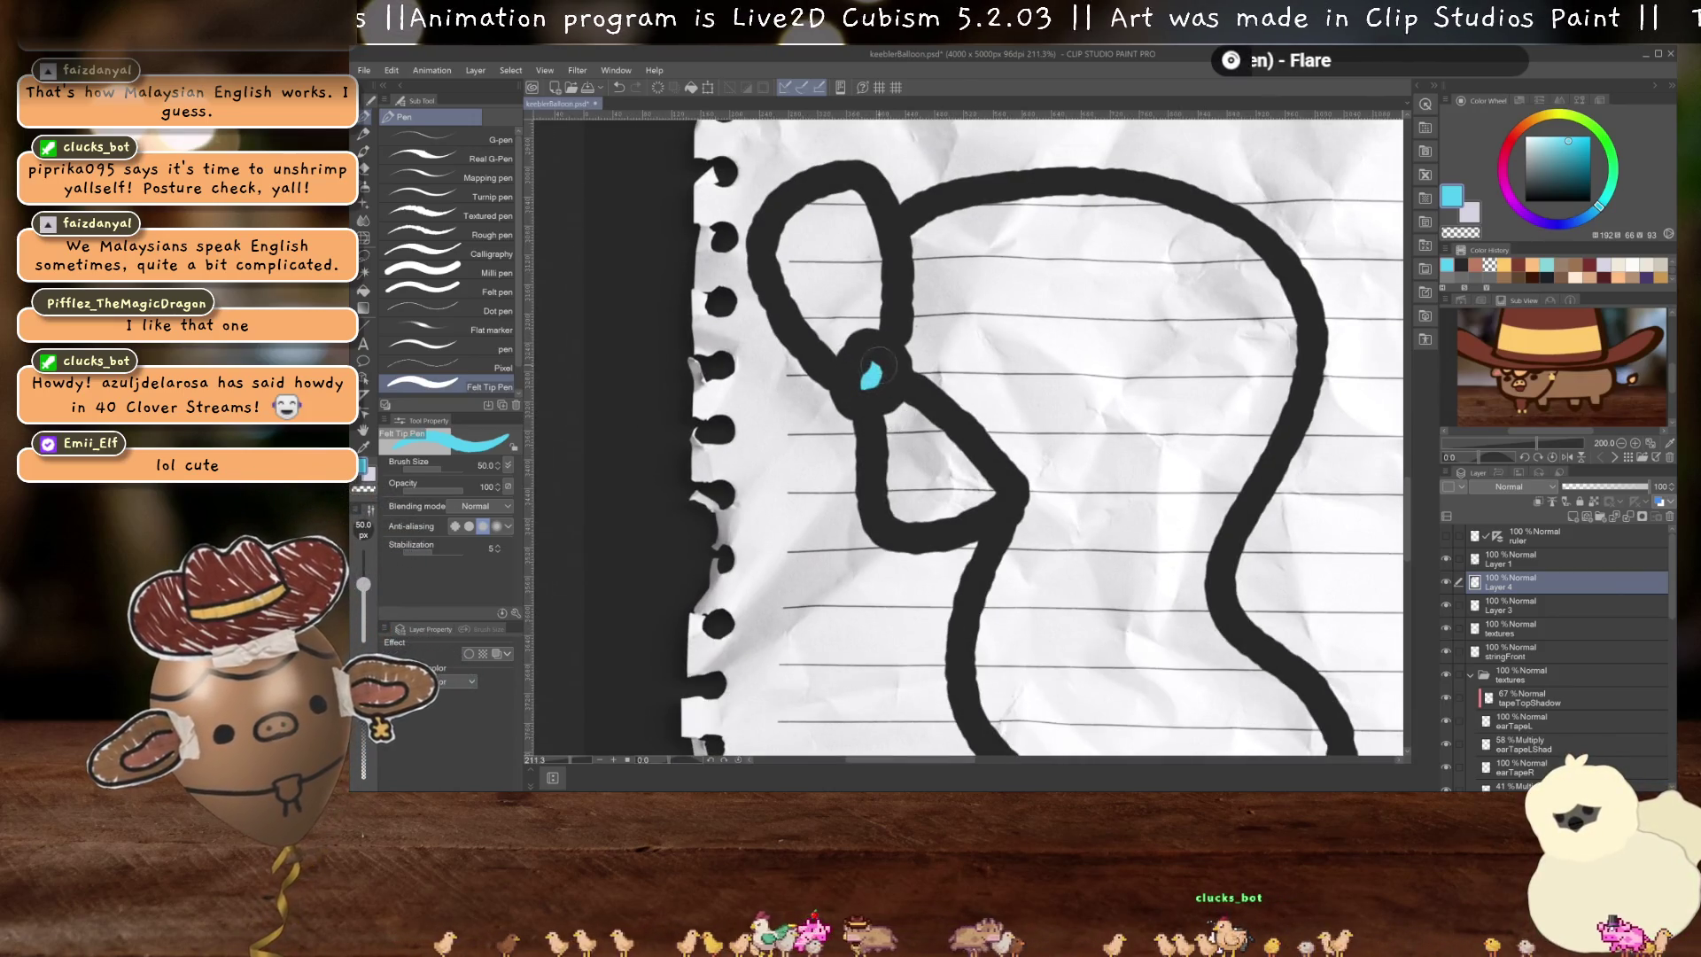
pyautogui.scroll(-3, 888, 379)
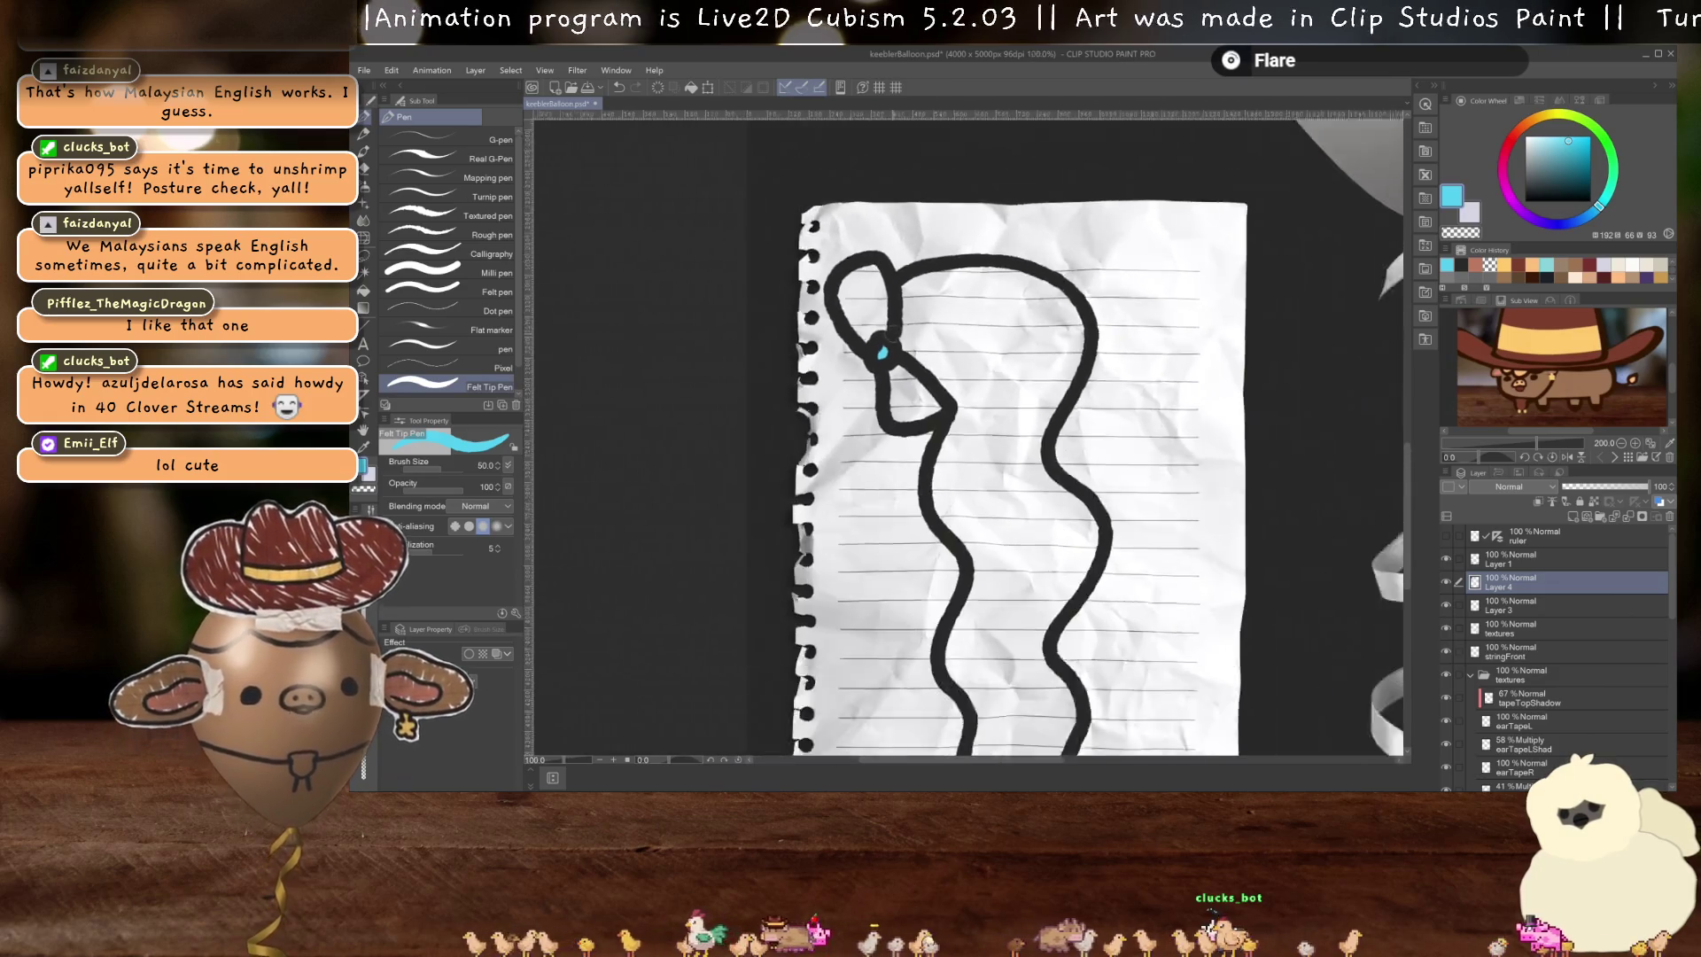
pyautogui.moveTo(1112, 310); pyautogui.dragTo(1112, 747)
pyautogui.scroll(3, 899, 479)
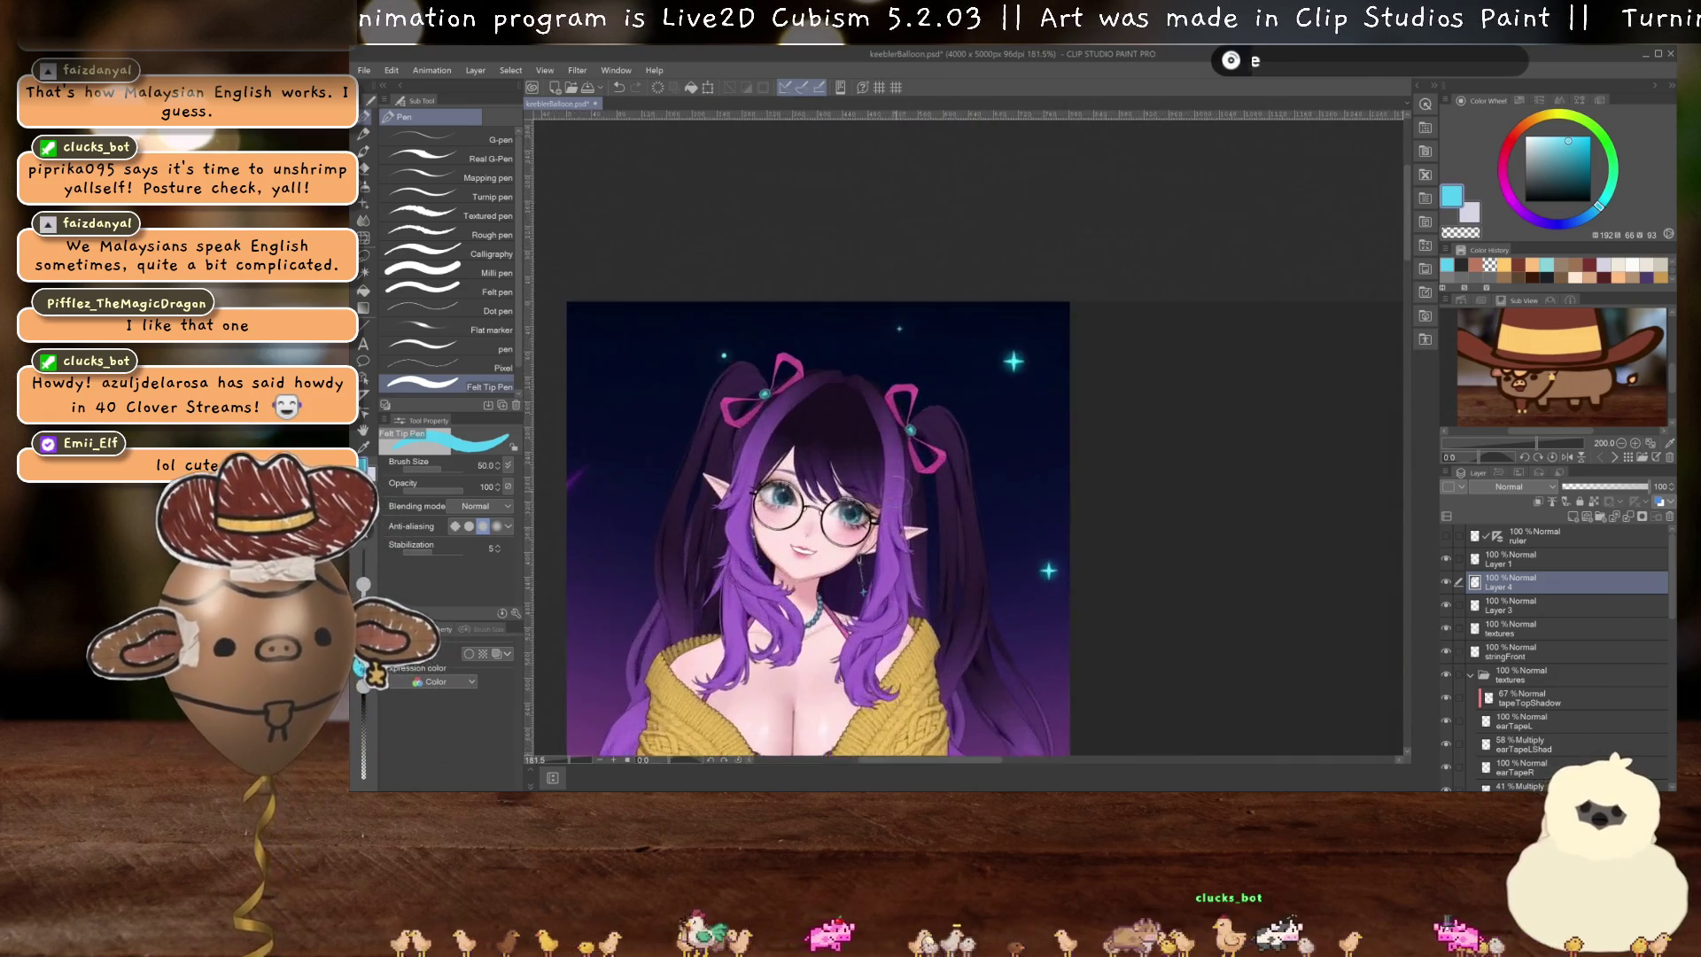
pyautogui.scroll(2, 903, 483)
pyautogui.scroll(1, 912, 485)
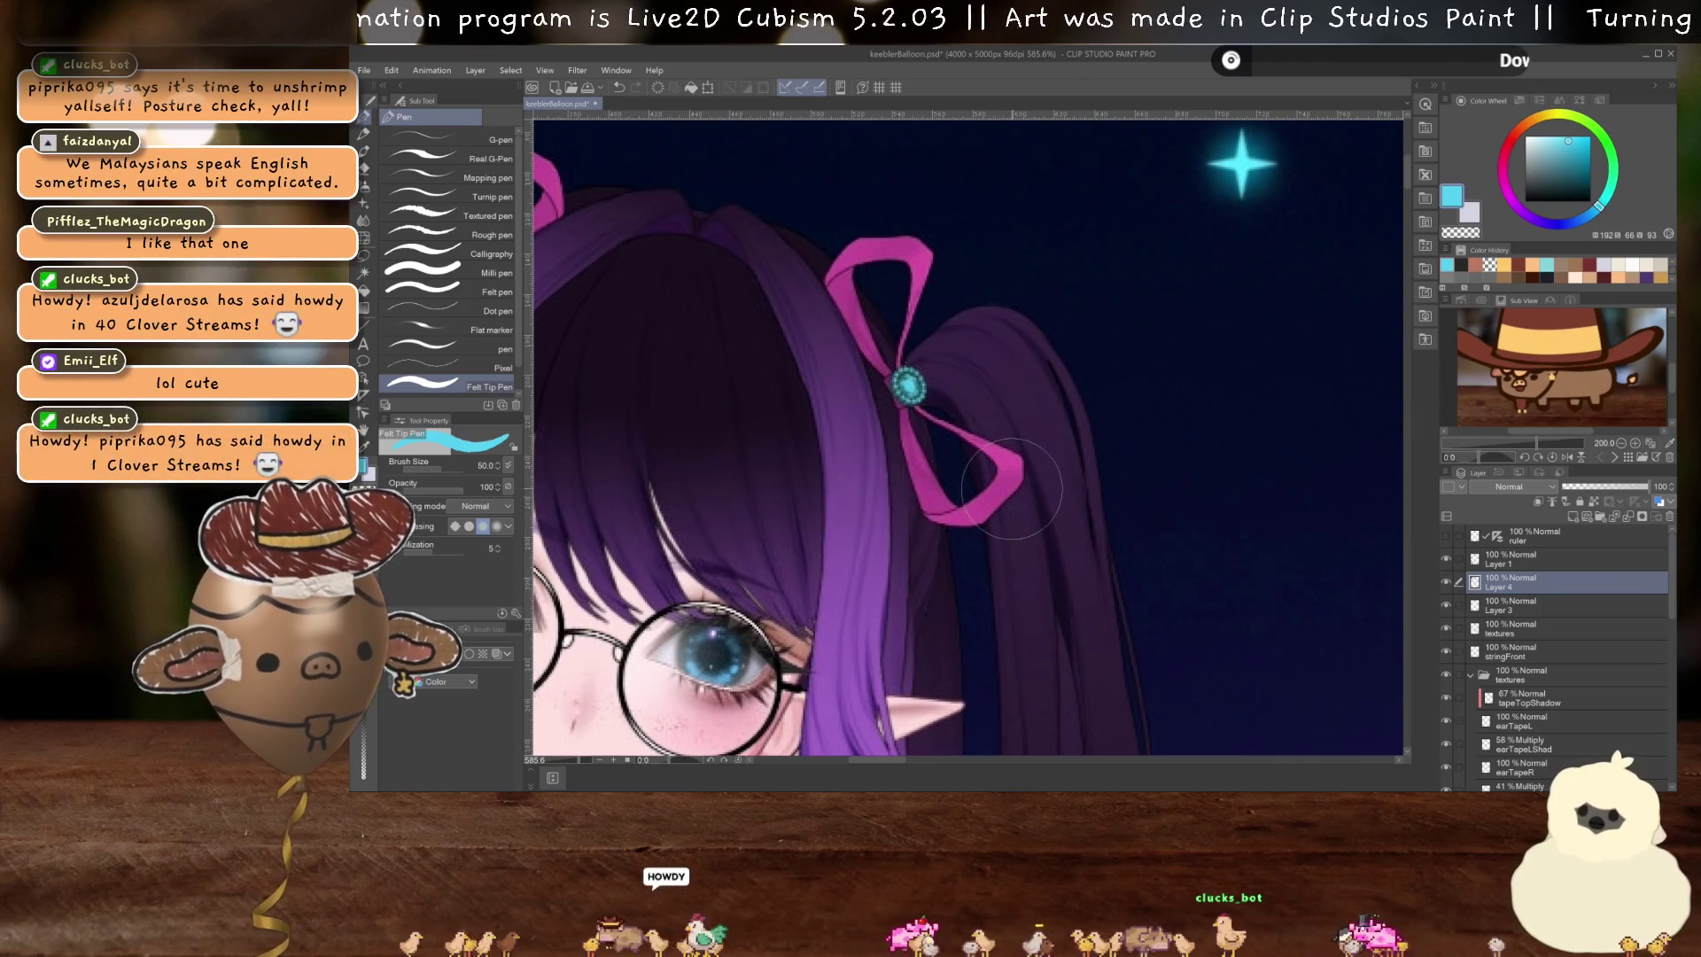
pyautogui.press('i')
pyautogui.click(1010, 483)
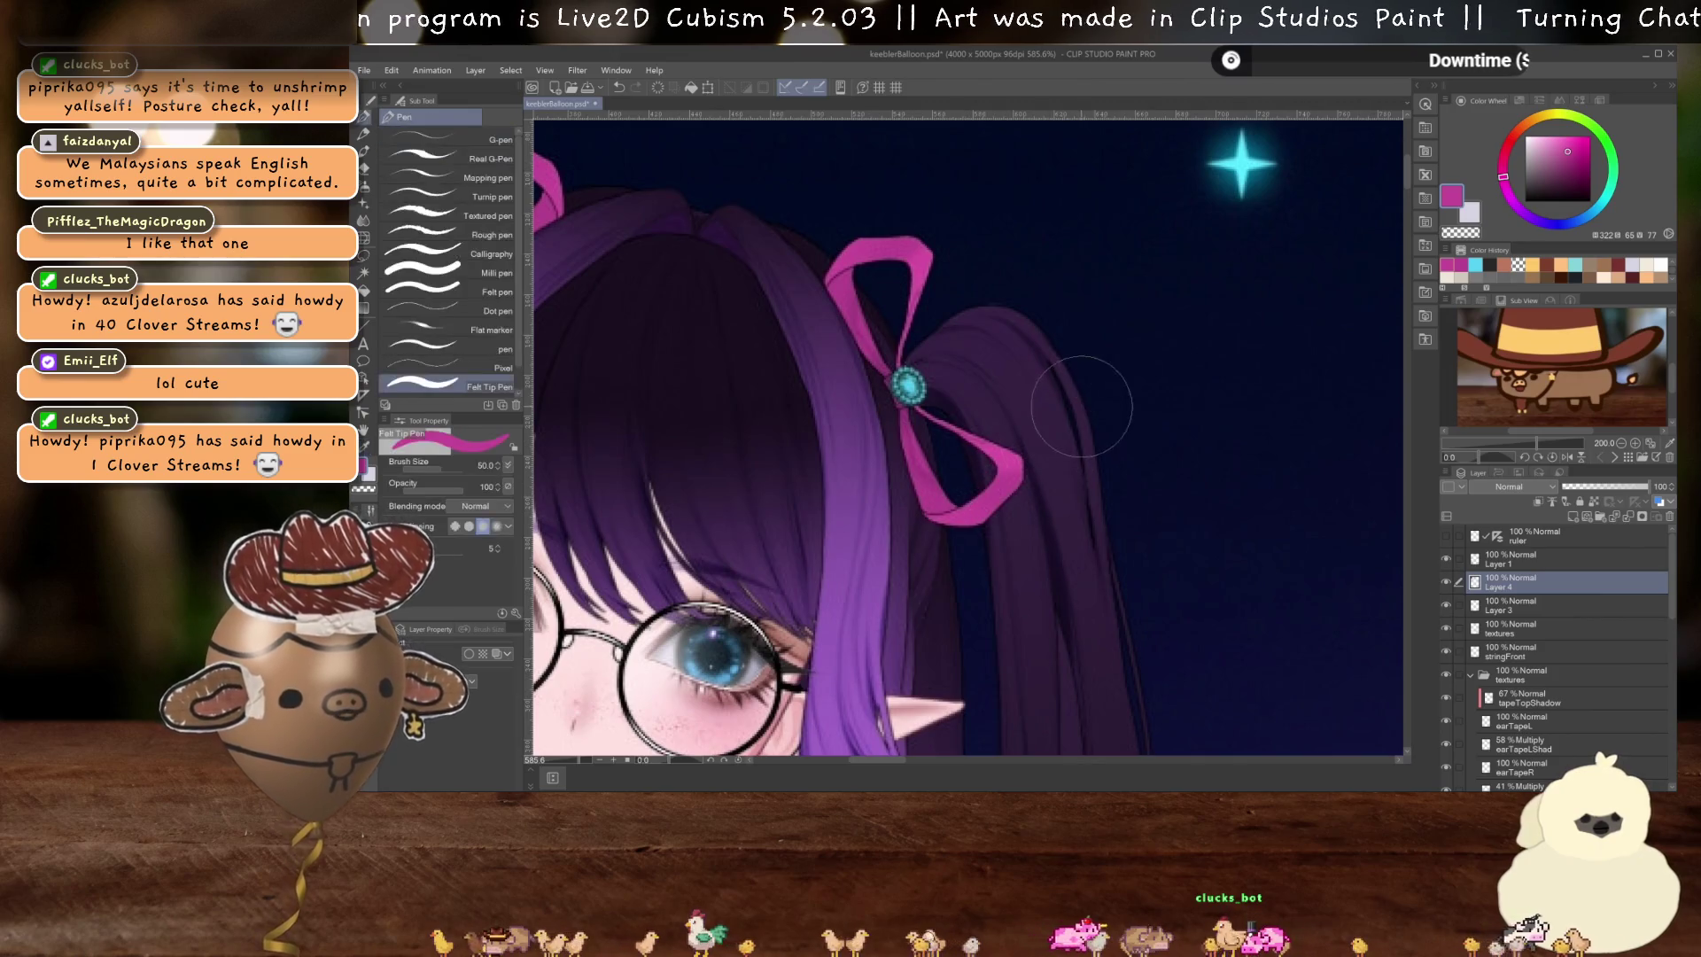
pyautogui.keyDown('alt'); pyautogui.click(1034, 420); pyautogui.keyUp('alt')
# - Switch back to the pen and select Layer 4 in the Layer panel
pyautogui.scroll(-2, 1203, 704)
pyautogui.scroll(-3, 1204, 704)
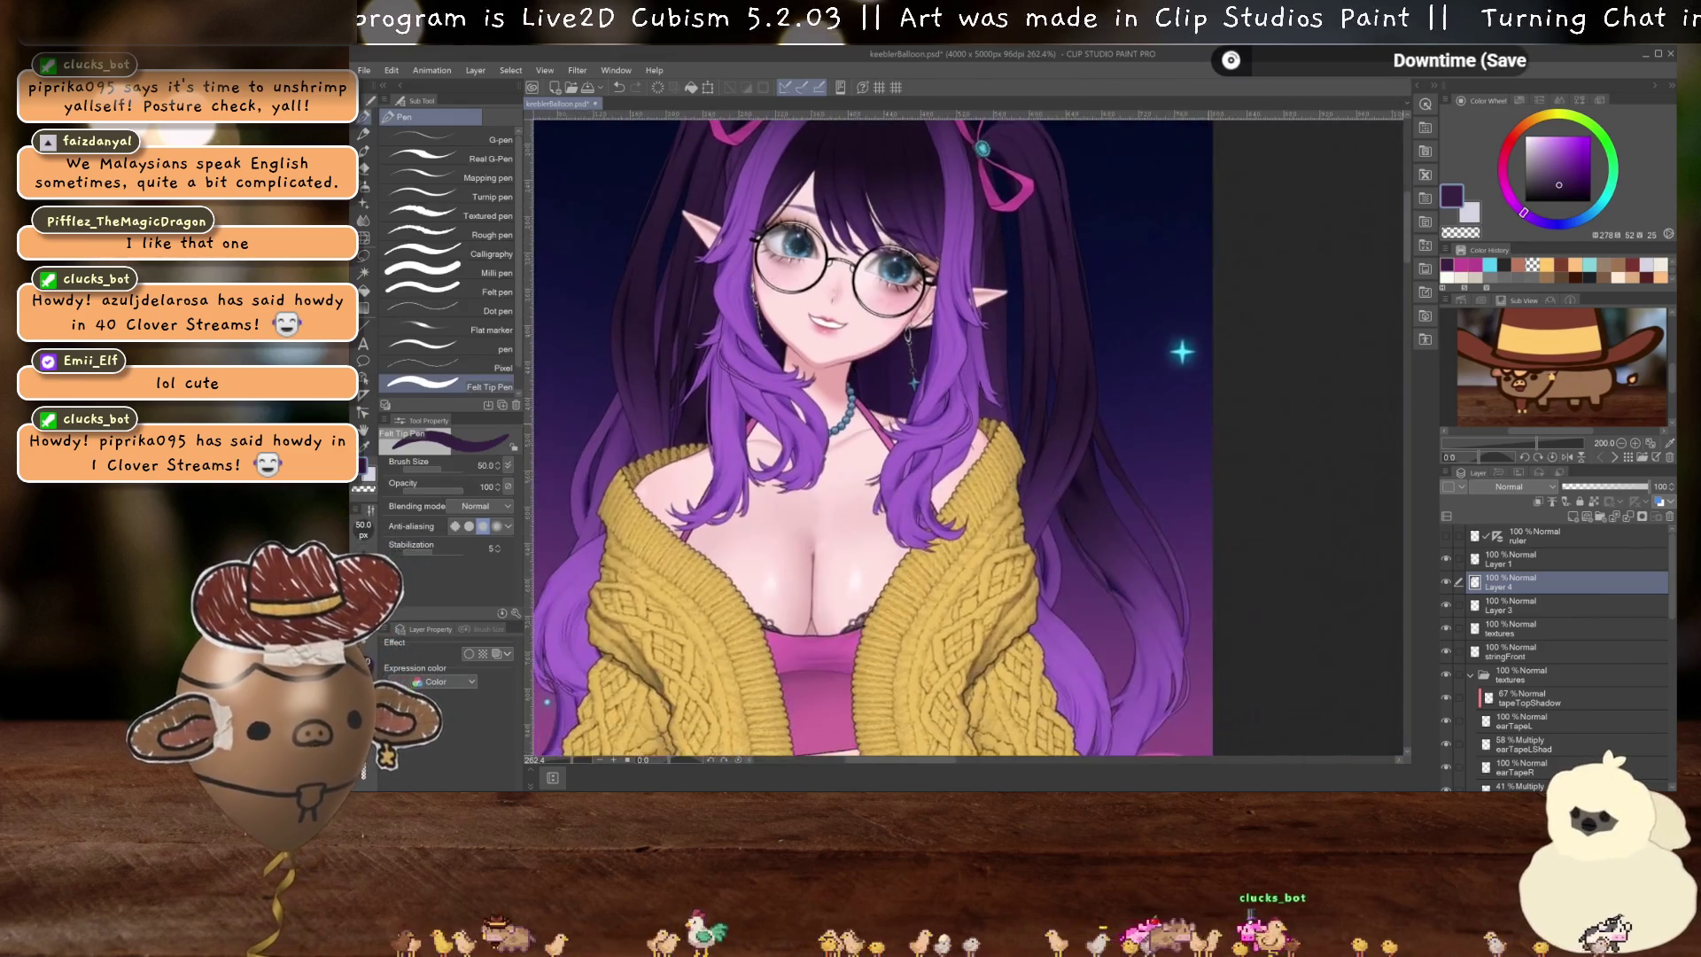
pyautogui.press('i')
pyautogui.press('p')
pyautogui.scroll(-3, 939, 428)
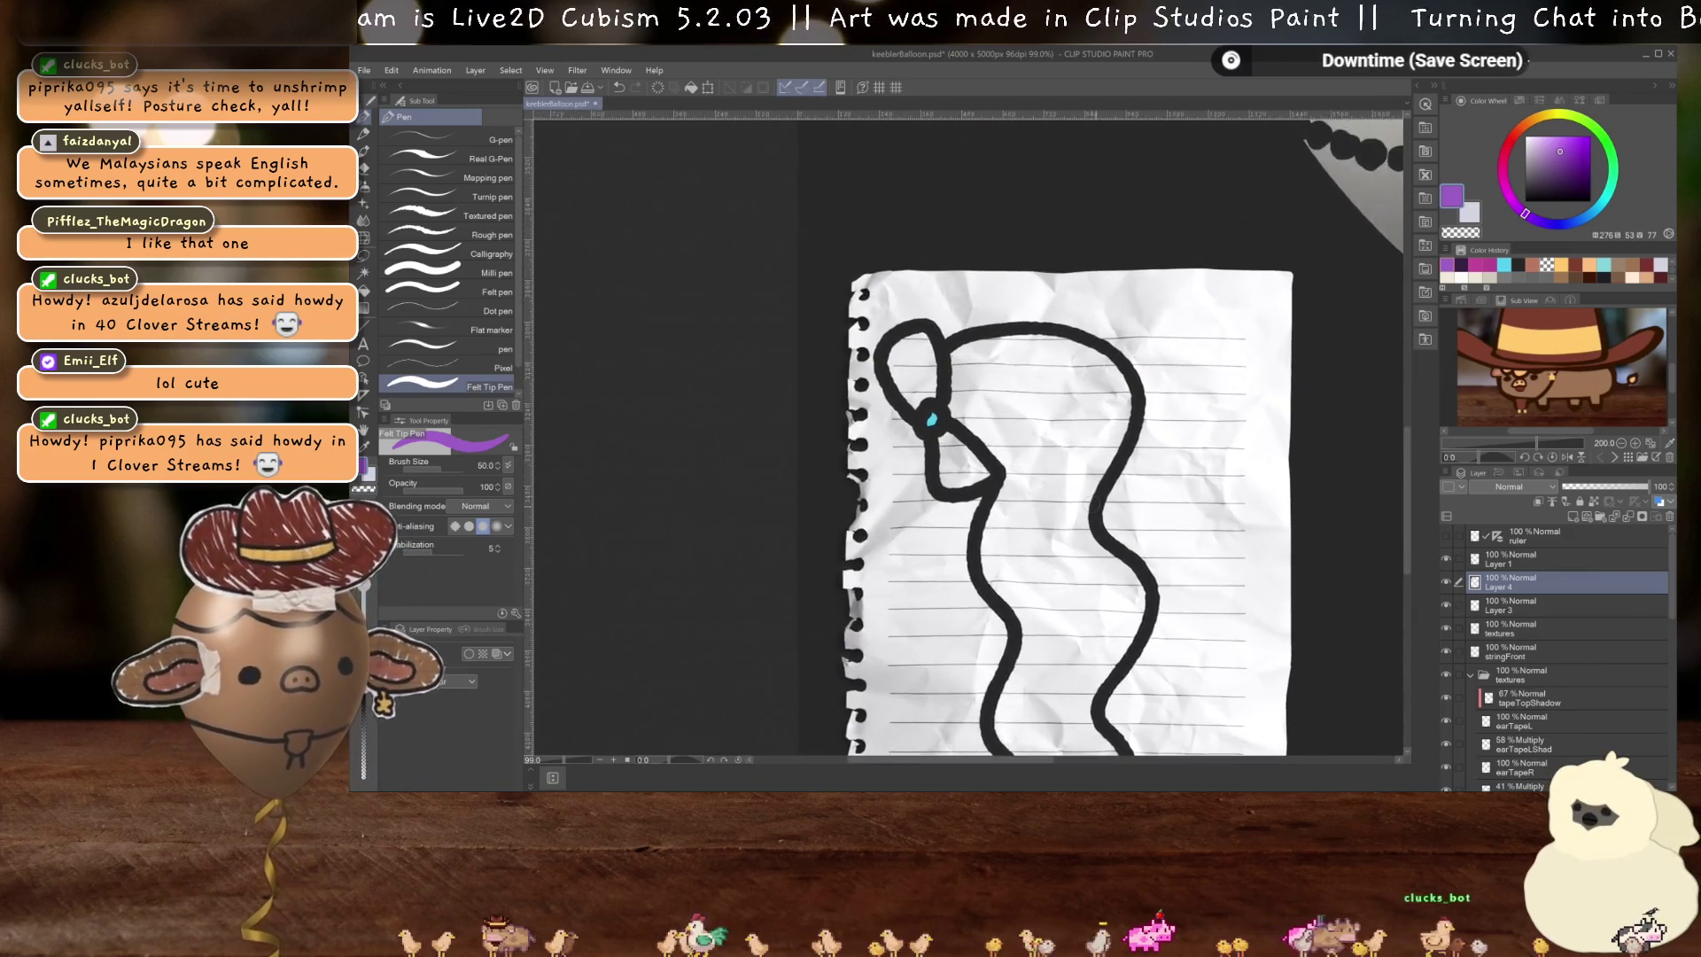
pyautogui.scroll(3, 1010, 443)
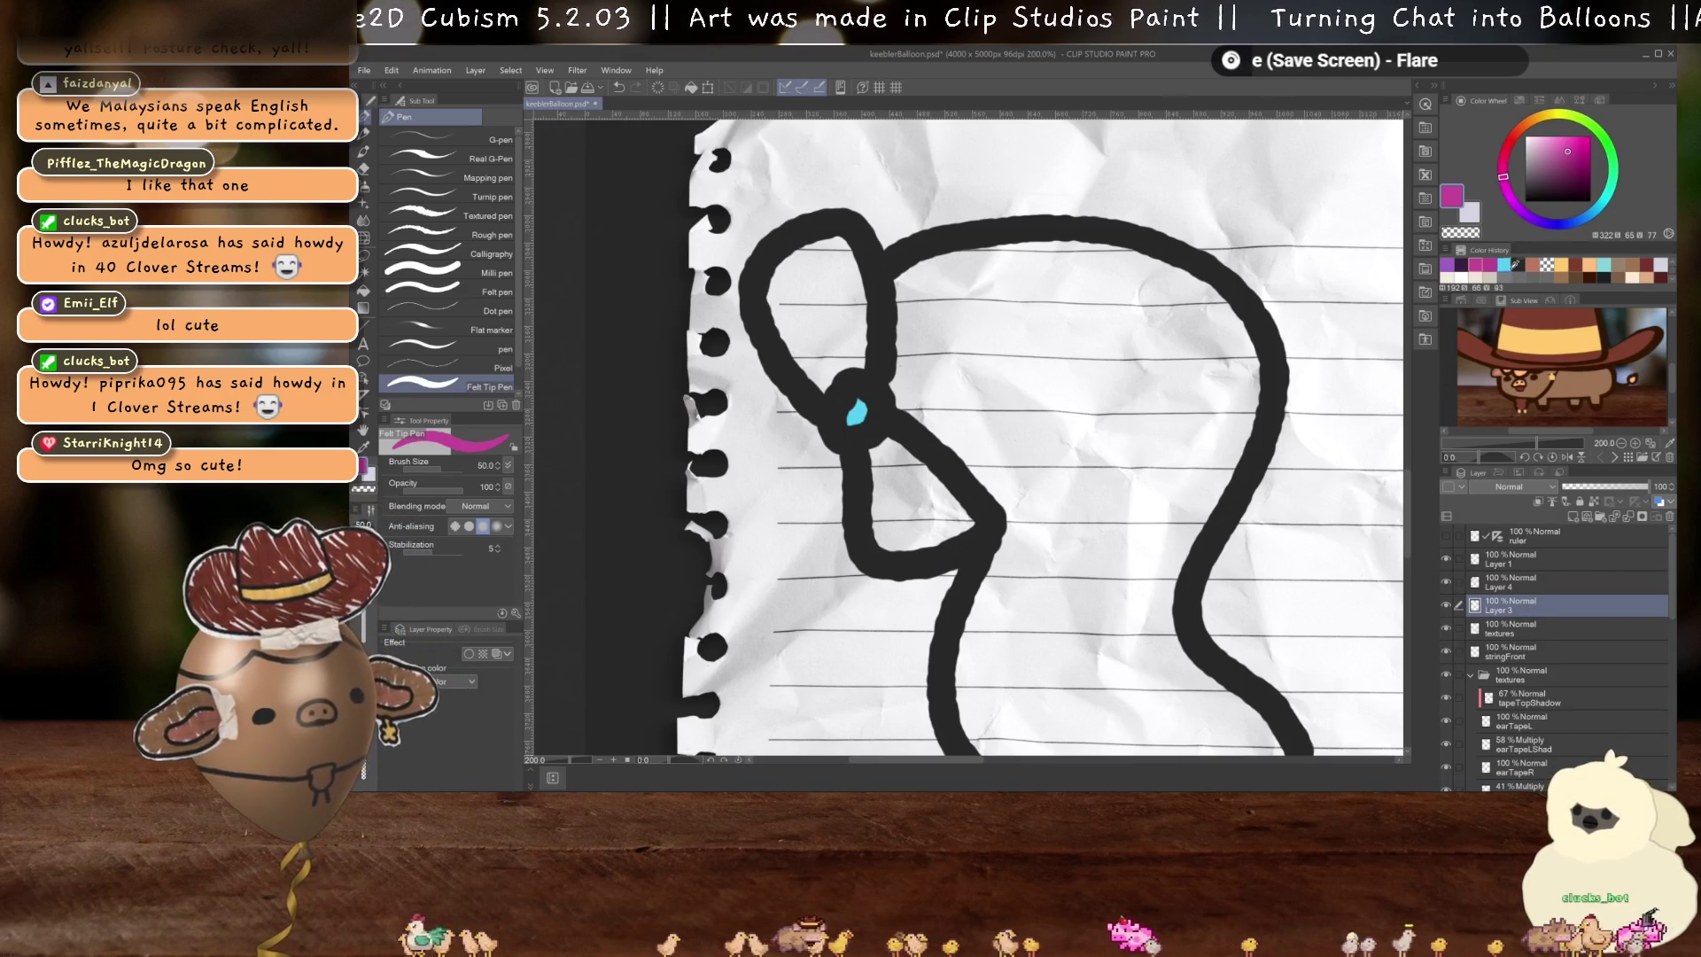
pyautogui.click(1543, 586)
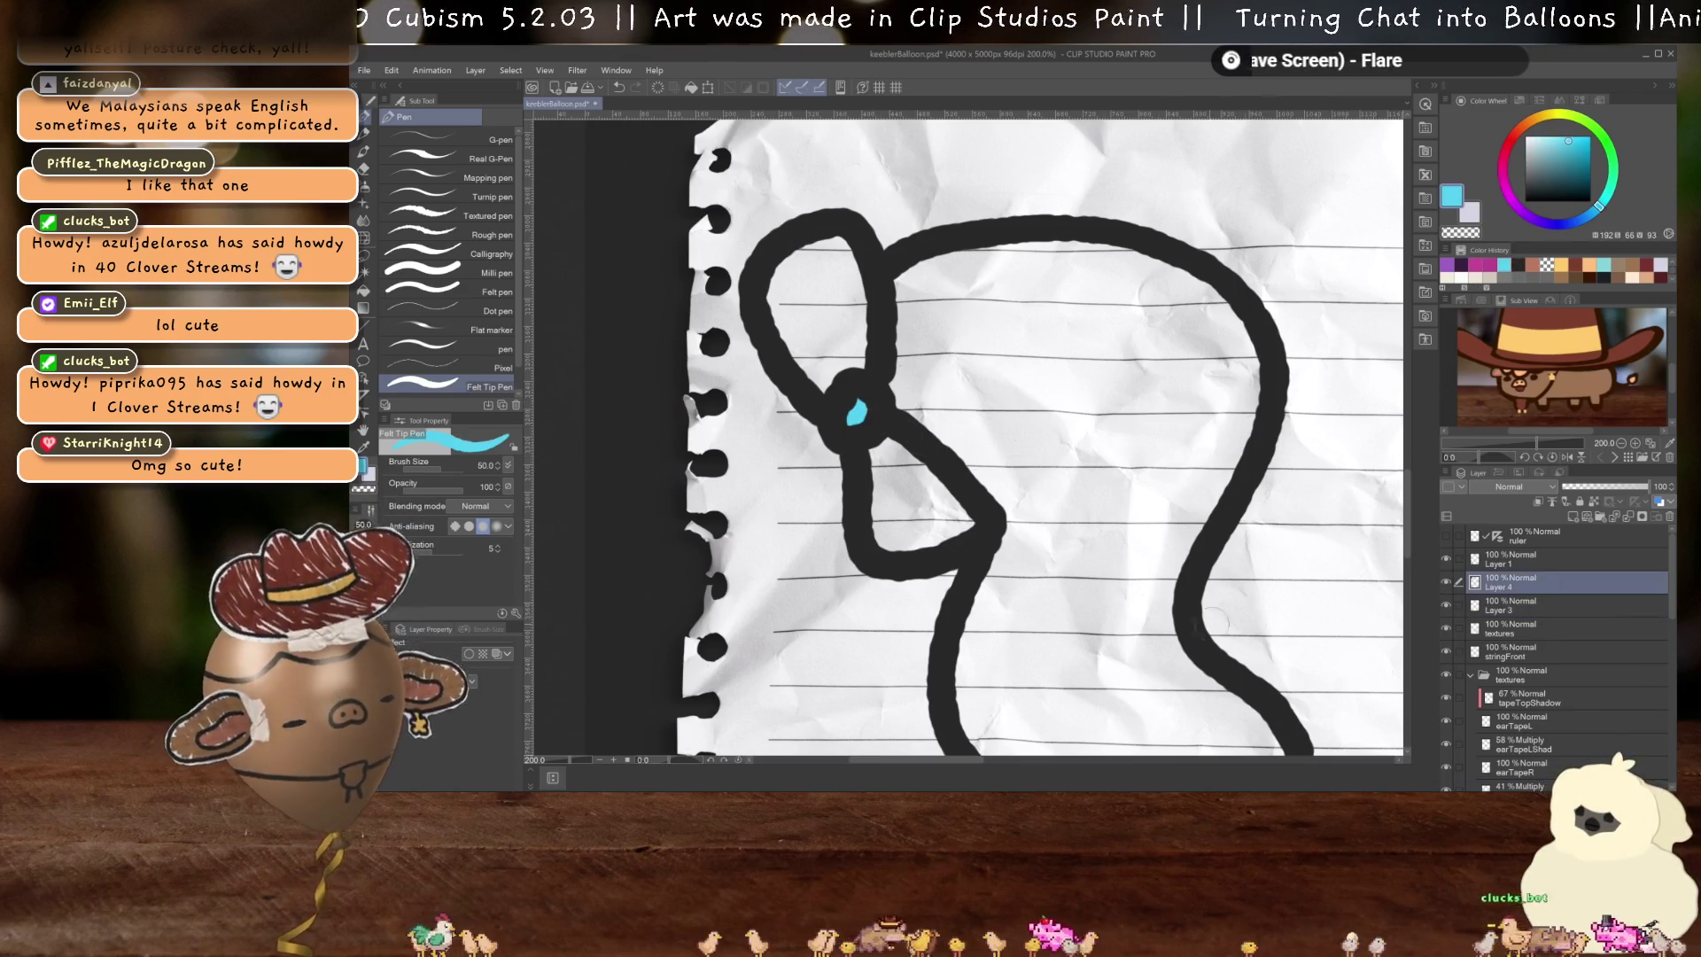
# - Delete the unneeded Layer 4 and switch the drawing colour to magenta from Color History
pyautogui.click(1506, 606)
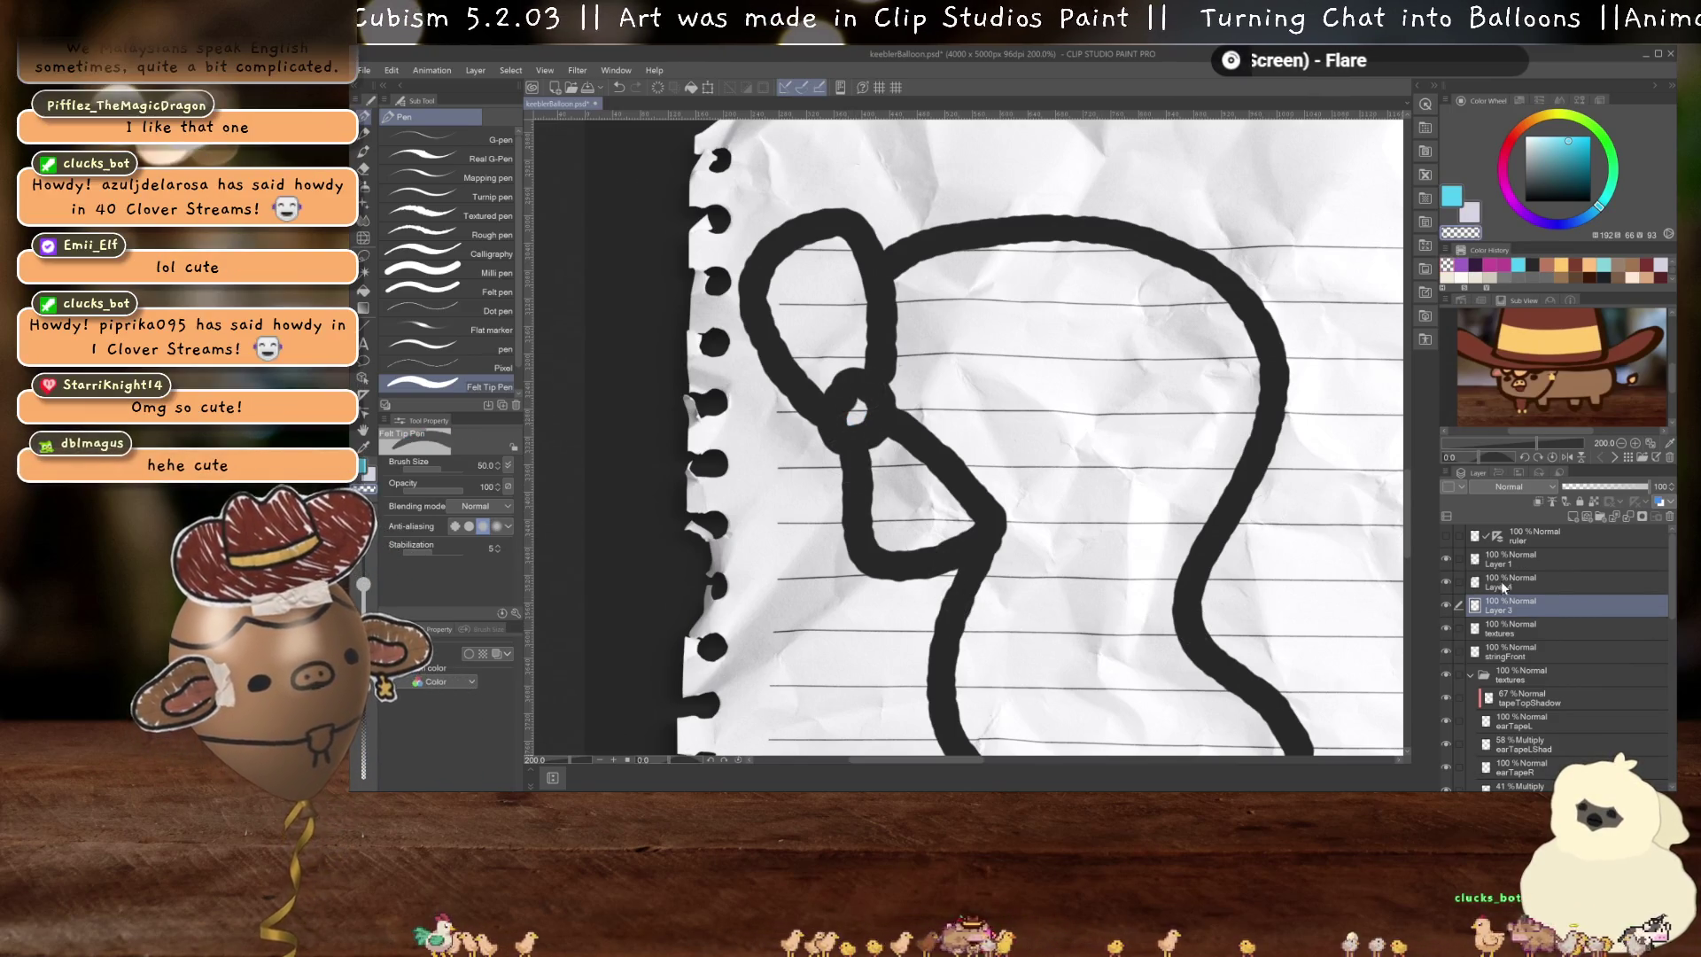
pyautogui.click(1670, 521)
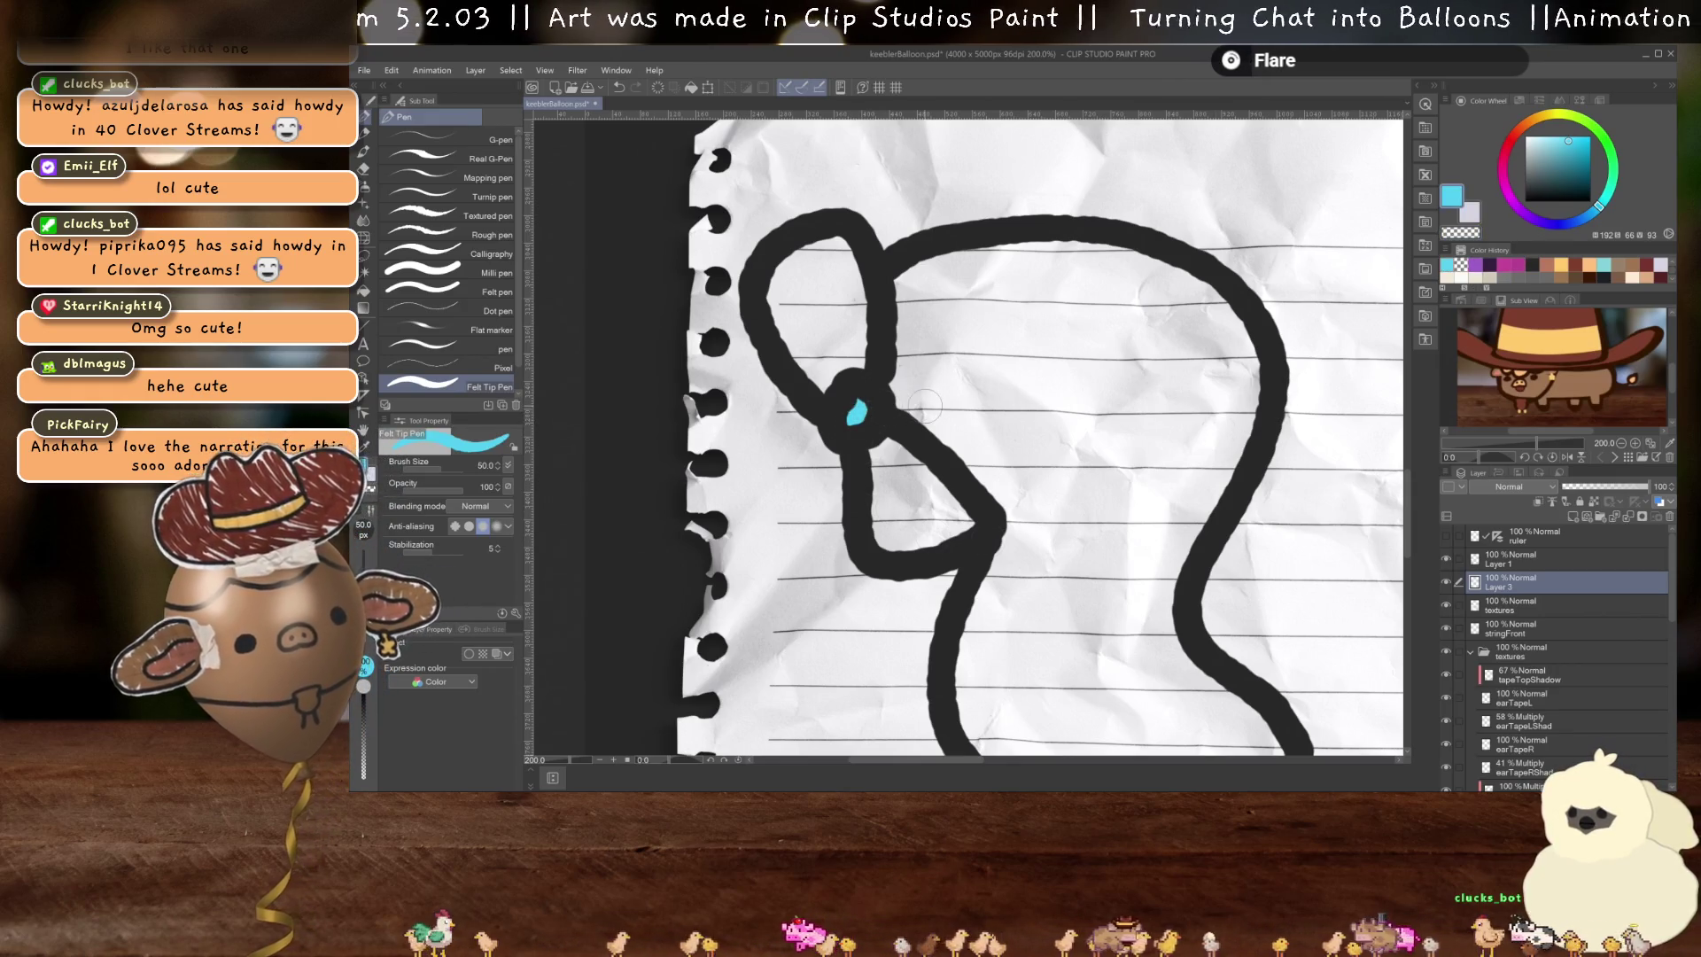
pyautogui.click(1504, 262)
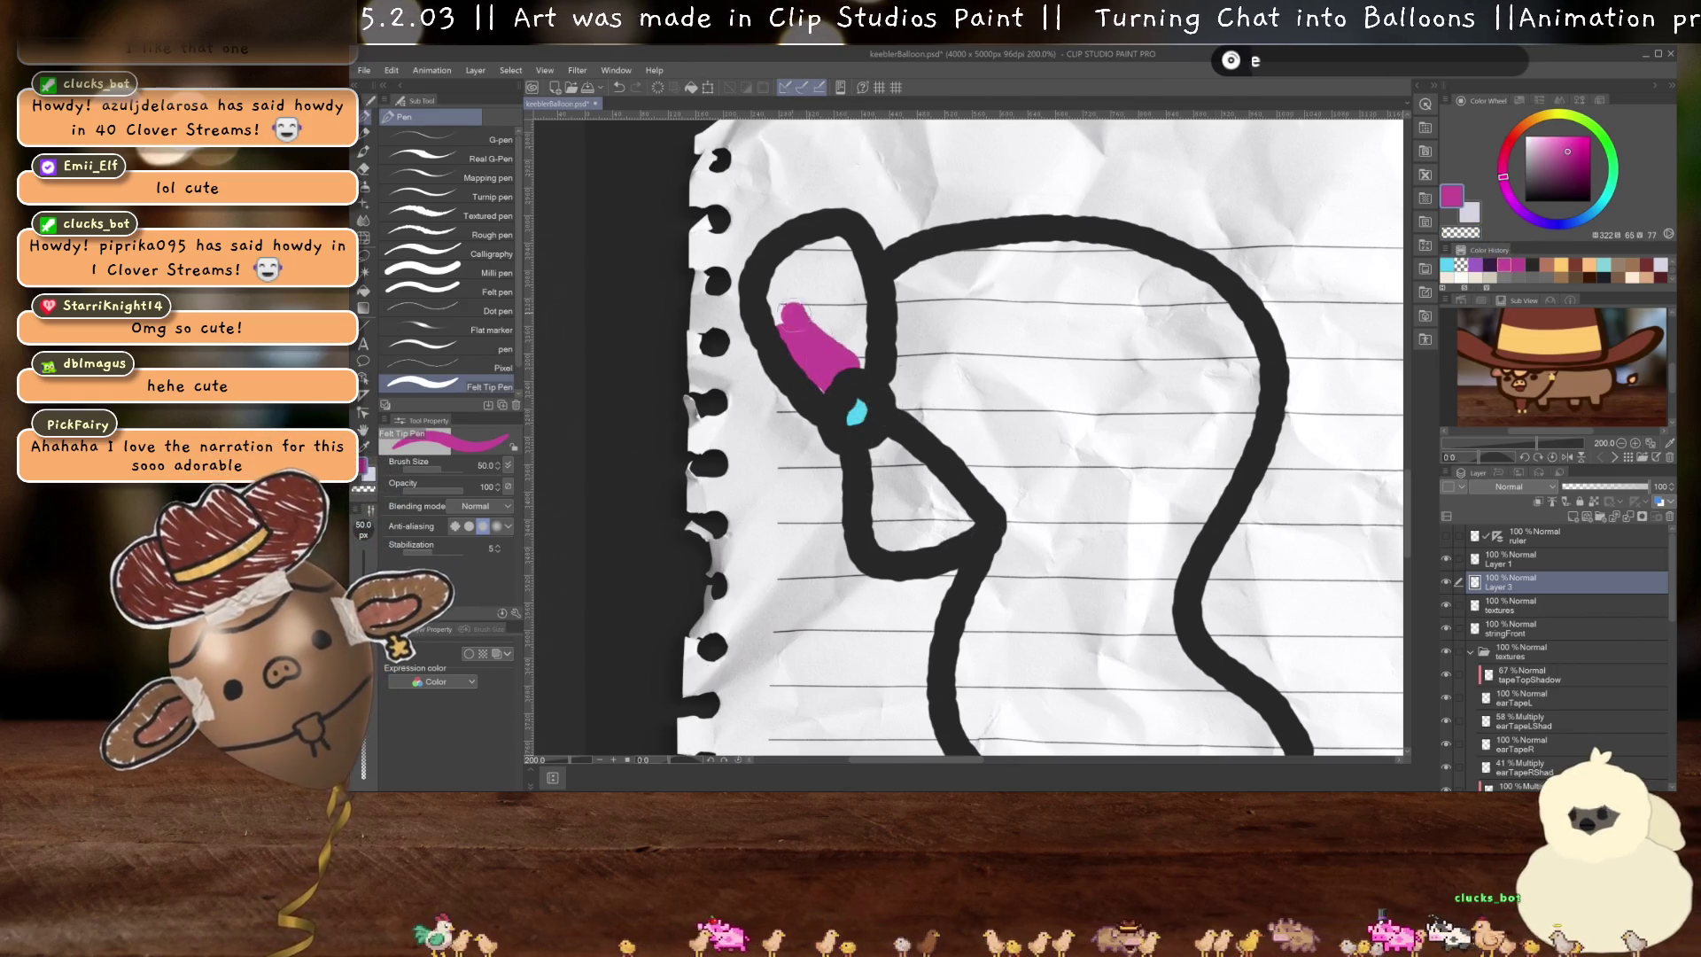
# - Scribble magenta into both bow lobes, clear with Delete, and reframe on the ponytail top
pyautogui.moveTo(877, 496); pyautogui.dragTo(913, 532)
pyautogui.moveTo(886, 461)
pyautogui.mouseDown()
pyautogui.moveTo(948, 522)
pyautogui.moveTo(926, 470)
pyautogui.mouseUp()
pyautogui.press('Delete')
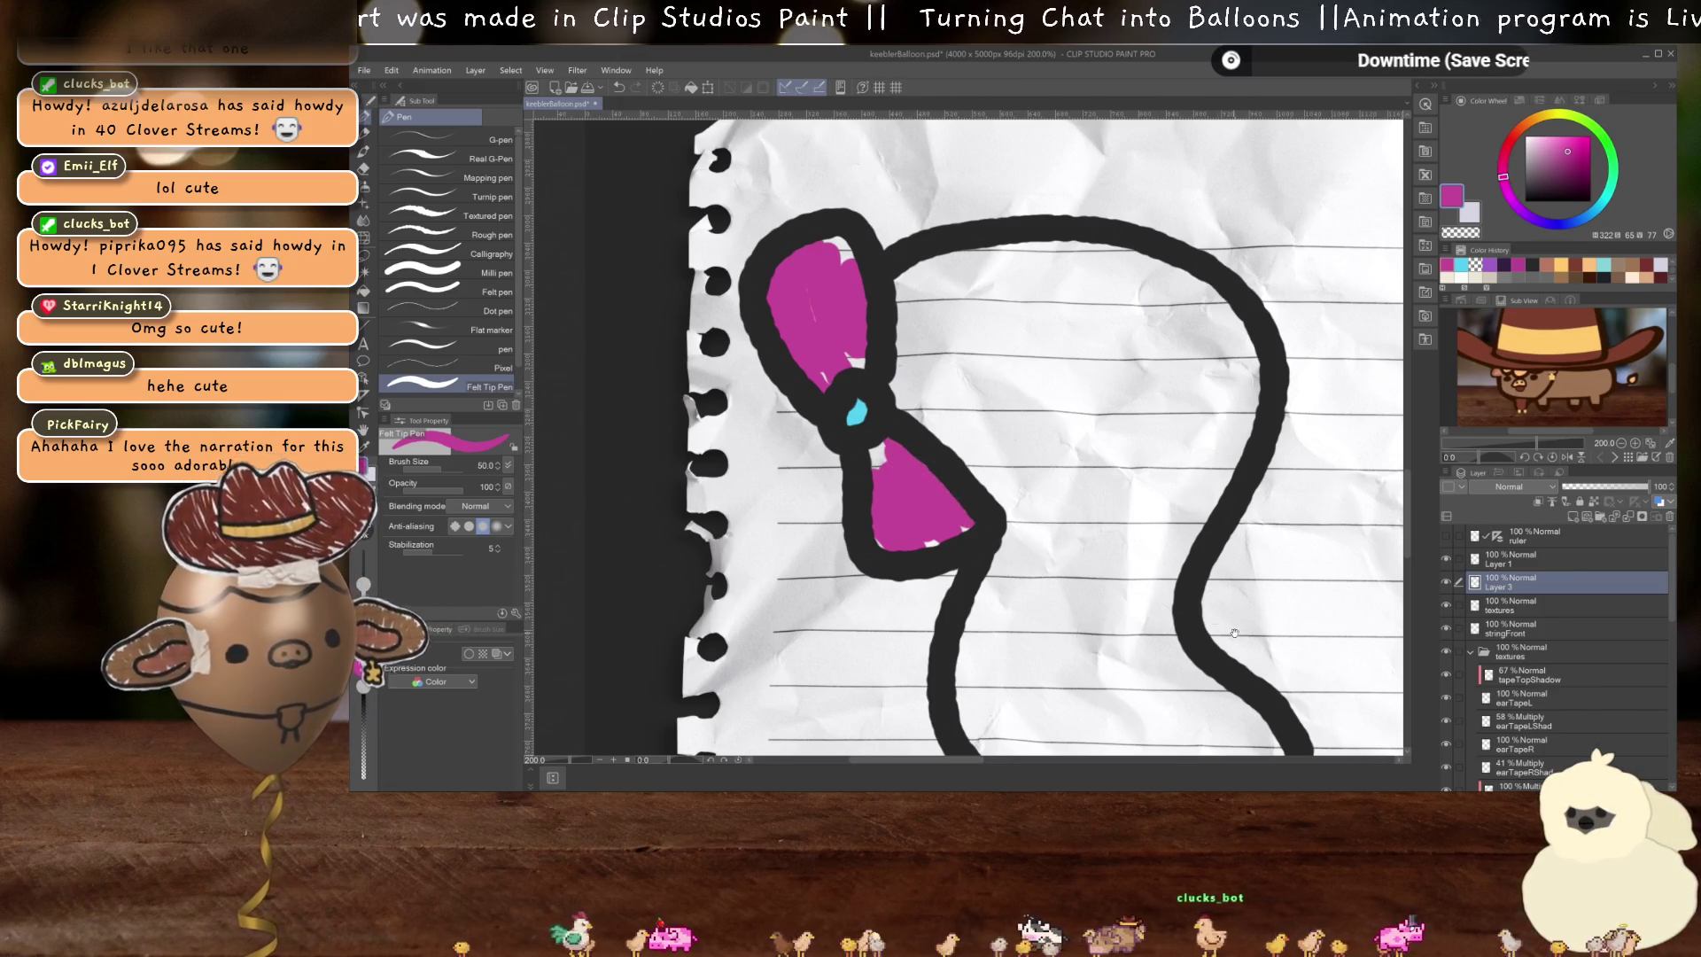
pyautogui.moveTo(1234, 632); pyautogui.dragTo(1155, 652)
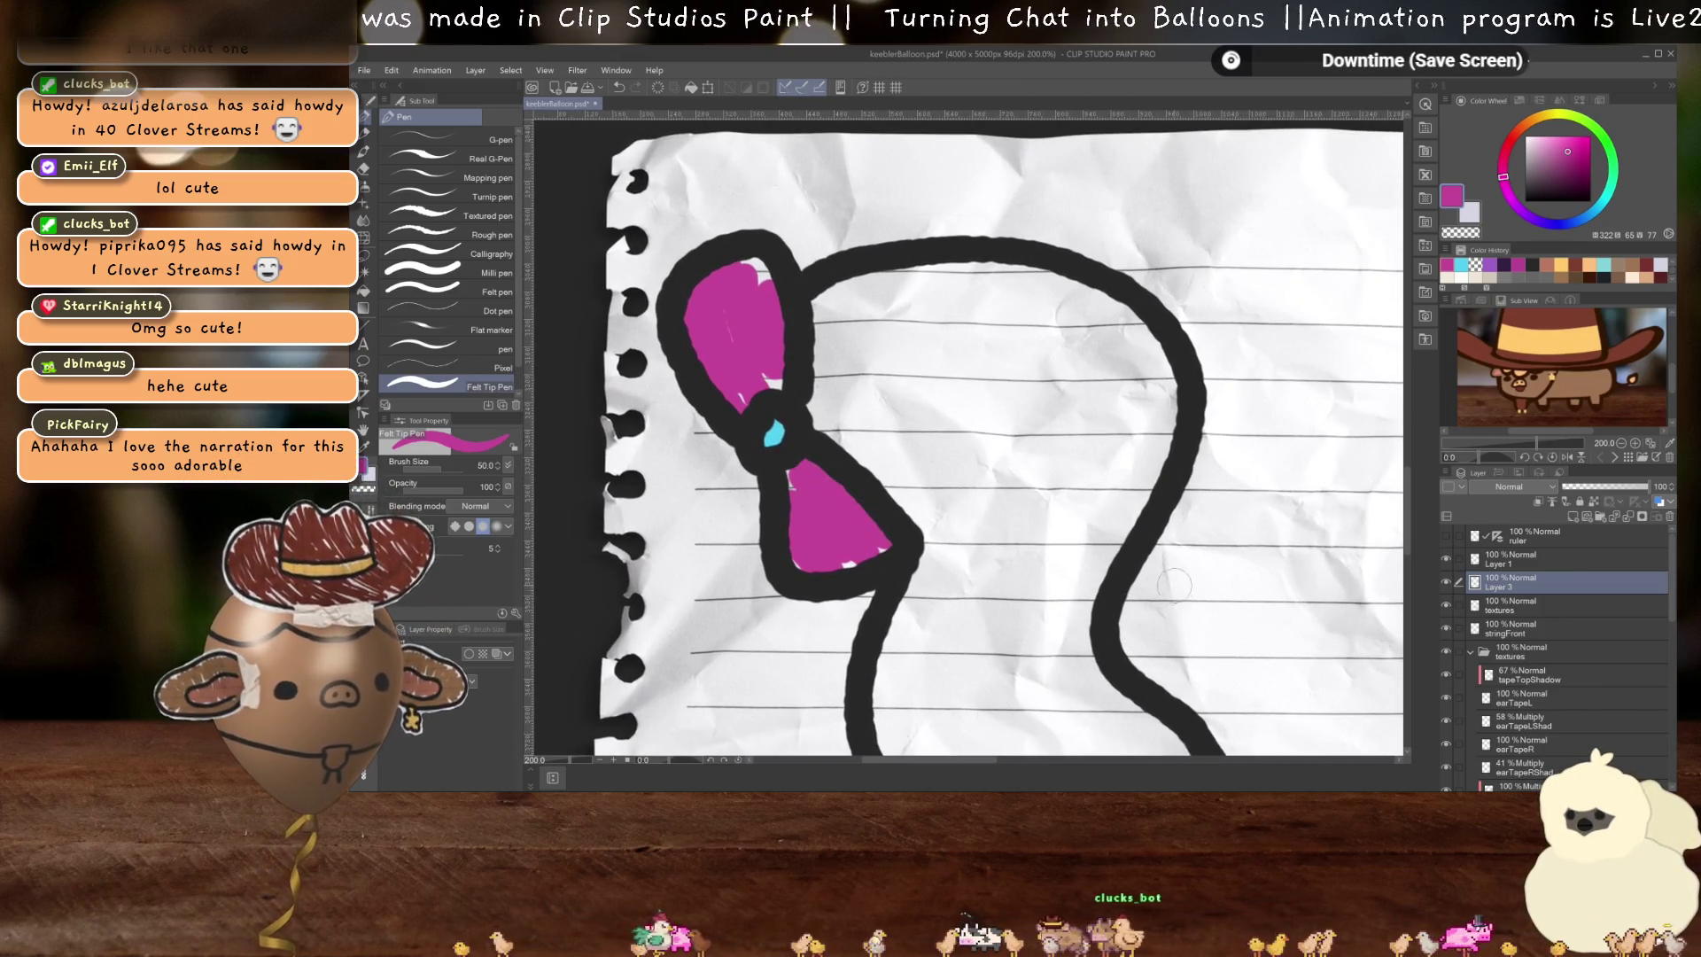
pyautogui.moveTo(1174, 585); pyautogui.dragTo(1066, 513)
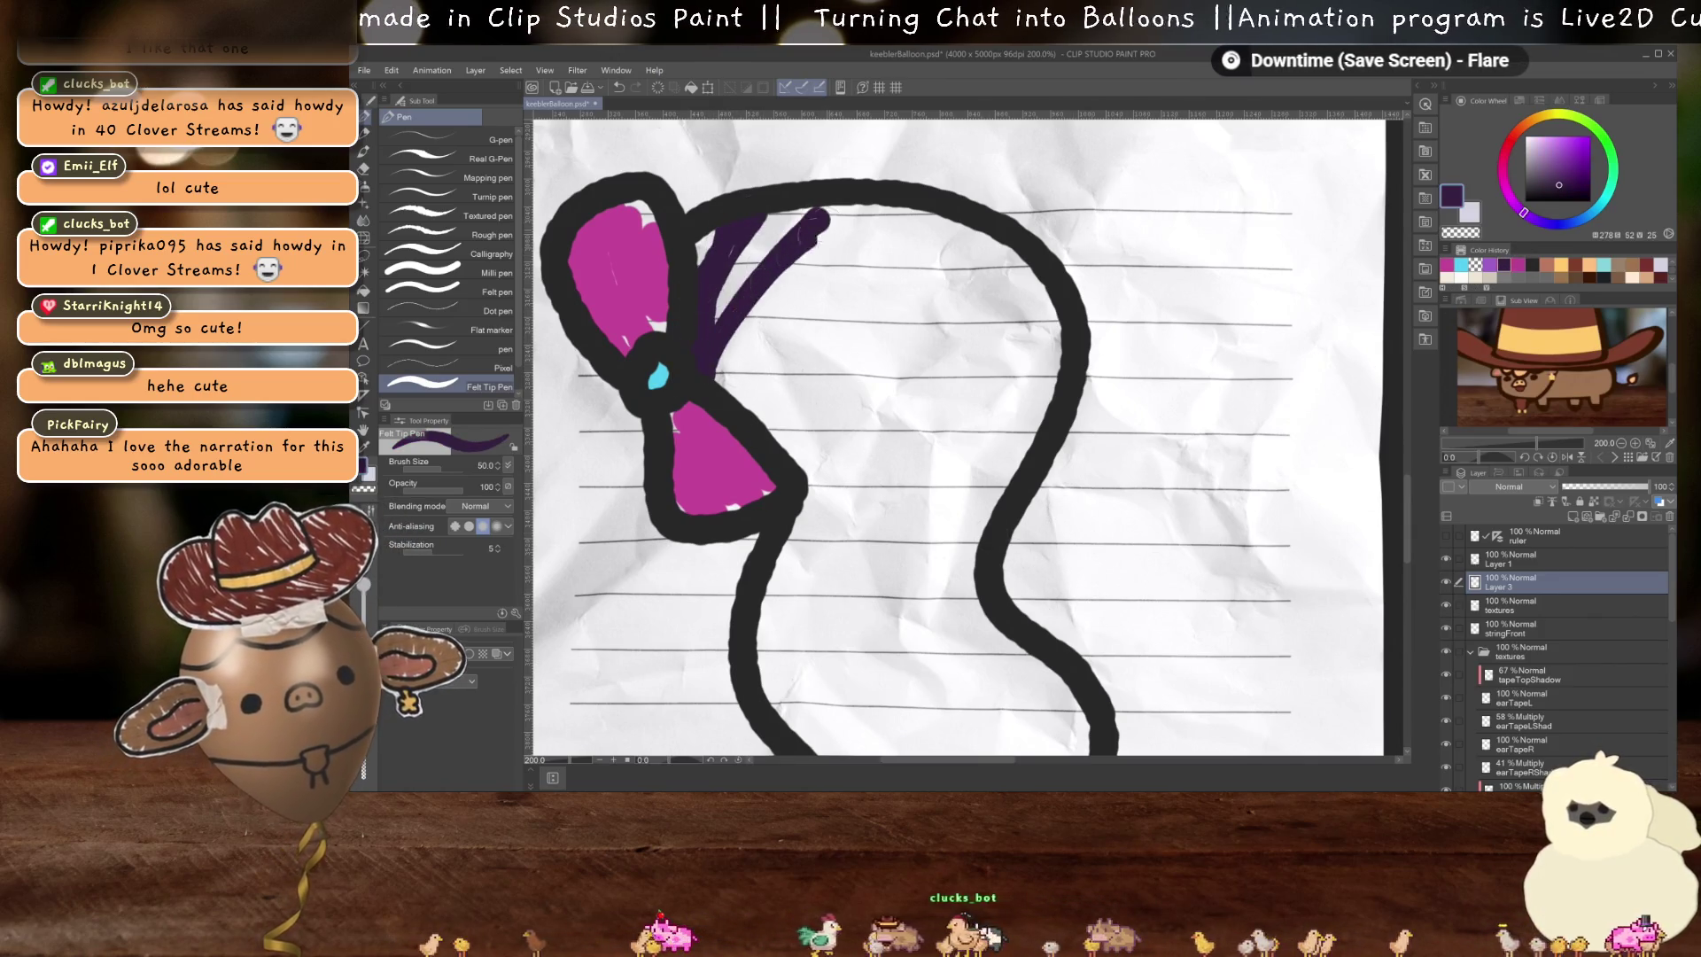
# - Scribble dark purple into the ponytail's upper part and beside the bow
pyautogui.moveTo(793, 404); pyautogui.dragTo(948, 266)
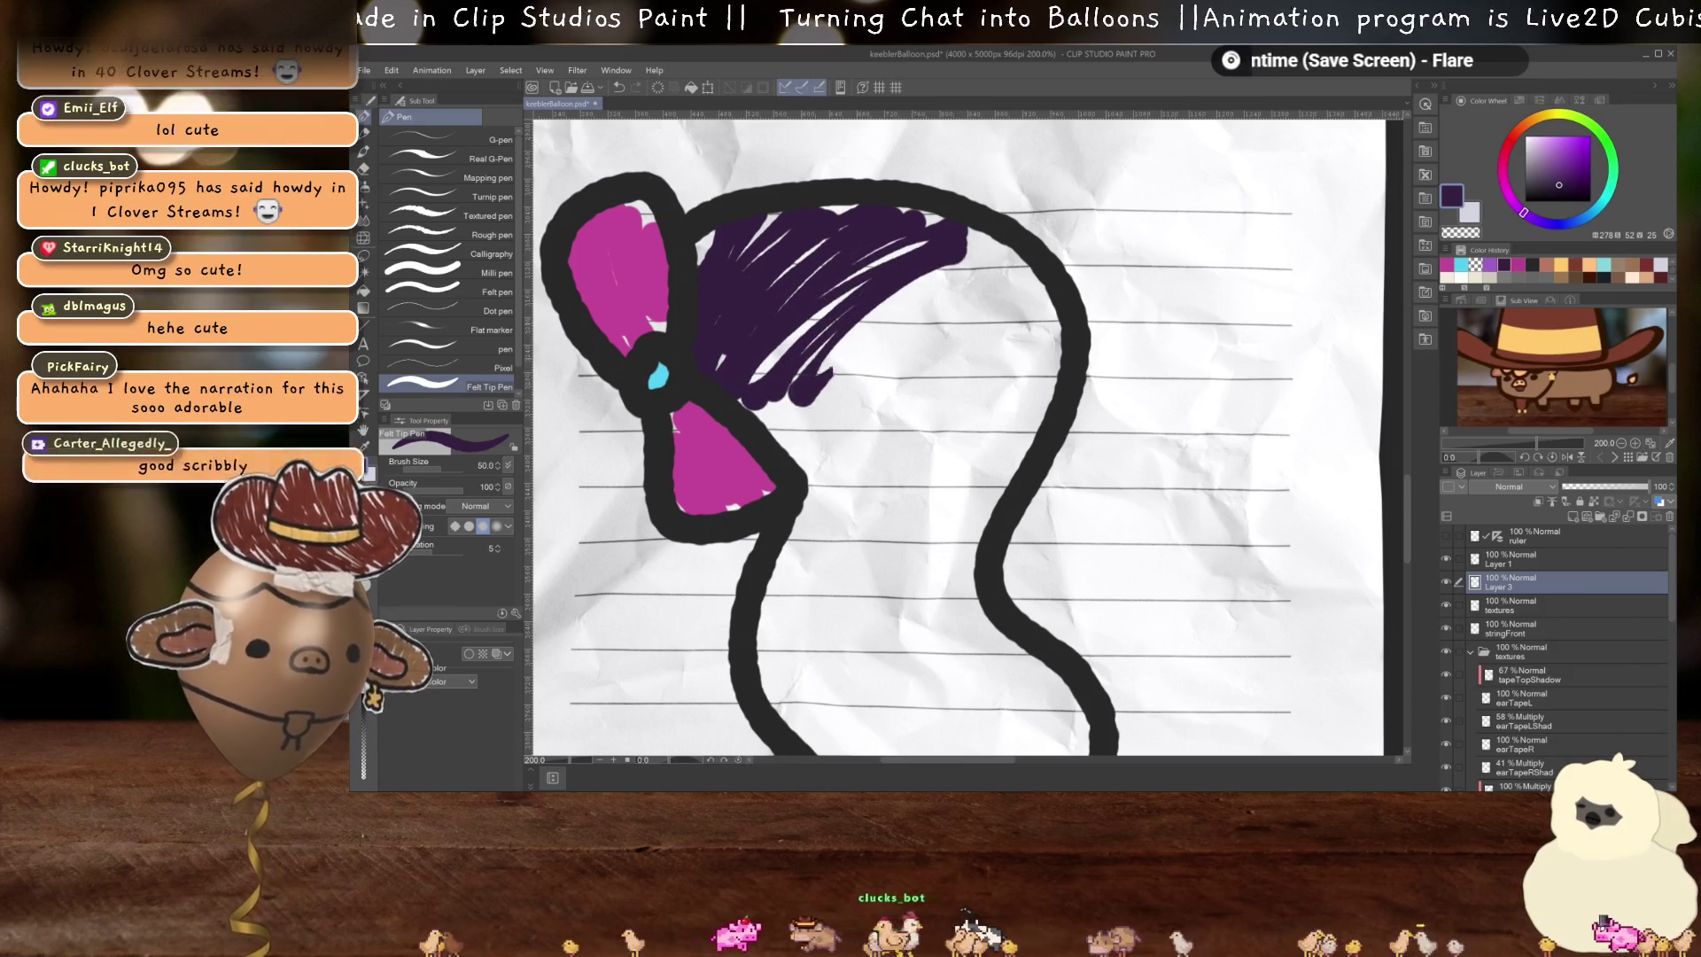
pyautogui.moveTo(829, 381); pyautogui.dragTo(1028, 248)
pyautogui.moveTo(869, 416); pyautogui.dragTo(1058, 266)
pyautogui.moveTo(930, 518)
pyautogui.mouseDown()
pyautogui.moveTo(1050, 318)
pyautogui.moveTo(797, 438)
pyautogui.mouseUp()
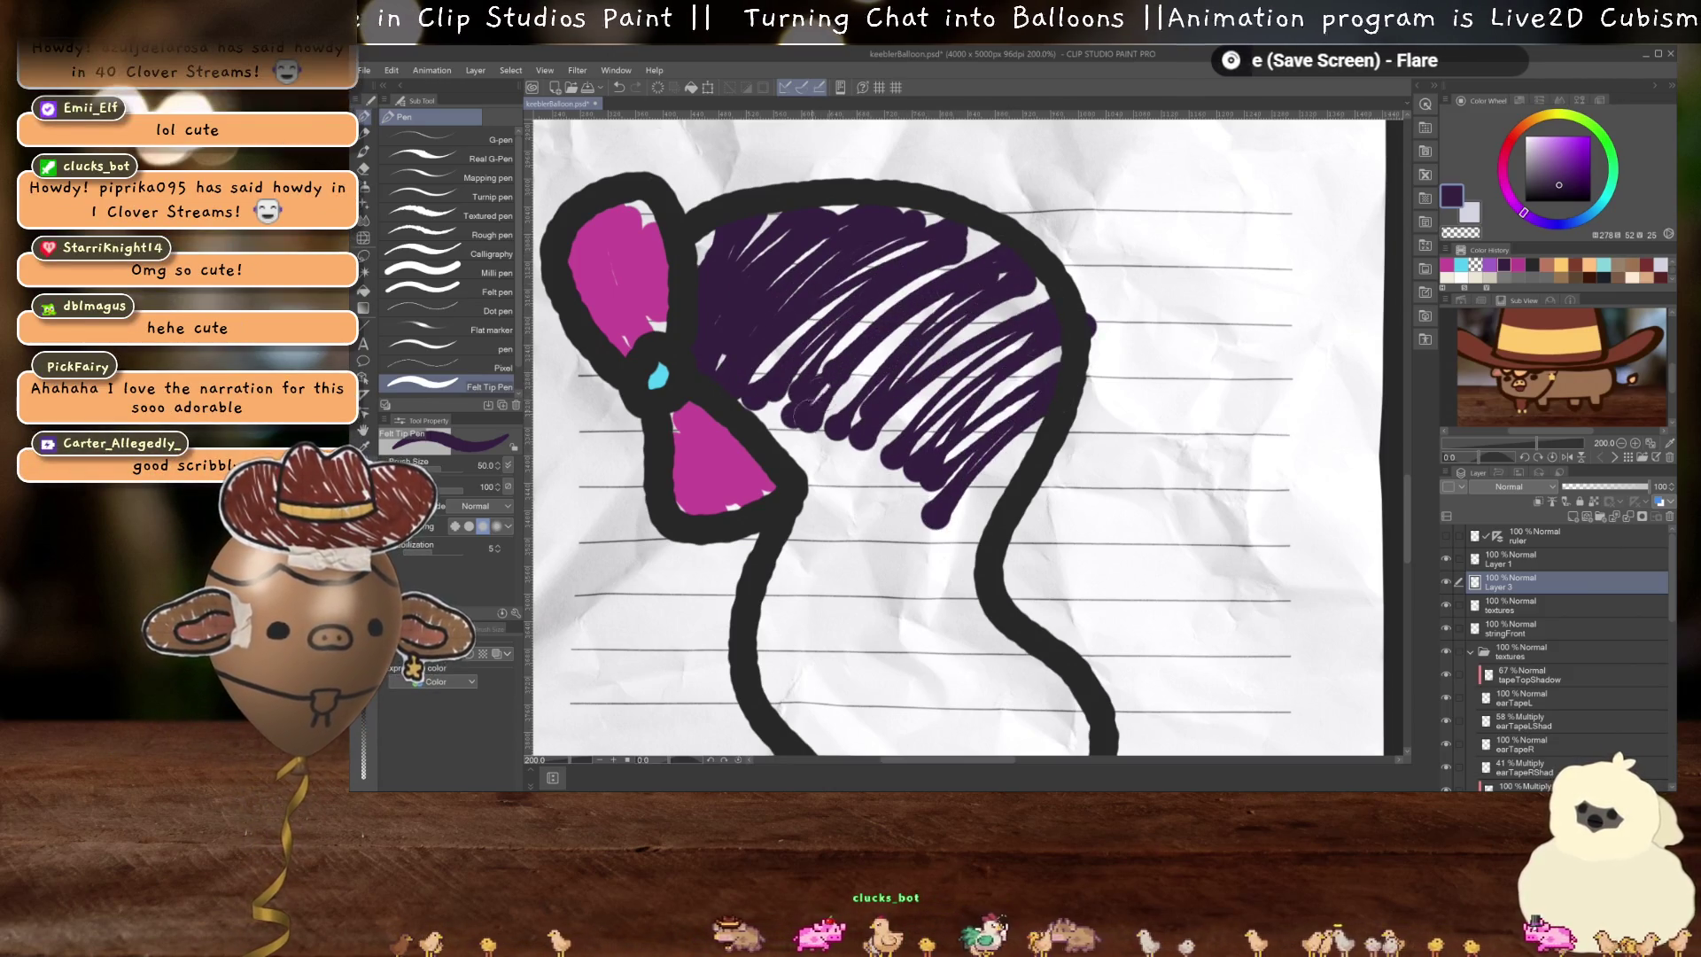
pyautogui.moveTo(850, 275); pyautogui.dragTo(791, 345)
pyautogui.moveTo(851, 434); pyautogui.dragTo(824, 498)
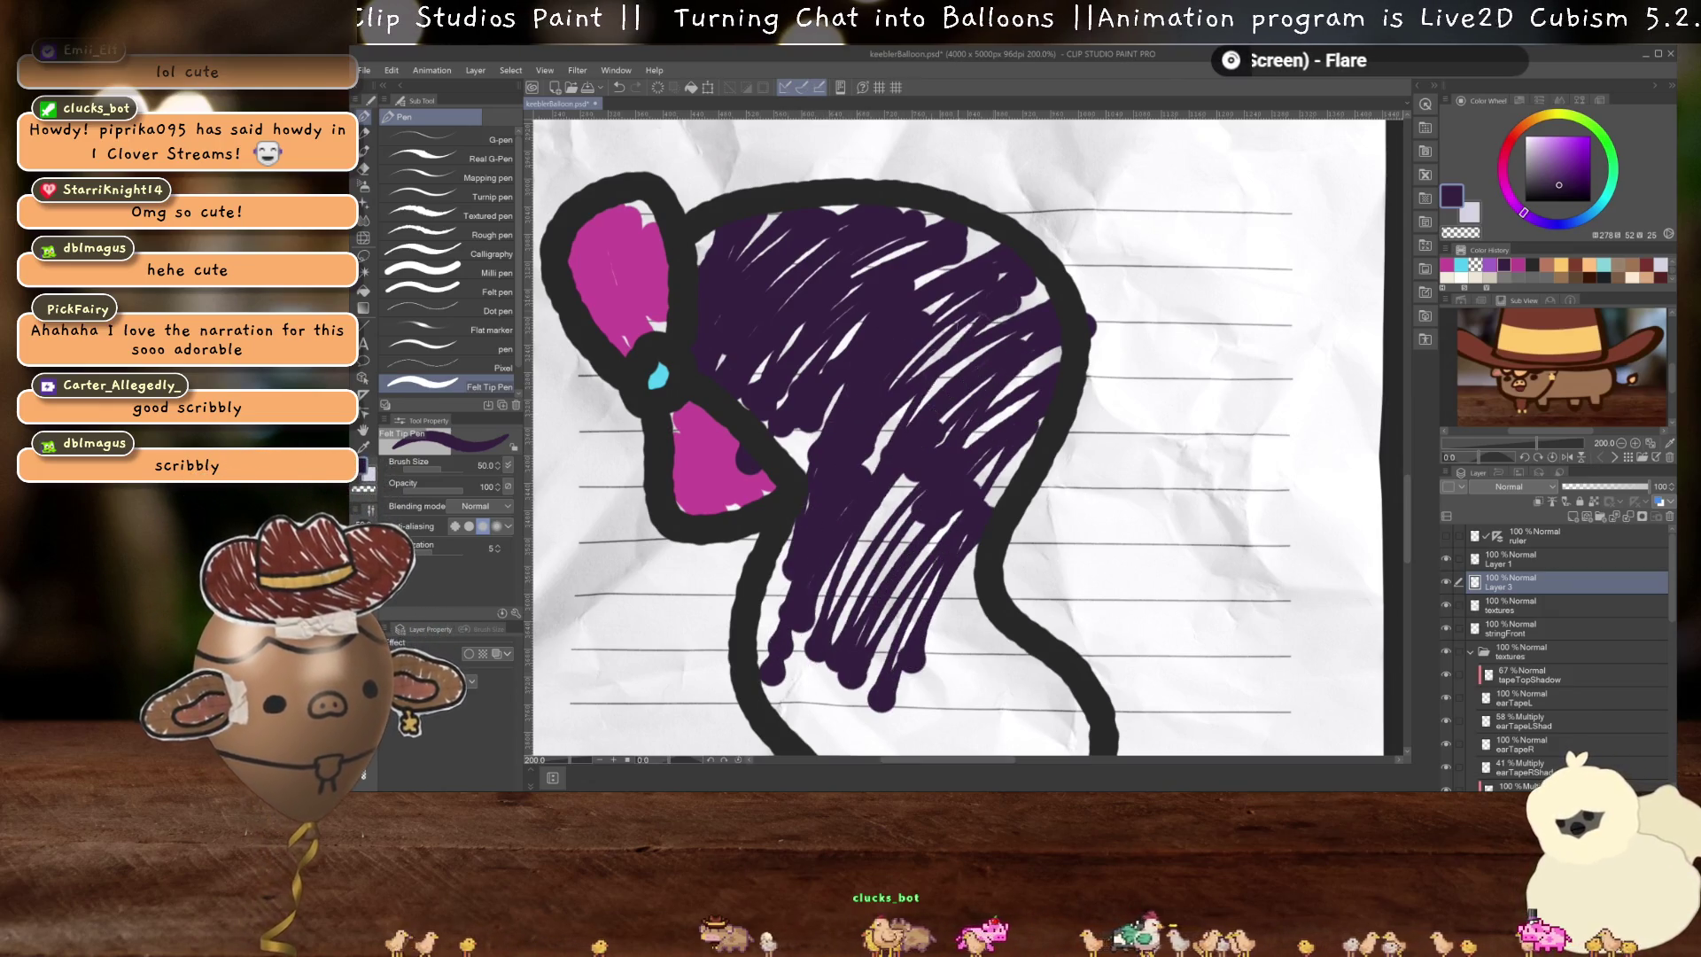
# - Extend dark purple into the lower ponytail, then switch to a brighter purple and begin scribbling
pyautogui.scroll(-5, 957, 434)
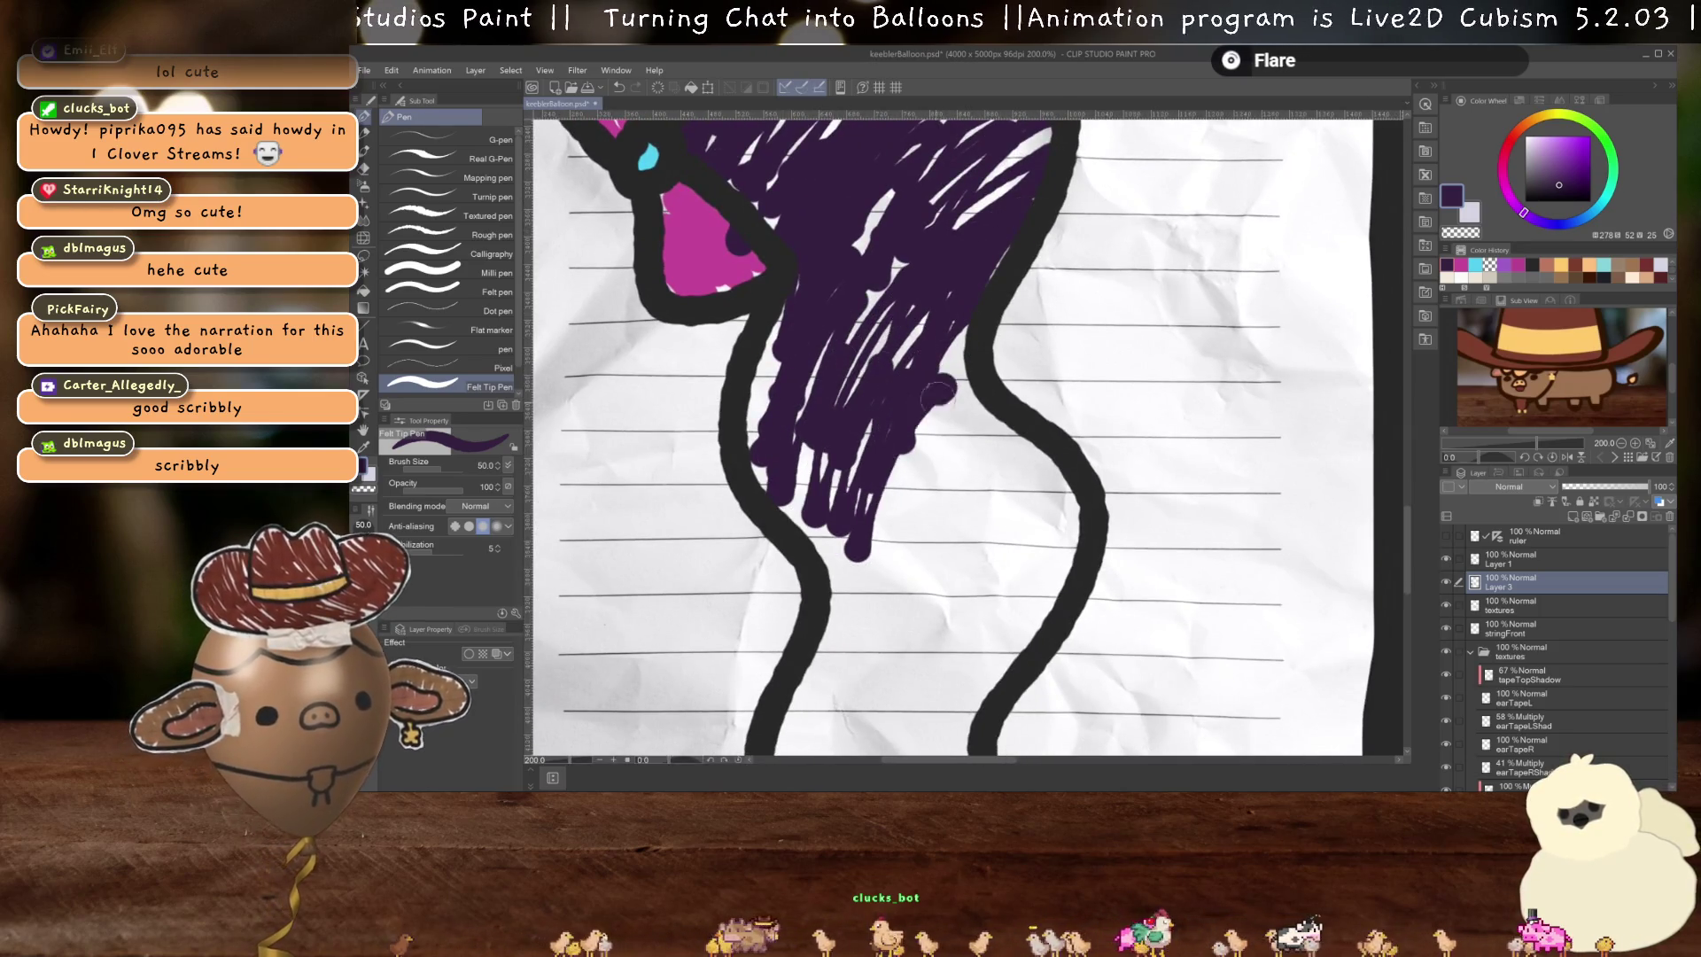
pyautogui.moveTo(1085, 485); pyautogui.dragTo(962, 292)
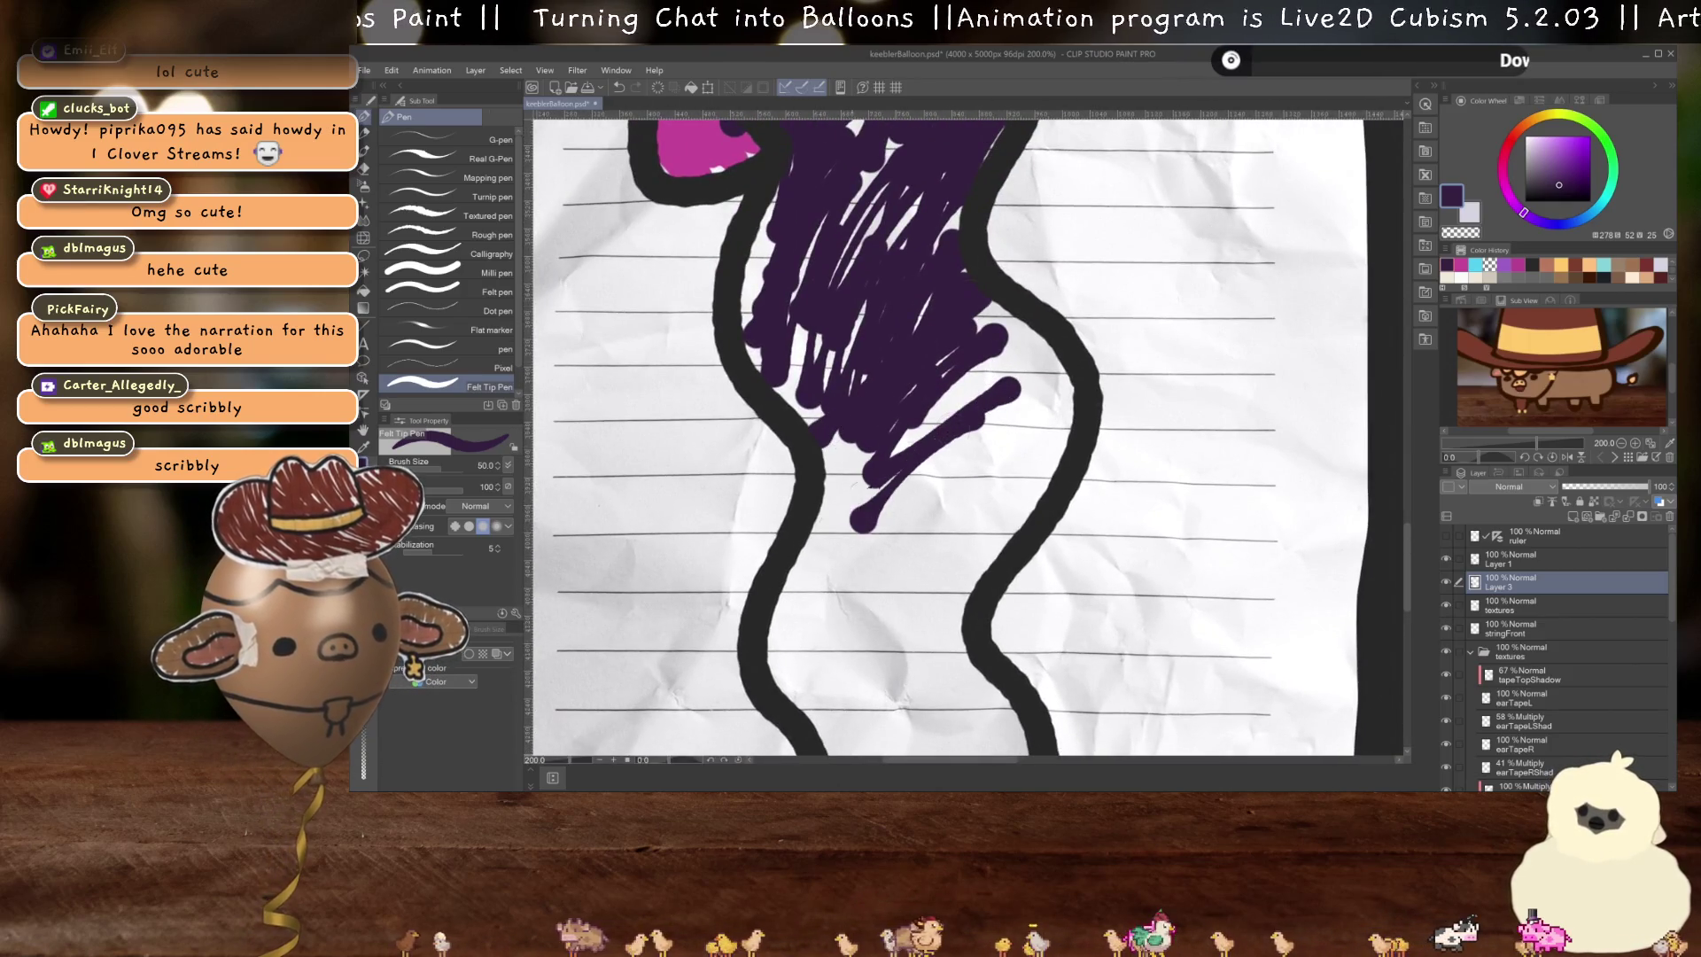
pyautogui.moveTo(833, 514); pyautogui.dragTo(985, 483)
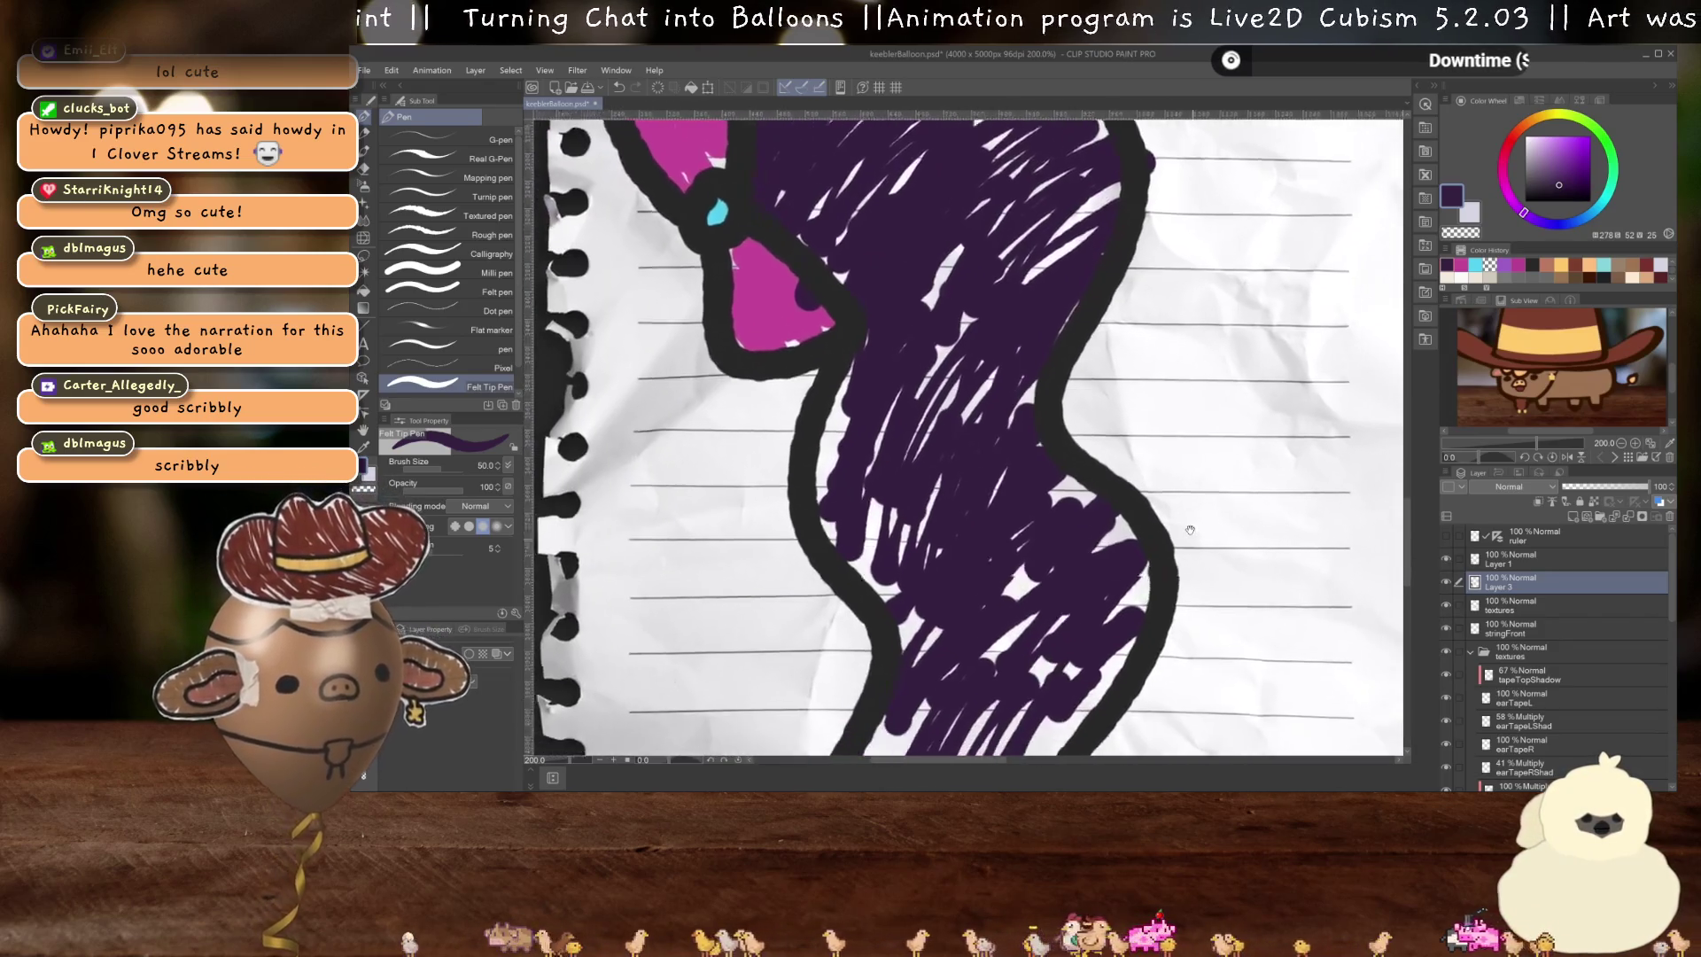
pyautogui.scroll(-3, 1052, 434)
pyautogui.scroll(3, 1161, 465)
pyautogui.moveTo(852, 396)
pyautogui.mouseDown()
pyautogui.moveTo(1070, 706)
pyautogui.moveTo(1057, 422)
pyautogui.mouseUp()
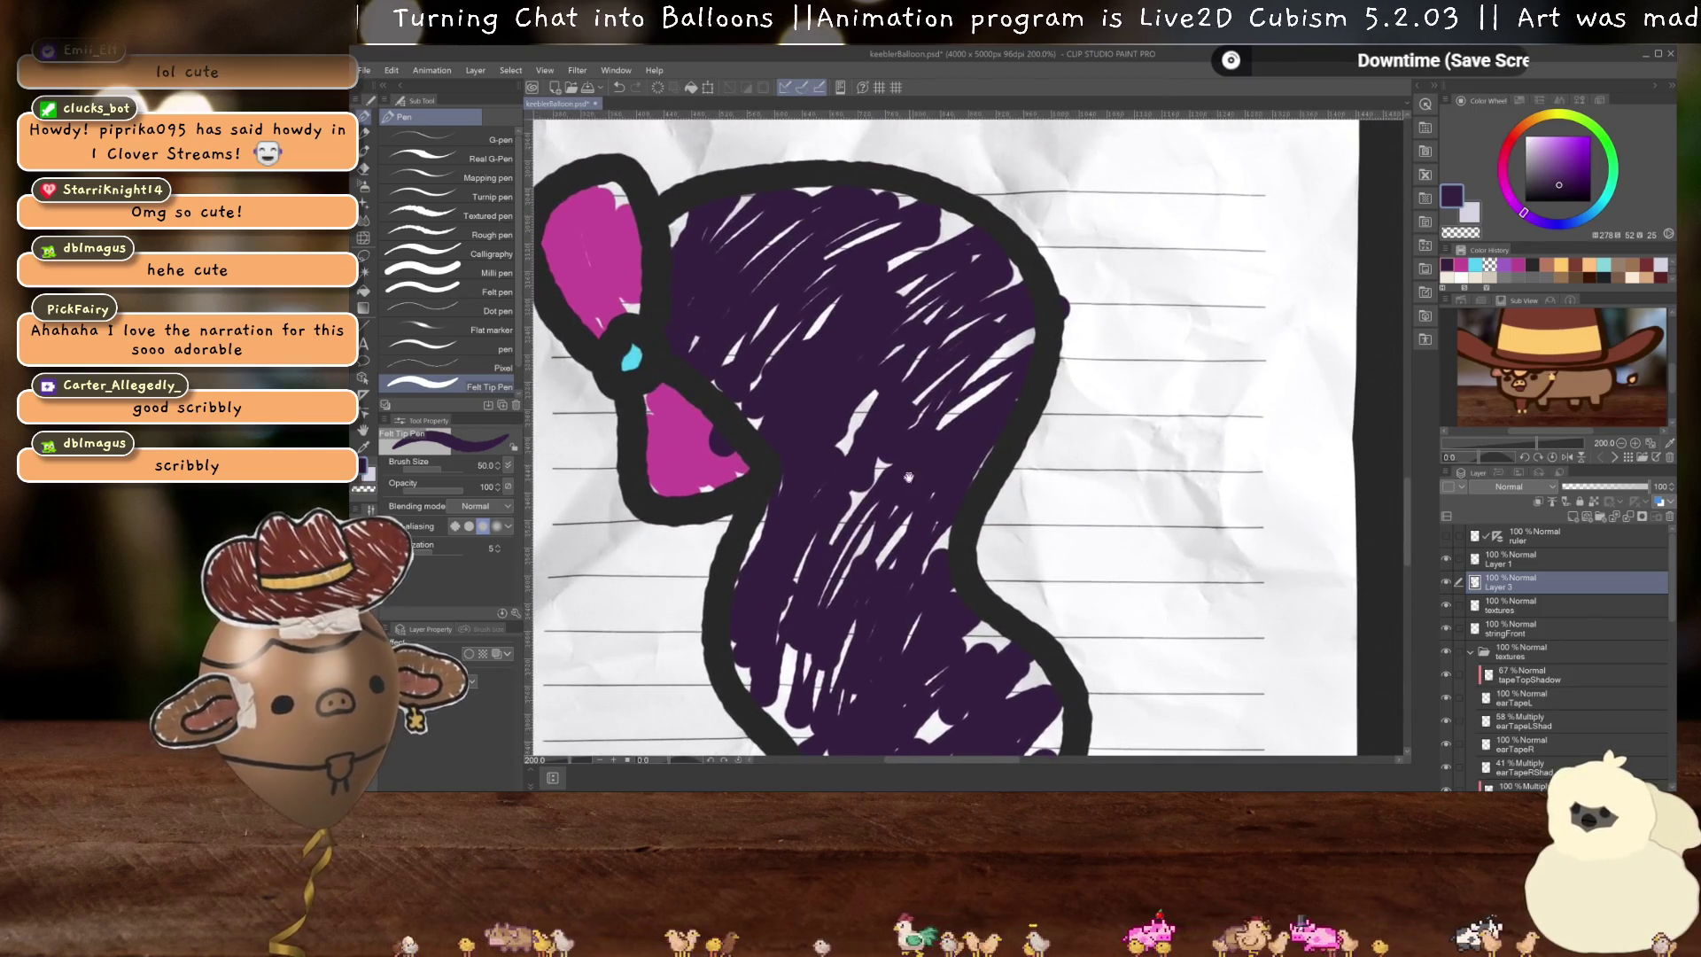
pyautogui.click(1560, 151)
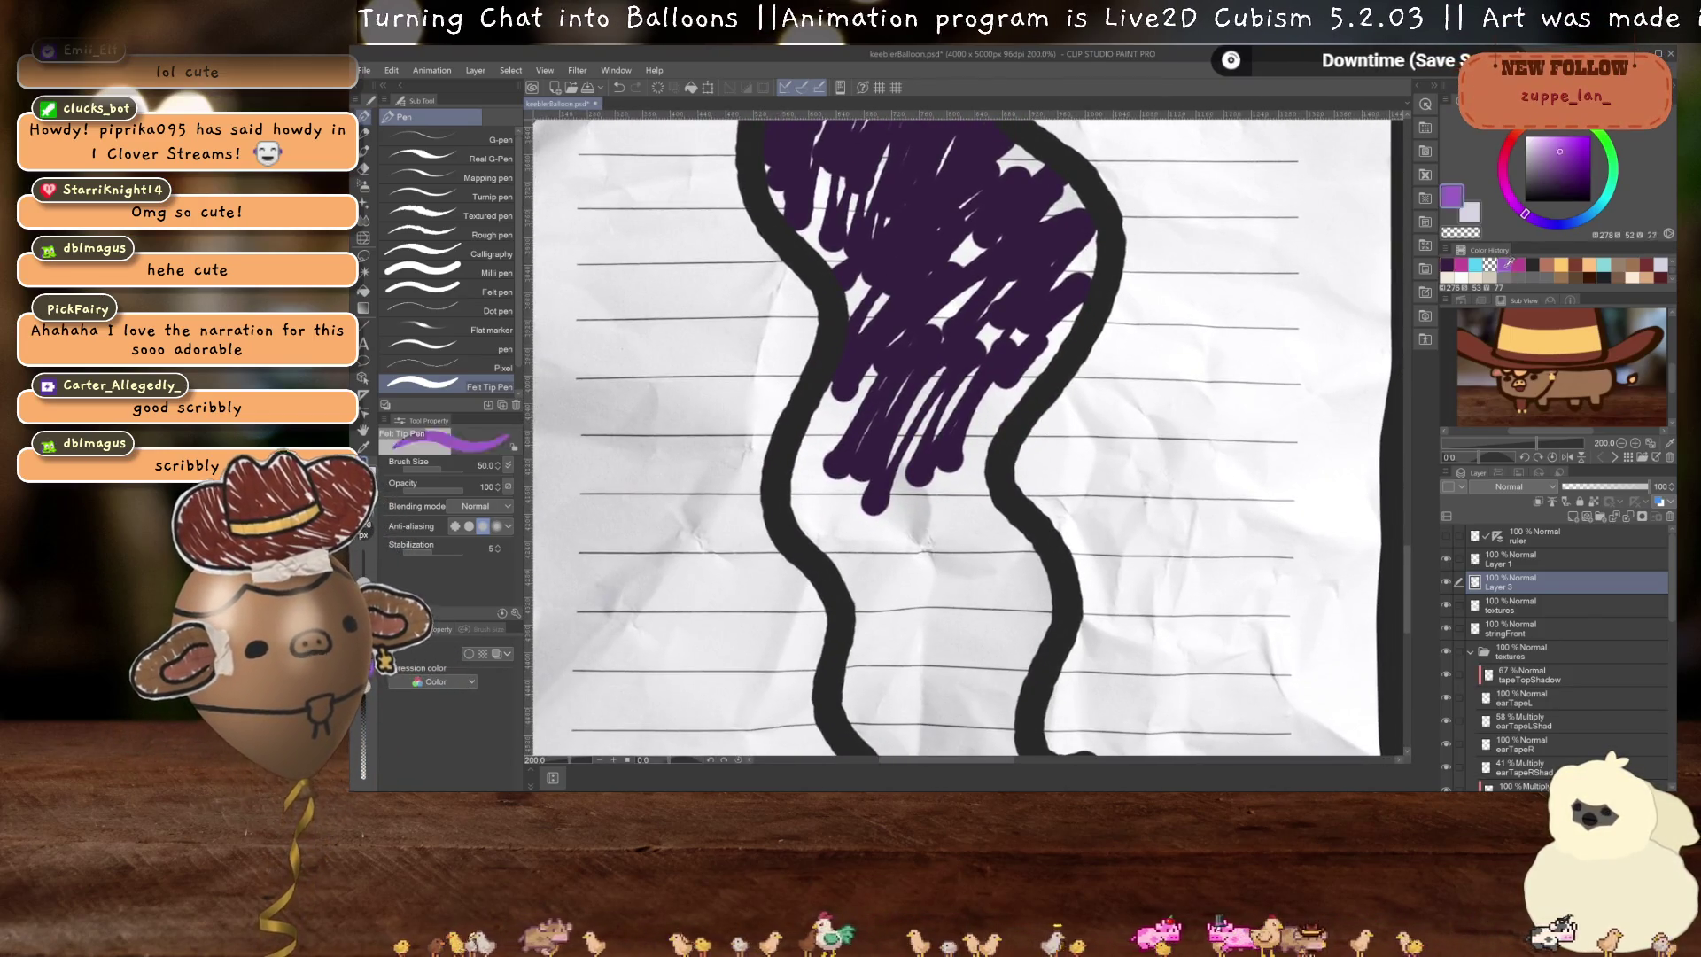
pyautogui.moveTo(882, 549)
pyautogui.mouseDown()
pyautogui.moveTo(841, 496)
pyautogui.moveTo(913, 398)
pyautogui.moveTo(975, 531)
pyautogui.moveTo(974, 457)
pyautogui.mouseUp()
# - Scribble bright purple over the lower and middle ponytail, filling the white gaps near the tip
pyautogui.moveTo(886, 514); pyautogui.dragTo(903, 700)
pyautogui.moveTo(930, 532)
pyautogui.mouseDown()
pyautogui.moveTo(1036, 708)
pyautogui.moveTo(1037, 421)
pyautogui.mouseUp()
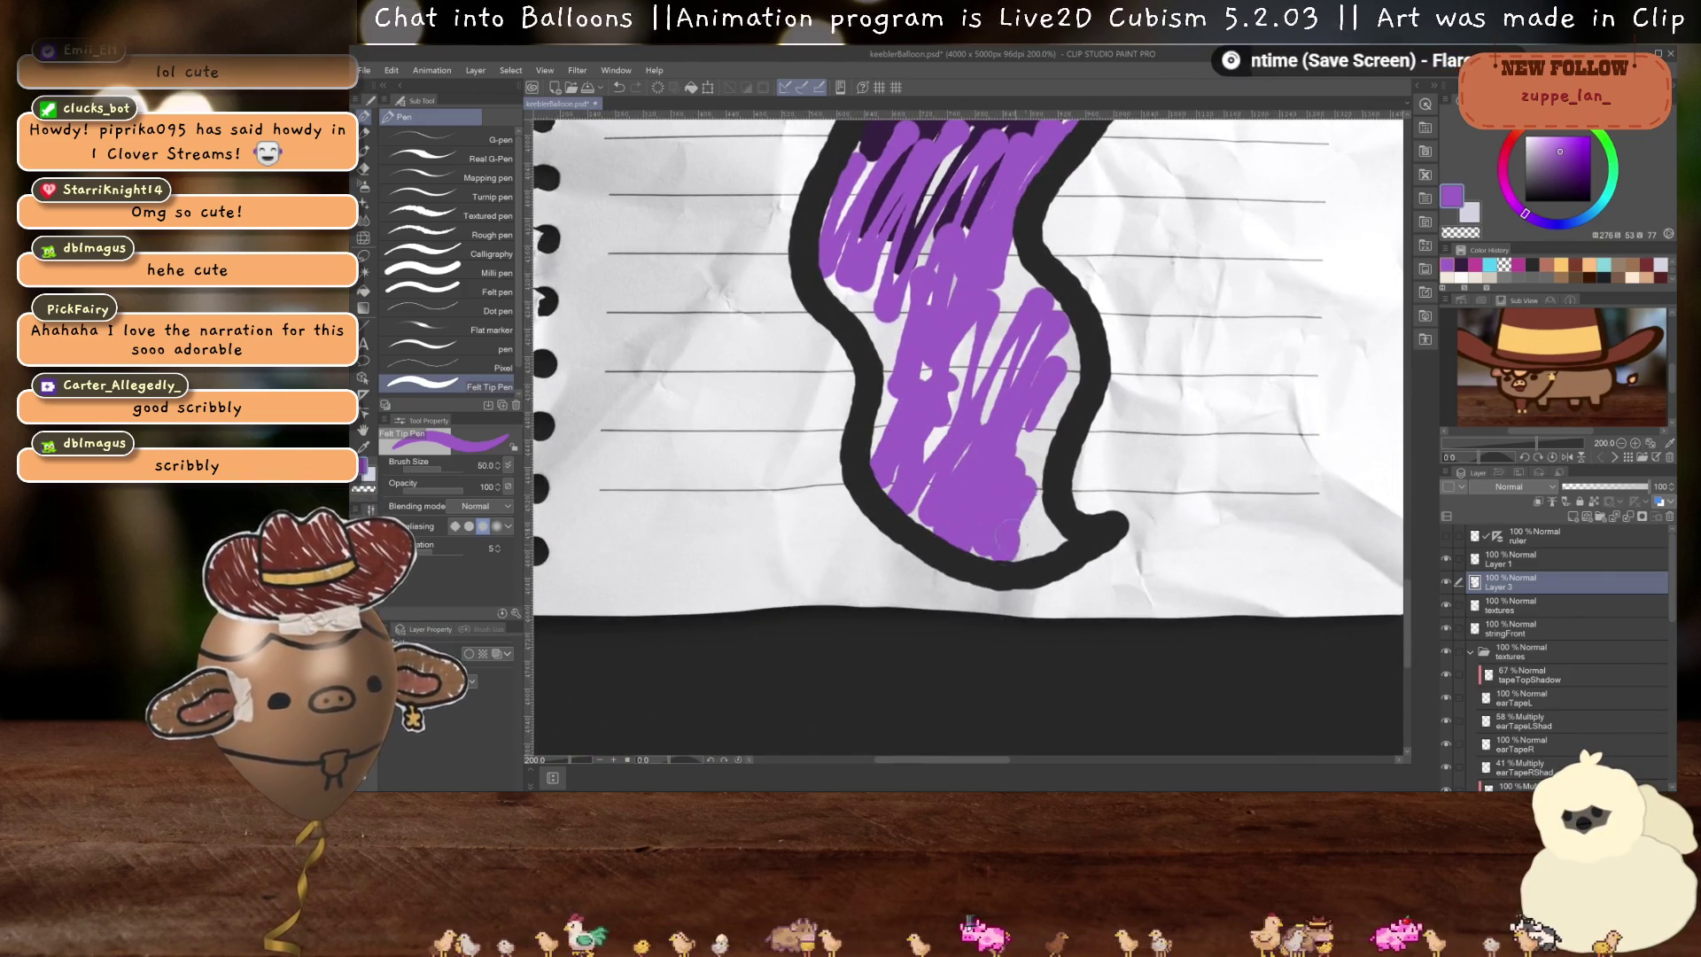
pyautogui.moveTo(1019, 488); pyautogui.dragTo(1050, 425)
pyautogui.moveTo(948, 408); pyautogui.dragTo(974, 332)
pyautogui.moveTo(868, 355); pyautogui.dragTo(913, 296)
pyautogui.moveTo(975, 385); pyautogui.dragTo(1046, 263)
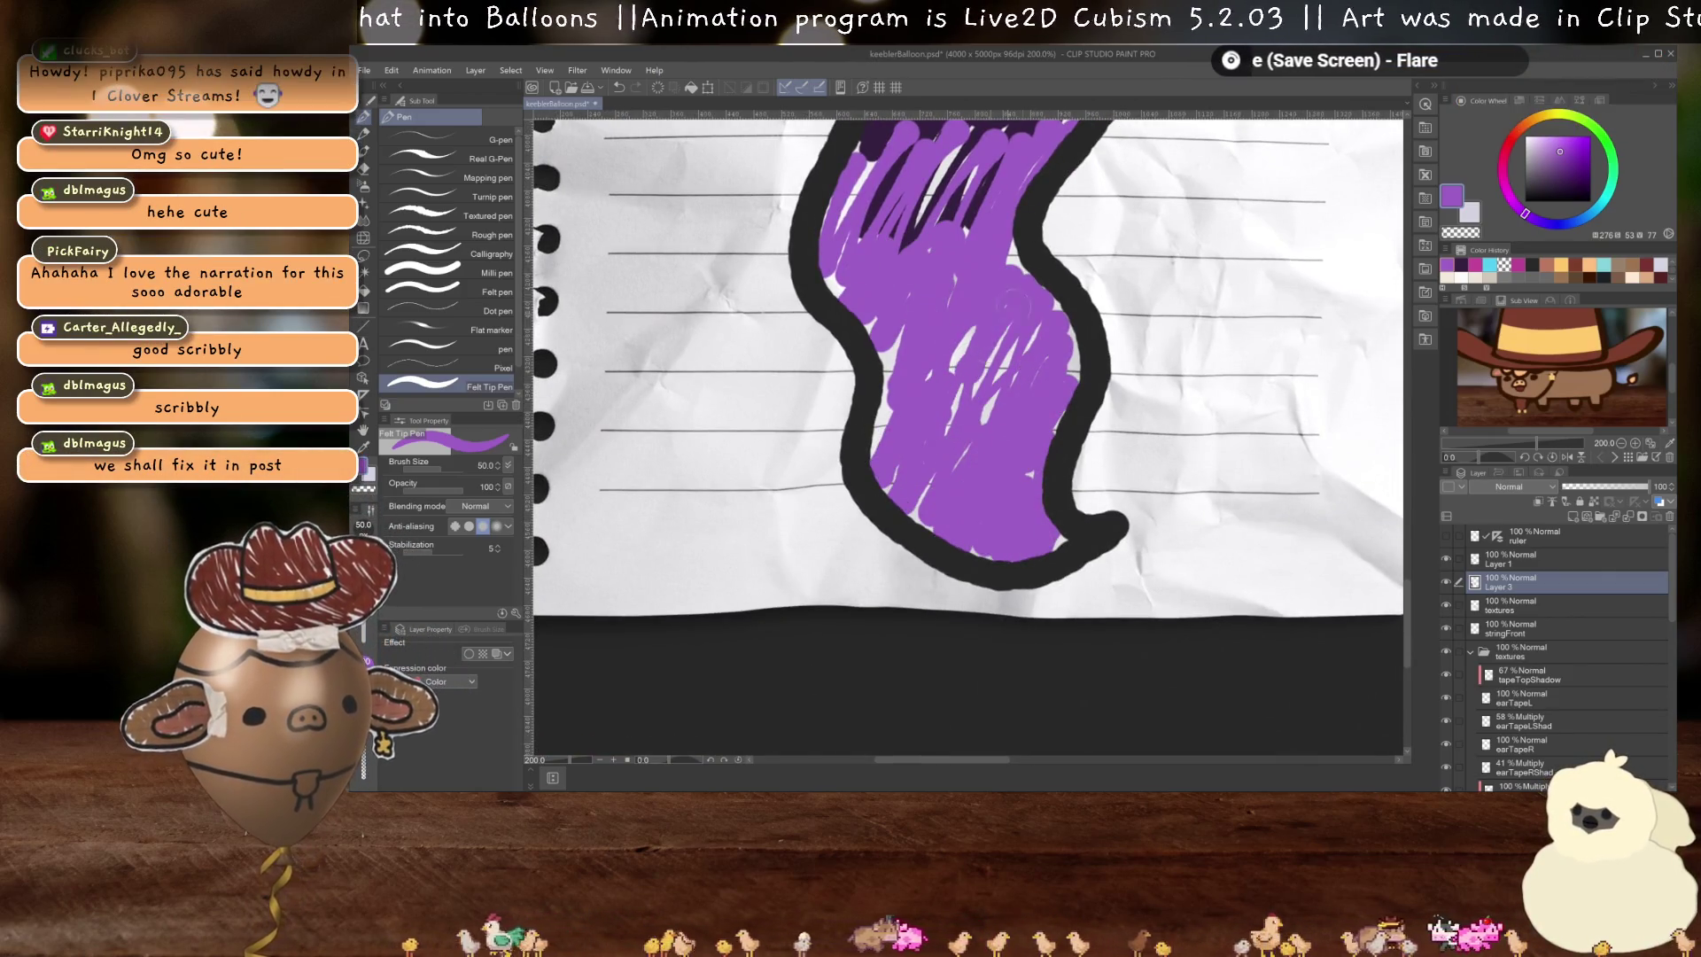
pyautogui.scroll(5, 966, 434)
pyautogui.moveTo(878, 415); pyautogui.dragTo(931, 340)
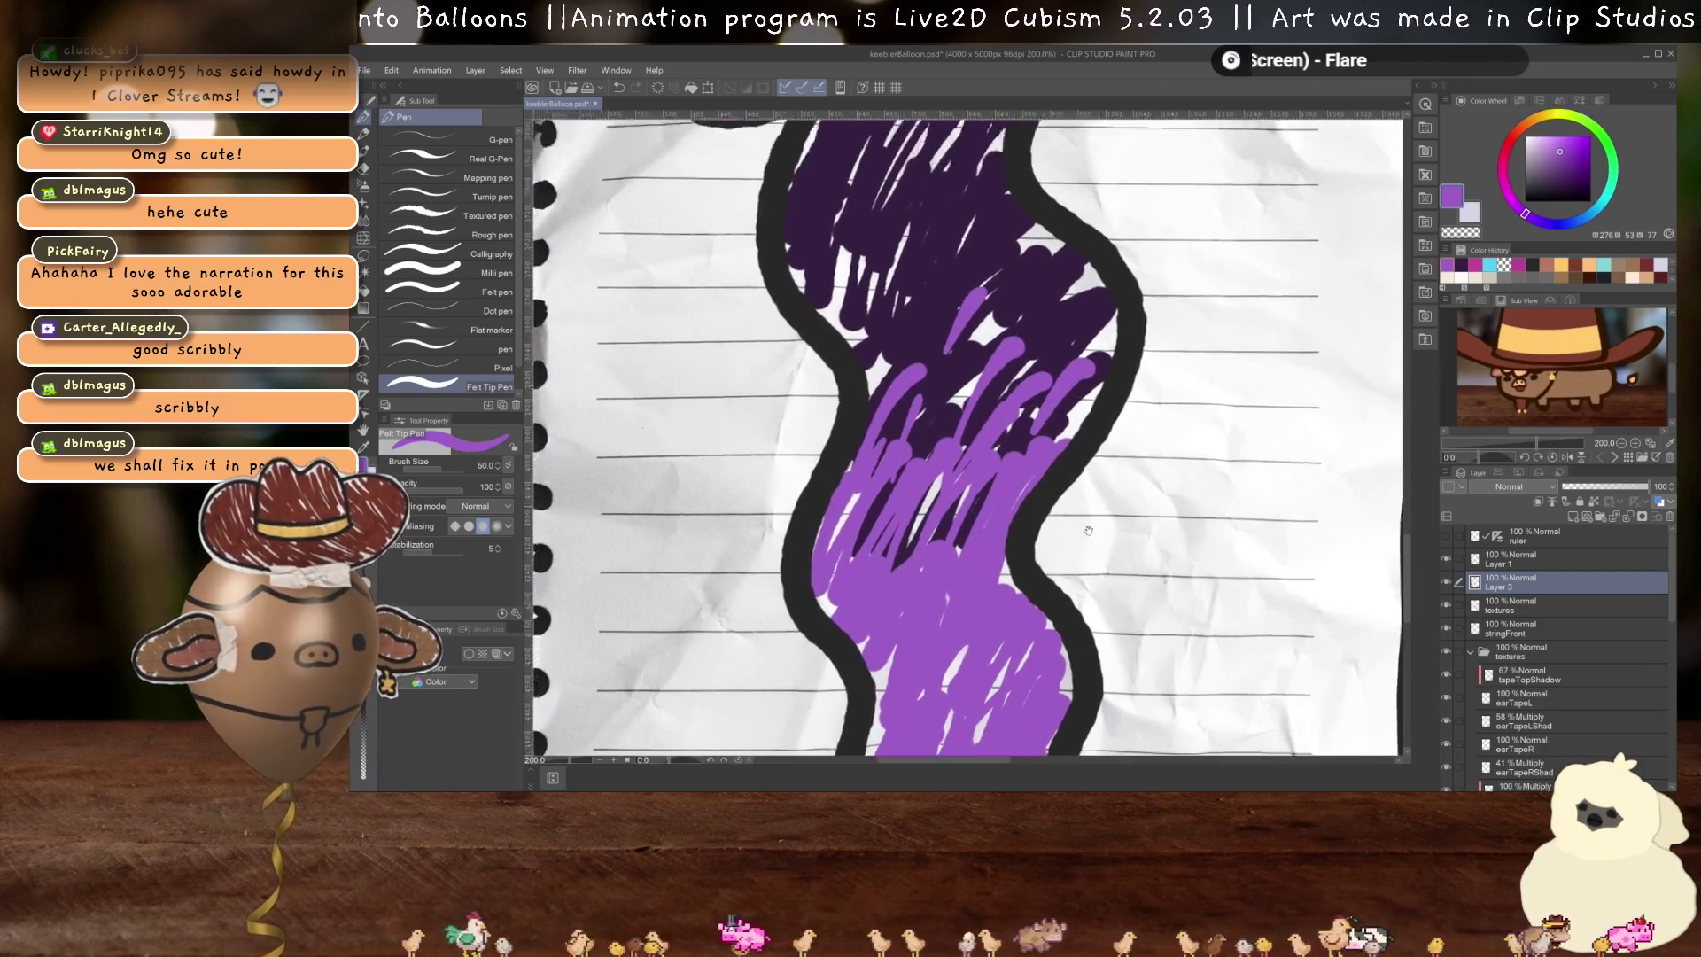
pyautogui.scroll(5, 974, 399)
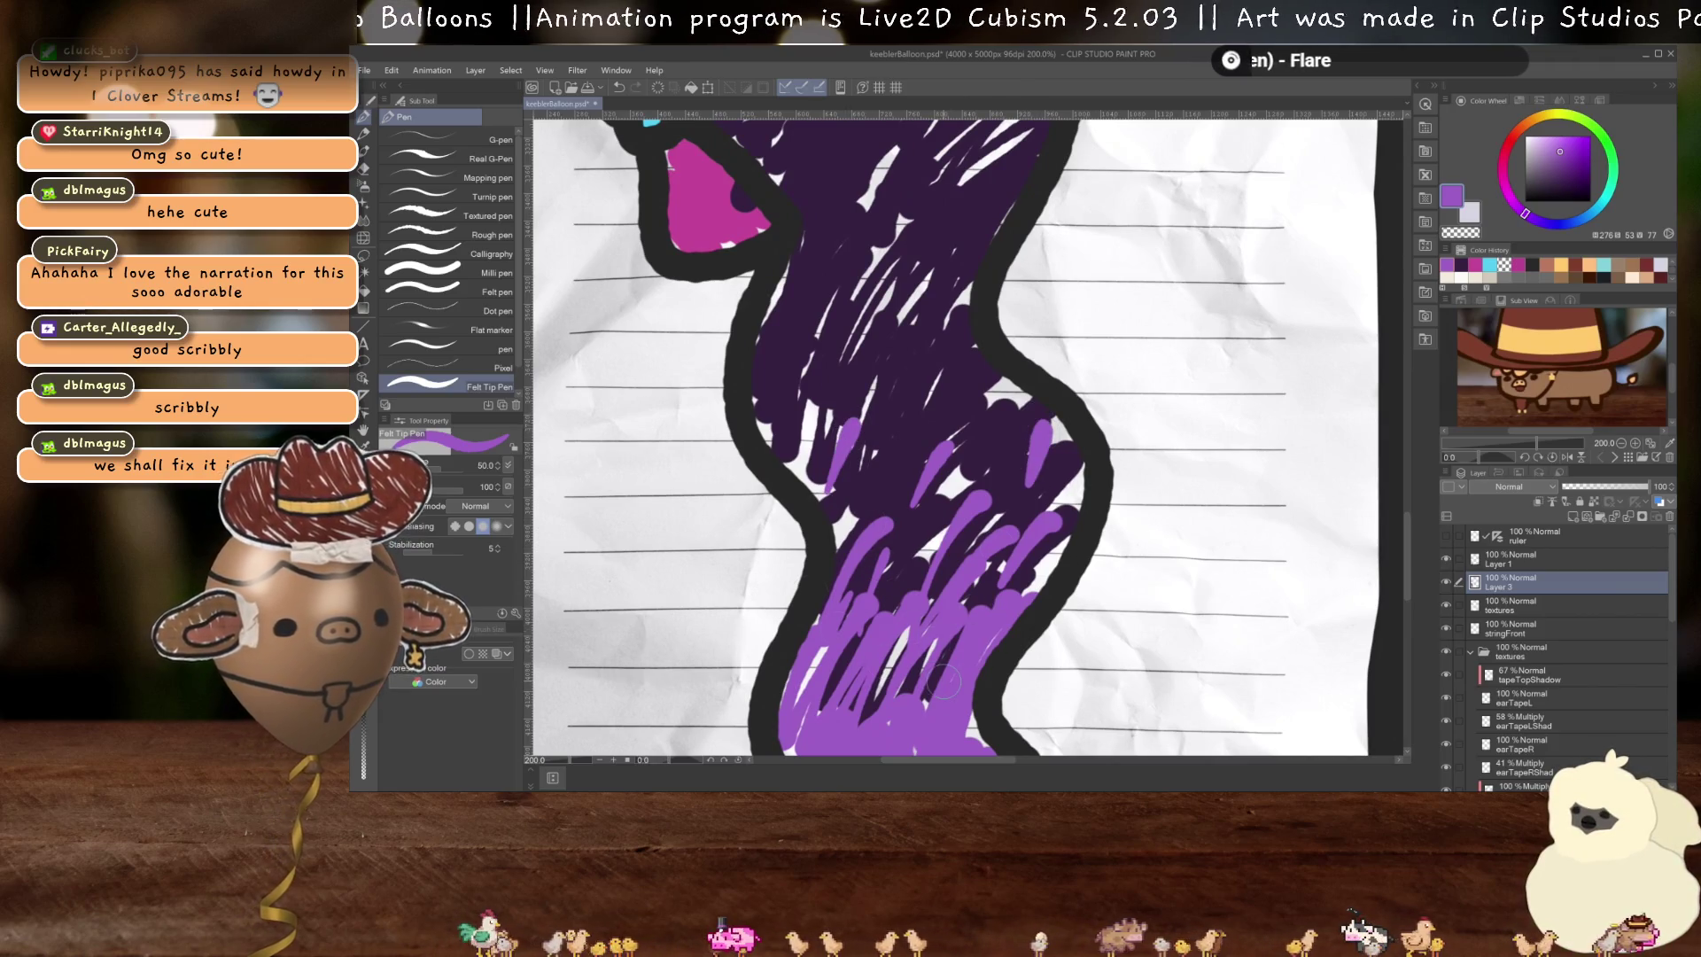
pyautogui.scroll(-5, 943, 682)
pyautogui.scroll(2, 961, 472)
pyautogui.scroll(1, 957, 565)
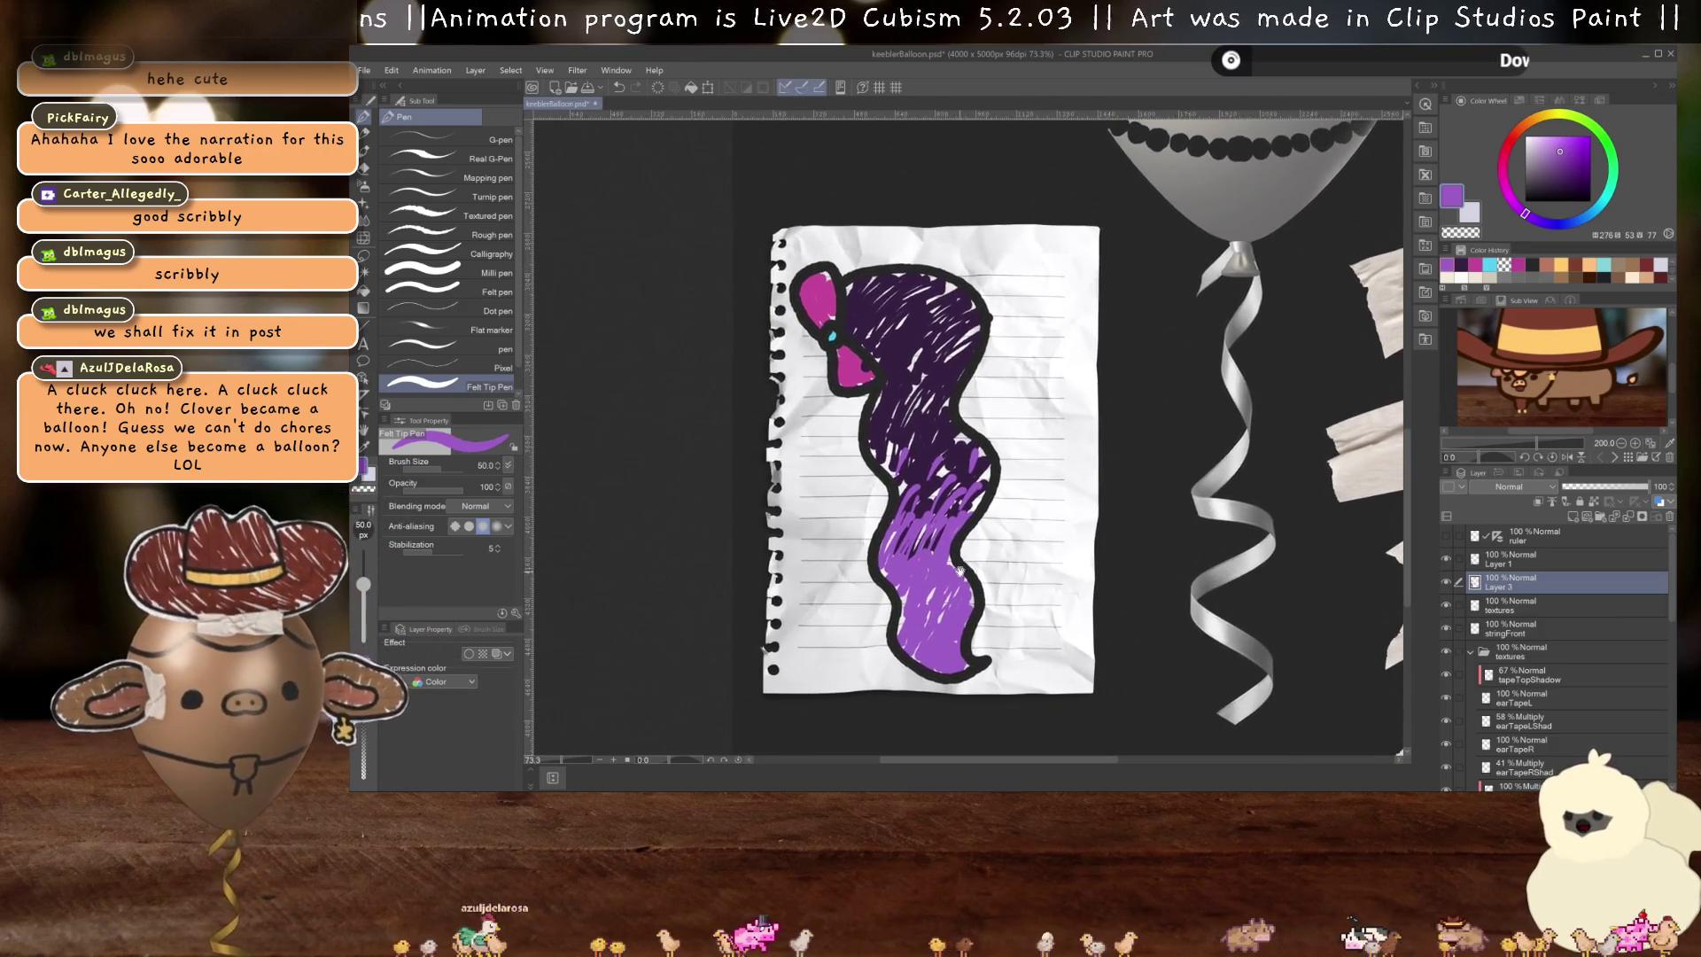
pyautogui.scroll(3, 911, 467)
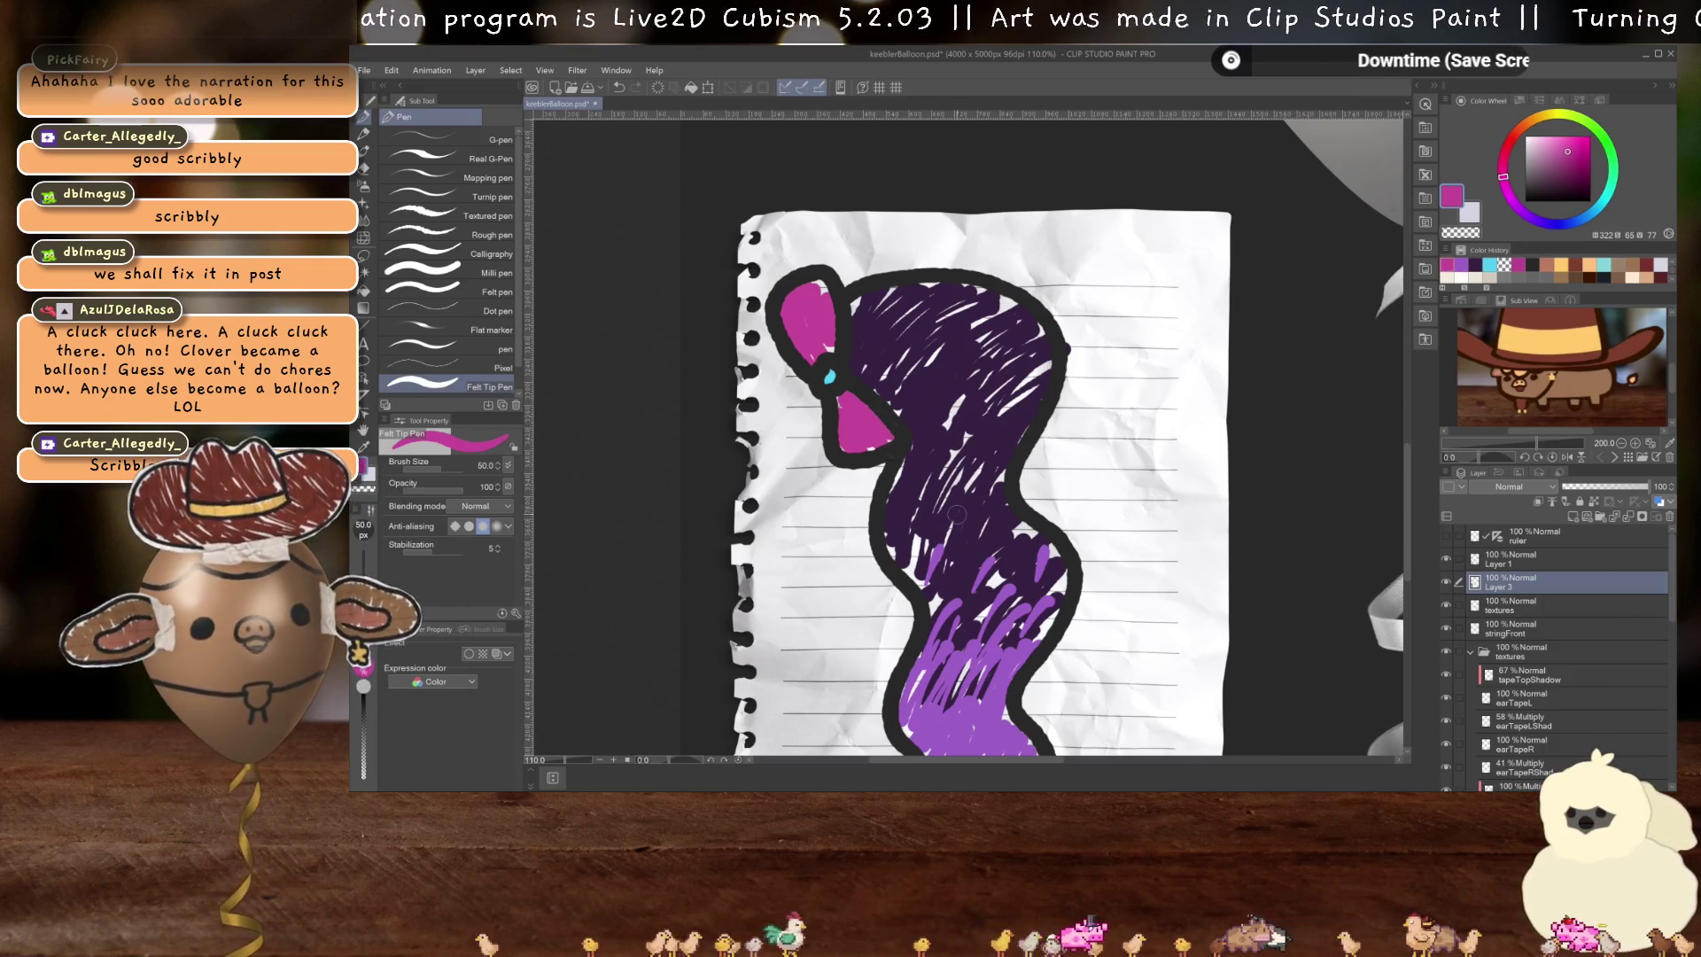
pyautogui.scroll(-5, 957, 514)
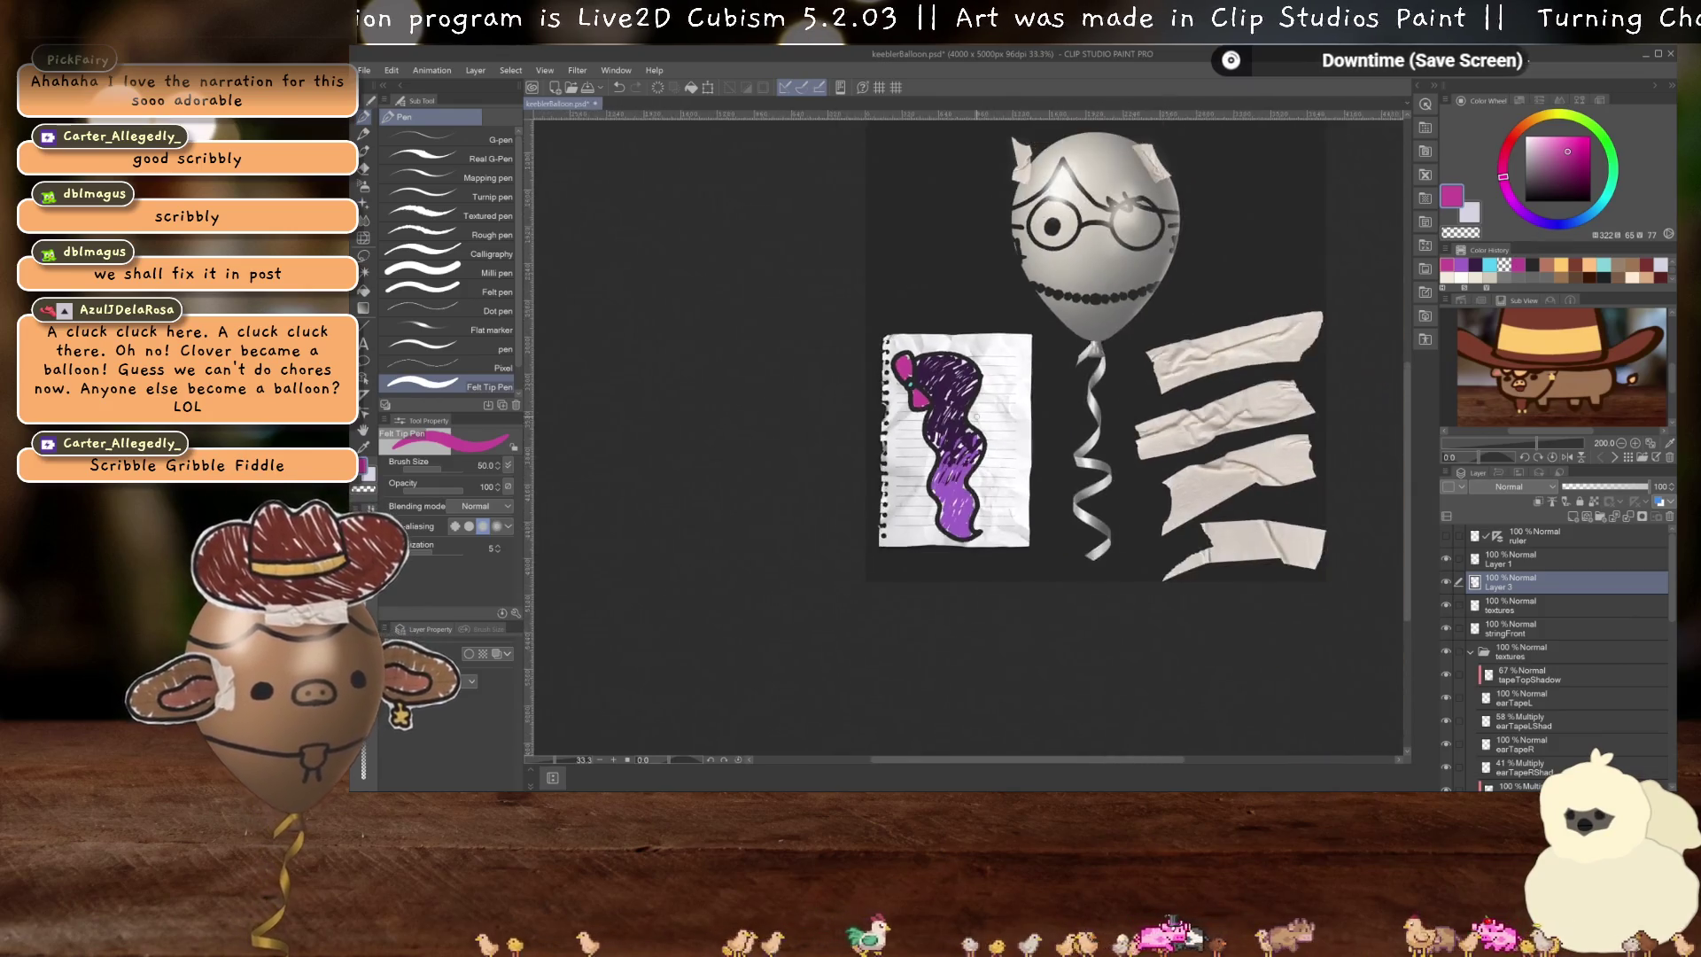
pyautogui.scroll(1, 975, 417)
pyautogui.click(1522, 559)
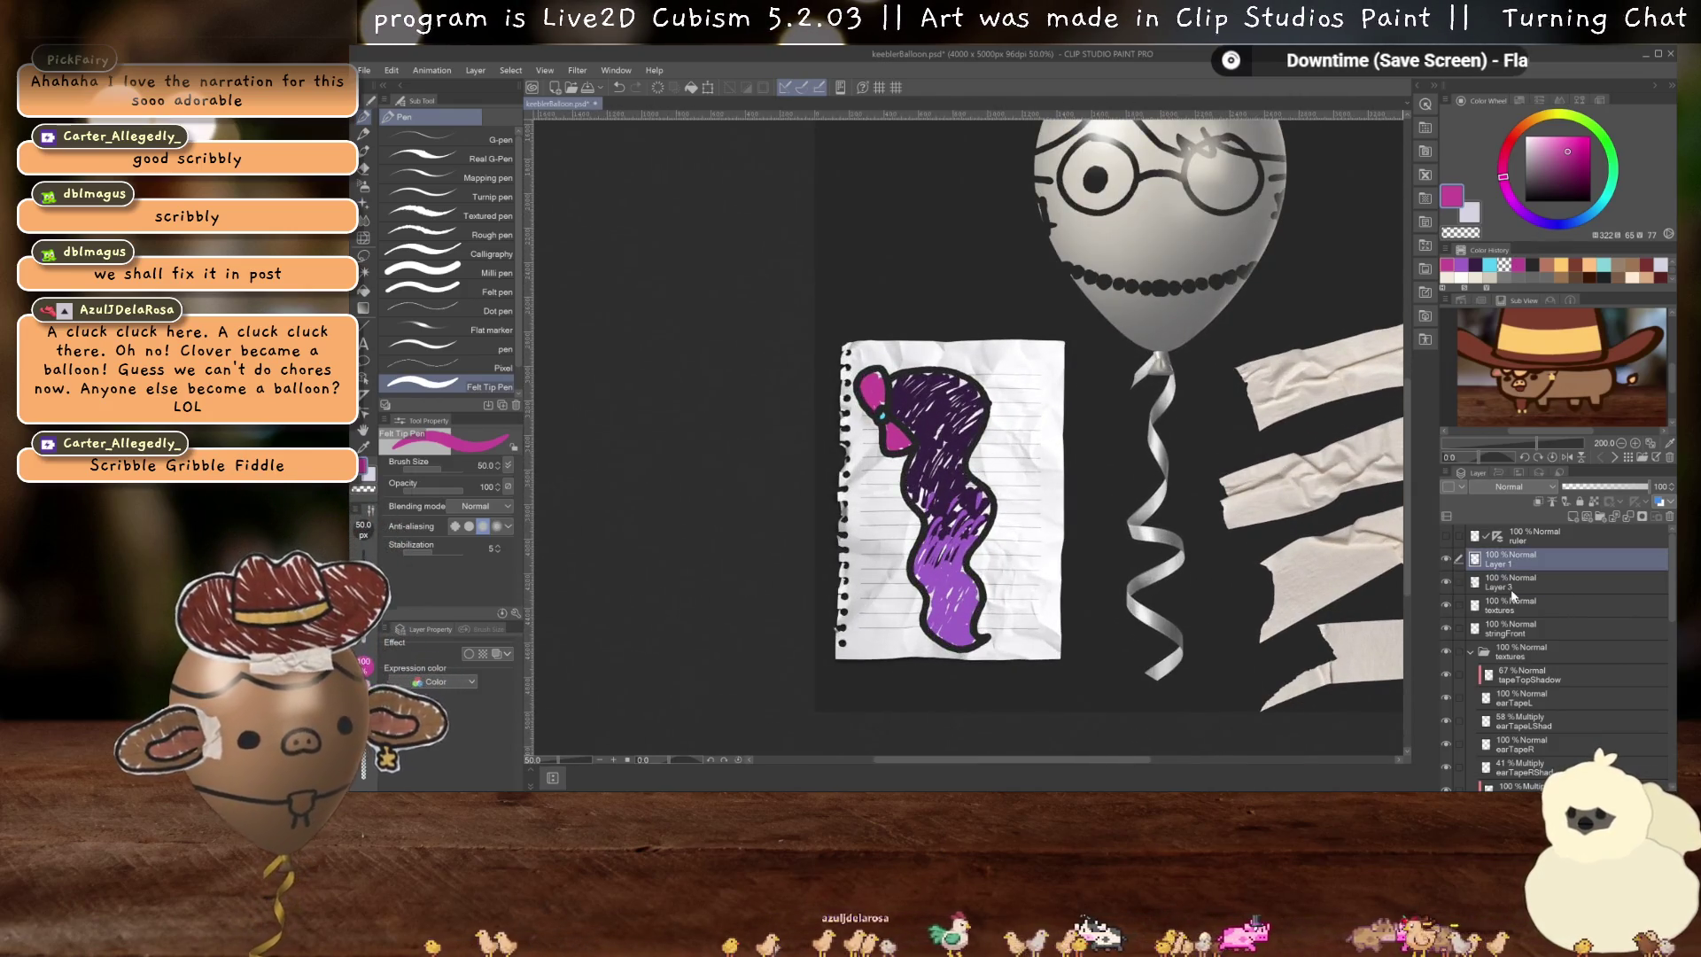
# - Delete Layer 1 and set Layer 3's blending mode to Multiply
pyautogui.hotkey('ctrl', 'e')
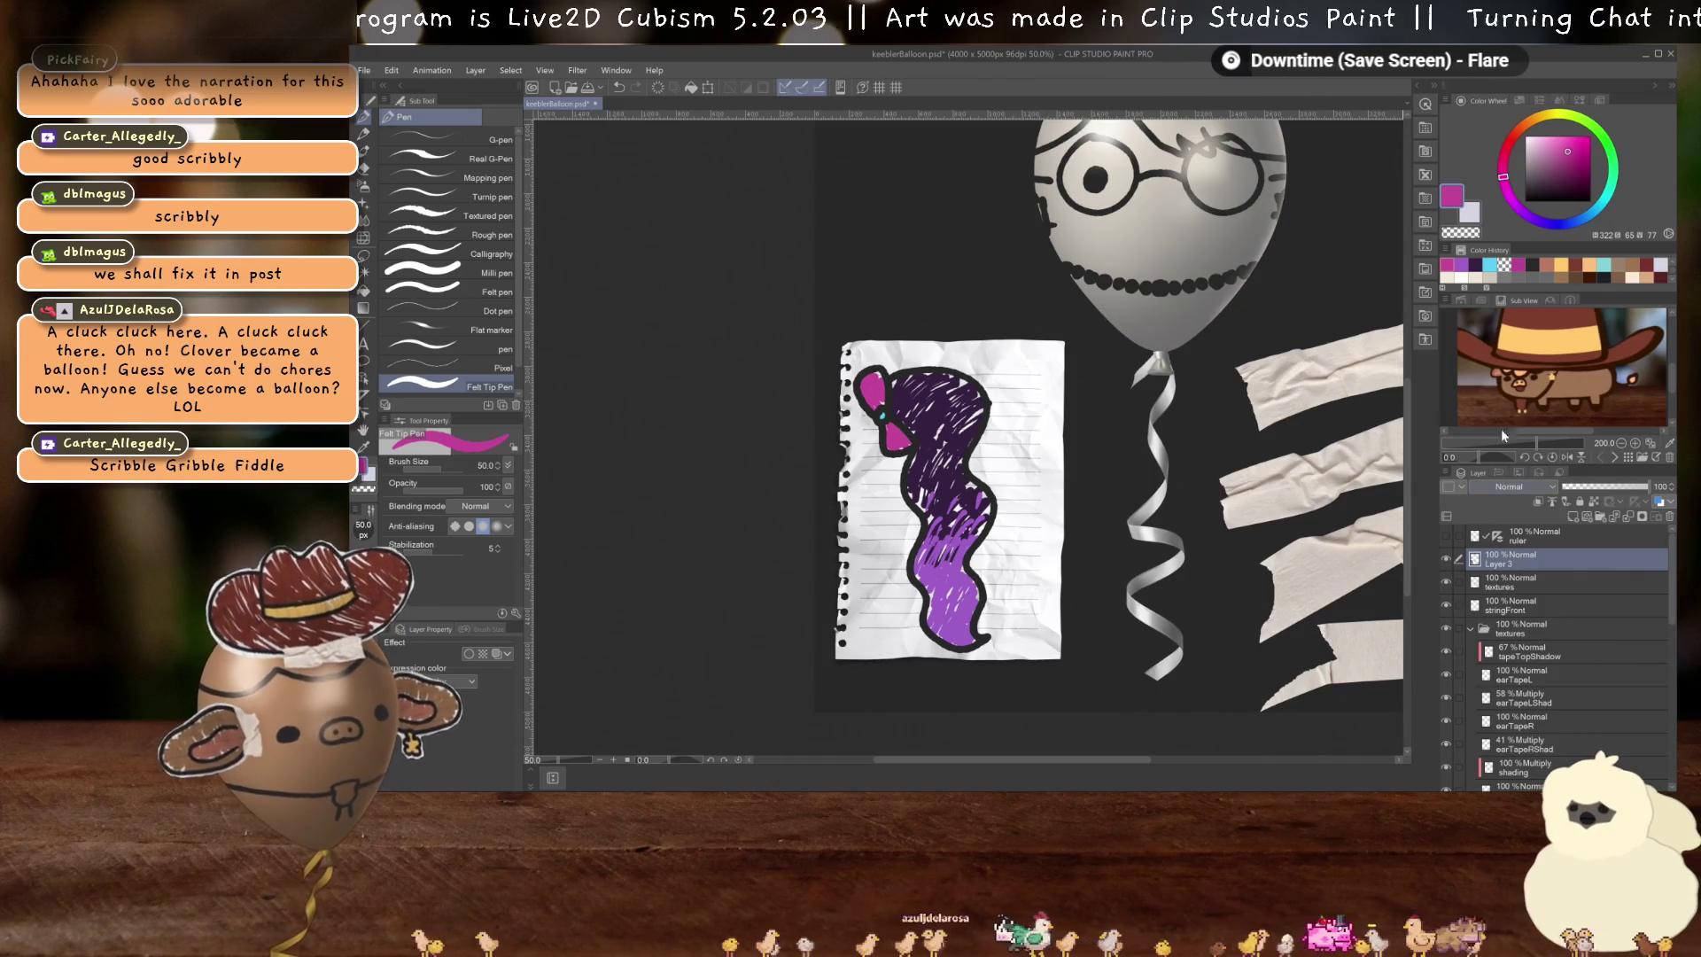
pyautogui.click(1511, 487)
pyautogui.click(1486, 118)
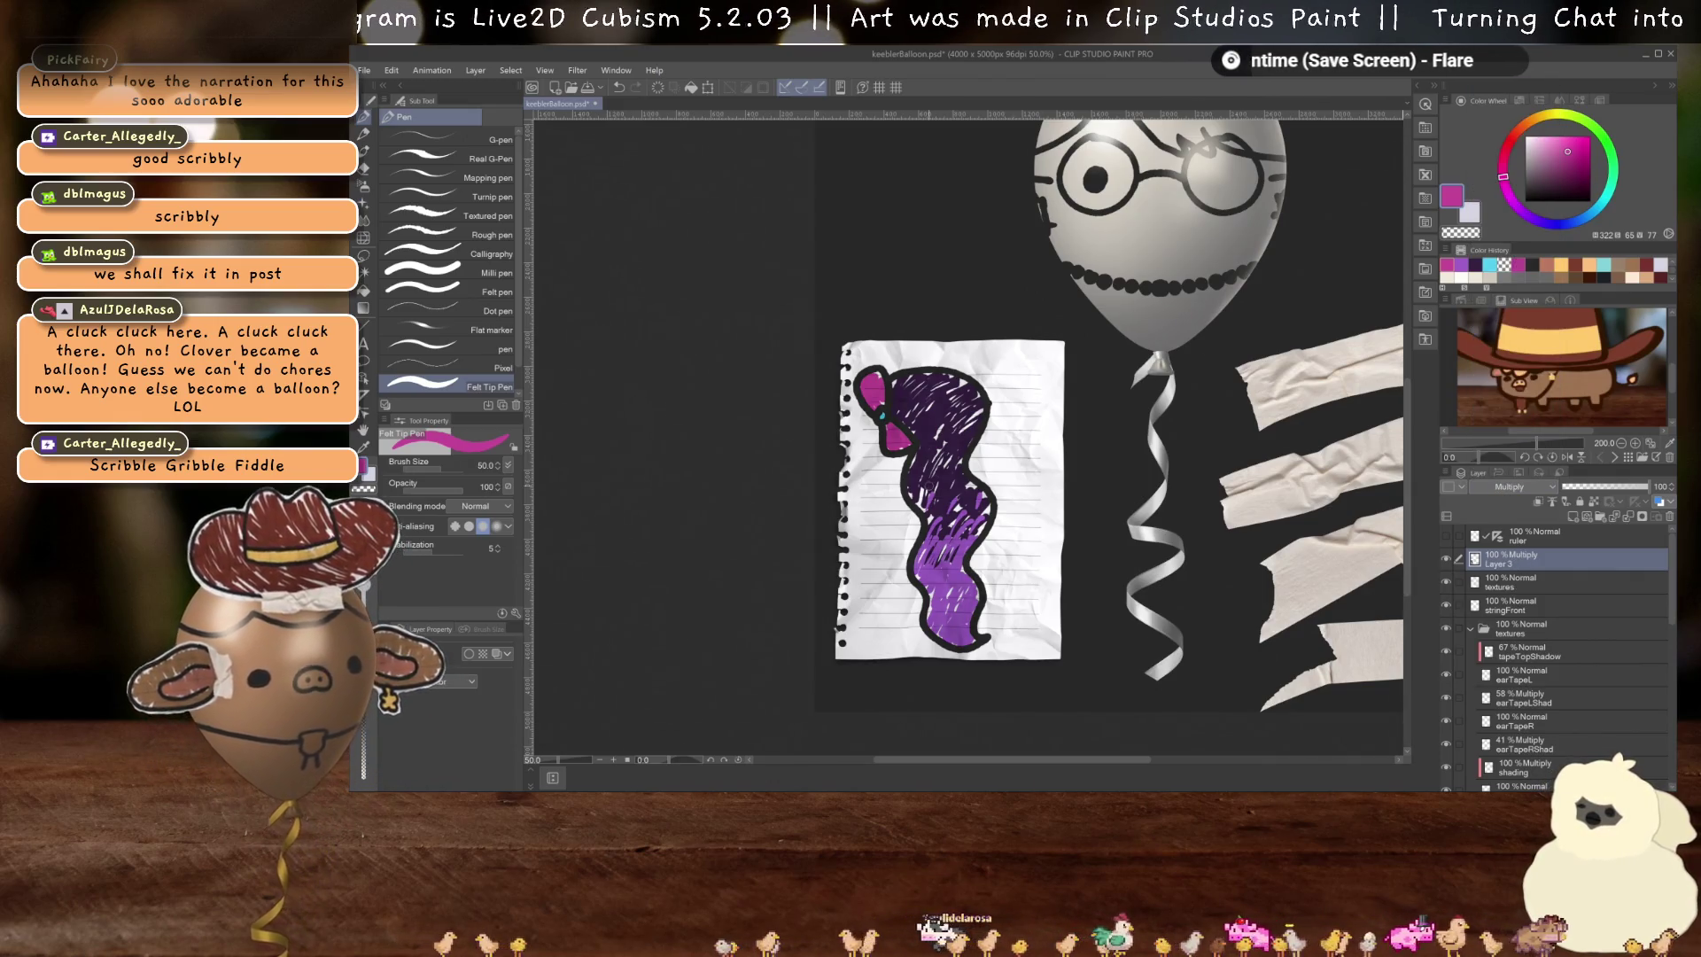
pyautogui.scroll(3, 931, 485)
pyautogui.scroll(-2, 941, 533)
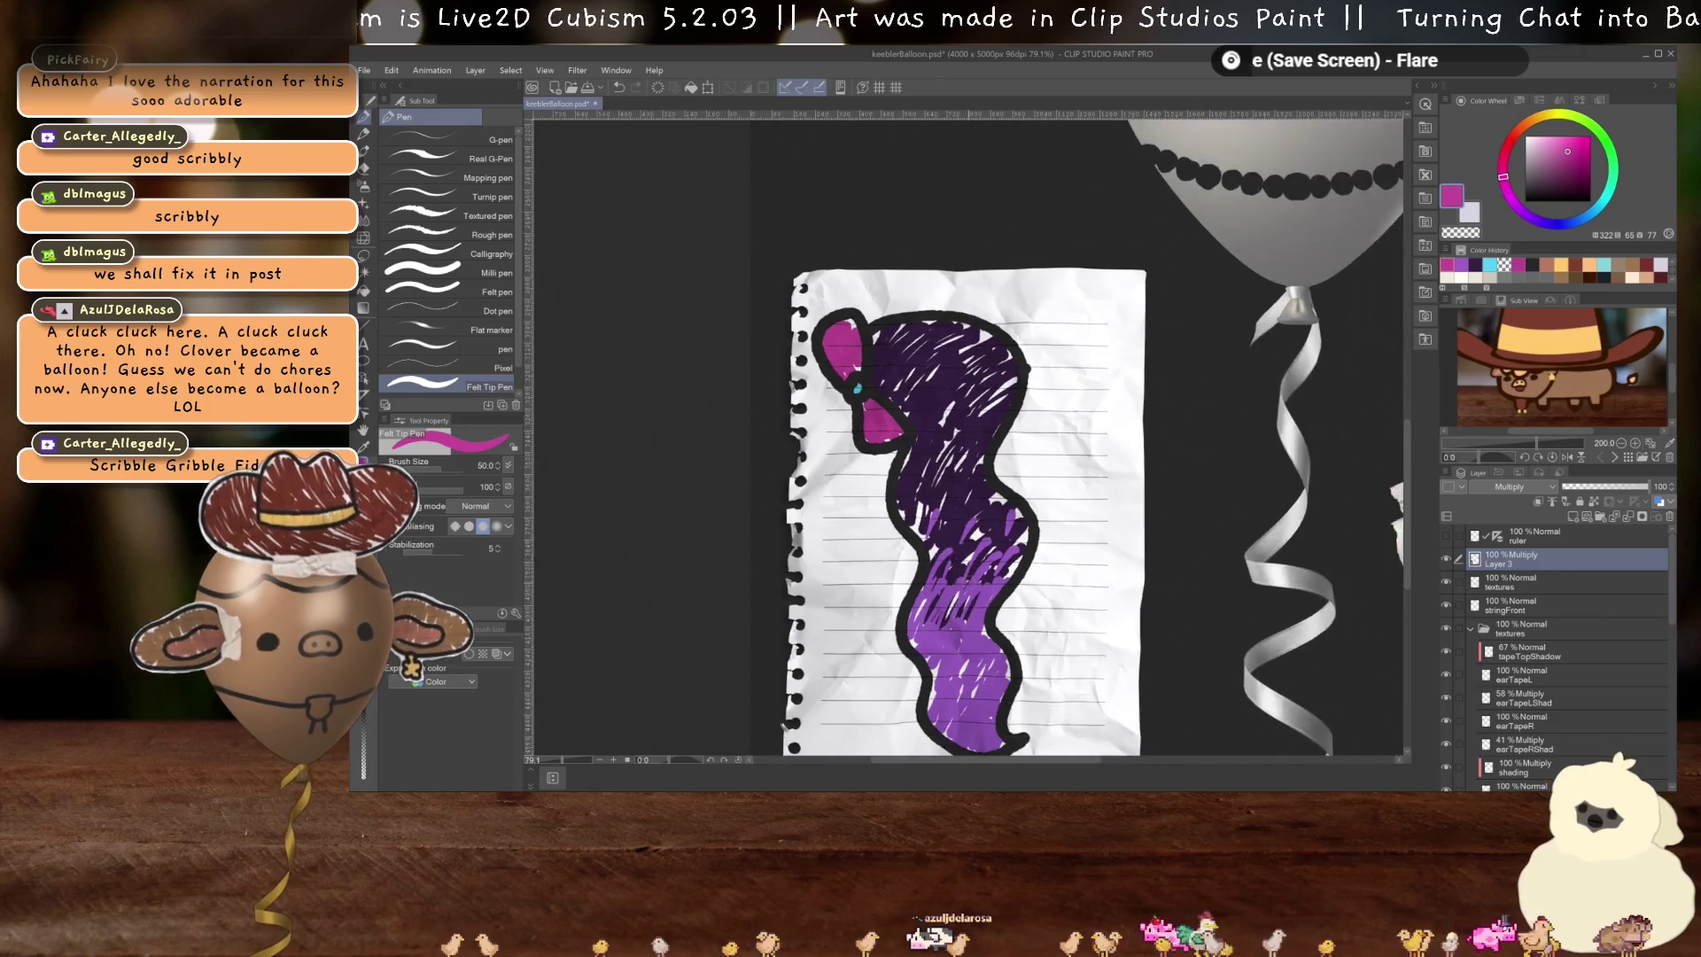
pyautogui.scroll(-1, 921, 352)
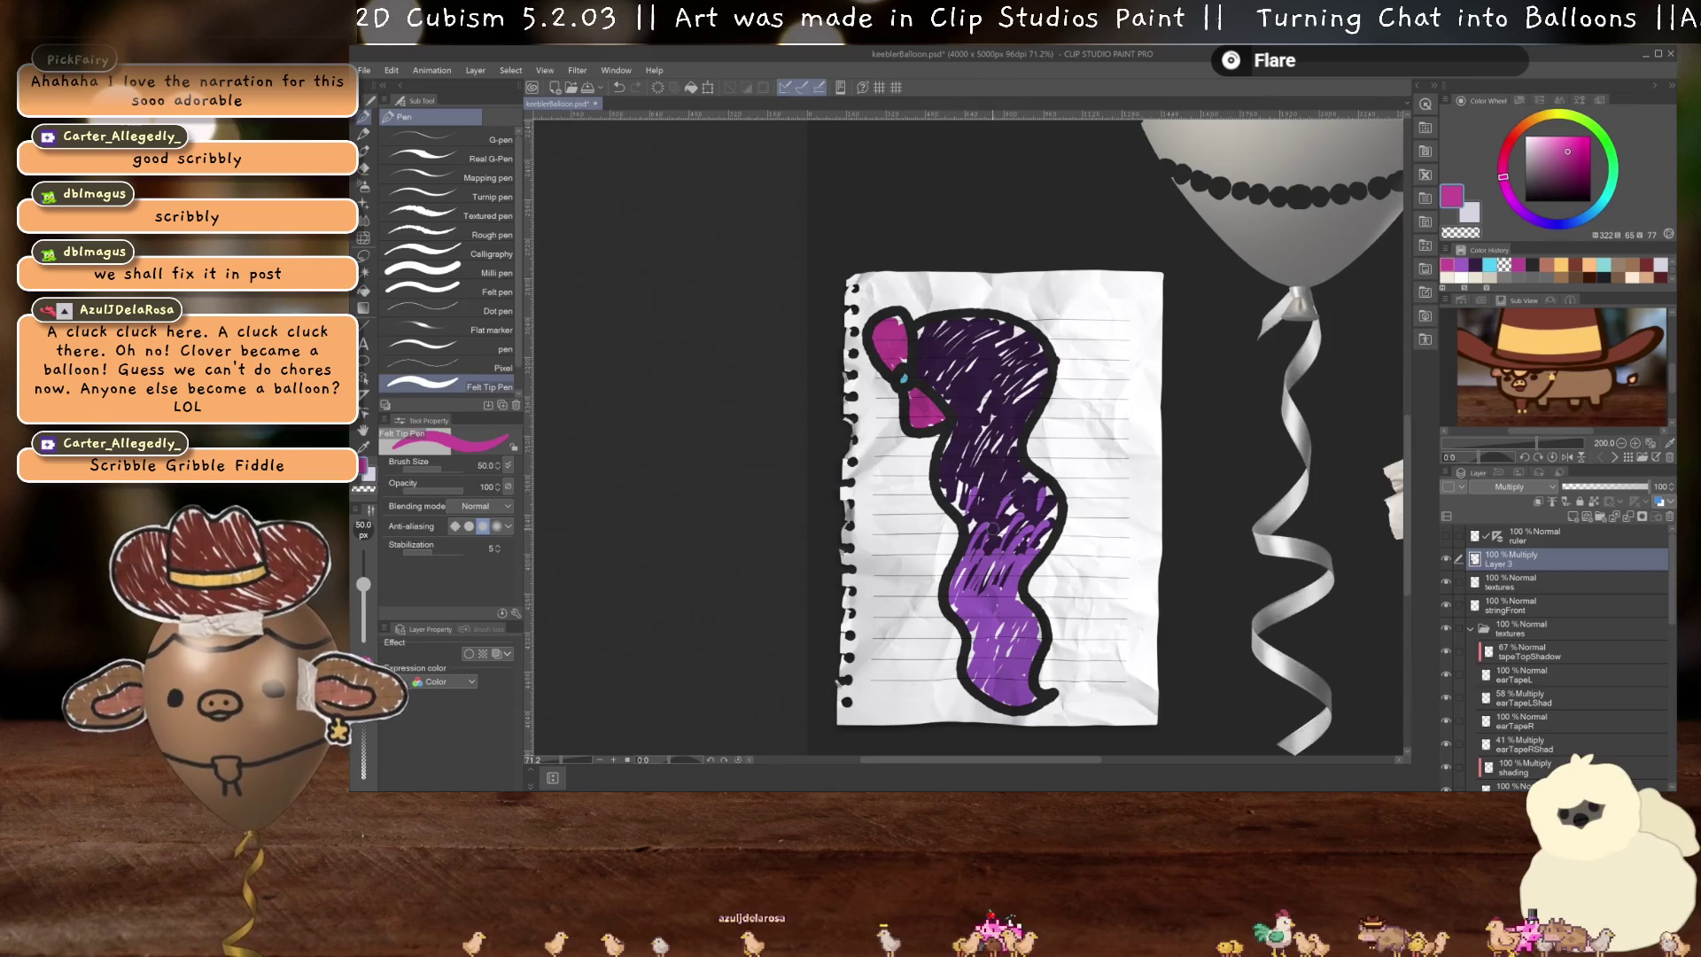
pyautogui.scroll(-2, 975, 495)
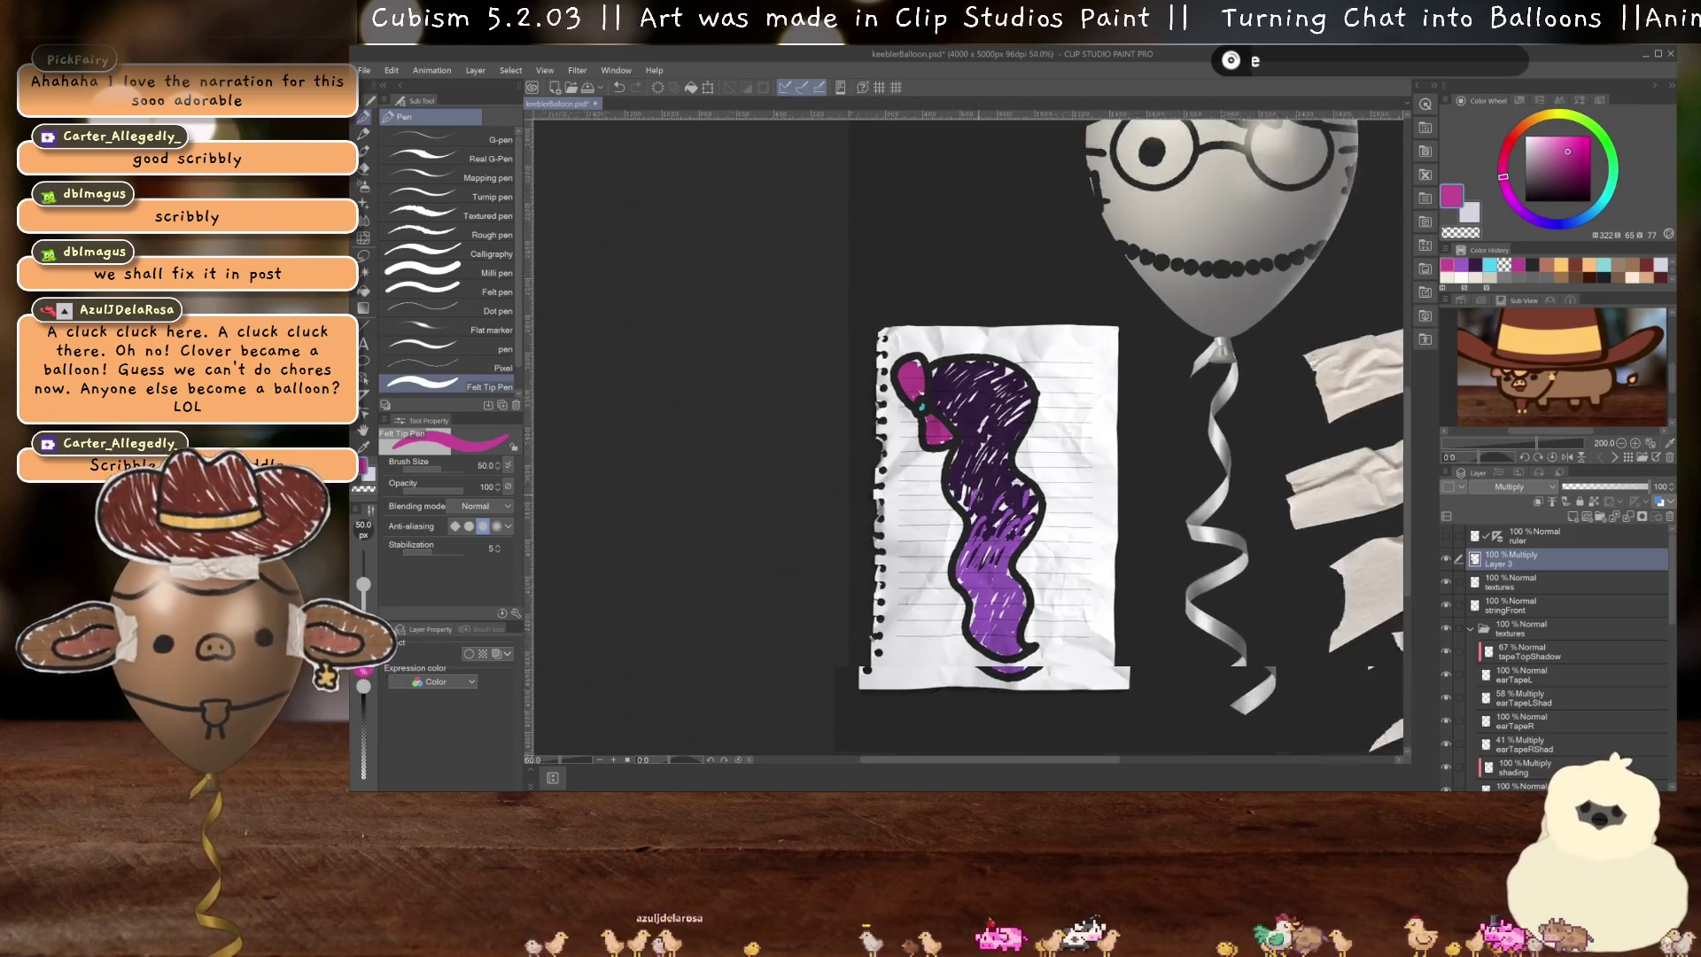
pyautogui.scroll(4, 966, 510)
pyautogui.moveTo(951, 530); pyautogui.dragTo(964, 448)
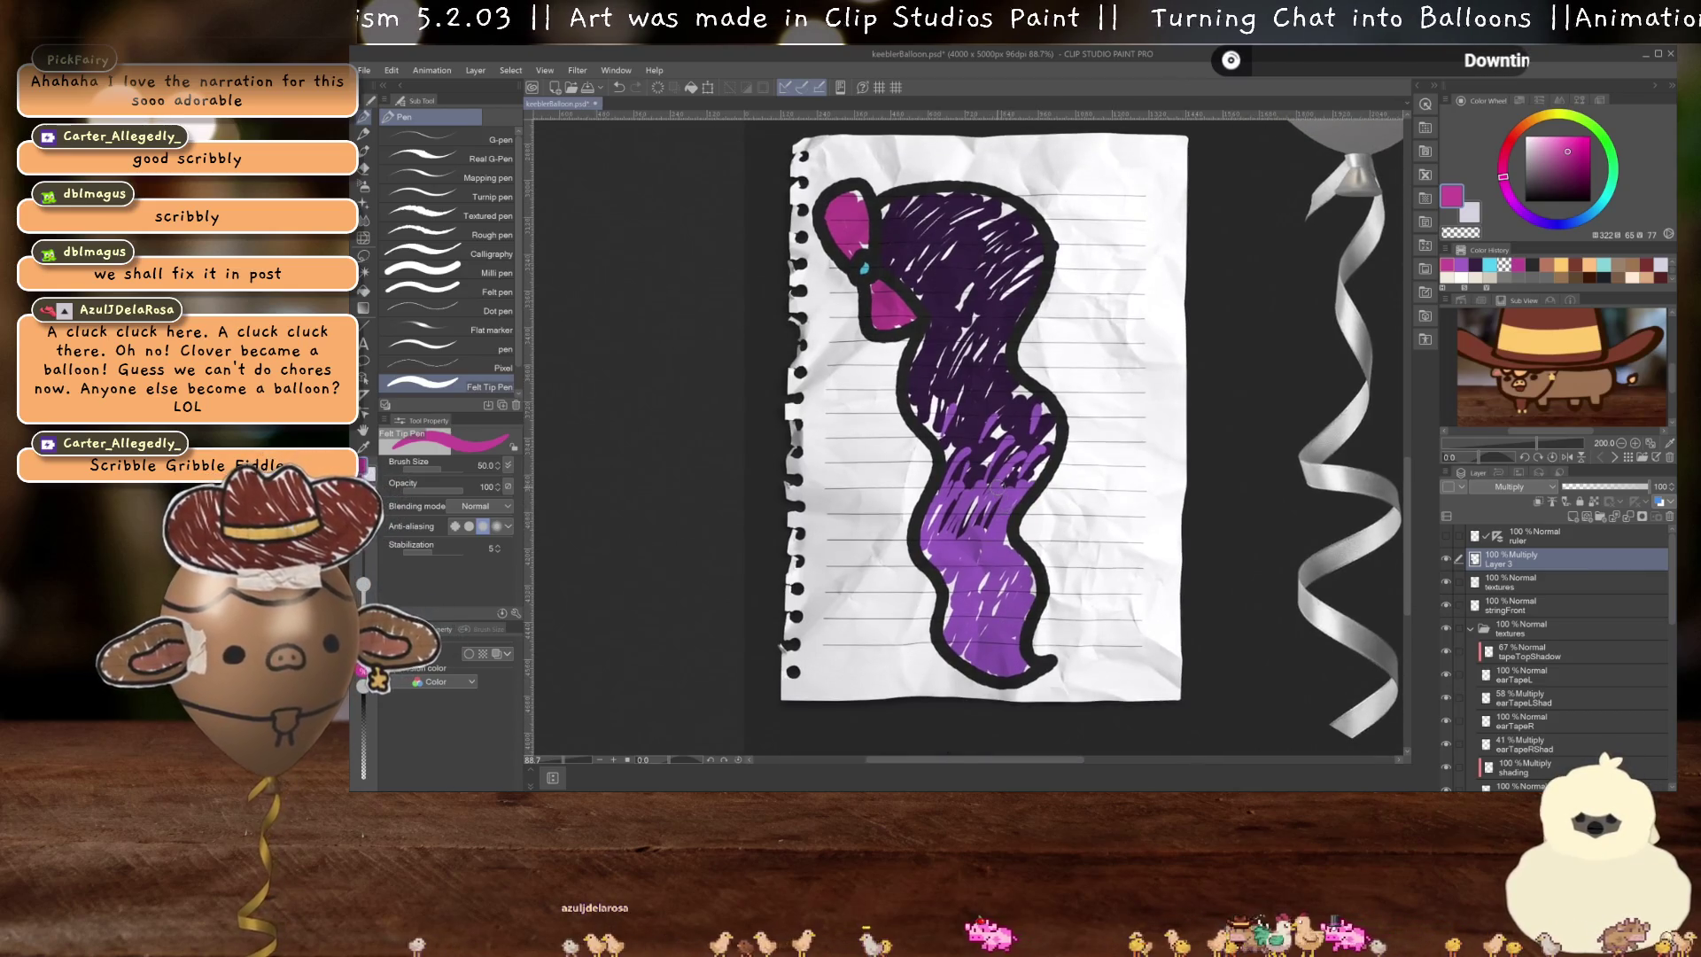
# - Add a new empty layer above textures and drag the cutout layer up the stack
pyautogui.click(1496, 584)
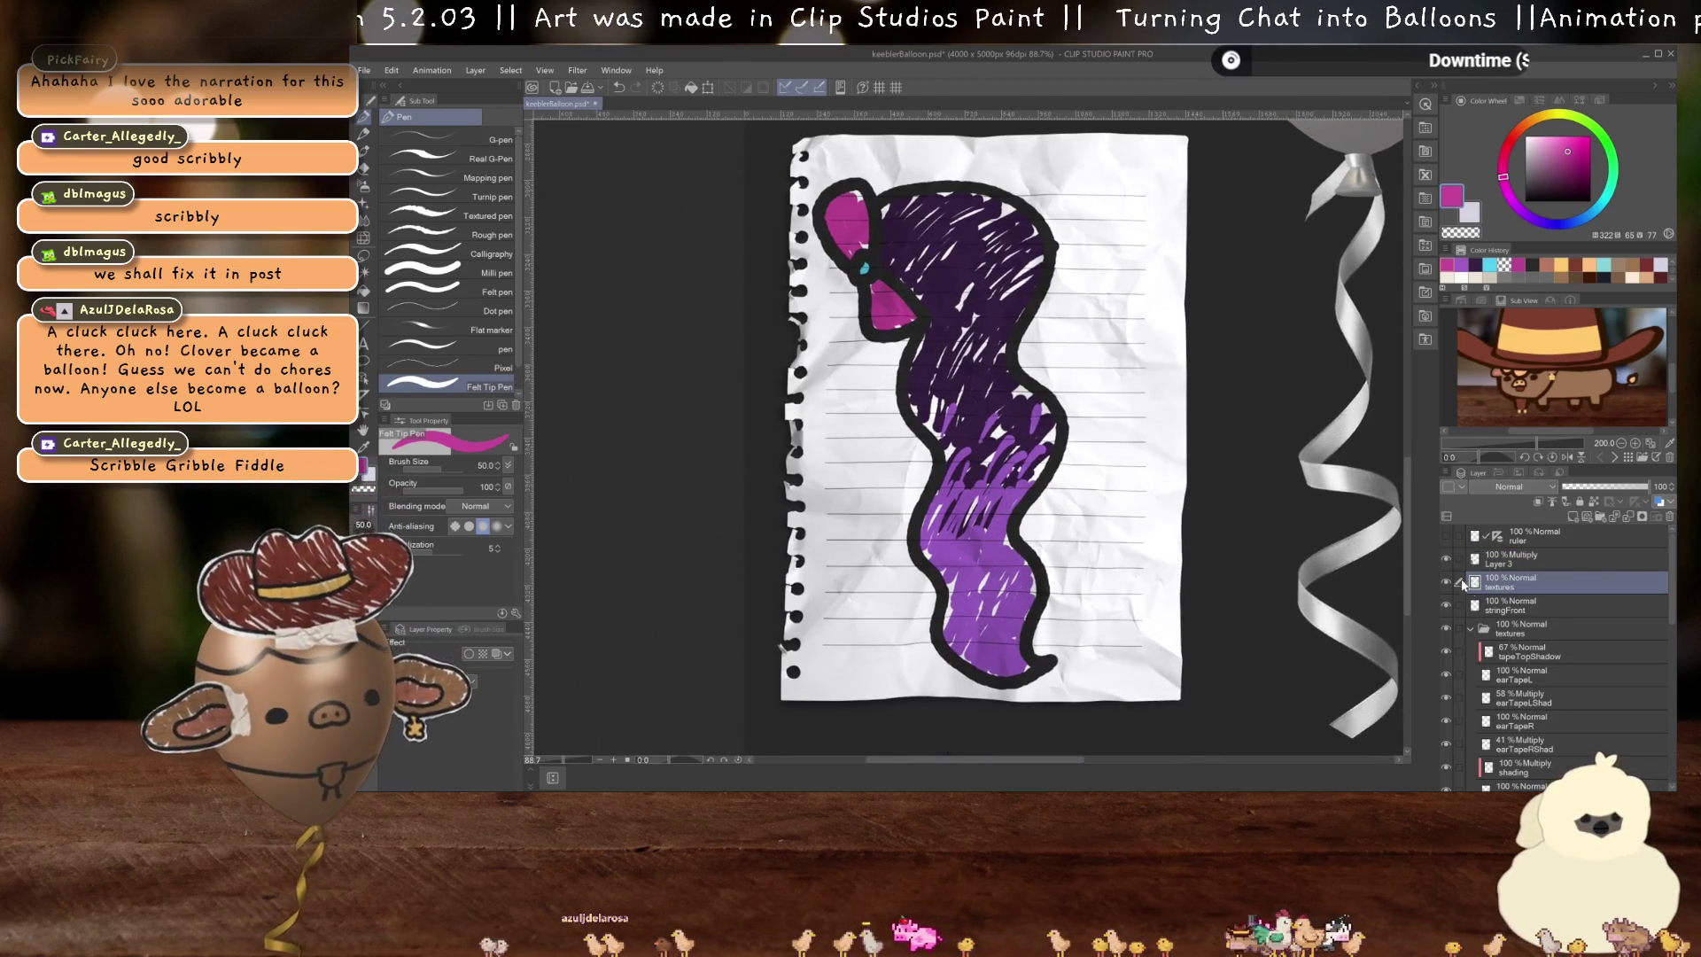
pyautogui.click(1575, 517)
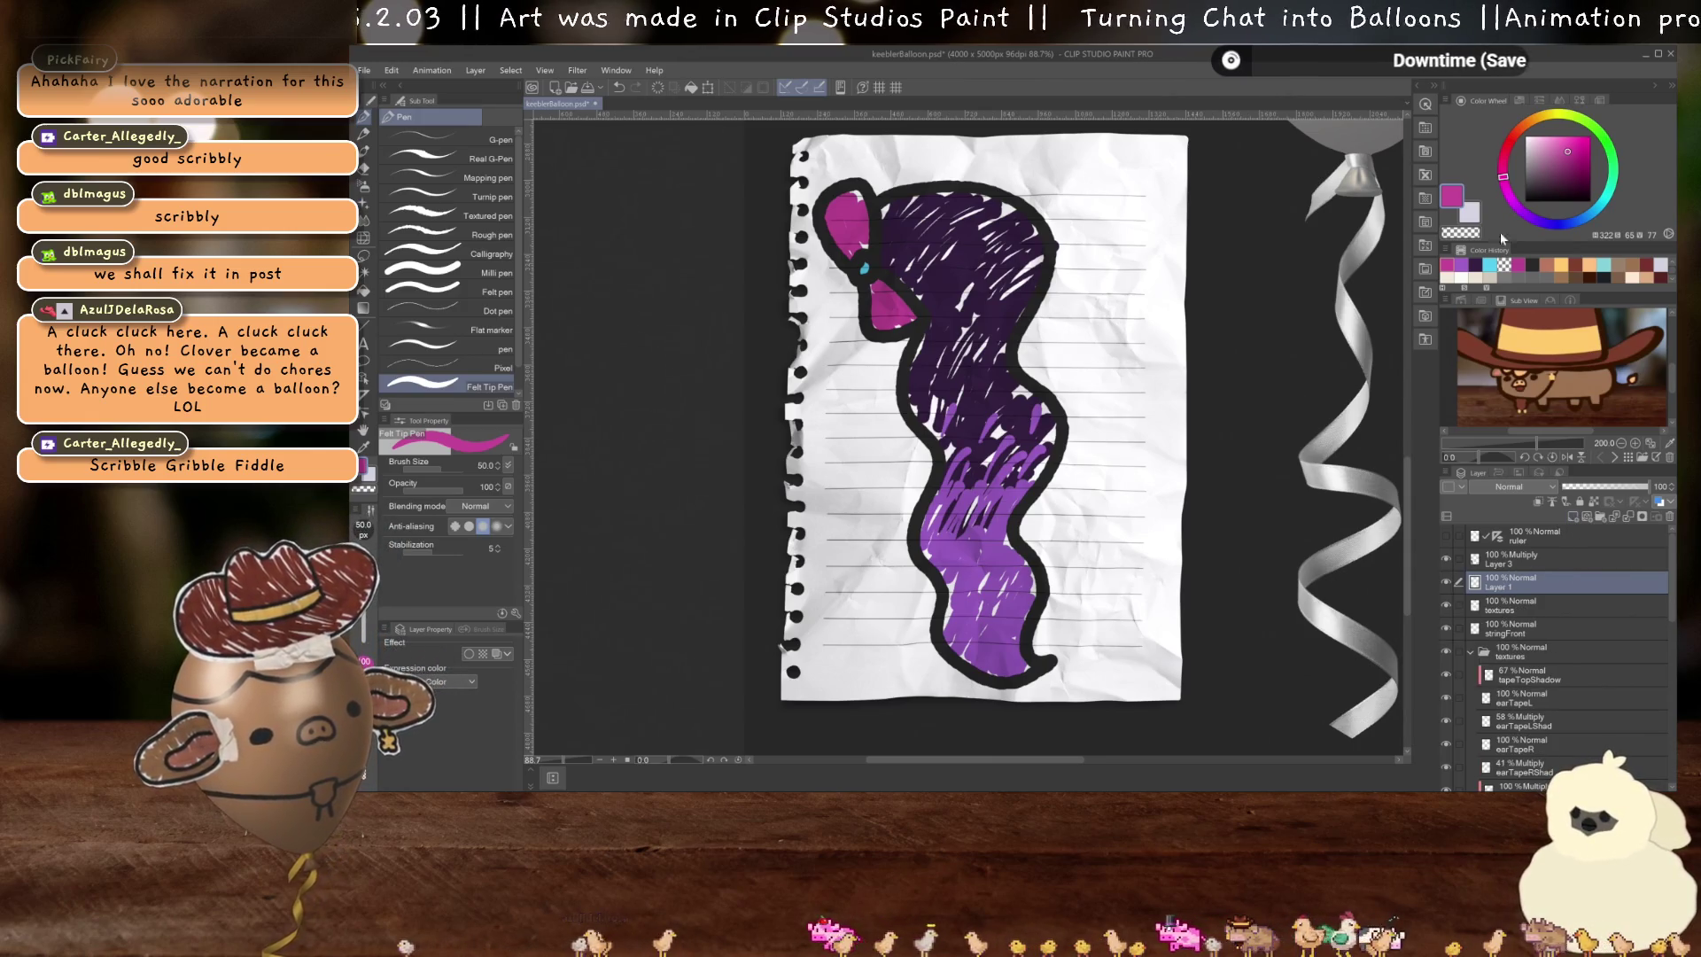
pyautogui.scroll(-3, 1550, 634)
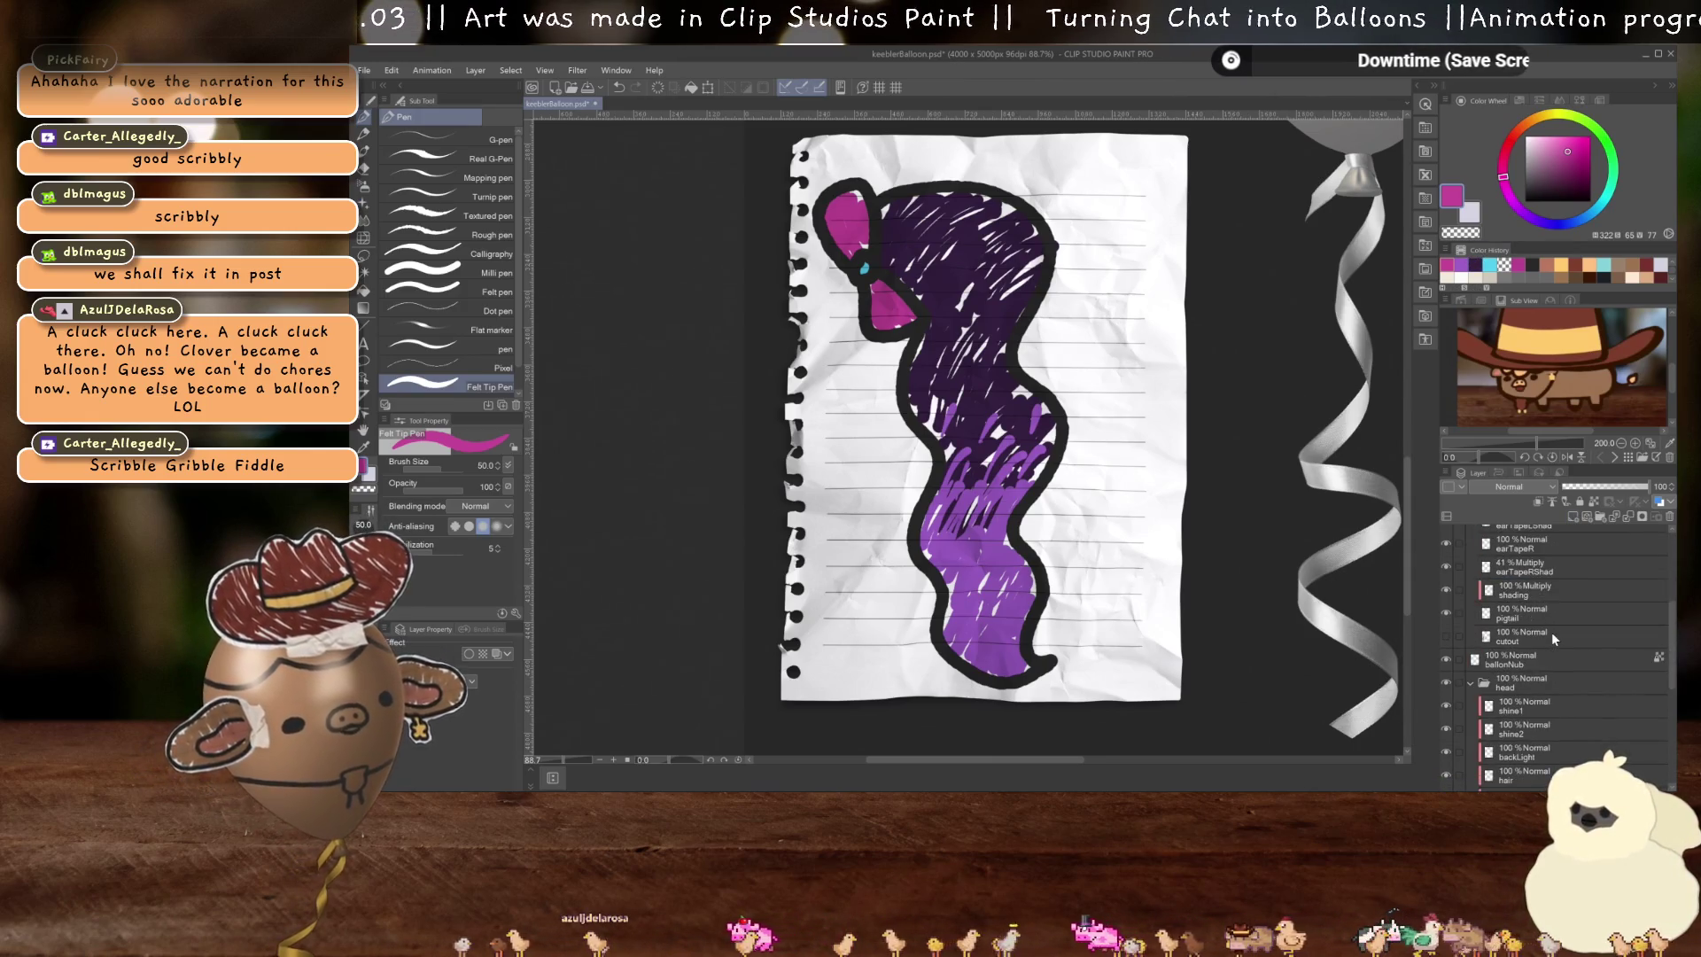
pyautogui.moveTo(1533, 700); pyautogui.dragTo(1524, 541)
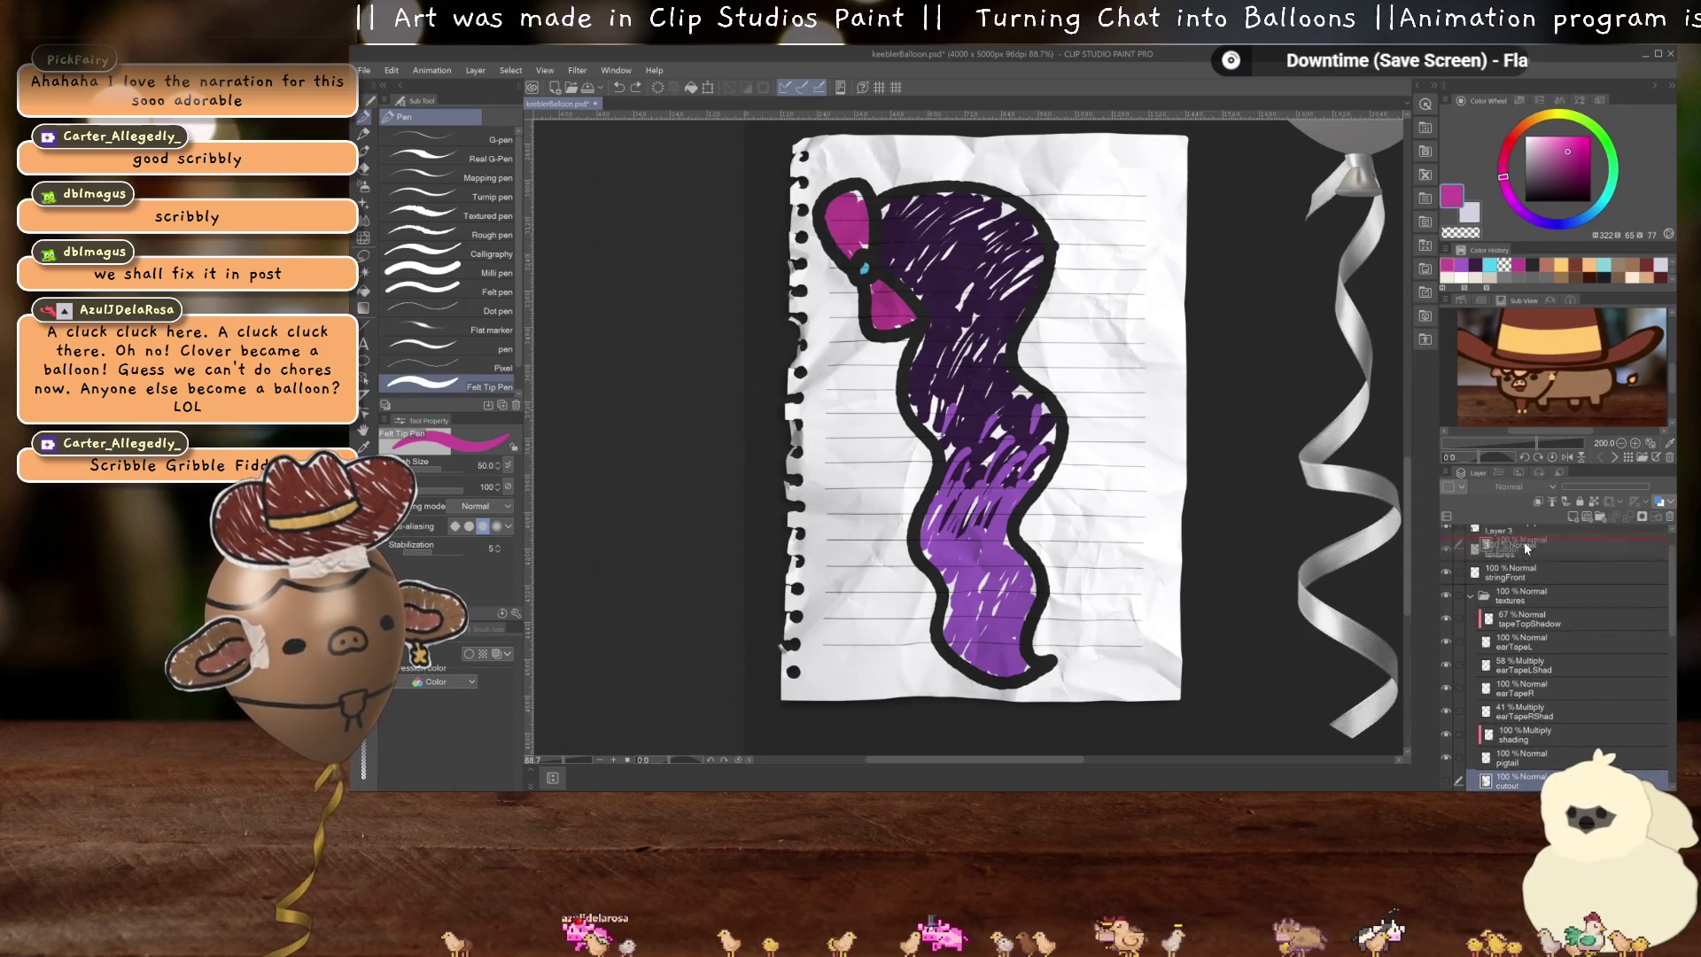
# - Pick salmon from Color History and trace a border around the ponytail's outer outline
pyautogui.click(1446, 550)
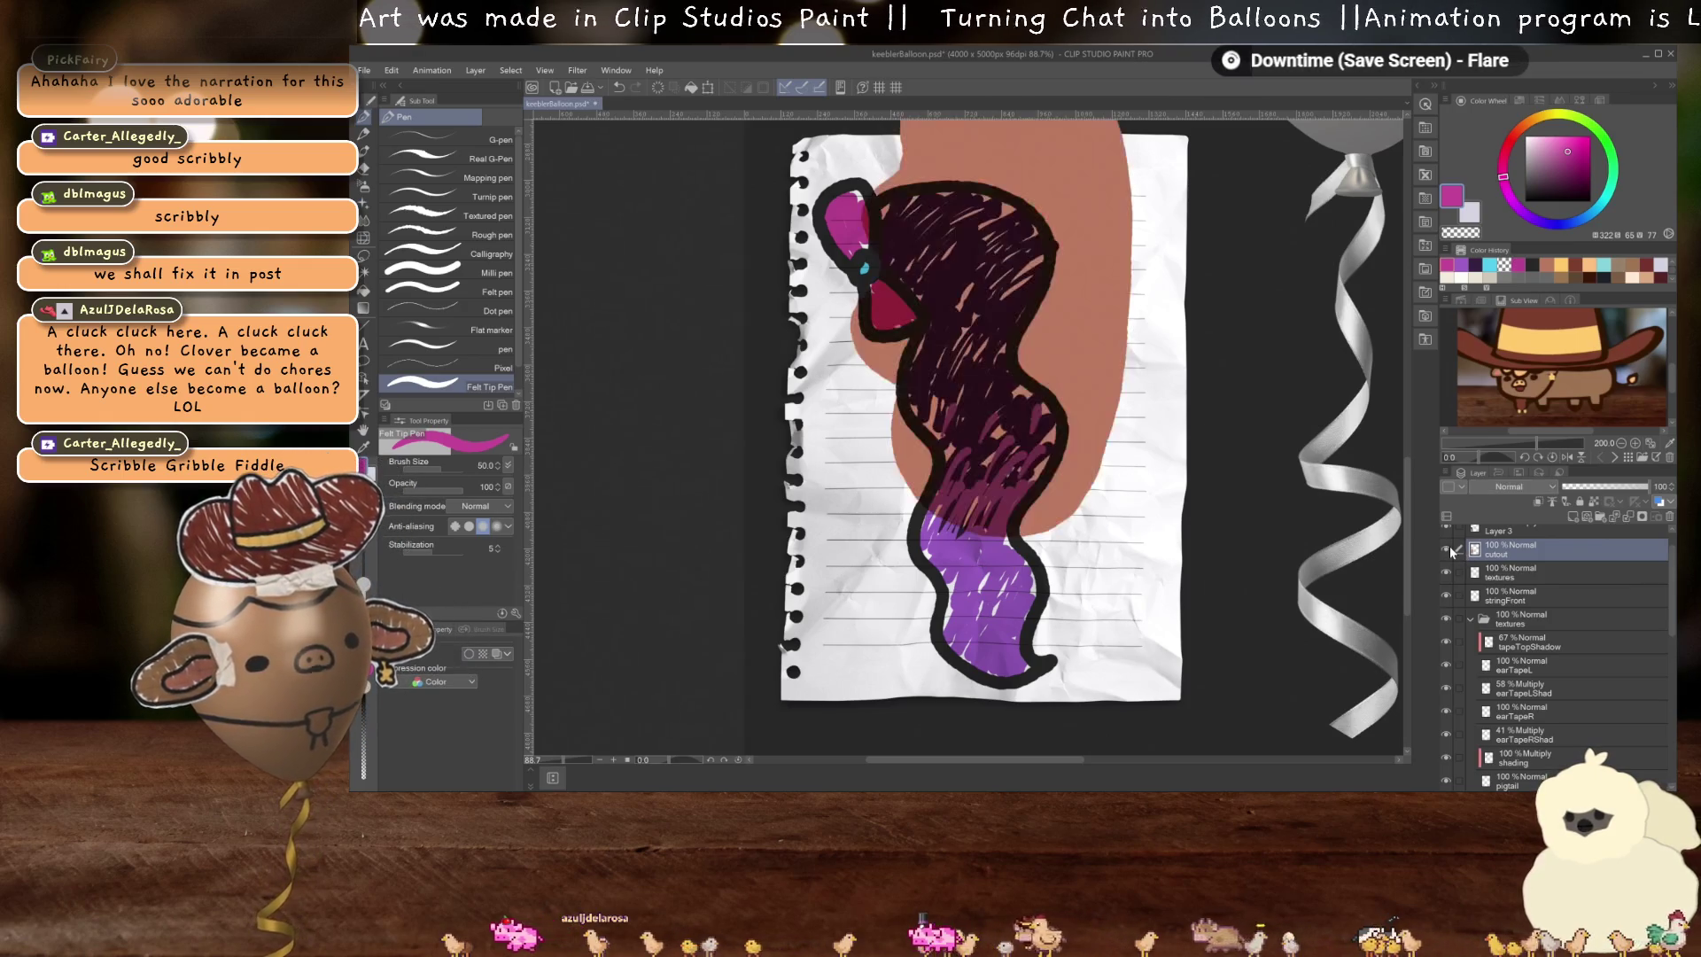
pyautogui.click(1446, 550)
pyautogui.click(1547, 264)
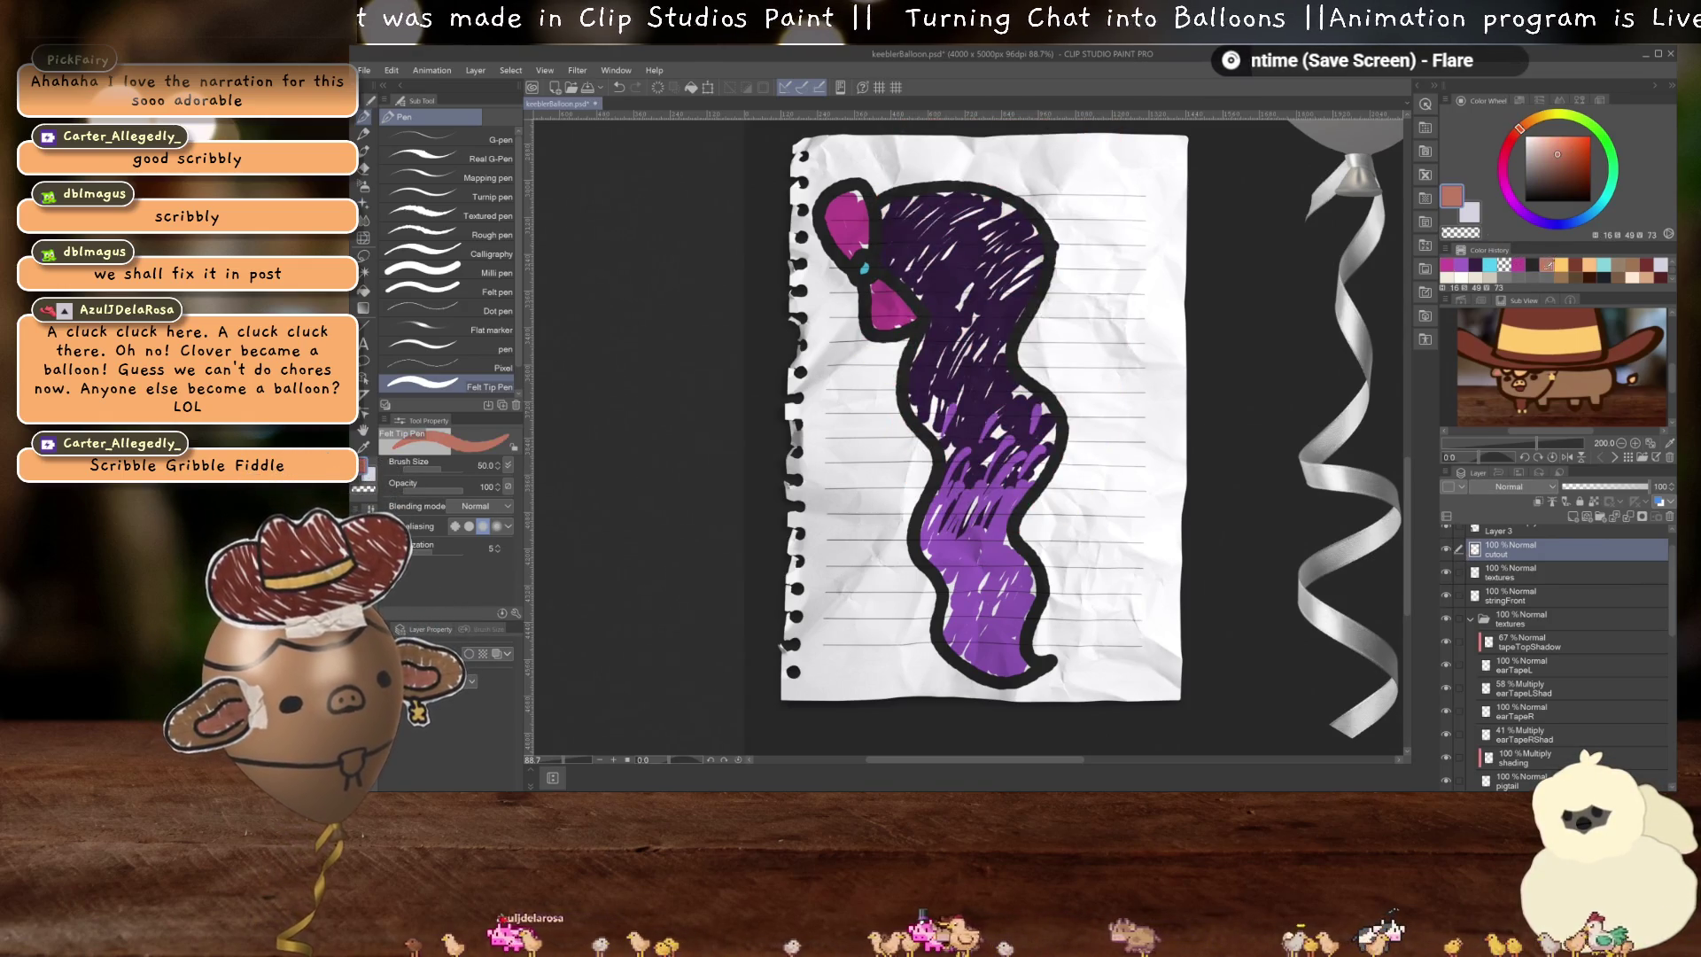
pyautogui.moveTo(911, 263); pyautogui.dragTo(921, 424)
pyautogui.scroll(1, 920, 423)
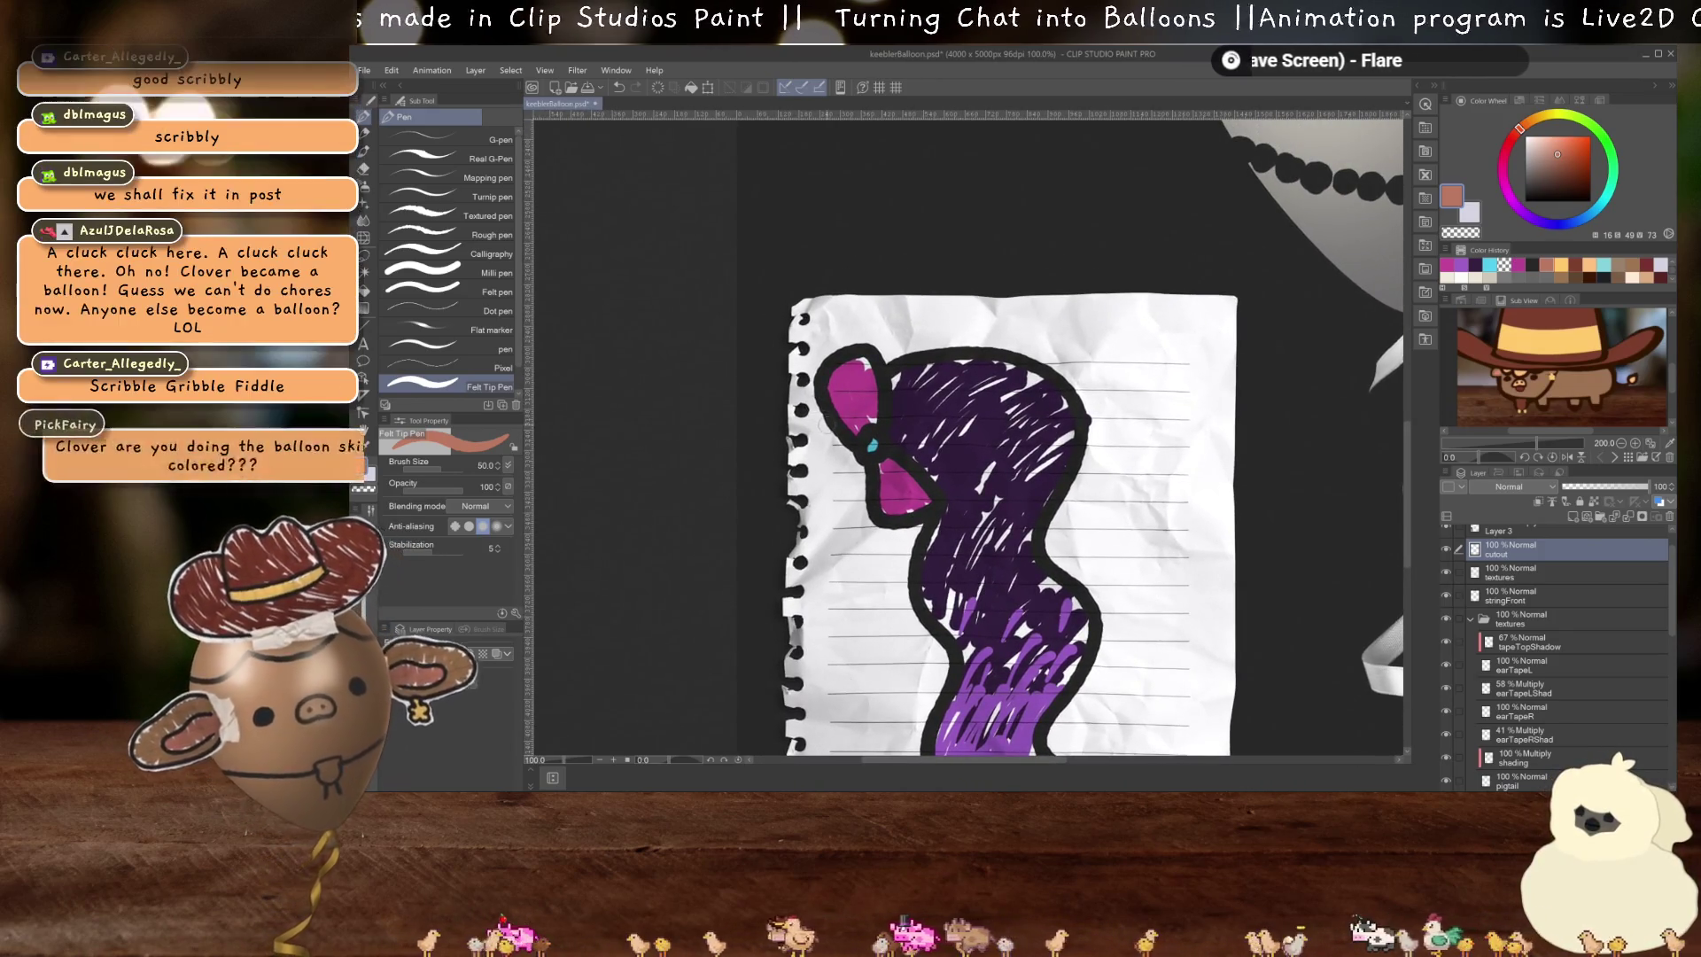
pyautogui.moveTo(833, 443)
pyautogui.mouseDown()
pyautogui.moveTo(899, 359)
pyautogui.moveTo(1081, 471)
pyautogui.mouseUp()
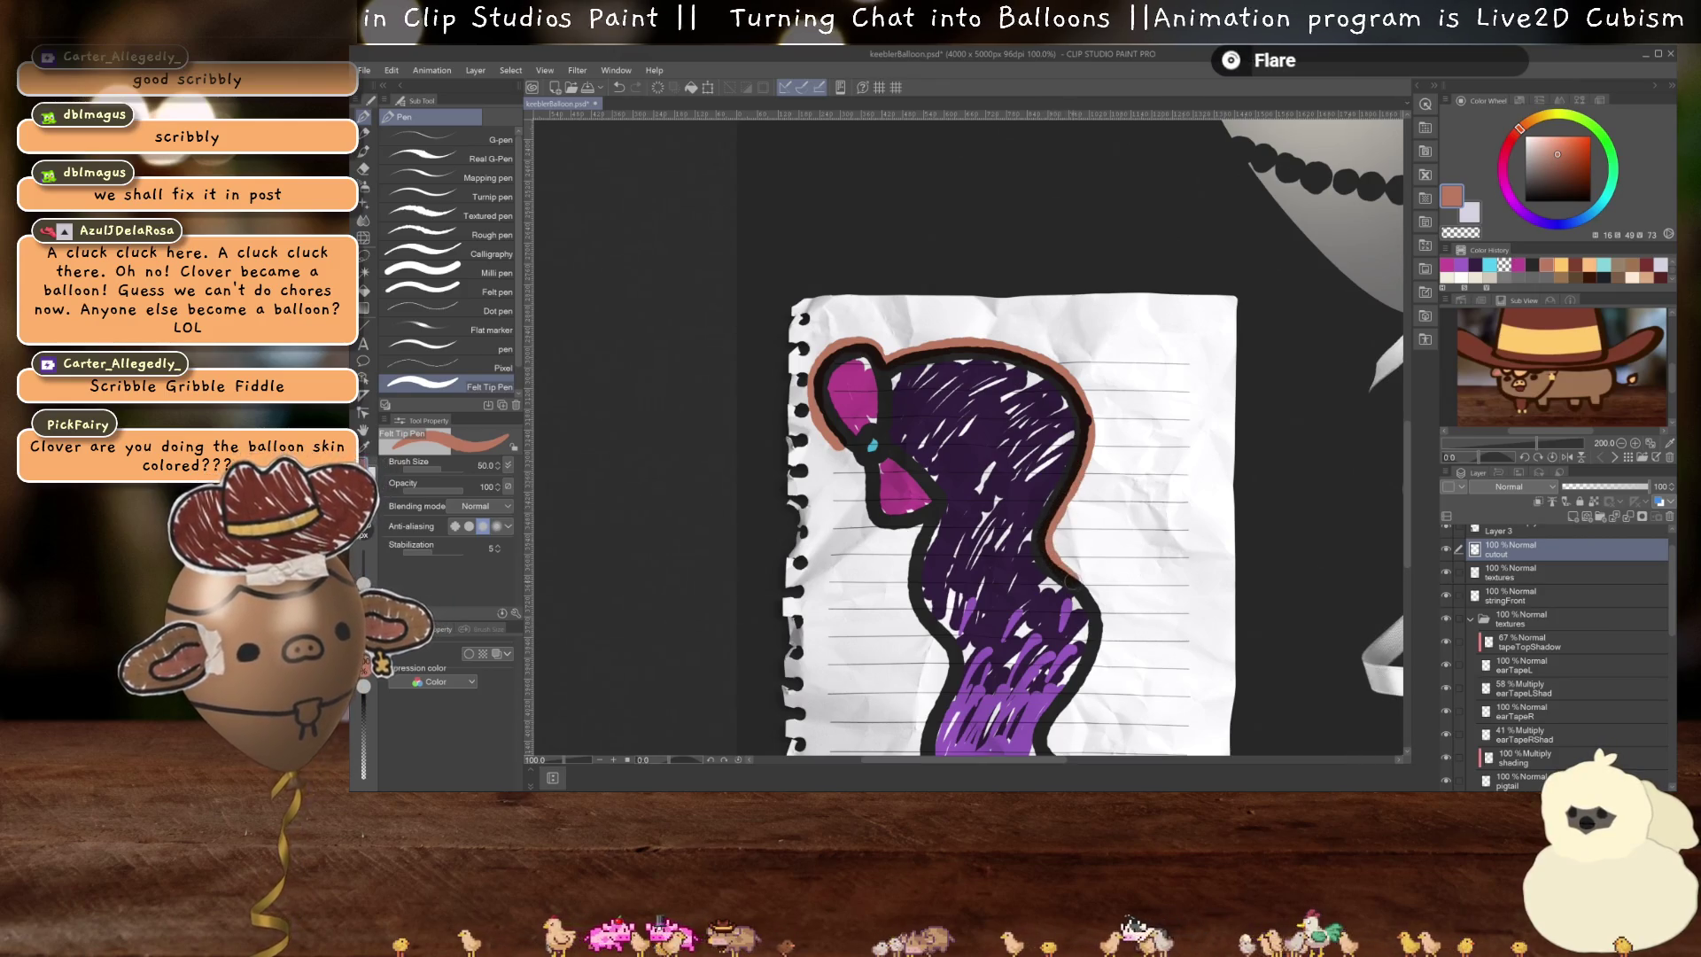
pyautogui.moveTo(1046, 731); pyautogui.dragTo(975, 460)
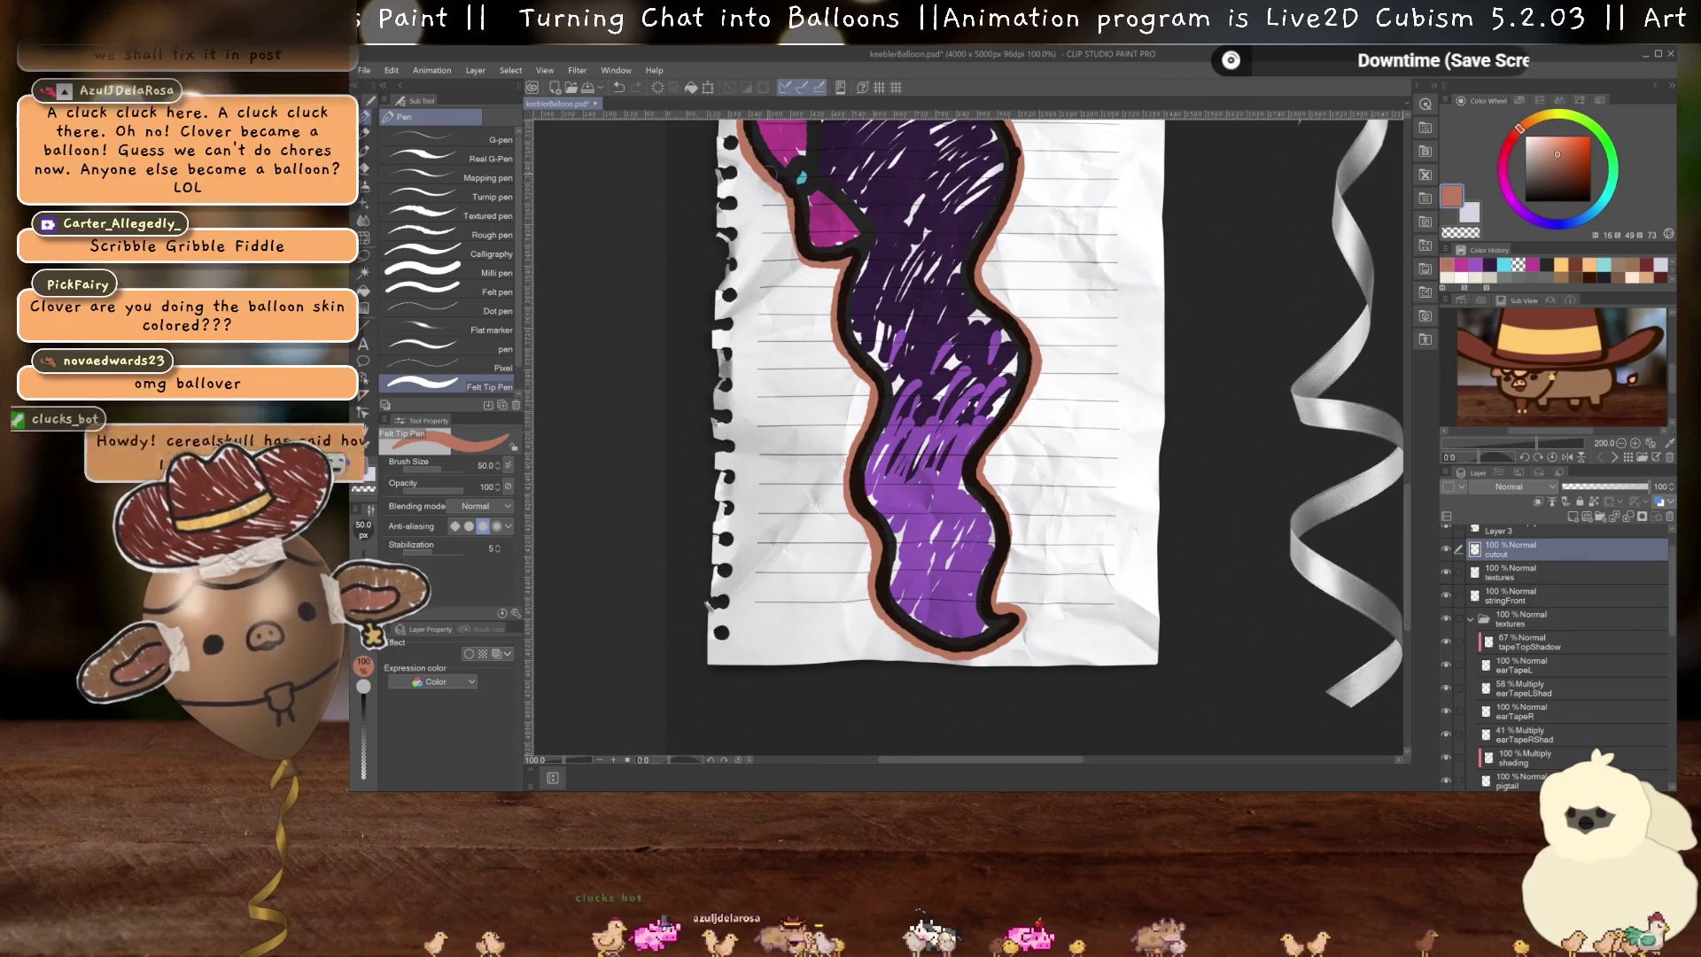
# - Fill the shape inside the ponytail outline and auto-select it by colour
pyautogui.press('g')
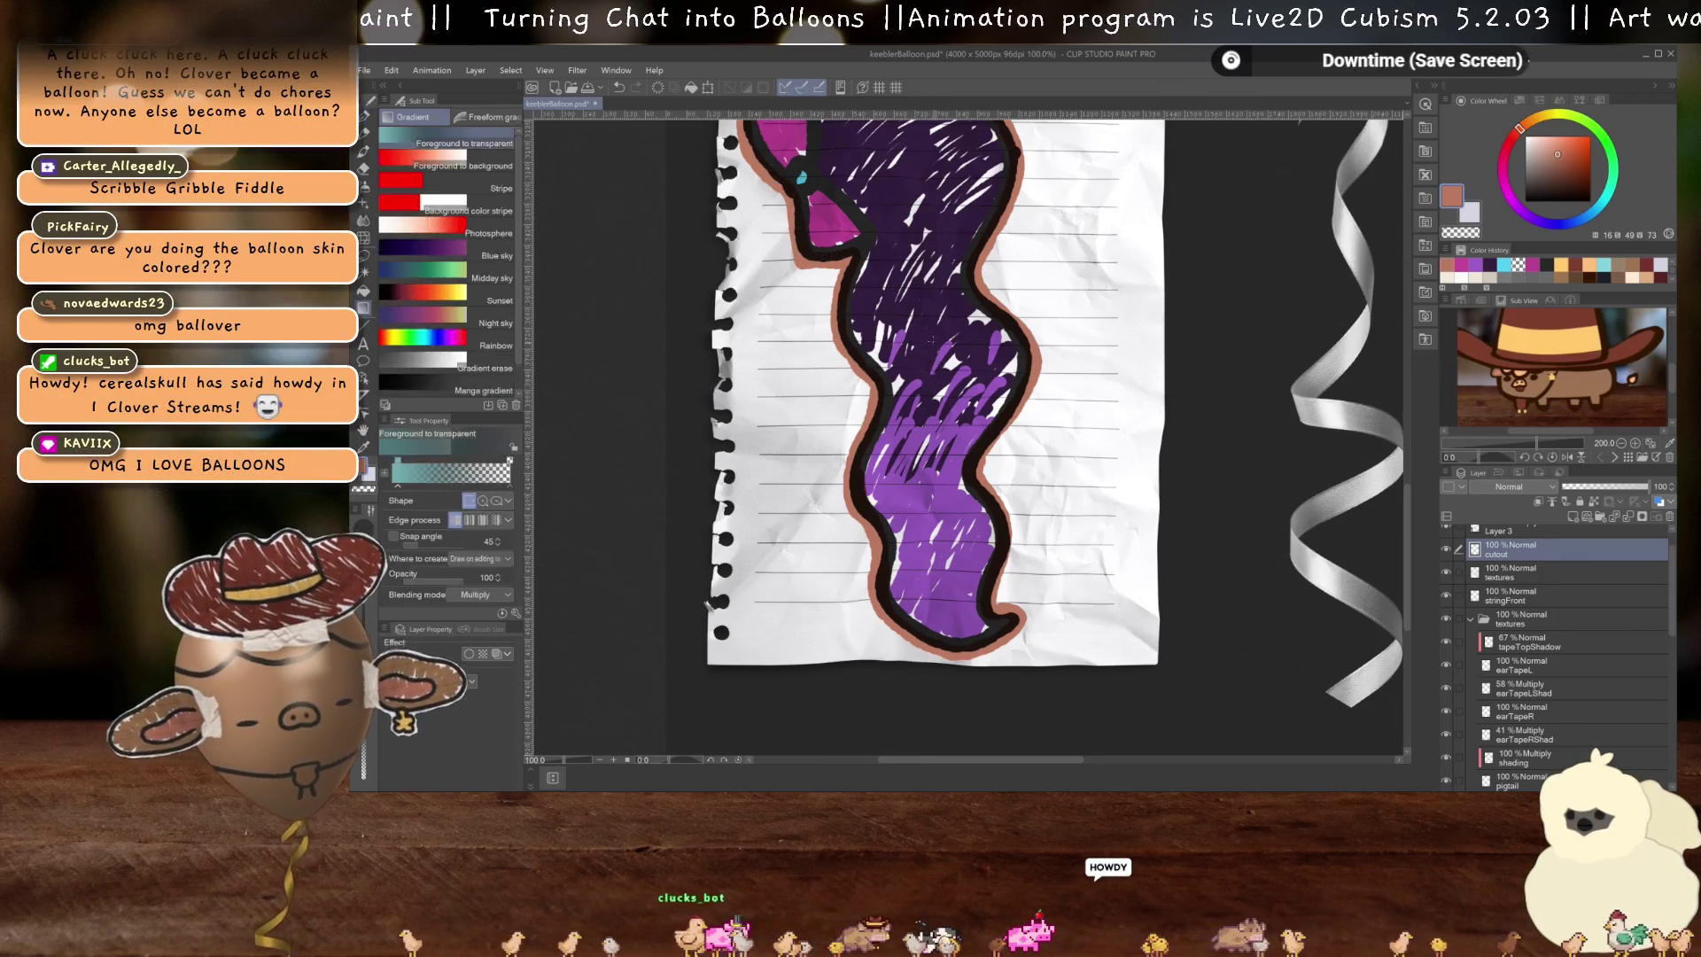
pyautogui.click(931, 280)
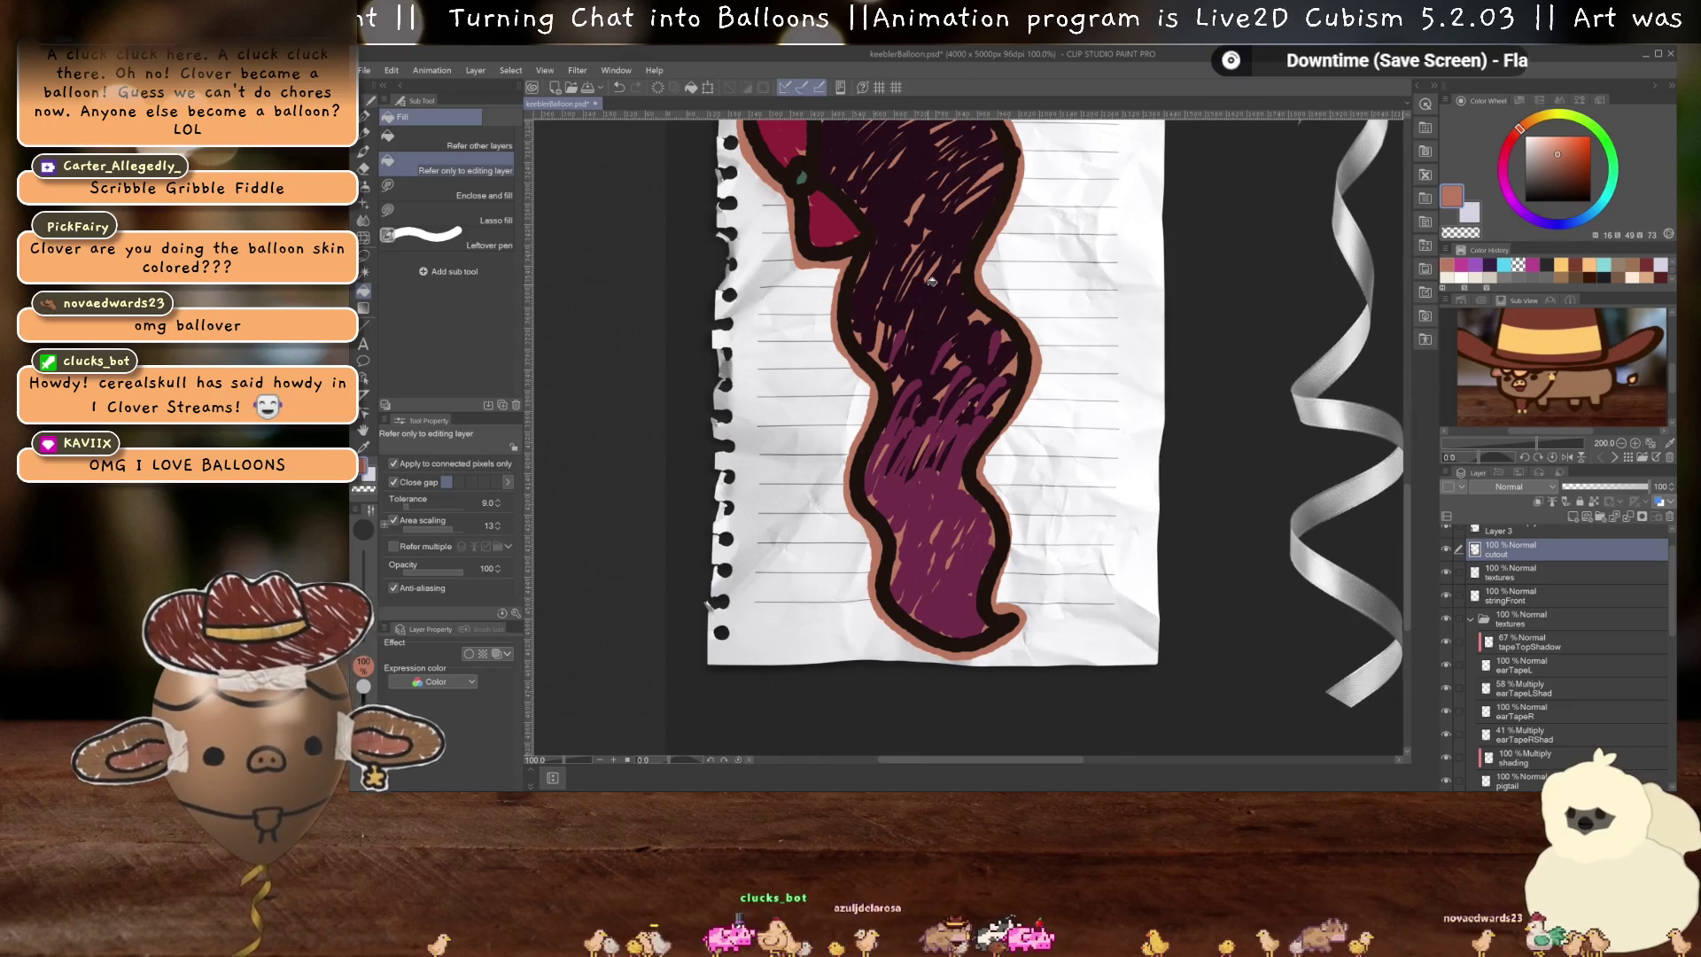
pyautogui.press('w')
pyautogui.click(950, 326)
pyautogui.scroll(-3, 951, 326)
# - Duplicate the textures layer, move the copy above cutout, and hide the original textures
pyautogui.click(1510, 576)
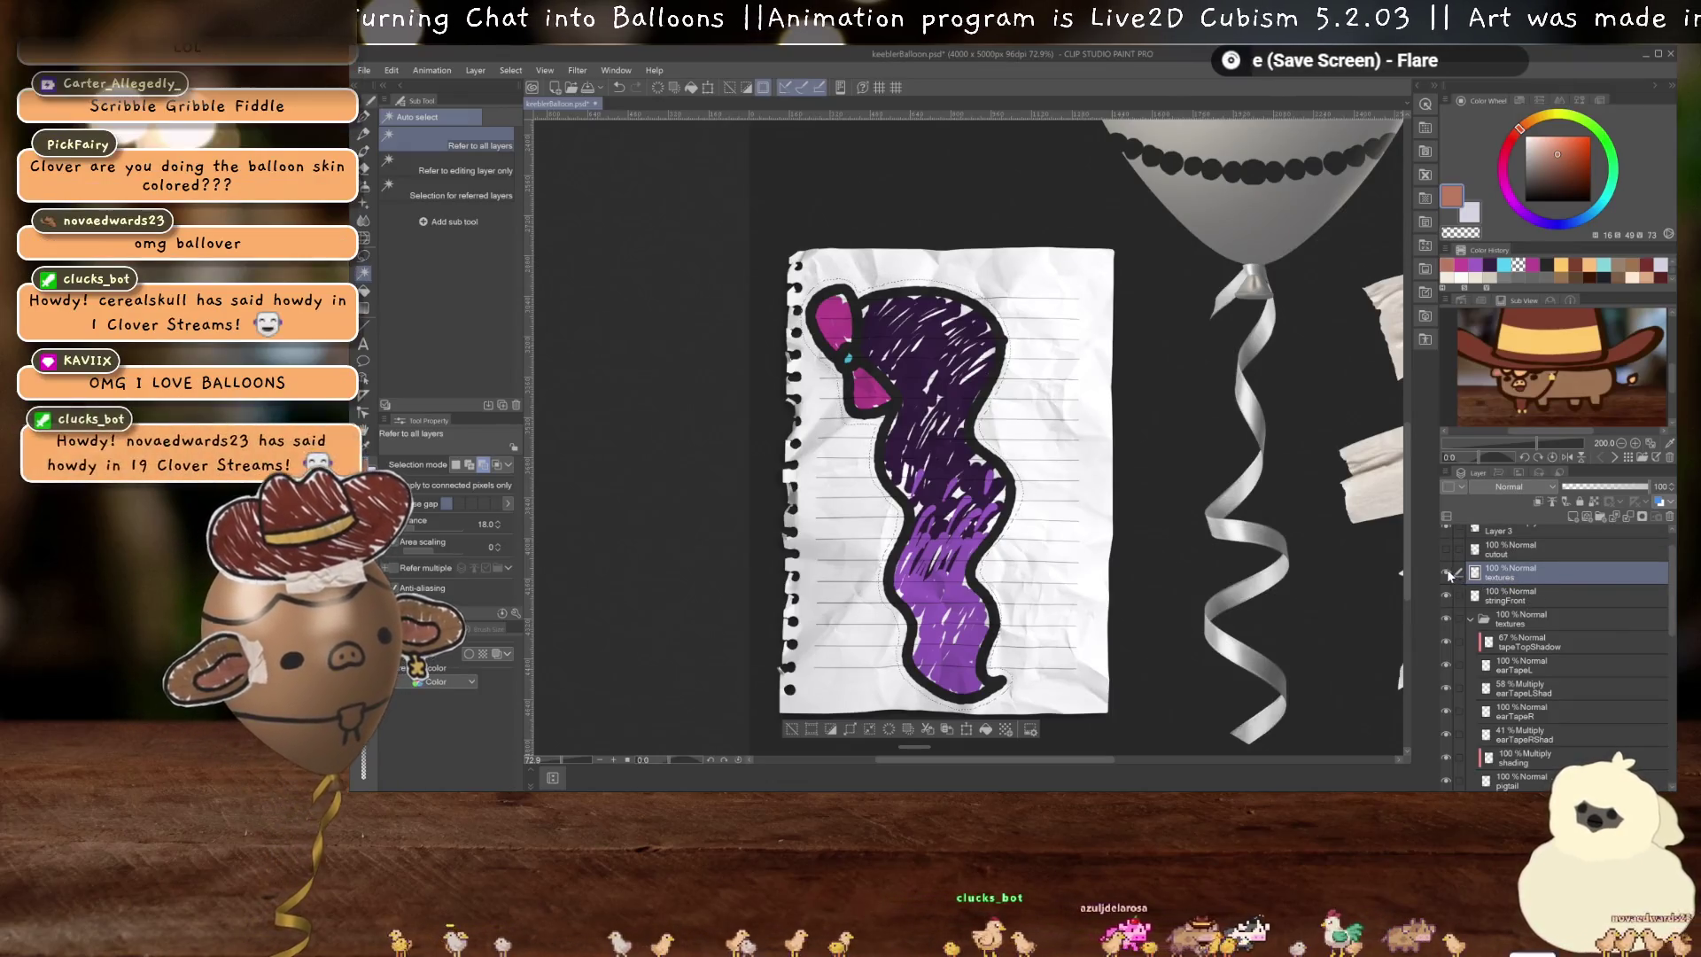
pyautogui.click(1446, 571)
pyautogui.click(1446, 572)
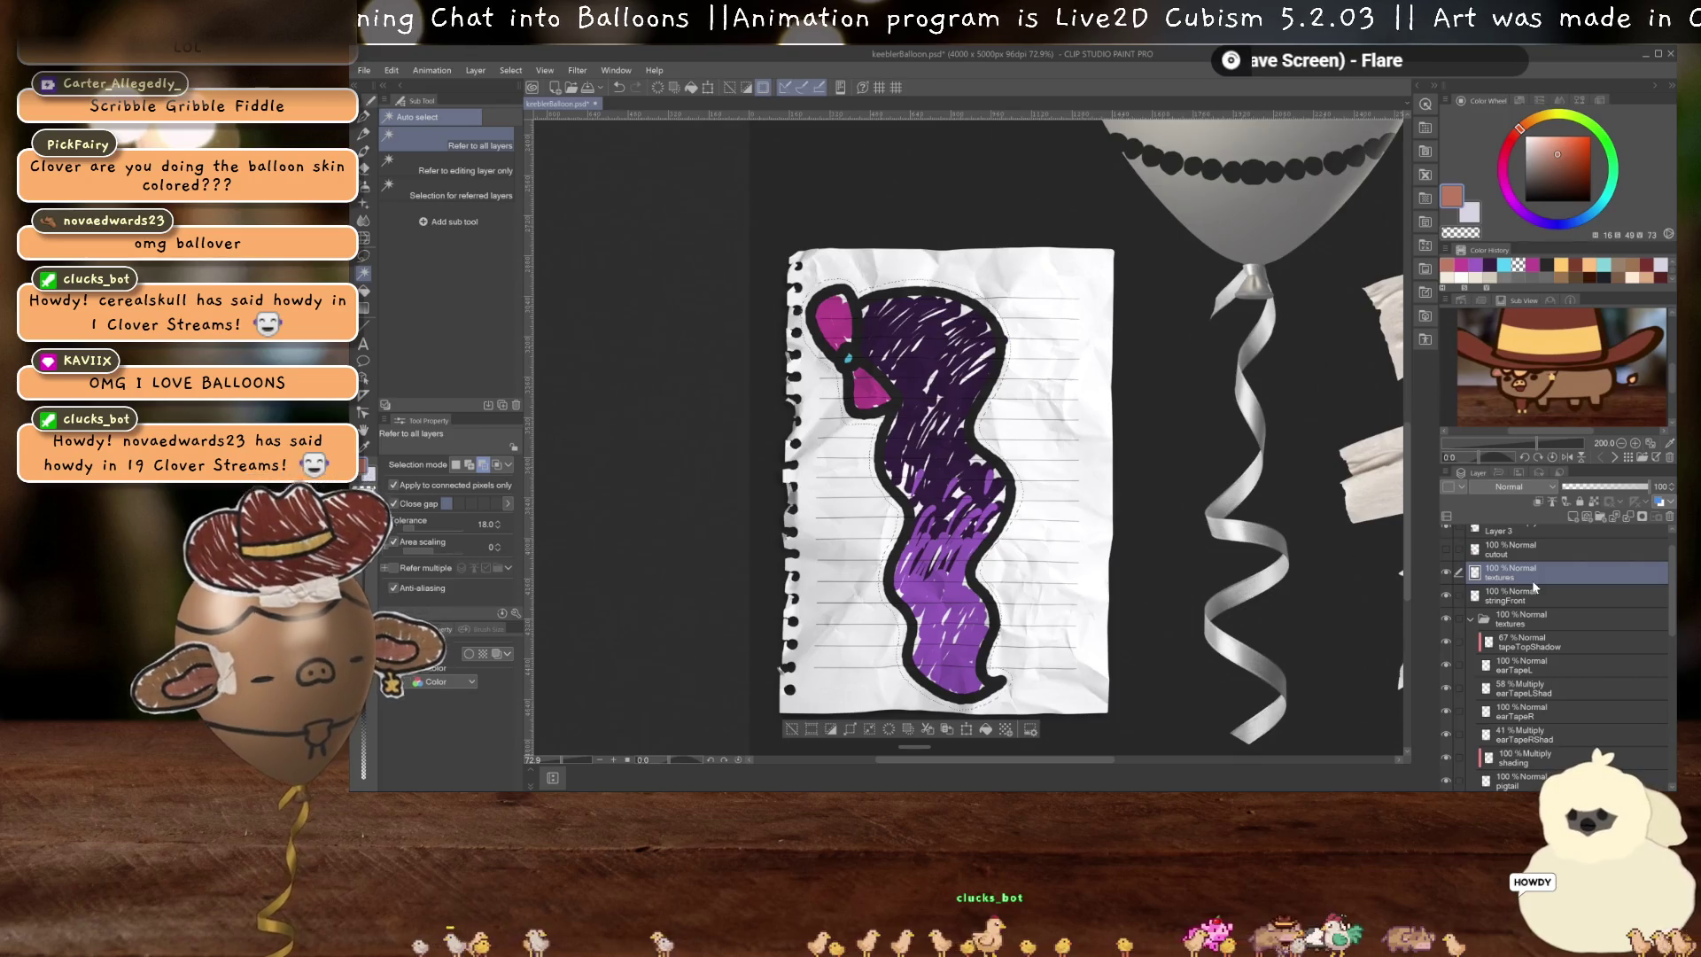
pyautogui.hotkey('ctrl', 'c')
pyautogui.hotkey('ctrl', 'v')
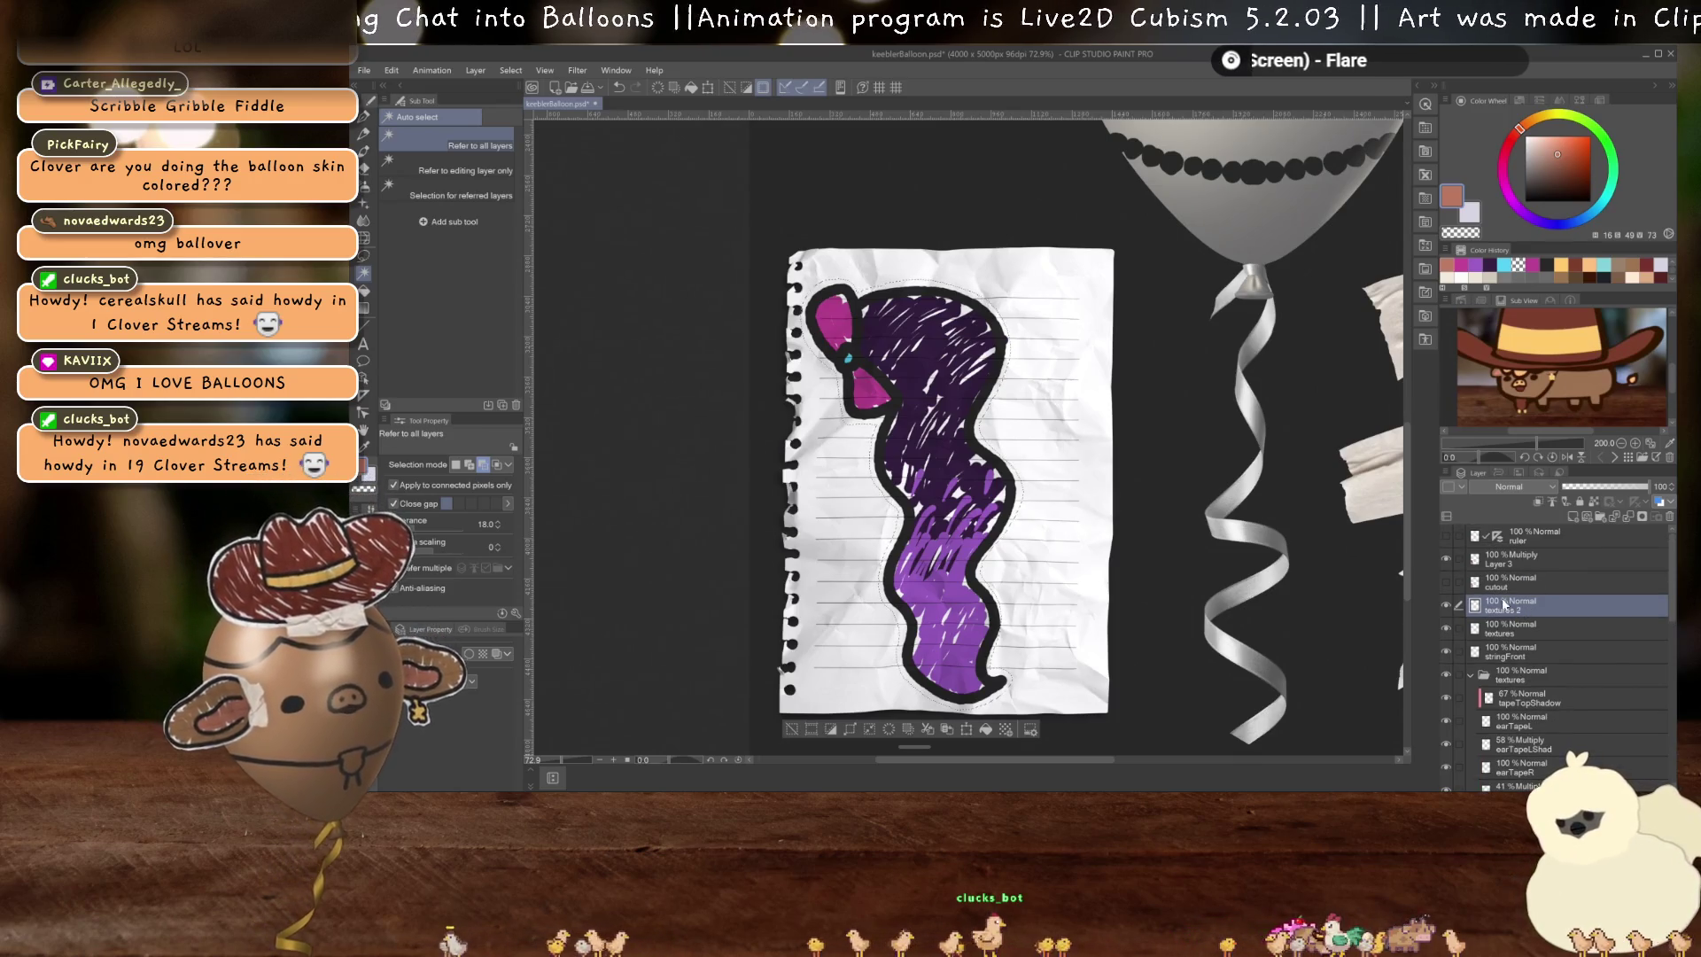
pyautogui.moveTo(1504, 605); pyautogui.dragTo(1509, 584)
pyautogui.click(1447, 629)
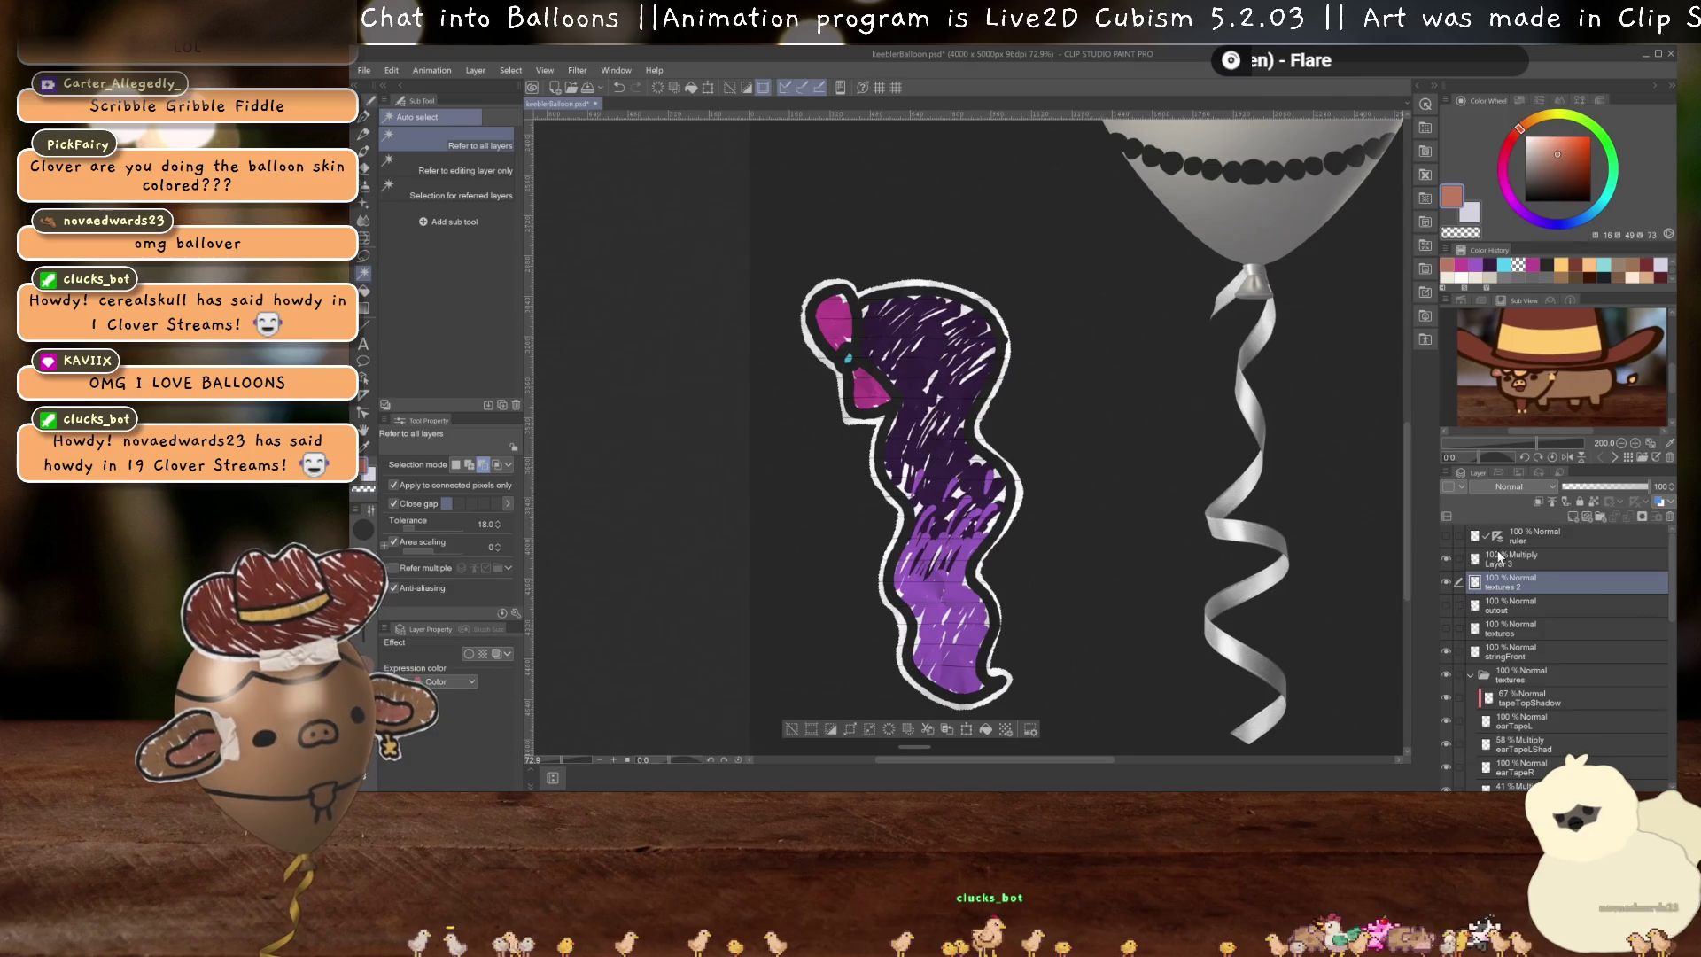
# - Rename the copied layer 'pigtail' and delete the unused Layer 3
pyautogui.doubleClick(1512, 564)
pyautogui.click(1512, 590)
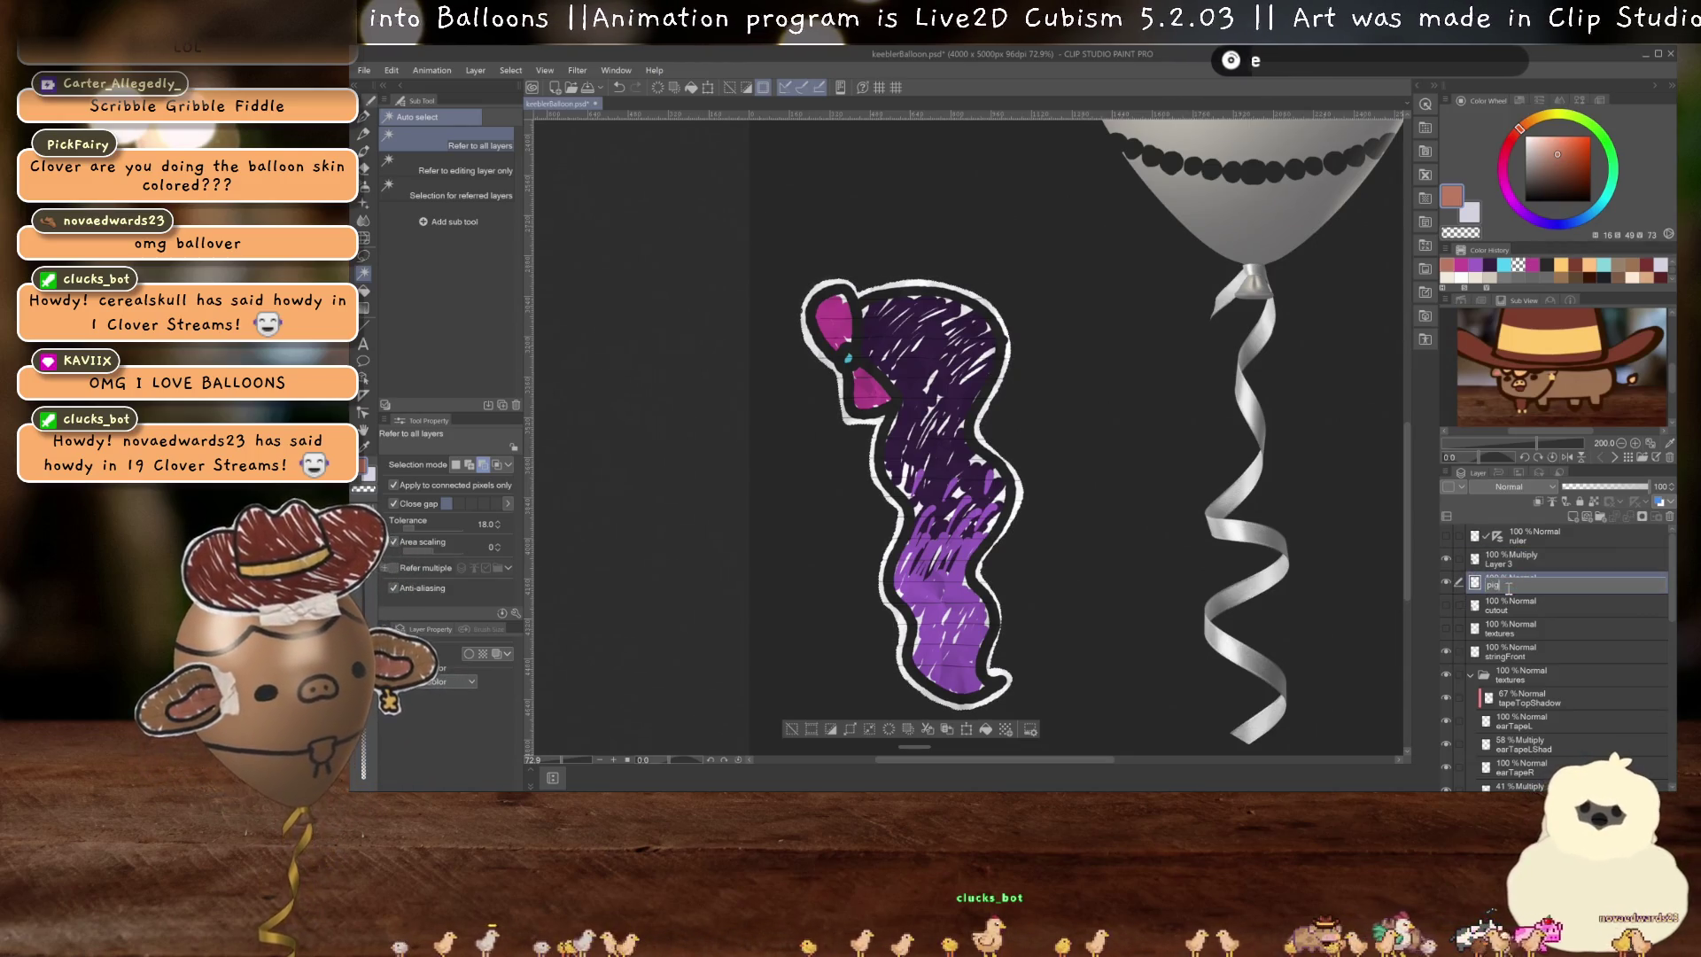
pyautogui.click(1490, 560)
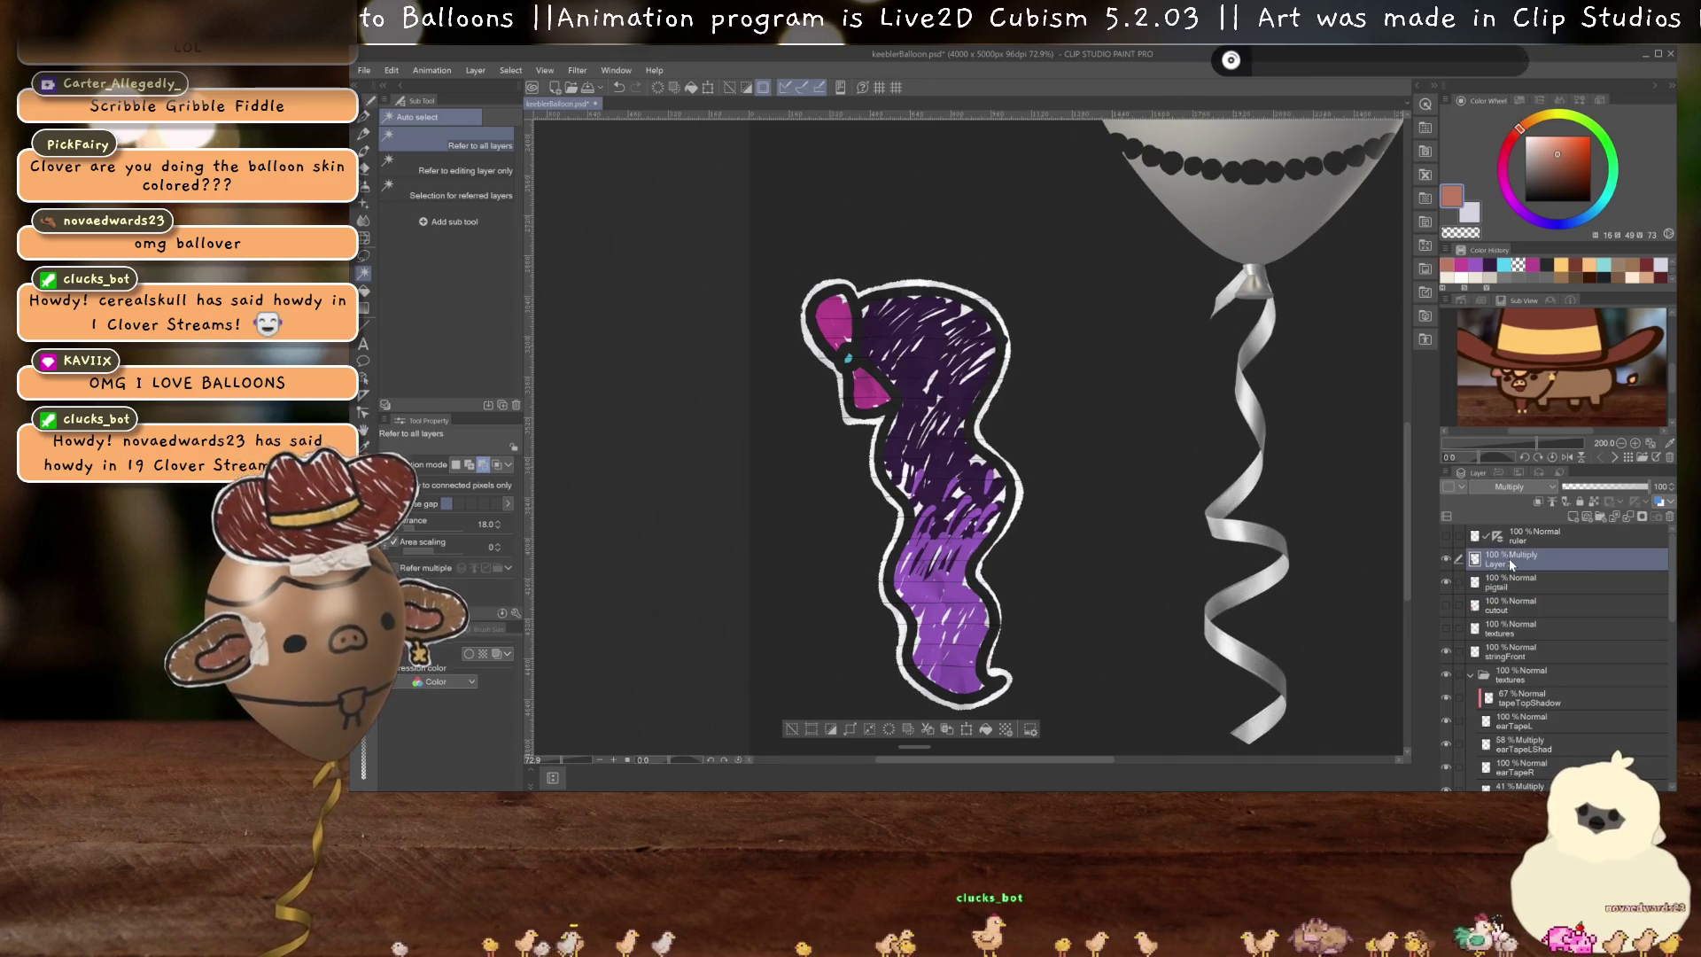
pyautogui.hotkey('ctrl', 'e')
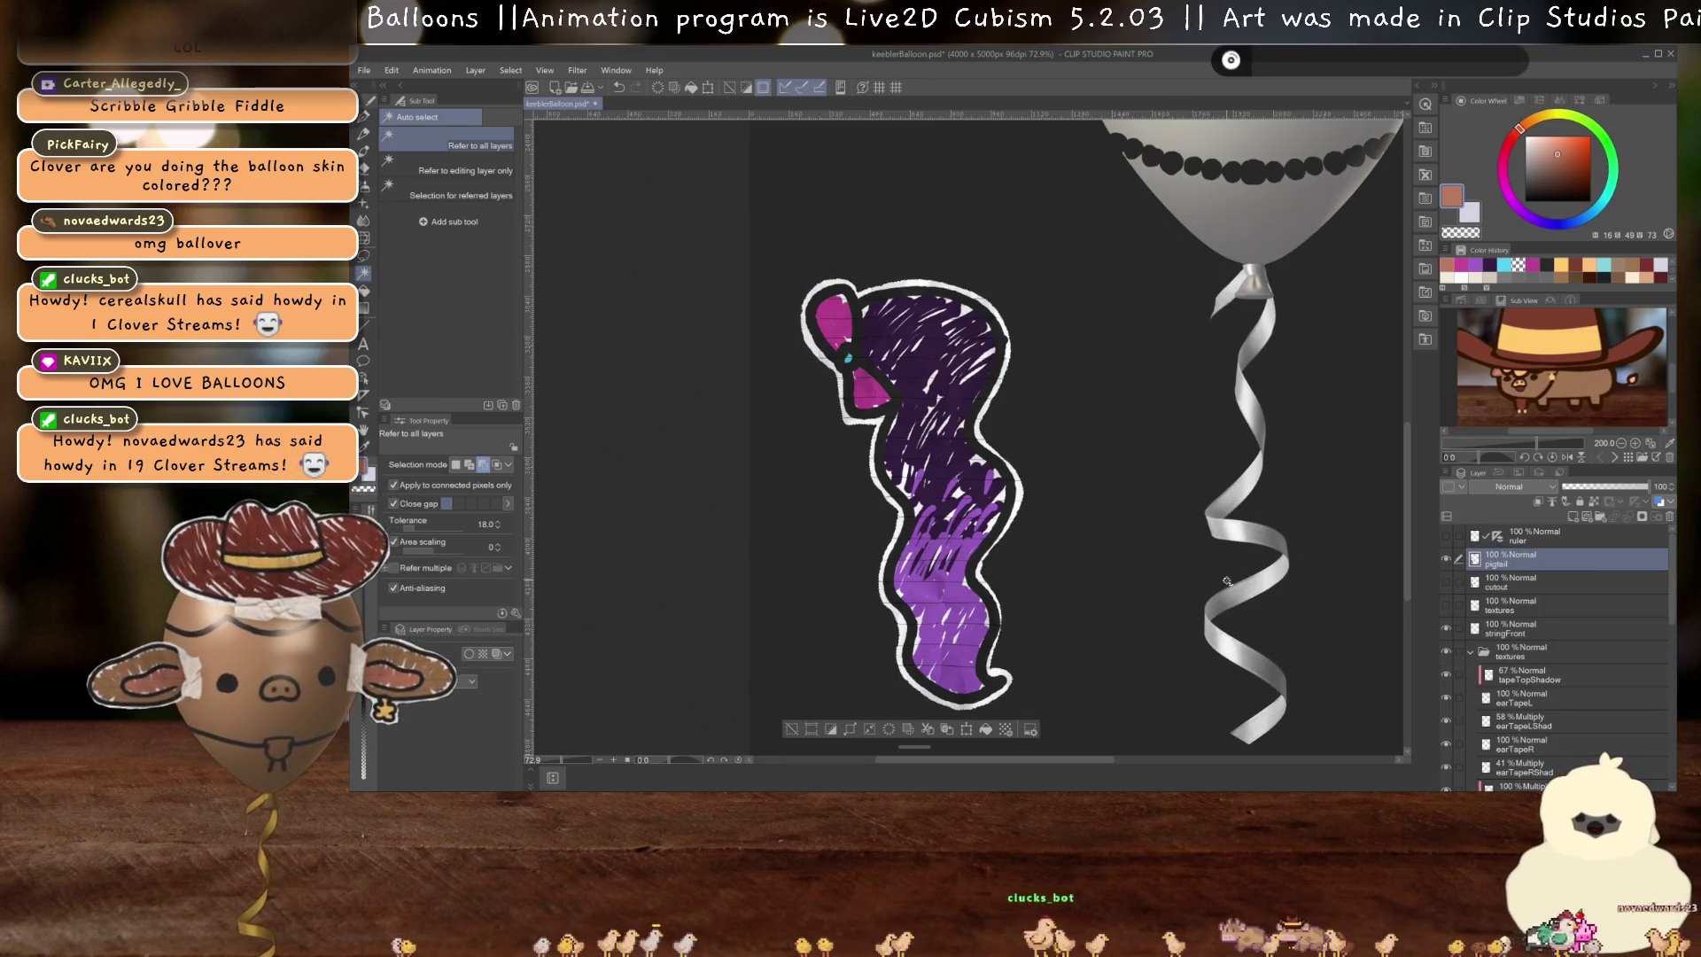
pyautogui.scroll(2, 935, 499)
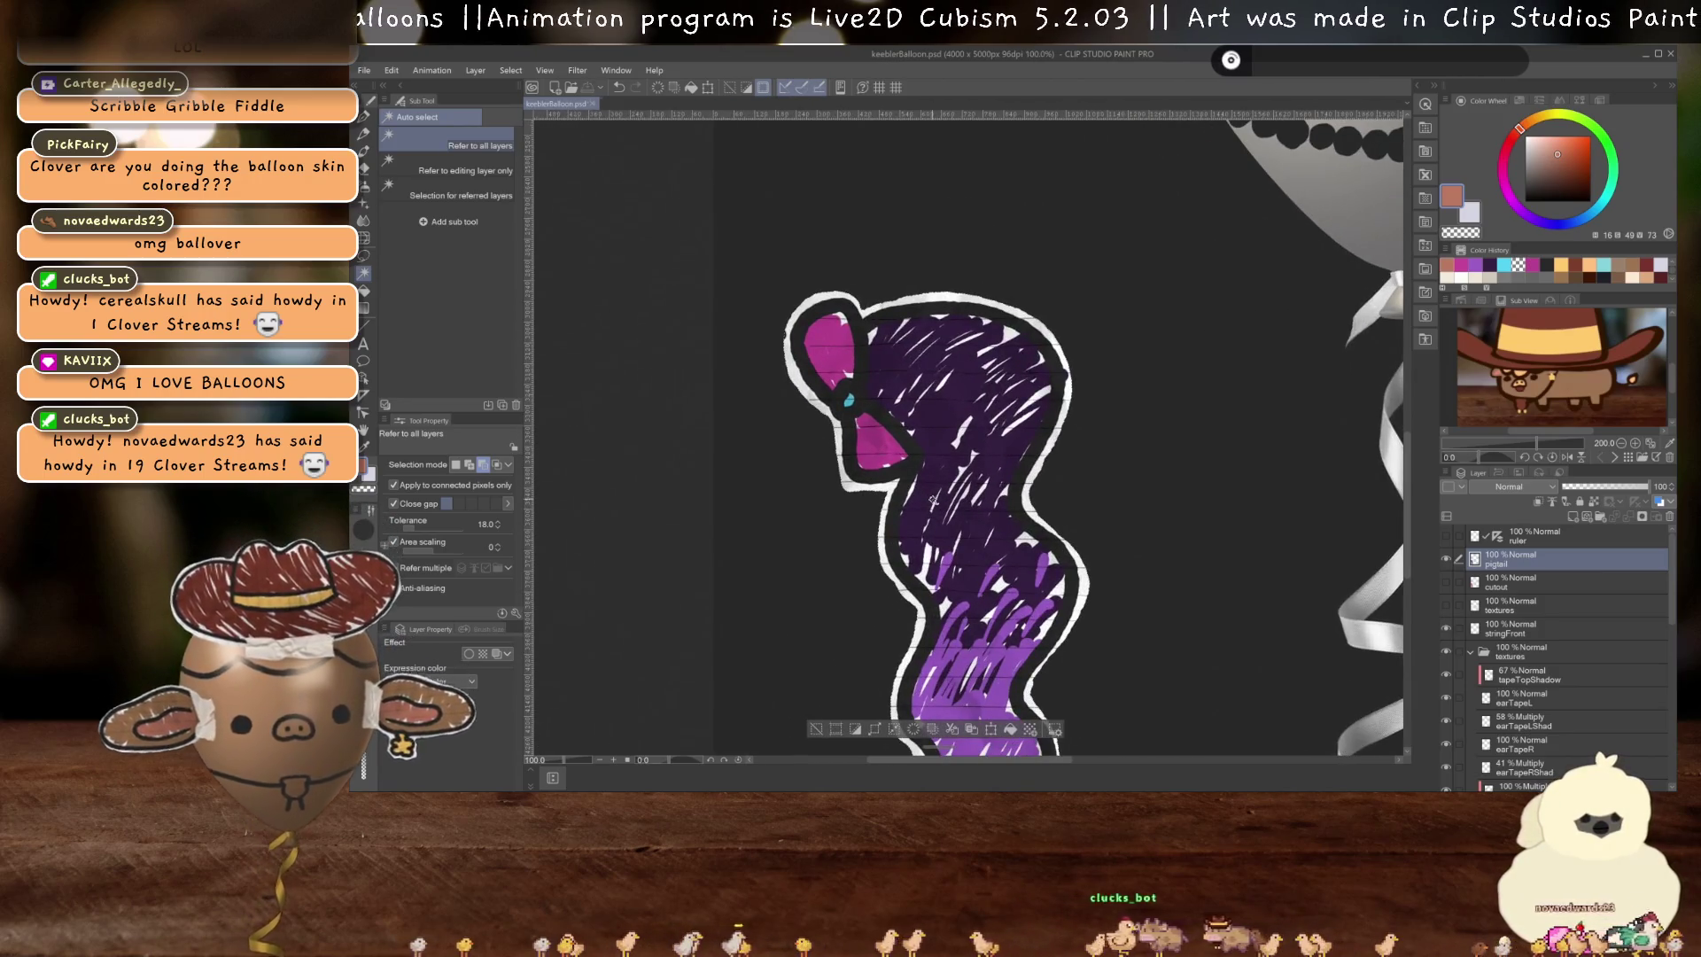
pyautogui.scroll(-1, 932, 443)
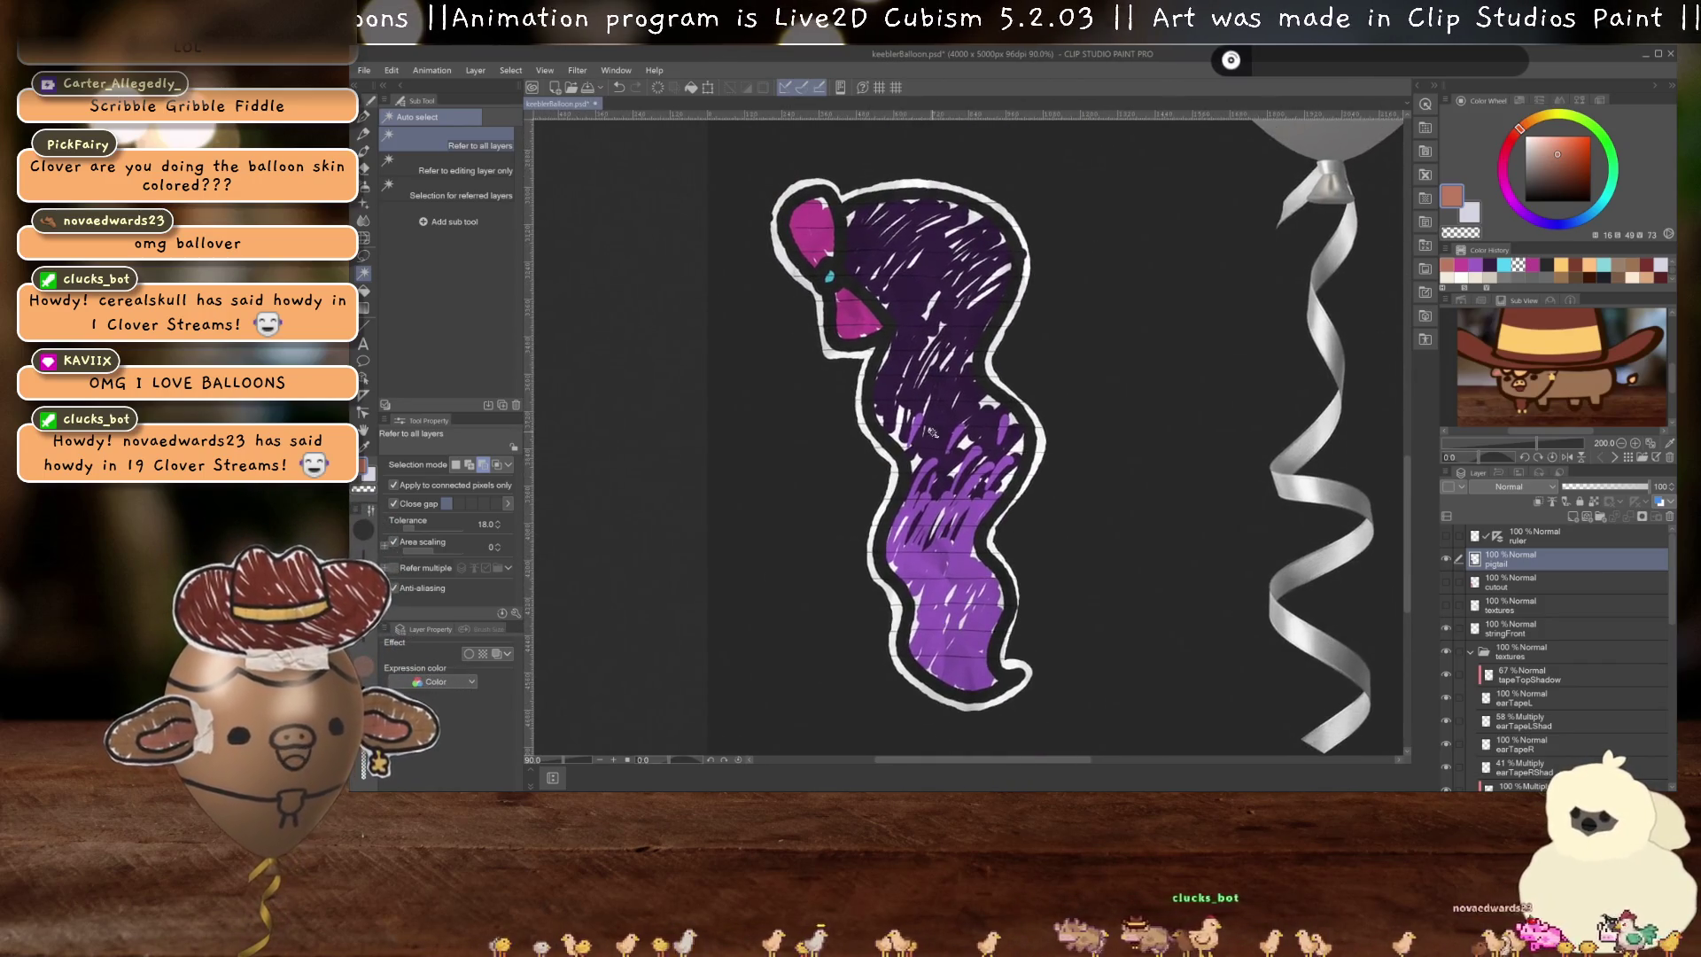
pyautogui.scroll(1, 824, 235)
pyautogui.scroll(1, 846, 302)
pyautogui.scroll(1, 870, 367)
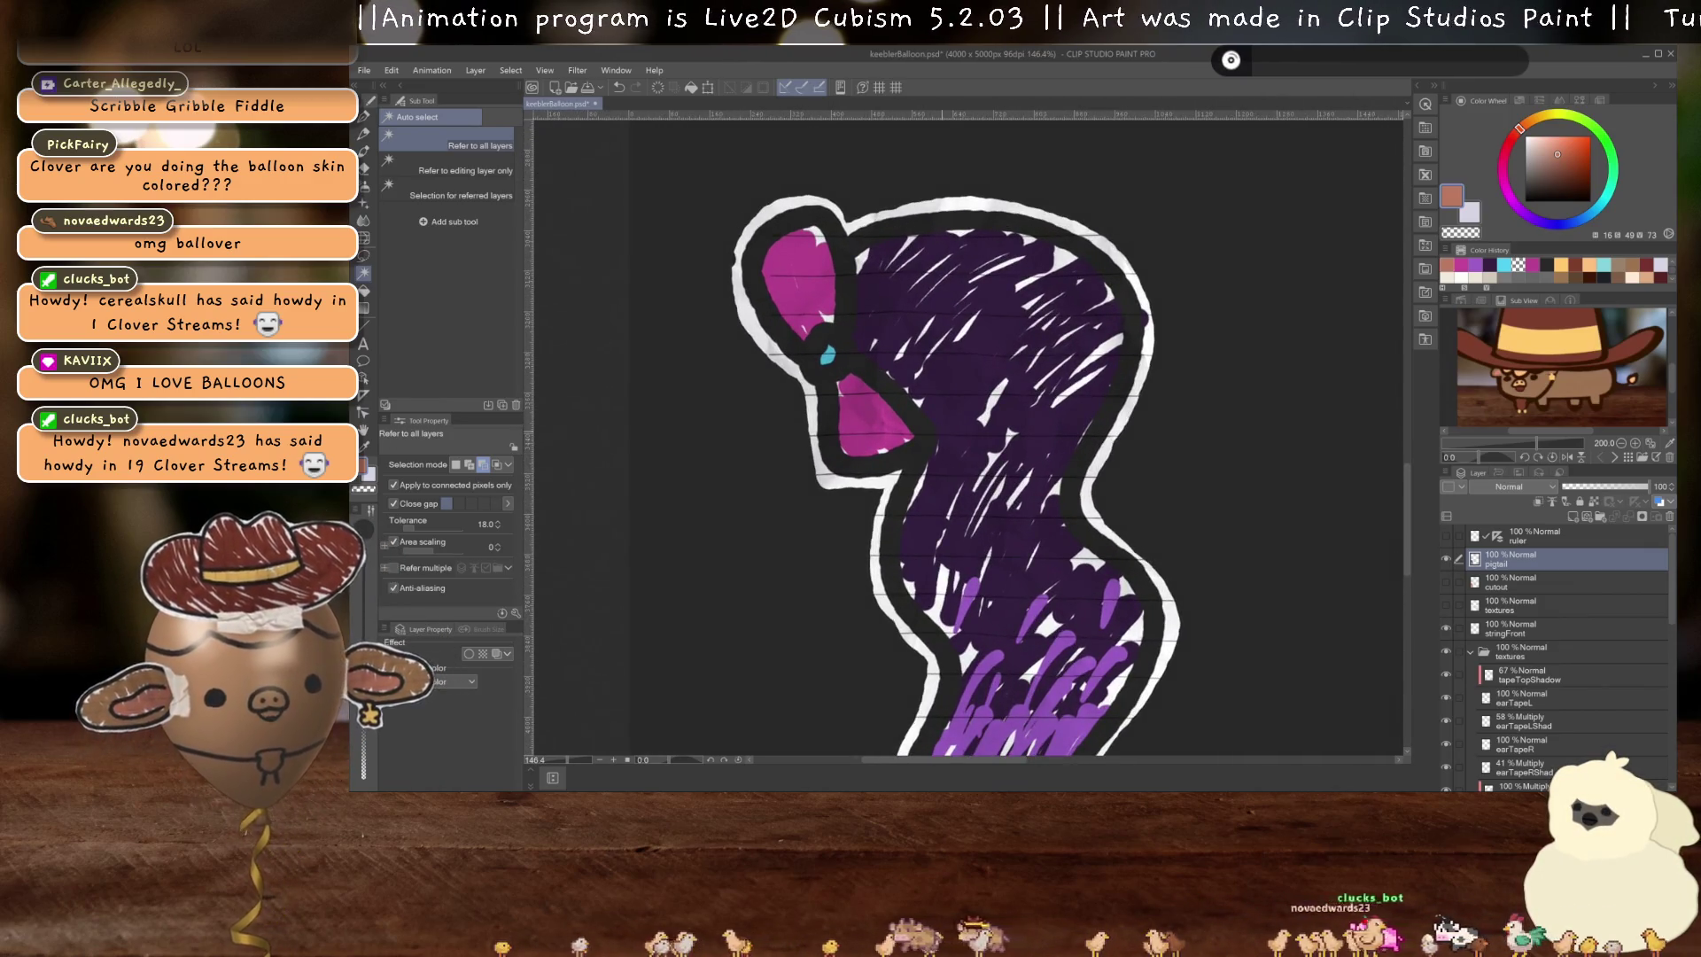
pyautogui.press('e')
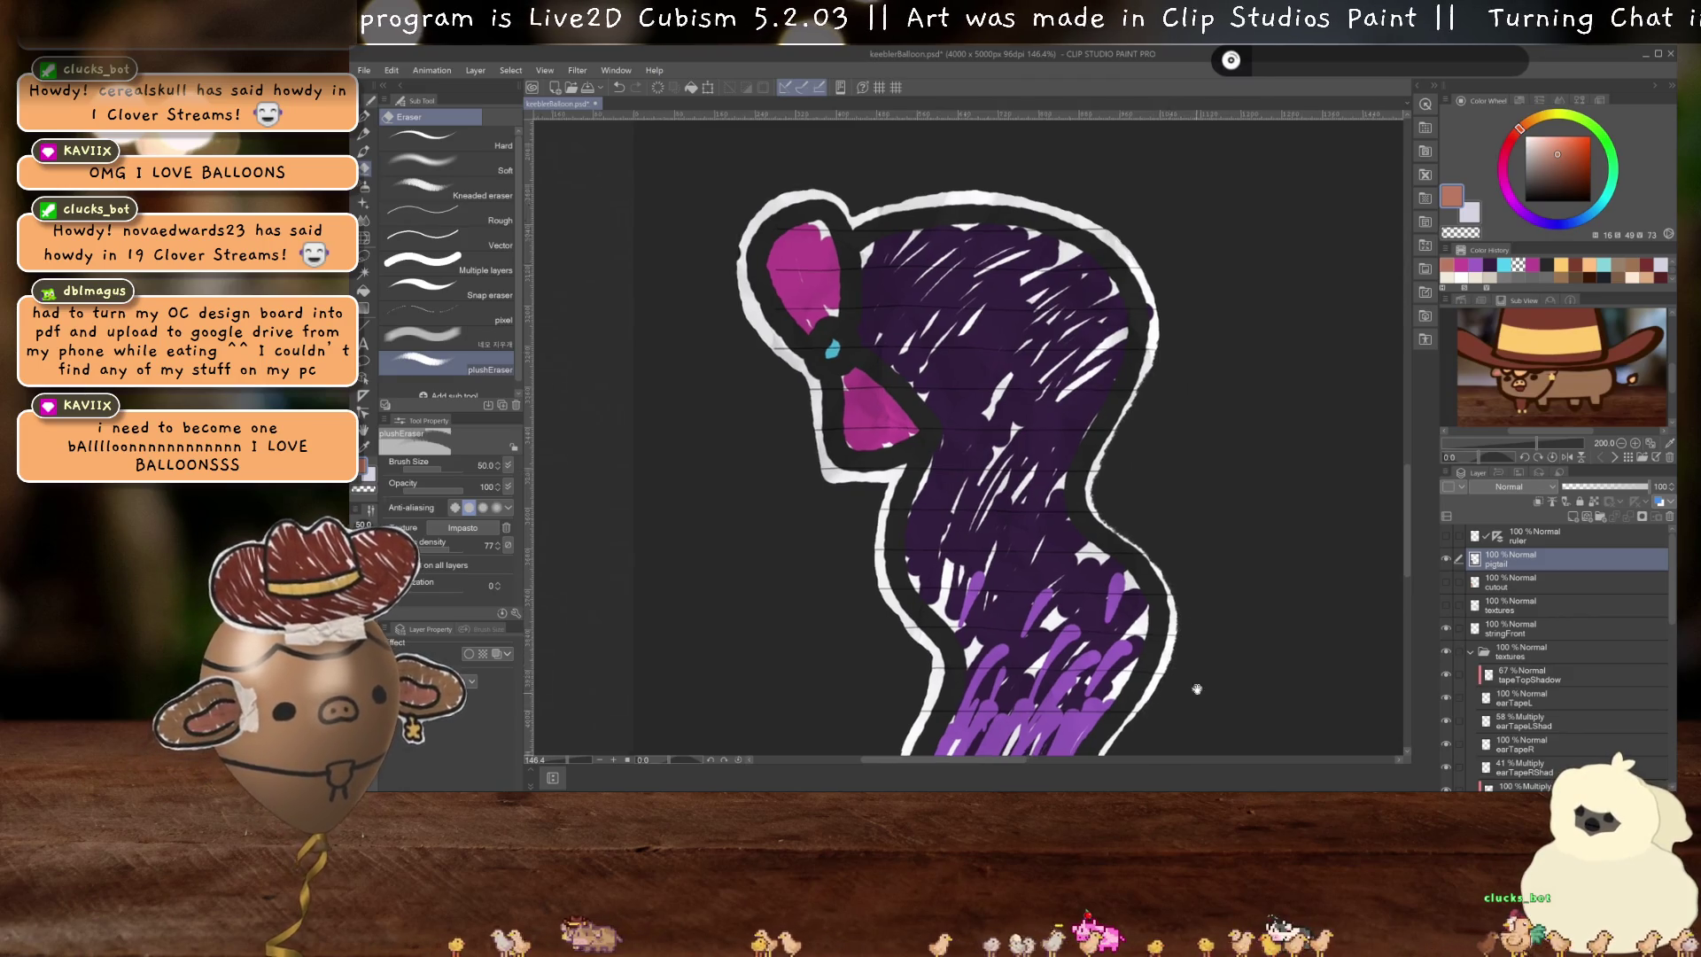
pyautogui.scroll(-5, 1192, 688)
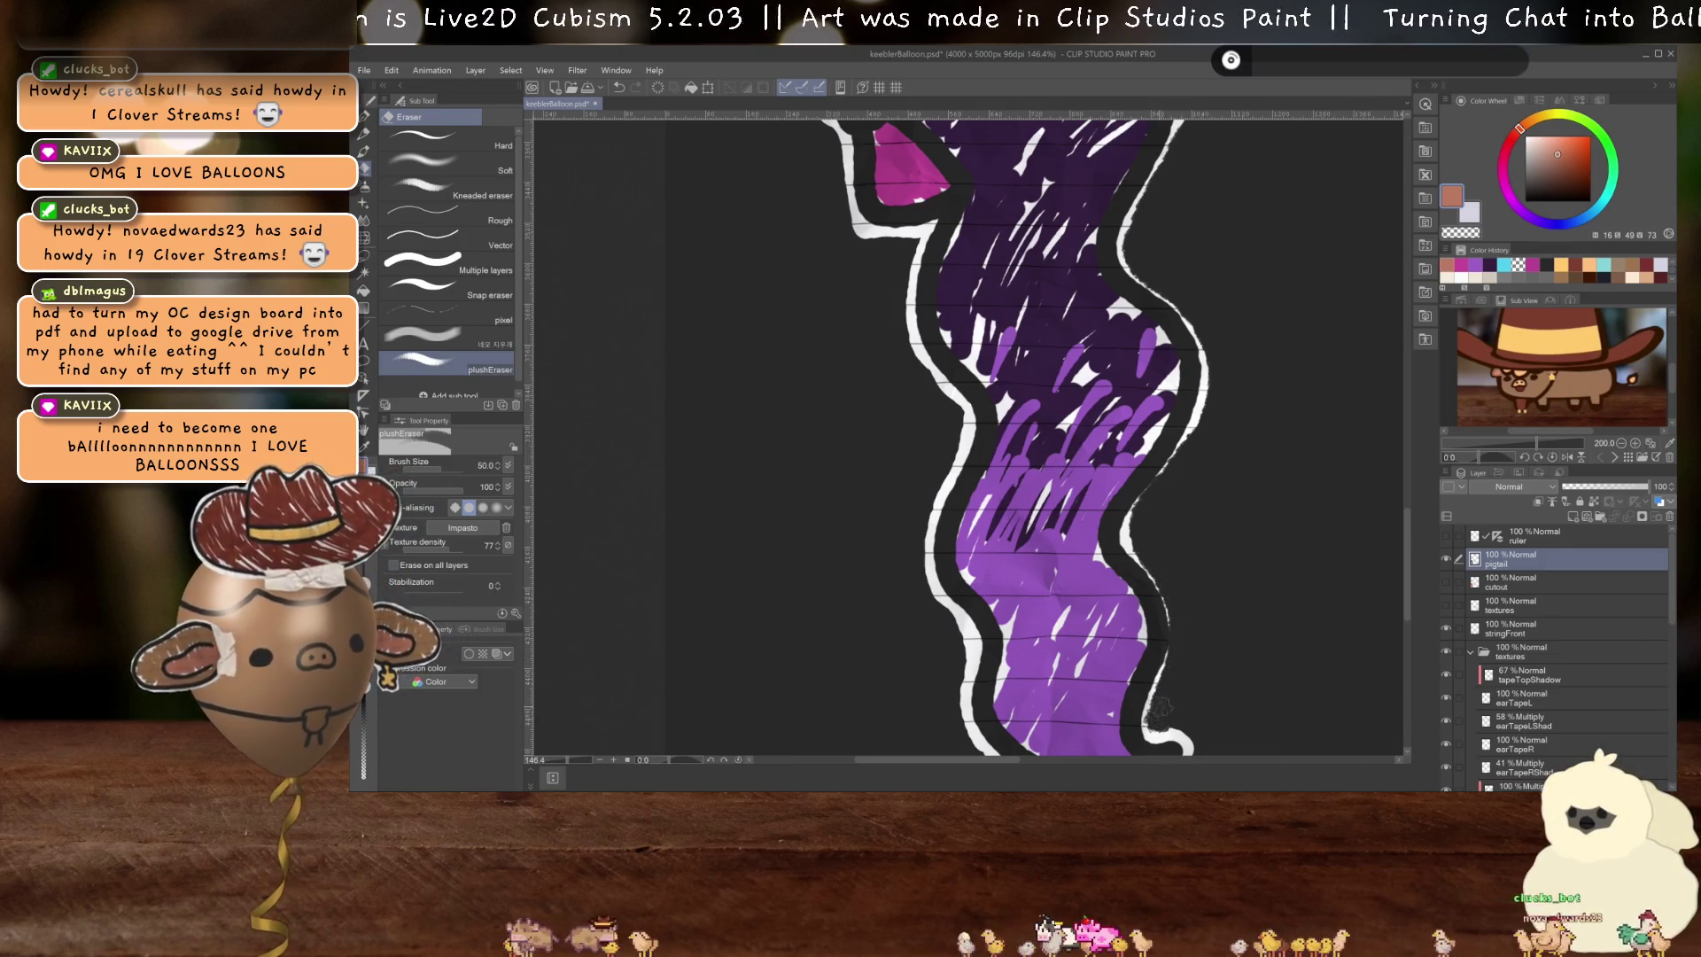
pyautogui.moveTo(1215, 714); pyautogui.dragTo(1146, 506)
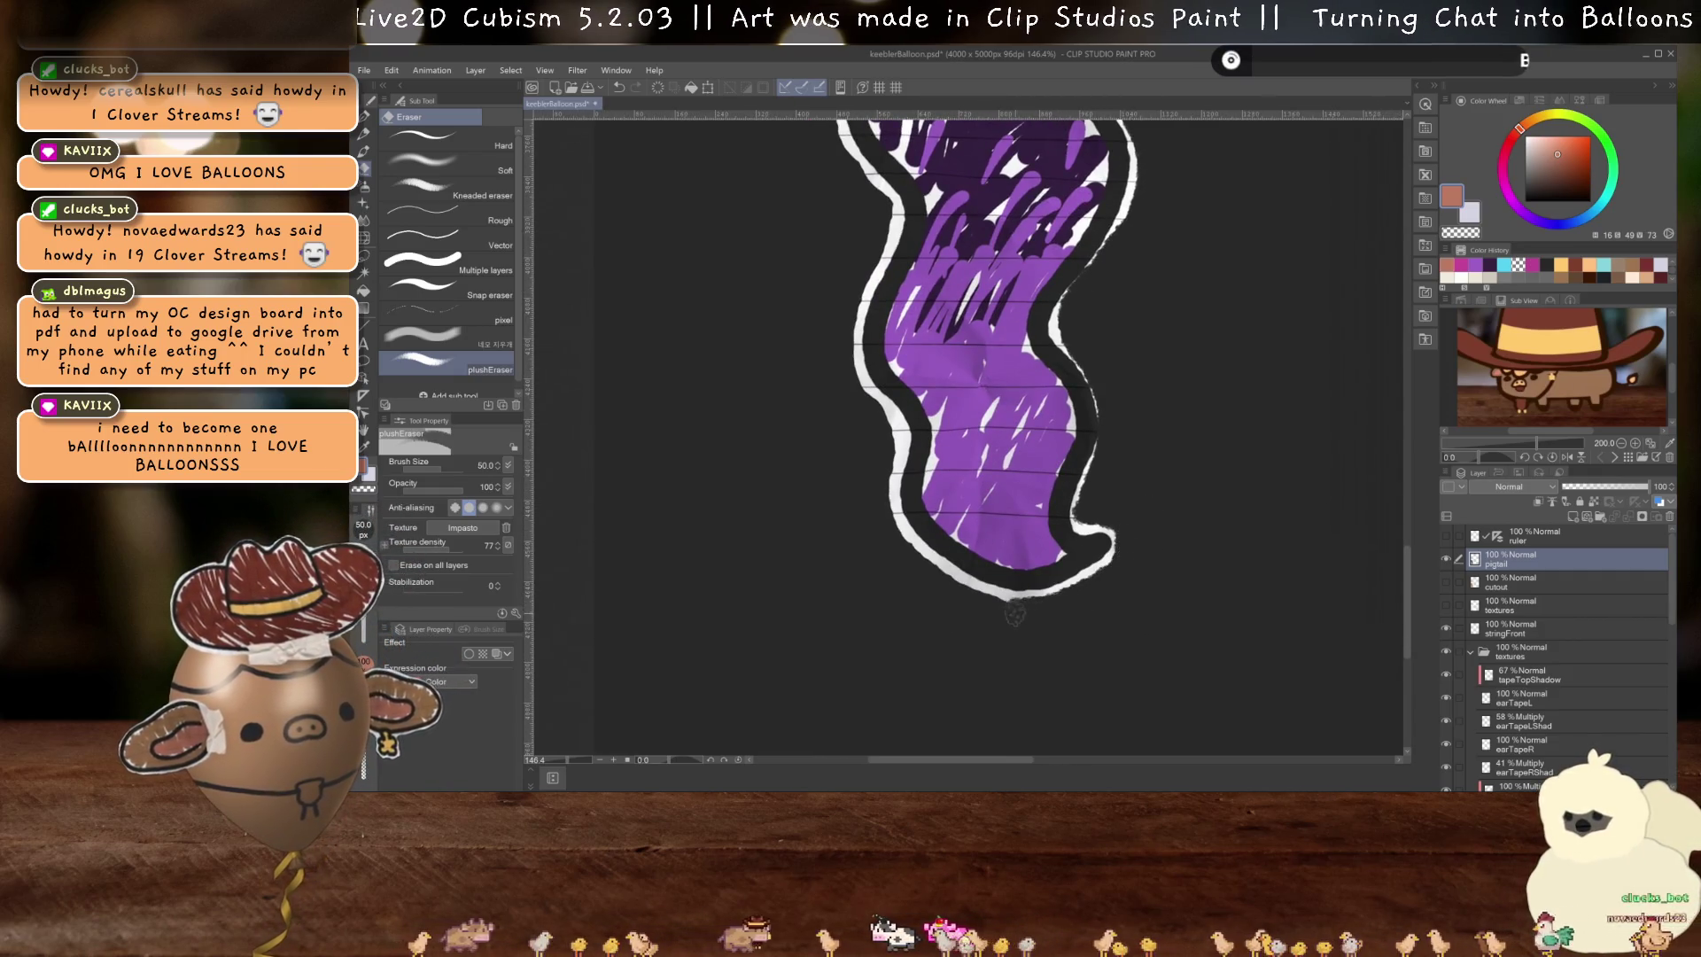
pyautogui.moveTo(959, 594); pyautogui.dragTo(1060, 666)
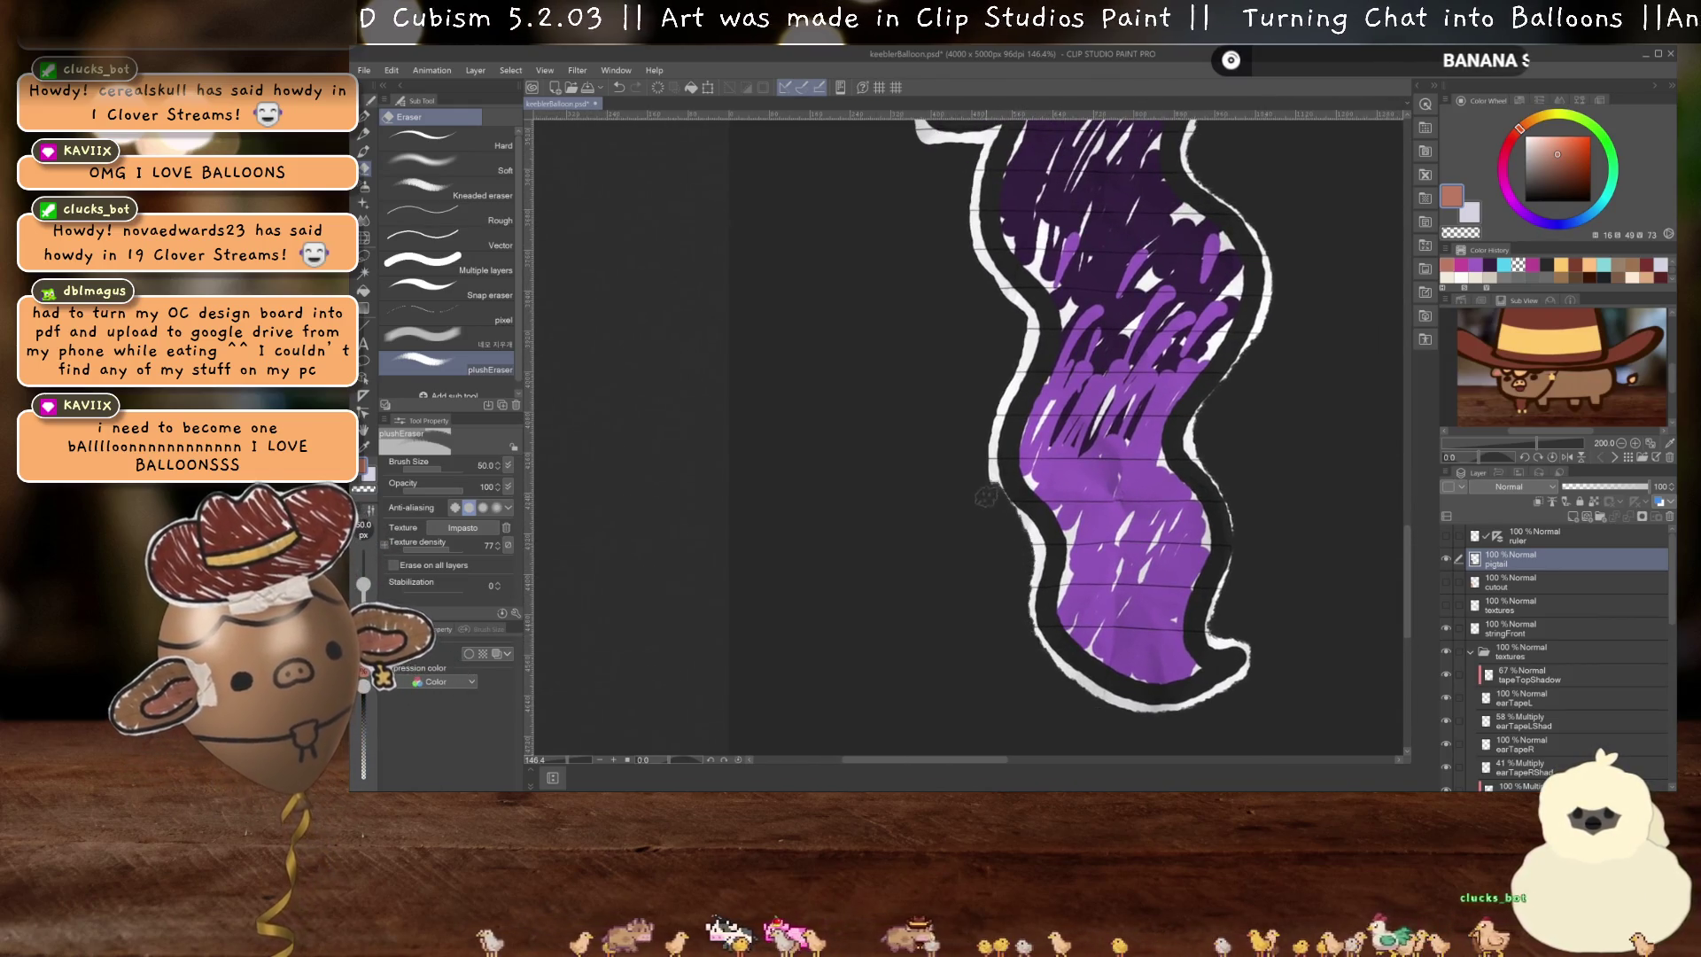
pyautogui.moveTo(974, 416); pyautogui.dragTo(949, 620)
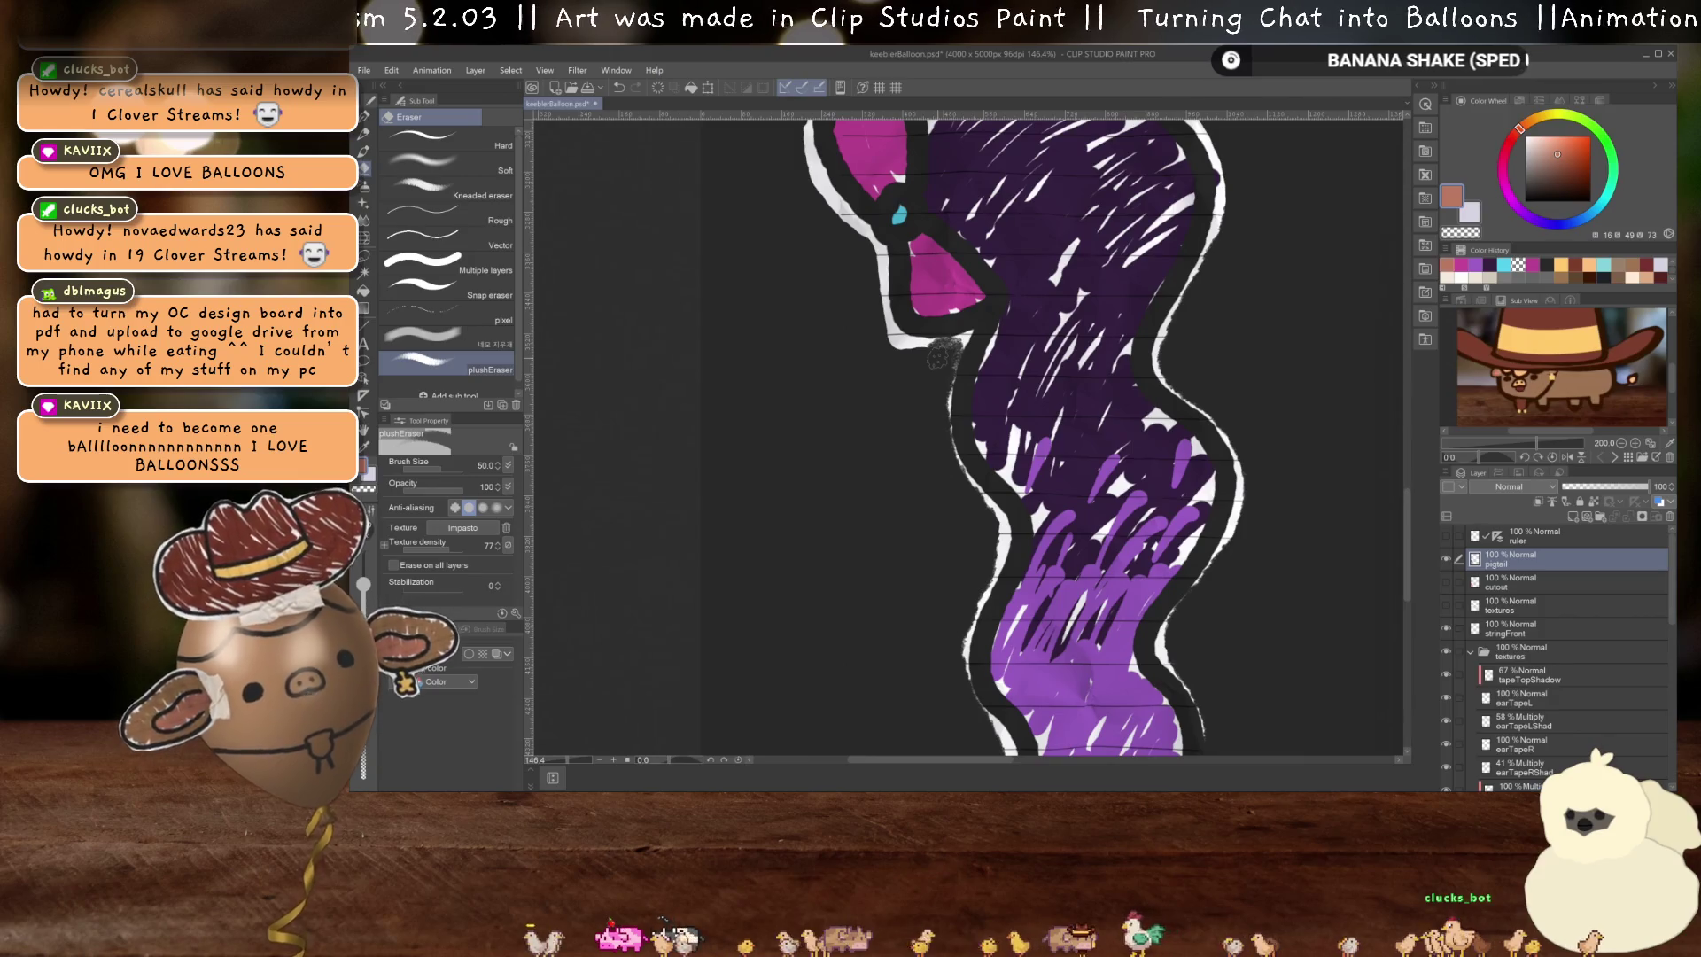
pyautogui.moveTo(944, 355); pyautogui.dragTo(1005, 553)
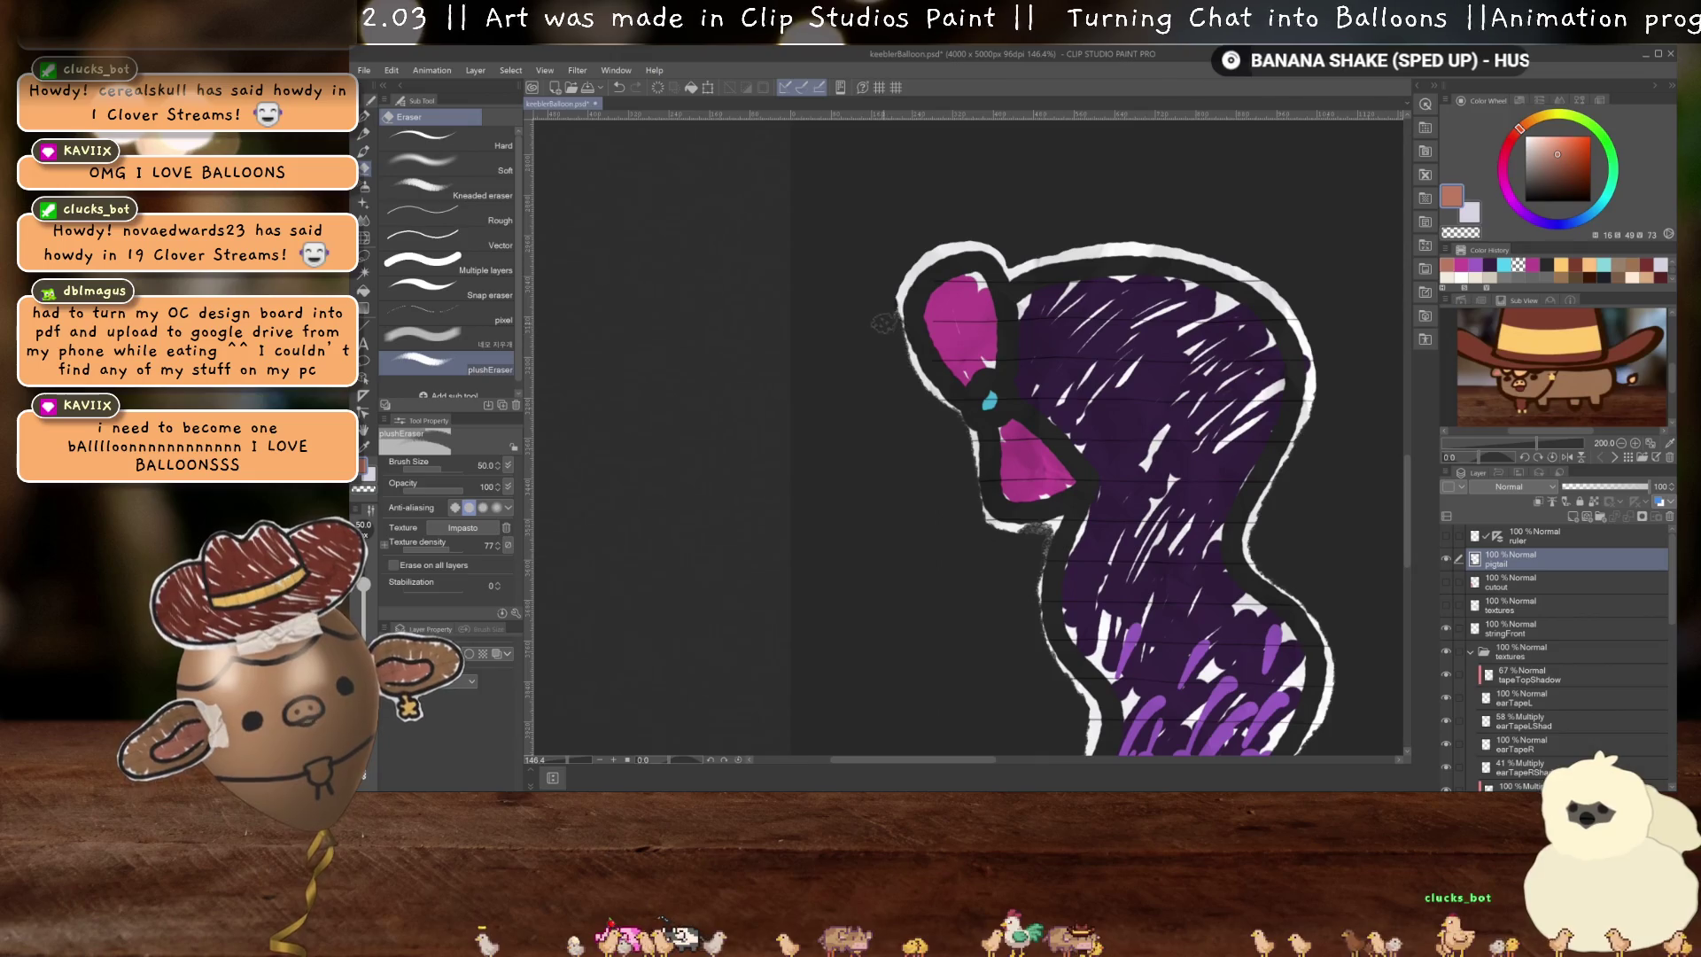
pyautogui.moveTo(921, 223); pyautogui.dragTo(867, 397)
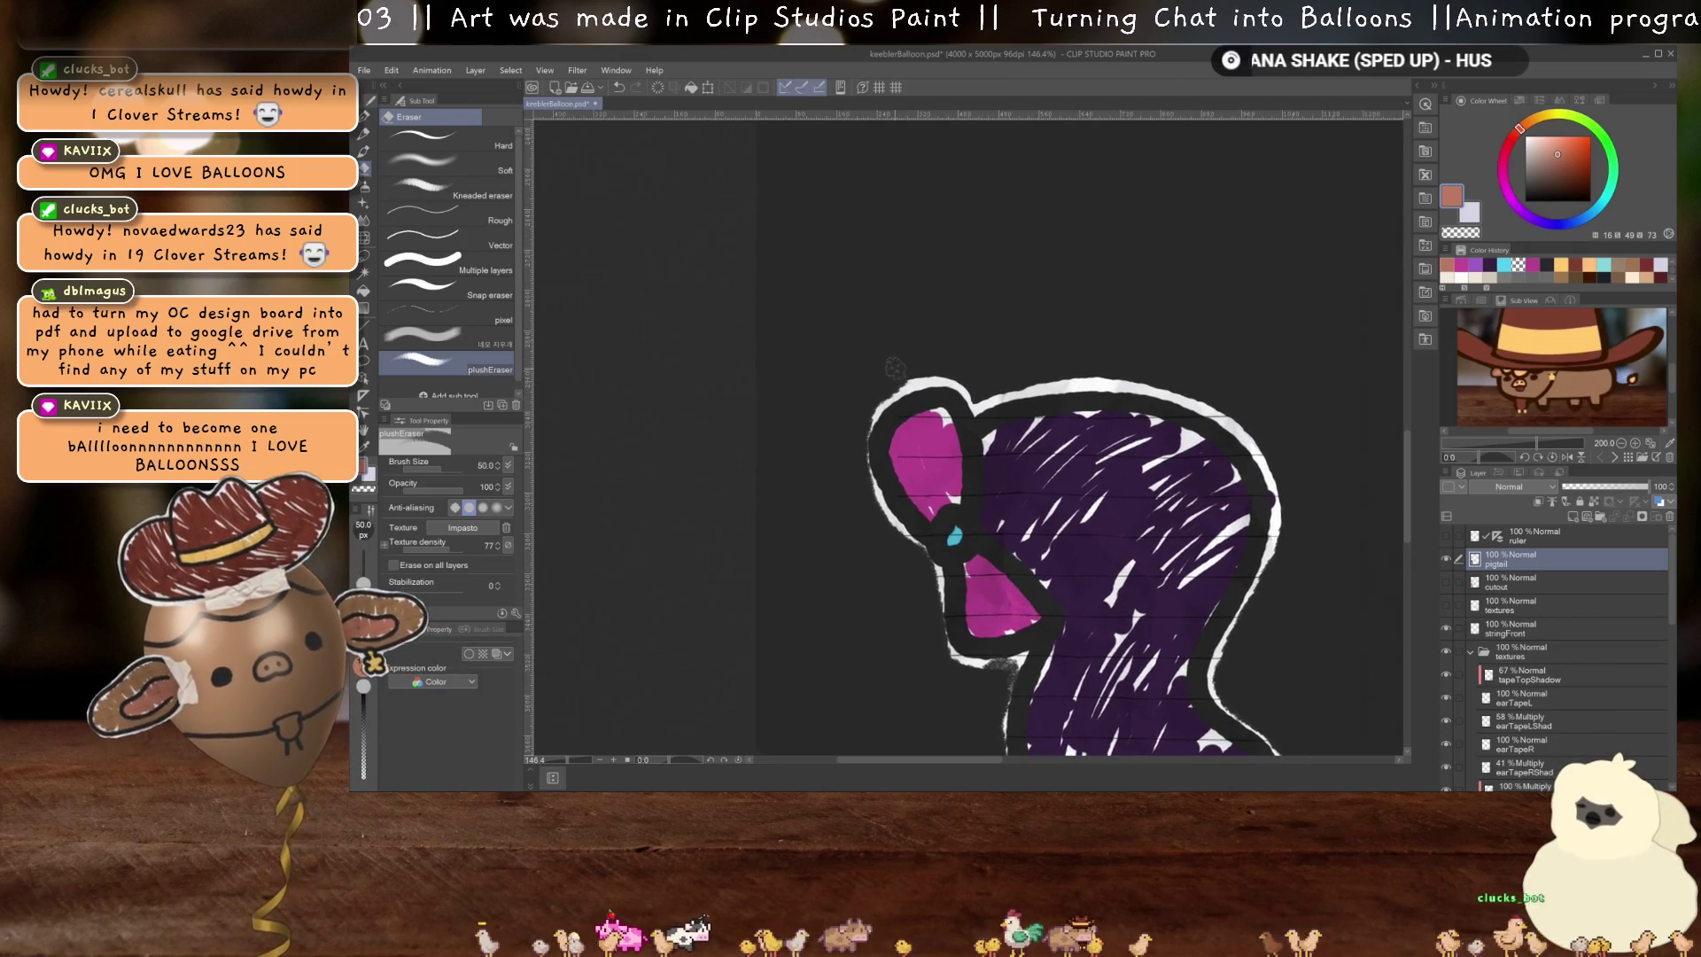
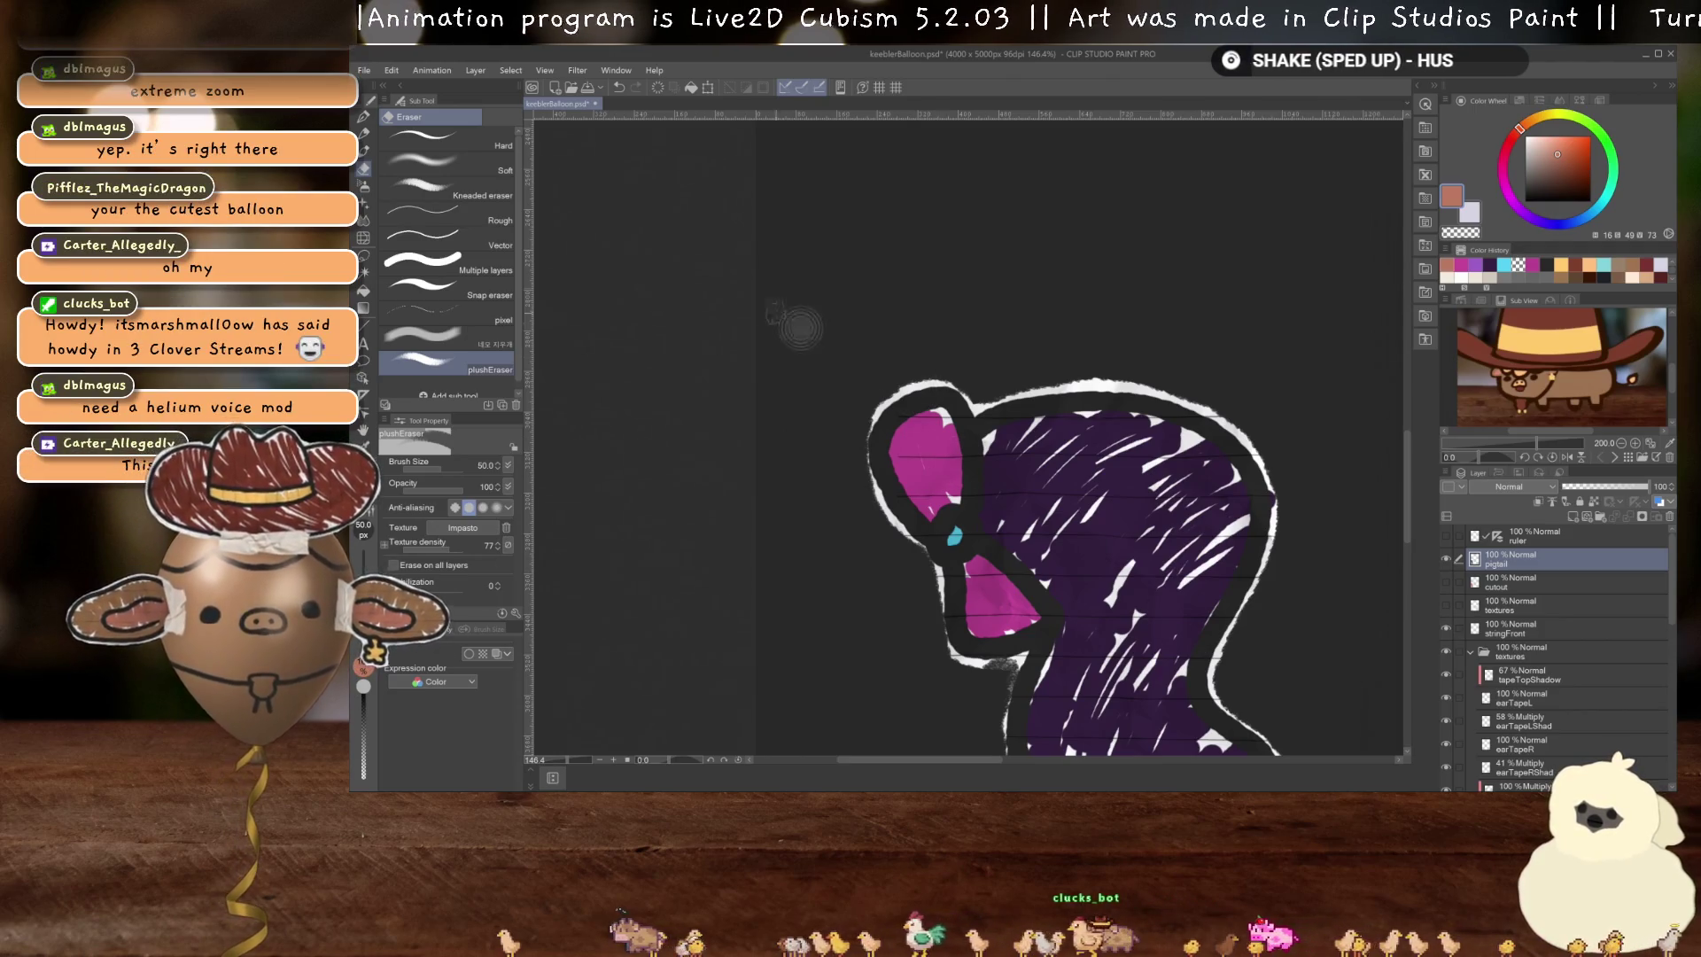
# - Move the purple pigtail from the lower left up to the balloon's top-right with Free Transform
pyautogui.scroll(-5, 979, 461)
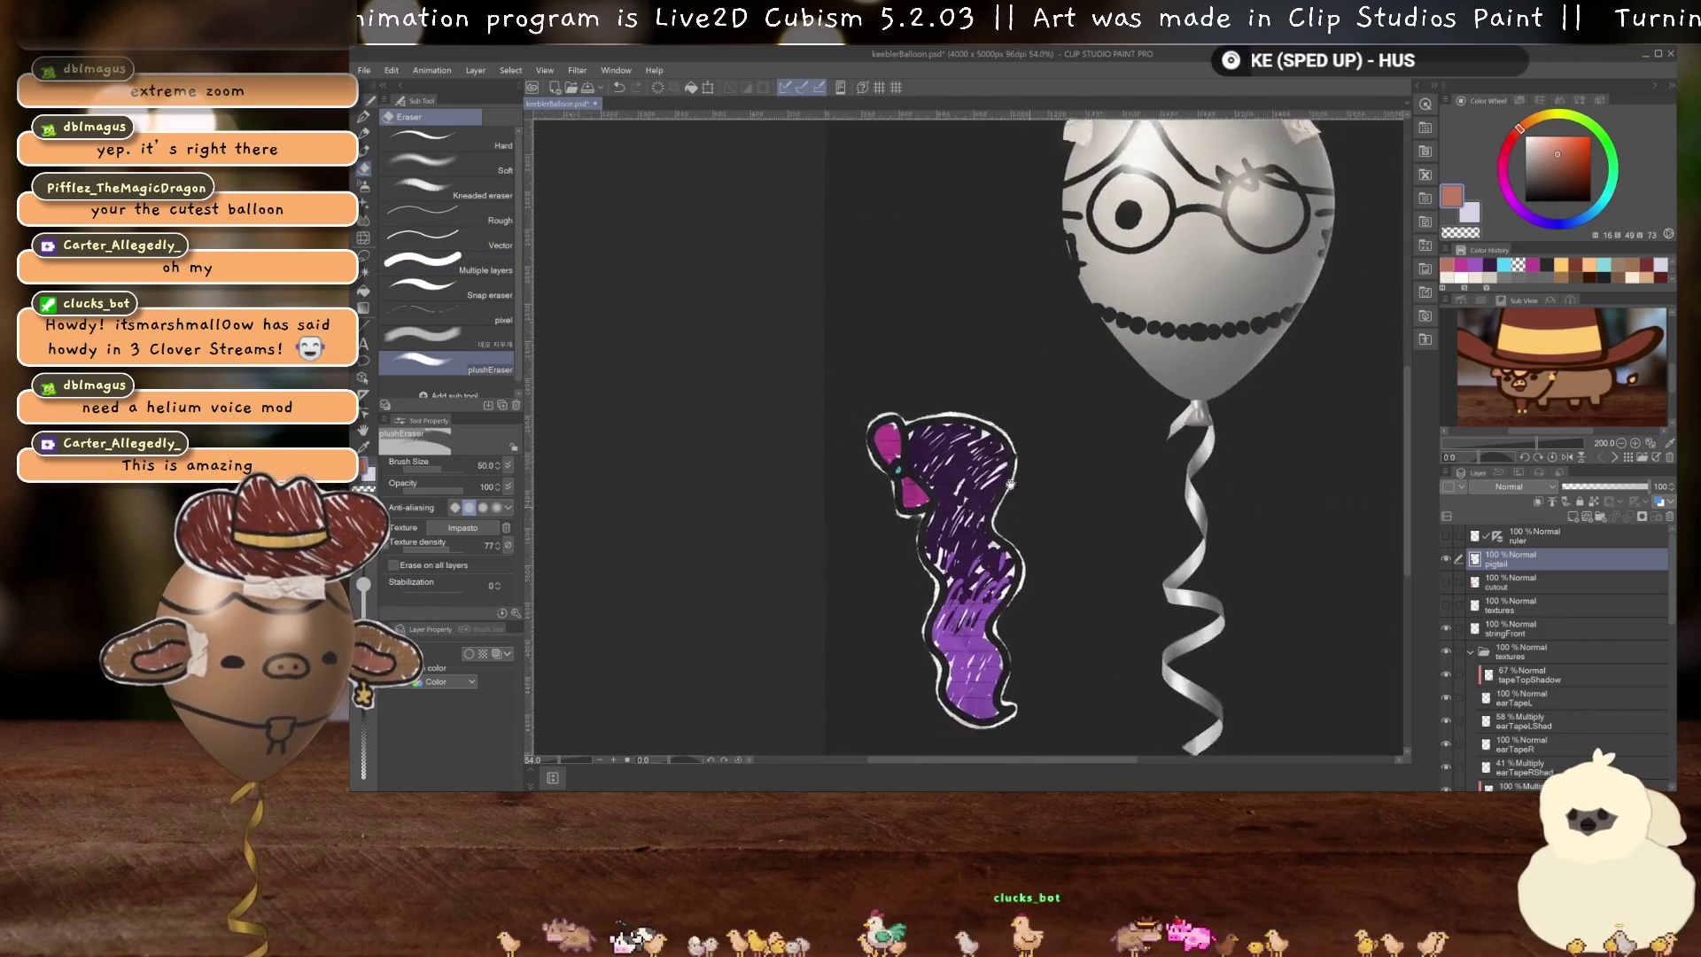
pyautogui.moveTo(980, 458); pyautogui.dragTo(909, 591)
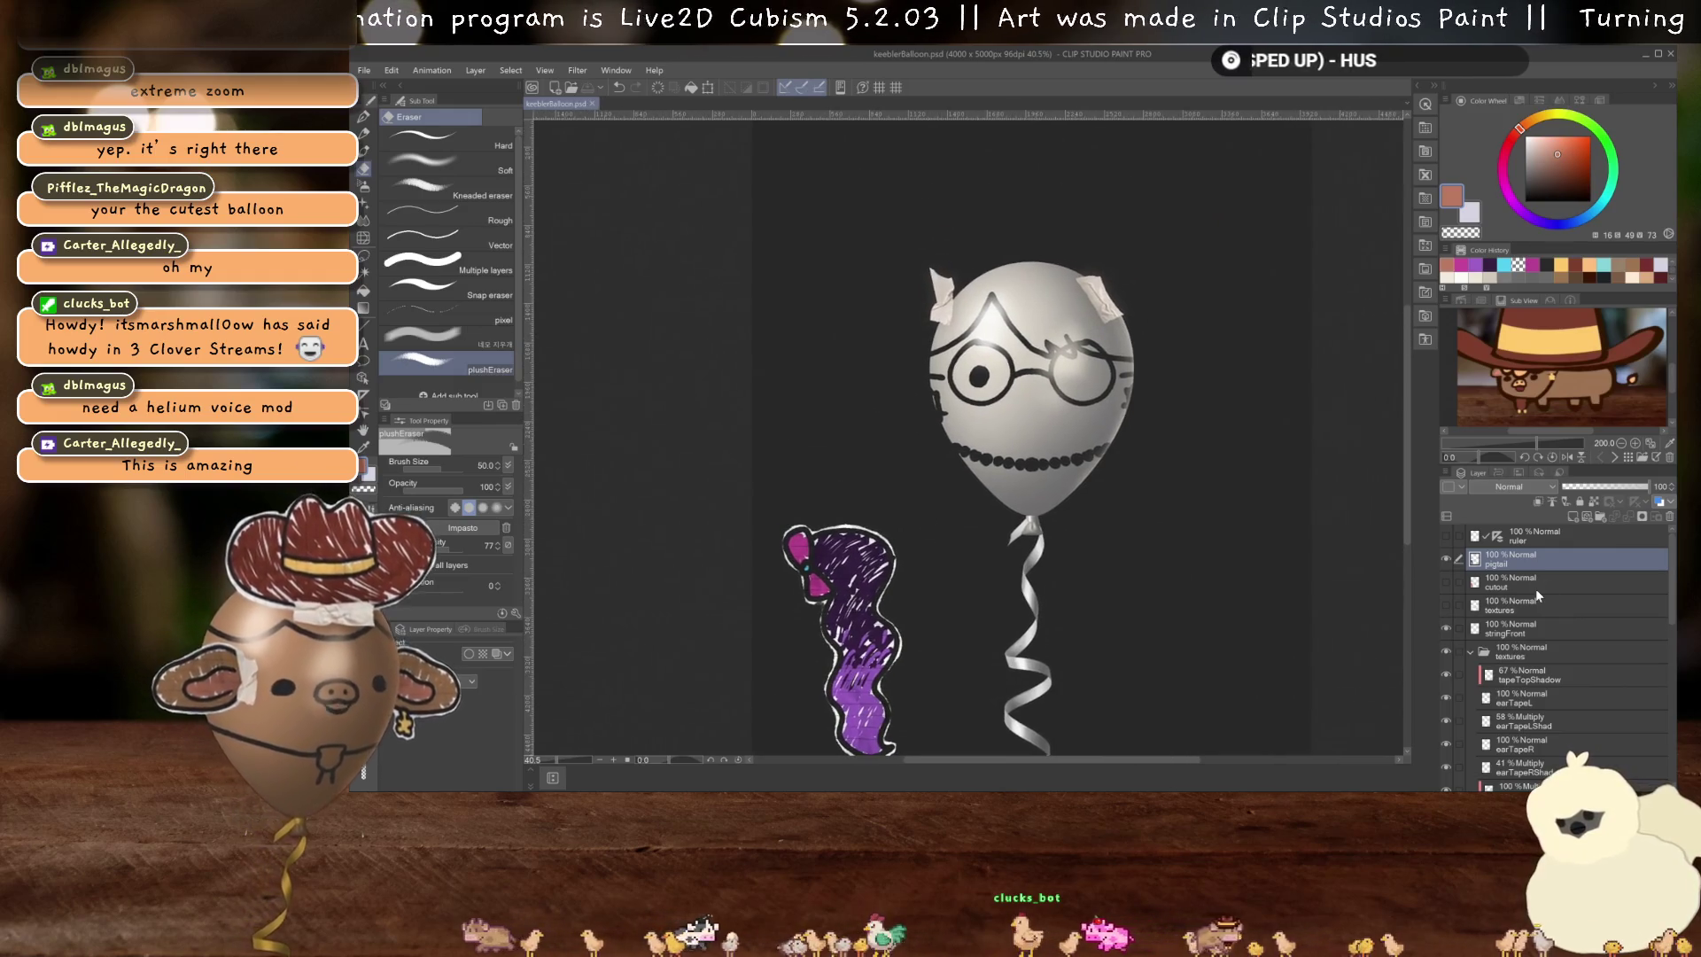
pyautogui.scroll(1, 815, 613)
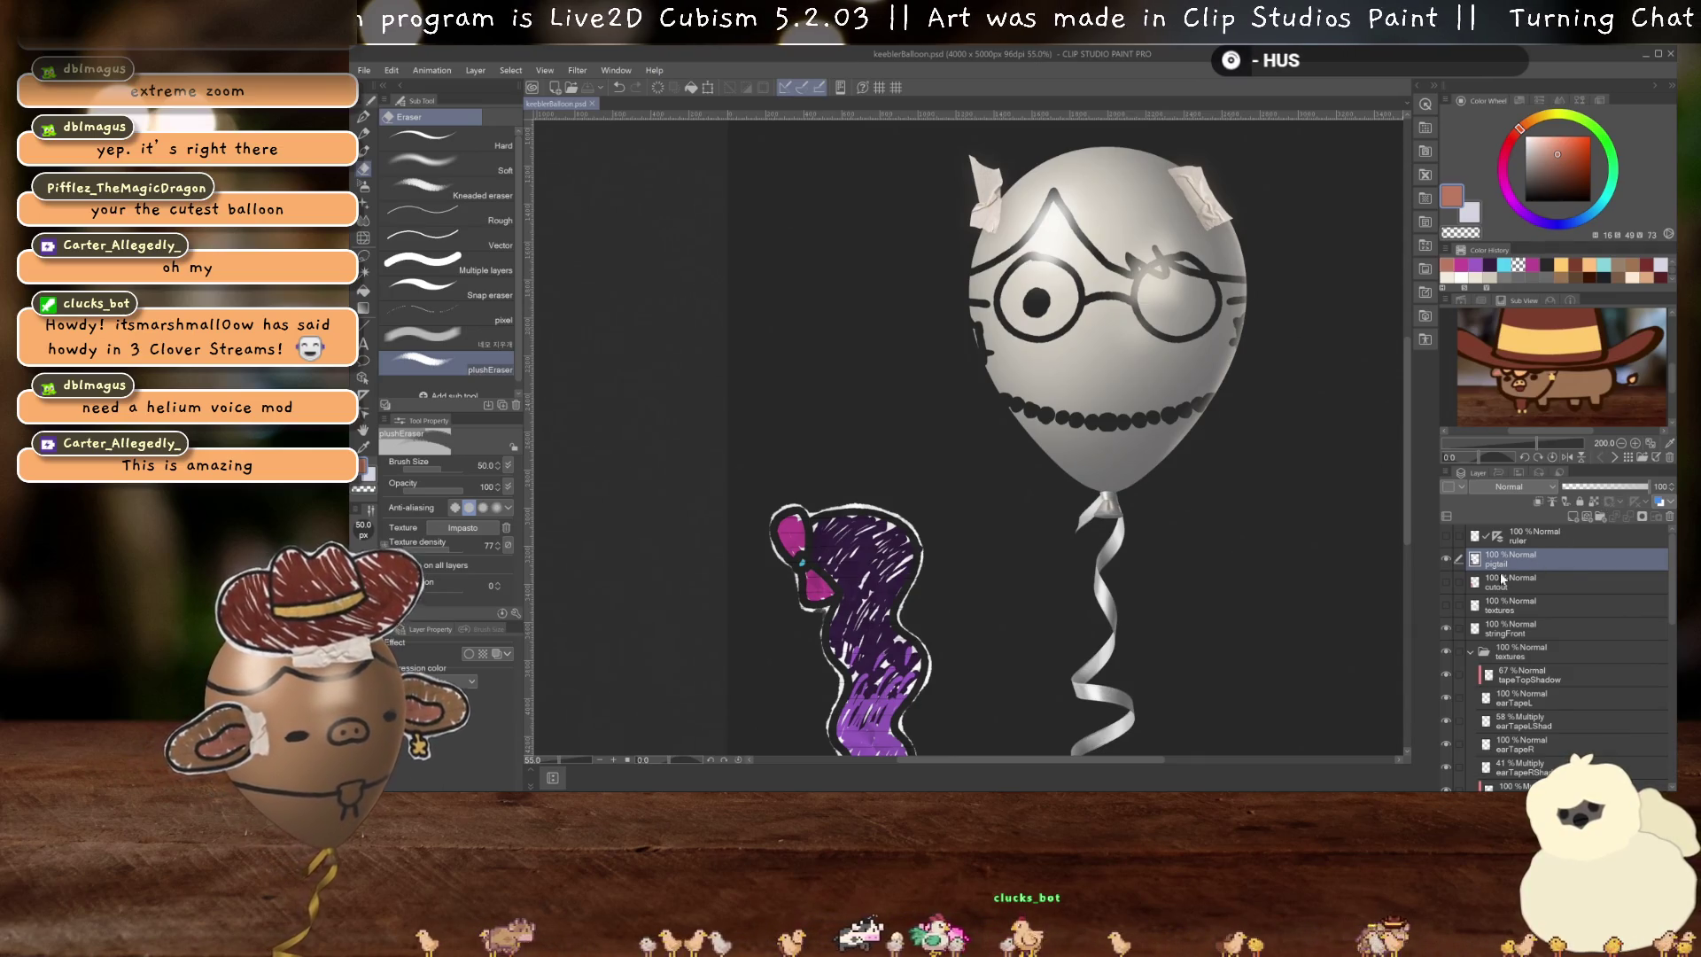
pyautogui.hotkey('ctrl', 't')
pyautogui.moveTo(882, 602); pyautogui.dragTo(1302, 278)
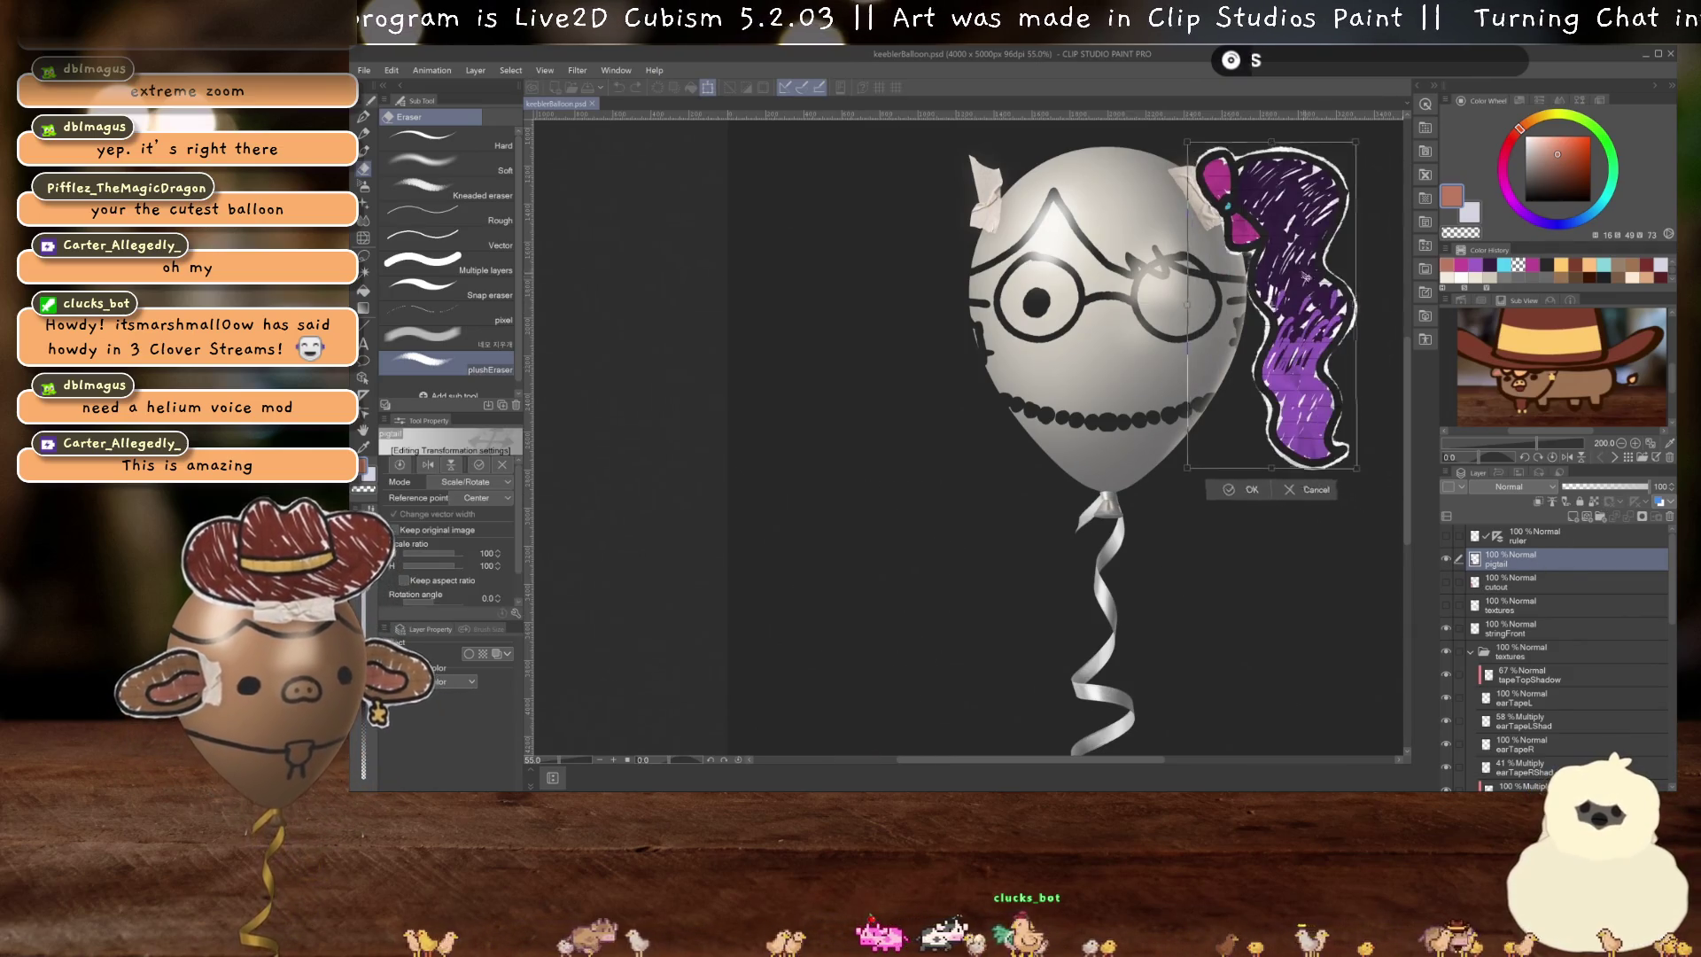
pyautogui.press('Return')
# - Nudge the pigtail slightly upward and commit the transform
pyautogui.scroll(1, 1132, 381)
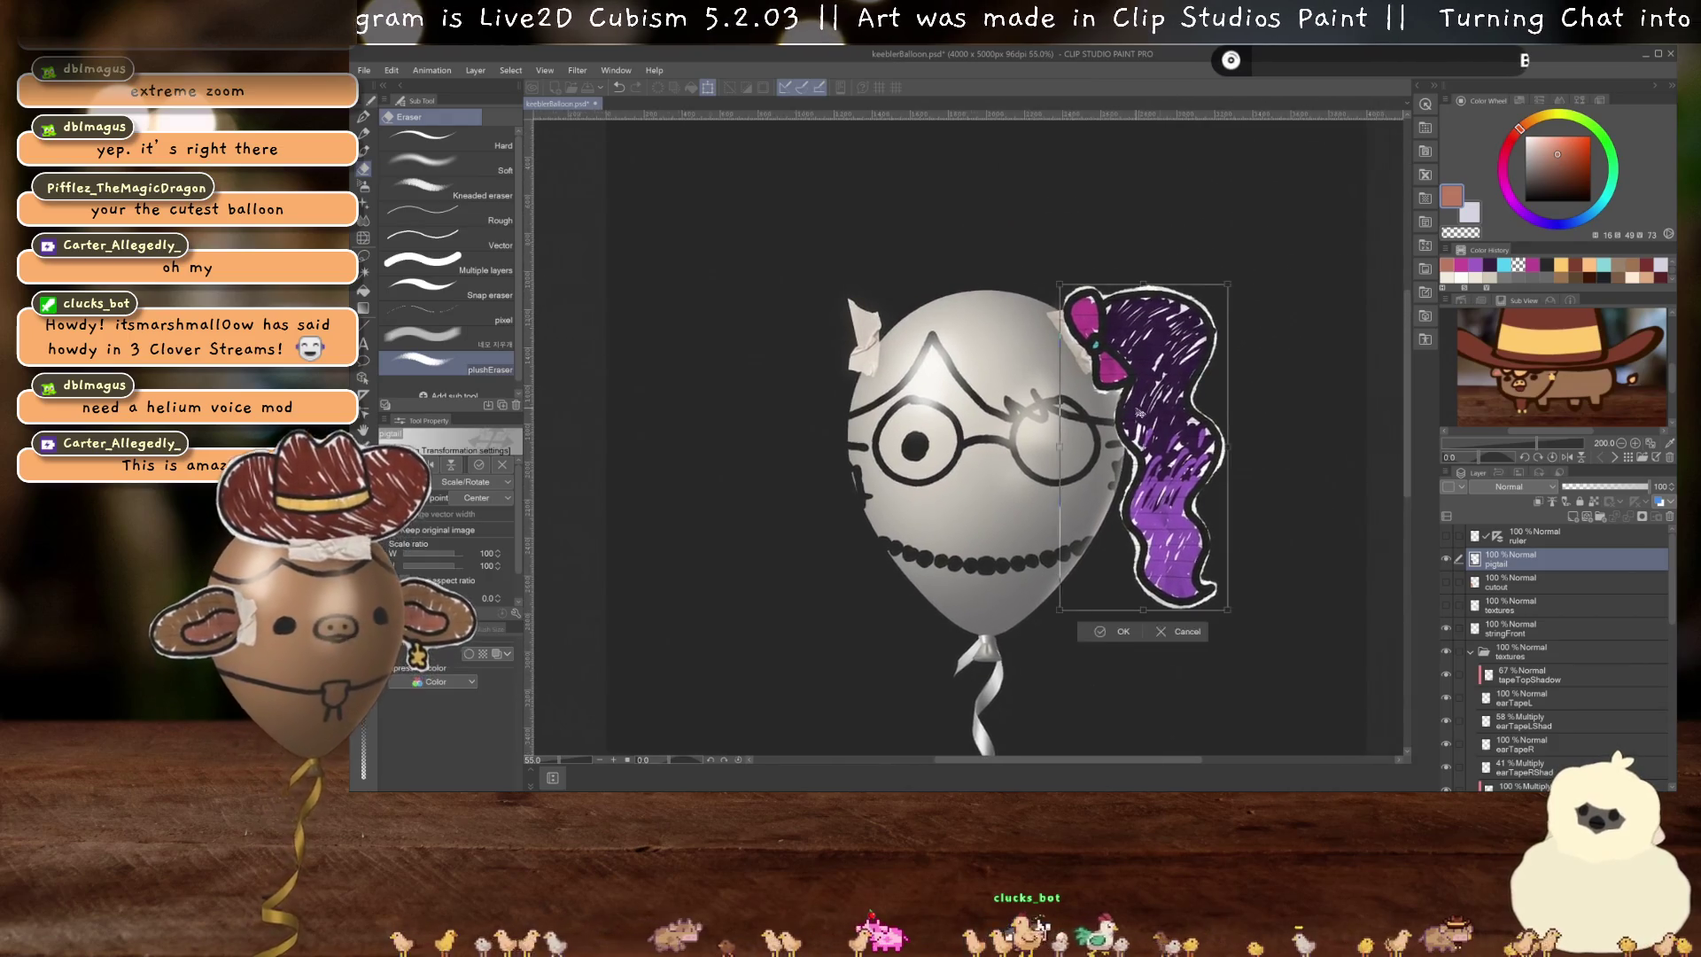
pyautogui.hotkey('ctrl', 't')
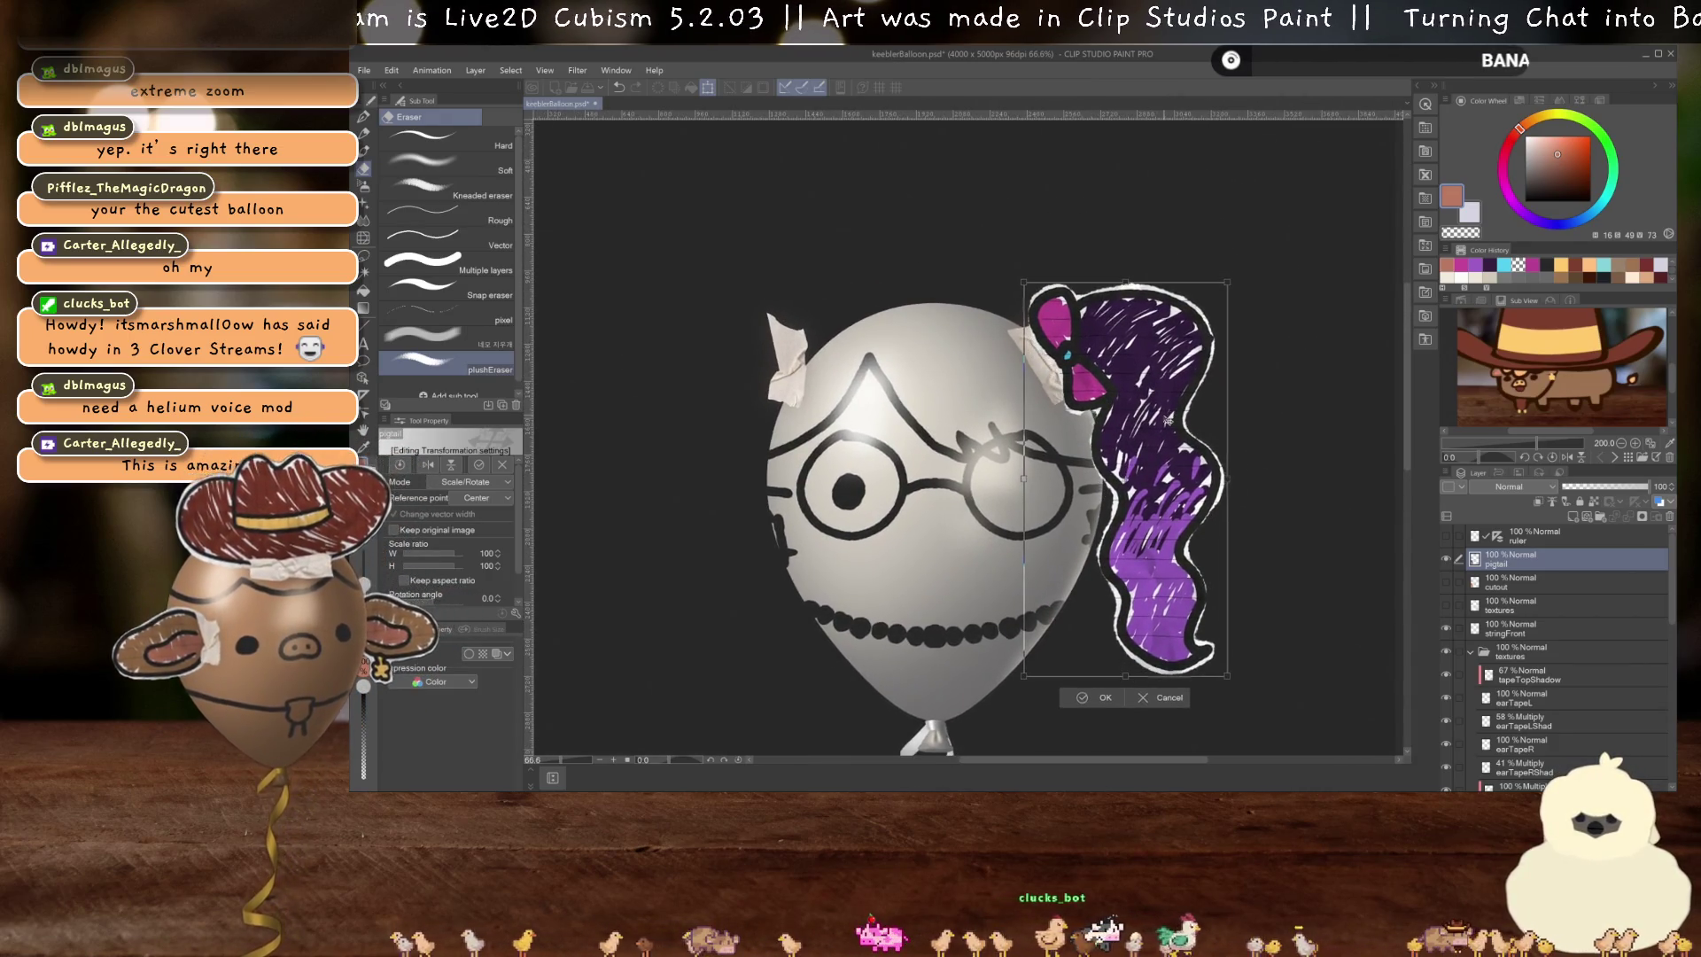
pyautogui.moveTo(1168, 421); pyautogui.dragTo(1166, 416)
pyautogui.press('Return')
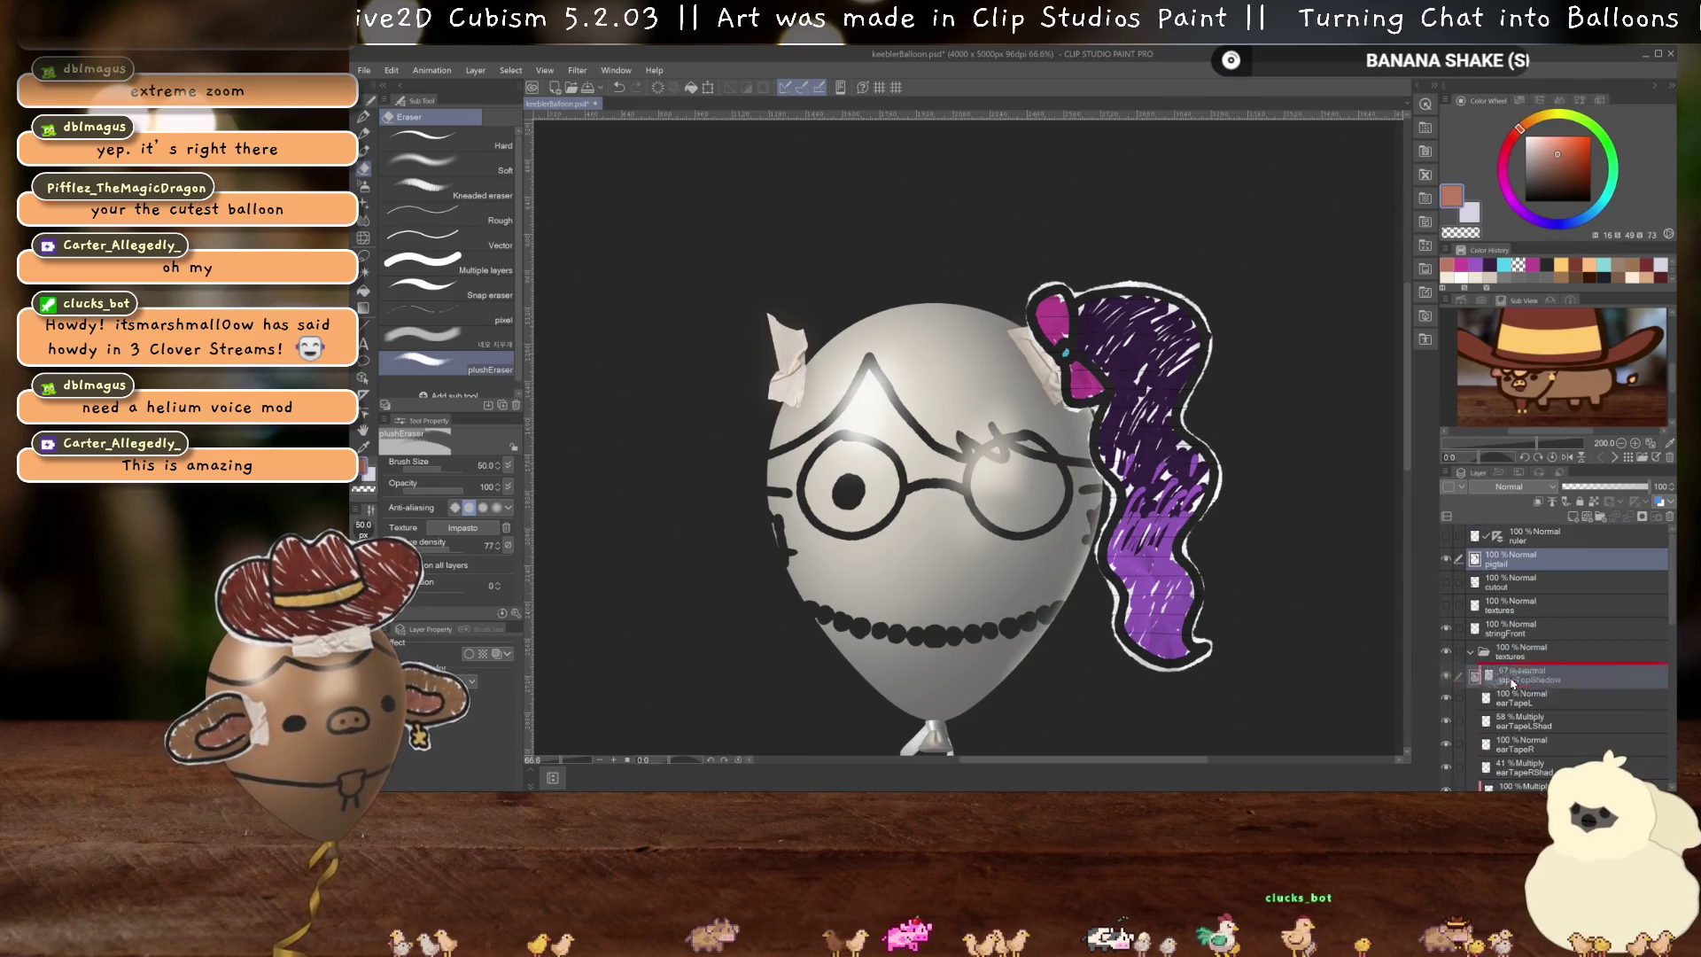
# - Move the pigtail layer below earTapeL, check the ribbon string, then bring up the Bluesky reference post
pyautogui.moveTo(1522, 708); pyautogui.dragTo(1525, 704)
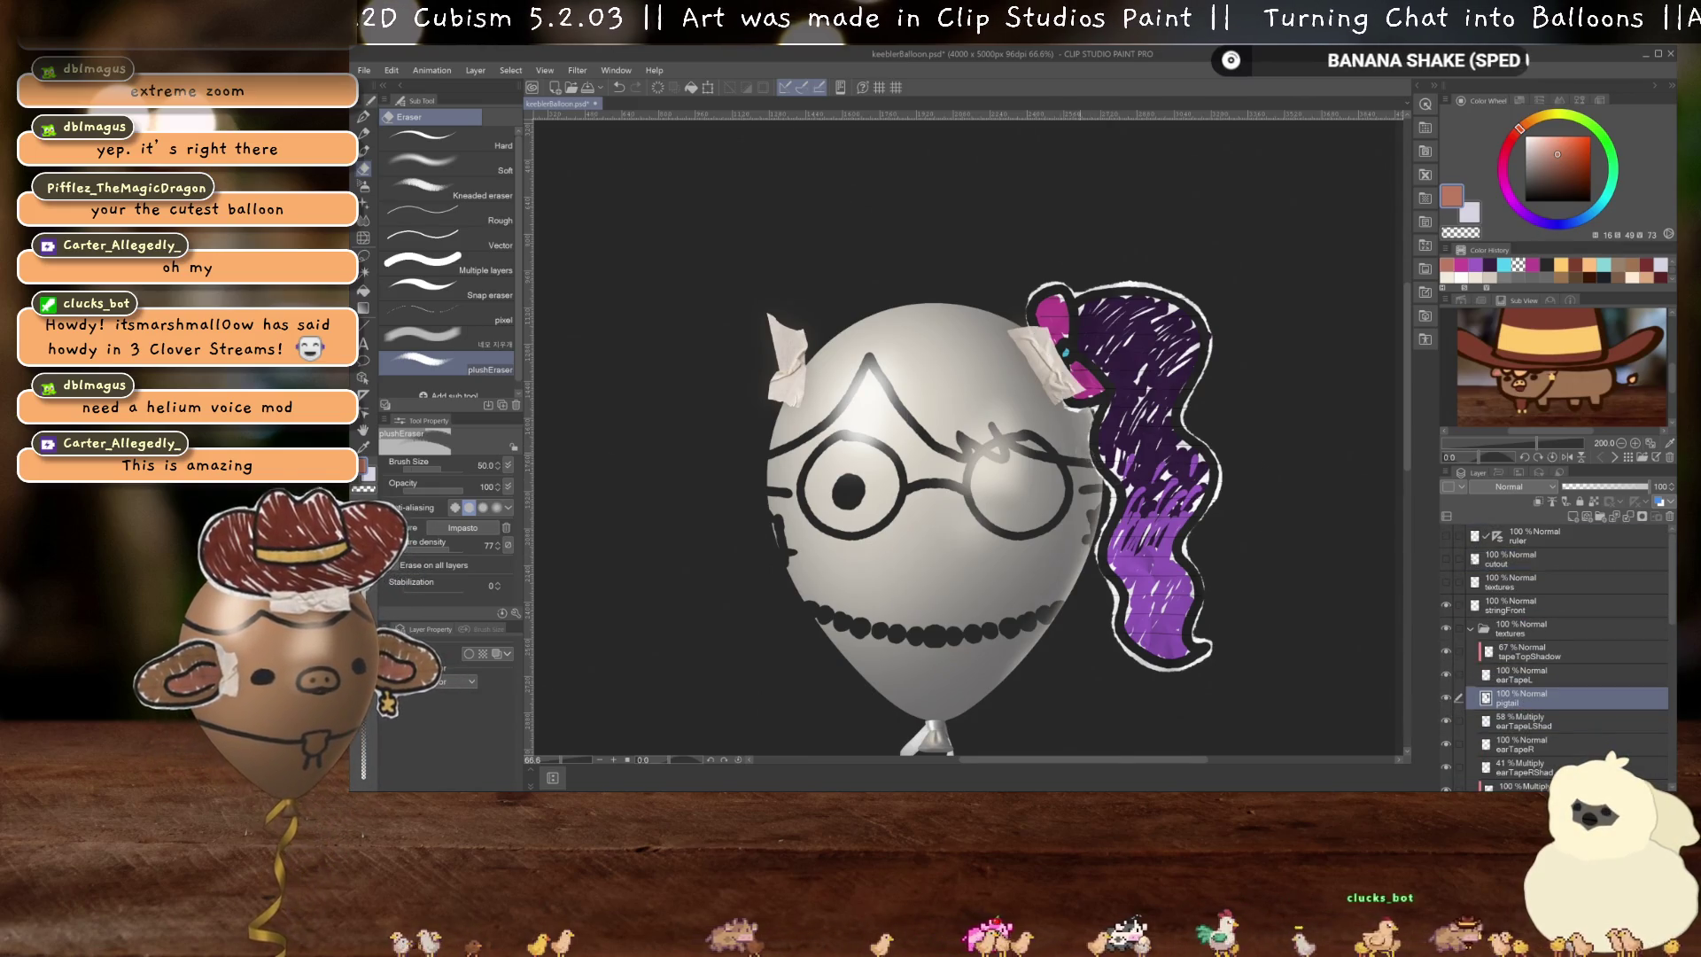
pyautogui.scroll(-2, 1134, 328)
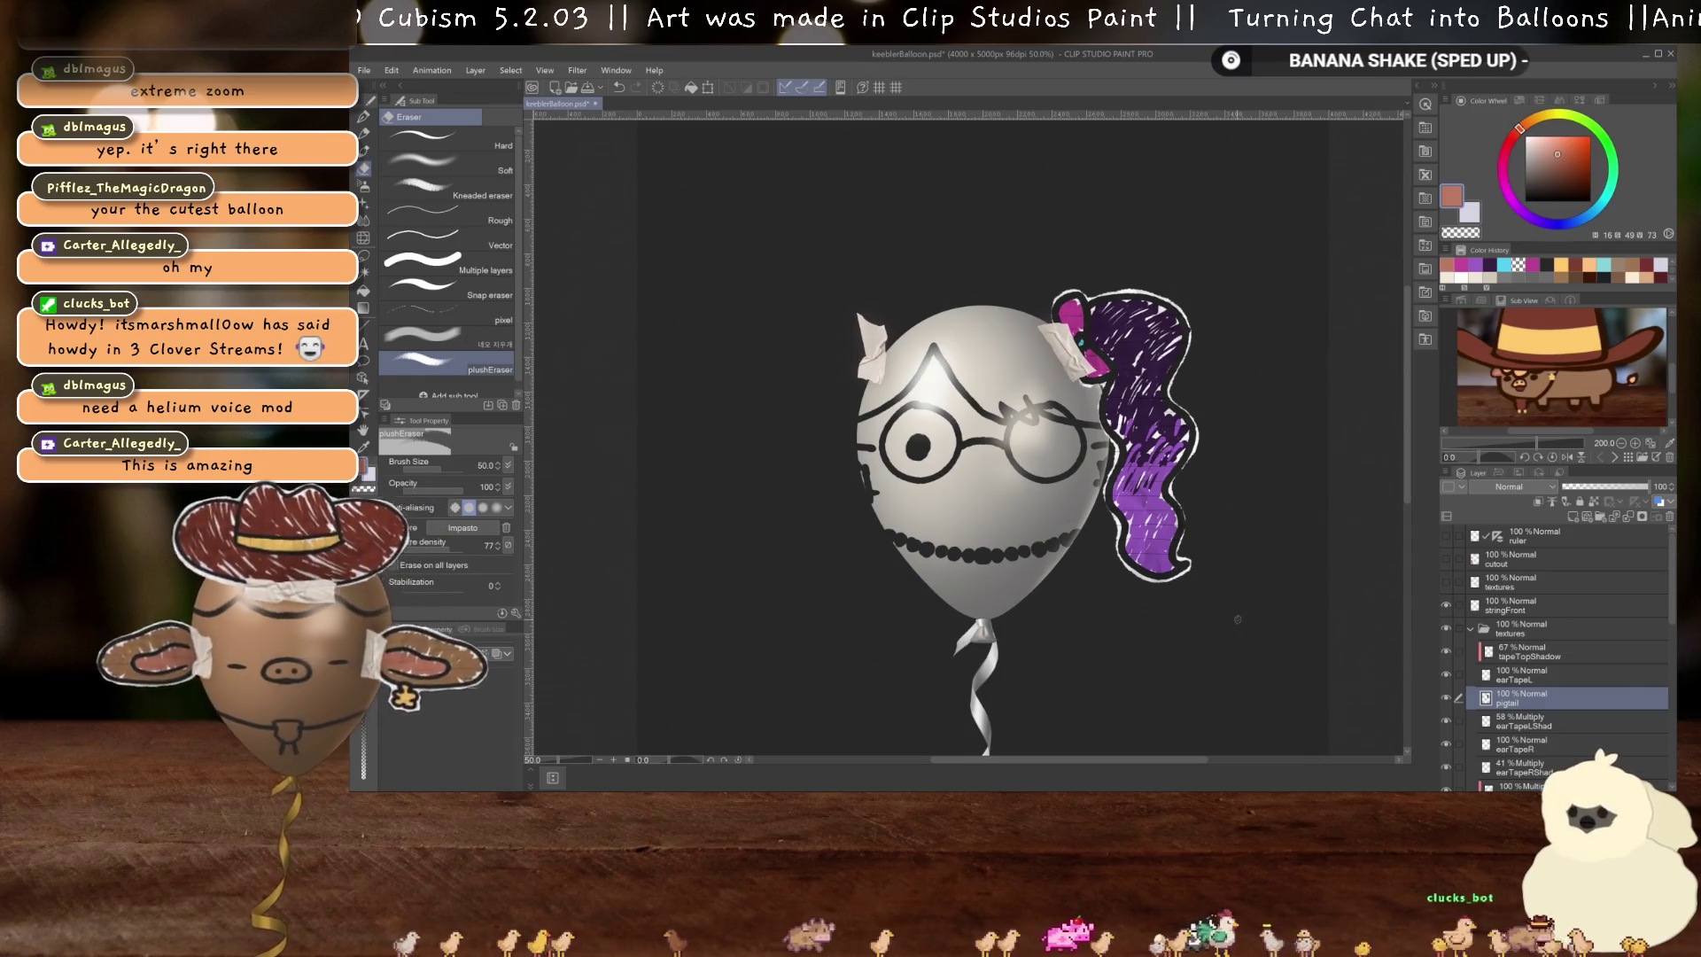
pyautogui.scroll(2, 1125, 354)
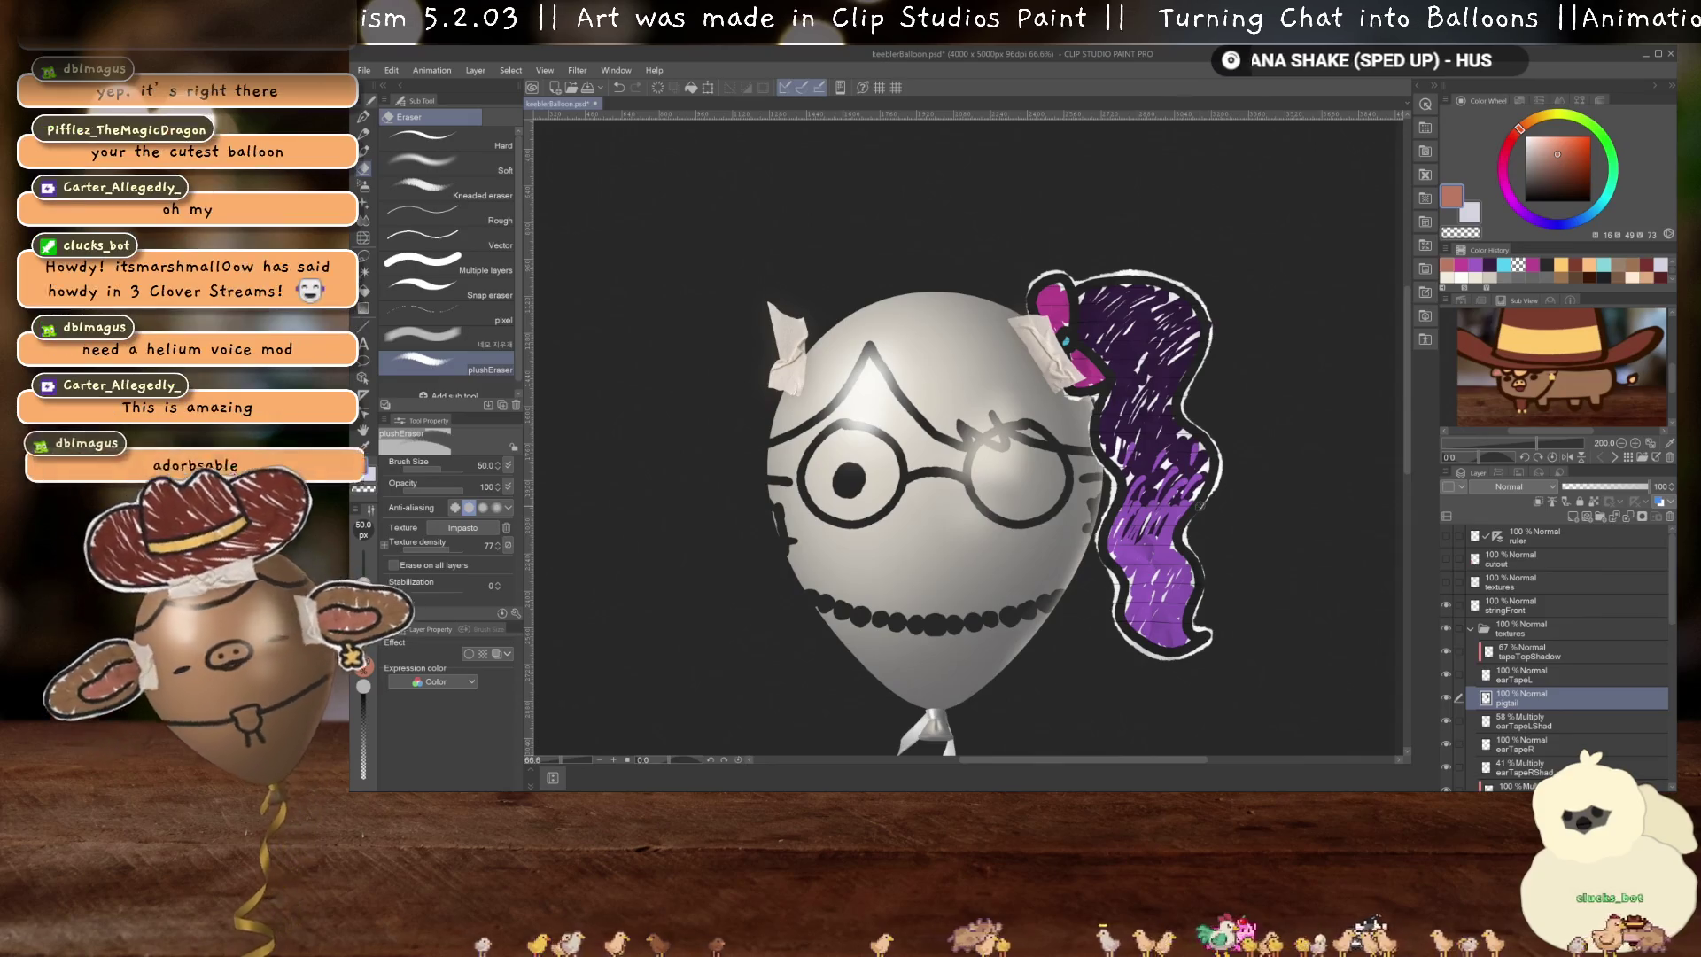
pyautogui.scroll(-3, 1068, 399)
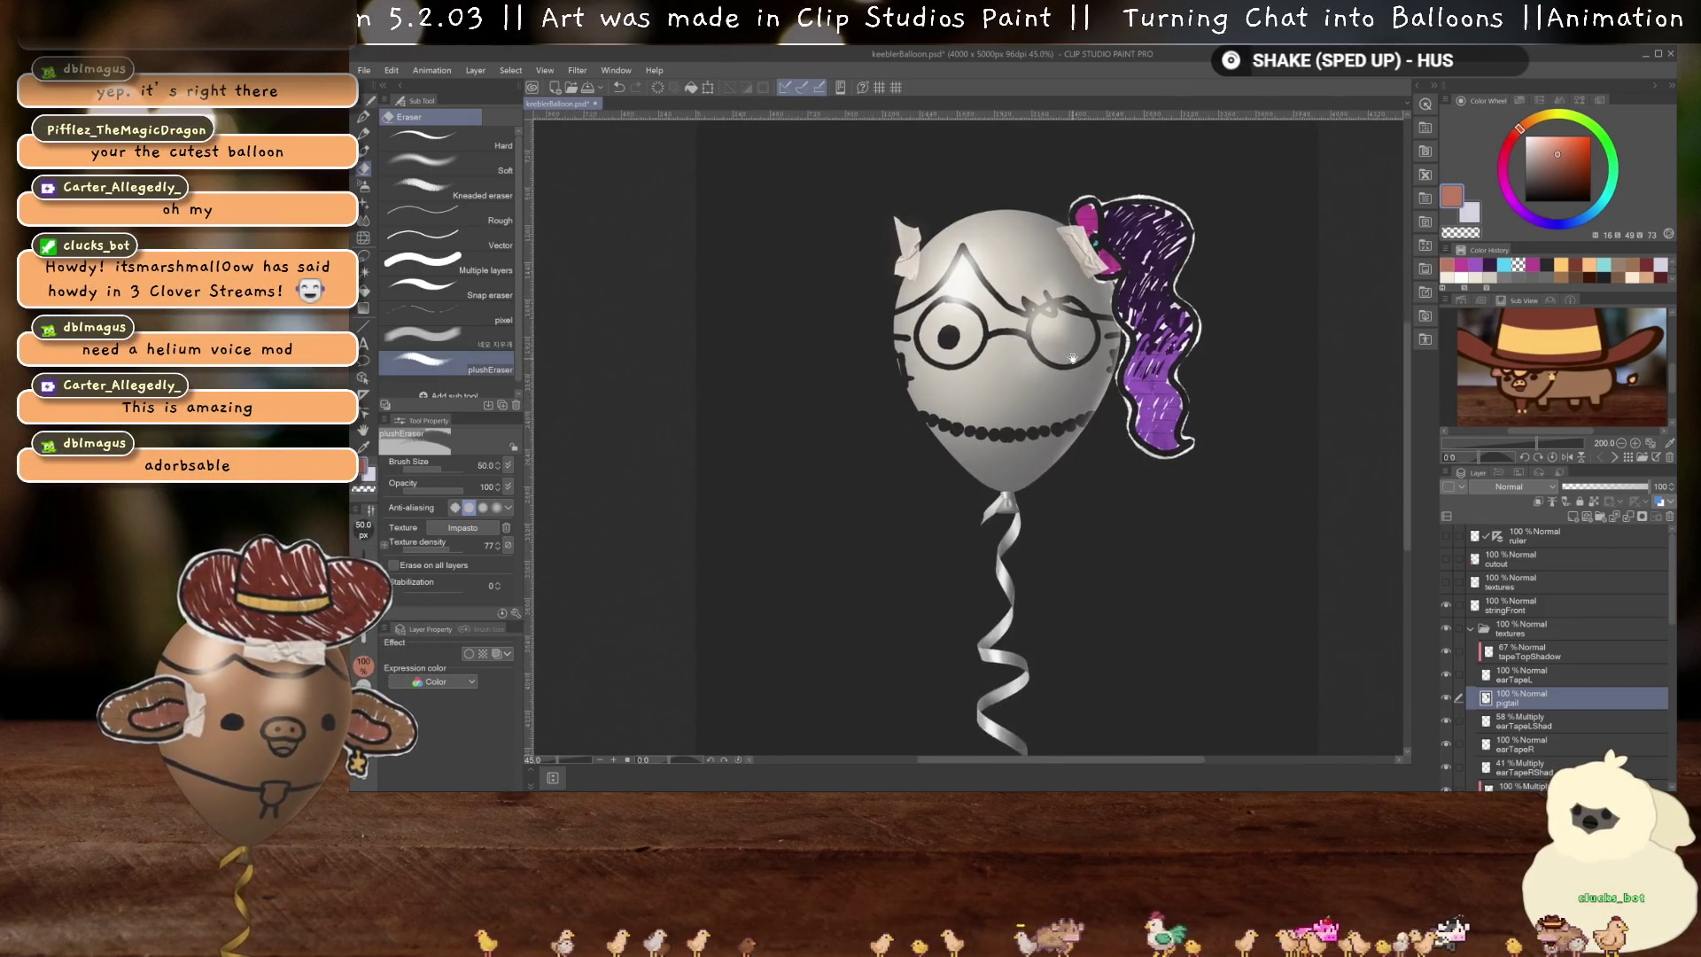
pyautogui.moveTo(1054, 425); pyautogui.dragTo(1067, 328)
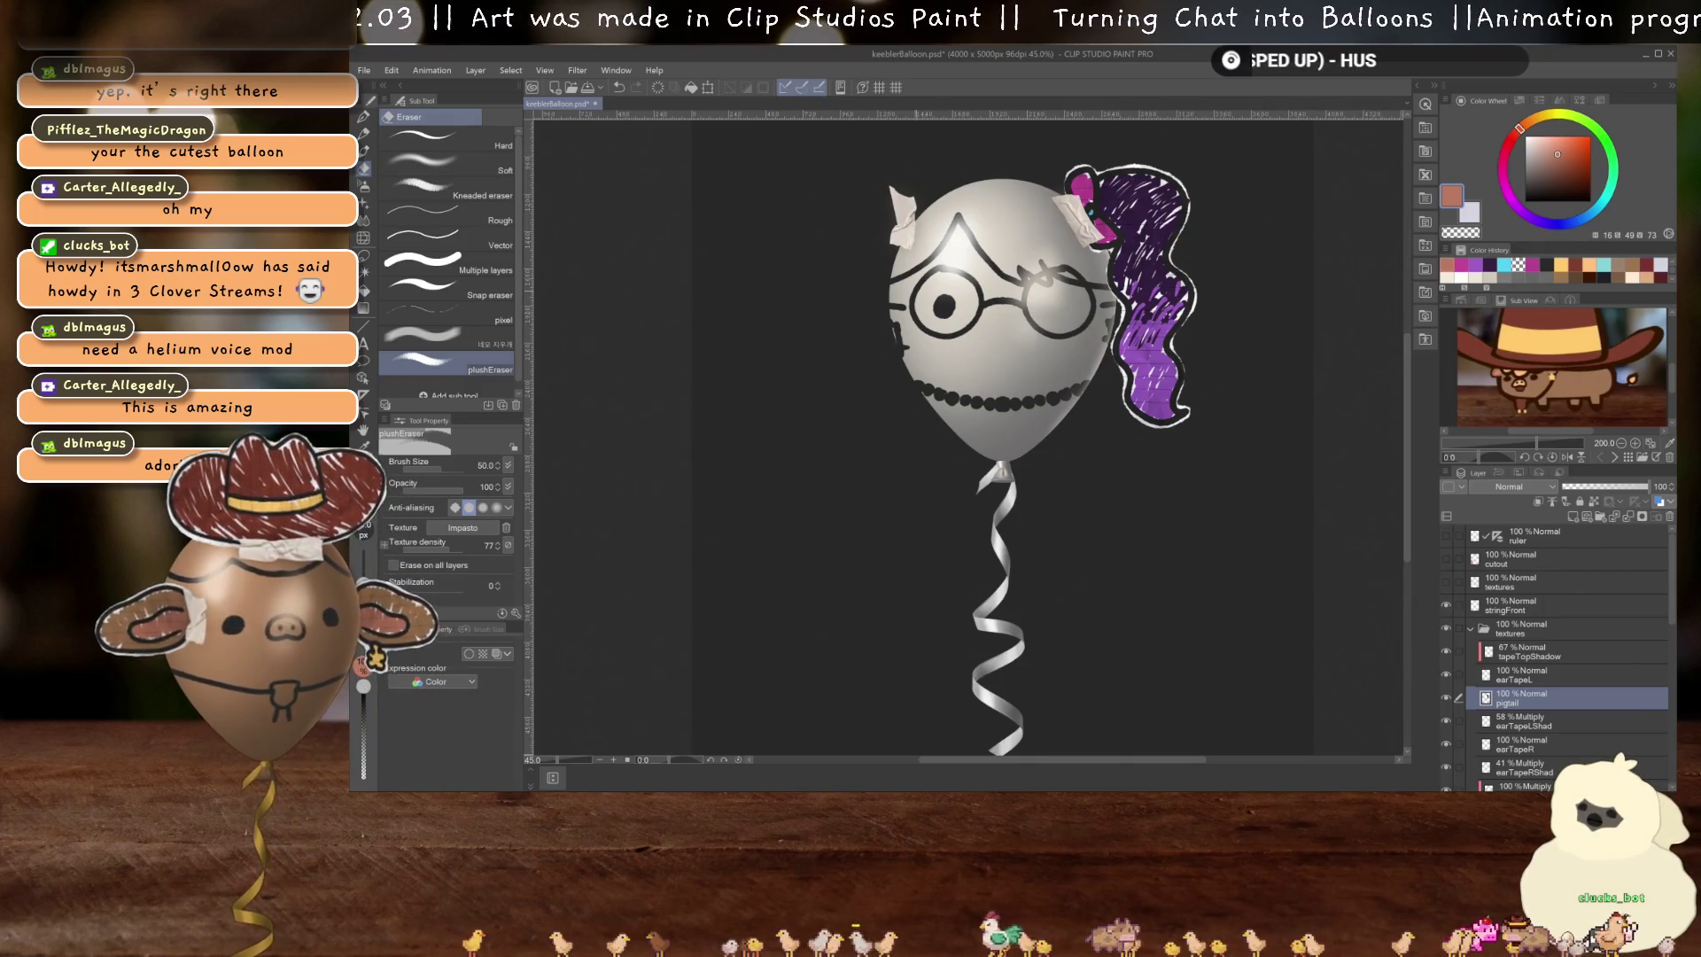
pyautogui.scroll(2, 996, 374)
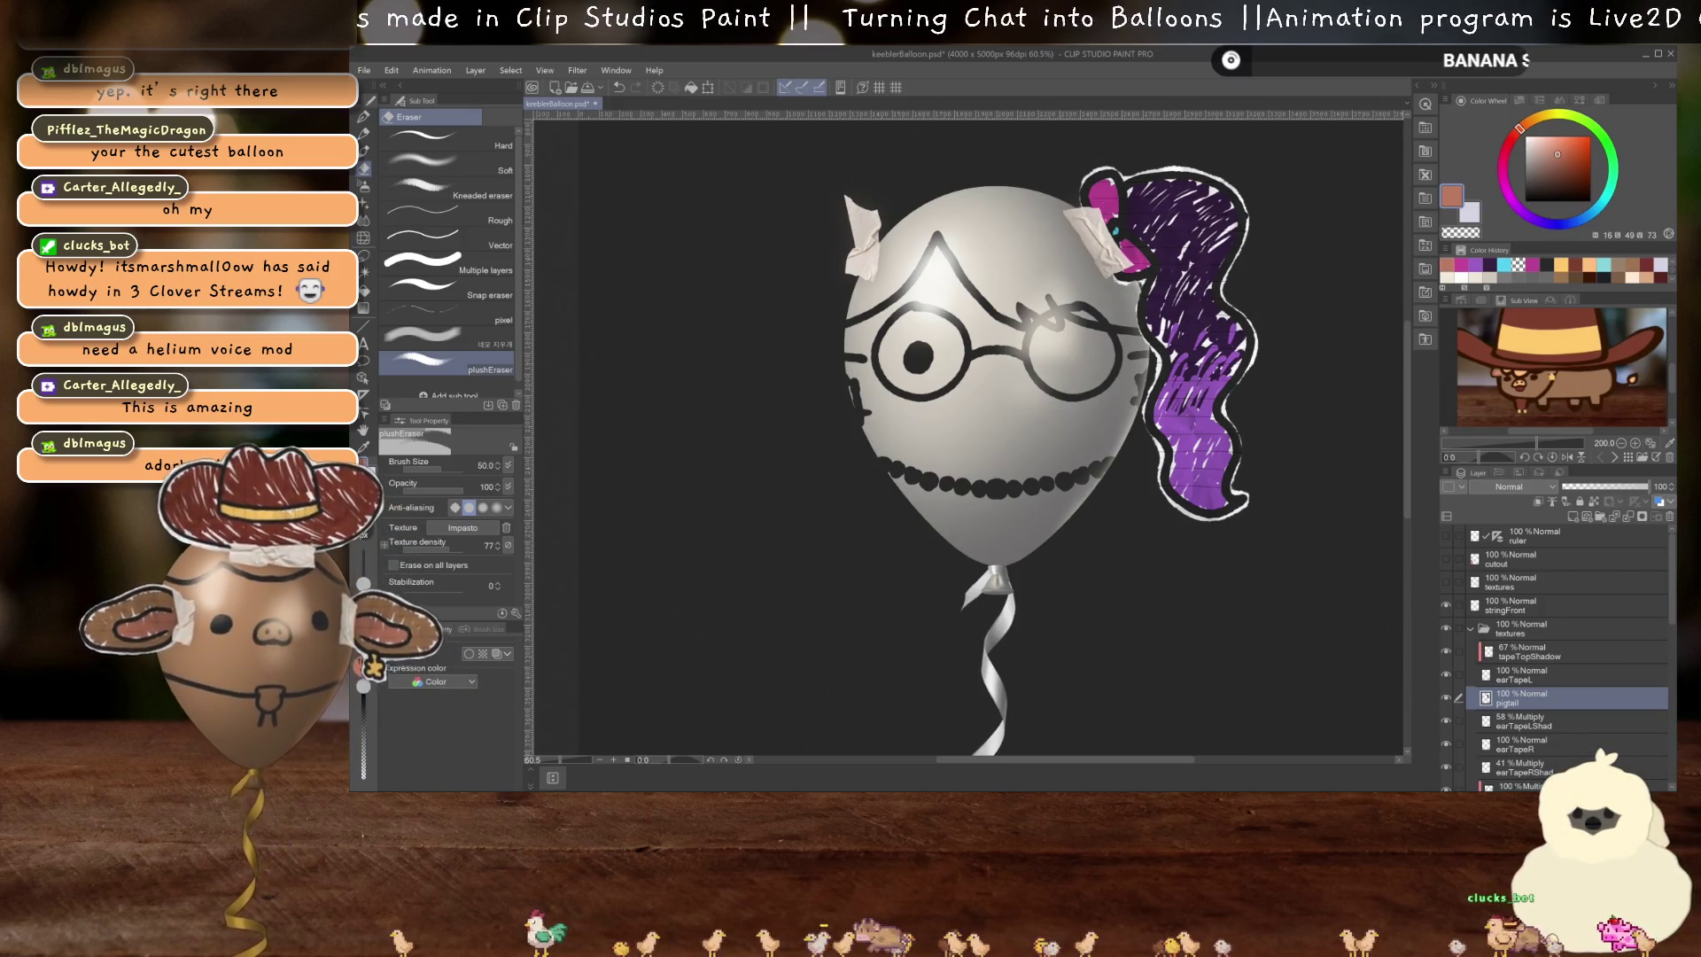
pyautogui.hotkey('alt', 'Tab')
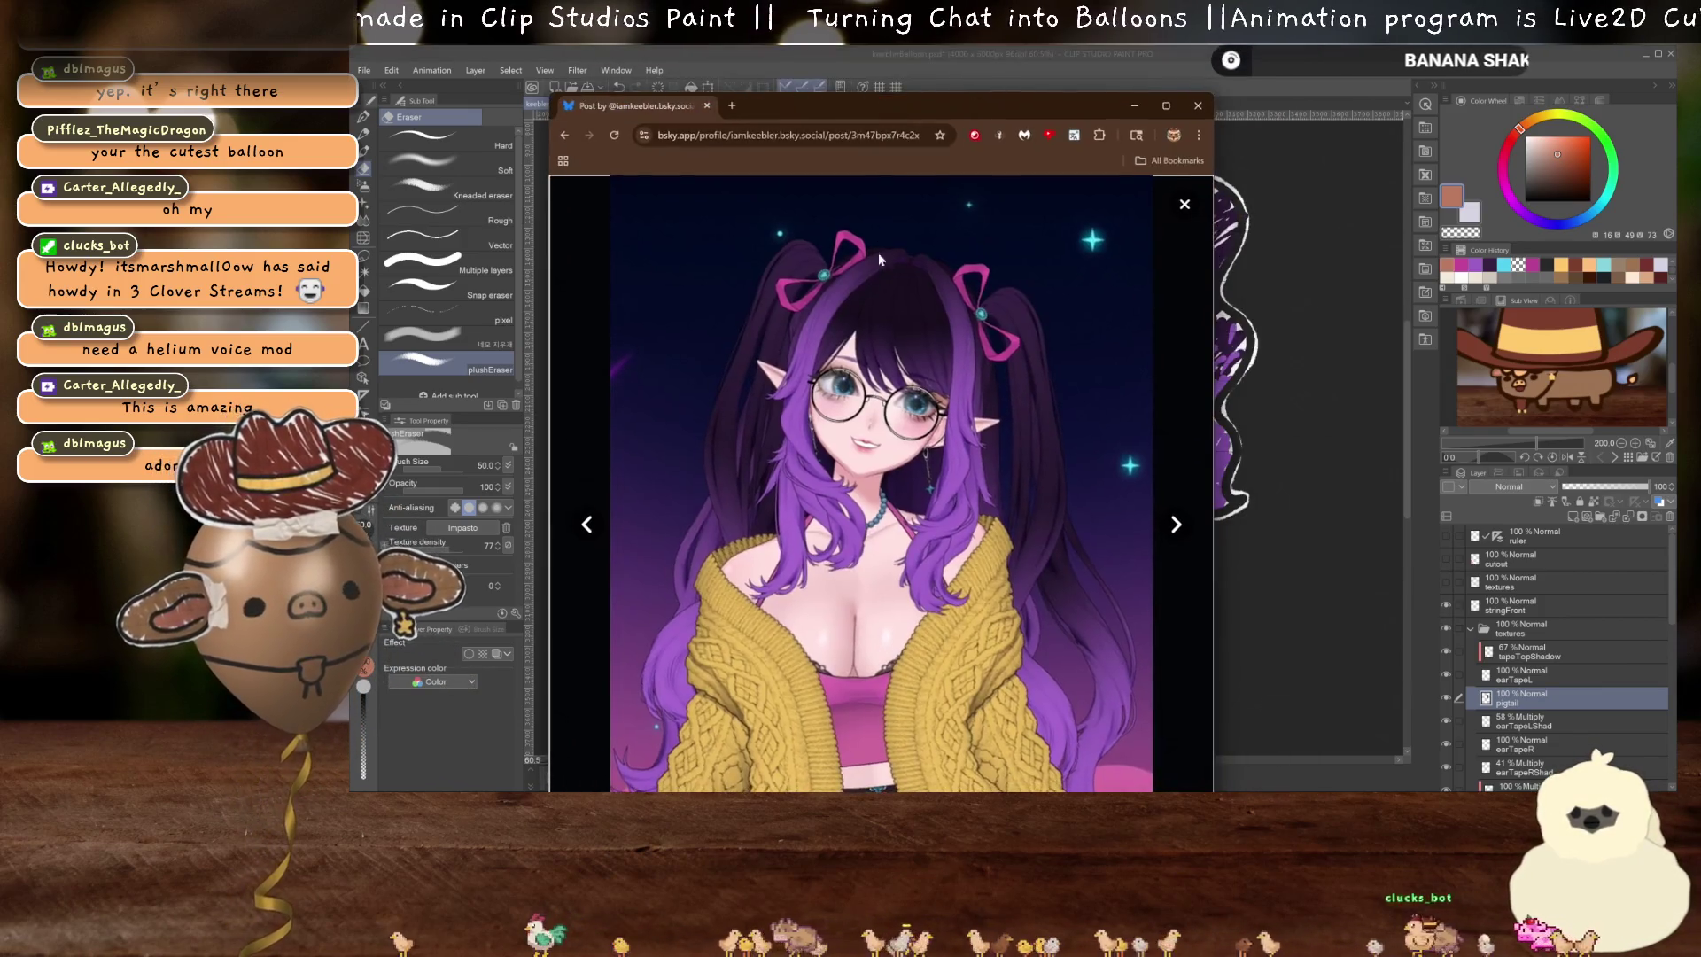
# - Place the Bluesky window left of the drawing to compare, then move it off-screen
pyautogui.moveTo(904, 119); pyautogui.dragTo(590, 89)
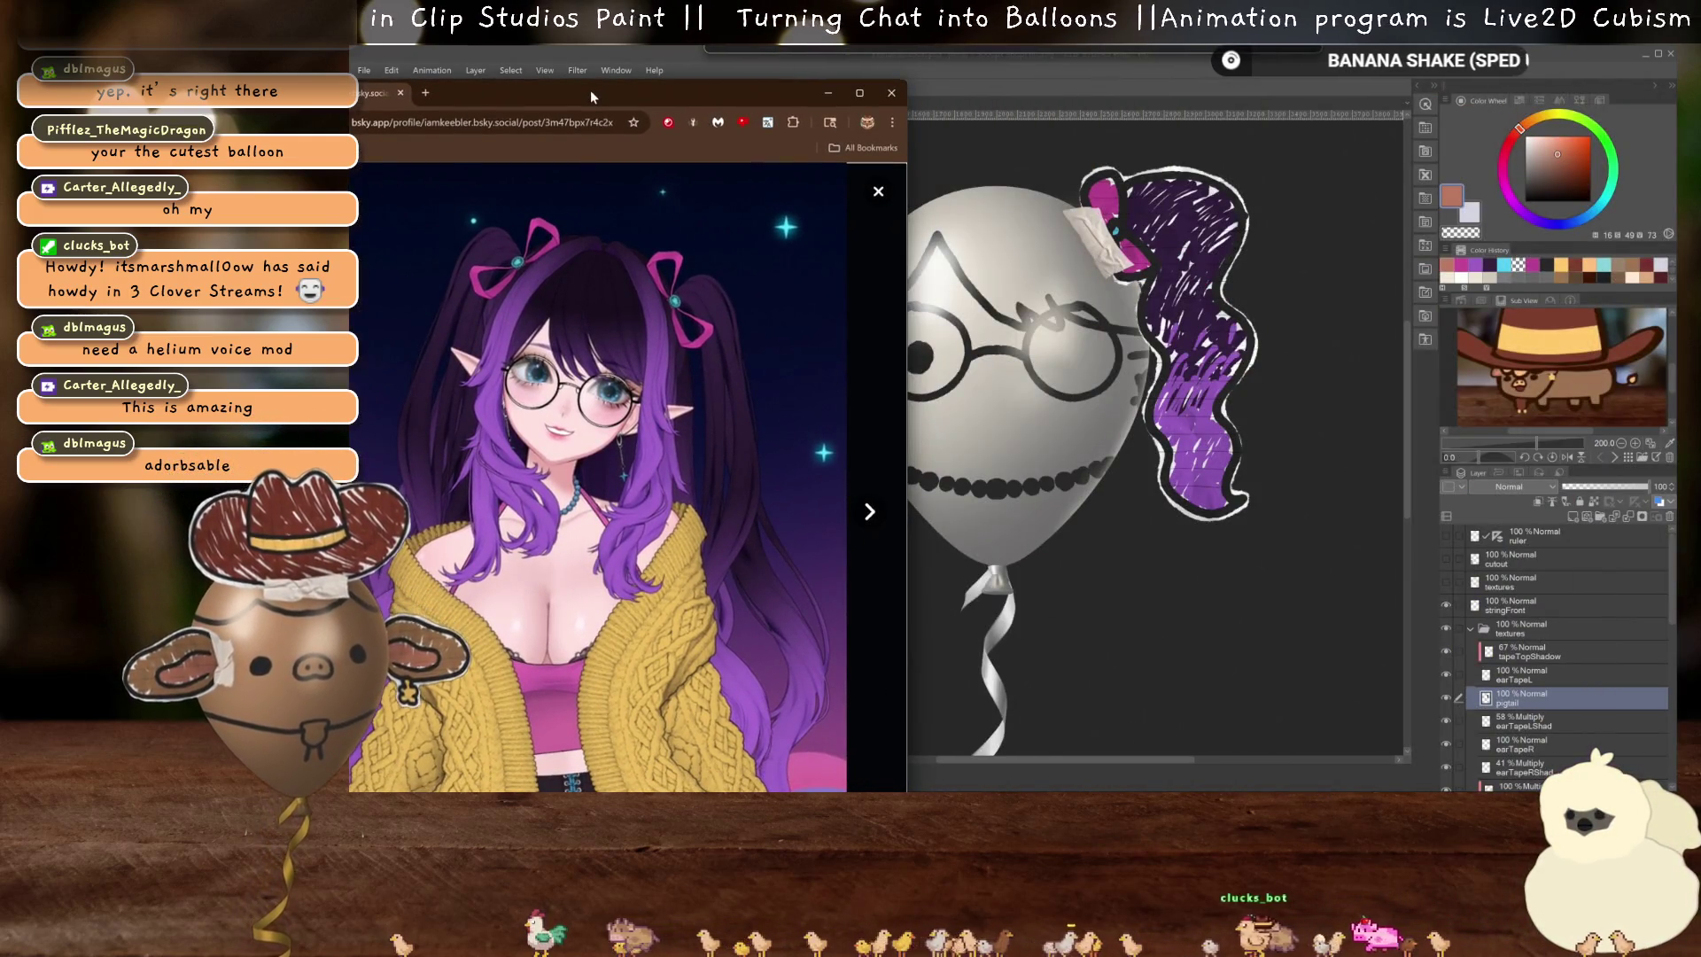
pyautogui.moveTo(591, 90); pyautogui.dragTo(608, 91)
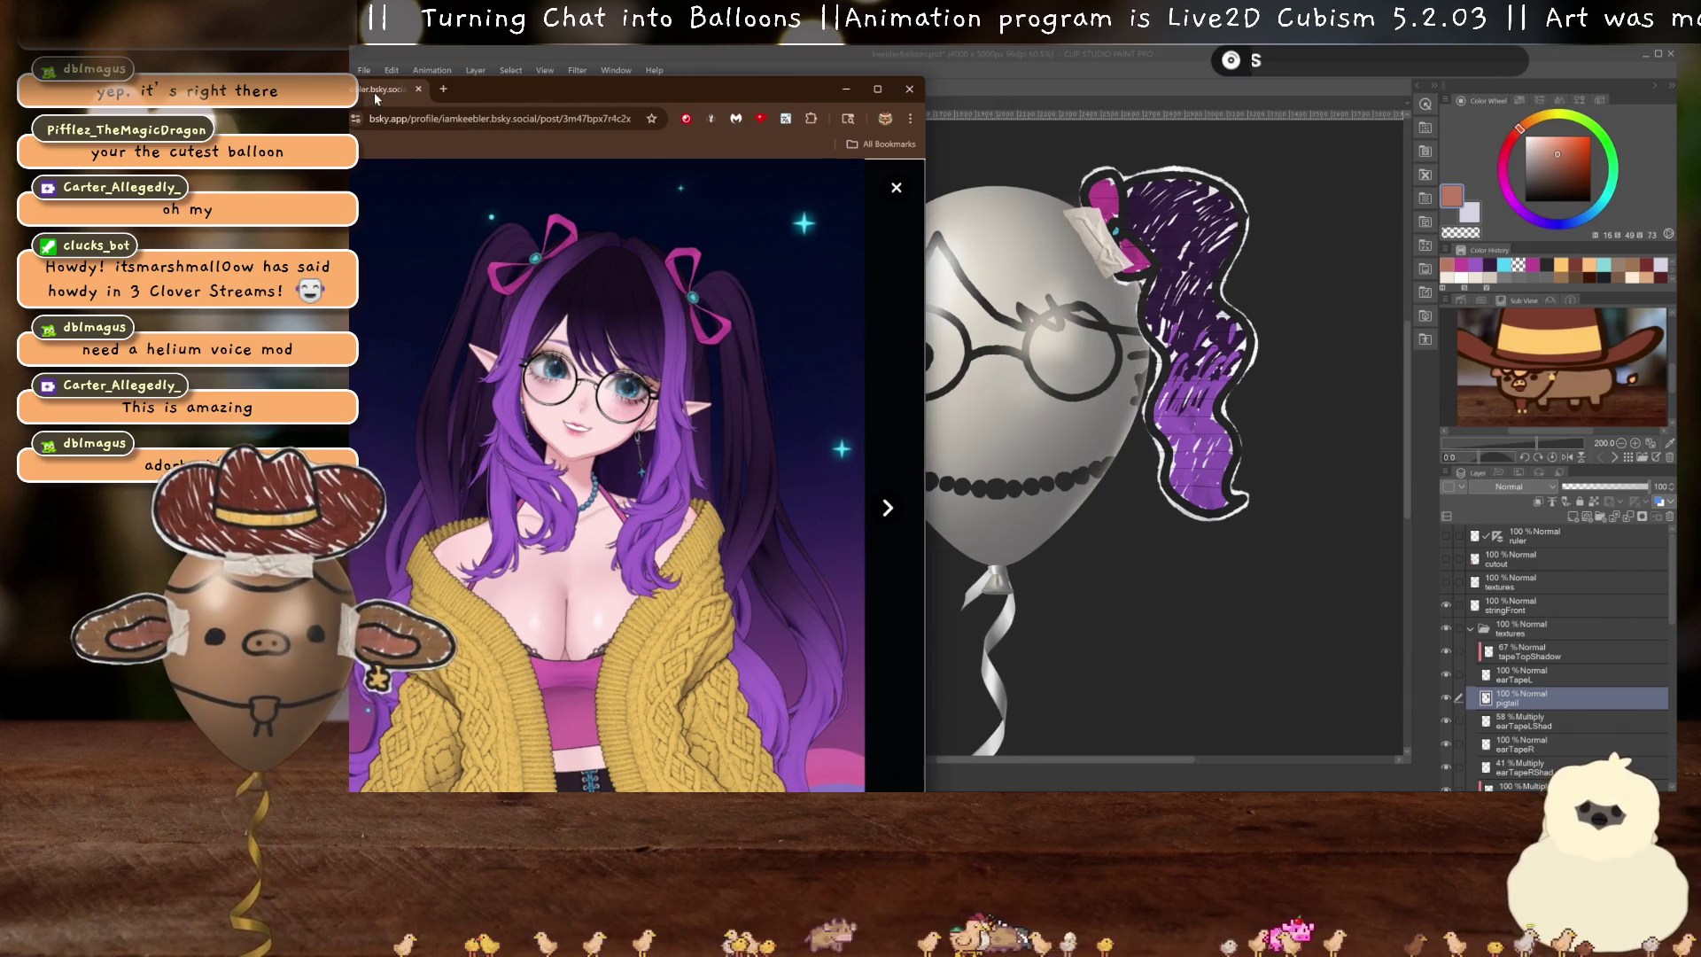
pyautogui.moveTo(376, 98); pyautogui.dragTo(798, 0)
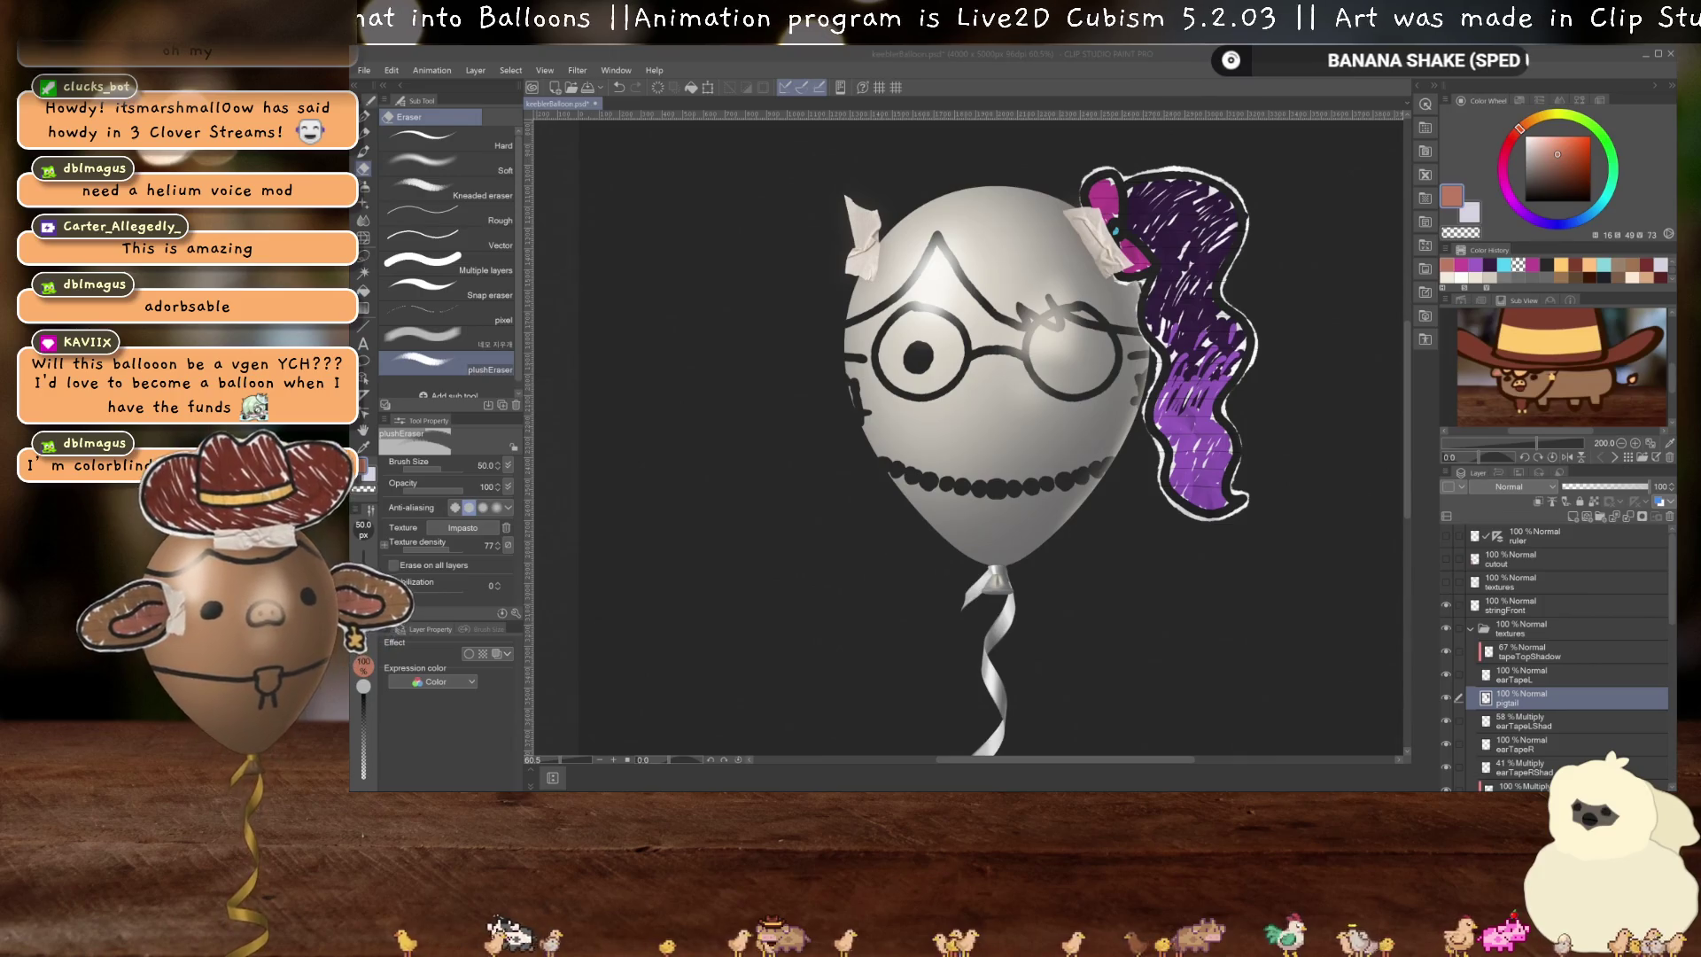
# - Select the earTapeL layer, zoom to check the pigtail, then switch to Live2D Cubism Editor
pyautogui.click(1560, 680)
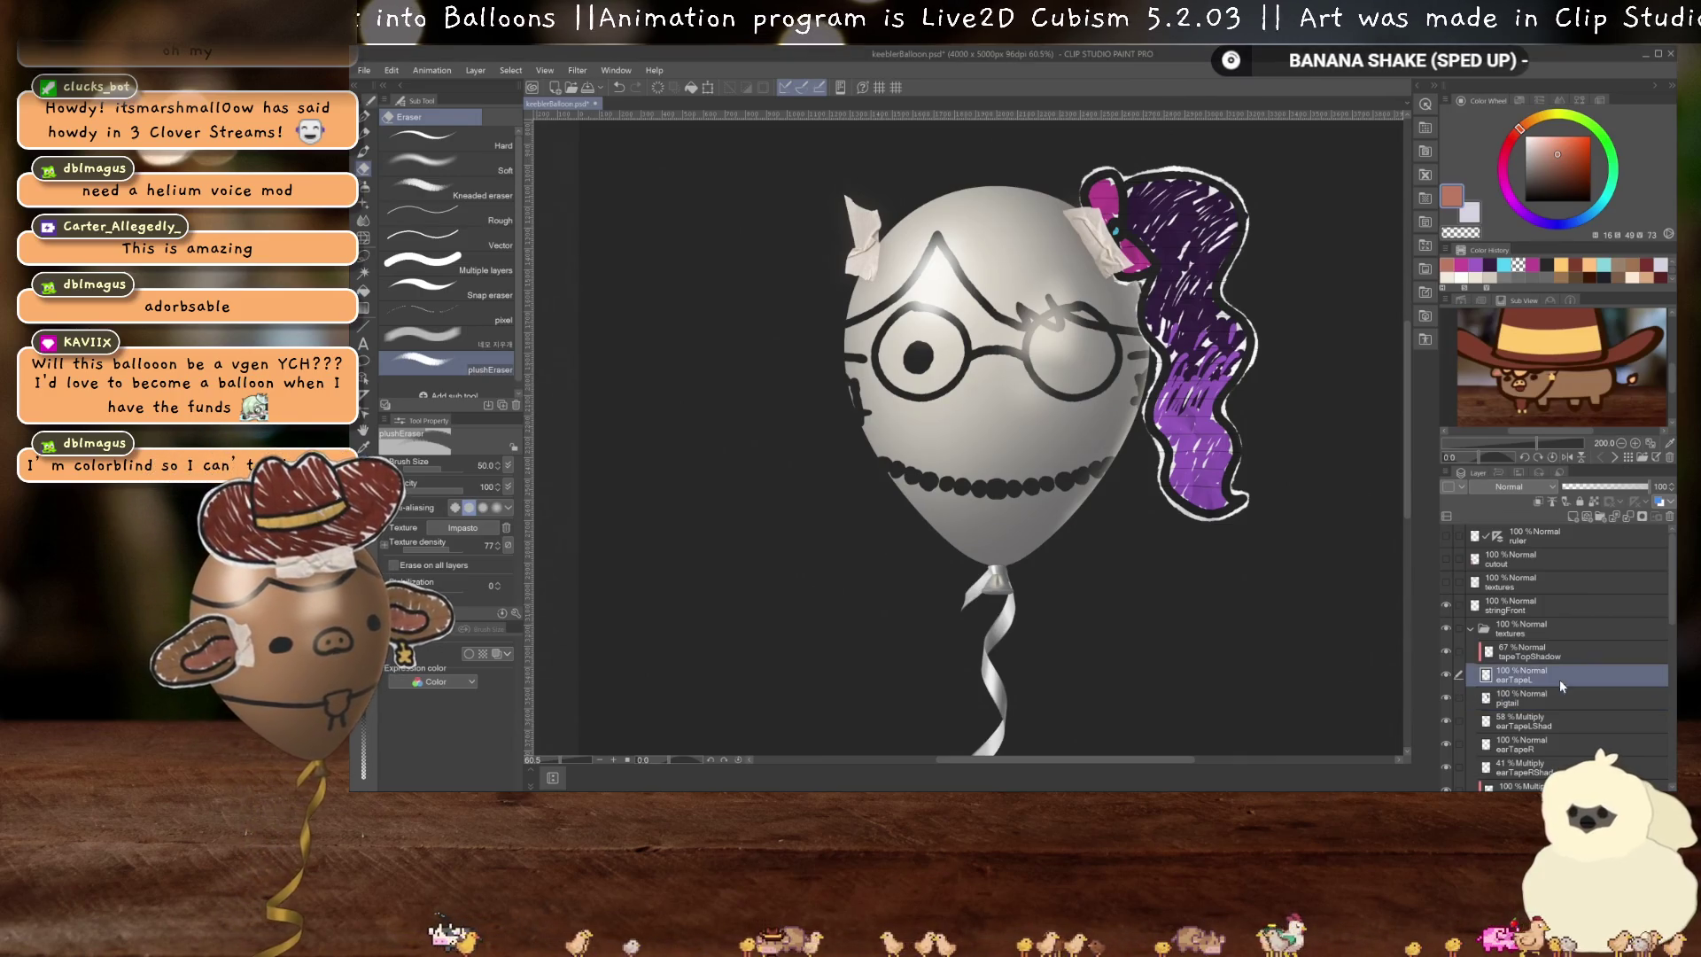
pyautogui.scroll(1, 1083, 426)
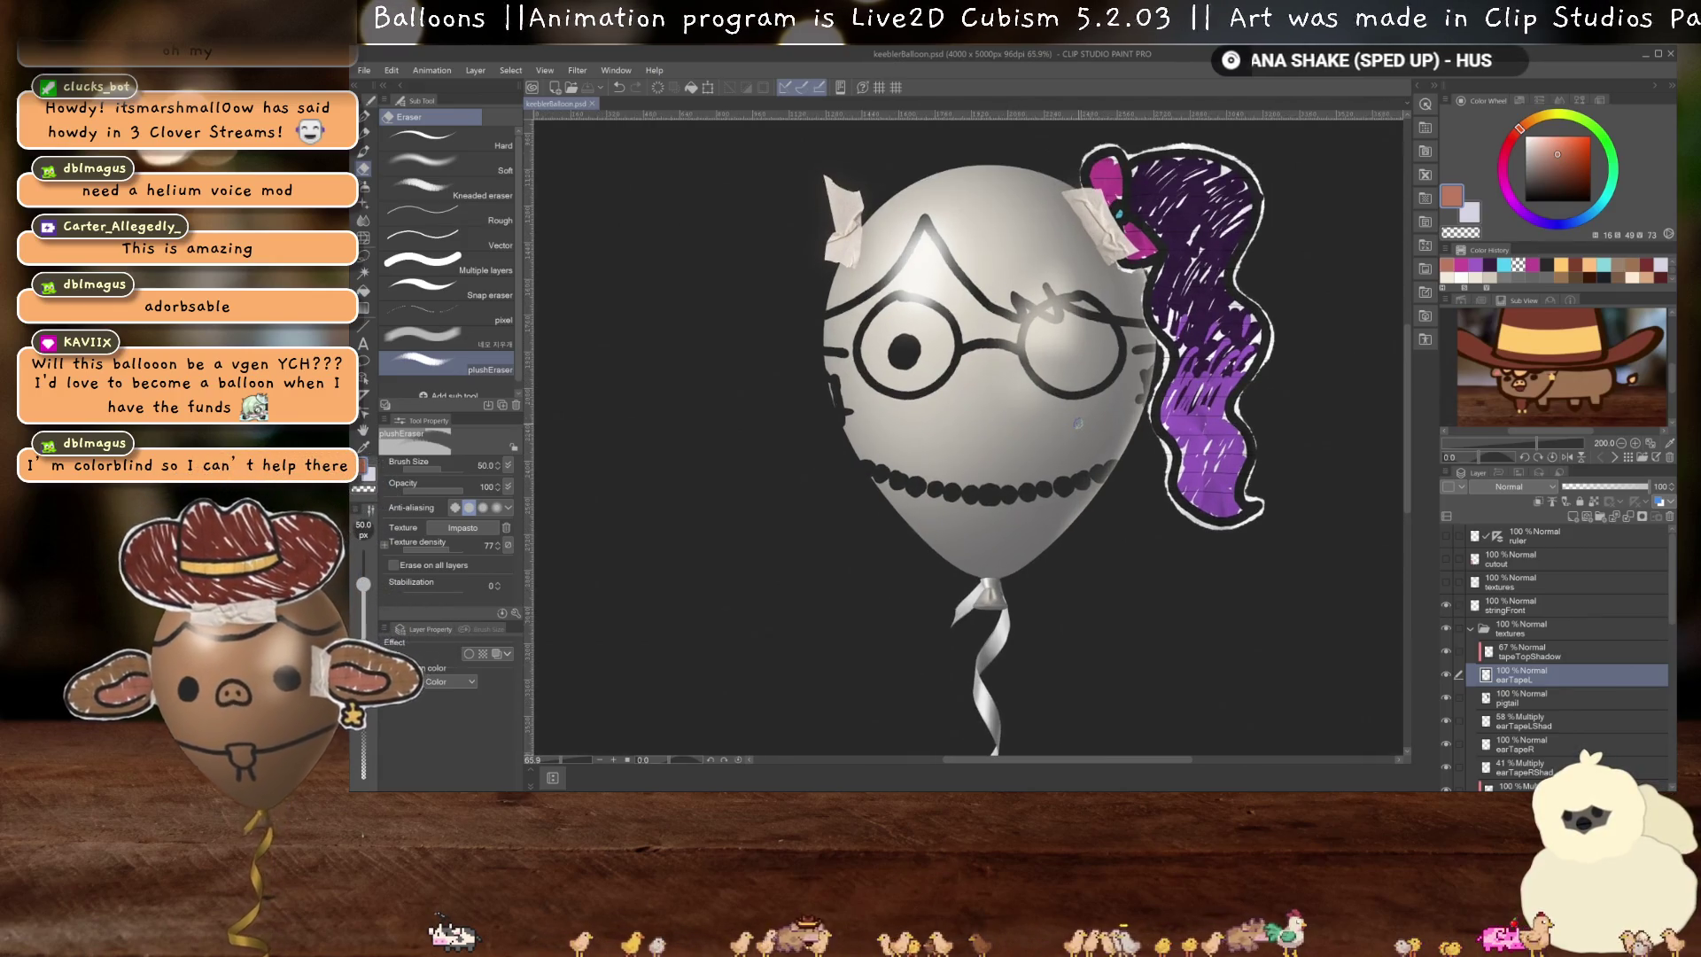
pyautogui.scroll(-1, 1078, 422)
pyautogui.scroll(-1, 1039, 446)
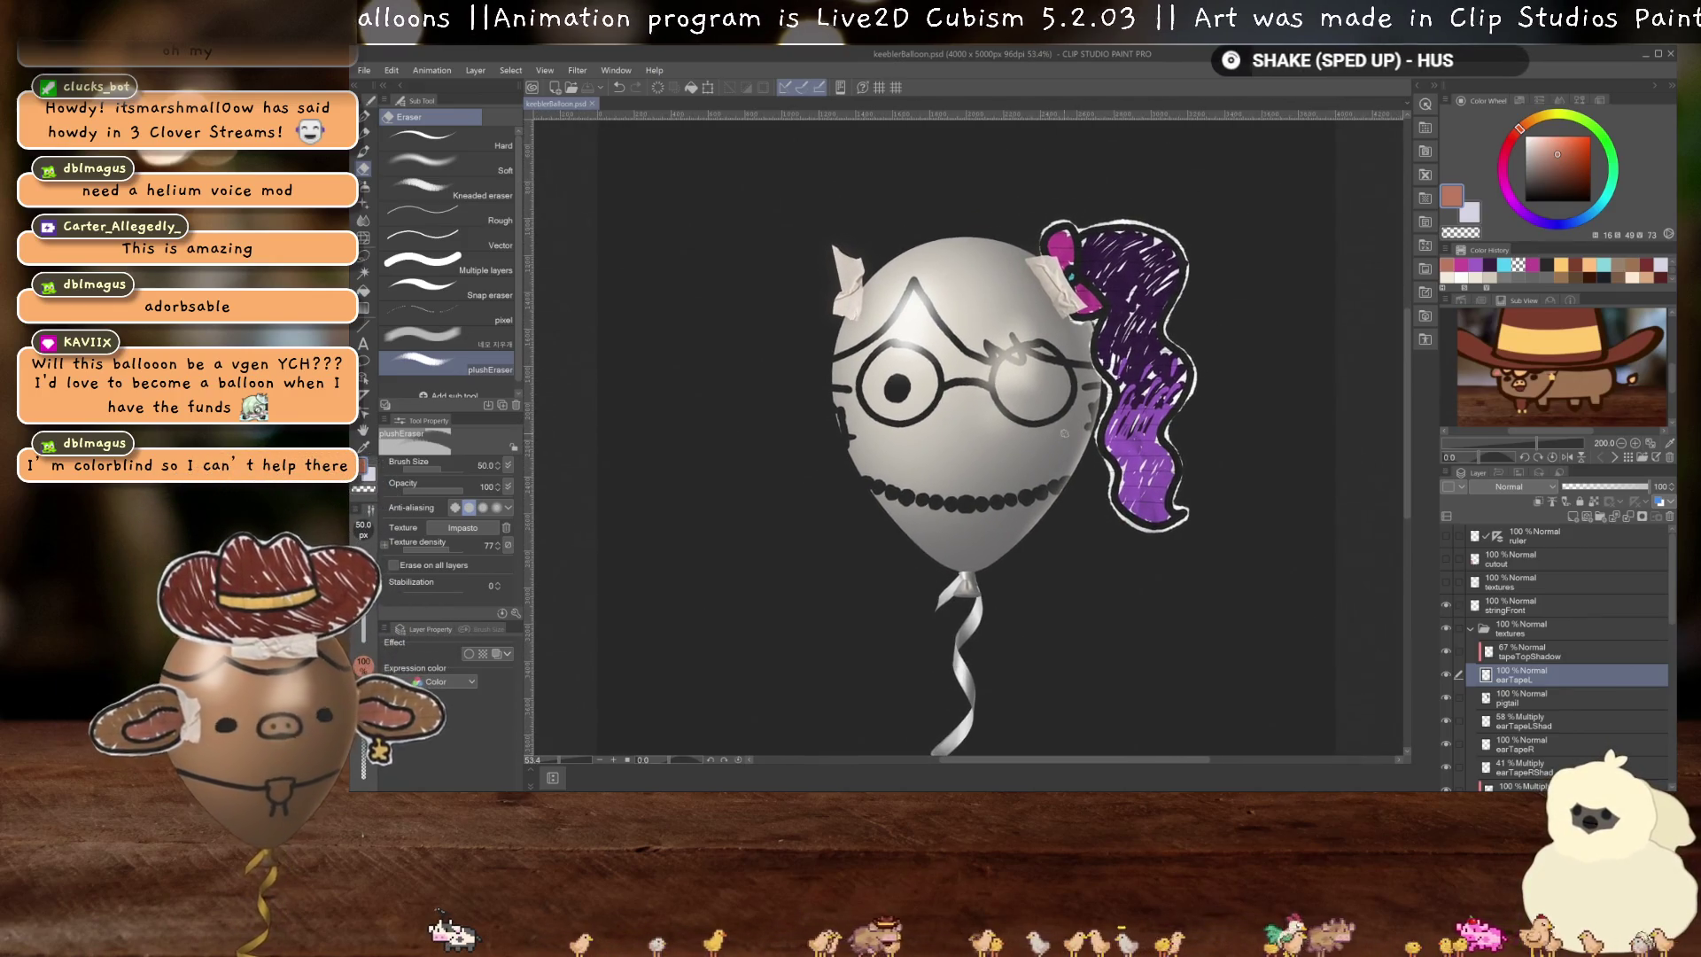
pyautogui.moveTo(1095, 785)
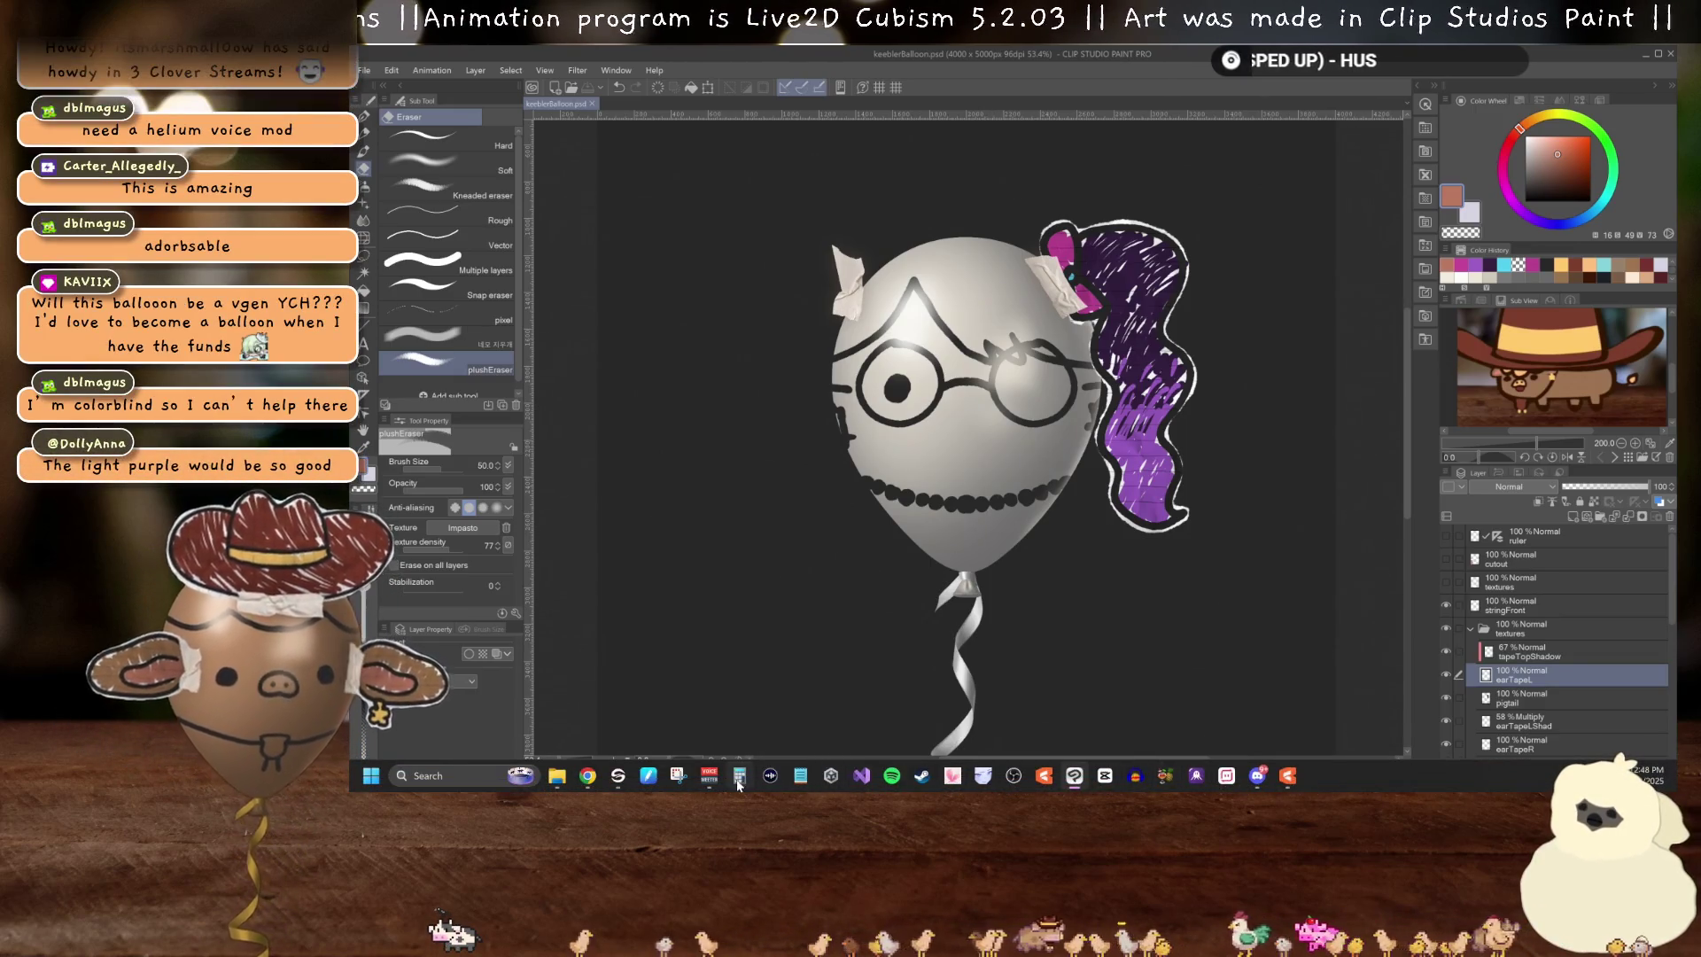
pyautogui.click(1287, 777)
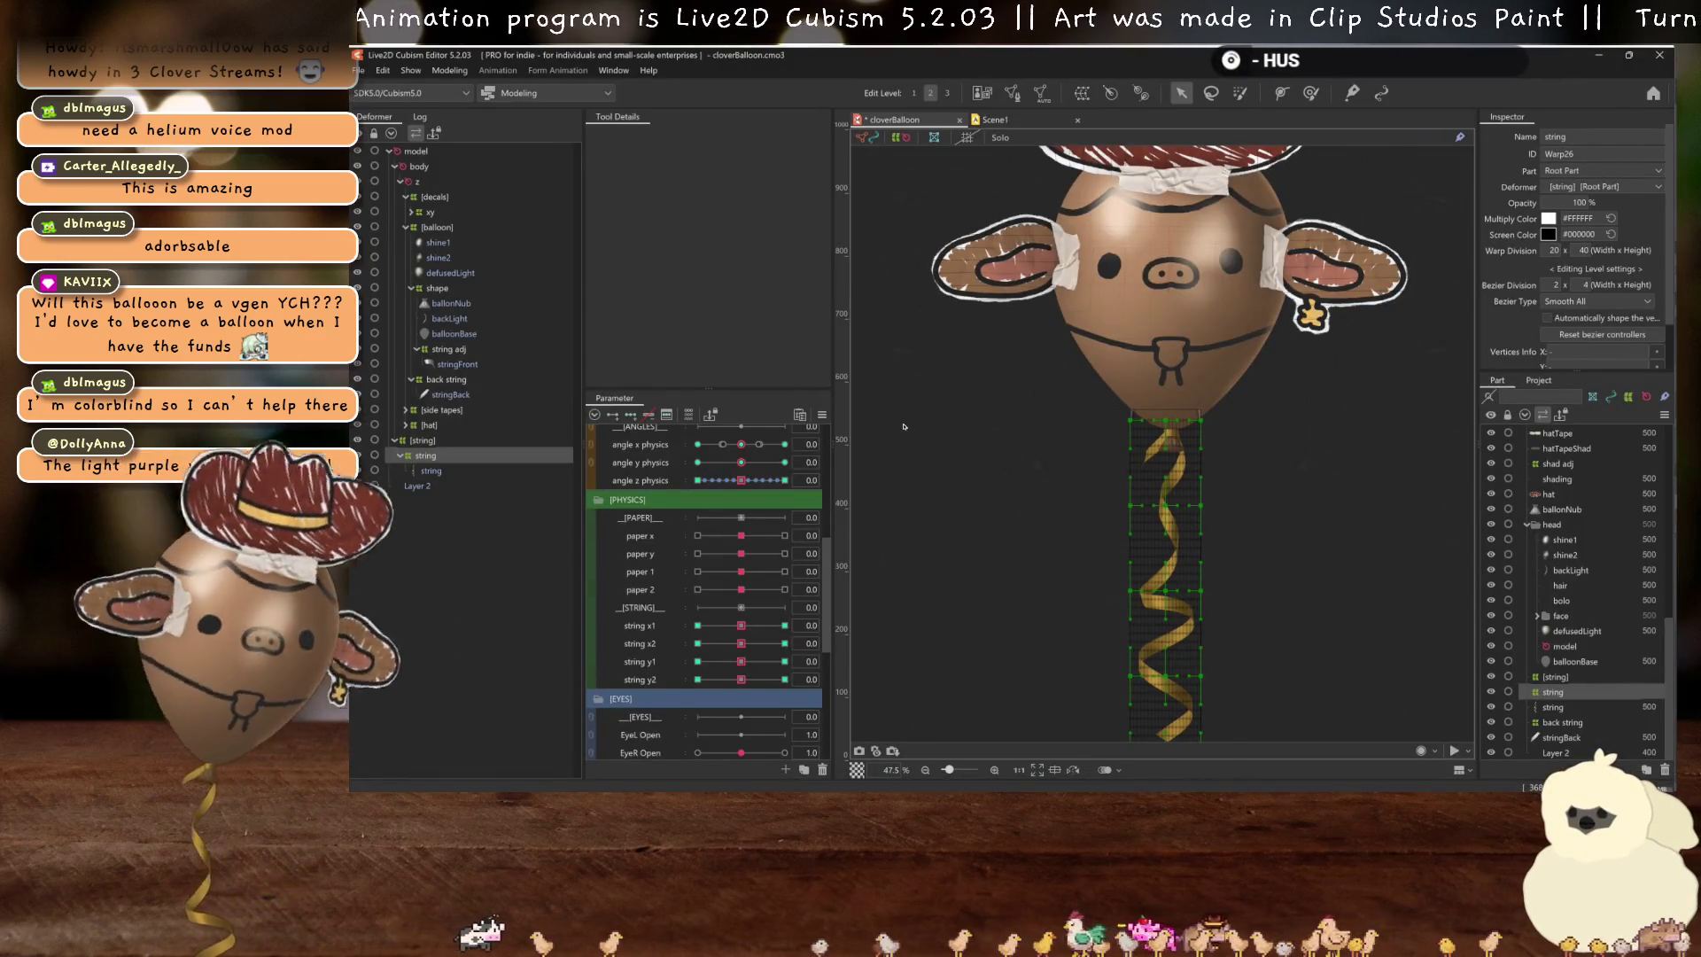
# - Use Save As (Ctrl+Shift+S) to save the model as keeblerBalloon.cmo3
pyautogui.scroll(-3, 1158, 357)
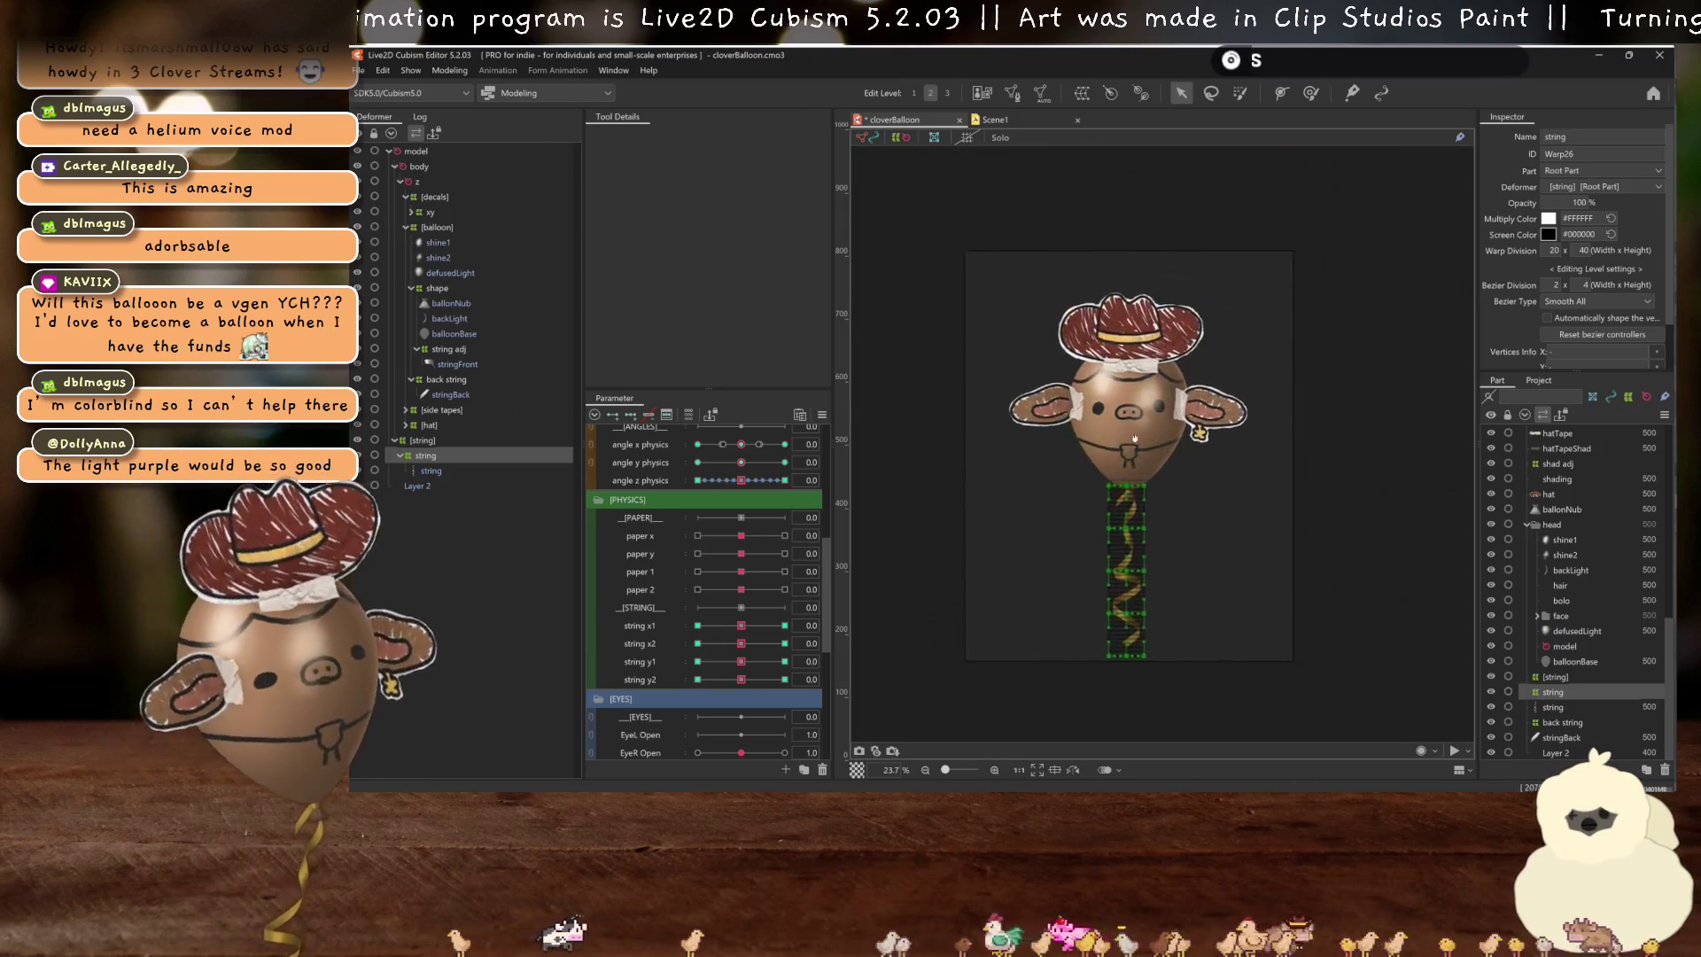
pyautogui.scroll(3, 1134, 437)
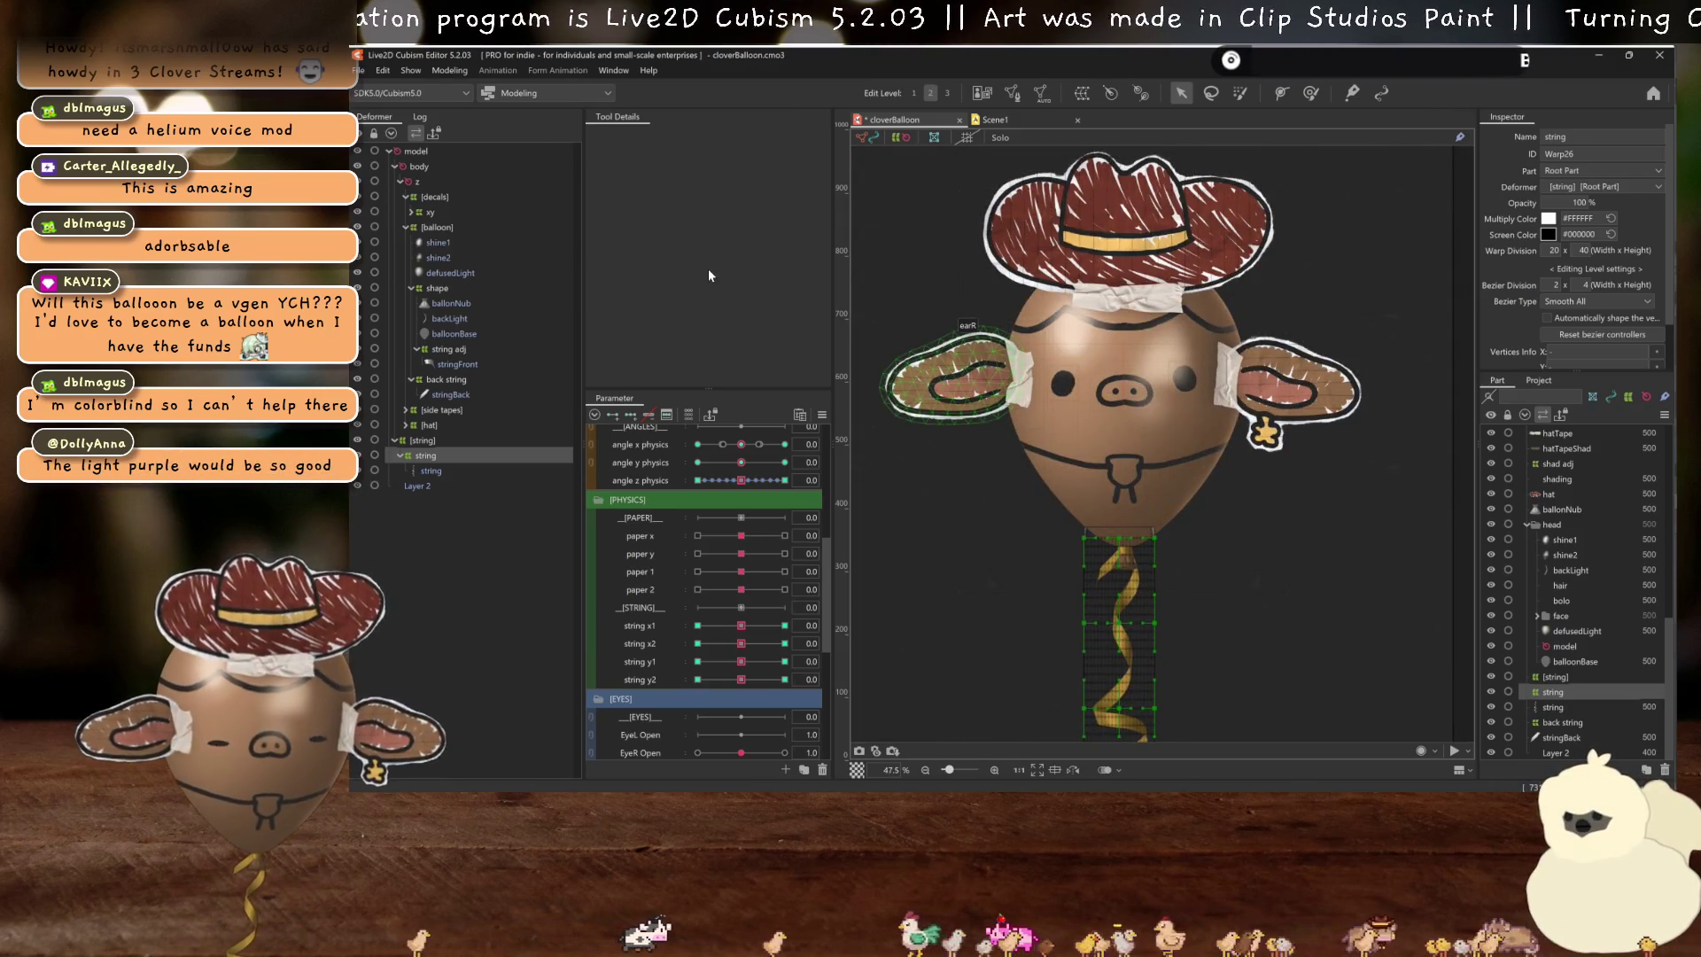
pyautogui.hotkey('ctrl', 'shift', 's')
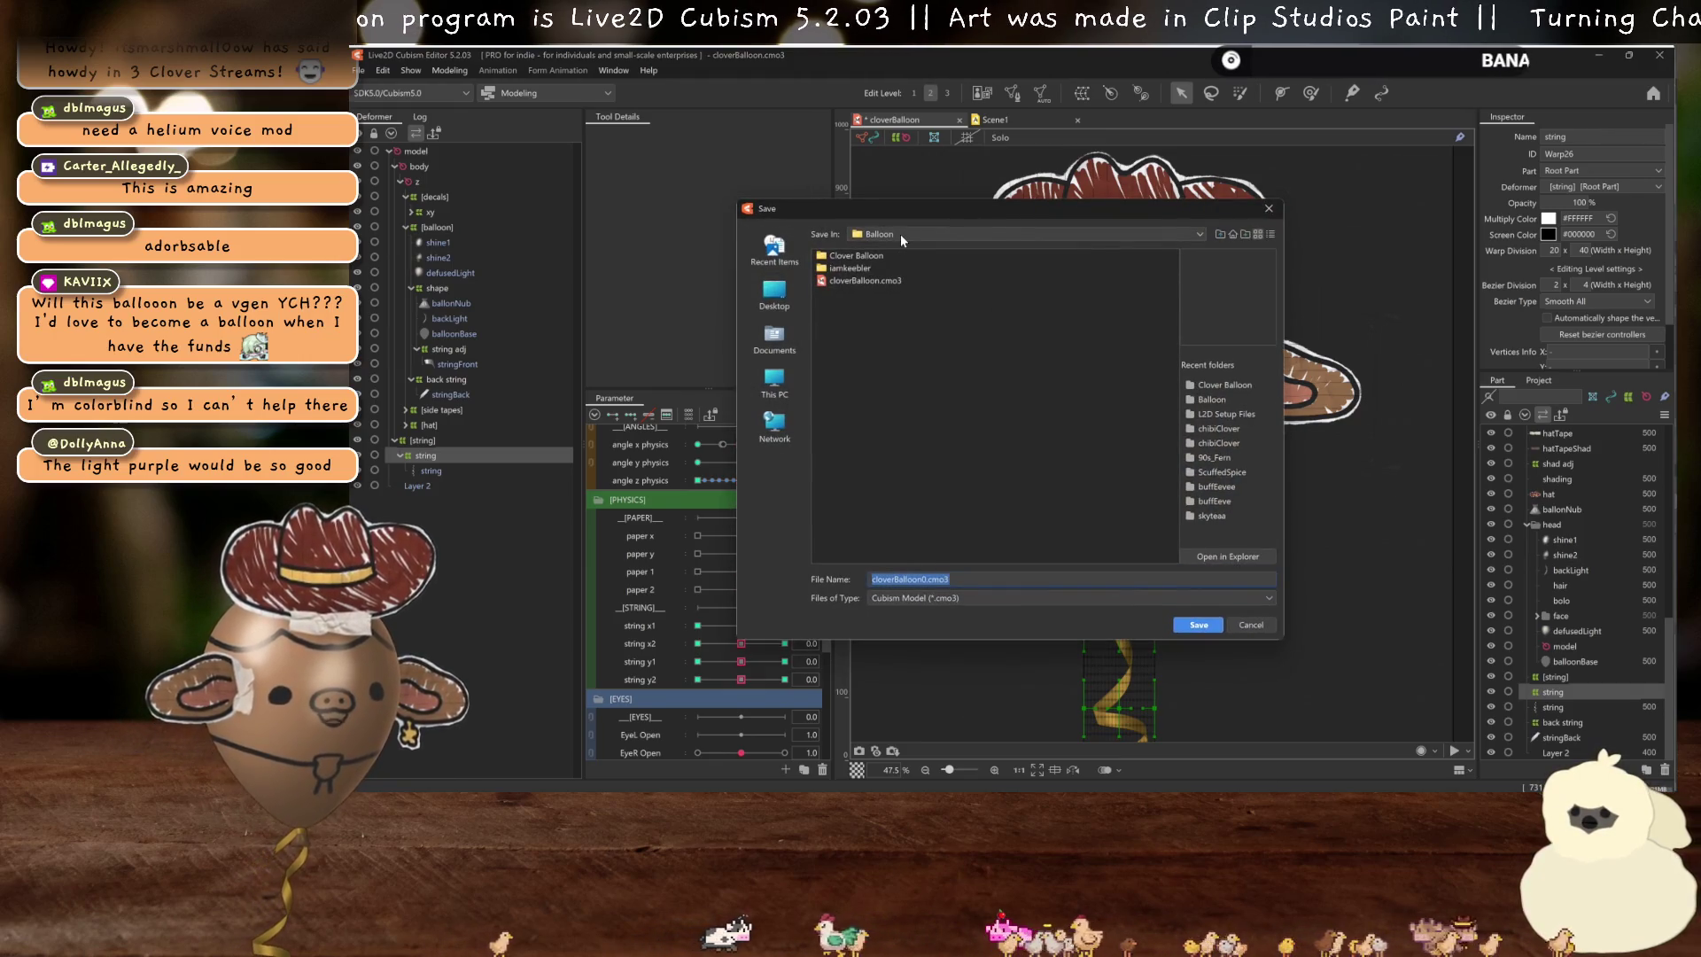
pyautogui.rightClick(868, 331)
pyautogui.moveTo(897, 343)
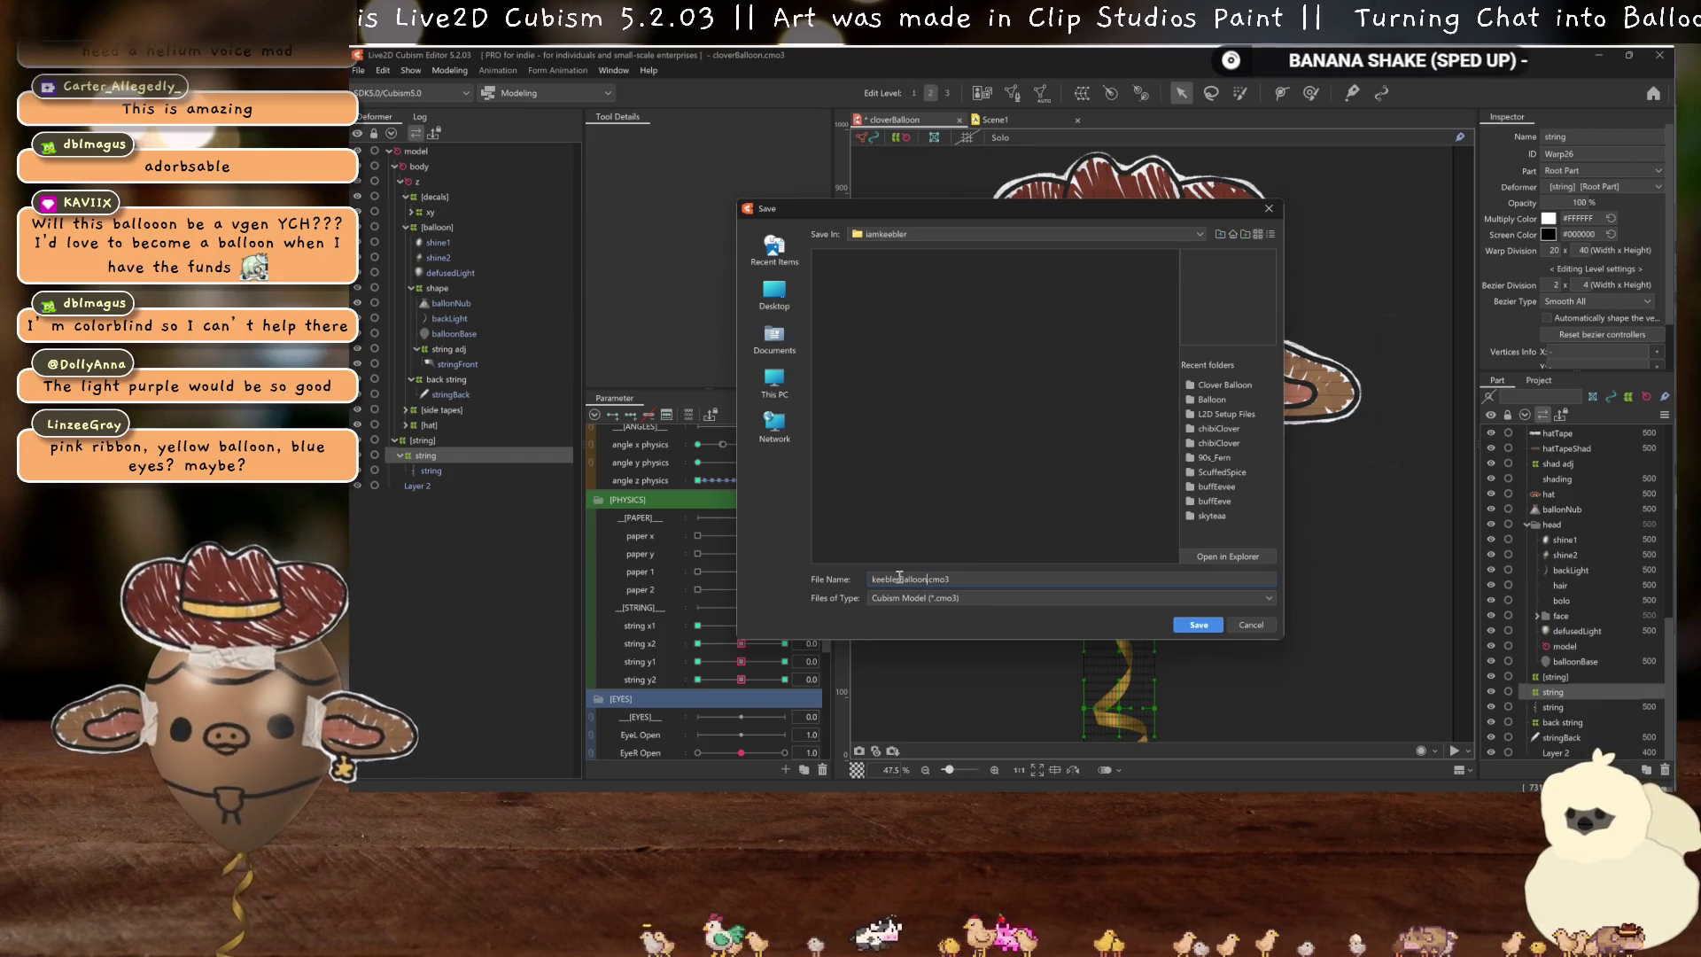
pyautogui.click(1198, 626)
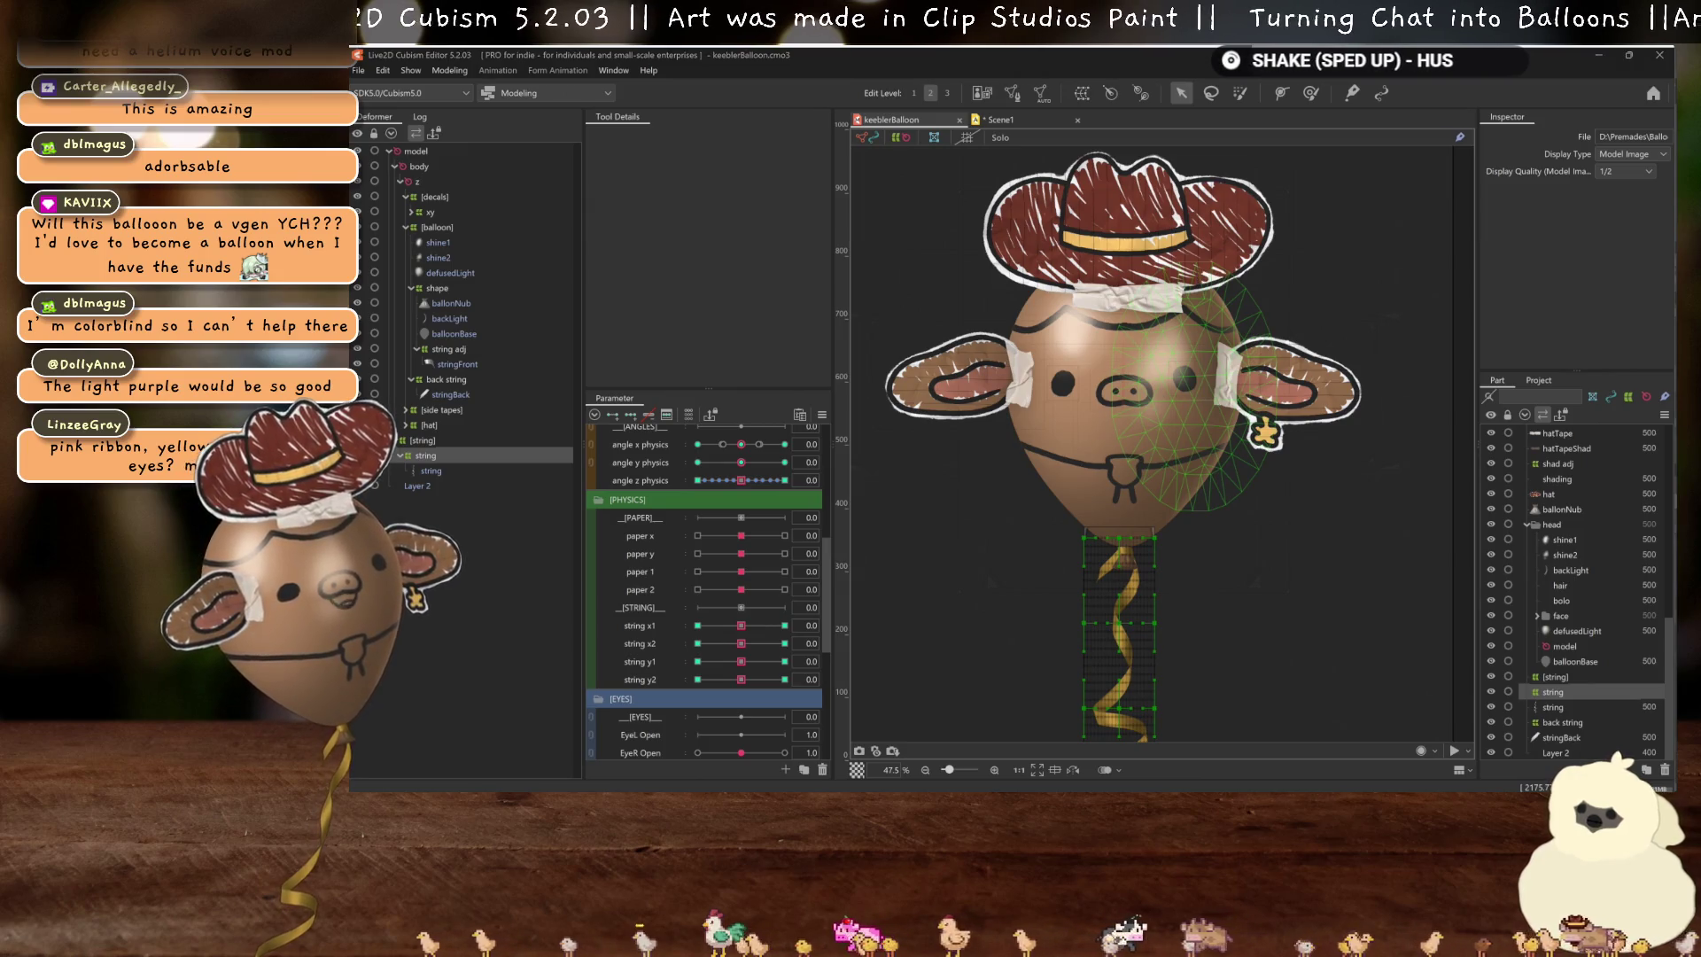
pyautogui.moveTo(961, 398); pyautogui.dragTo(963, 401)
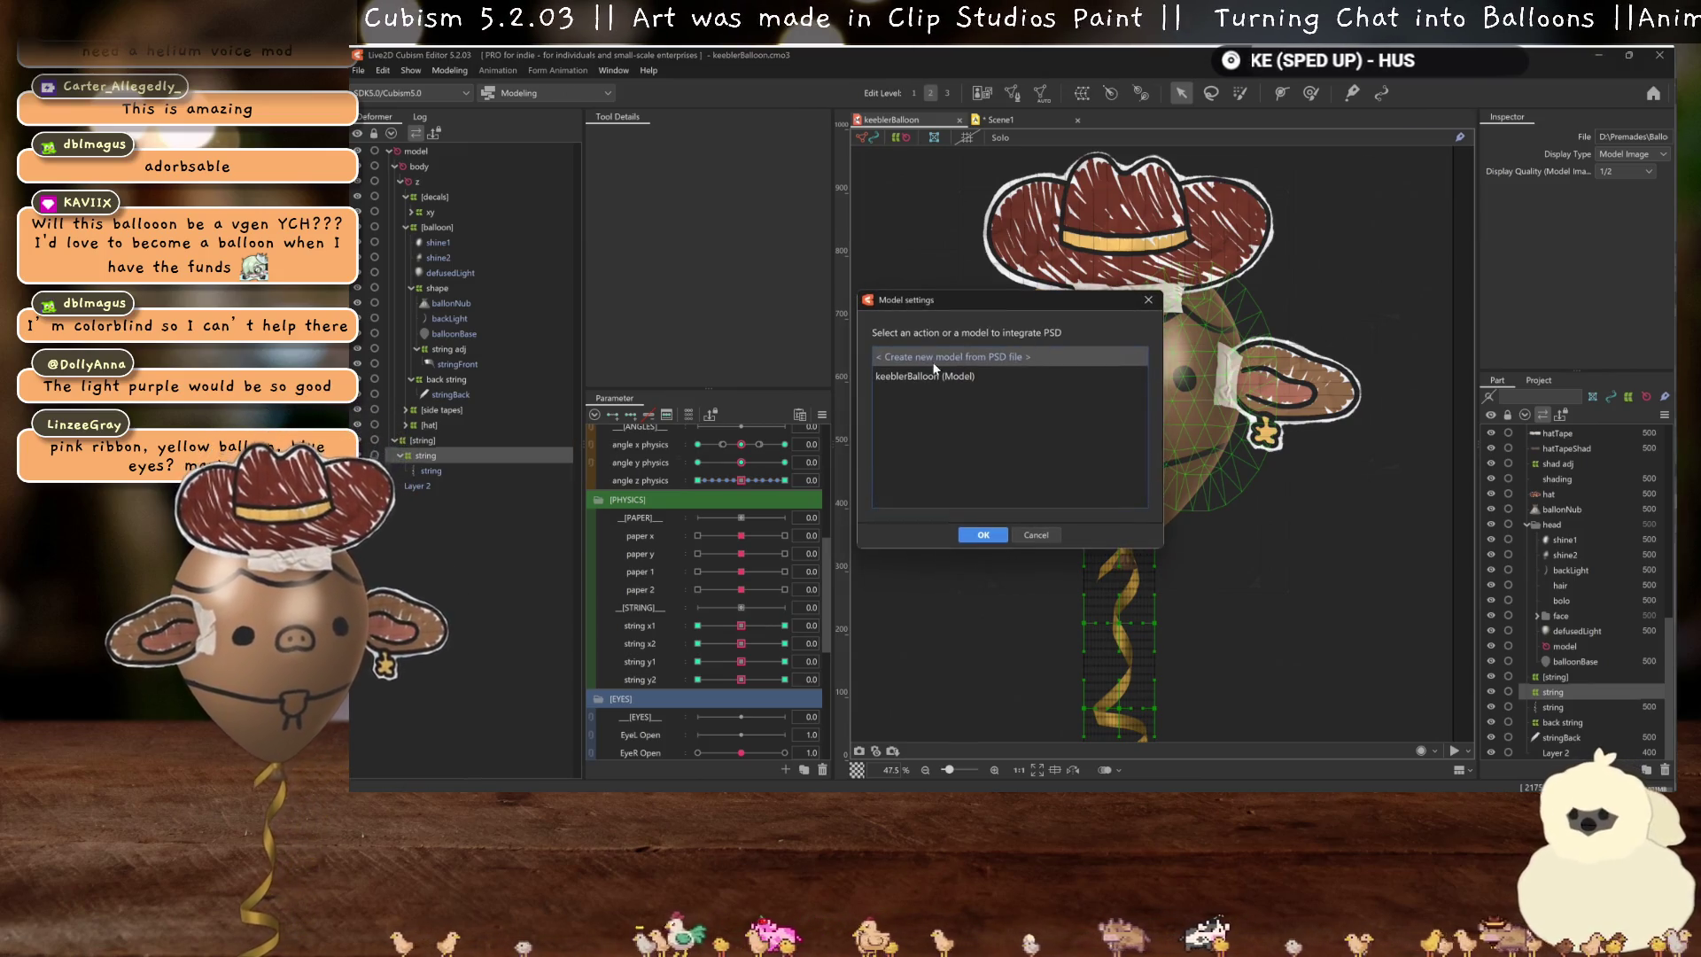
pyautogui.click(984, 535)
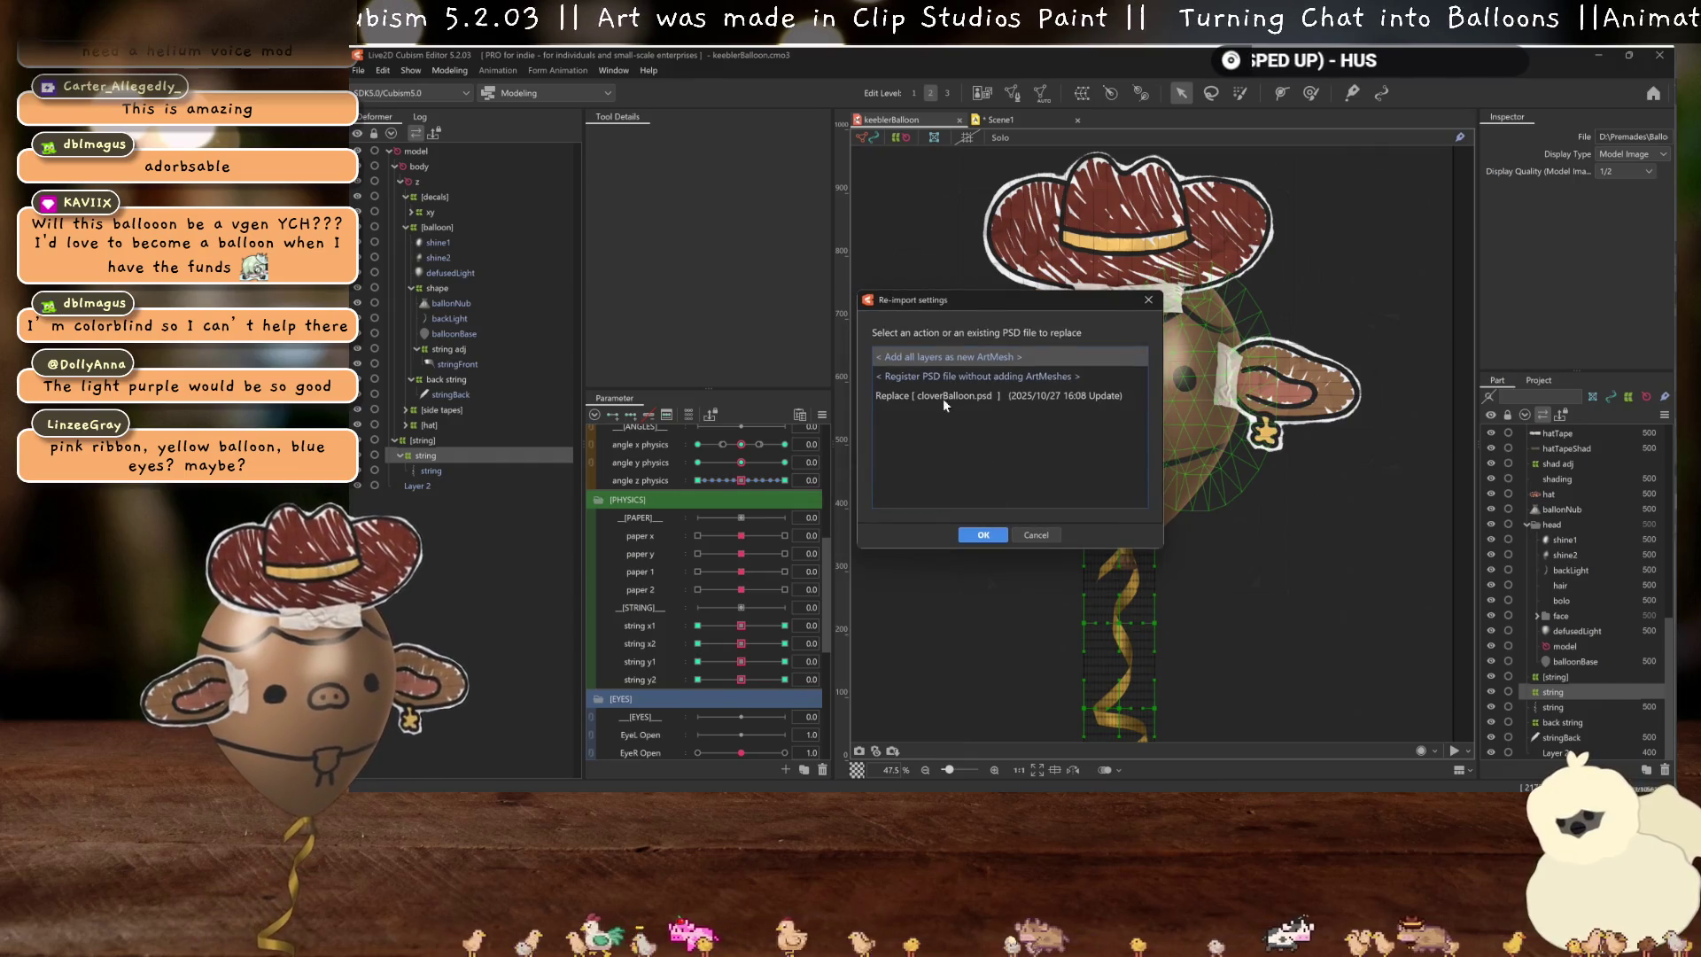
pyautogui.click(983, 534)
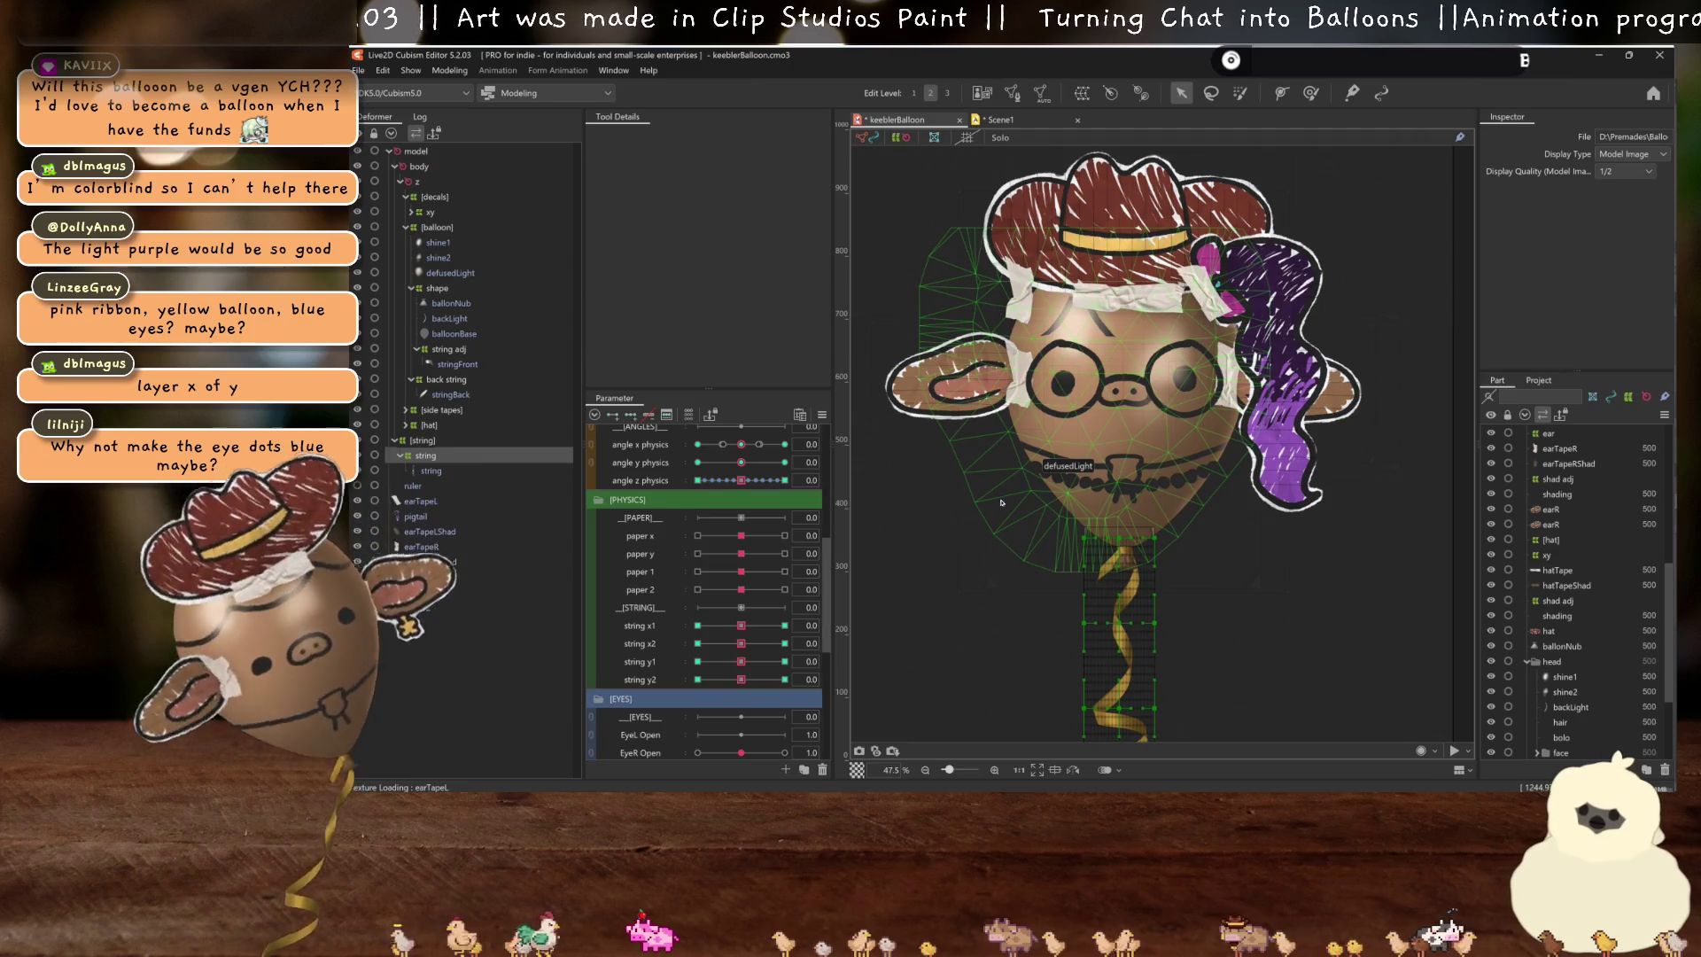
pyautogui.scroll(-2, 1102, 493)
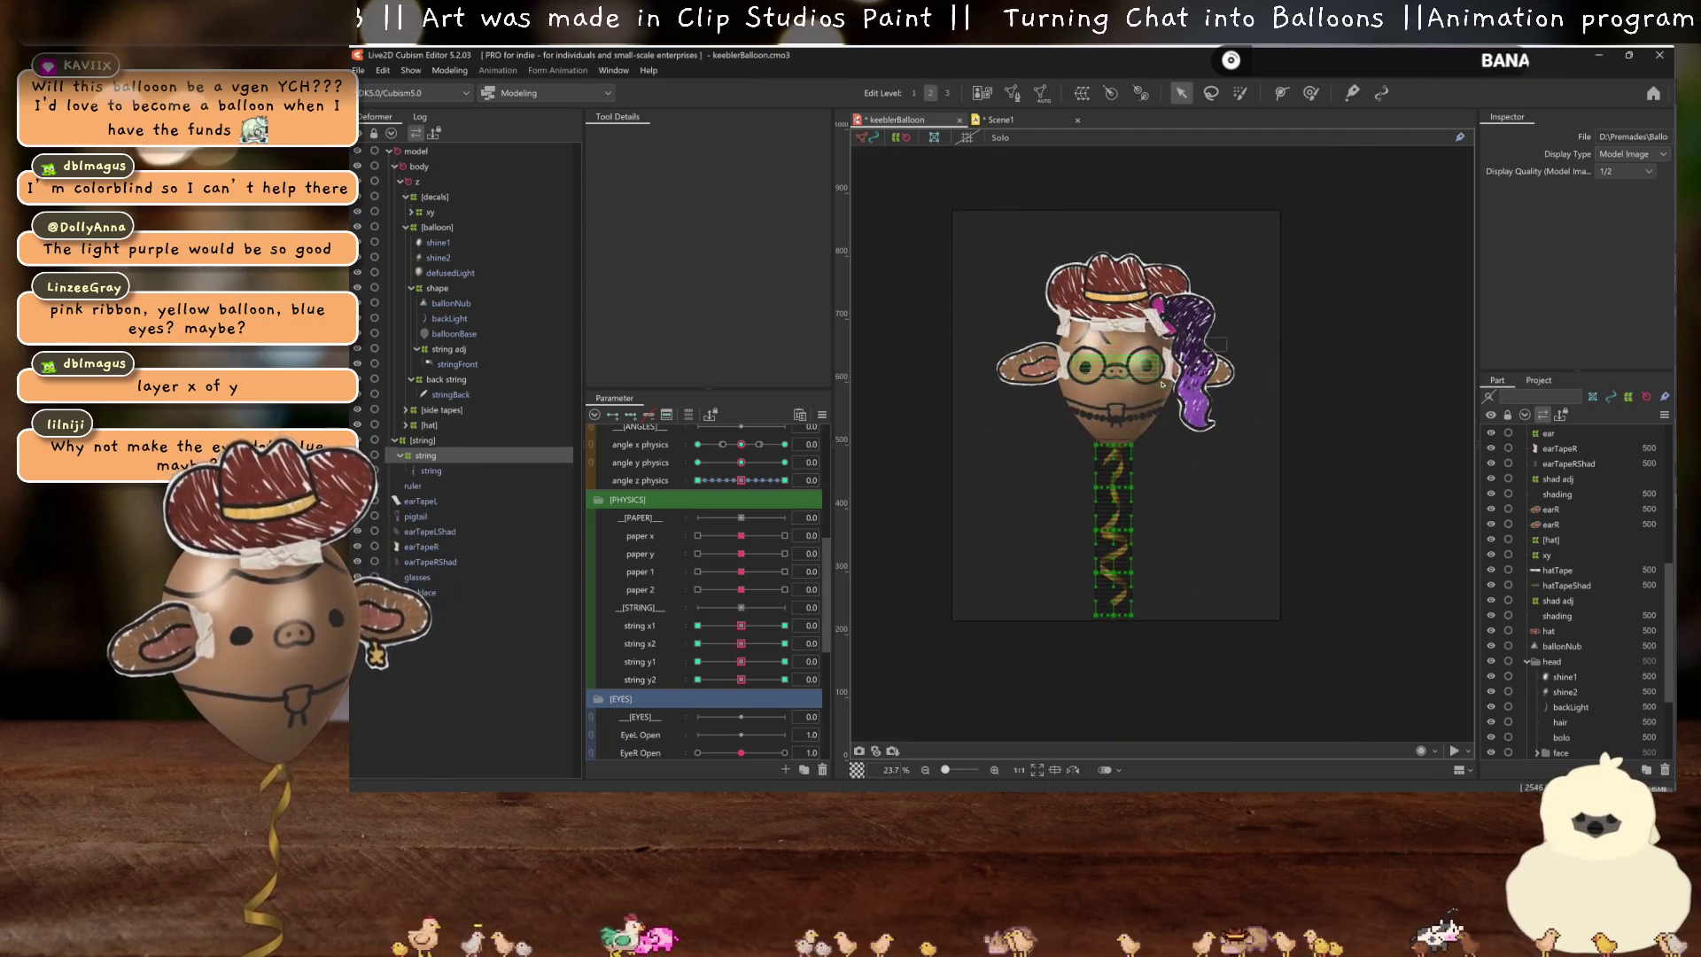
pyautogui.moveTo(1102, 492); pyautogui.dragTo(1168, 638)
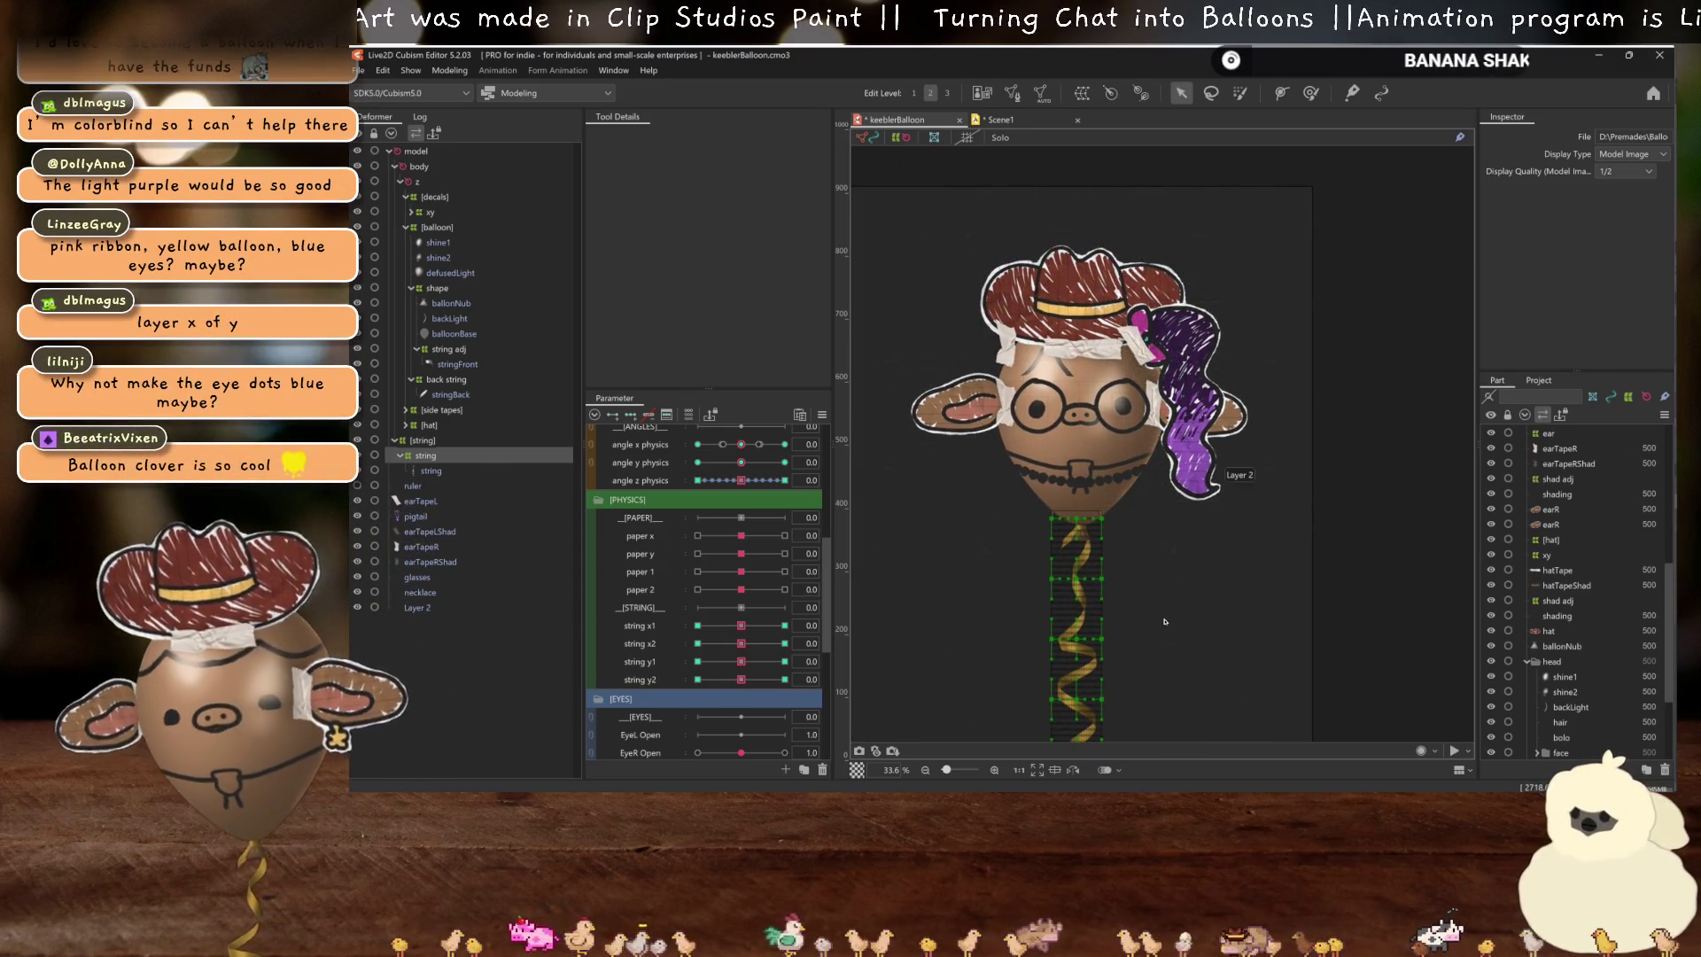
pyautogui.scroll(4, 1104, 428)
pyautogui.scroll(2, 1104, 428)
pyautogui.scroll(-5, 1104, 428)
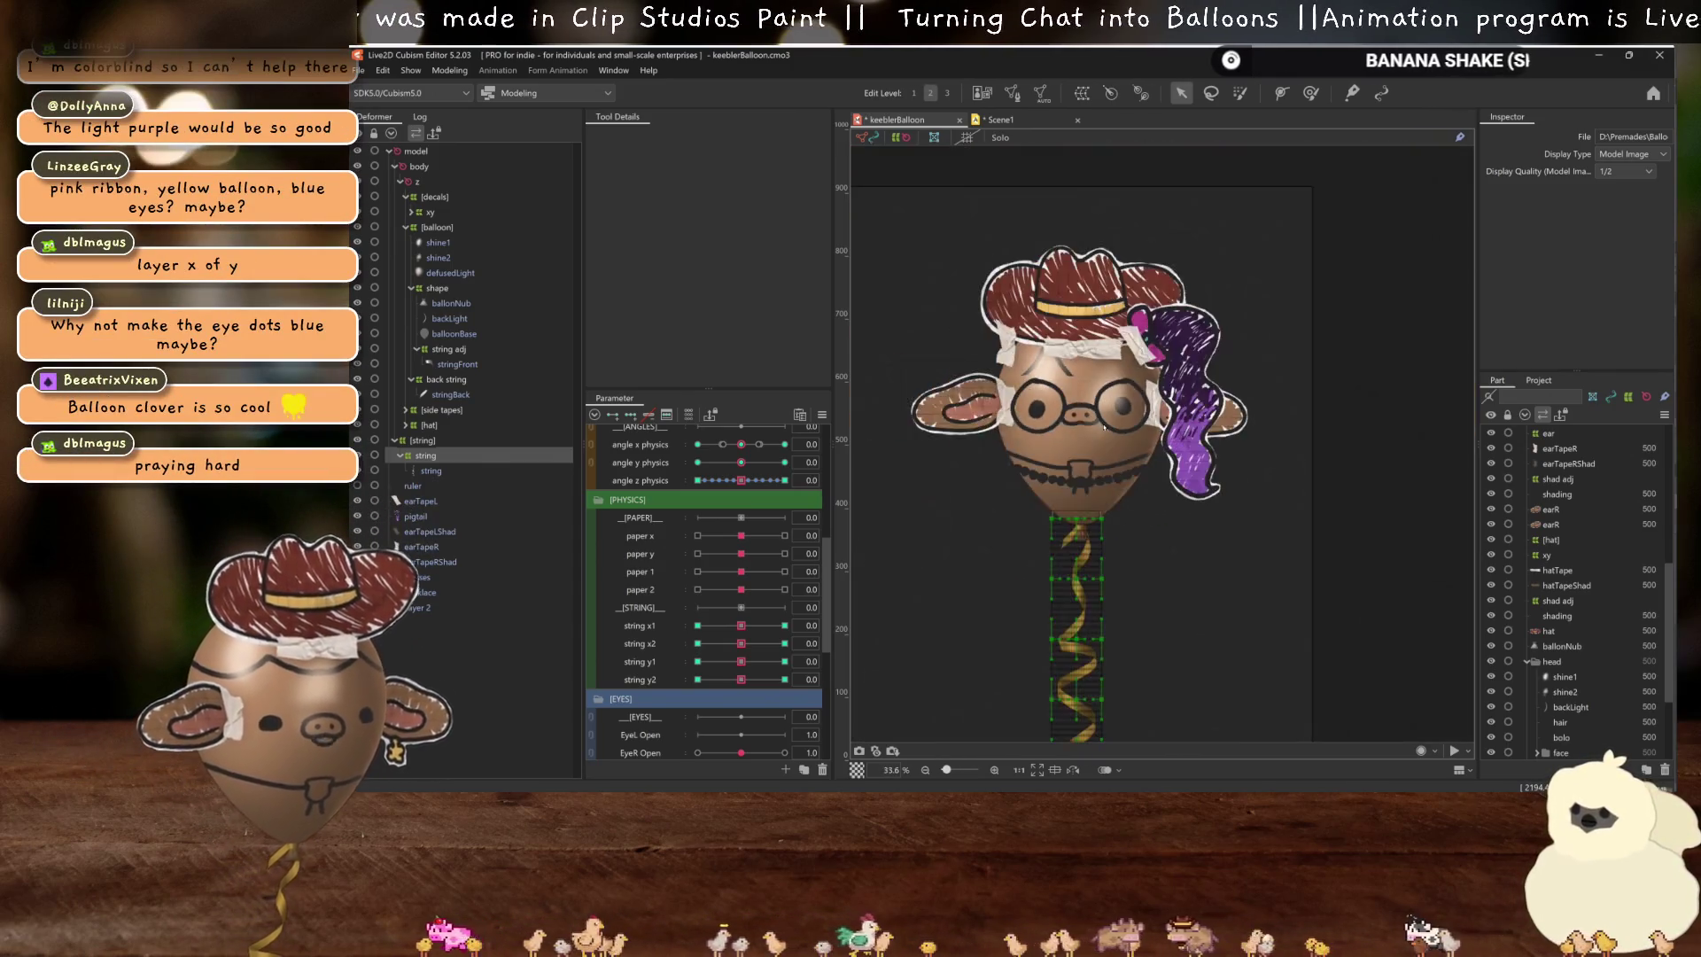
pyautogui.scroll(1, 1104, 428)
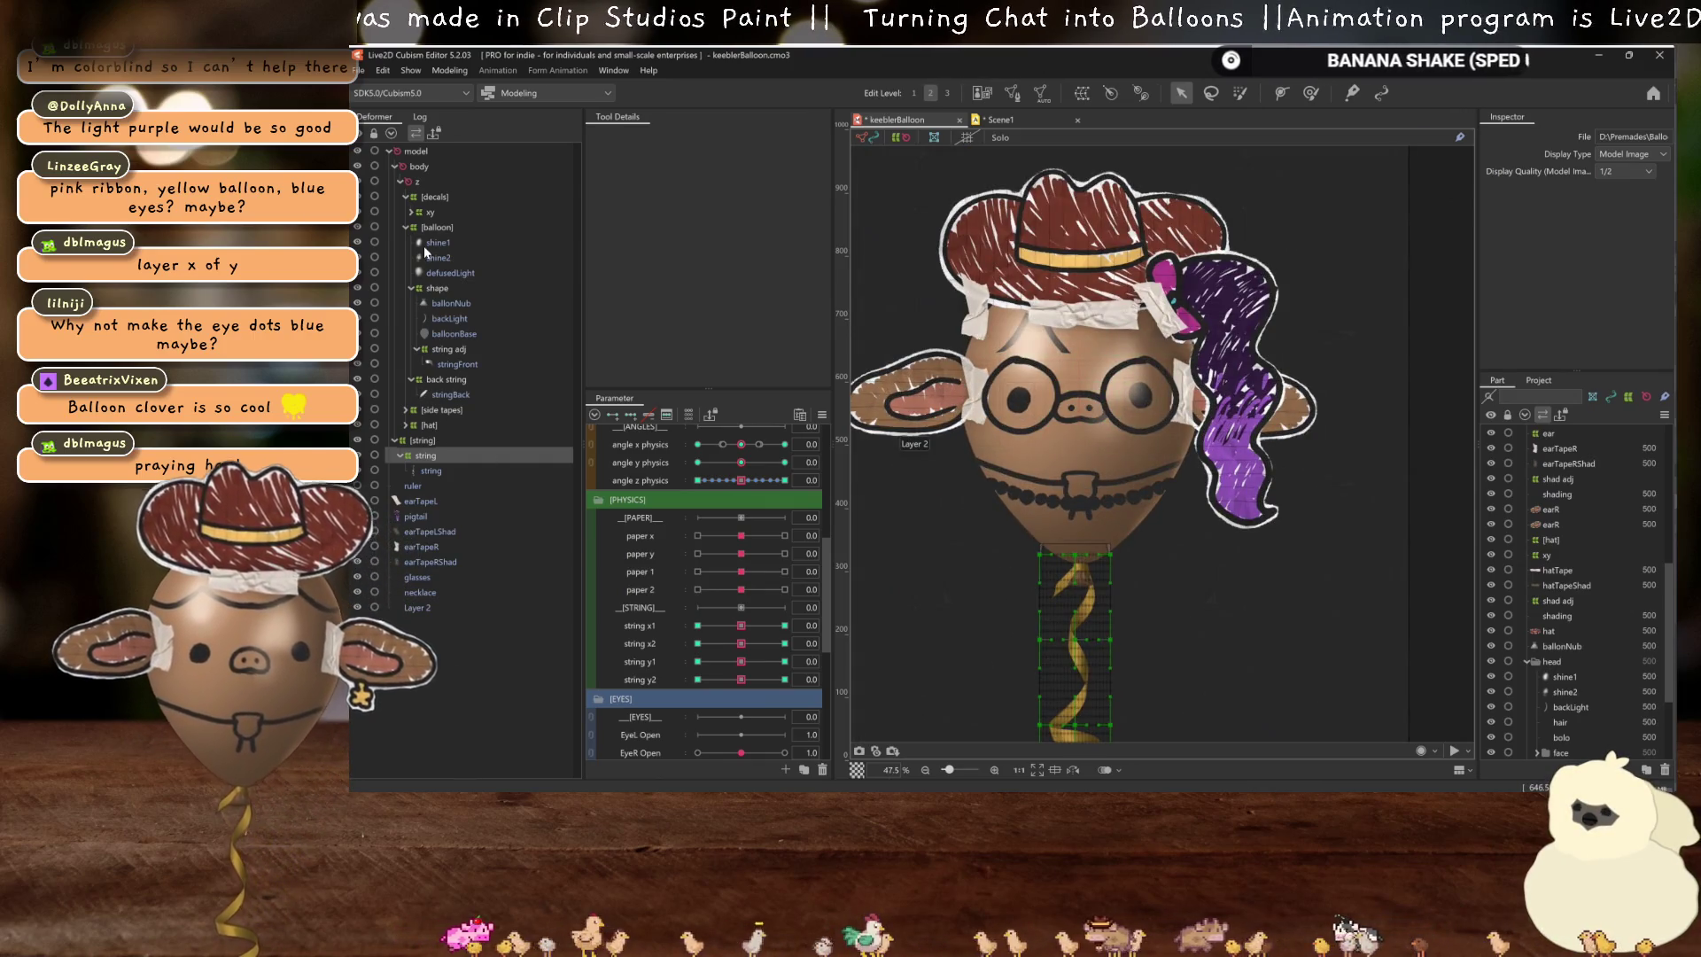
# - Expand the side tapes group and both ears' deformers, selecting the right ear's adj deformer
pyautogui.click(405, 412)
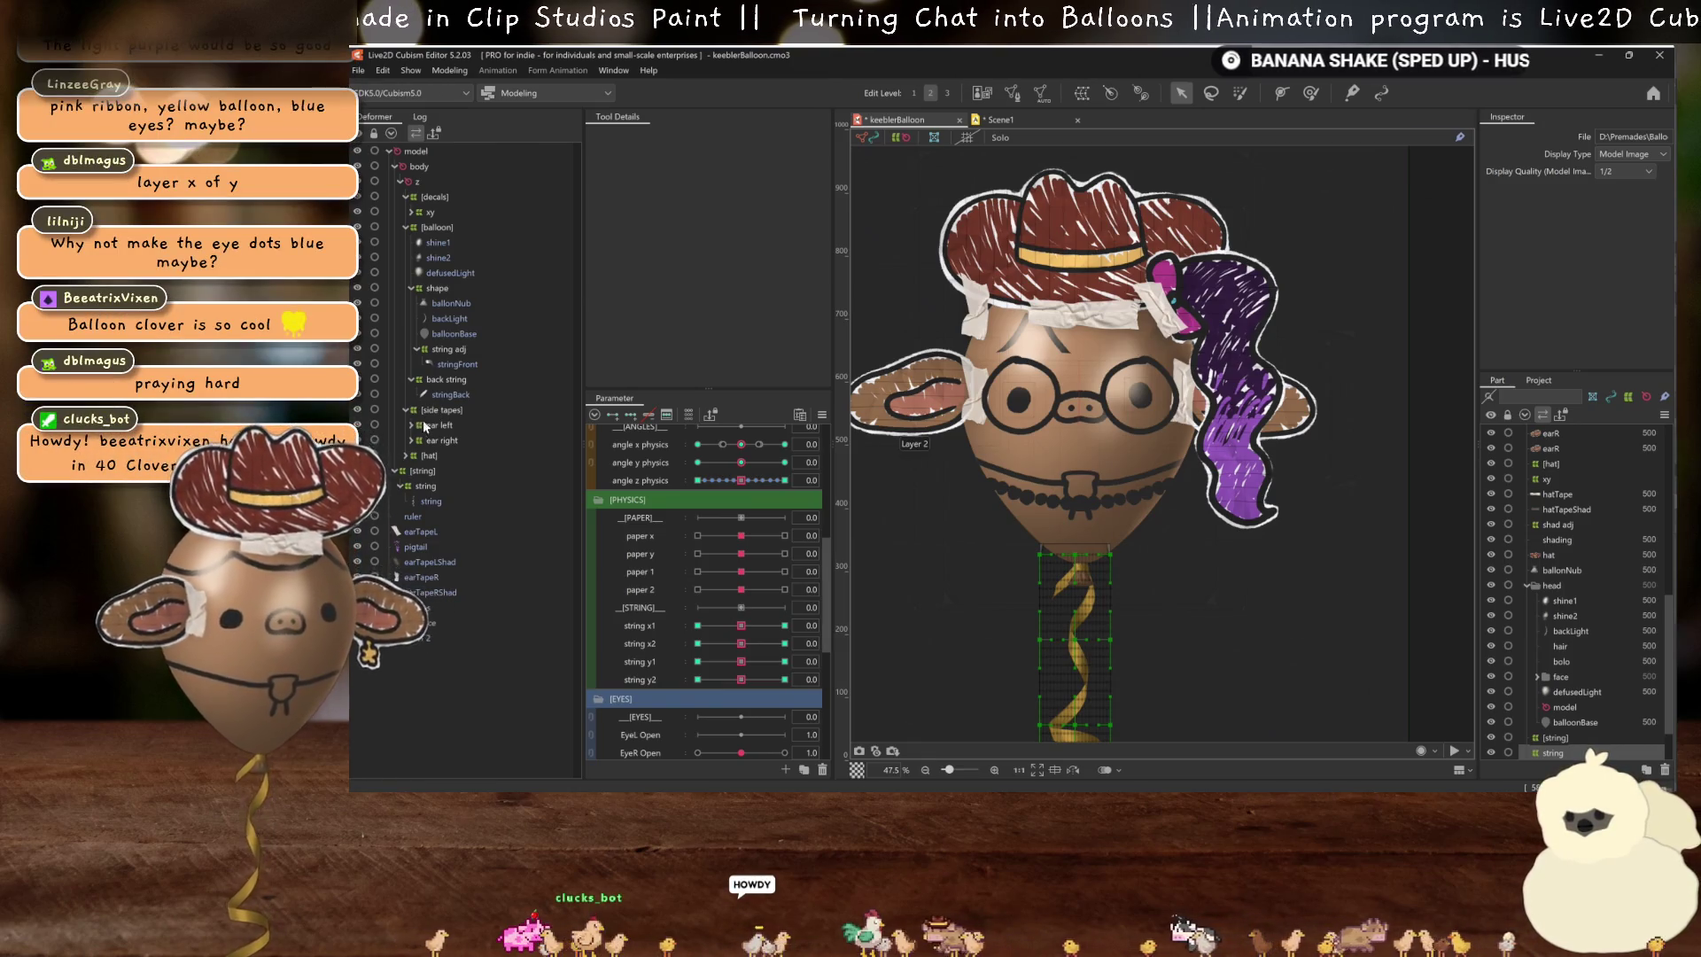
pyautogui.click(411, 425)
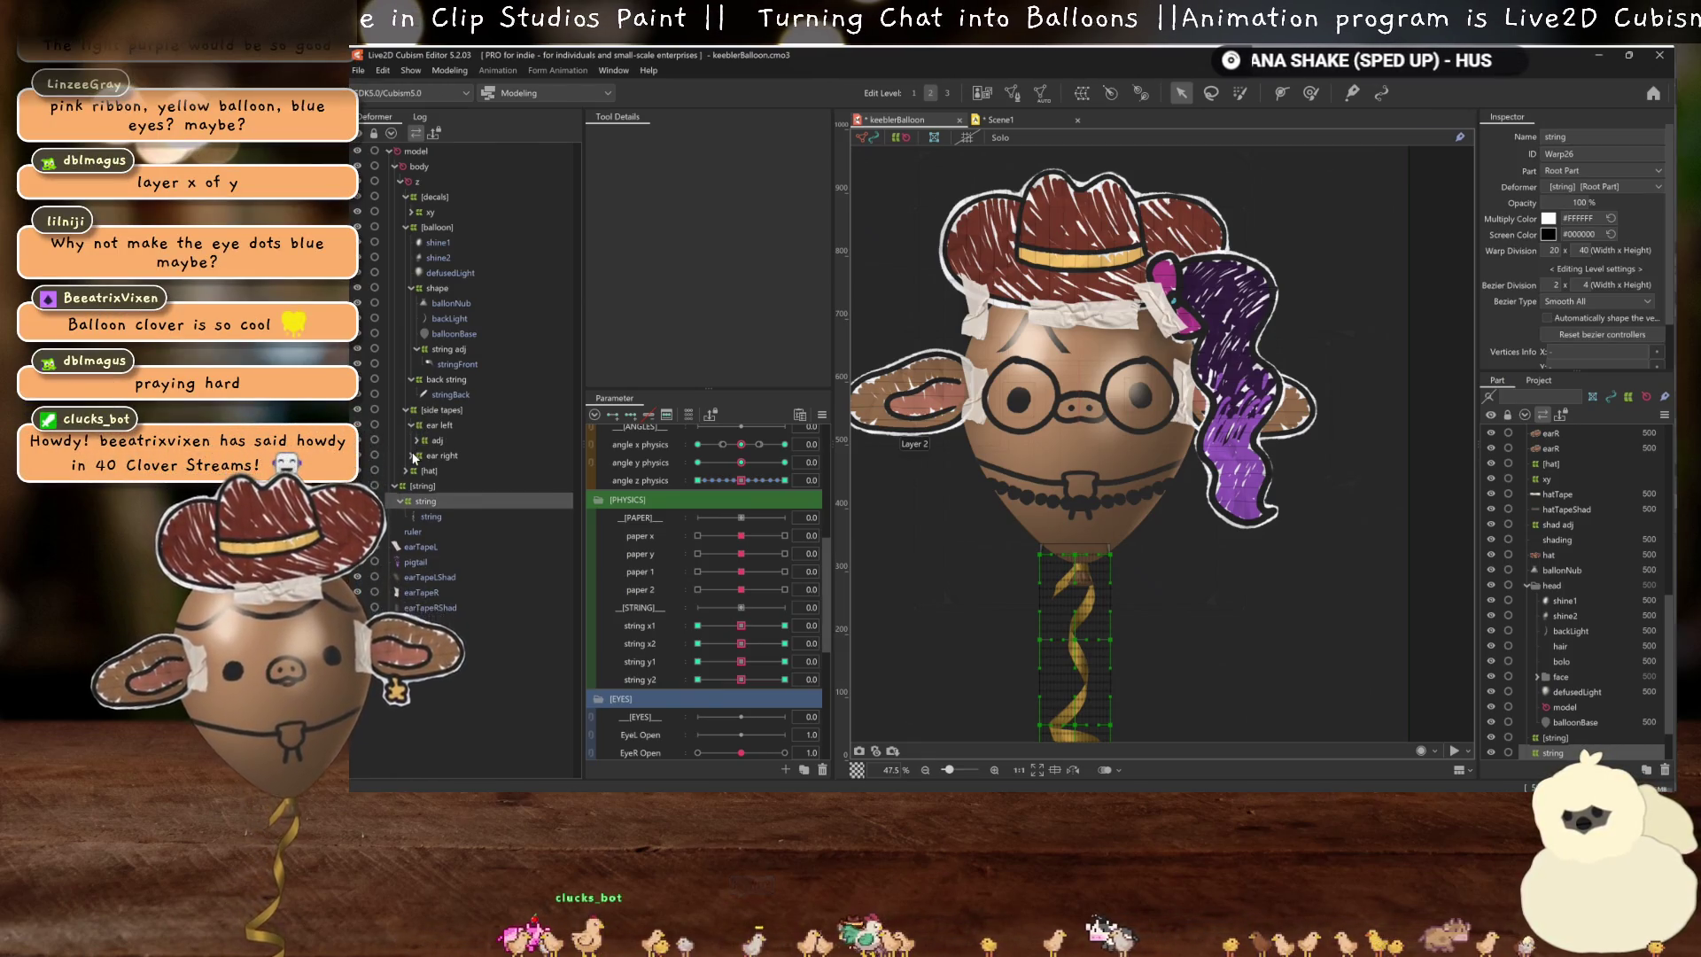
pyautogui.click(412, 440)
pyautogui.click(422, 455)
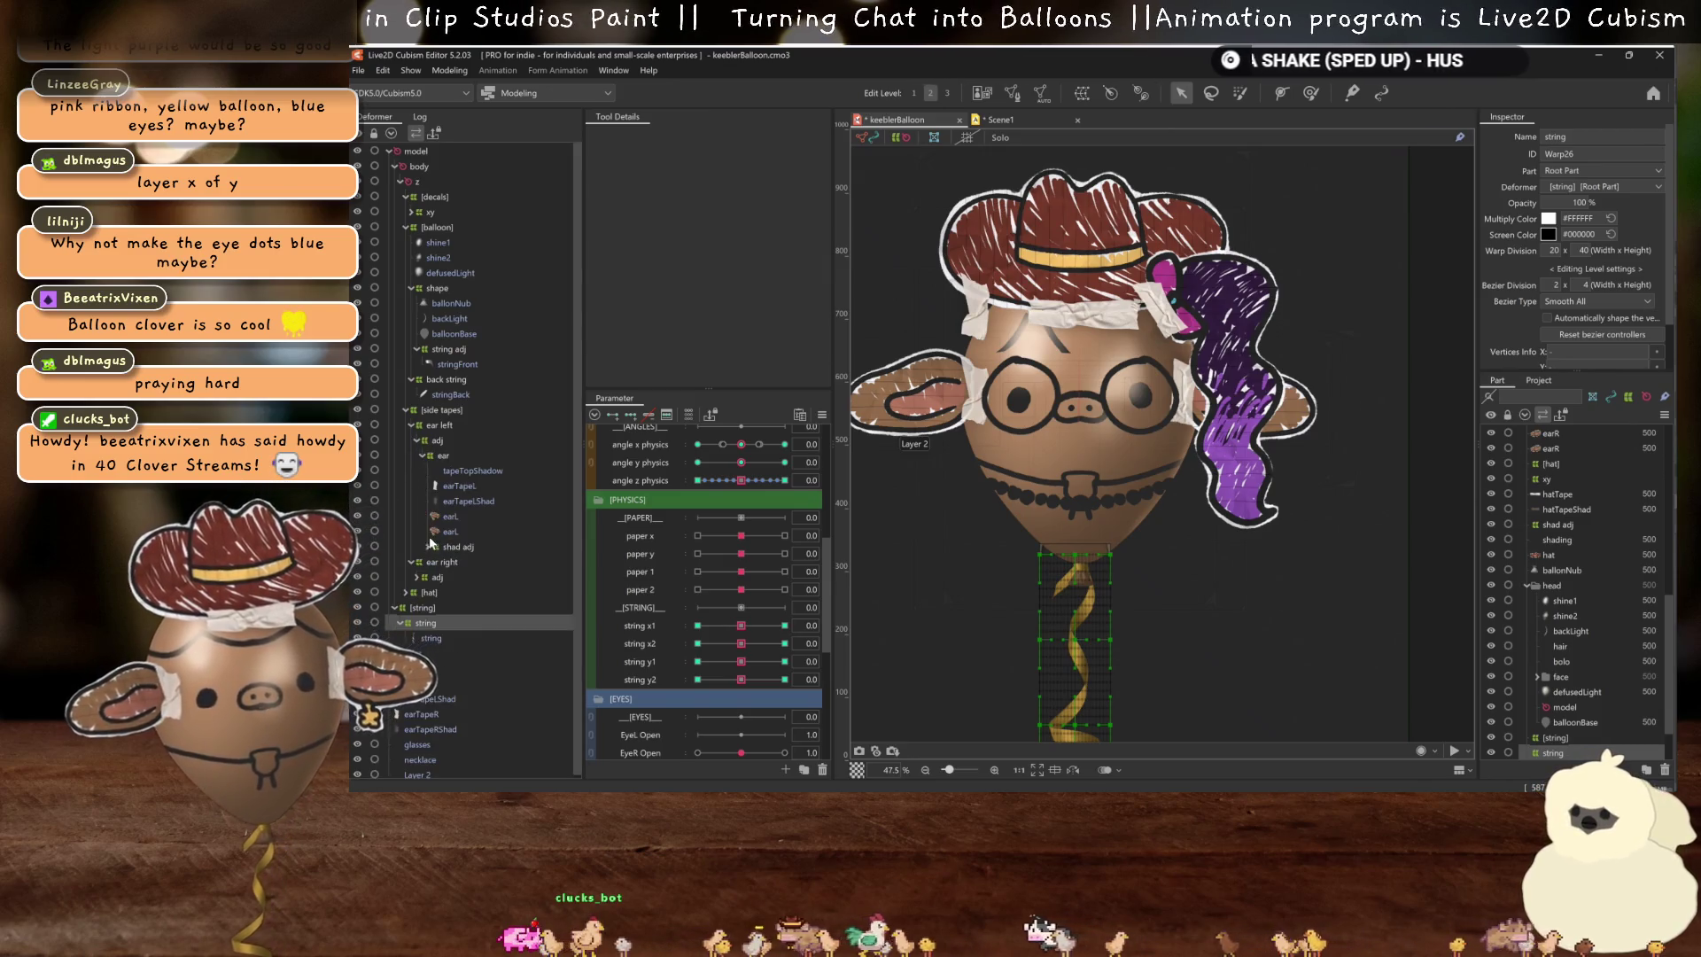
pyautogui.click(412, 577)
pyautogui.click(423, 592)
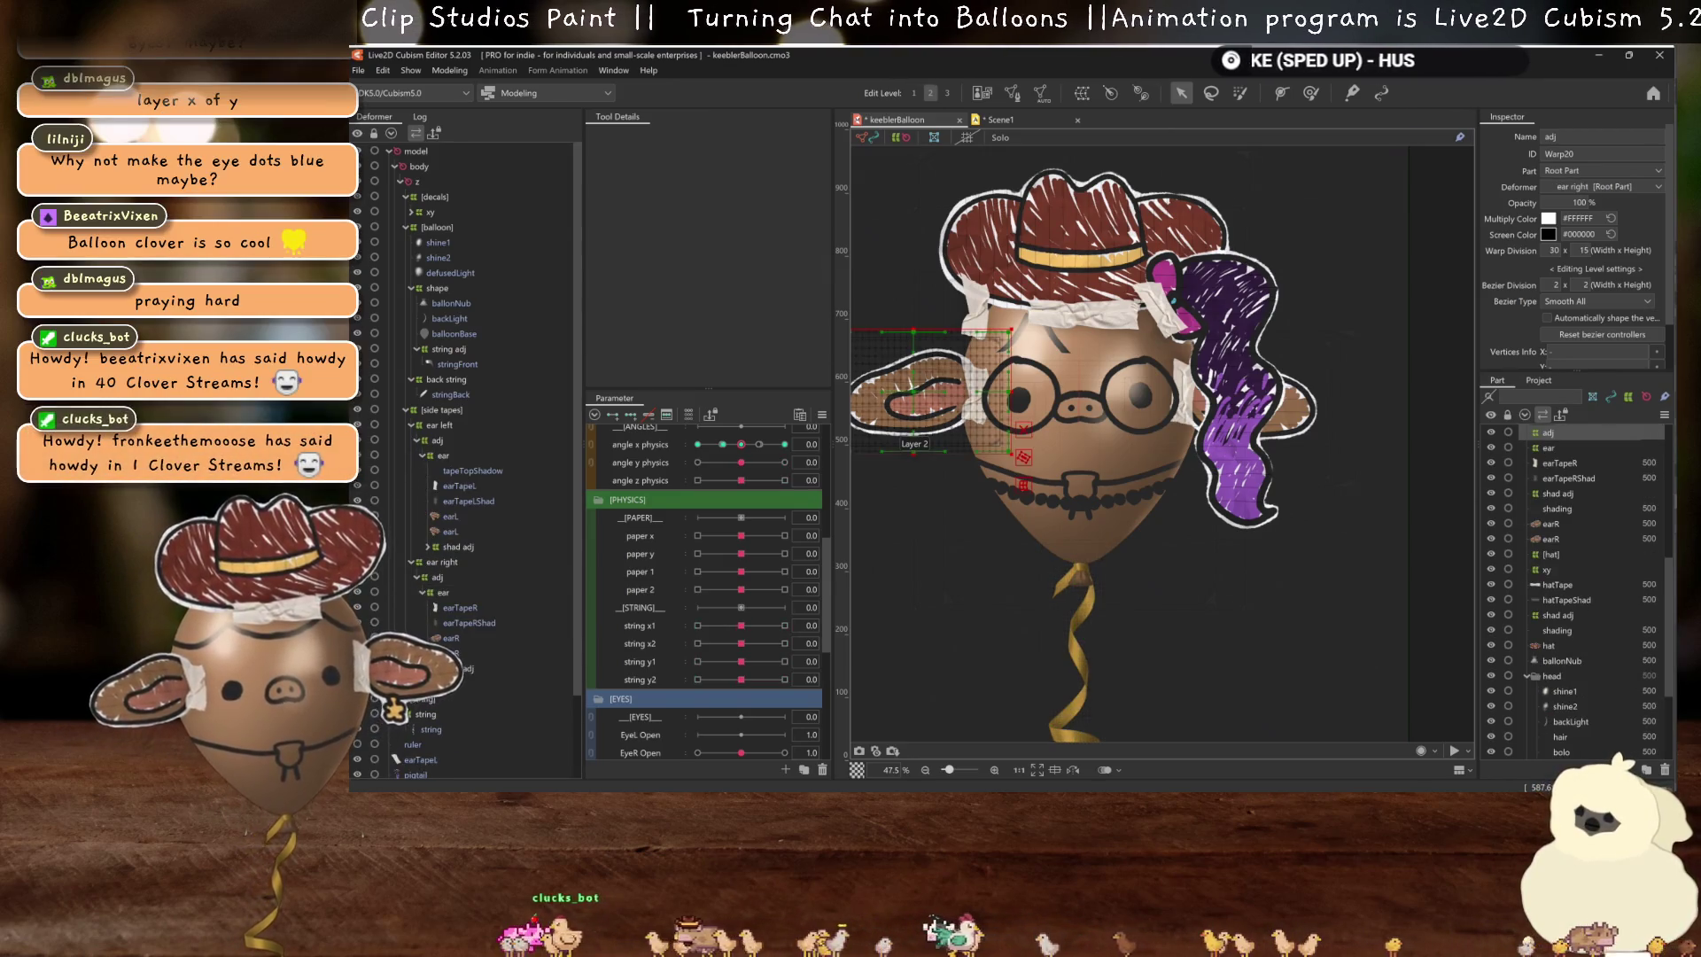
pyautogui.scroll(-3, 457, 367)
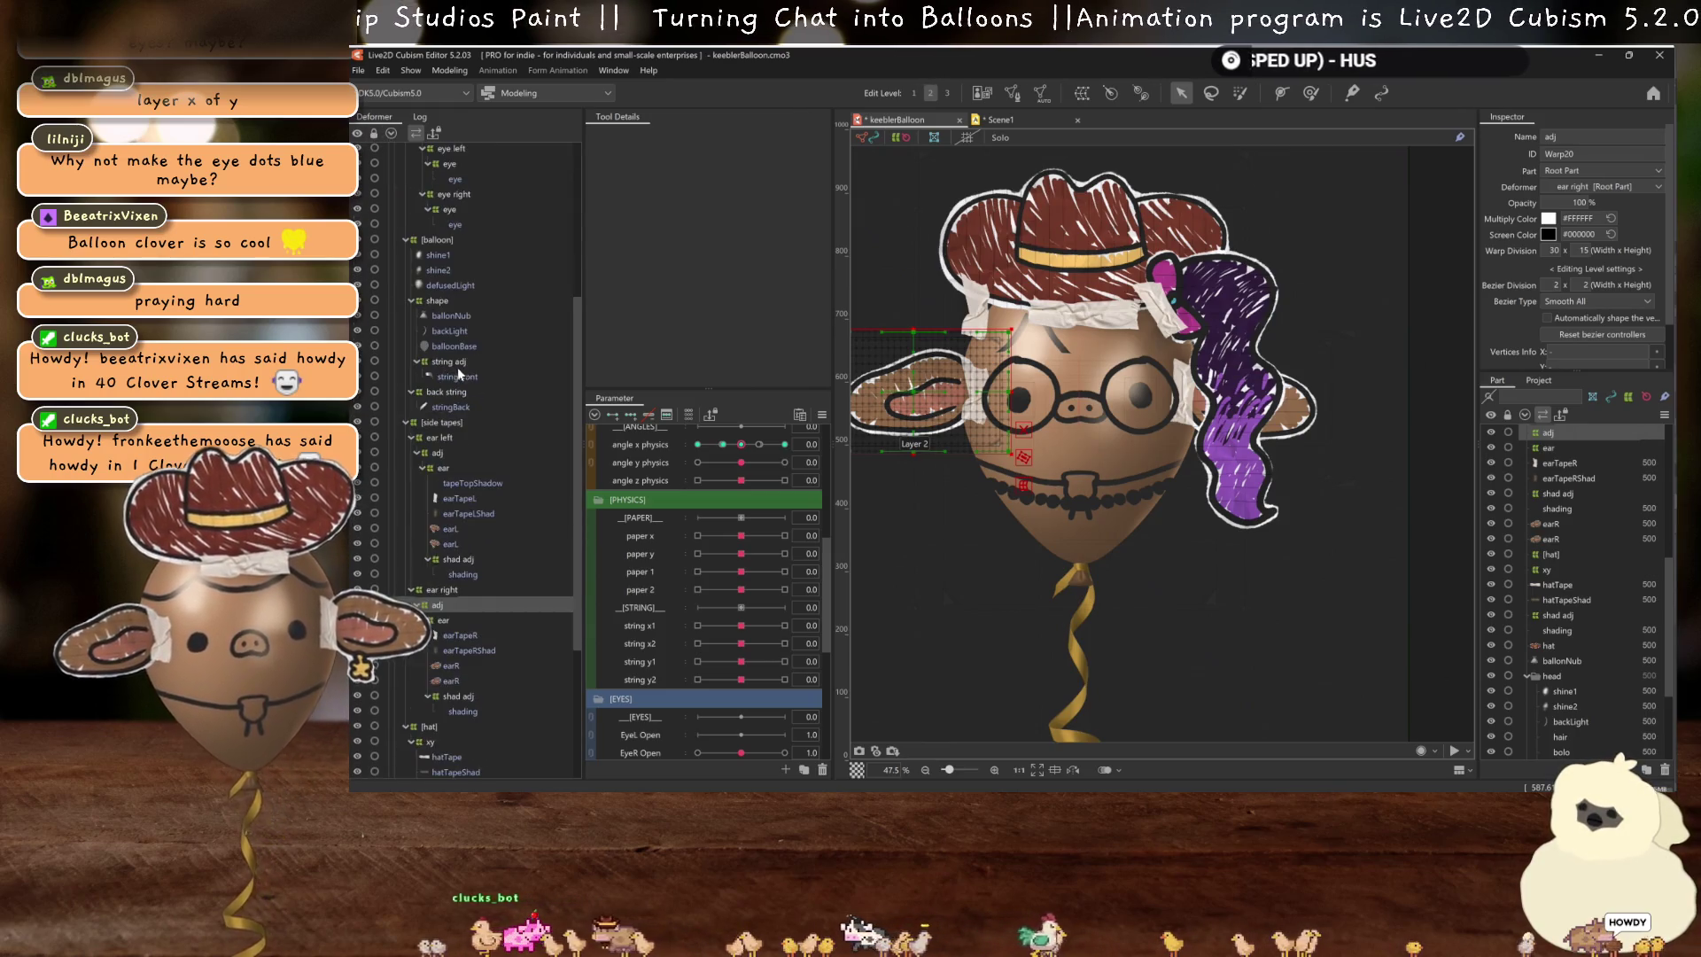
# - Drag the right ear's shad adj deformer up to sit directly under side tapes
pyautogui.click(428, 422)
pyautogui.scroll(-5, 429, 421)
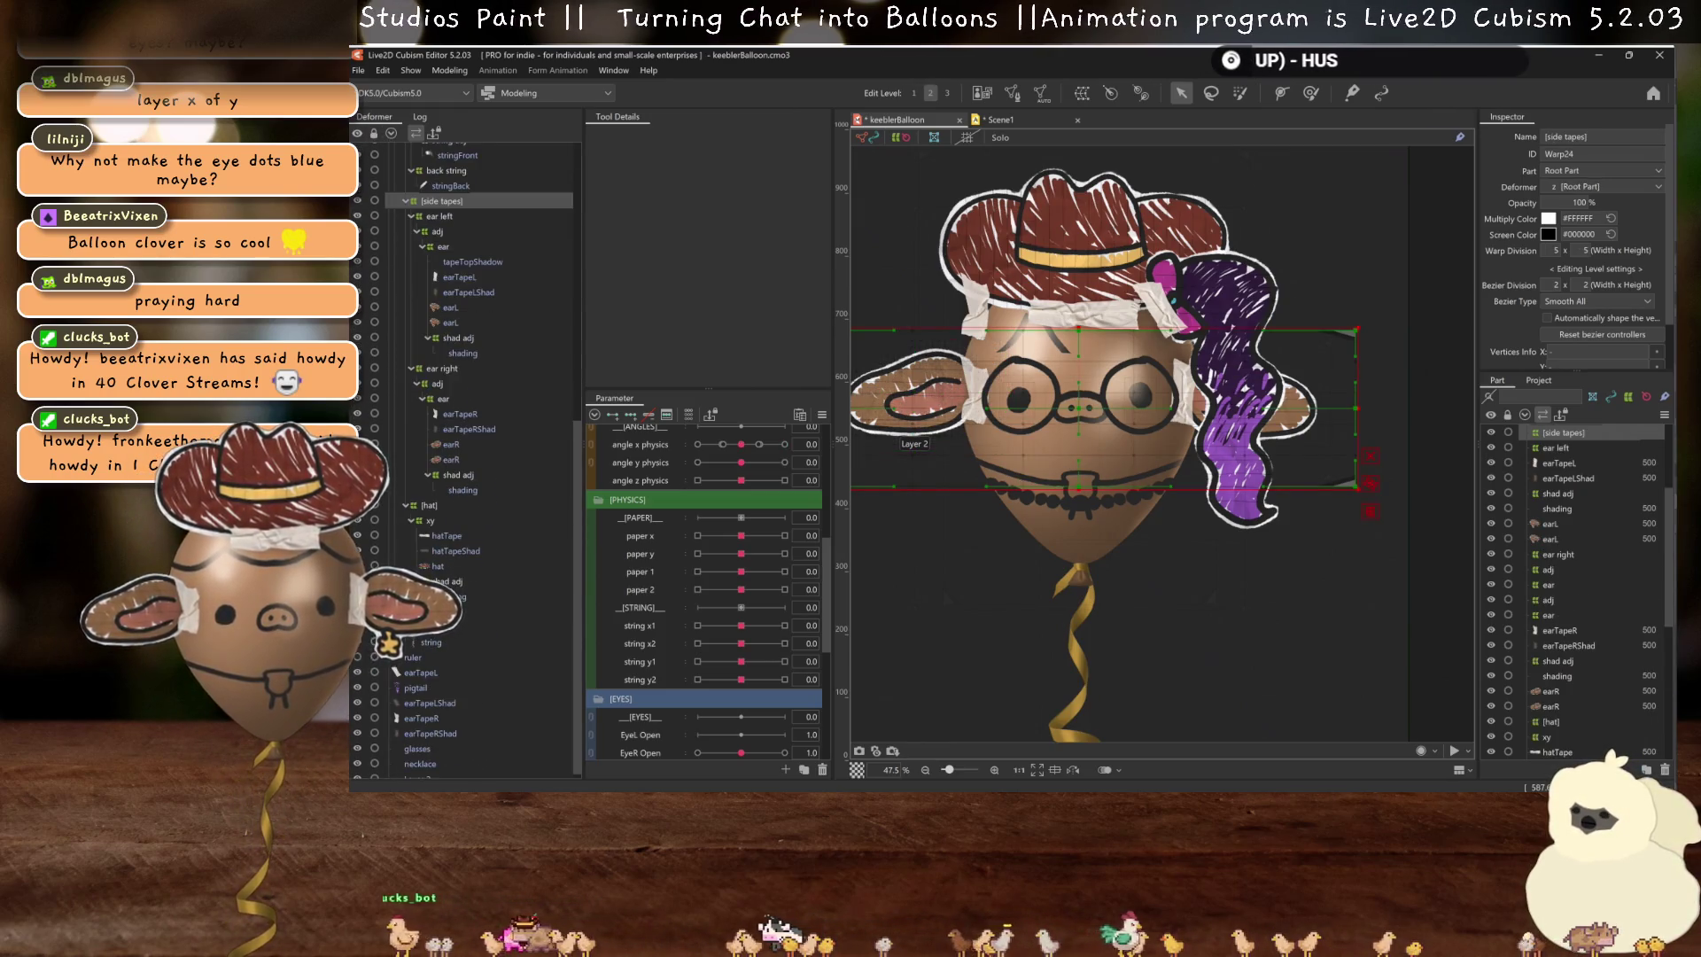
pyautogui.keyDown('shift'); pyautogui.click(452, 597); pyautogui.keyUp('shift')
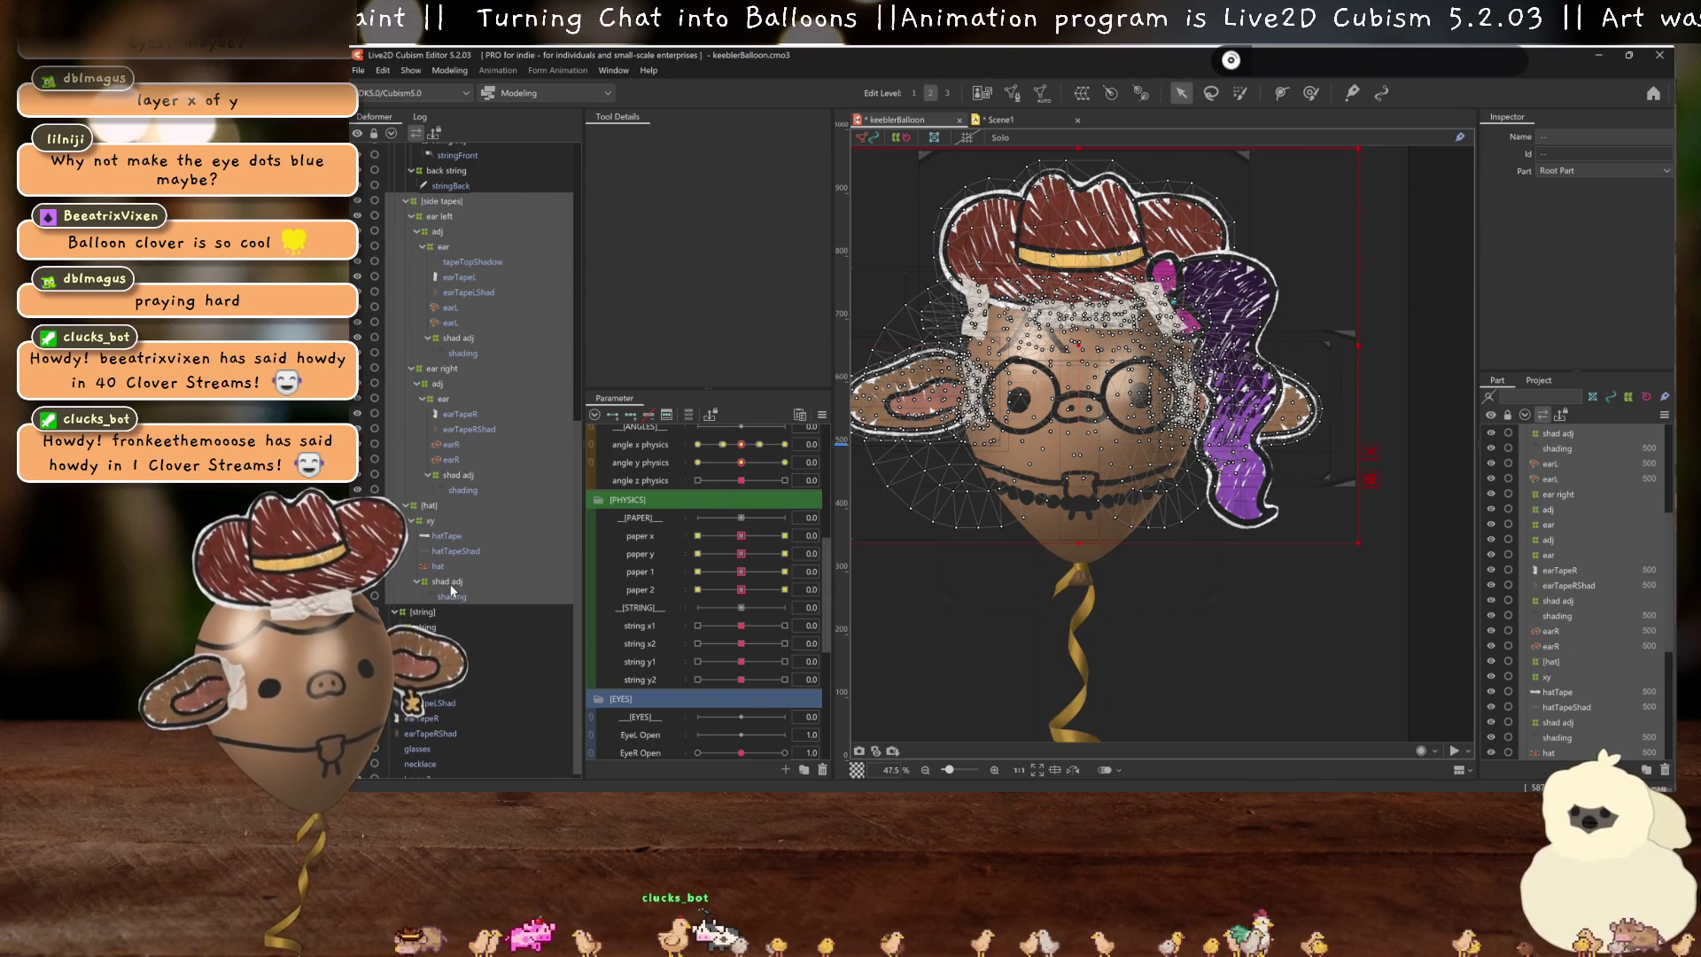
pyautogui.click(455, 474)
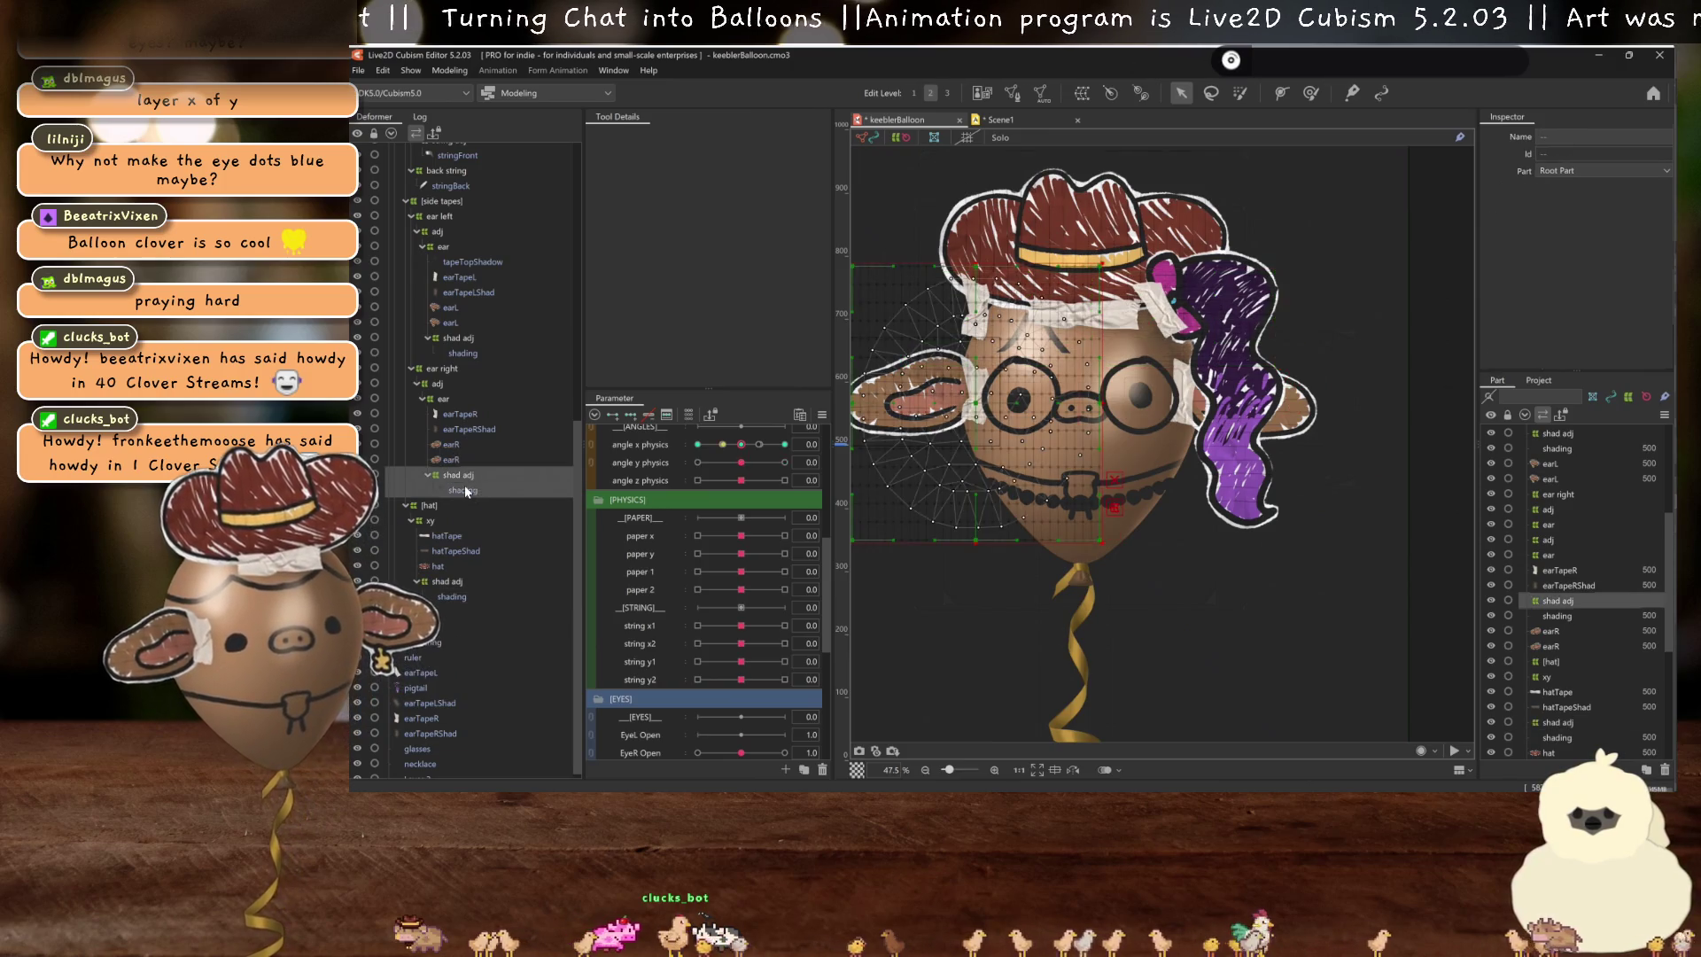
pyautogui.moveTo(454, 471); pyautogui.dragTo(494, 423)
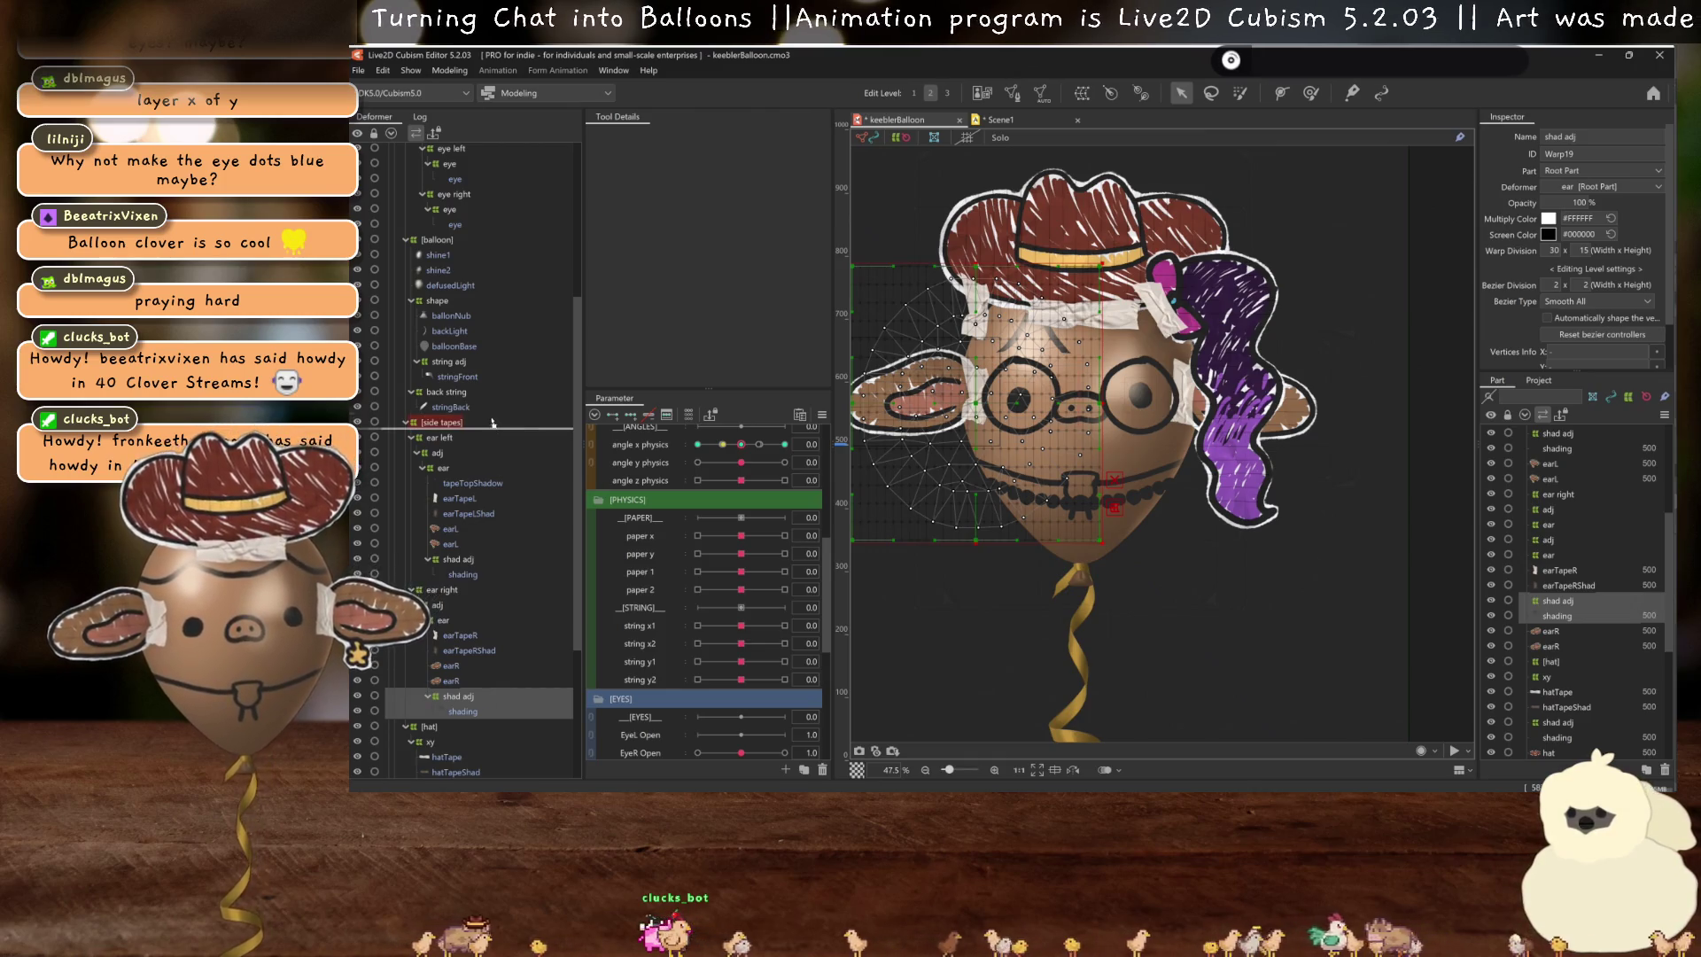
pyautogui.moveTo(492, 423); pyautogui.dragTo(491, 414)
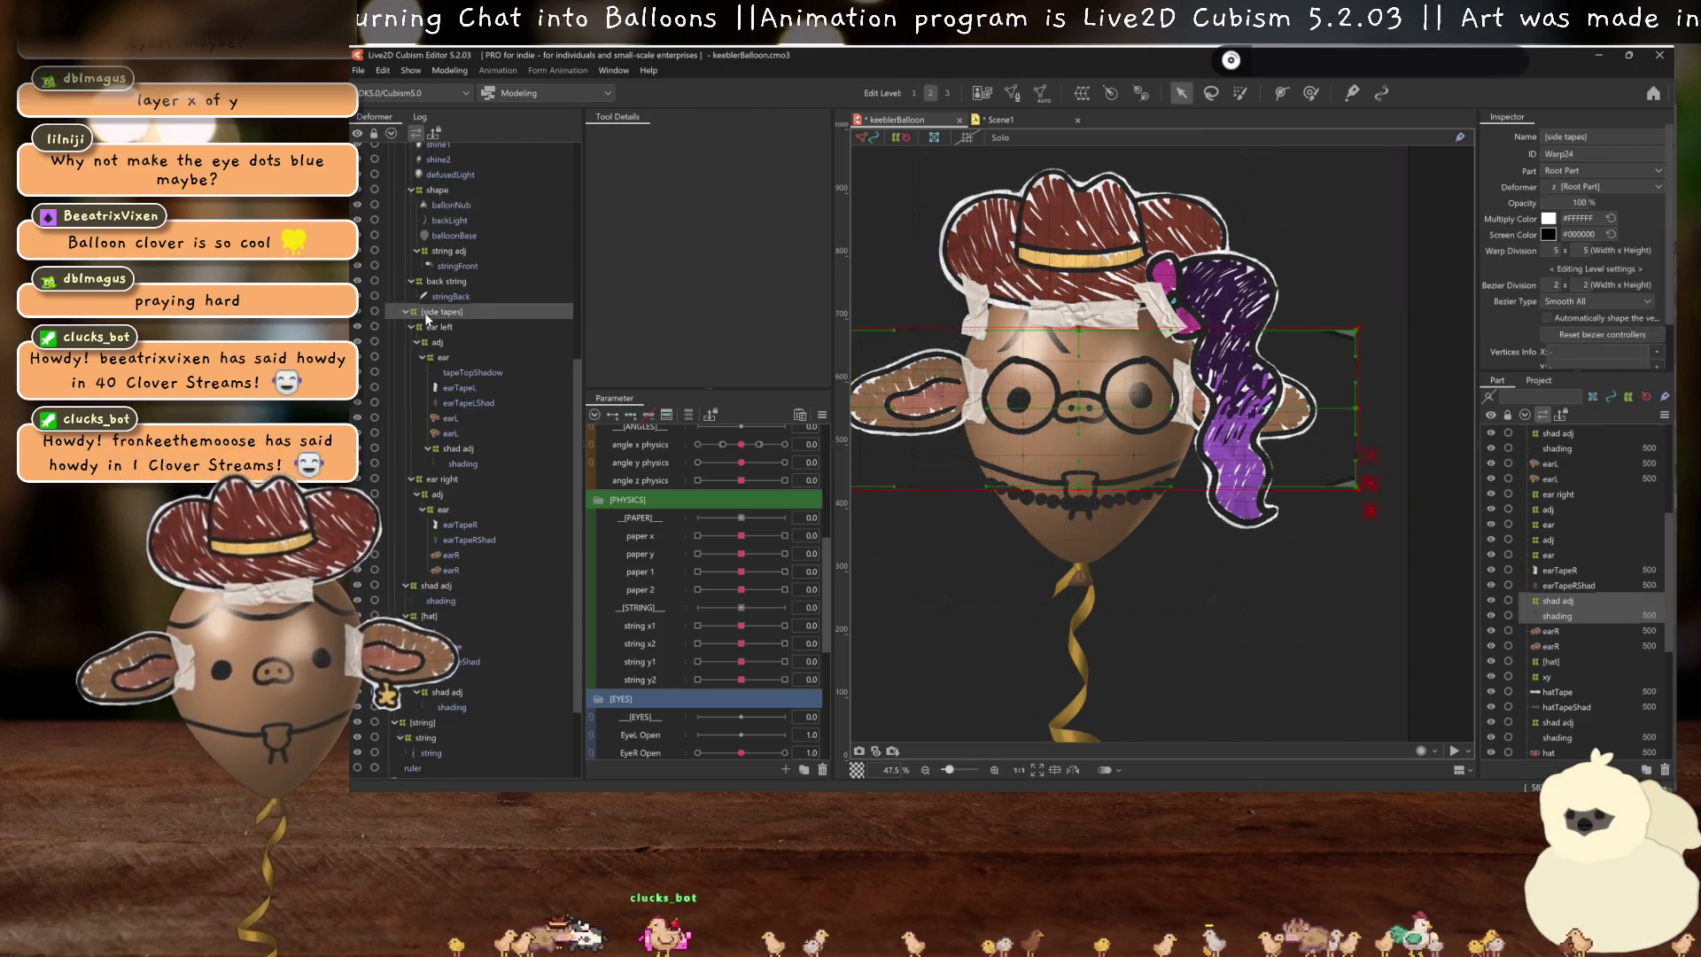
# - Select the side tapes group together with the hat group, its xy deformer and shading
pyautogui.click(441, 312)
pyautogui.keyDown('ctrl'); pyautogui.click(429, 616); pyautogui.keyUp('ctrl')
pyautogui.keyDown('ctrl'); pyautogui.click(430, 631); pyautogui.keyUp('ctrl')
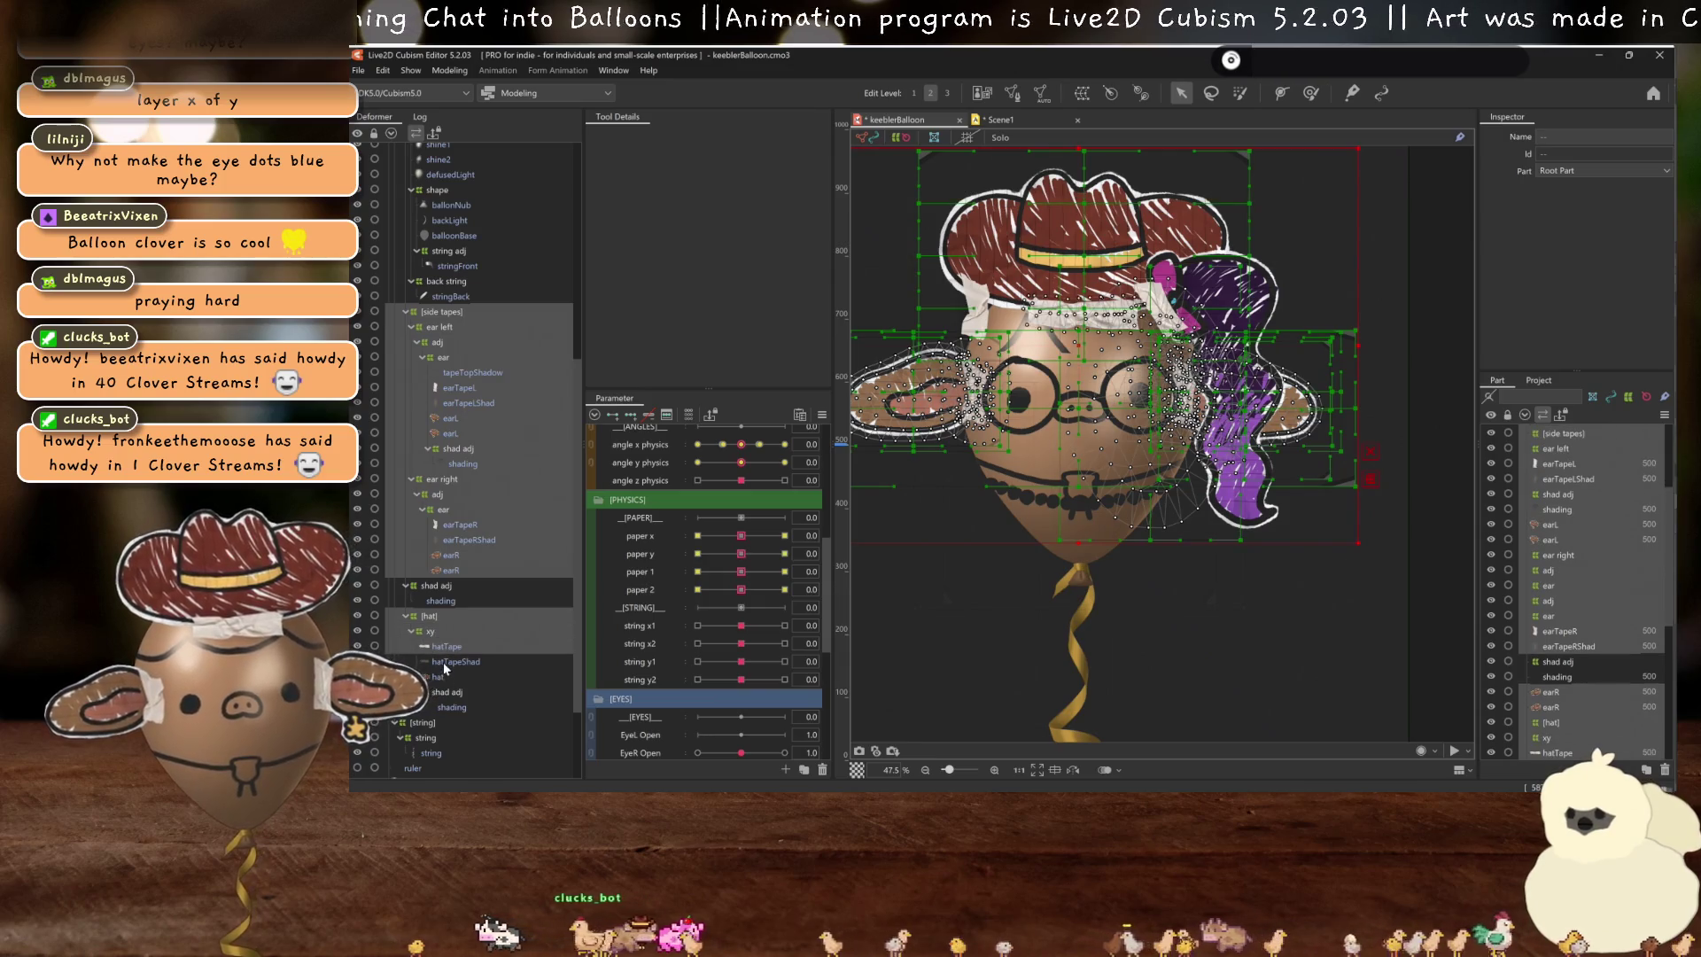
pyautogui.keyDown('shift'); pyautogui.click(461, 709); pyautogui.keyUp('shift')
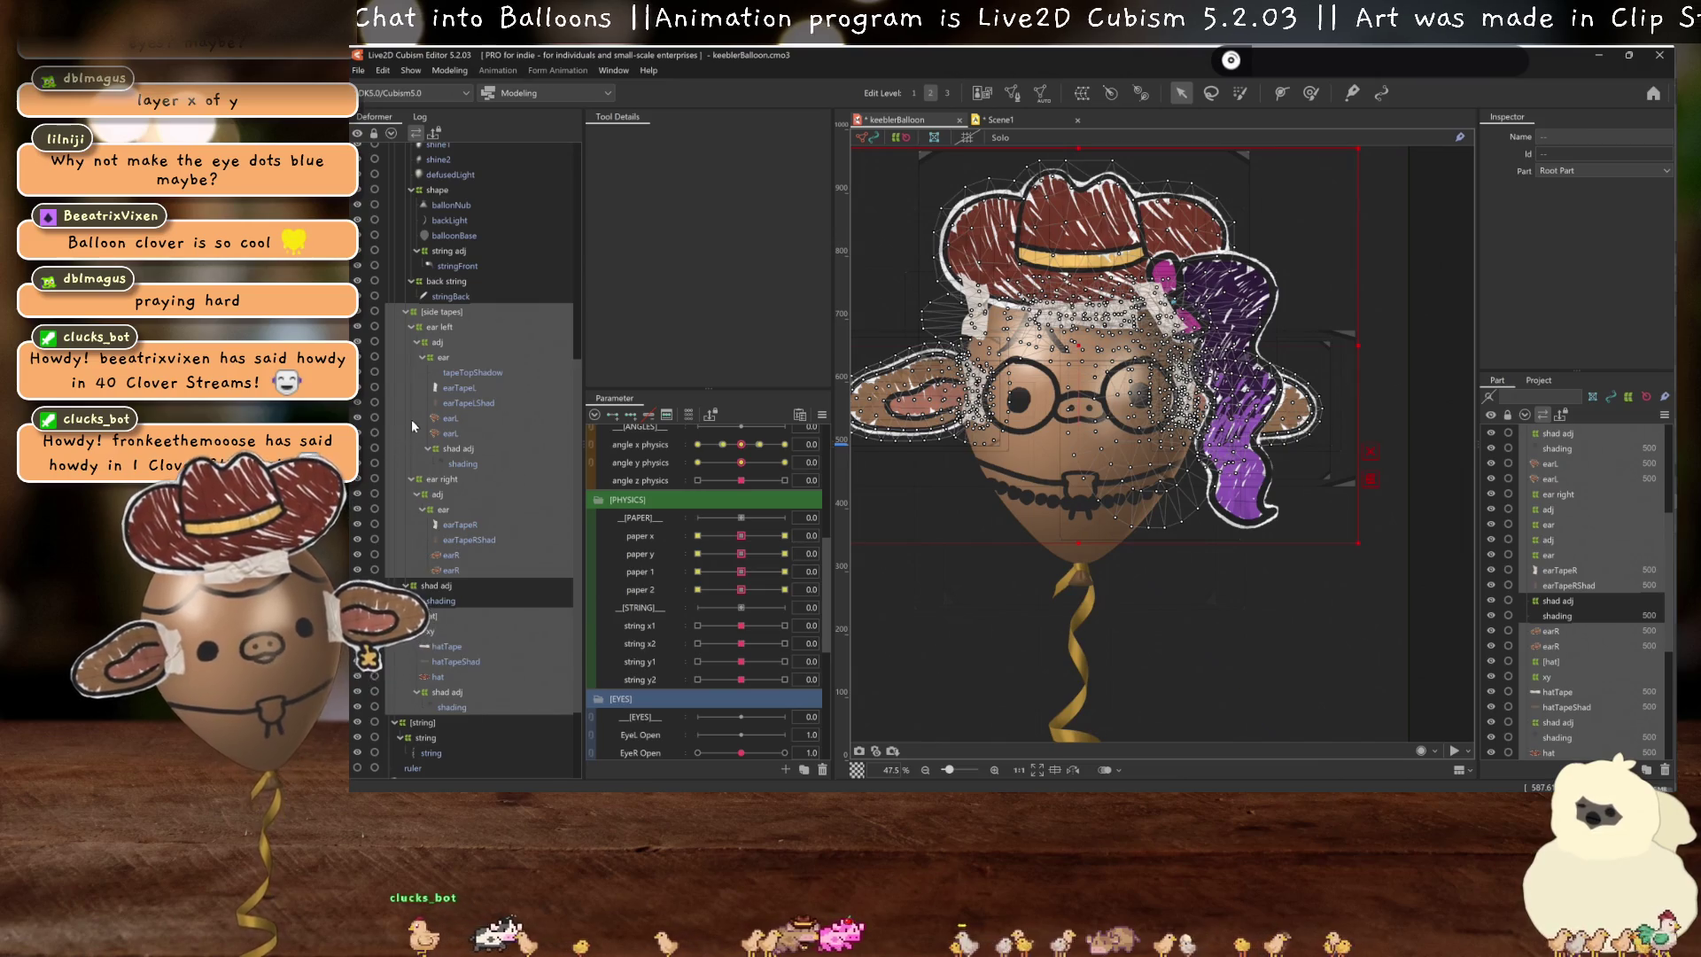
pyautogui.scroll(5, 443, 392)
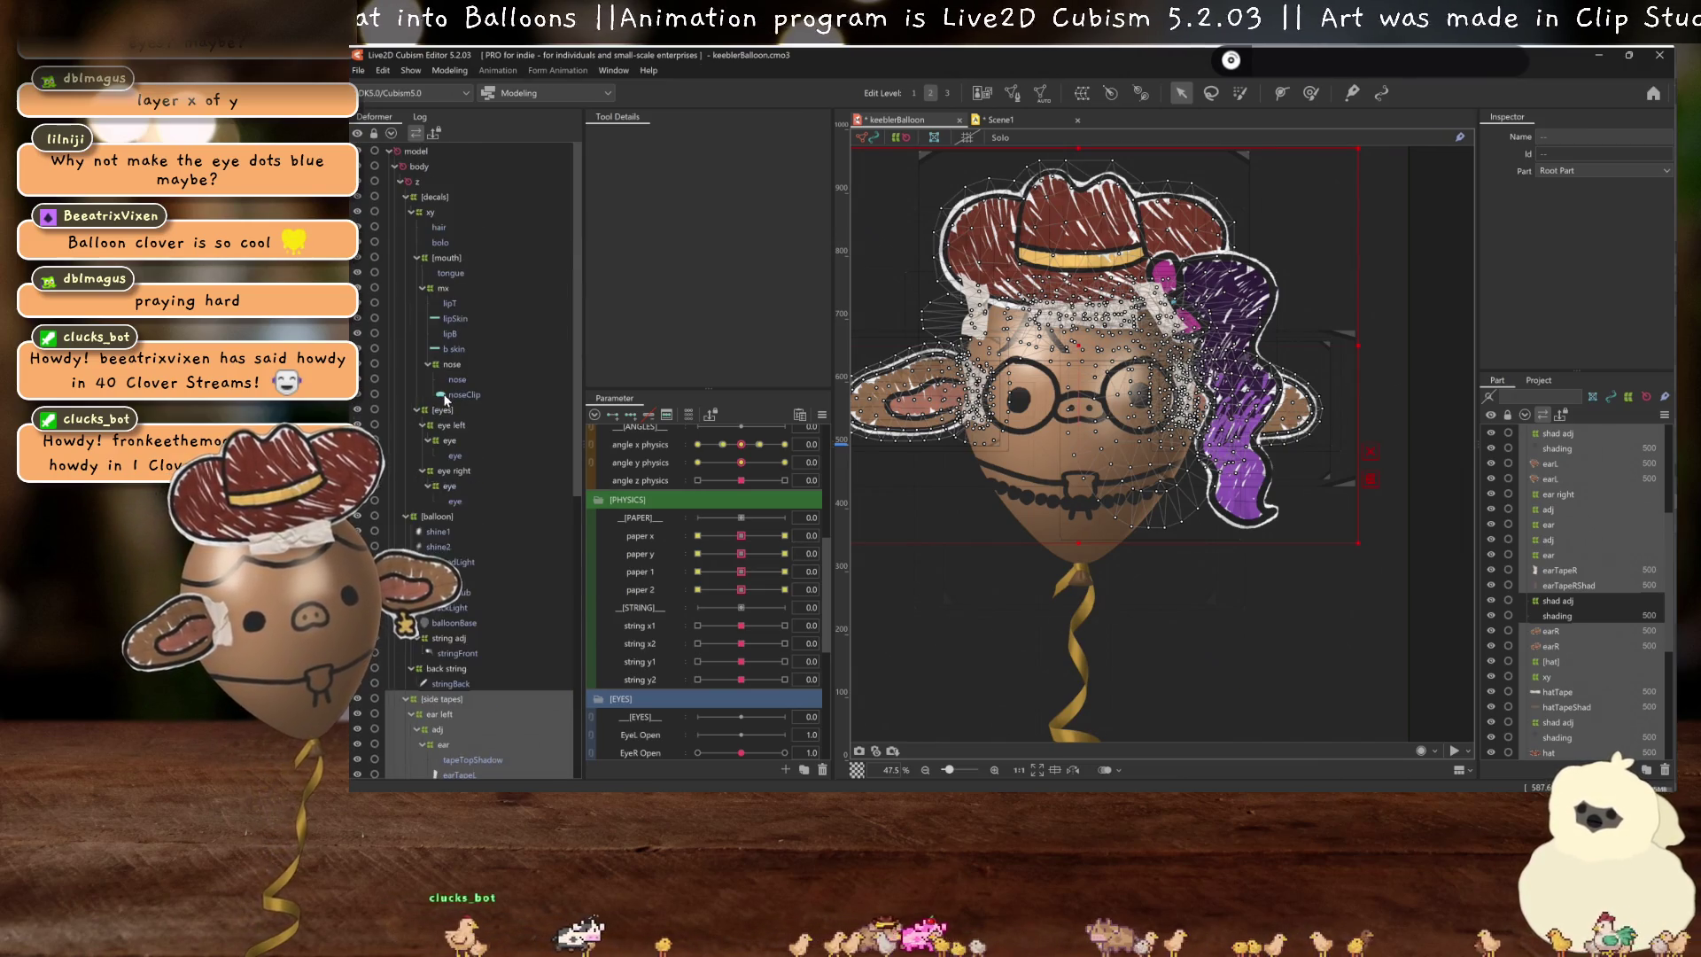
pyautogui.scroll(-8, 443, 392)
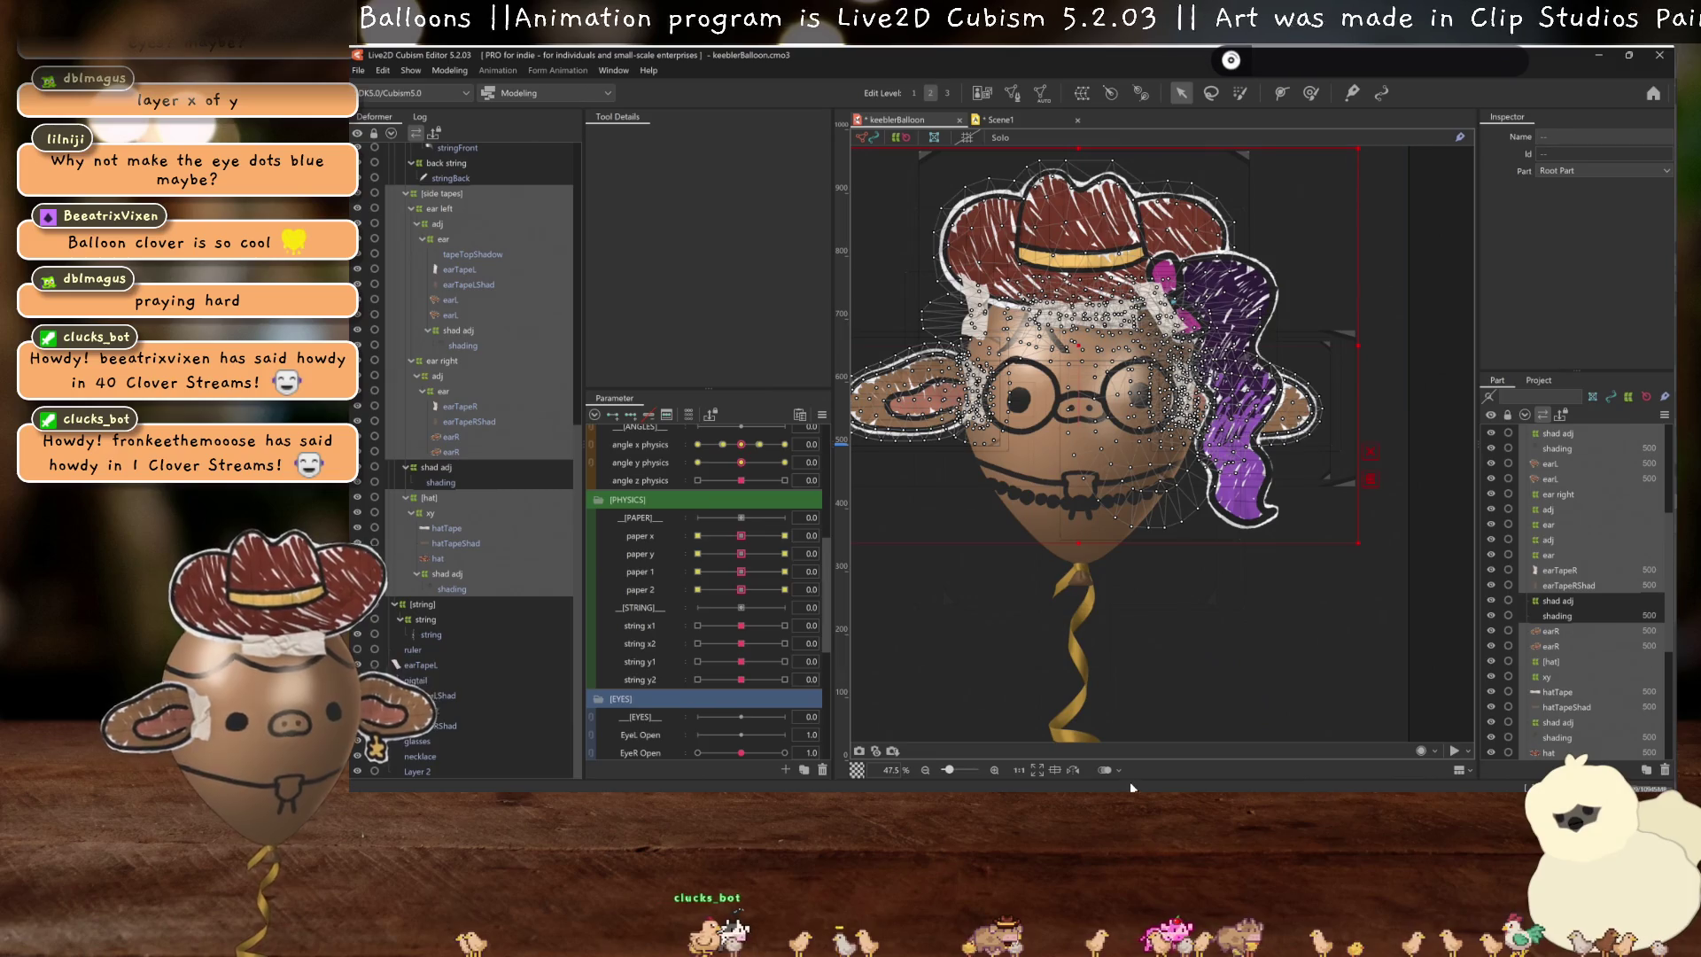
# - Check the earTapeL layer in Clip Studio Paint, then minimize it
pyautogui.click(1072, 776)
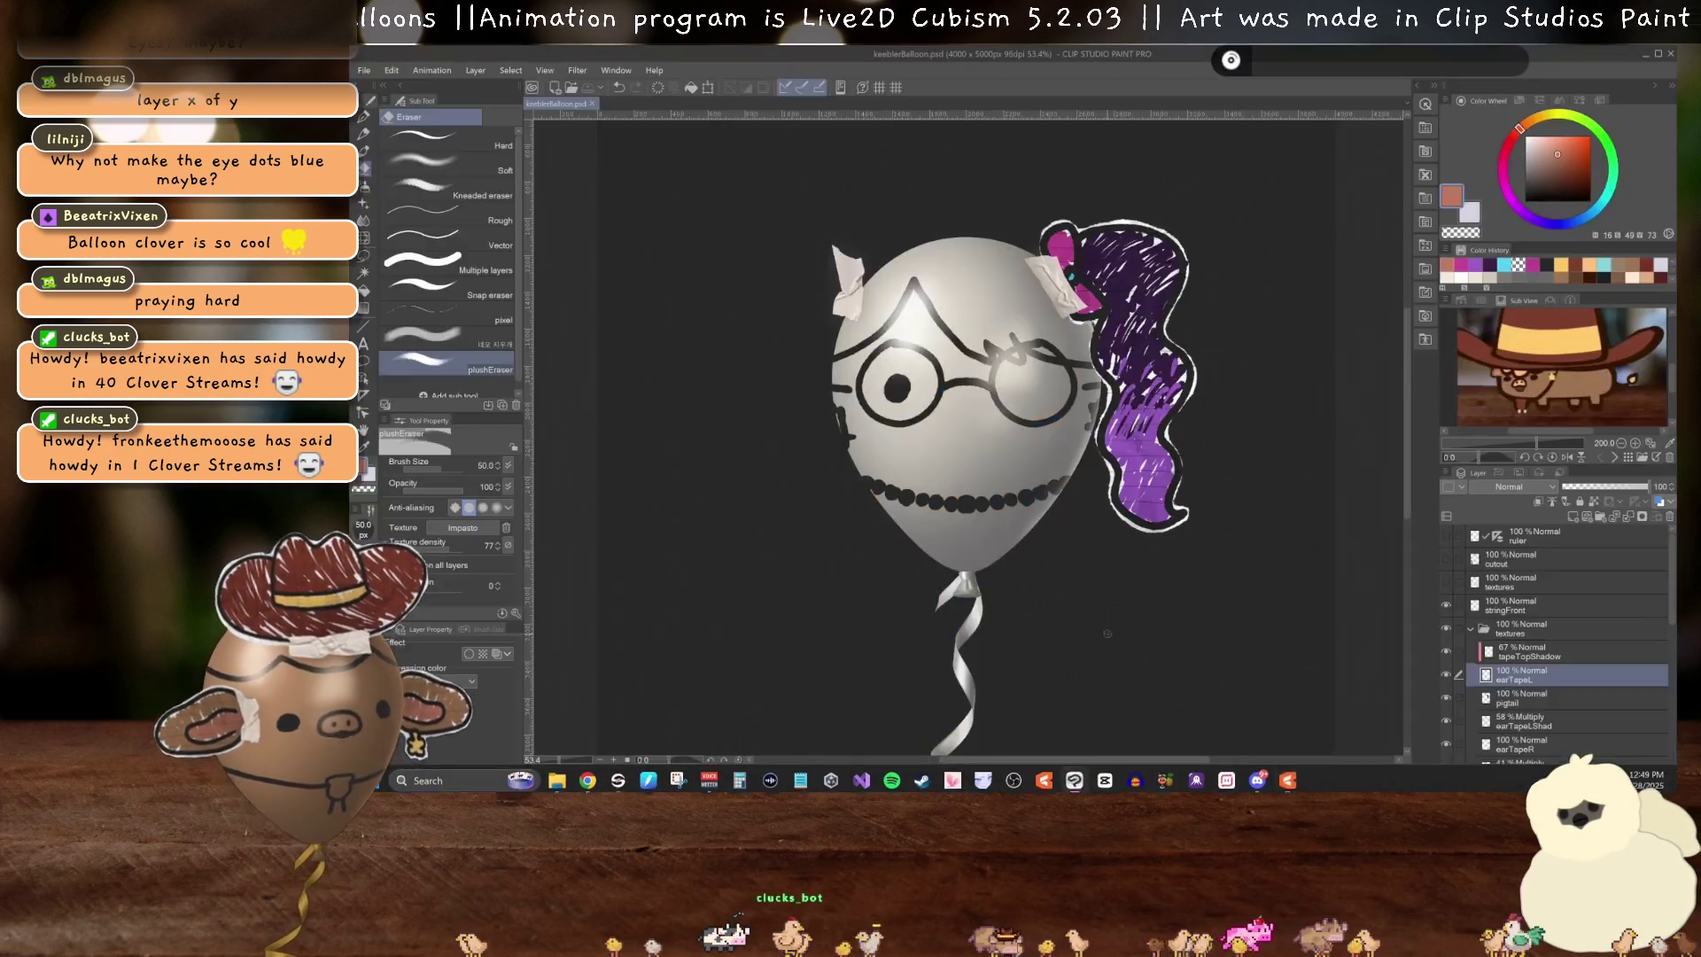
pyautogui.click(1559, 634)
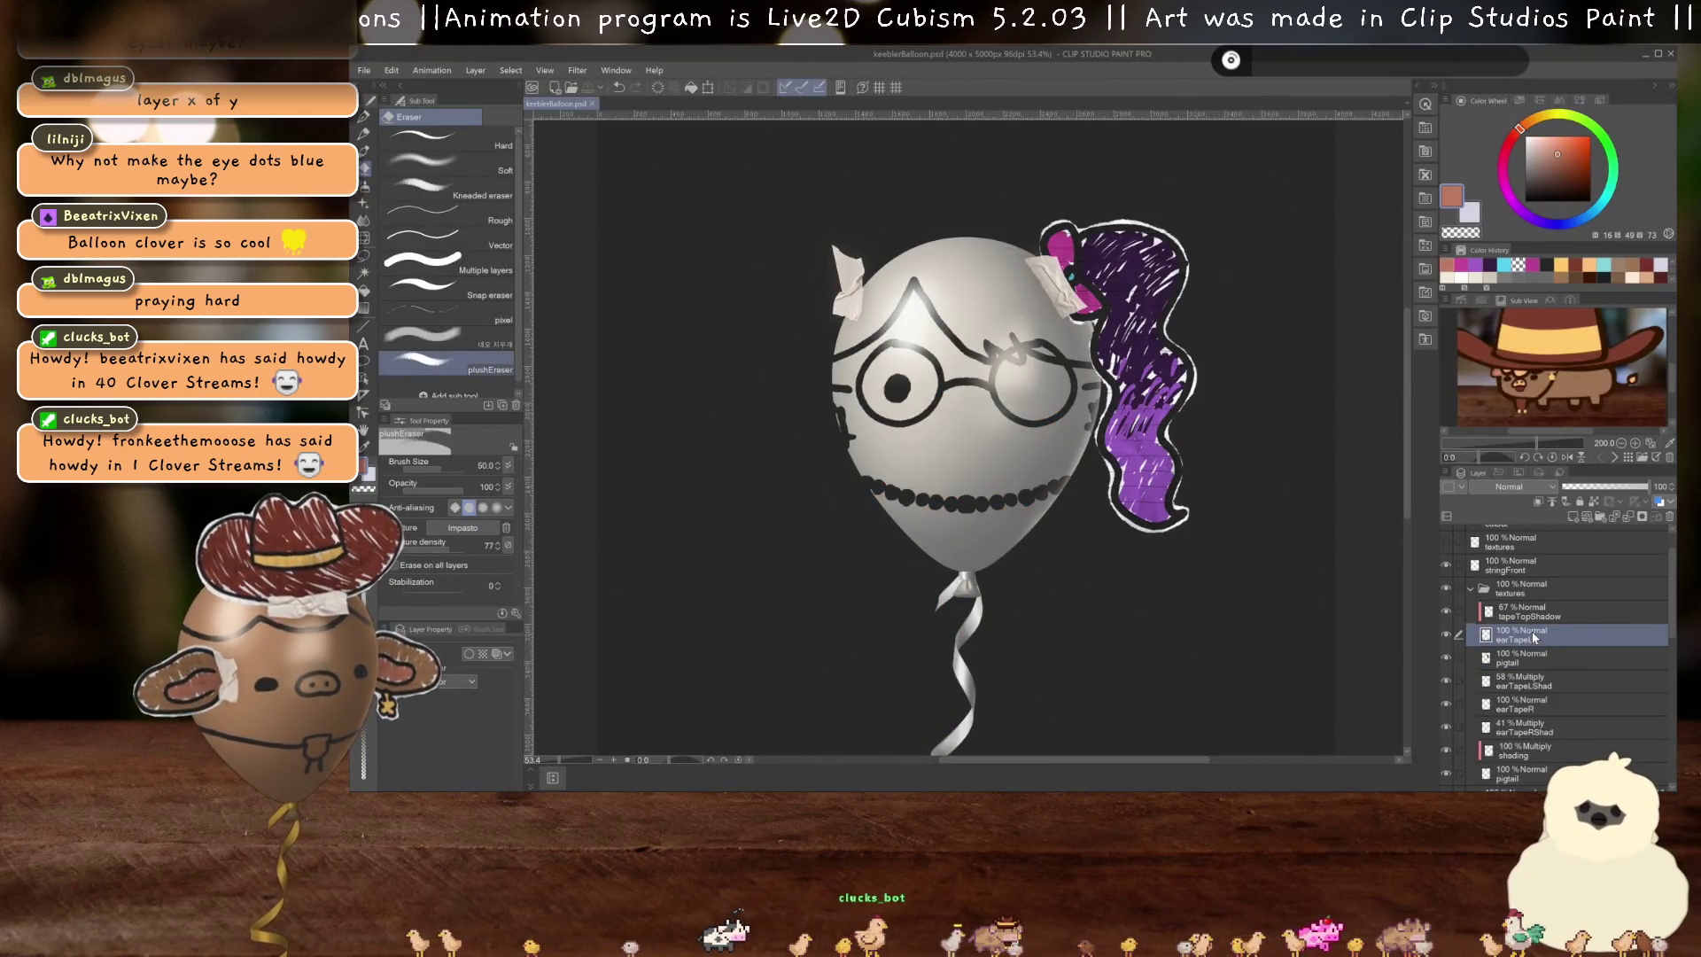
pyautogui.click(1644, 55)
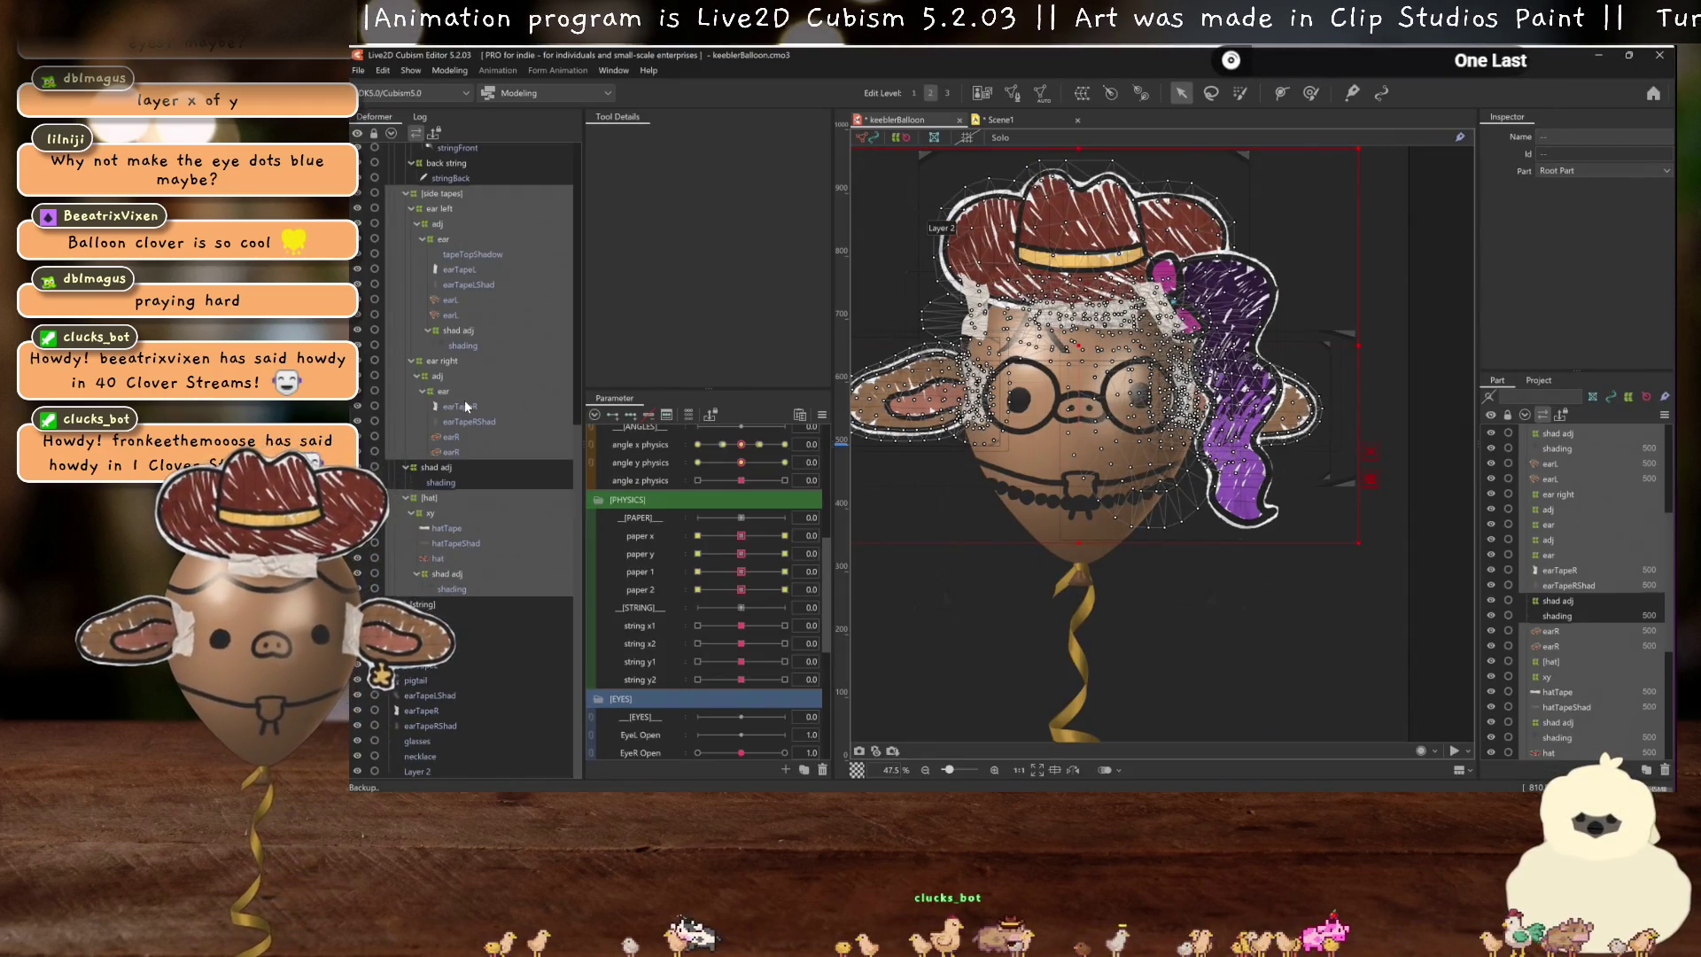
# - Remove the hat and side-tape deformers, check the earTapeRShad and earTapeLShad shadows, and save
pyautogui.scroll(5, 468, 454)
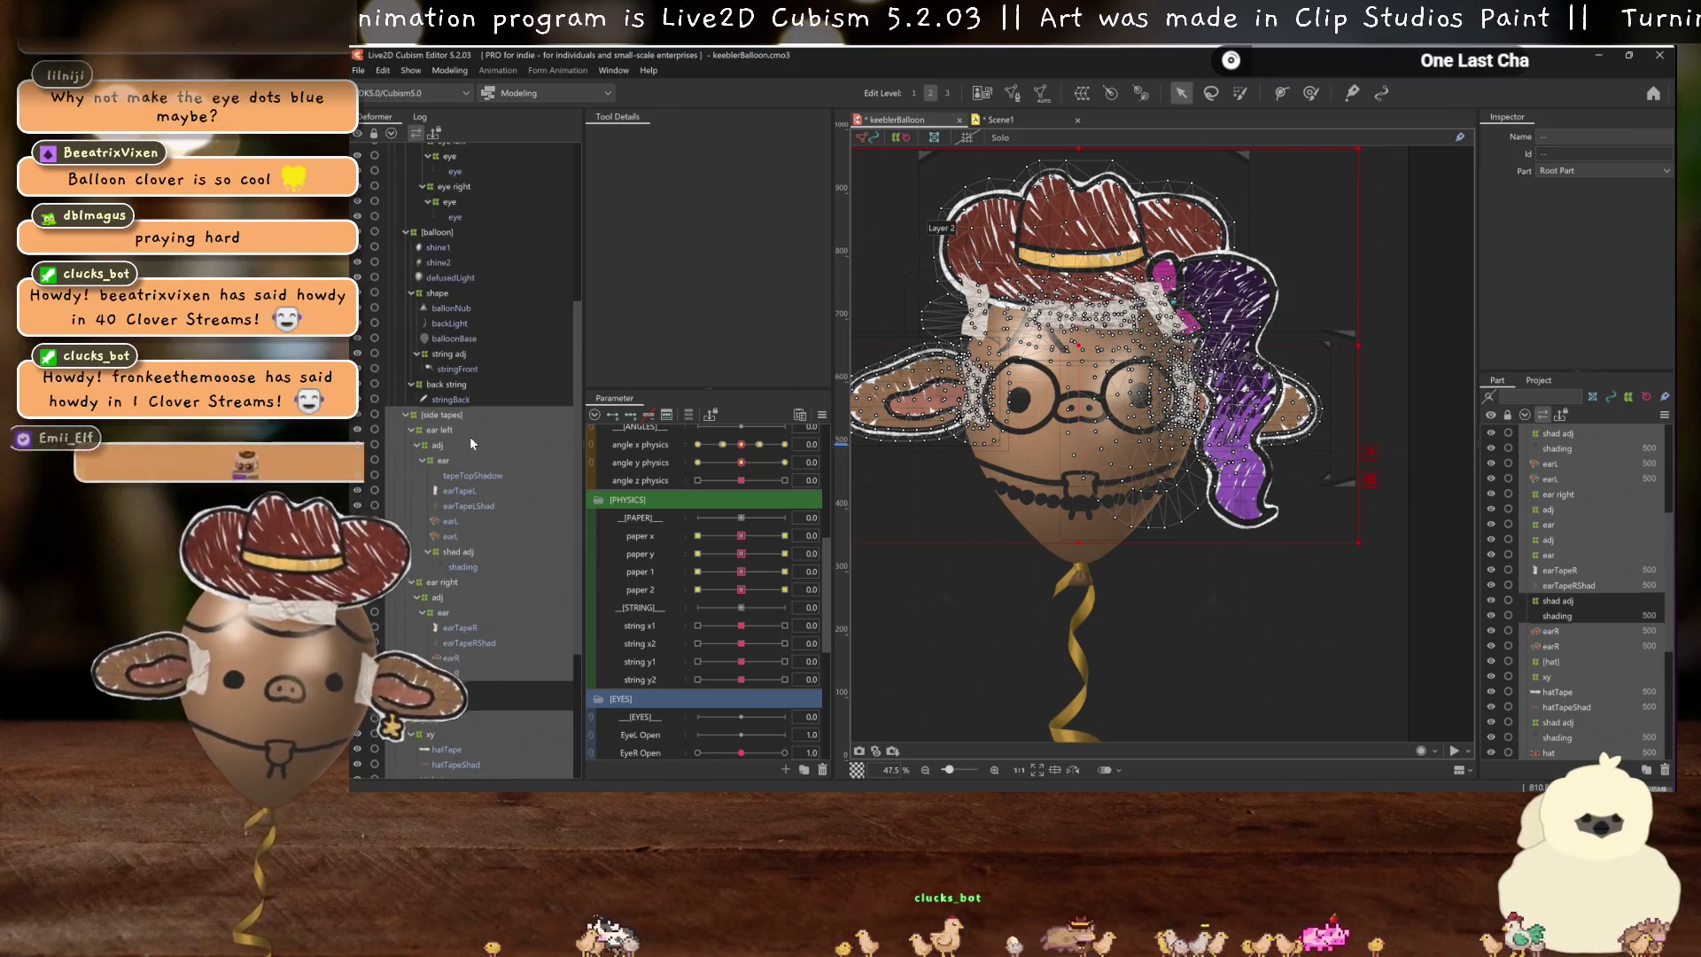
pyautogui.hotkey('ctrl', 'z')
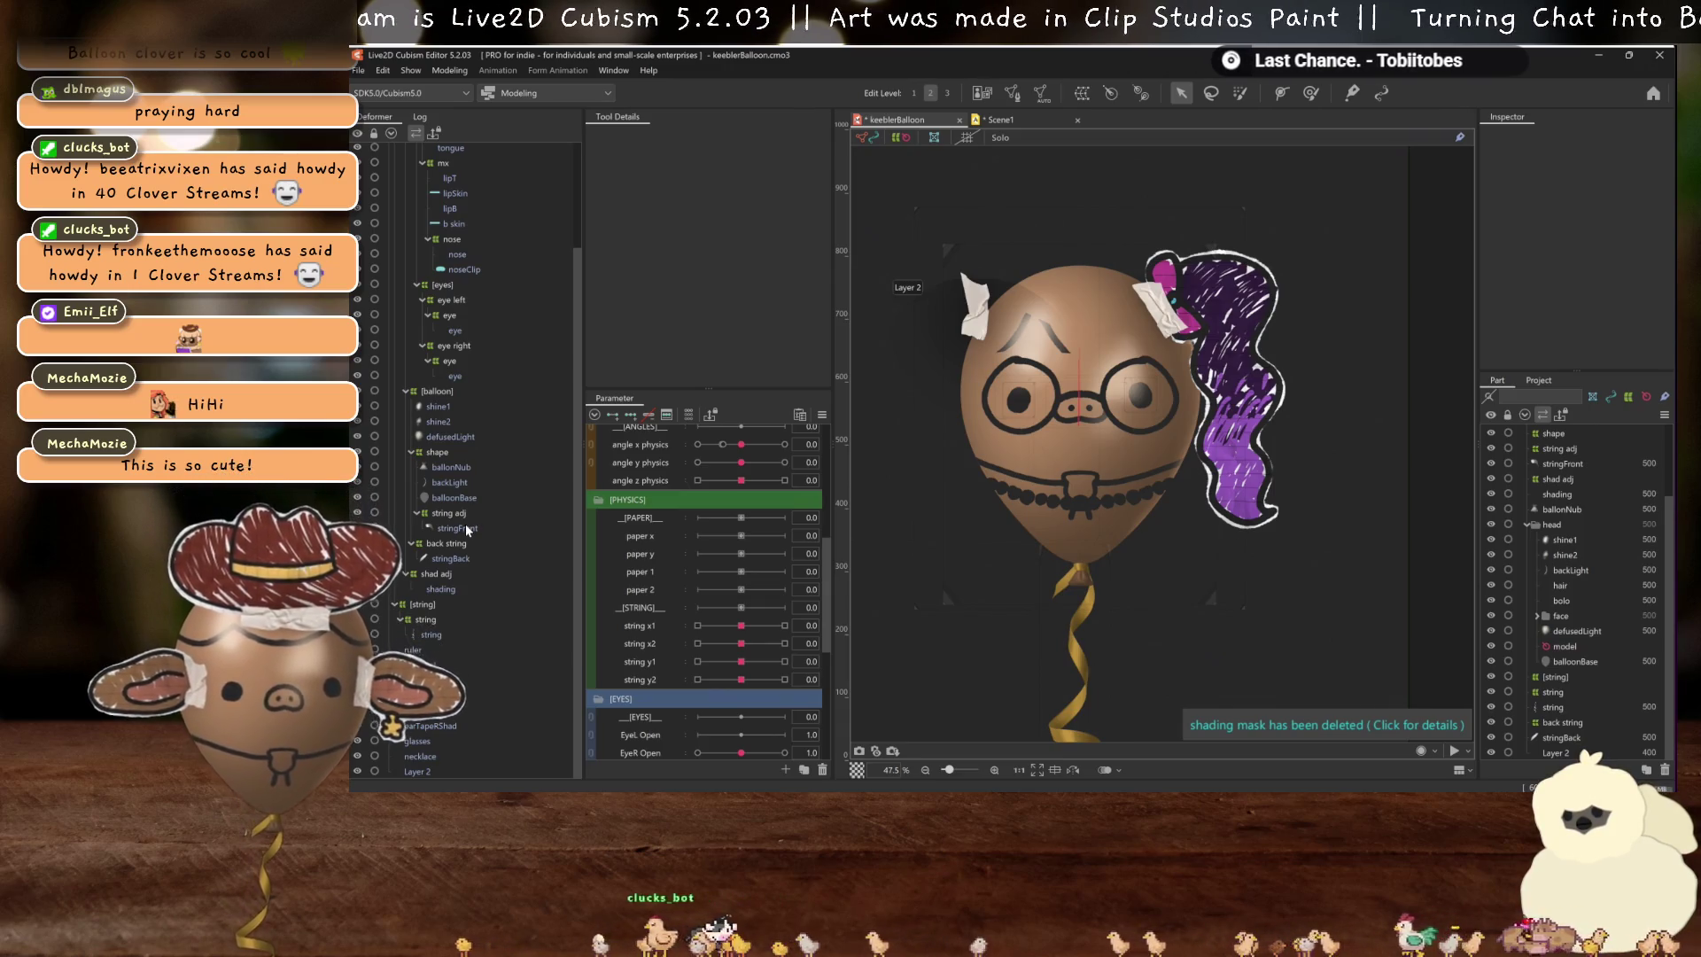
pyautogui.click(436, 726)
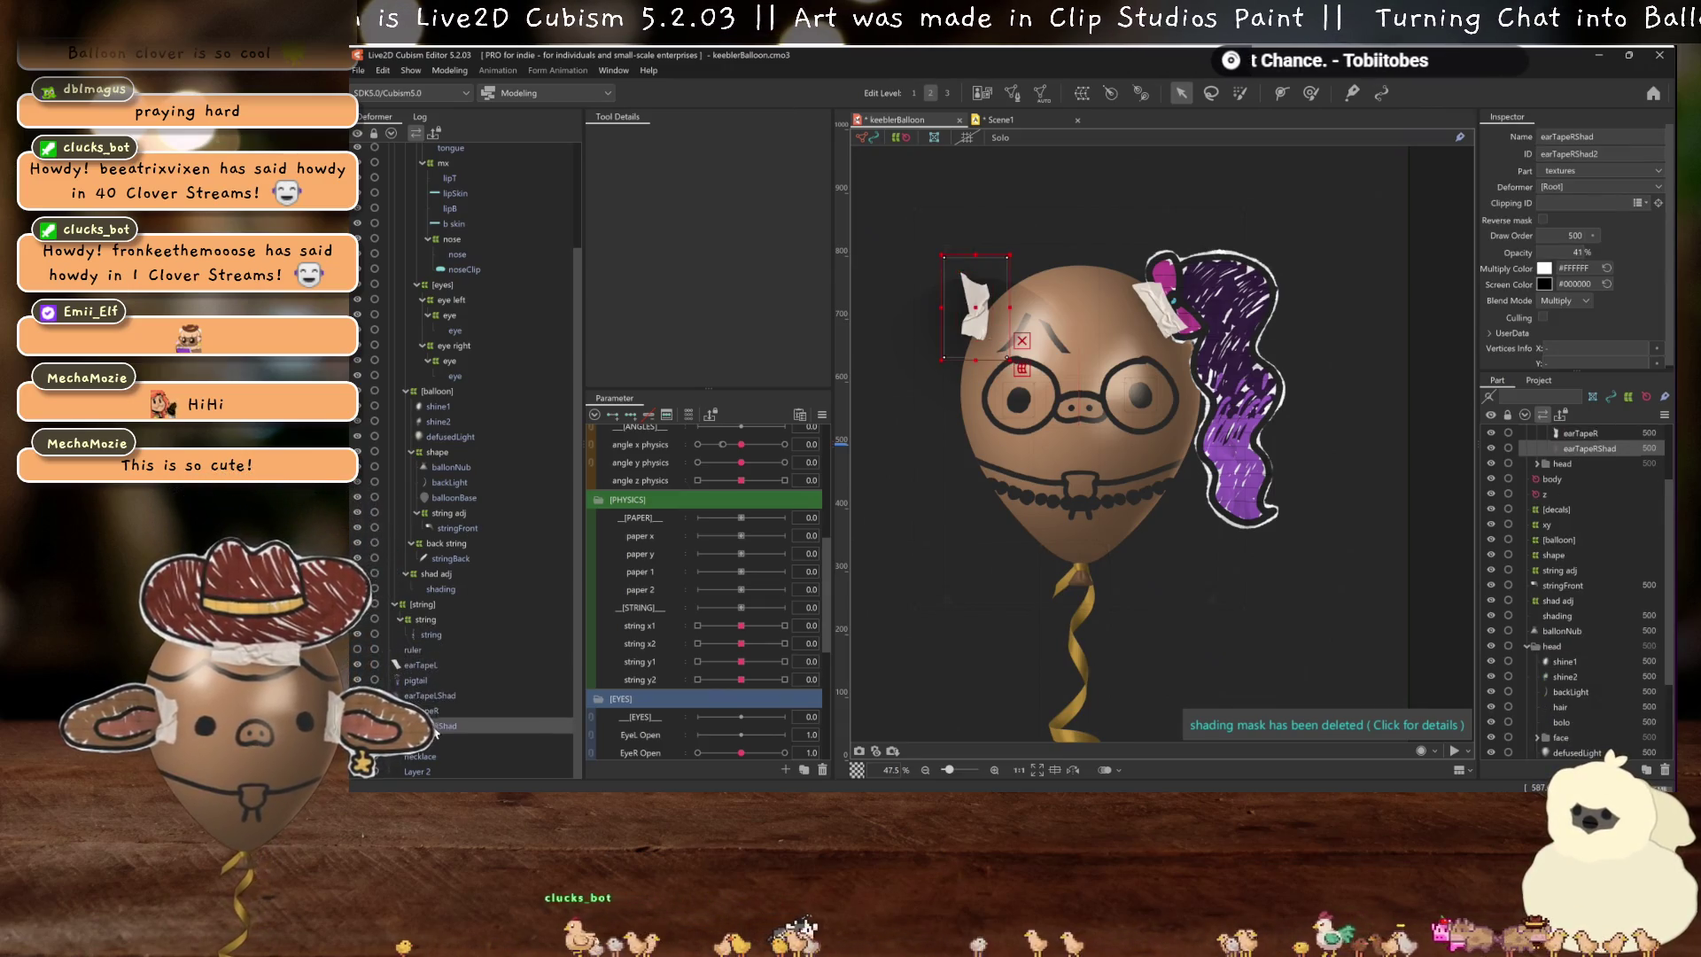
pyautogui.click(434, 697)
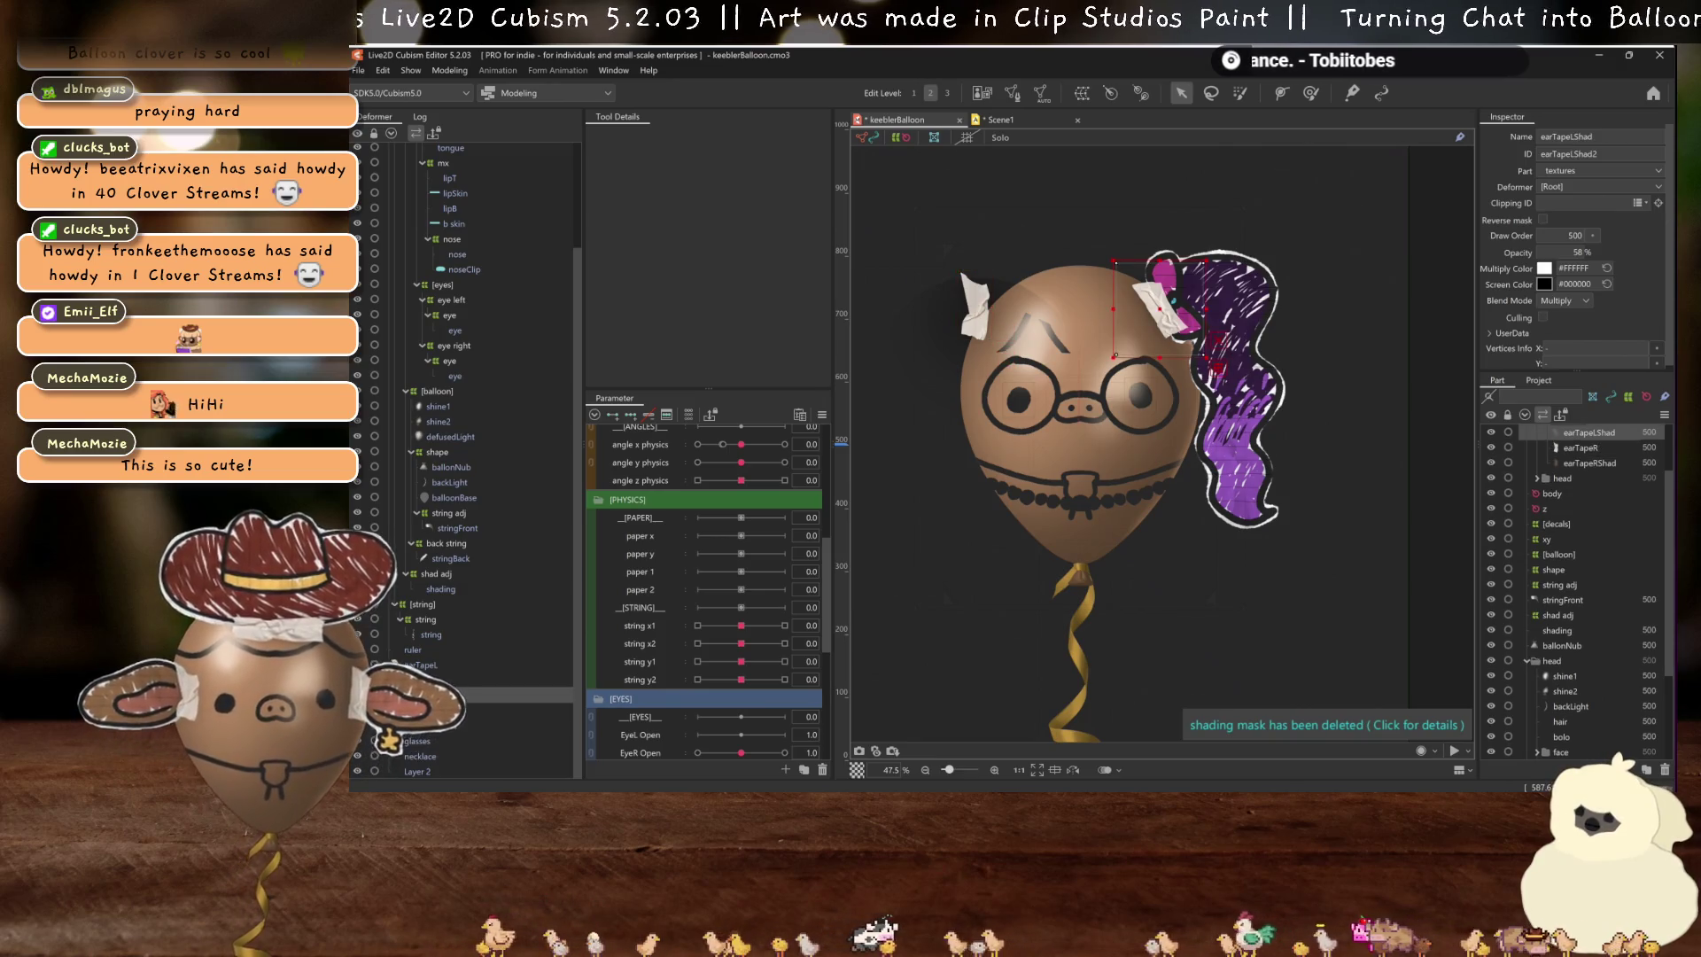
pyautogui.hotkey('ctrl', 's')
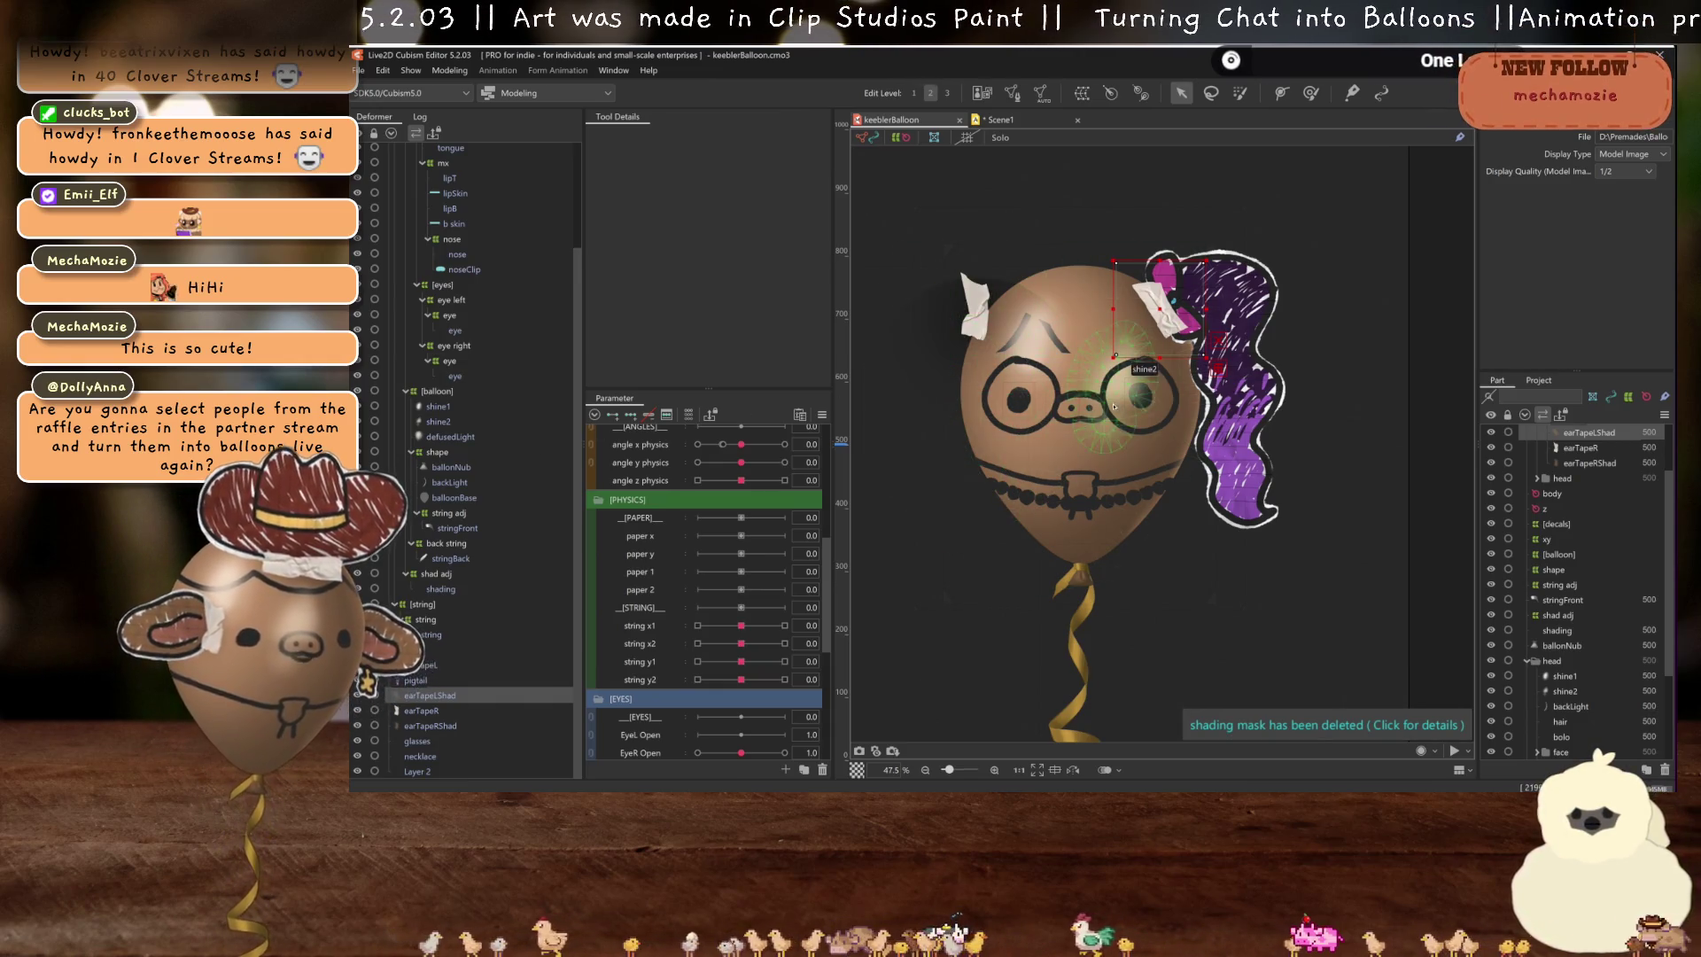
pyautogui.scroll(5, 1075, 386)
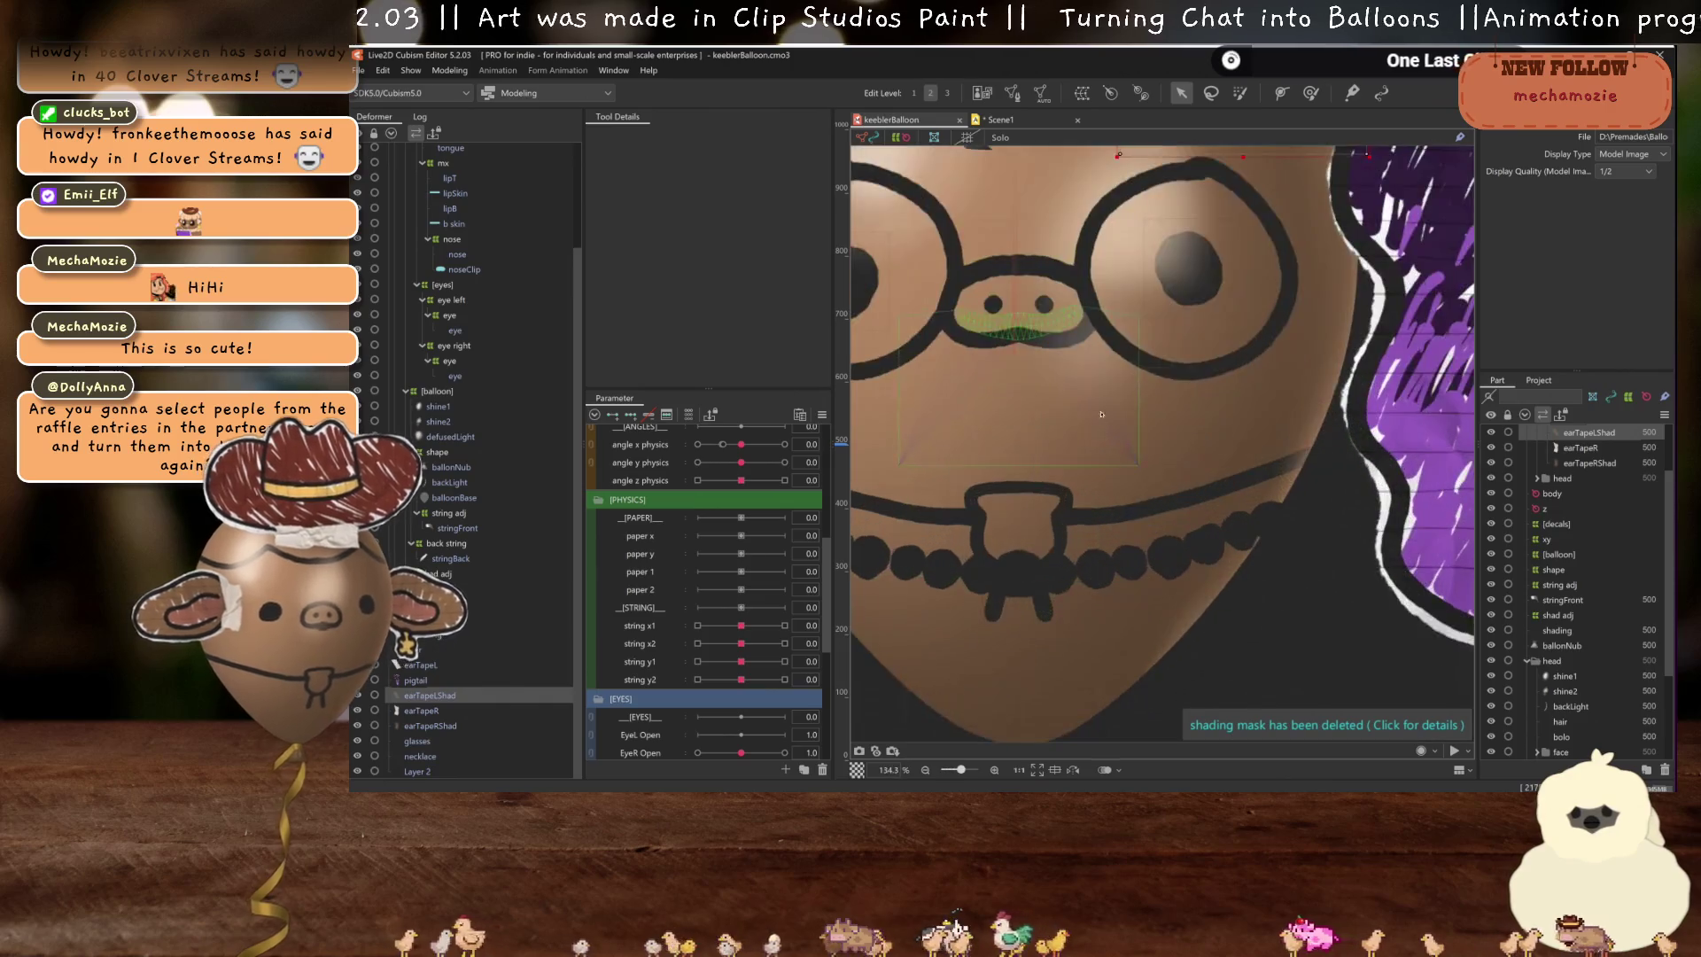
# - Move the glasses and necklace parts to sit just below hair
pyautogui.scroll(-3, 1037, 403)
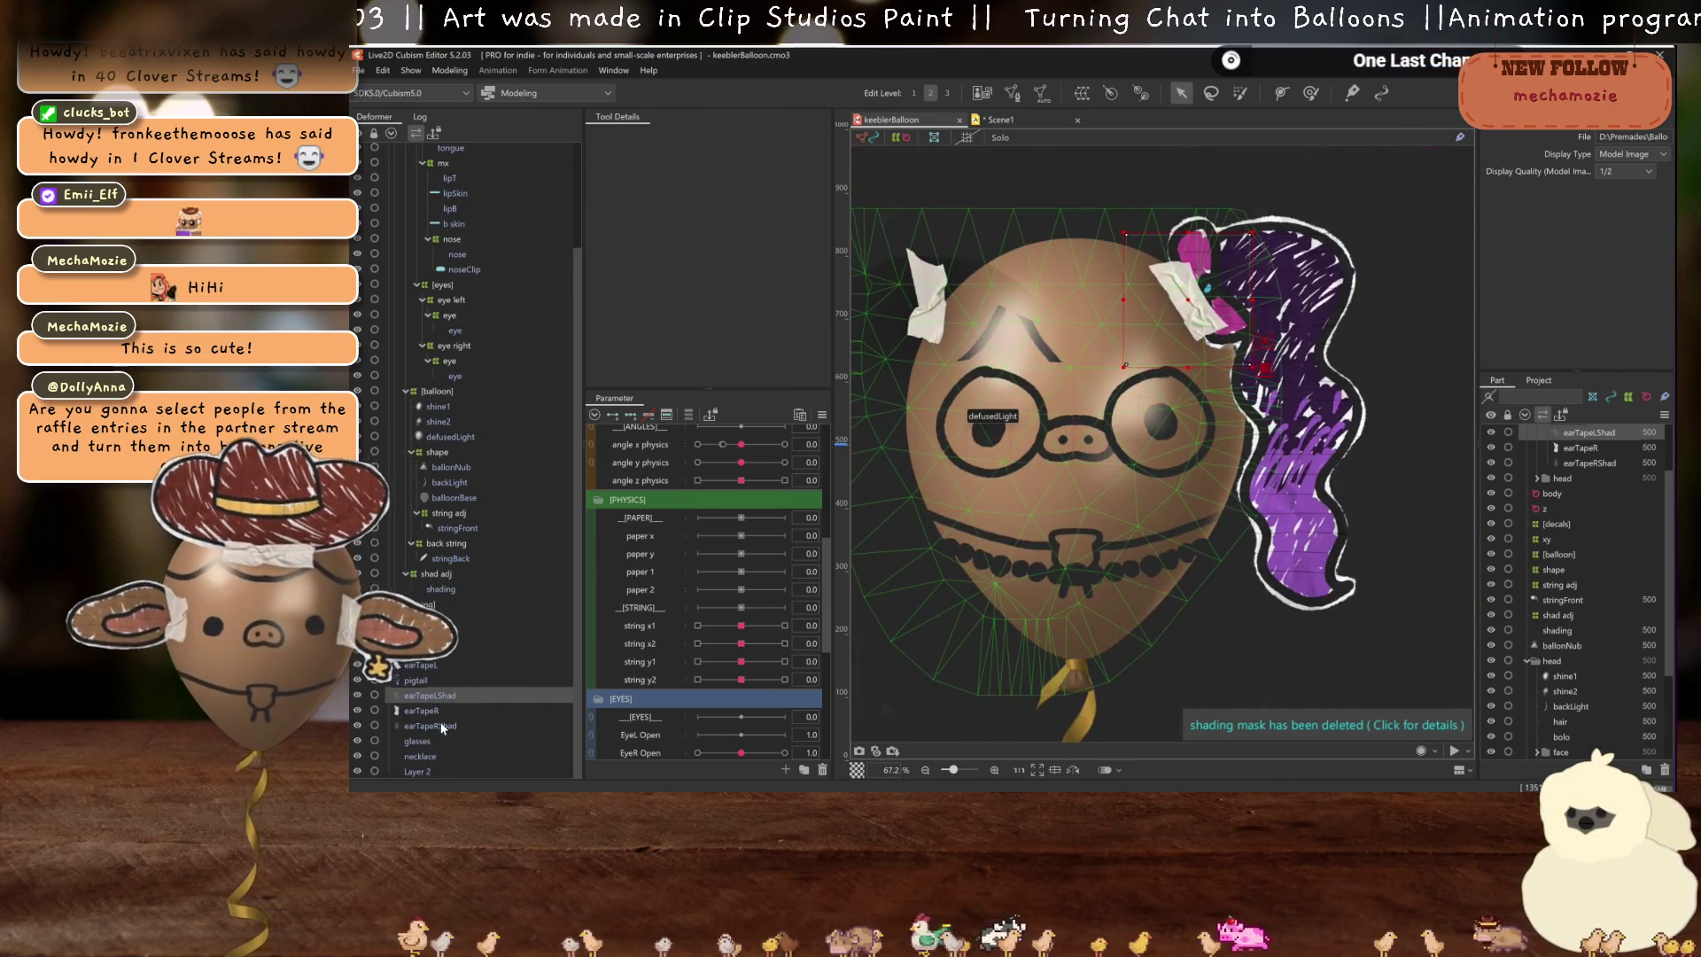
pyautogui.click(433, 770)
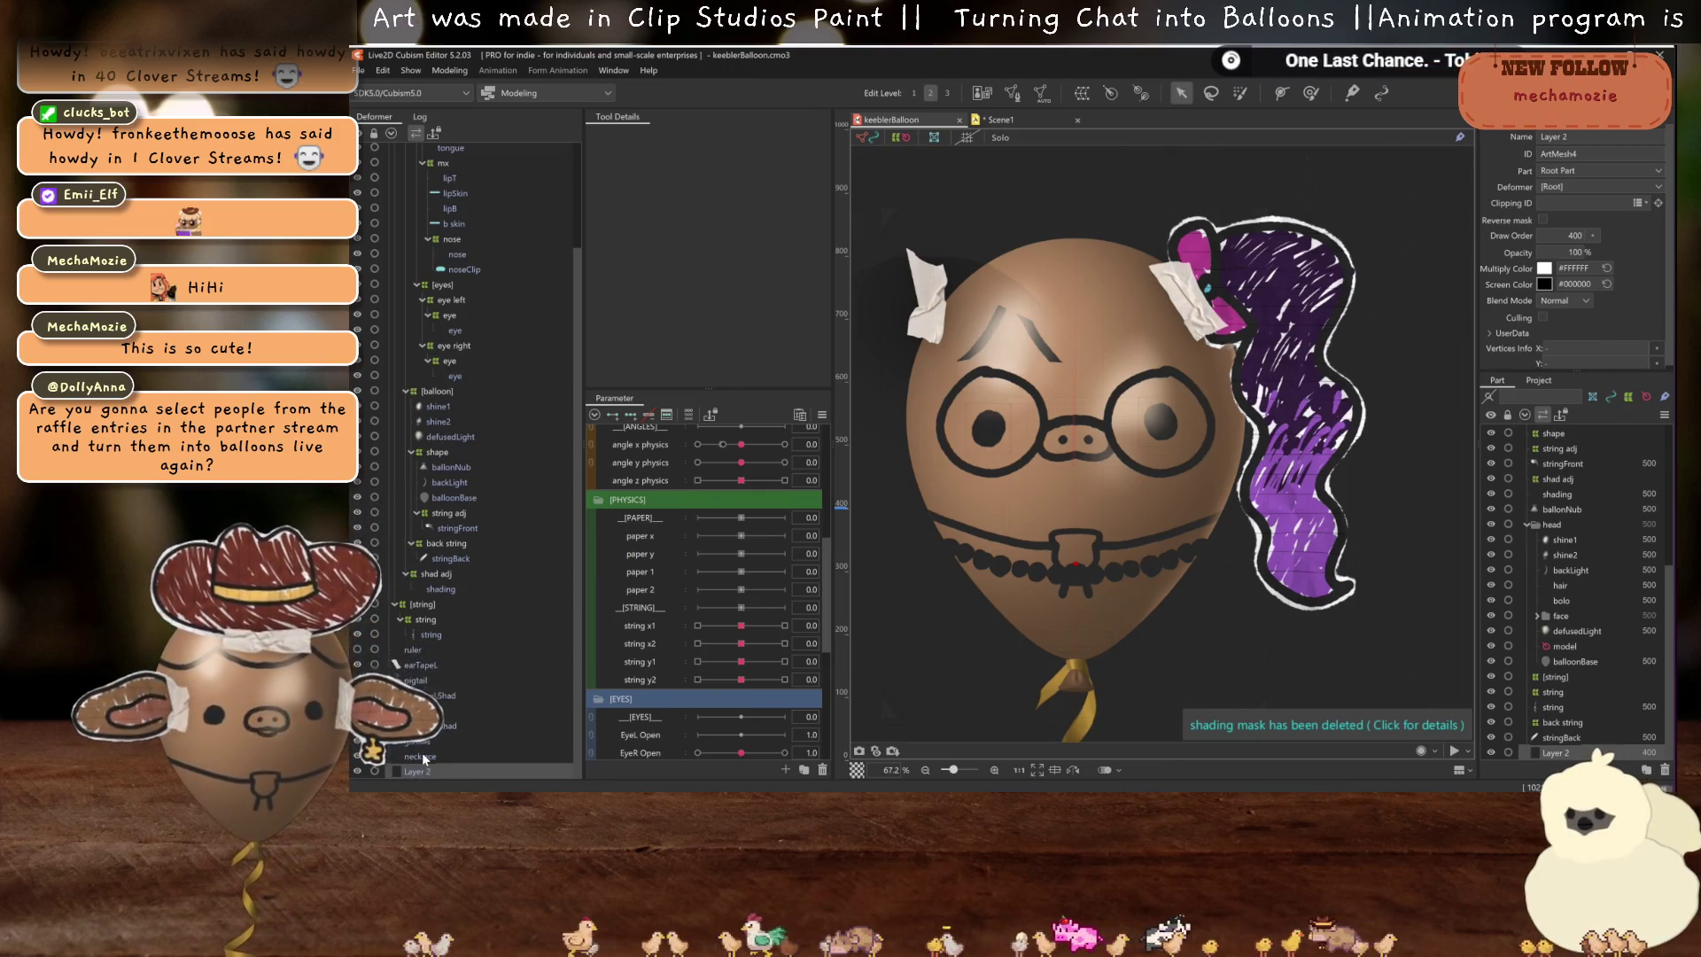
pyautogui.click(423, 757)
pyautogui.keyDown('ctrl'); pyautogui.click(421, 742); pyautogui.keyUp('ctrl')
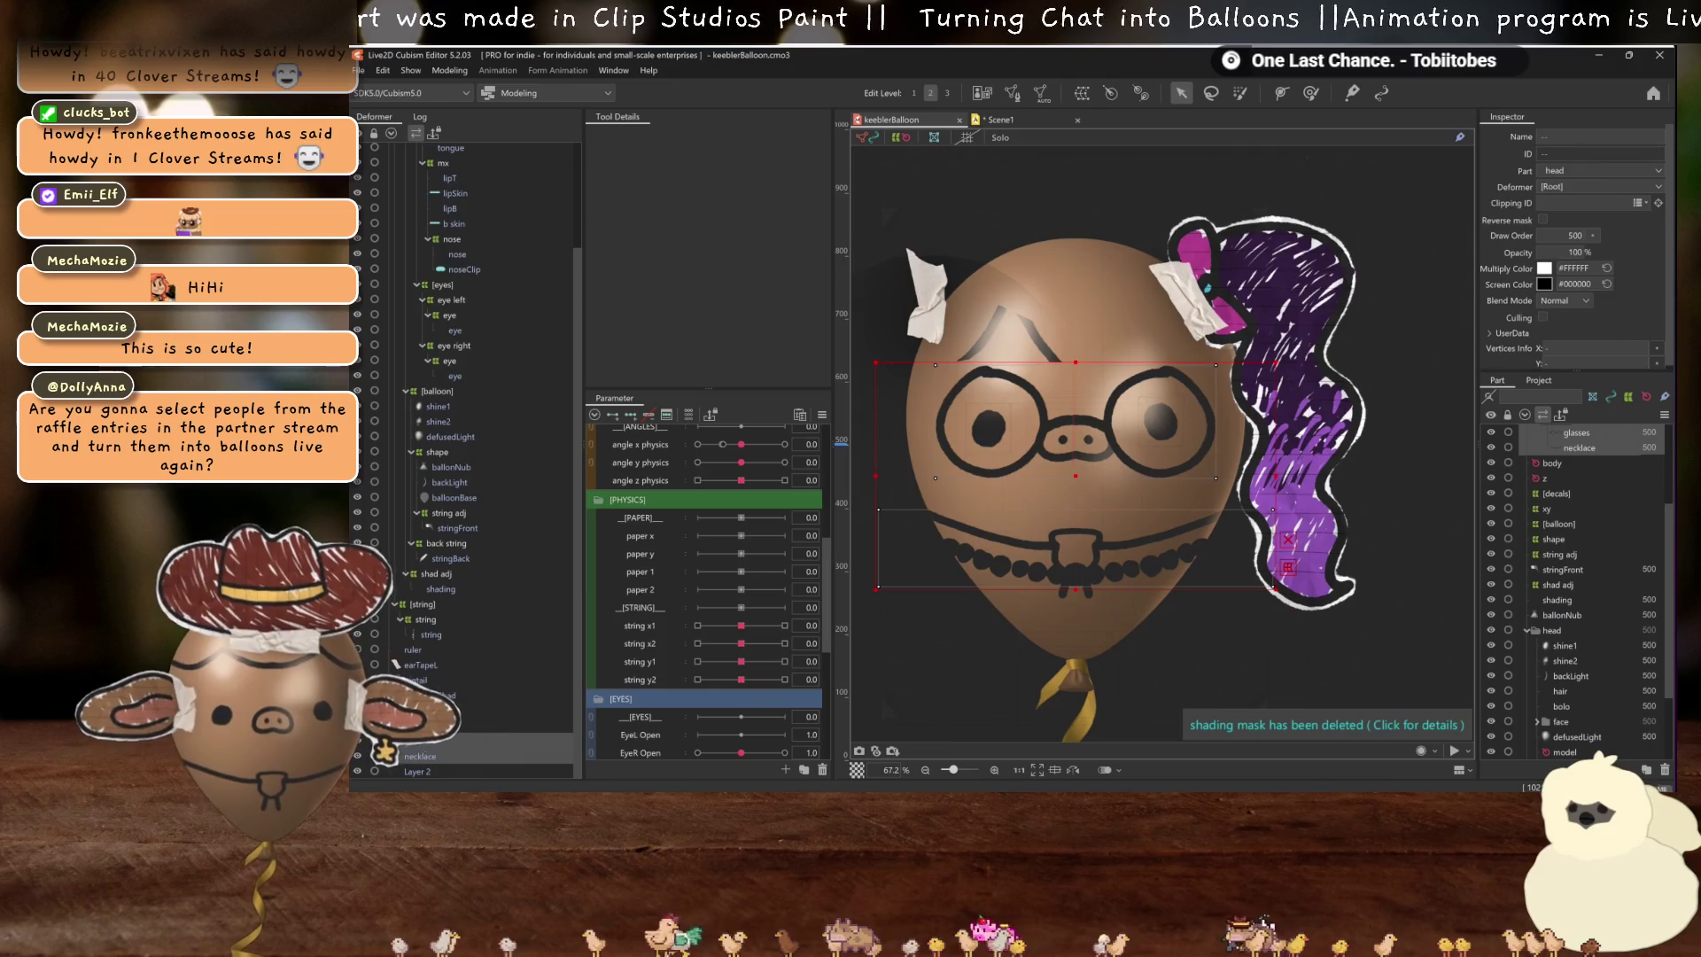
pyautogui.moveTo(1591, 564)
pyautogui.mouseDown()
pyautogui.moveTo(1595, 626)
pyautogui.moveTo(1589, 590)
pyautogui.mouseUp()
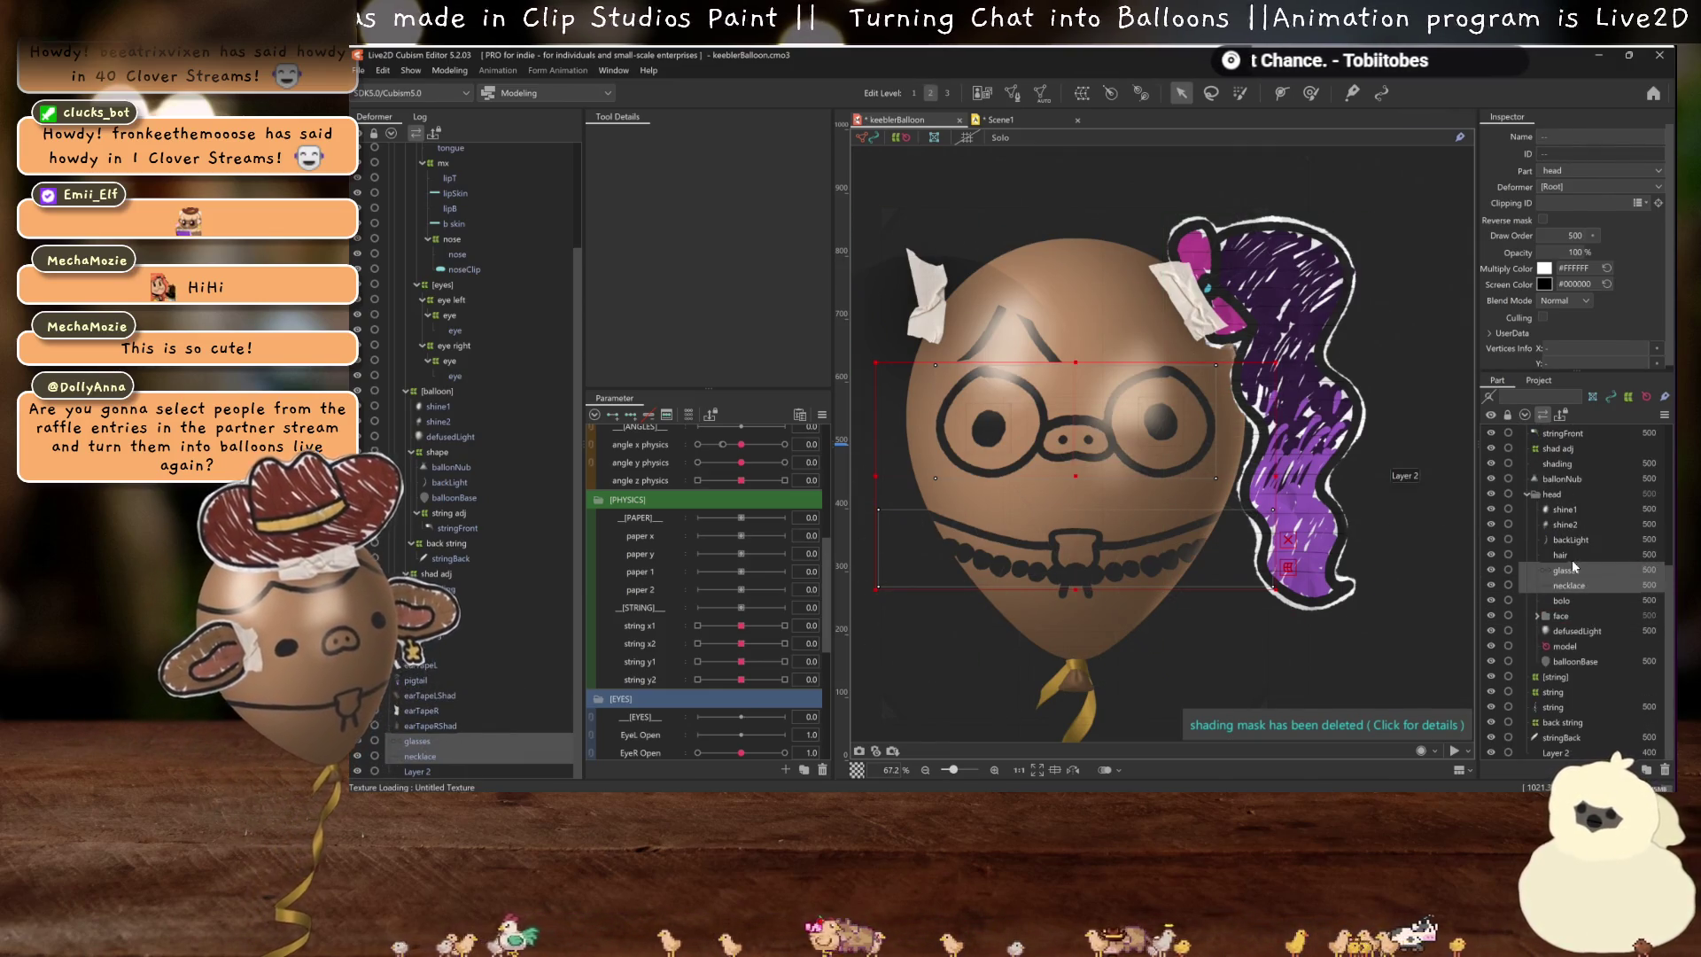
pyautogui.click(1569, 555)
pyautogui.hotkey('ctrl', '-')
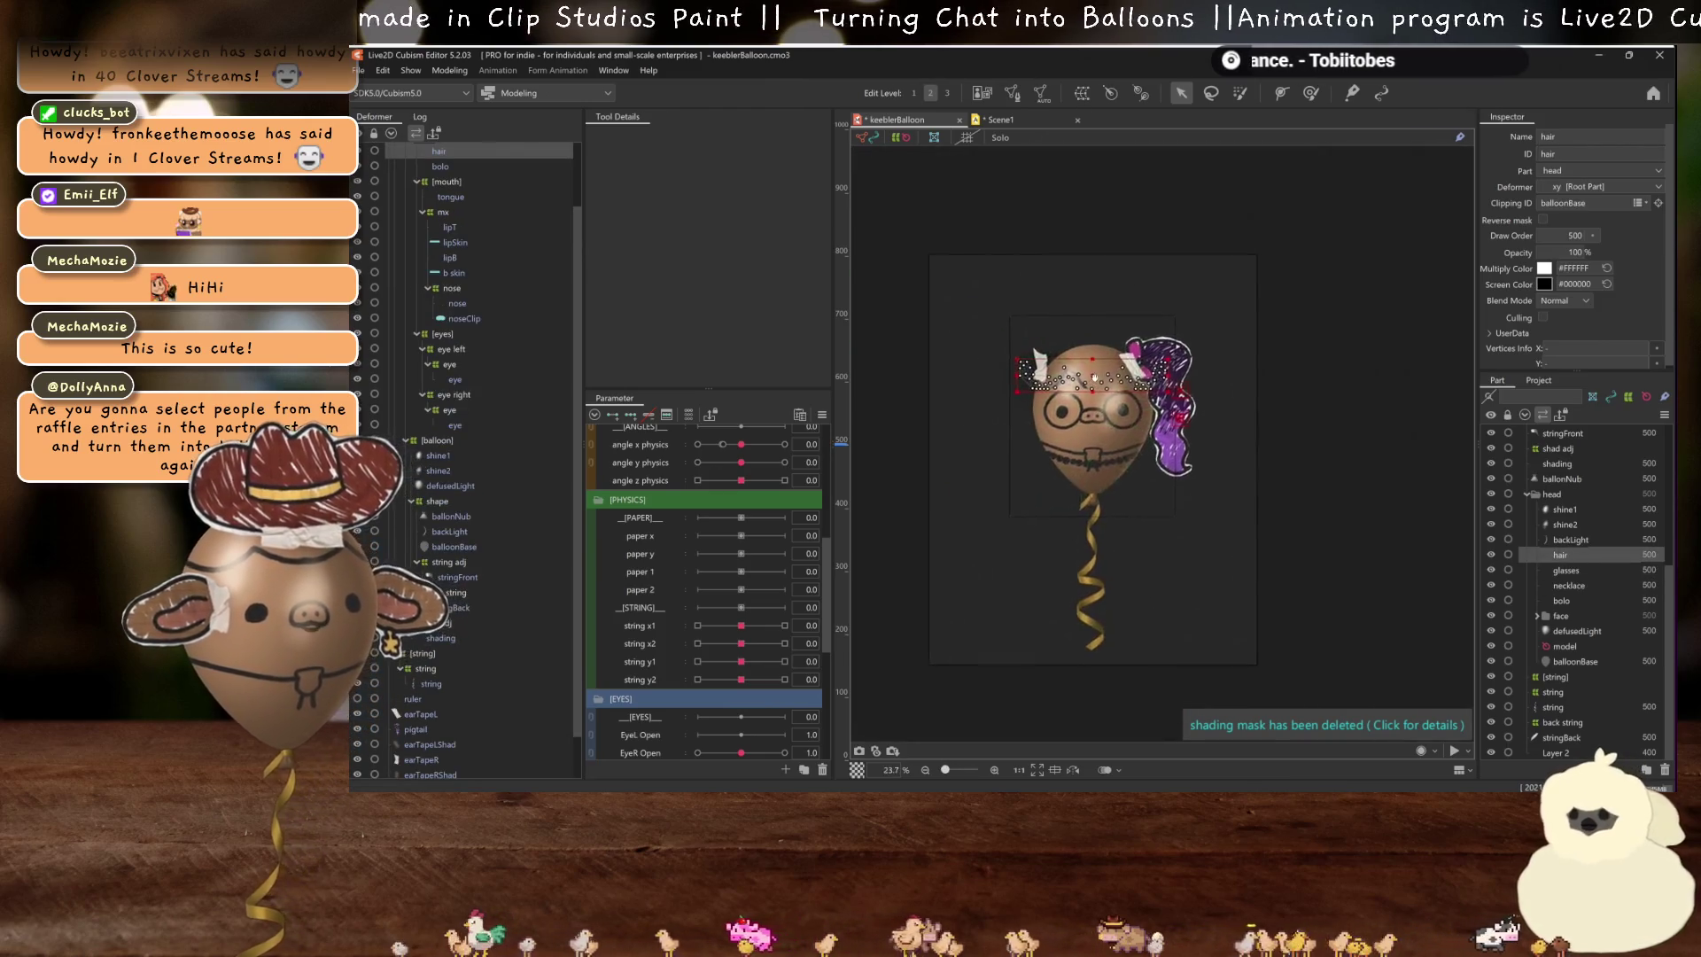
# - Run Automatic Mesh Generator on the hair using the Standard preset
pyautogui.click(1042, 93)
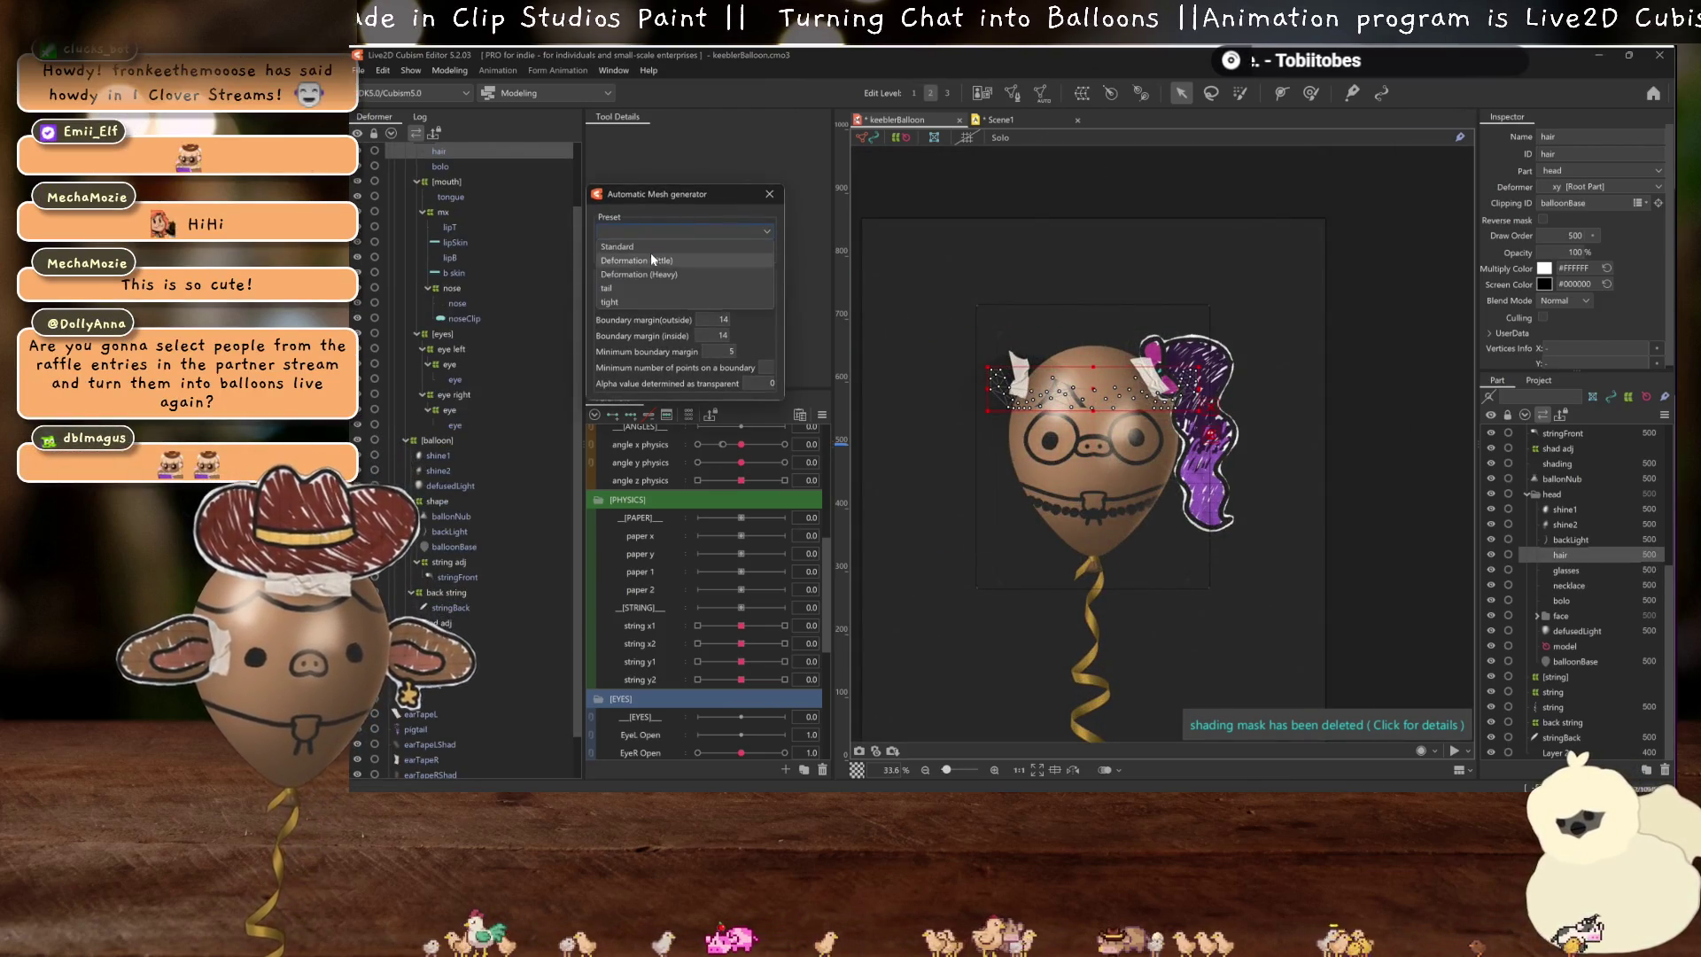
pyautogui.click(743, 234)
pyautogui.click(684, 248)
pyautogui.click(769, 195)
# - Delete the nose group under face
pyautogui.scroll(3, 1105, 438)
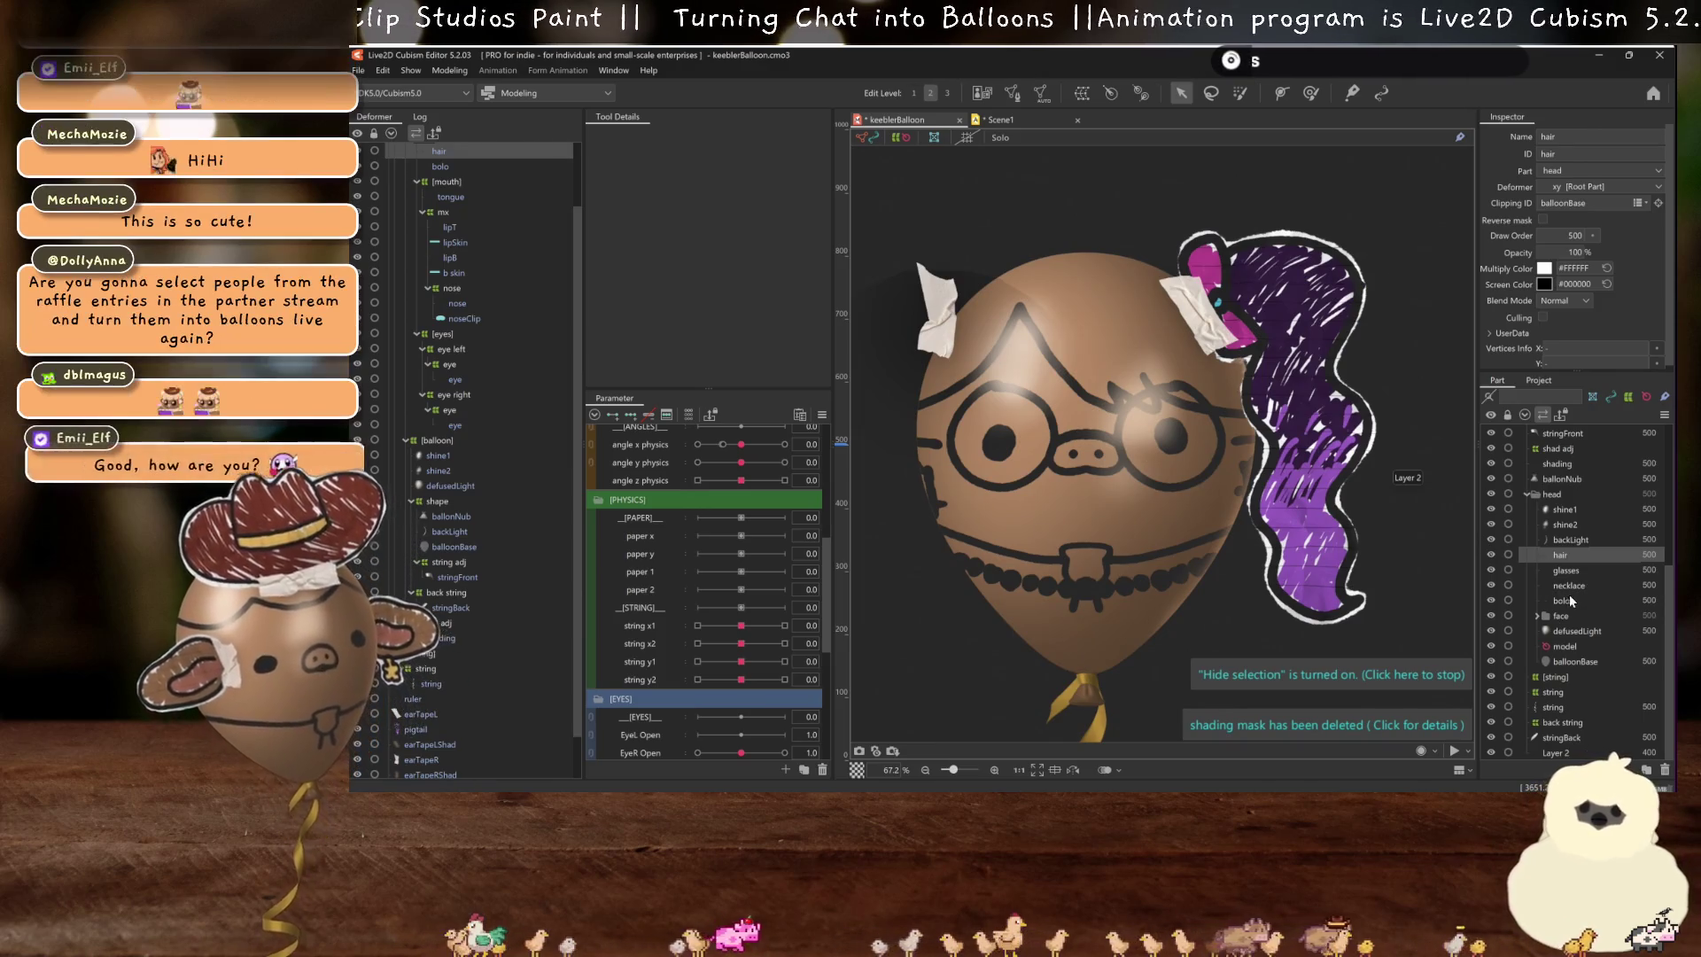
pyautogui.scroll(-2, 1539, 616)
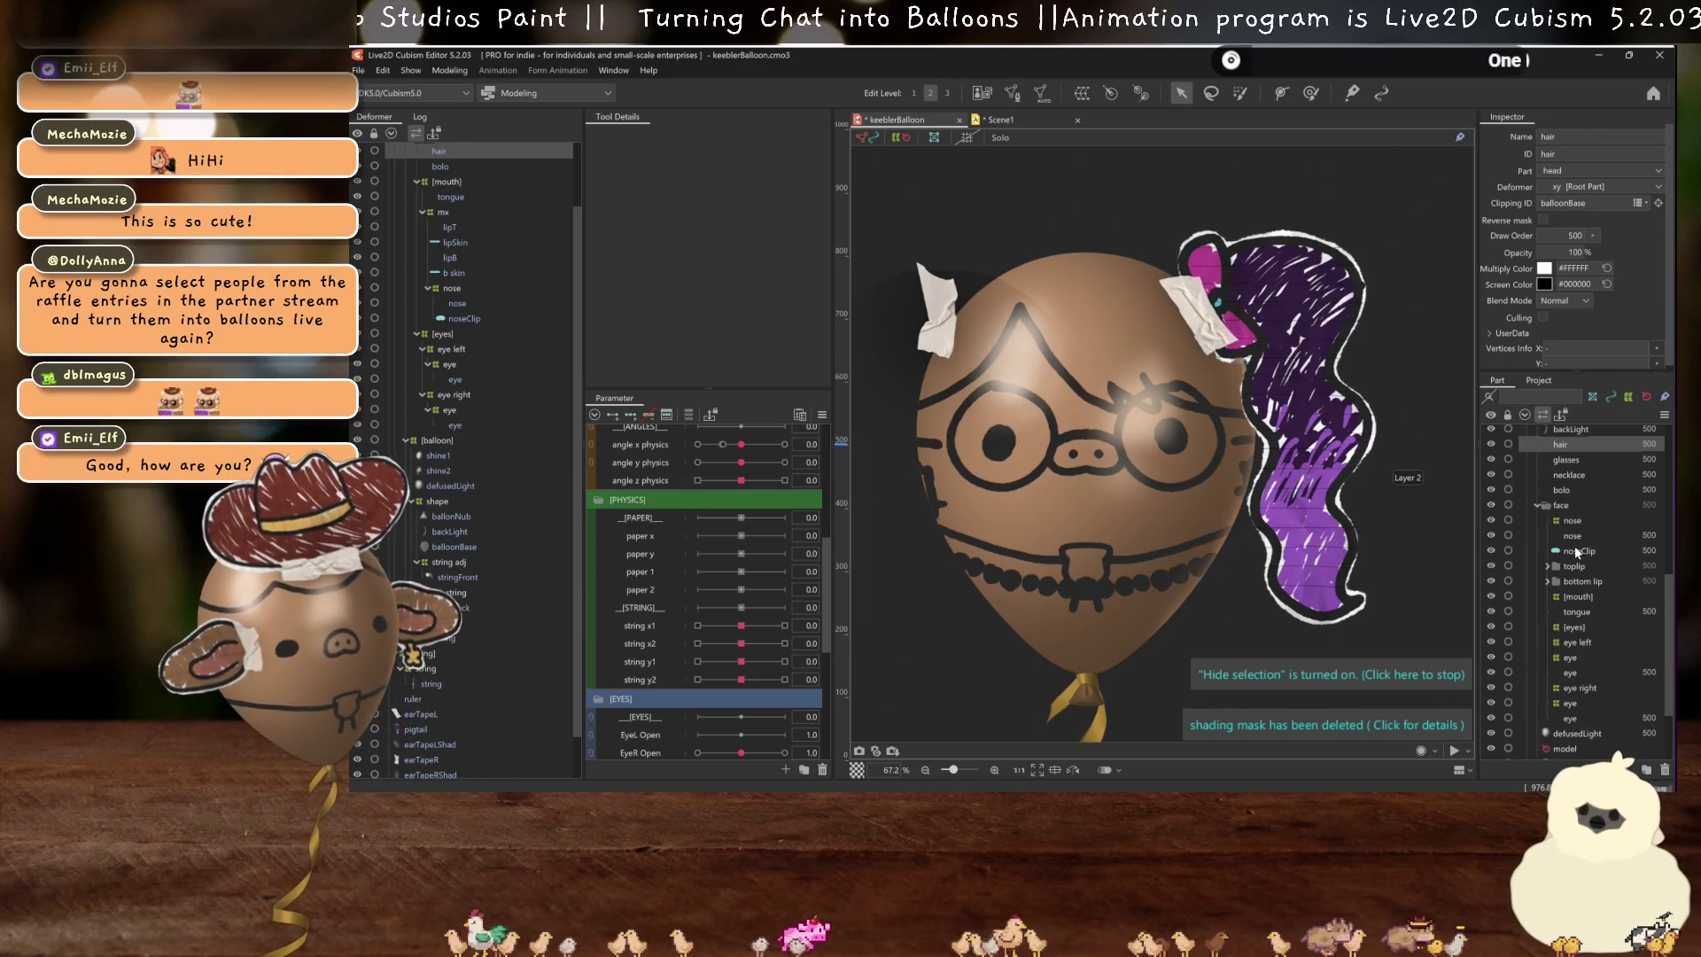
pyautogui.click(1573, 522)
pyautogui.press('Delete')
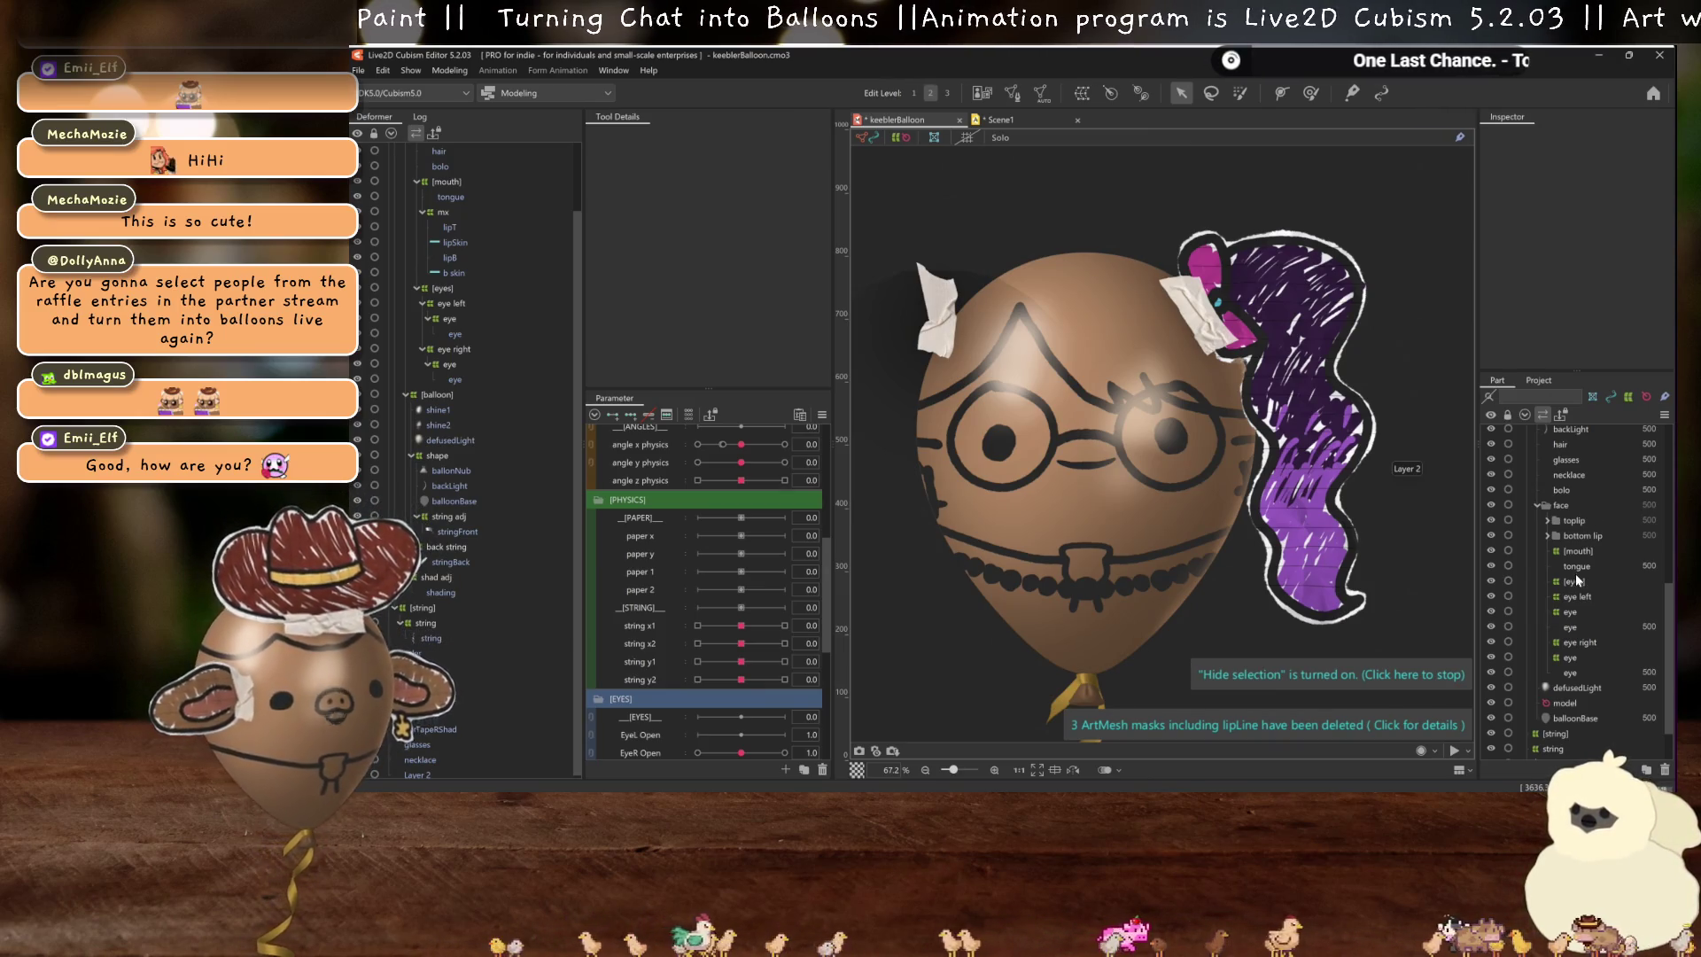
# - Delete the bolo part
pyautogui.scroll(-2, 1575, 573)
pyautogui.scroll(5, 1568, 664)
pyautogui.scroll(5, 1564, 675)
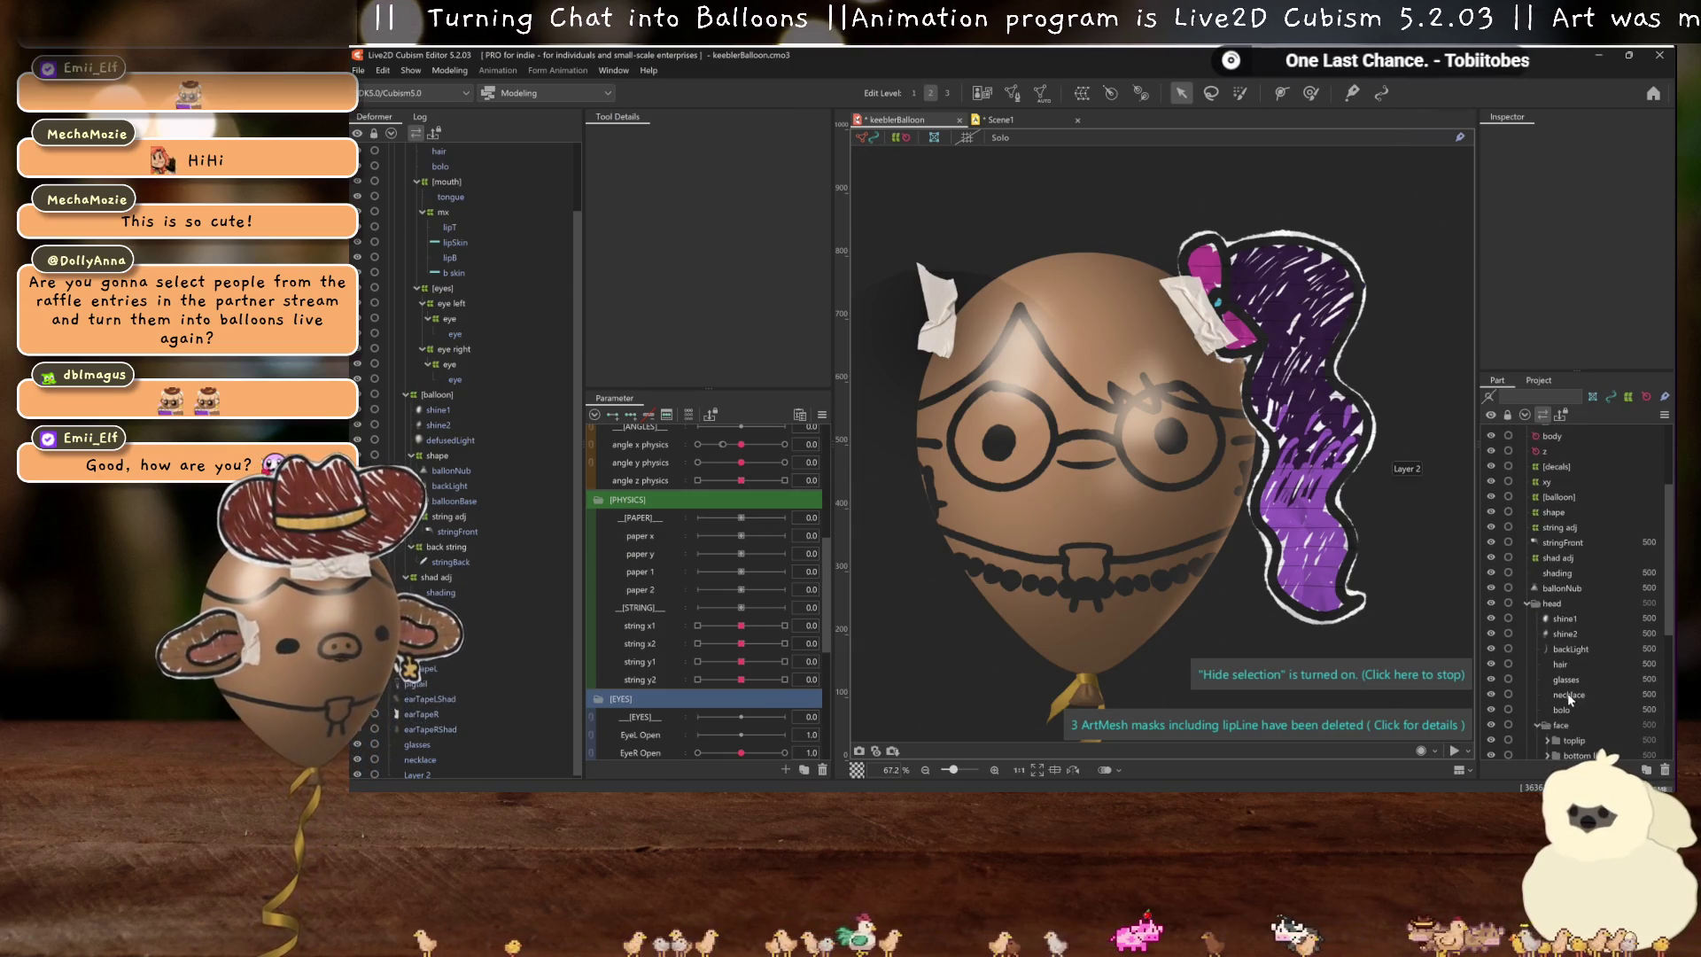
pyautogui.click(1567, 710)
pyautogui.press('Delete')
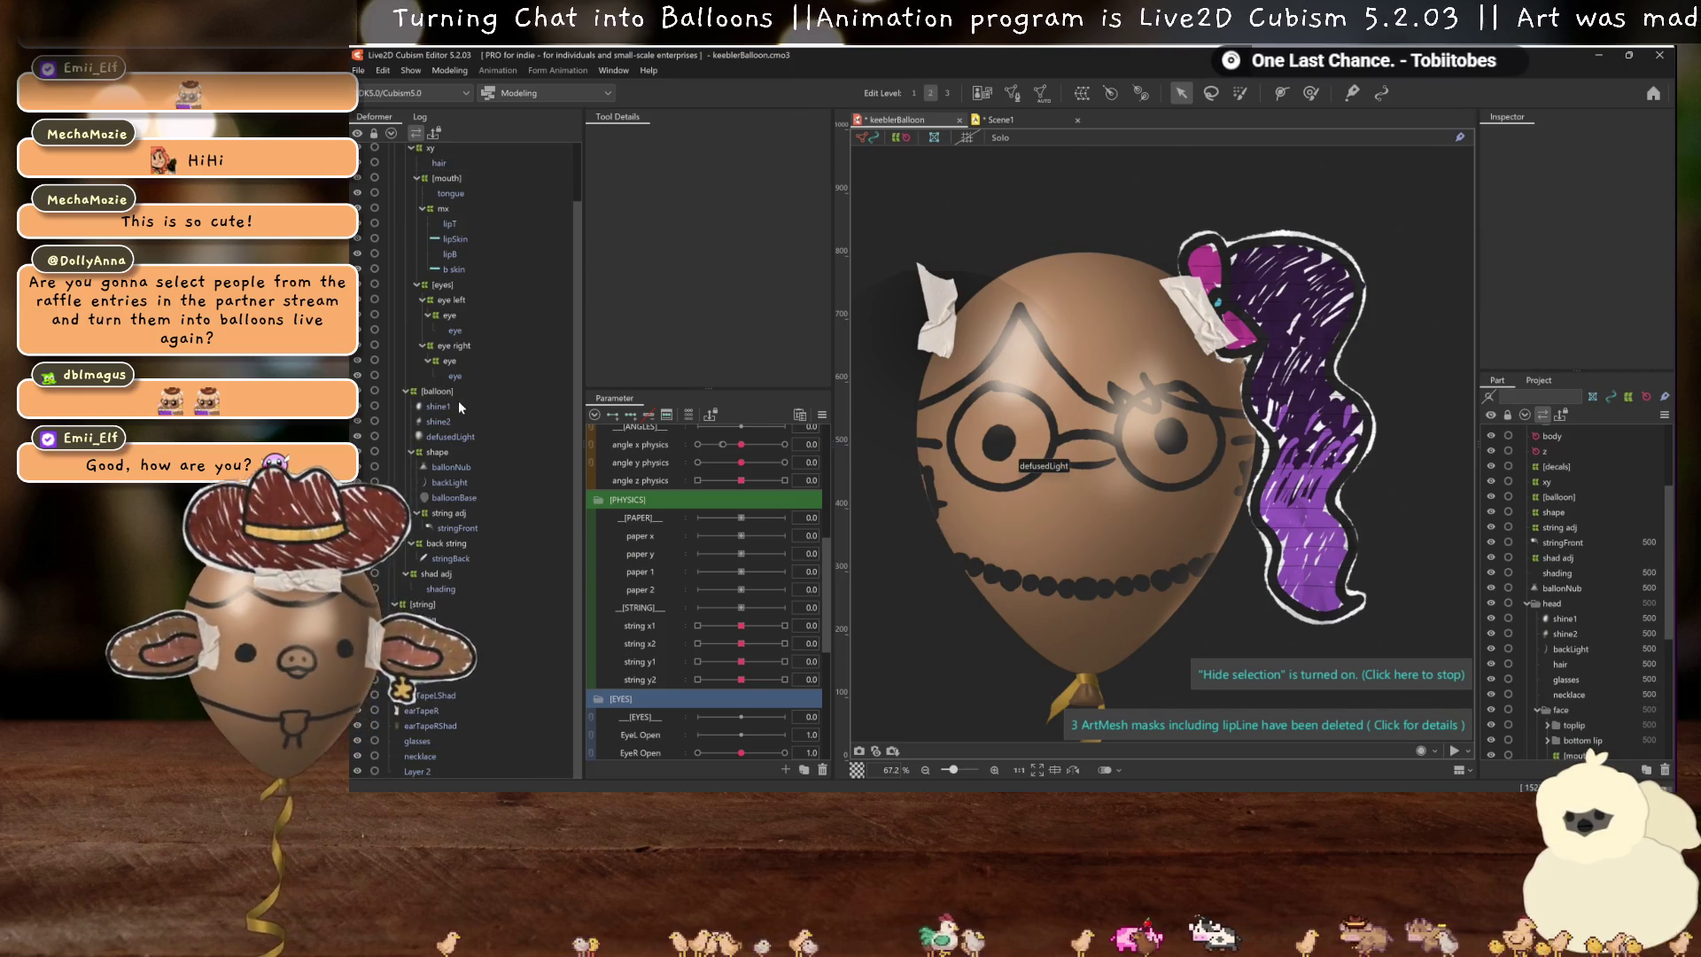
# - Move glasses and necklace under the xy deformer beside hair in the Deformer tree
pyautogui.click(429, 757)
pyautogui.keyDown('shift'); pyautogui.click(428, 737); pyautogui.keyUp('shift')
pyautogui.moveTo(428, 737)
pyautogui.mouseDown()
pyautogui.moveTo(488, 239)
pyautogui.moveTo(430, 217)
pyautogui.mouseUp()
pyautogui.scroll(3, 709, 567)
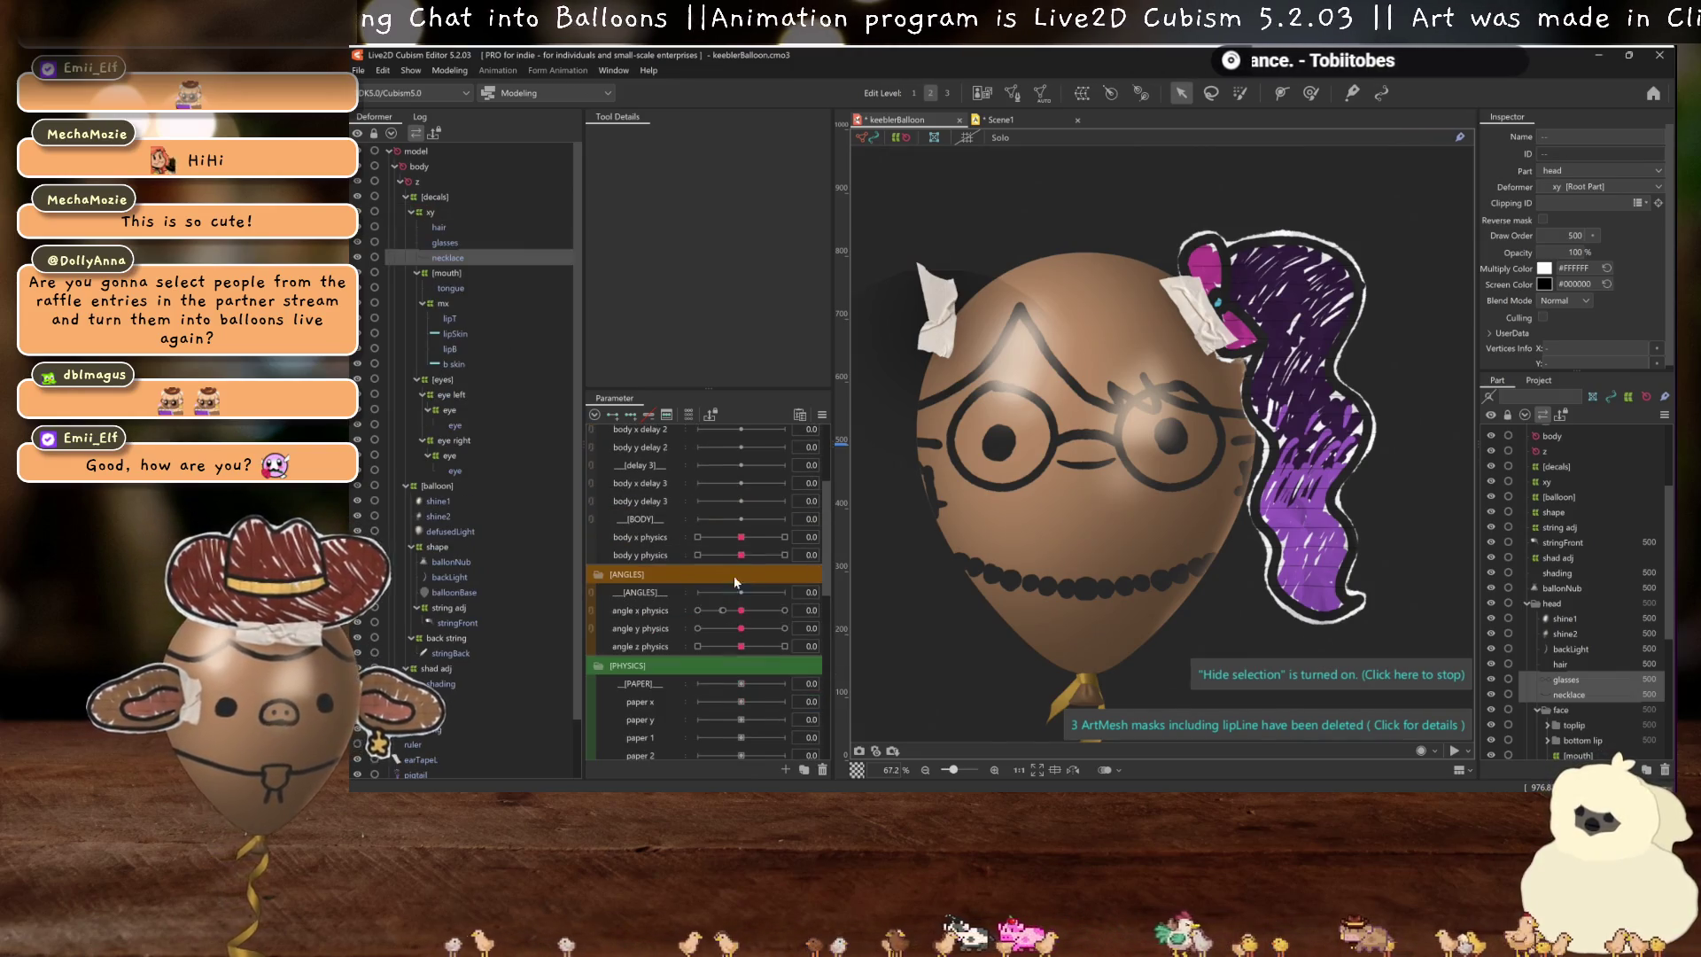
# - Preview the face along angle x, reset it to 0, and start a warp deformer for the glasses
pyautogui.moveTo(742, 611)
pyautogui.mouseDown()
pyautogui.moveTo(790, 611)
pyautogui.moveTo(697, 624)
pyautogui.moveTo(741, 620)
pyautogui.mouseUp()
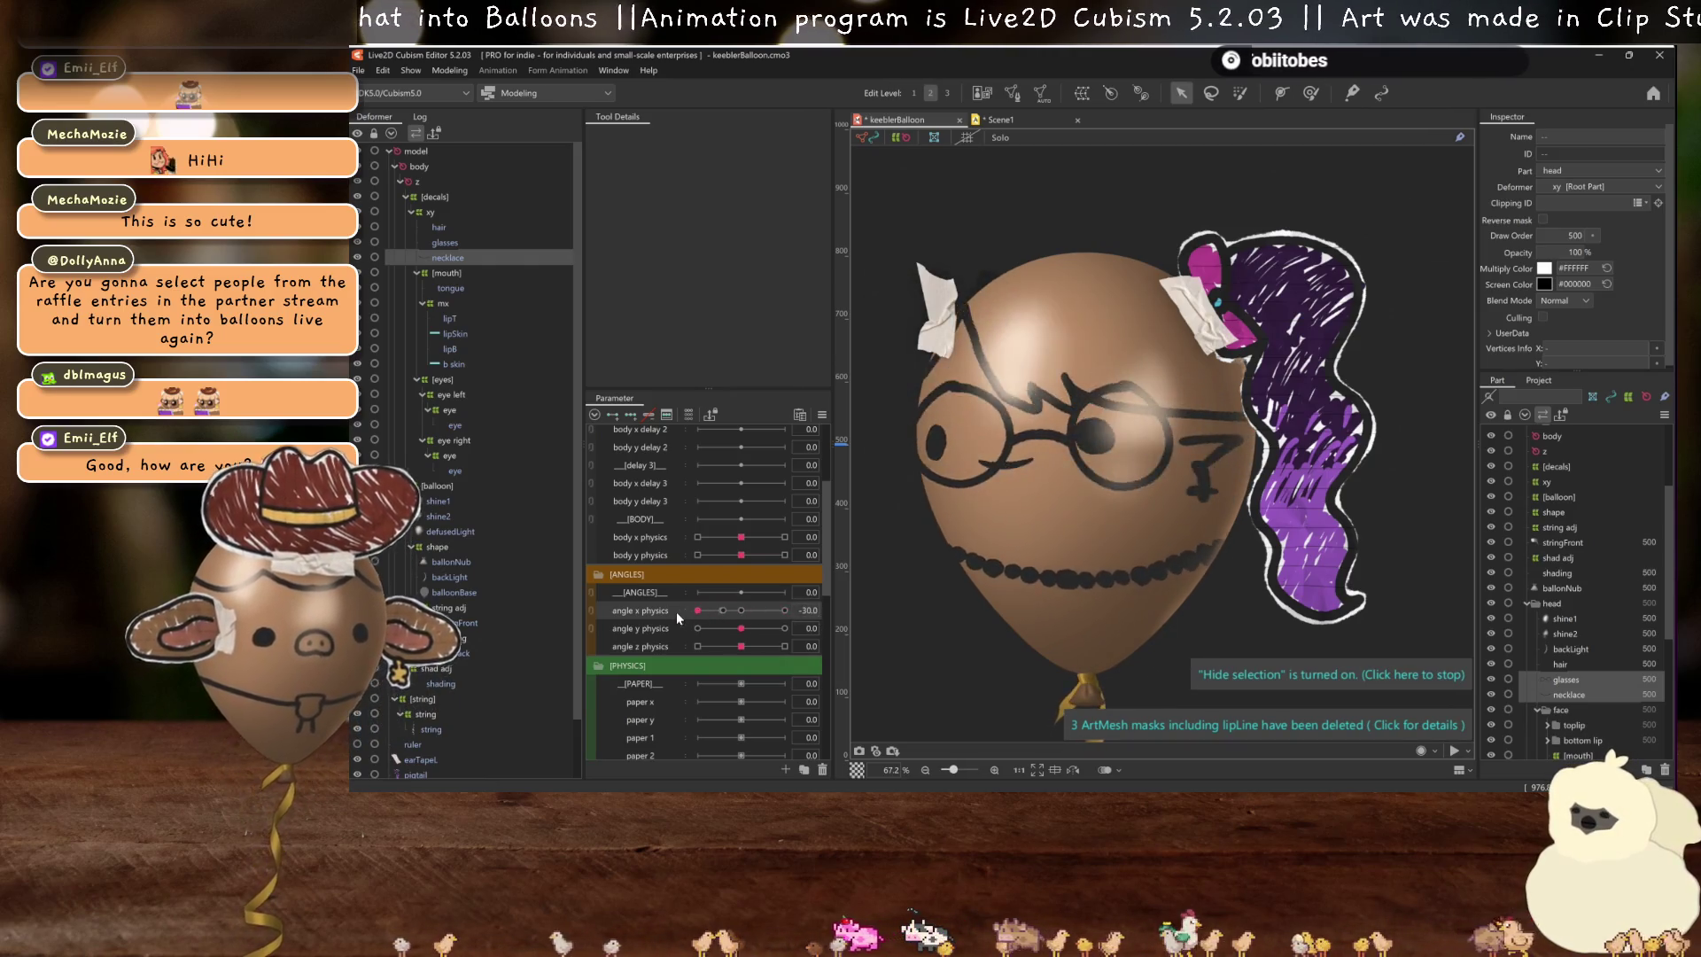
pyautogui.click(845, 609)
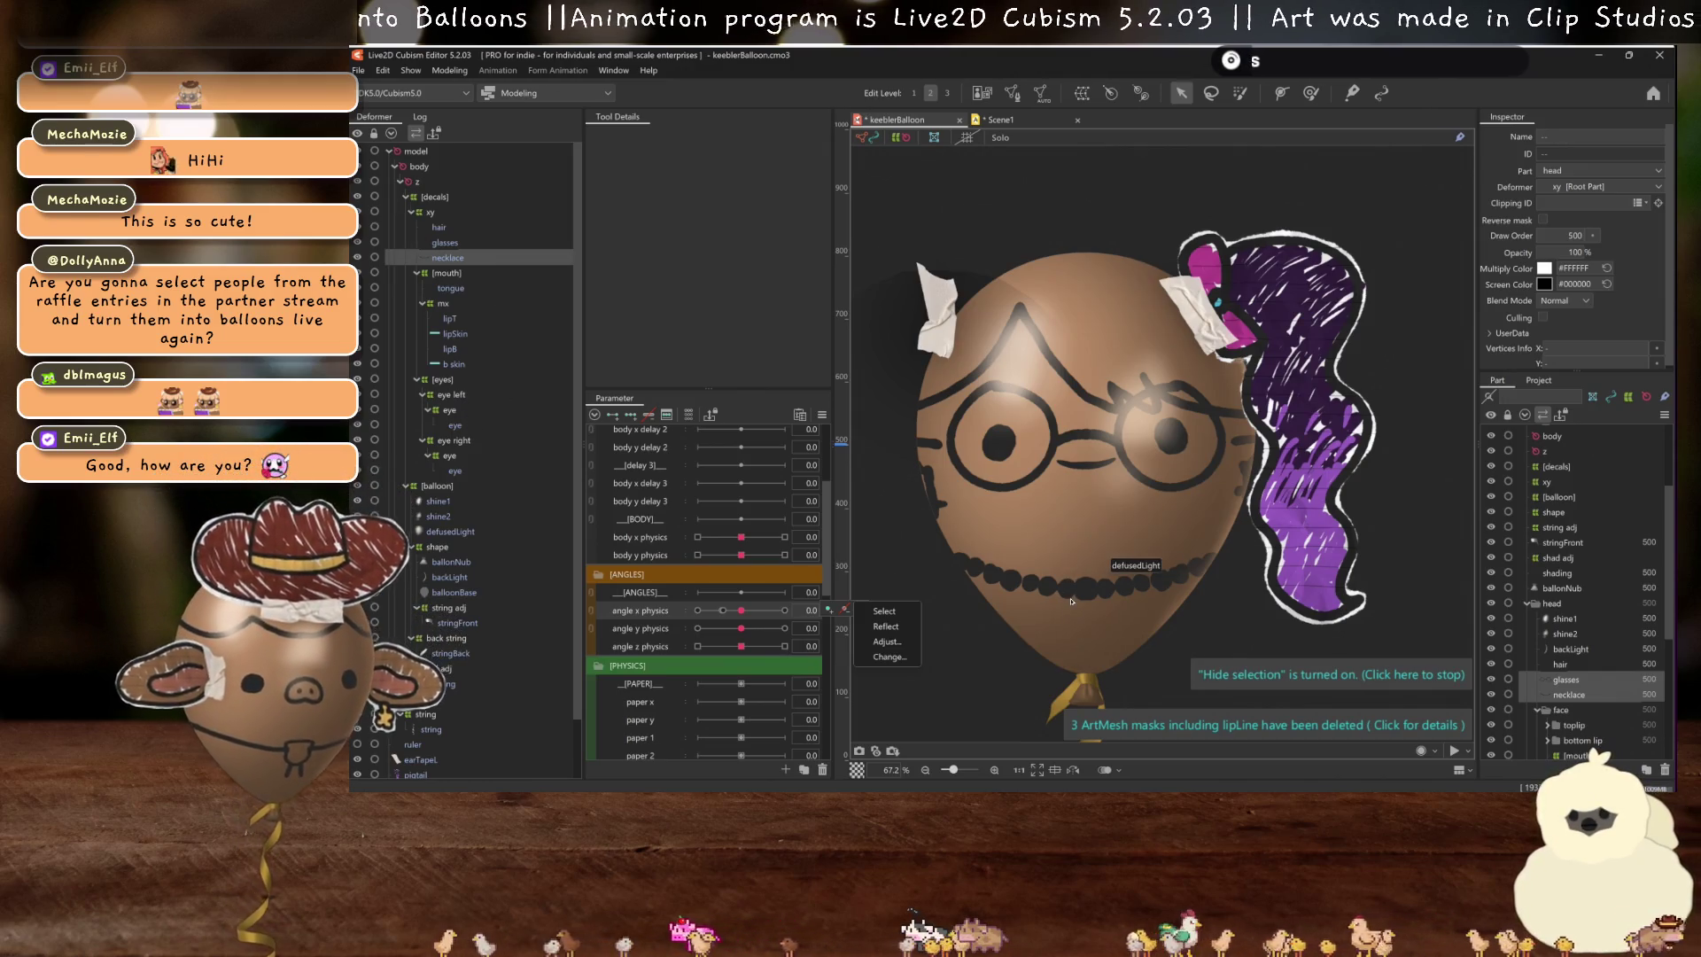
pyautogui.click(925, 207)
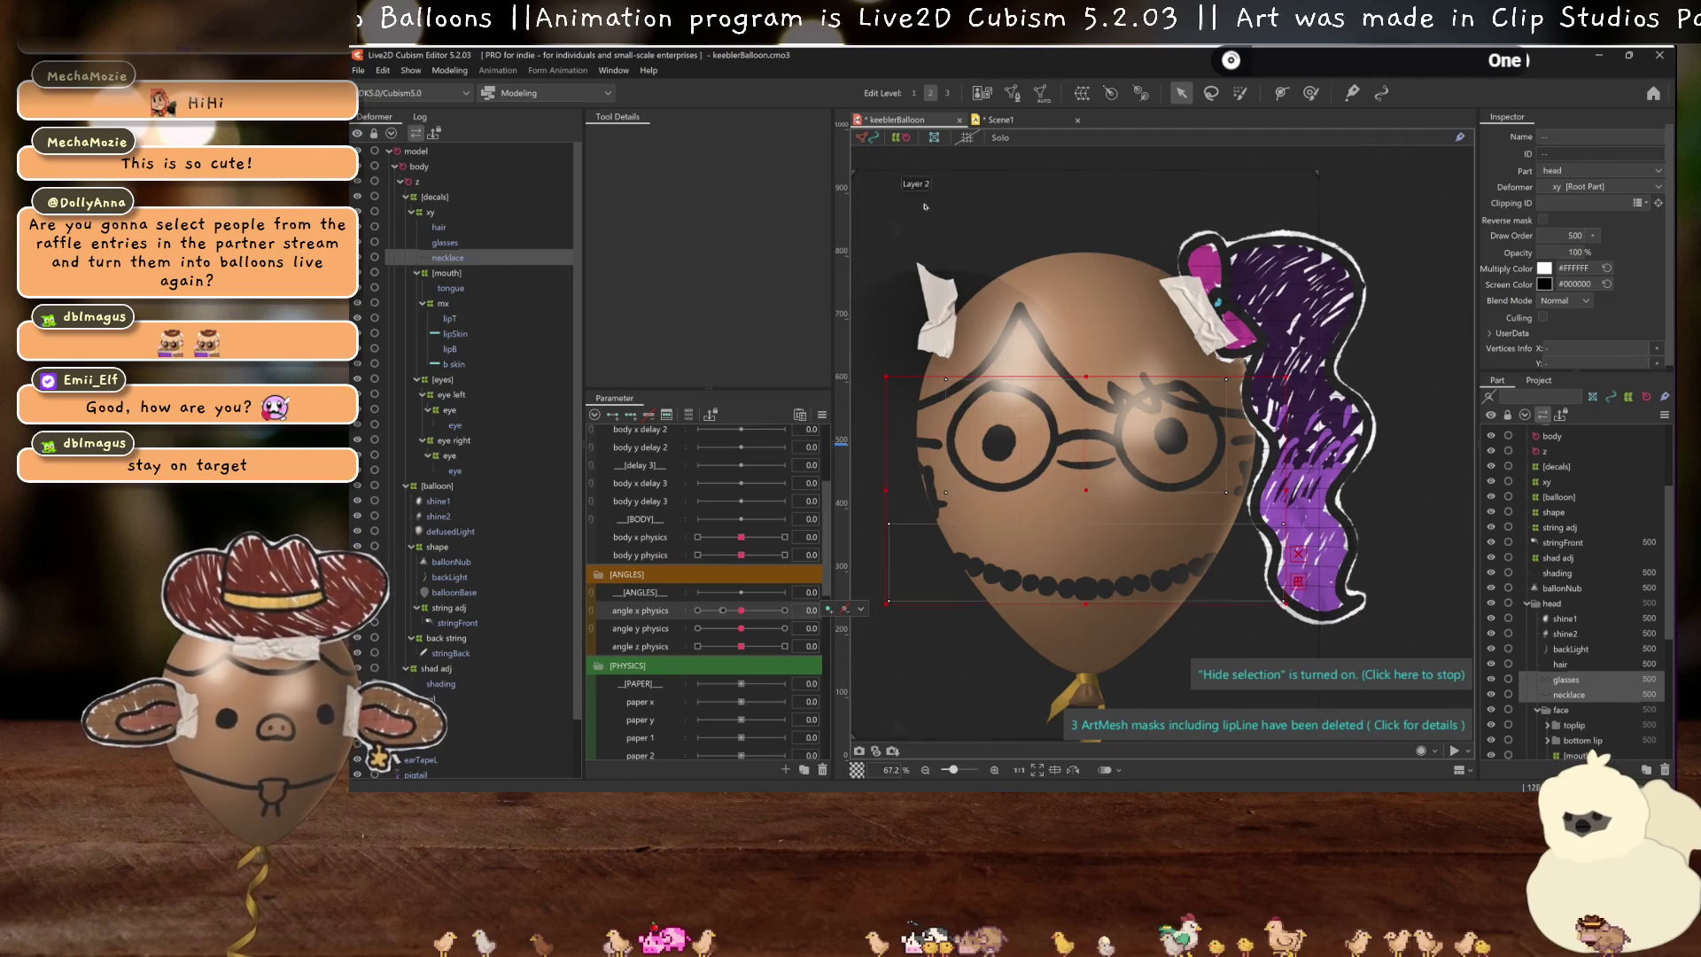
pyautogui.click(1043, 94)
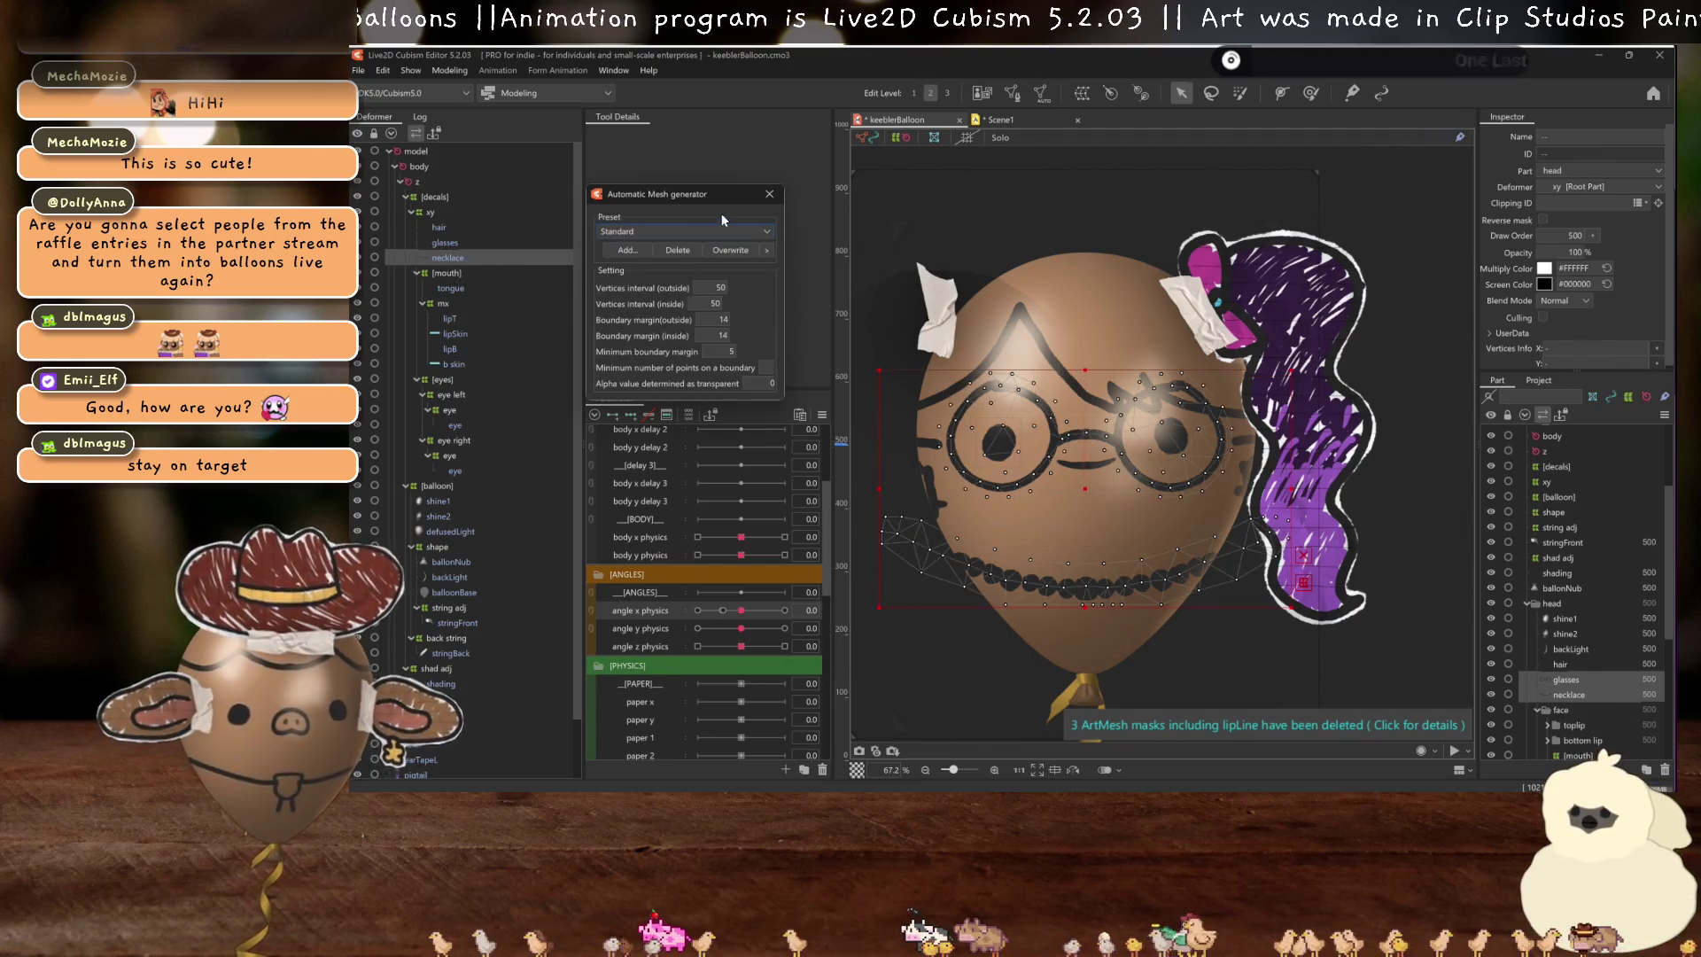
pyautogui.click(768, 195)
pyautogui.moveTo(742, 611)
pyautogui.mouseDown()
pyautogui.moveTo(725, 615)
pyautogui.moveTo(785, 611)
pyautogui.moveTo(693, 606)
pyautogui.mouseUp()
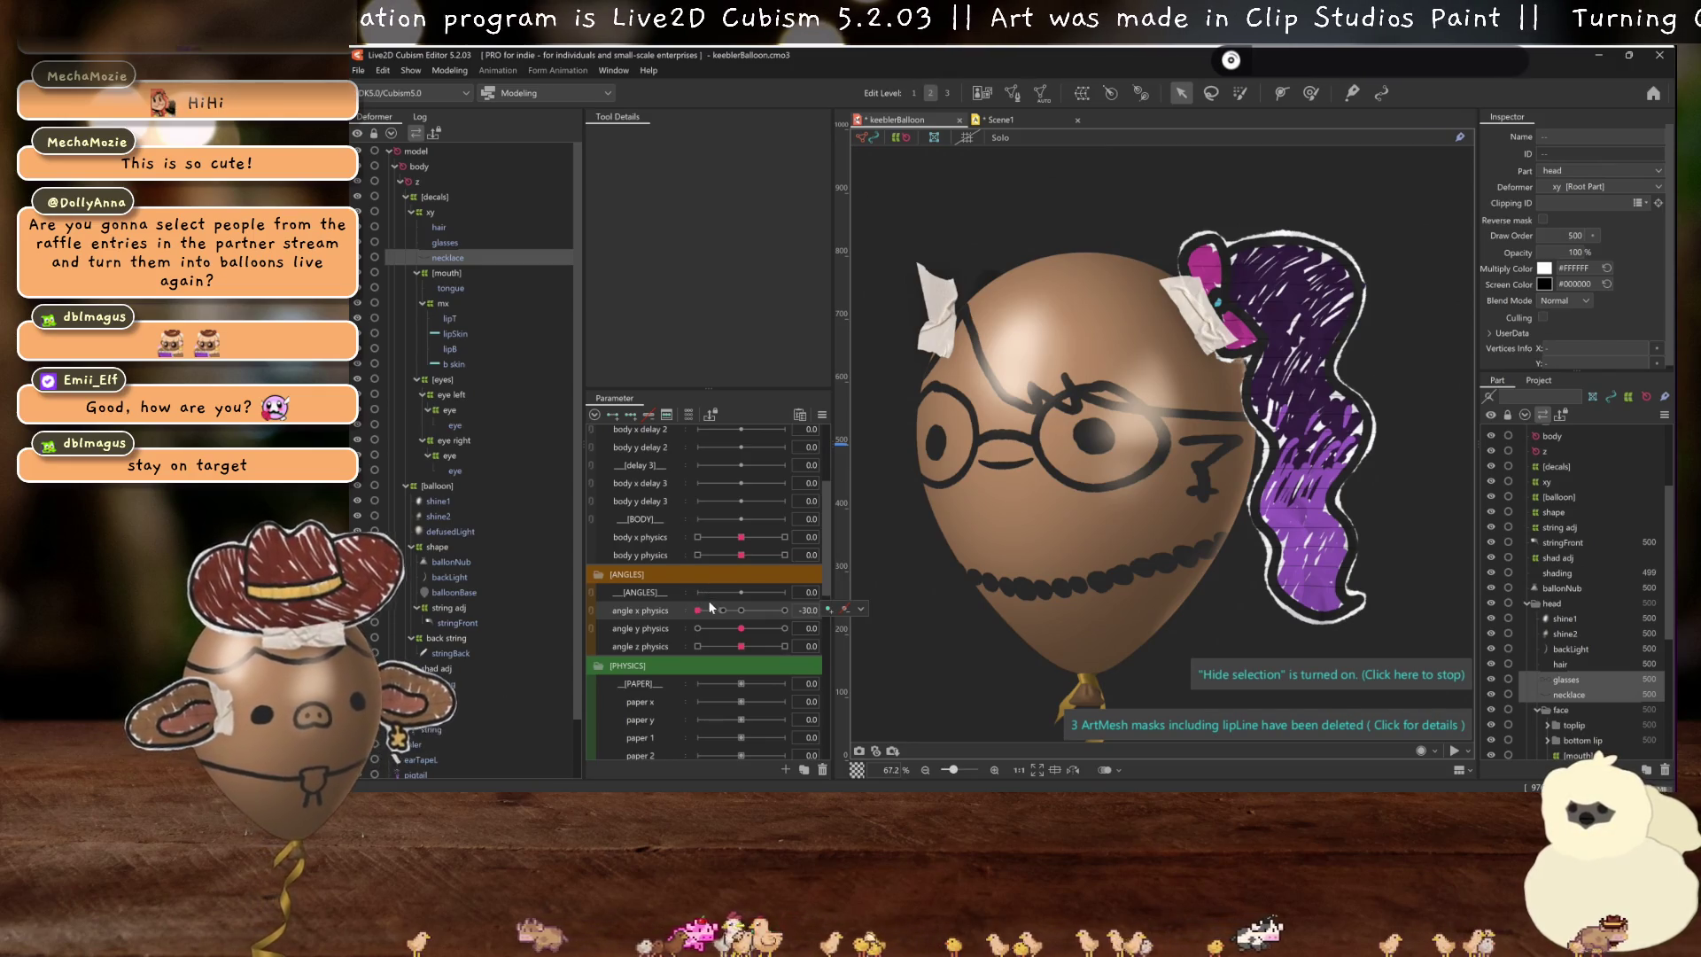
pyautogui.moveTo(762, 609)
pyautogui.mouseDown()
pyautogui.moveTo(695, 613)
pyautogui.moveTo(785, 624)
pyautogui.mouseUp()
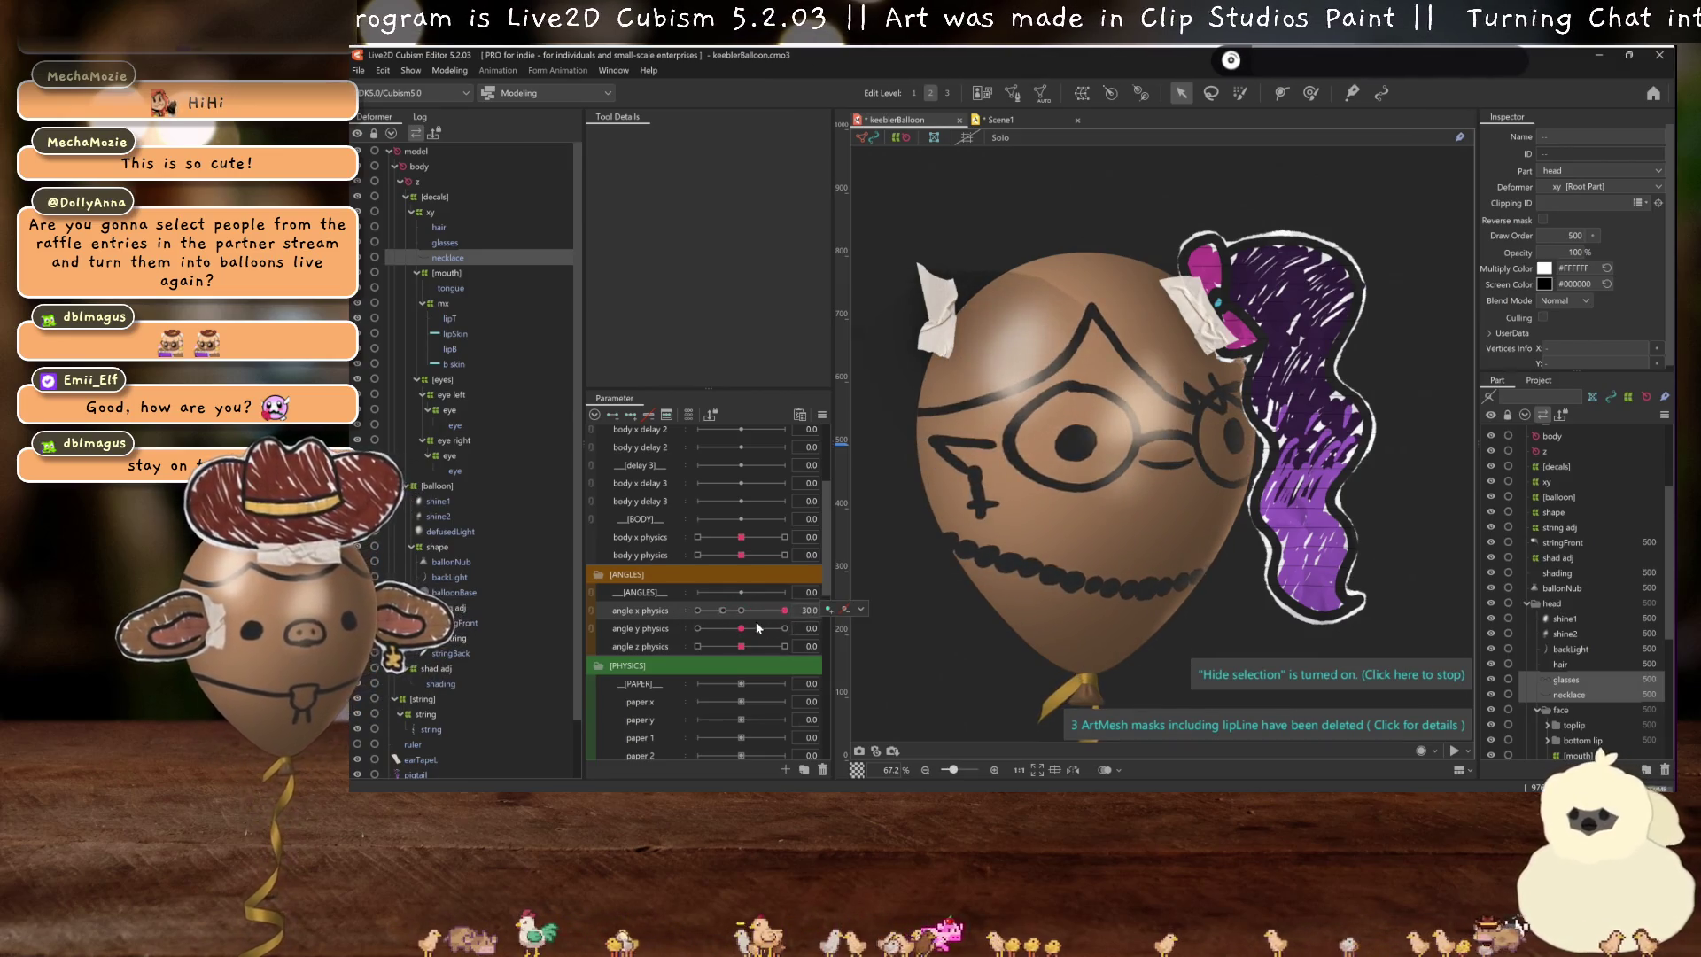
pyautogui.click(740, 610)
pyautogui.click(479, 242)
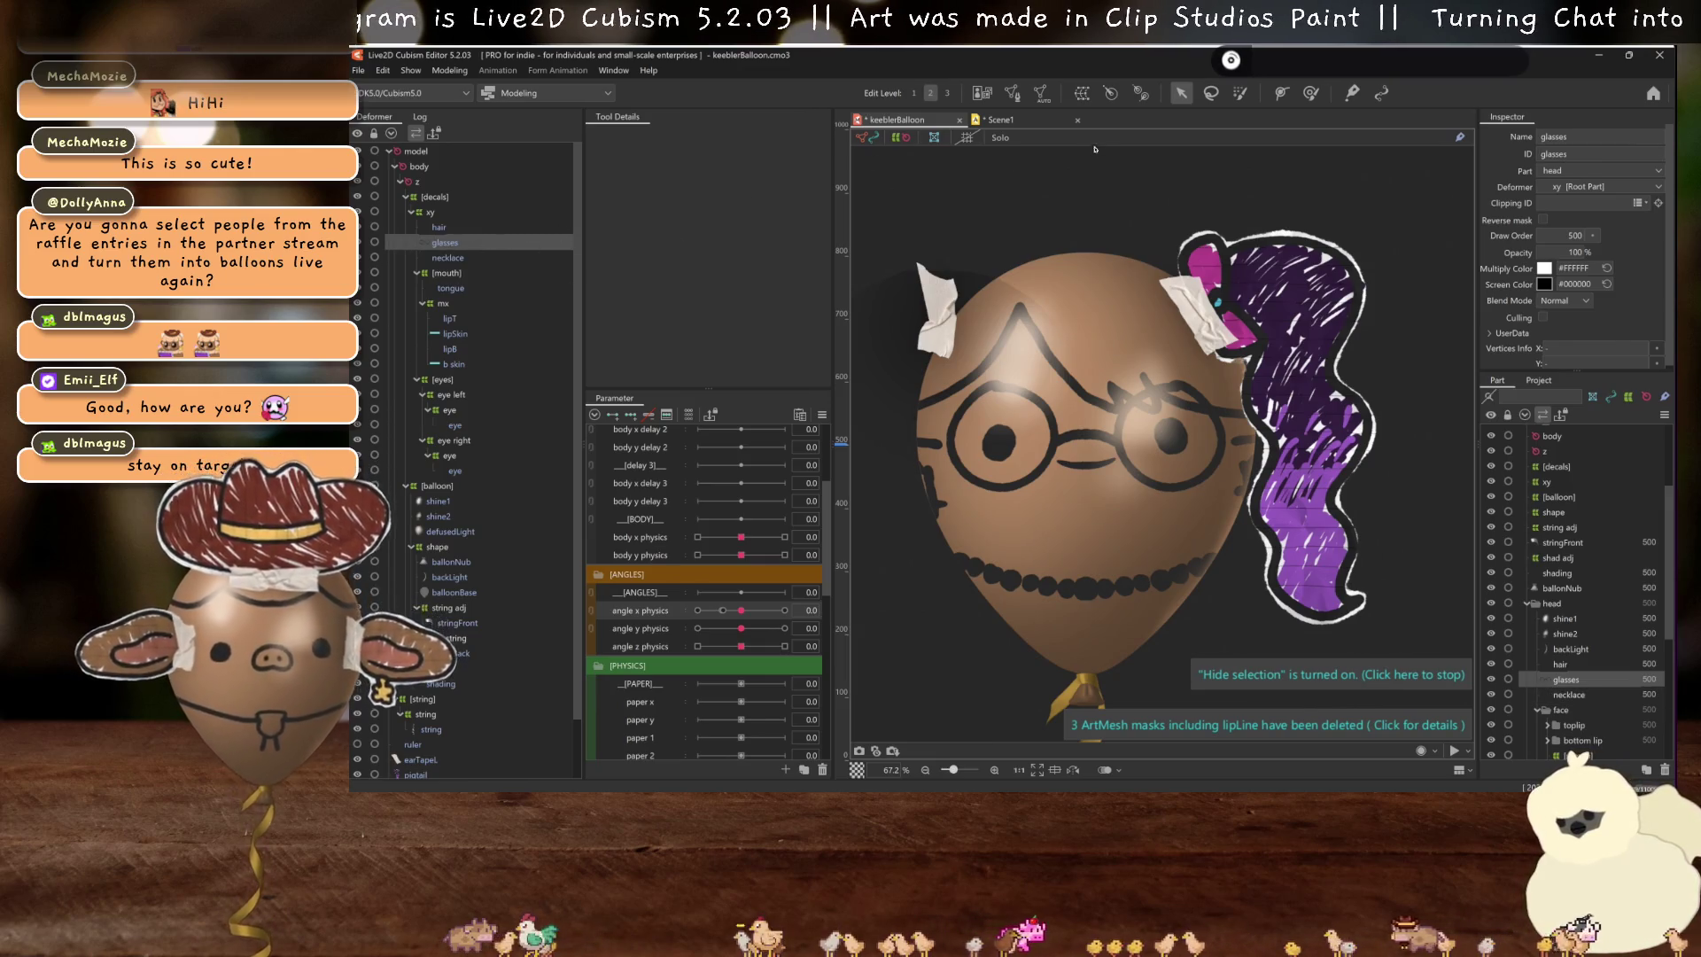
pyautogui.click(1082, 93)
pyautogui.write('glasses adj')
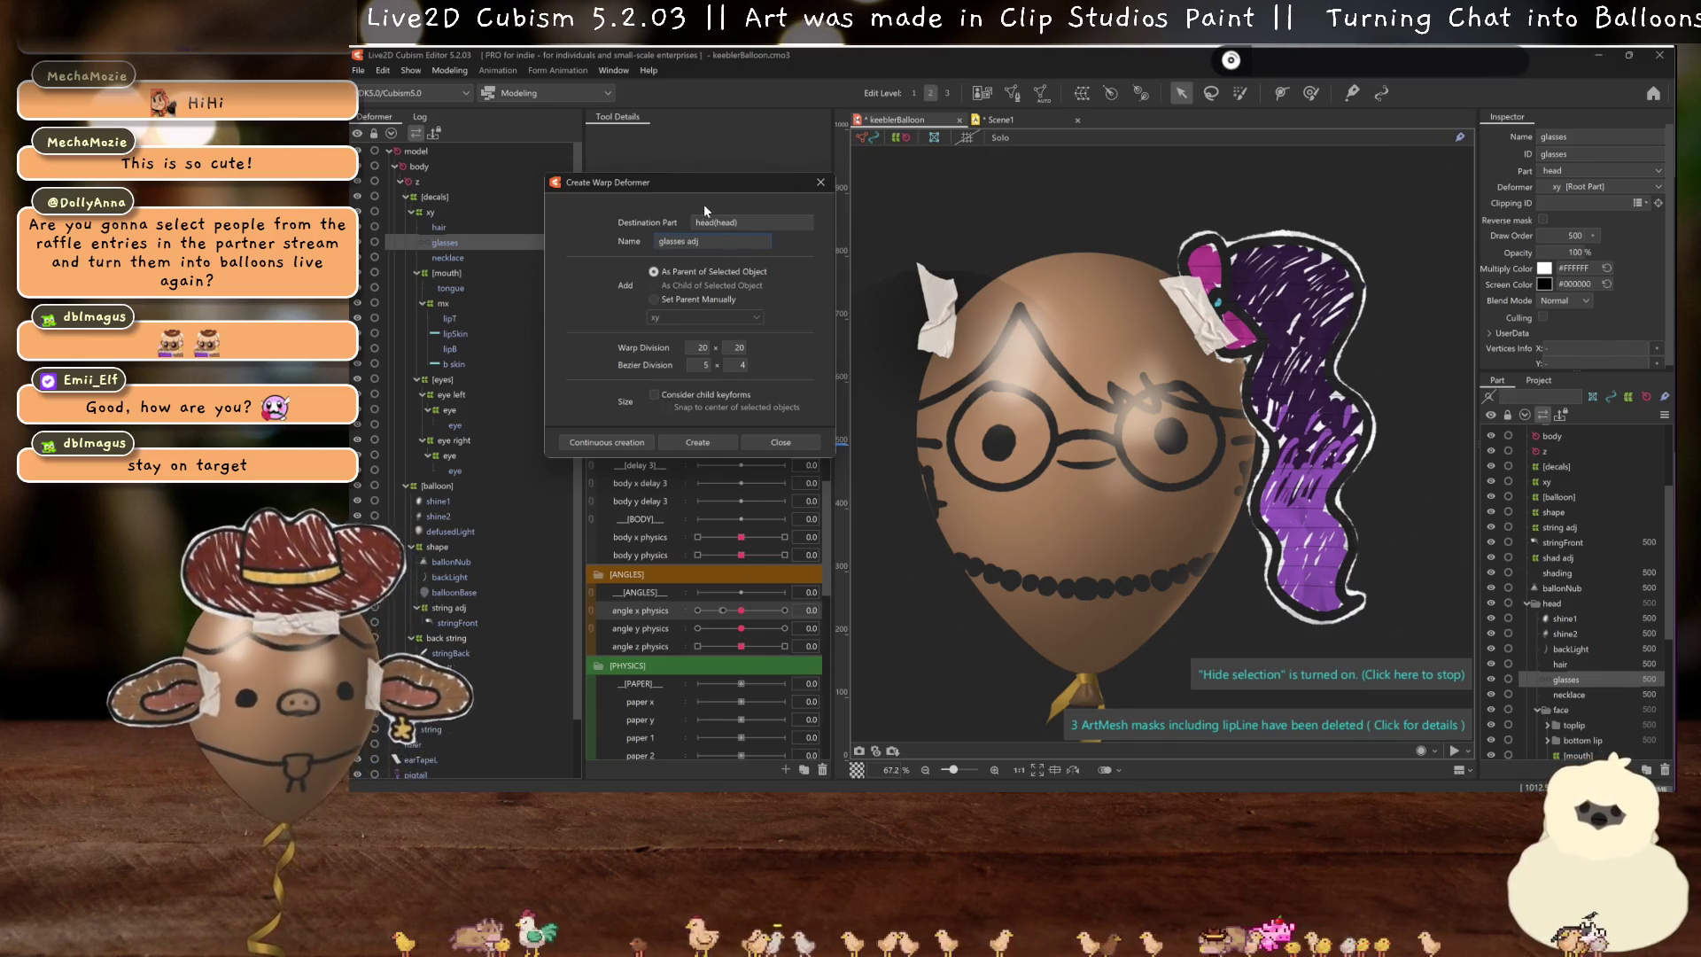
# - Create the glasses adj warp deformer and inspect its grid with angle x turned
pyautogui.click(708, 445)
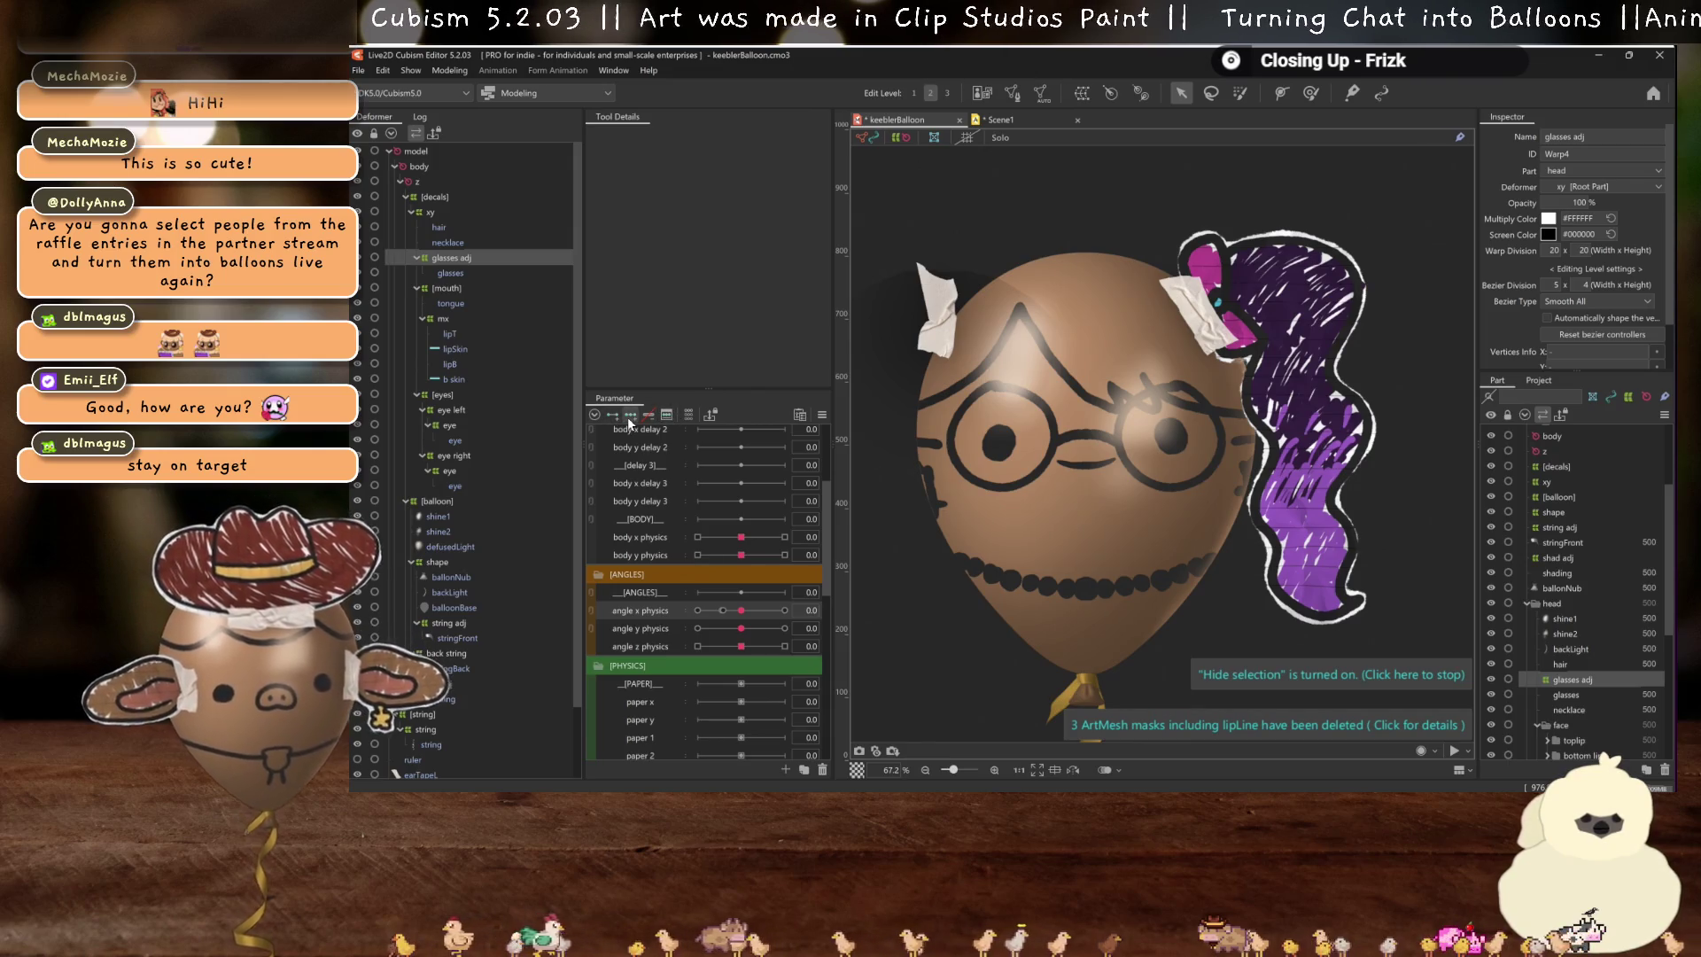
pyautogui.moveTo(740, 609); pyautogui.dragTo(701, 613)
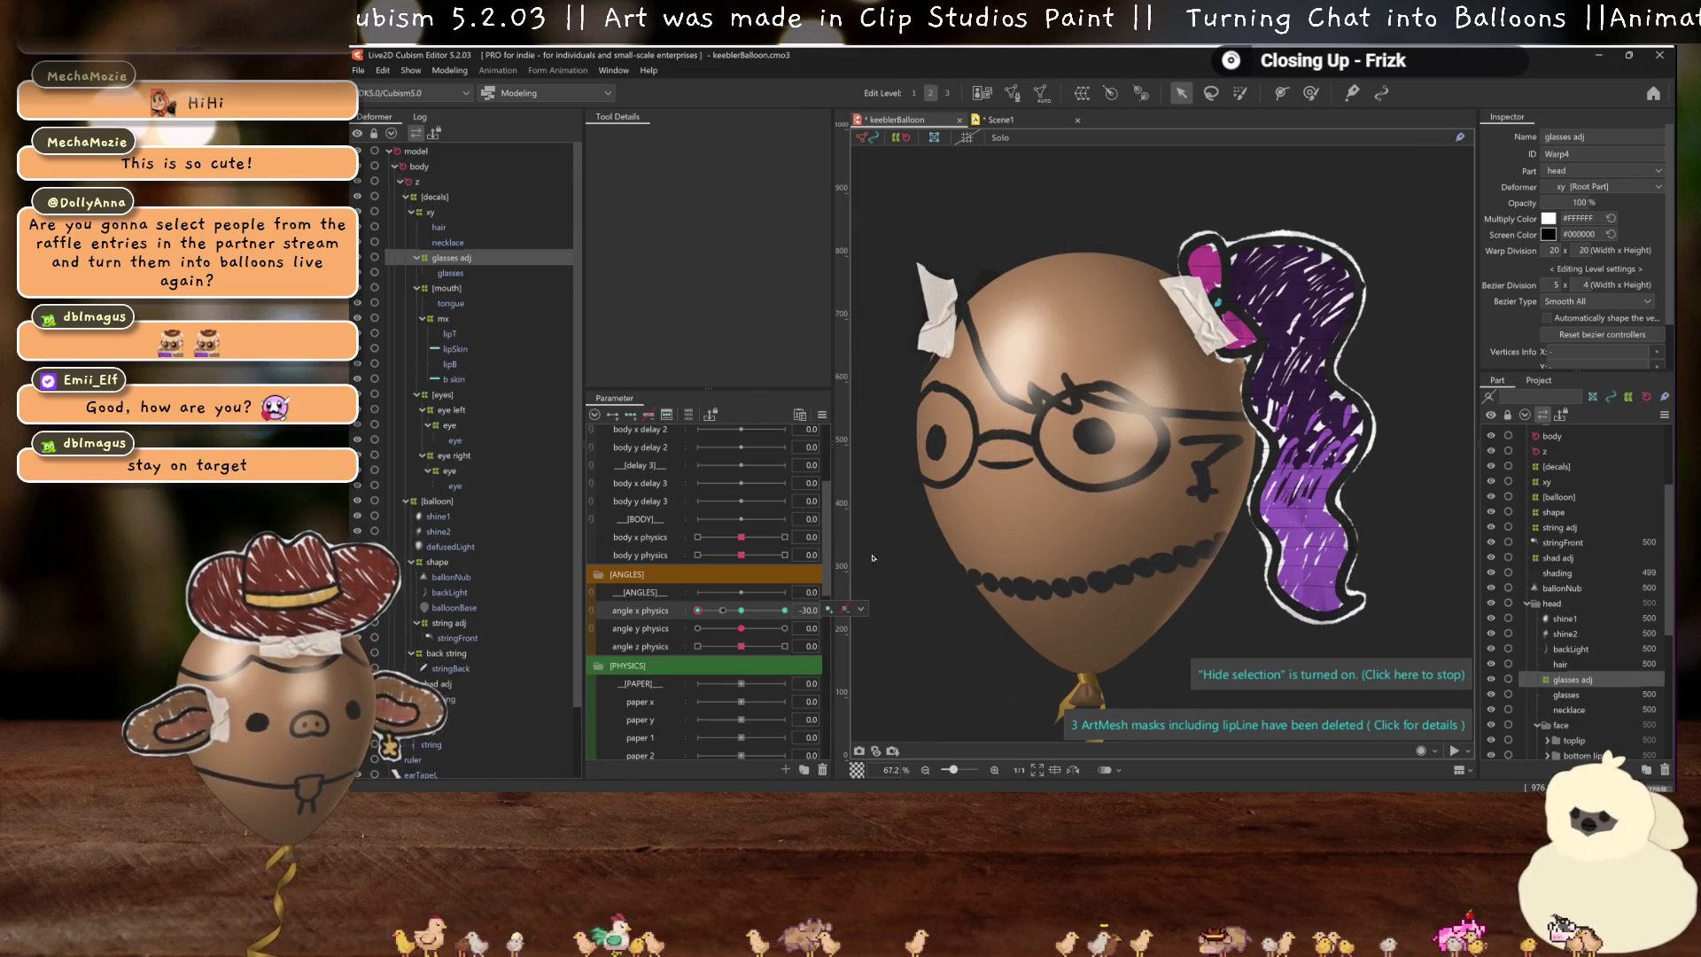
pyautogui.scroll(3, 1207, 455)
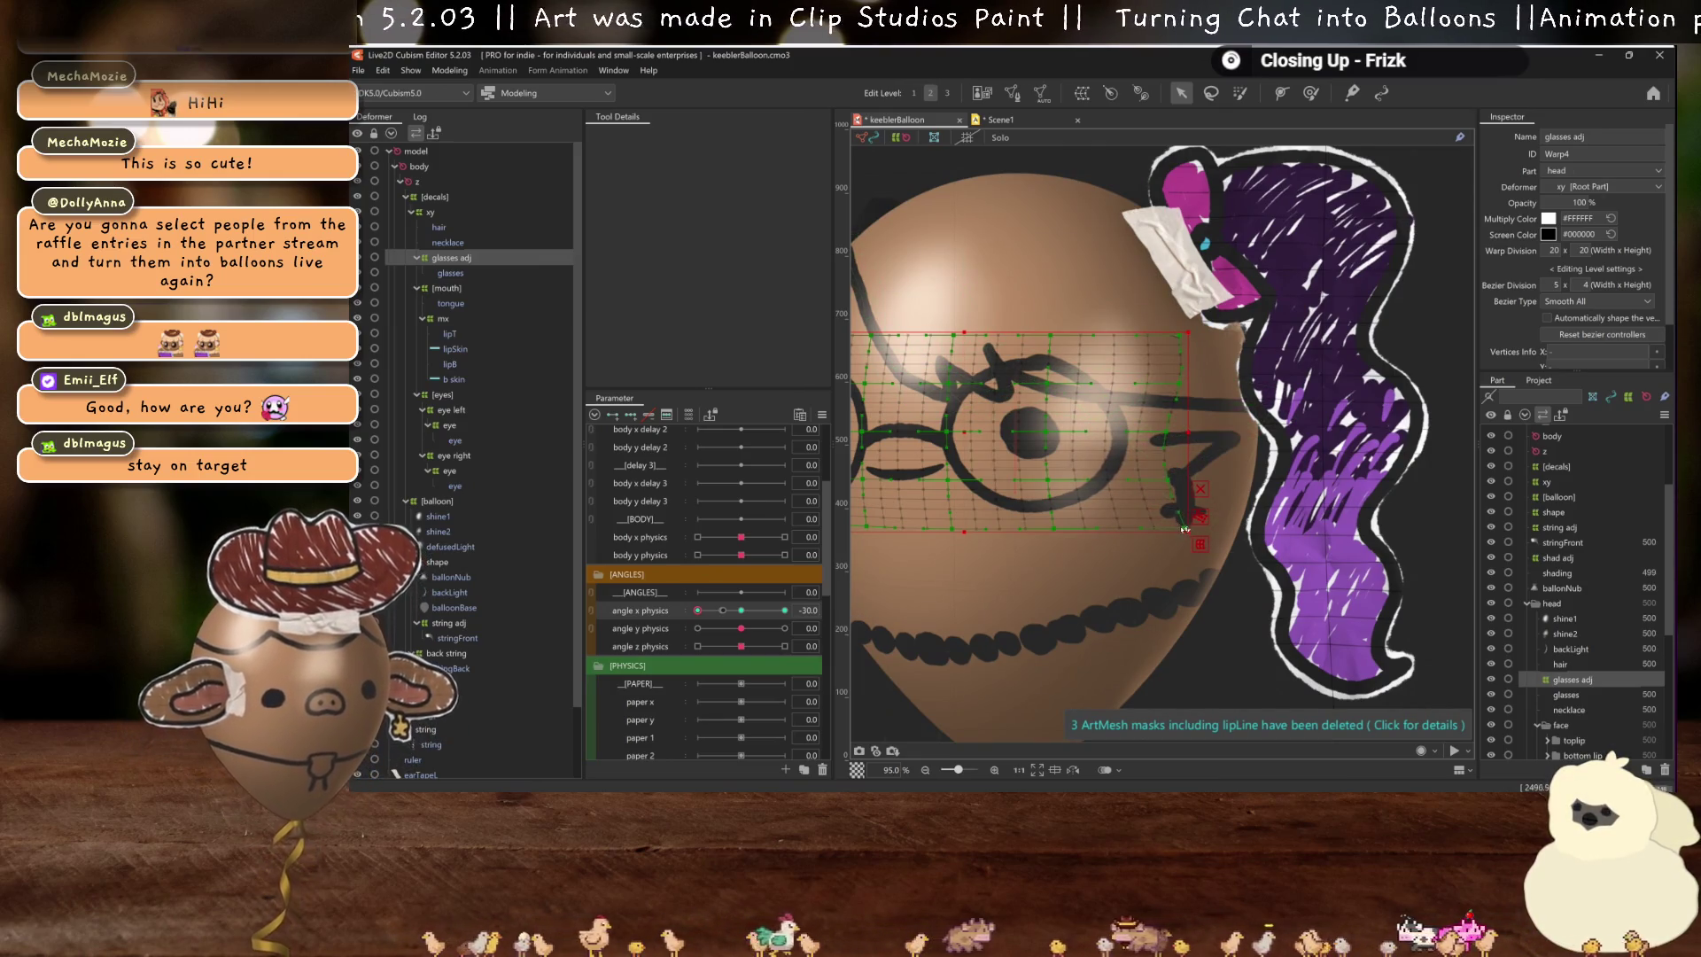
pyautogui.scroll(-5, 1163, 524)
pyautogui.hotkey('ctrl', 'h')
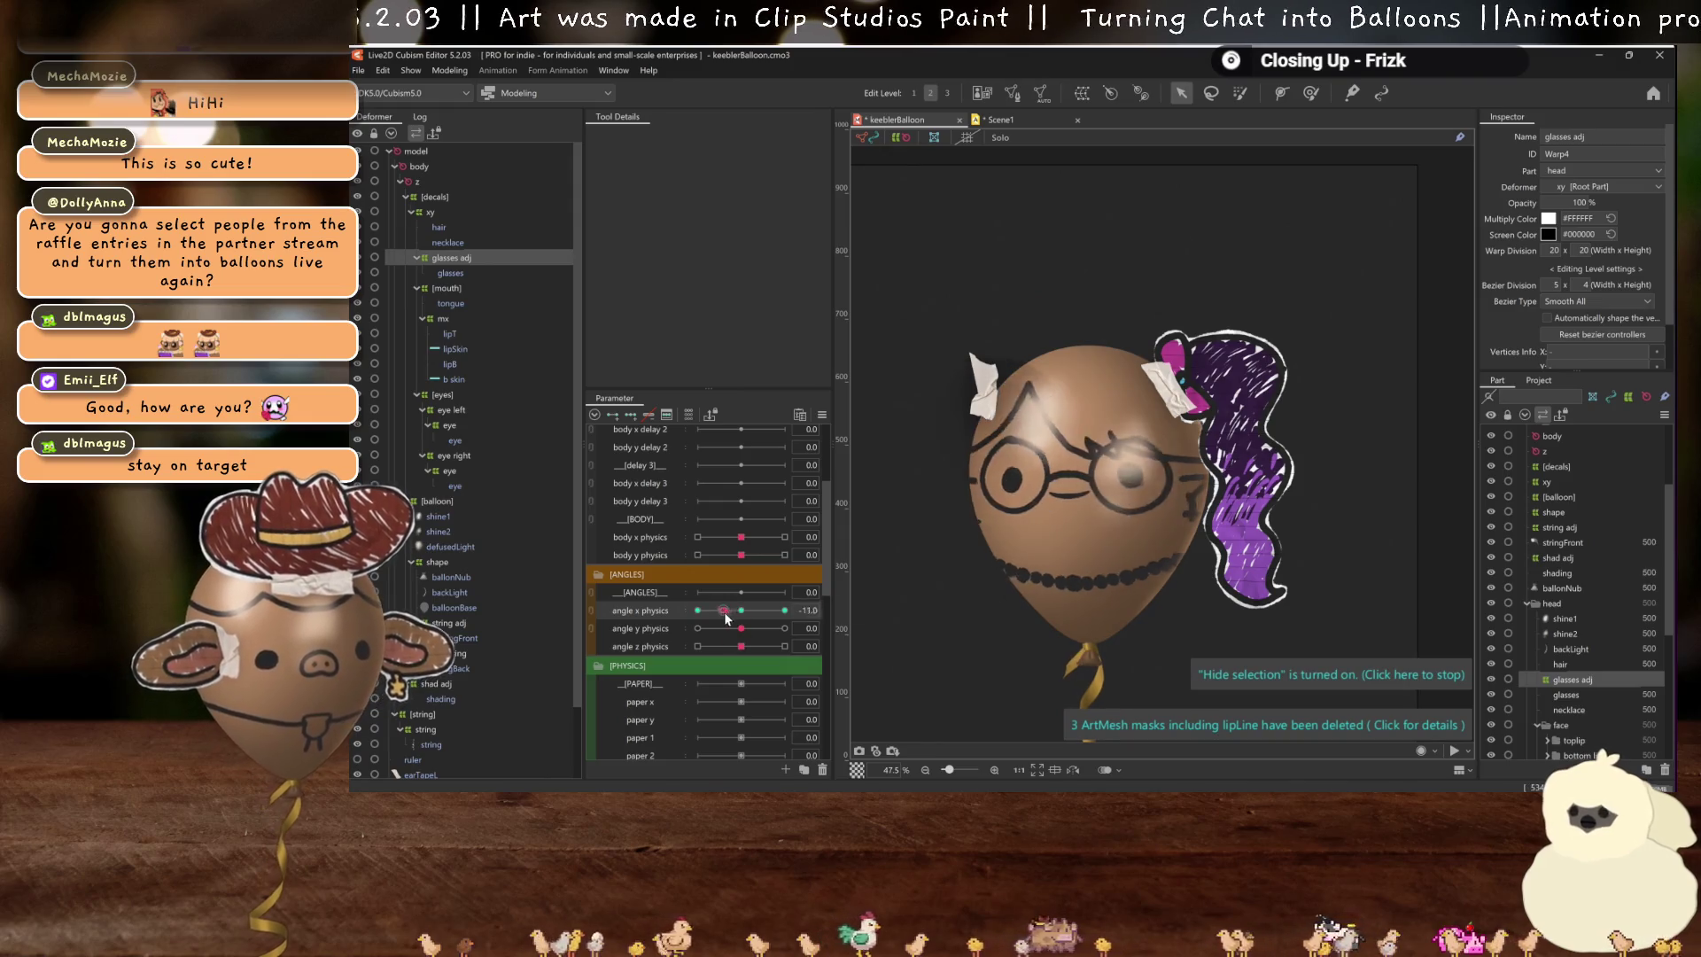
pyautogui.scroll(3, 1144, 429)
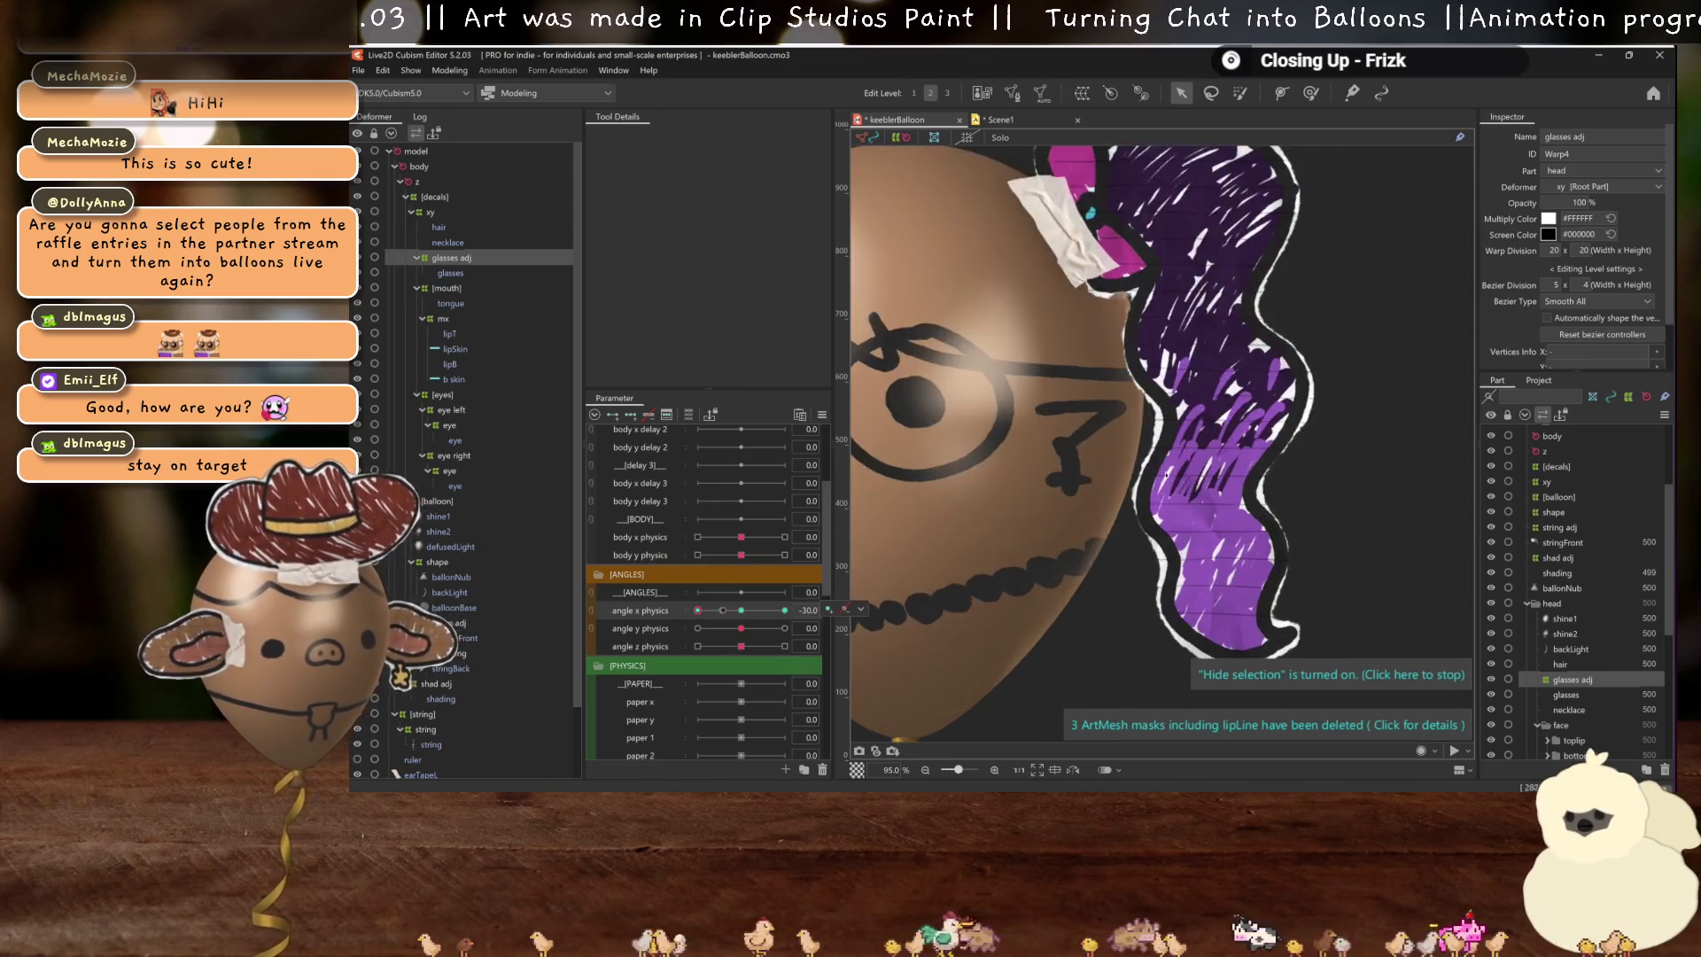
pyautogui.scroll(3, 1144, 429)
pyautogui.scroll(3, 1144, 428)
pyautogui.hotkey('ctrl', 'h')
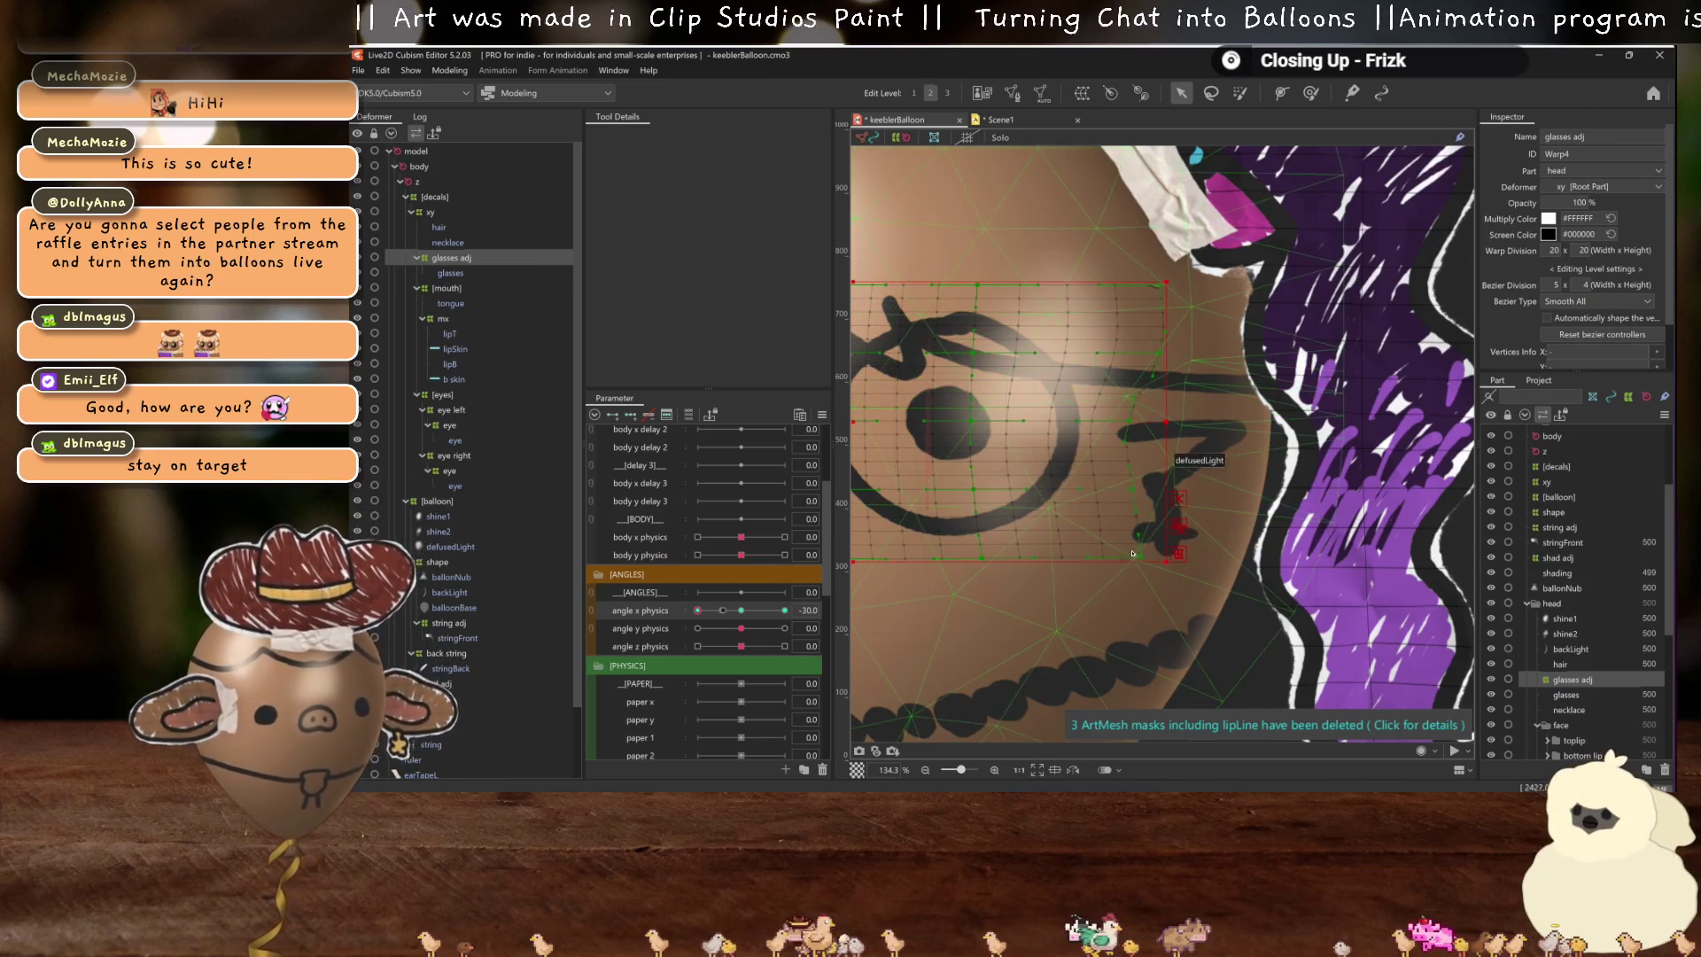
pyautogui.scroll(-5, 1118, 538)
pyautogui.hotkey('ctrl', 'h')
# - Set angle x to -30 and mirror the glasses keyform to the opposite side
pyautogui.click(701, 611)
pyautogui.moveTo(701, 611); pyautogui.dragTo(683, 608)
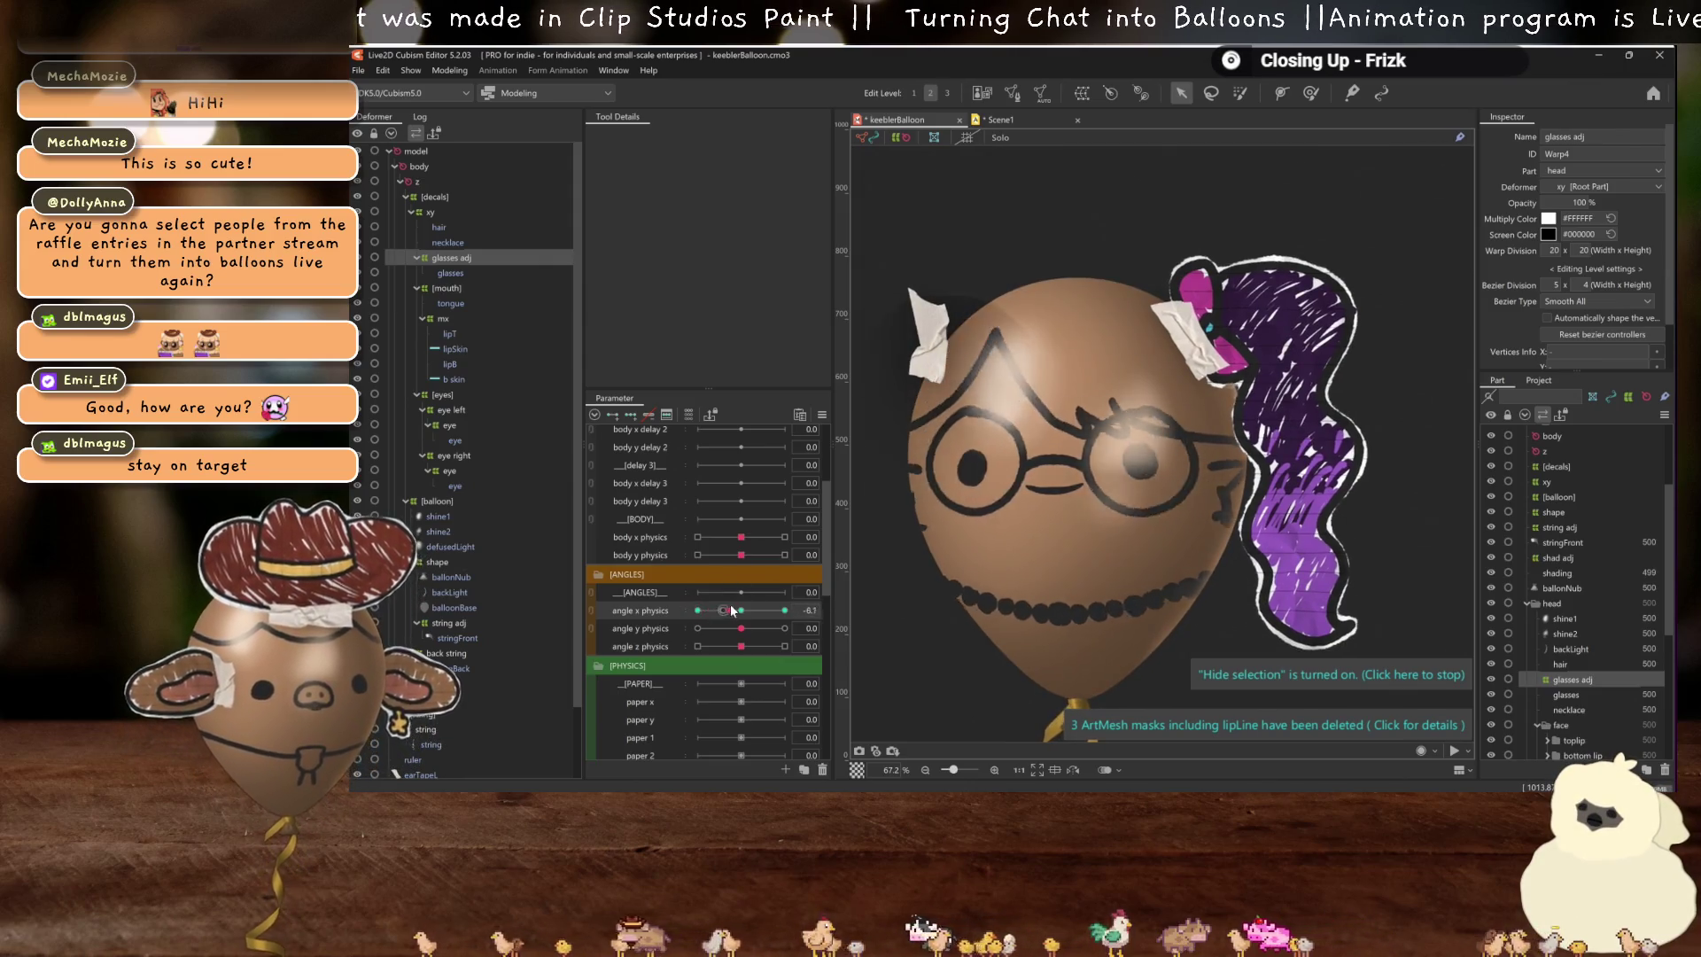
pyautogui.hotkey('ctrl', 'shift', 'r')
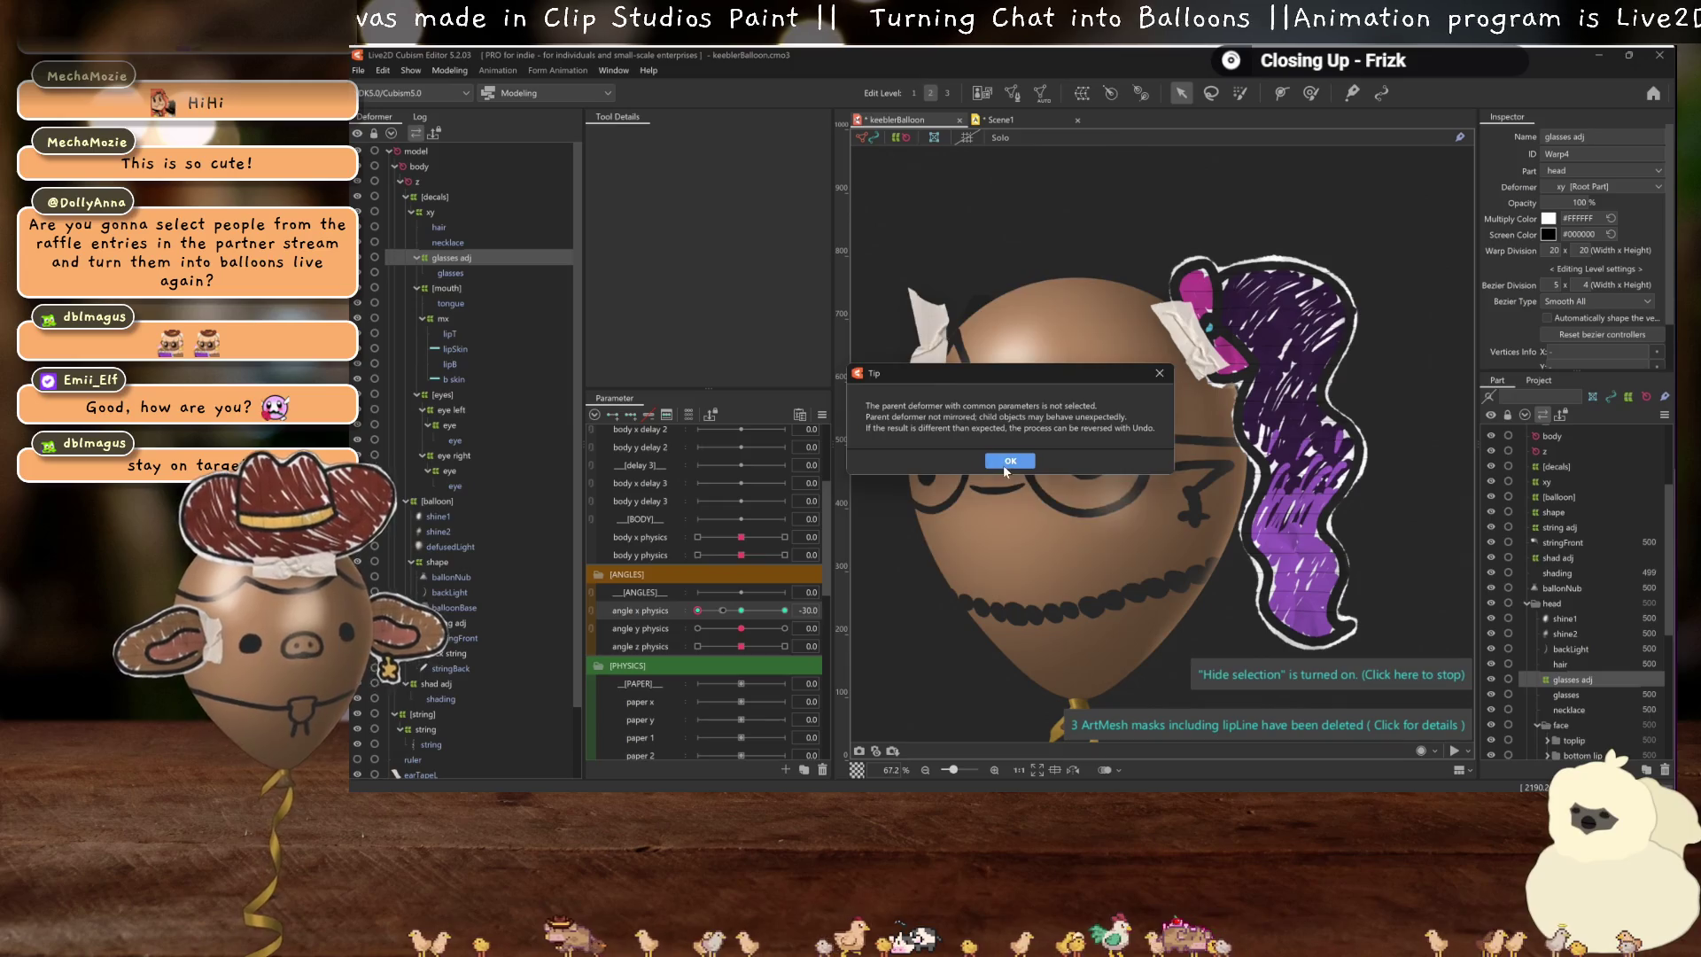
pyautogui.click(1010, 460)
pyautogui.click(980, 558)
# - Preview the face turning right and left, then select the balloonBase mesh
pyautogui.moveTo(708, 613)
pyautogui.mouseDown()
pyautogui.moveTo(784, 611)
pyautogui.moveTo(787, 628)
pyautogui.moveTo(659, 638)
pyautogui.mouseUp()
pyautogui.moveTo(780, 611)
pyautogui.mouseDown()
pyautogui.moveTo(659, 614)
pyautogui.moveTo(845, 629)
pyautogui.mouseUp()
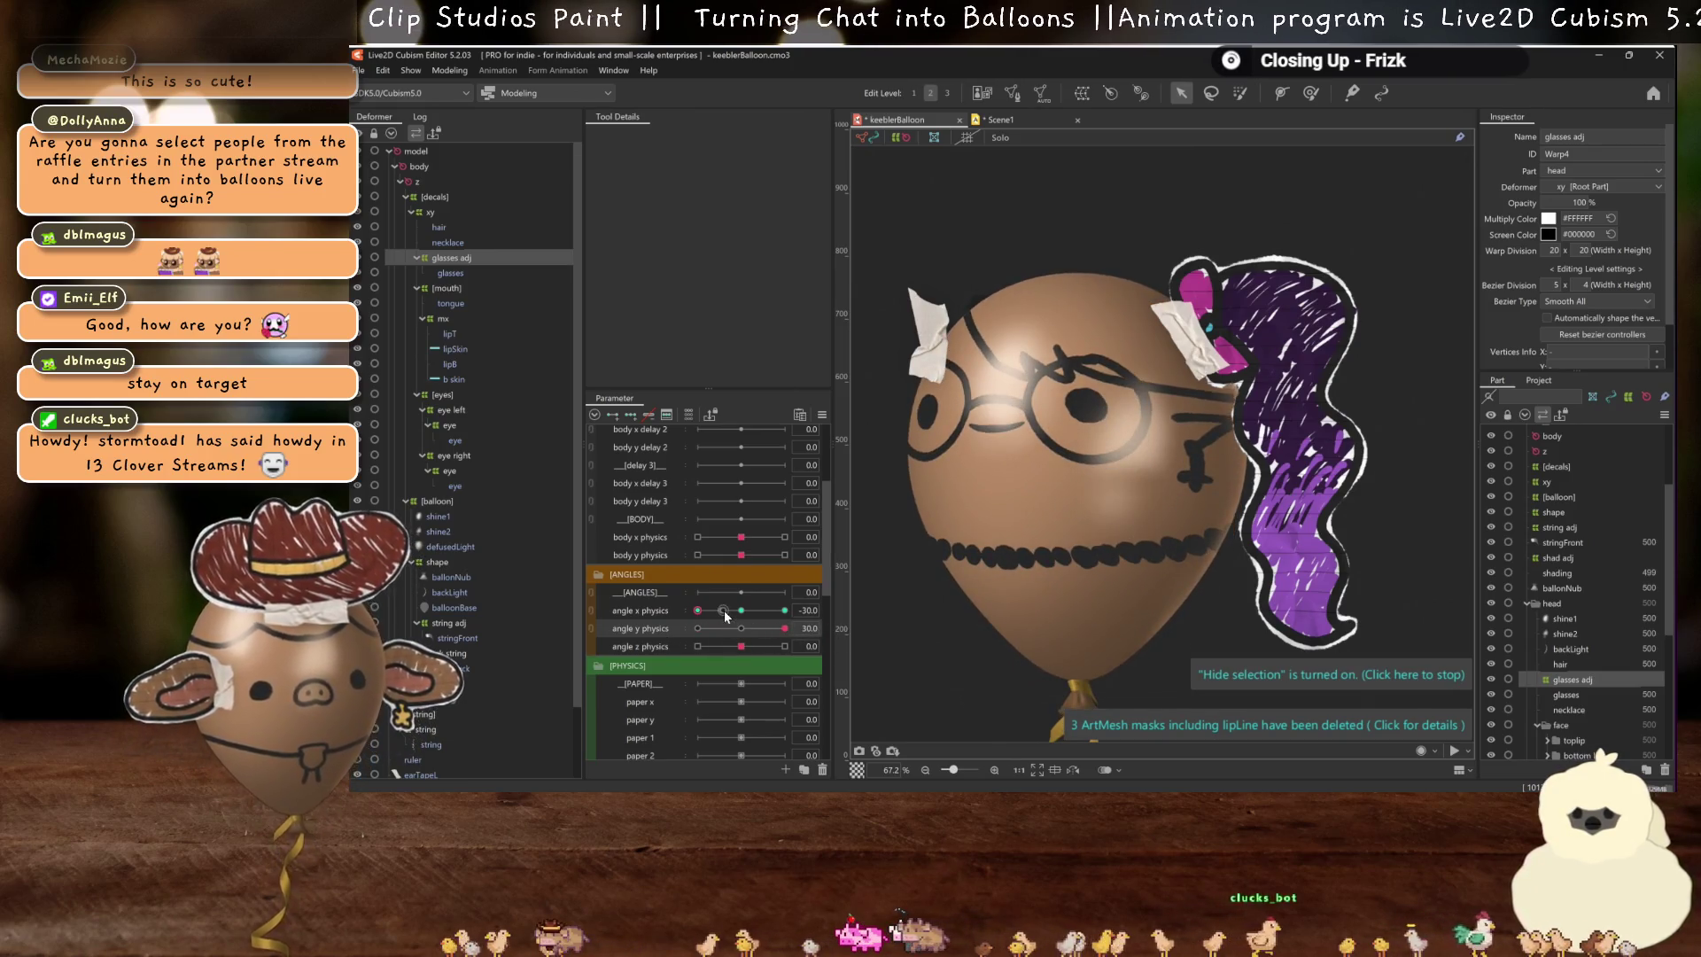
pyautogui.scroll(-3, 1032, 476)
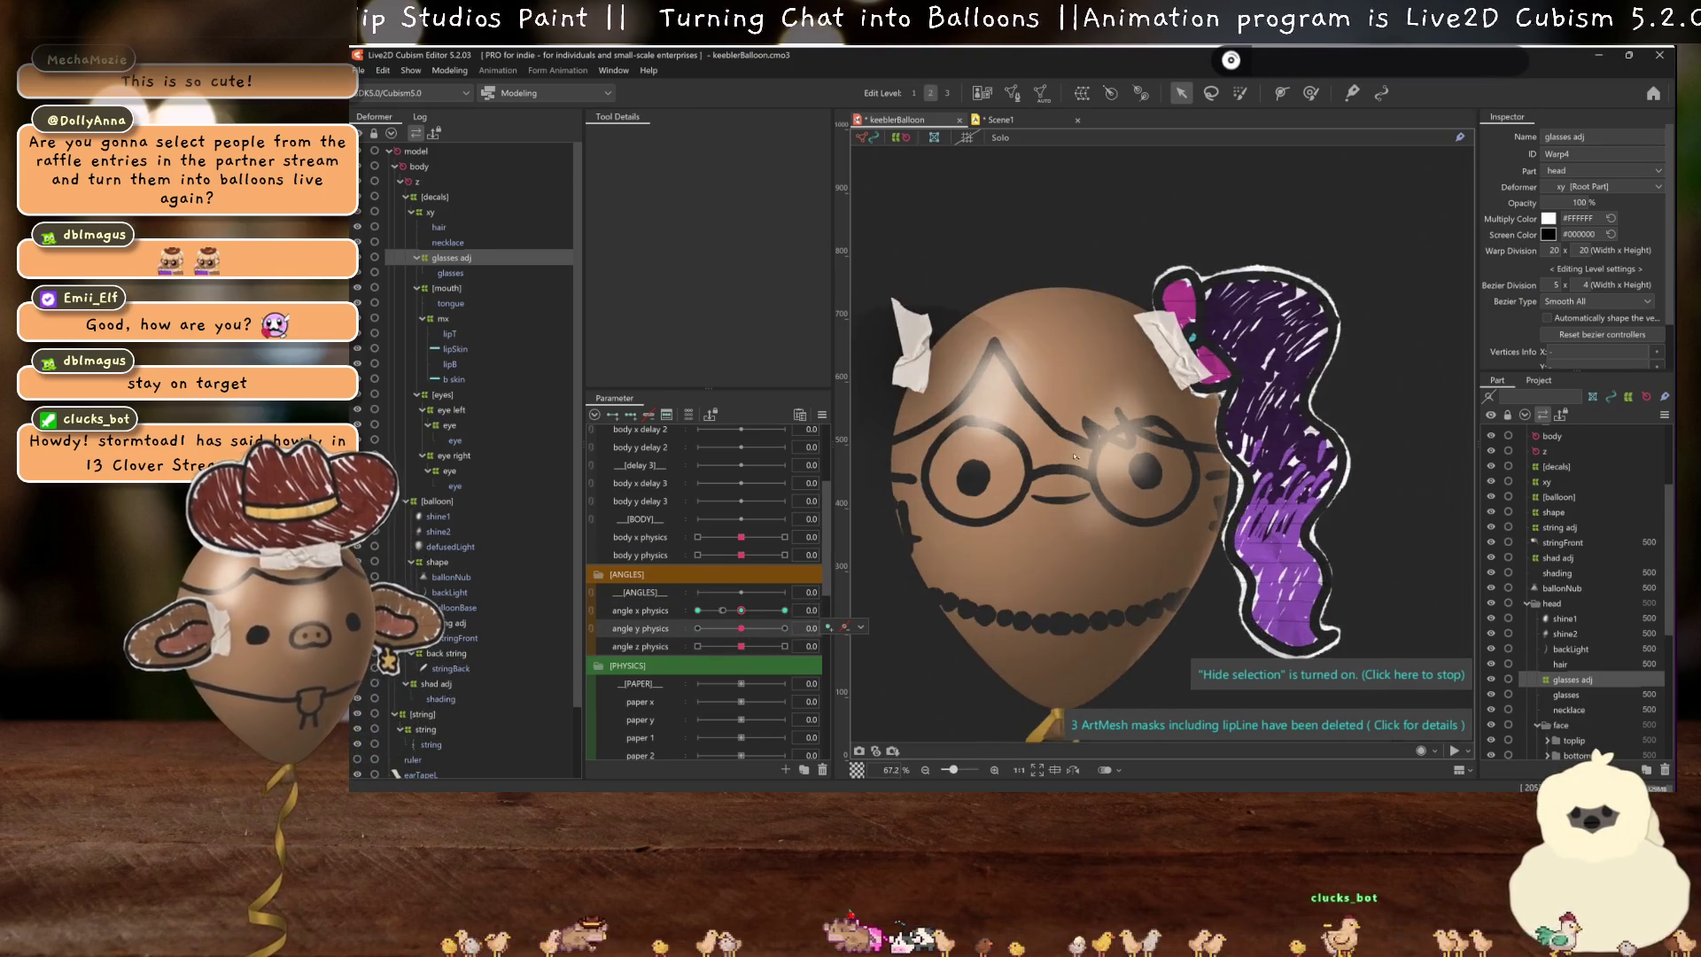
pyautogui.scroll(-2, 450, 430)
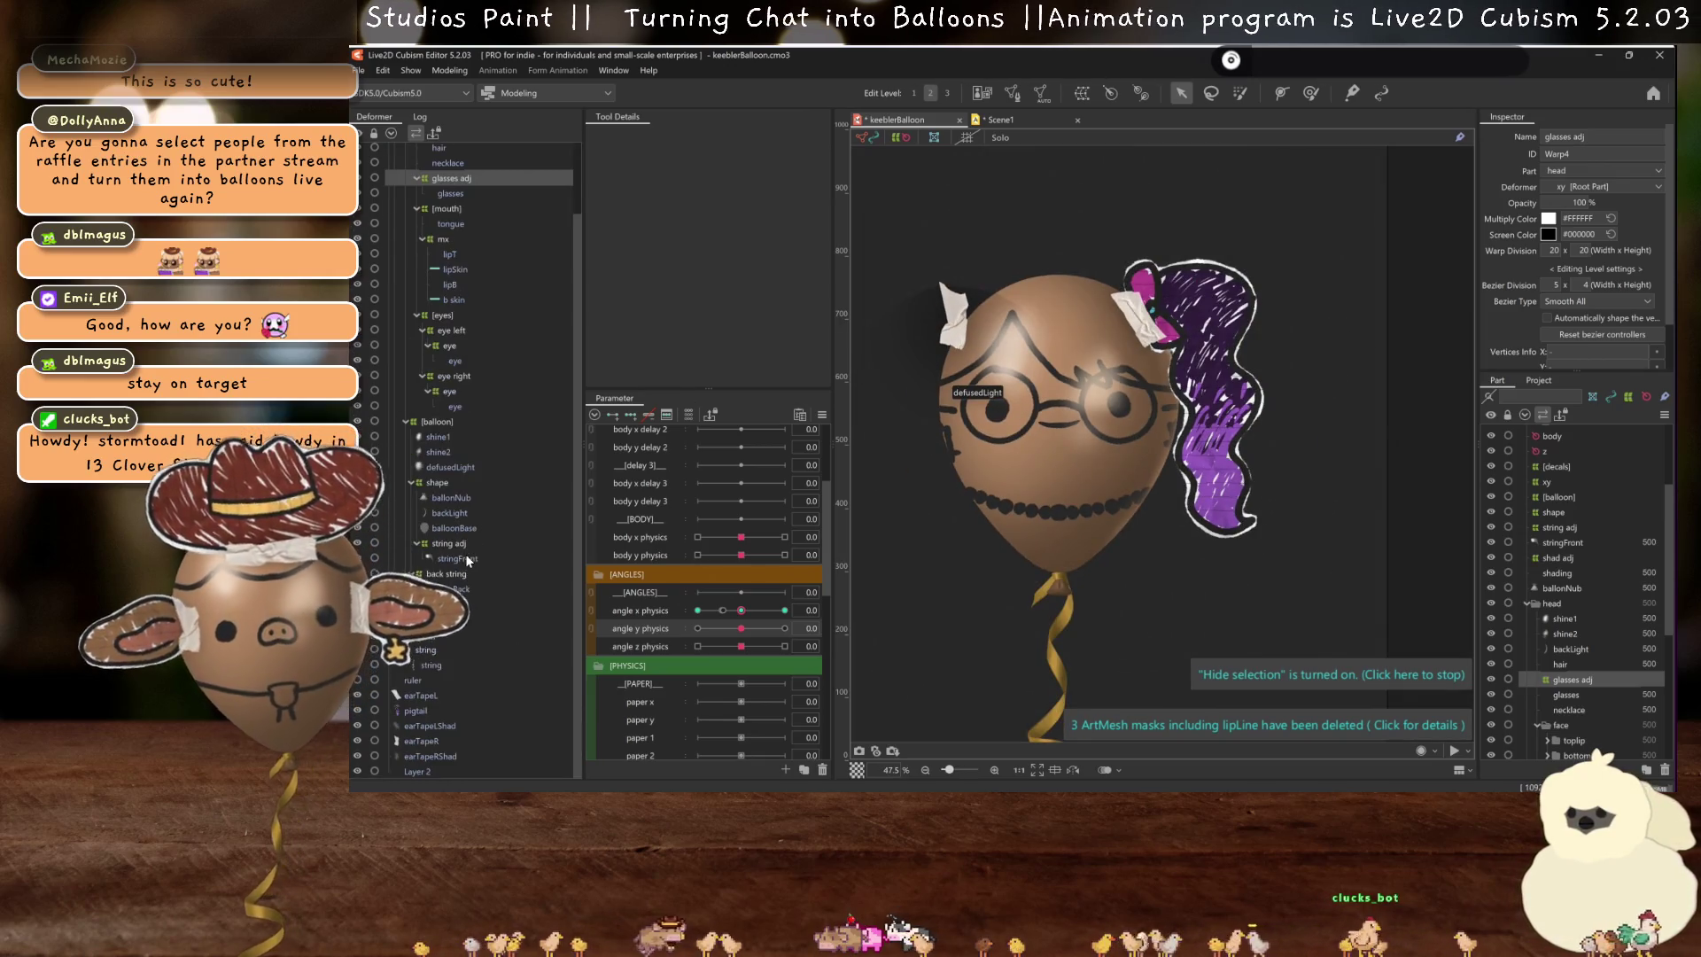
pyautogui.click(450, 528)
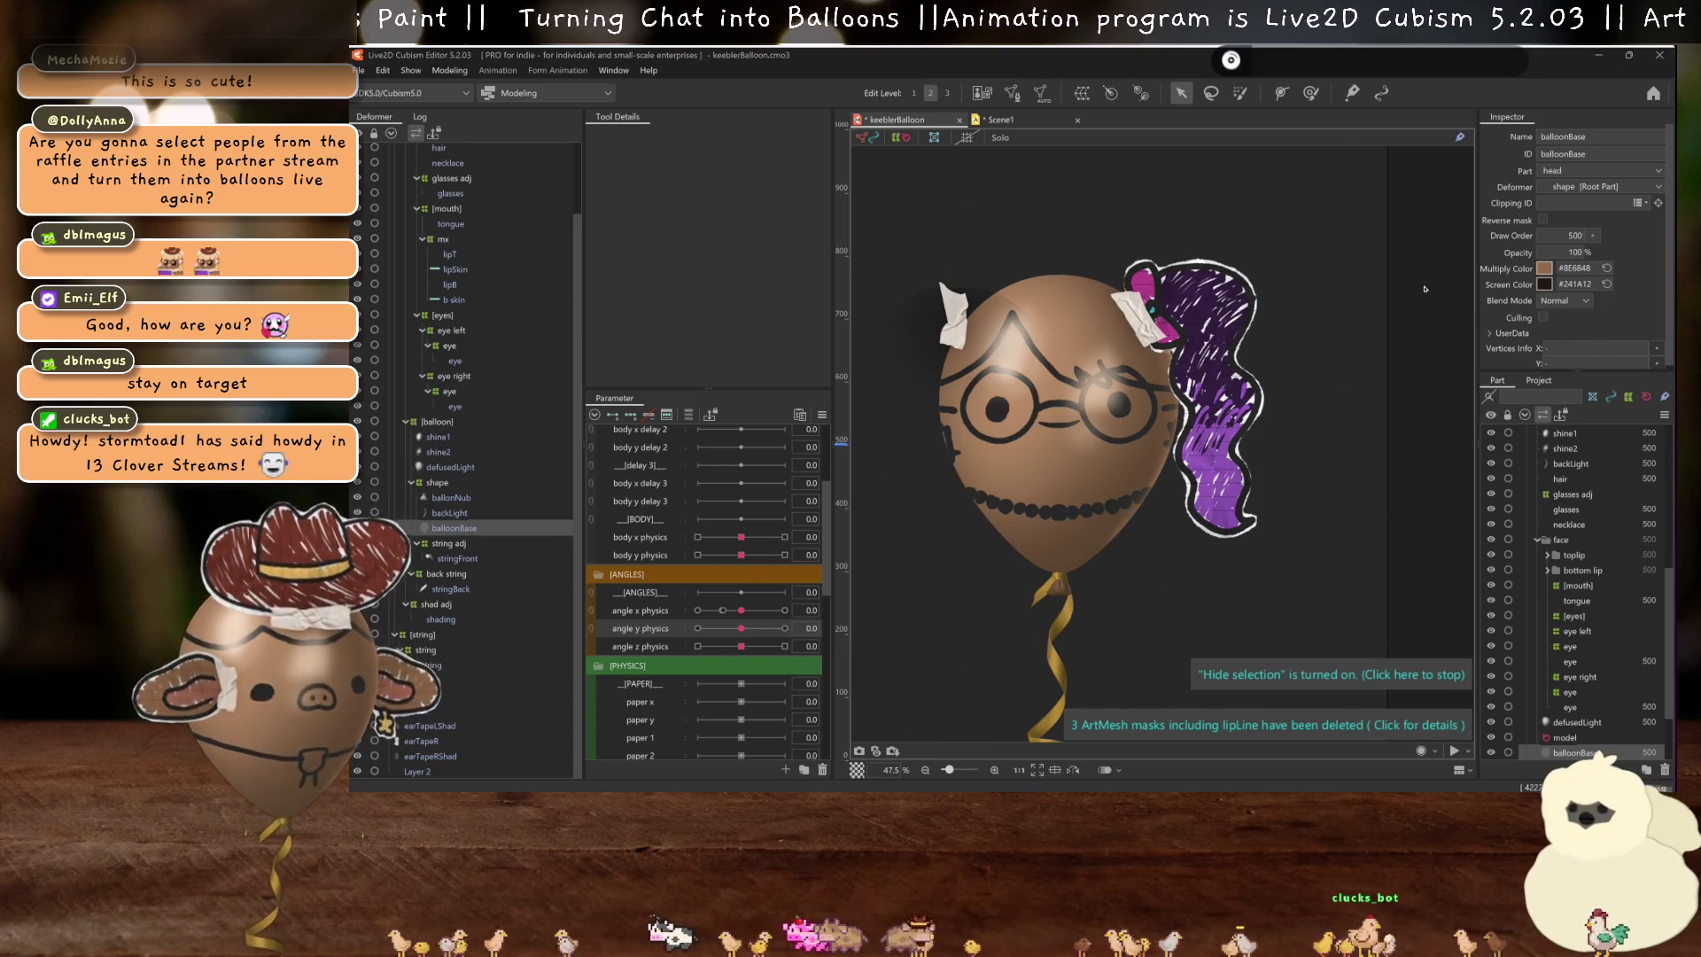
# - Set balloonBase's Multiply Color to teal
pyautogui.click(1544, 268)
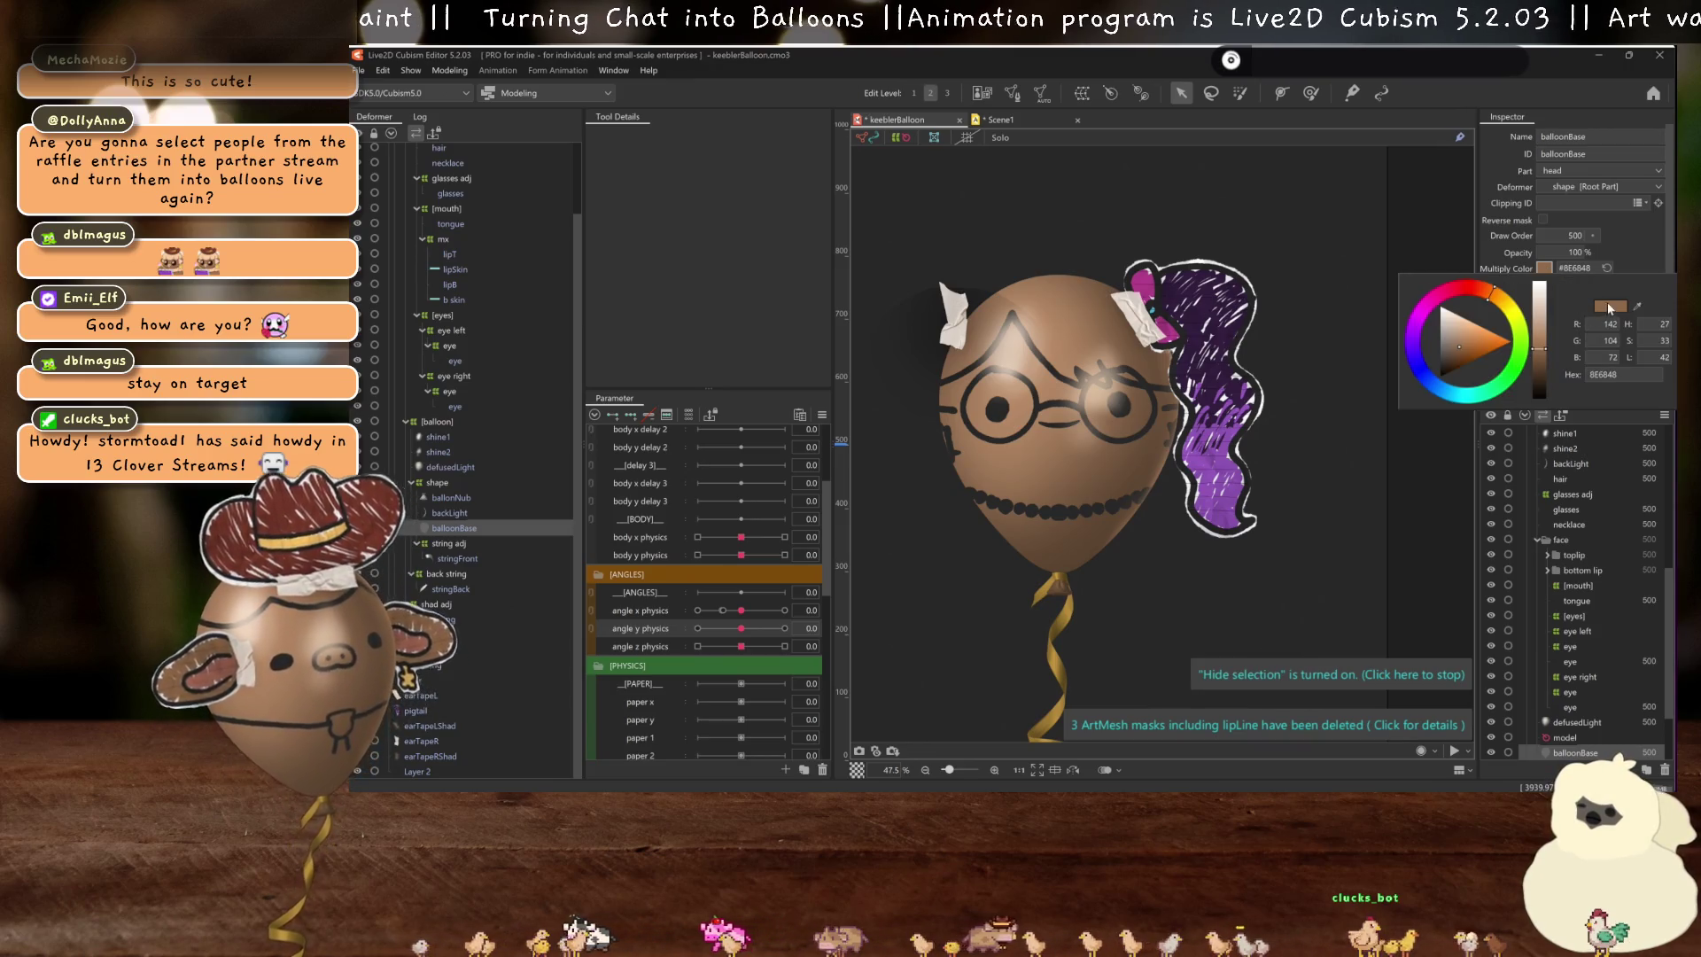
pyautogui.click(1637, 307)
pyautogui.click(1258, 674)
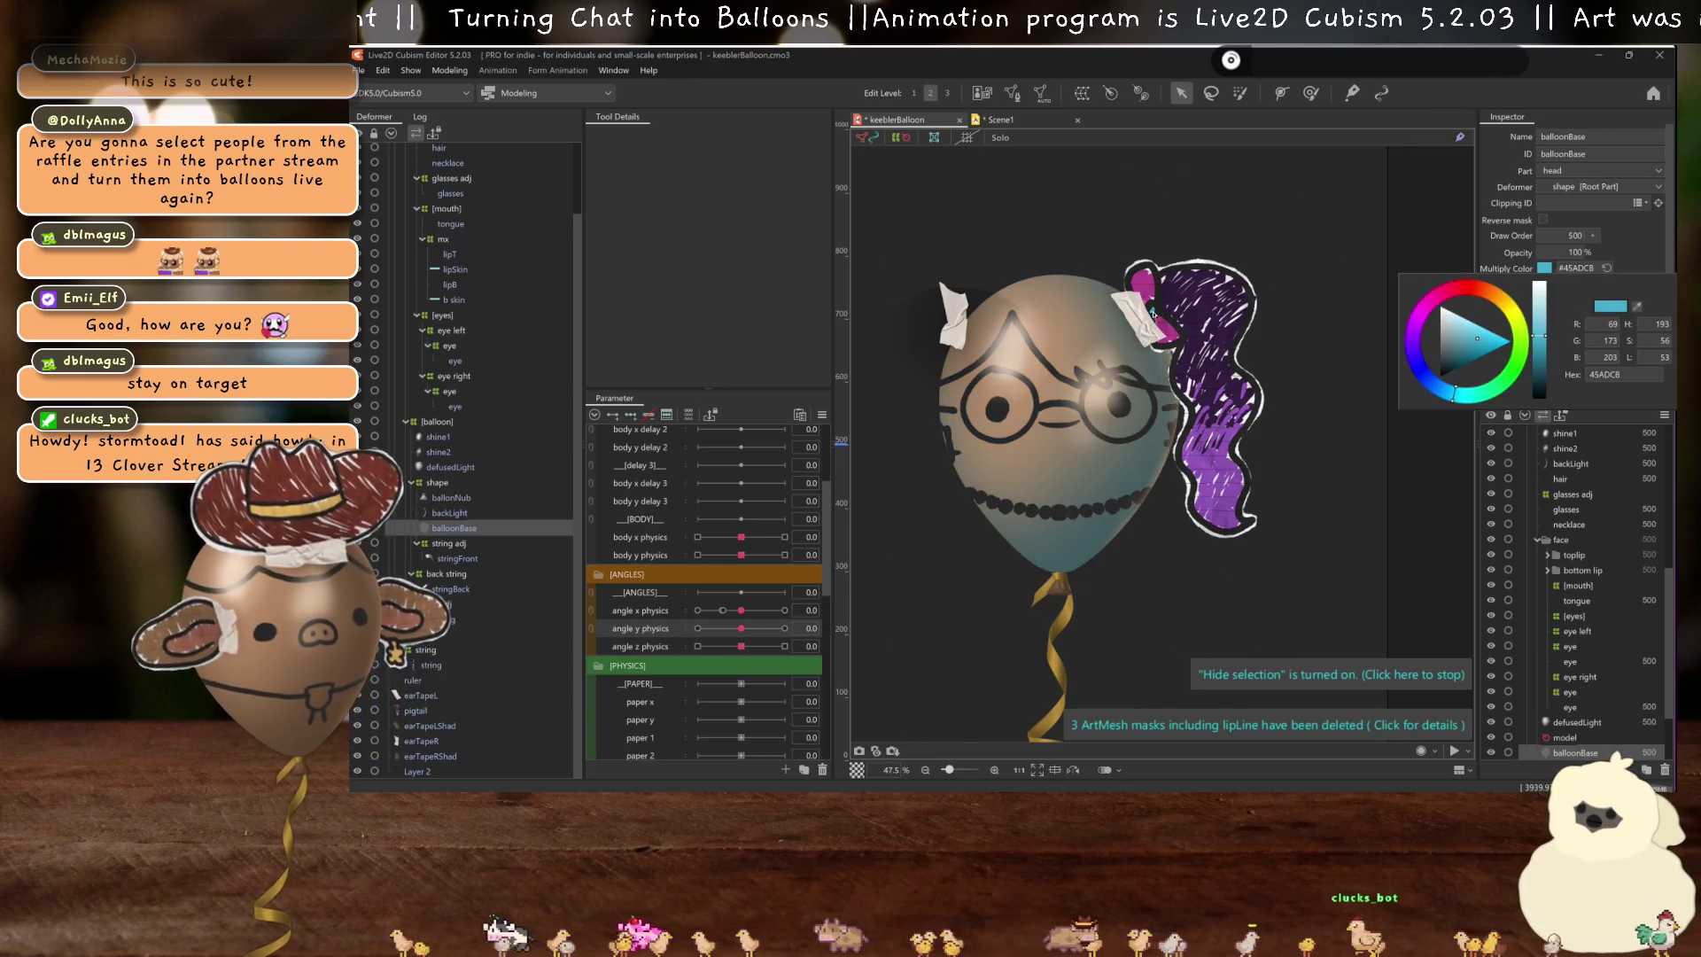
# - Select ballonNub on its own and tint its Multiply Color teal
pyautogui.click(450, 513)
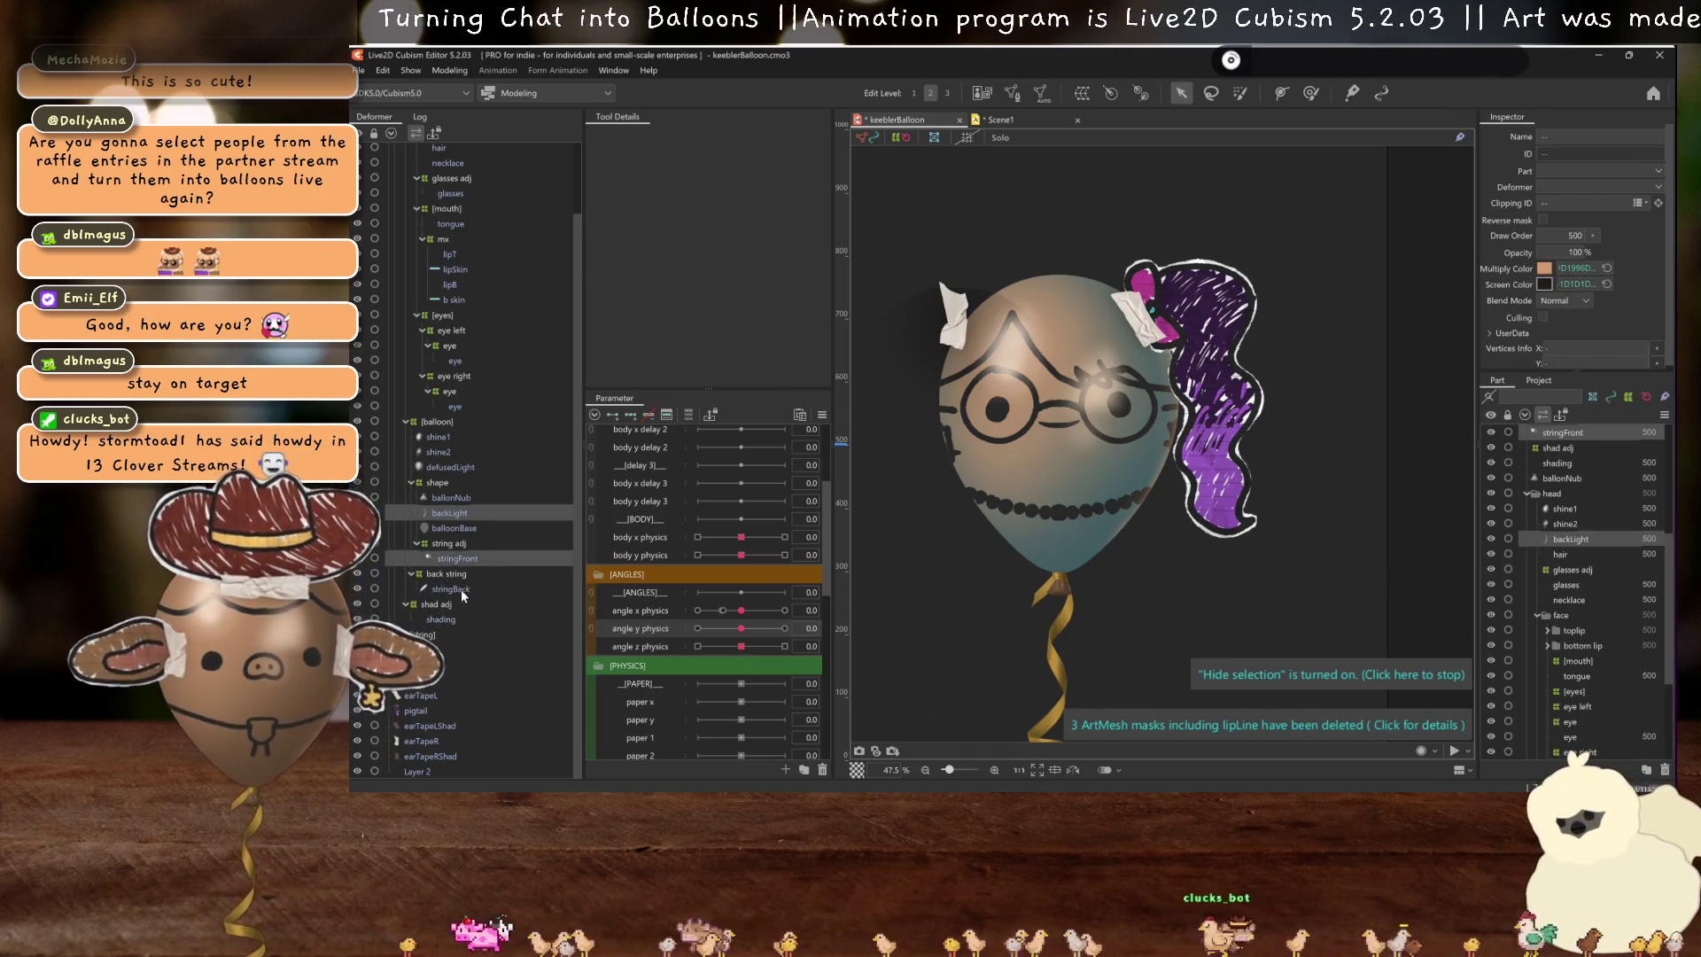
pyautogui.keyDown('ctrl'); pyautogui.click(460, 496); pyautogui.keyUp('ctrl')
pyautogui.click(460, 497)
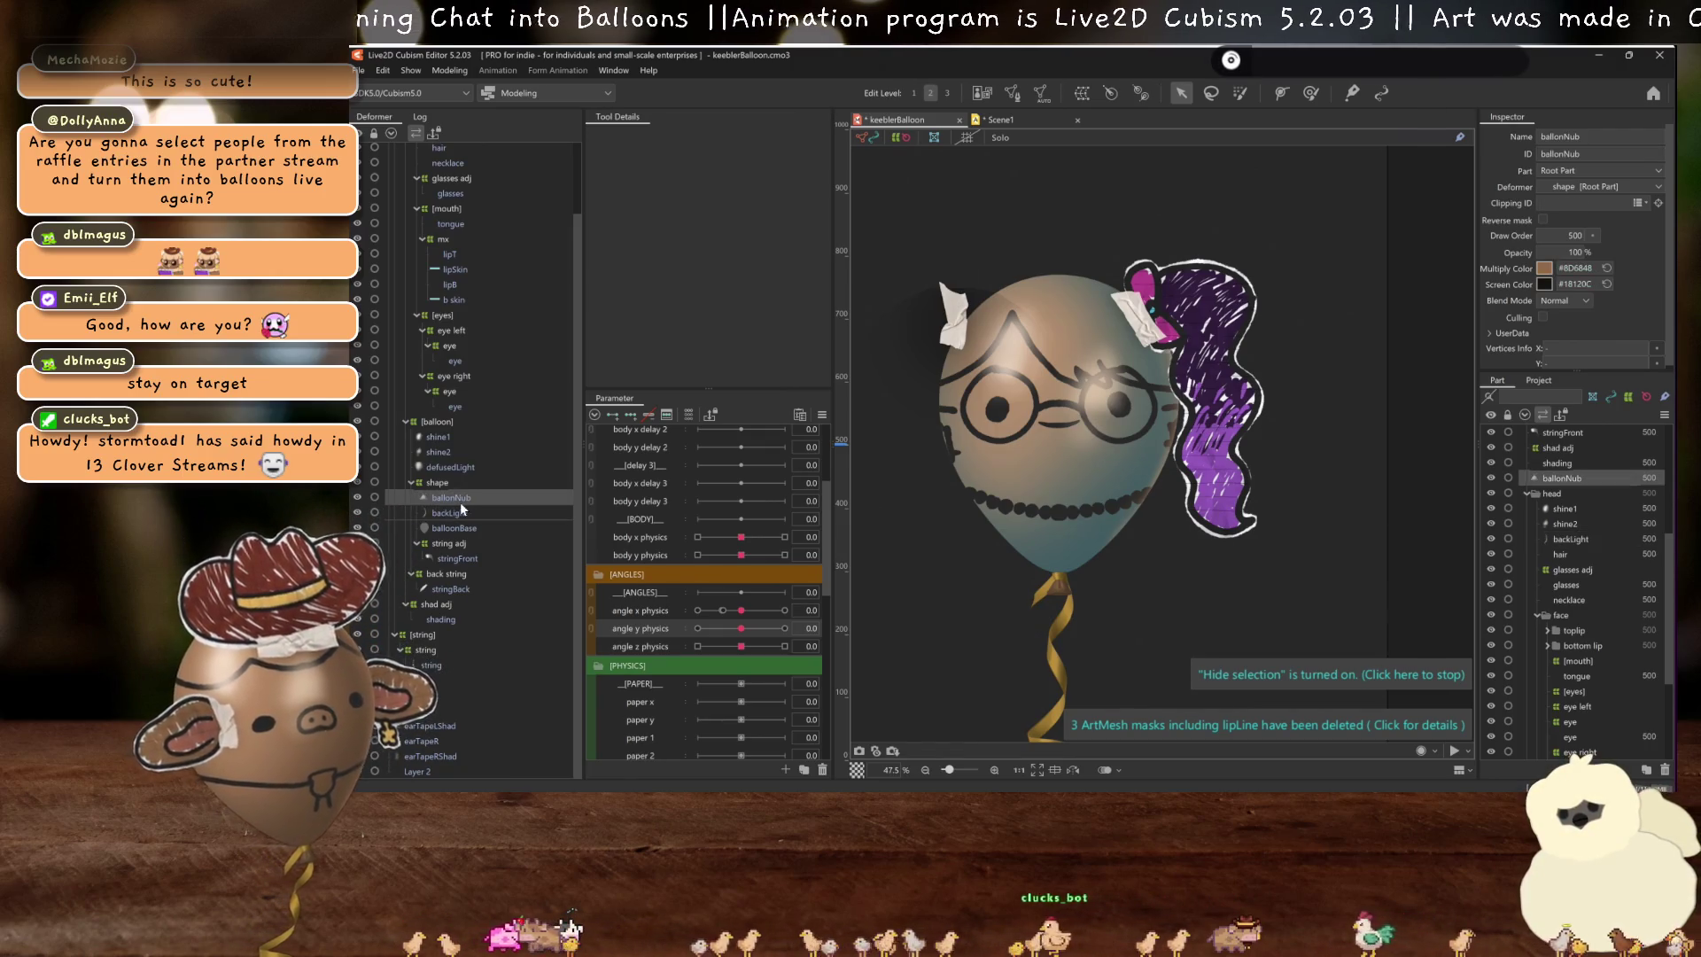
pyautogui.click(1540, 273)
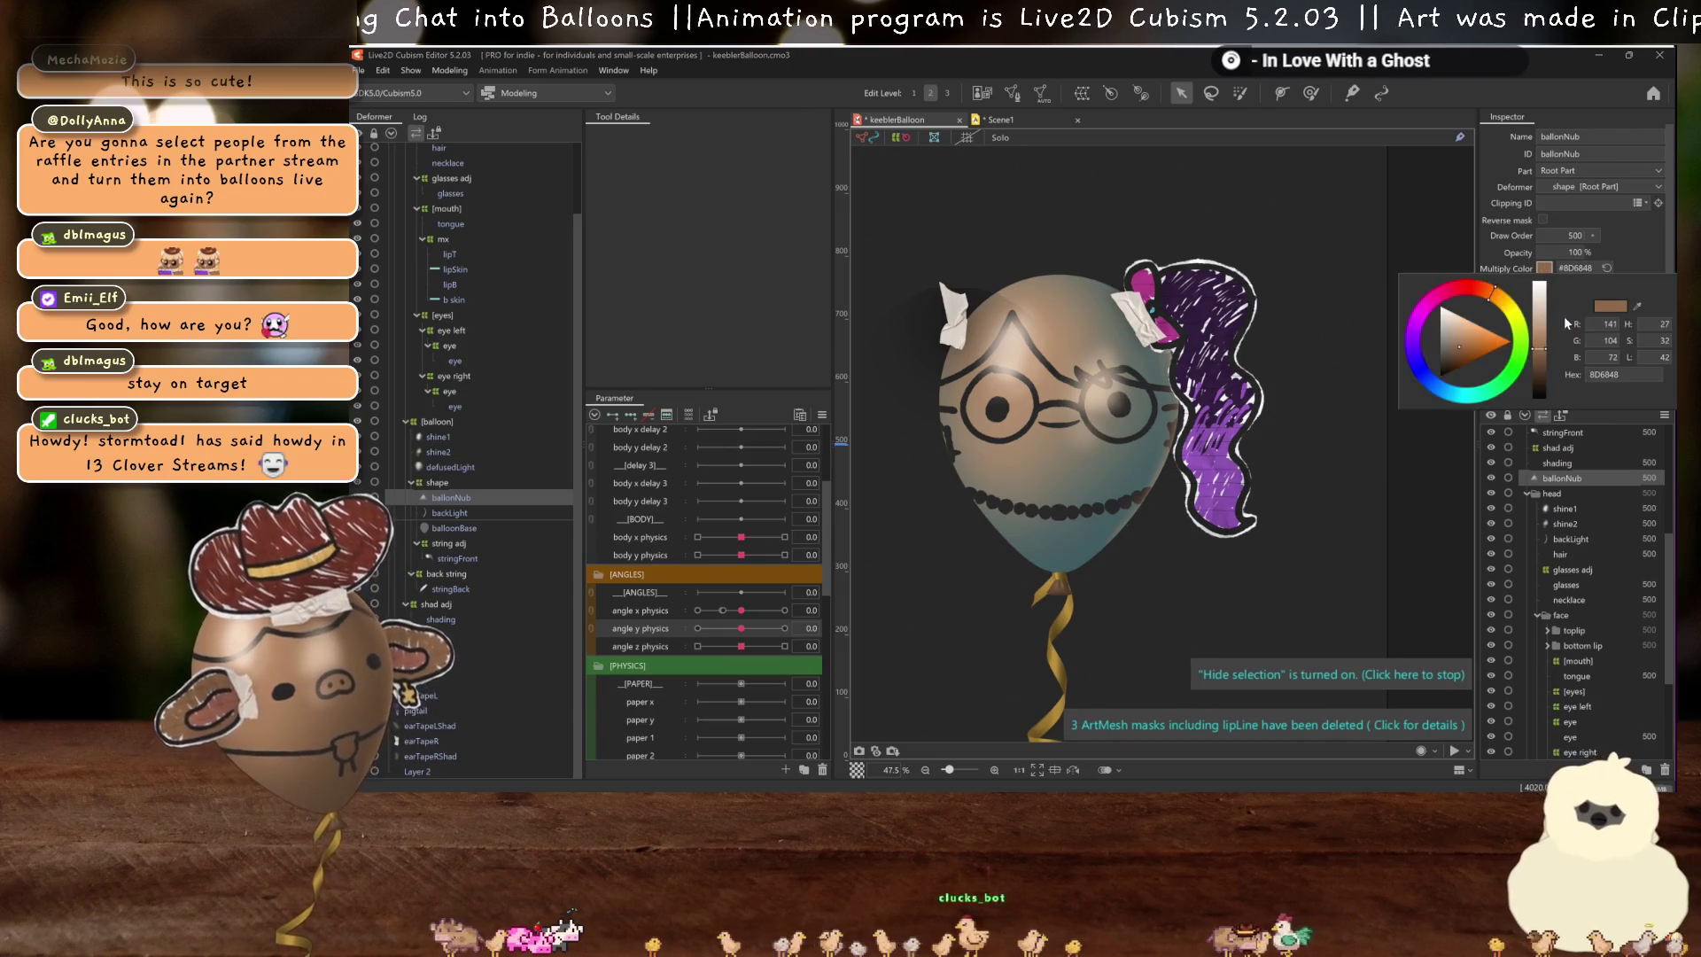
pyautogui.click(1538, 379)
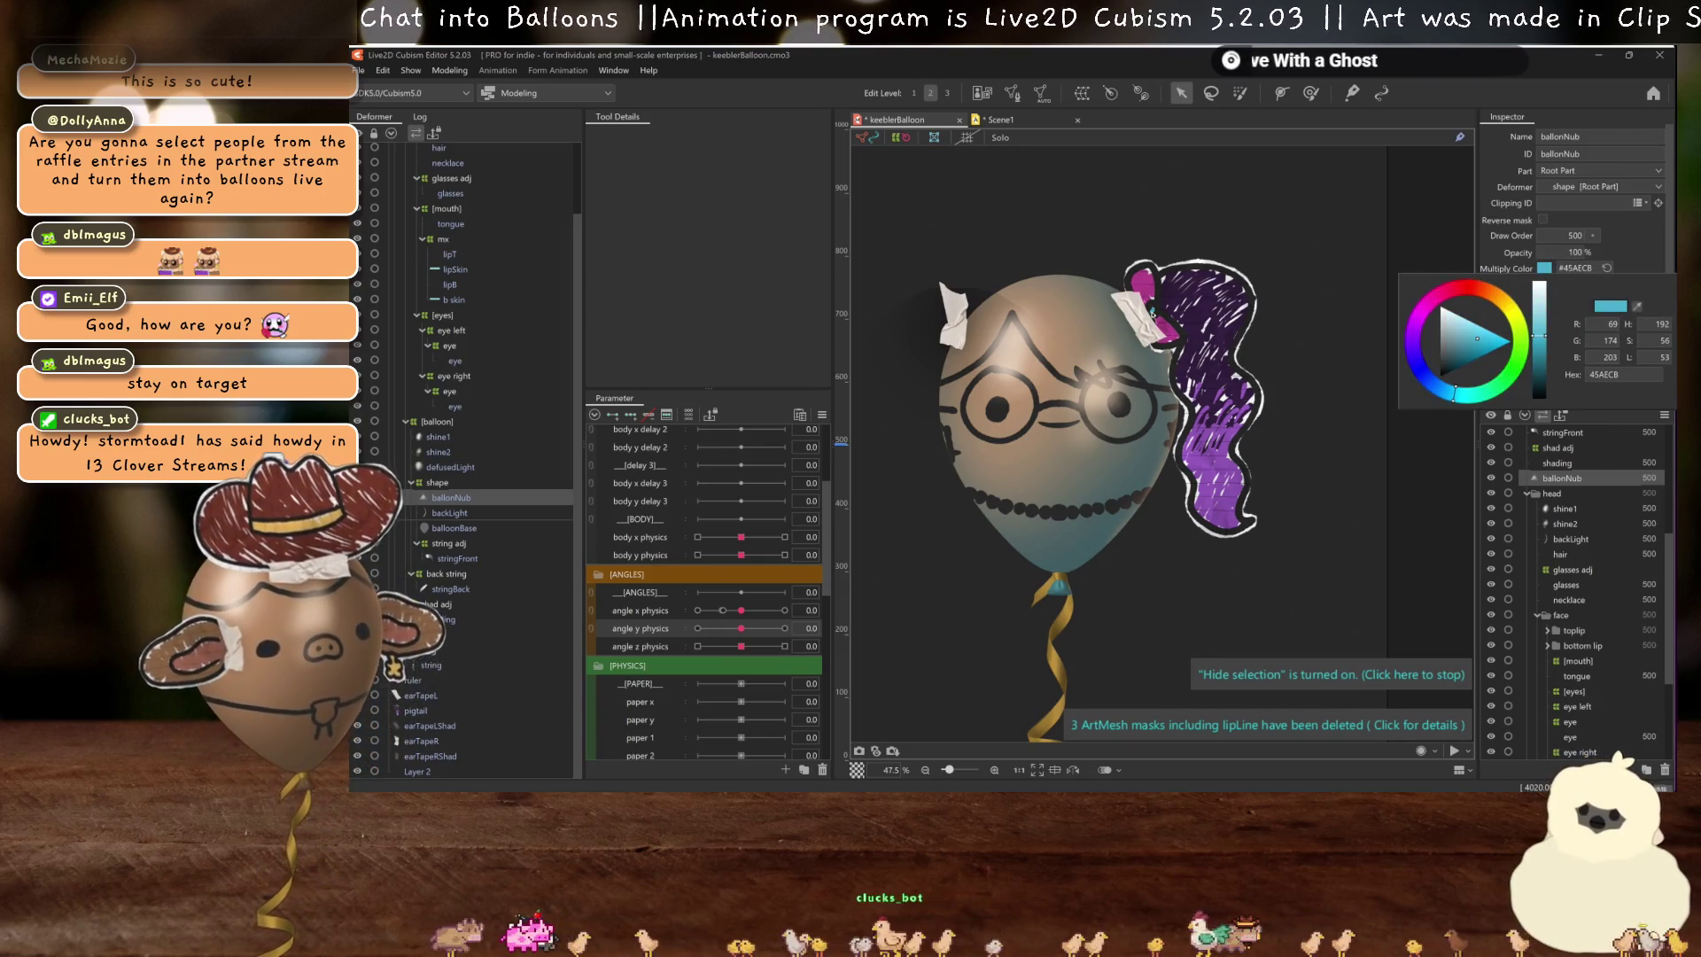
# - Select defusedLight and backLight and set their Multiply Color to teal #45AECB
pyautogui.click(450, 467)
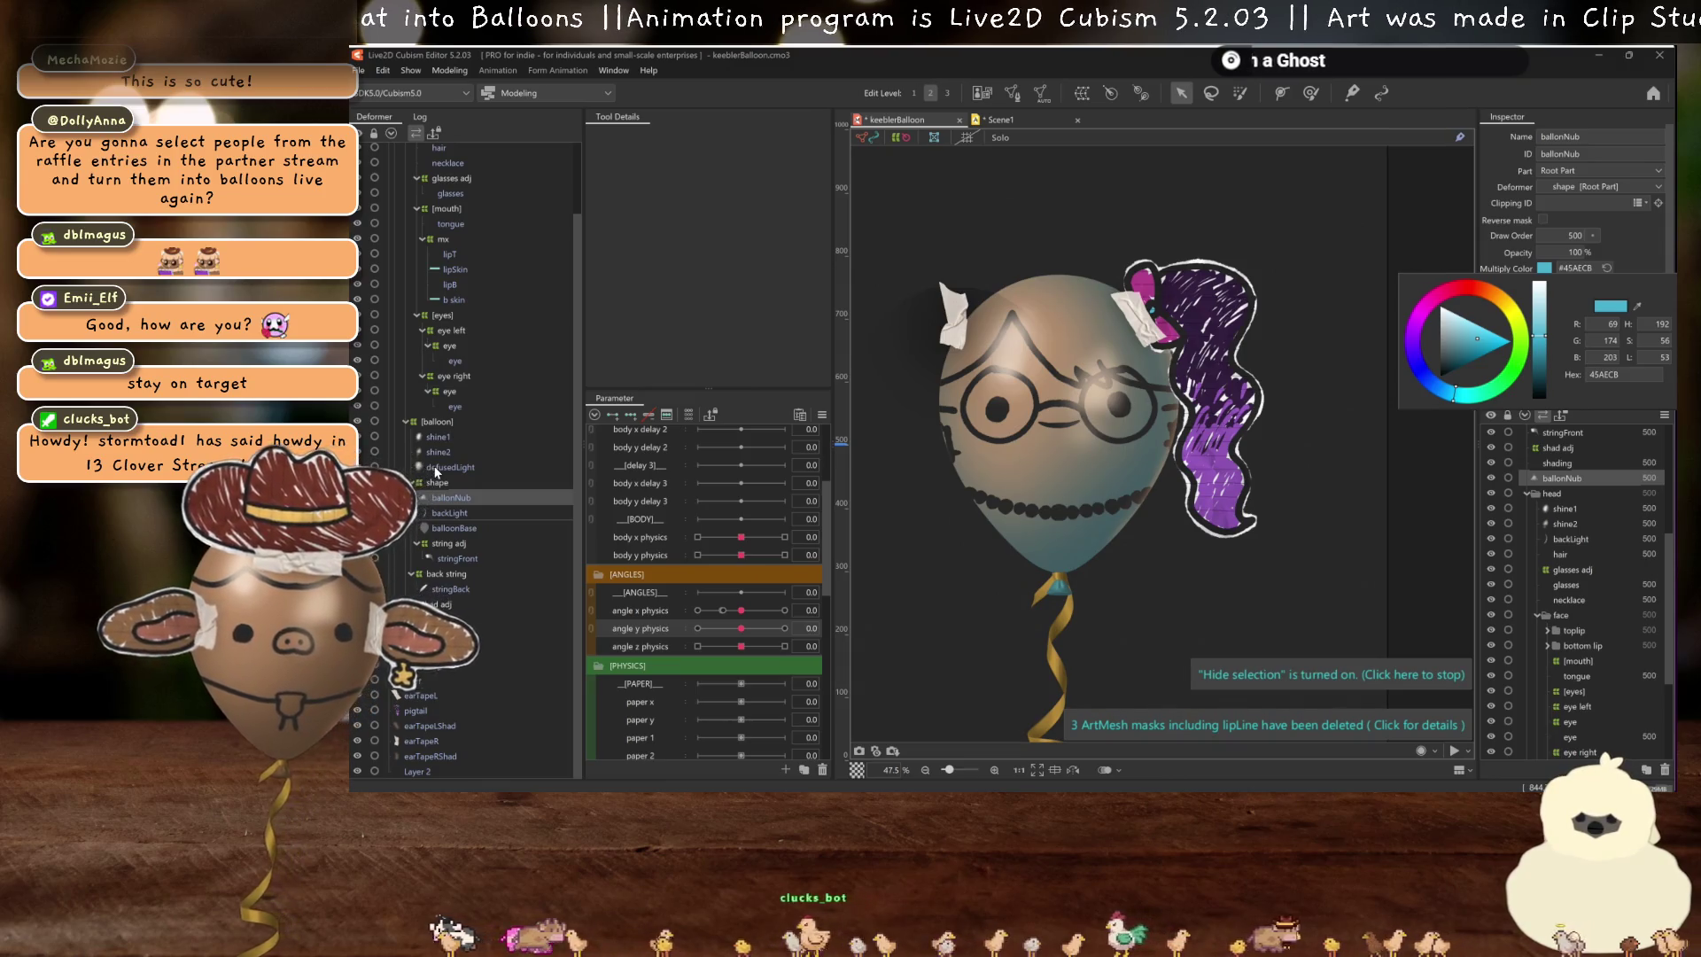
pyautogui.keyDown('shift'); pyautogui.click(438, 438); pyautogui.keyUp('shift')
pyautogui.click(439, 465)
pyautogui.keyDown('ctrl'); pyautogui.click(457, 514); pyautogui.keyUp('ctrl')
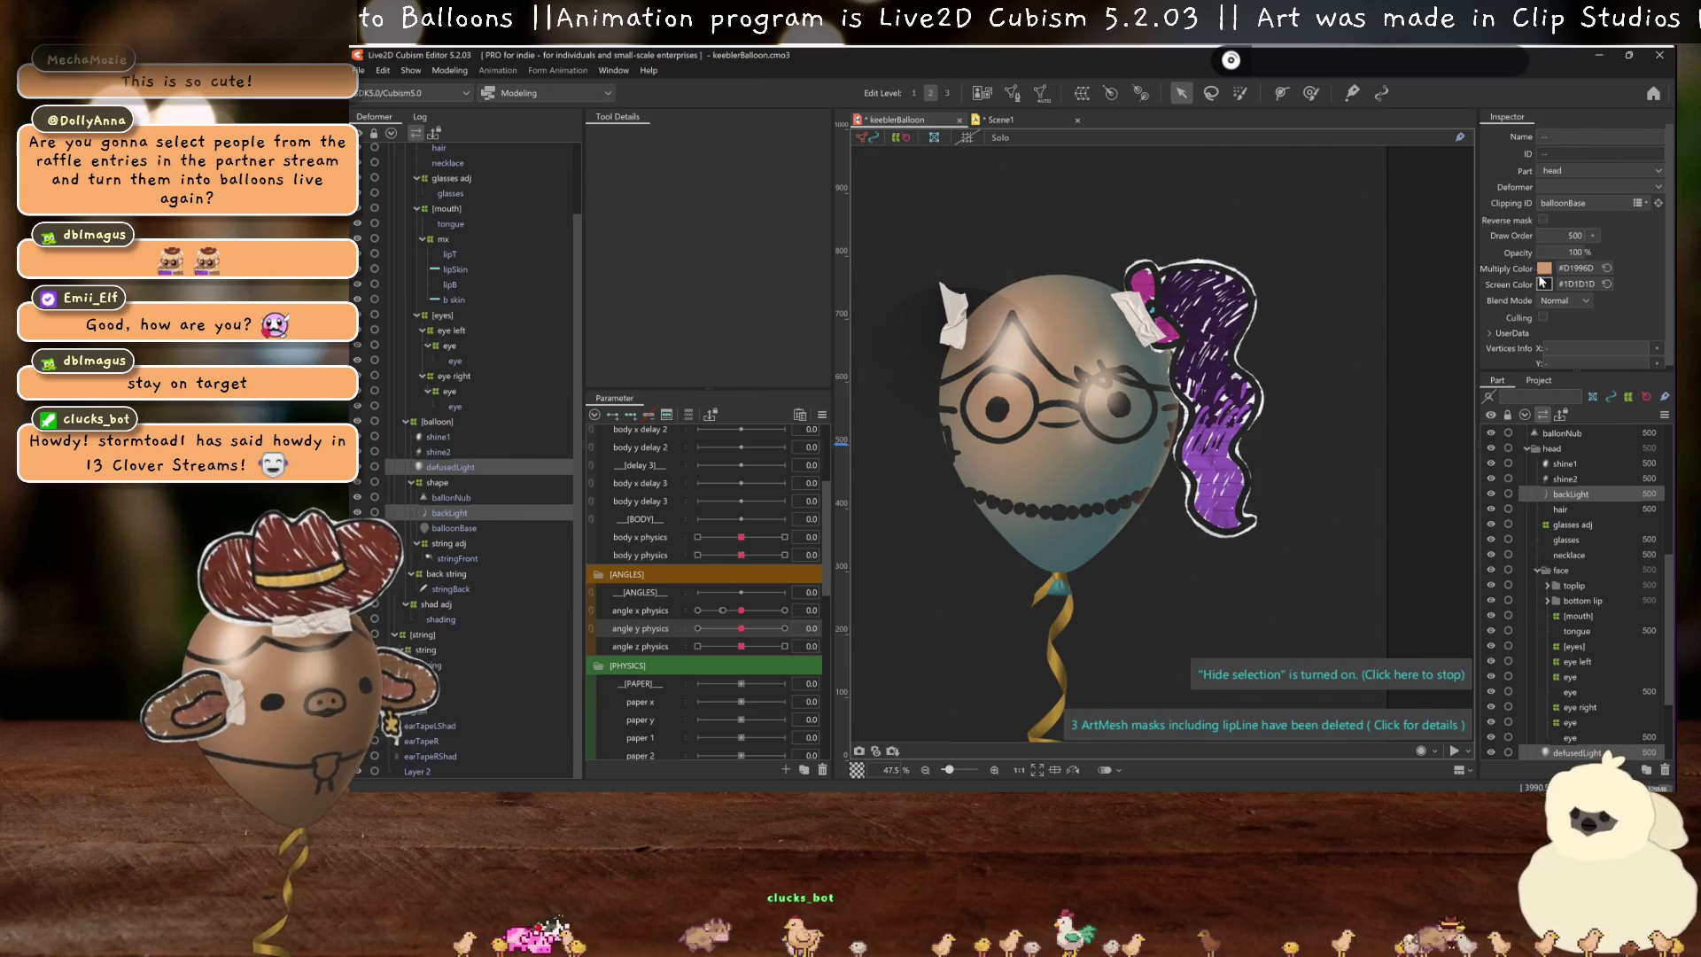
pyautogui.click(1546, 268)
pyautogui.click(1538, 380)
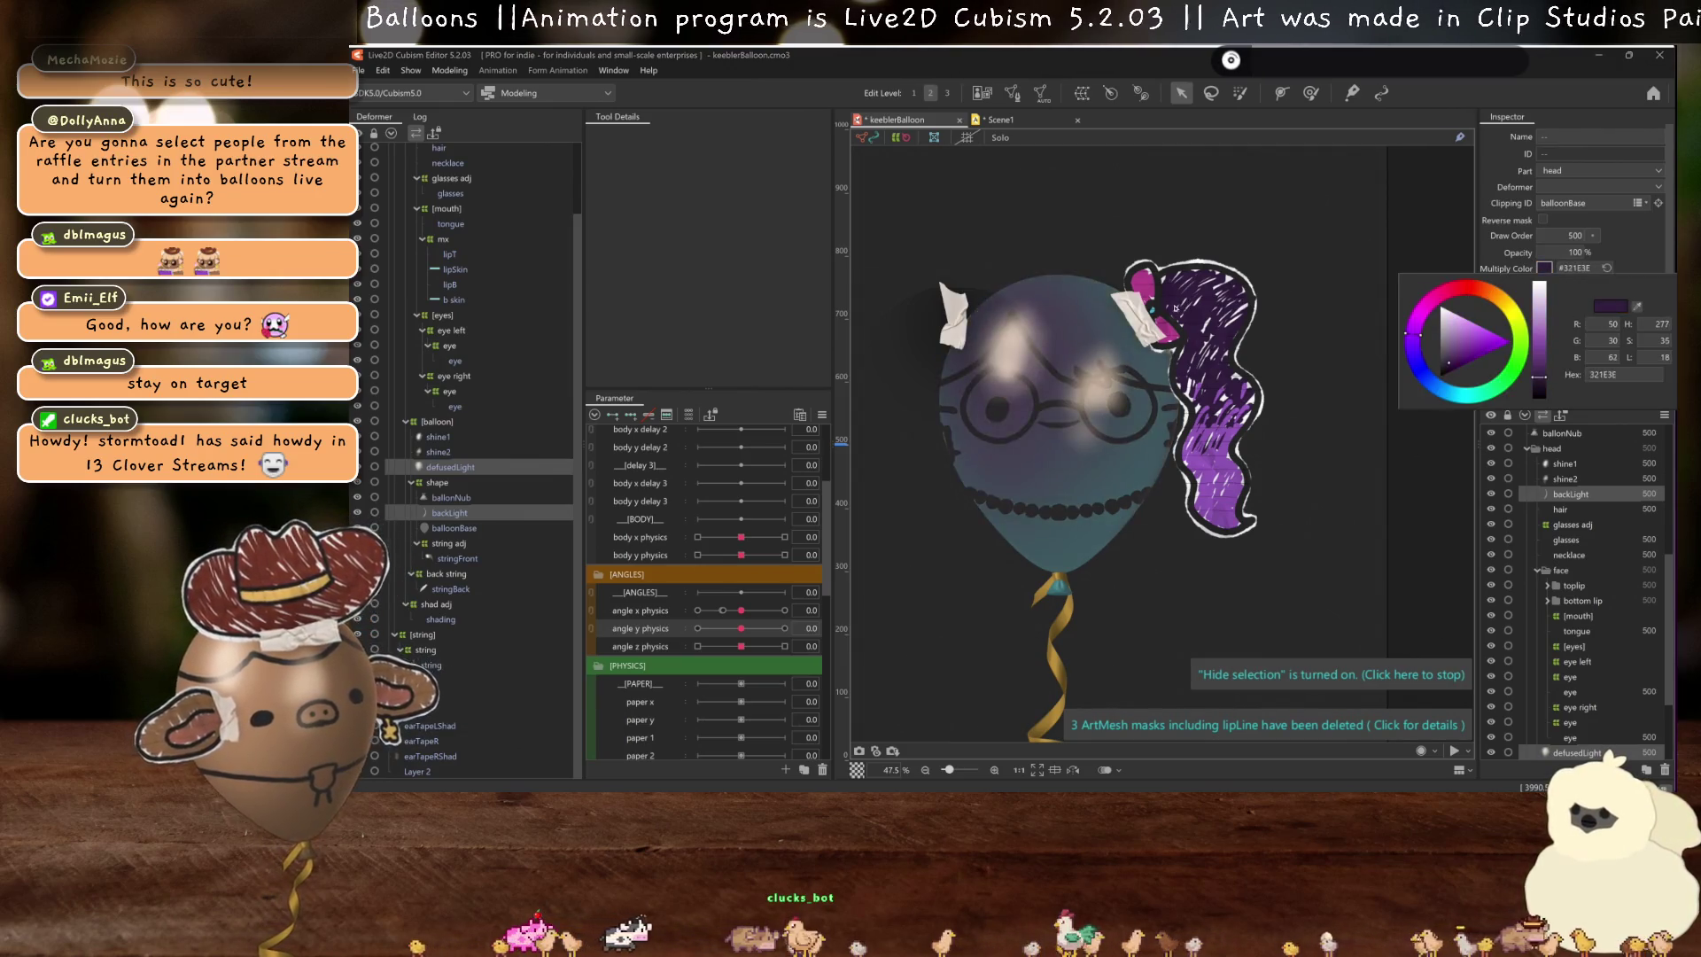
pyautogui.moveTo(1474, 341); pyautogui.dragTo(1477, 337)
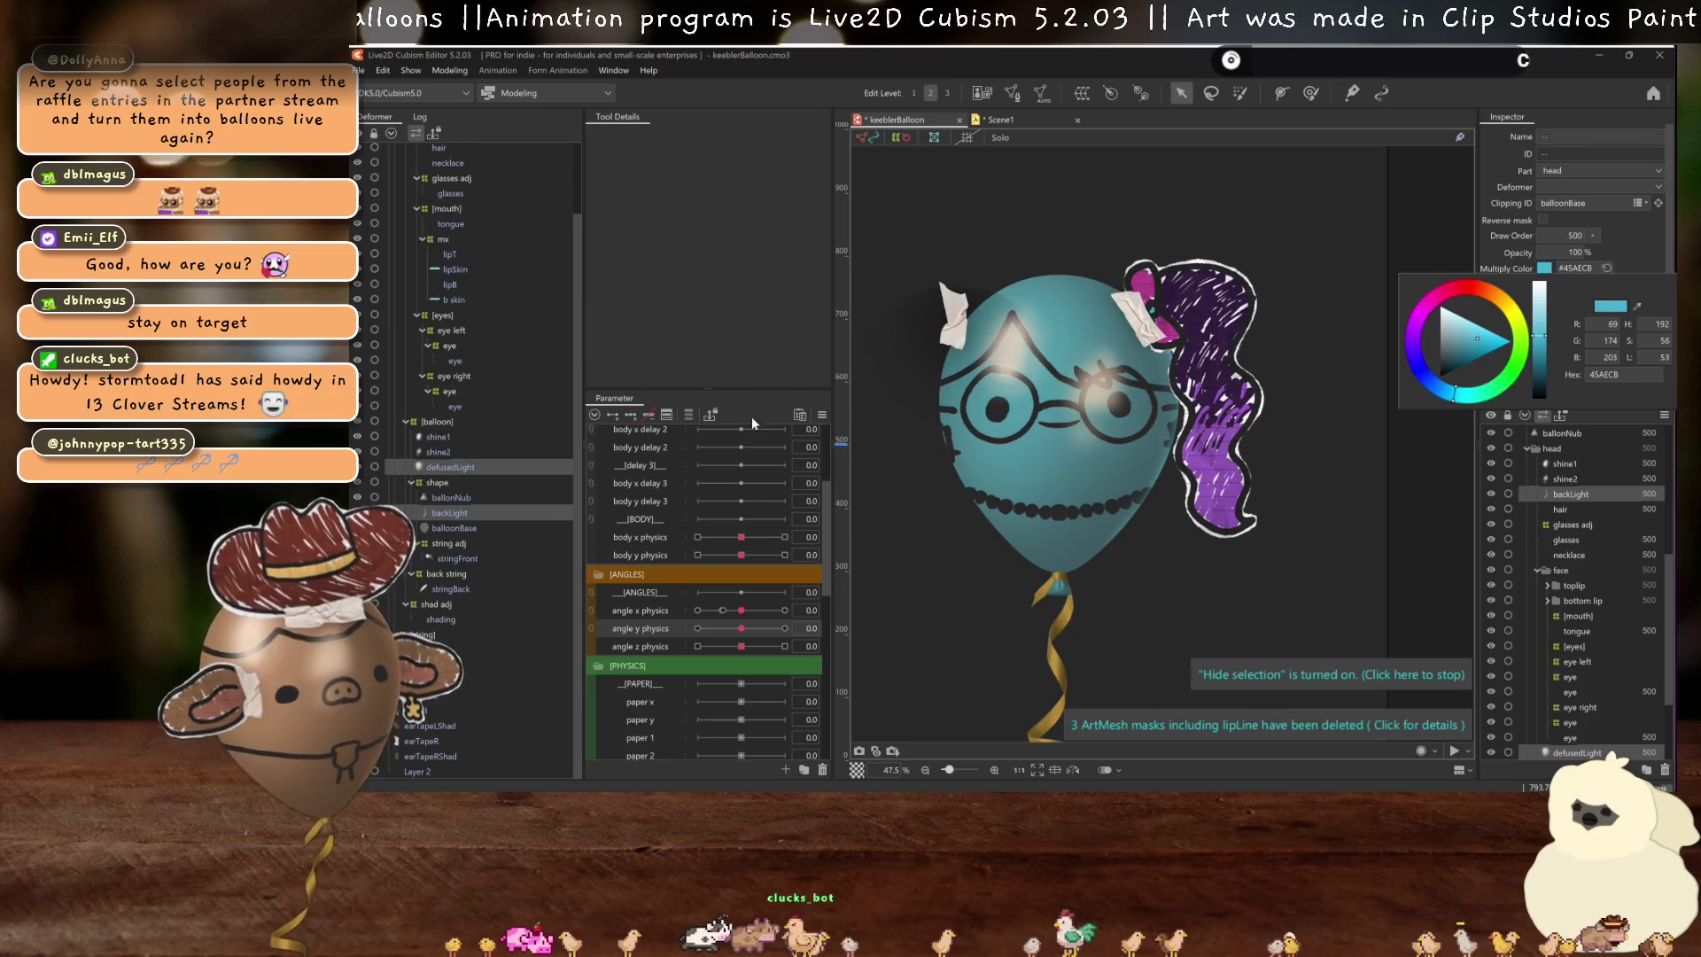
# - Give shine1 and shine2 a pale blue #96D1E1 Multiply Color
pyautogui.click(439, 454)
pyautogui.keyDown('shift'); pyautogui.click(439, 437); pyautogui.keyUp('shift')
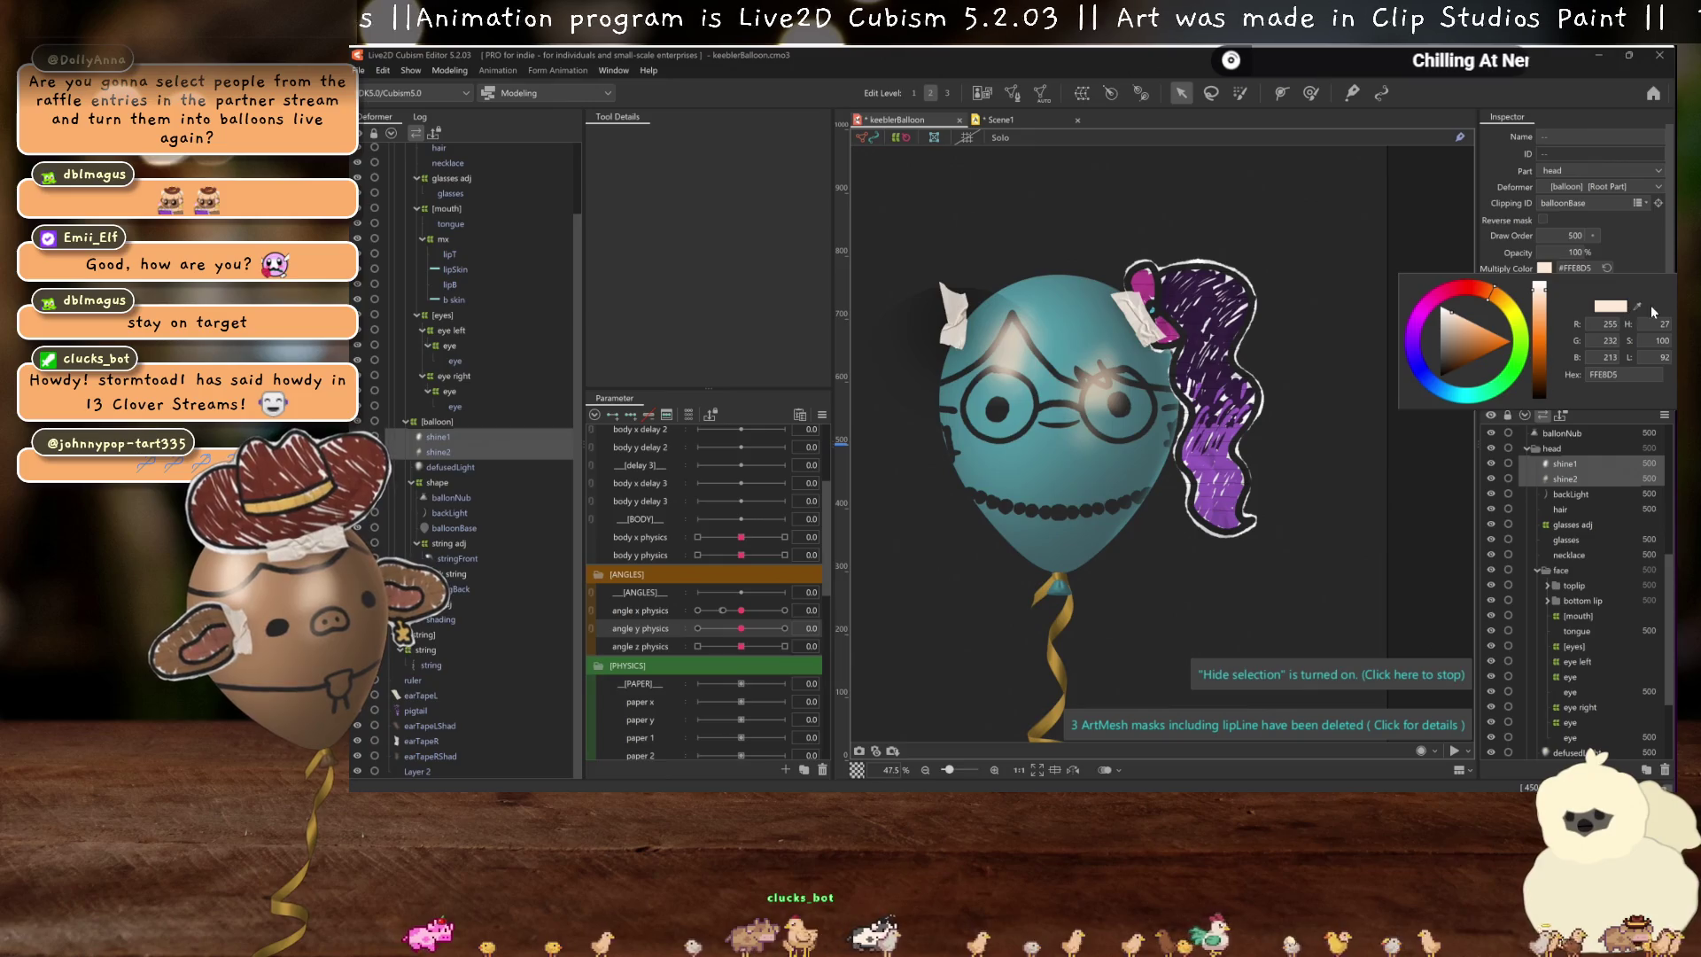
pyautogui.click(1638, 310)
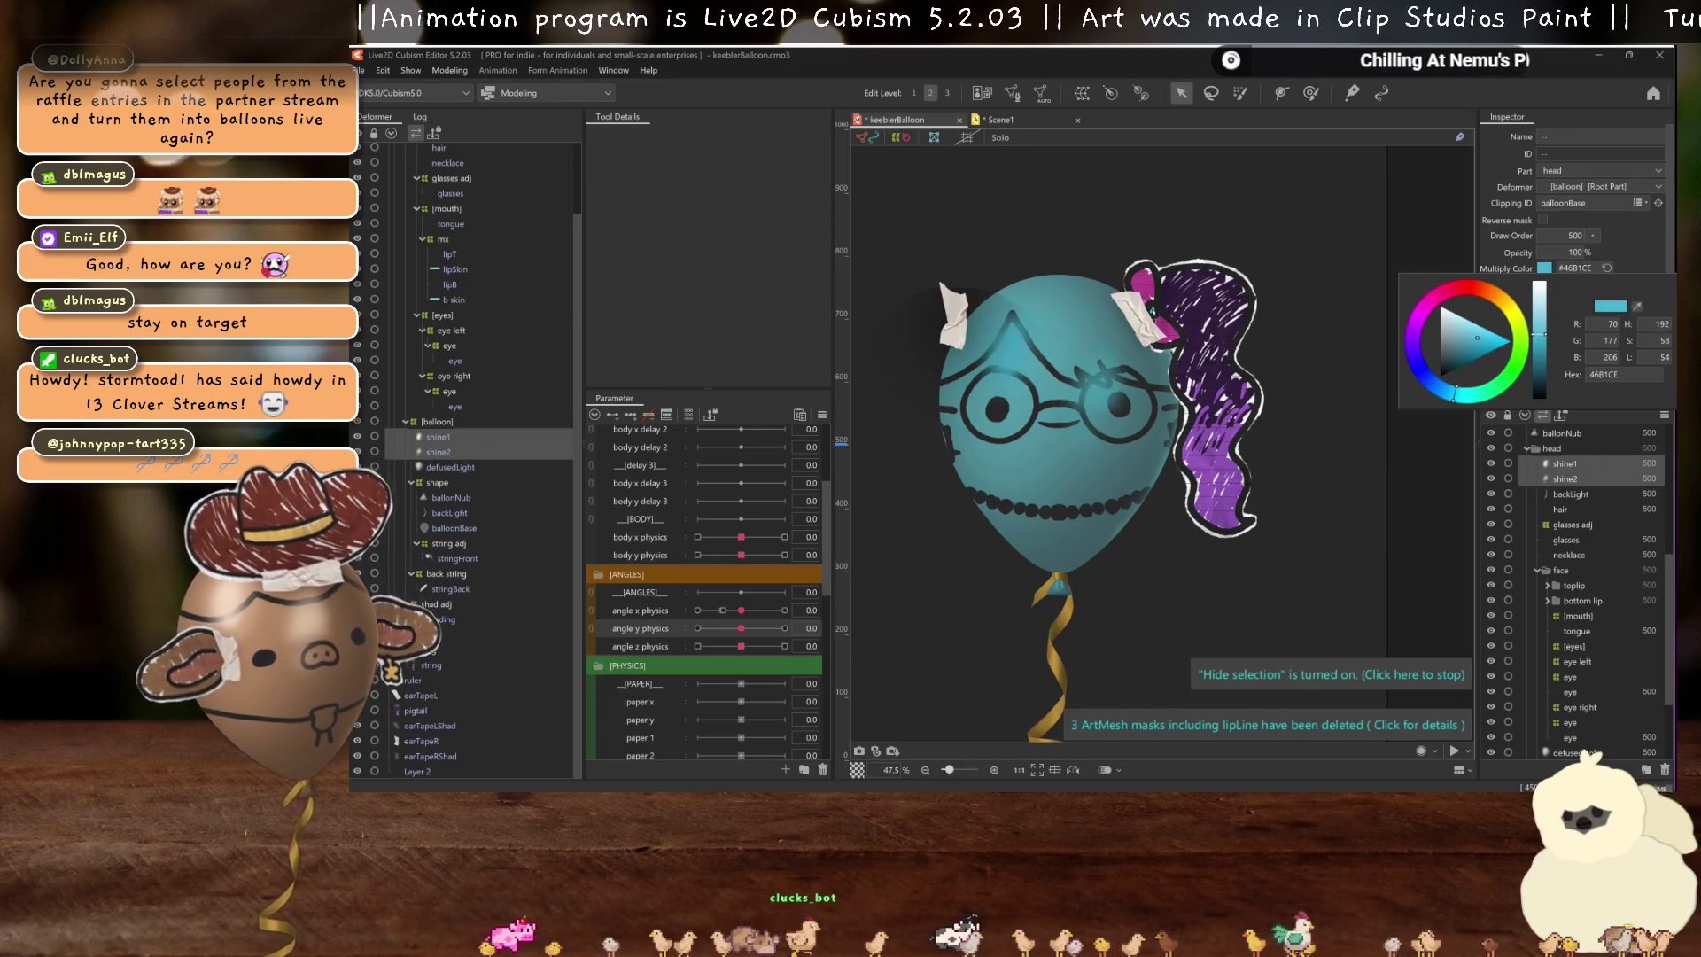
pyautogui.moveTo(1540, 339); pyautogui.dragTo(1539, 316)
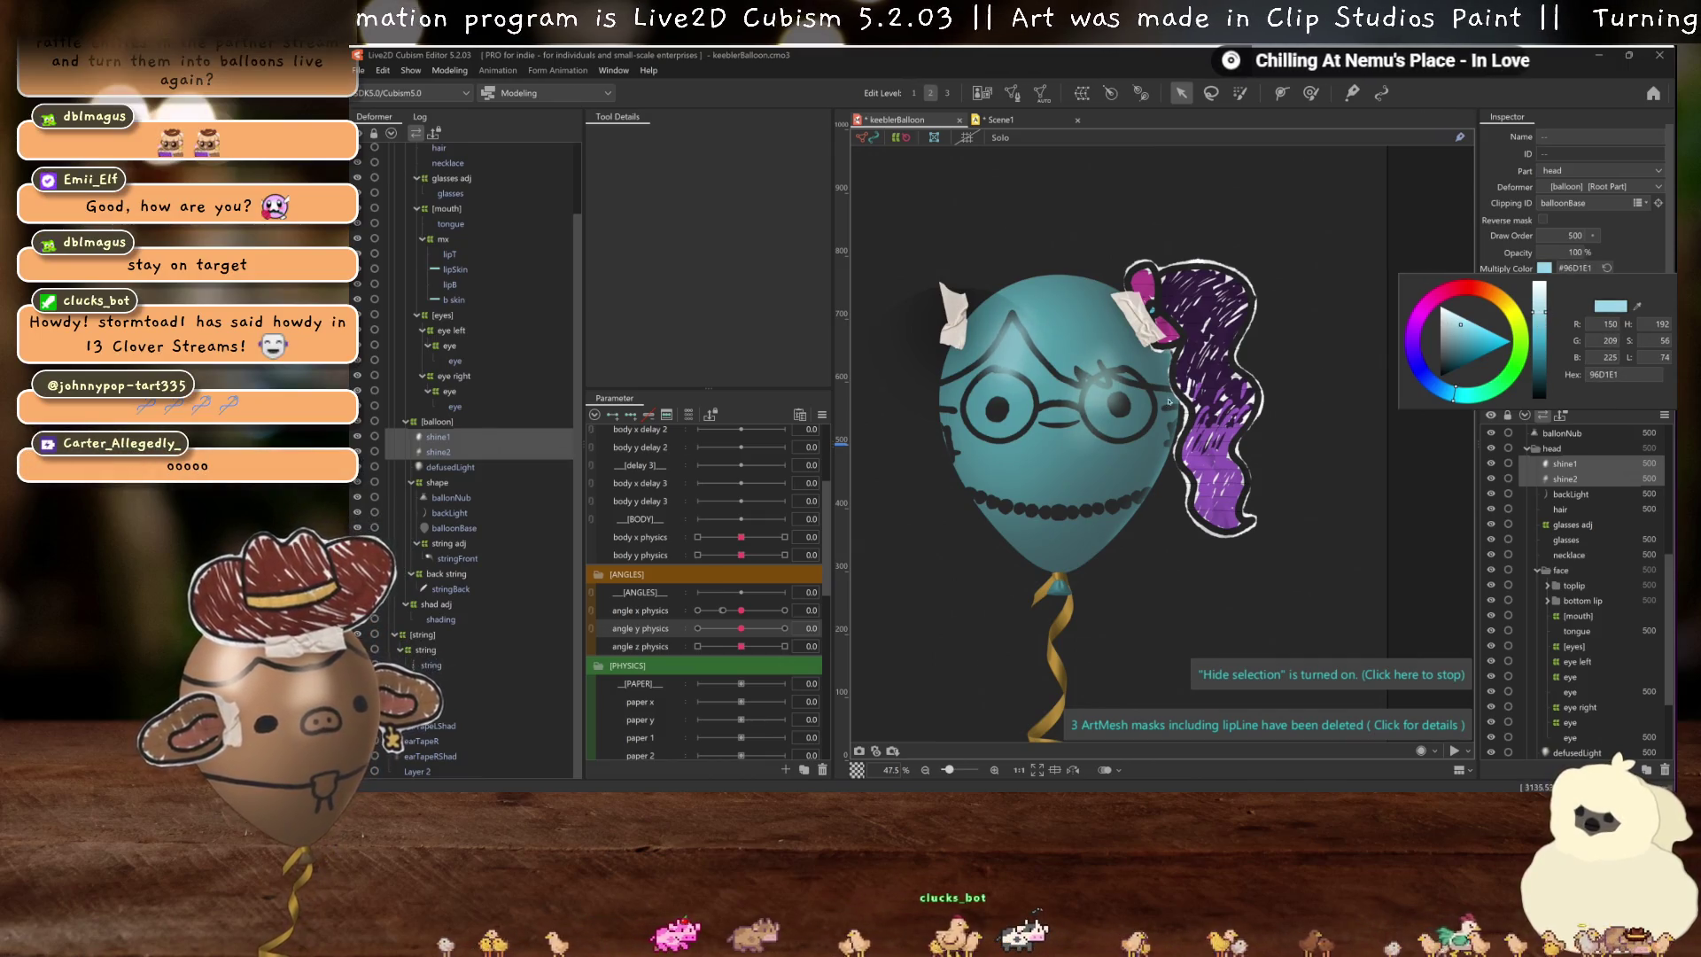
# - Set balloonBase's Screen Color to a dark teal sampled from the balloon and darkened
pyautogui.click(432, 515)
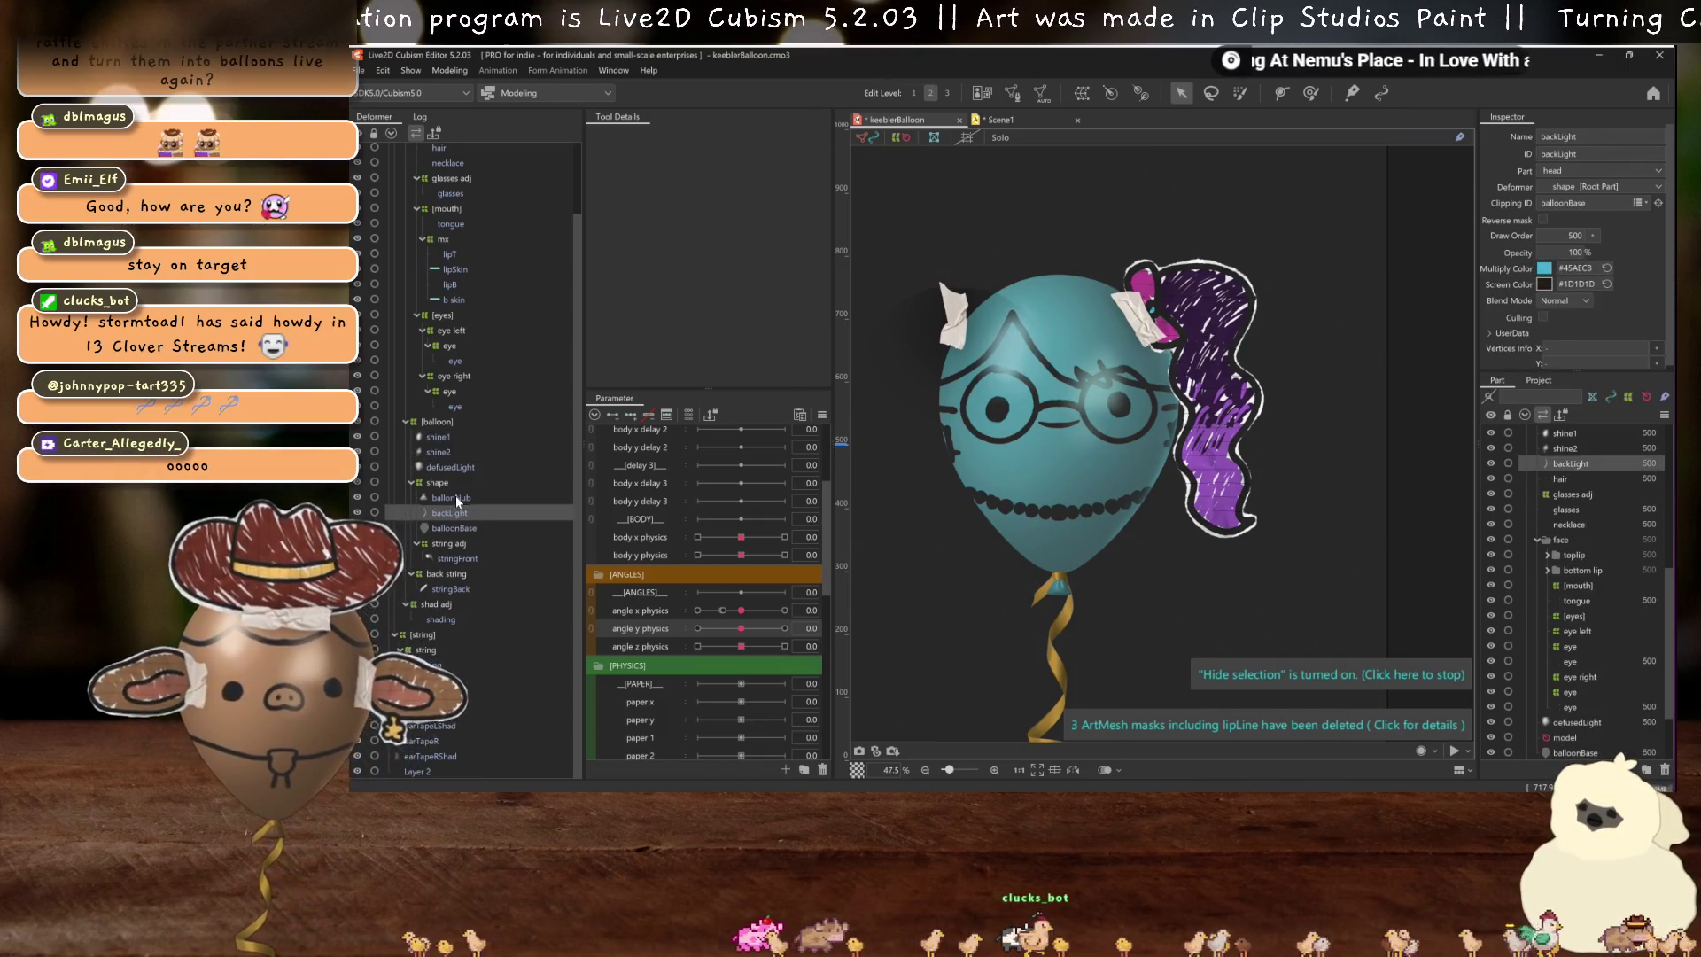
pyautogui.click(453, 529)
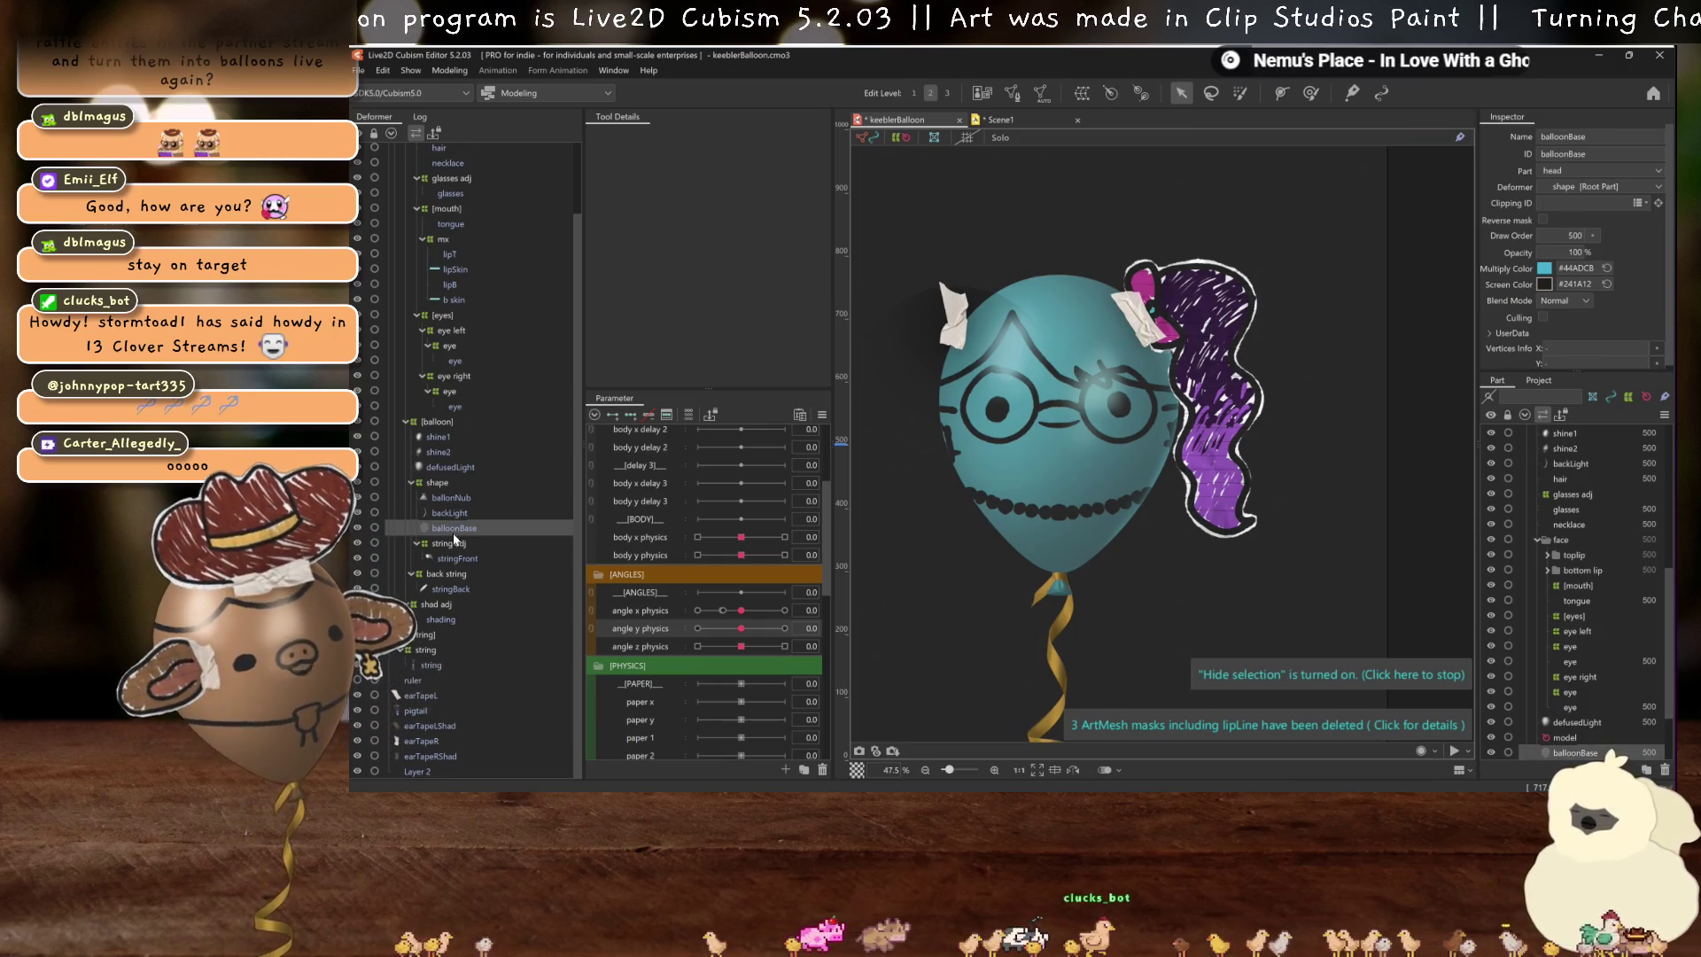
pyautogui.click(1542, 286)
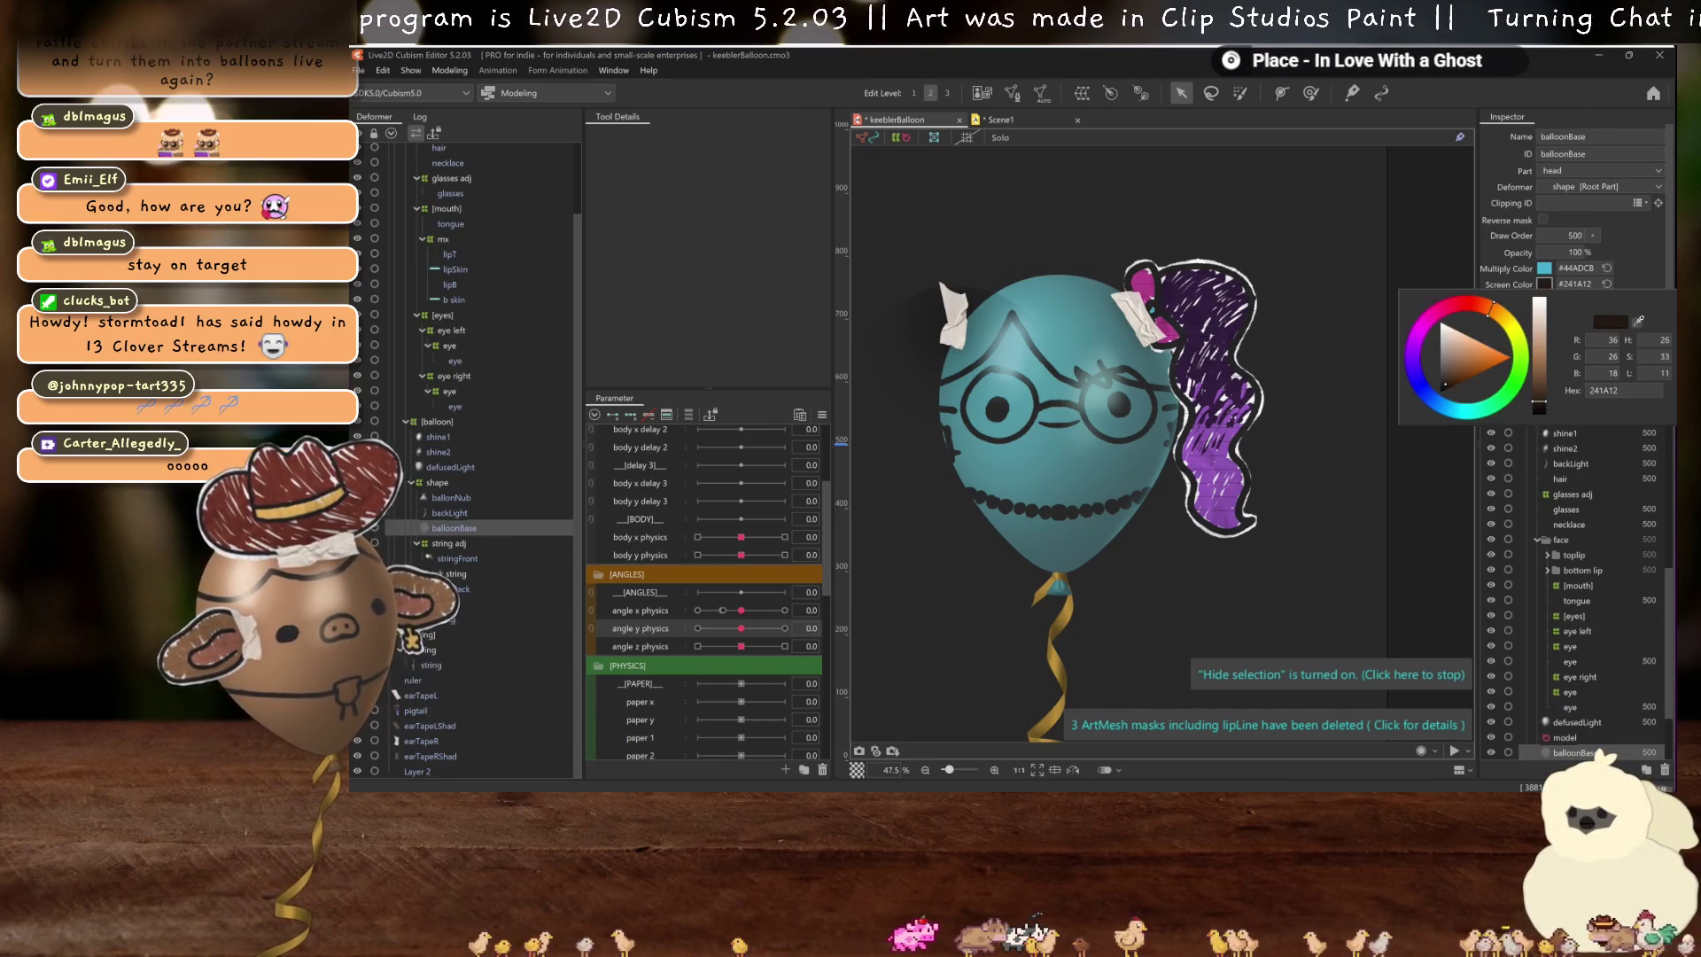
pyautogui.click(1639, 321)
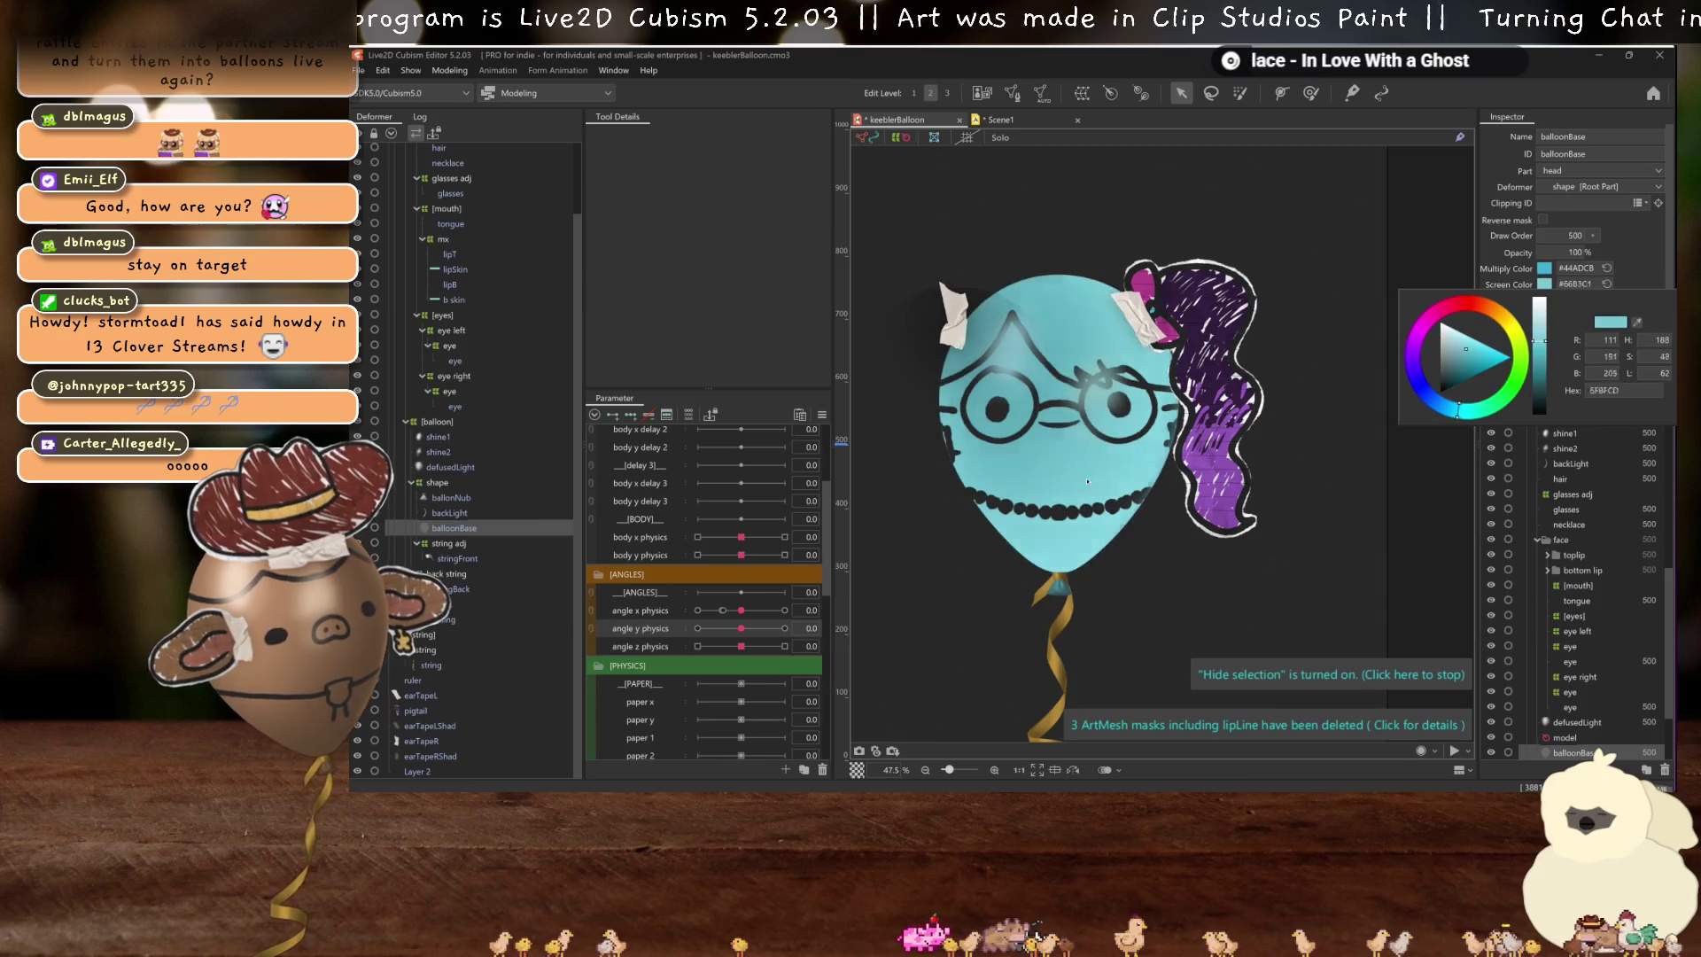
pyautogui.click(1153, 314)
pyautogui.moveTo(1539, 352)
pyautogui.mouseDown()
pyautogui.moveTo(1539, 403)
pyautogui.moveTo(1542, 356)
pyautogui.moveTo(1533, 390)
pyautogui.mouseUp()
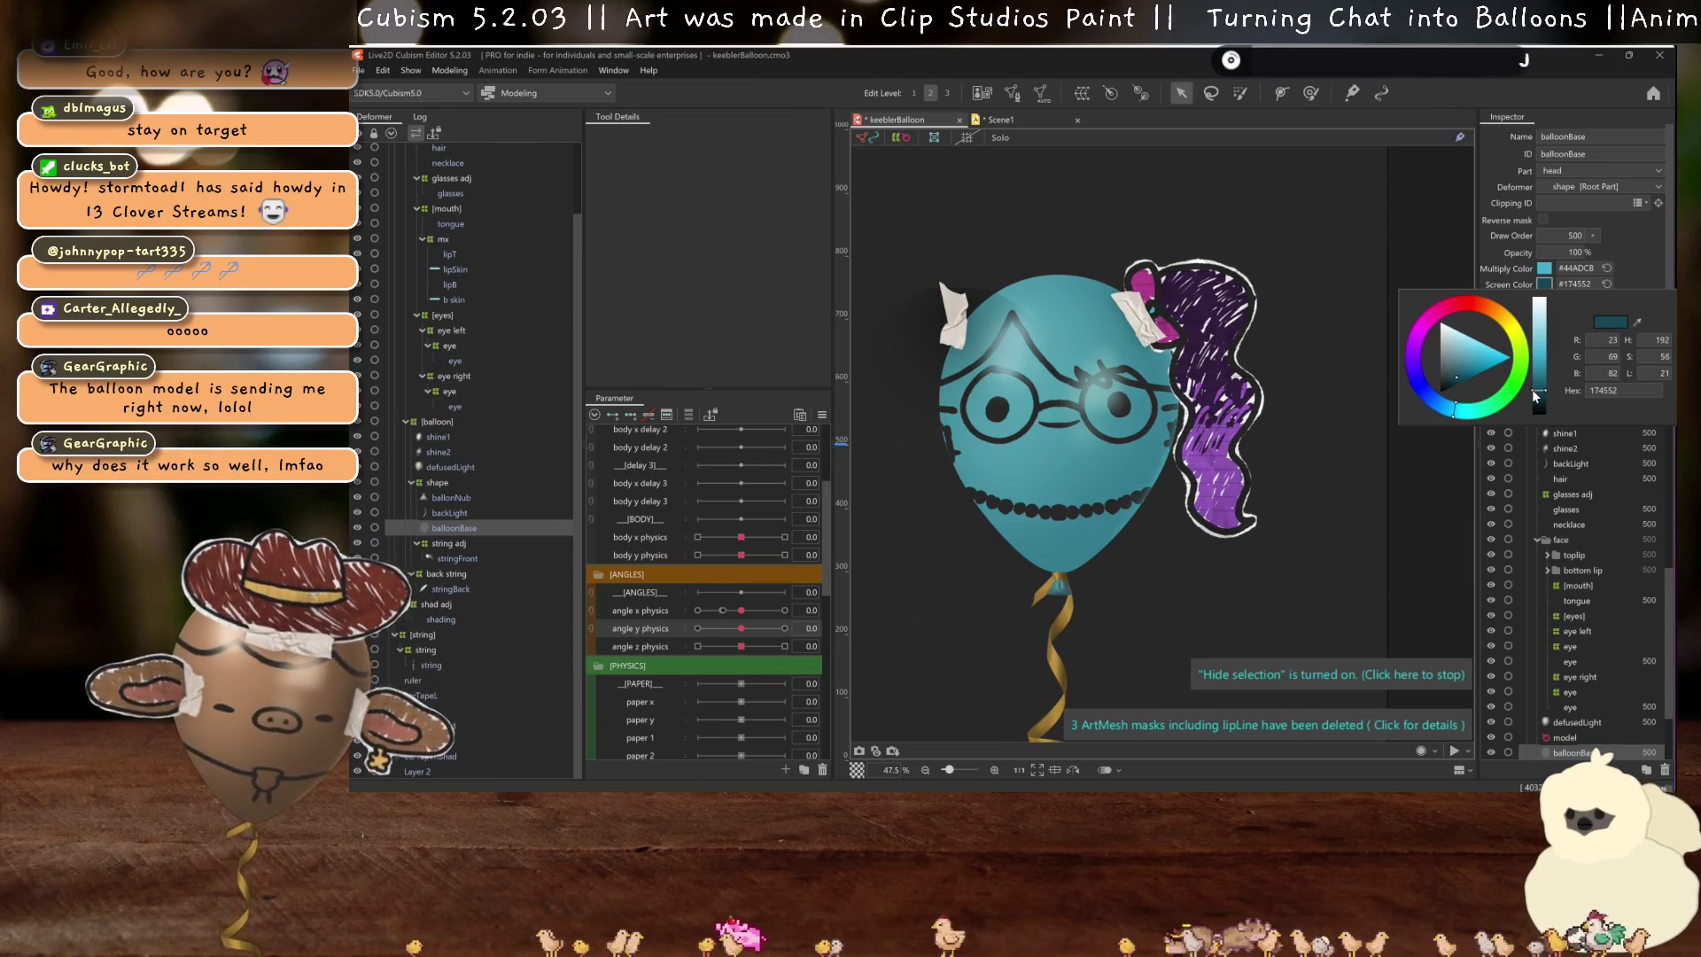
pyautogui.moveTo(1533, 391); pyautogui.dragTo(1539, 405)
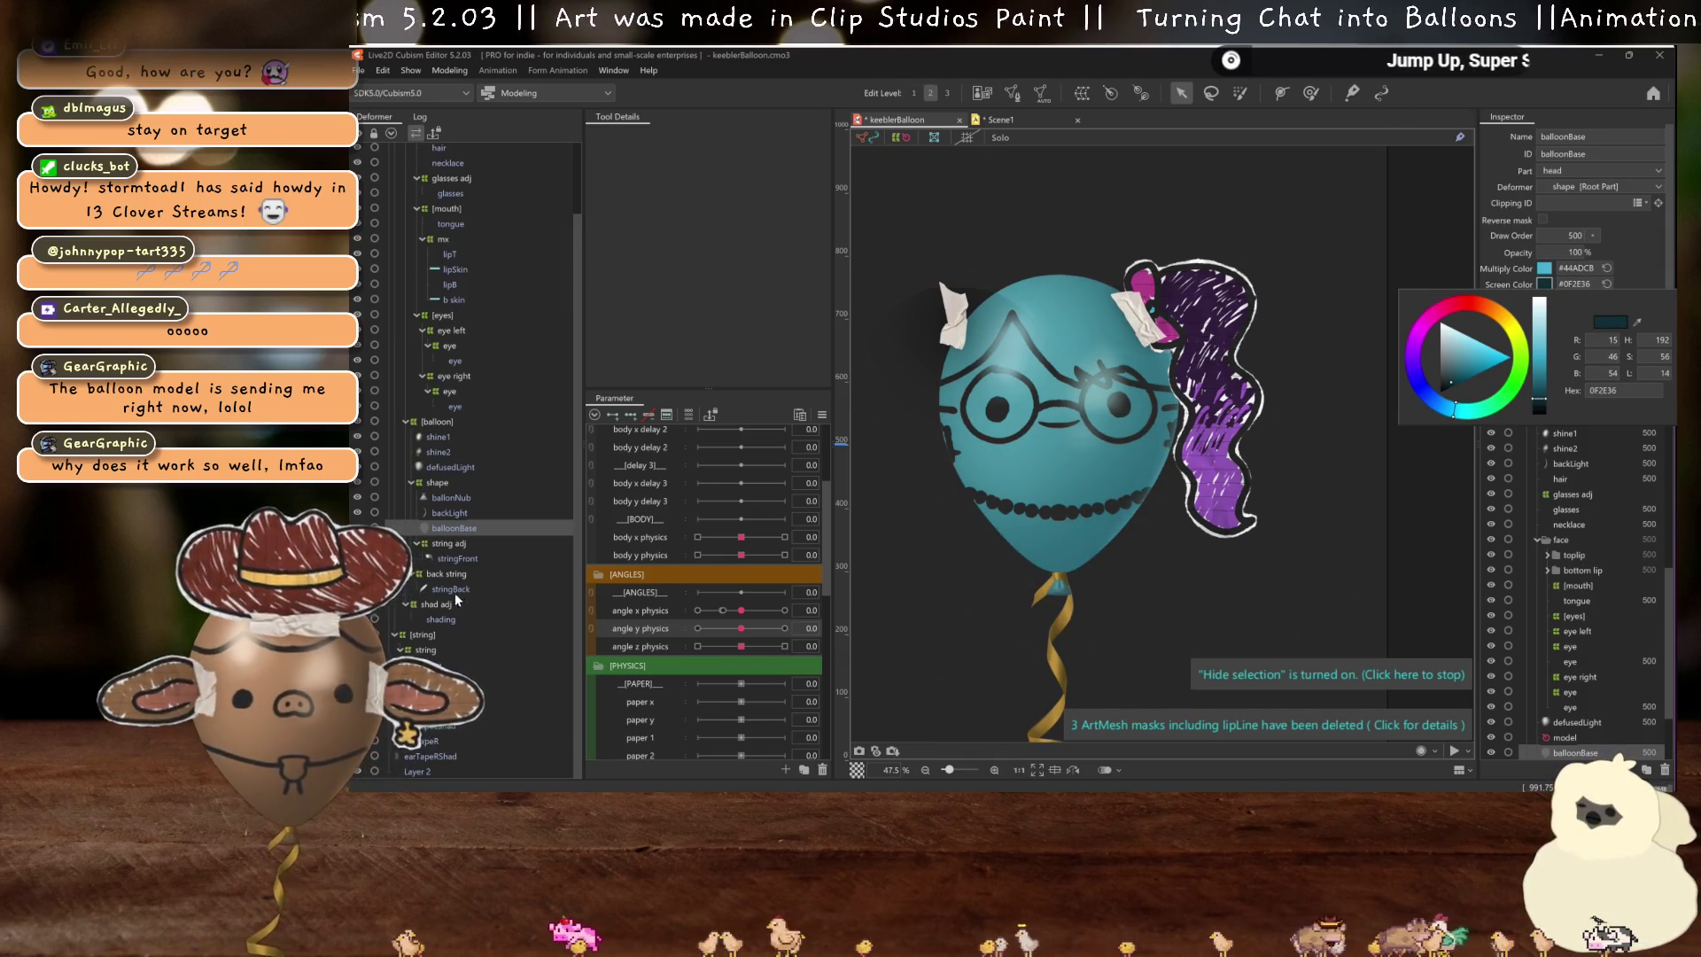
# - Eyedrop the balloon's teal as Screen Color for defusedLight and backLight, slightly lightened
pyautogui.click(443, 466)
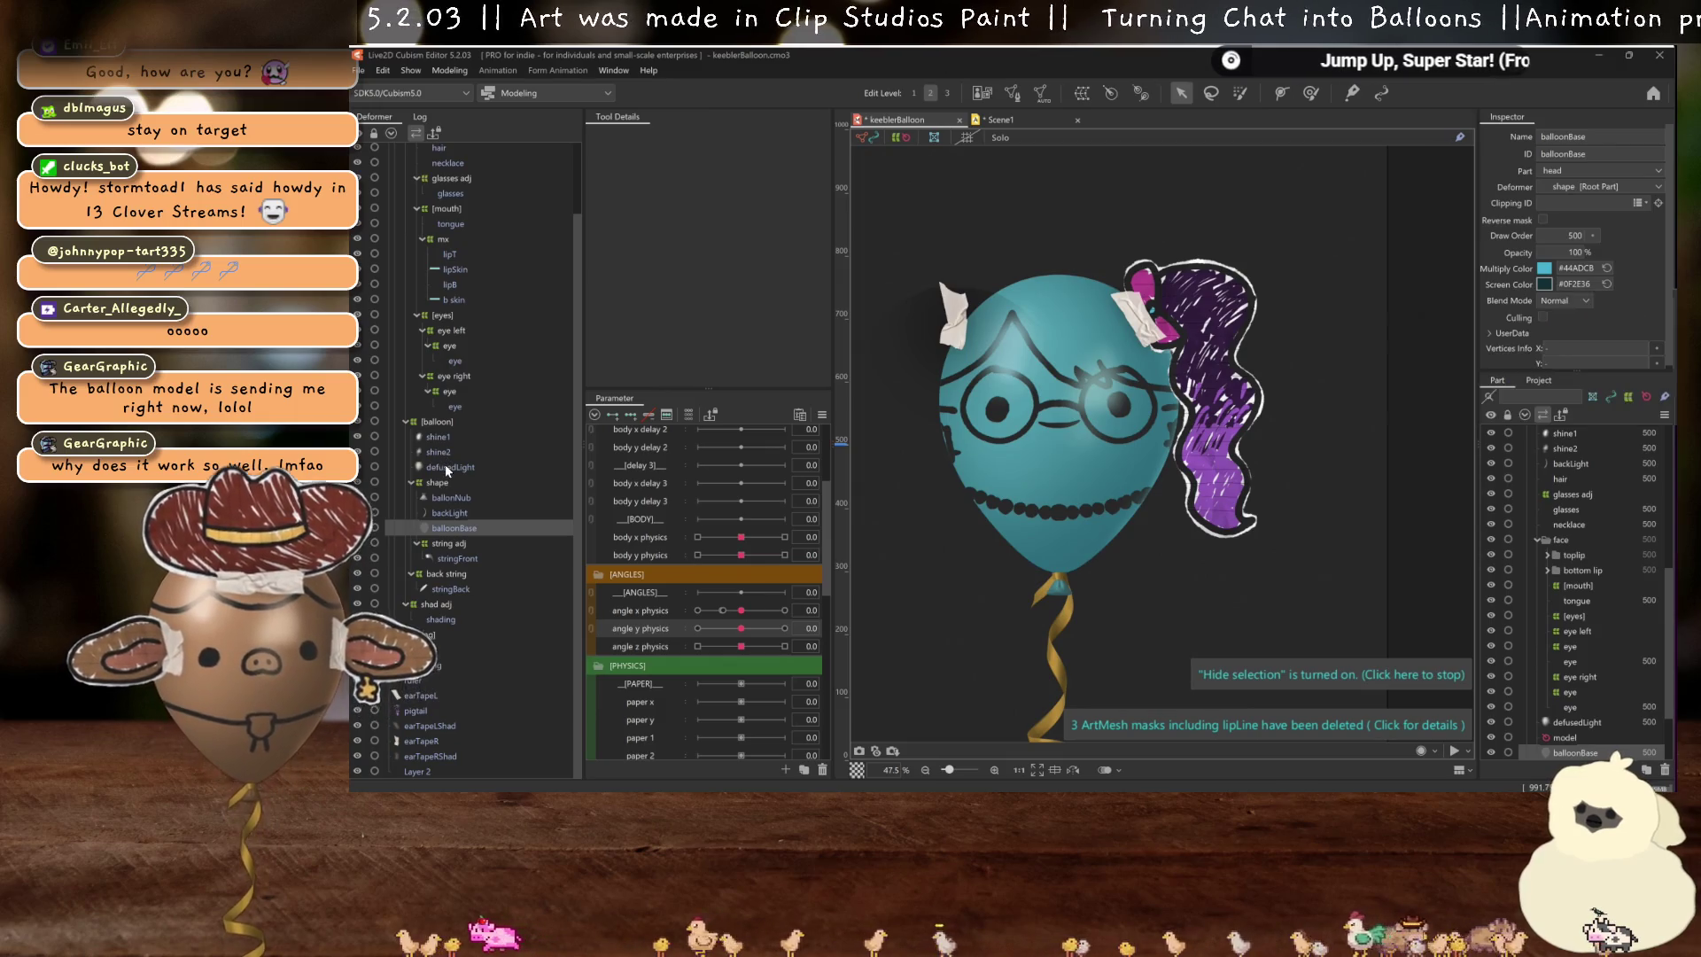
pyautogui.keyDown('ctrl'); pyautogui.click(448, 513); pyautogui.keyUp('ctrl')
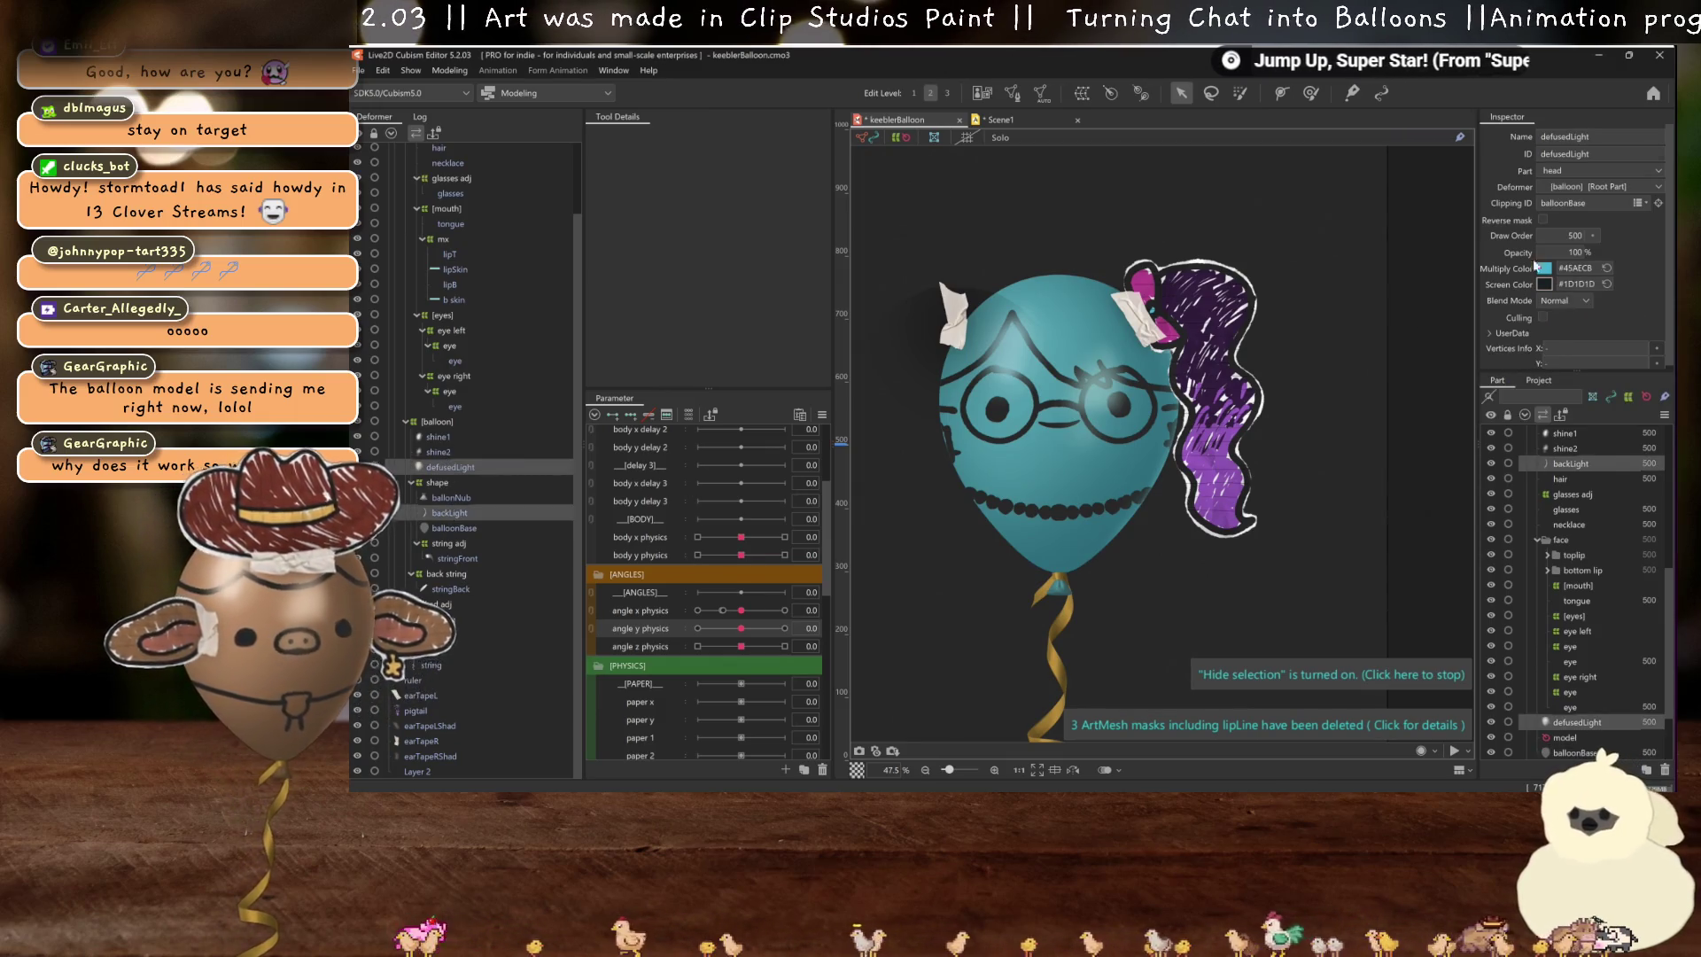
pyautogui.click(1545, 285)
pyautogui.click(1635, 321)
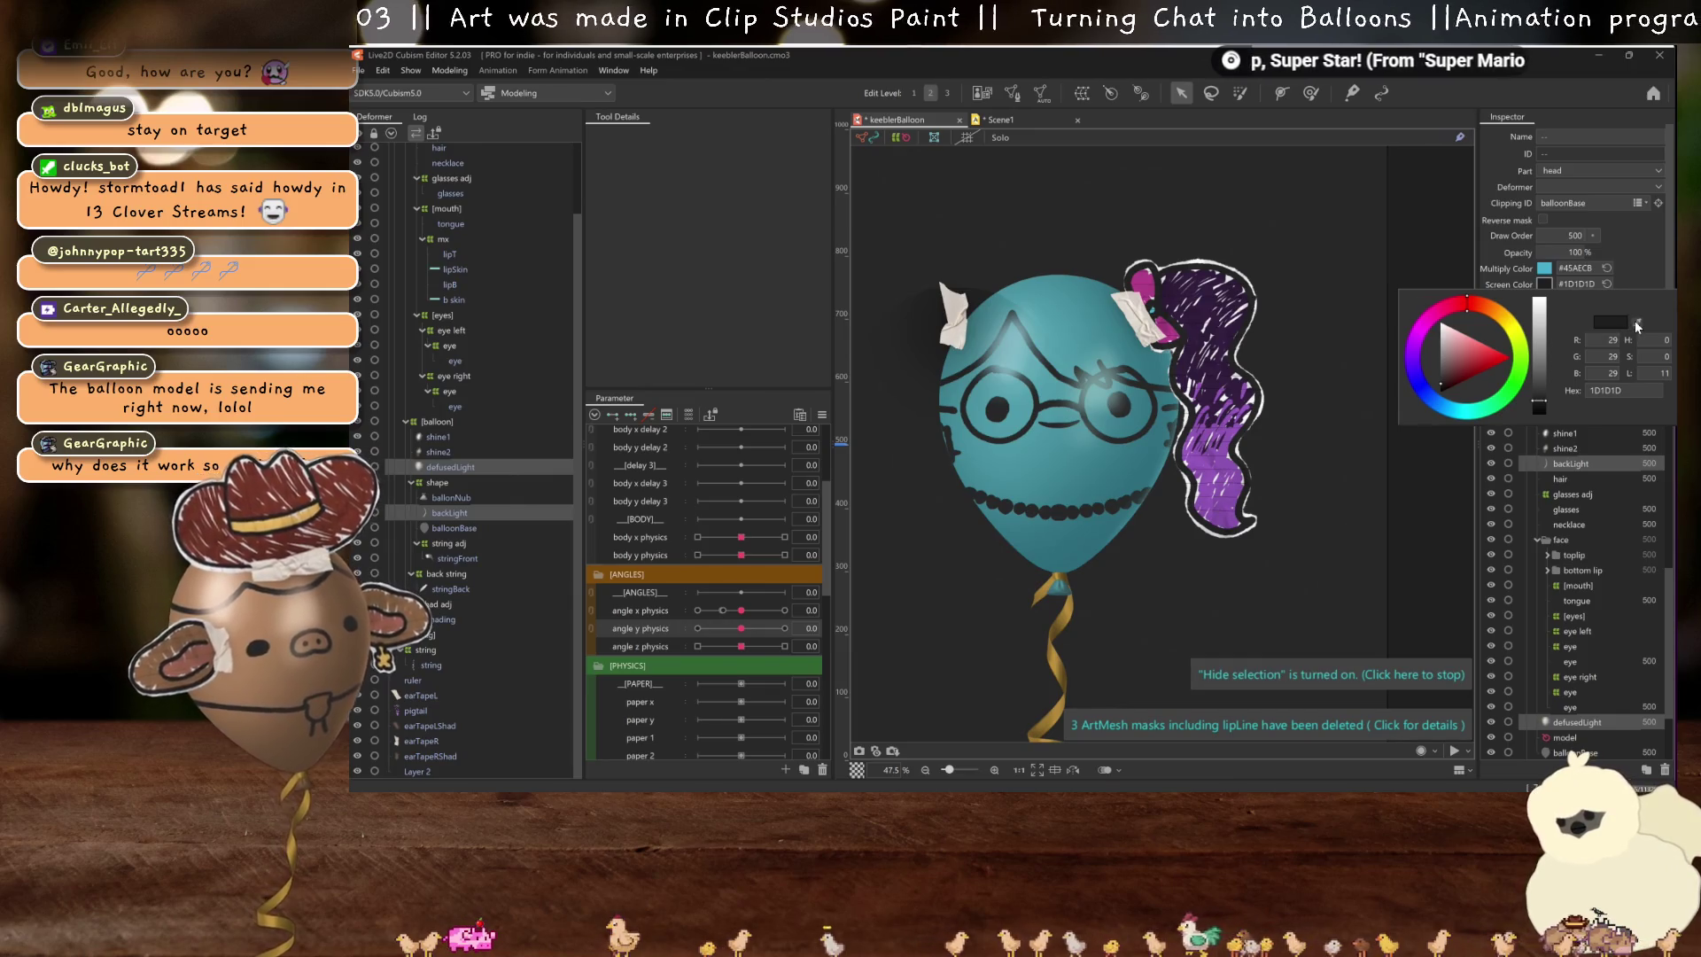
pyautogui.click(1152, 314)
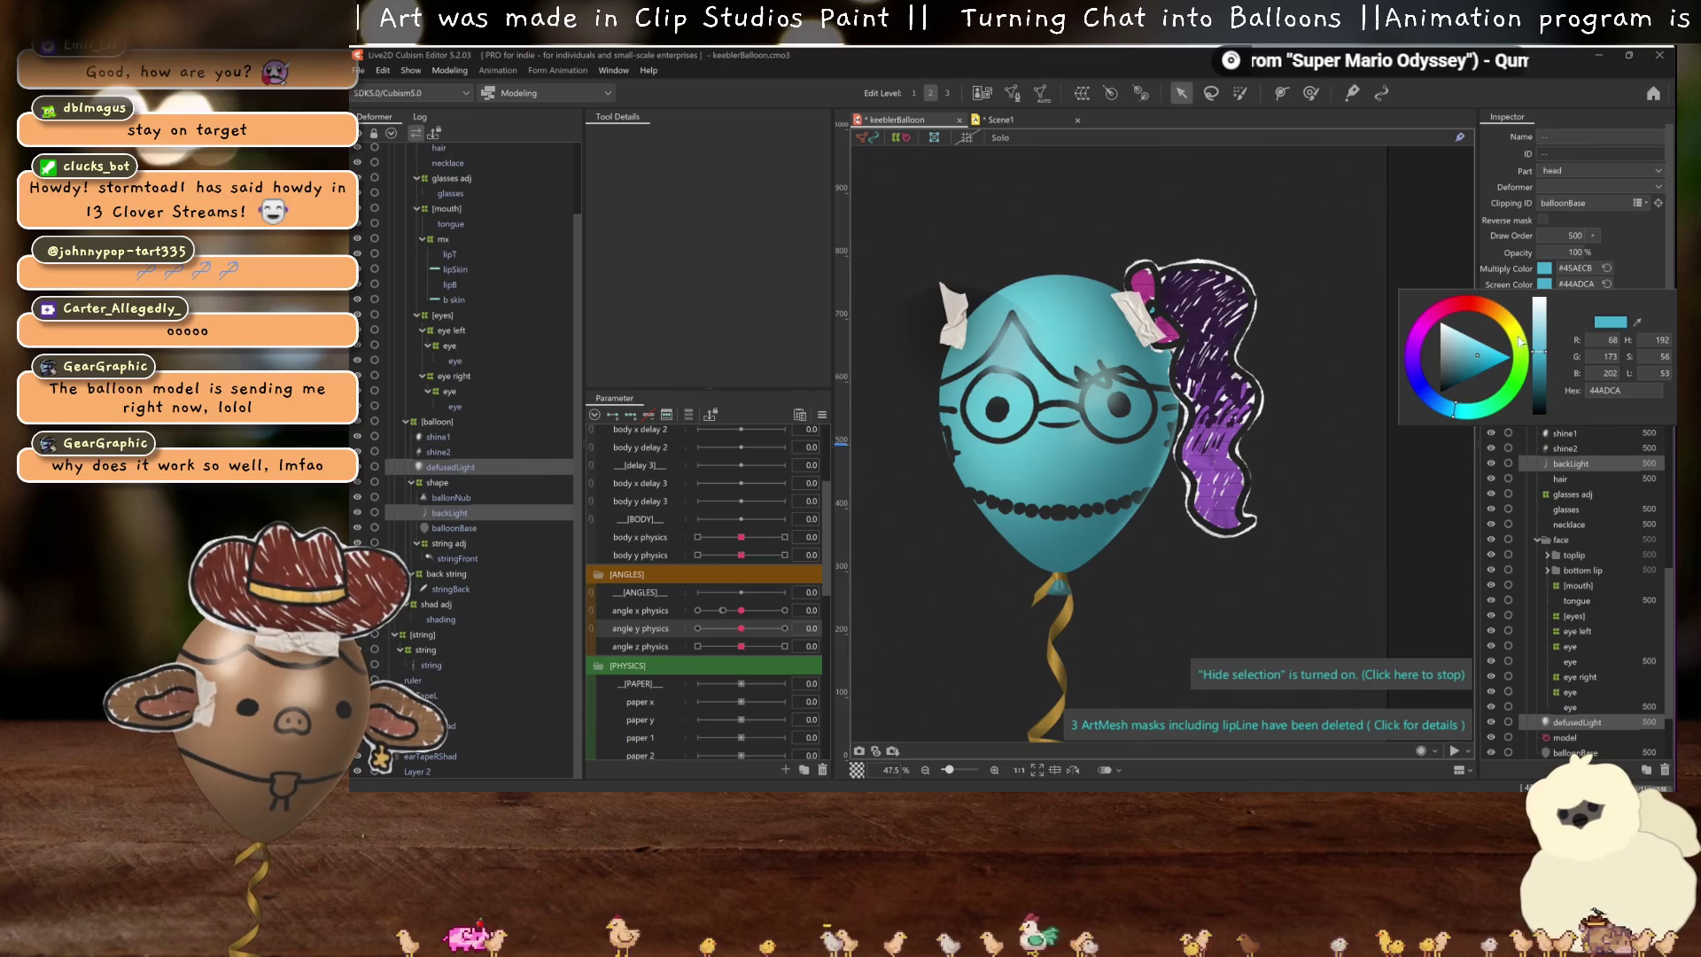
pyautogui.moveTo(1536, 357); pyautogui.dragTo(1539, 354)
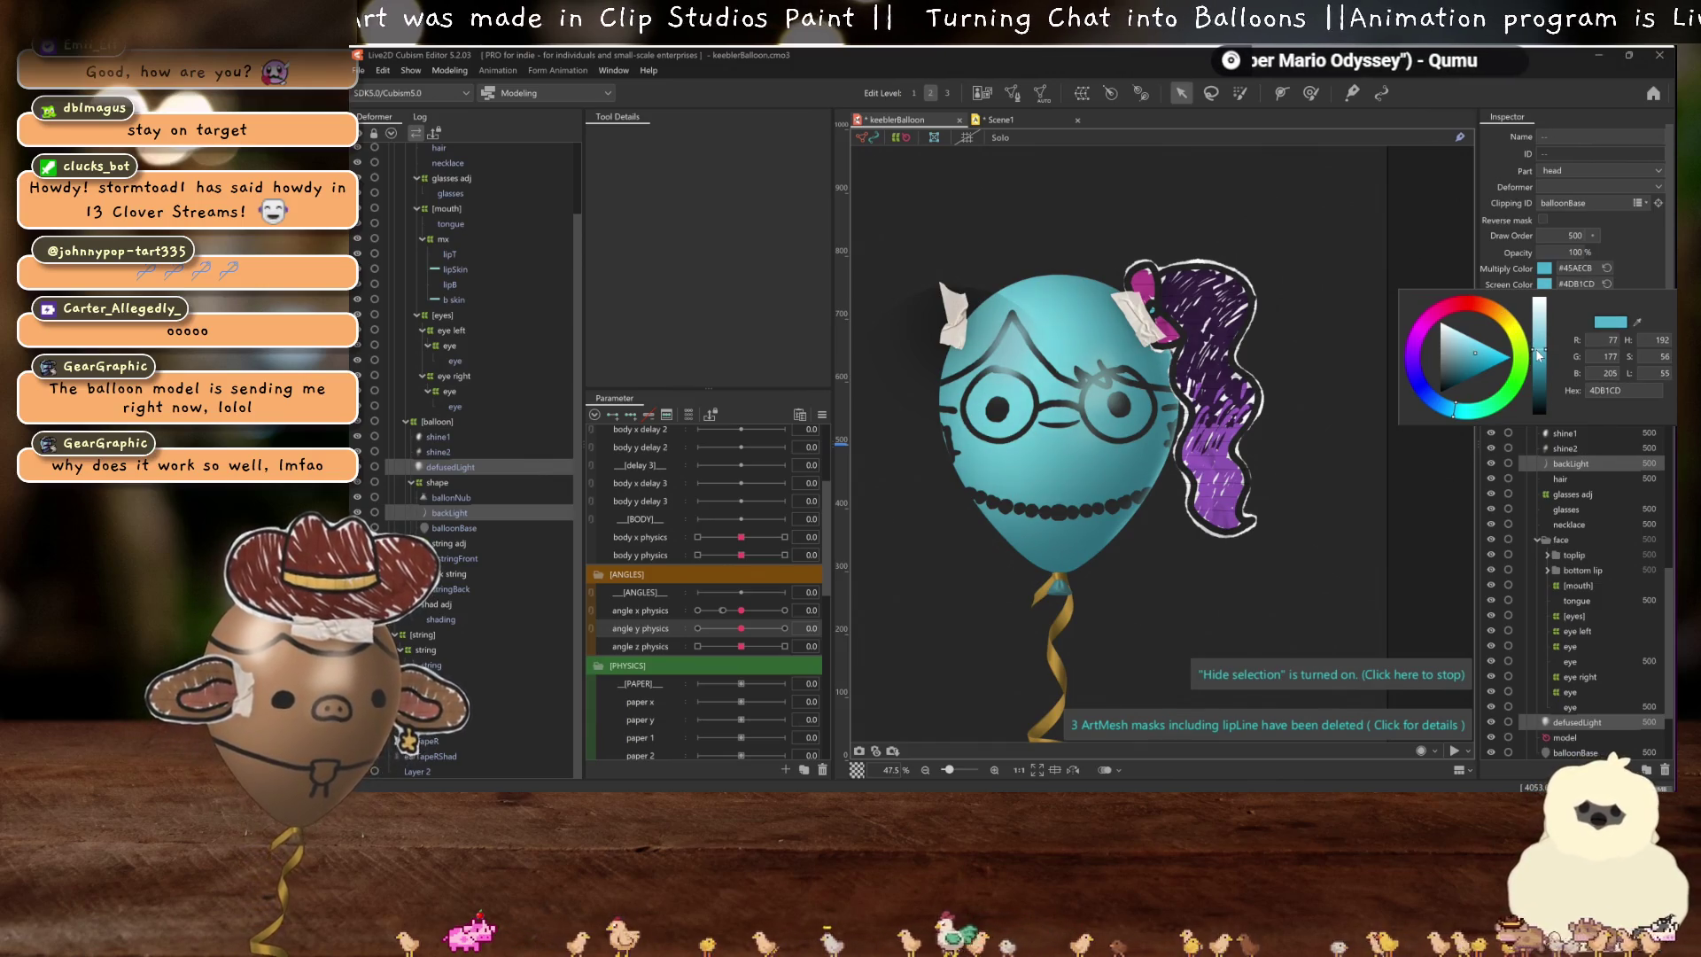
# - Lighten shine1 and shine2's Multiply Color to pale teal #ADDBE8
pyautogui.click(441, 439)
pyautogui.keyDown('shift'); pyautogui.click(438, 452); pyautogui.keyUp('shift')
pyautogui.click(1545, 267)
pyautogui.moveTo(1539, 319); pyautogui.dragTo(1540, 306)
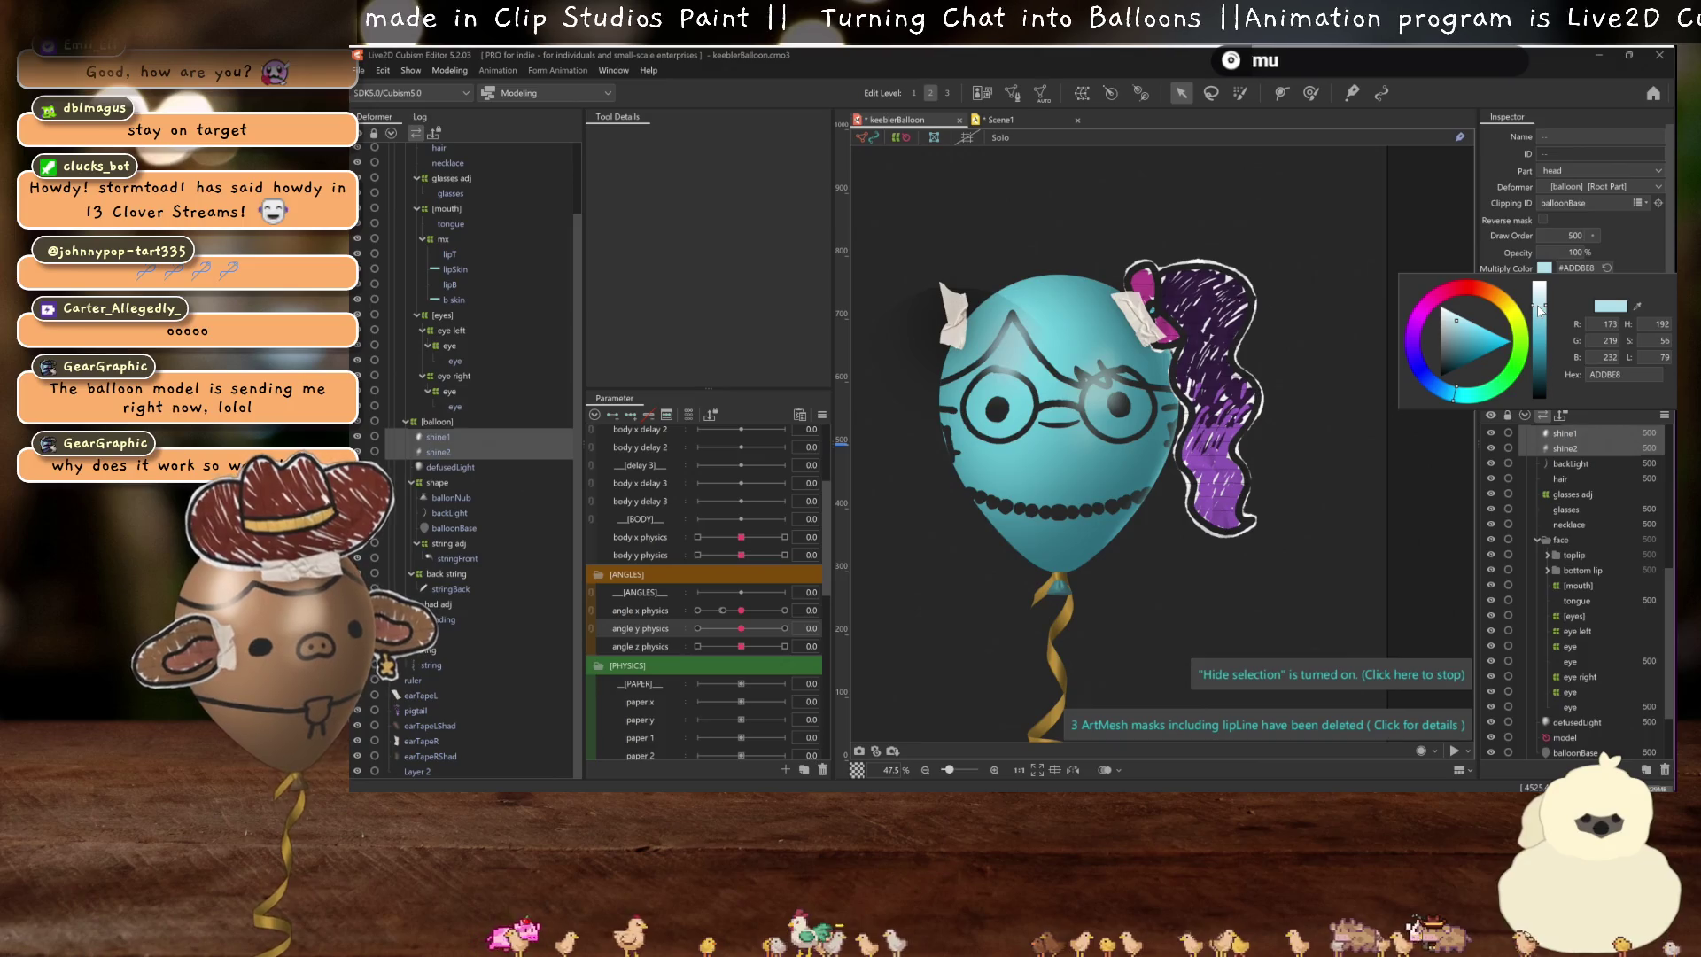
pyautogui.click(1629, 252)
# - Reframe the balloon in view and select the front and back string layers
pyautogui.scroll(-1, 1136, 426)
pyautogui.scroll(-1, 1136, 426)
pyautogui.scroll(1, 1198, 493)
pyautogui.scroll(1, 1198, 494)
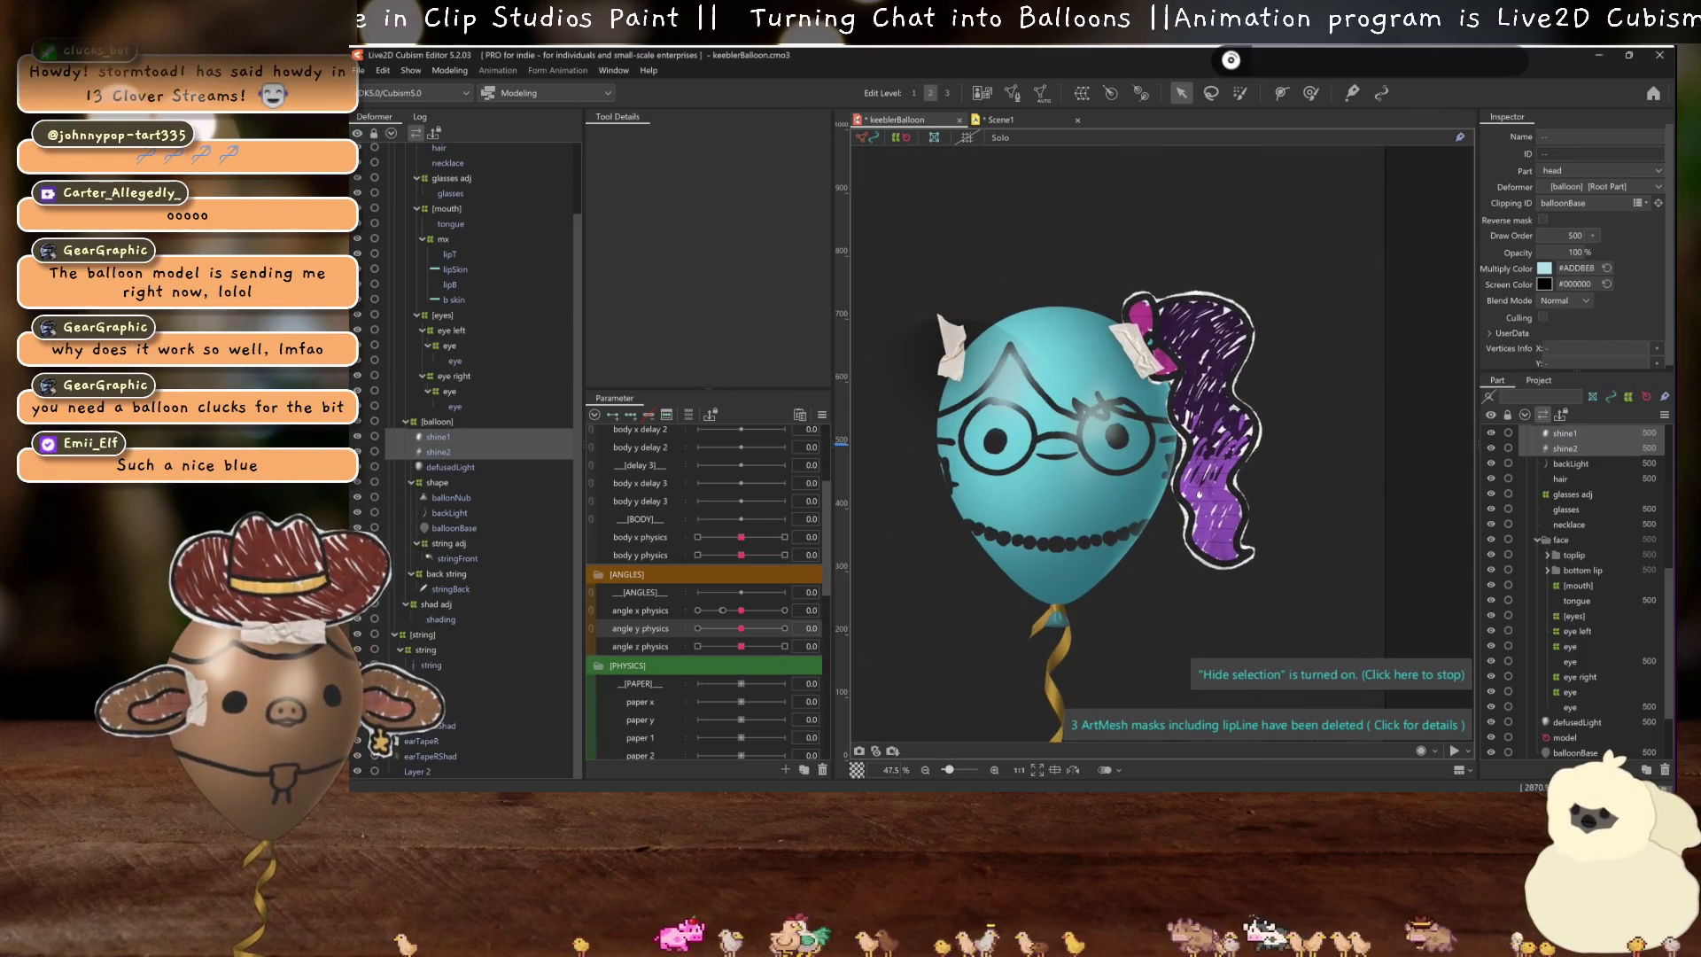
pyautogui.moveTo(1200, 498); pyautogui.dragTo(1221, 417)
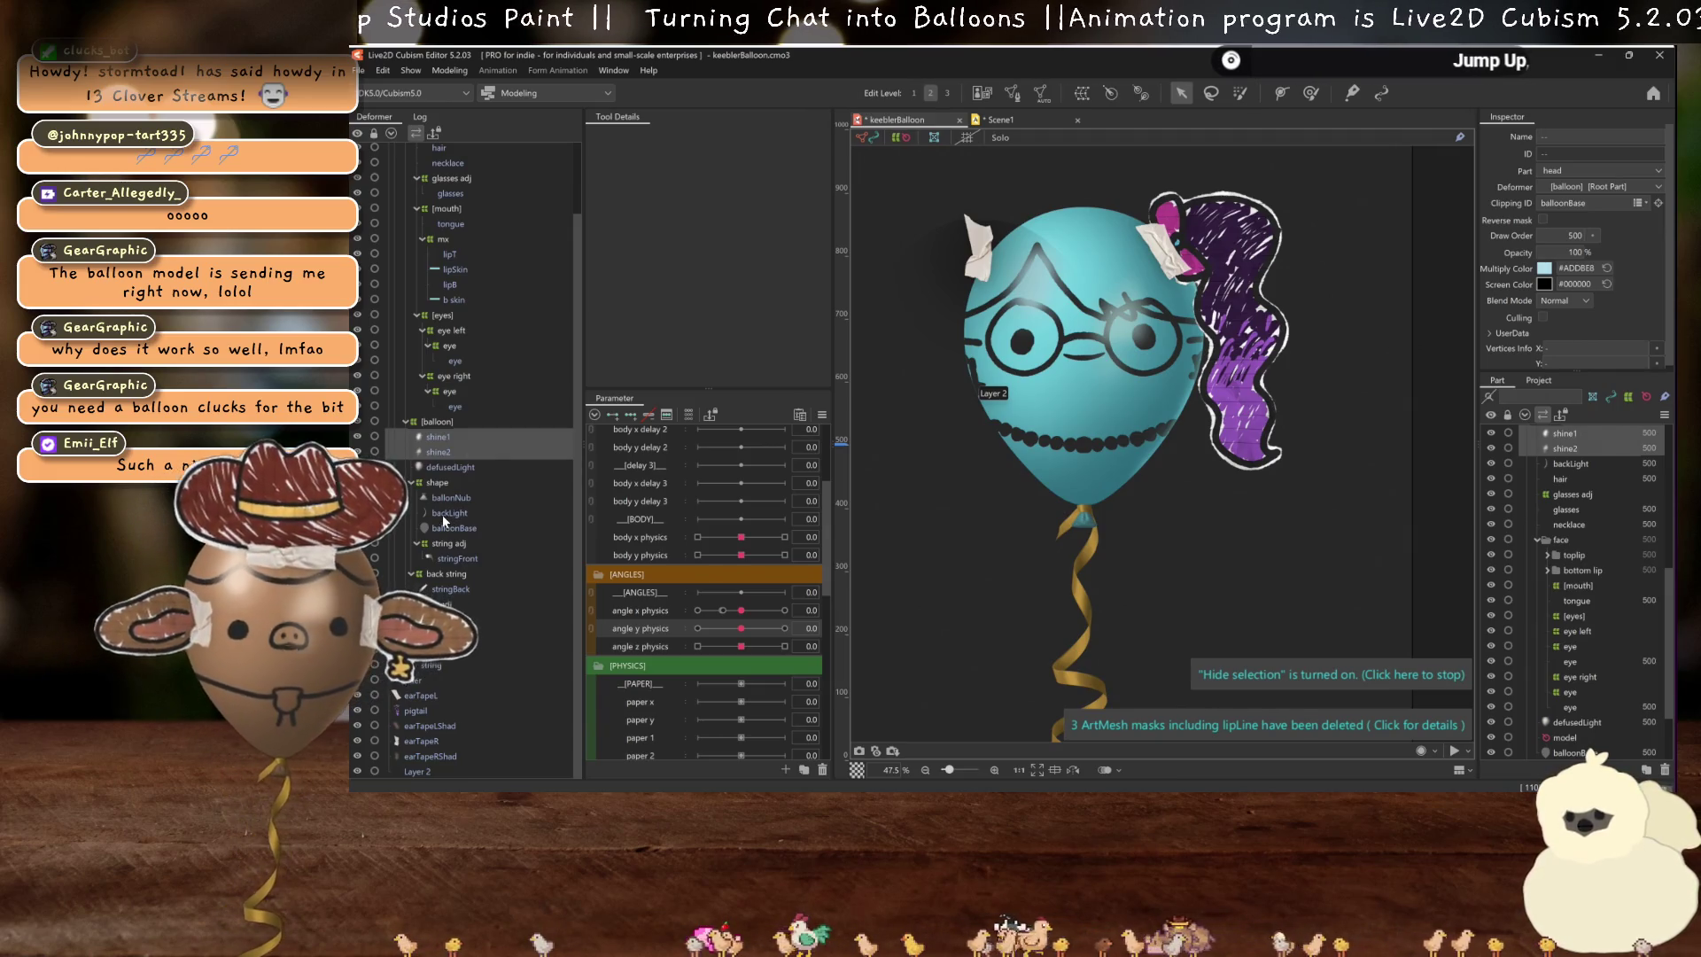
pyautogui.click(457, 558)
# - Select the front, back and main string layers and give them a pink Multiply Color
pyautogui.keyDown('ctrl'); pyautogui.click(452, 590); pyautogui.keyUp('ctrl')
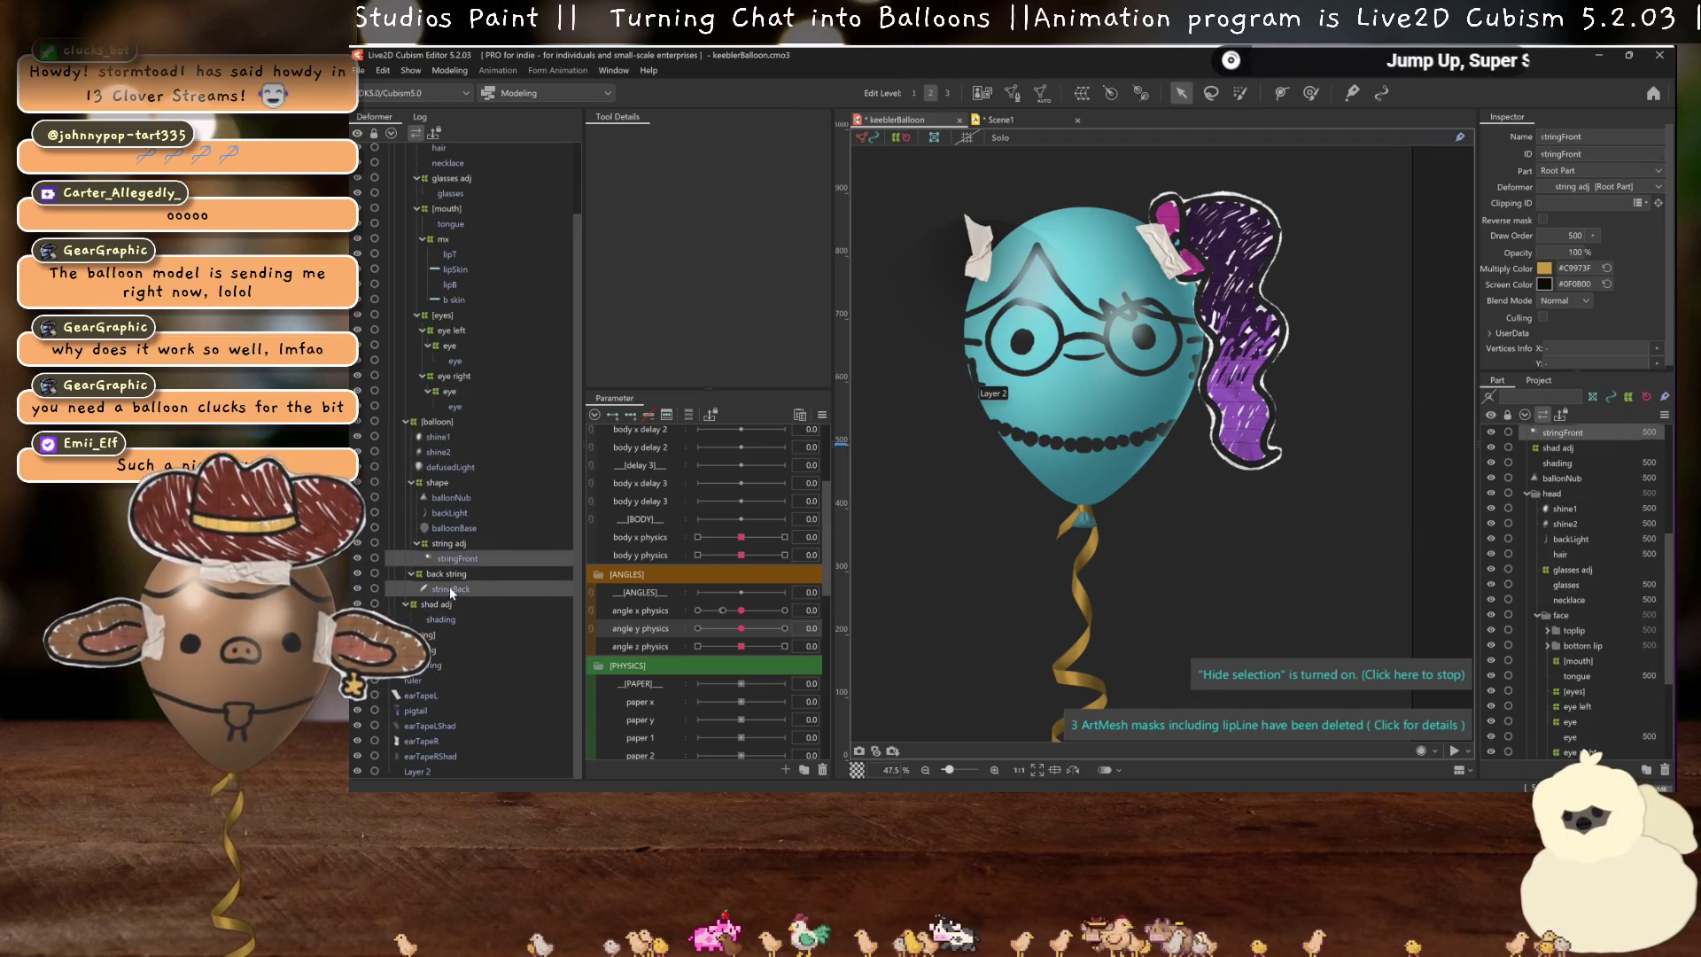
pyautogui.keyDown('ctrl'); pyautogui.click(434, 665); pyautogui.keyUp('ctrl')
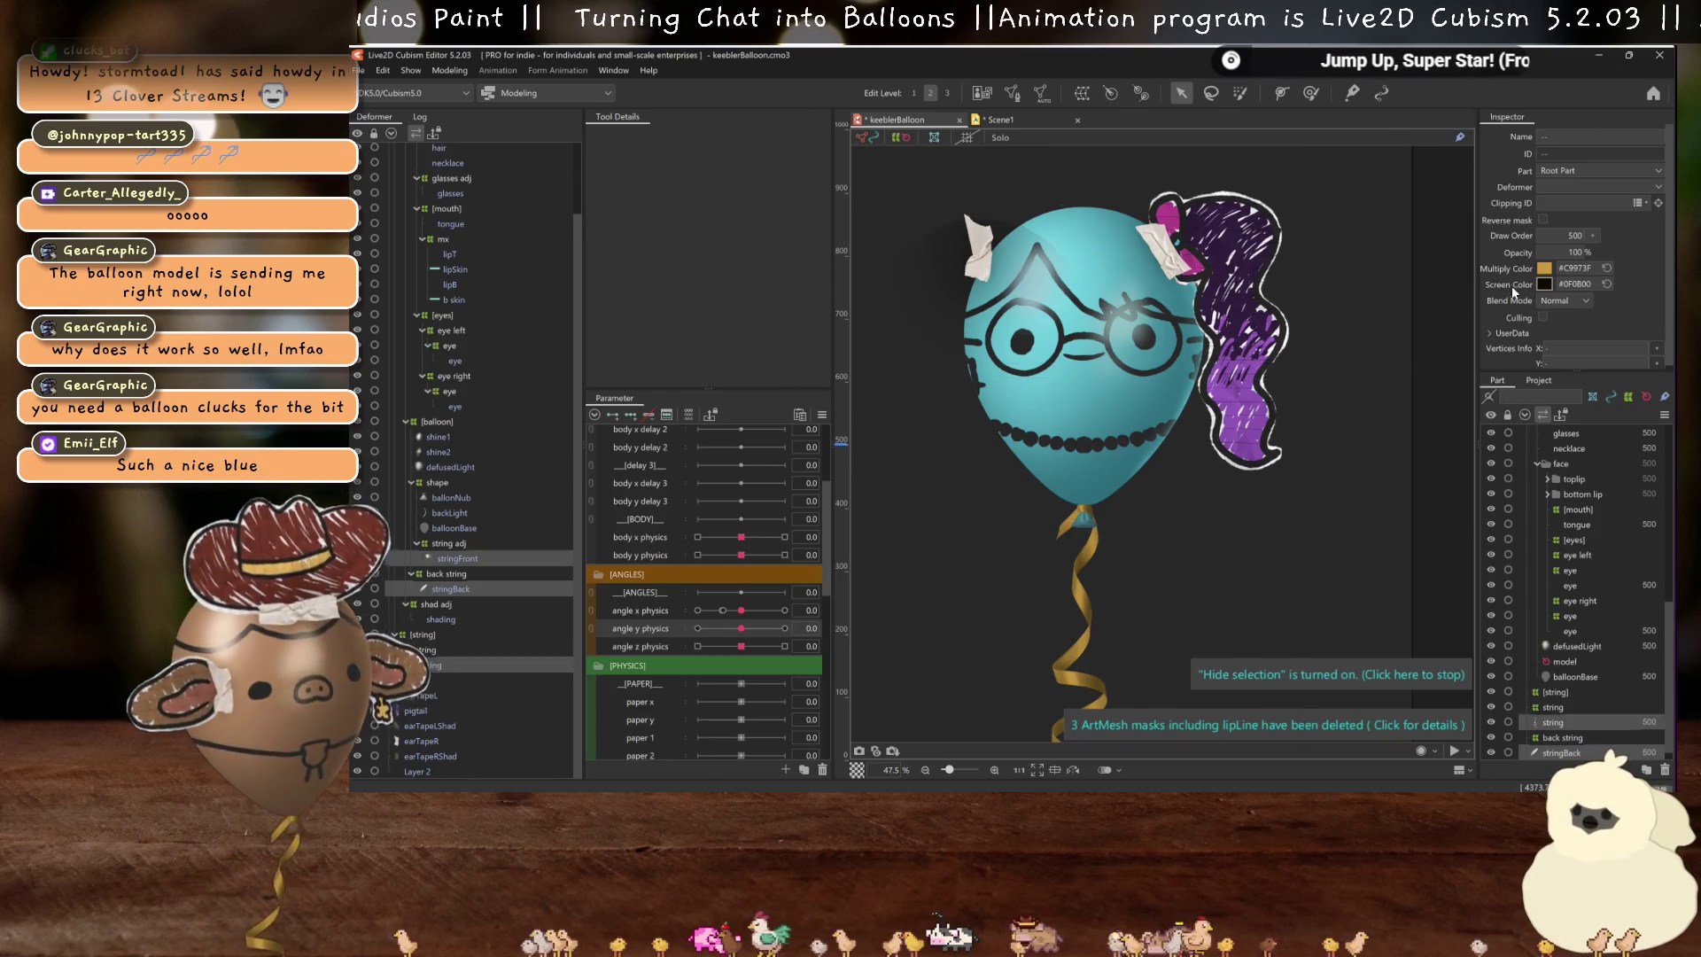
pyautogui.click(1546, 269)
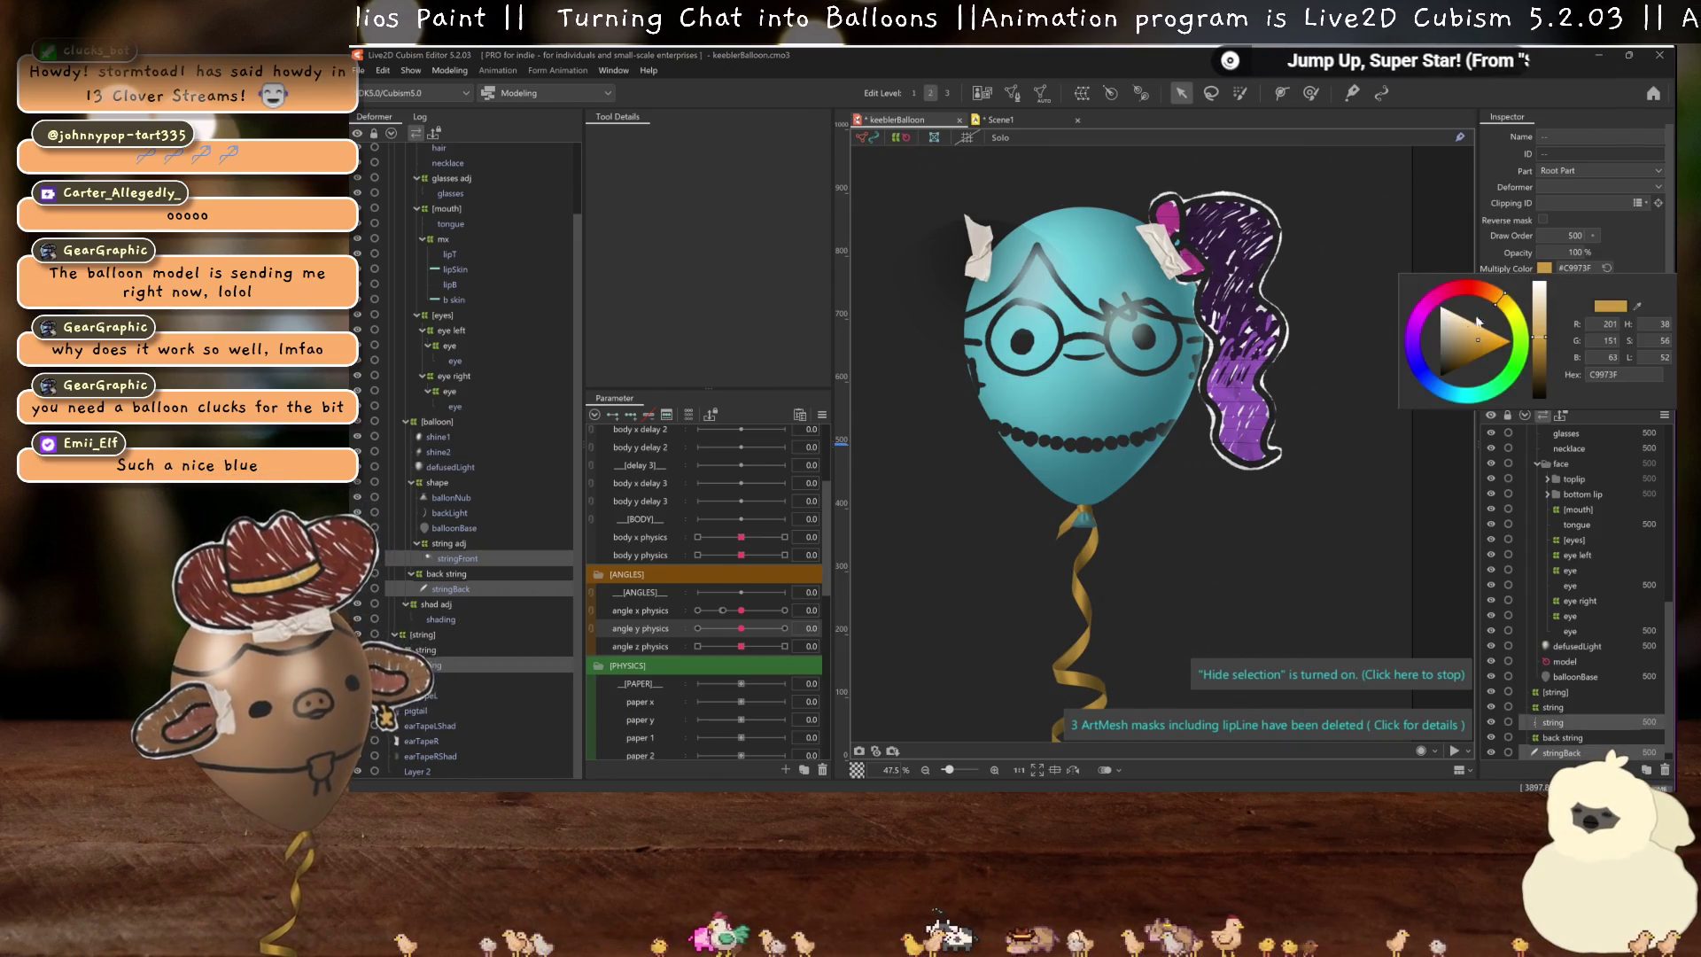
pyautogui.click(1637, 305)
pyautogui.click(1143, 216)
pyautogui.click(1147, 217)
pyautogui.scroll(-3, 1136, 411)
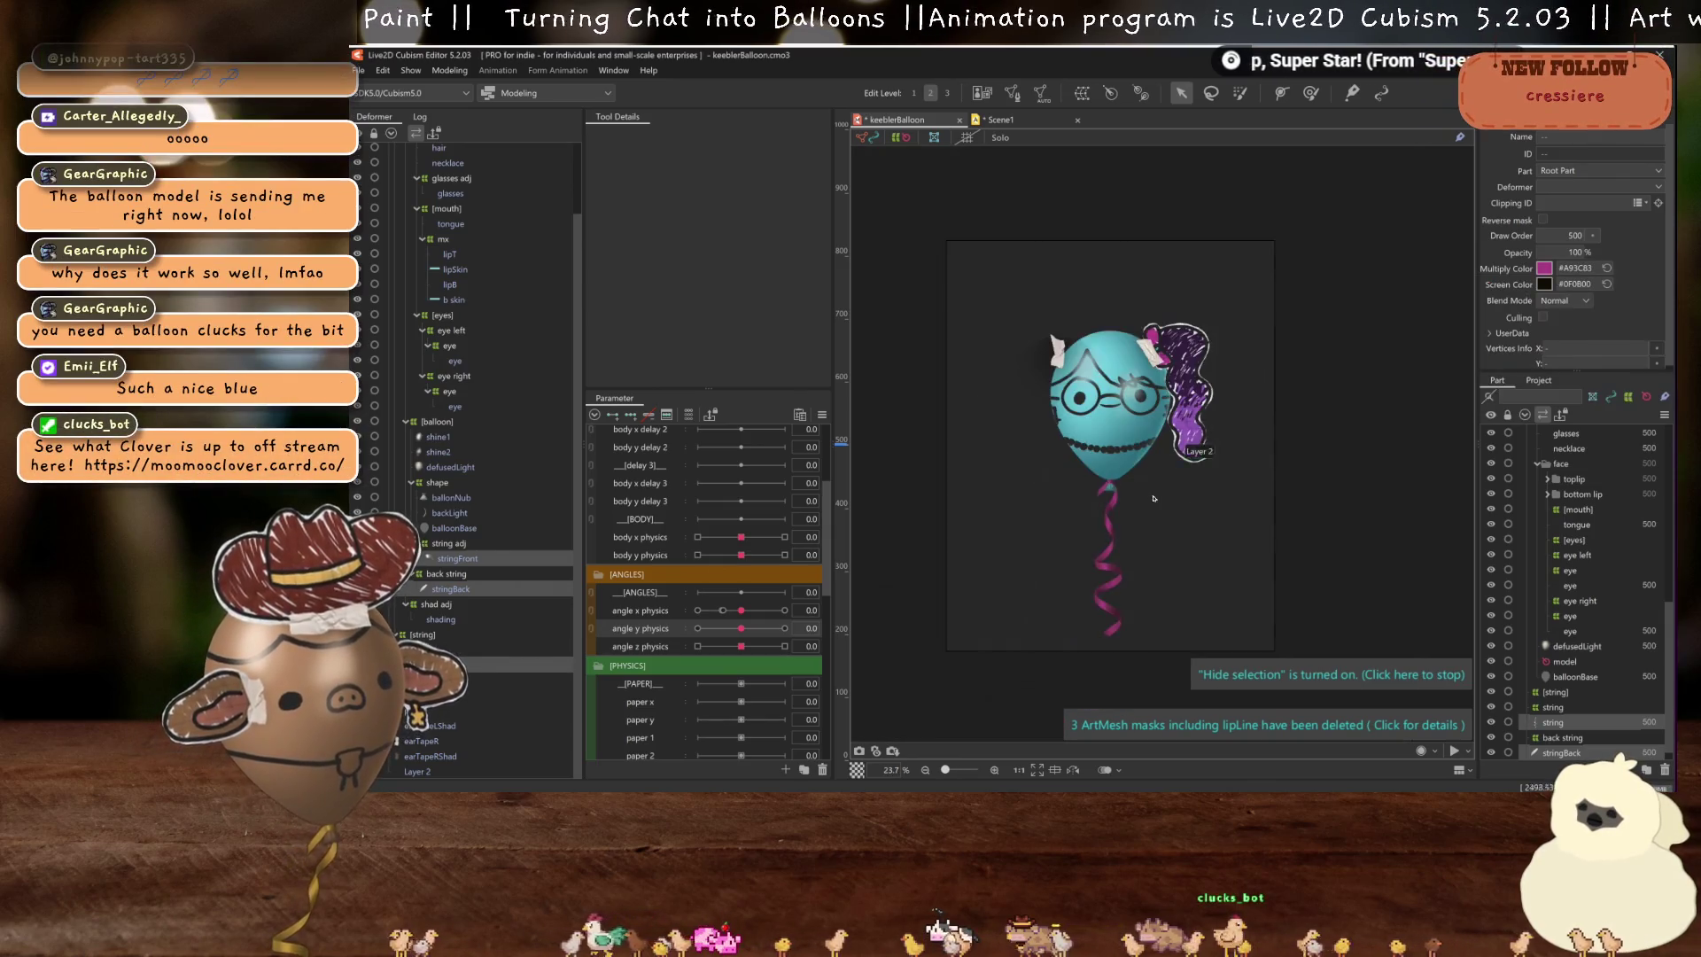
pyautogui.scroll(2, 1112, 341)
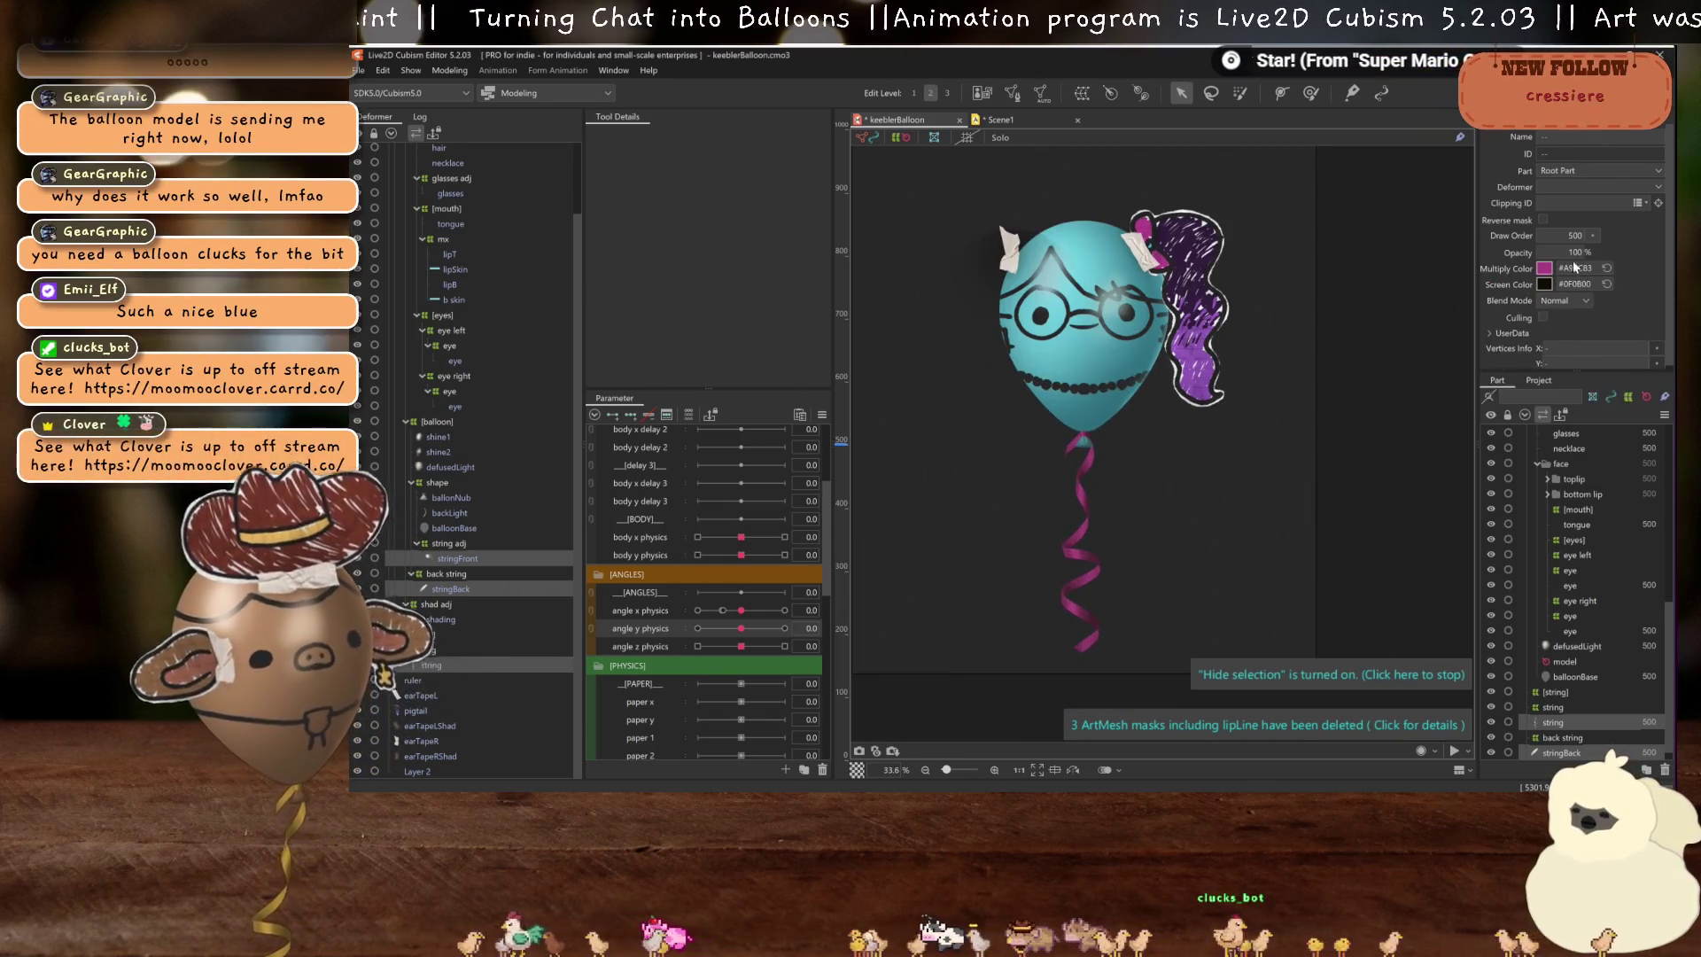
pyautogui.click(1544, 271)
pyautogui.click(1540, 337)
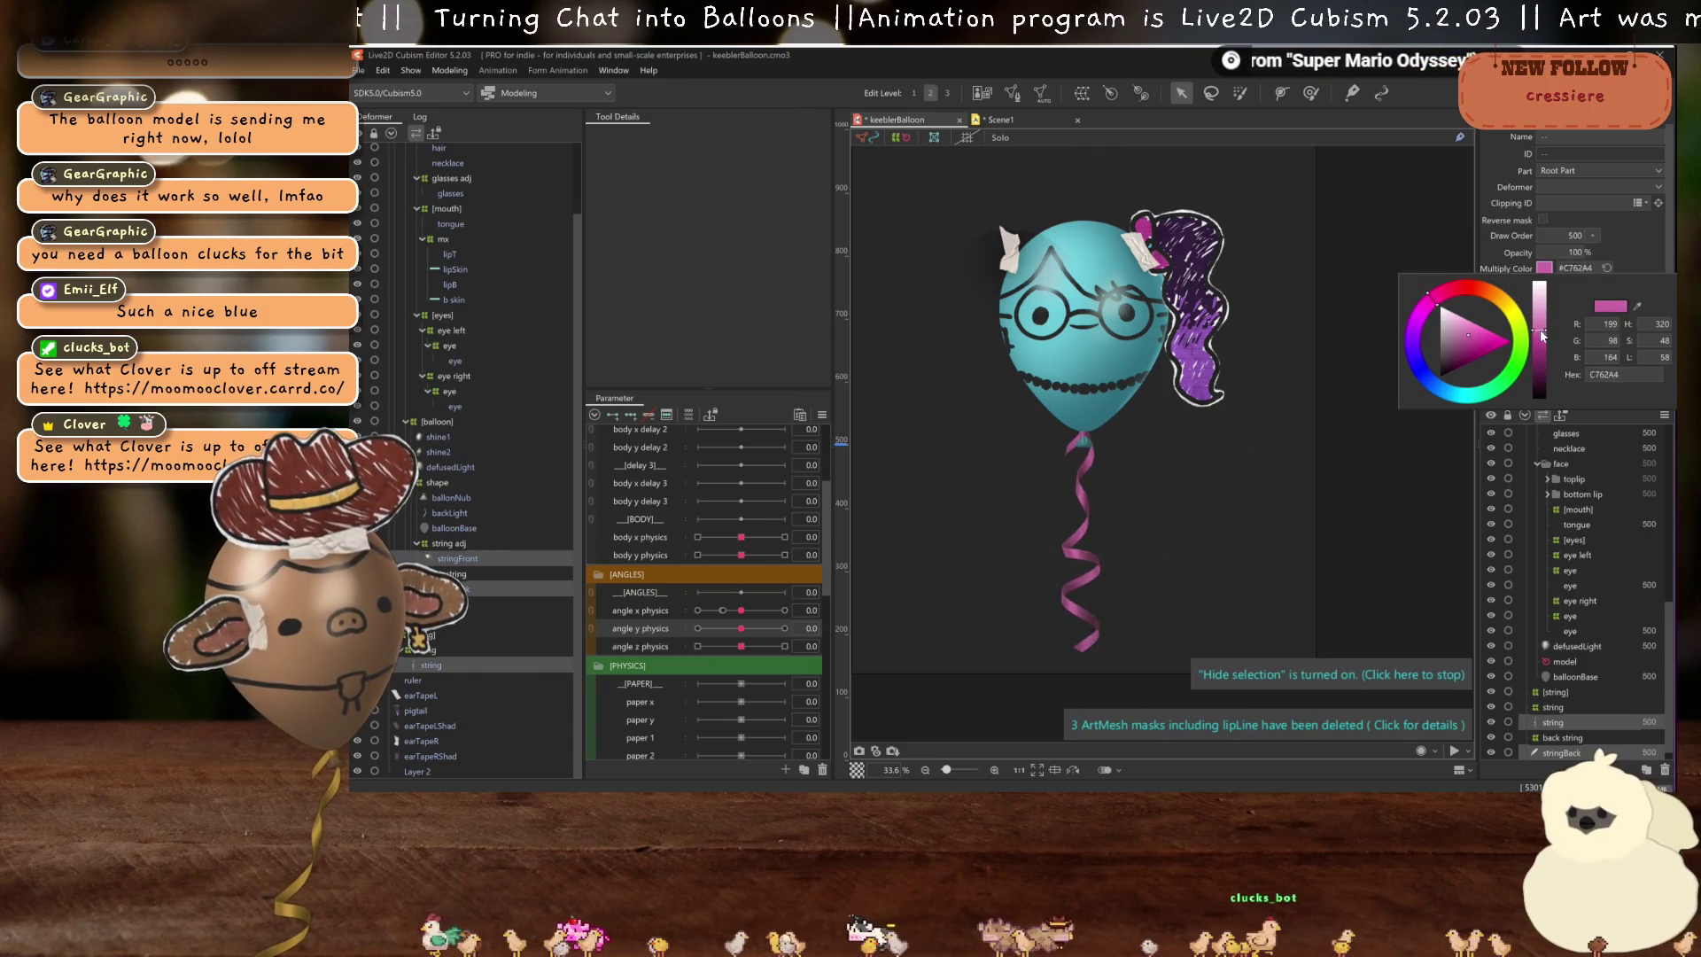
pyautogui.moveTo(1542, 338); pyautogui.dragTo(1540, 333)
pyautogui.click(1629, 257)
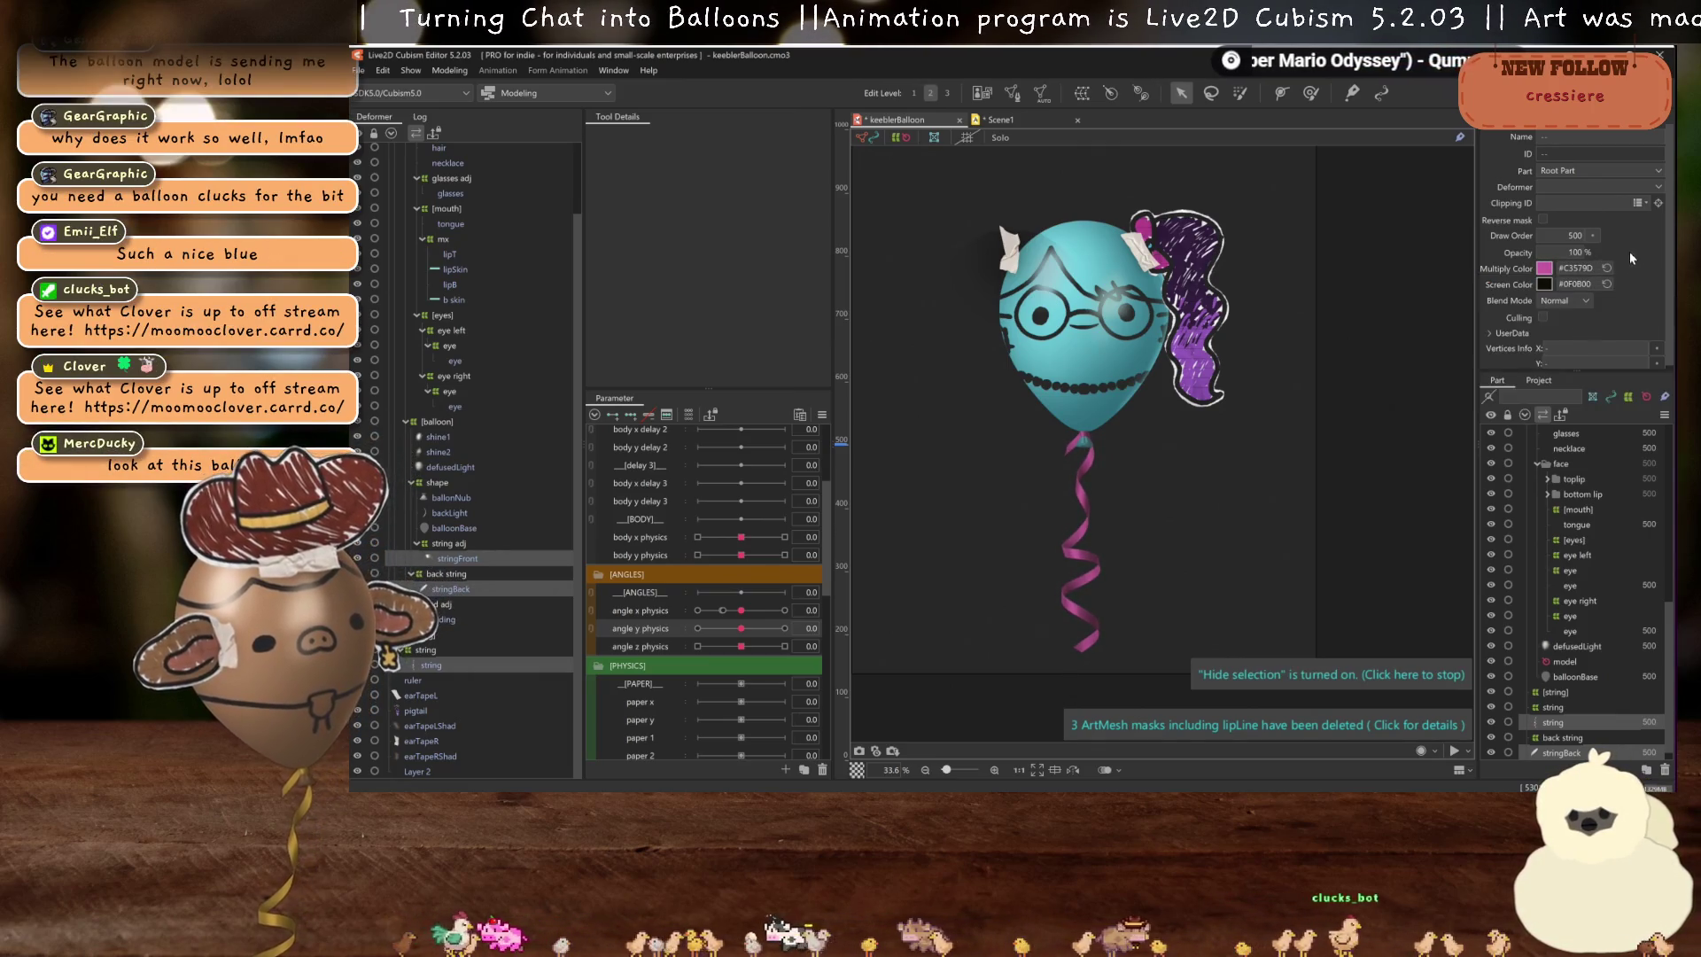
# - Set the string's Screen Color to deep magenta #750057 and Multiply Color to #DA97C2
pyautogui.click(1544, 284)
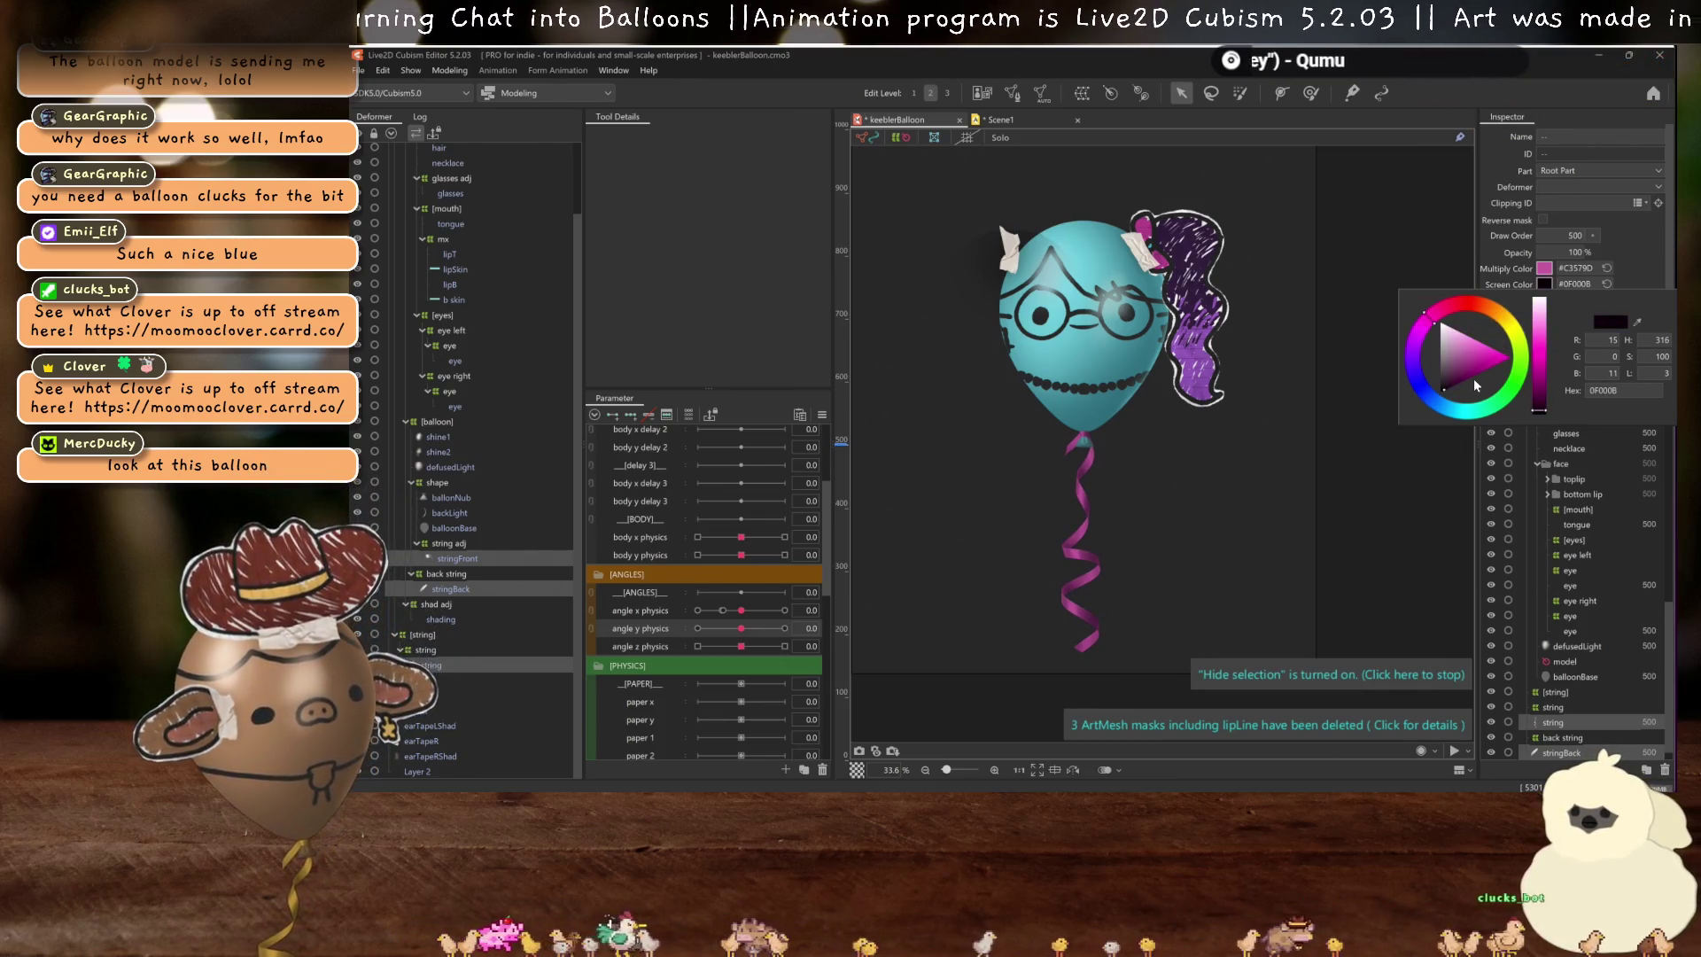
pyautogui.moveTo(1458, 386); pyautogui.dragTo(1467, 399)
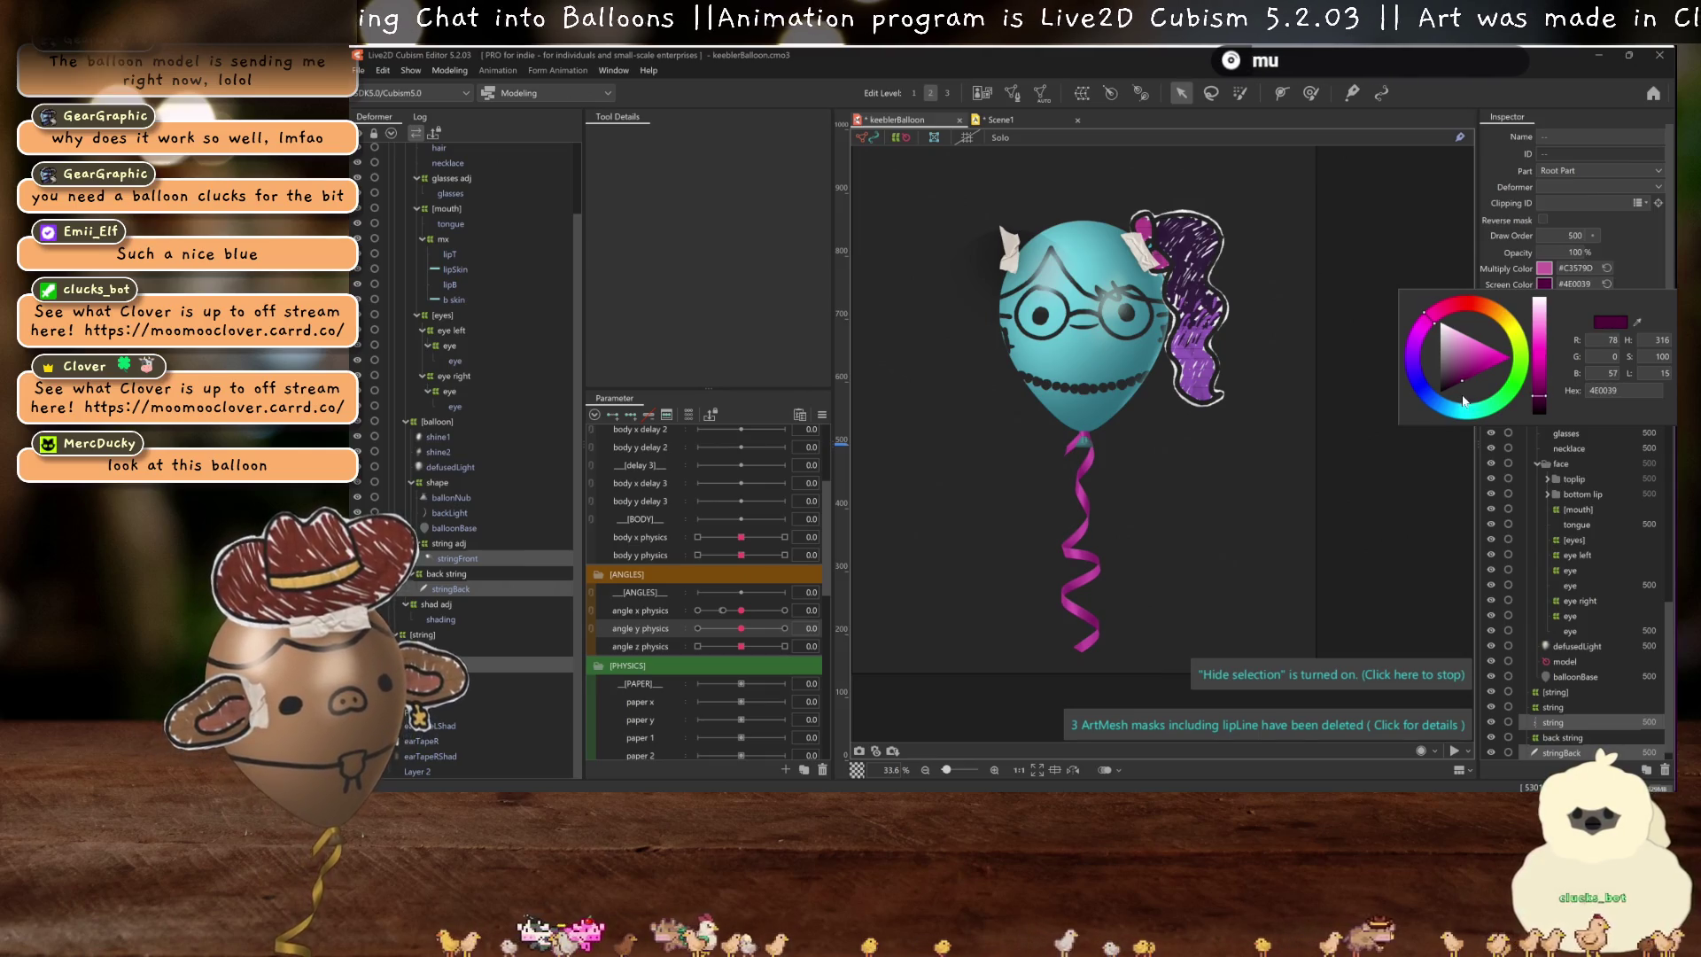
pyautogui.click(1544, 267)
pyautogui.click(1544, 267)
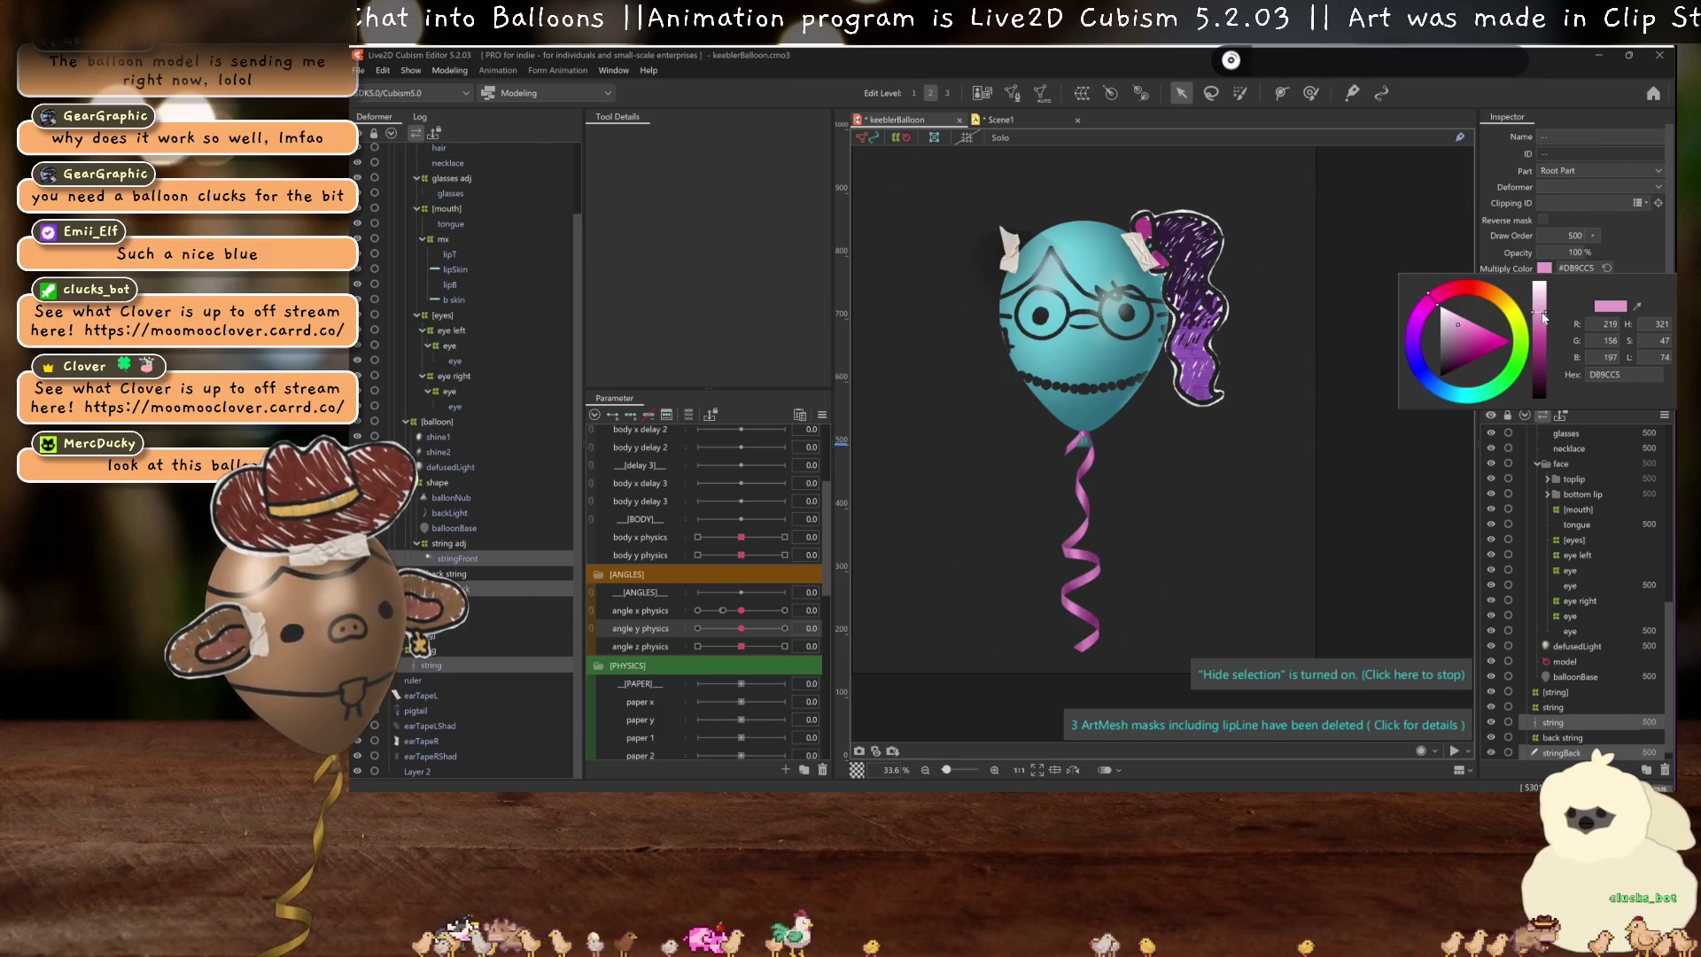
pyautogui.click(1614, 263)
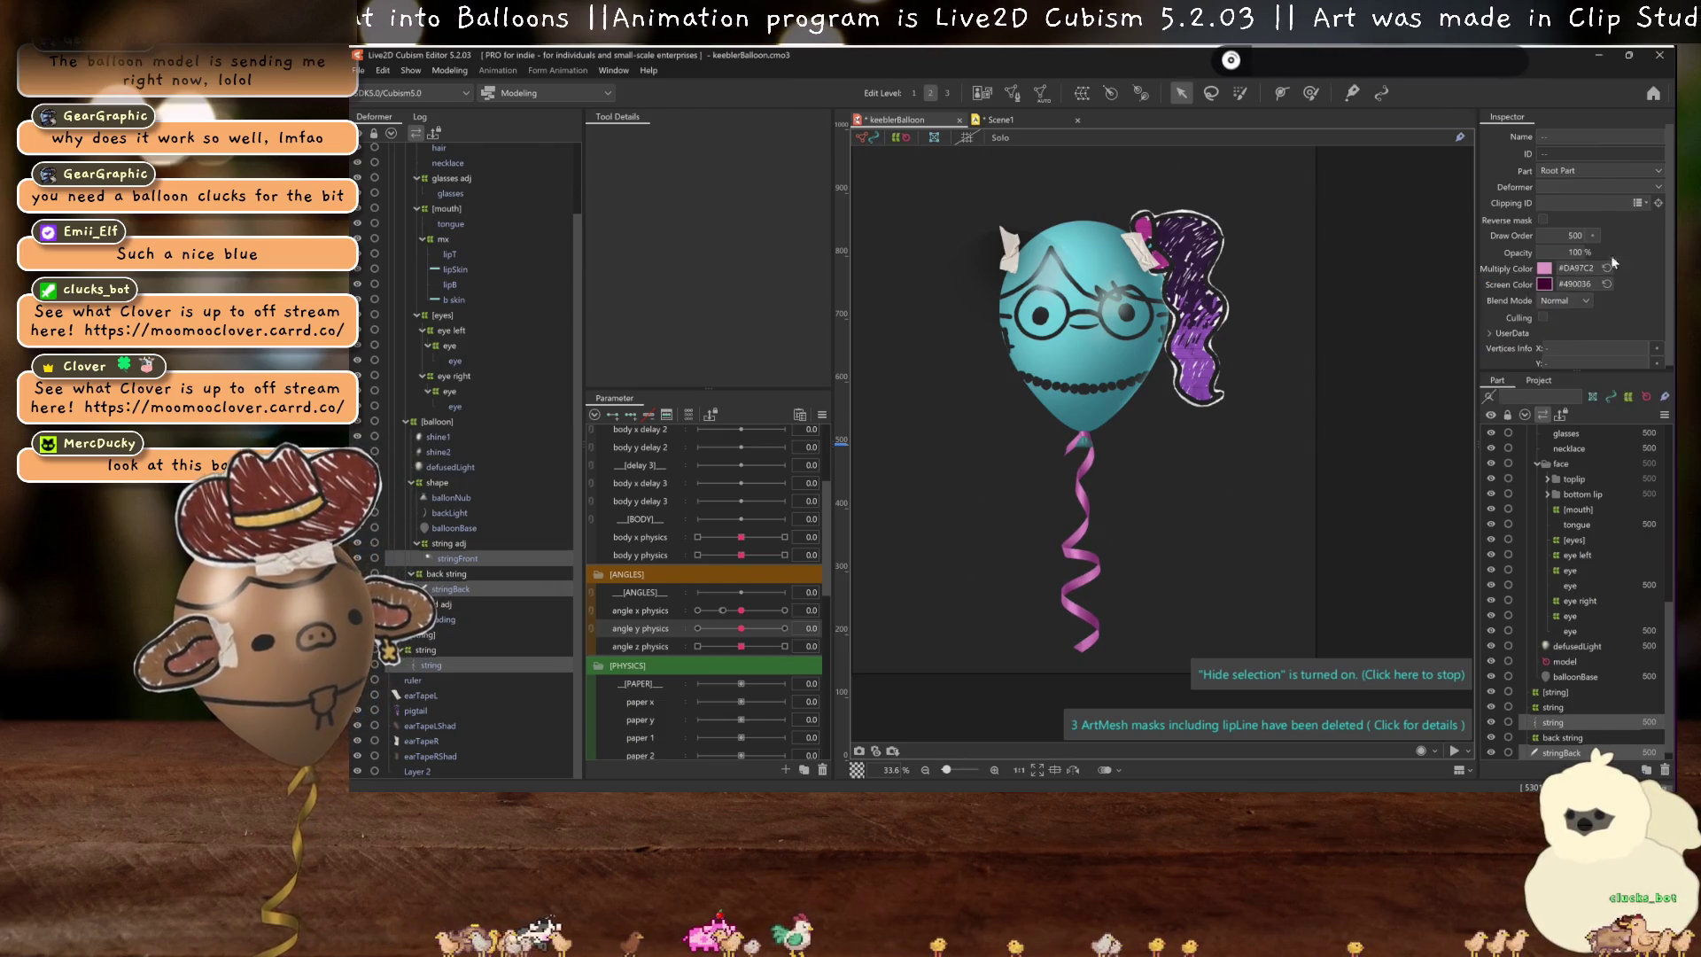
pyautogui.click(1545, 284)
pyautogui.moveTo(1534, 380); pyautogui.dragTo(1541, 396)
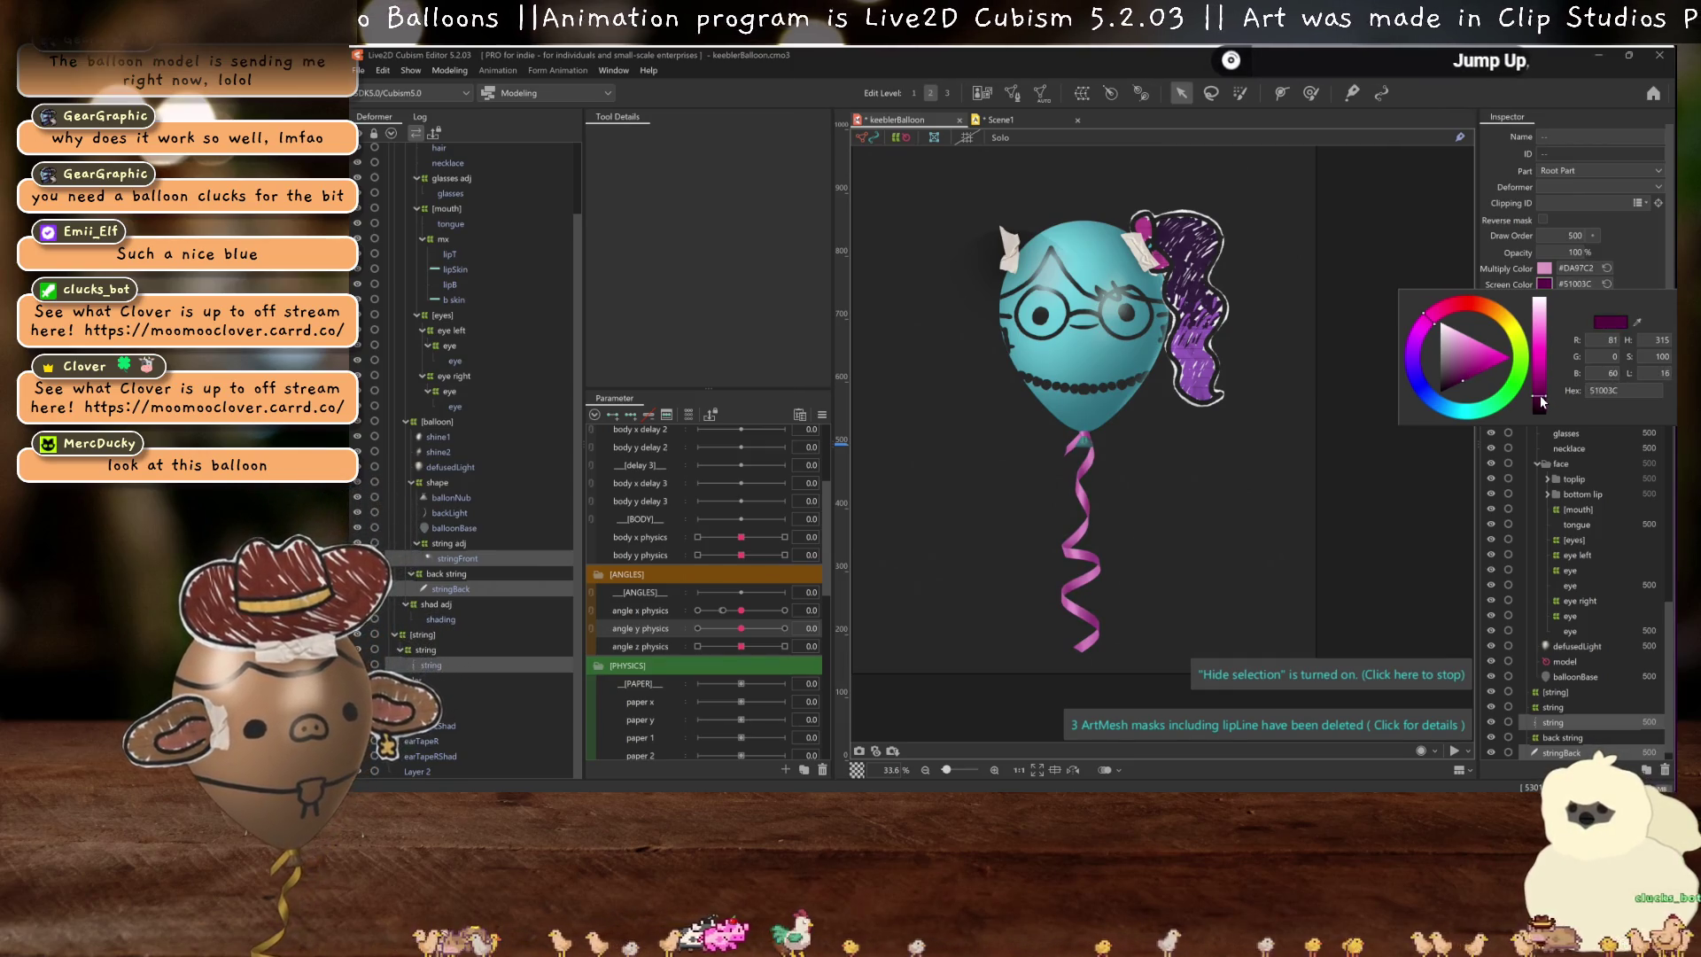
pyautogui.click(1106, 521)
# - Pan to show the whole balloon, then switch to the Bluesky reference post
pyautogui.scroll(3, 1106, 521)
pyautogui.moveTo(1106, 521); pyautogui.dragTo(1075, 422)
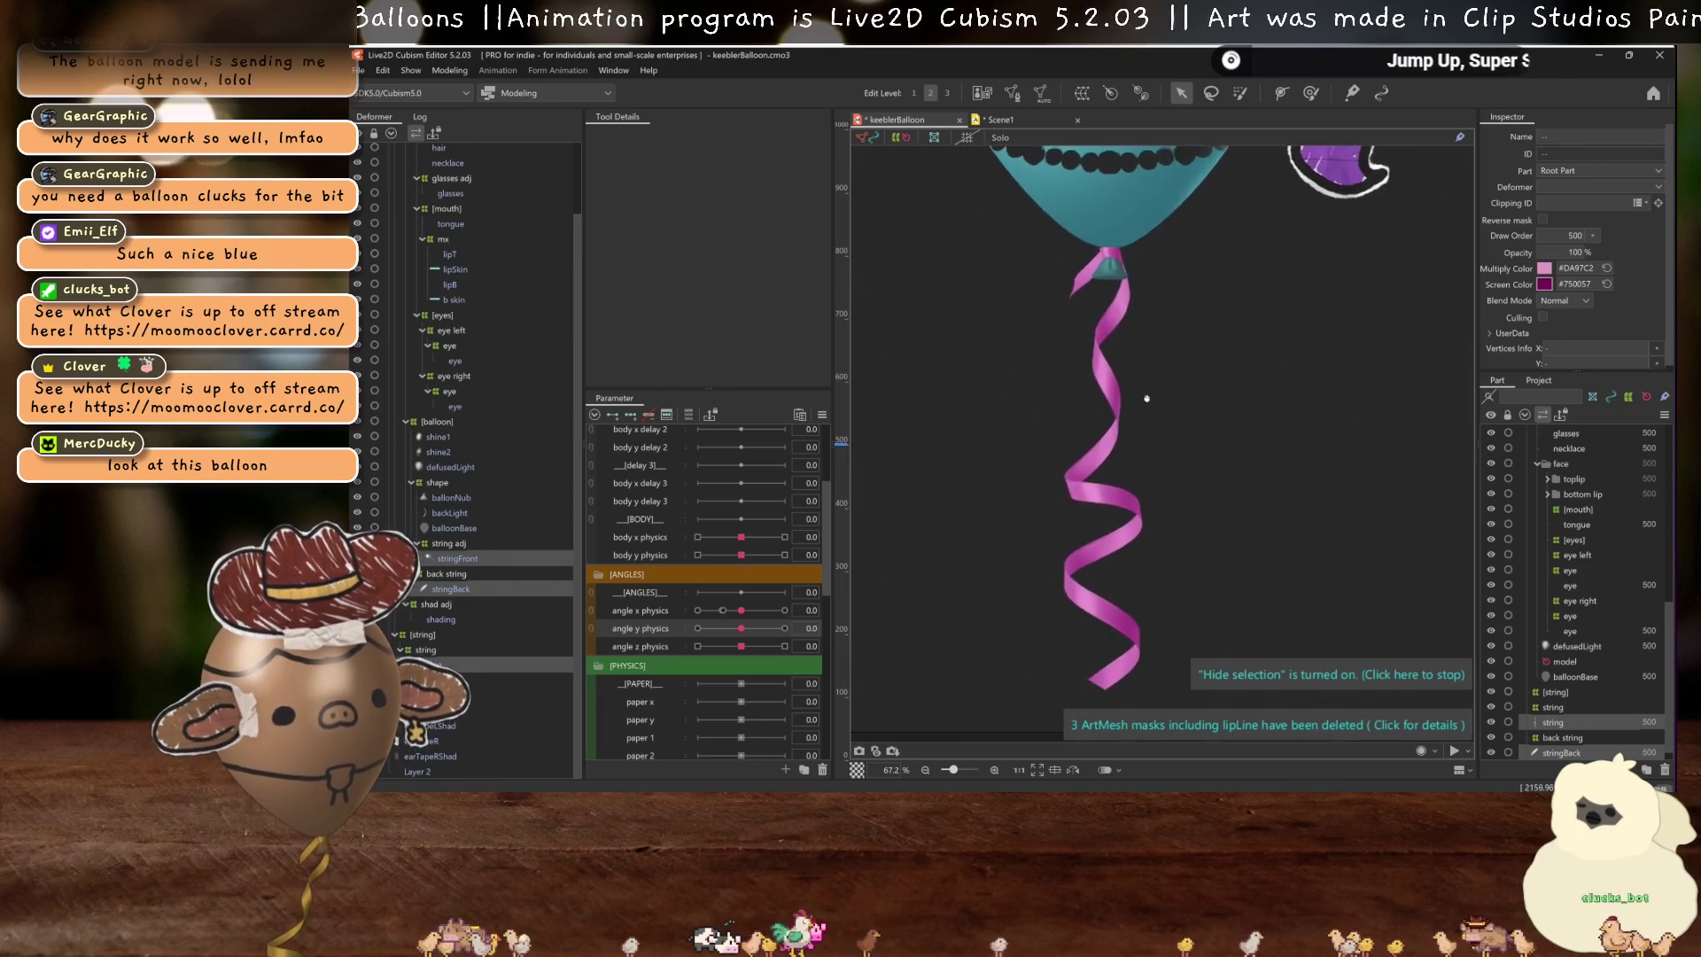
pyautogui.scroll(-2, 1074, 422)
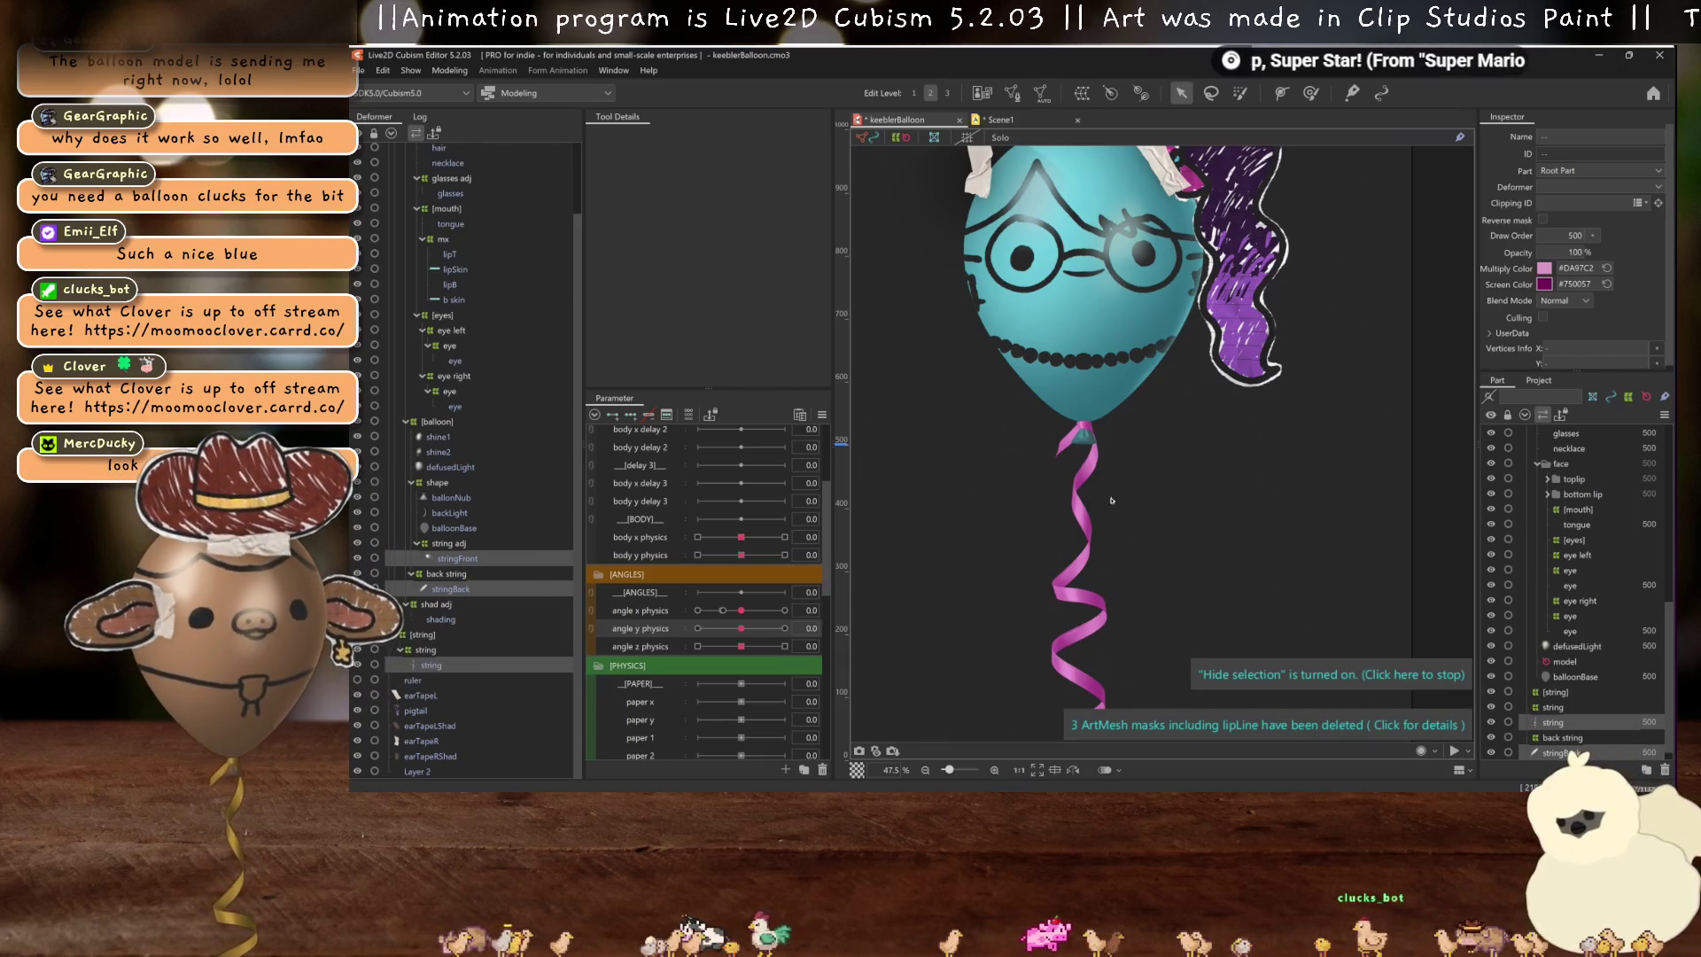
pyautogui.moveTo(1156, 388); pyautogui.dragTo(1167, 478)
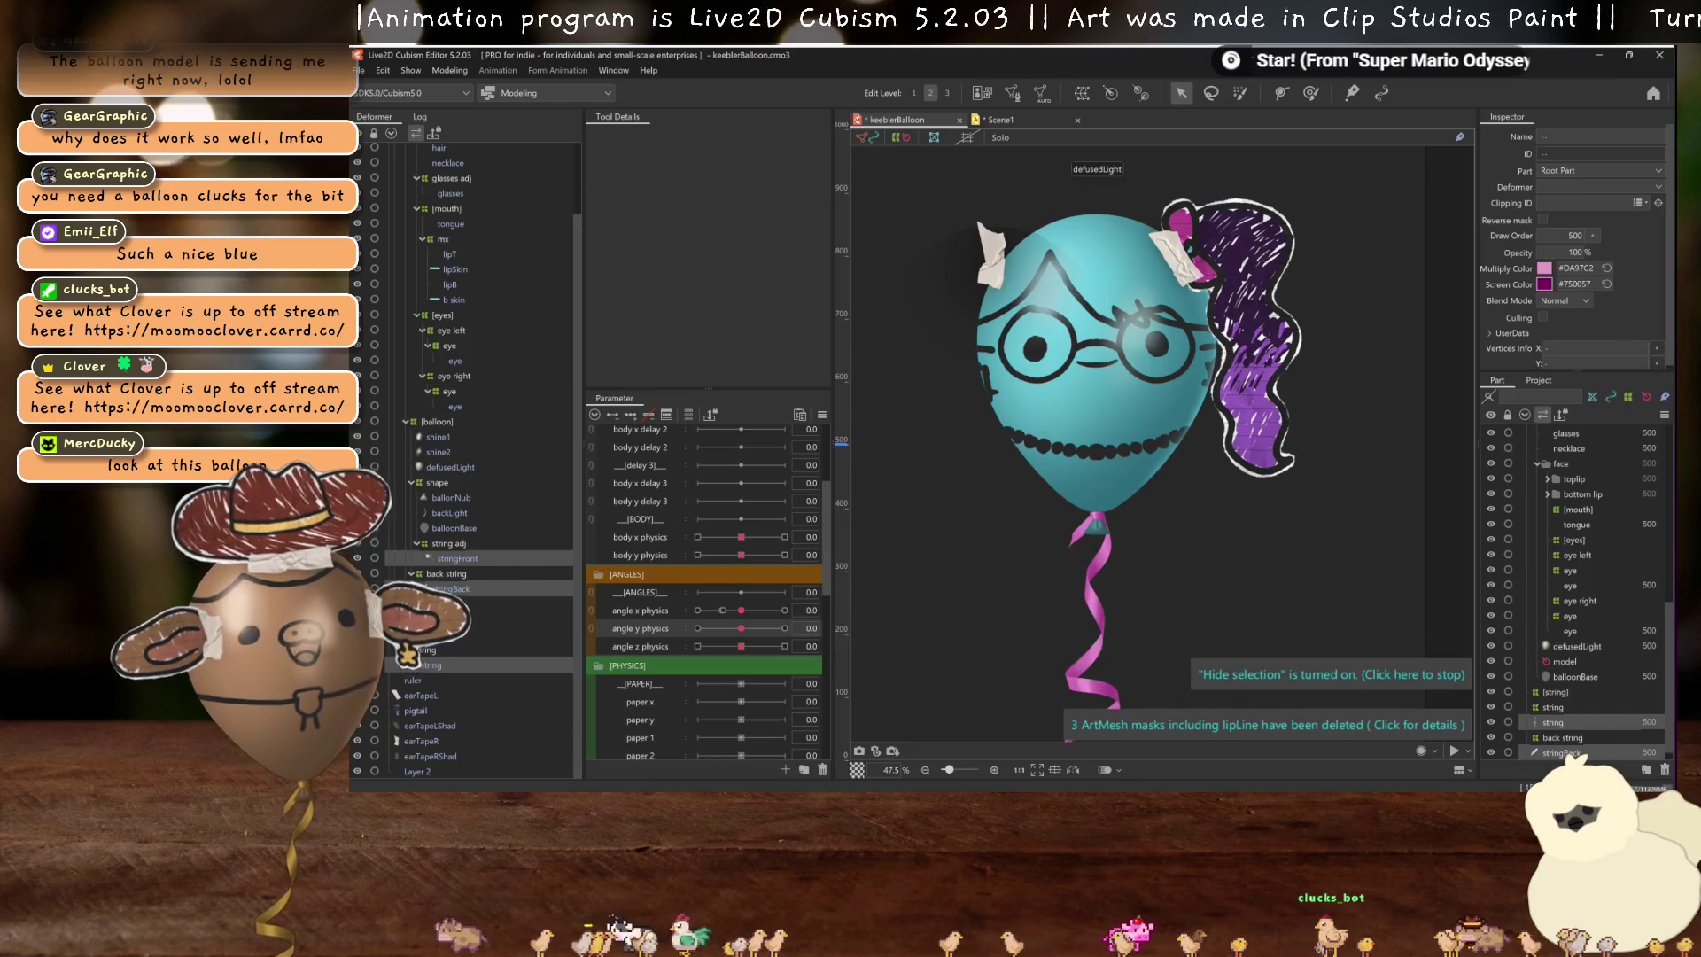
pyautogui.hotkey('alt', 'Tab')
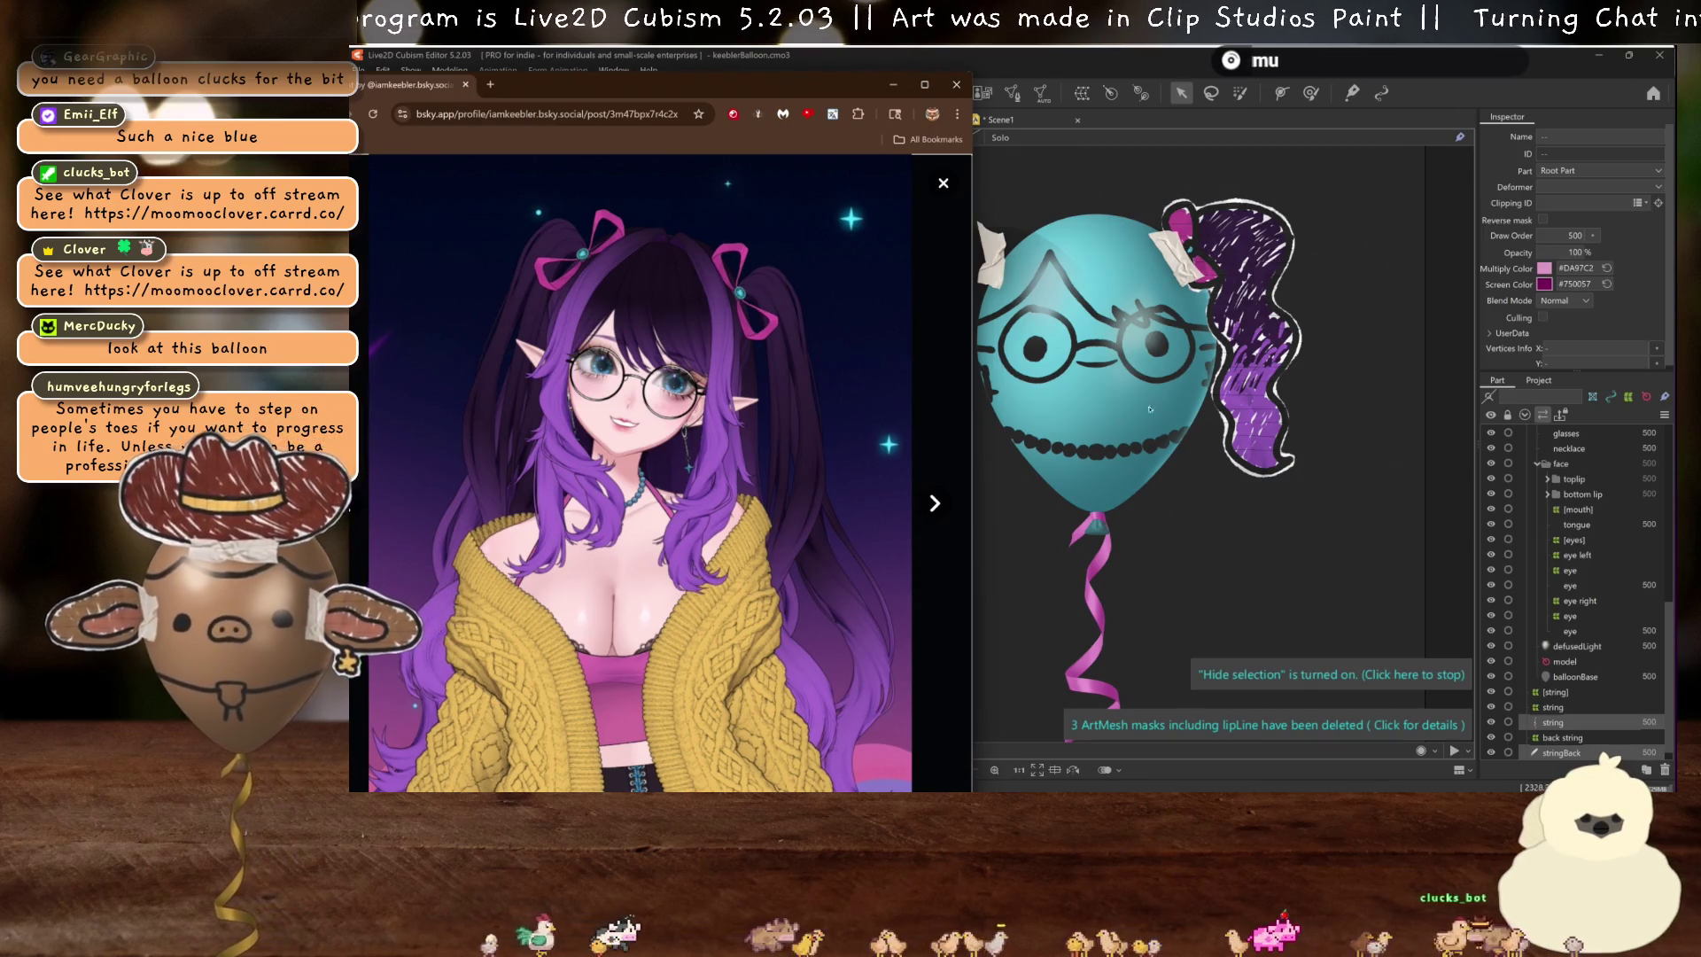
# - Close the Bluesky reference window and tug the balloon on the canvas to test its sway
pyautogui.click(465, 84)
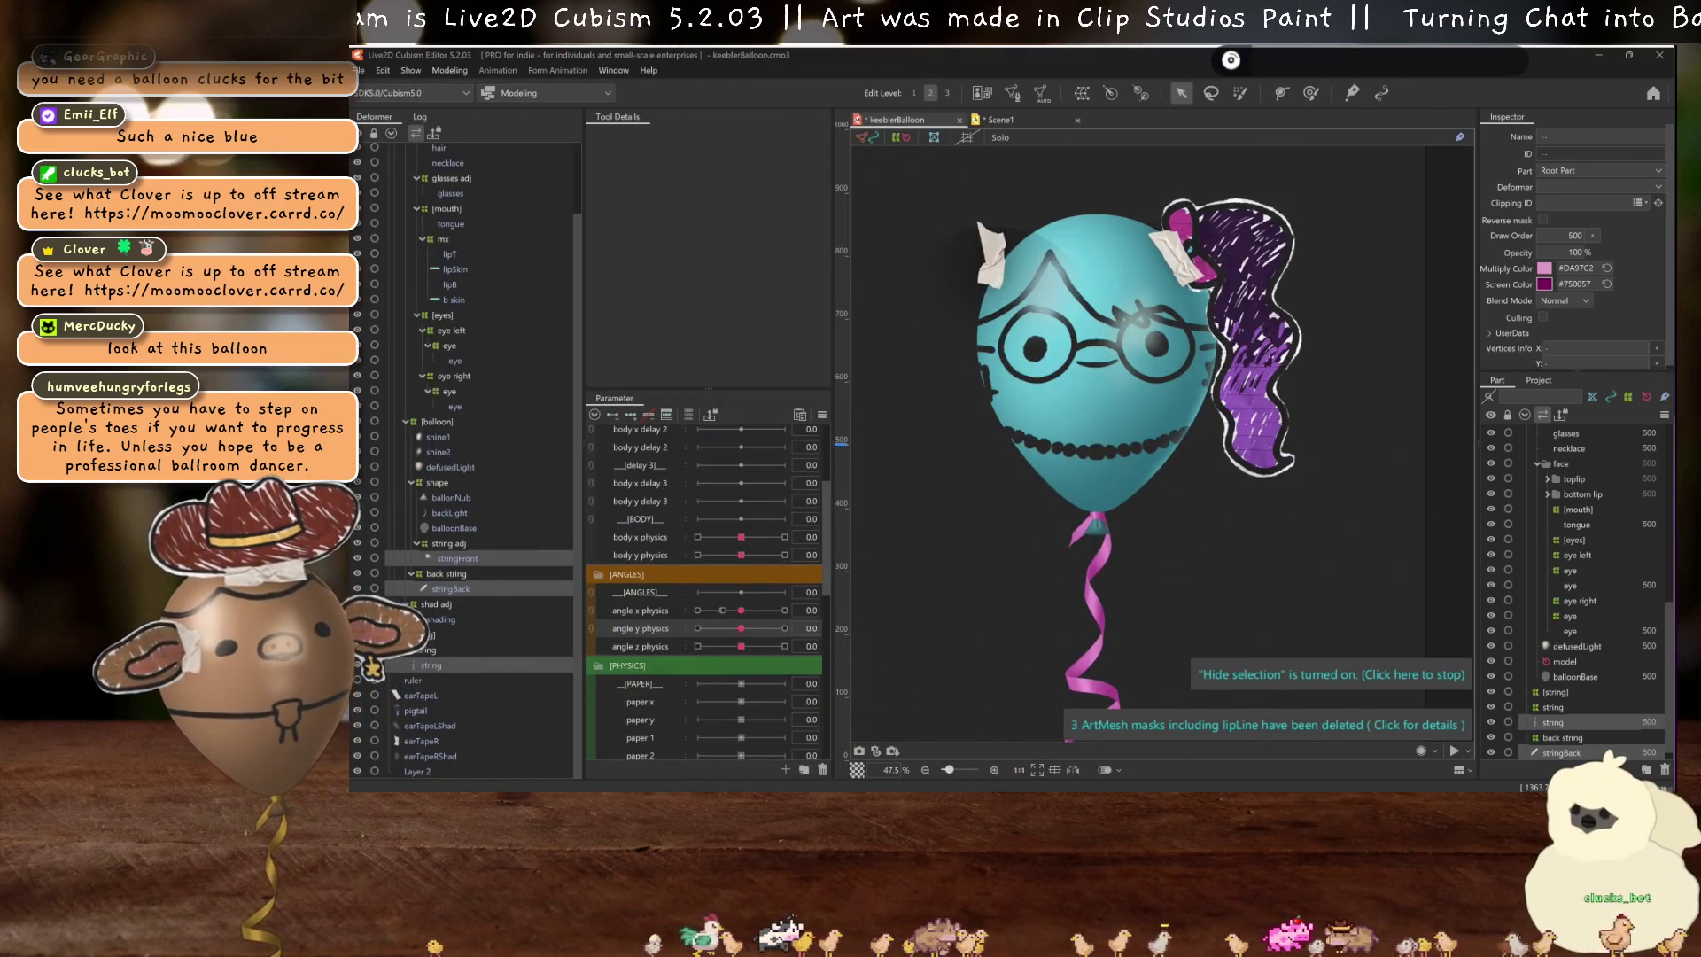
pyautogui.moveTo(935, 362); pyautogui.dragTo(1181, 365)
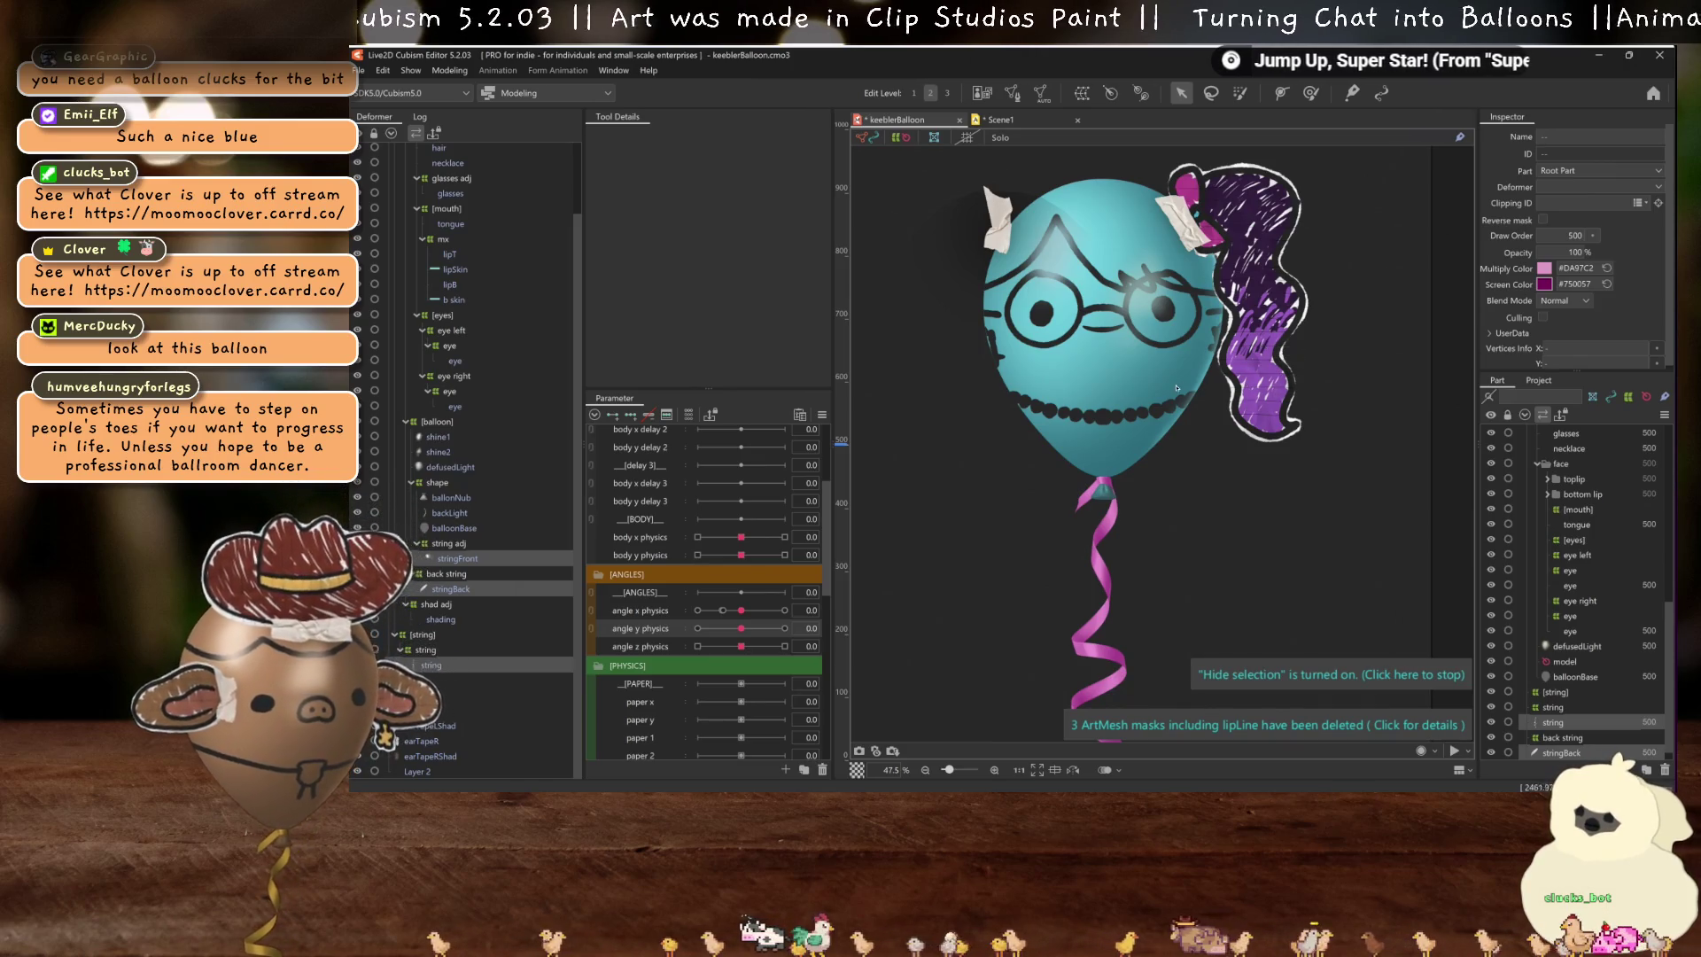
# - Pull the balloon right and left to preview its sway, then save the model with Ctrl+S
pyautogui.moveTo(1175, 397); pyautogui.dragTo(1191, 408)
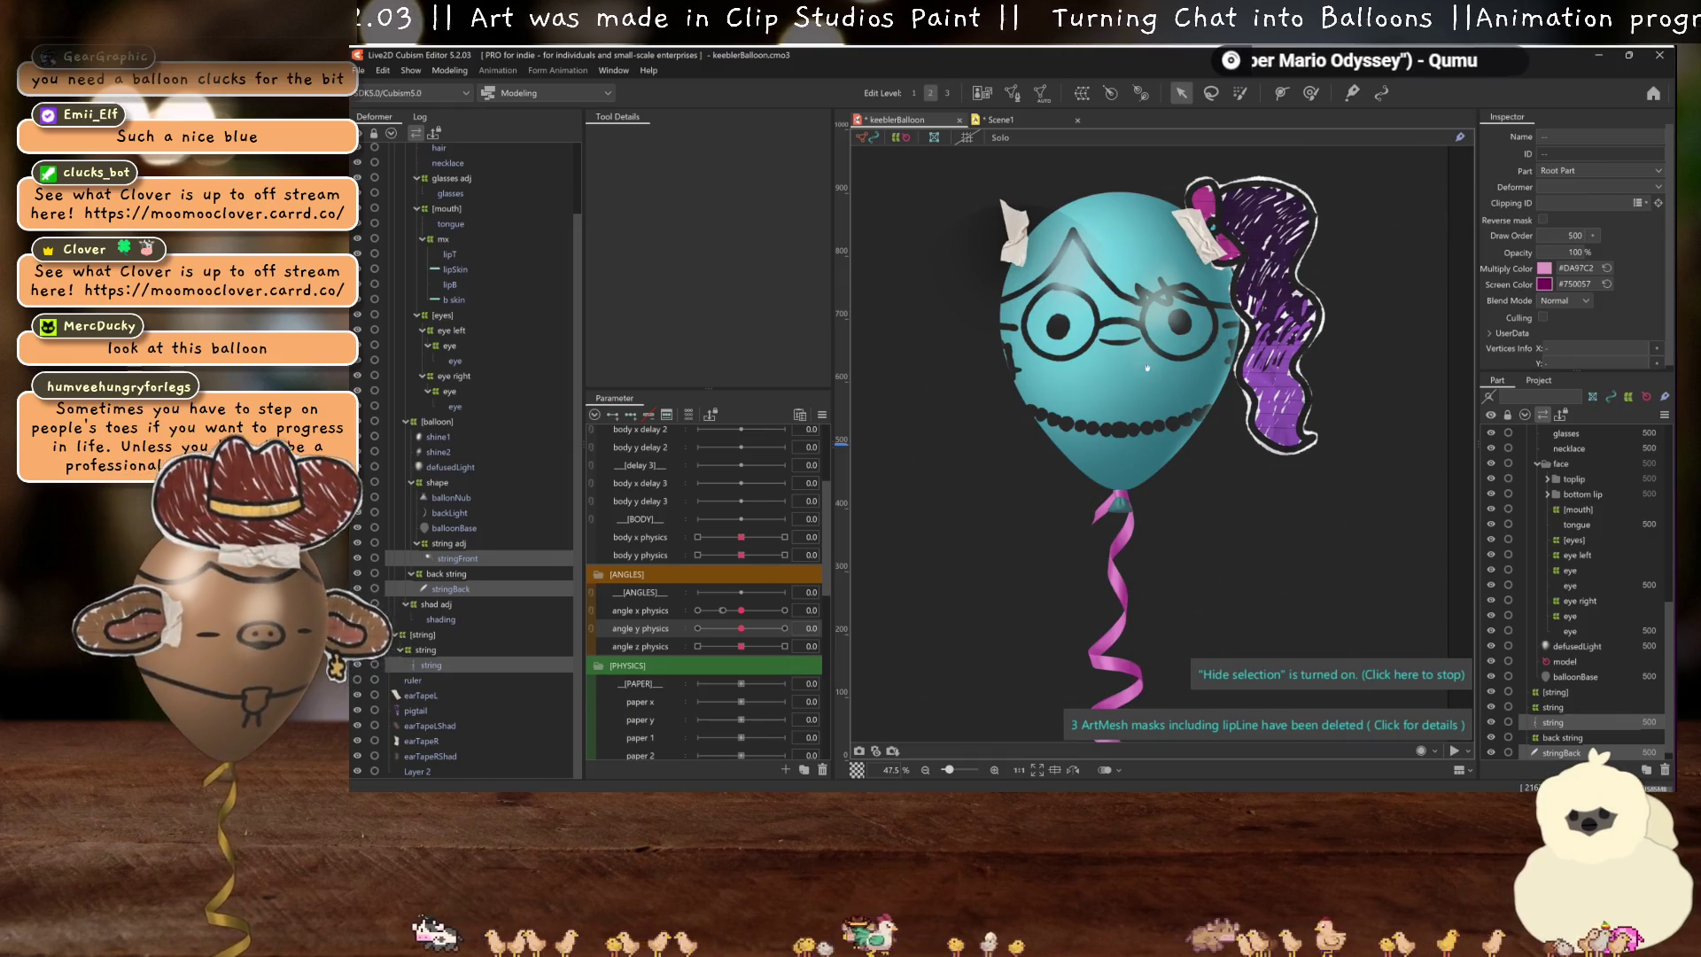
pyautogui.moveTo(1148, 367); pyautogui.dragTo(1130, 405)
pyautogui.scroll(2, 1099, 376)
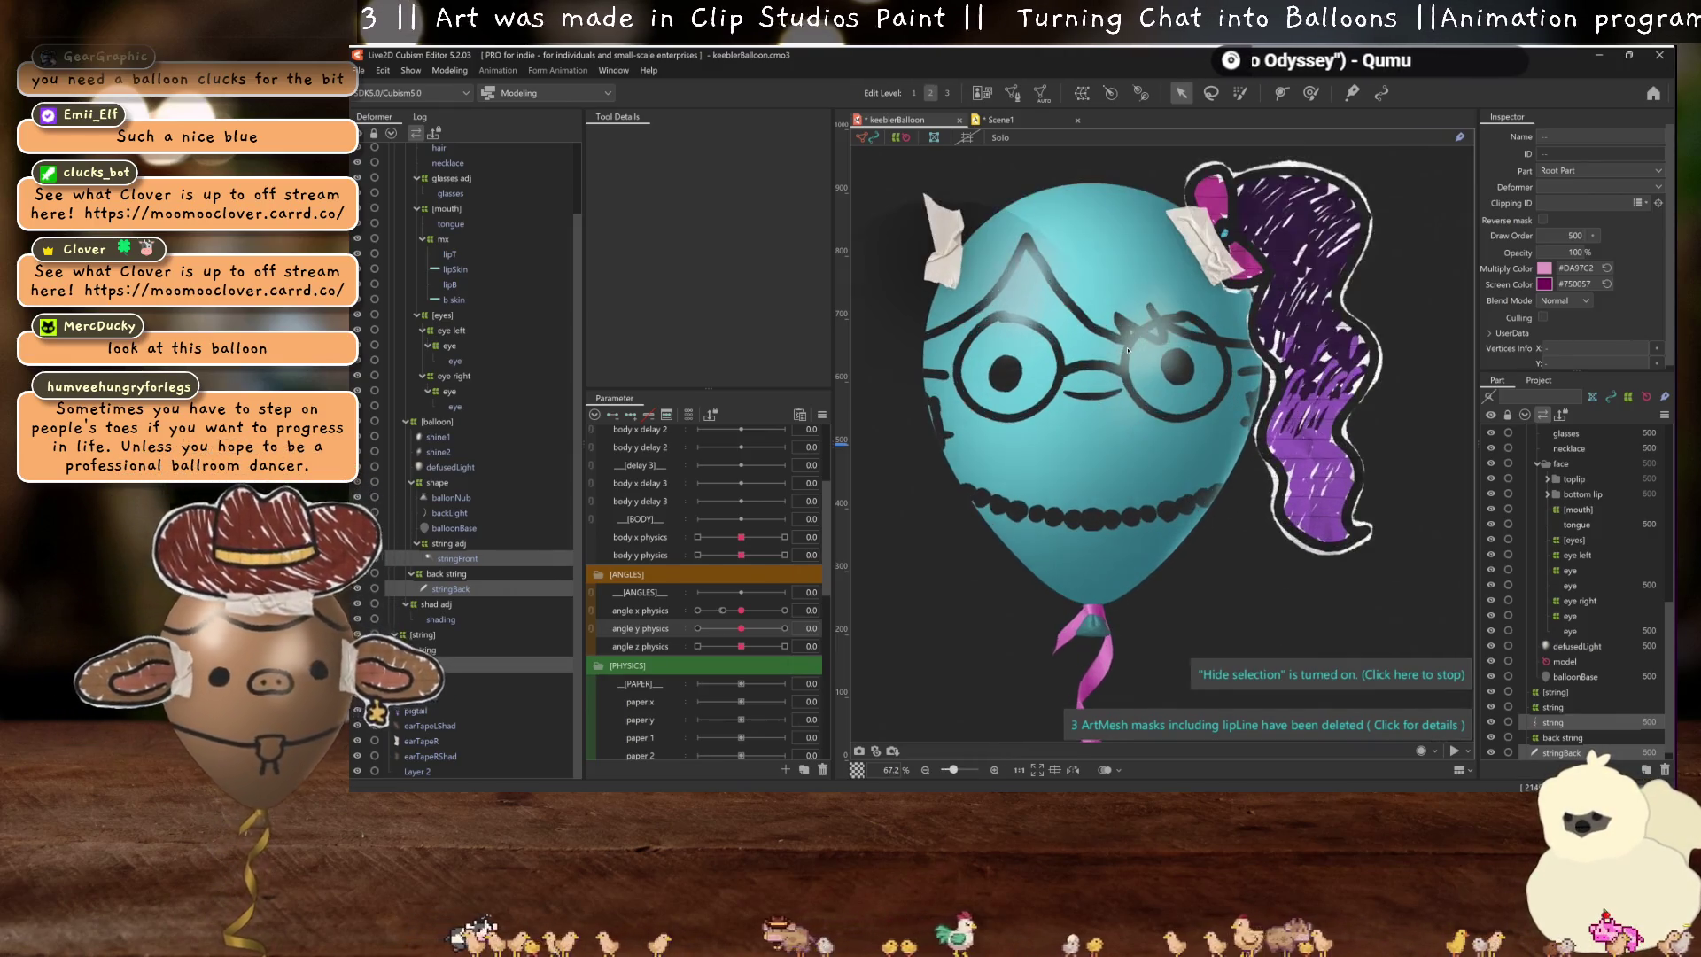
pyautogui.scroll(-2, 1117, 377)
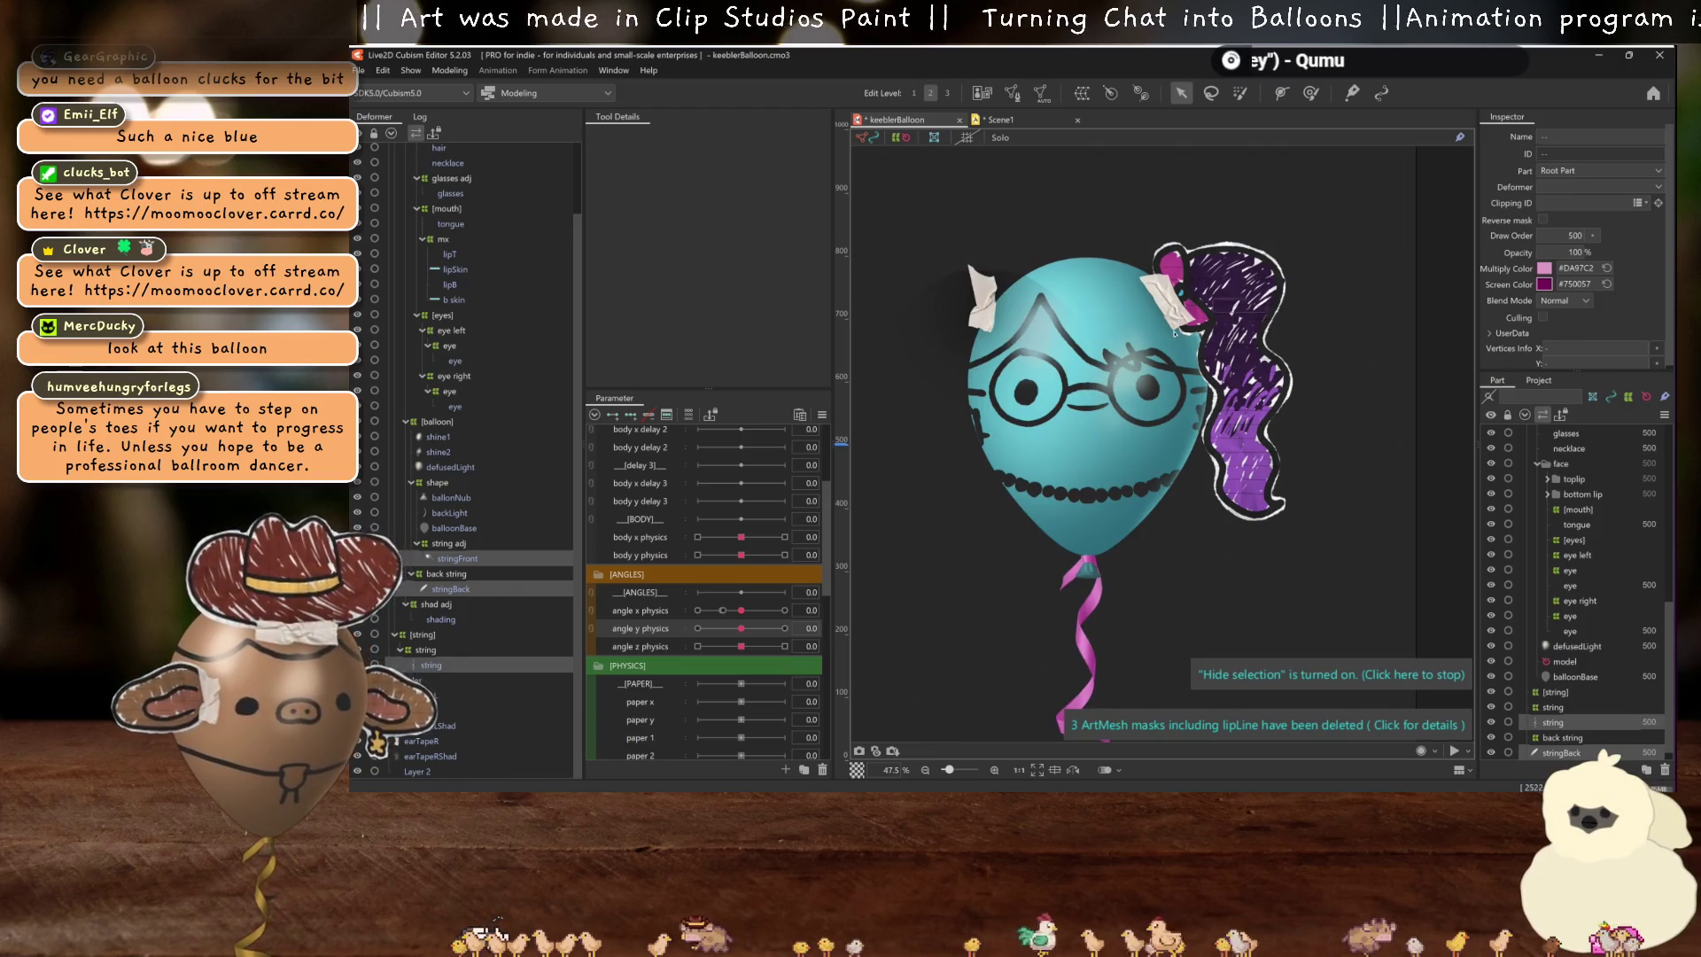
pyautogui.scroll(1, 1174, 333)
pyautogui.scroll(1, 1141, 359)
pyautogui.hotkey('ctrl', 's')
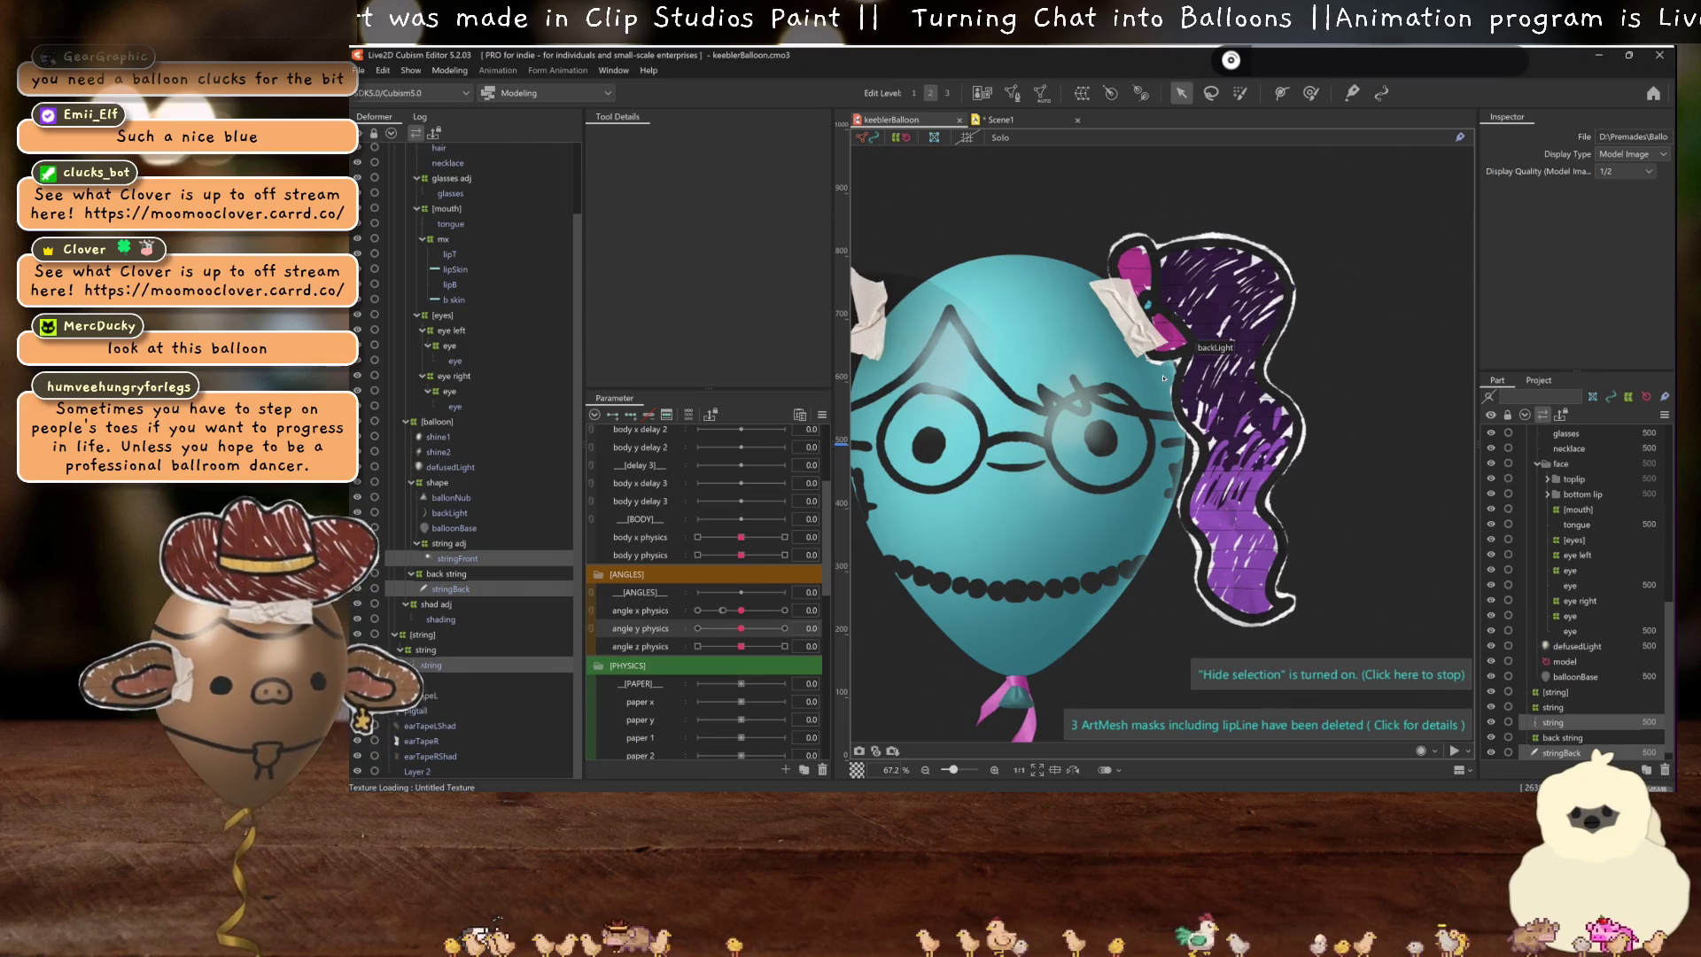
pyautogui.scroll(-2, 1163, 378)
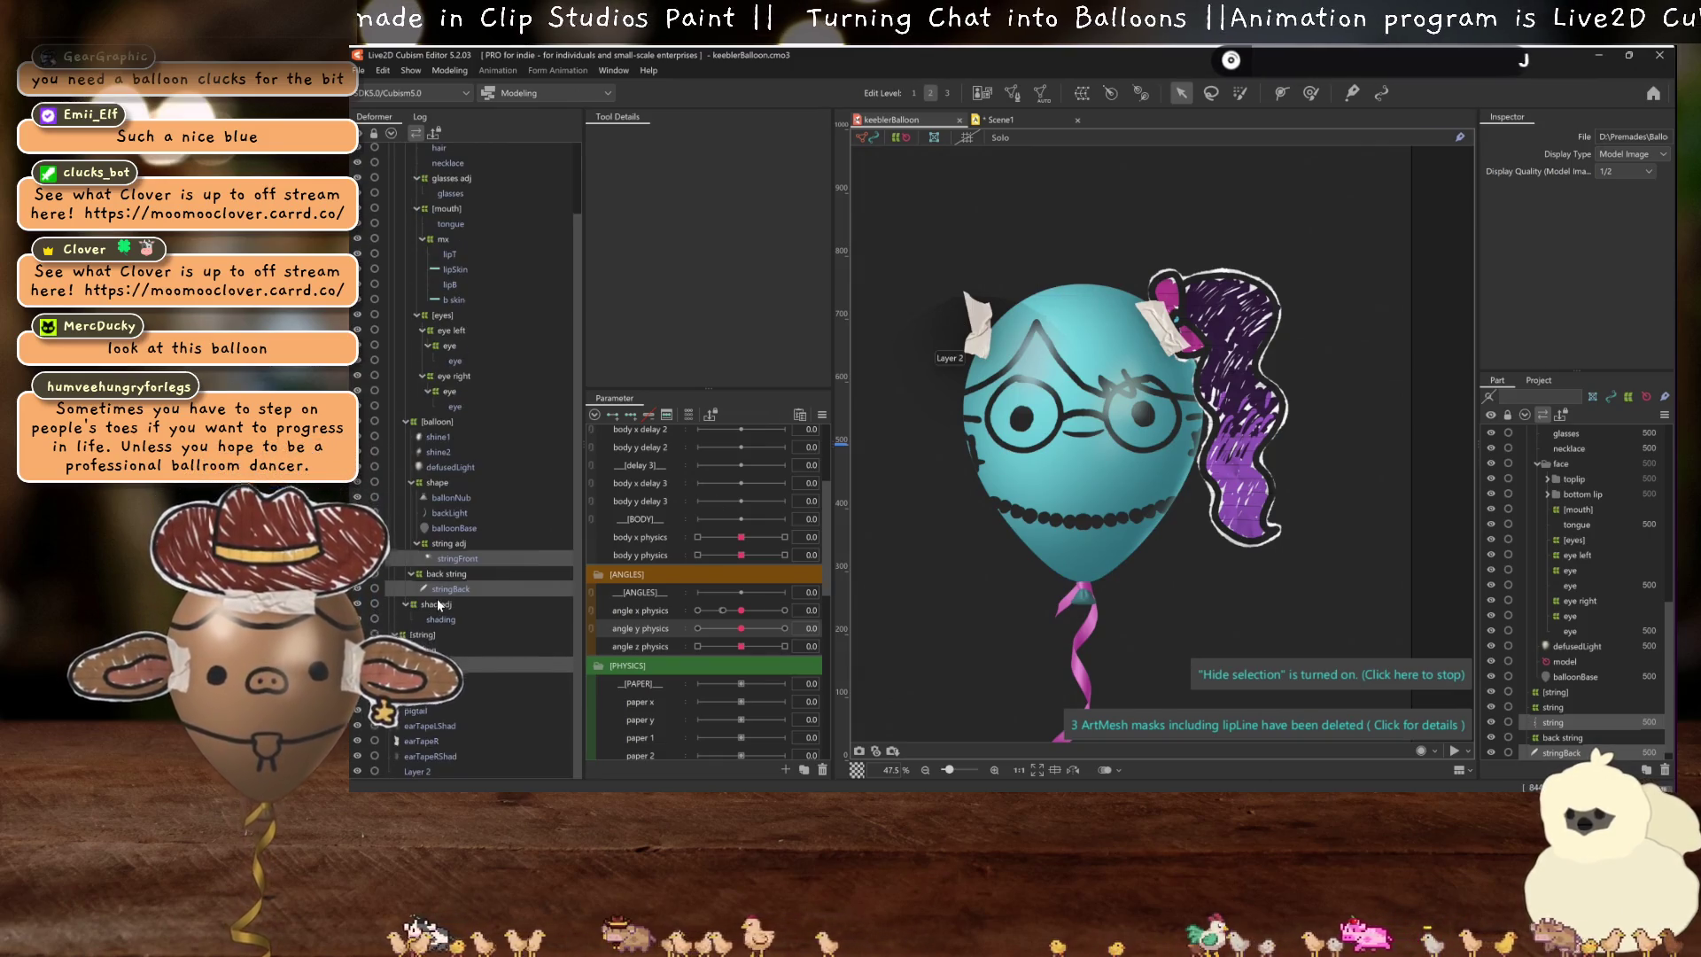
# - Delete the ruler layer and rename earTapeL to bowTapeL, matching its ID
pyautogui.click(423, 681)
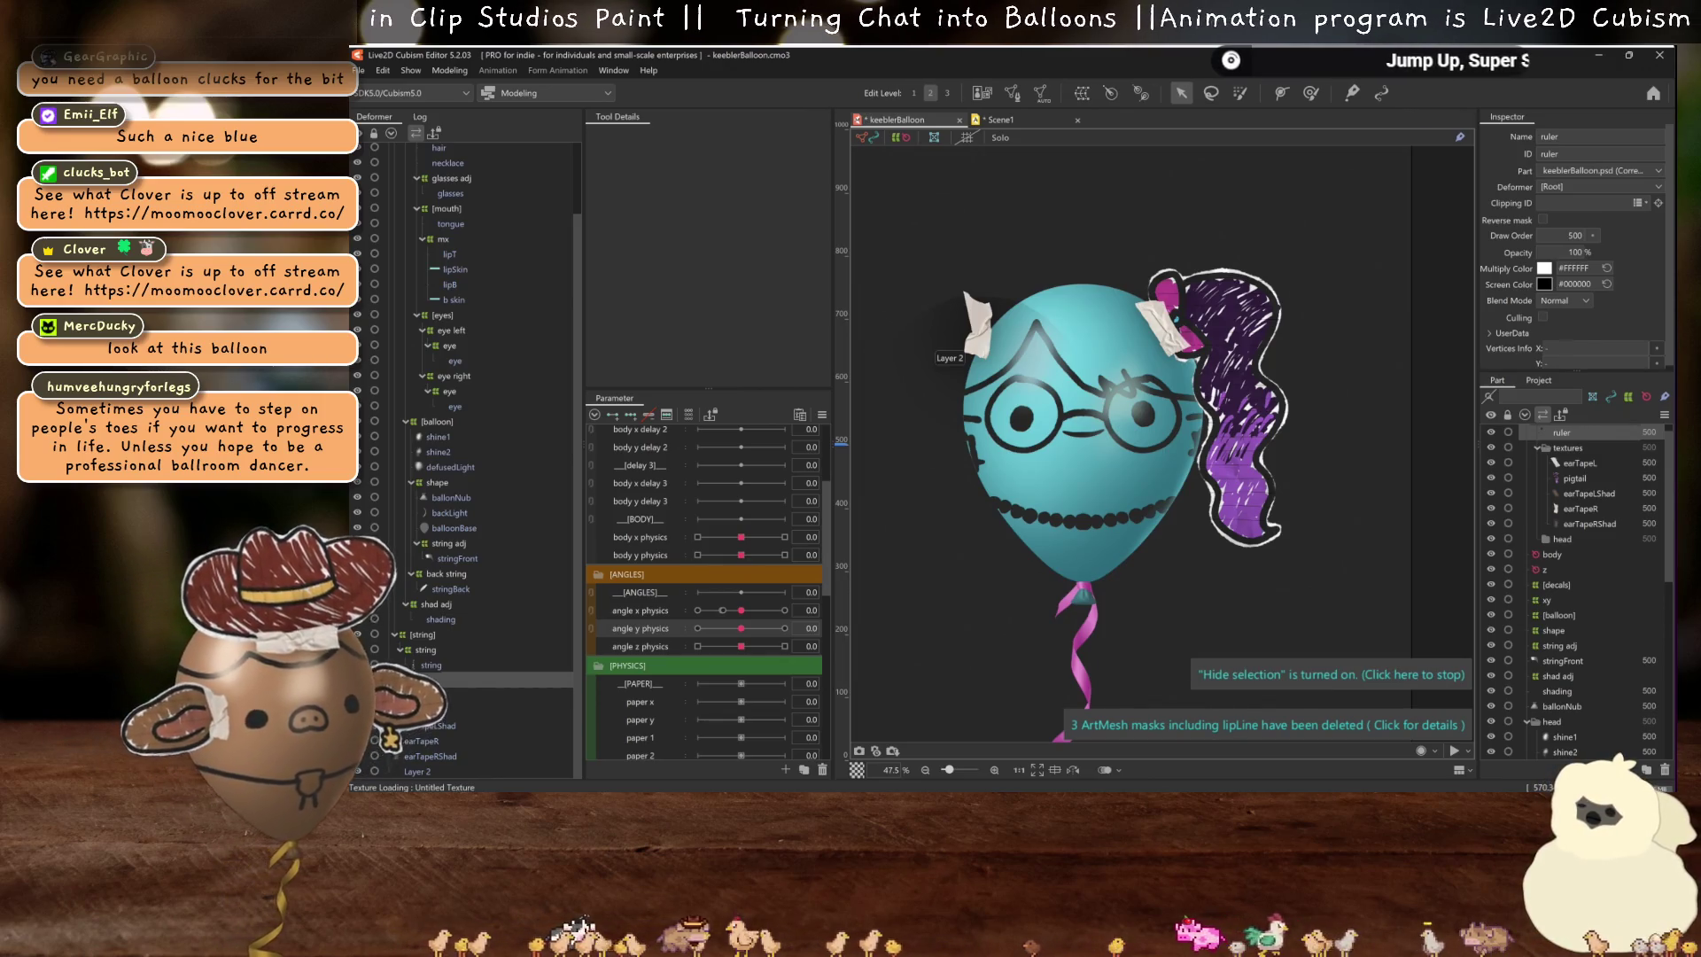
pyautogui.press('Delete')
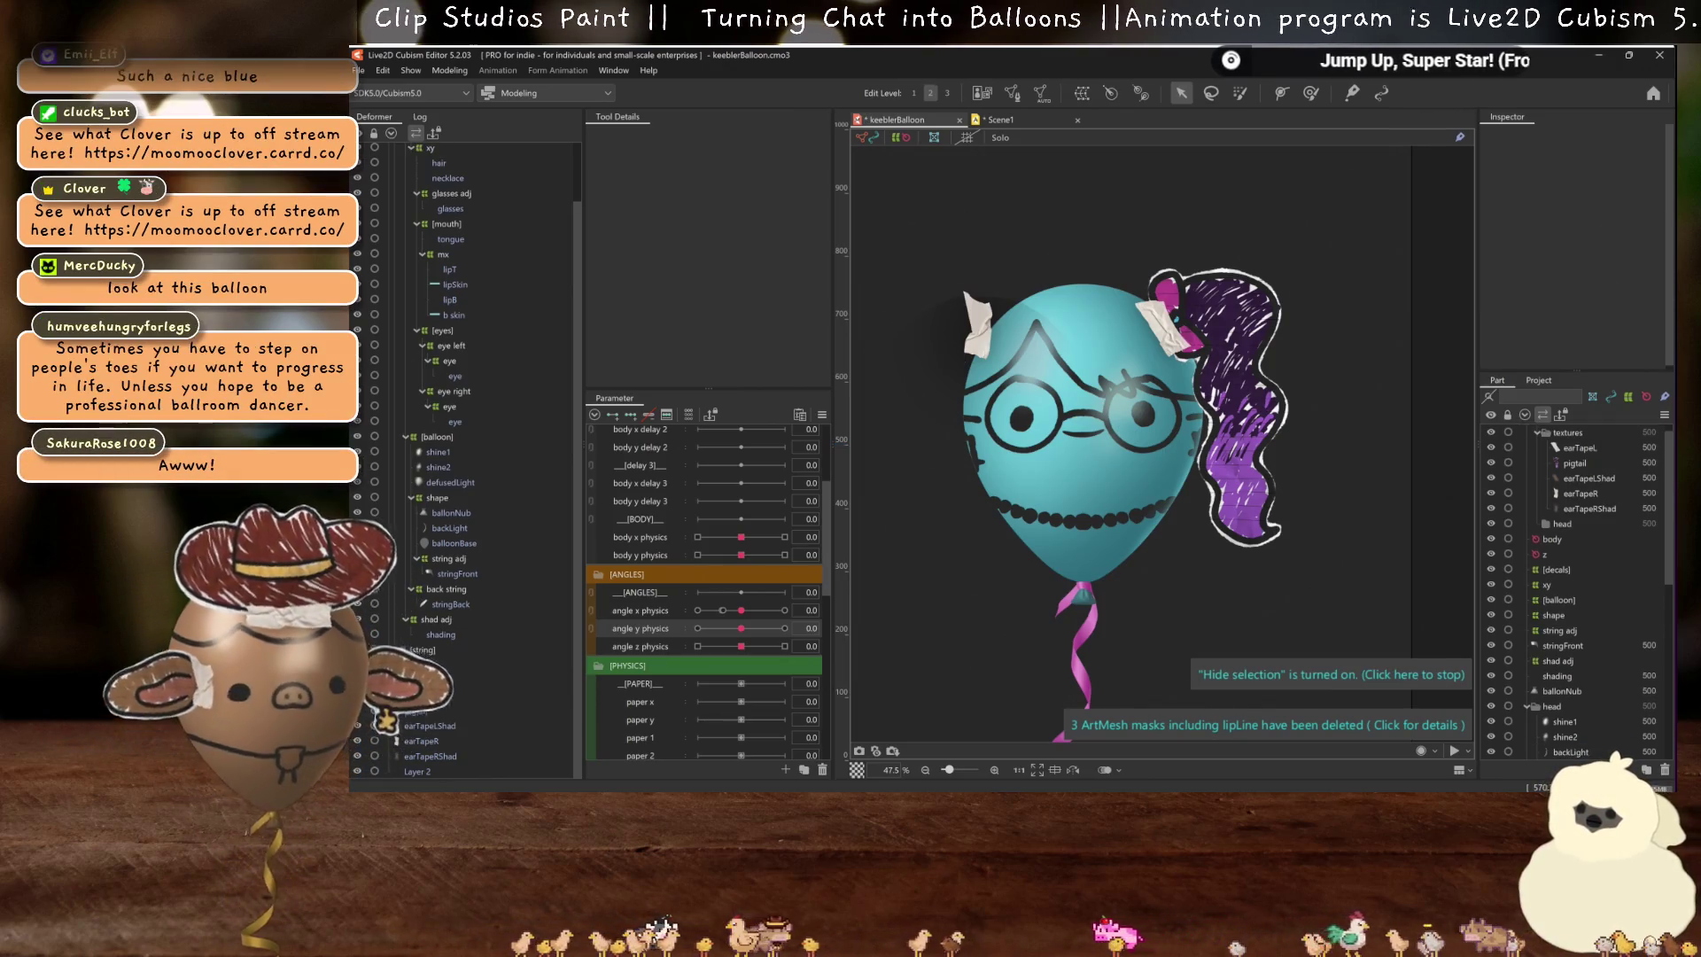
pyautogui.click(409, 696)
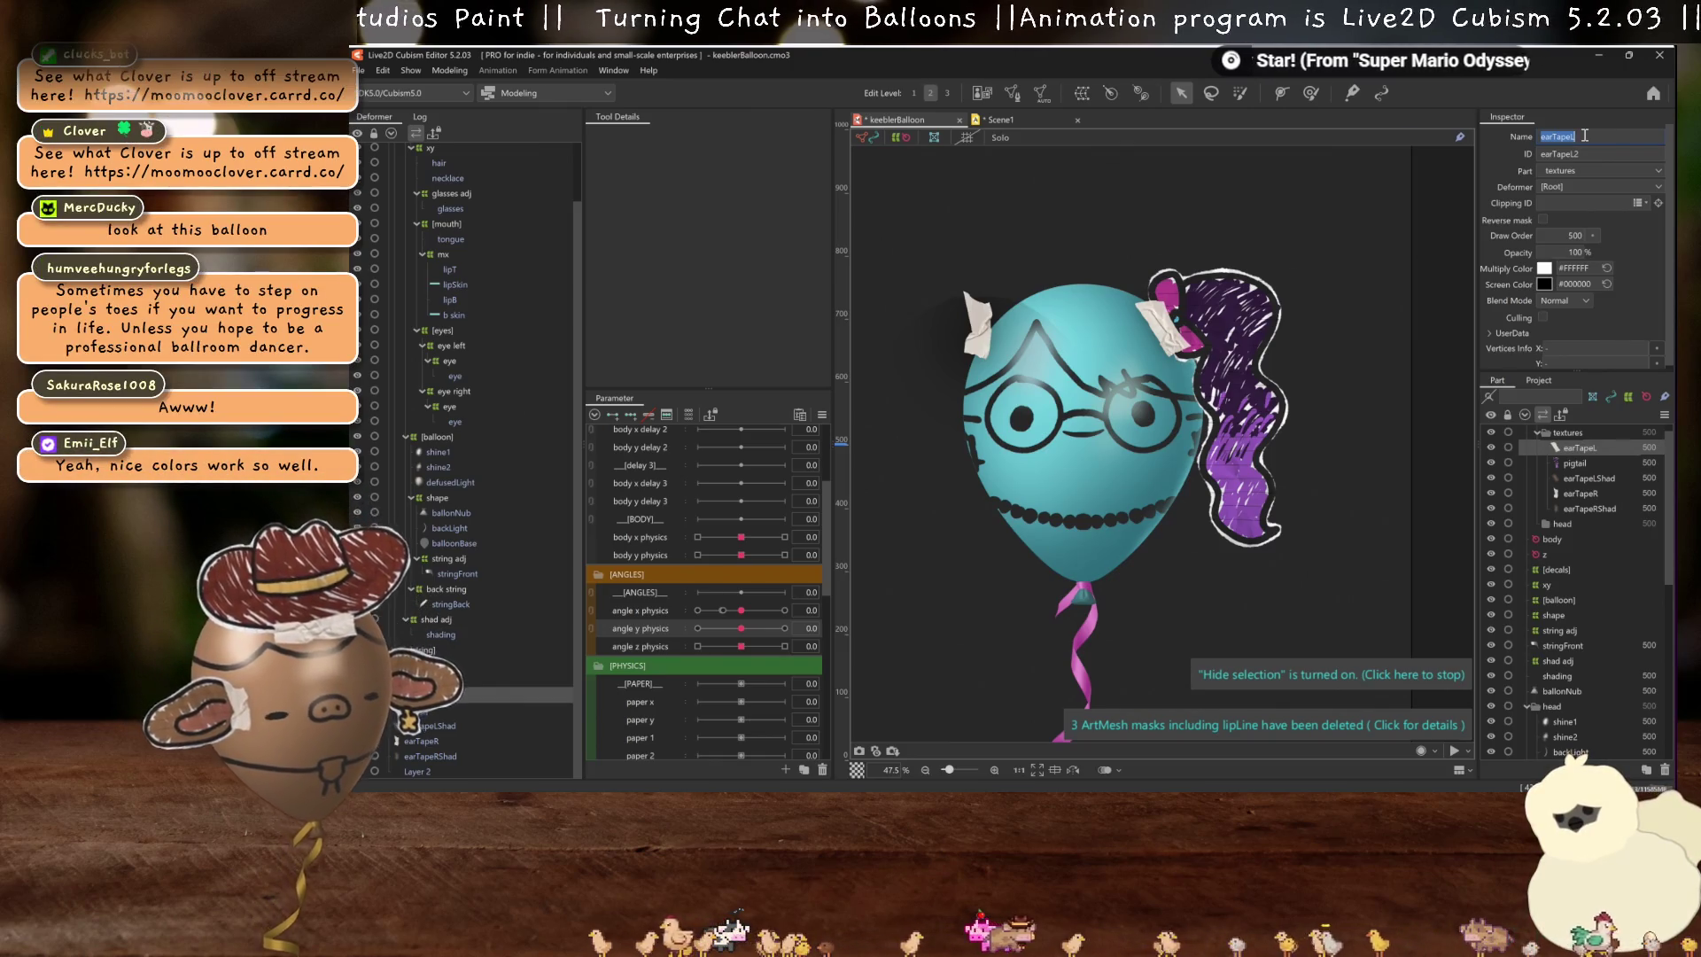
pyautogui.write('bowTap')
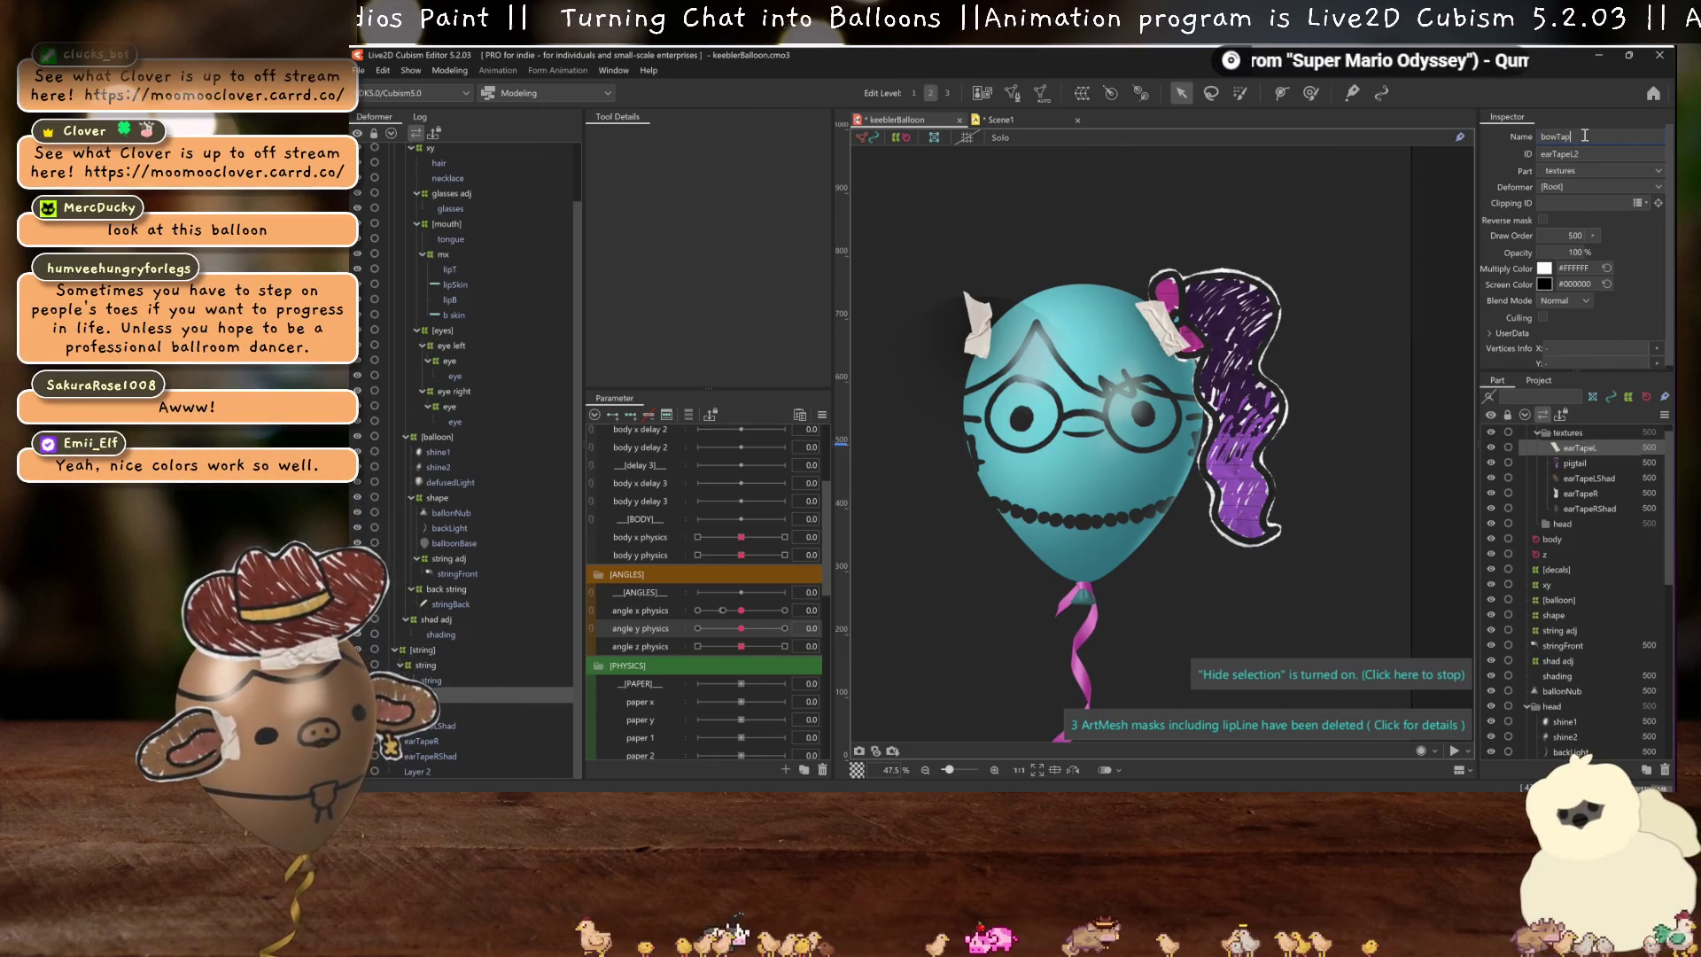
pyautogui.write('eL')
pyautogui.press('Return')
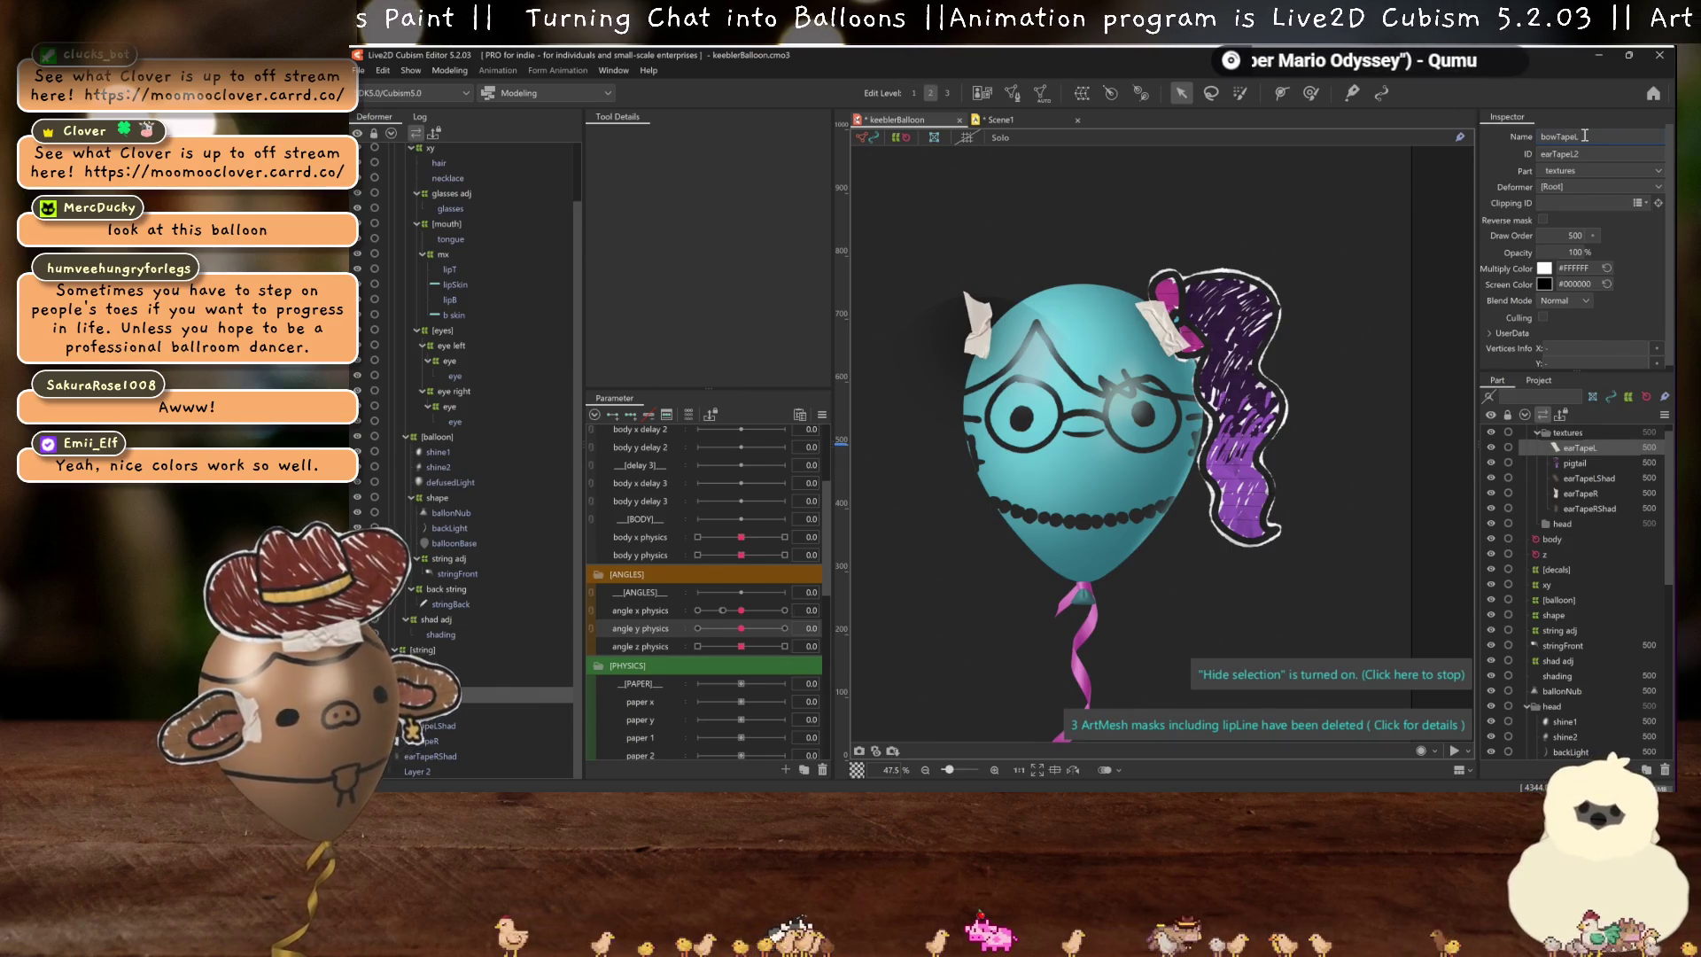
pyautogui.doubleClick(1561, 155)
pyautogui.write('bowTapeL')
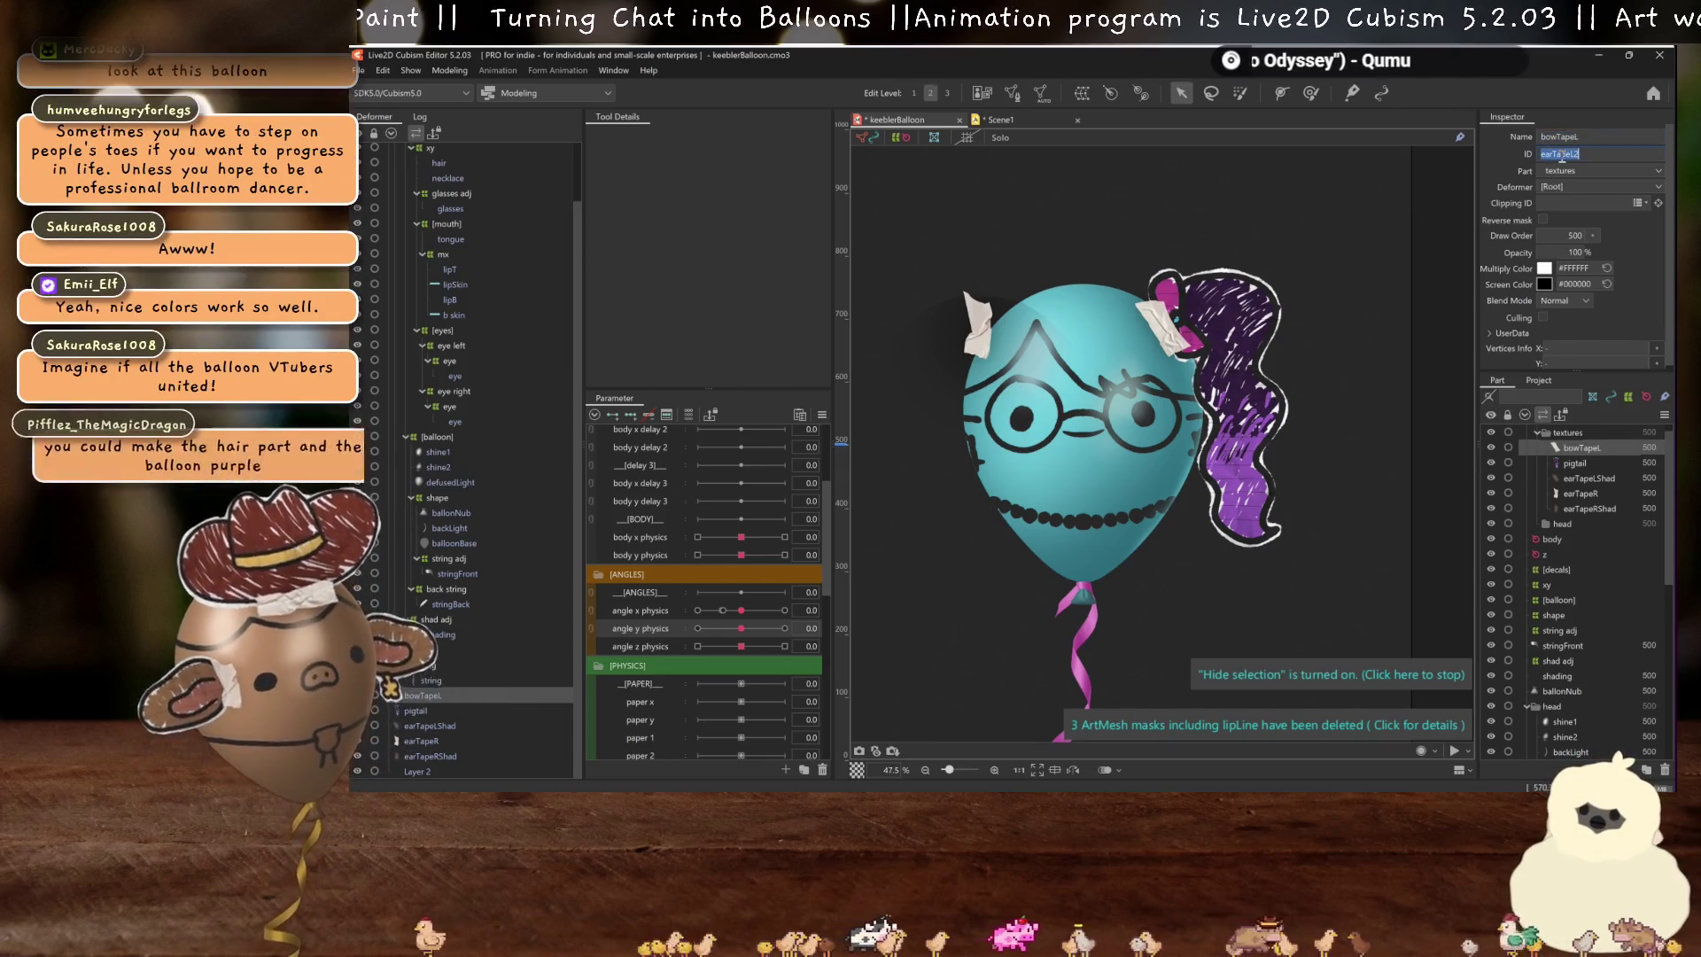
# - Rename earTapeLShad to TapeLShad and earTapeR to bowtape
pyautogui.click(434, 725)
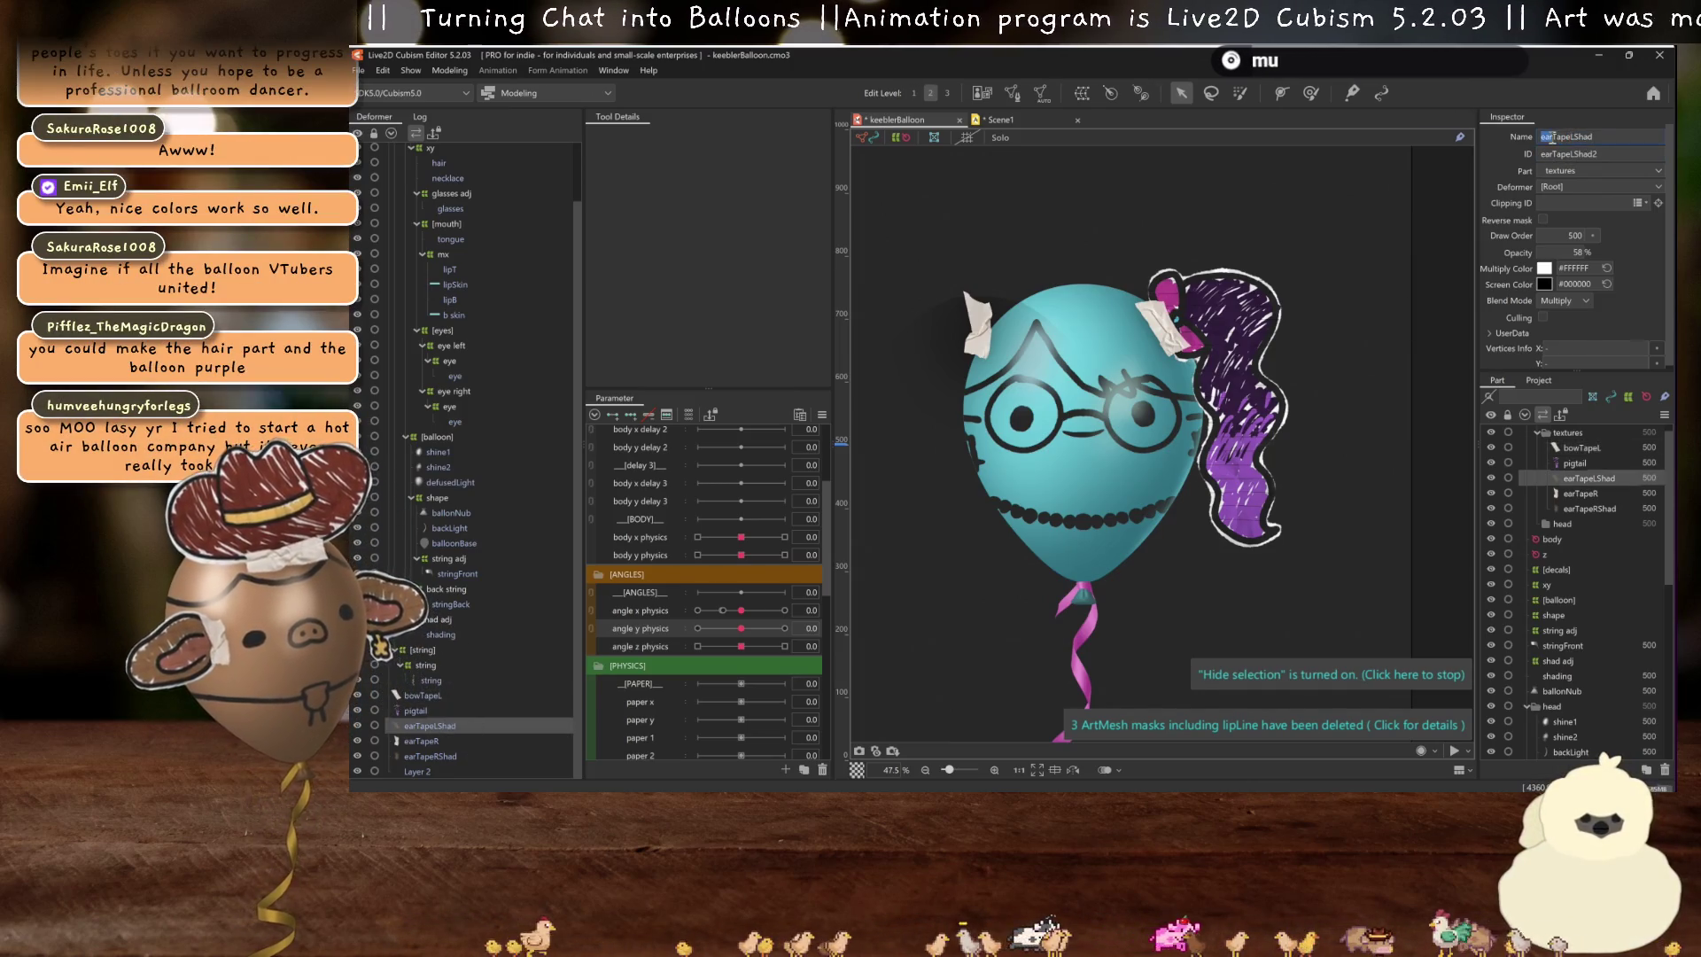
pyautogui.press('BackSpace')
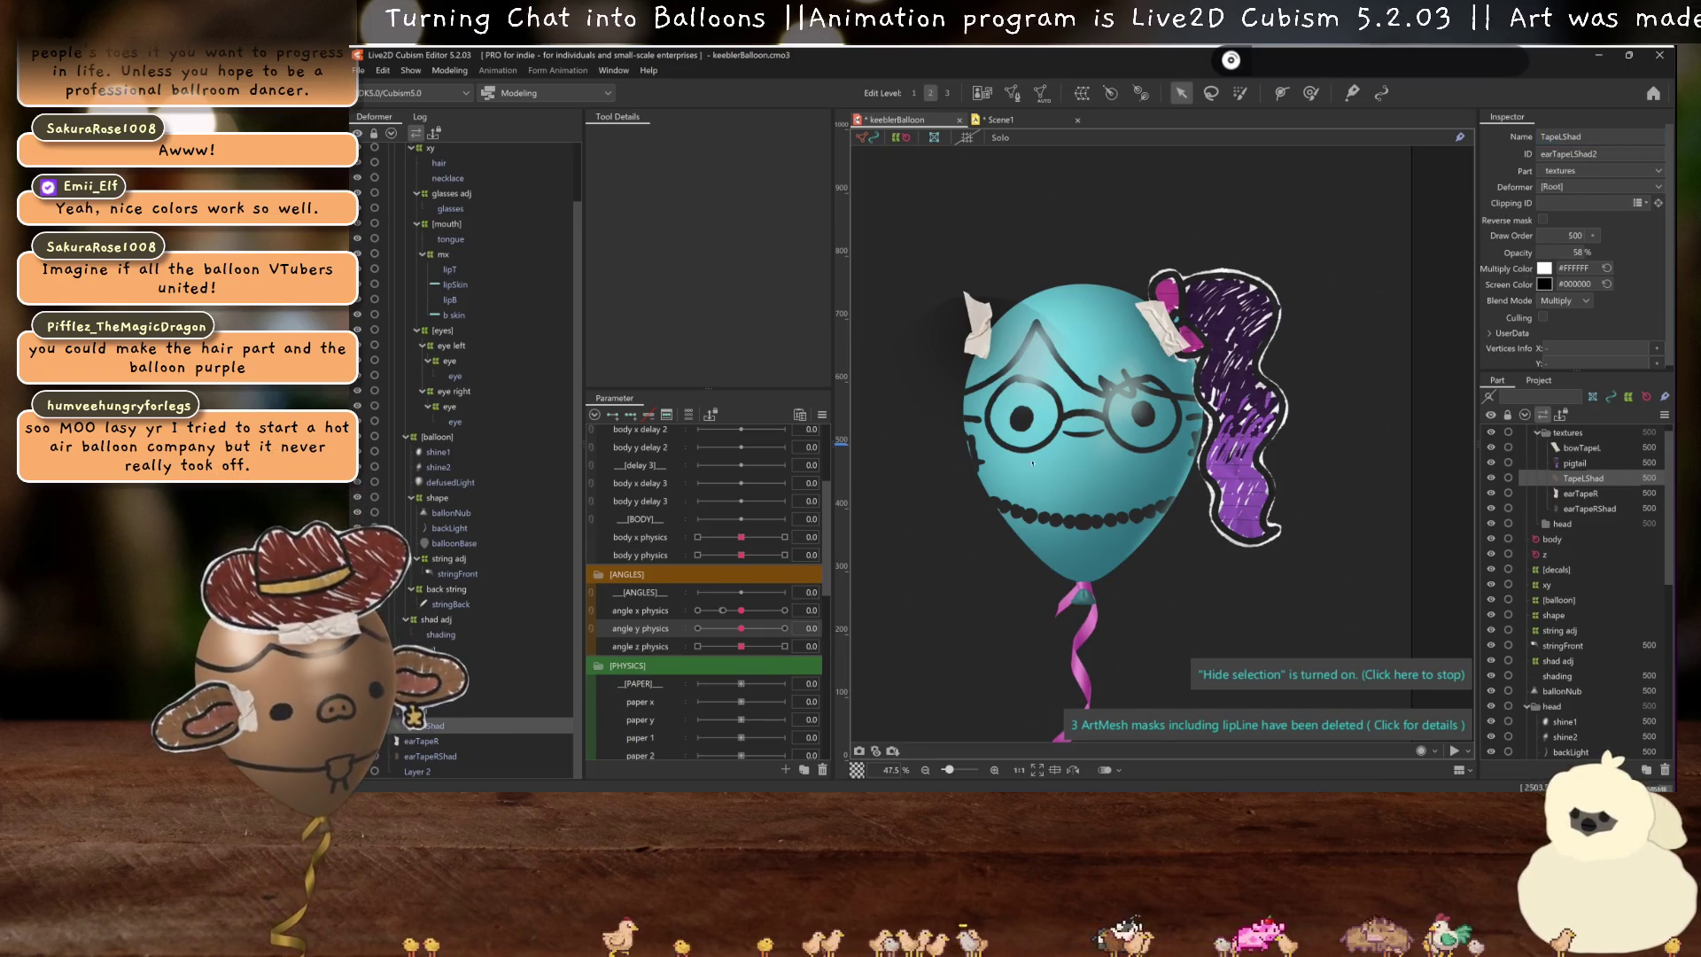
pyautogui.click(1582, 494)
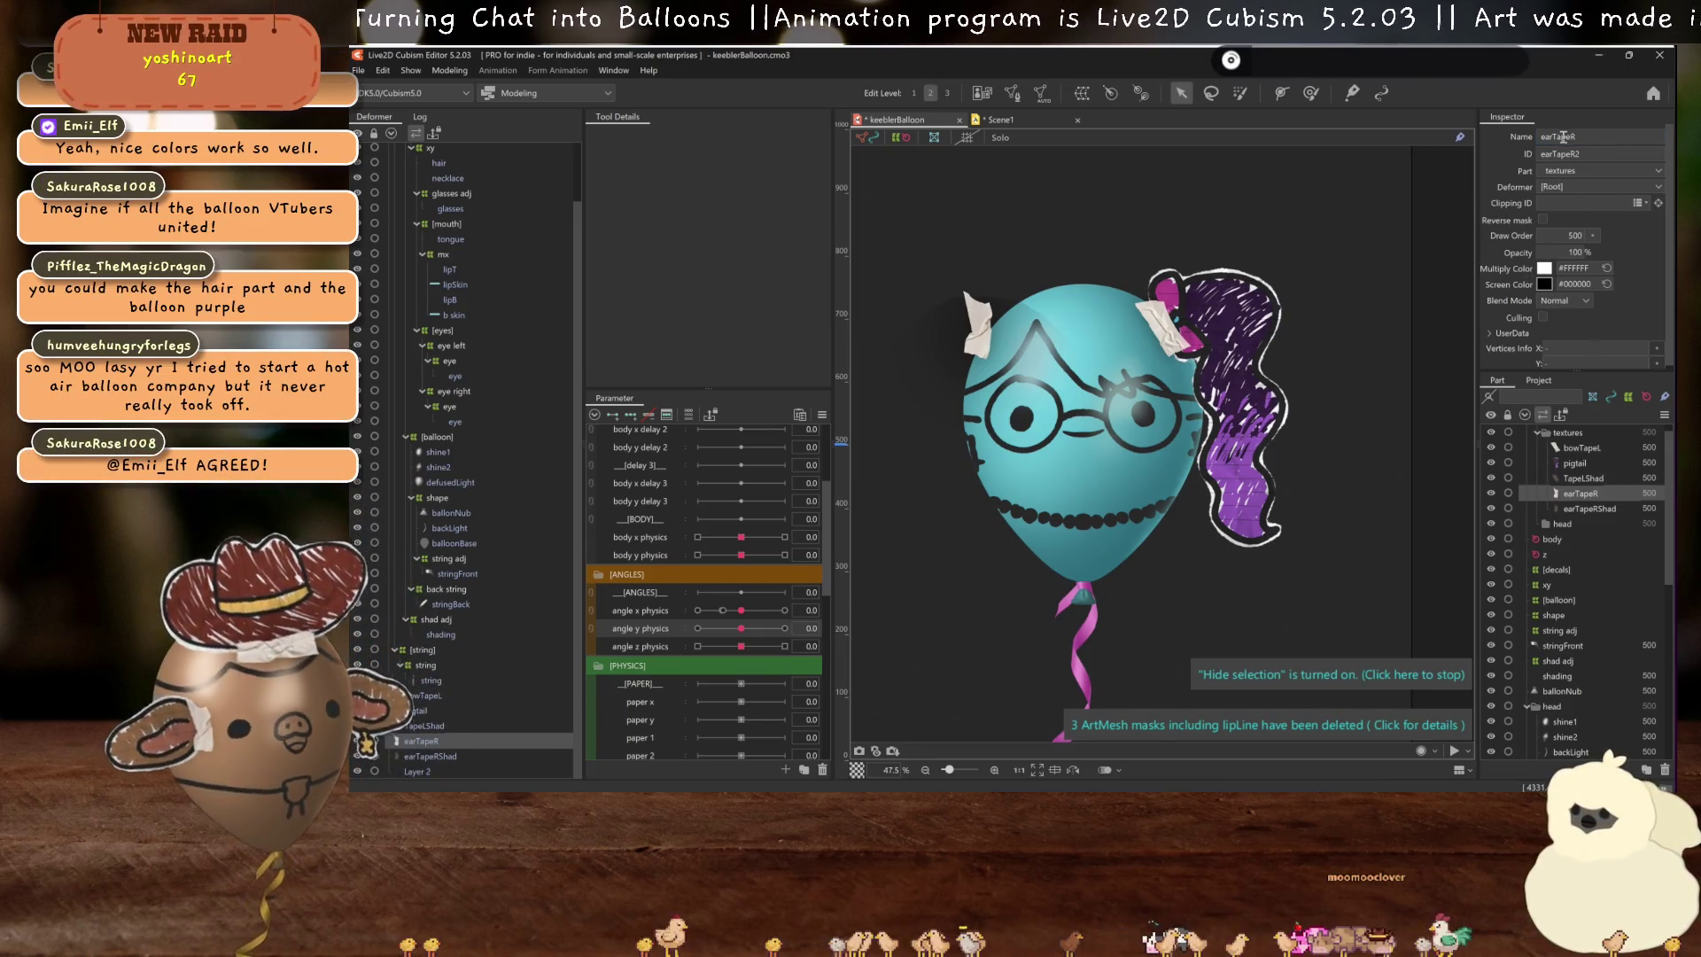
pyautogui.doubleClick(1563, 137)
pyautogui.write('bowta')
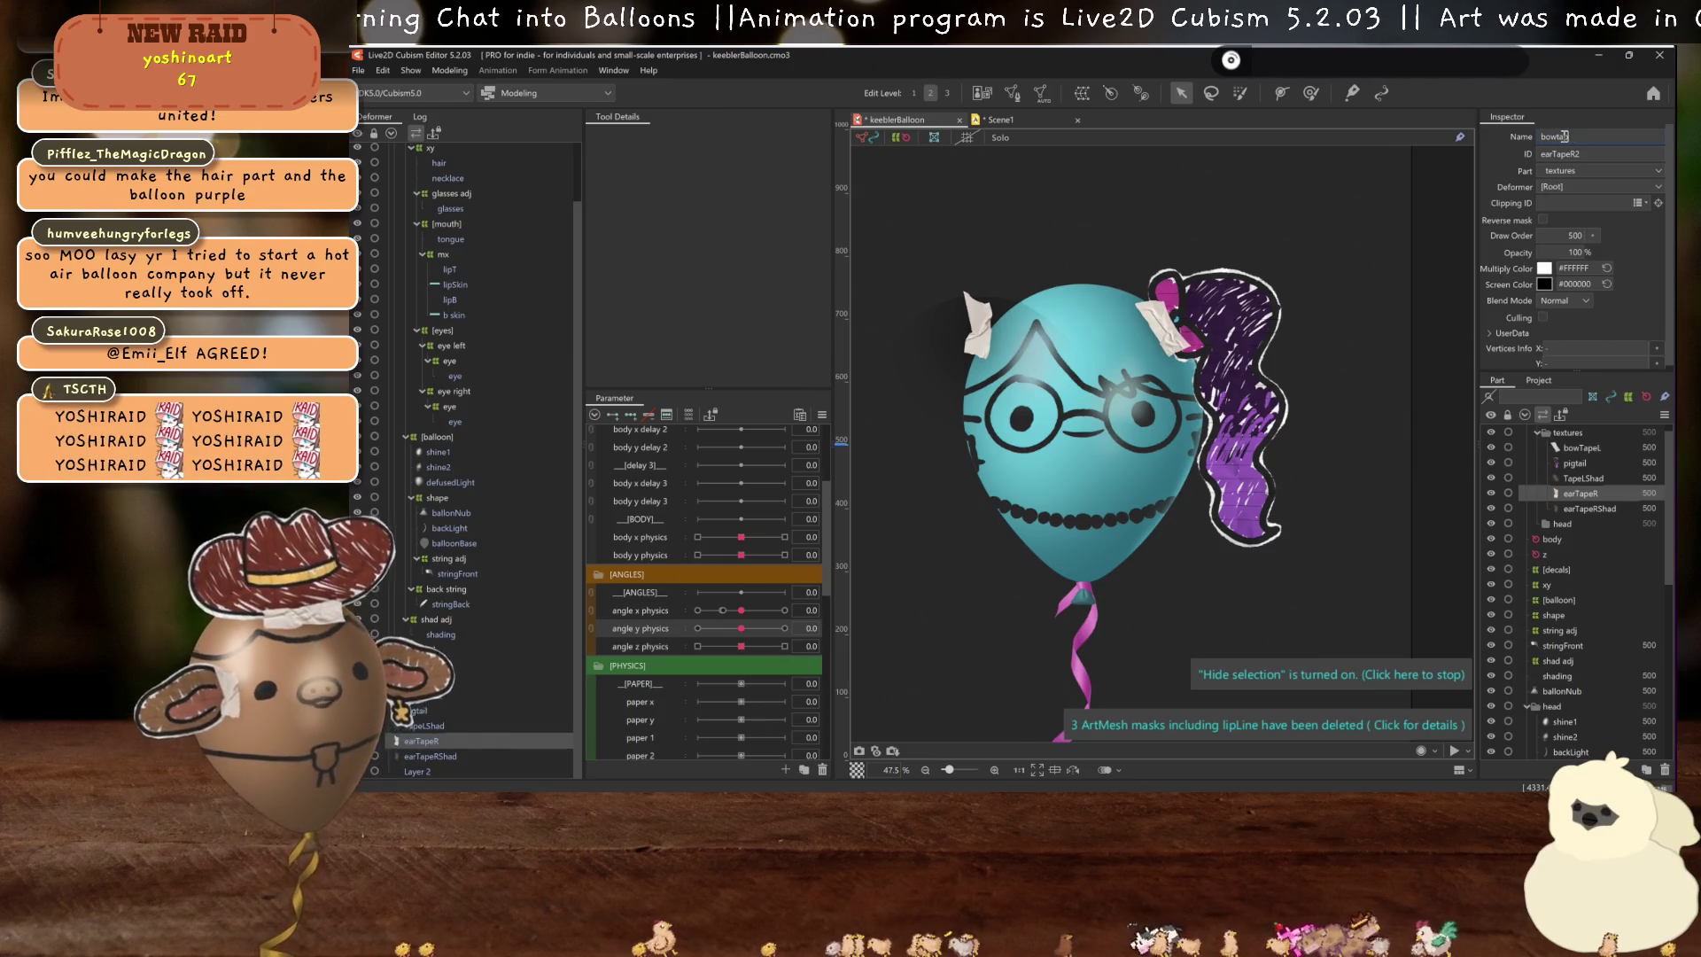
pyautogui.write('pe')
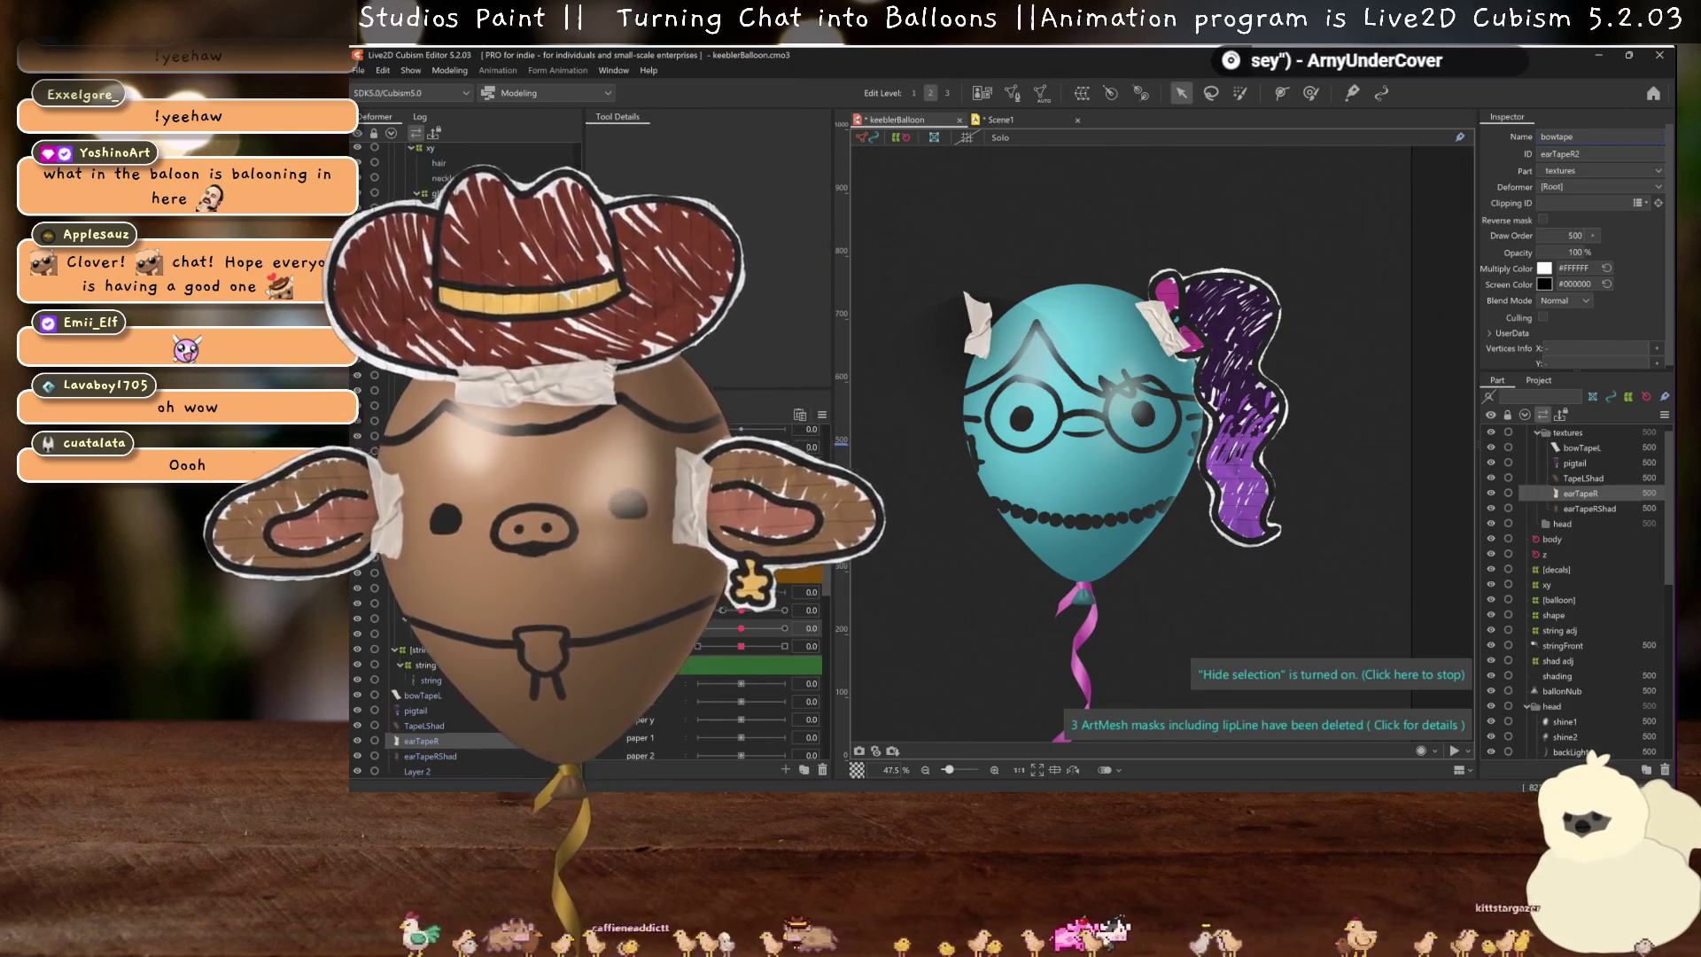
pyautogui.hotkey('alt', 'Tab')
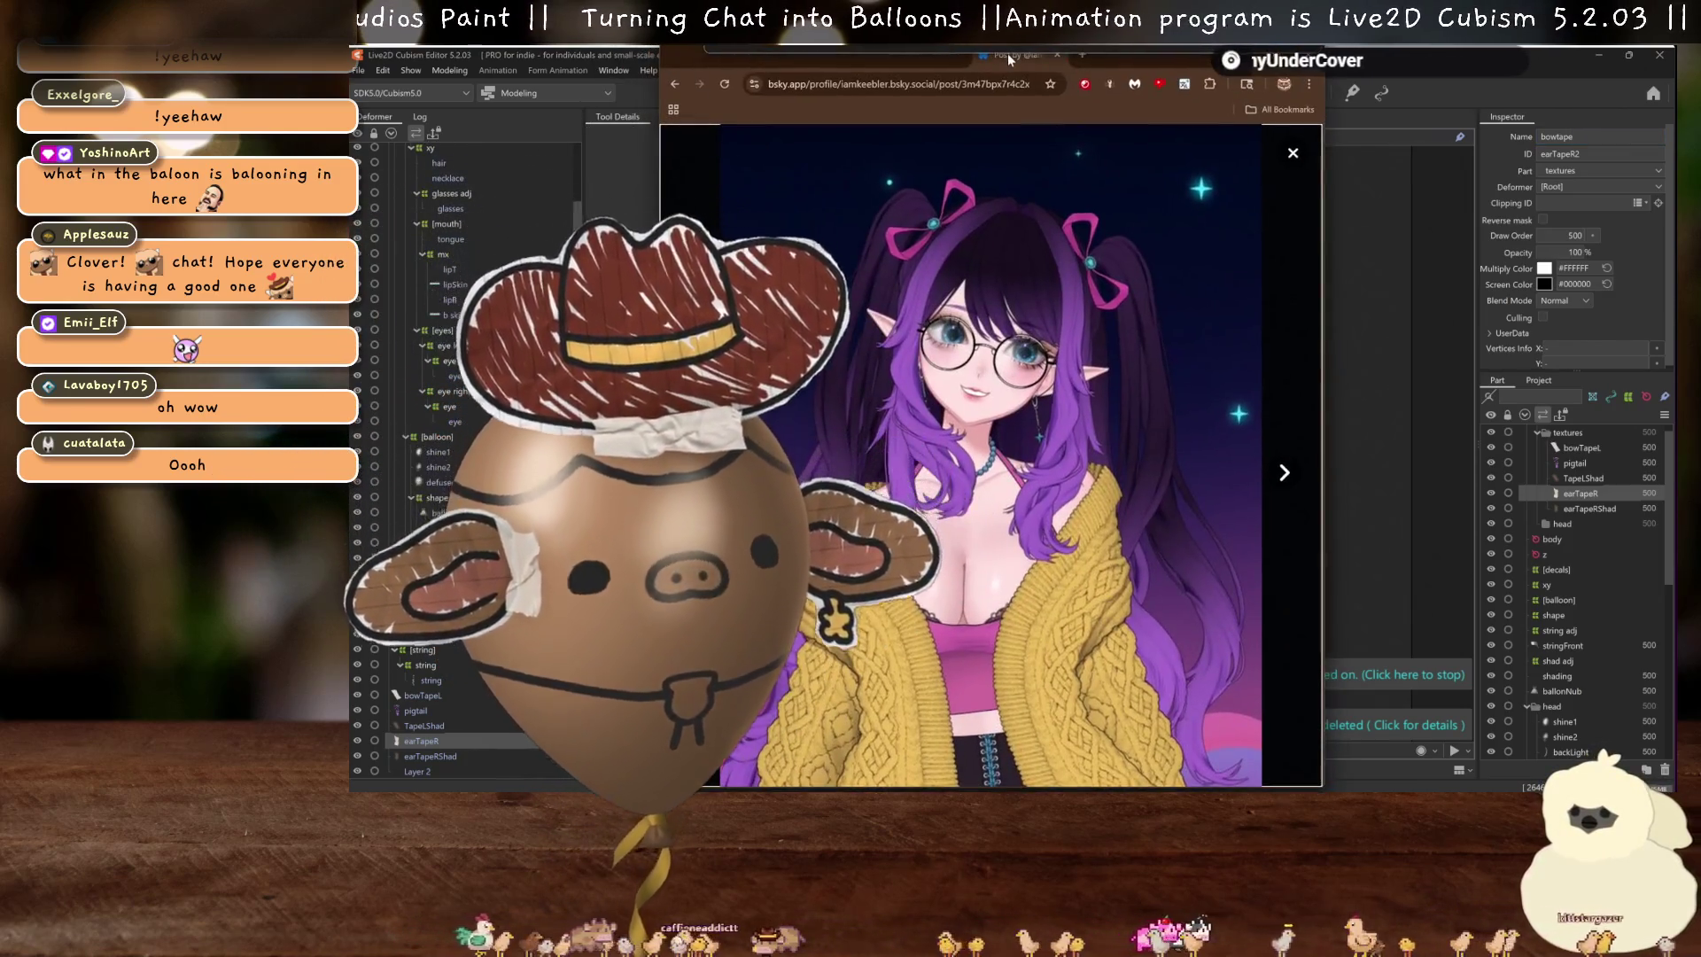
pyautogui.hotkey('alt', 'Tab')
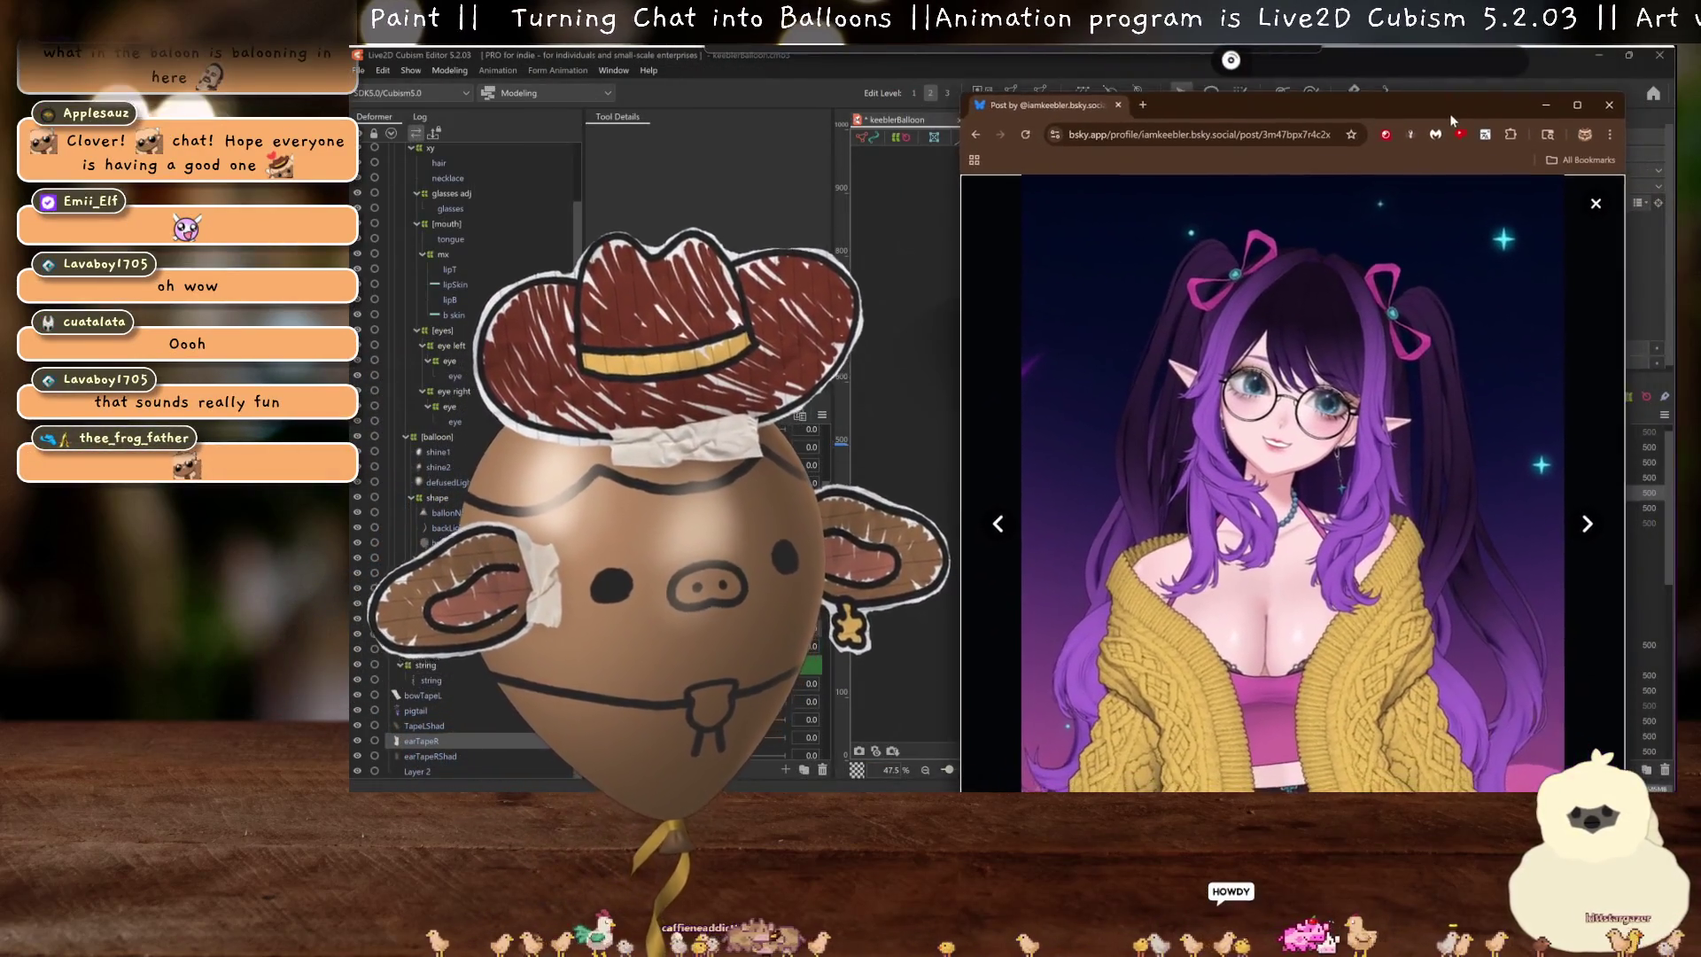
pyautogui.moveTo(1446, 110); pyautogui.dragTo(1090, 0)
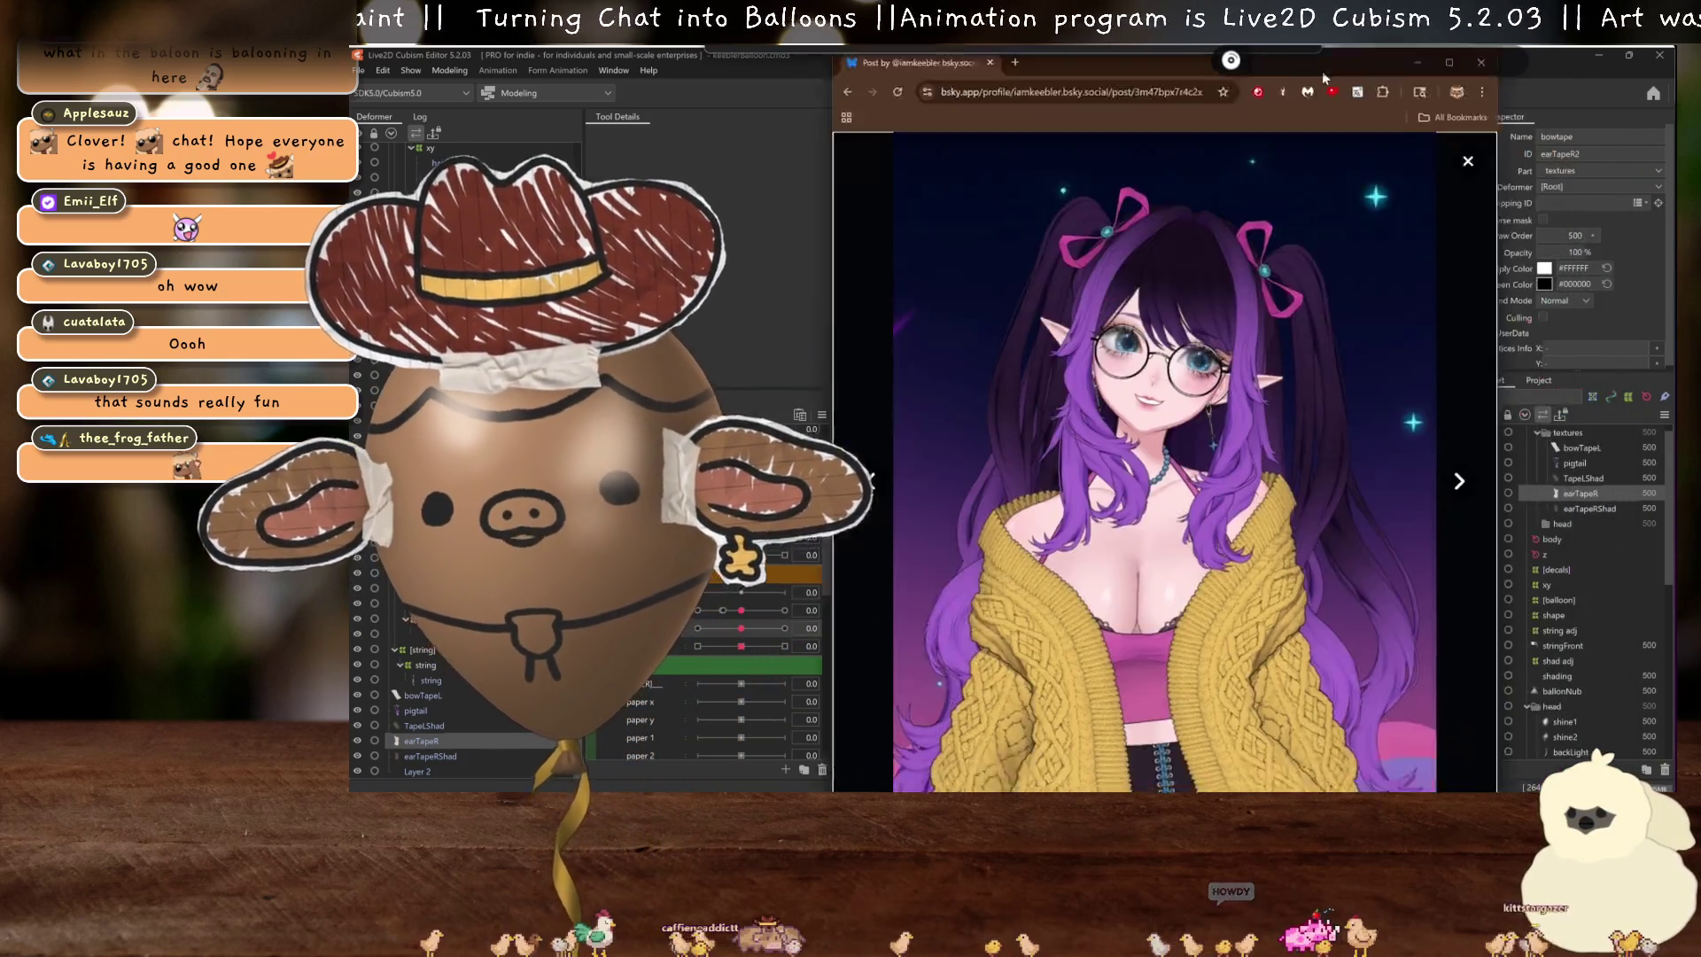
pyautogui.hotkey('alt', 'Tab')
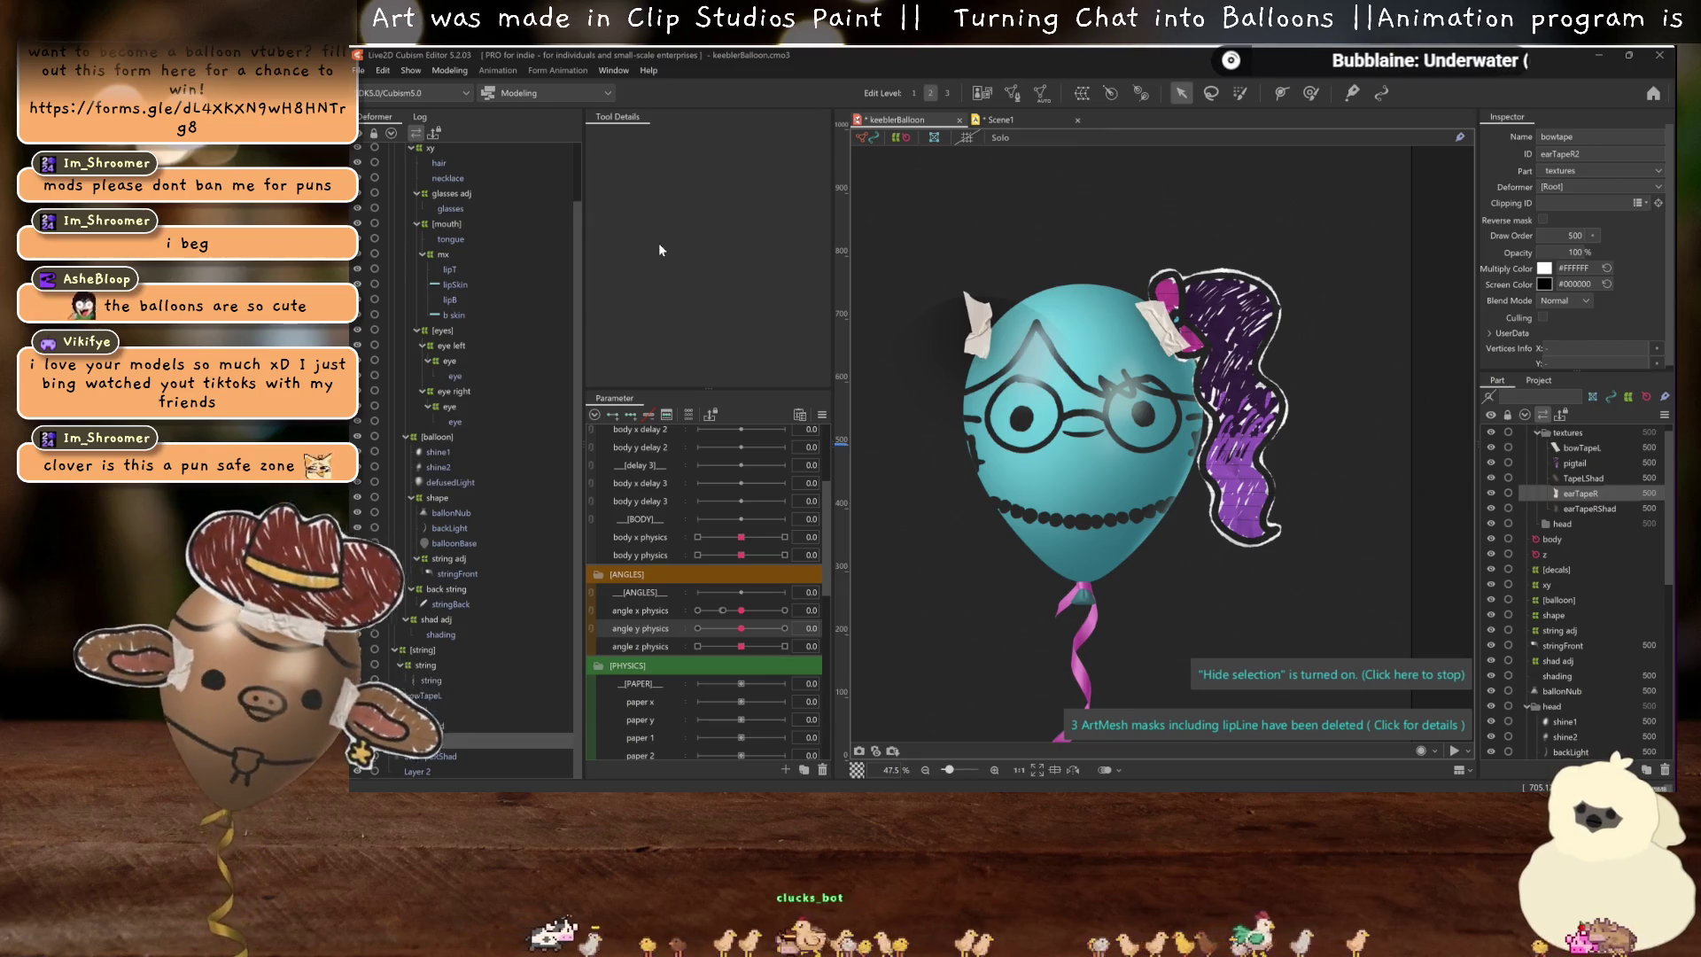
pyautogui.scroll(2, 1141, 377)
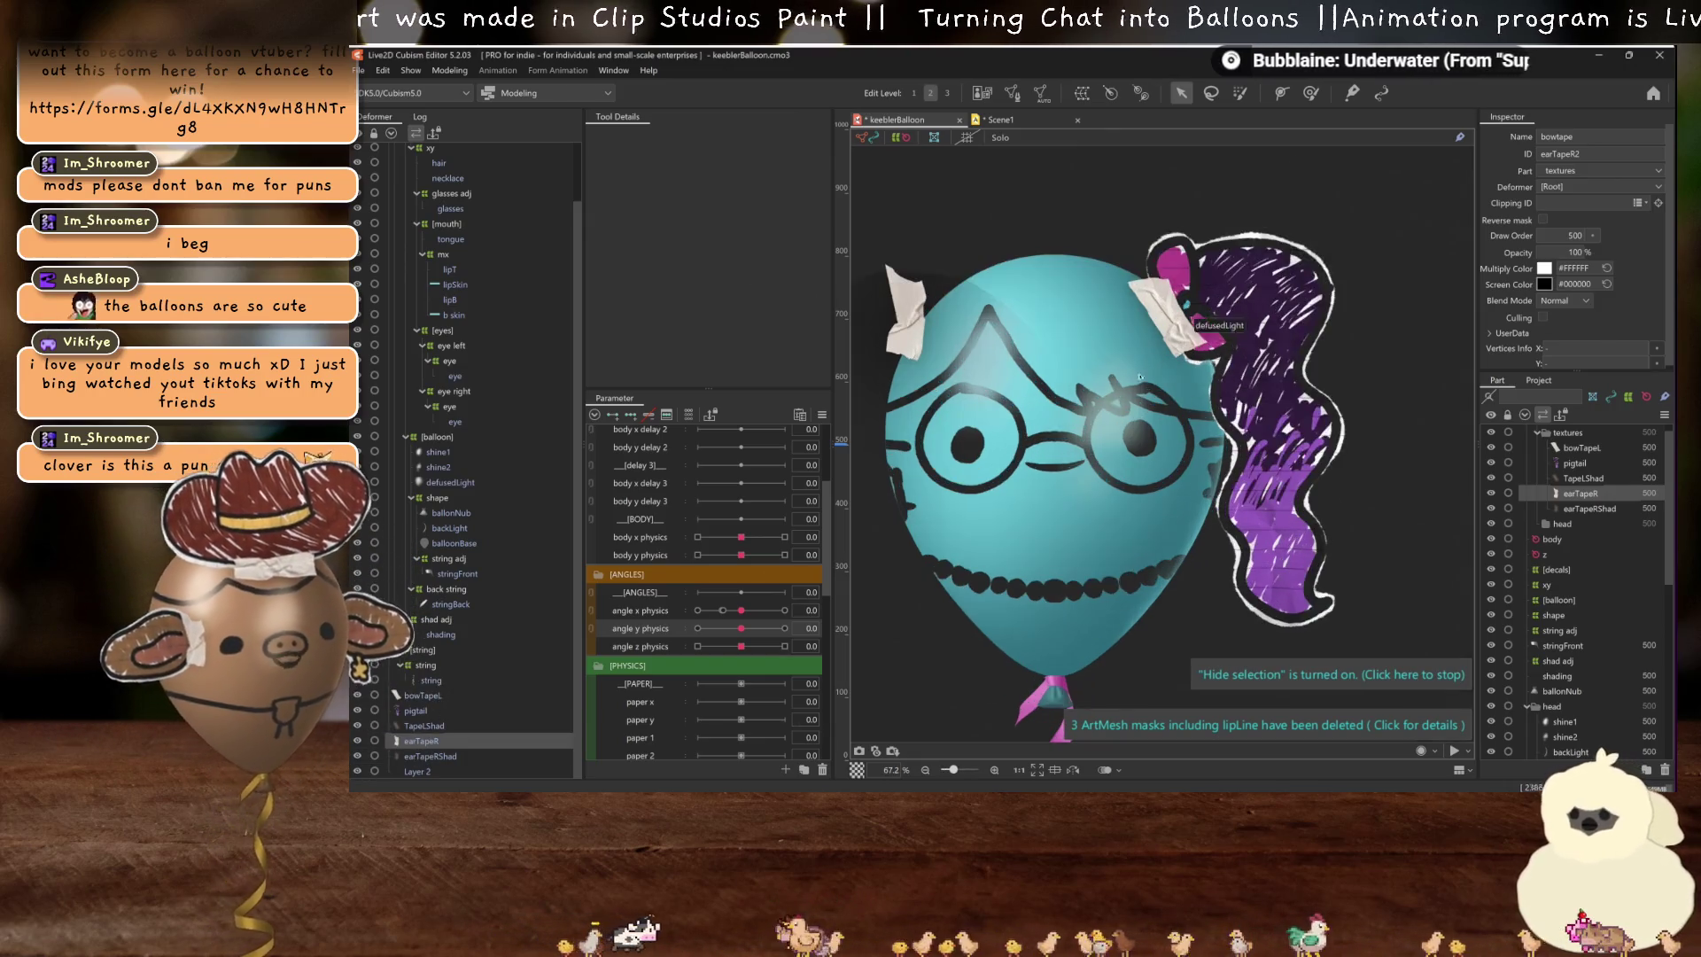
# - Select the earTapeR layer in the Part panel to rename it
pyautogui.click(425, 740)
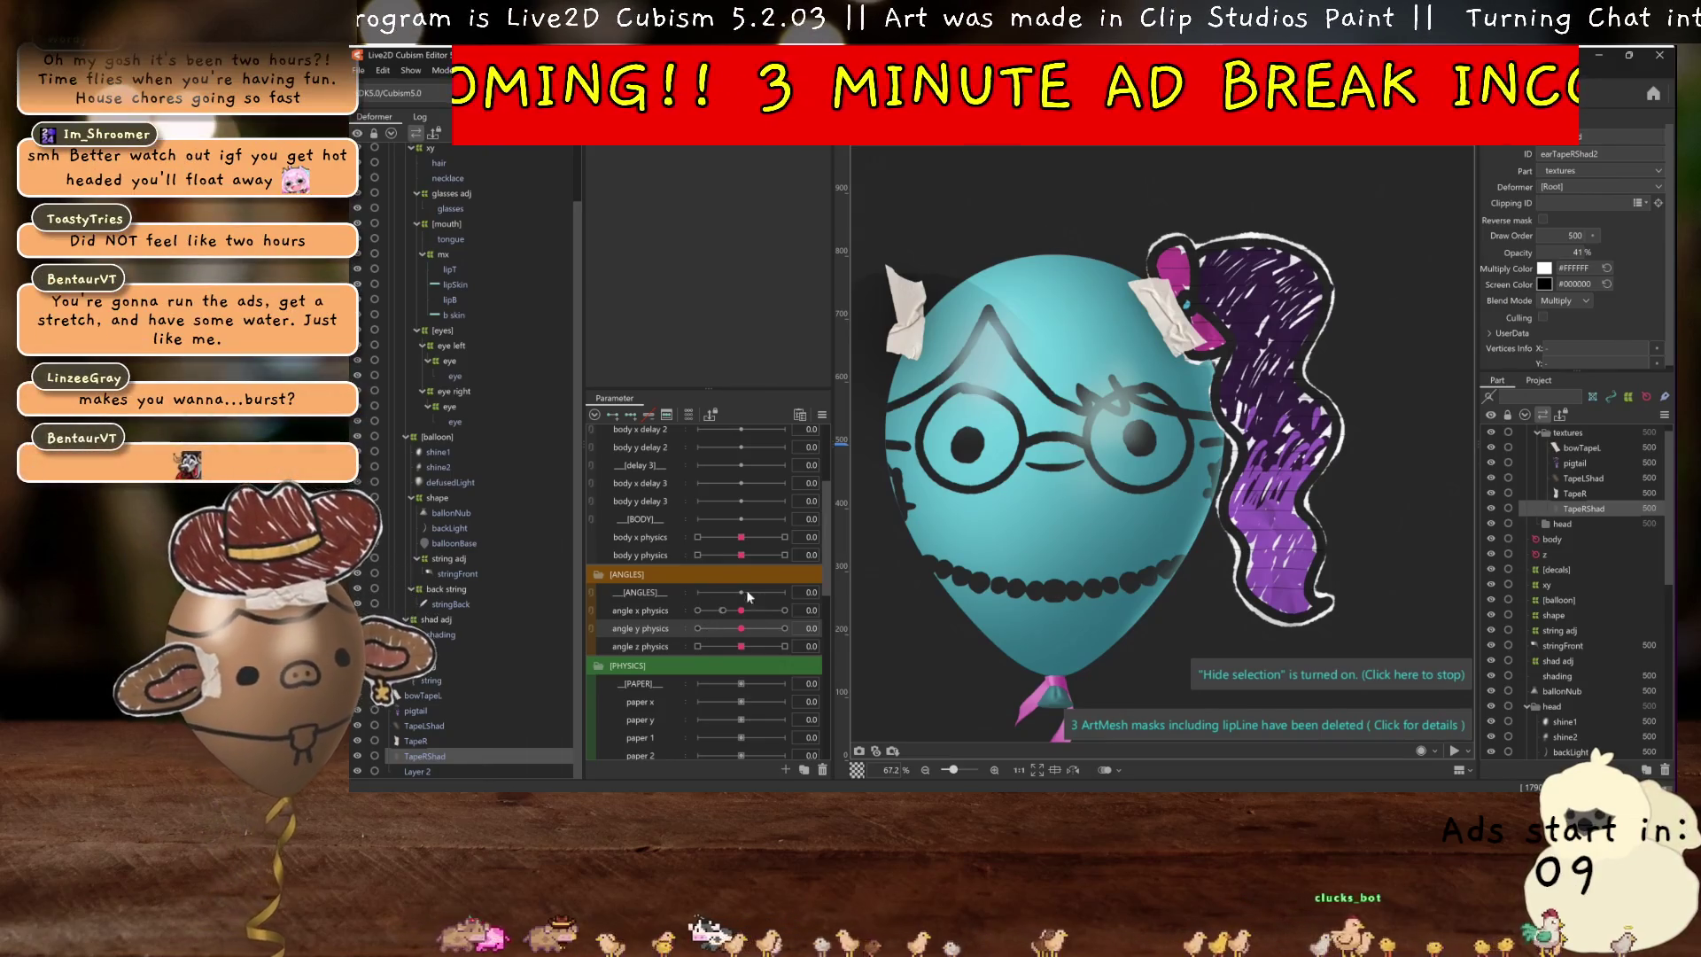
pyautogui.hotkey('ctrl', '-')
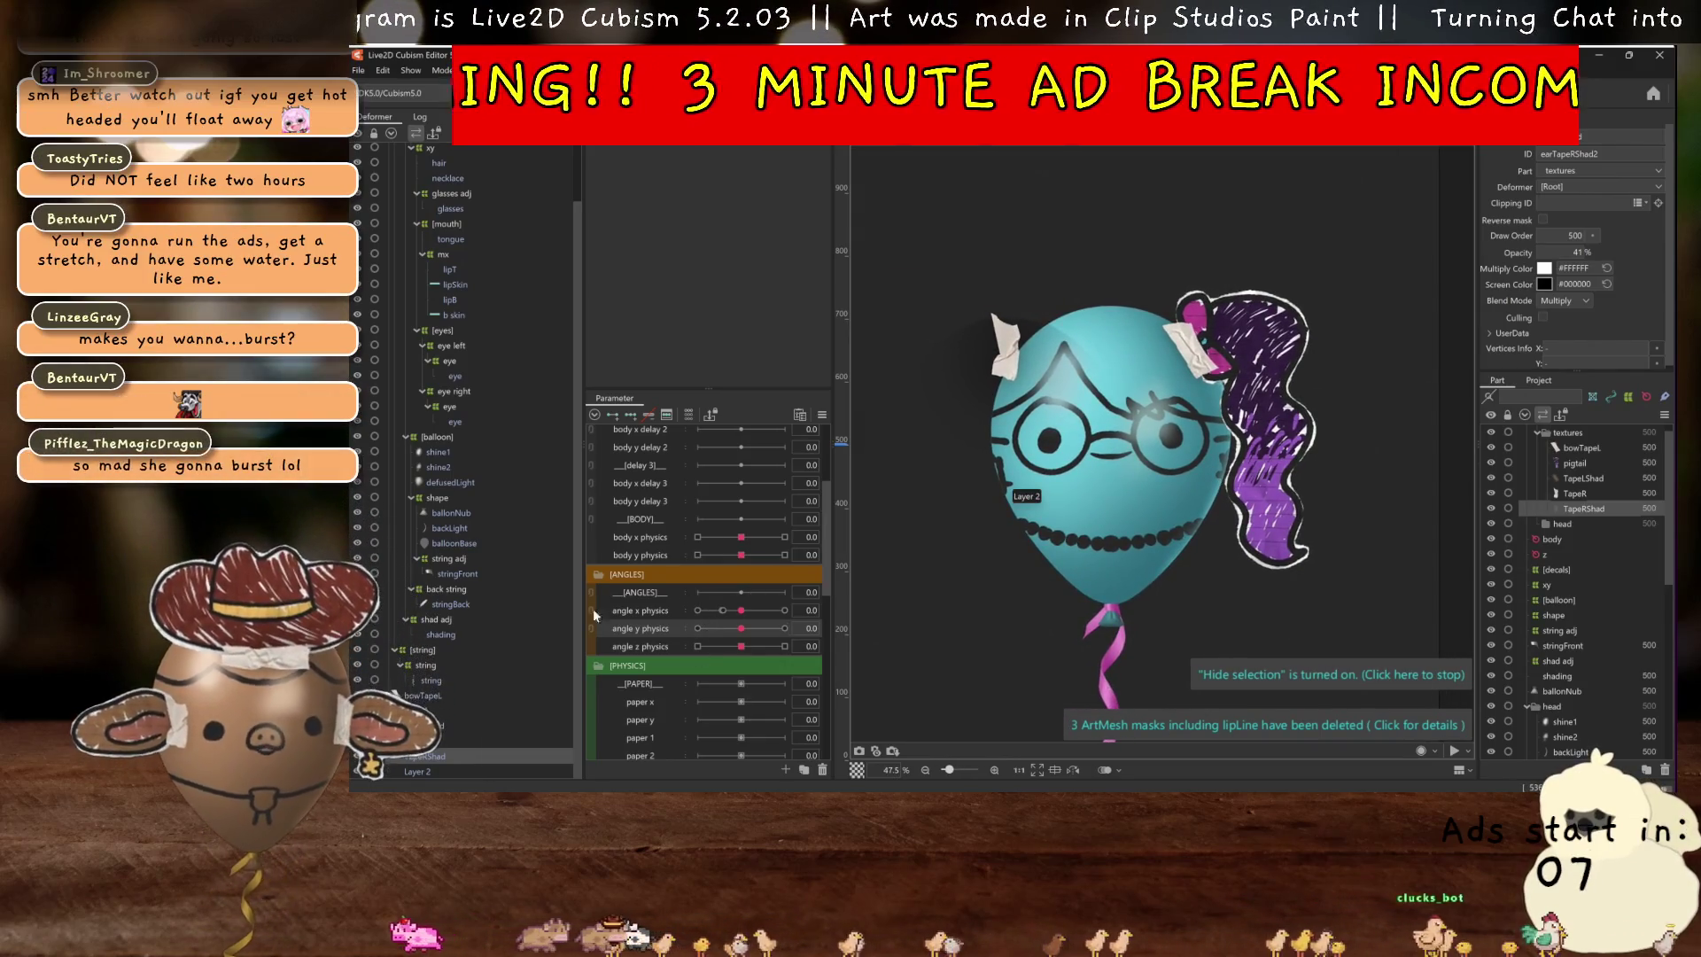
pyautogui.click(434, 499)
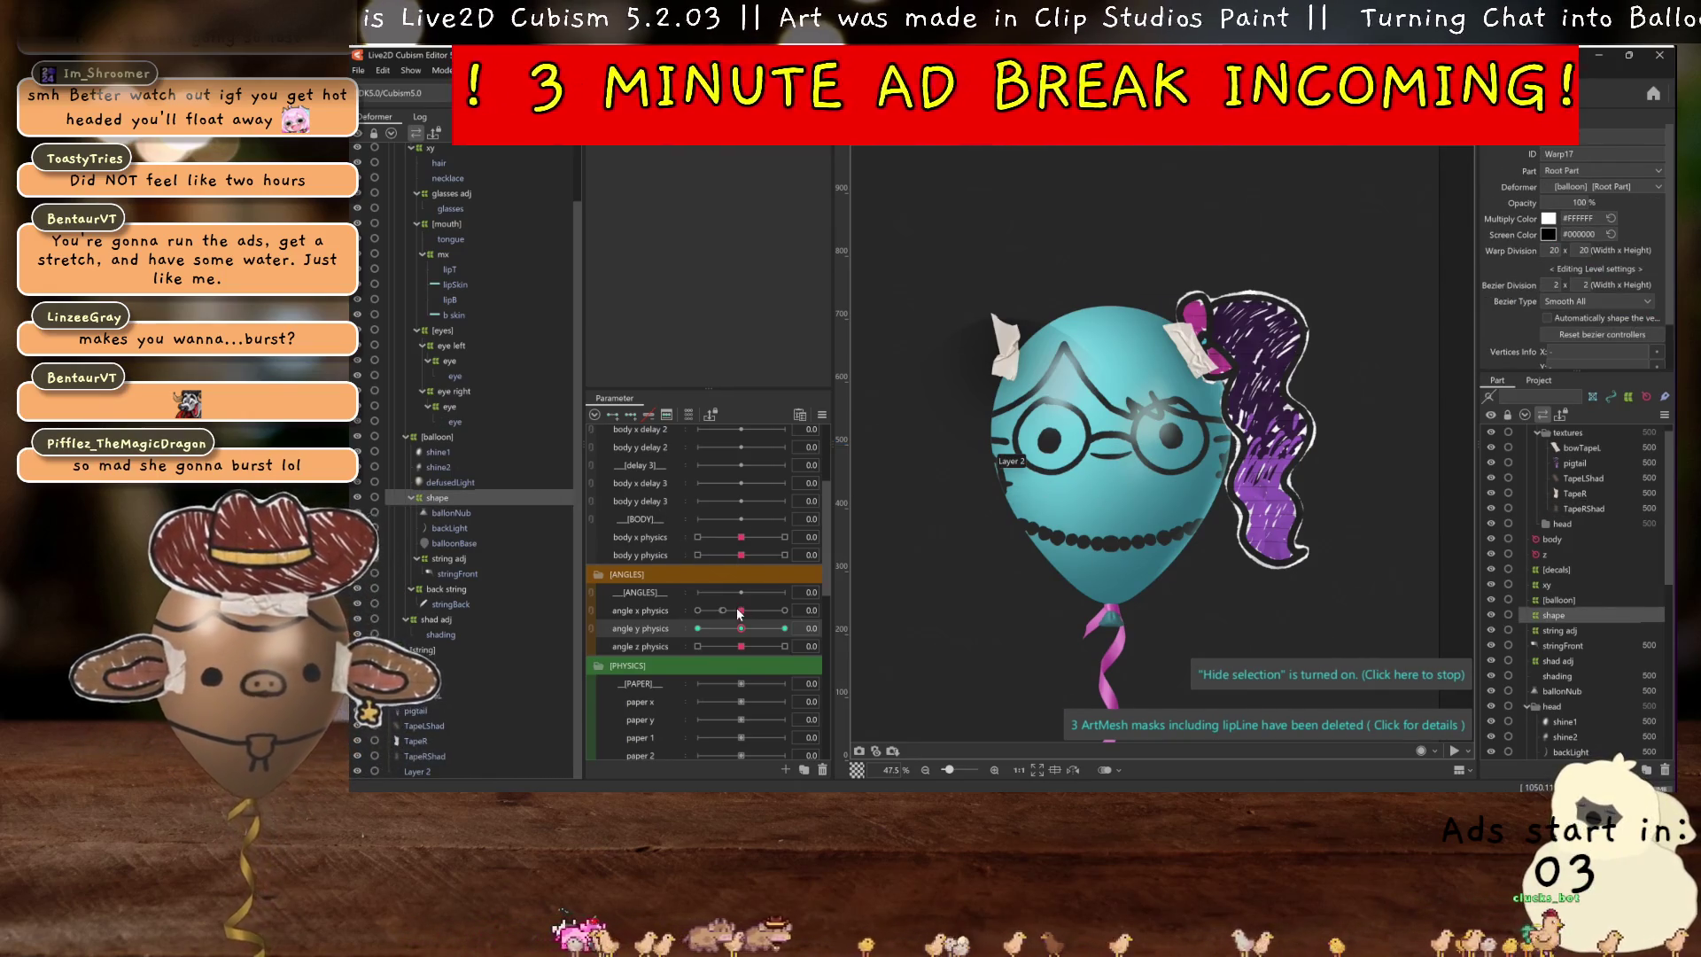
pyautogui.click(698, 628)
pyautogui.click(741, 628)
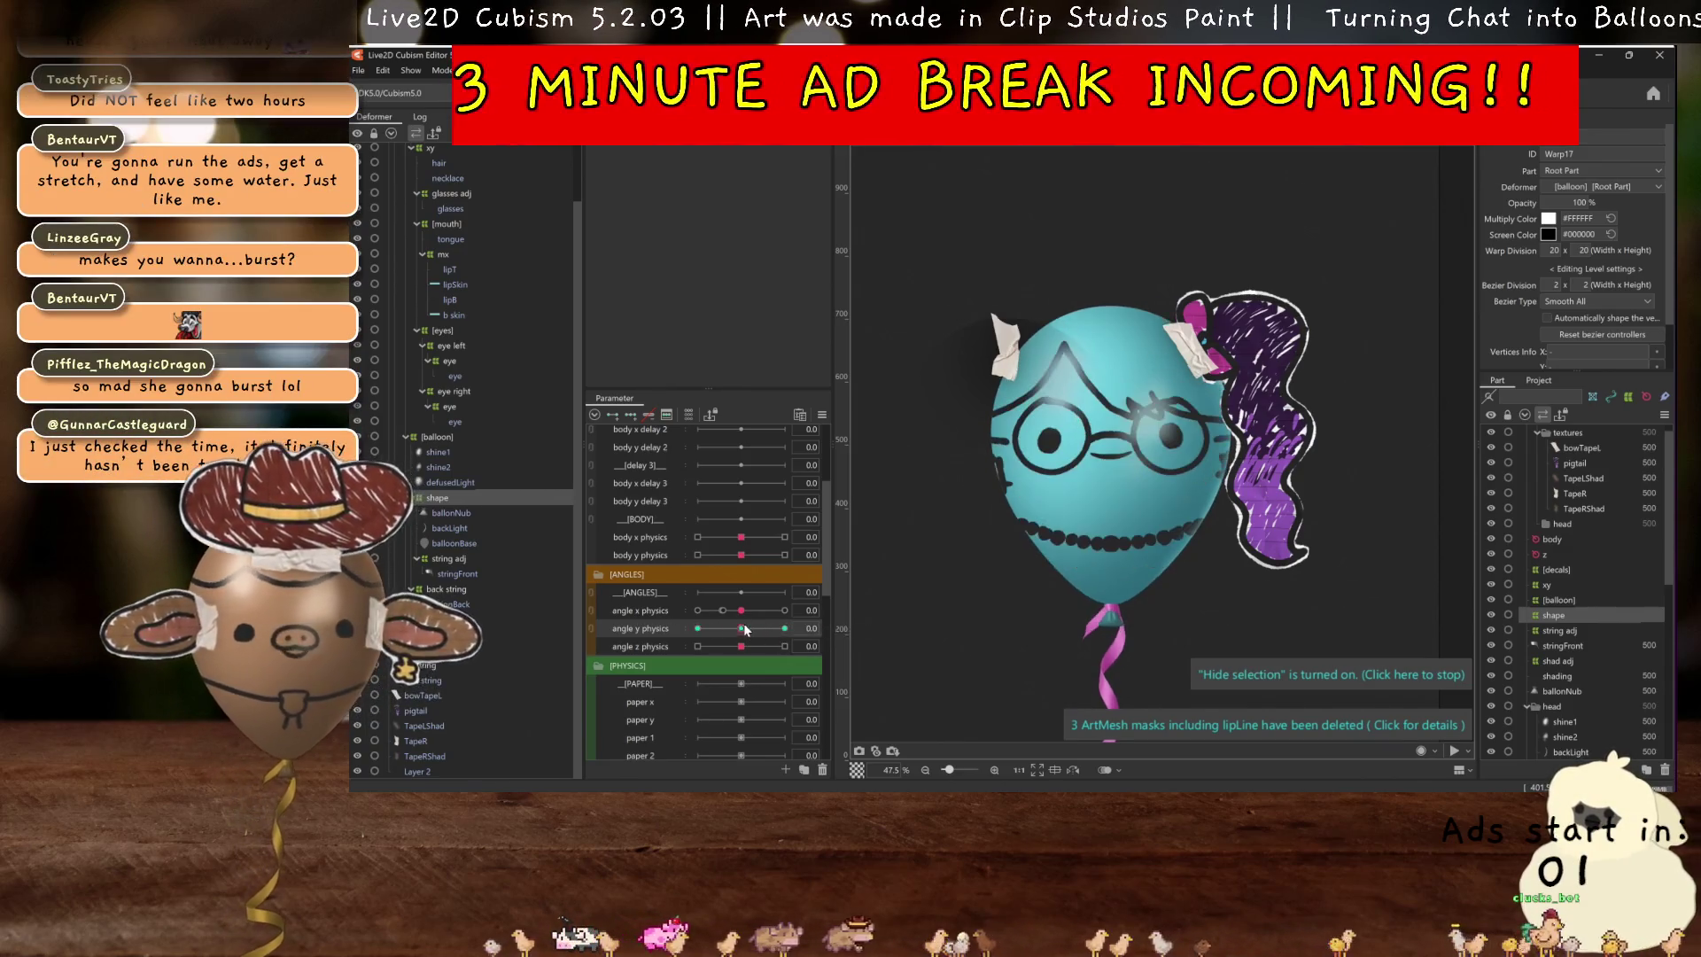
pyautogui.click(424, 697)
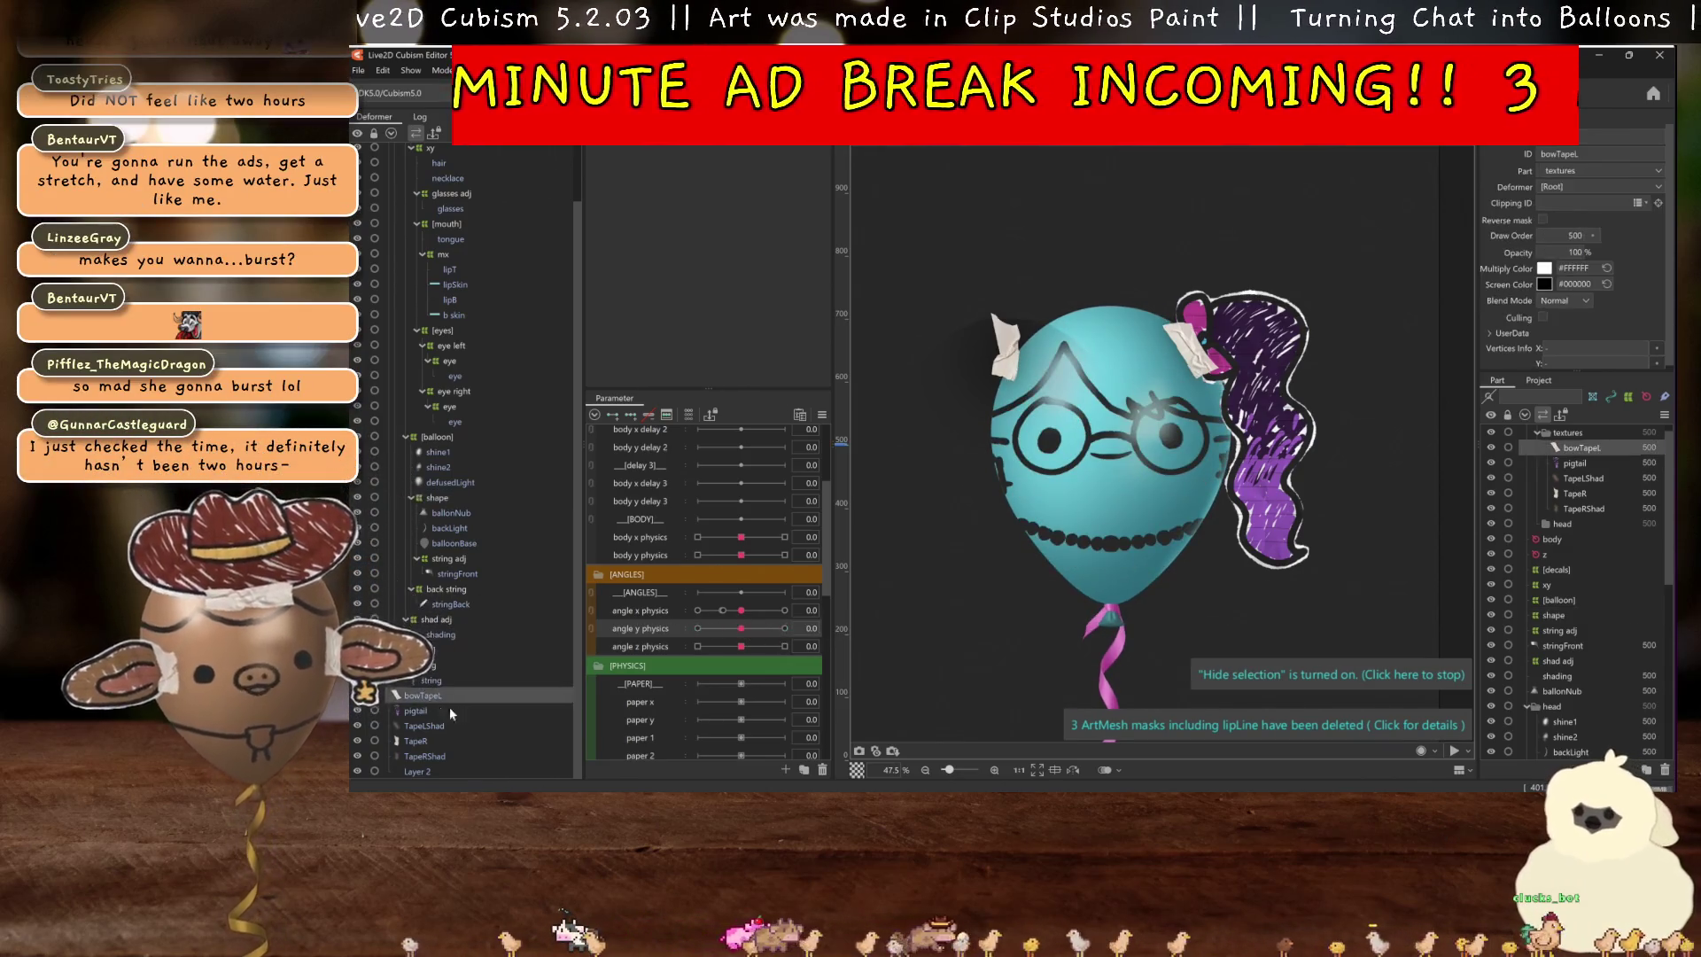
pyautogui.keyDown('shift'); pyautogui.click(442, 727); pyautogui.keyUp('shift')
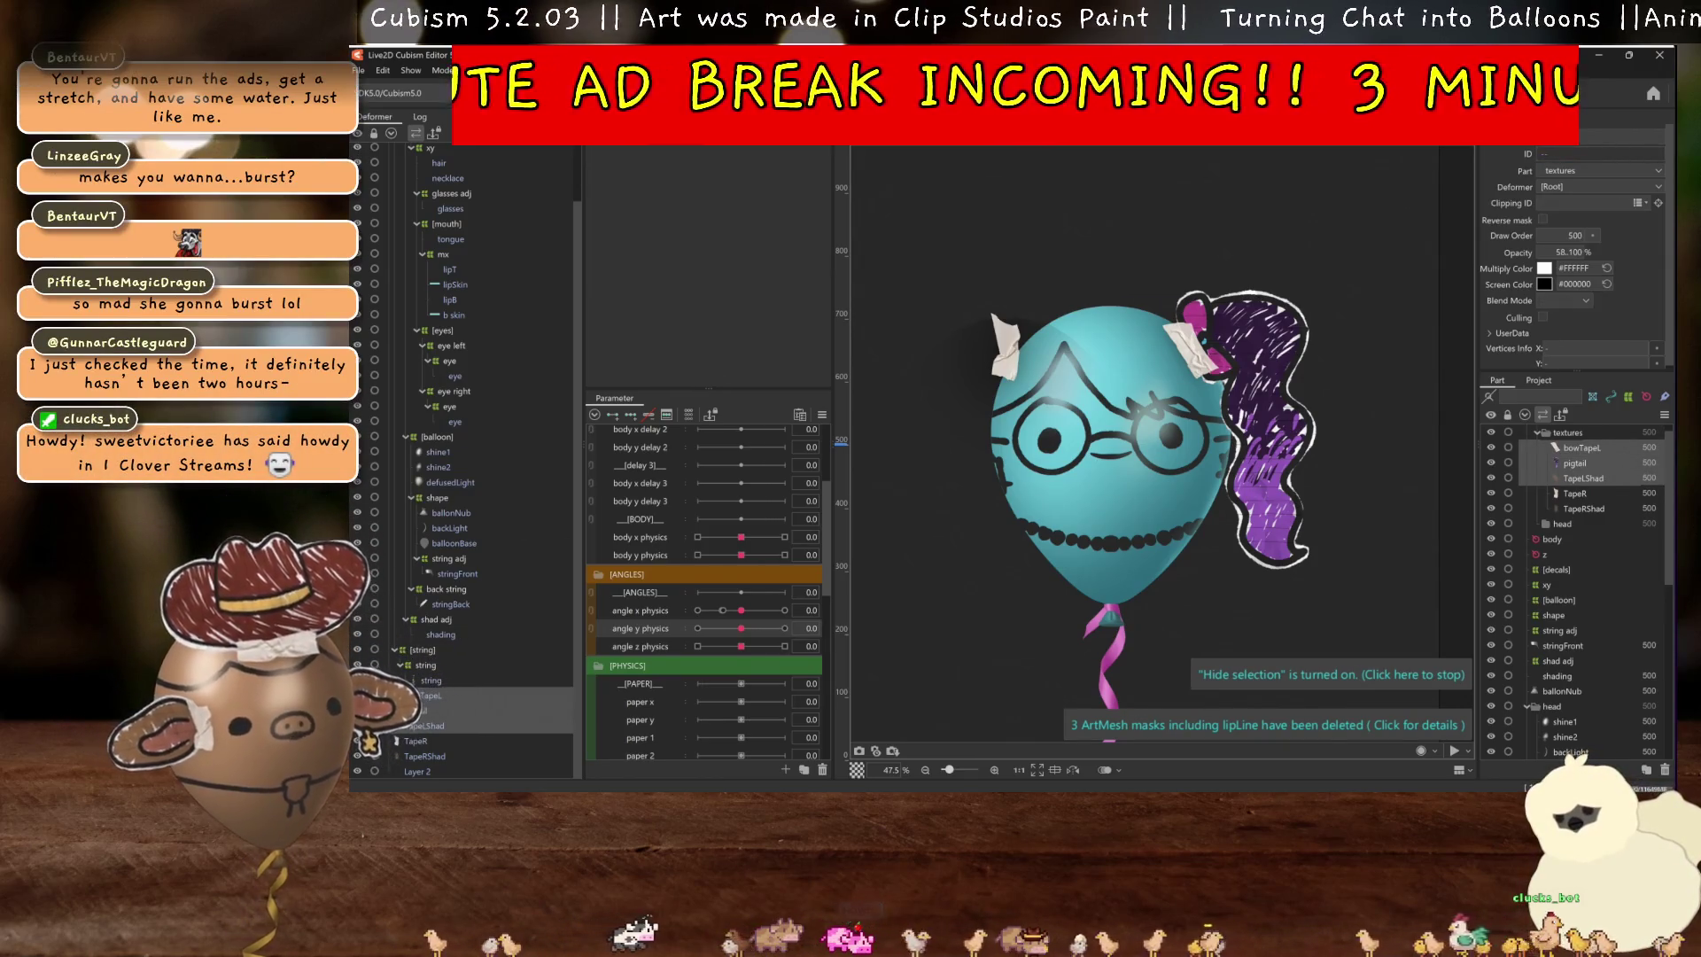
# - Create a warp deformer named 'pigtail left' around the selected pieces
pyautogui.doubleClick(696, 242)
pyautogui.tripleClick(695, 242)
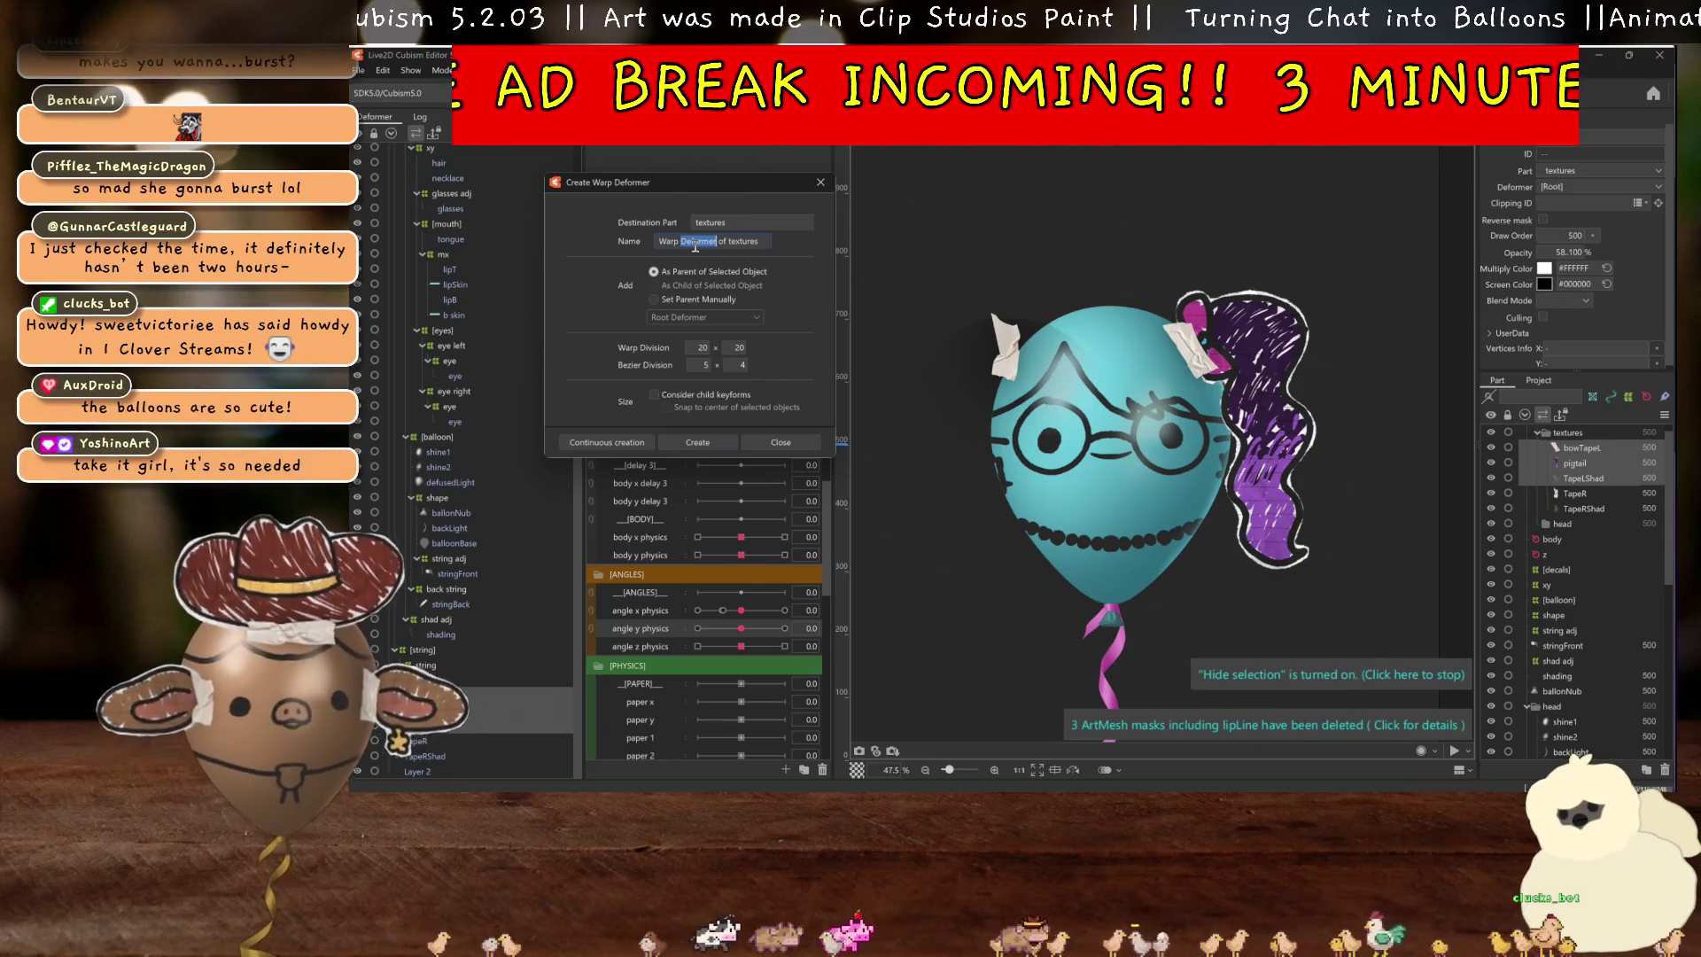
pyautogui.write('pig')
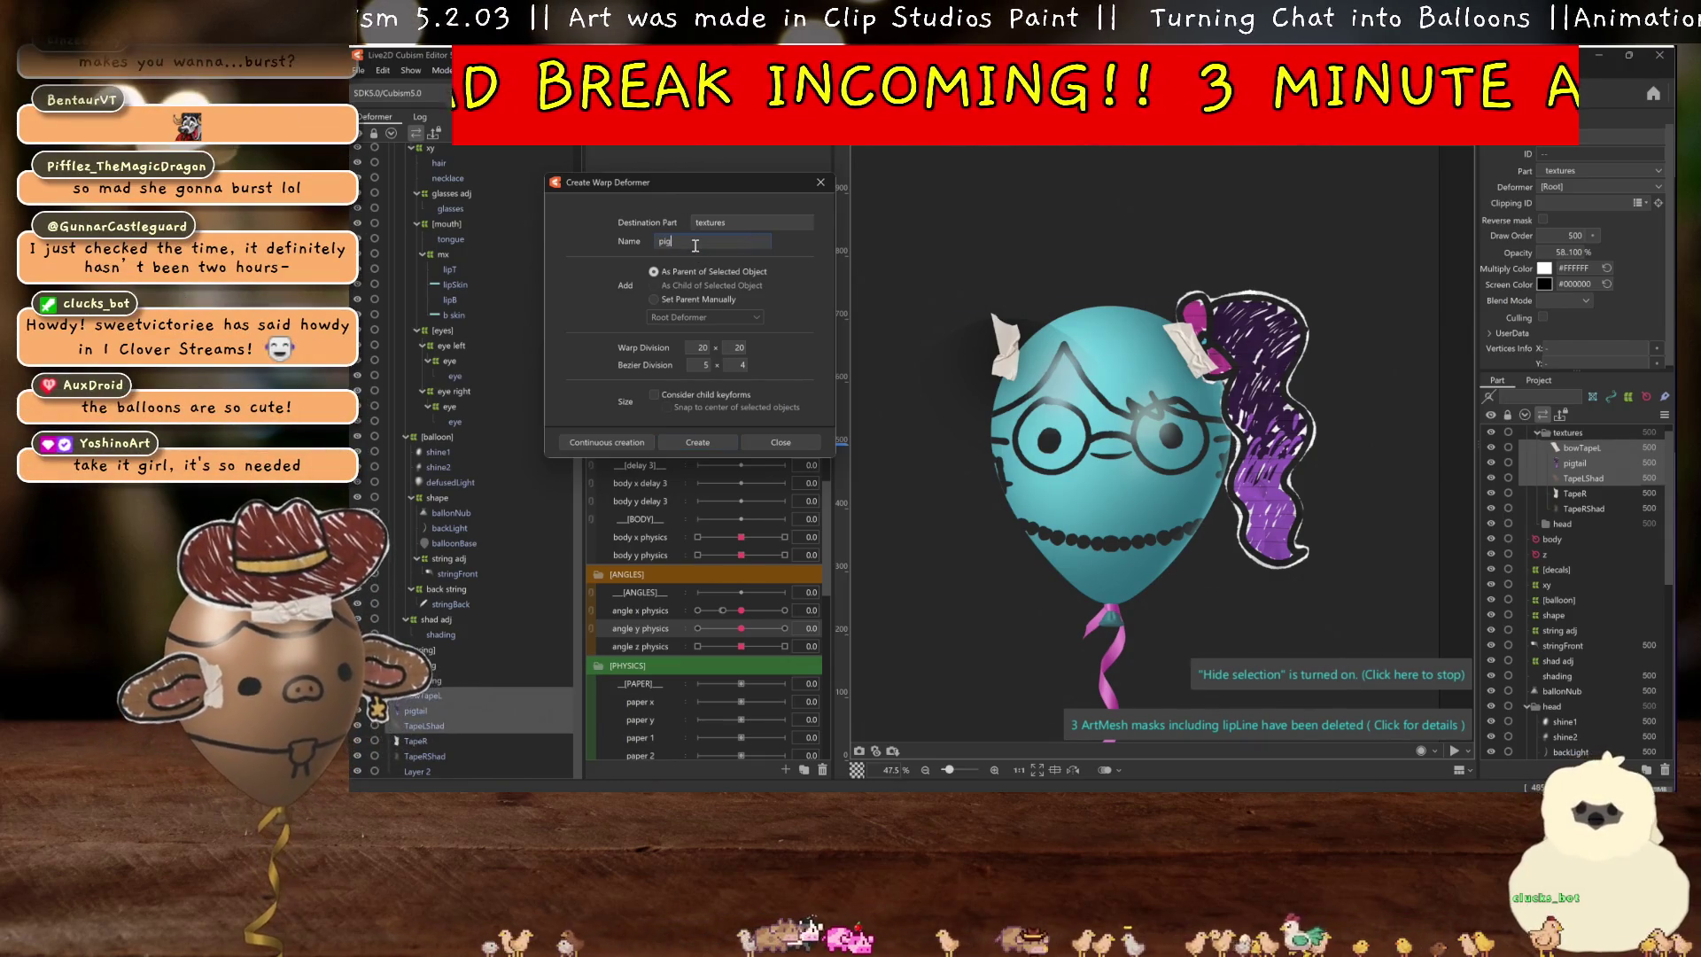
pyautogui.write('tail left')
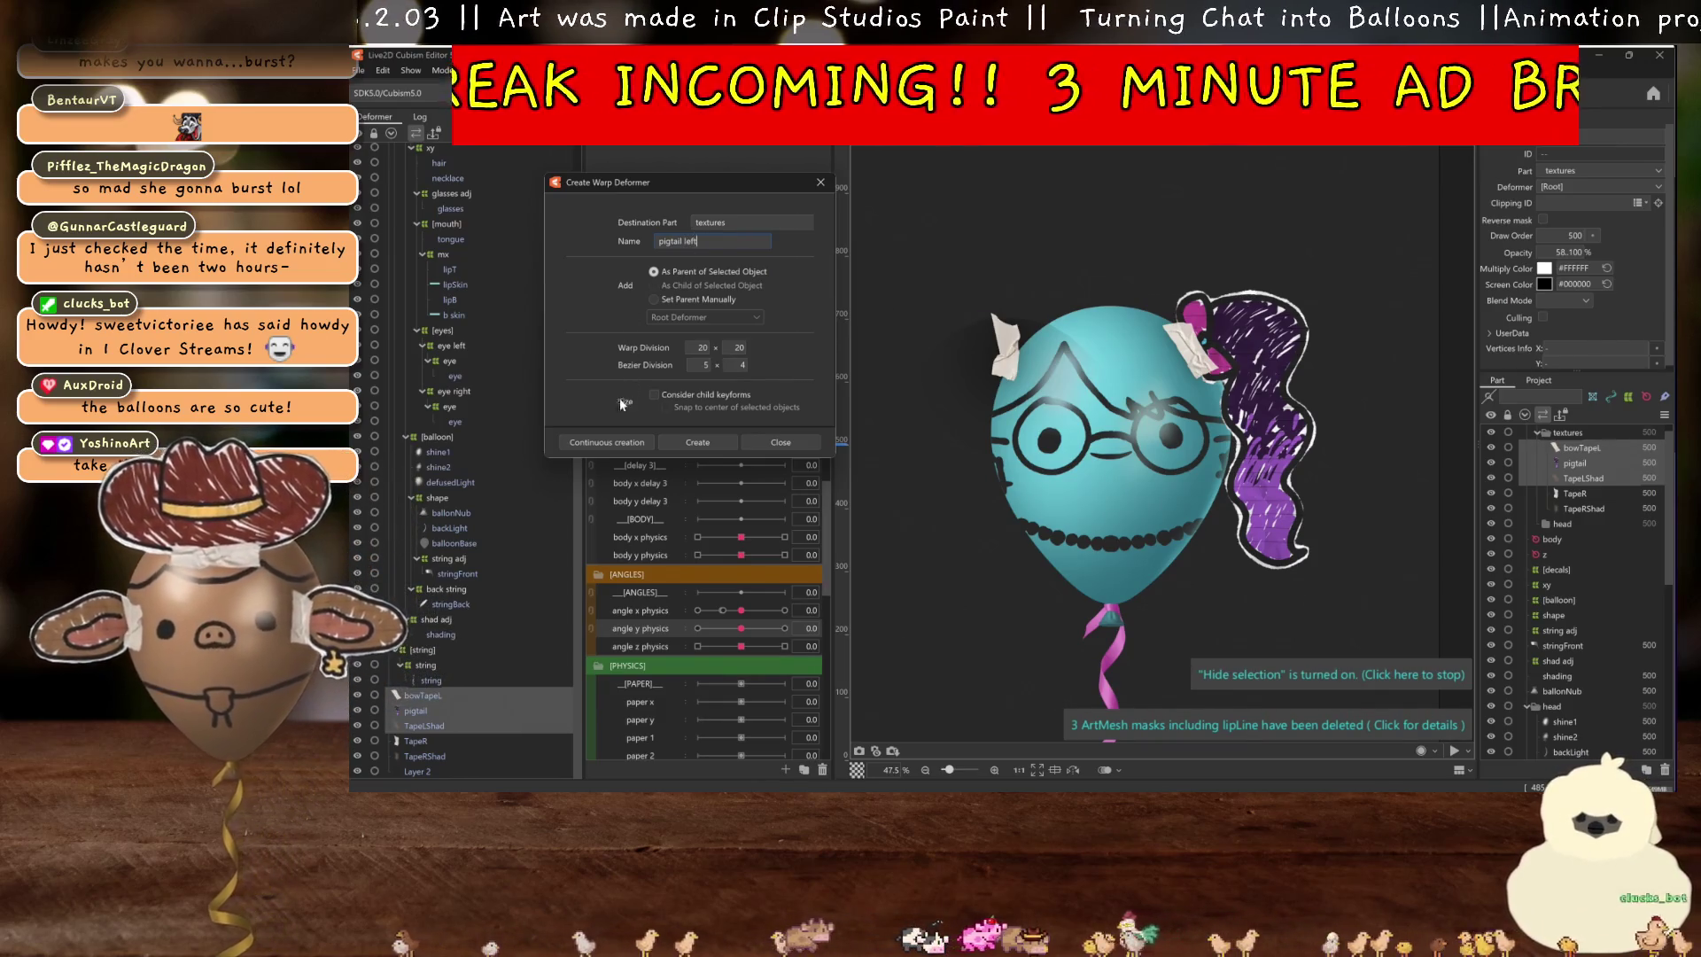
pyautogui.click(717, 441)
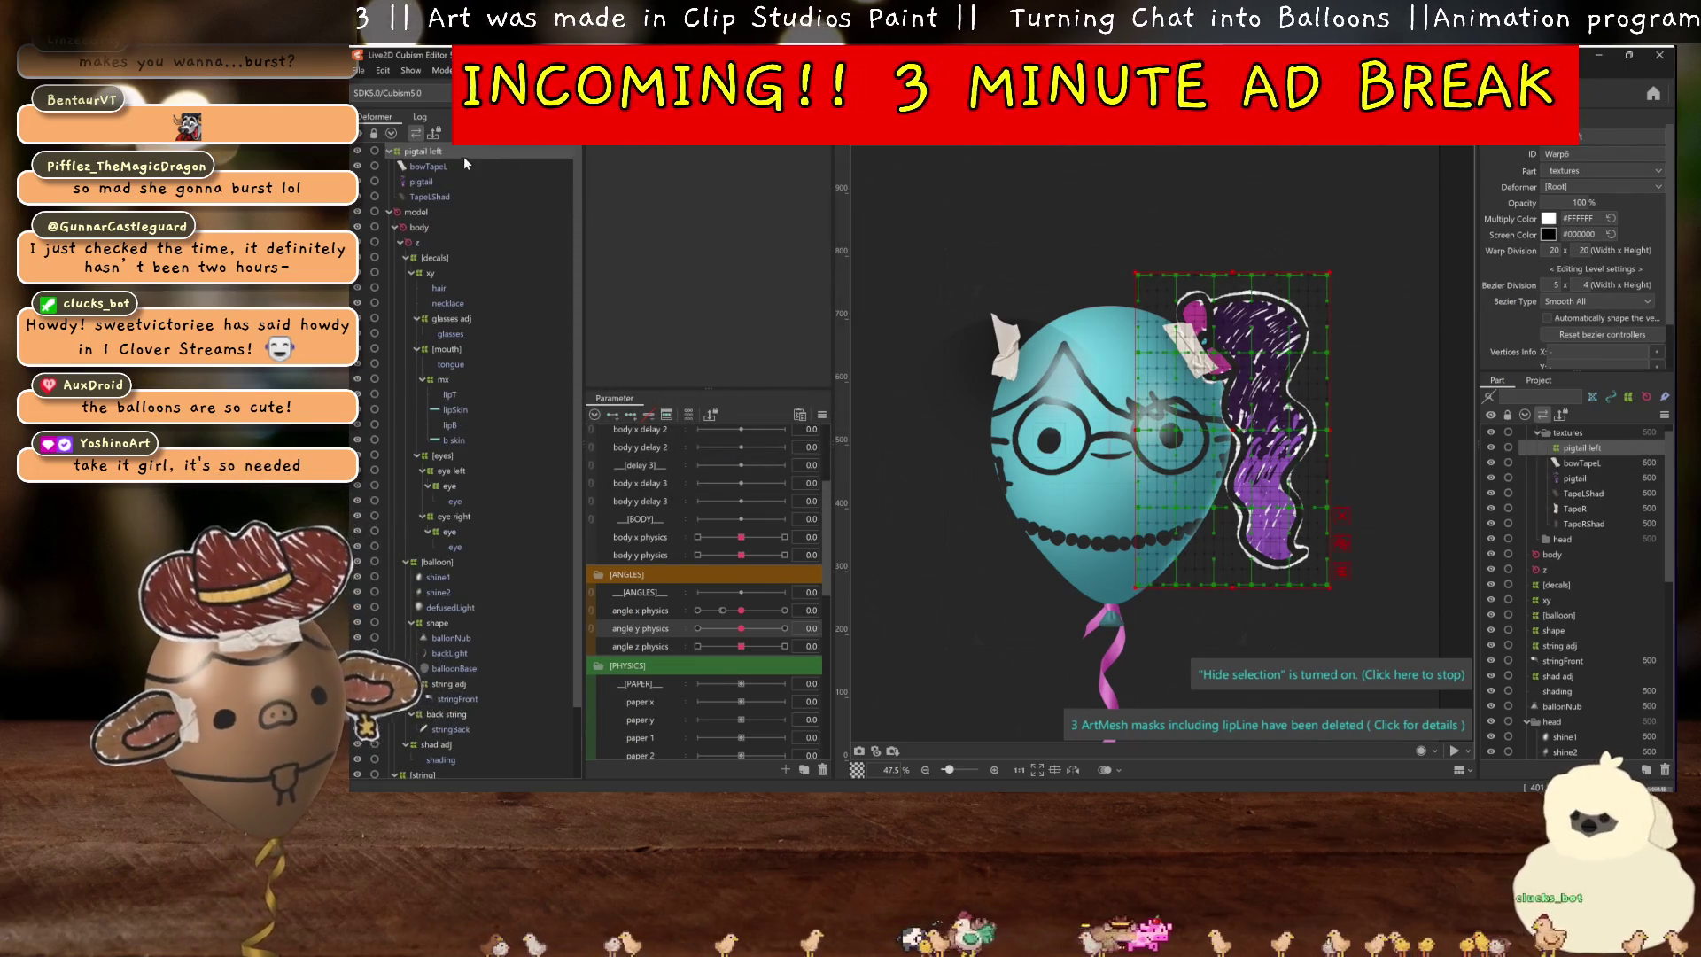
# - Reselect the three pigtail pieces, dismiss the Automatic Mesh Generator, then select bowTapeL alone
pyautogui.click(443, 166)
pyautogui.keyDown('shift'); pyautogui.click(443, 196); pyautogui.keyUp('shift')
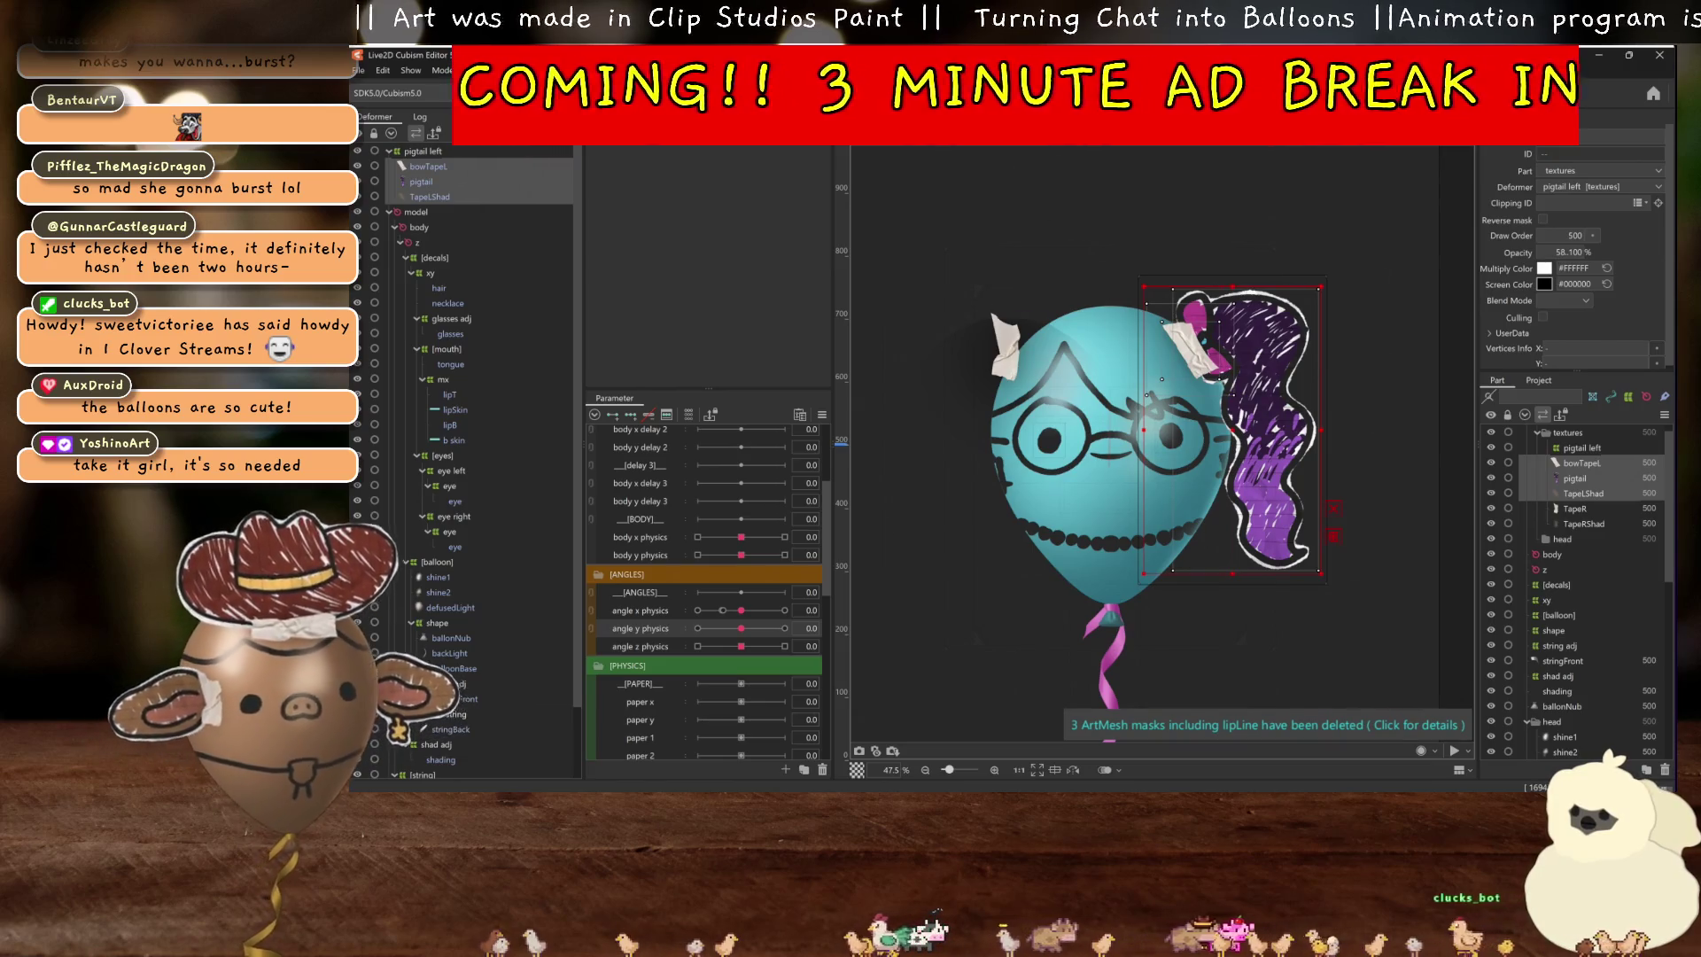
pyautogui.hotkey('ctrl', 'shift', 'a')
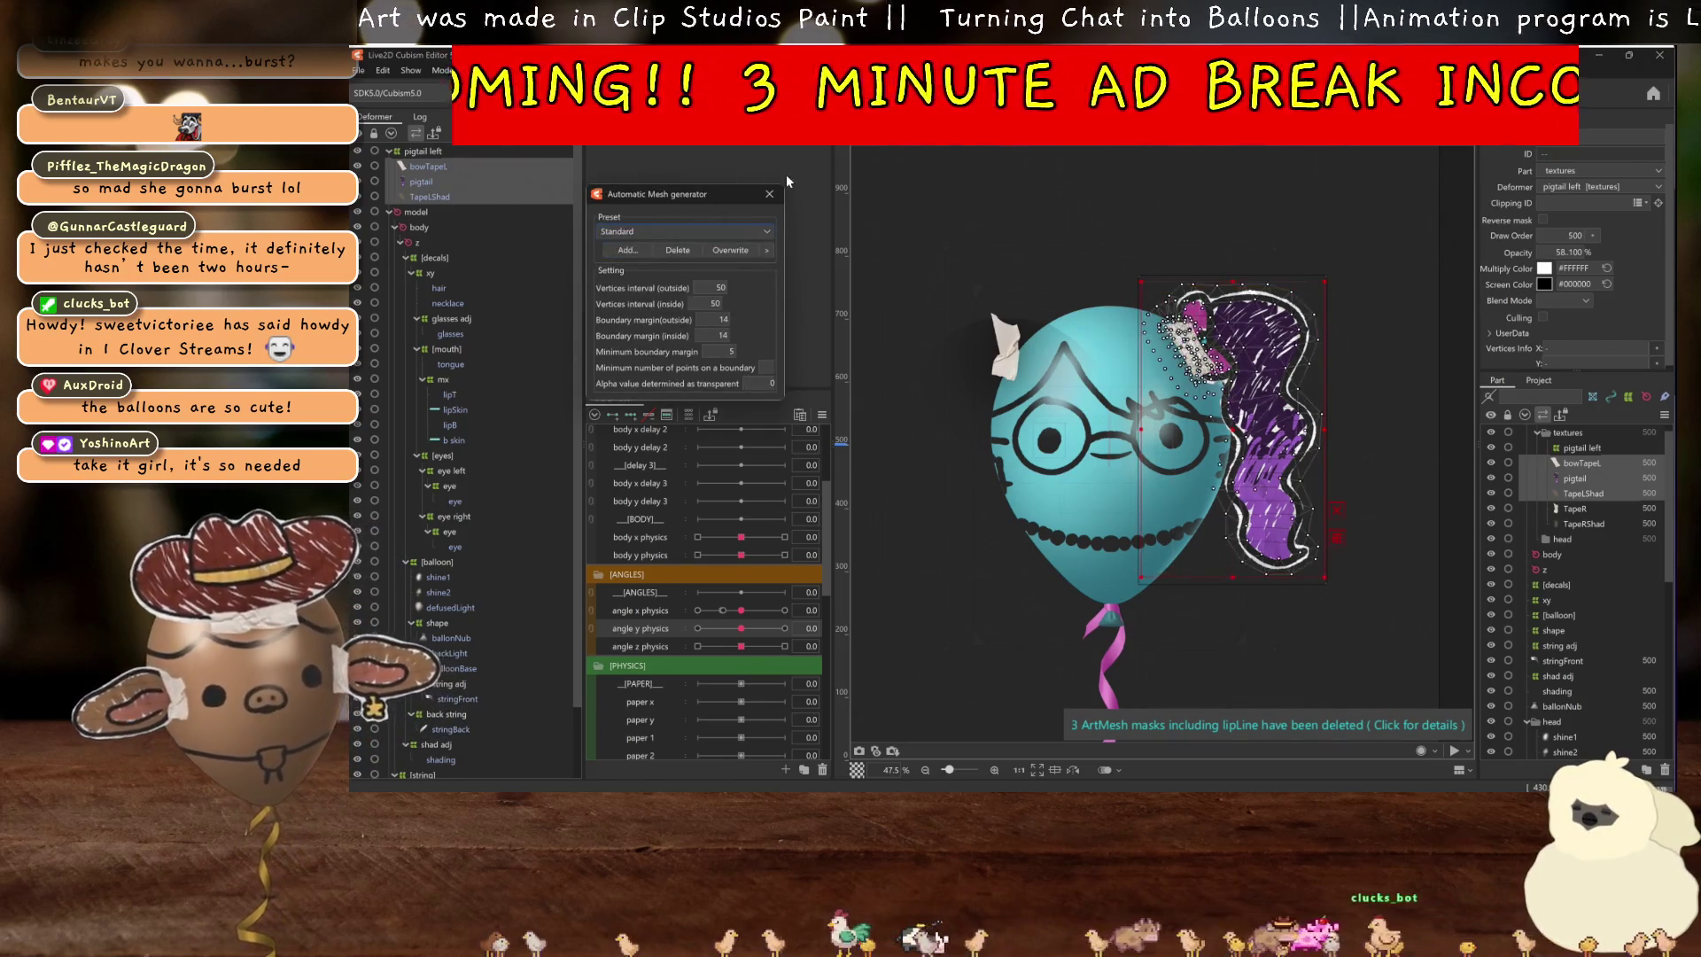
pyautogui.click(769, 194)
pyautogui.click(455, 171)
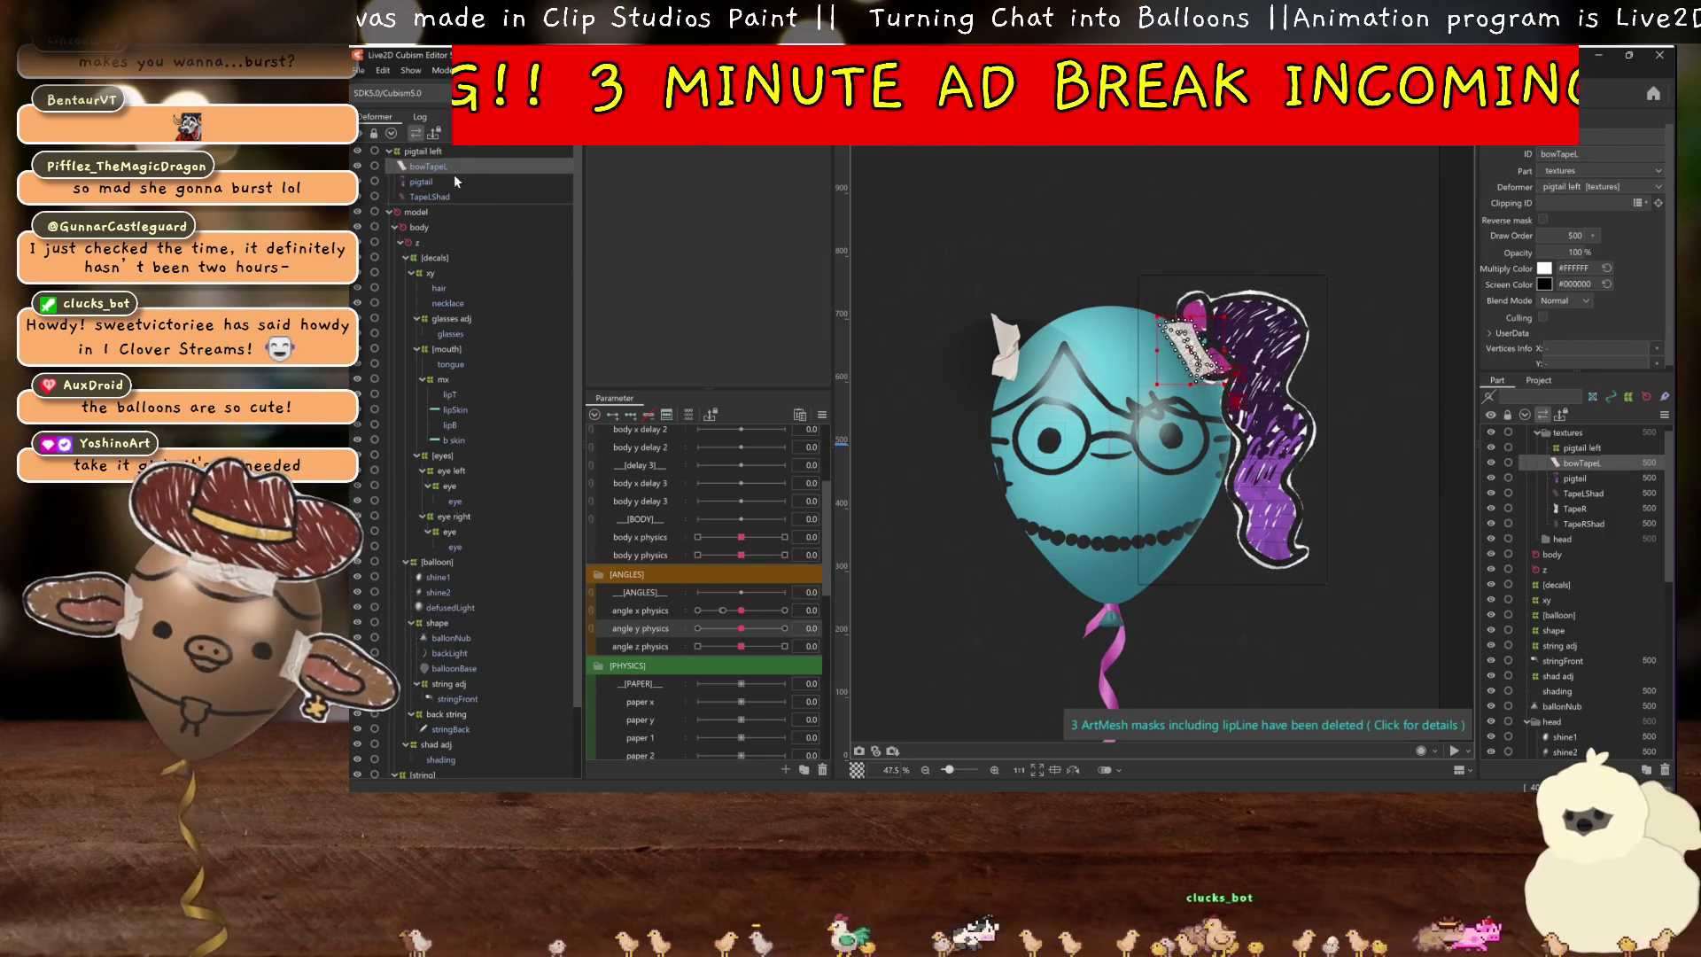
# - Inspect the pigtail, bowTapeL and TapeLShad meshes, then start a new warp deformer
pyautogui.click(422, 181)
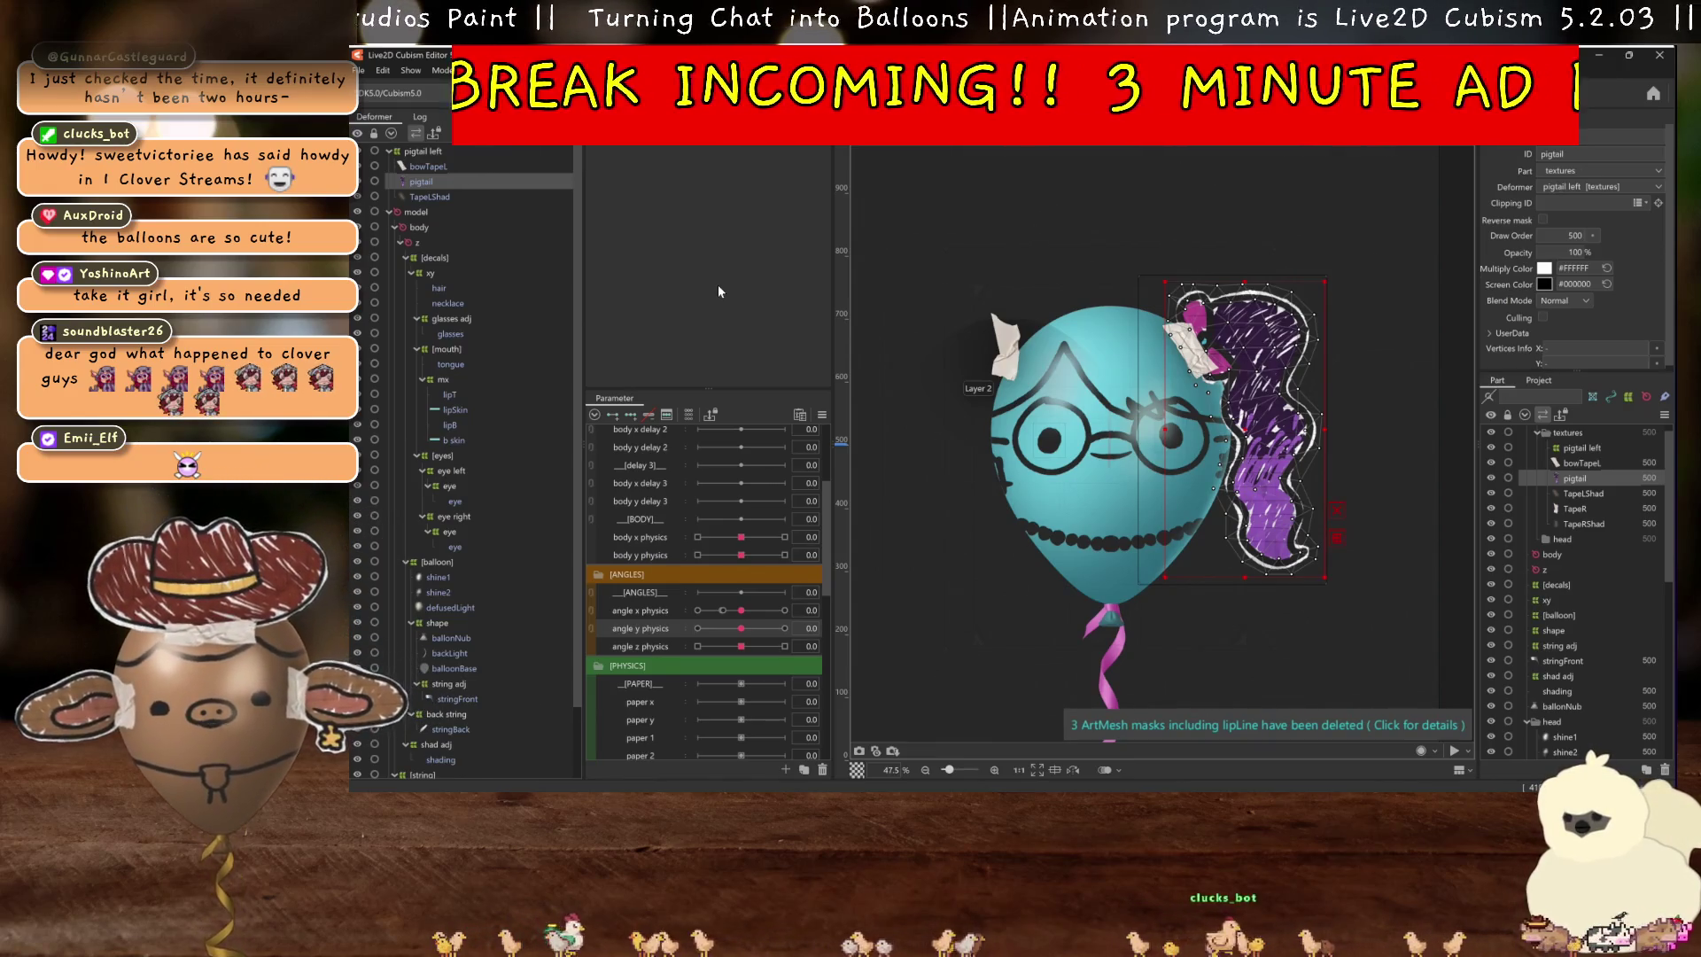
pyautogui.click(427, 169)
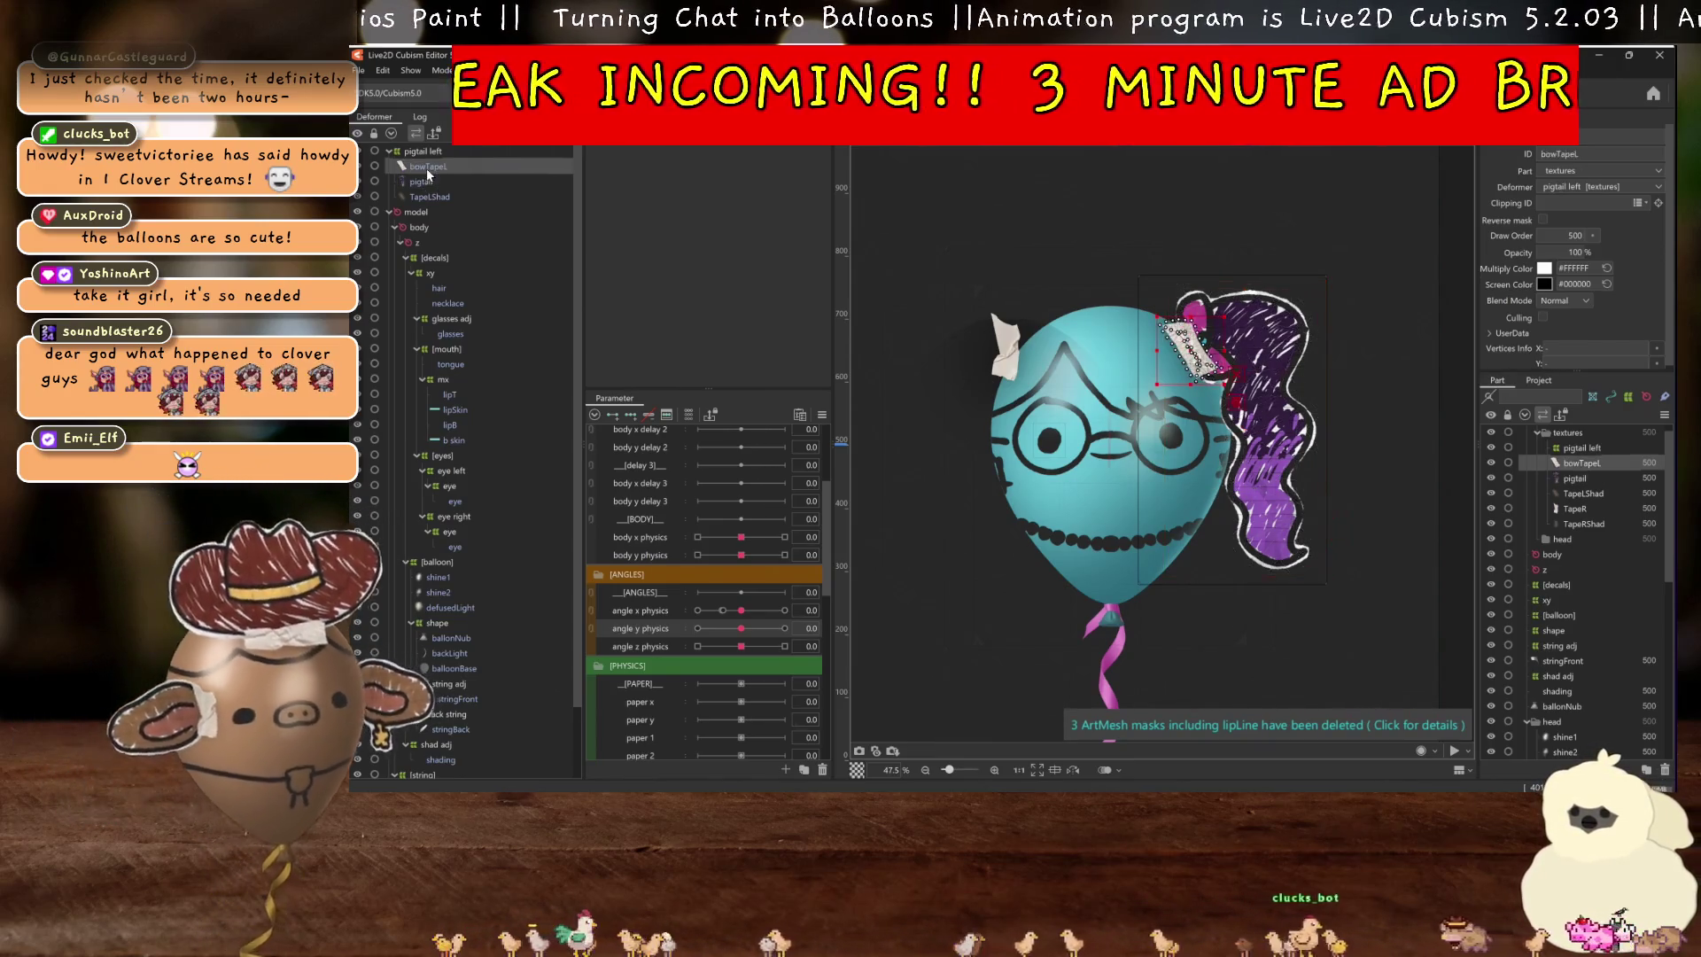
pyautogui.click(452, 195)
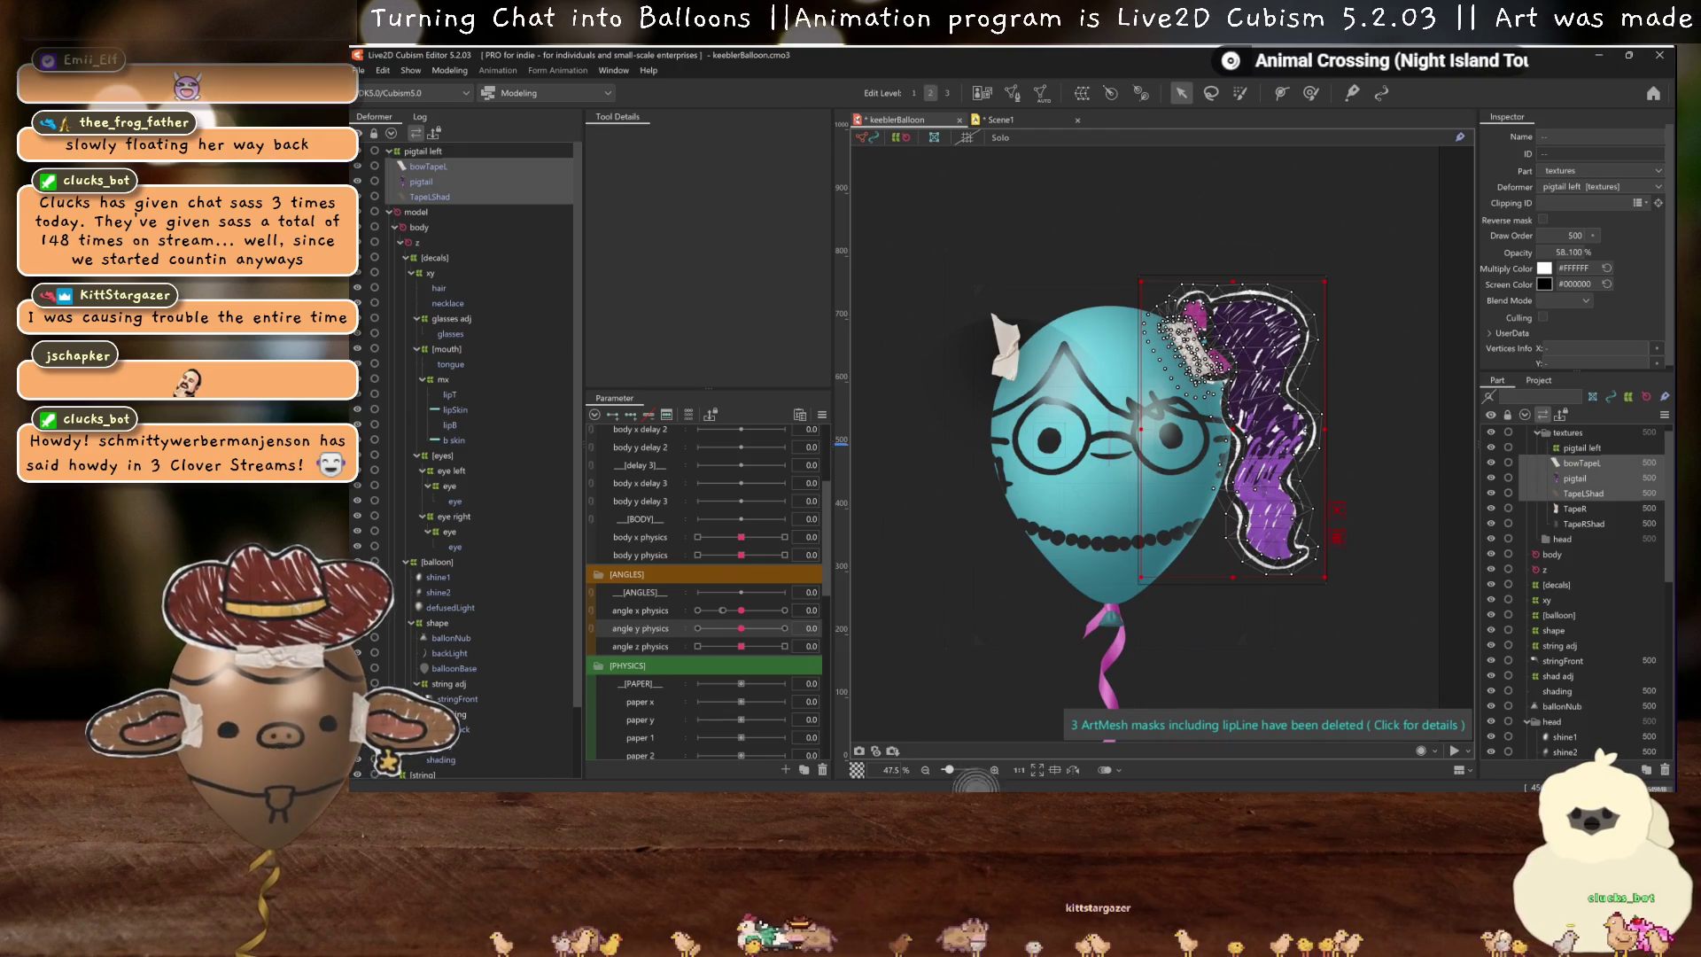
pyautogui.click(1081, 93)
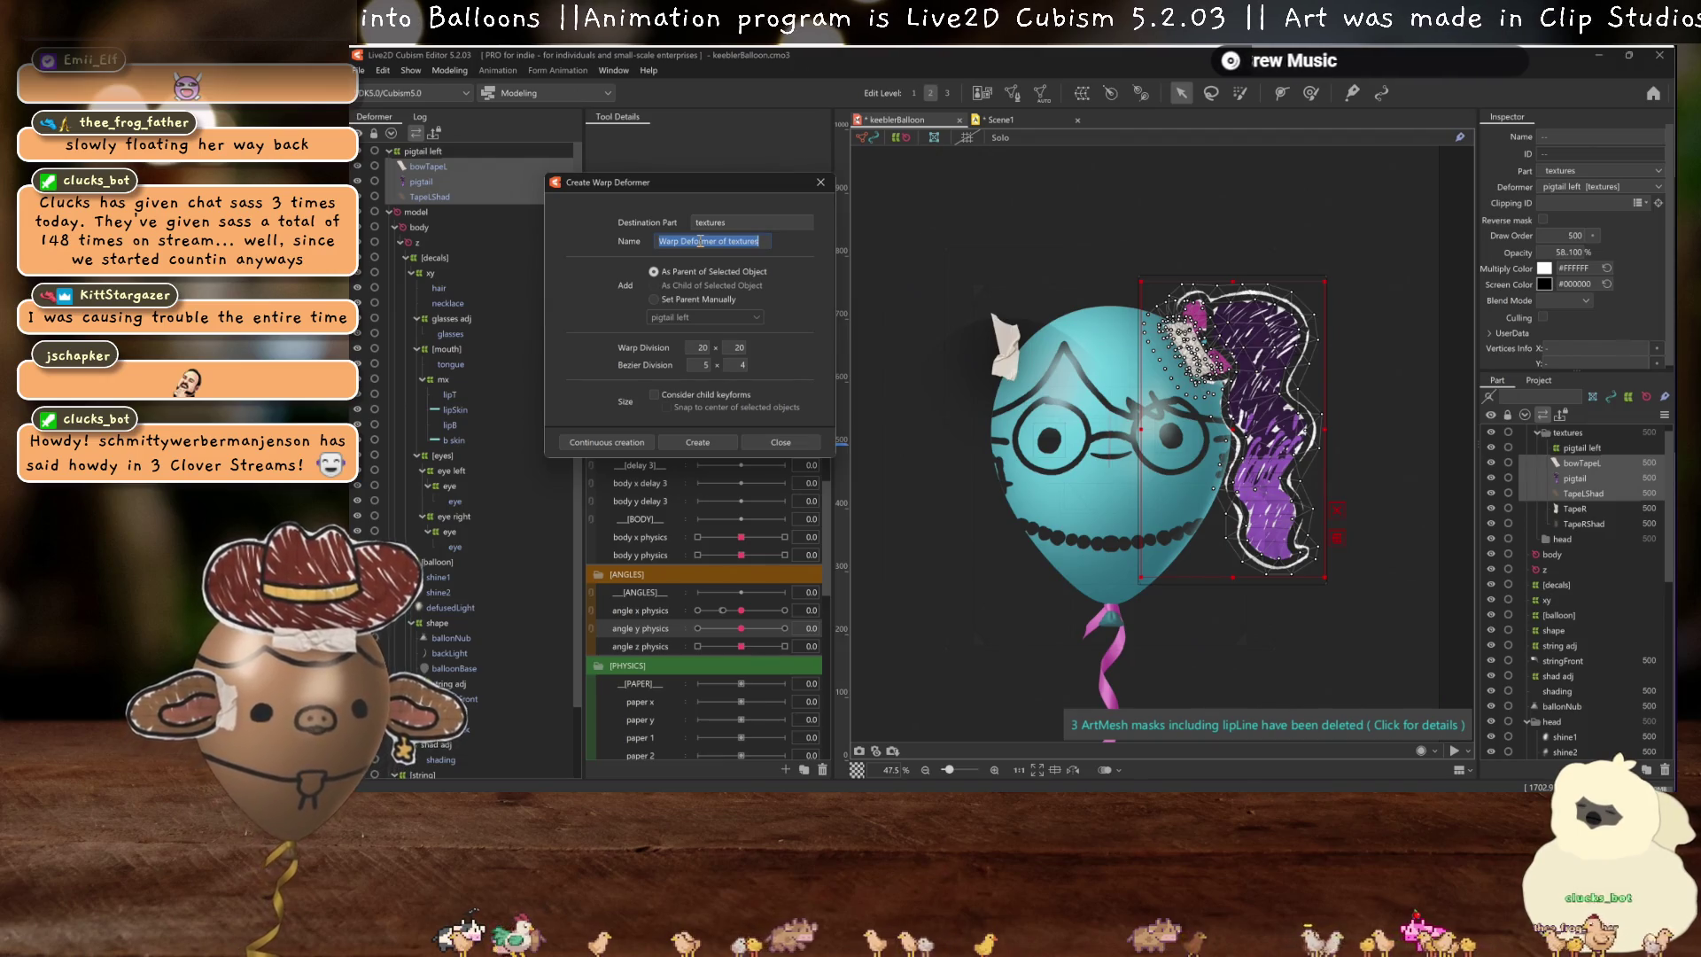
pyautogui.write('xy')
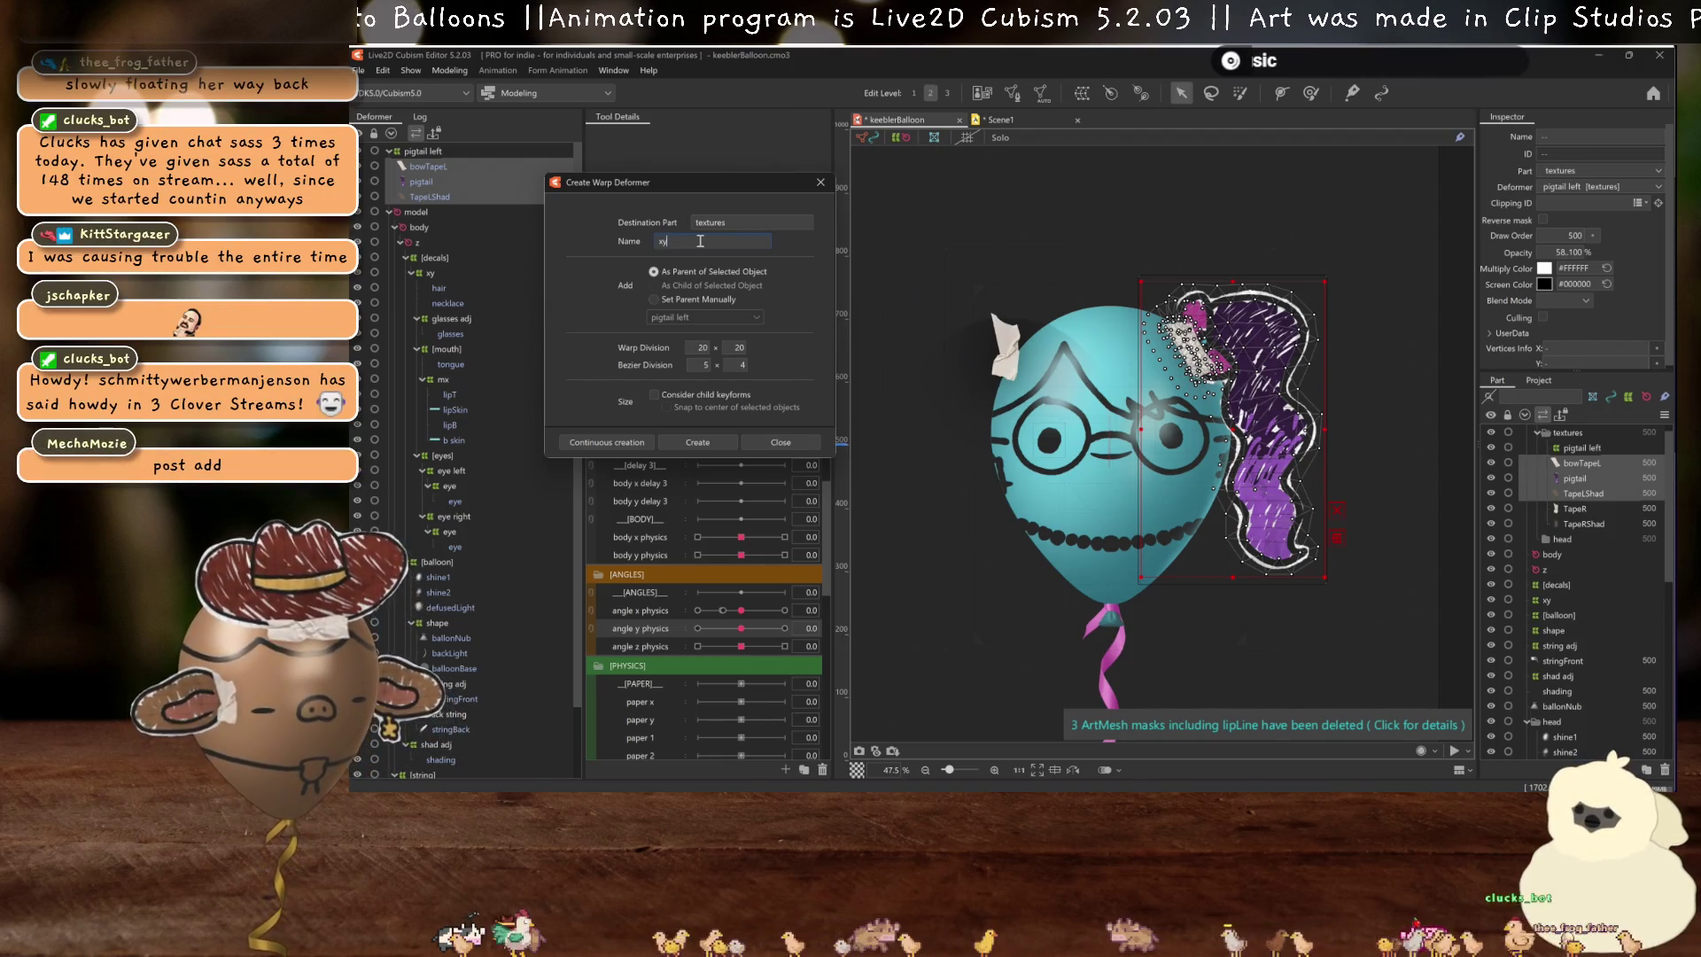
# - Create an xy warp deformer in pigtail left, then wrap bowTapeL and TapeLShad in 'tape adj'
pyautogui.click(613, 443)
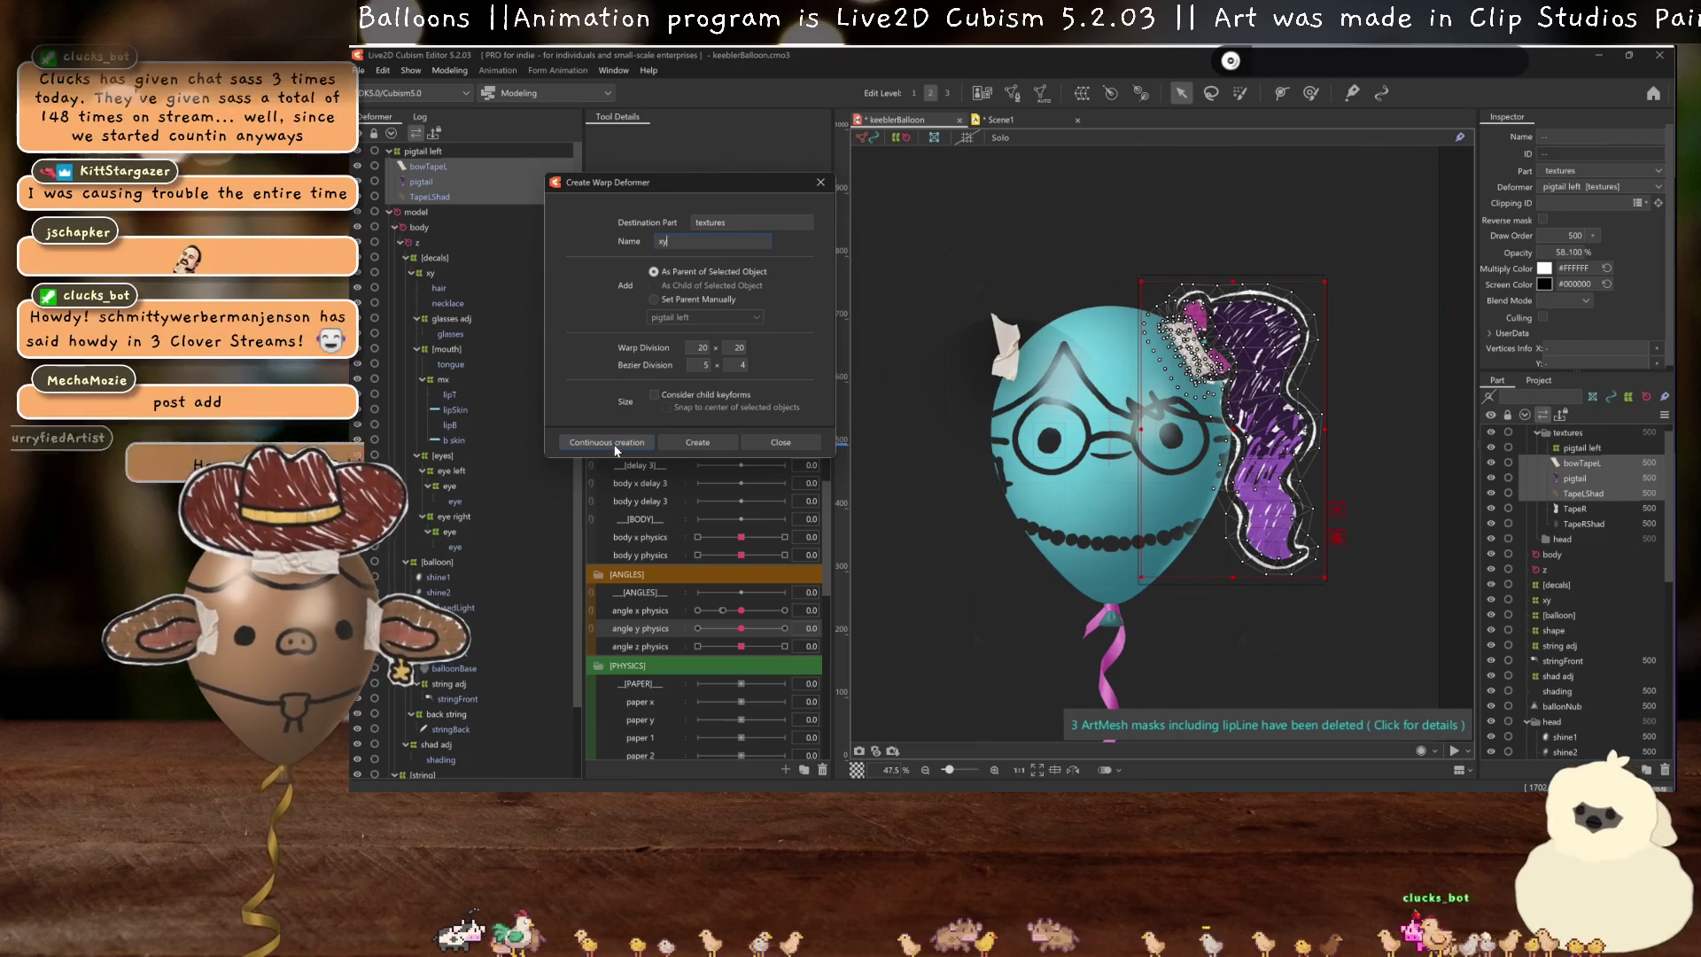
pyautogui.click(432, 181)
pyautogui.keyDown('ctrl'); pyautogui.click(449, 213); pyautogui.keyUp('ctrl')
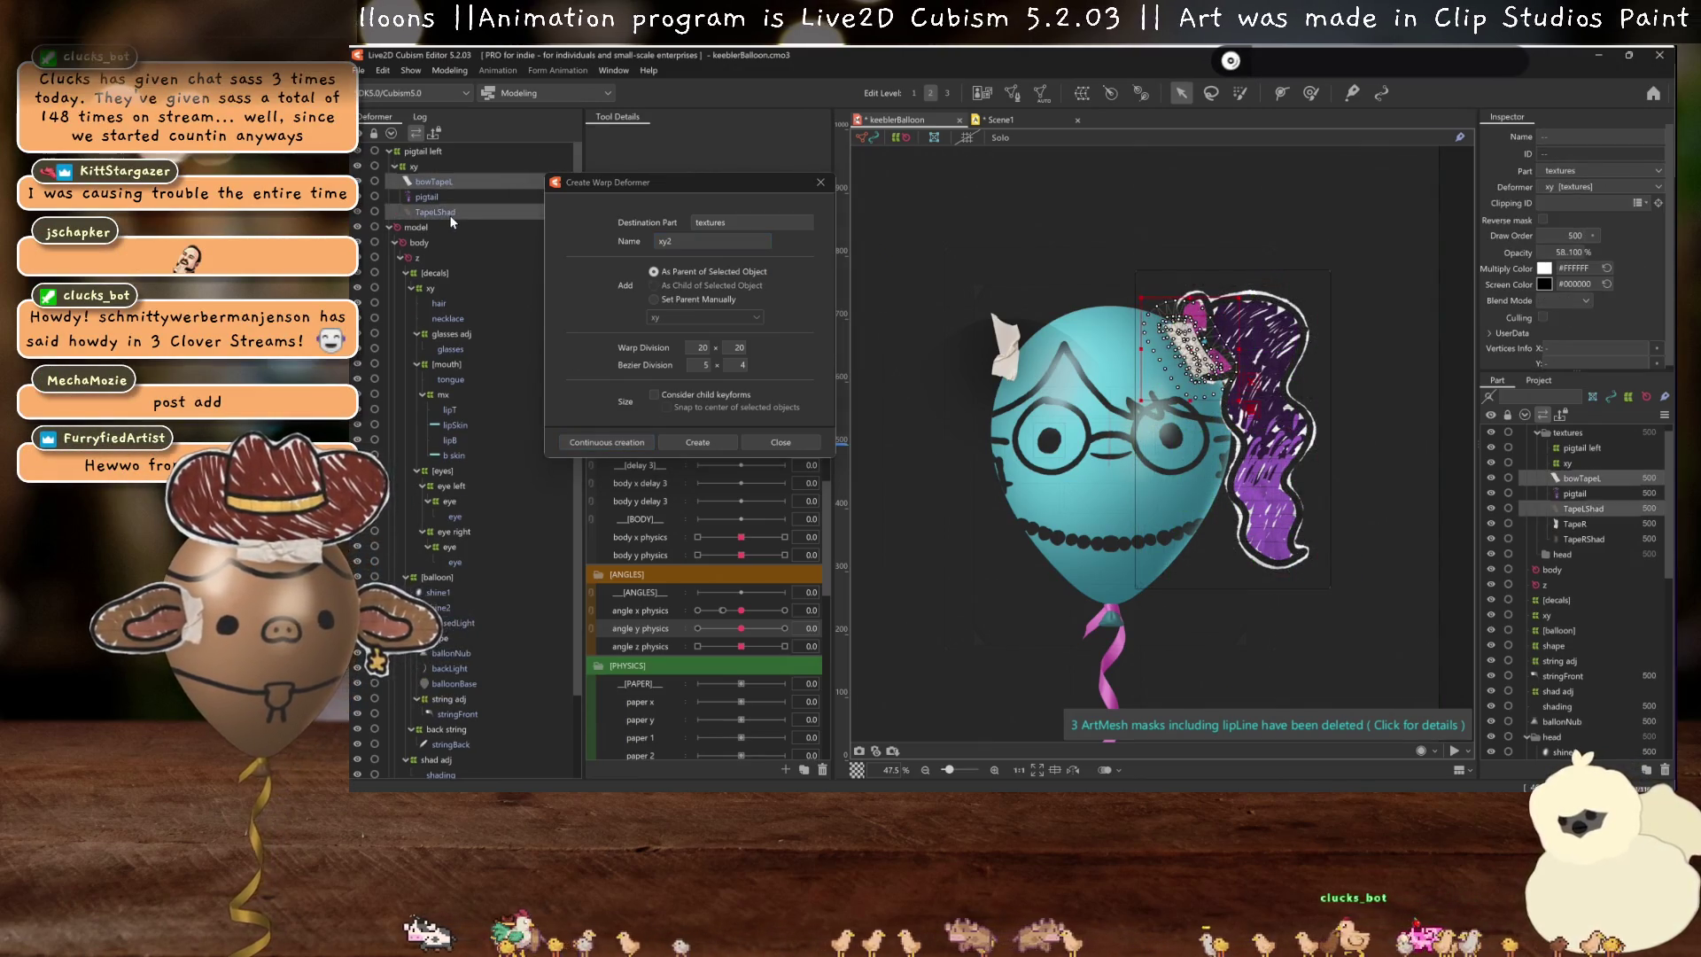
pyautogui.doubleClick(672, 241)
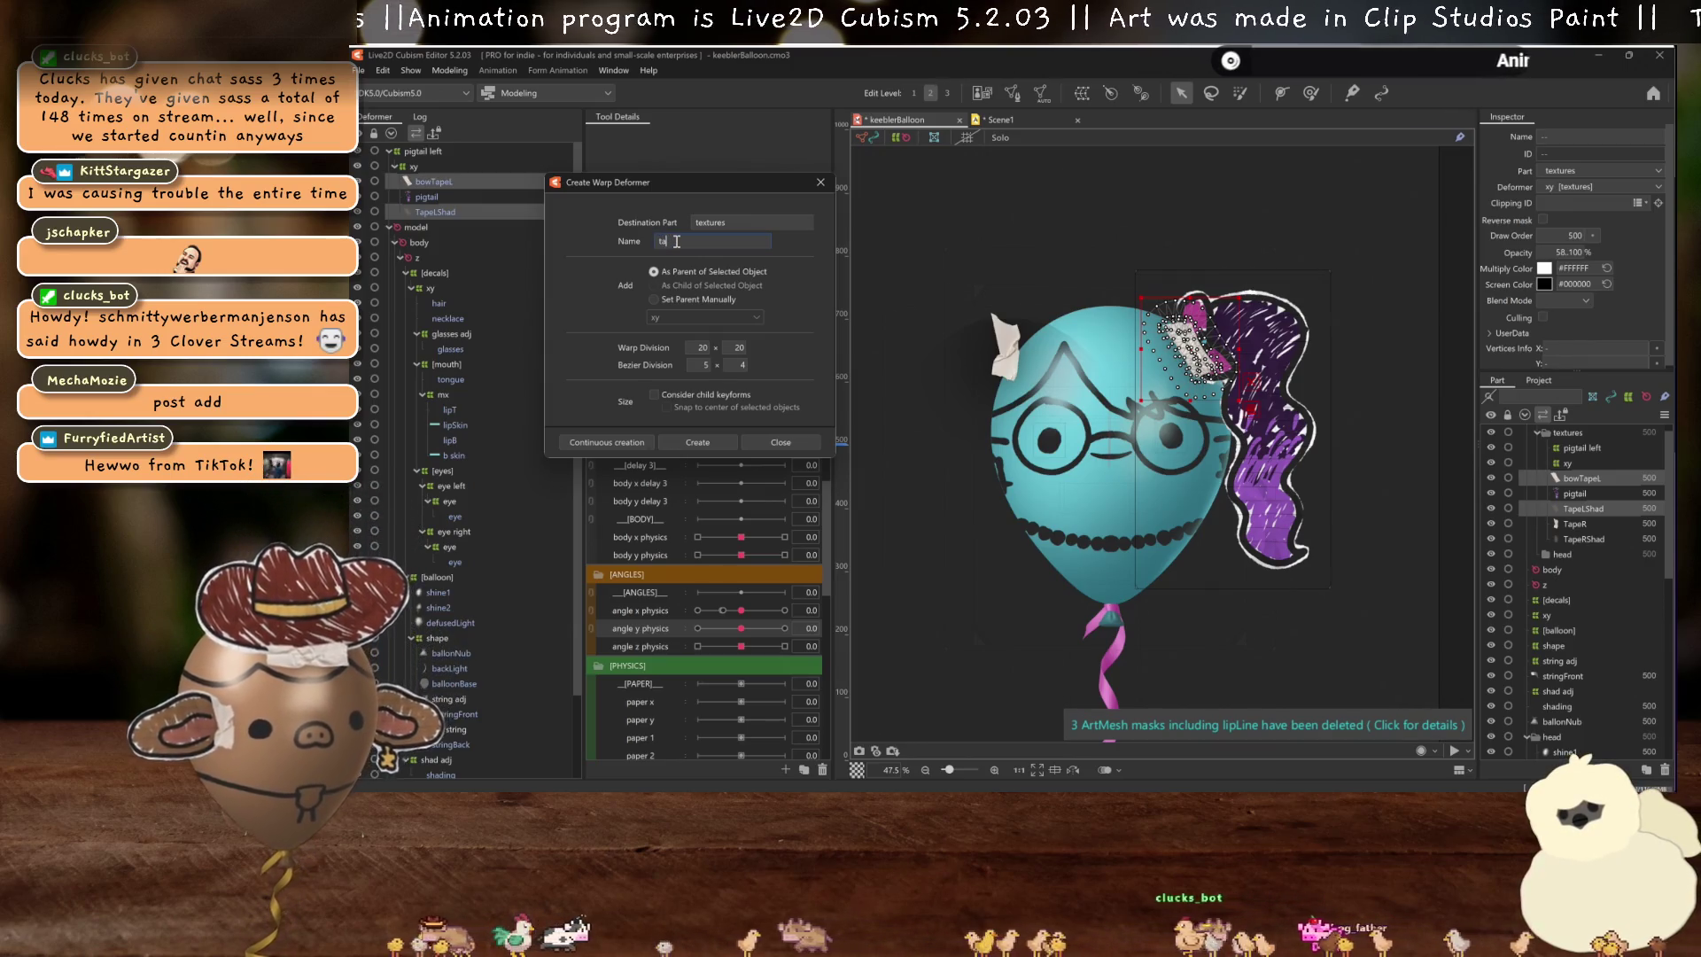
pyautogui.write('pe adj')
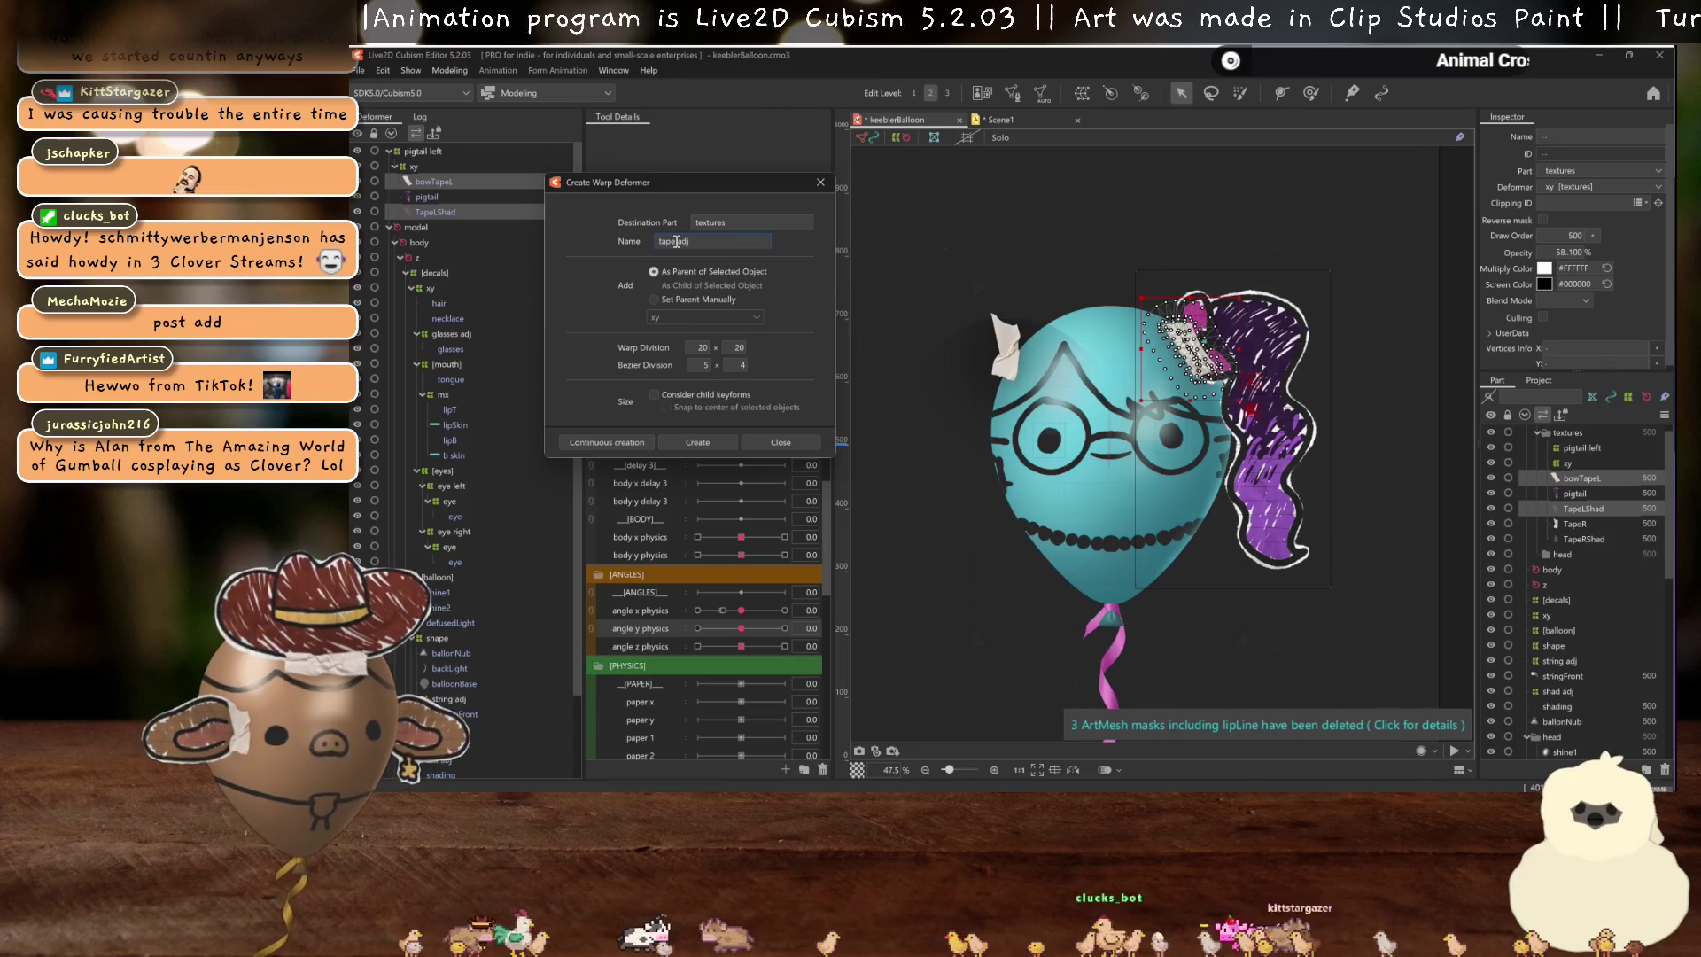
pyautogui.click(700, 441)
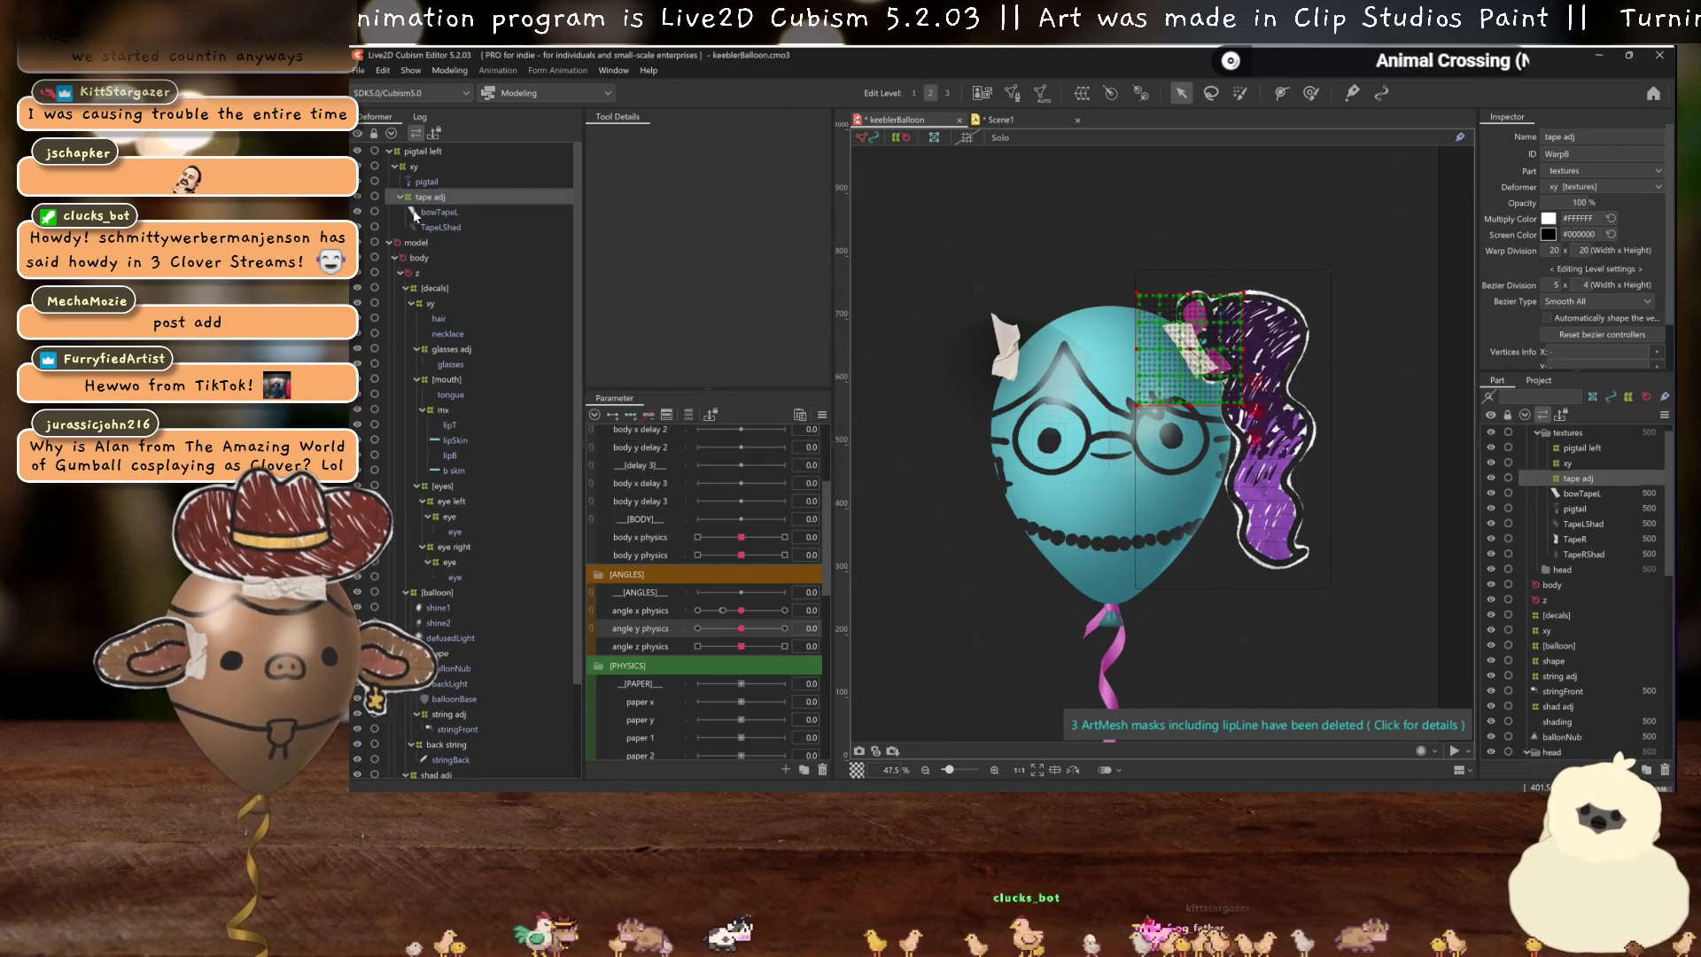
# - Preview the tape shadow with outlines hidden, then select the pigtail's xy warp deformer (Warp7)
pyautogui.click(447, 227)
pyautogui.scroll(3, 1436, 337)
pyautogui.scroll(-1, 1435, 337)
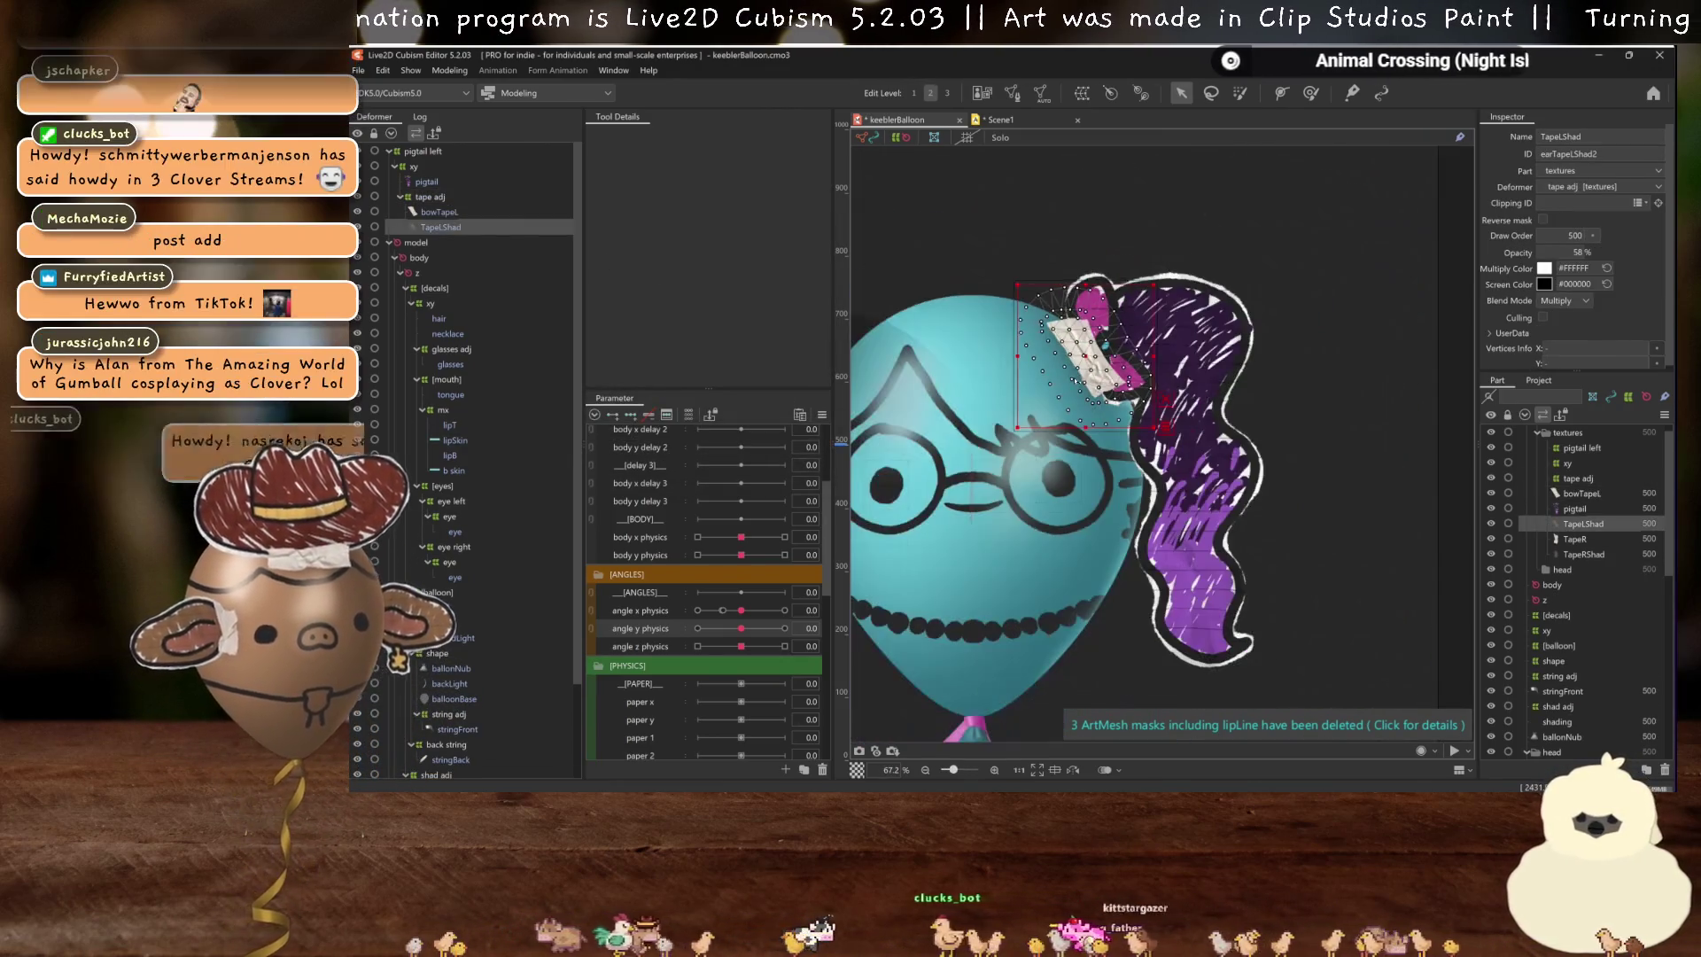
pyautogui.hotkey('ctrl', 'h')
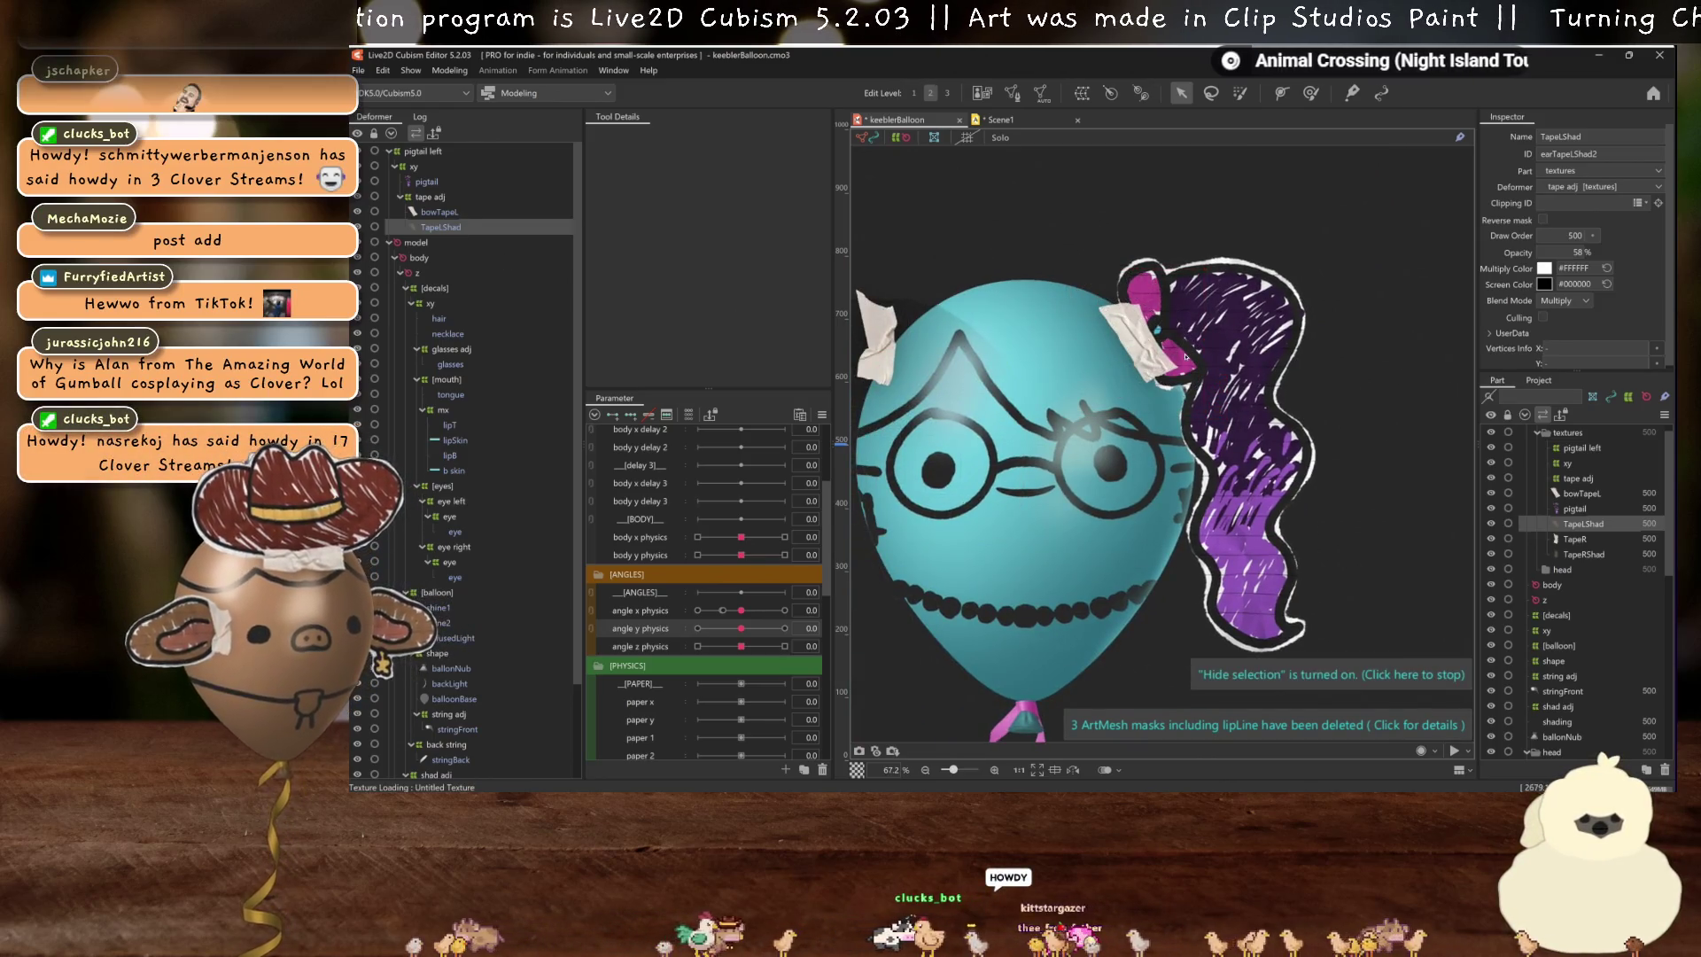
pyautogui.scroll(-2, 1208, 361)
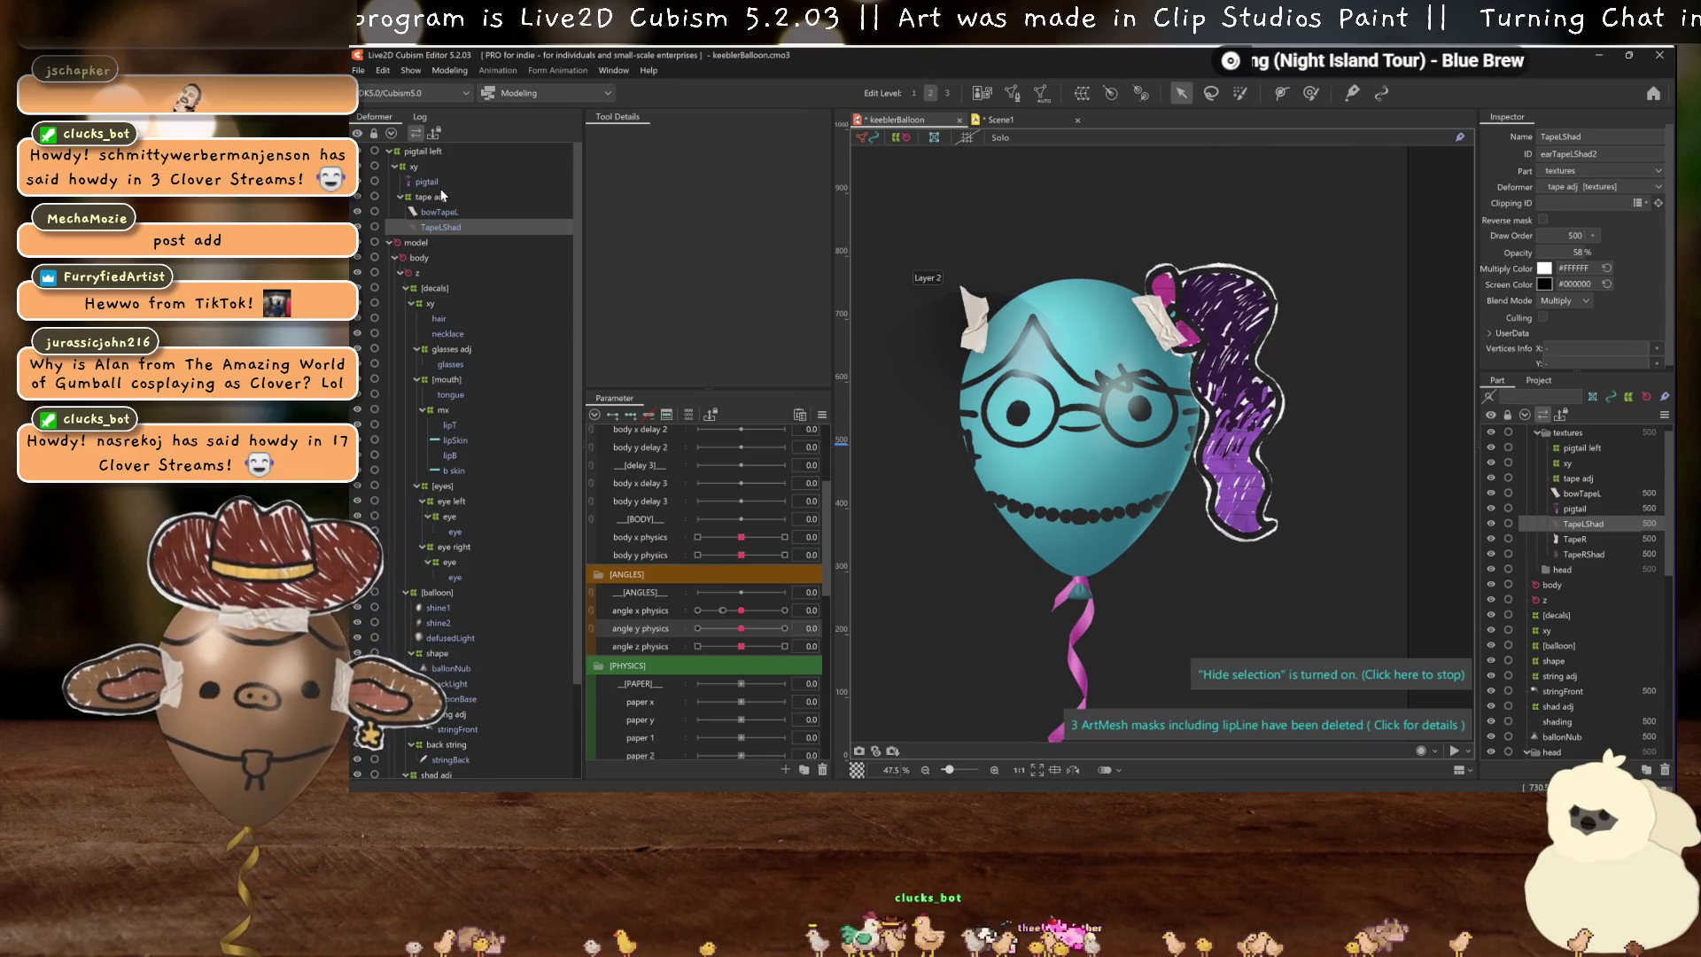
pyautogui.click(405, 166)
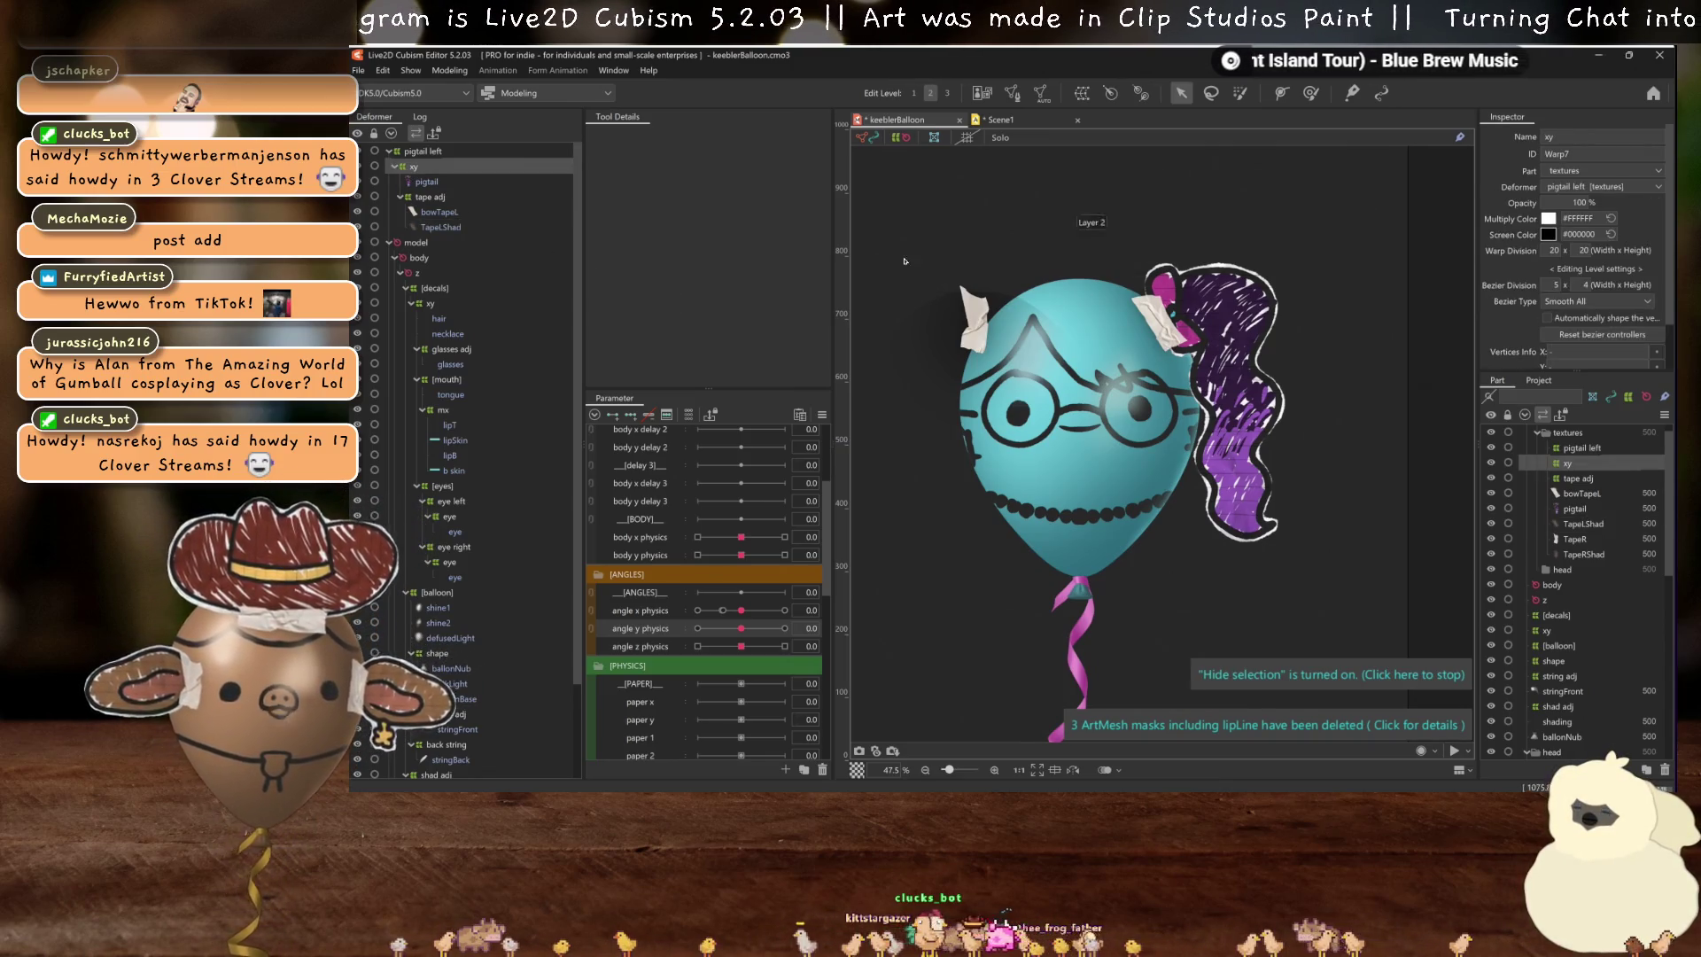
# - Set angle X physics to its -30 key and reselect the pigtail's warp deformer
pyautogui.click(661, 609)
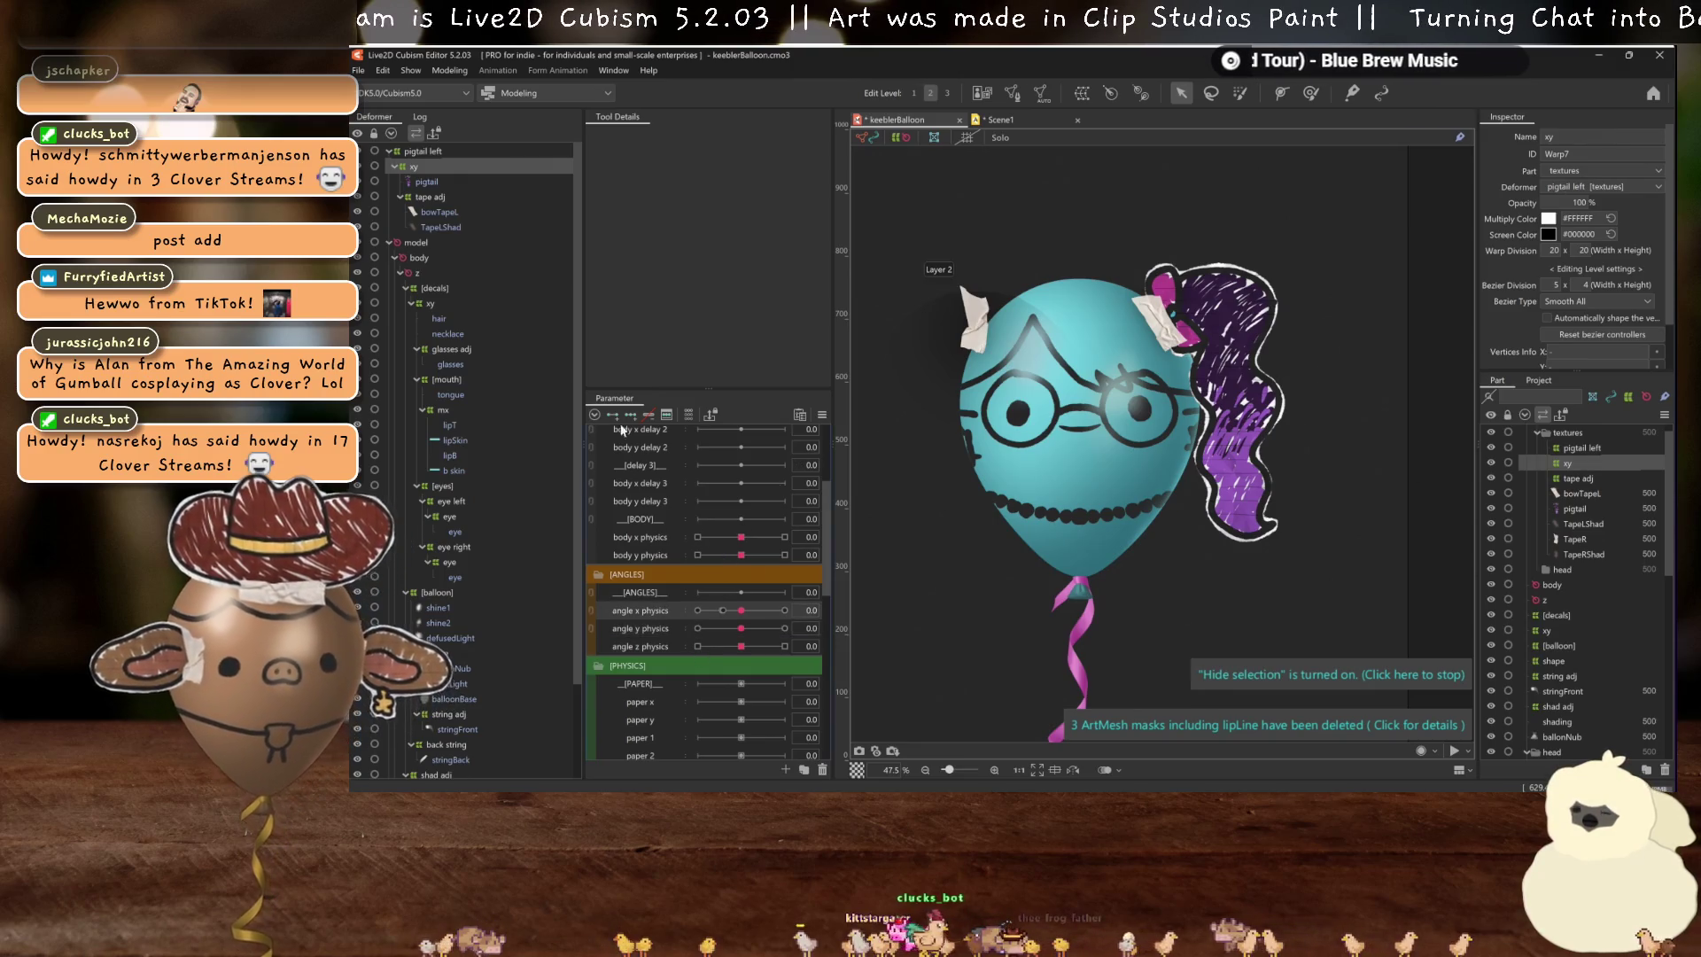
pyautogui.click(784, 611)
pyautogui.scroll(3, 1143, 379)
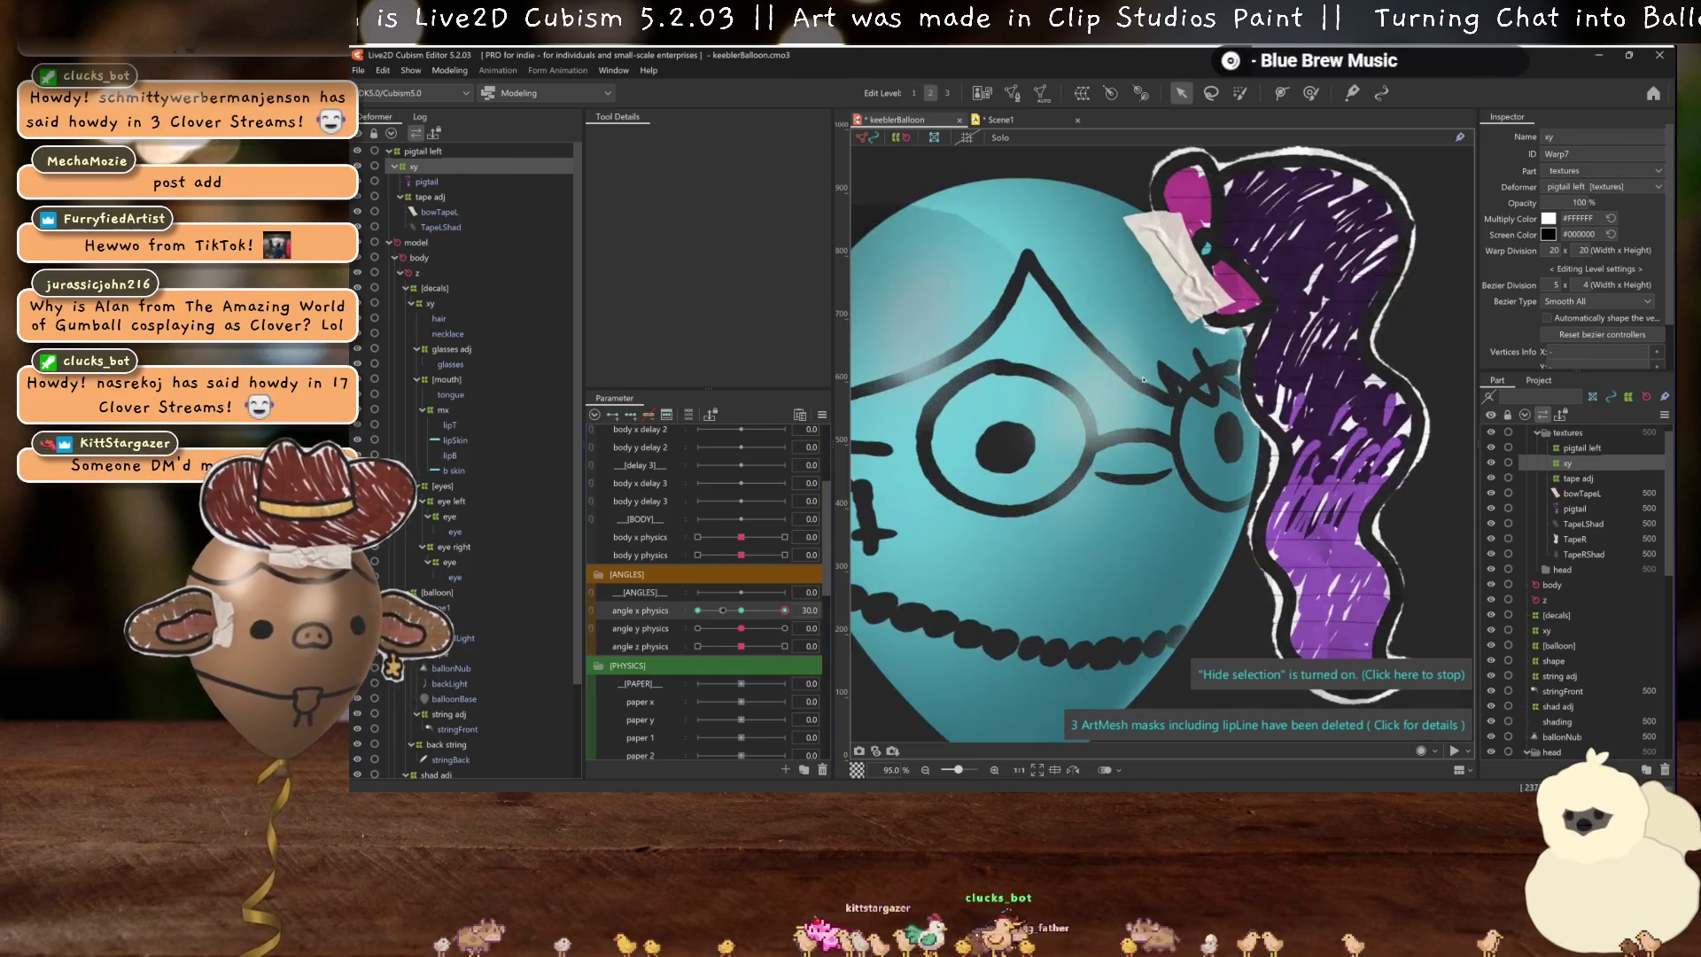
pyautogui.click(697, 611)
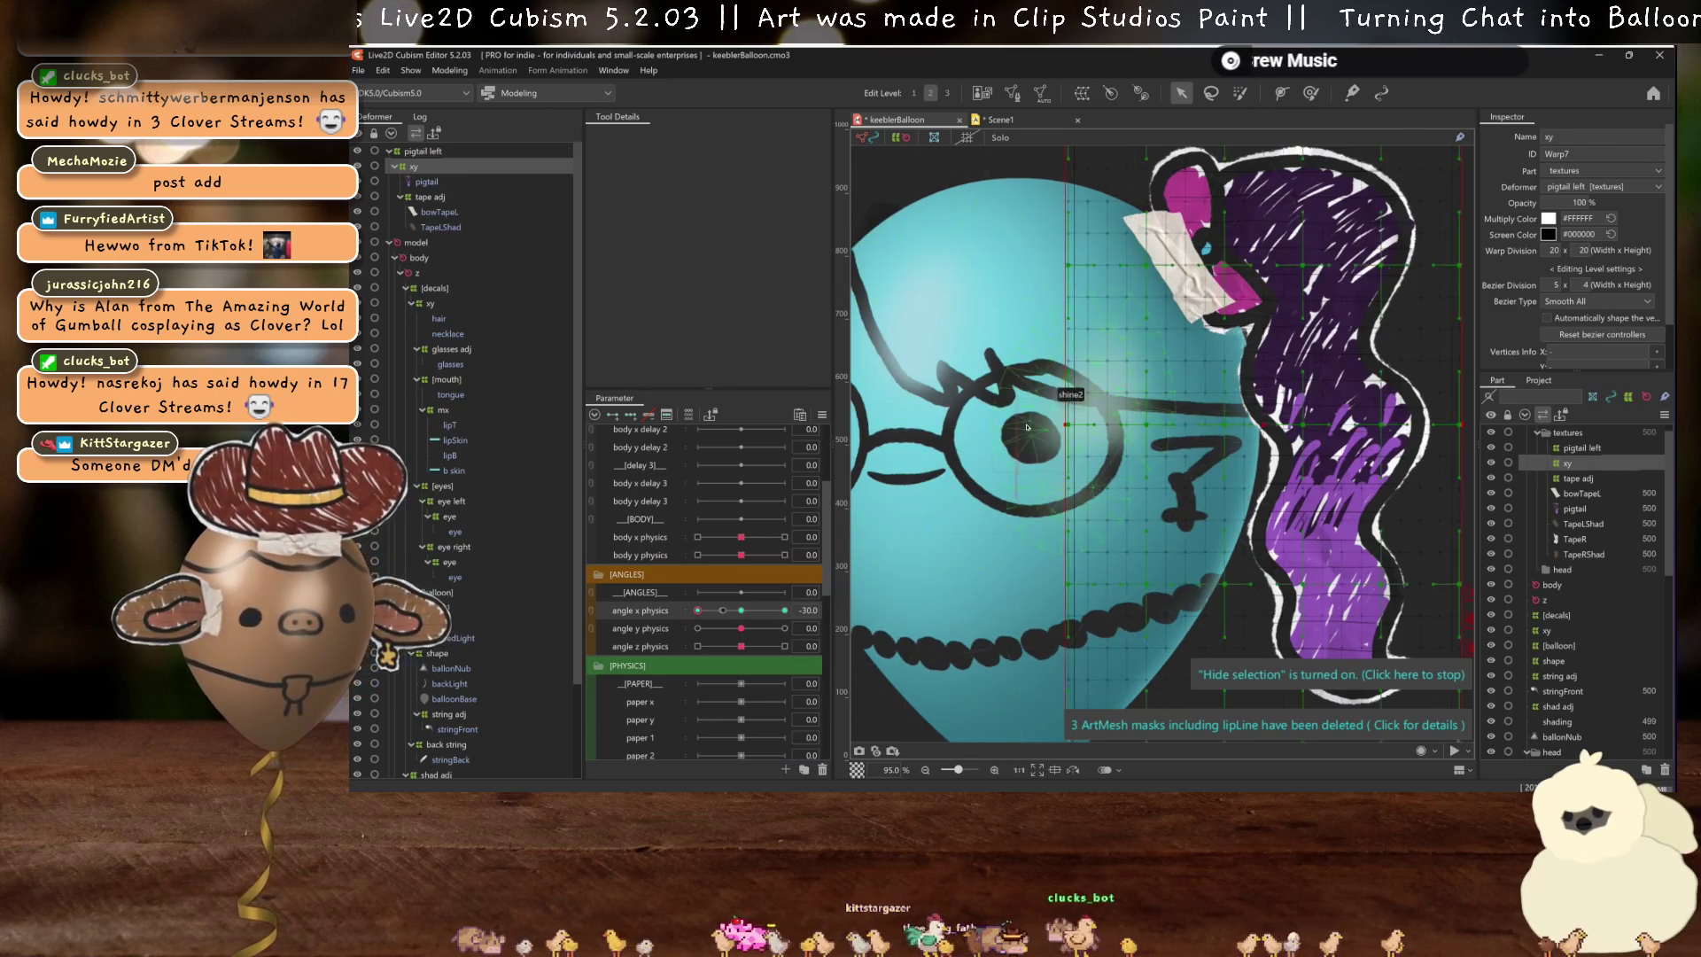
pyautogui.scroll(-3, 1203, 423)
pyautogui.click(1028, 476)
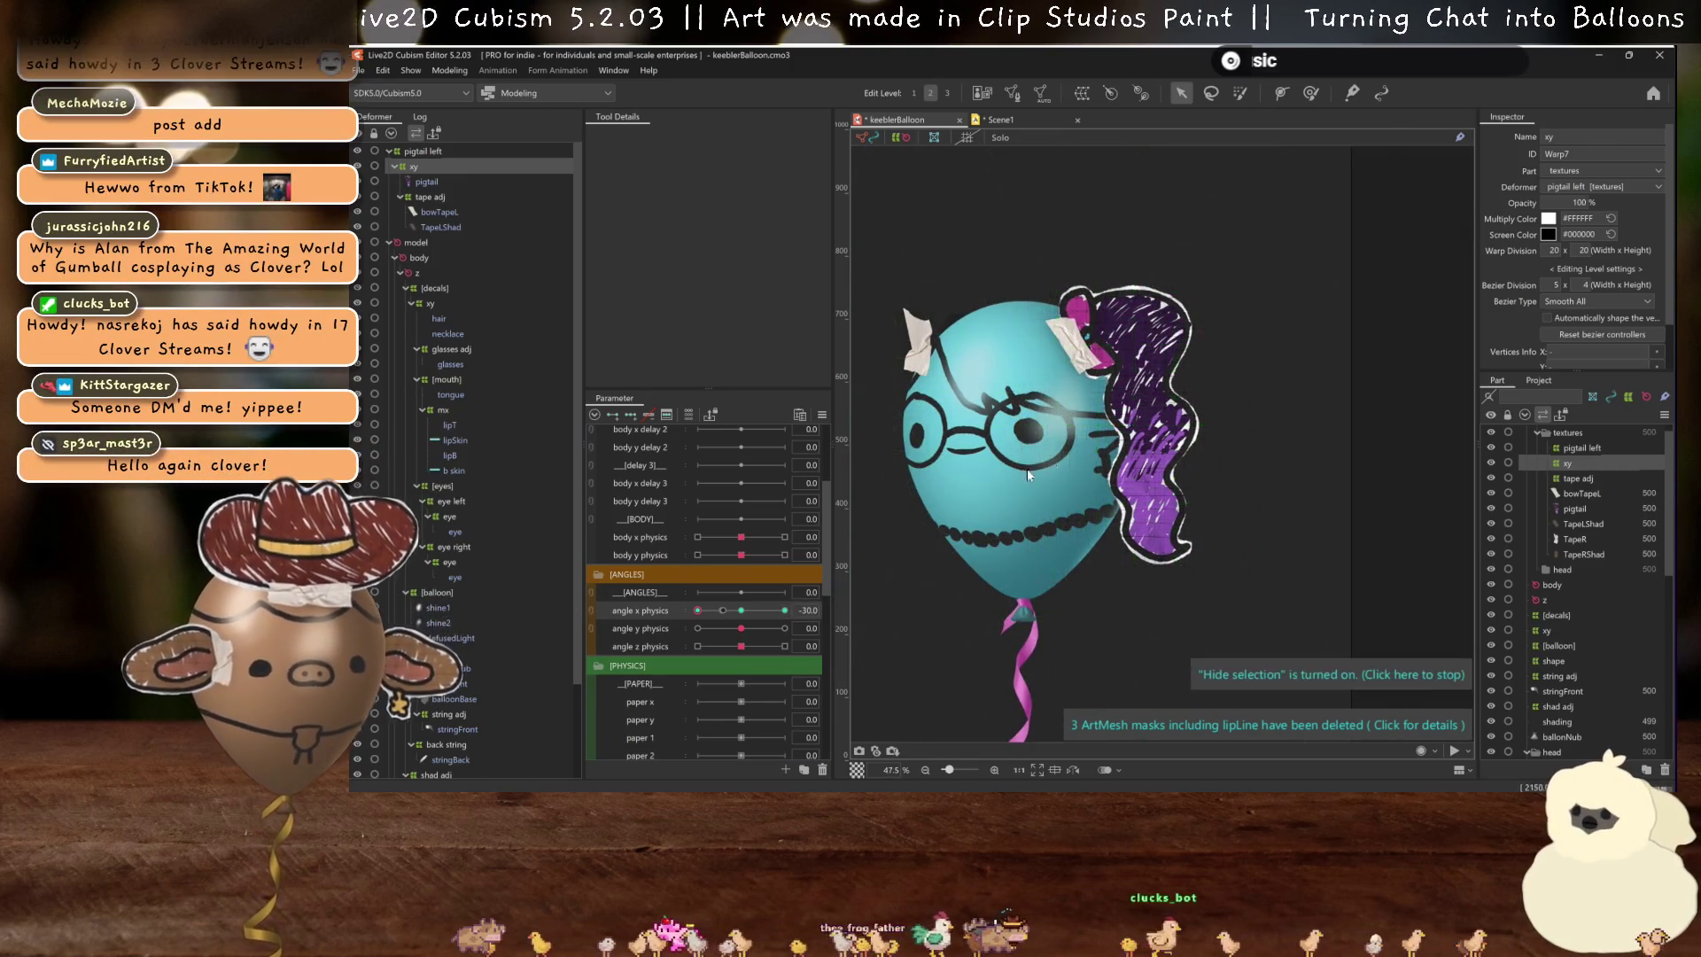
pyautogui.click(1114, 434)
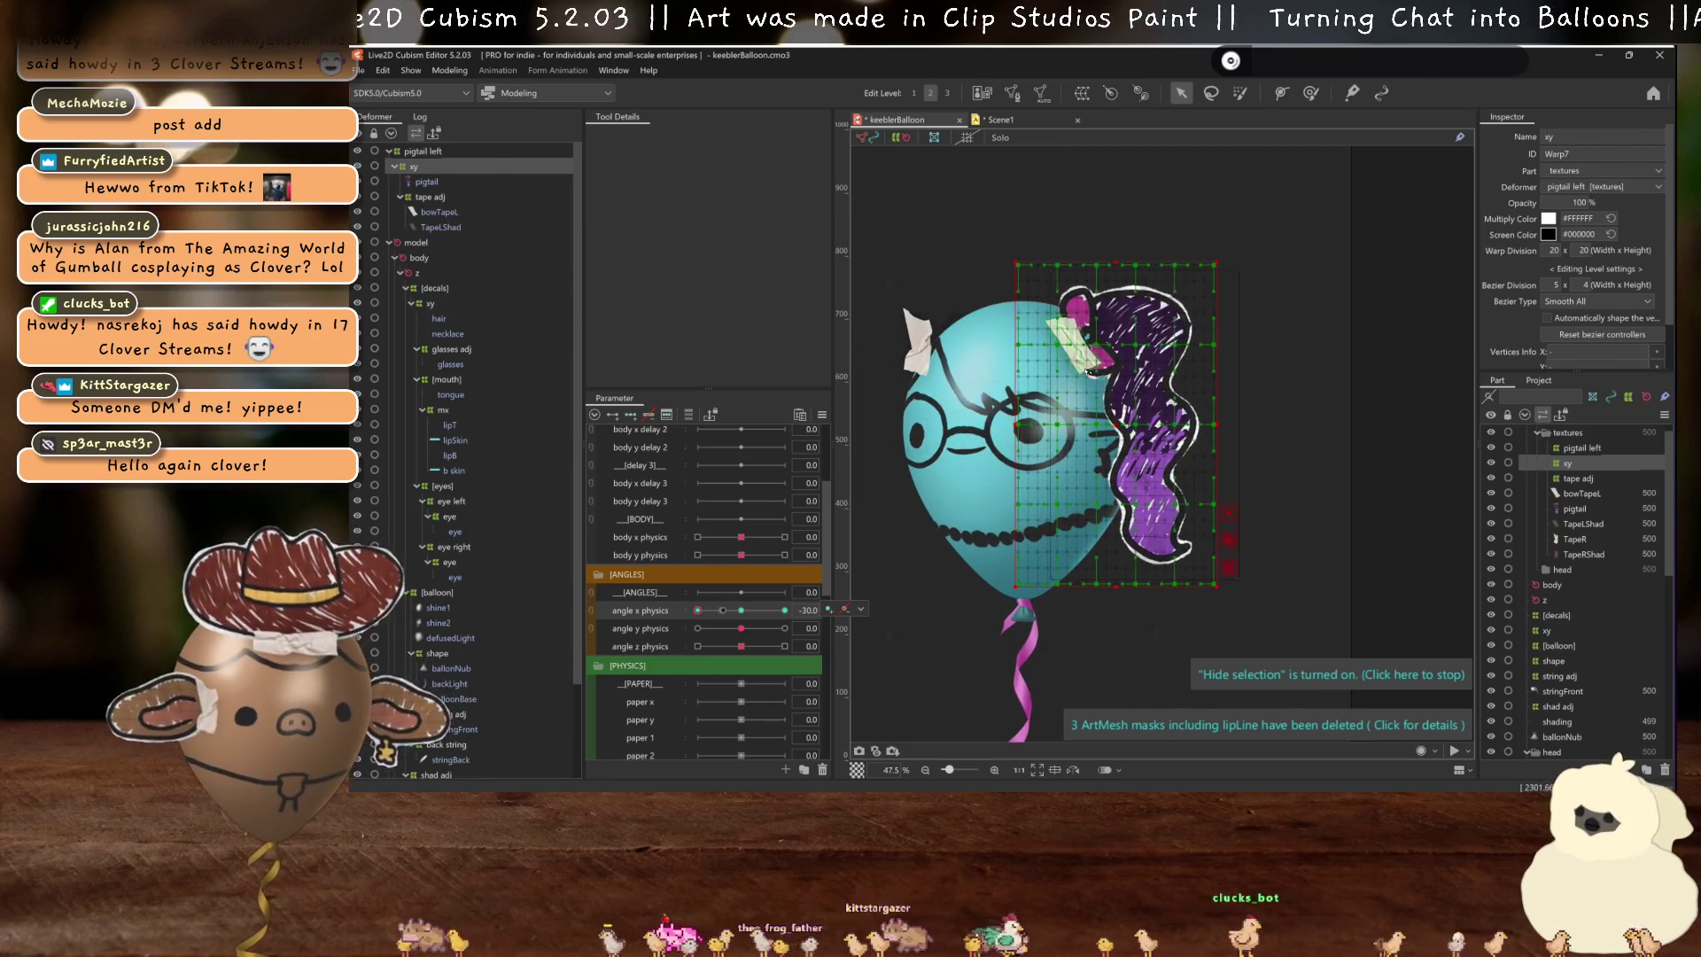
pyautogui.click(734, 610)
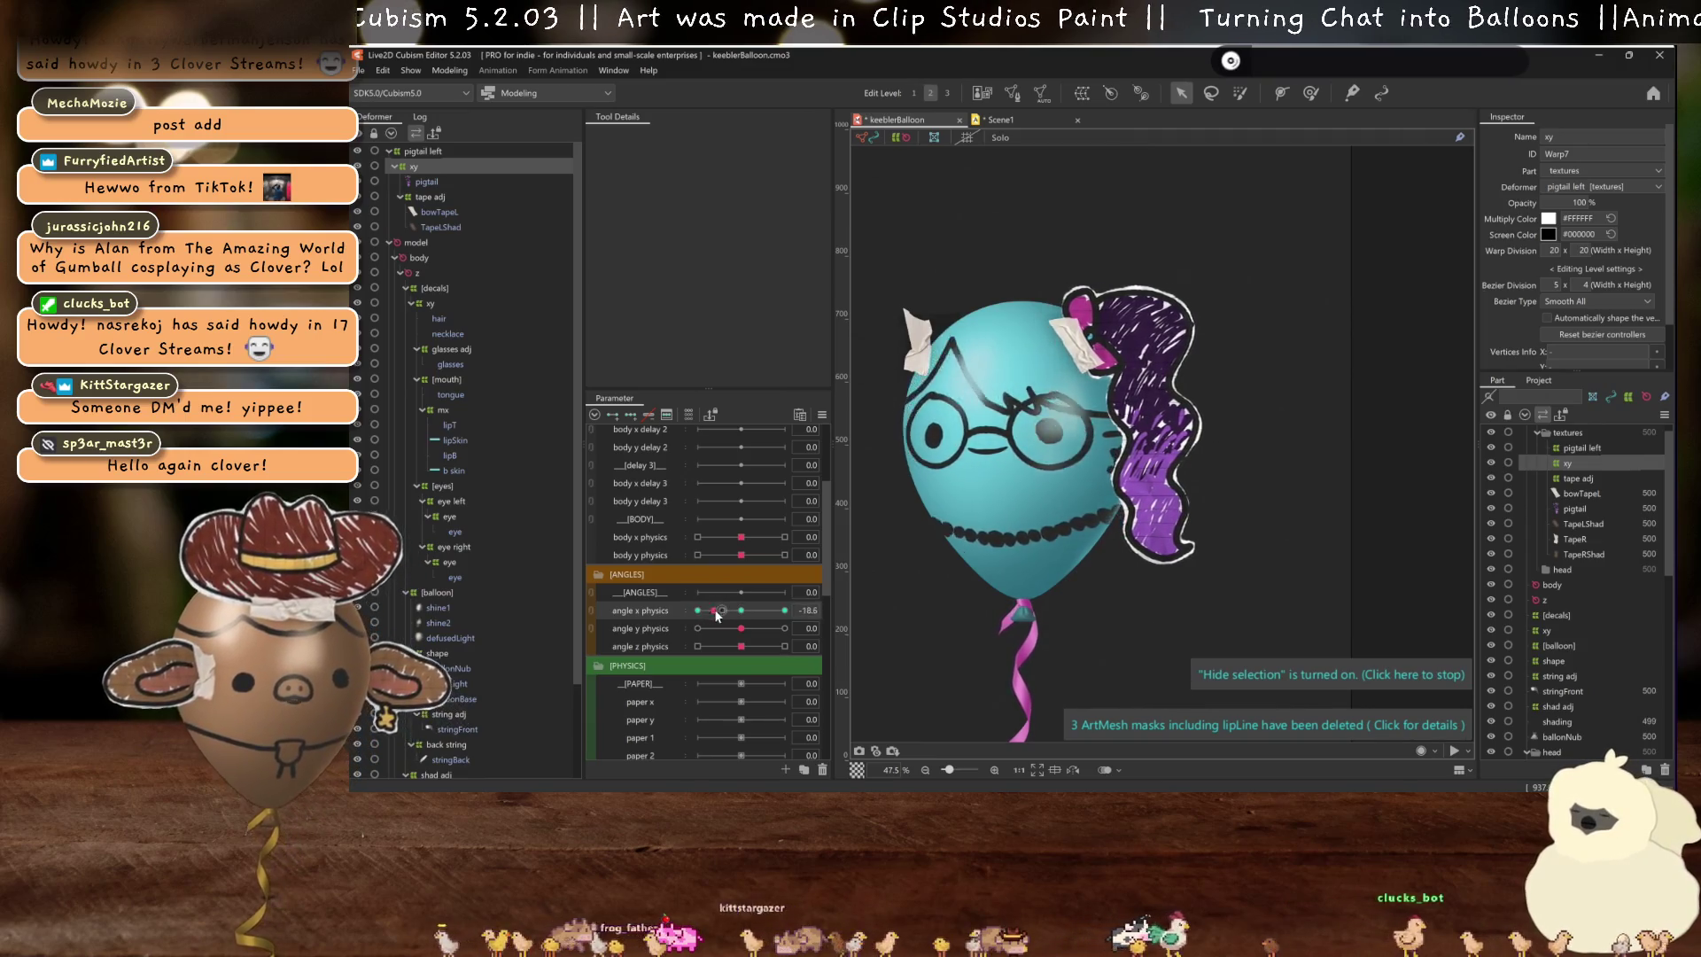
# - Lasso the pigtail's vertices and shift them slightly left for the -30 pose
pyautogui.moveTo(1320, 618); pyautogui.dragTo(1083, 228)
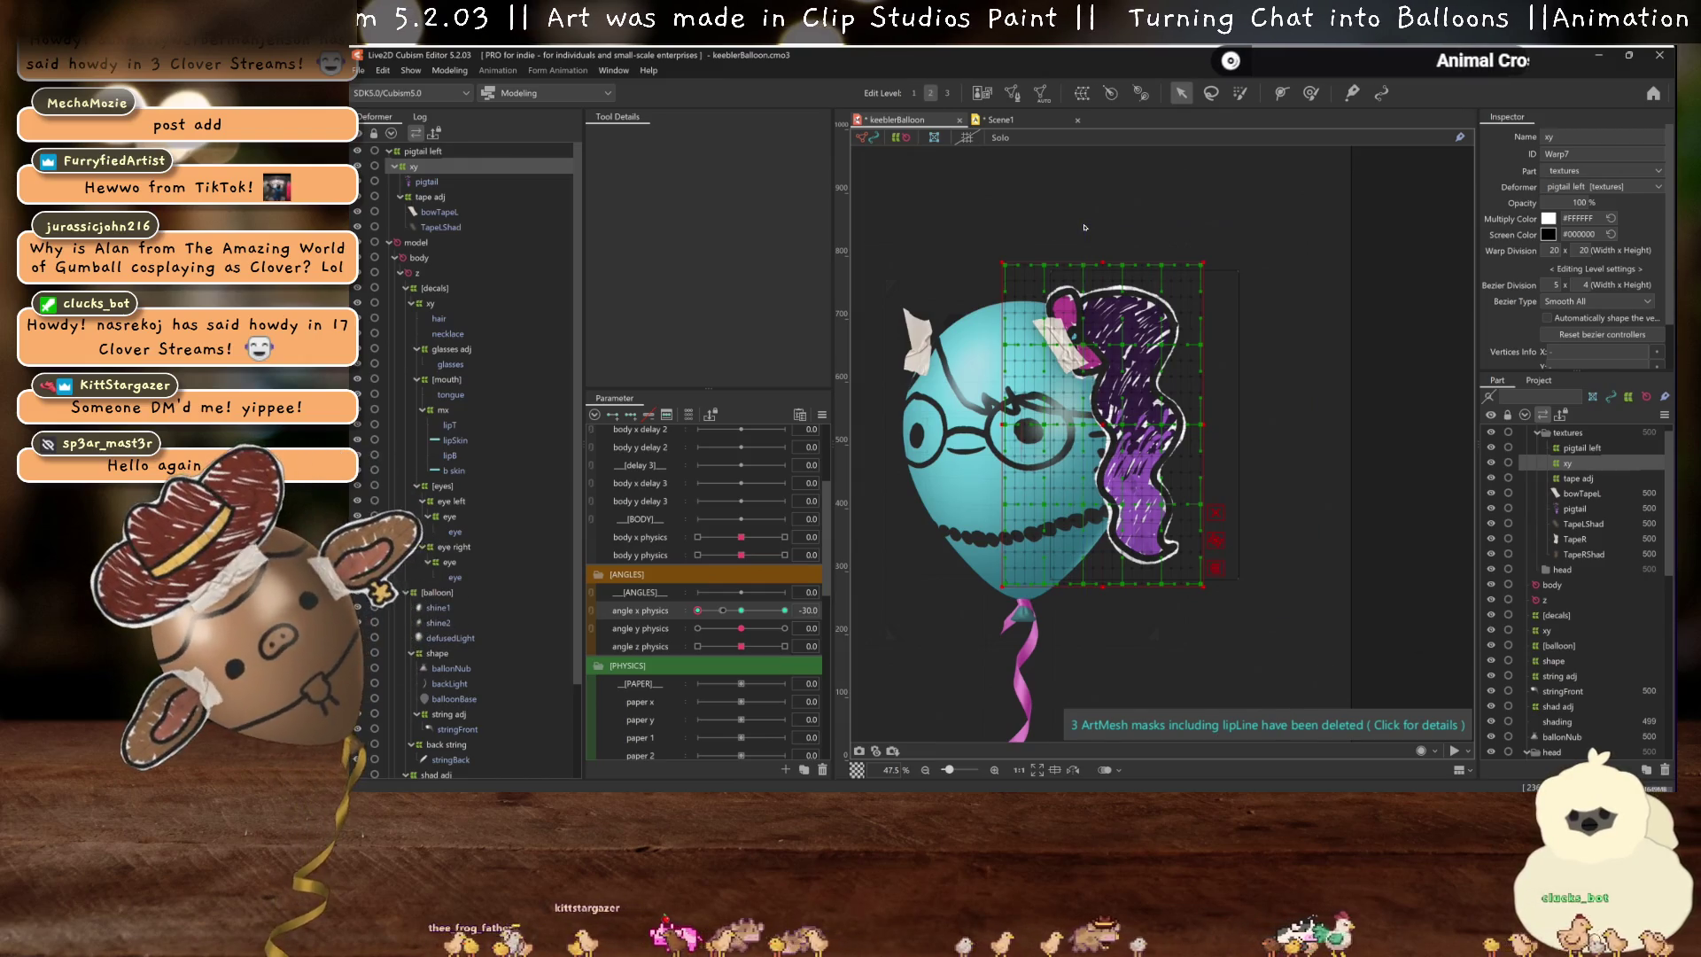
pyautogui.click(1211, 92)
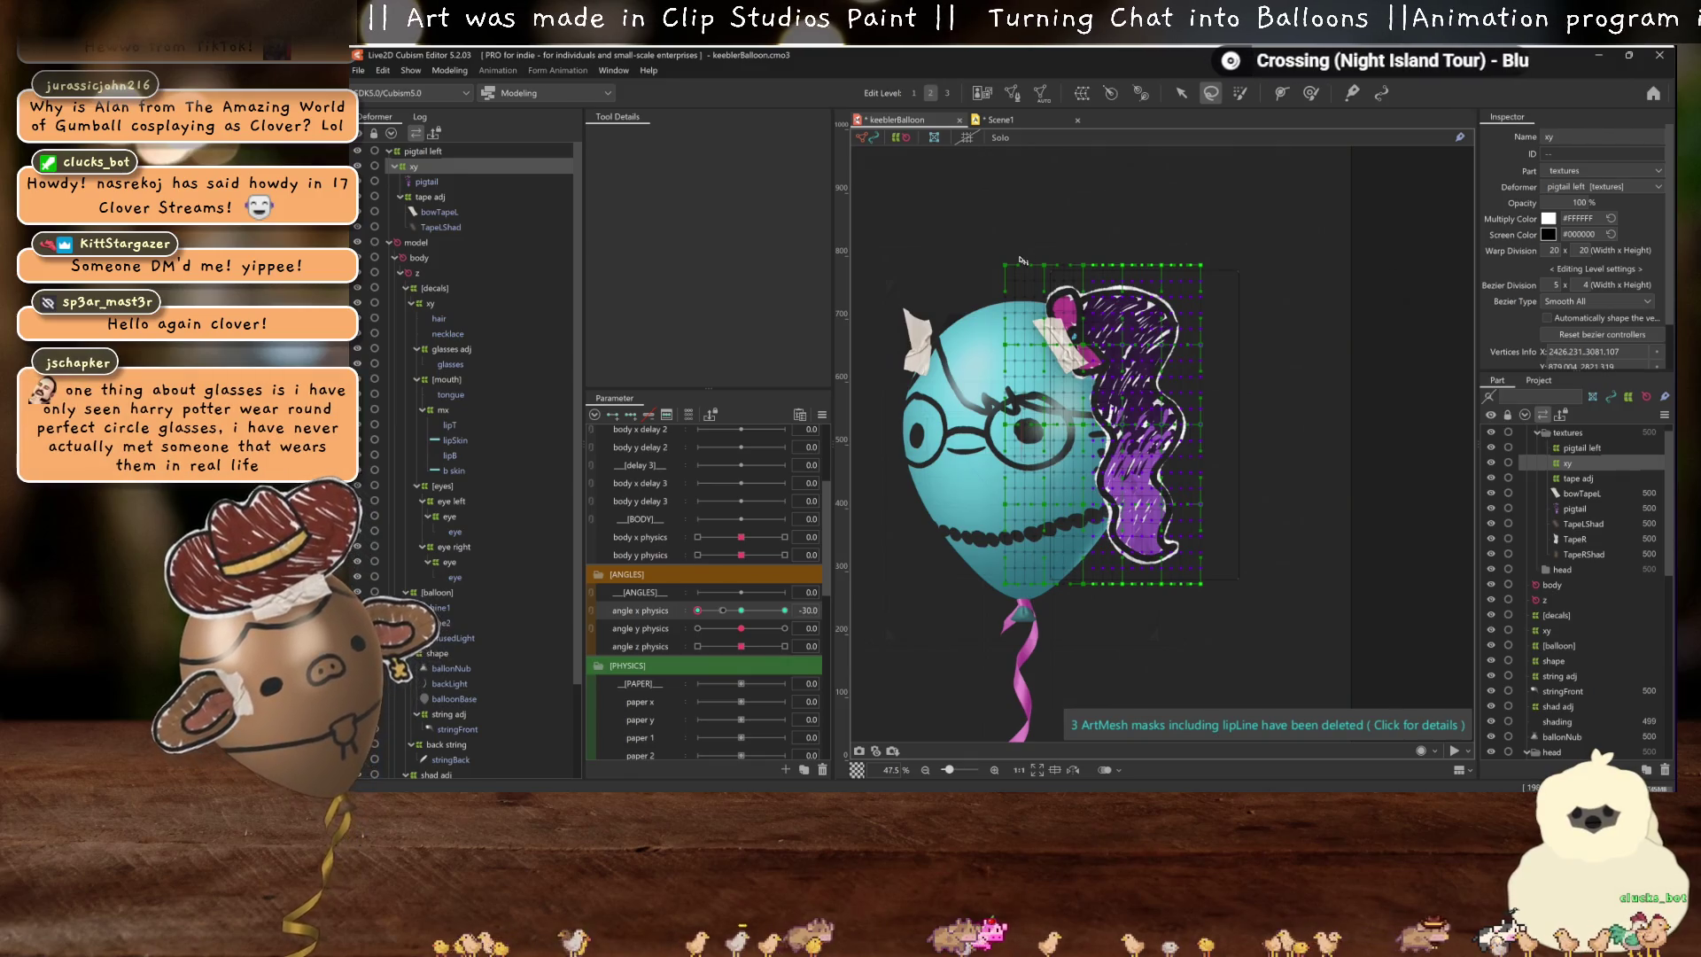
pyautogui.moveTo(1024, 265); pyautogui.dragTo(1086, 408)
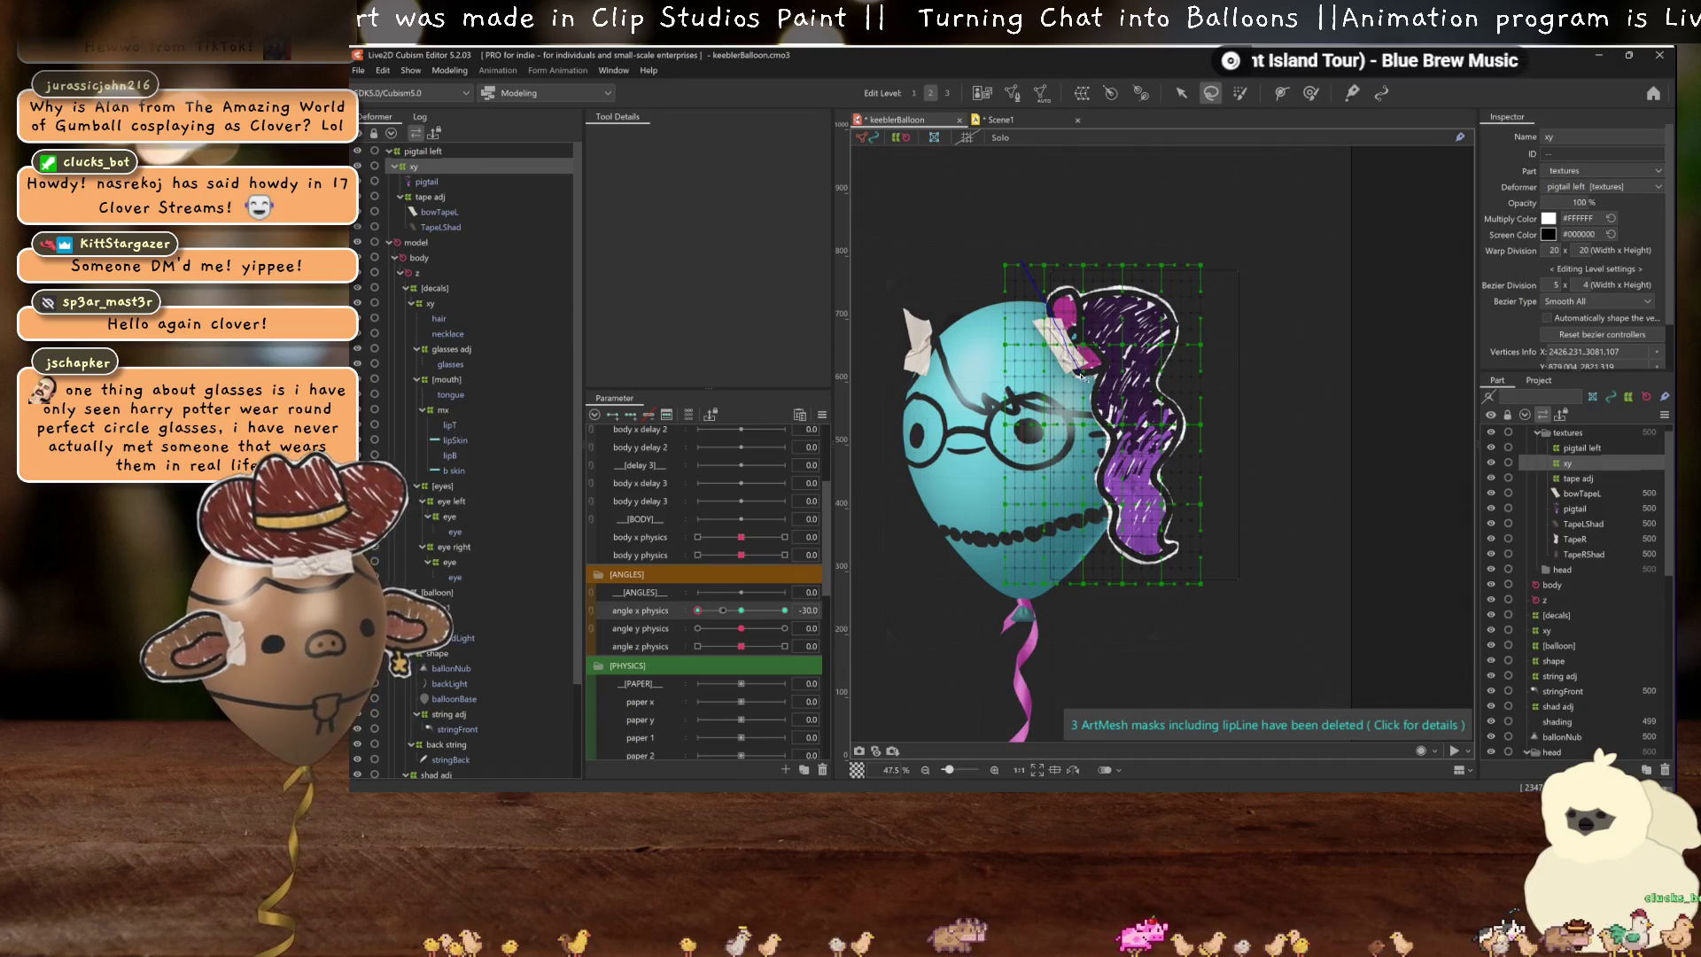
pyautogui.moveTo(1086, 407); pyautogui.dragTo(1022, 257)
pyautogui.press('v')
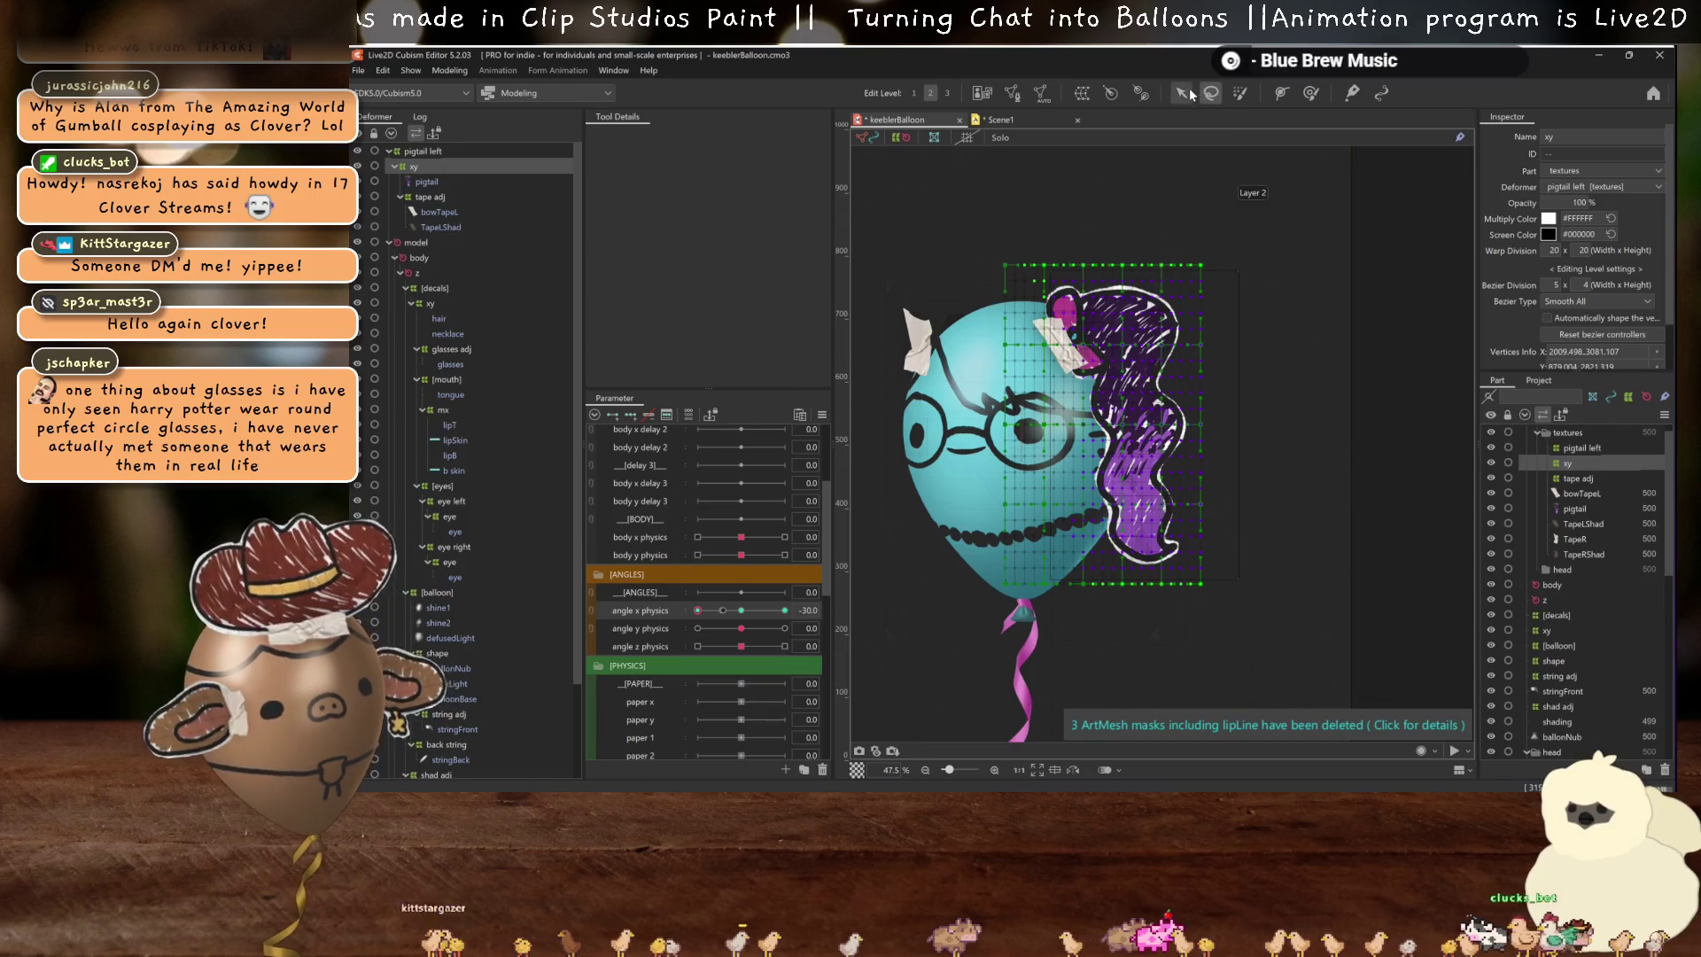
pyautogui.moveTo(1212, 427); pyautogui.dragTo(1187, 429)
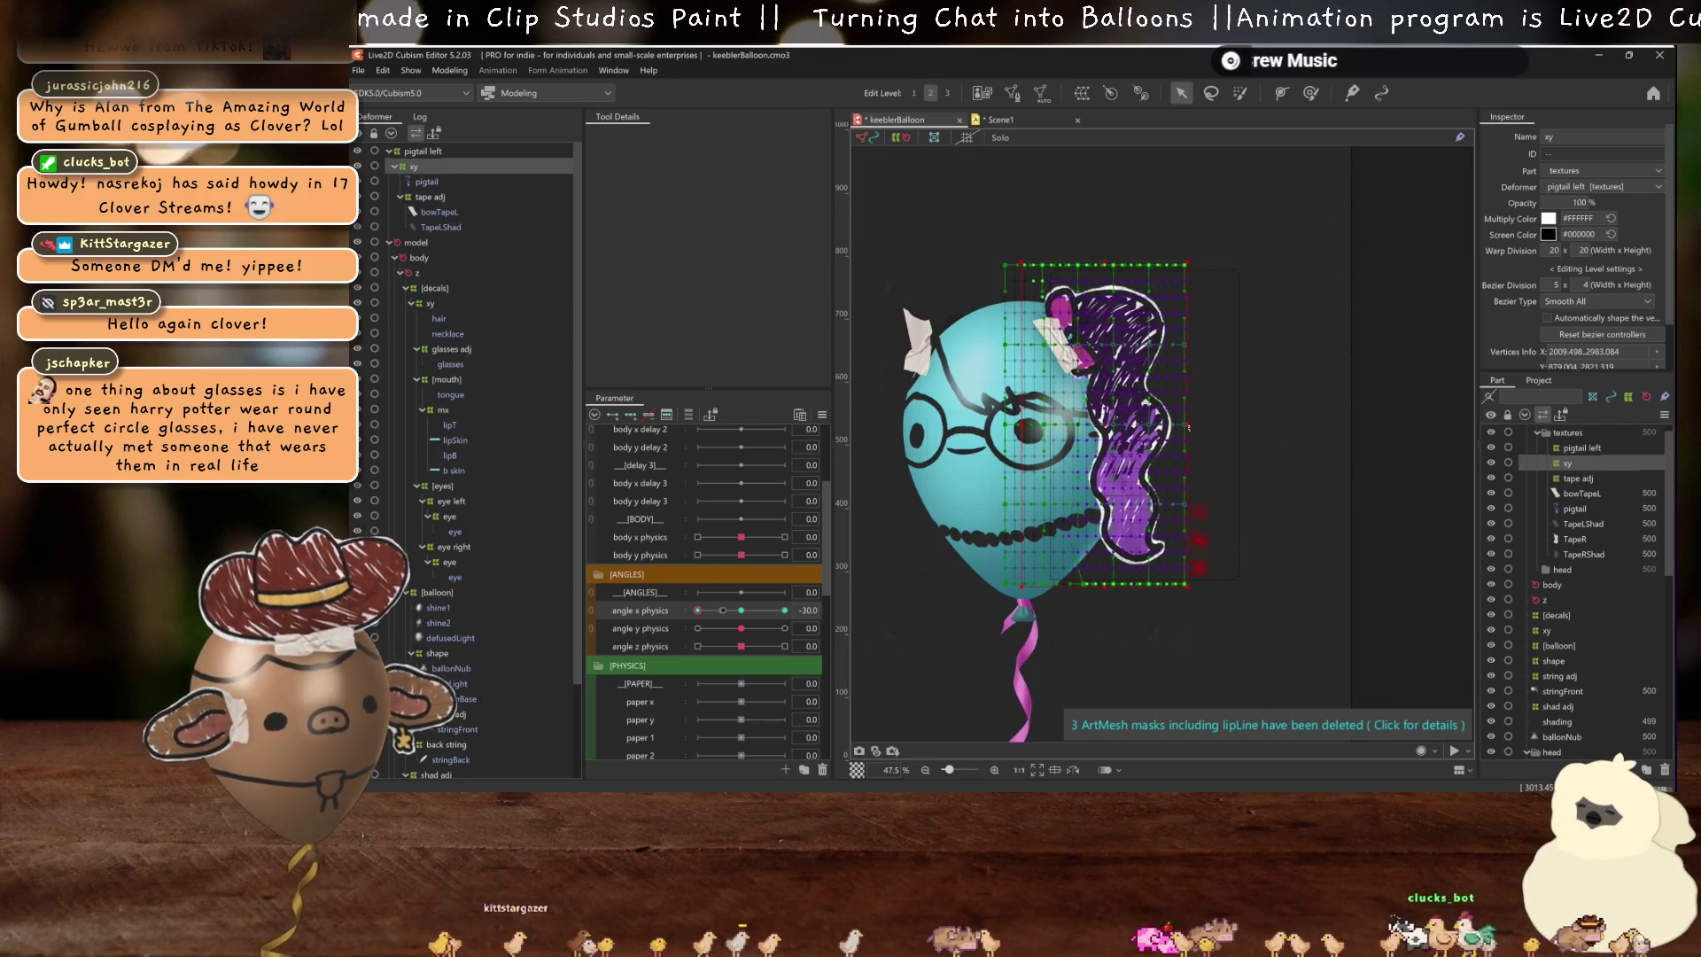
pyautogui.hotkey('ctrl', 'h')
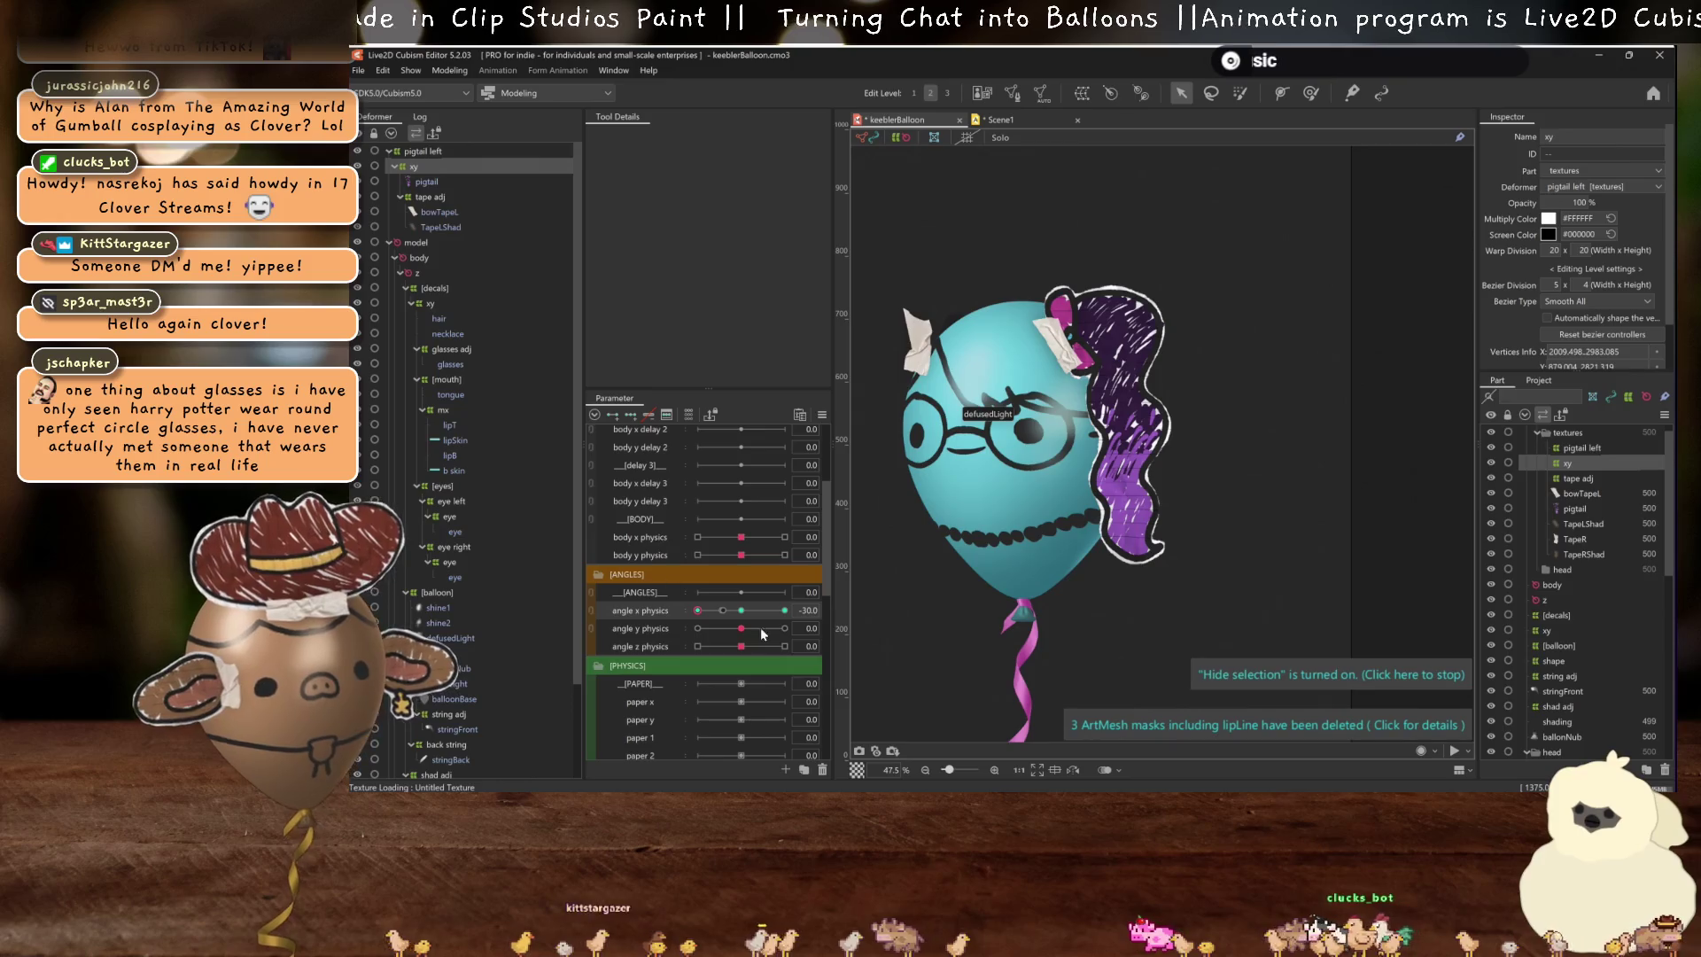
# - At angle X 30, select Warp7 and move the pigtail warp about 35 px right
pyautogui.click(742, 611)
pyautogui.moveTo(741, 612); pyautogui.dragTo(698, 612)
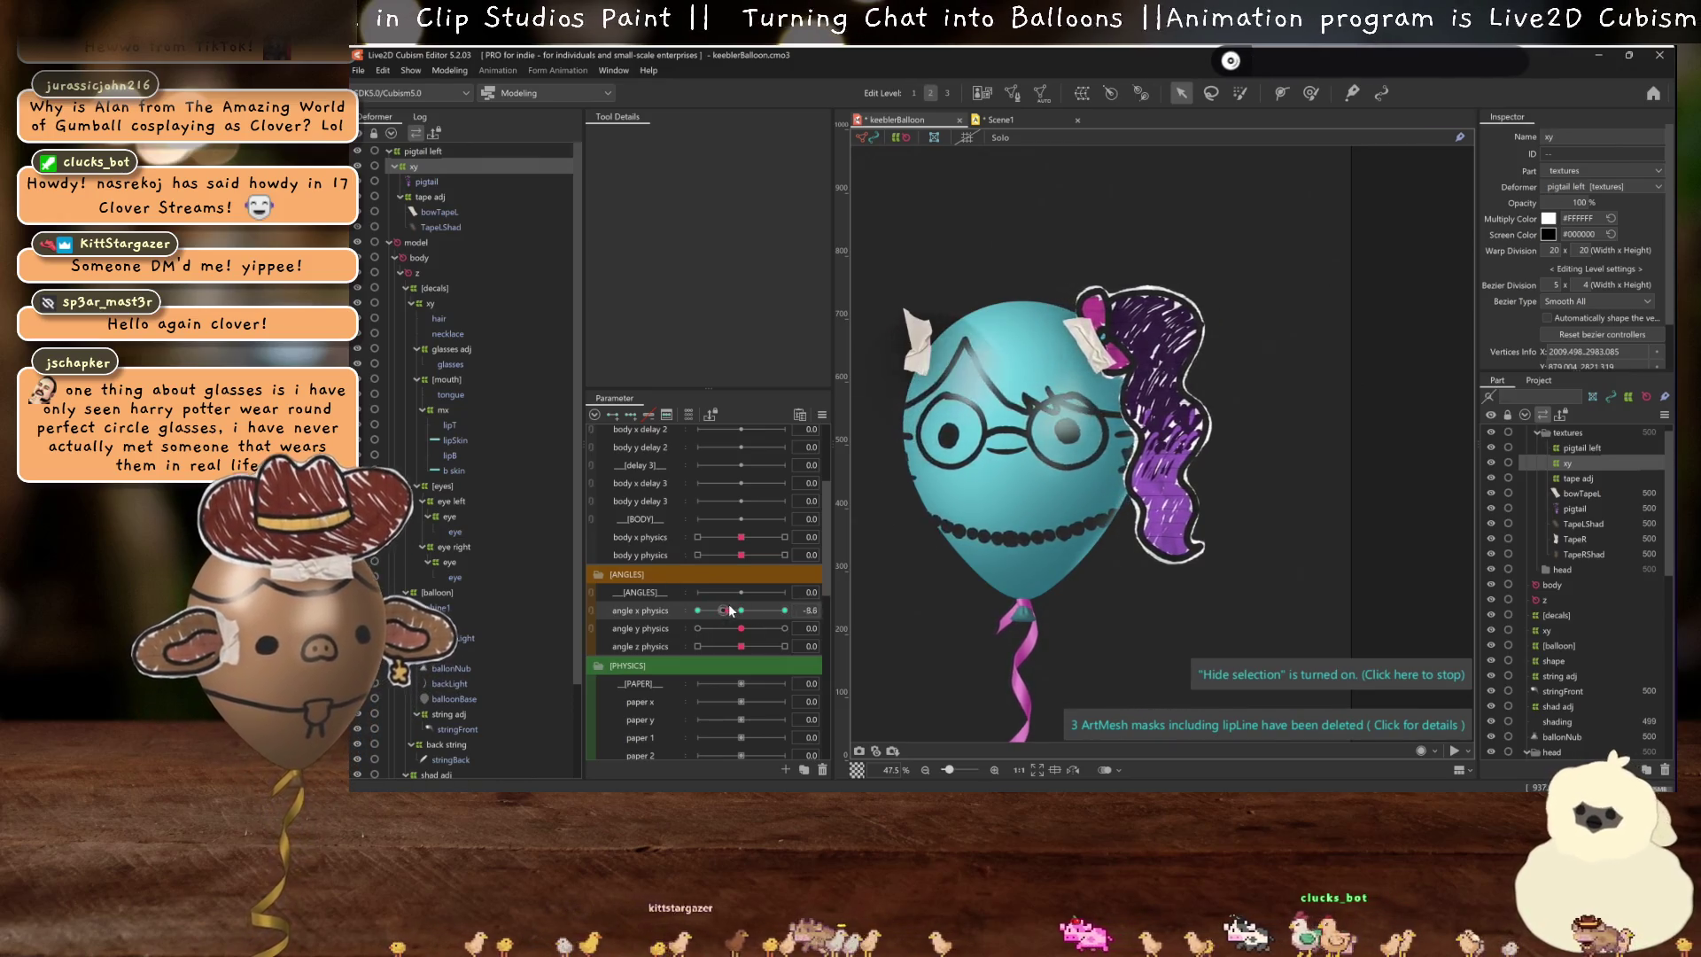
pyautogui.moveTo(699, 611); pyautogui.dragTo(822, 611)
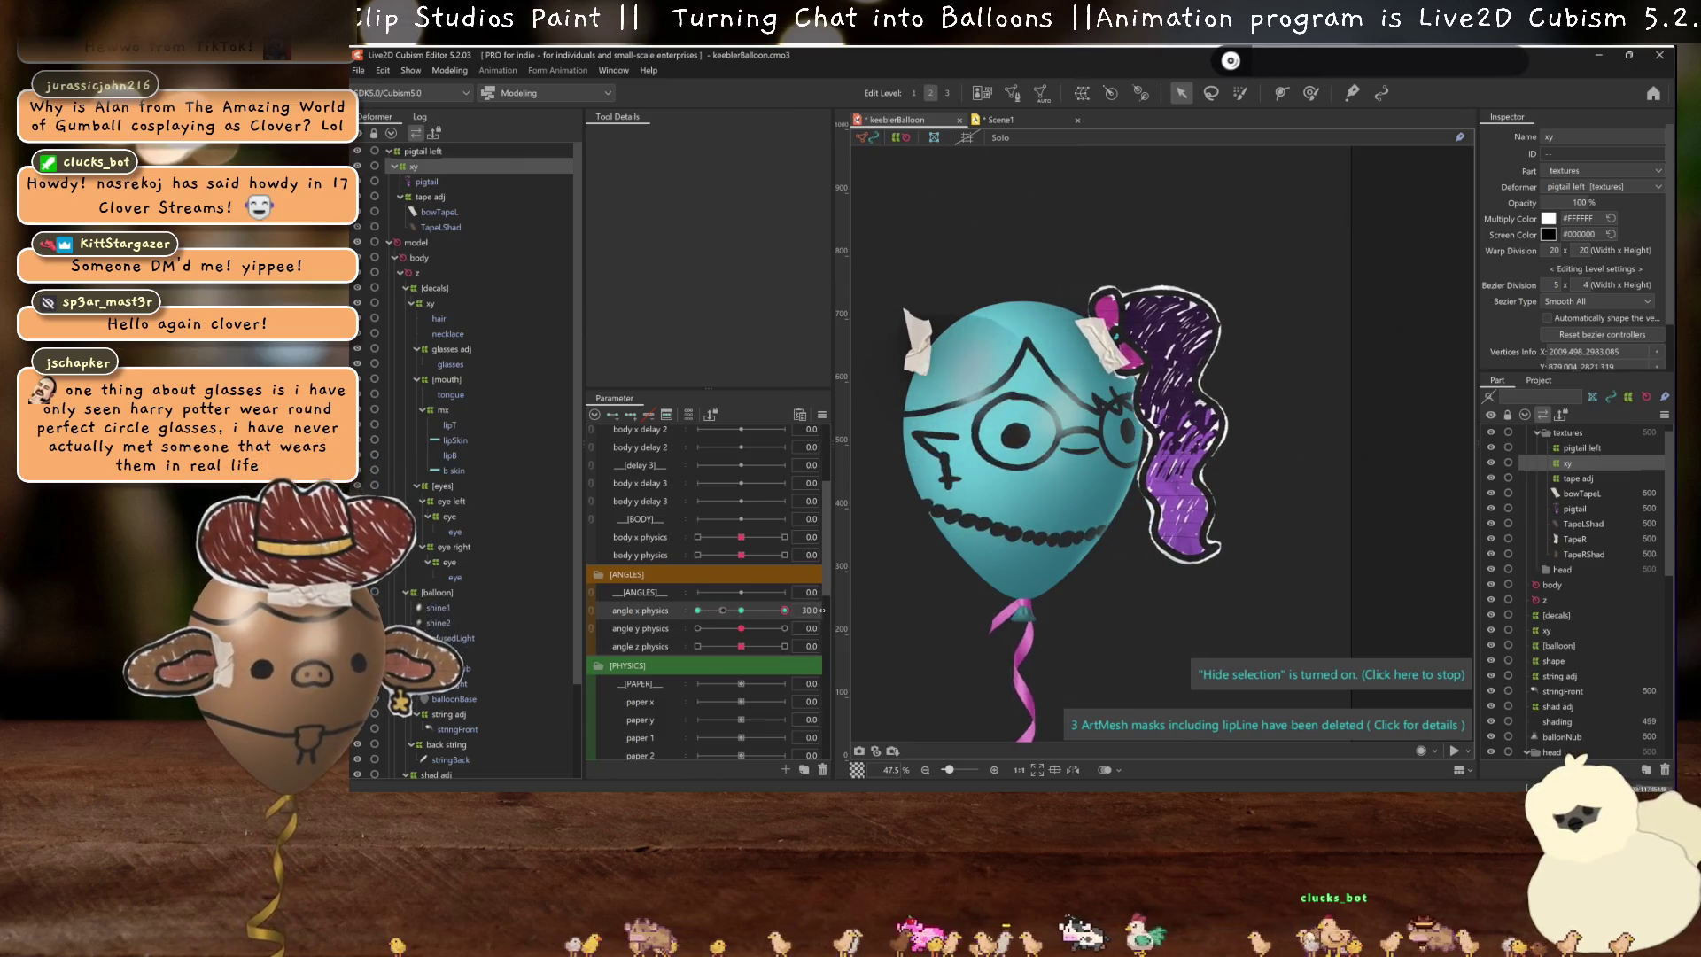
pyautogui.click(1166, 352)
pyautogui.scroll(3, 1147, 416)
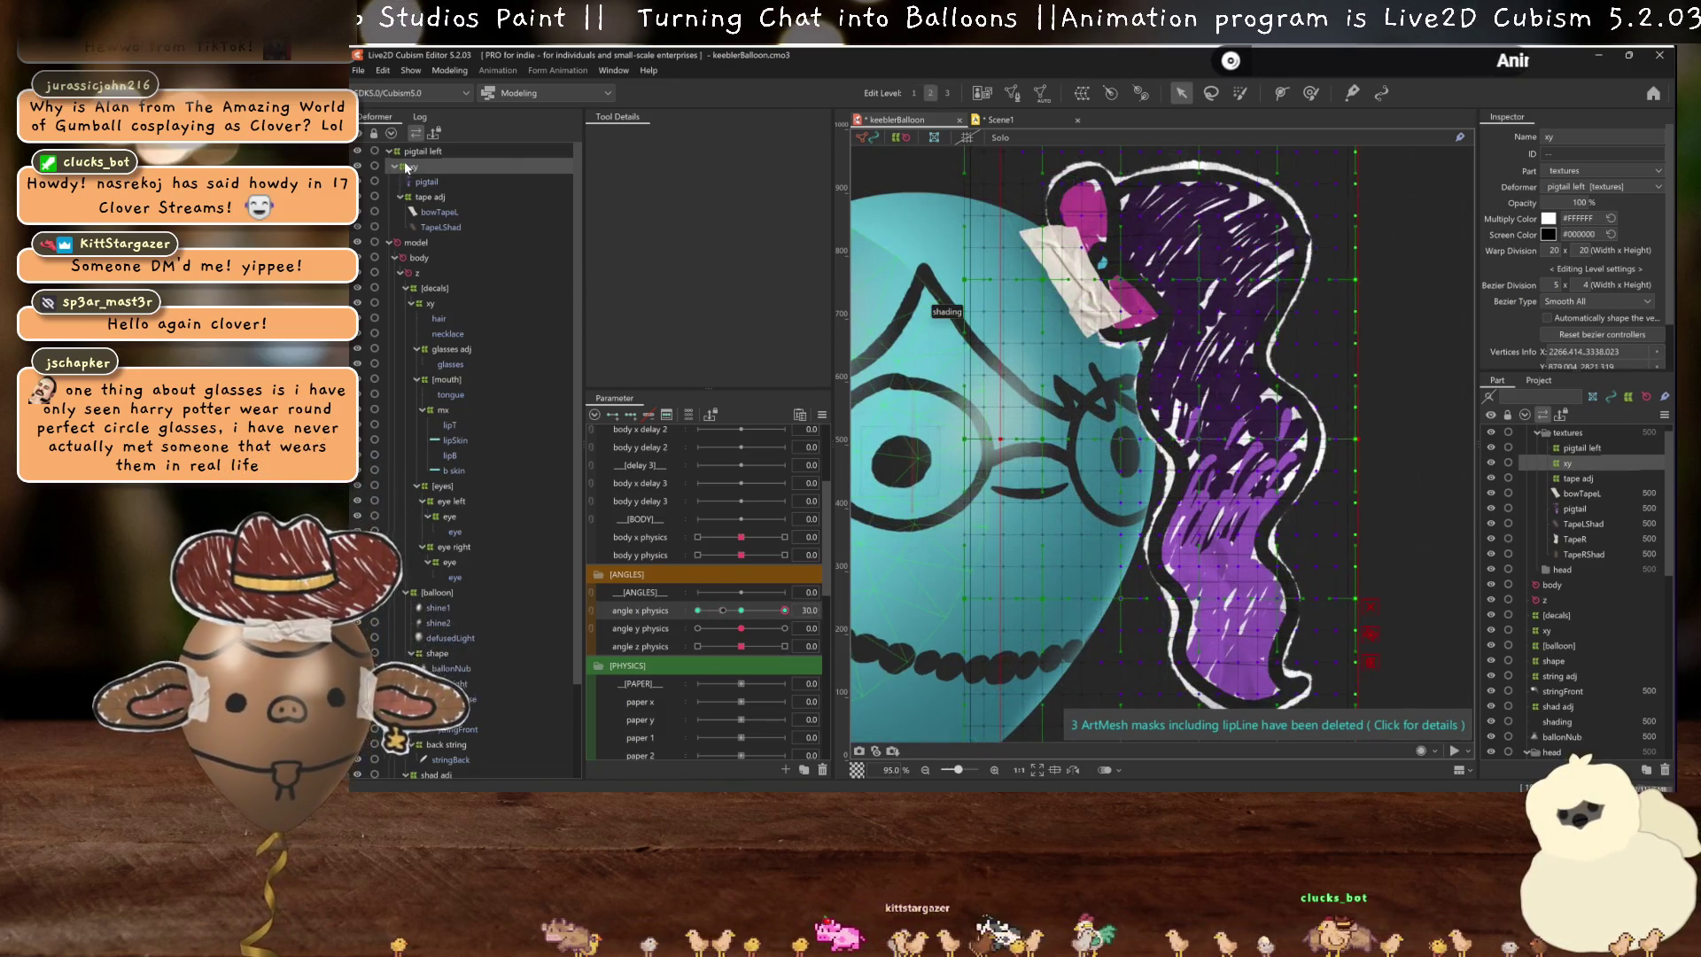
pyautogui.click(741, 610)
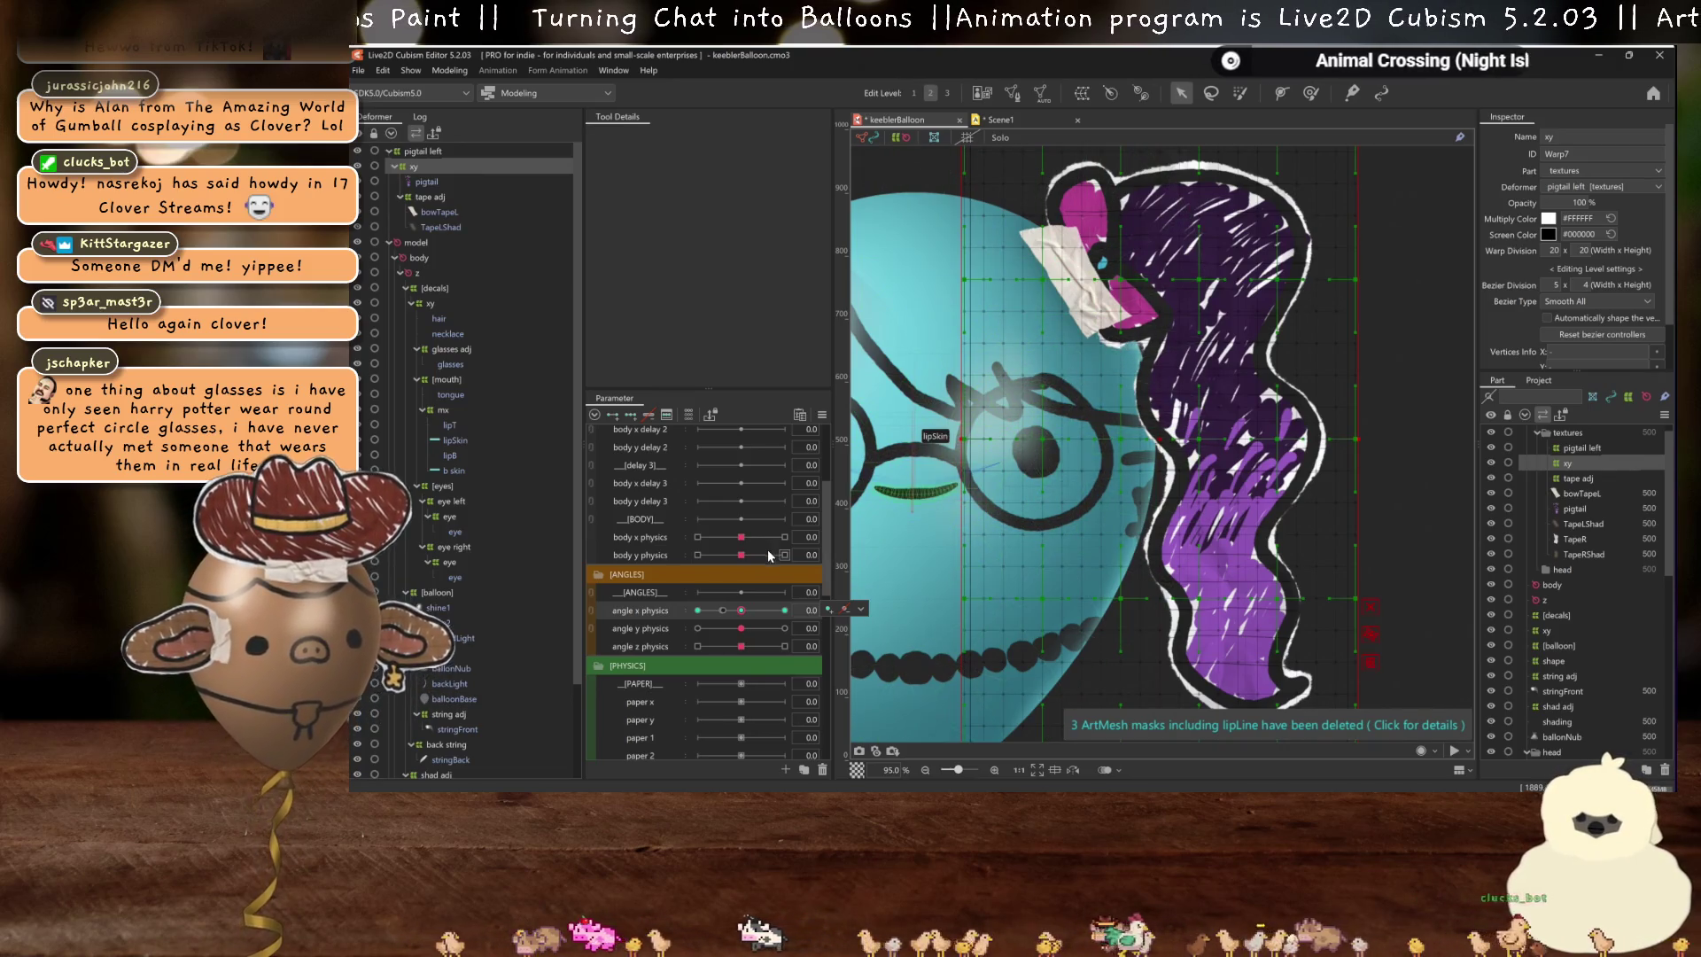
pyautogui.click(784, 610)
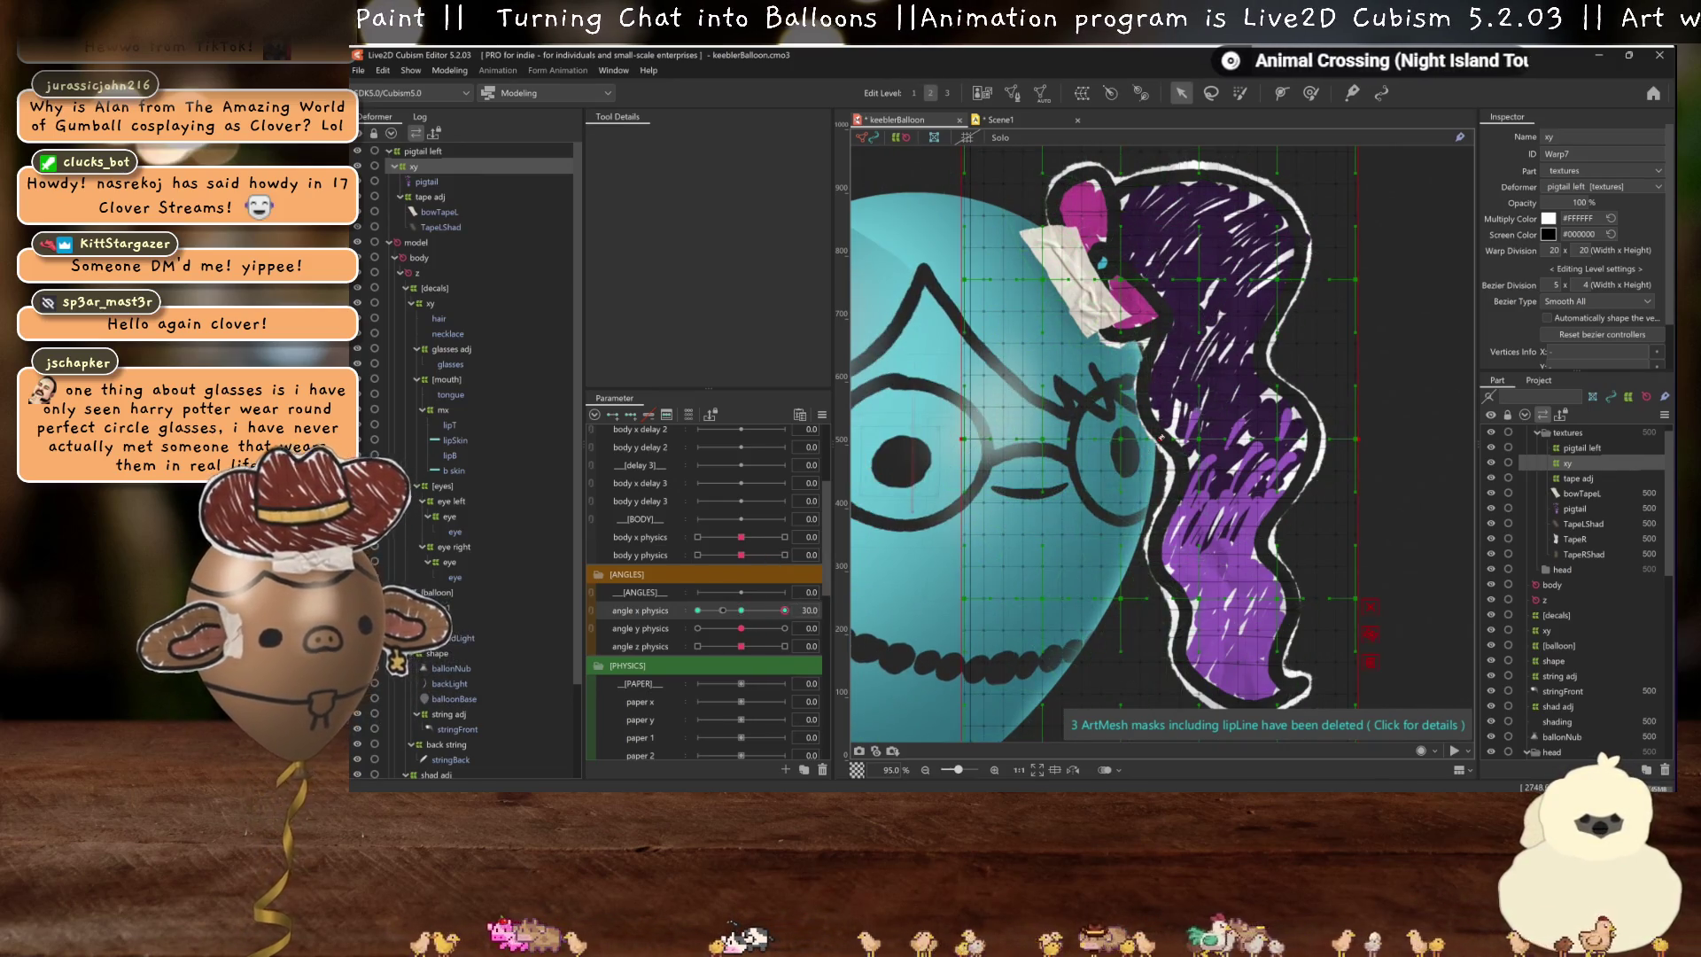
pyautogui.moveTo(1160, 436); pyautogui.dragTo(1197, 437)
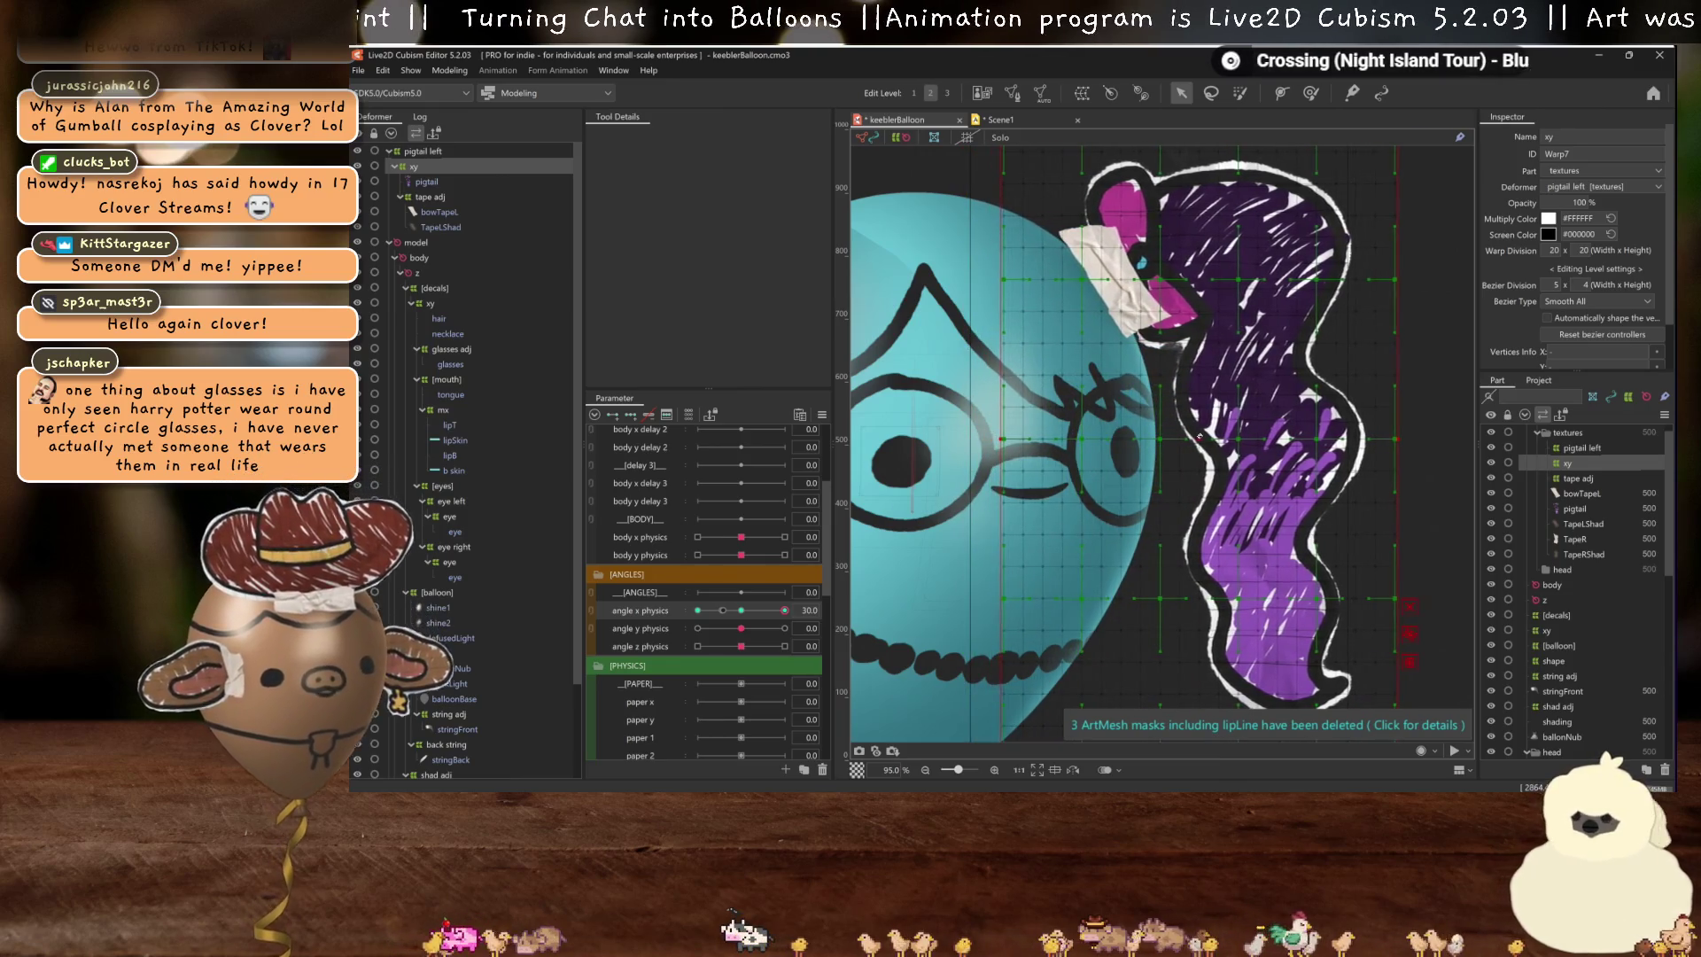
pyautogui.scroll(-3, 1197, 437)
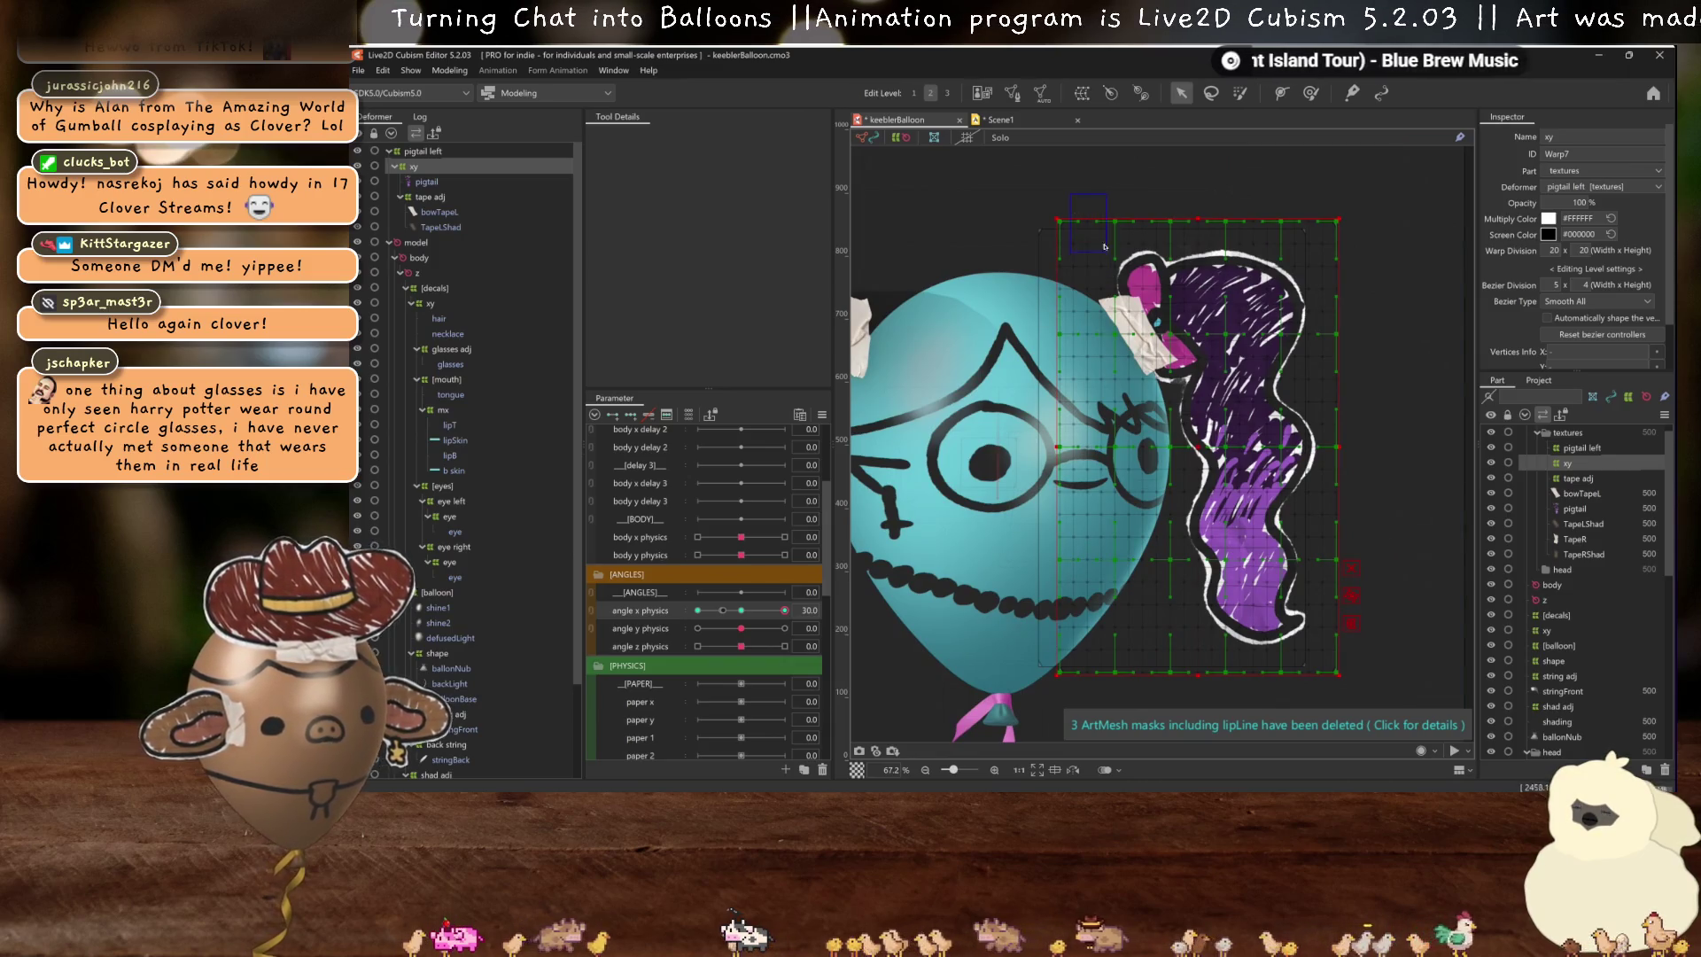
# - Lasso the pigtail's vertices, pull its right edge inward to narrow it, and test near 19.5
pyautogui.click(1208, 95)
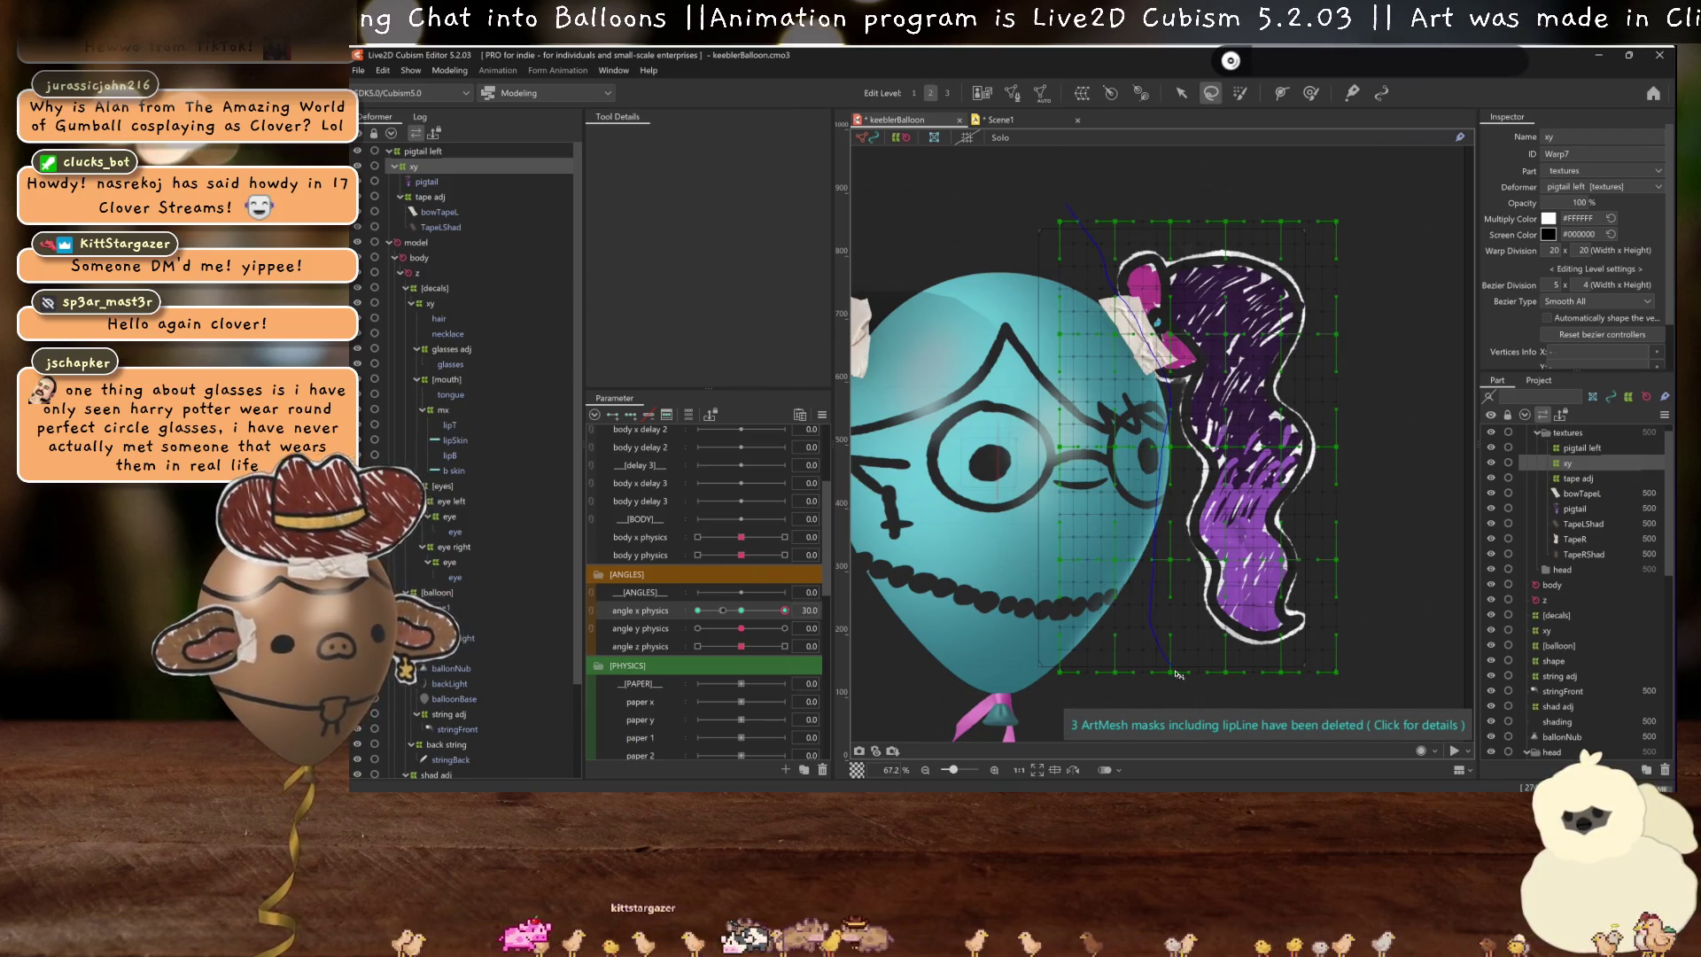
pyautogui.moveTo(1023, 203); pyautogui.dragTo(1027, 209)
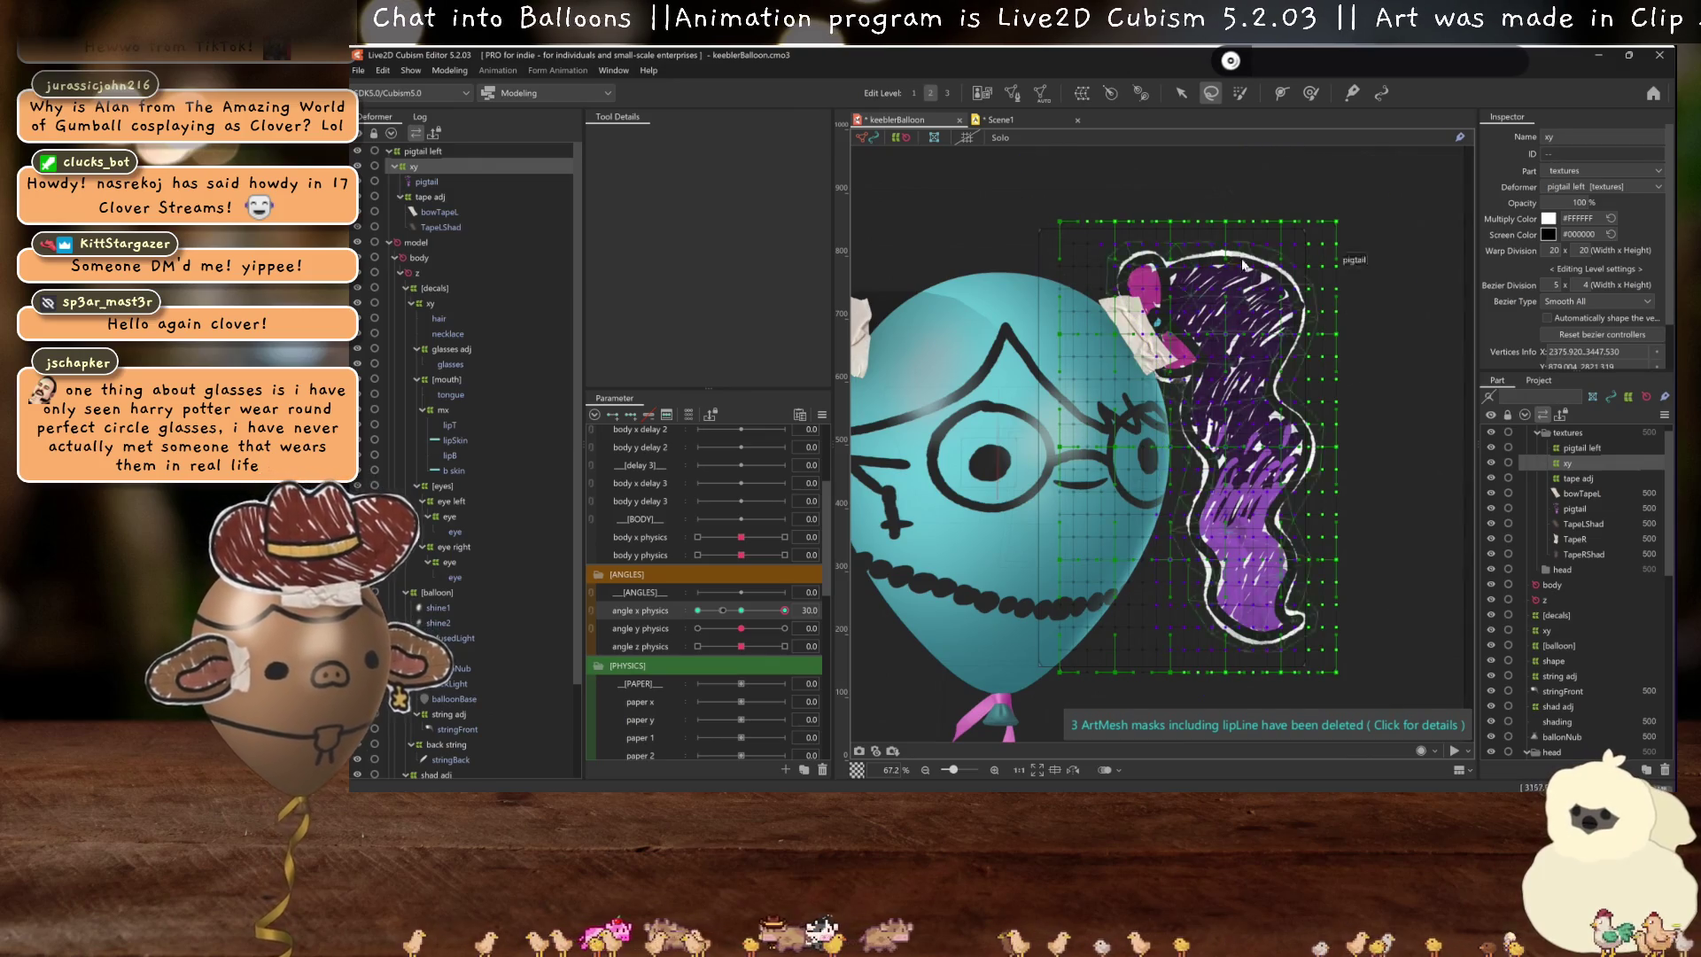
pyautogui.moveTo(1339, 448); pyautogui.dragTo(1190, 443)
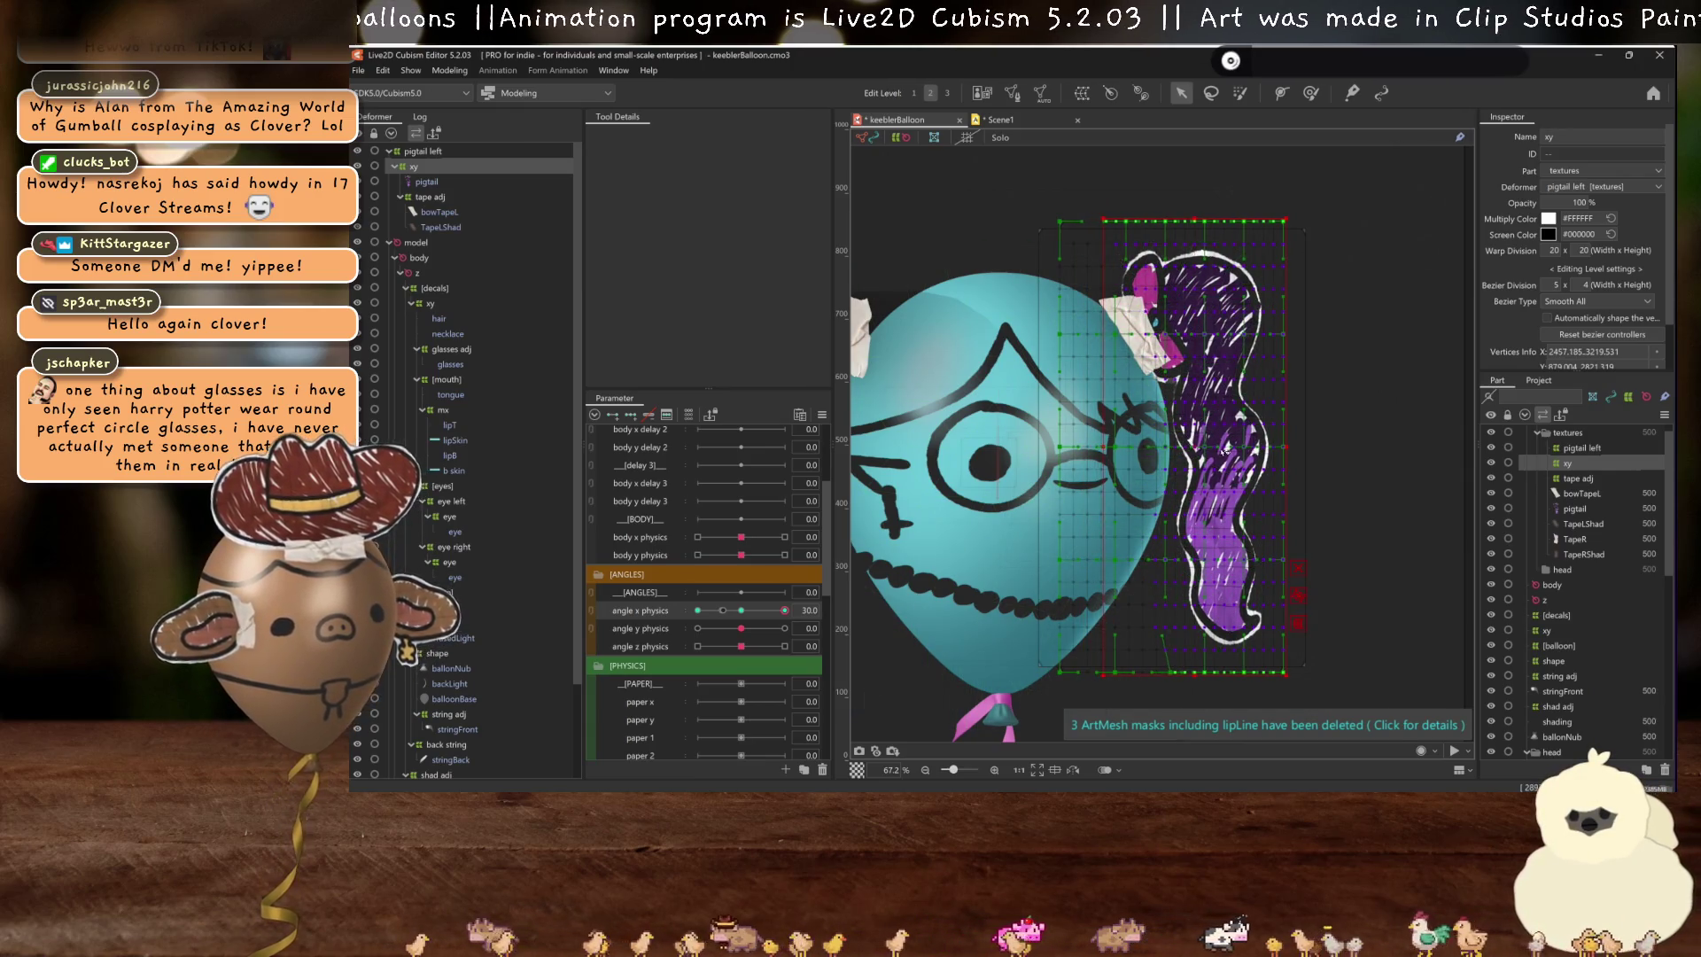
pyautogui.moveTo(1284, 438); pyautogui.dragTo(1248, 438)
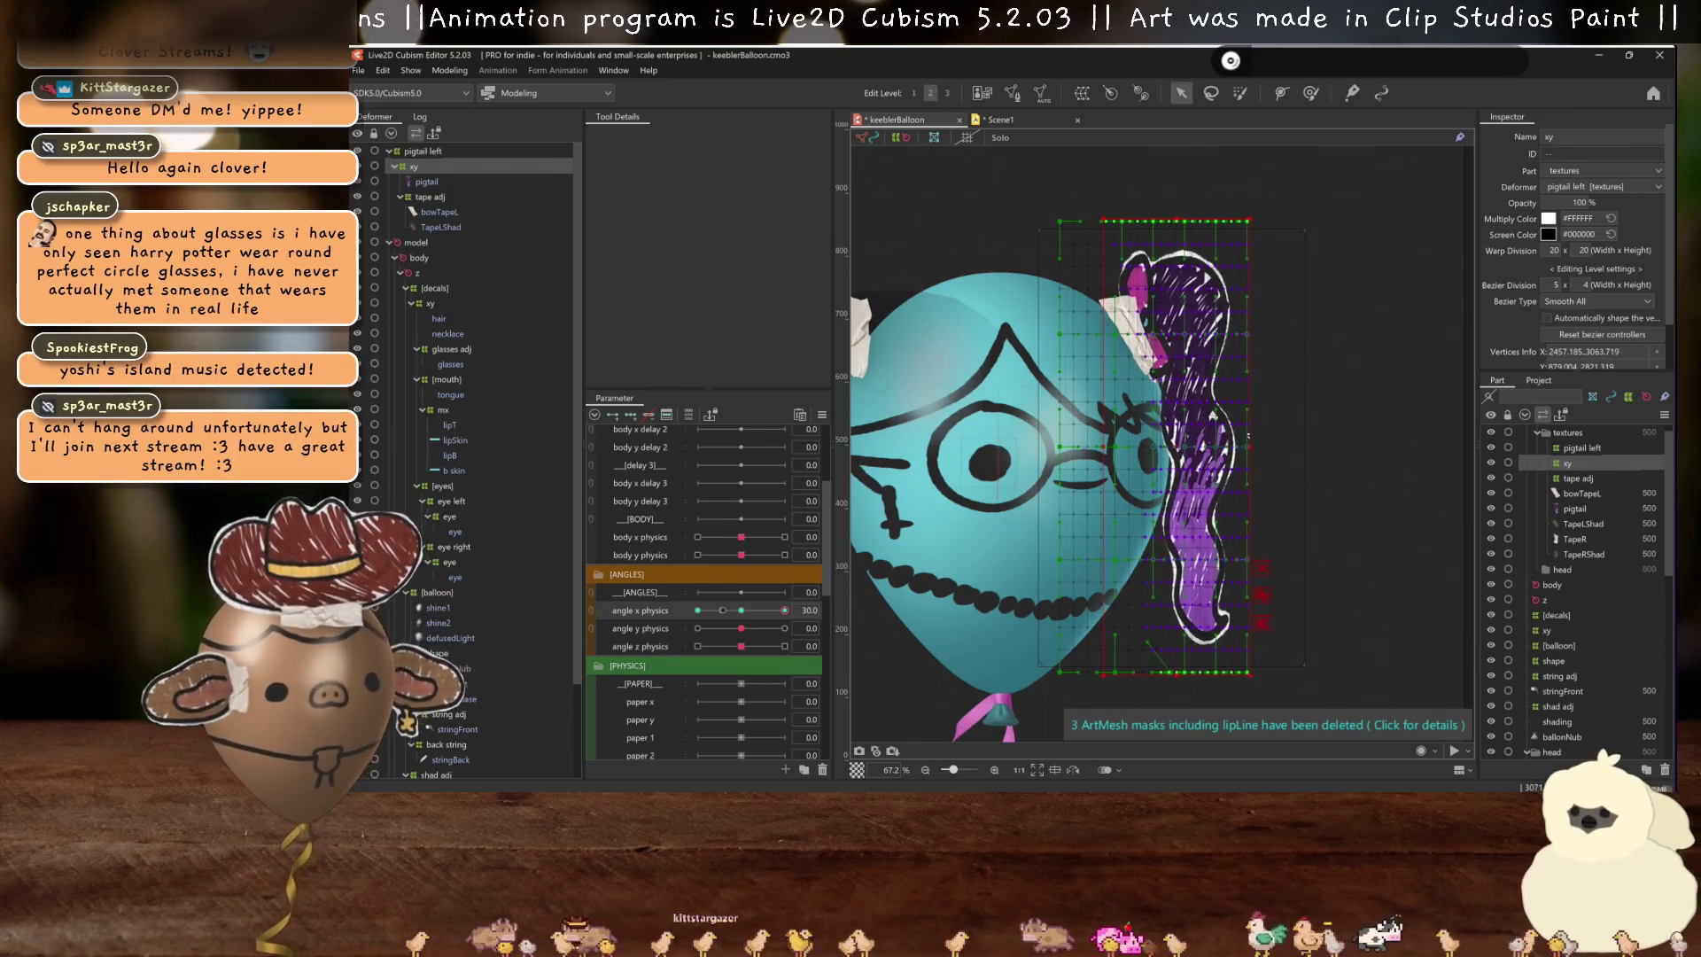
pyautogui.click(1262, 623)
pyautogui.moveTo(784, 611)
pyautogui.mouseDown()
pyautogui.moveTo(770, 611)
pyautogui.moveTo(793, 602)
pyautogui.mouseUp()
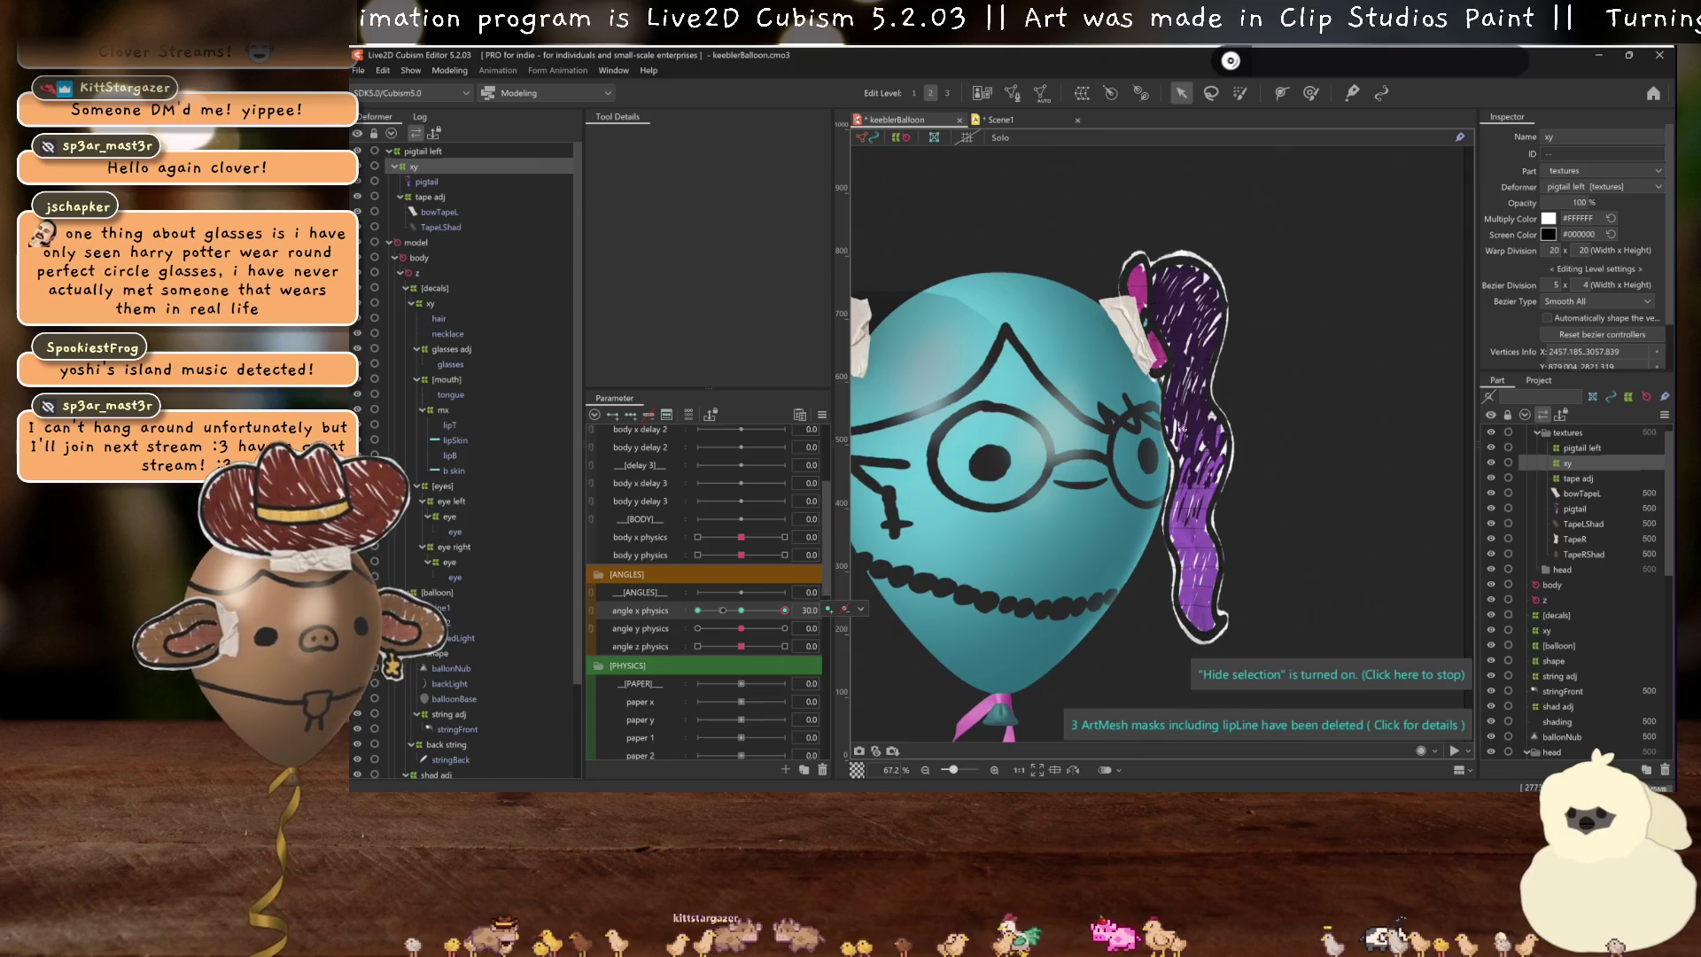
# - Apply a Perspective temporary deformation to the pigtail warp, pulling its top-left corner left
pyautogui.click(1269, 562)
pyautogui.click(1263, 623)
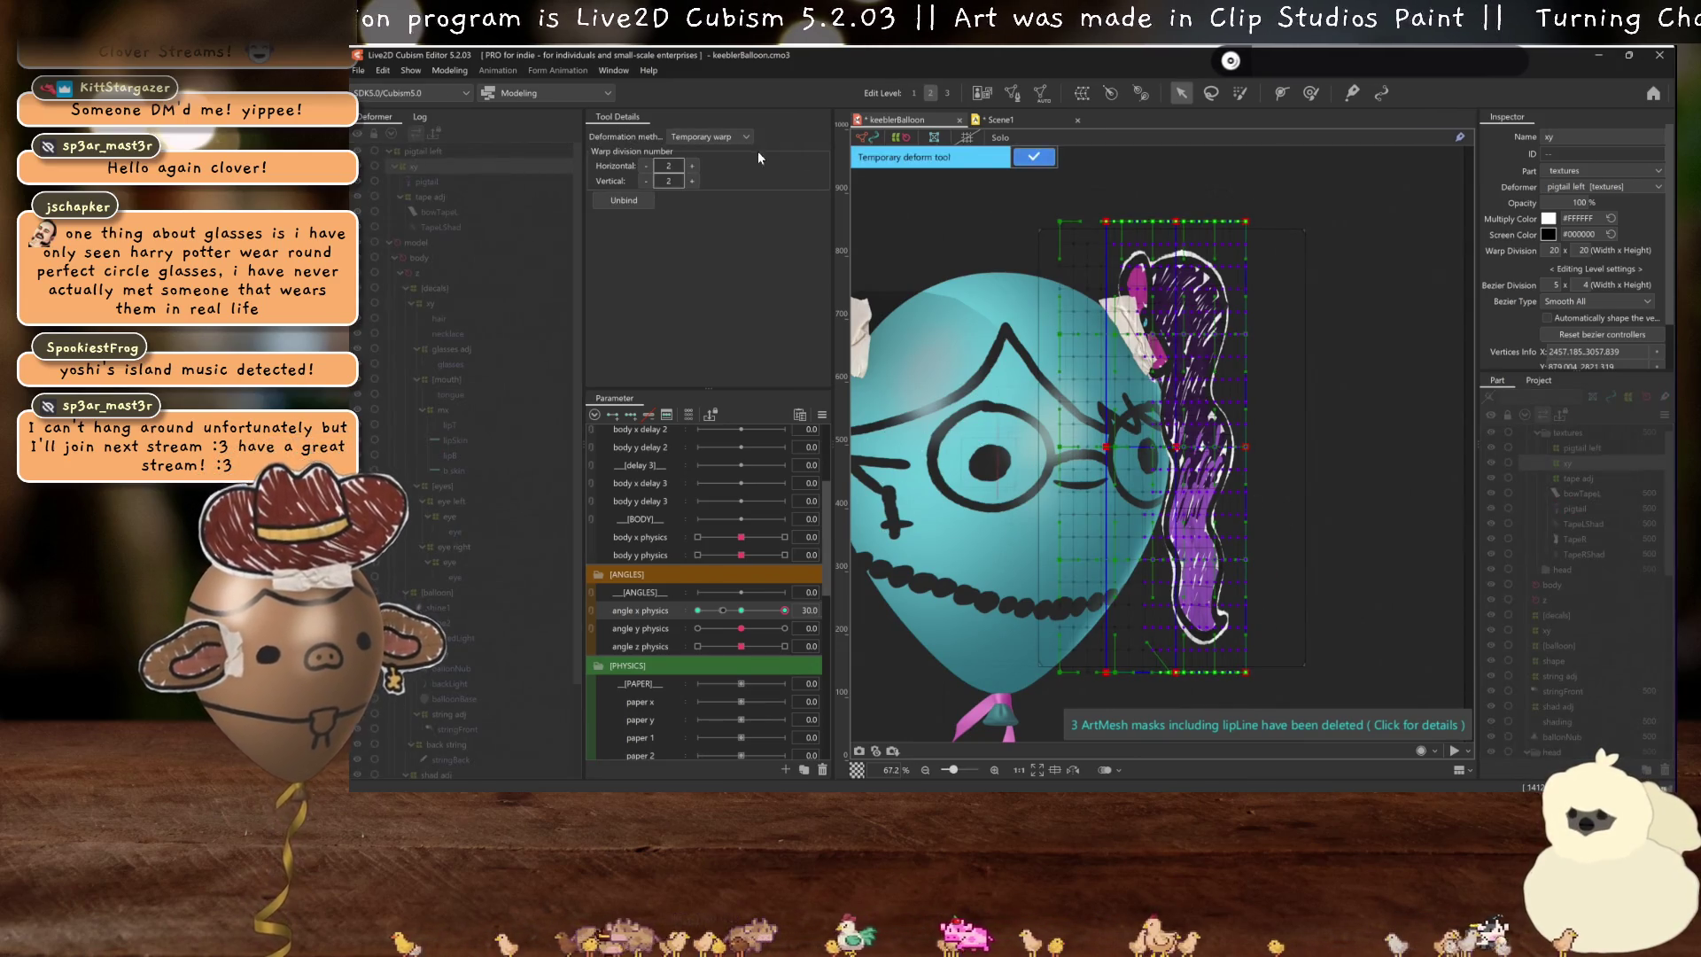
pyautogui.click(700, 194)
pyautogui.moveTo(1176, 222); pyautogui.dragTo(1167, 226)
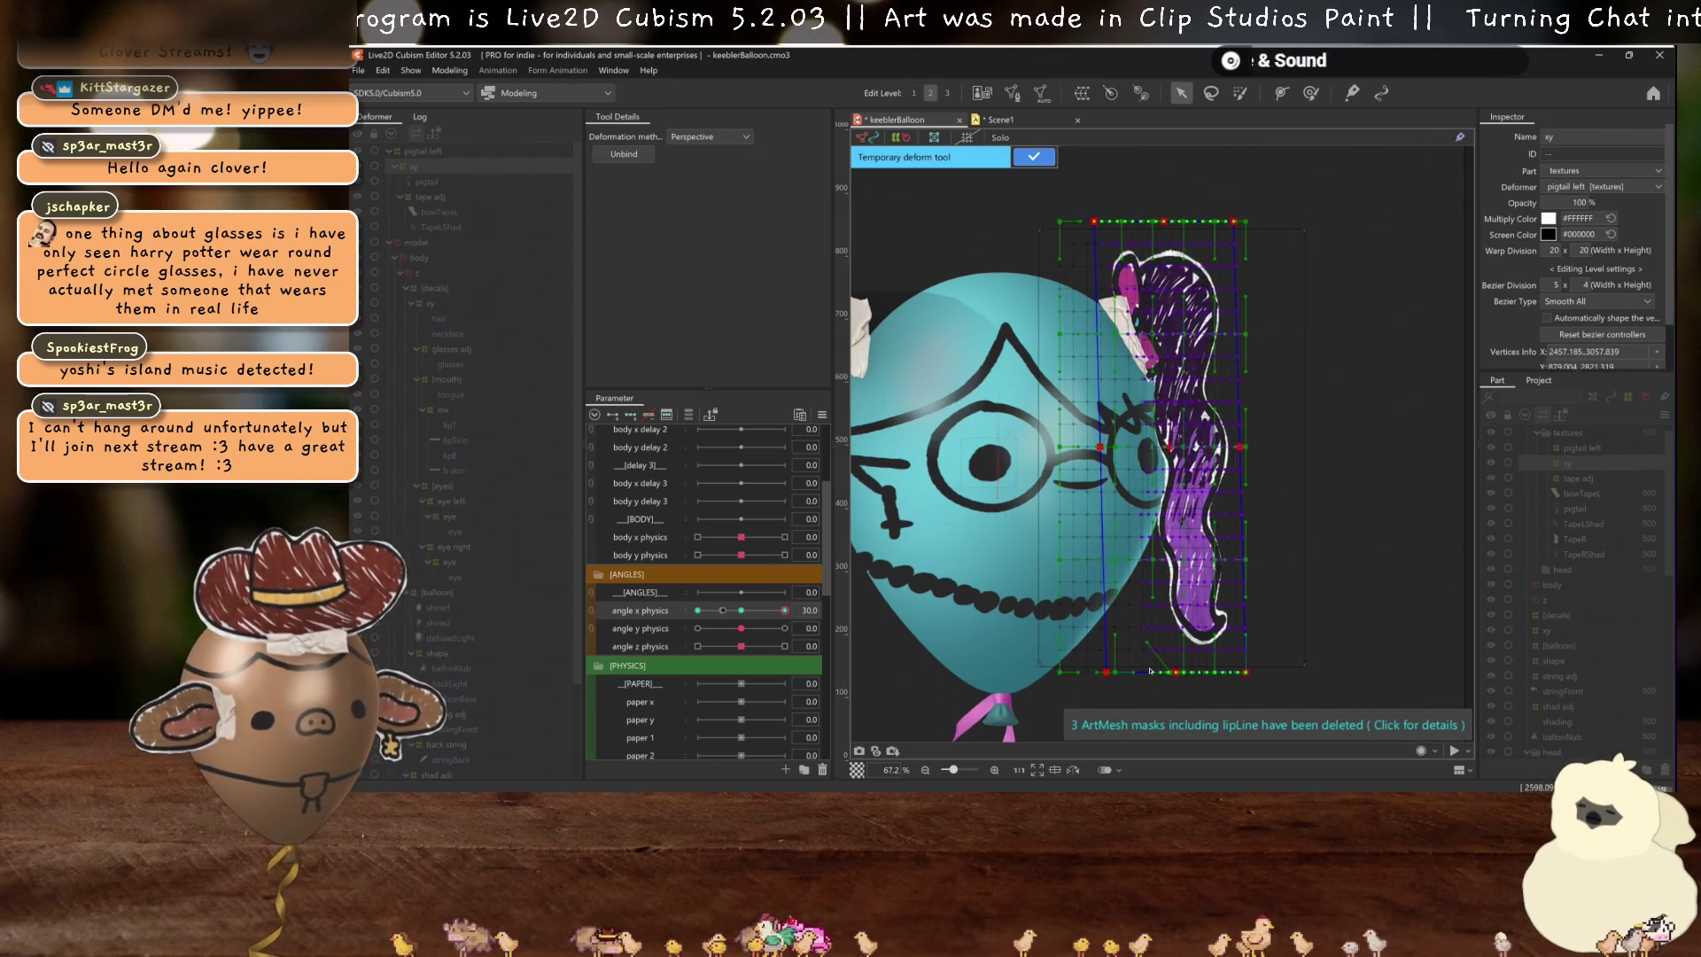
pyautogui.moveTo(1181, 673); pyautogui.dragTo(1187, 673)
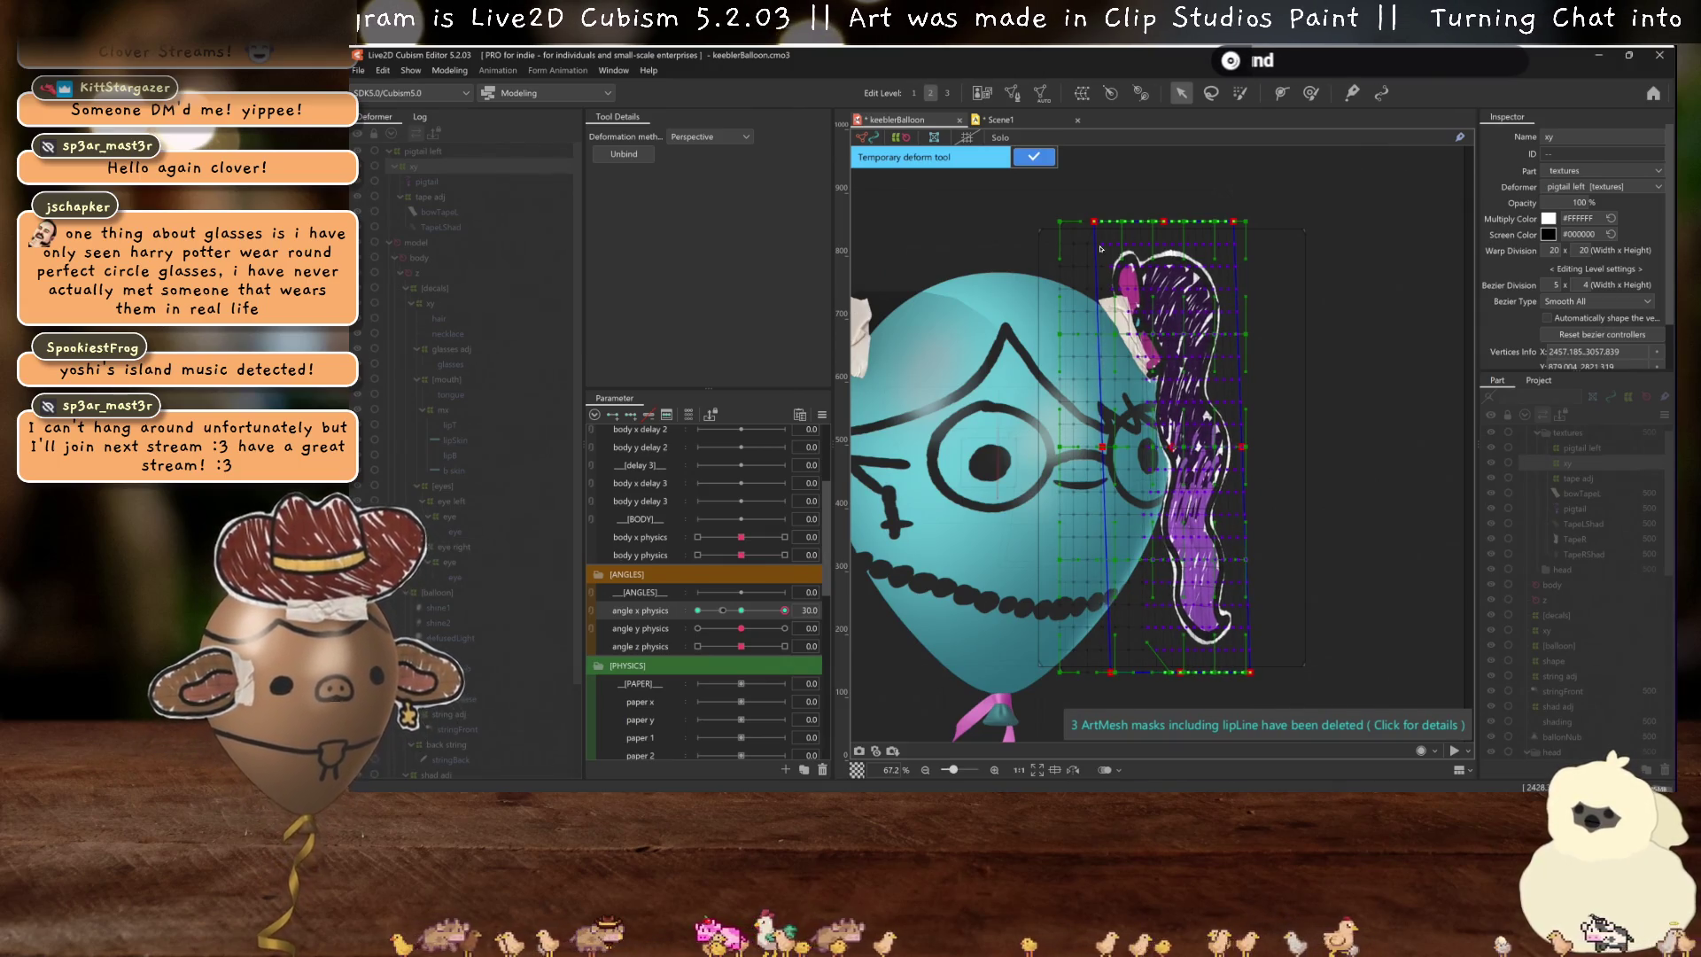
pyautogui.moveTo(1096, 221); pyautogui.dragTo(1089, 219)
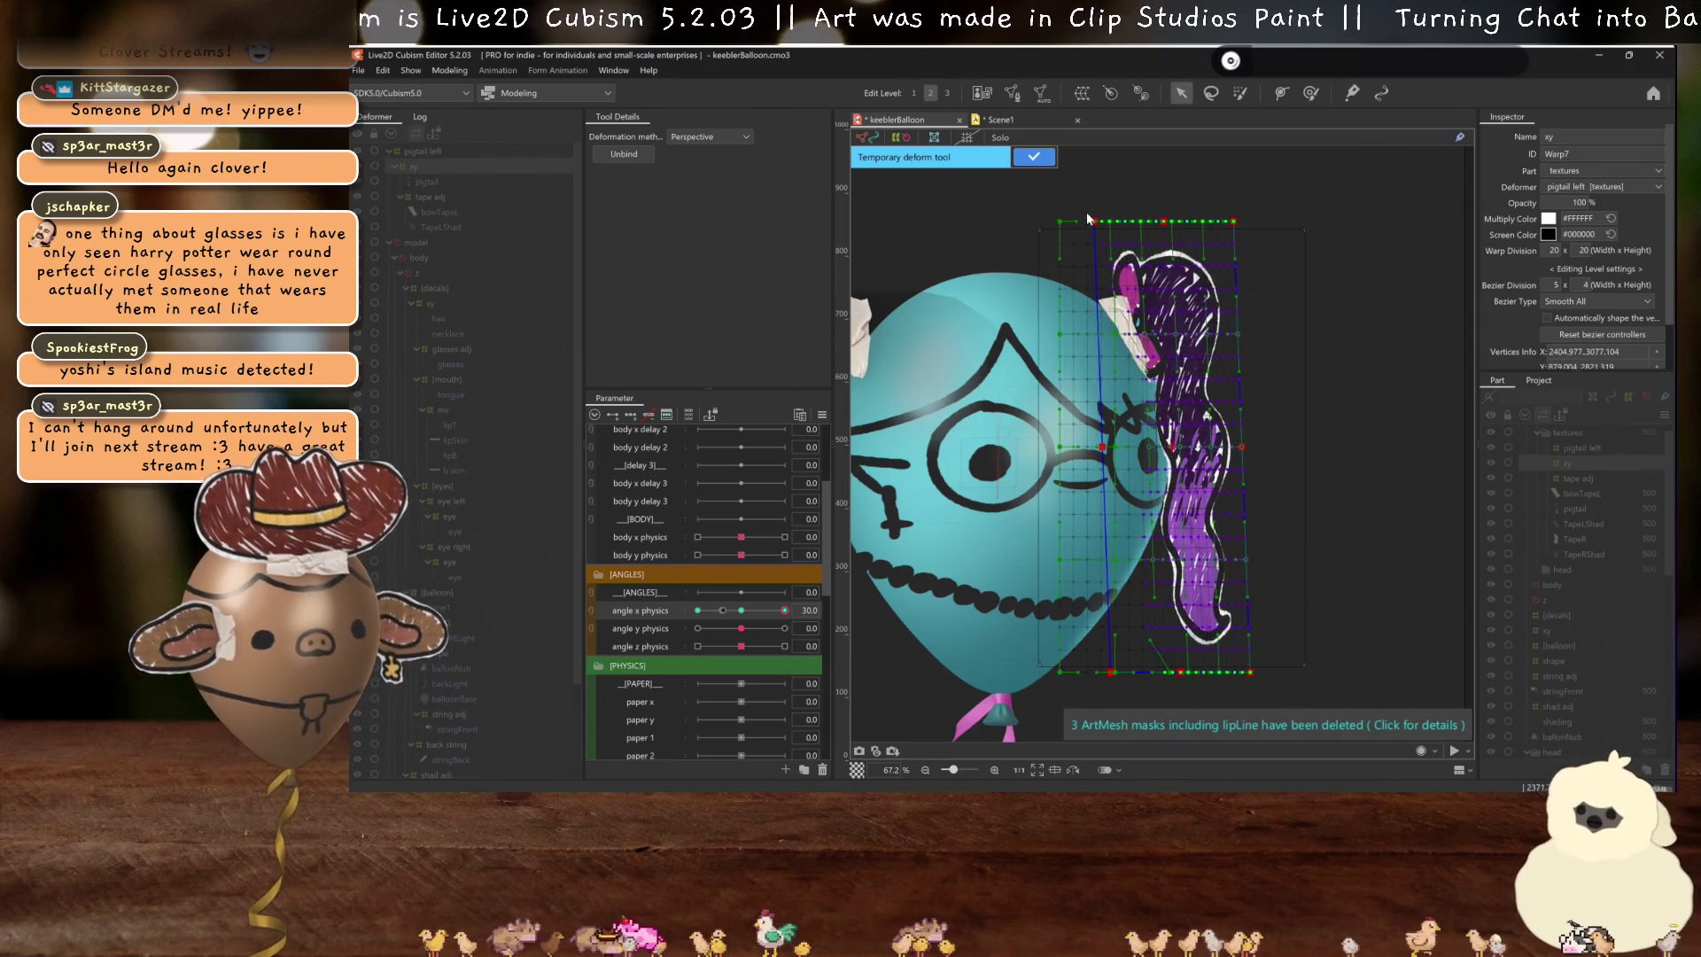
pyautogui.click(1034, 158)
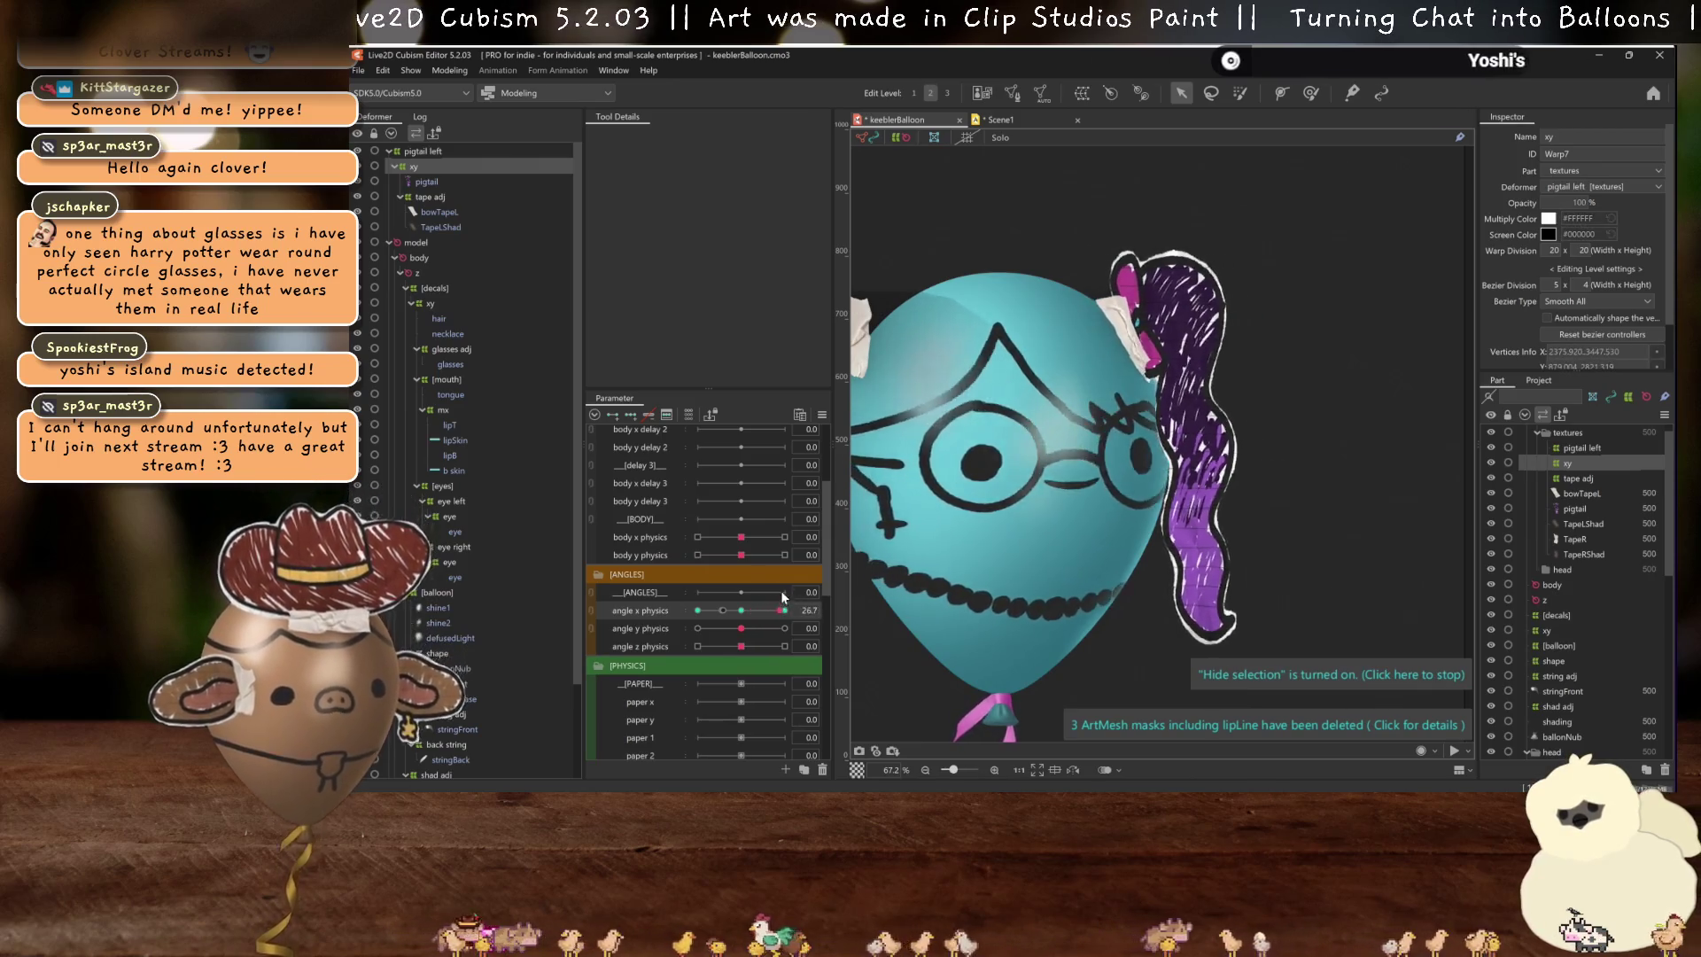
# - Nudge the pigtail's top edge left, check the whole balloon, and save keeblerBalloon
pyautogui.scroll(3, 1107, 225)
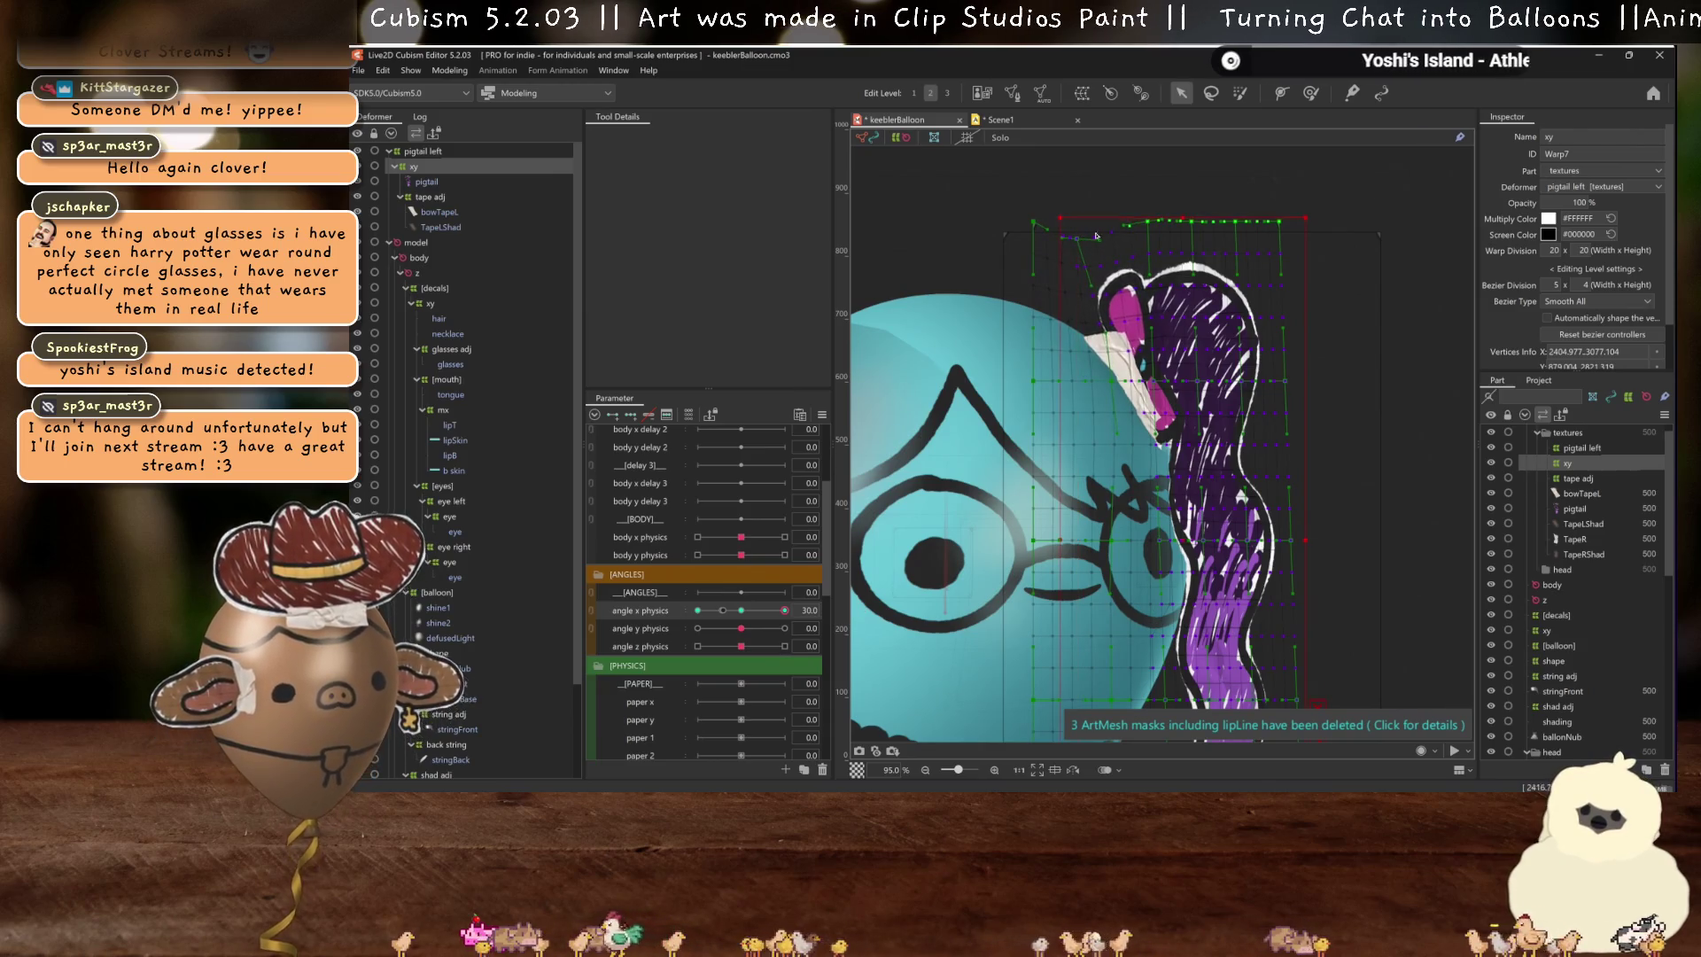
pyautogui.moveTo(1198, 227); pyautogui.dragTo(1181, 230)
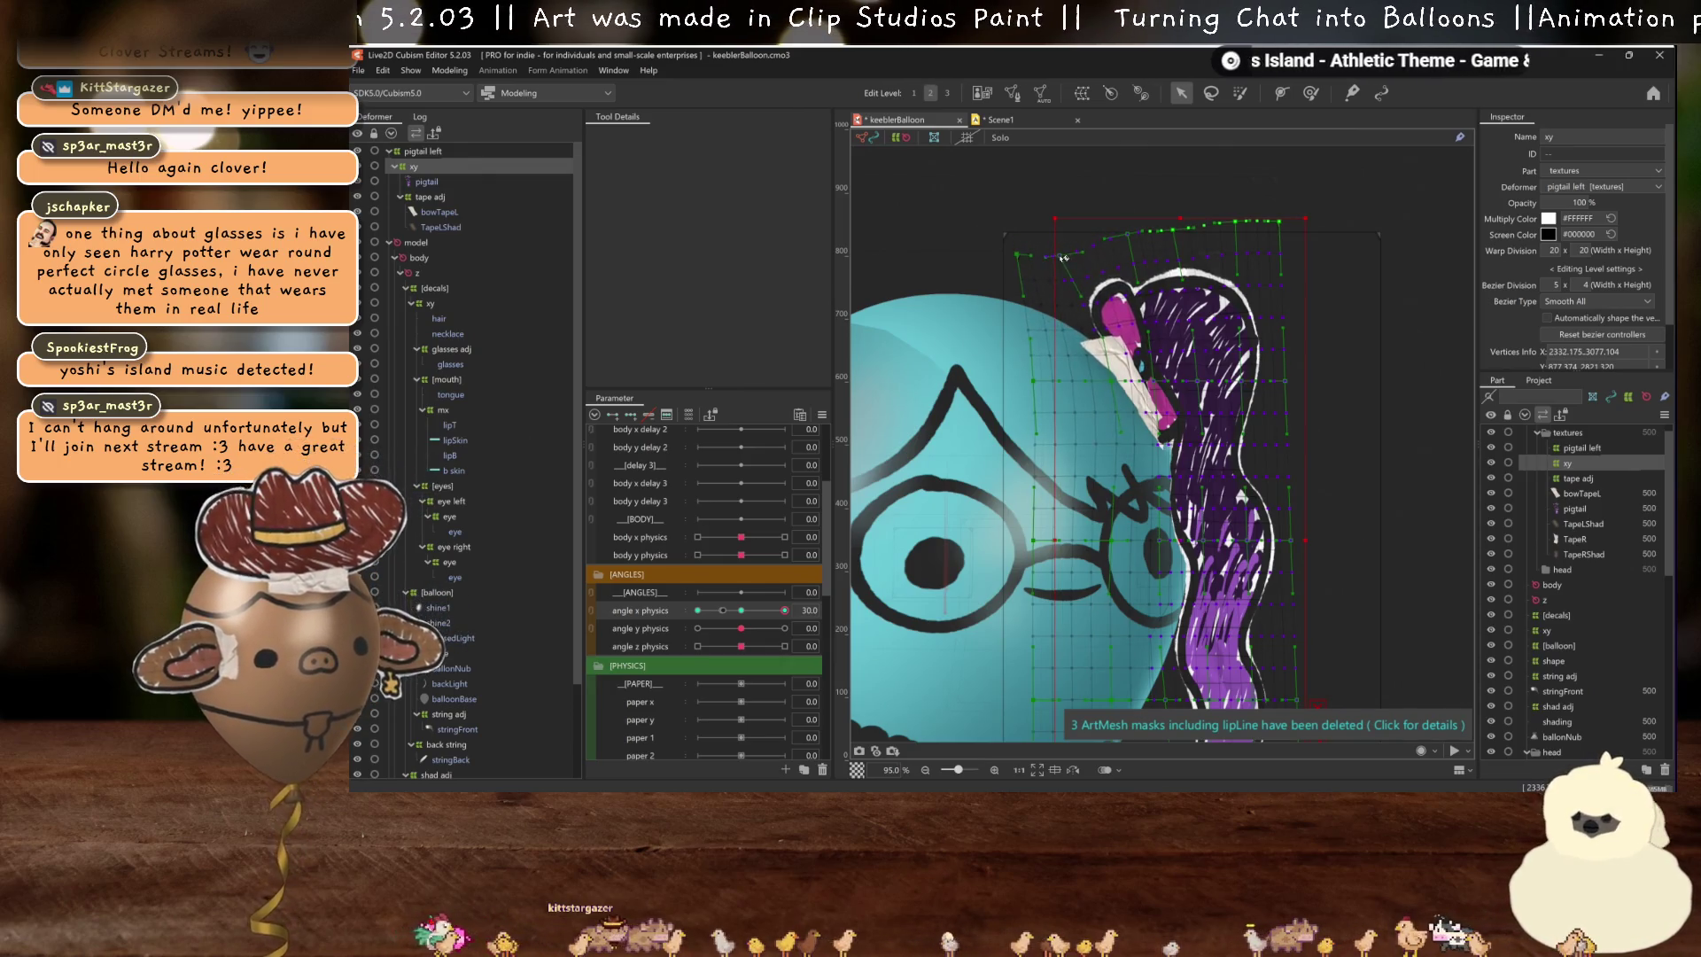
pyautogui.moveTo(1176, 232)
pyautogui.mouseDown()
pyautogui.moveTo(1252, 246)
pyautogui.moveTo(1222, 231)
pyautogui.mouseUp()
pyautogui.hotkey('ctrl', 'h')
pyautogui.scroll(-3, 1225, 253)
pyautogui.hotkey('ctrl', 'h')
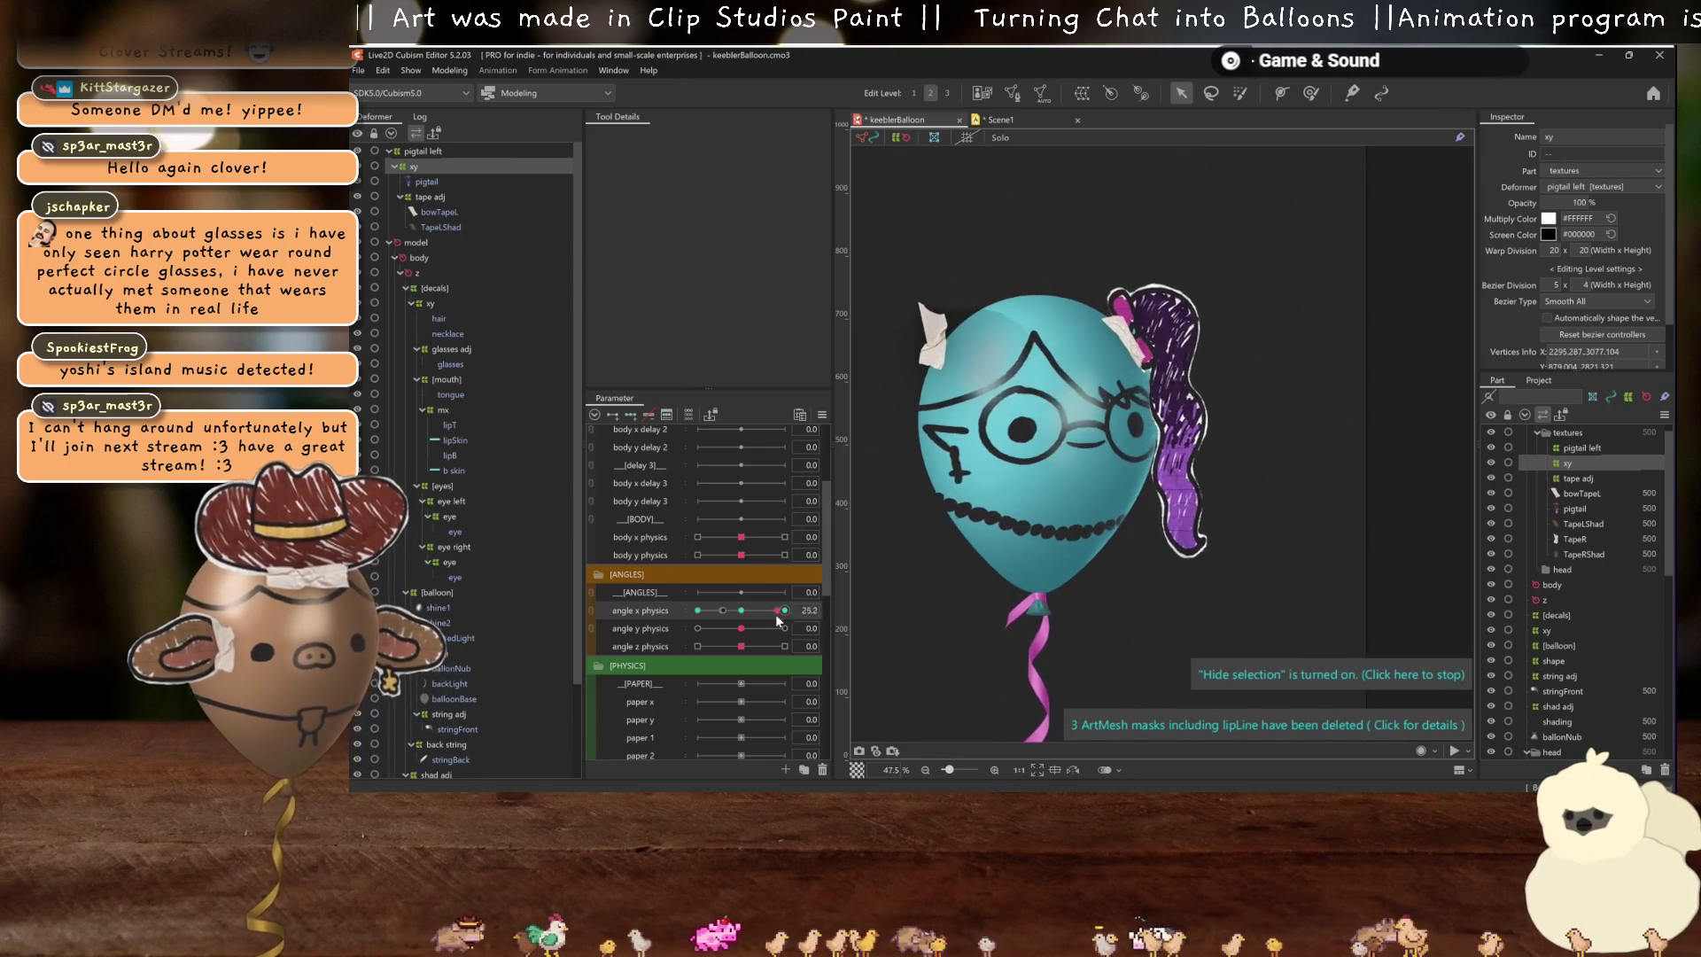
pyautogui.scroll(3, 1213, 354)
pyautogui.hotkey('ctrl', 'h')
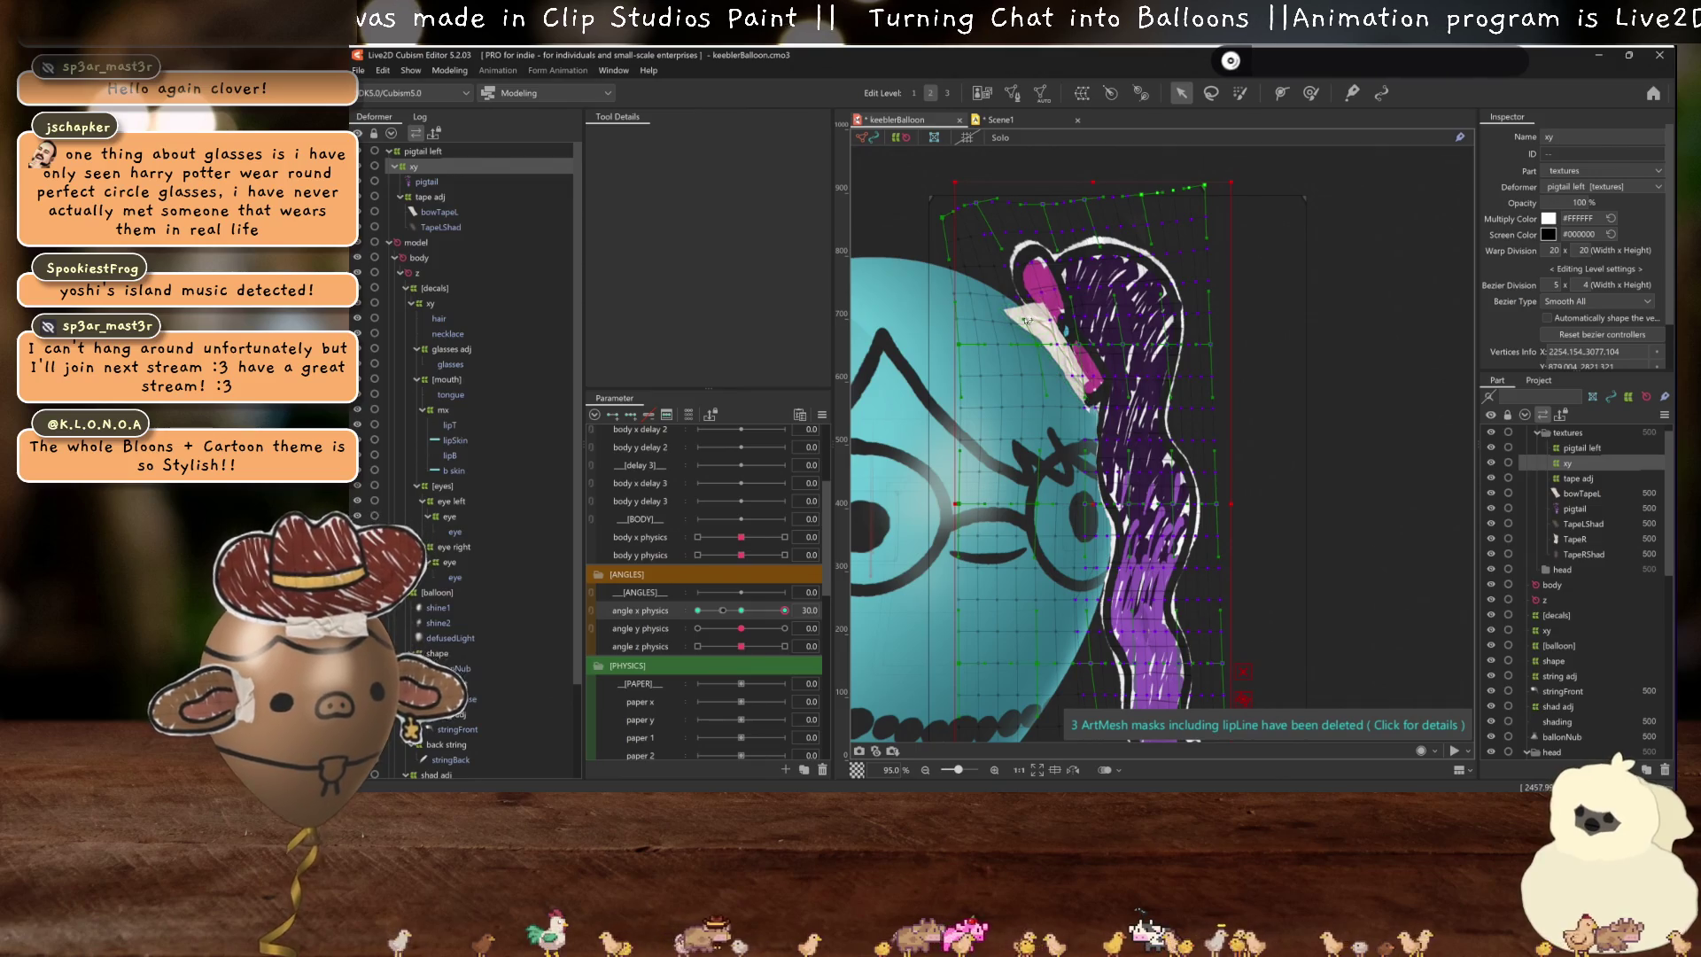
pyautogui.scroll(-3, 1024, 323)
pyautogui.hotkey('ctrl', 'h')
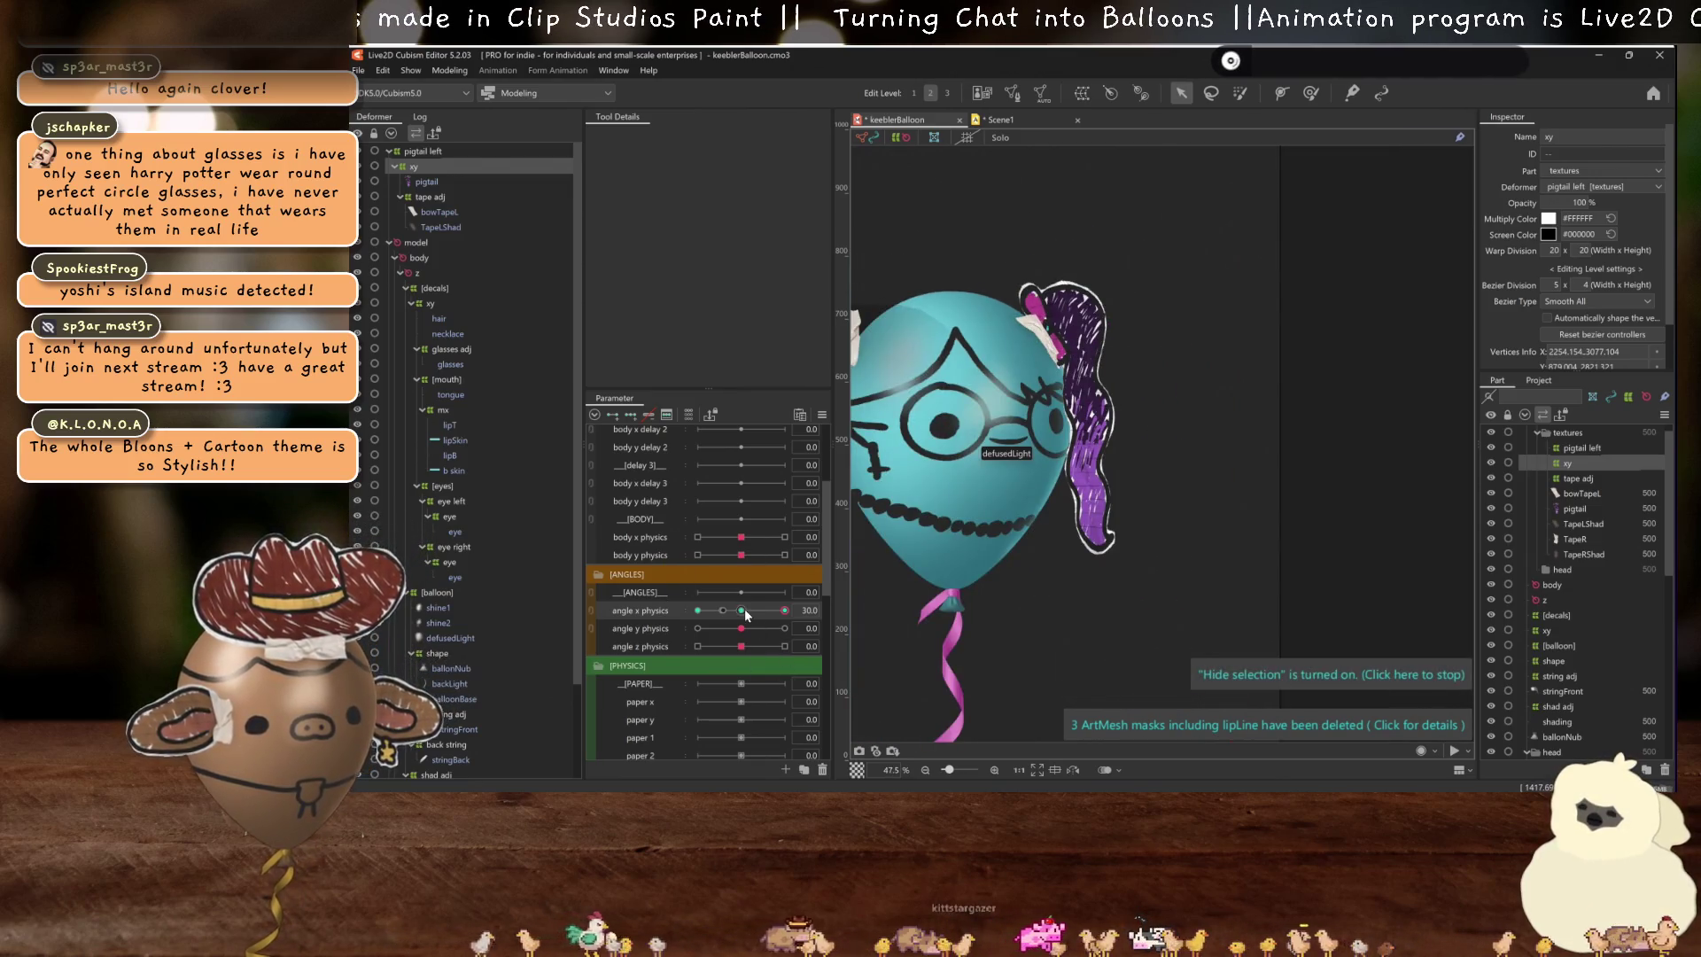
pyautogui.scroll(2, 989, 235)
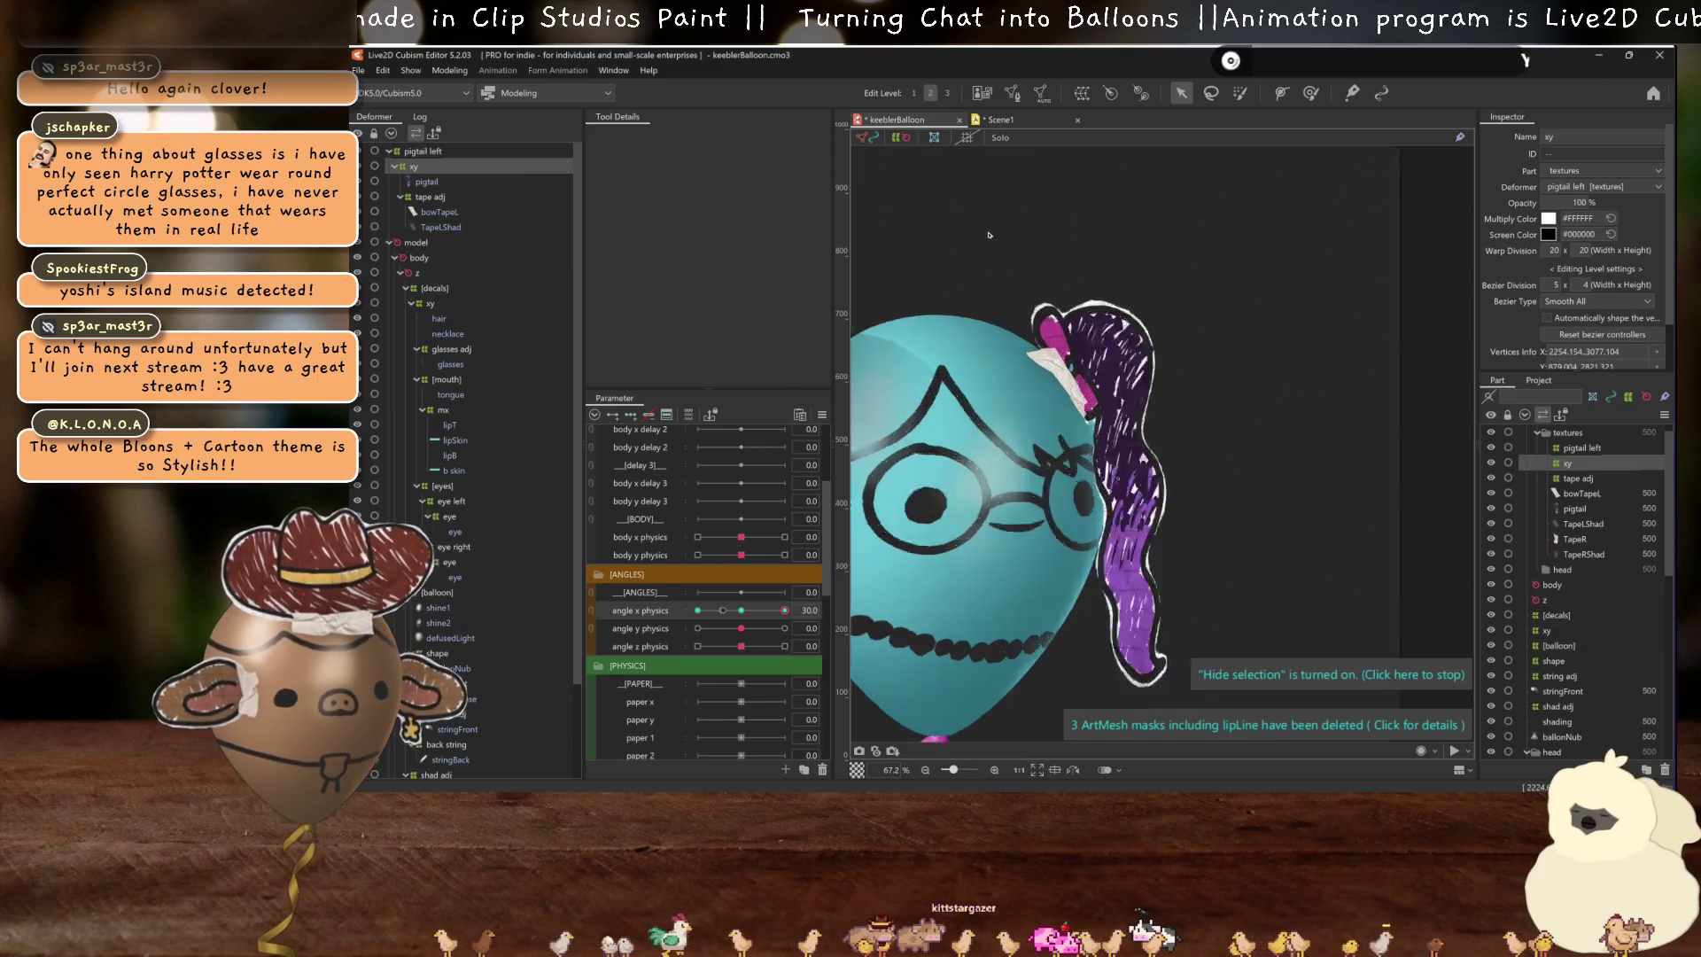
pyautogui.scroll(4, 989, 235)
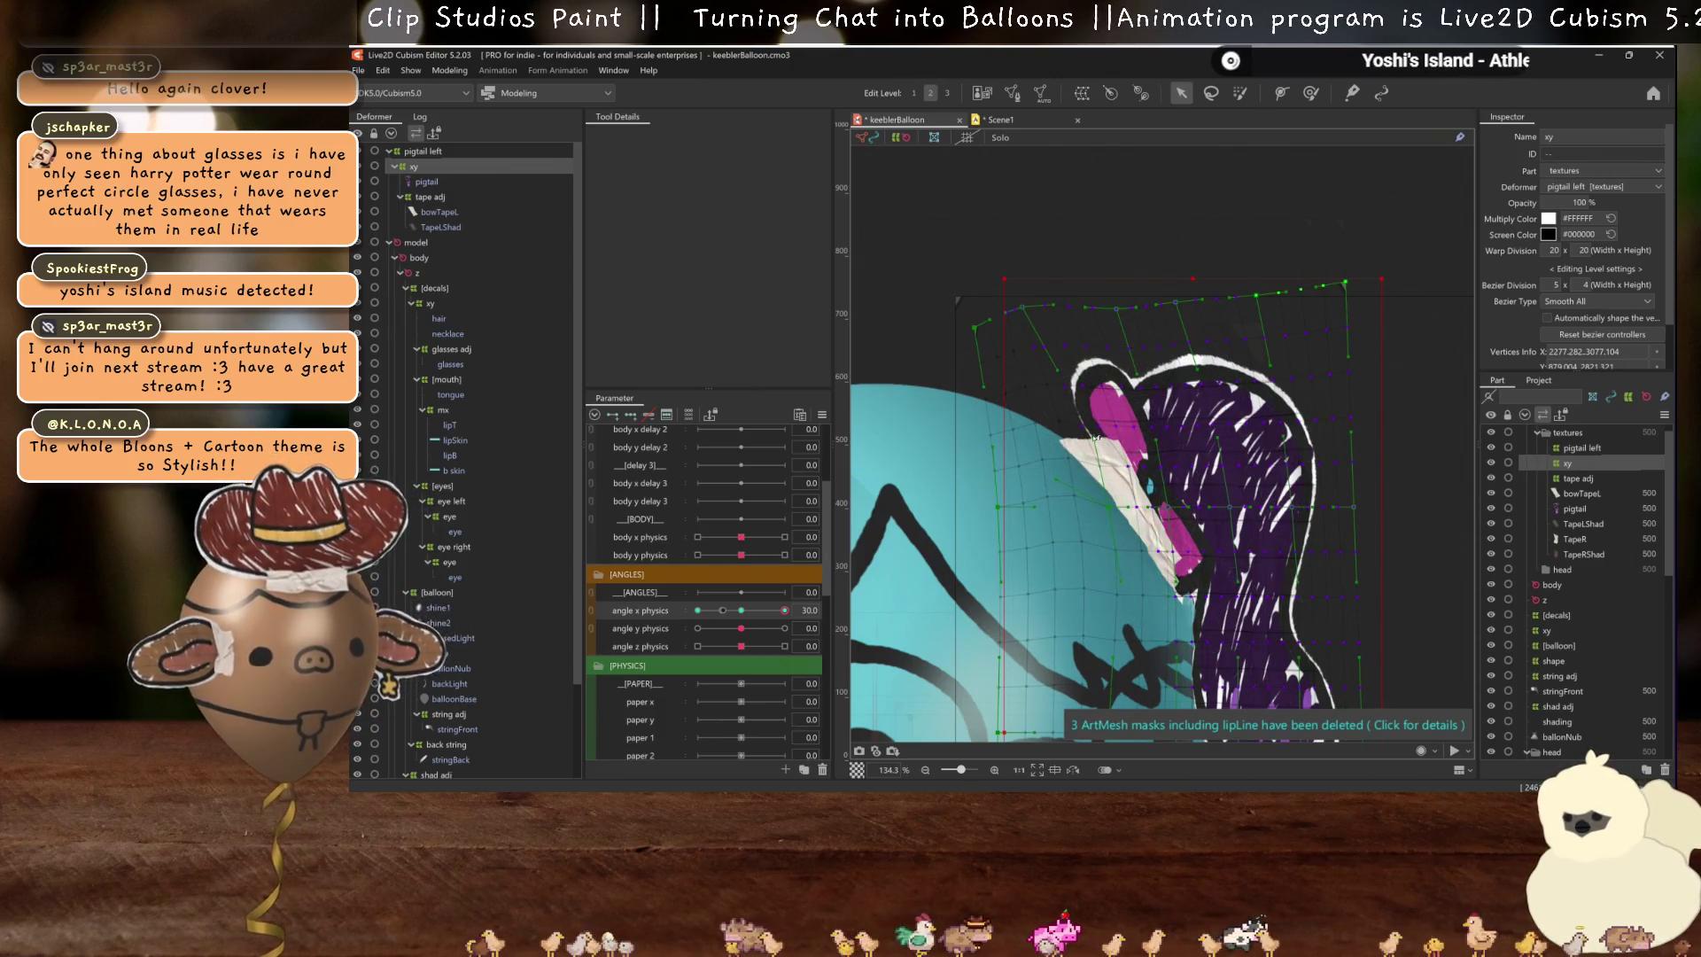
pyautogui.scroll(-6, 1096, 438)
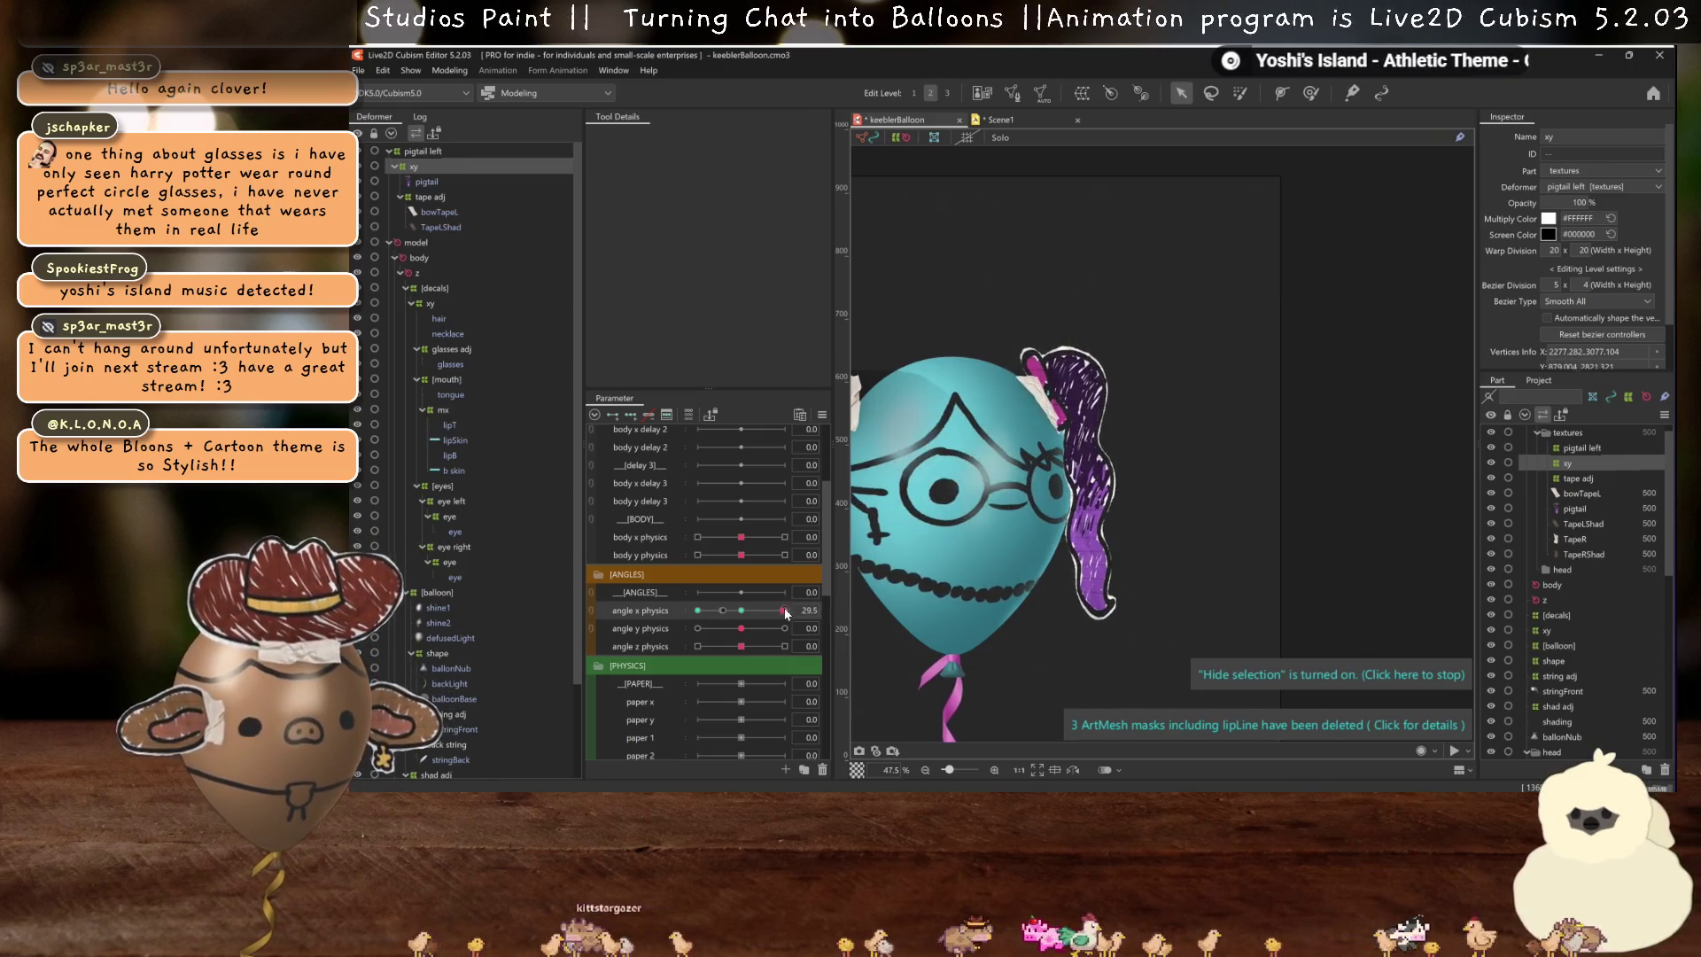
pyautogui.hotkey('ctrl', 's')
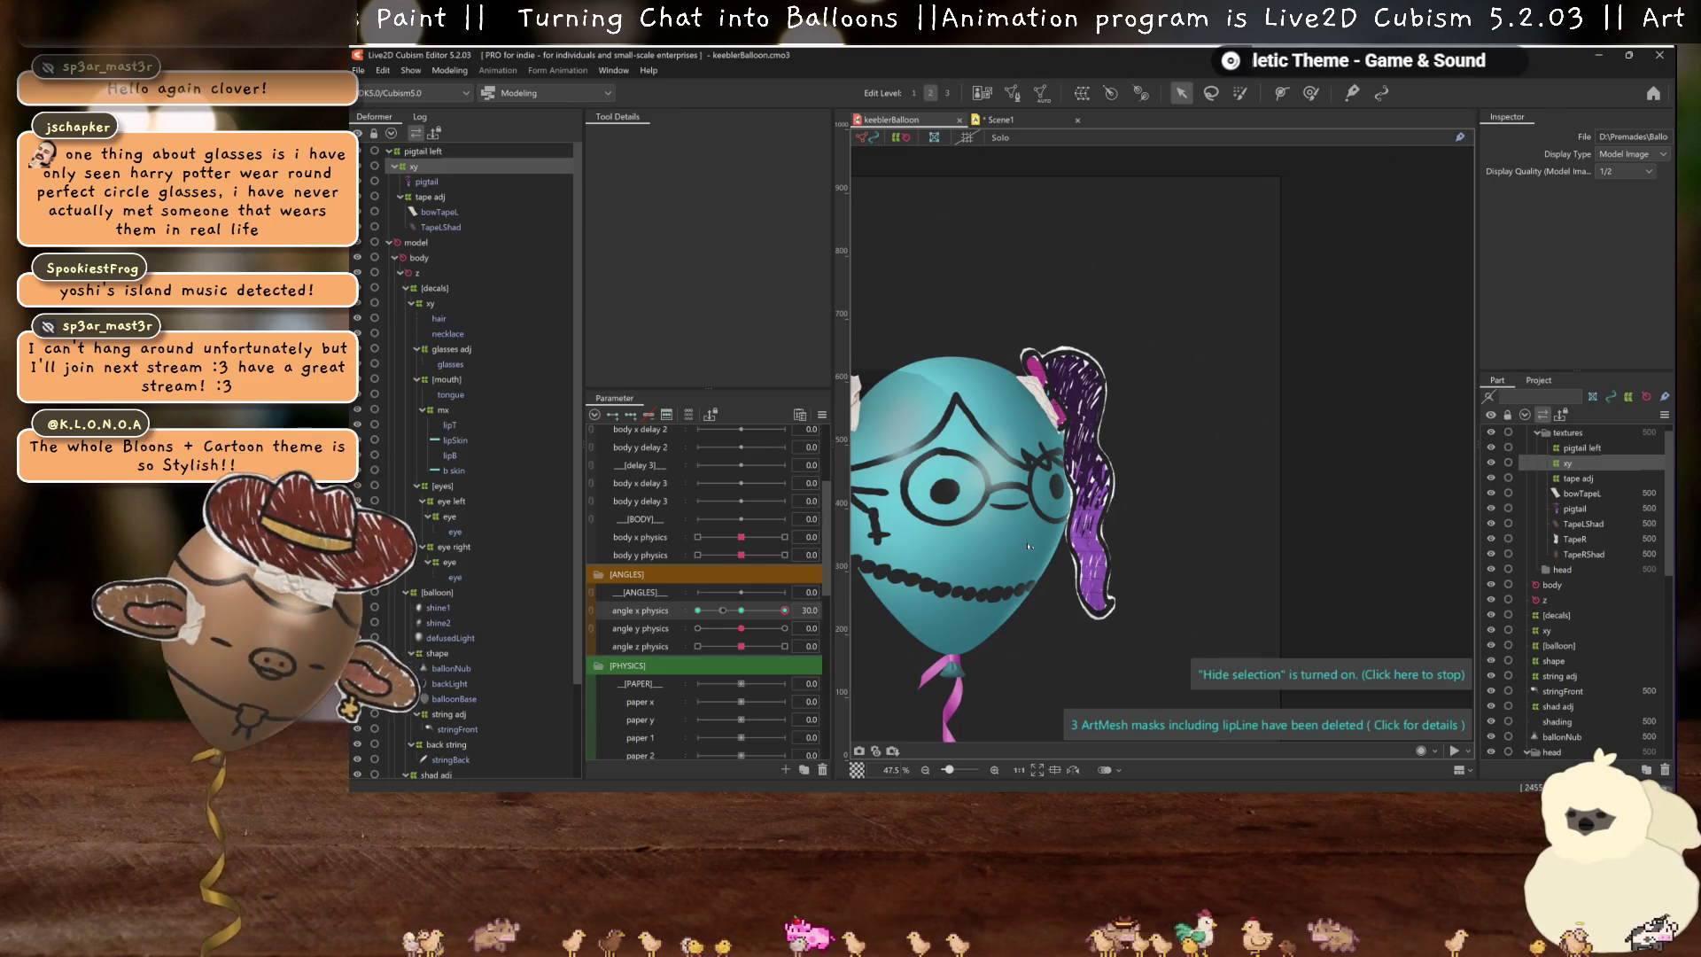
pyautogui.scroll(2, 1090, 527)
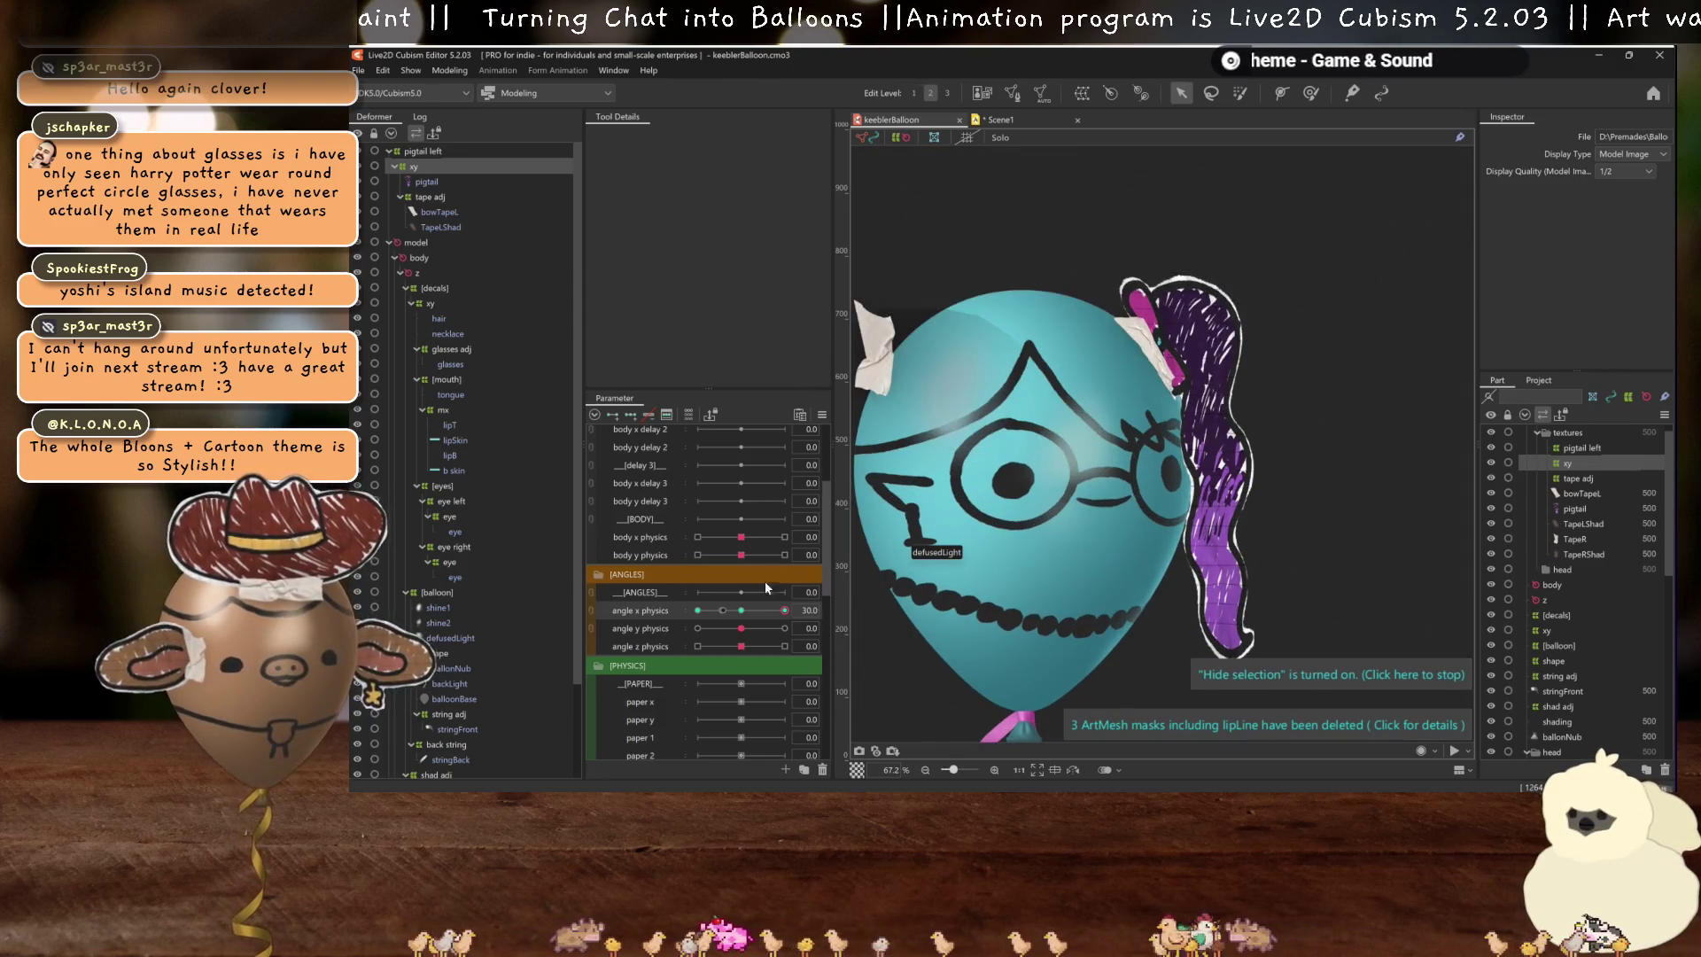
# - Select the pigtail, test angle X at 30 and 18, and lower its draw order to 499
pyautogui.click(739, 610)
pyautogui.click(433, 181)
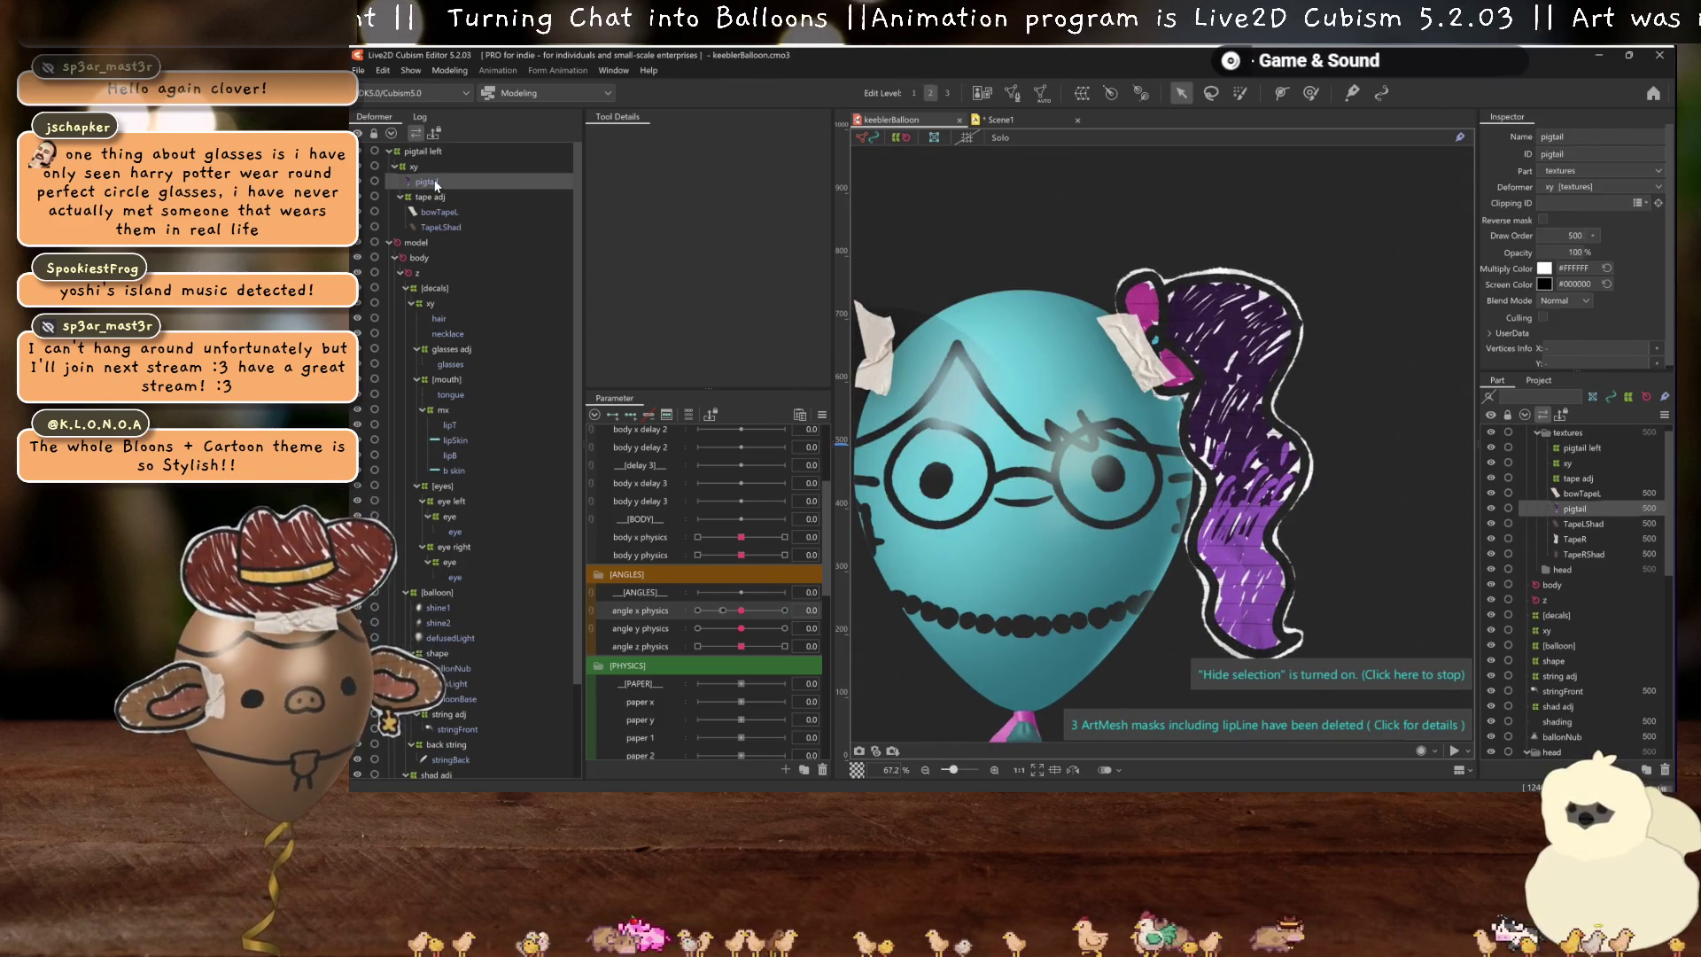
pyautogui.moveTo(762, 609); pyautogui.dragTo(795, 609)
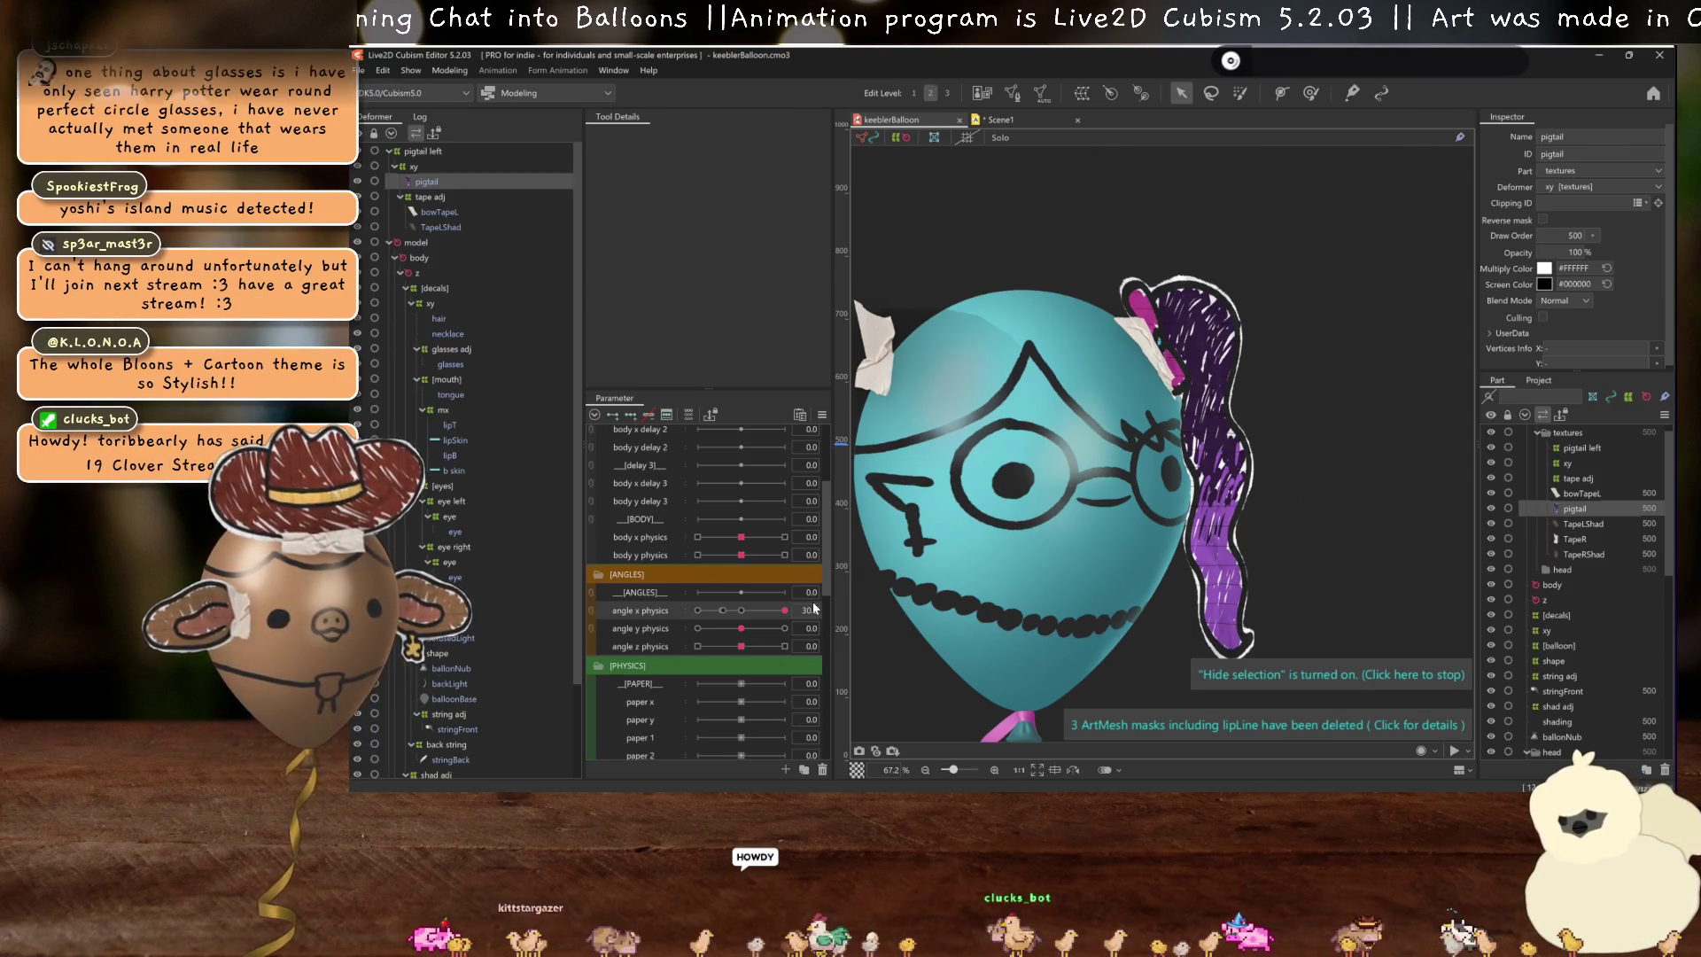
pyautogui.moveTo(784, 610)
pyautogui.mouseDown()
pyautogui.moveTo(740, 610)
pyautogui.moveTo(767, 610)
pyautogui.mouseUp()
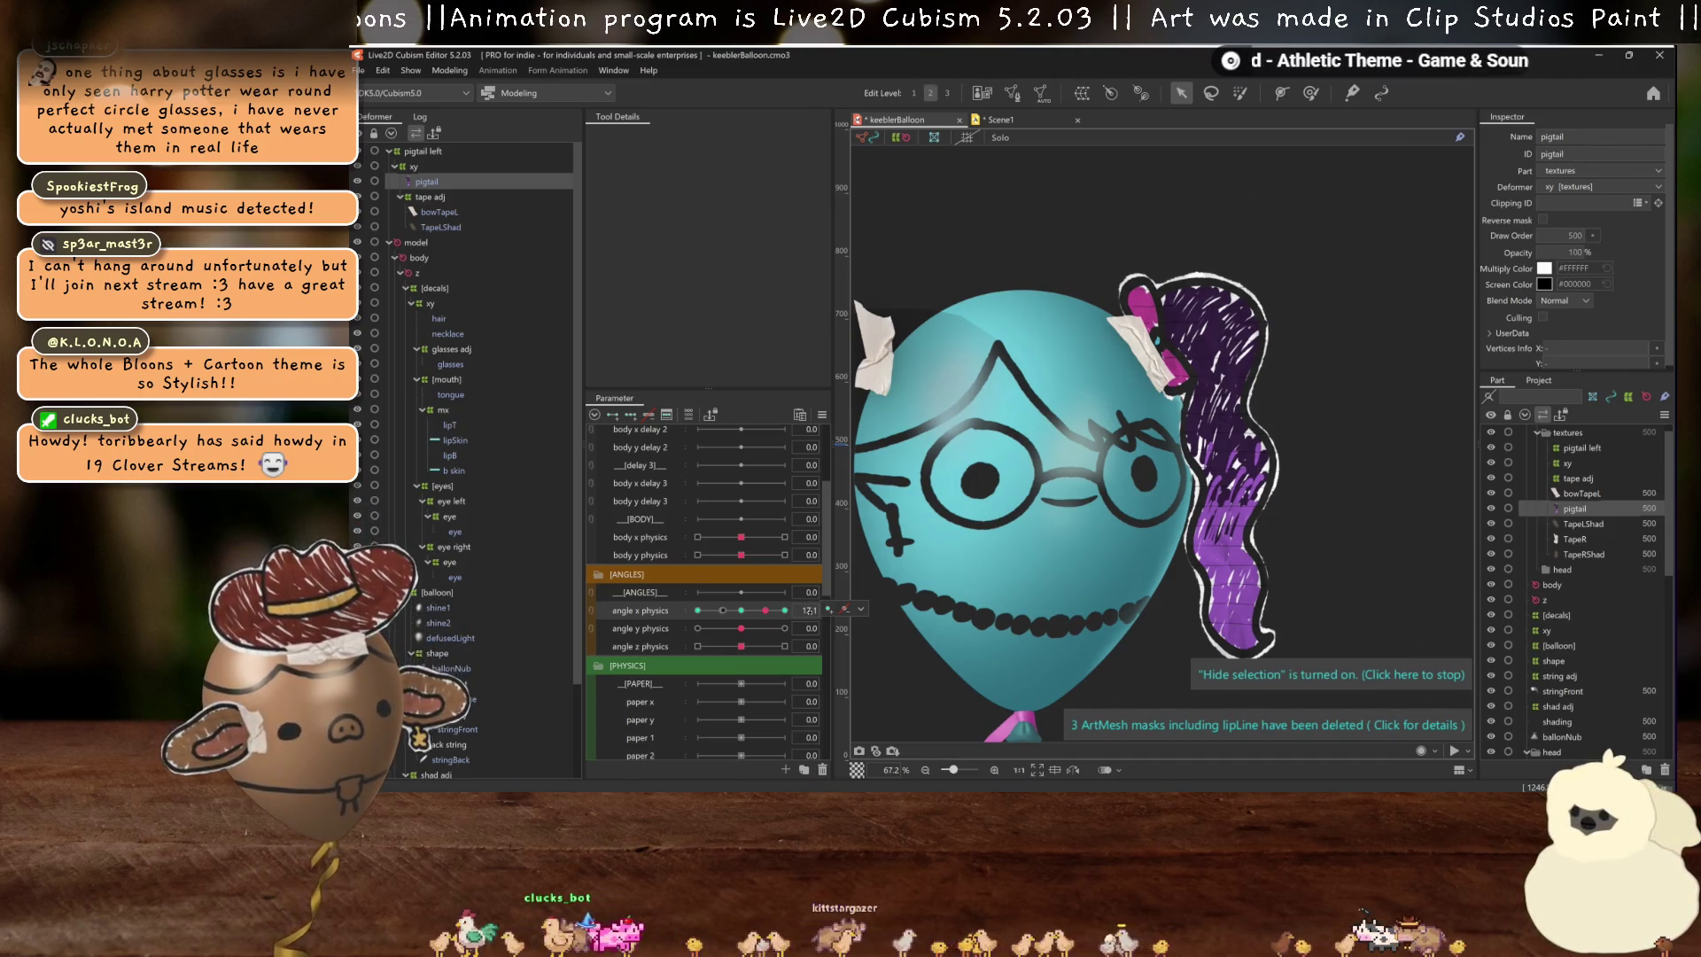
pyautogui.moveTo(811, 611); pyautogui.dragTo(823, 618)
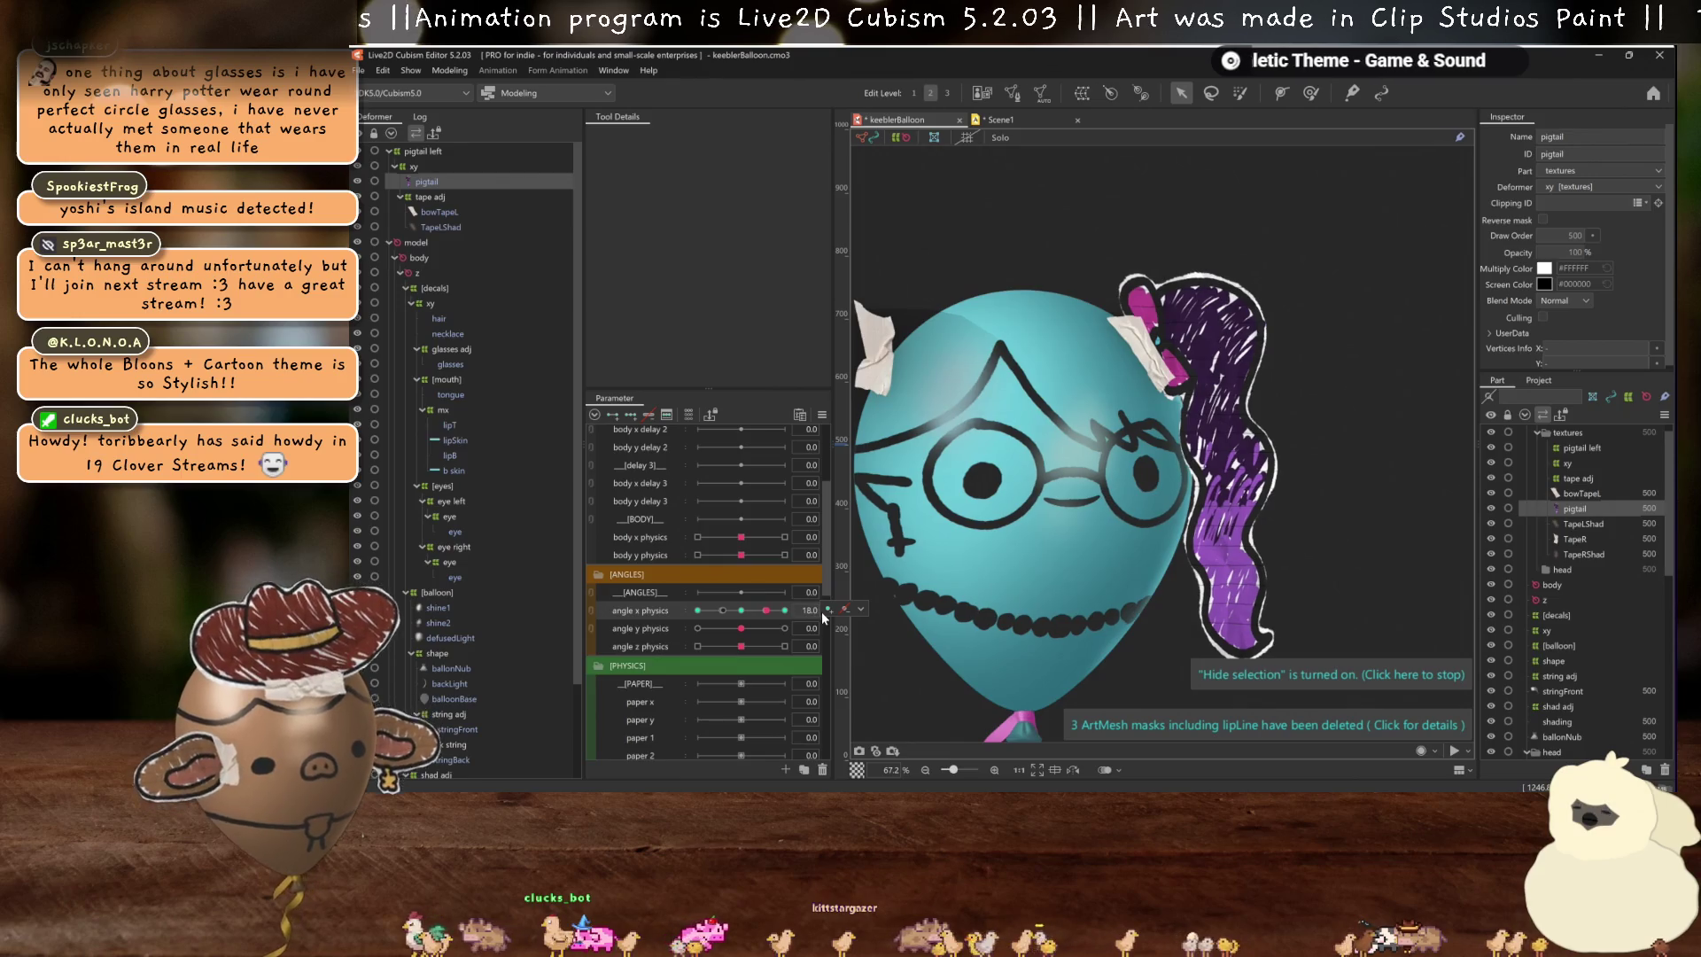
pyautogui.click(1593, 258)
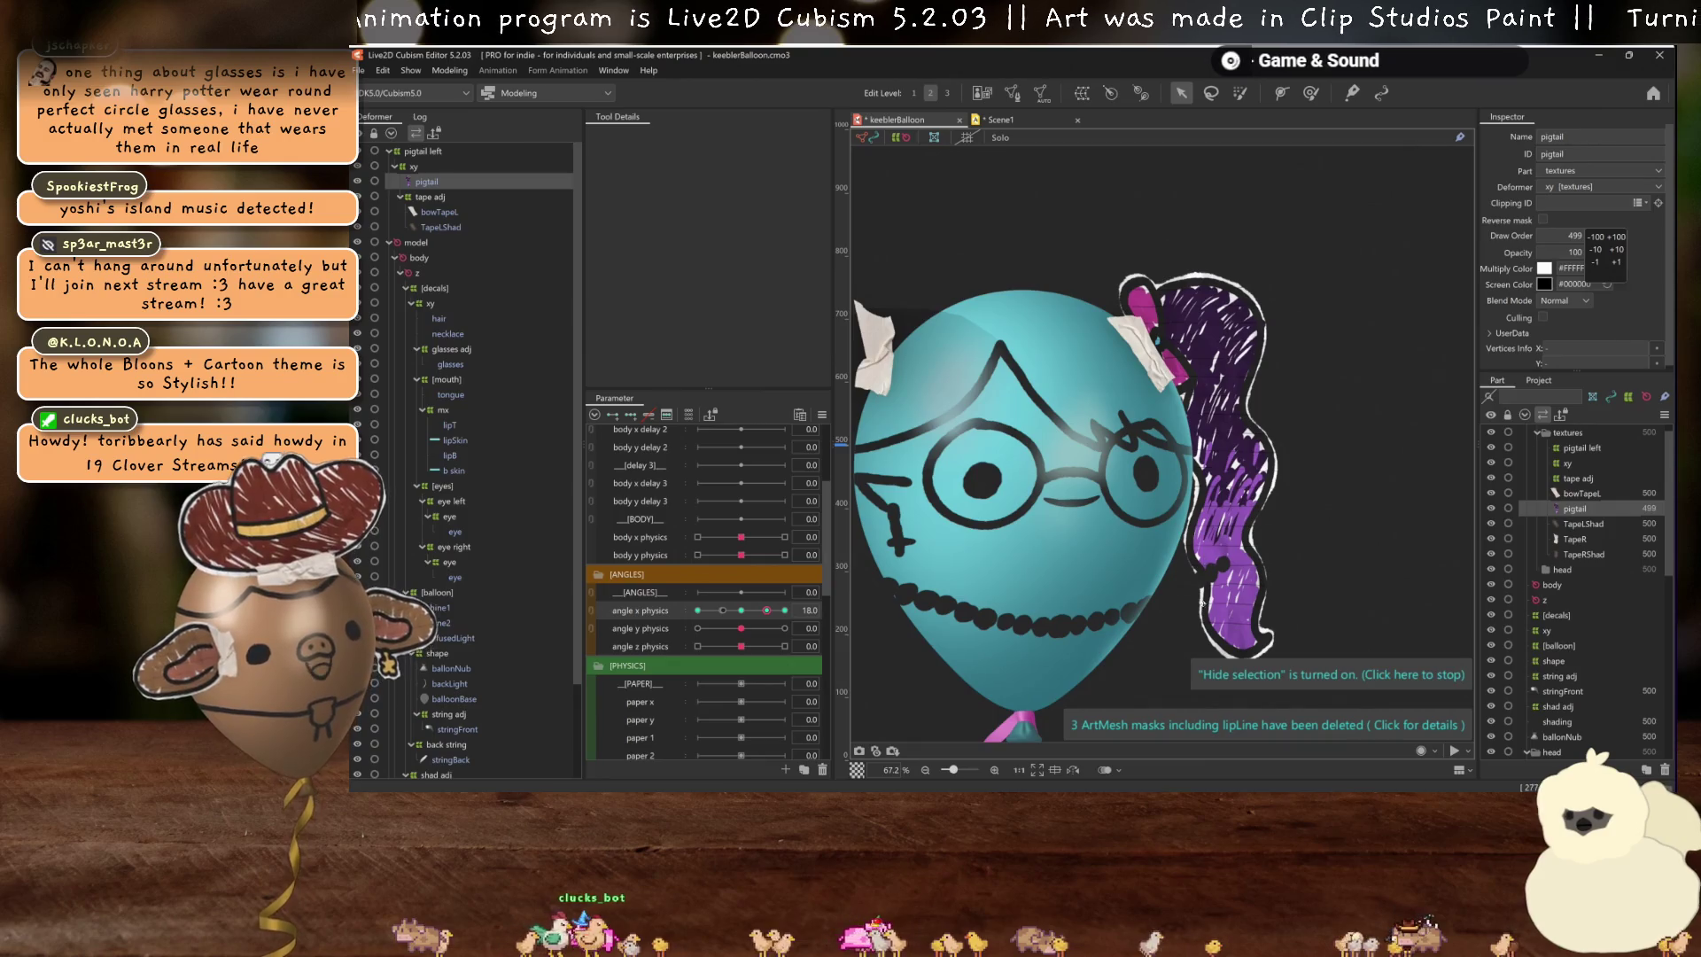
pyautogui.scroll(-2, 1110, 507)
pyautogui.scroll(-2, 1110, 507)
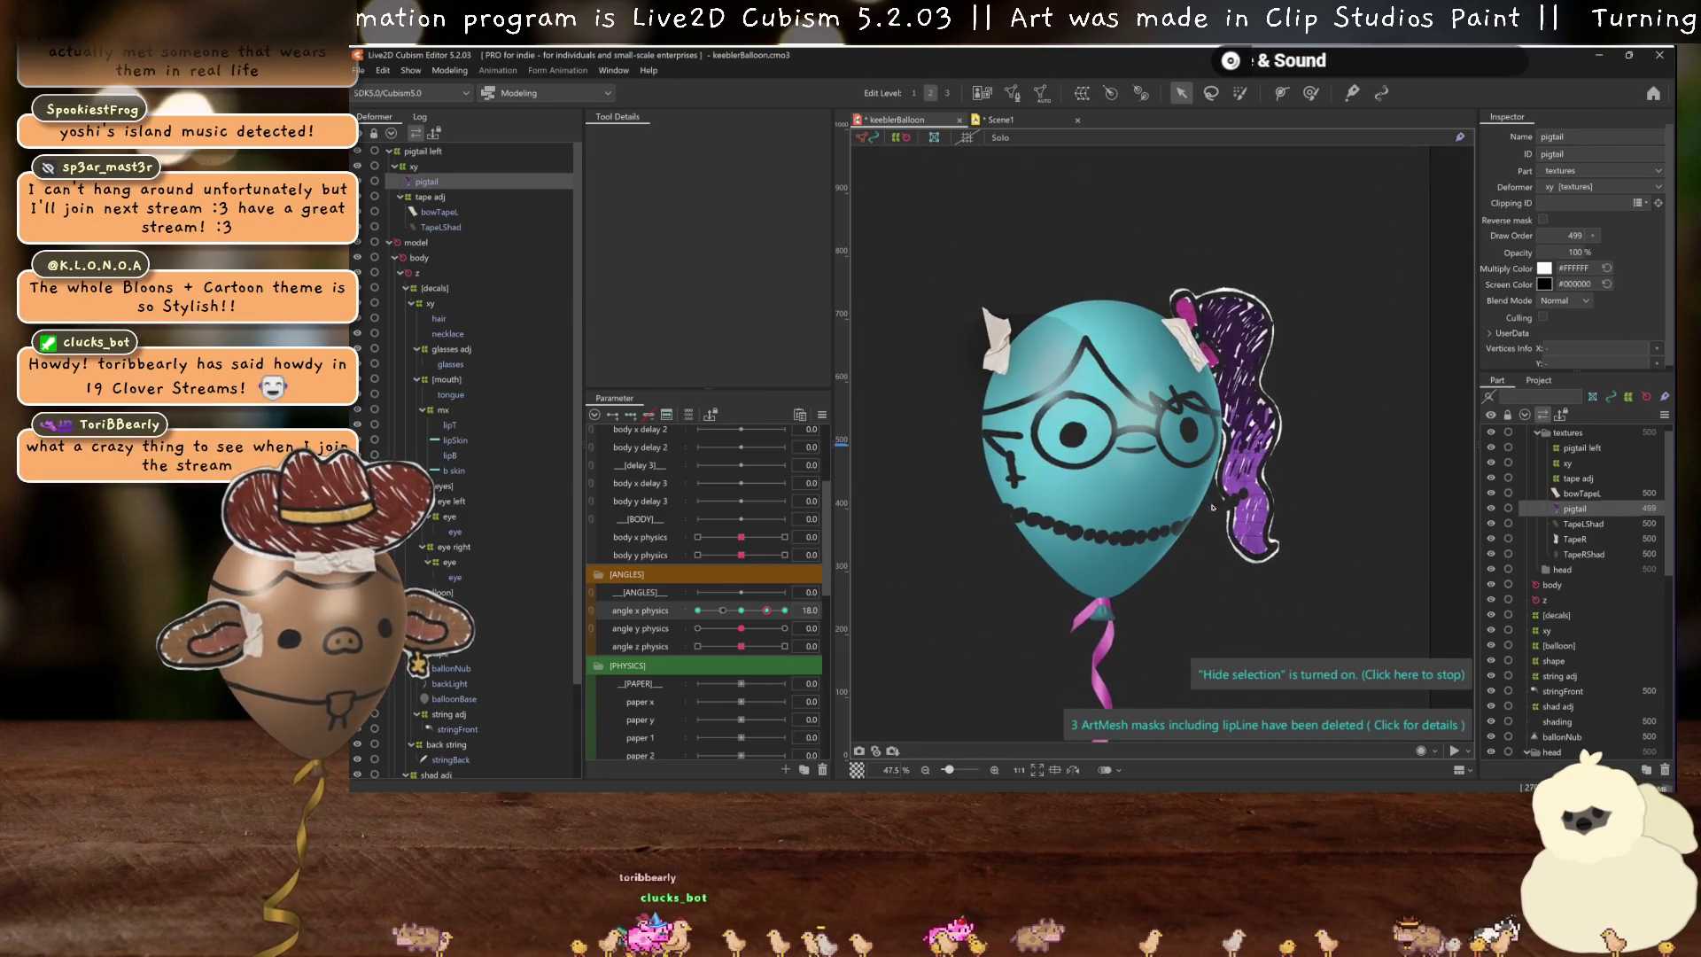
pyautogui.click(448, 699)
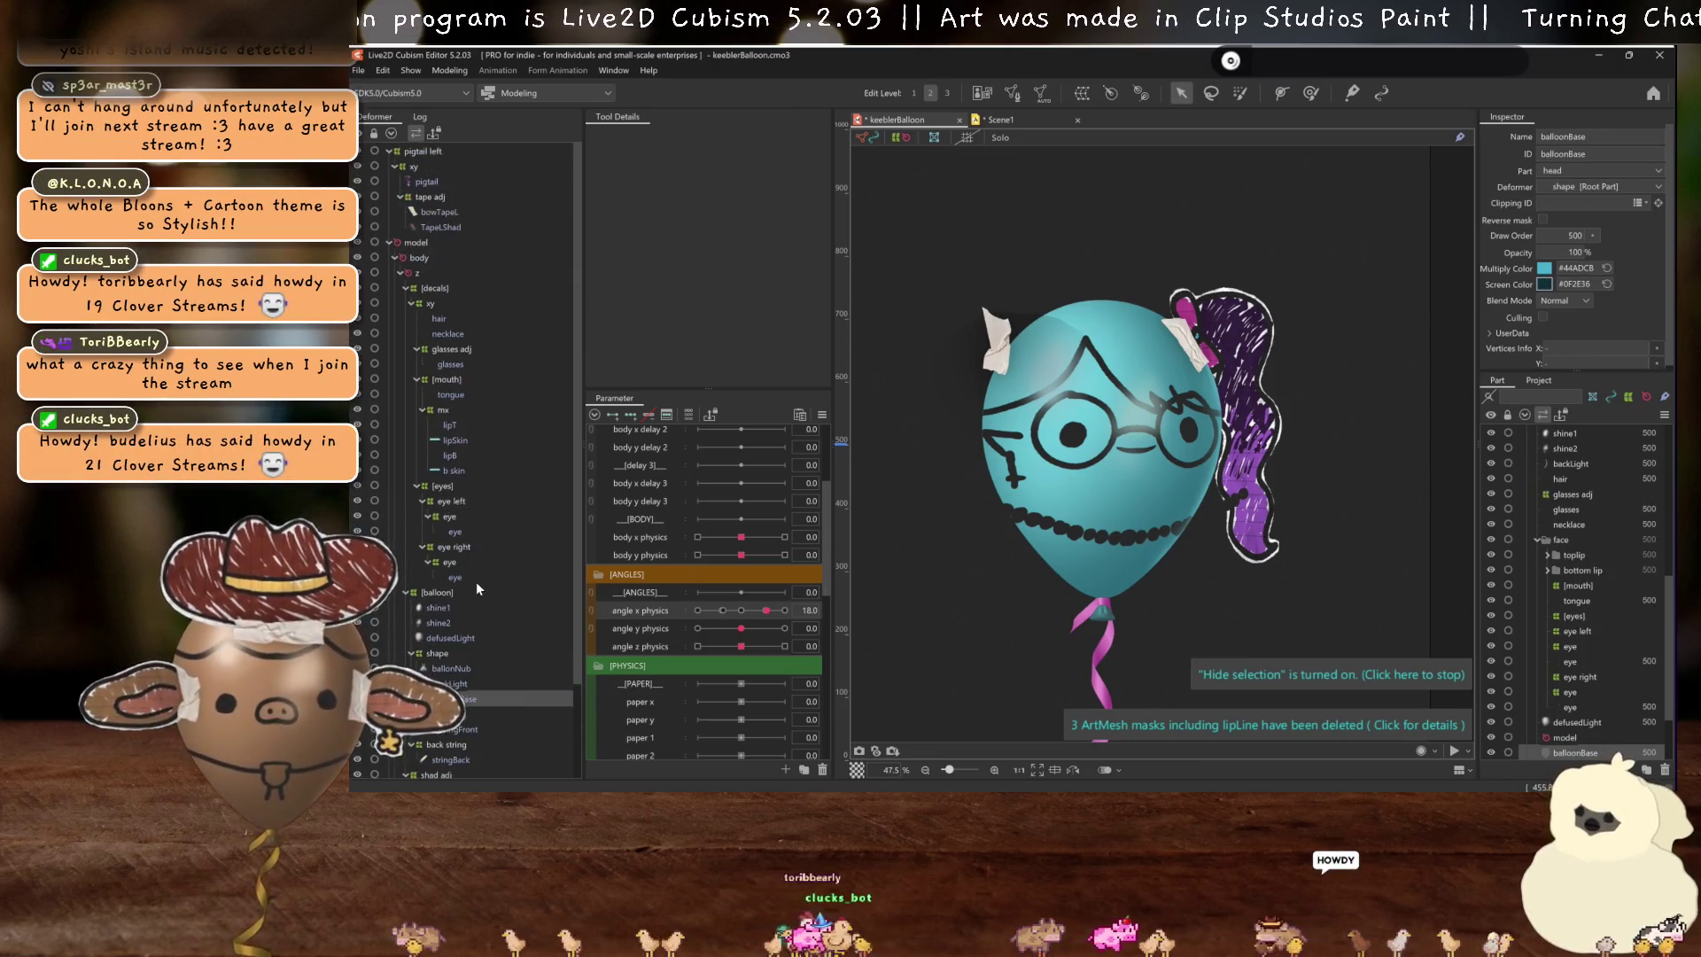
# - Clip the necklace to balloonBase, check the glasses, and test angle X before resetting to 0
pyautogui.click(446, 334)
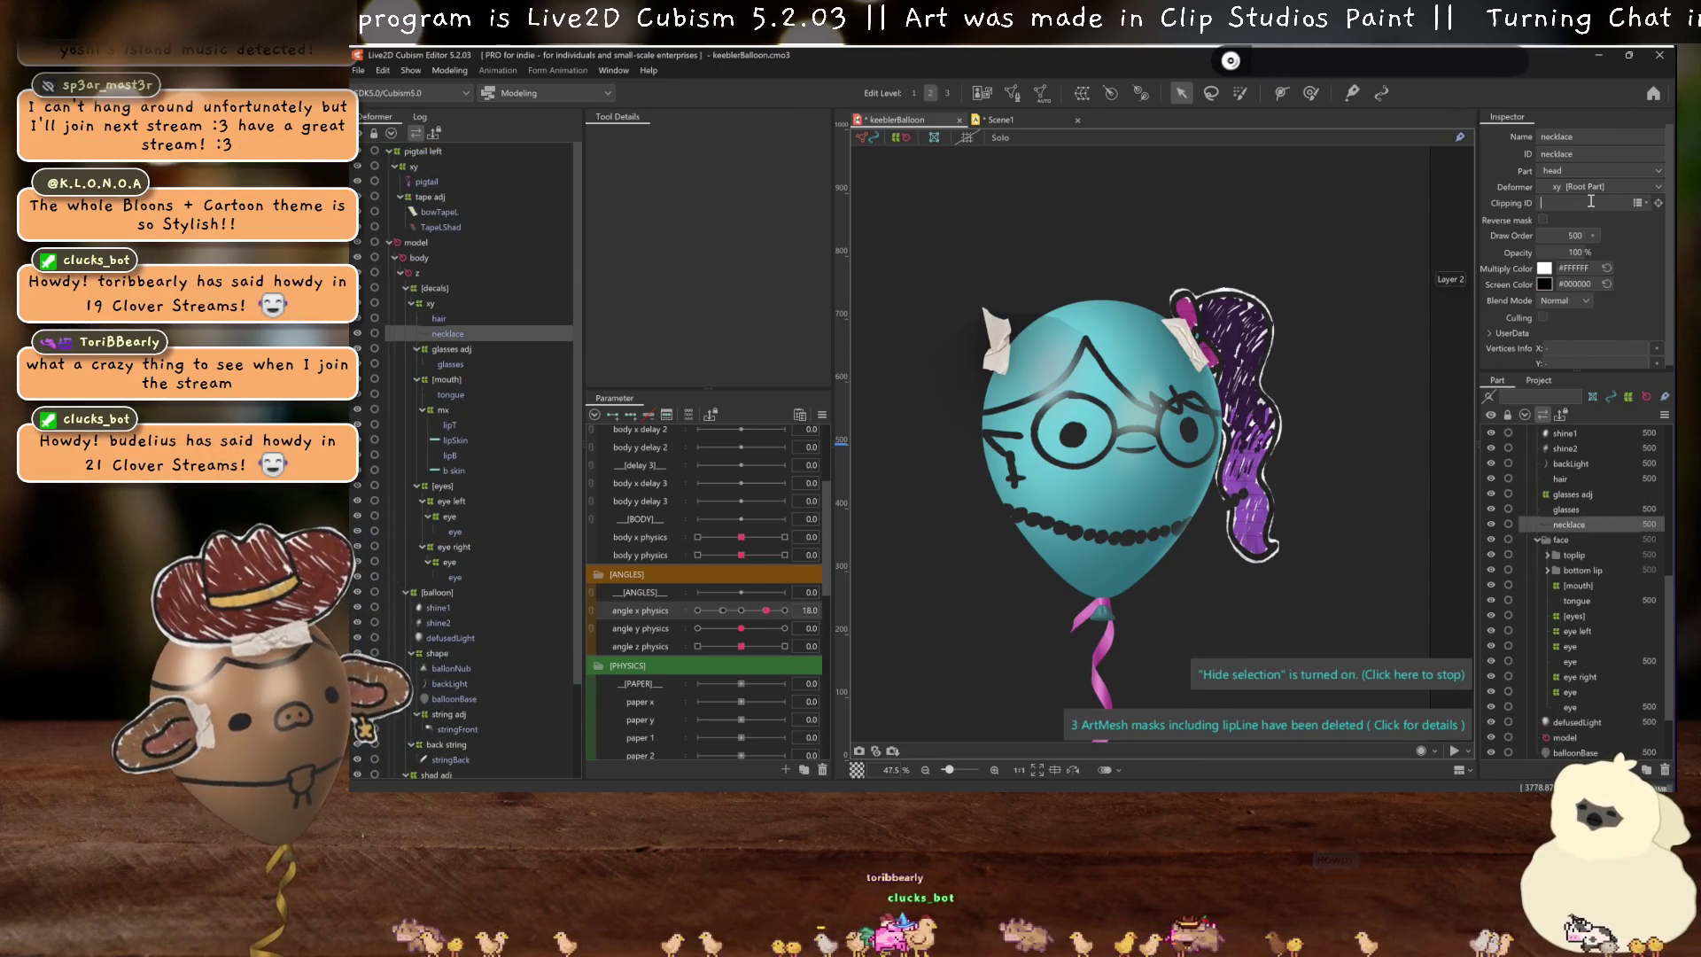
pyautogui.moveTo(766, 611); pyautogui.dragTo(791, 610)
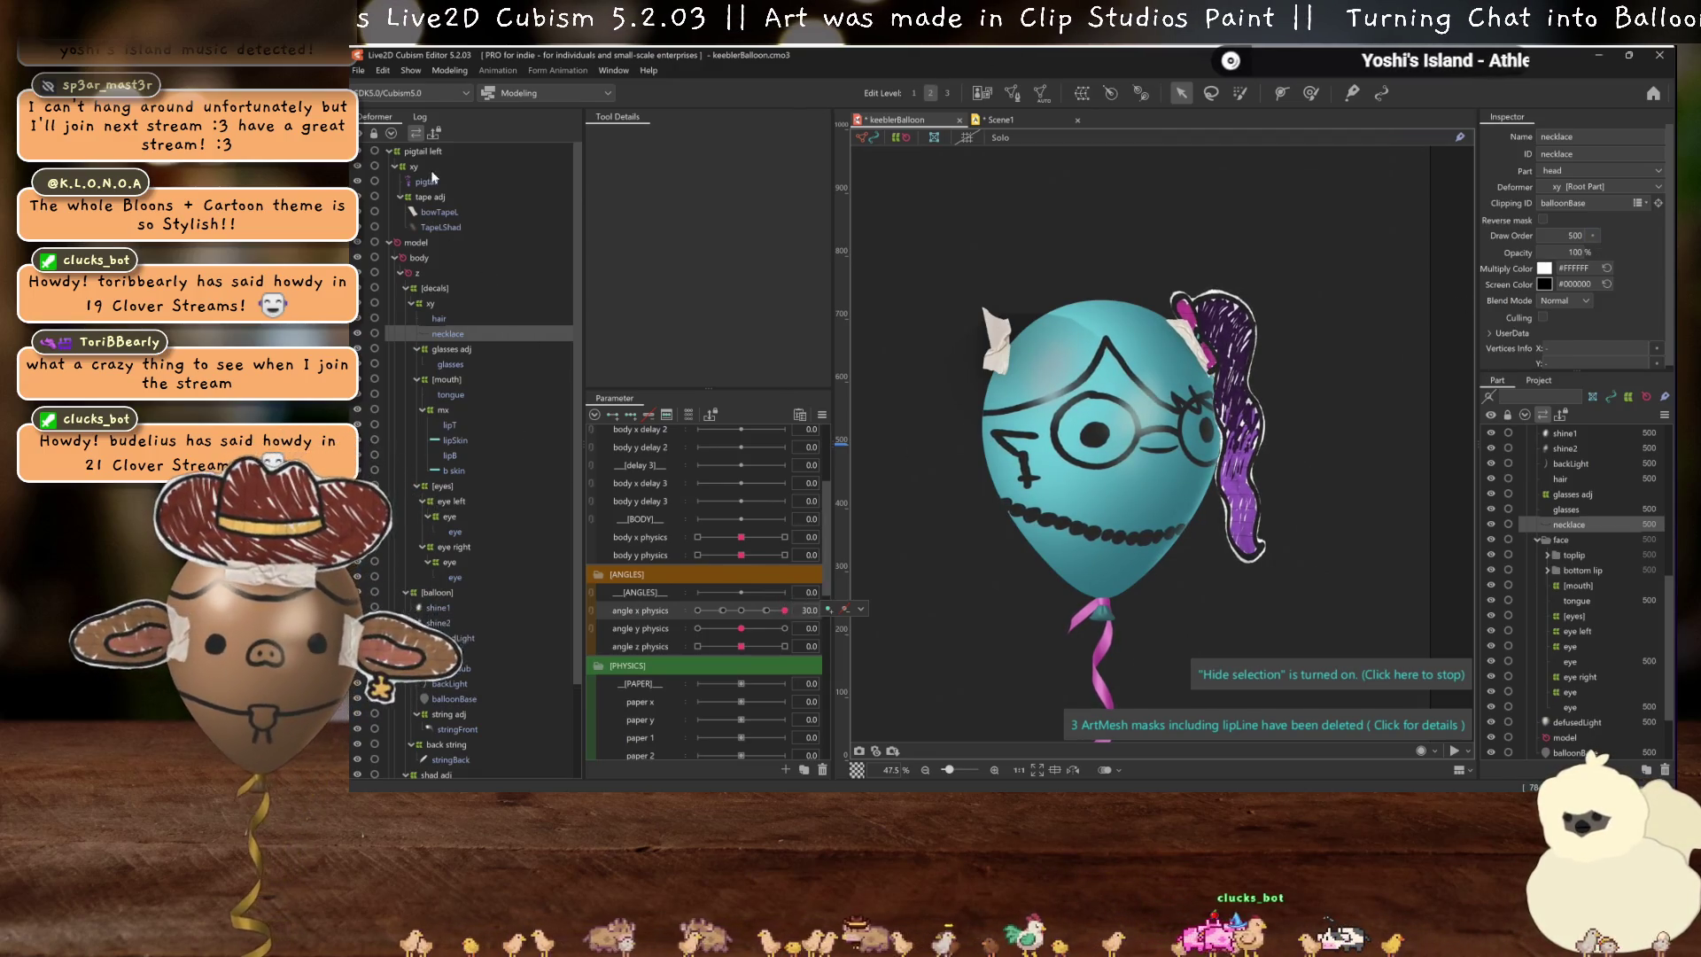
pyautogui.click(538, 181)
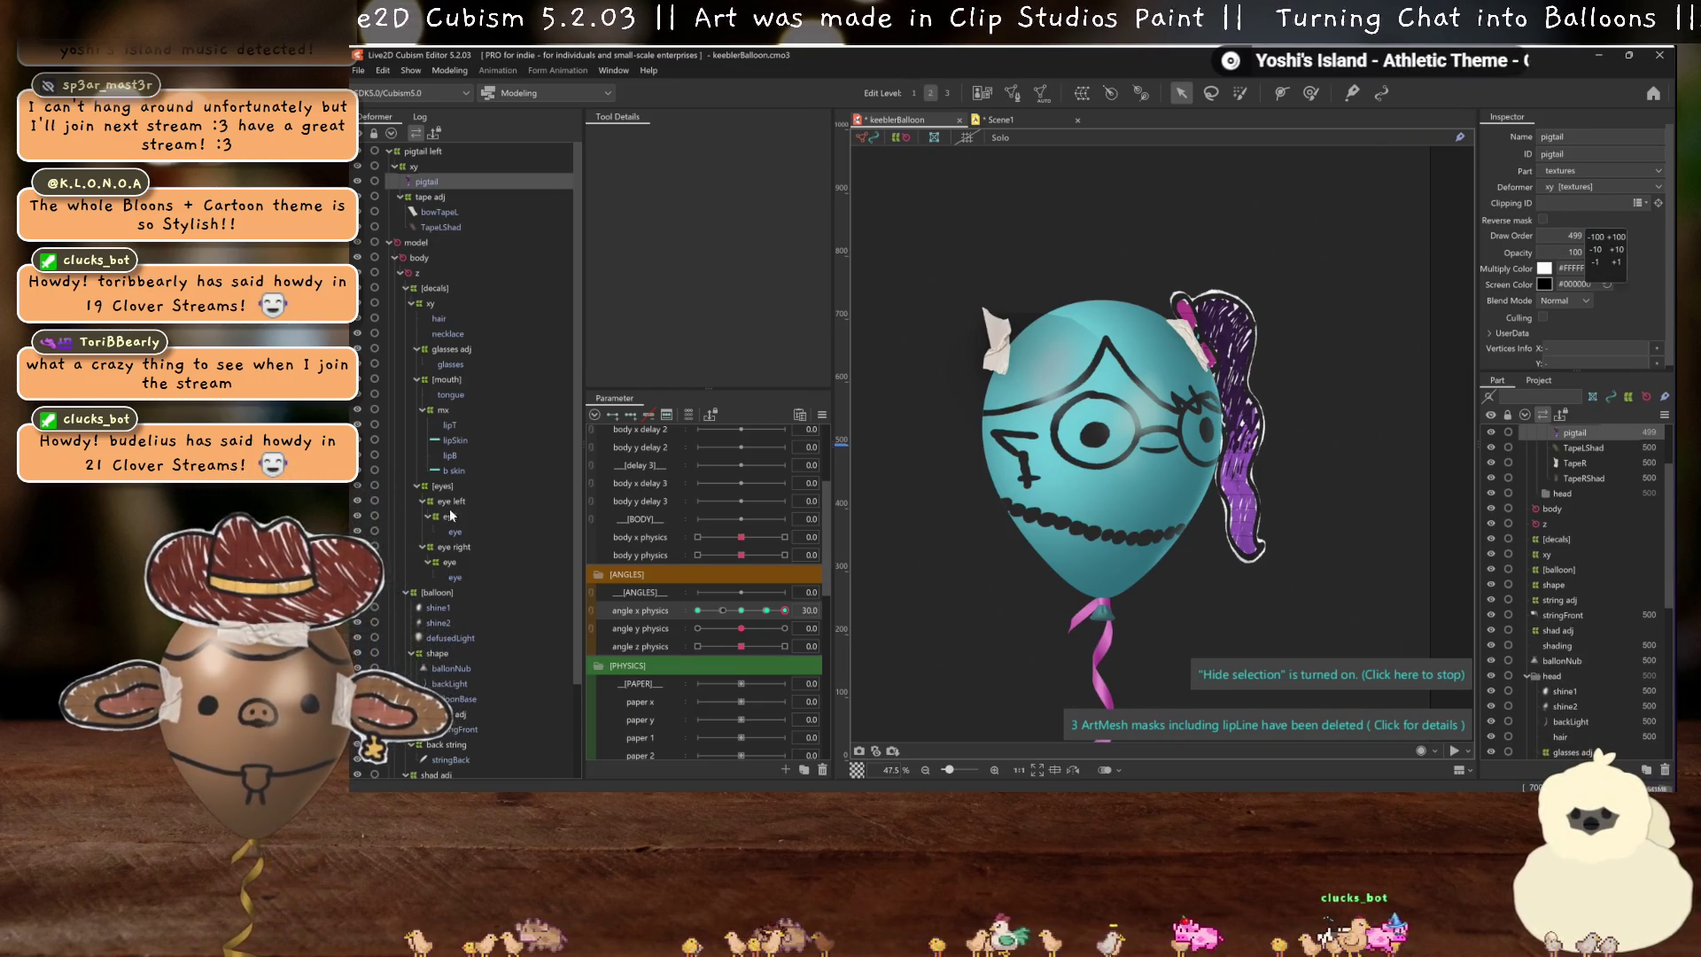
pyautogui.click(449, 333)
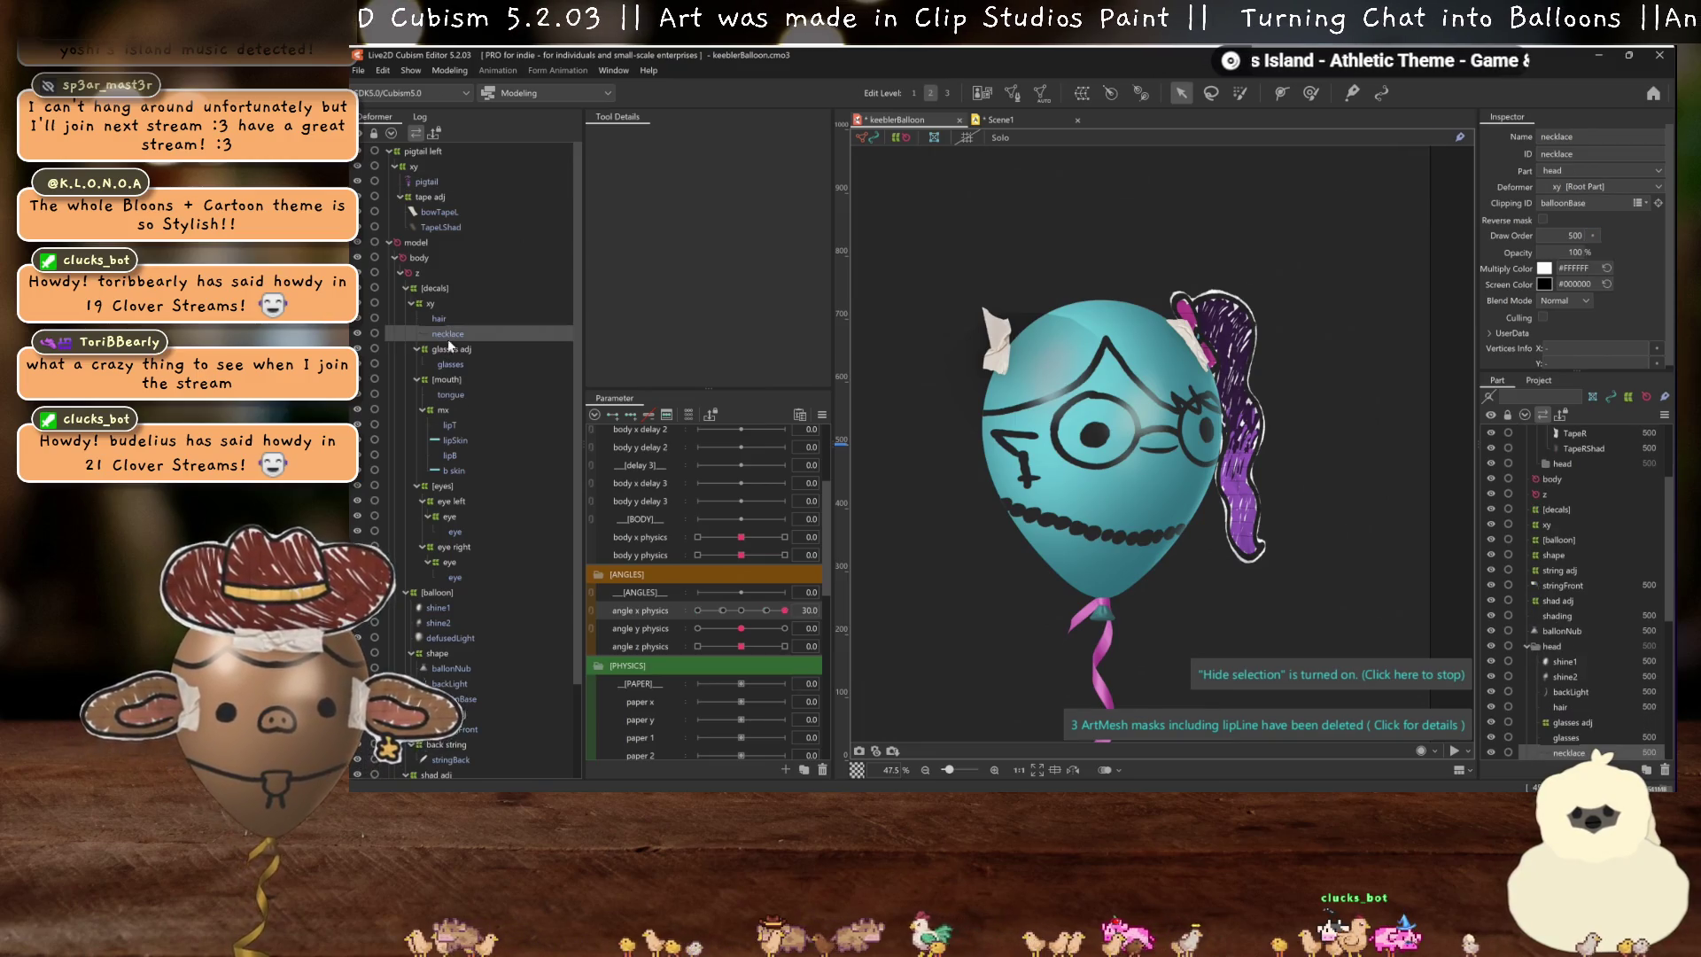
pyautogui.click(453, 364)
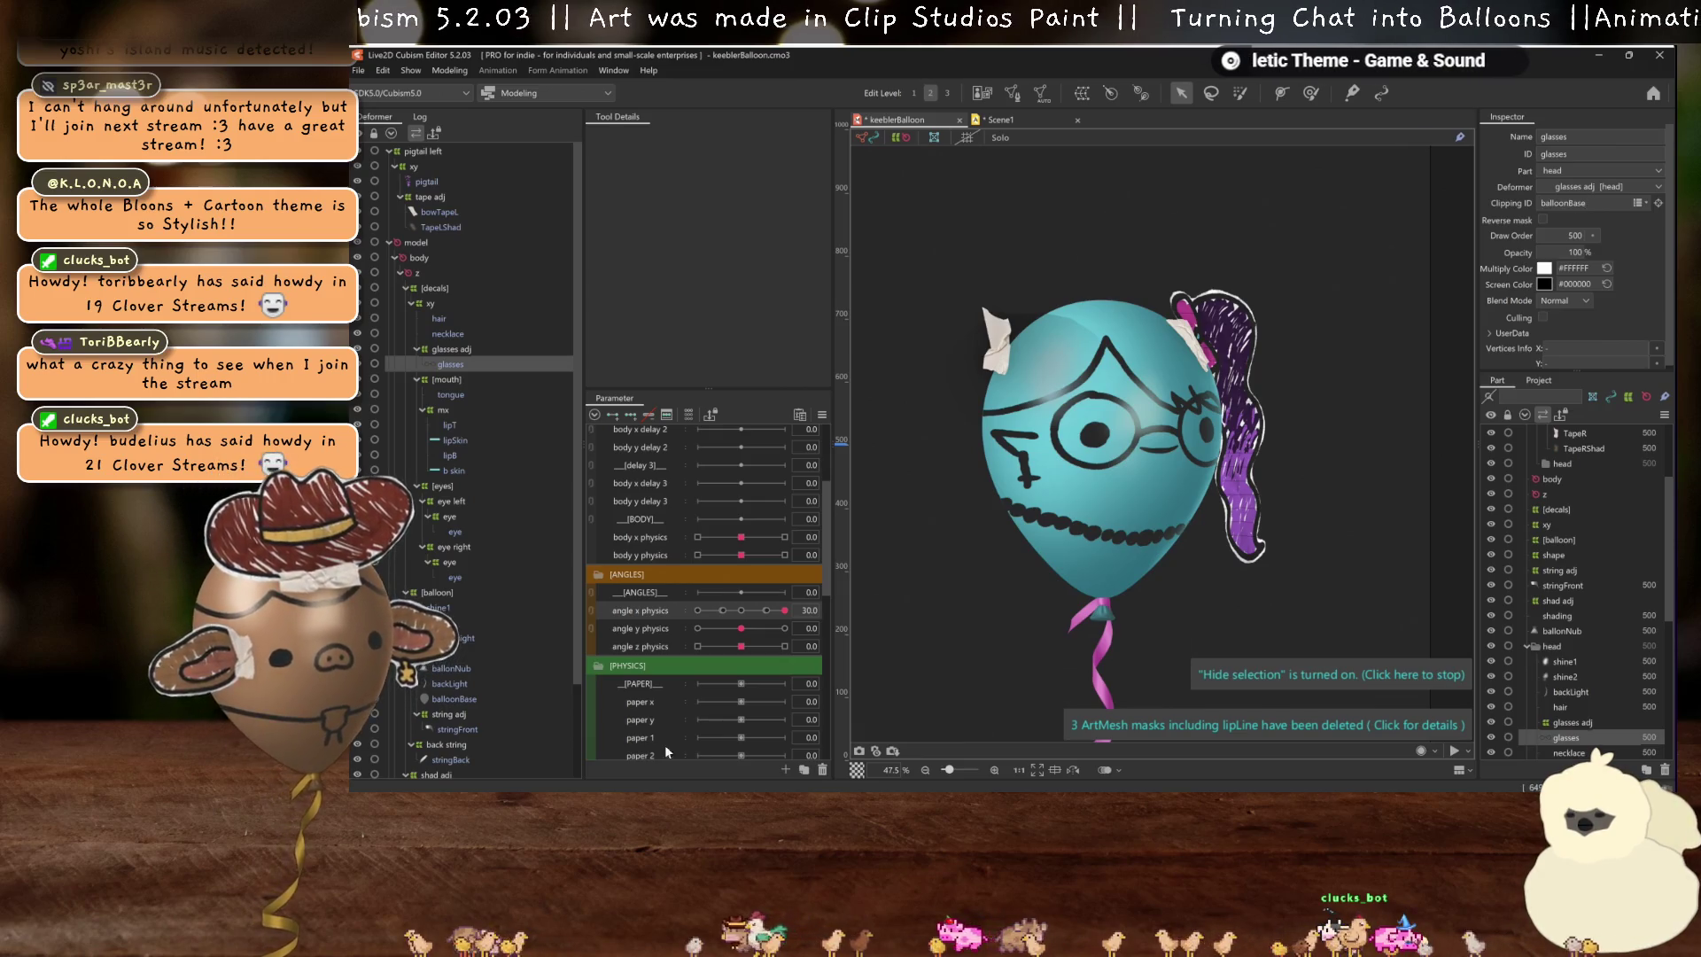
pyautogui.moveTo(732, 611); pyautogui.dragTo(765, 627)
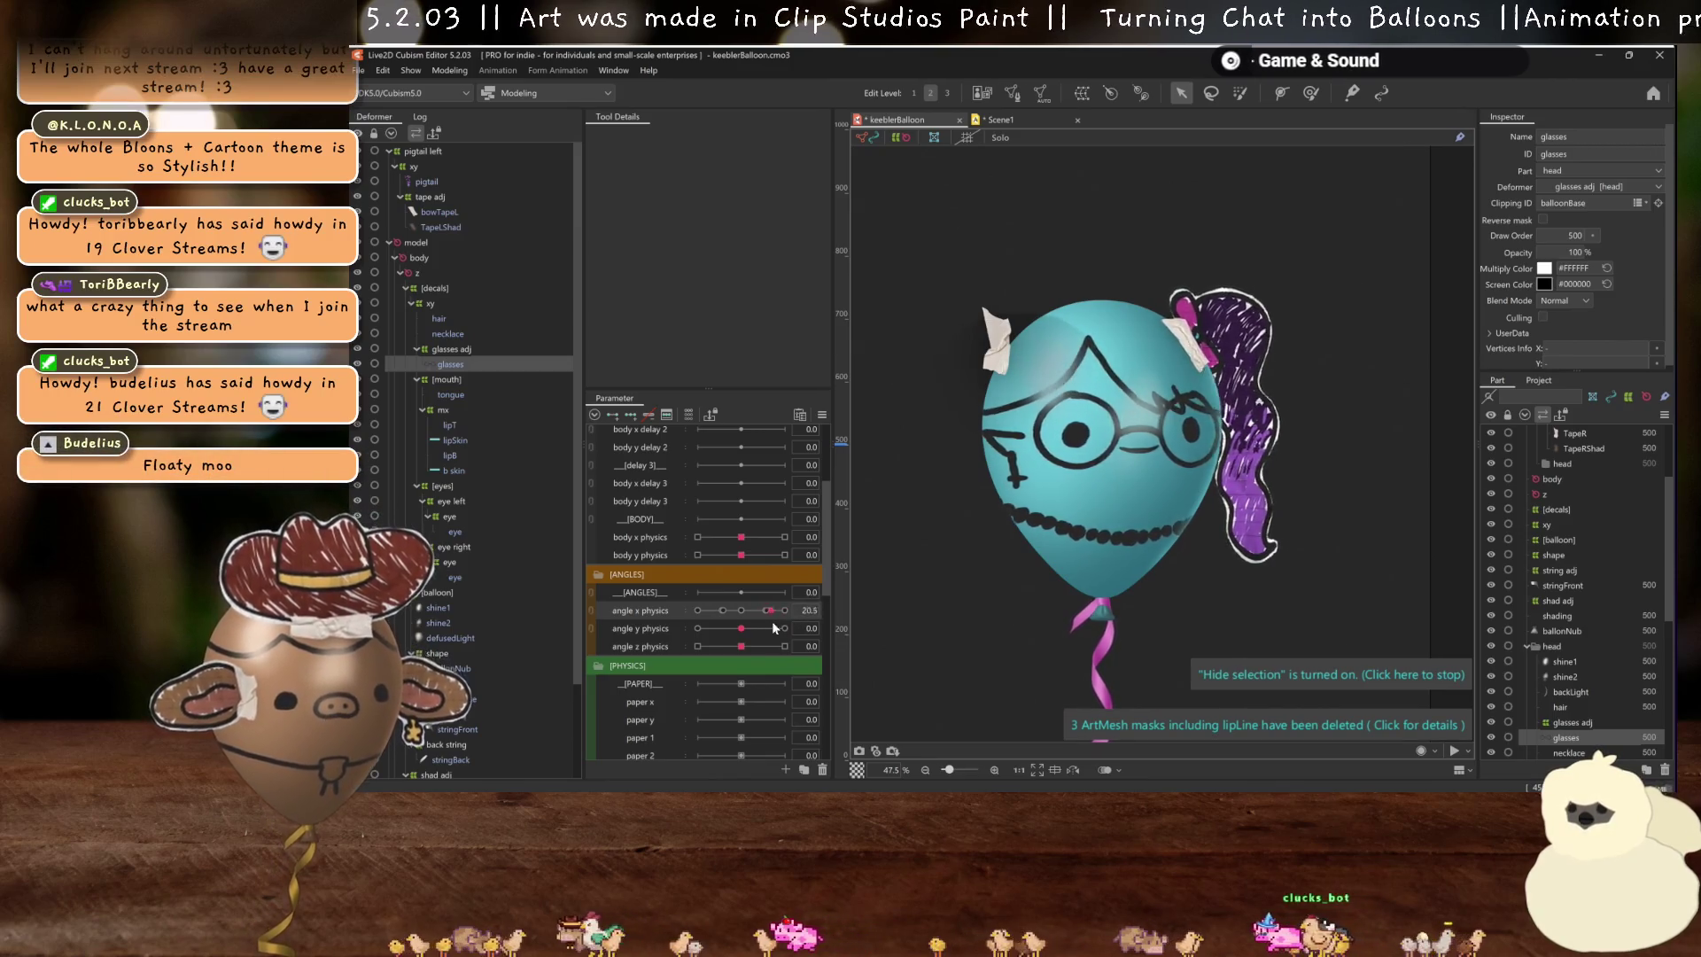
pyautogui.scroll(-2, 1265, 538)
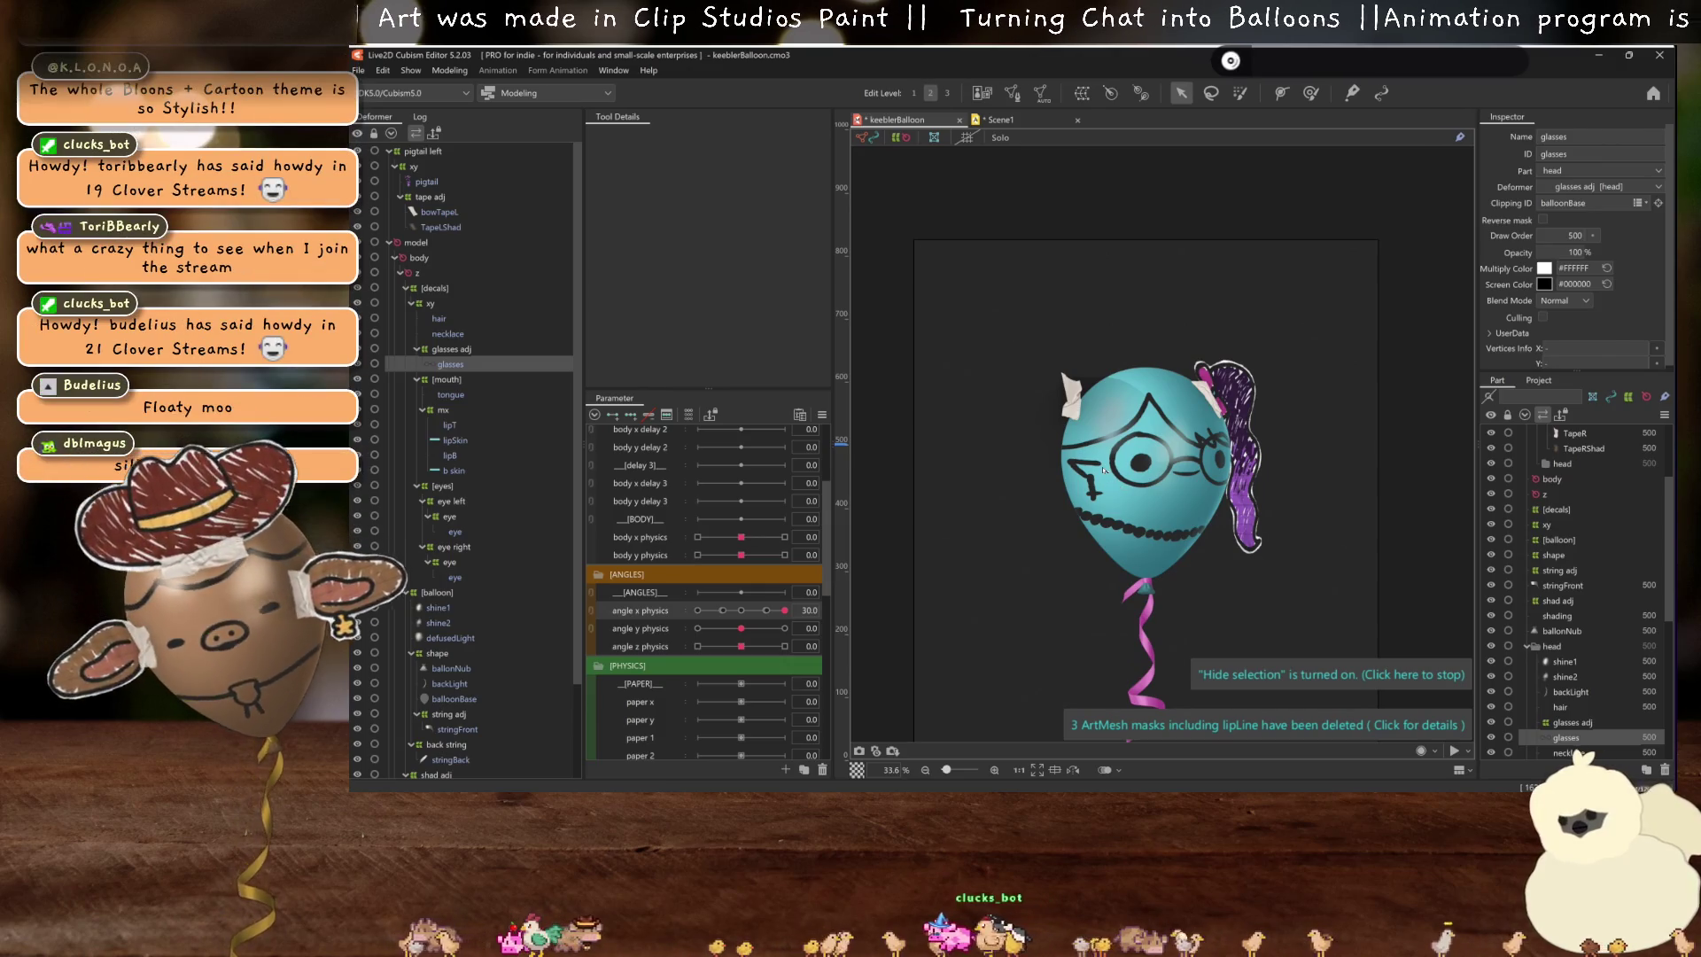
pyautogui.scroll(2, 1108, 463)
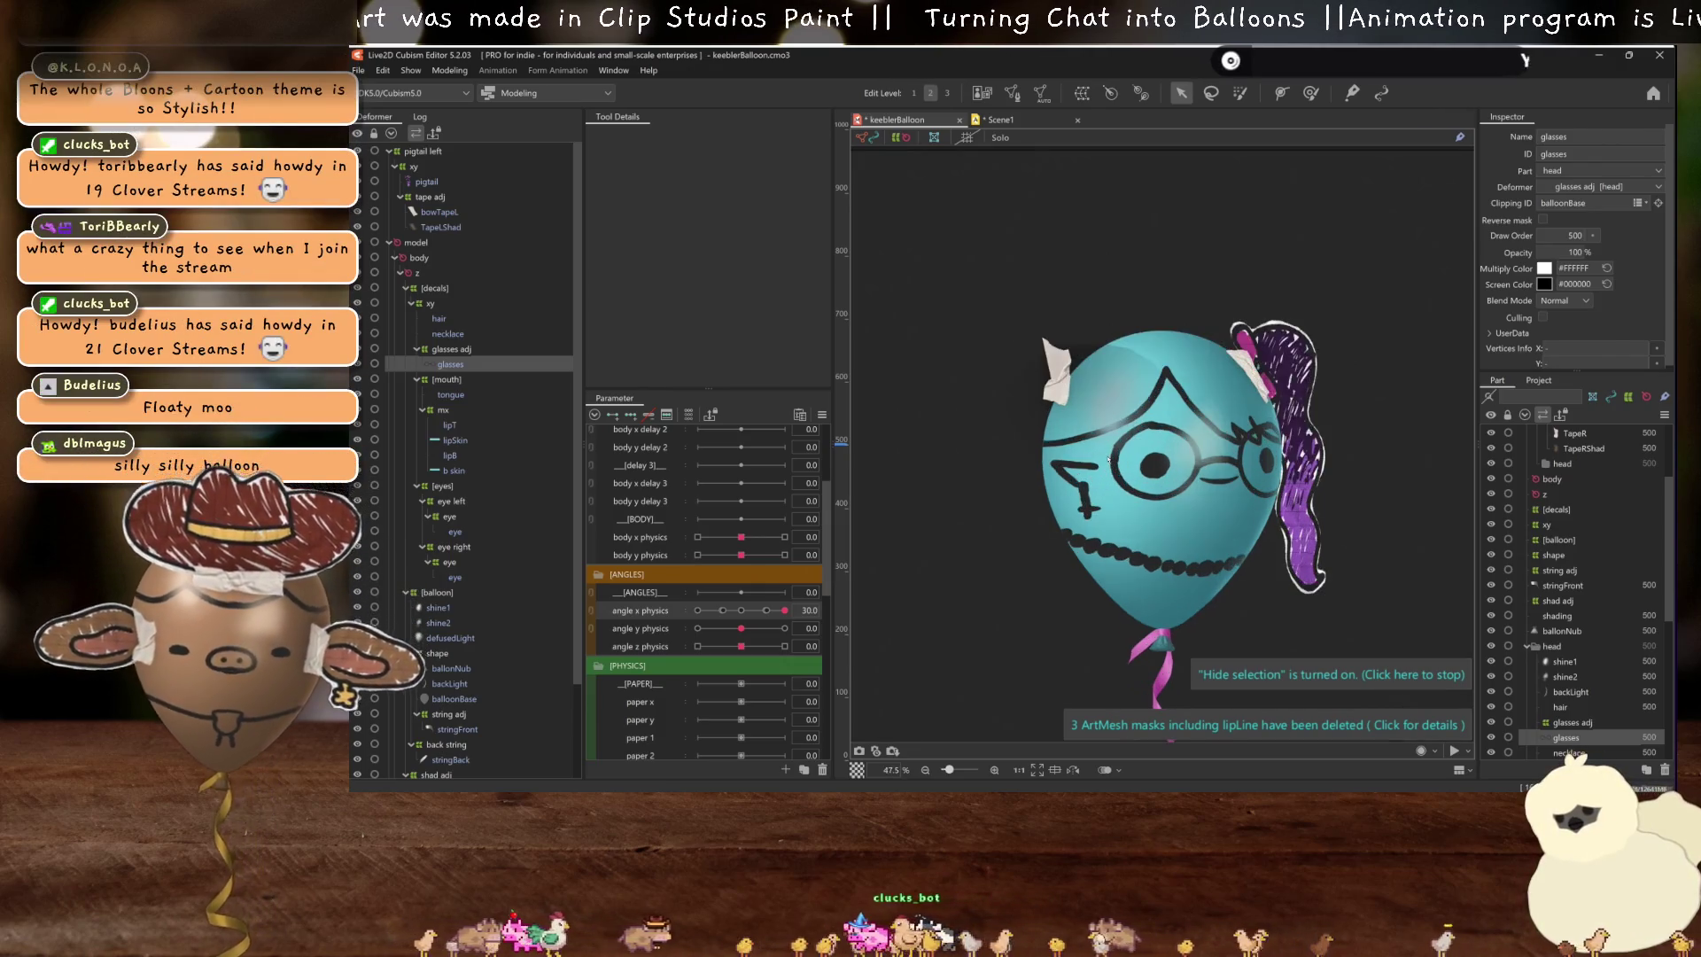
pyautogui.moveTo(767, 611)
pyautogui.mouseDown()
pyautogui.moveTo(683, 606)
pyautogui.moveTo(785, 610)
pyautogui.mouseUp()
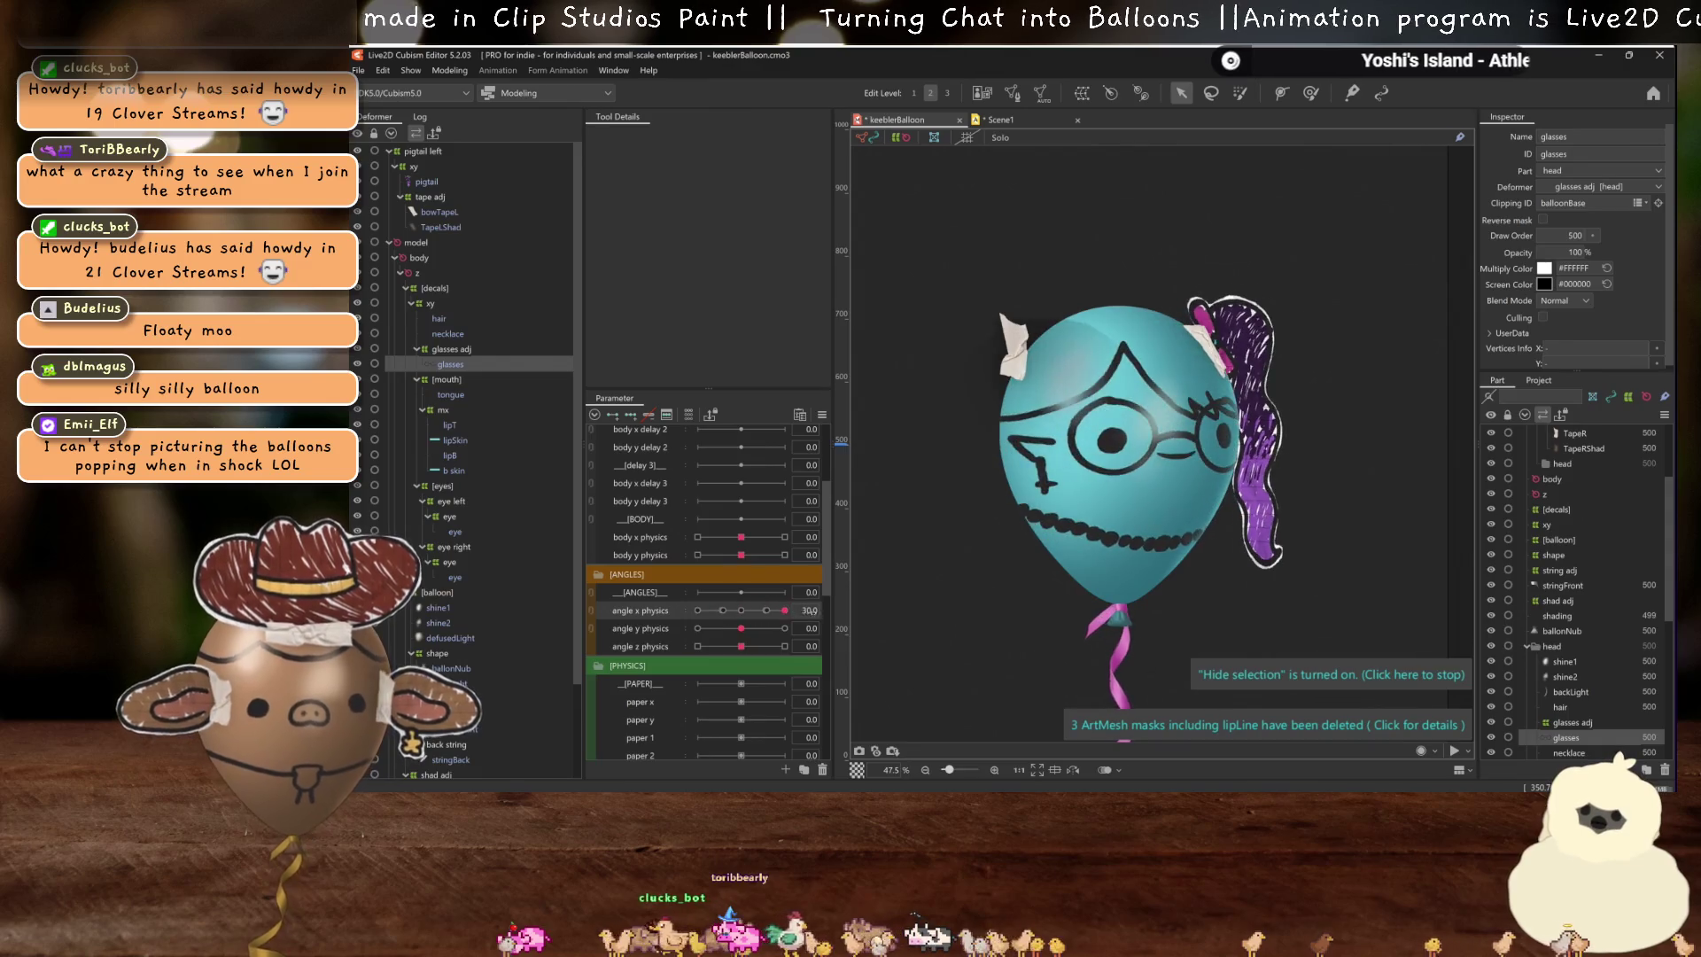
pyautogui.click(735, 610)
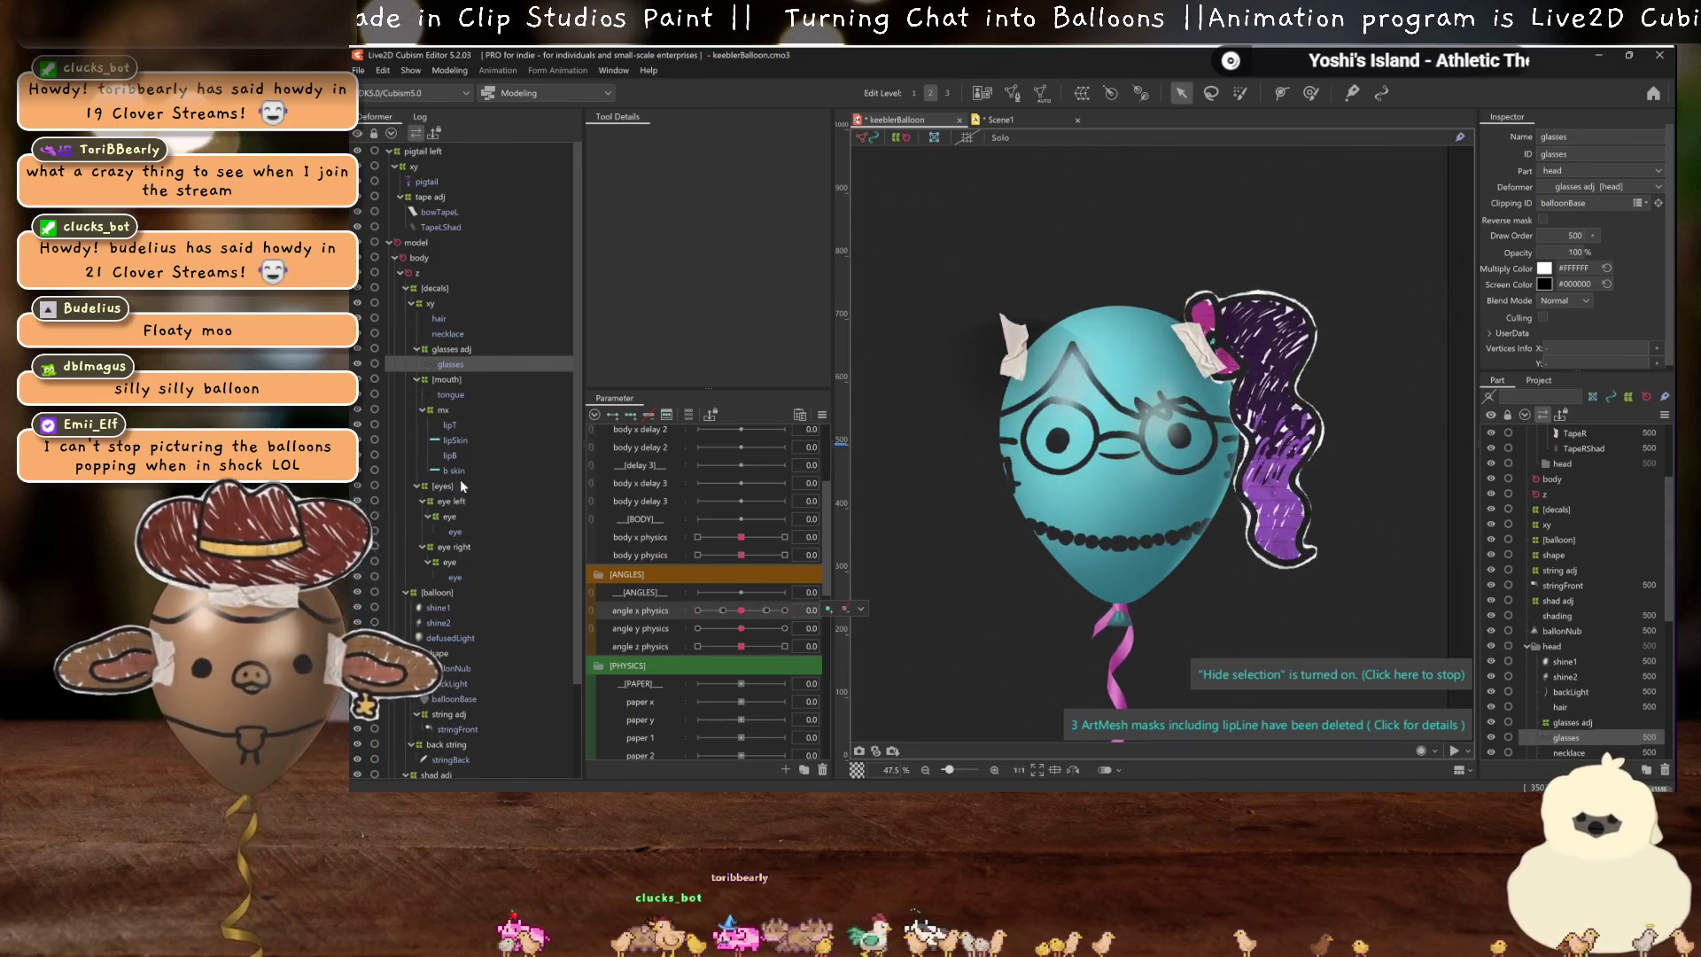
pyautogui.scroll(-3, 447, 478)
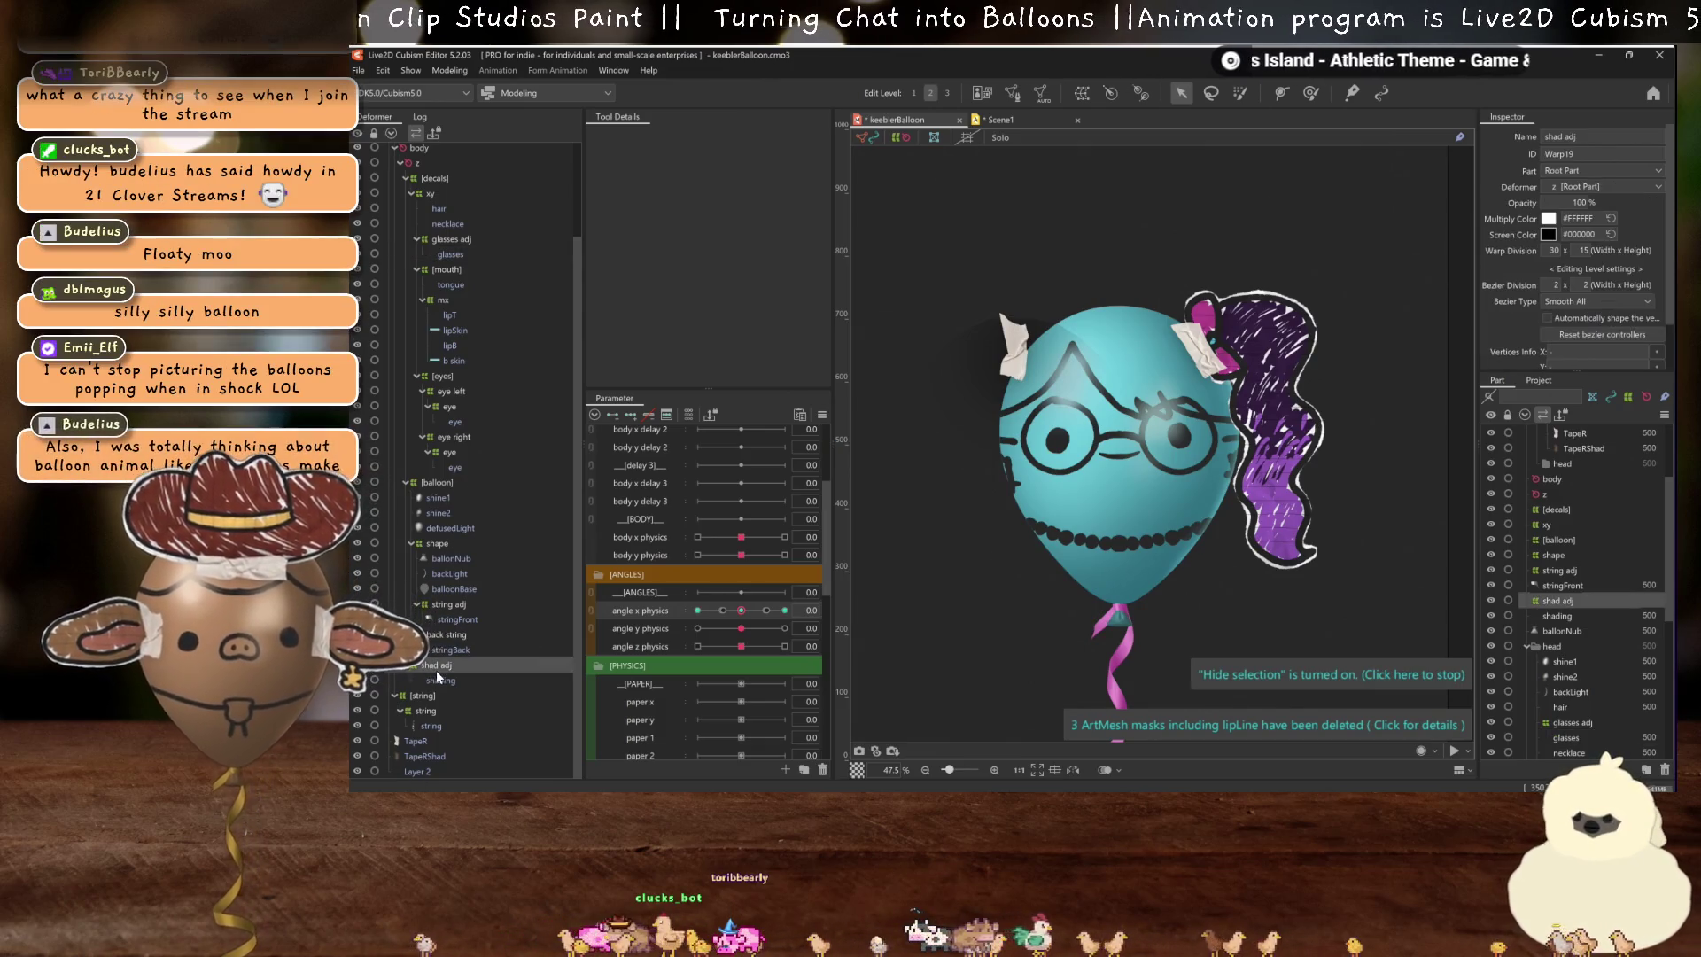
# - Flip shad adj's deformation horizontally and nest it inside pigtail left's xy deformer
pyautogui.click(451, 671)
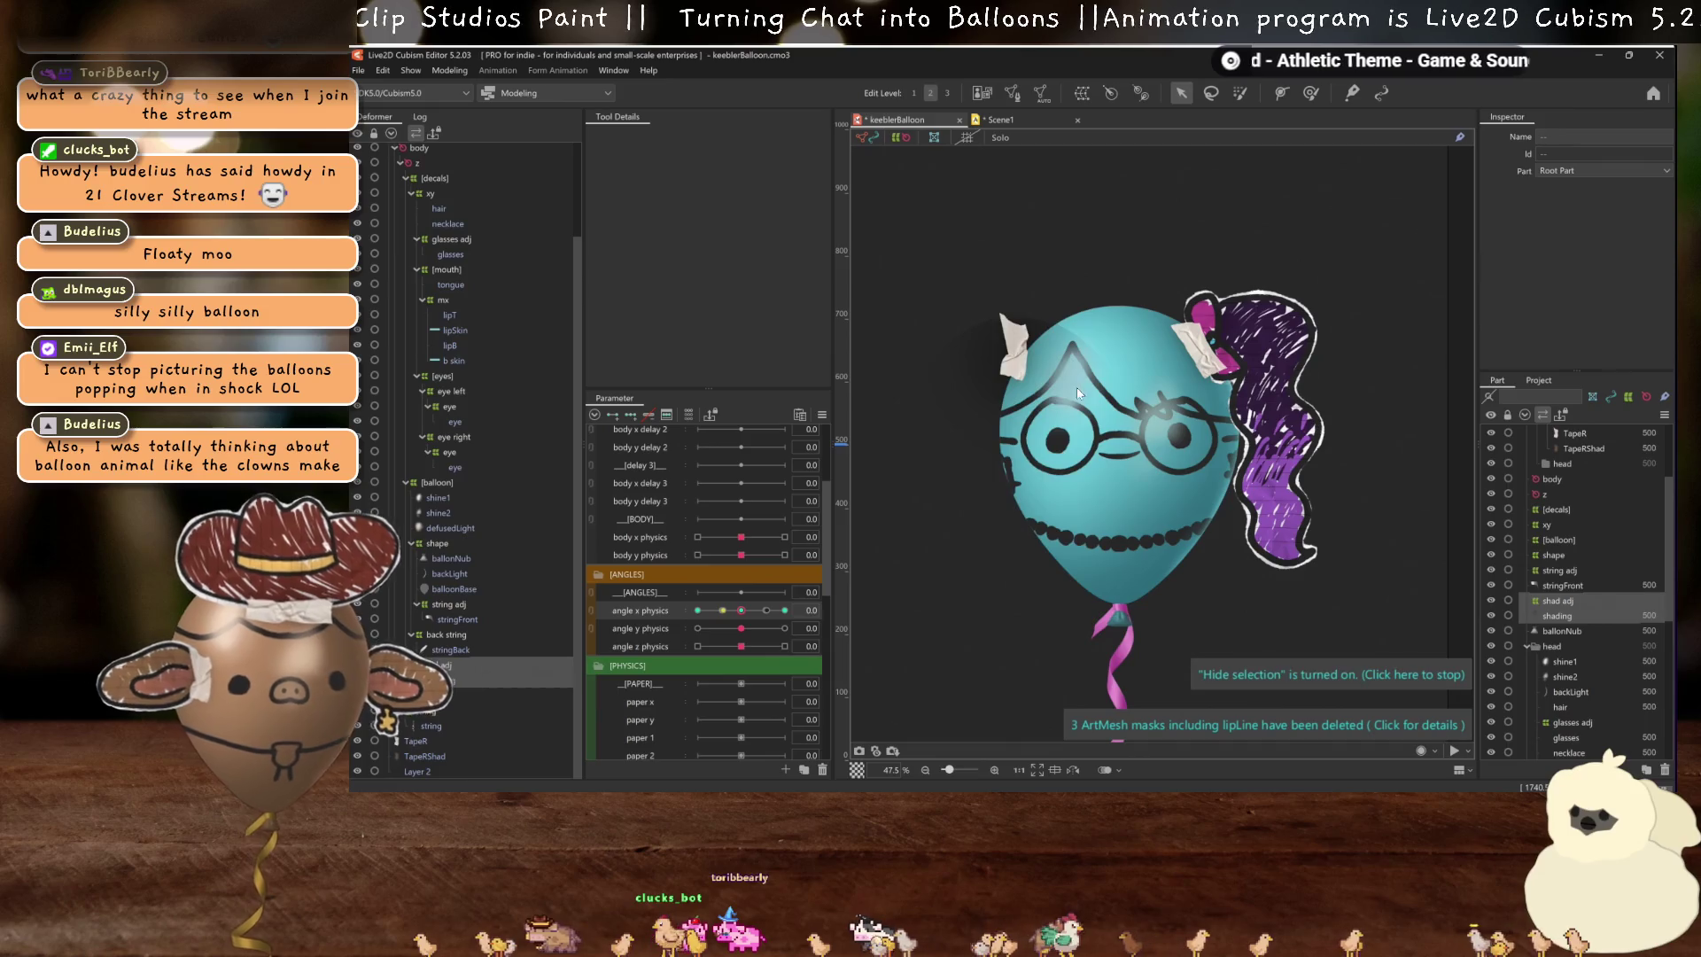
pyautogui.hotkey('ctrl', 'shift', 'f')
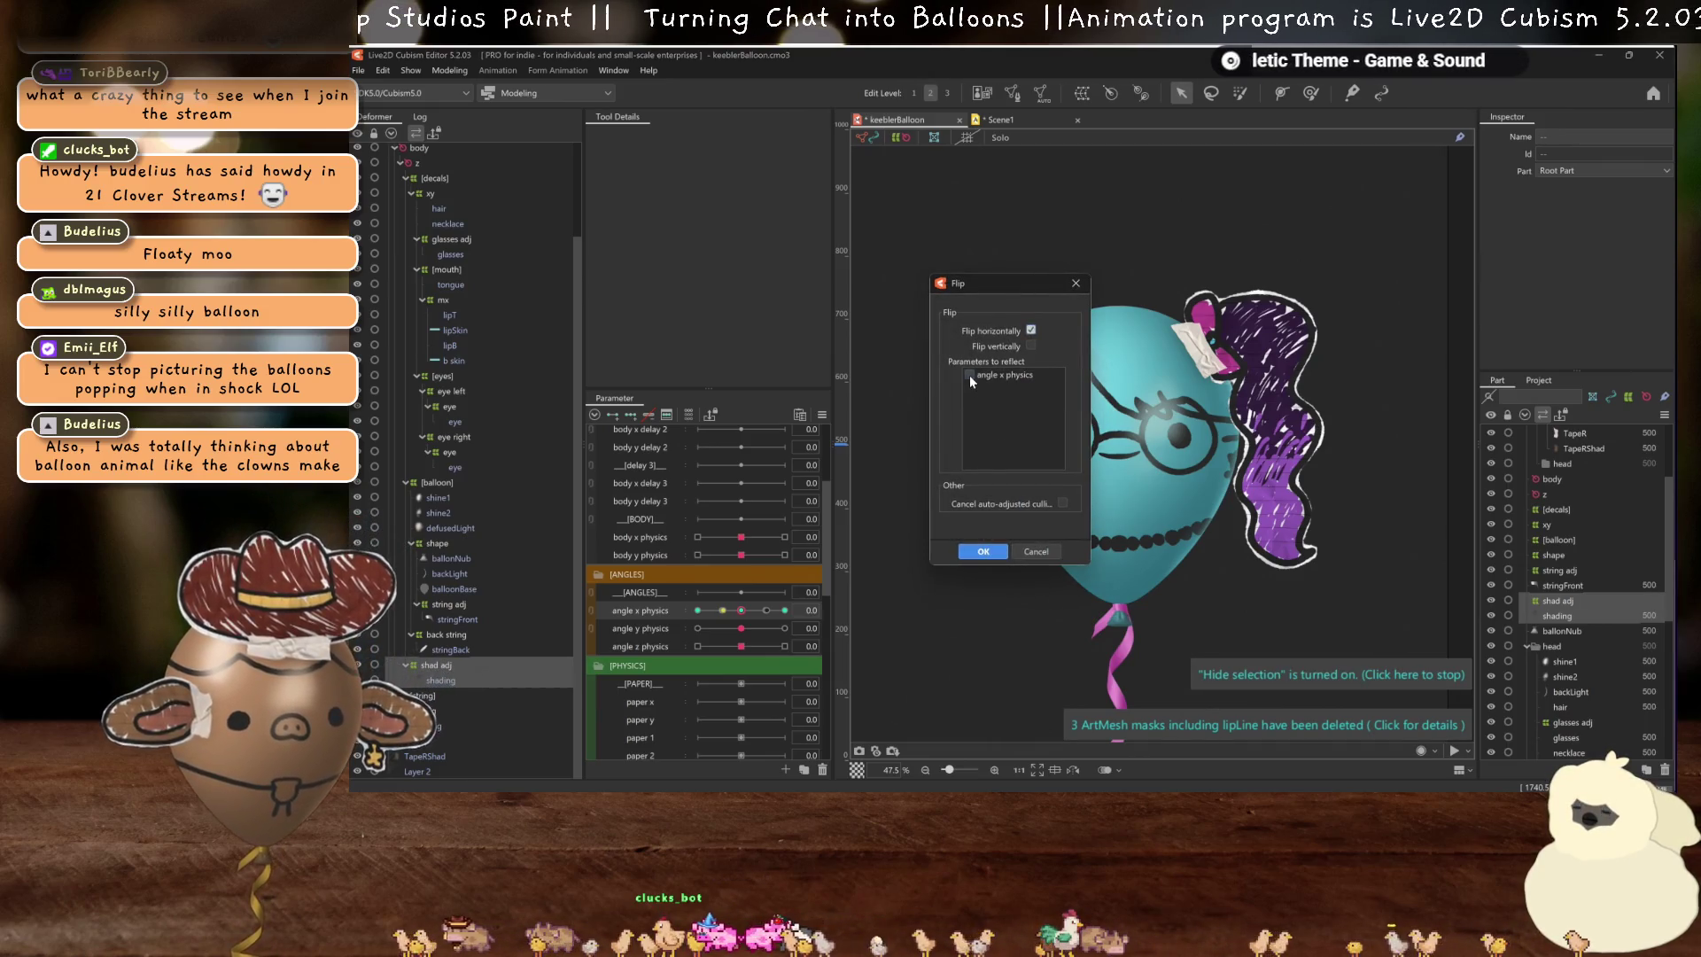
pyautogui.click(983, 551)
pyautogui.moveTo(436, 666)
pyautogui.mouseDown()
pyautogui.moveTo(486, 352)
pyautogui.moveTo(413, 173)
pyautogui.mouseUp()
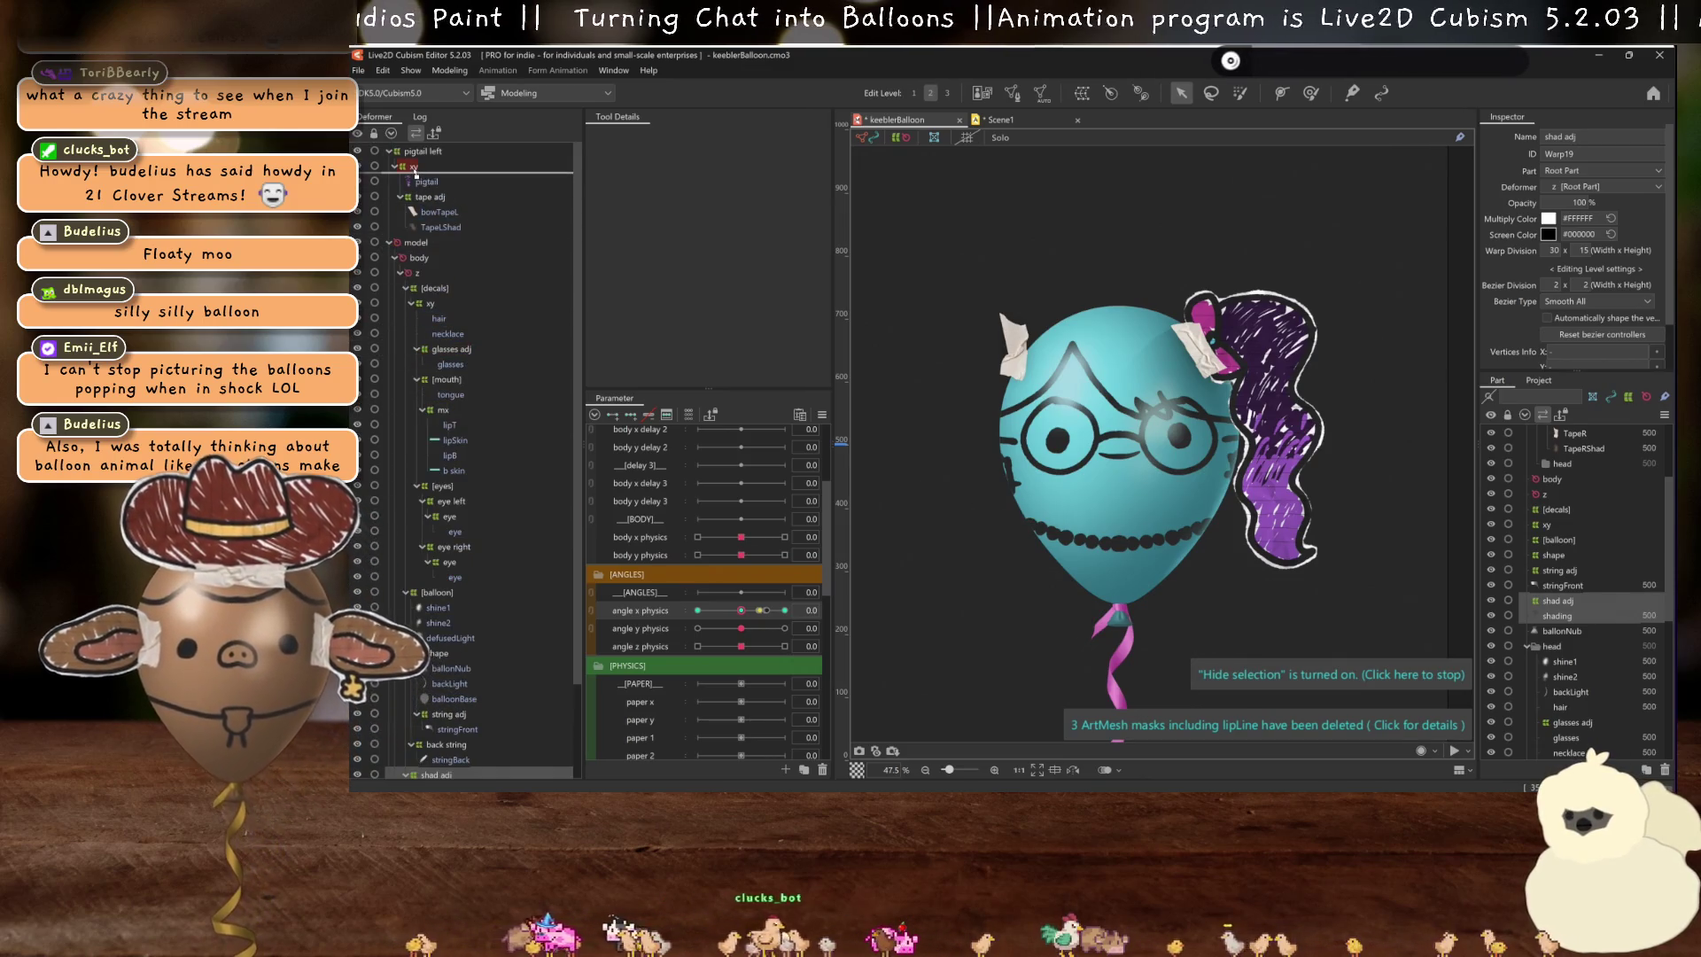
pyautogui.click(427, 242)
pyautogui.moveTo(740, 610)
pyautogui.mouseDown()
pyautogui.moveTo(759, 626)
pyautogui.moveTo(697, 620)
pyautogui.mouseUp()
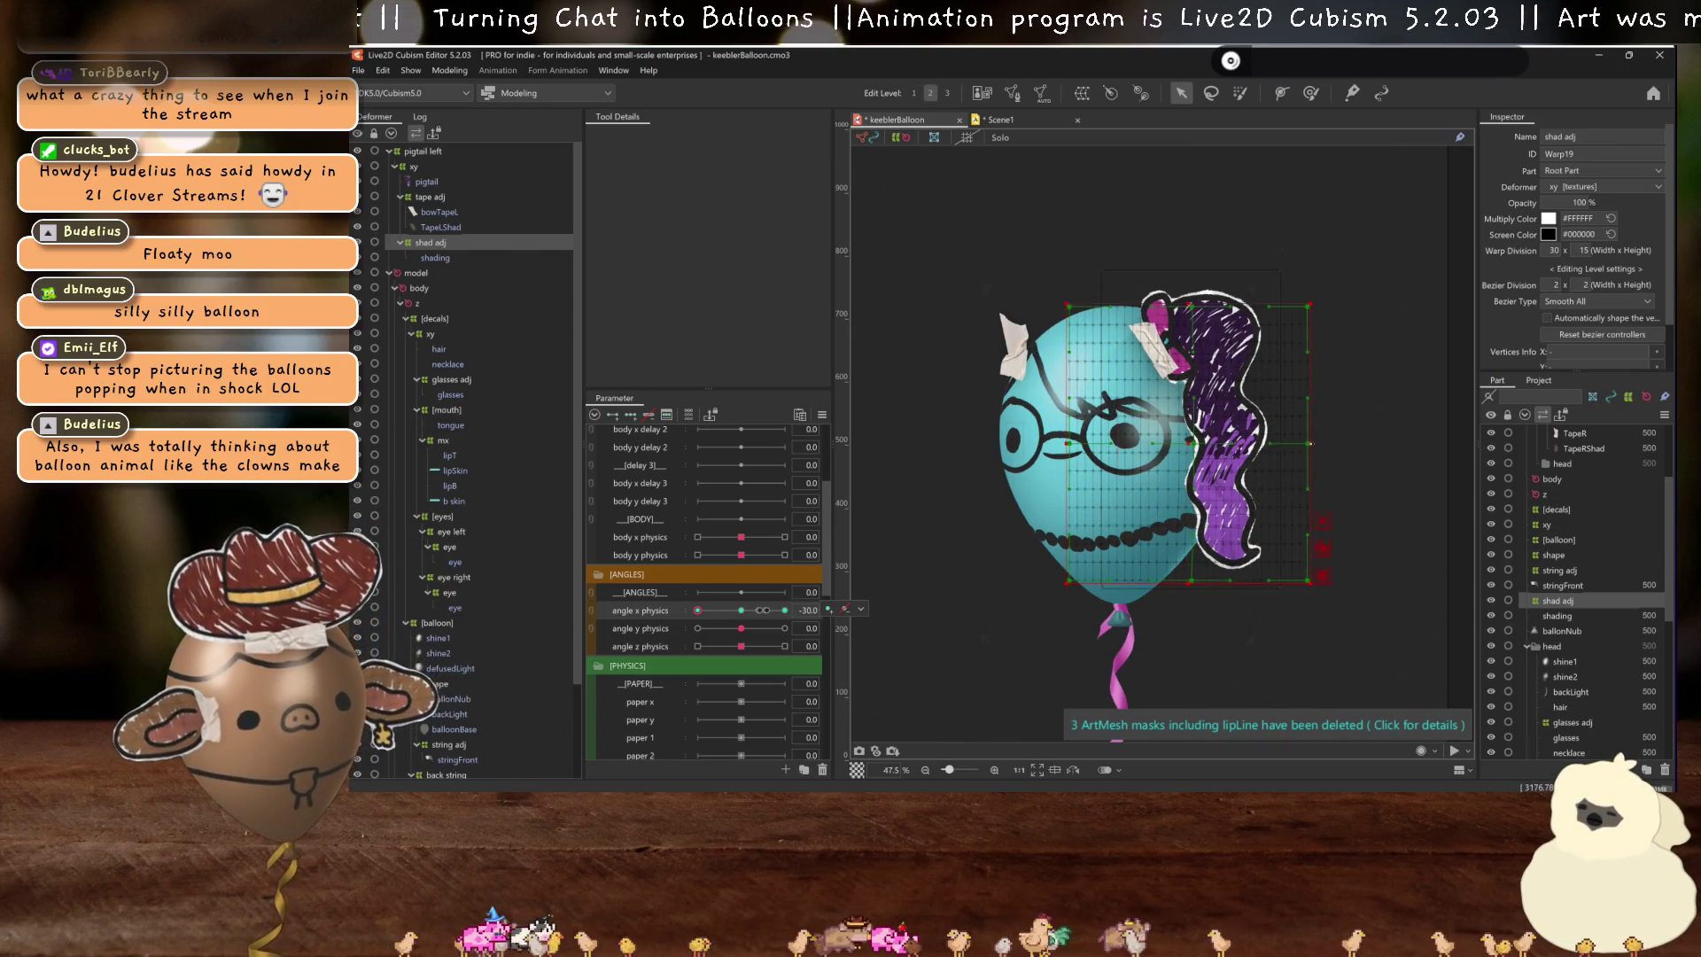
# - Duplicate shad adj with its shading and move the copy out of the pigtail group
pyautogui.keyDown('ctrl'); pyautogui.click(424, 258); pyautogui.keyUp('ctrl')
pyautogui.hotkey('ctrl', 'd')
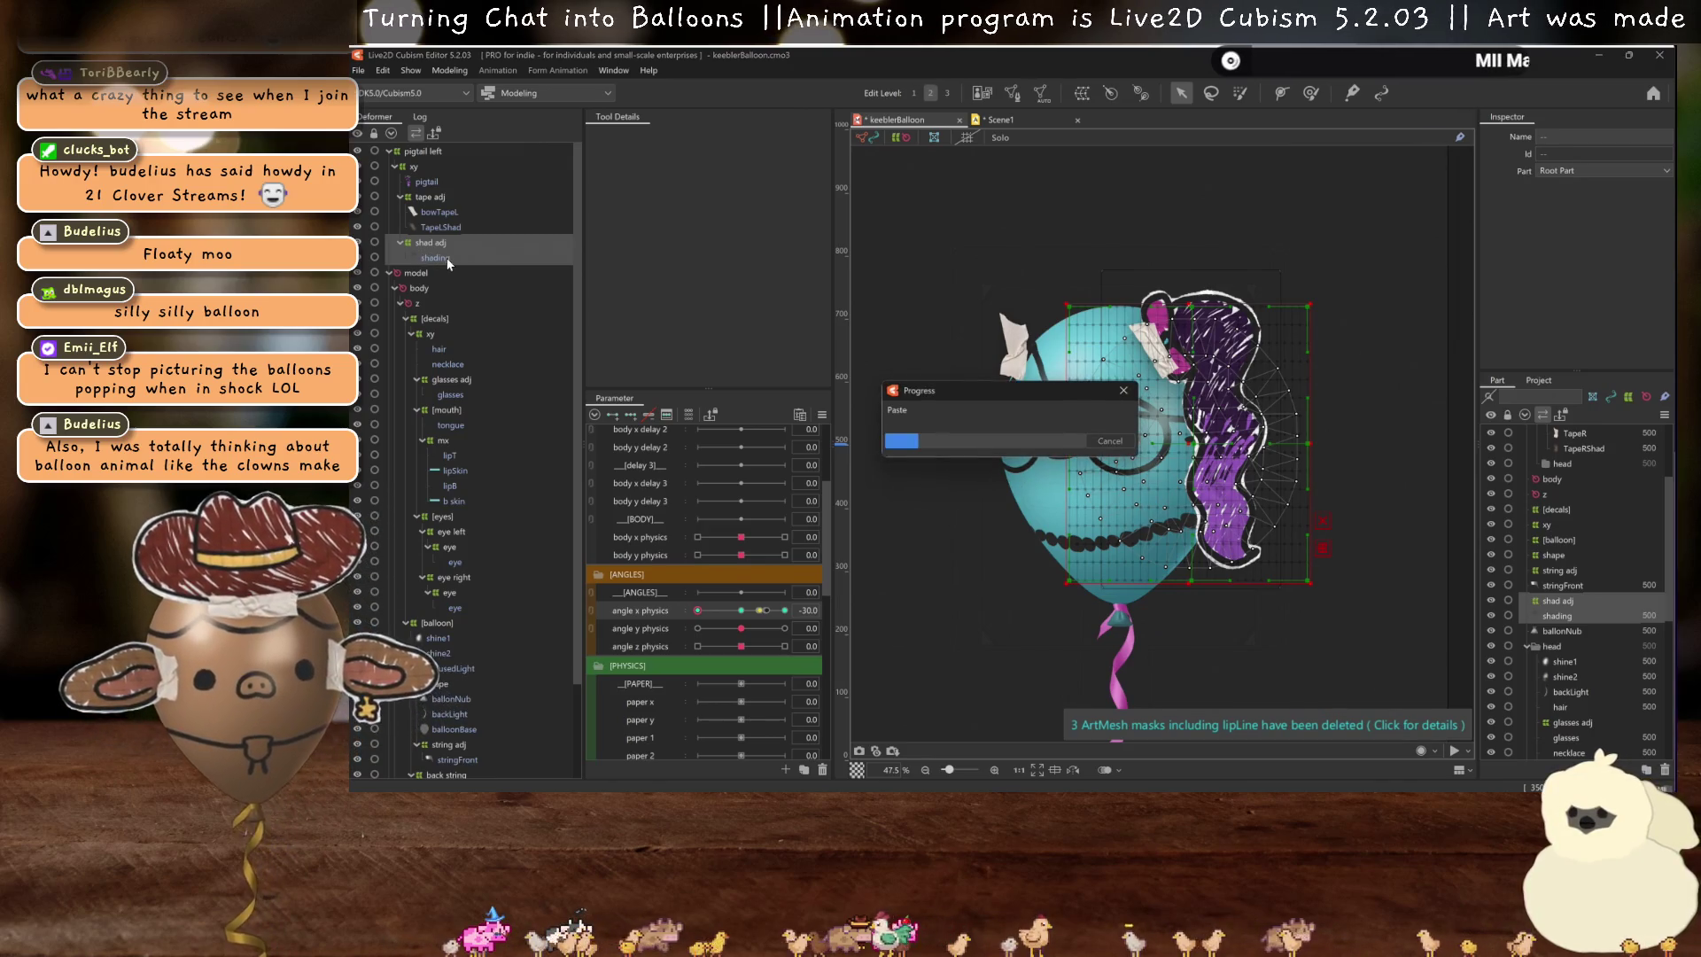
pyautogui.click(430, 288)
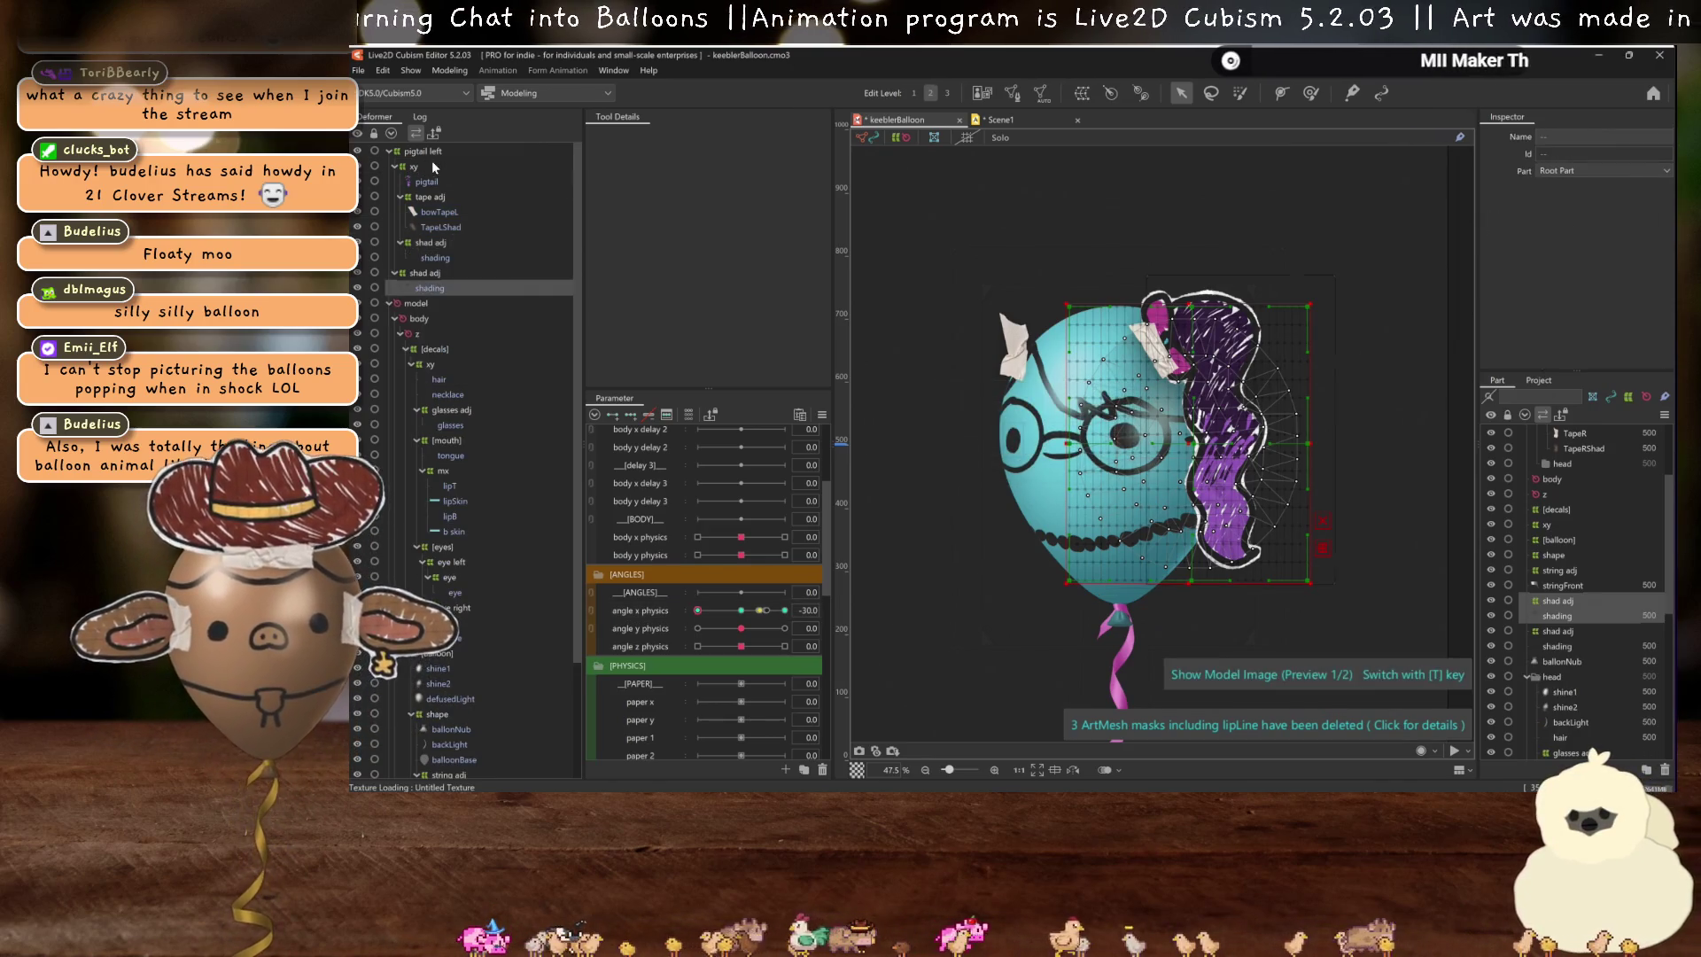
pyautogui.moveTo(400, 273); pyautogui.dragTo(416, 764)
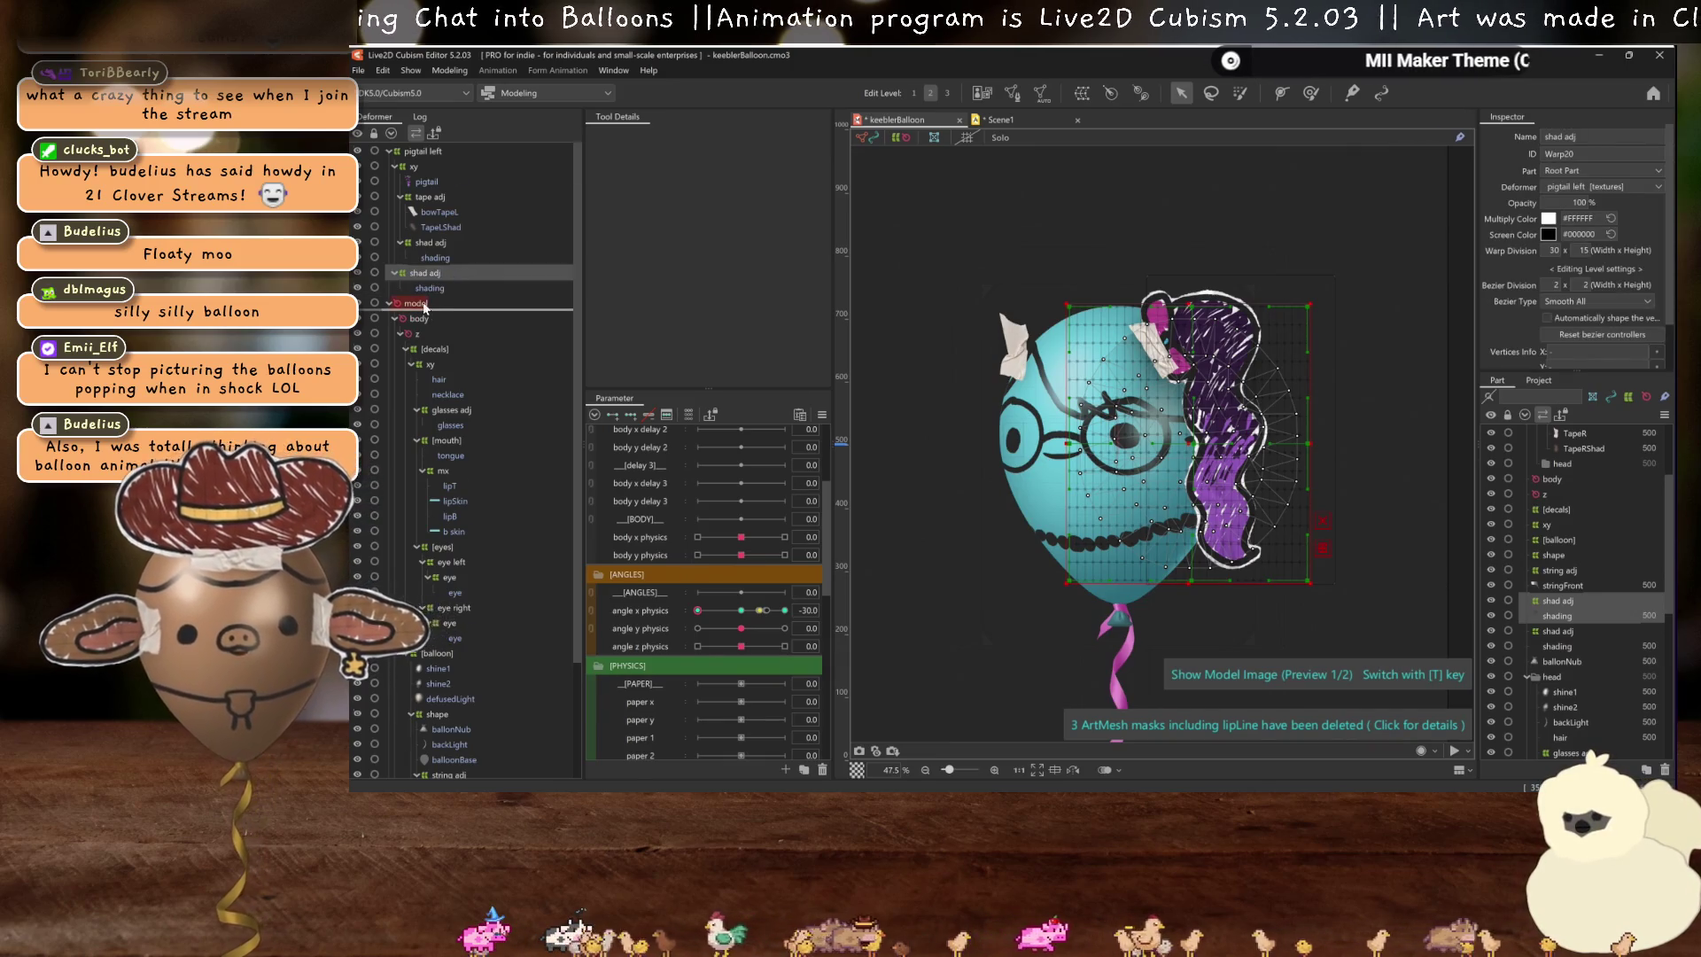
pyautogui.scroll(1, 443, 230)
pyautogui.moveTo(423, 151); pyautogui.dragTo(414, 280)
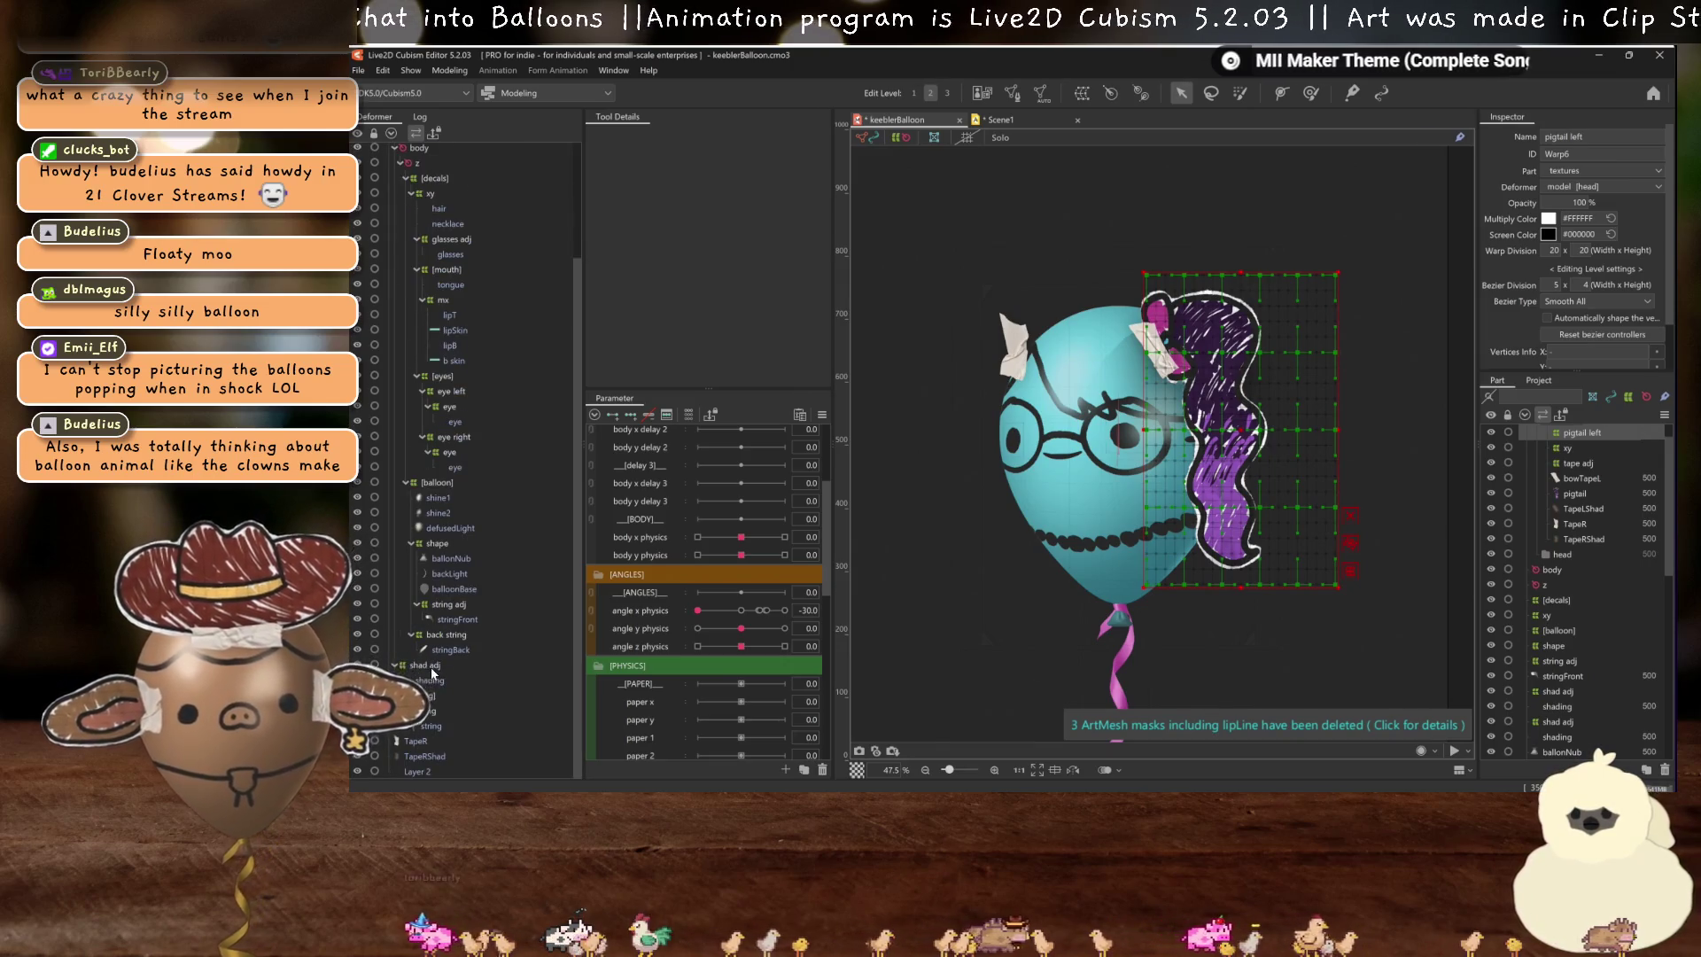
pyautogui.click(430, 666)
pyautogui.keyDown('ctrl'); pyautogui.click(433, 679); pyautogui.keyUp('ctrl')
# - With angle X at 0, flip the duplicate horizontally
pyautogui.click(740, 610)
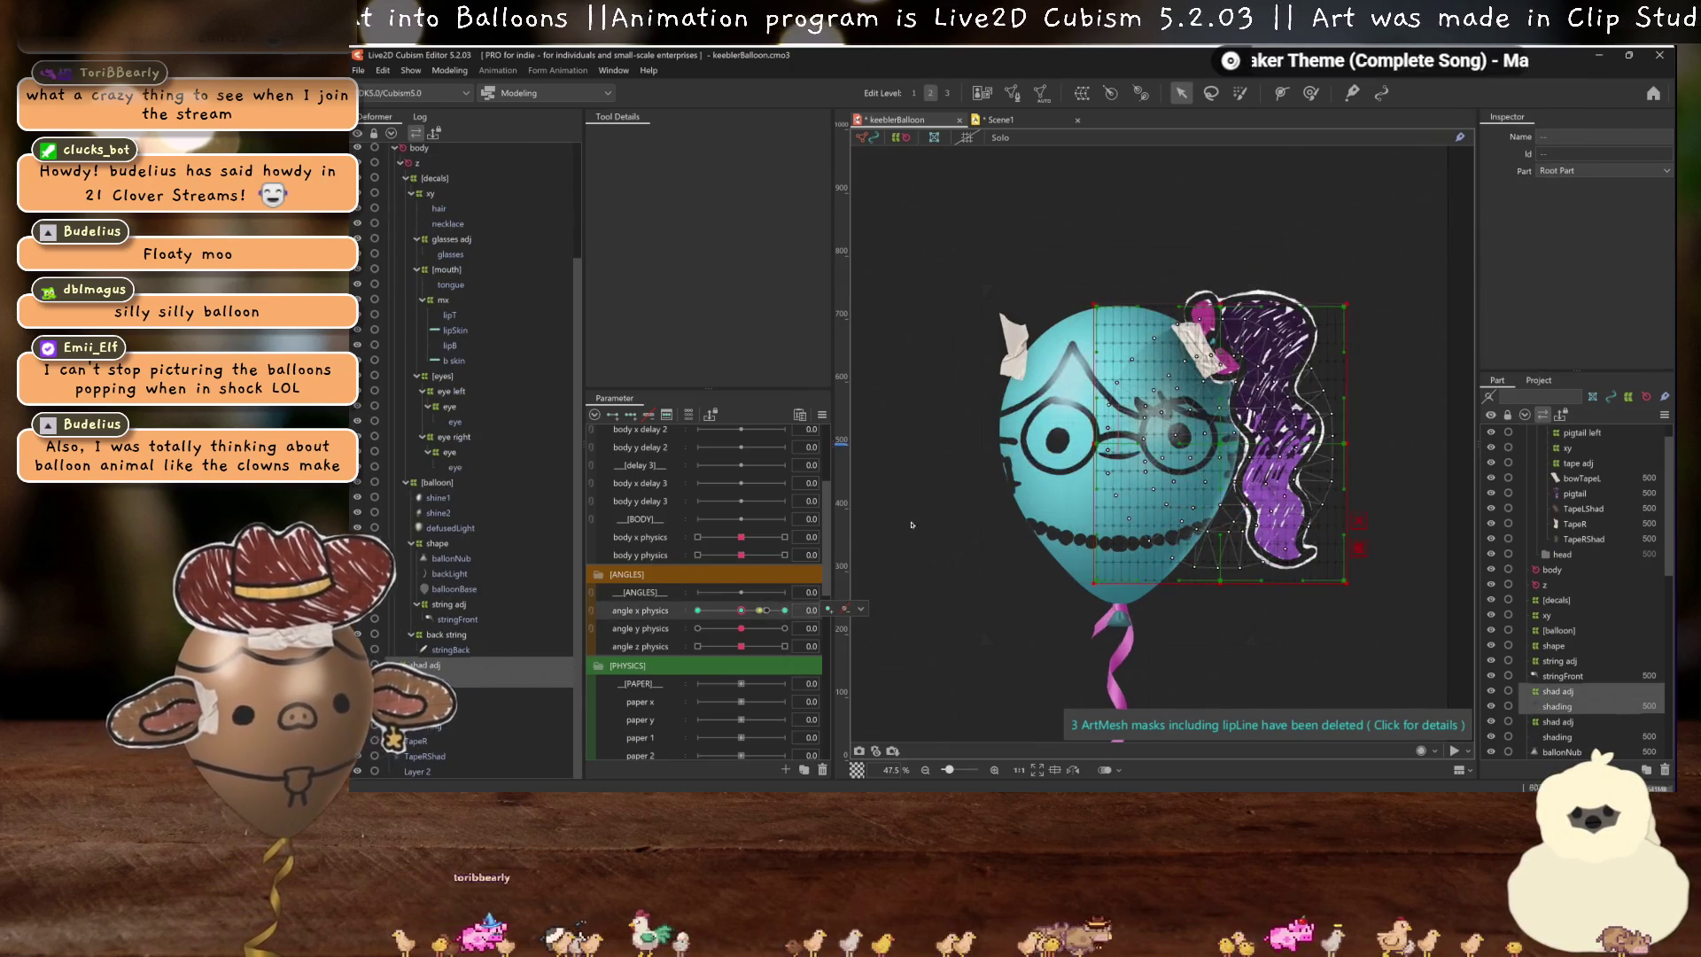
pyautogui.rightClick(1045, 469)
pyautogui.click(1090, 568)
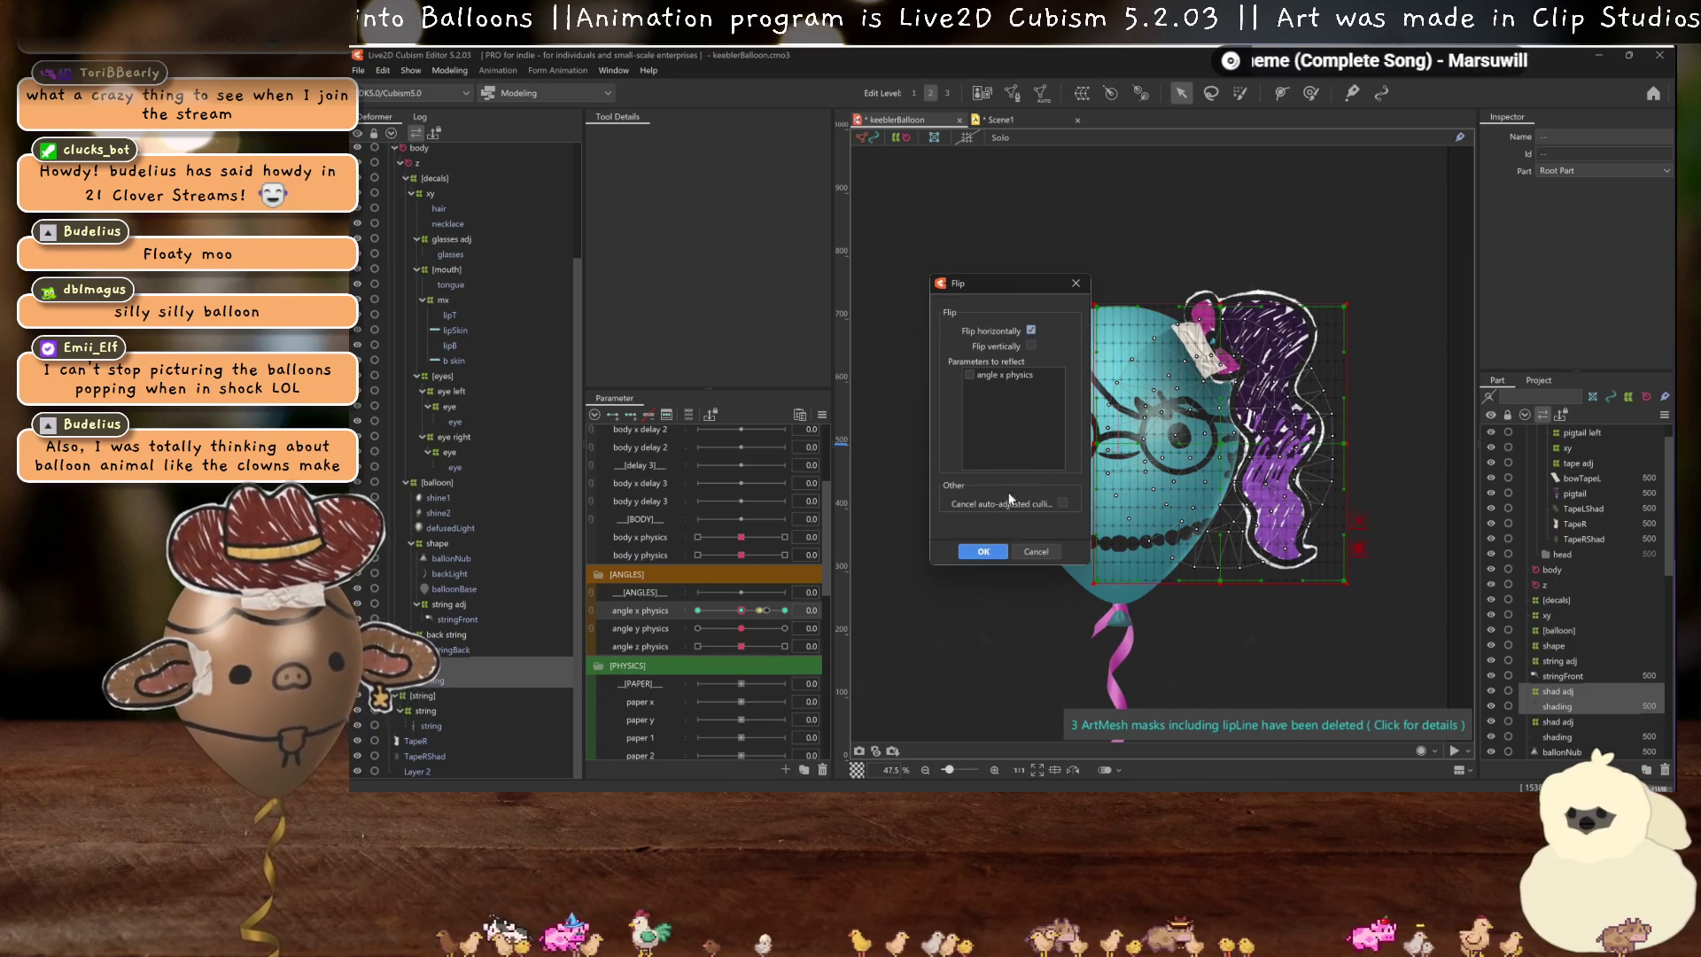
pyautogui.click(983, 551)
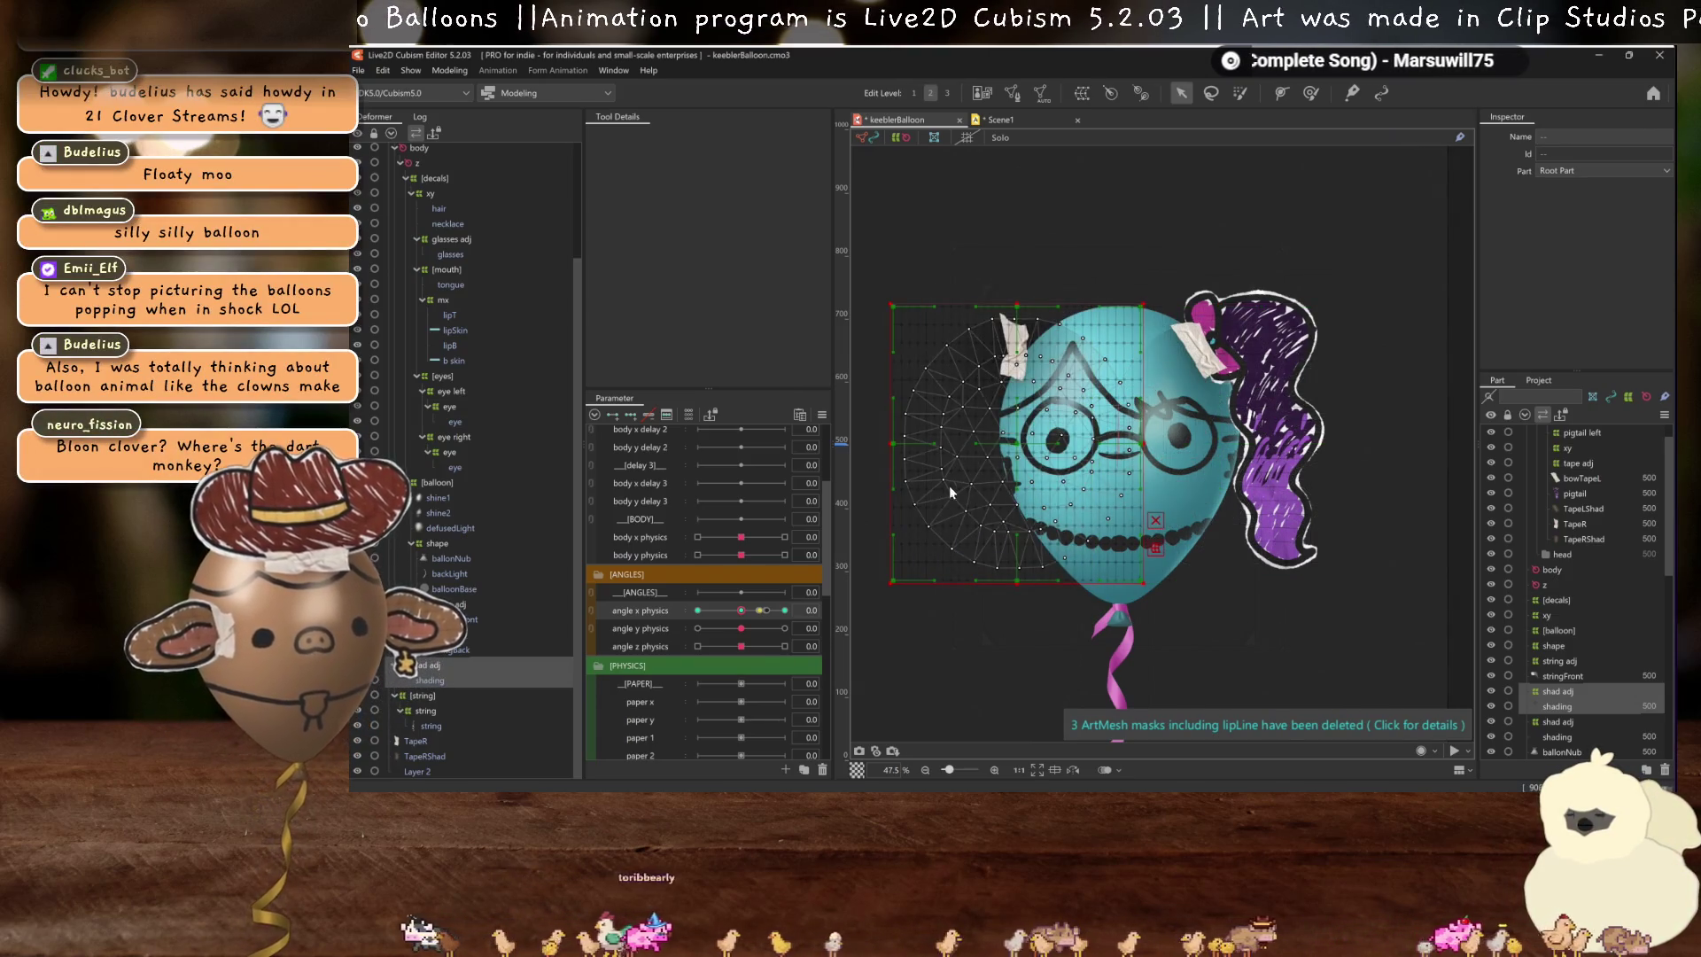
pyautogui.hotkey('ctrl', 'z')
pyautogui.rightClick(1046, 469)
pyautogui.click(1090, 567)
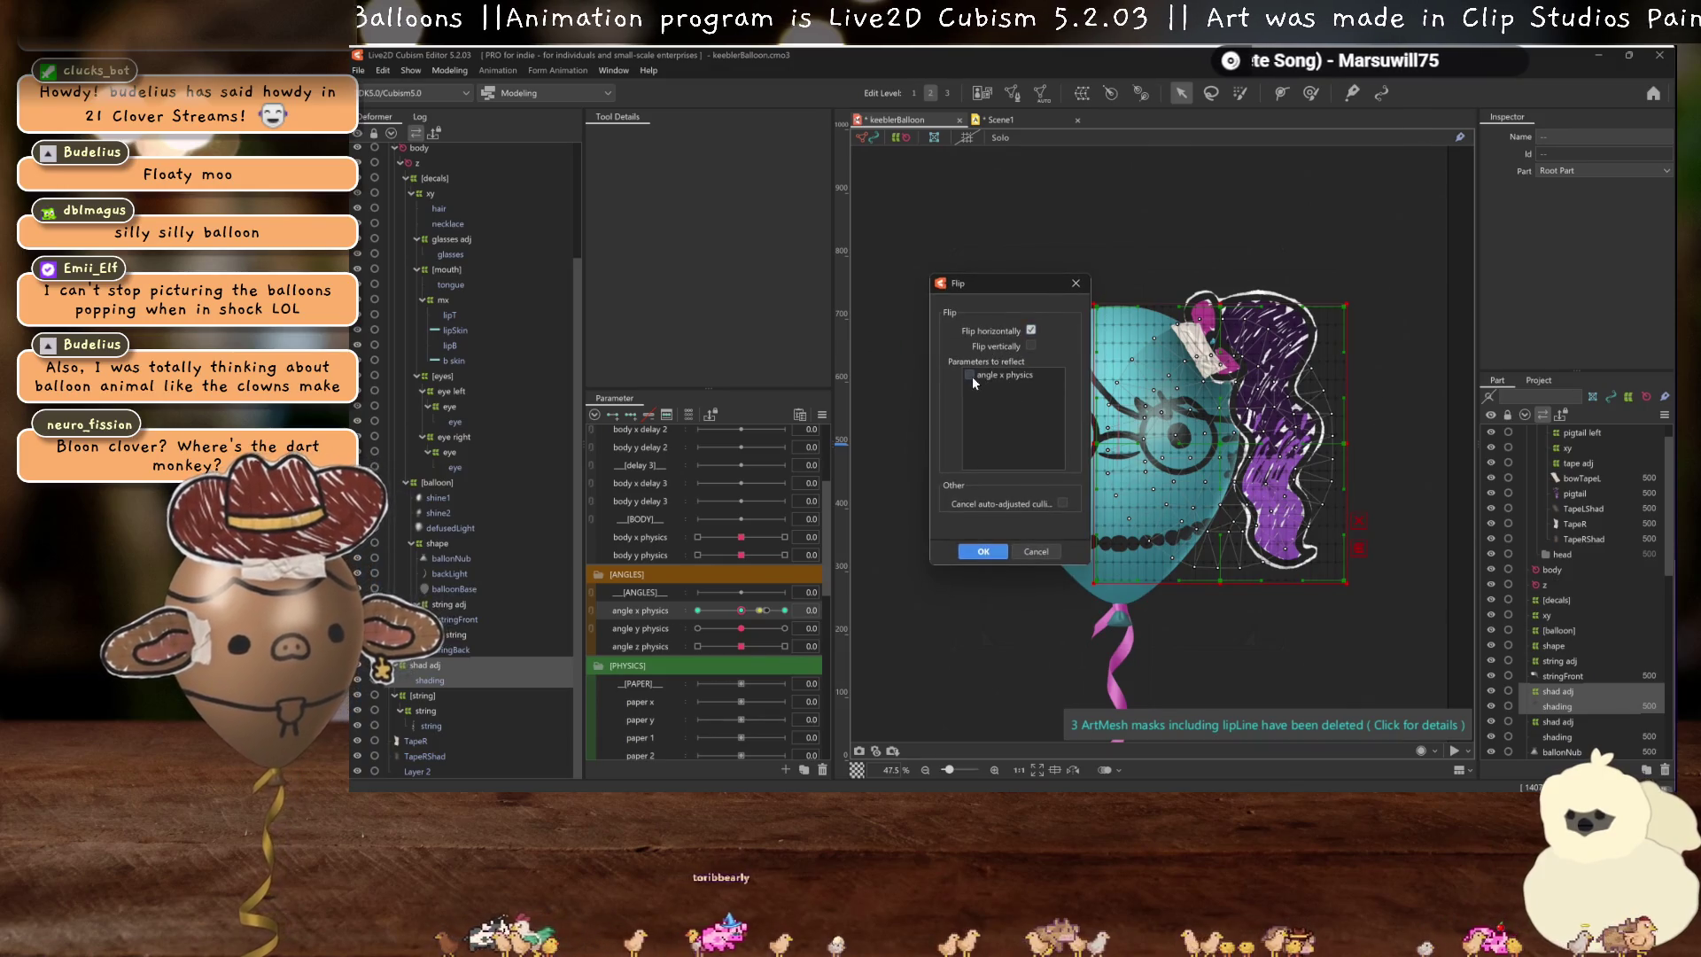
pyautogui.click(984, 551)
# - Test shad adj in the pigtail group by moving angle X between 0 and 30
pyautogui.scroll(3, 443, 266)
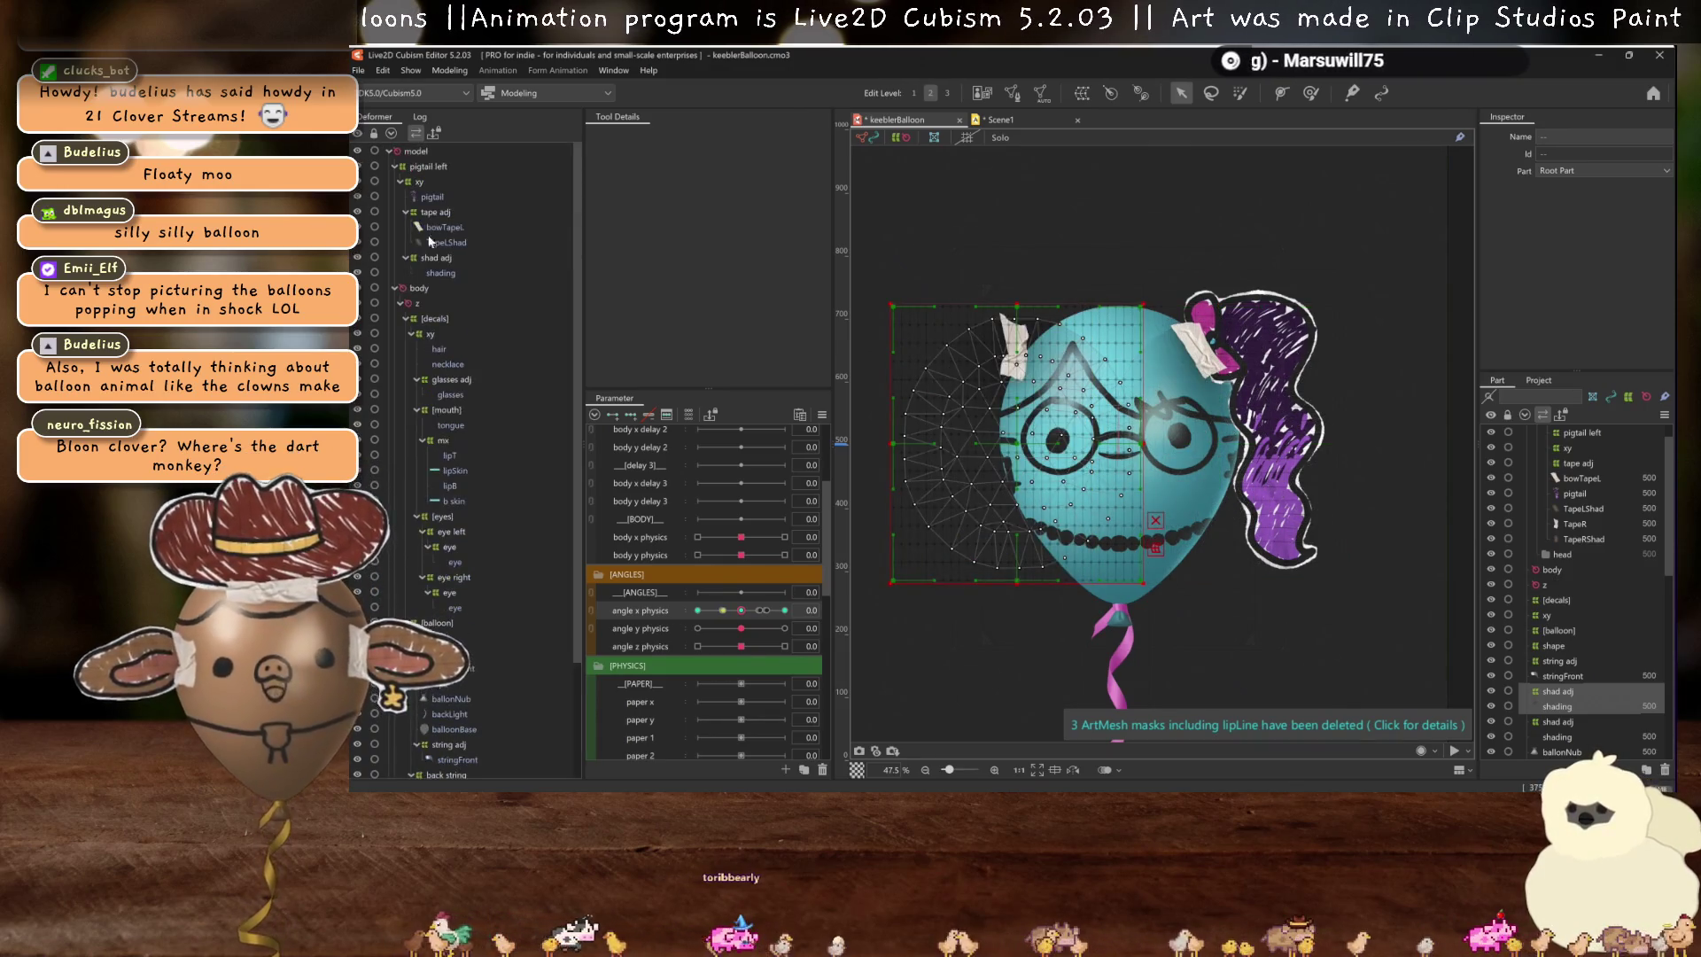
pyautogui.click(443, 258)
pyautogui.scroll(1, 1262, 350)
pyautogui.scroll(1, 1263, 350)
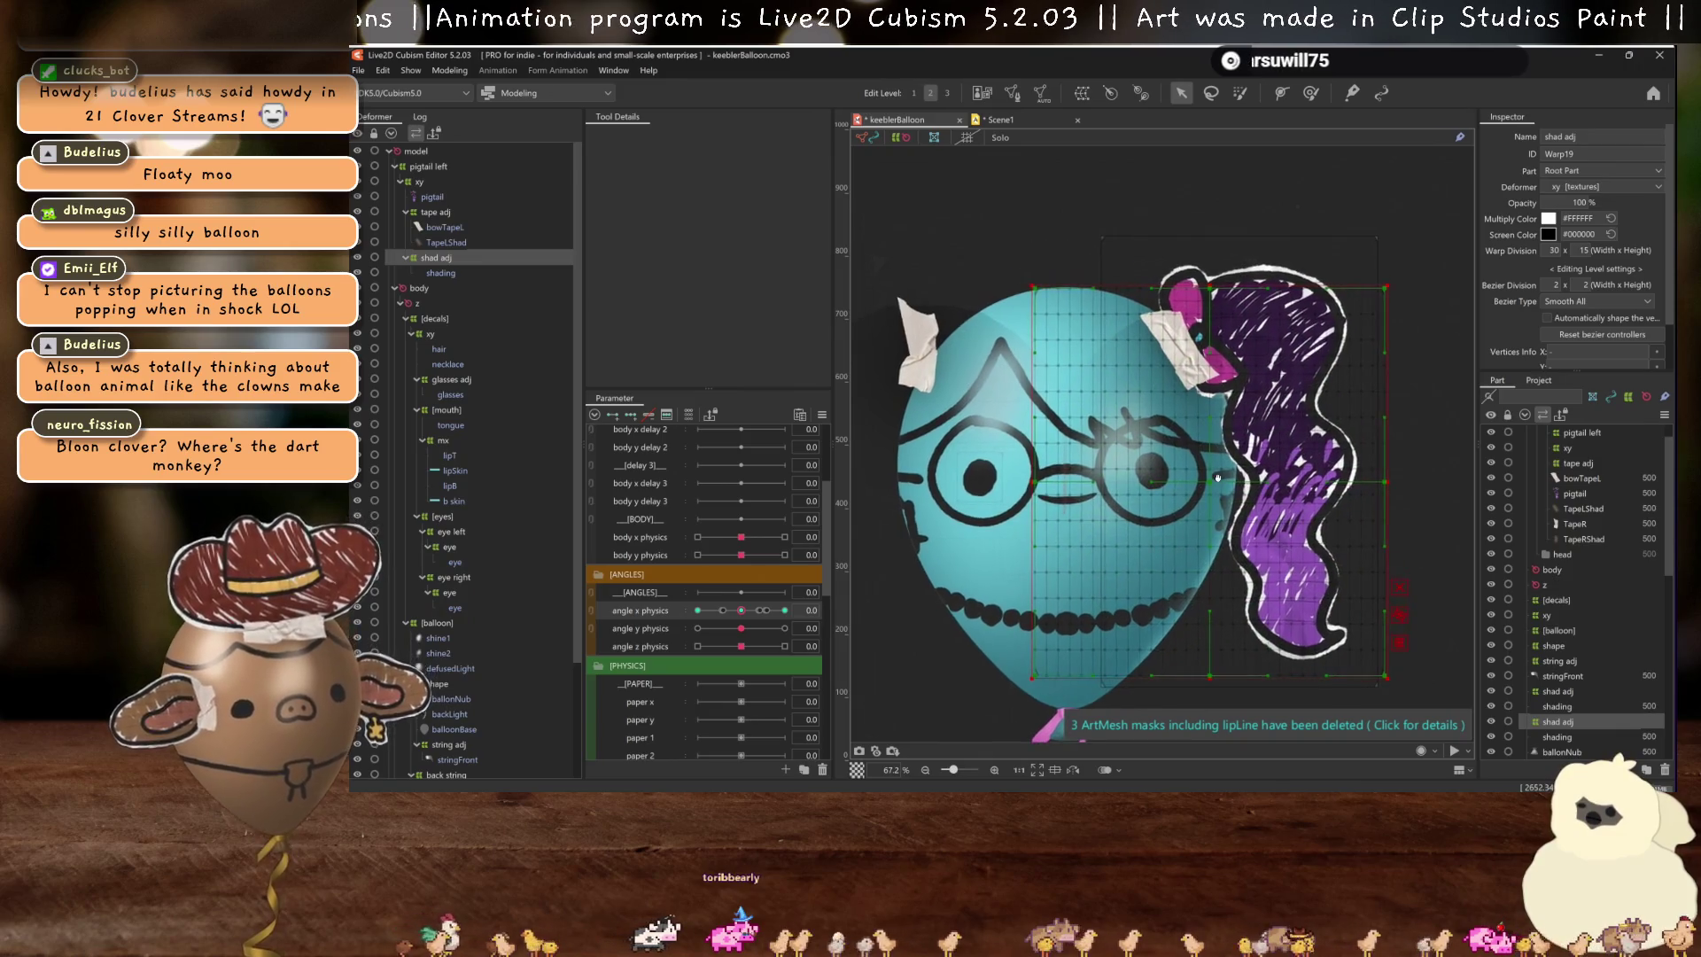
pyautogui.moveTo(740, 610); pyautogui.dragTo(785, 611)
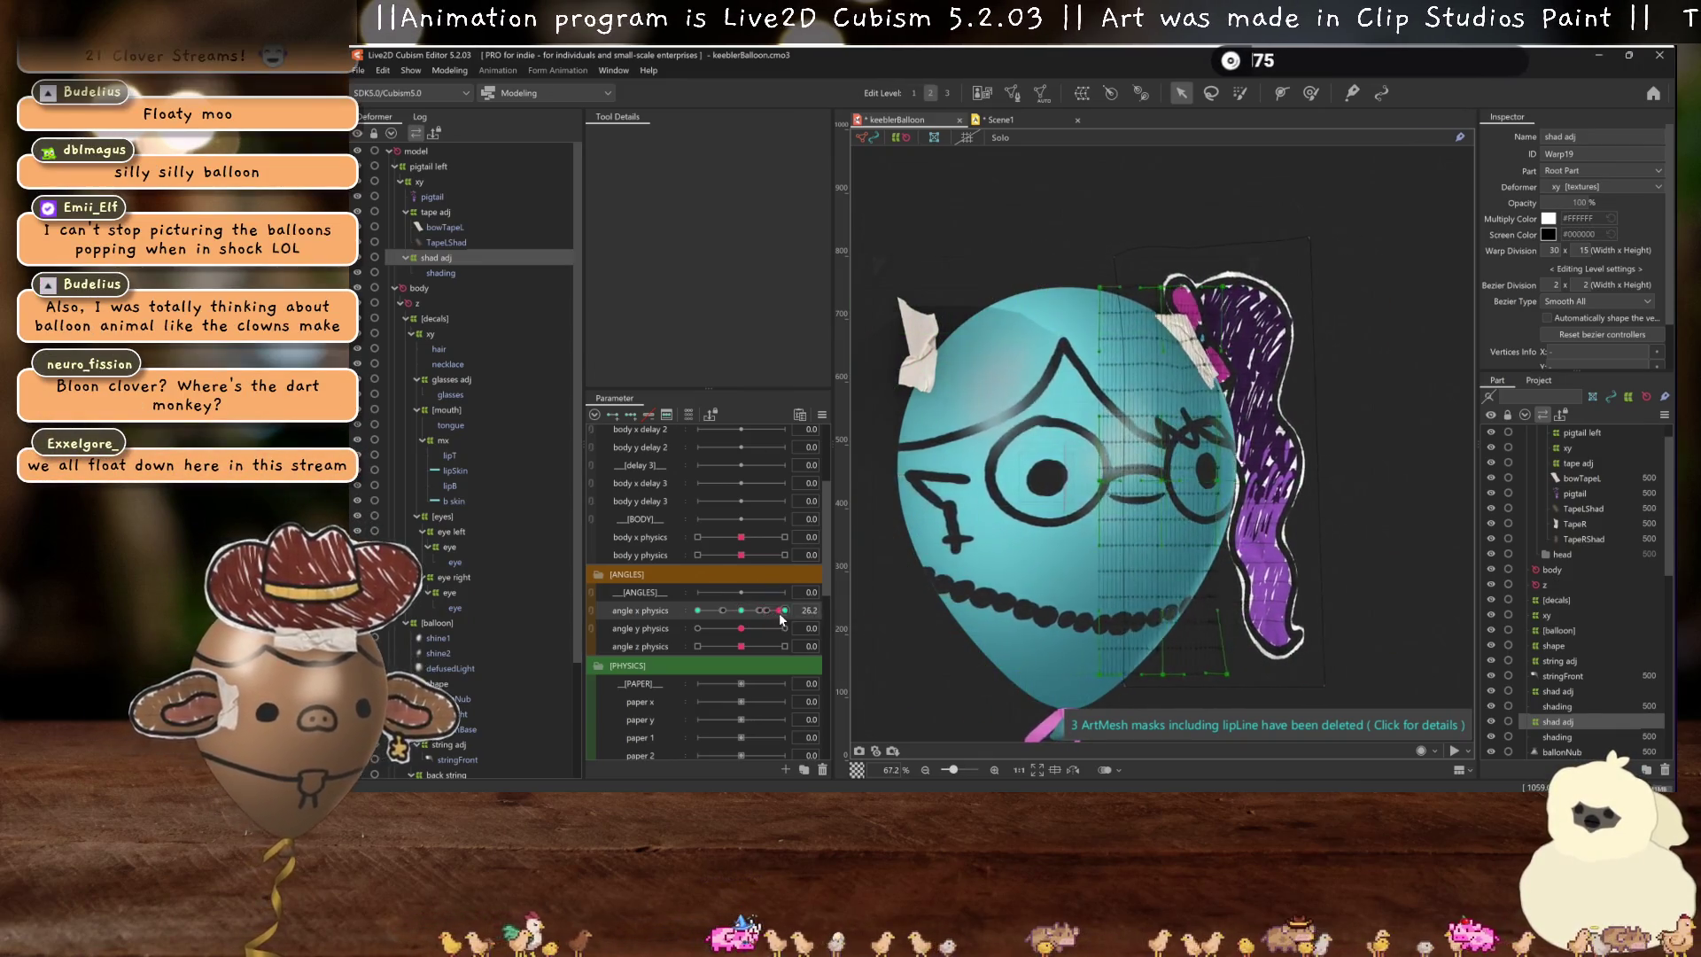
pyautogui.hotkey('ctrl', 'h')
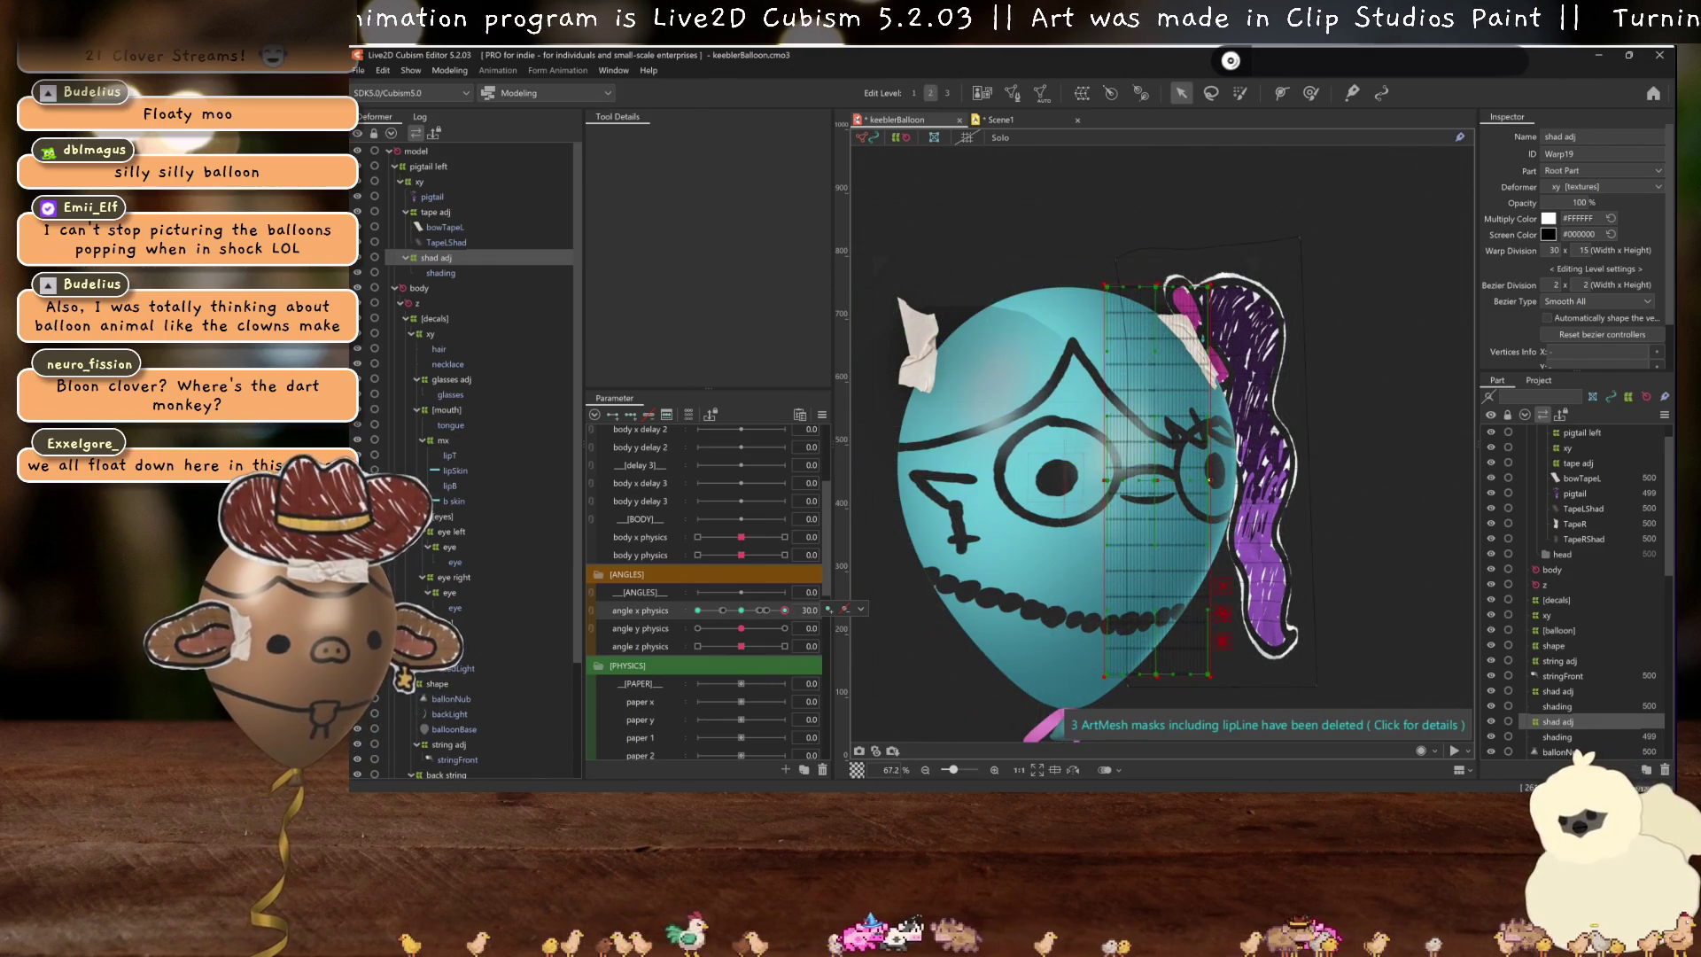
pyautogui.click(744, 613)
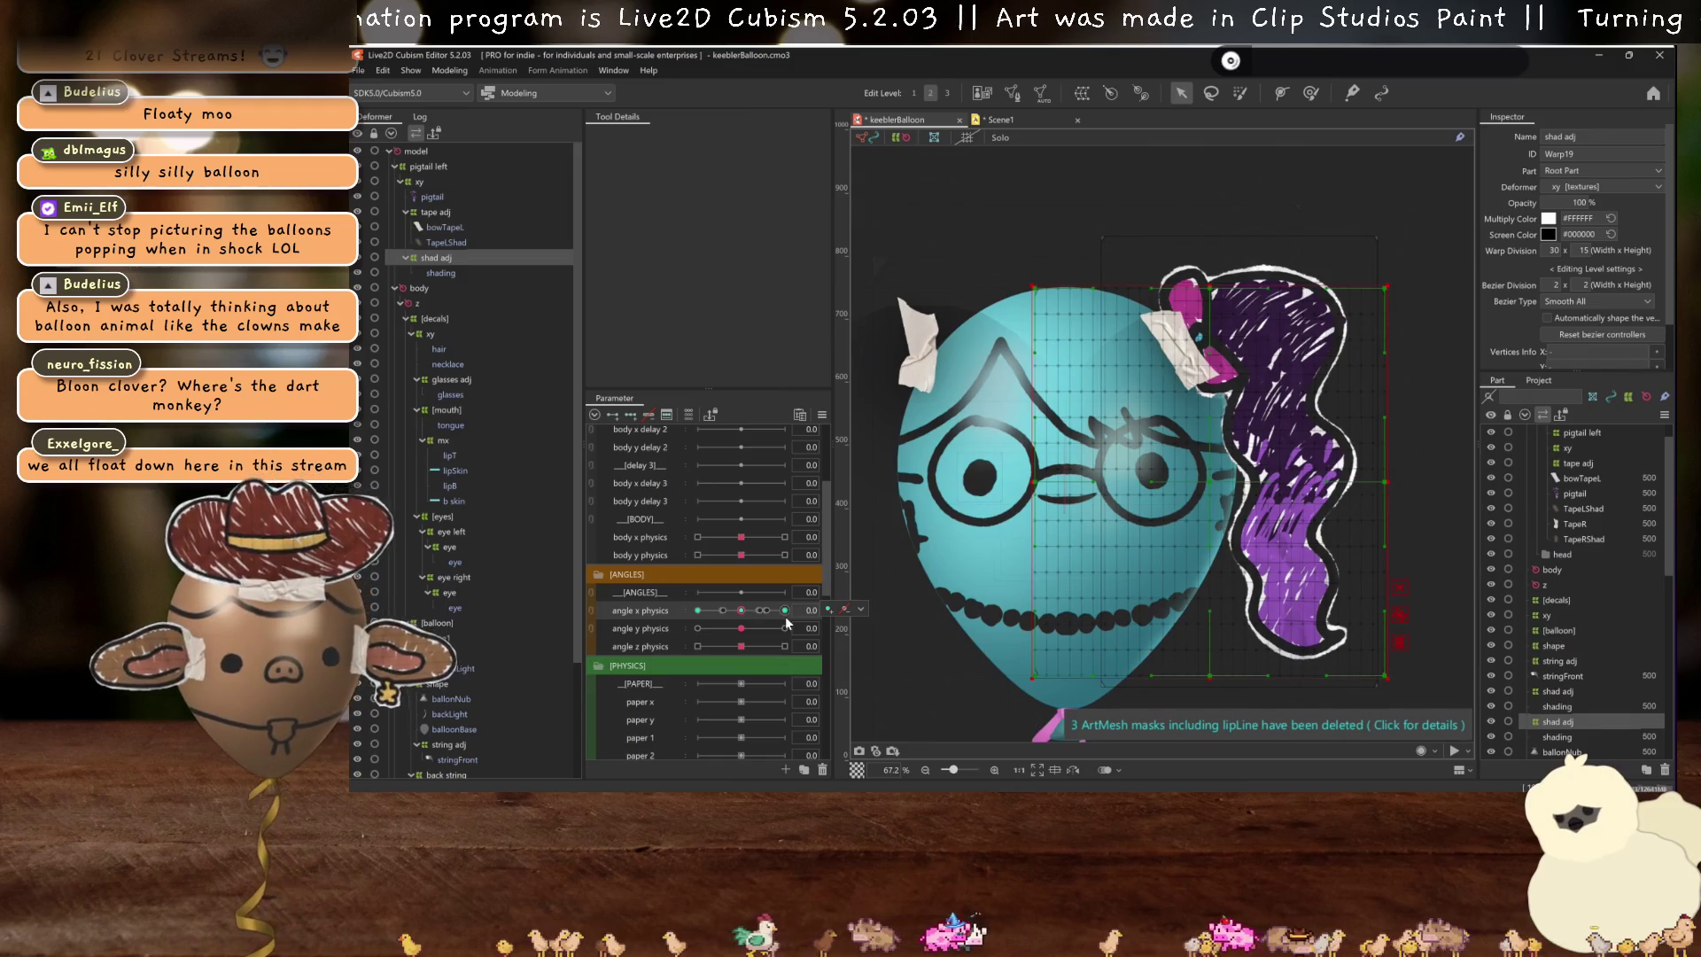
pyautogui.click(785, 616)
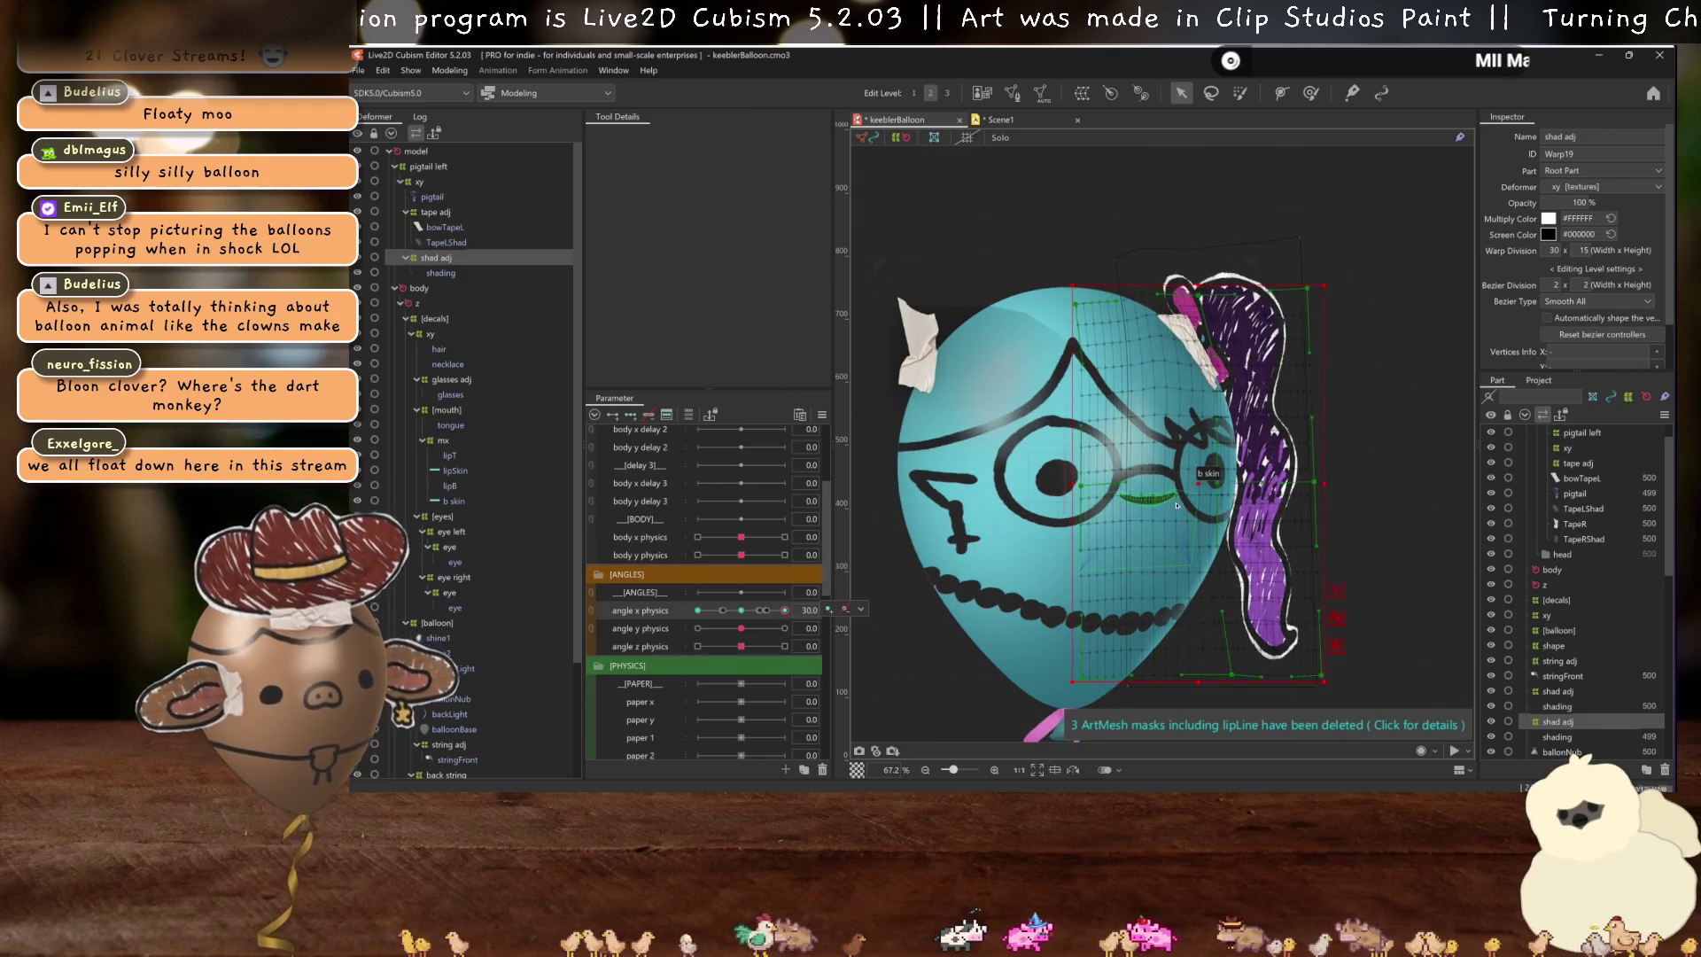
pyautogui.moveTo(785, 611); pyautogui.dragTo(754, 619)
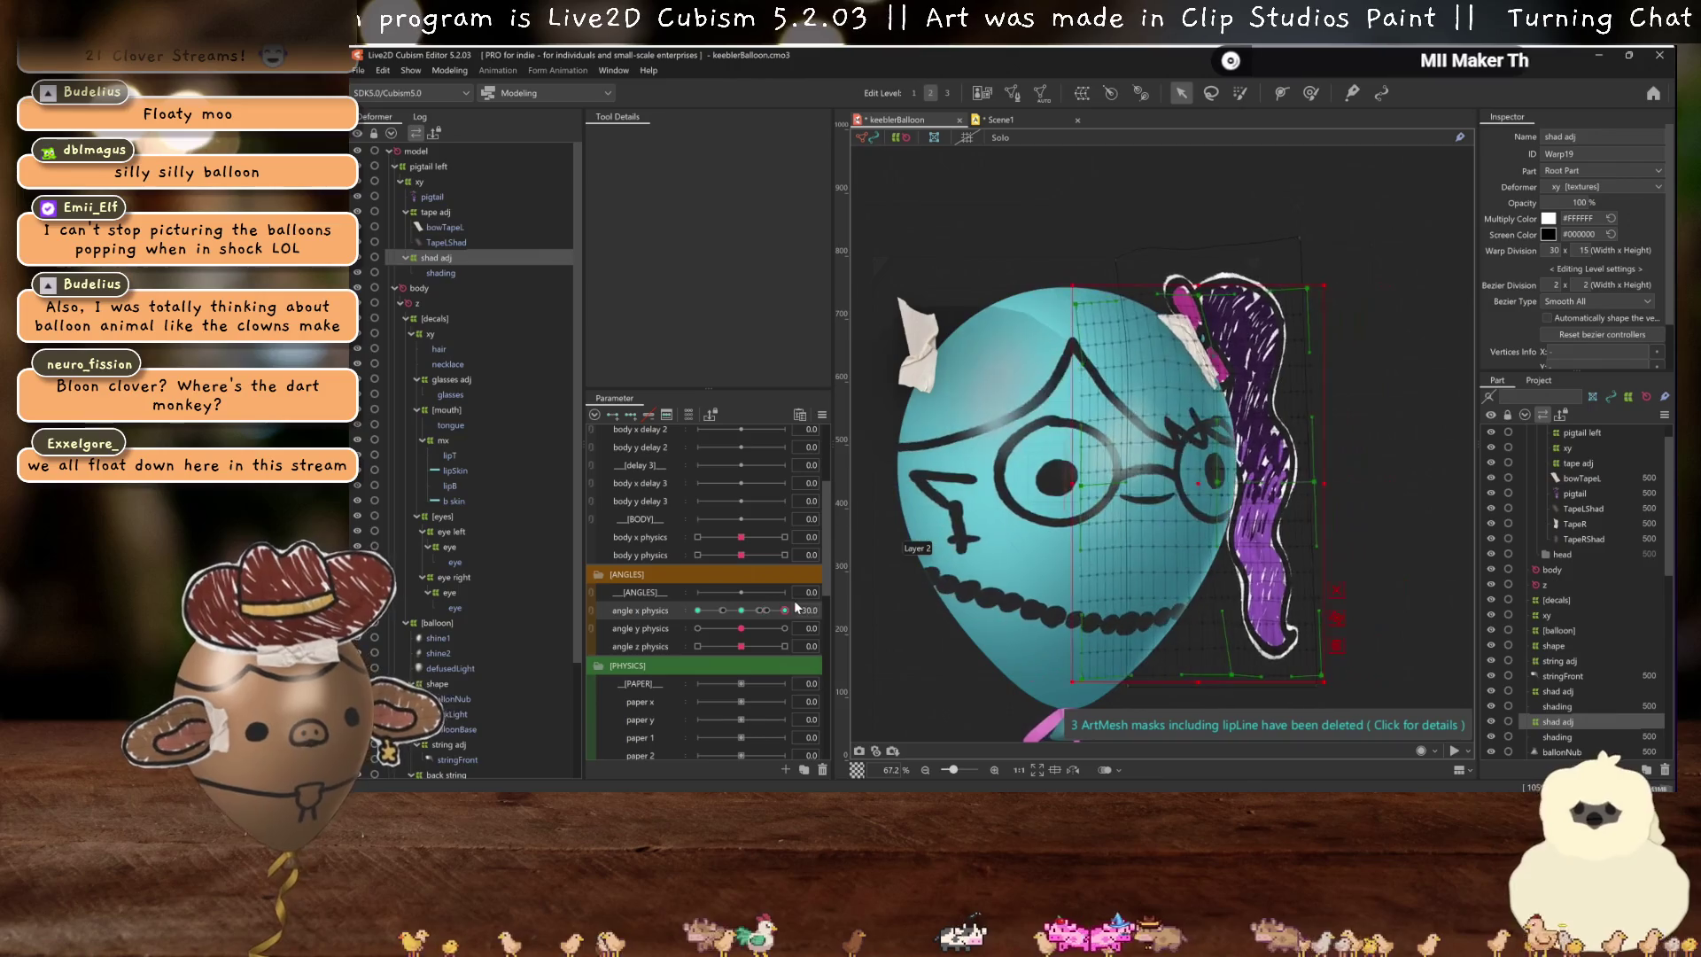
pyautogui.click(785, 612)
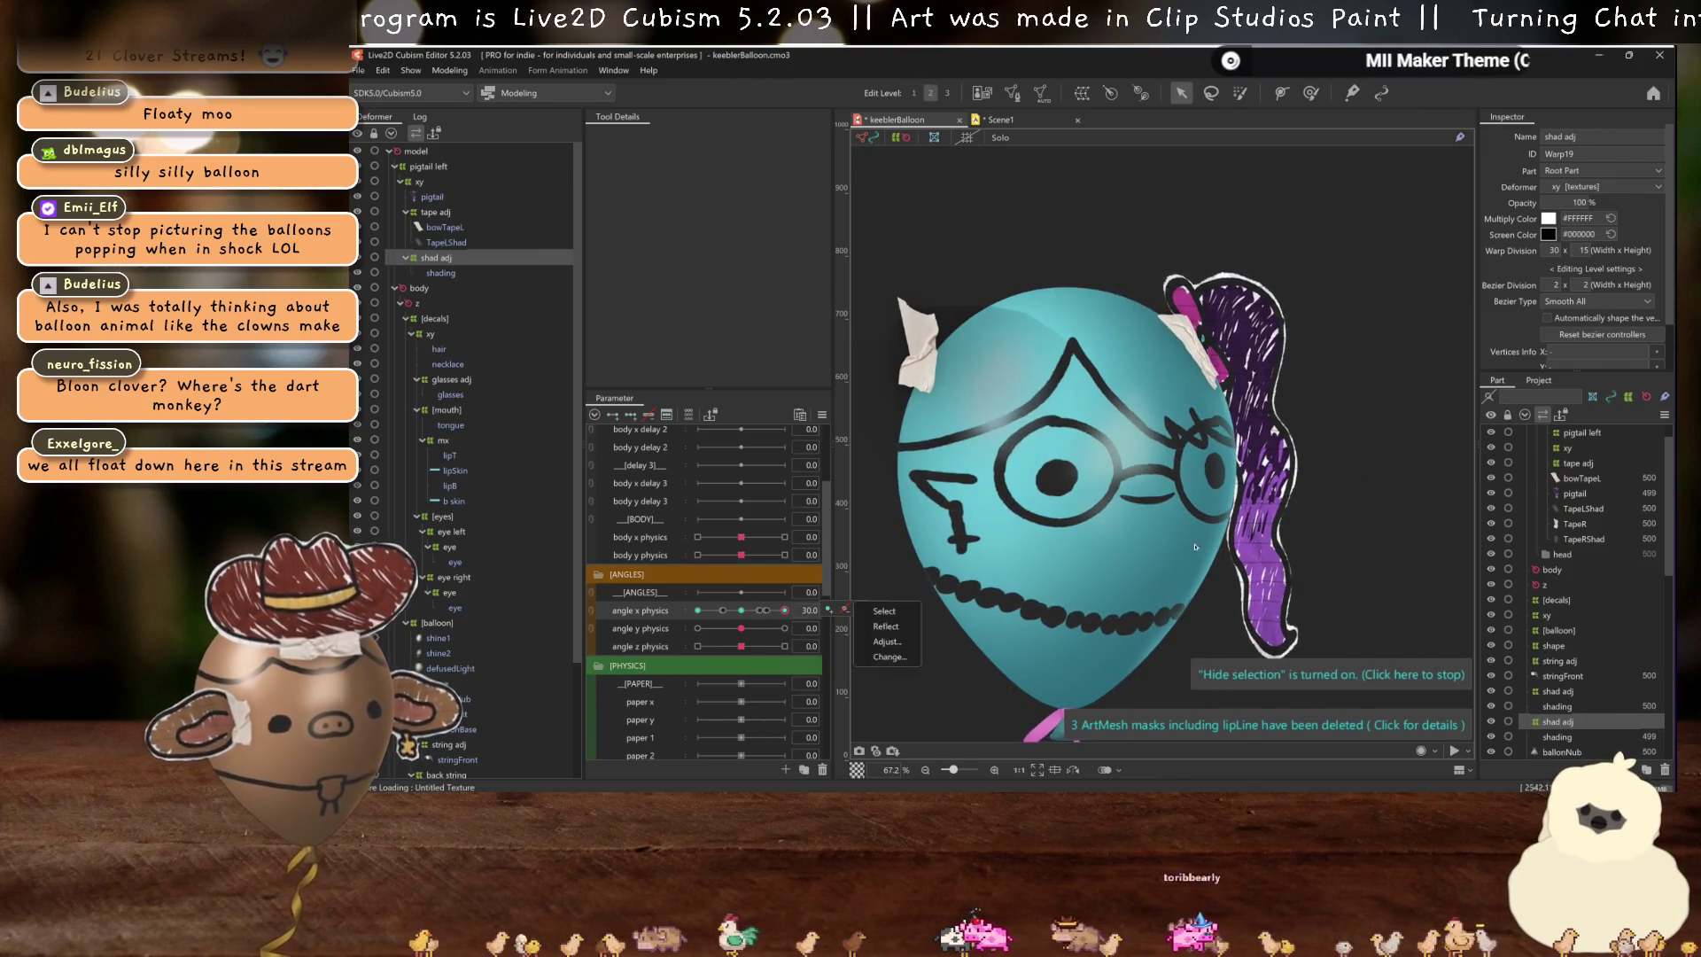
pyautogui.scroll(-2, 1196, 547)
pyautogui.click(742, 610)
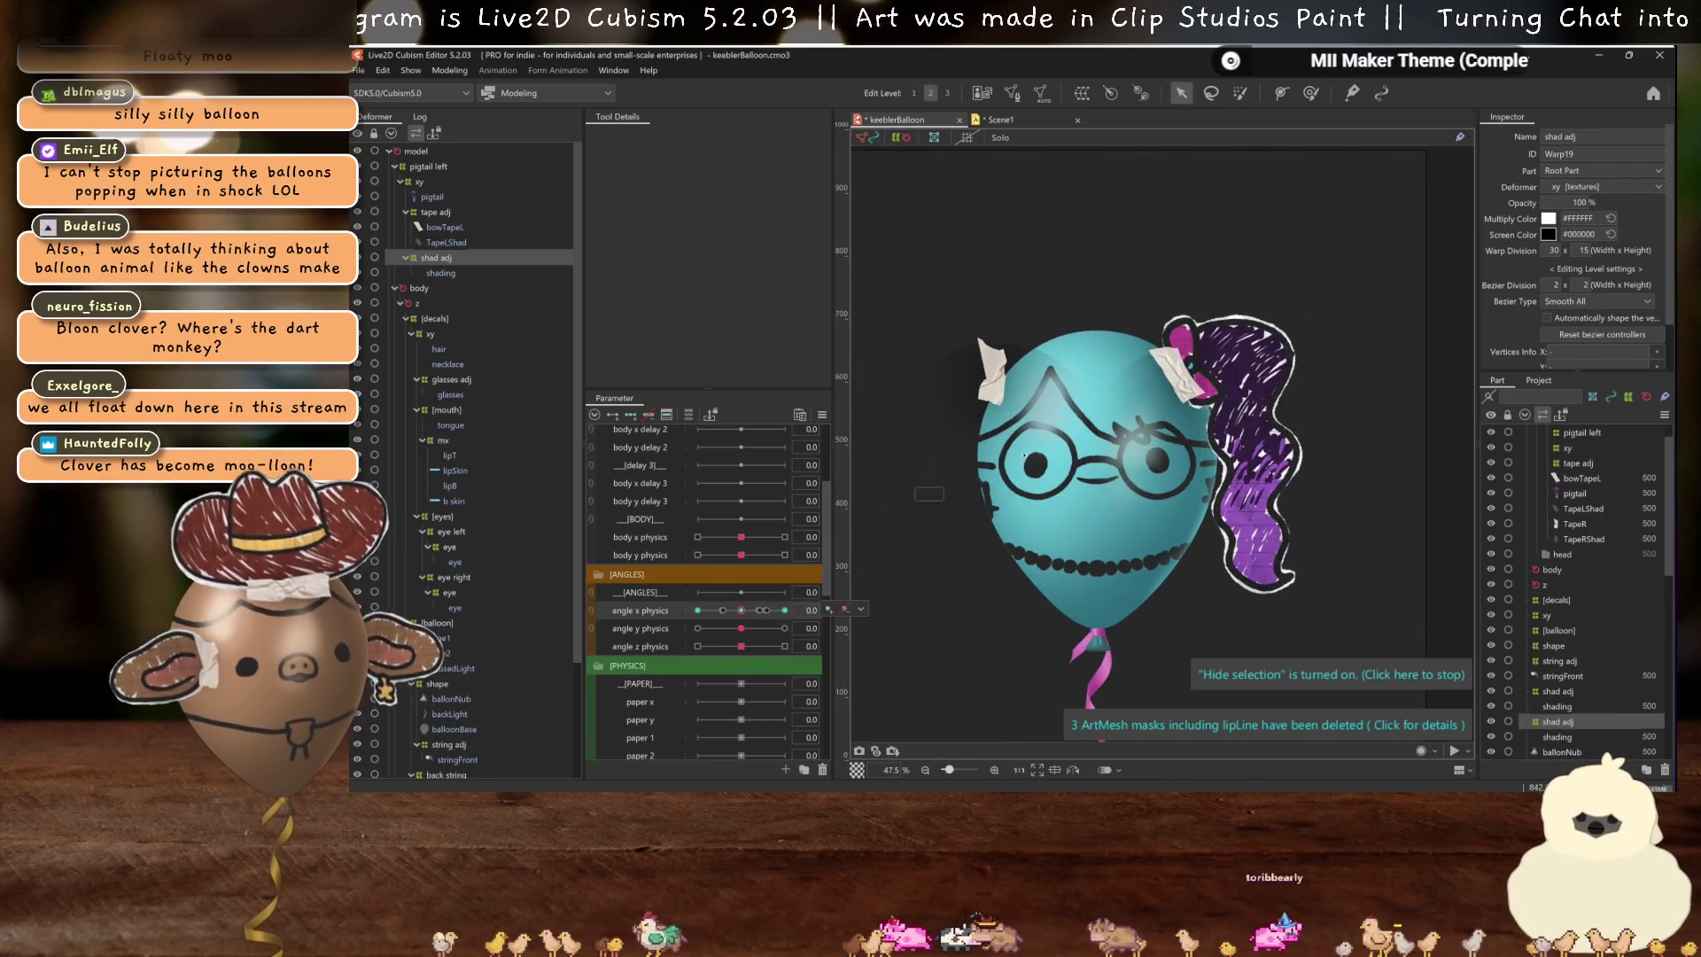
pyautogui.click(442, 275)
pyautogui.click(429, 195)
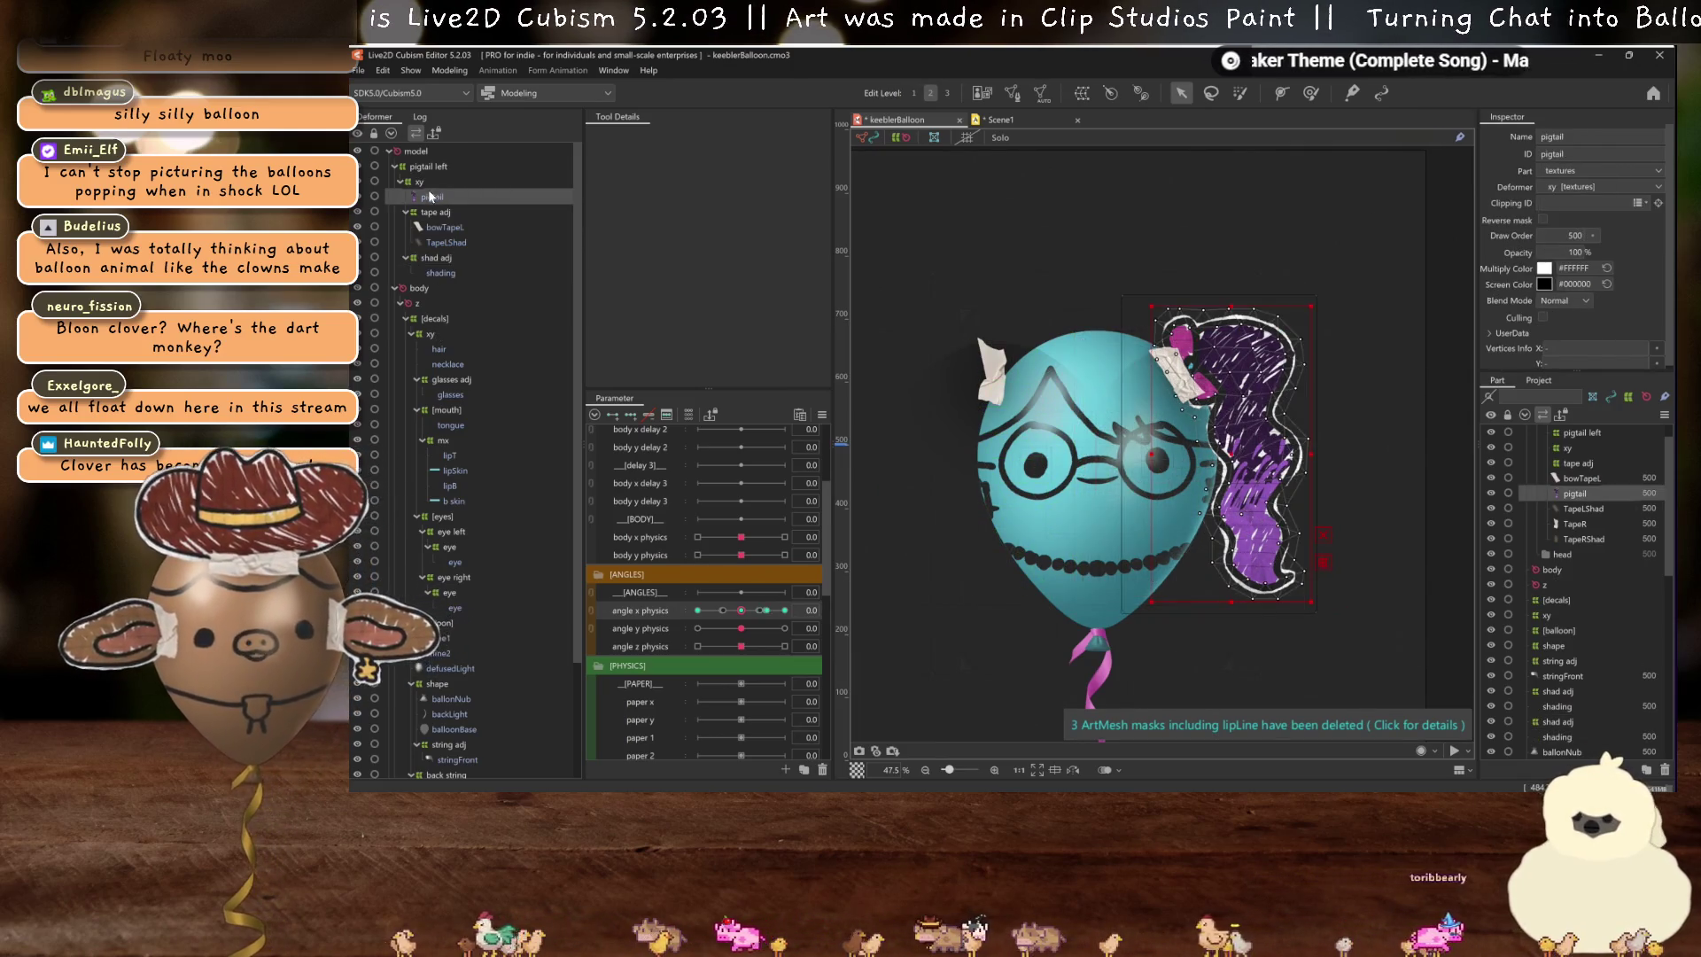
# - Check the pigtail shading and shad adj at angle X 30 and -30
pyautogui.click(434, 272)
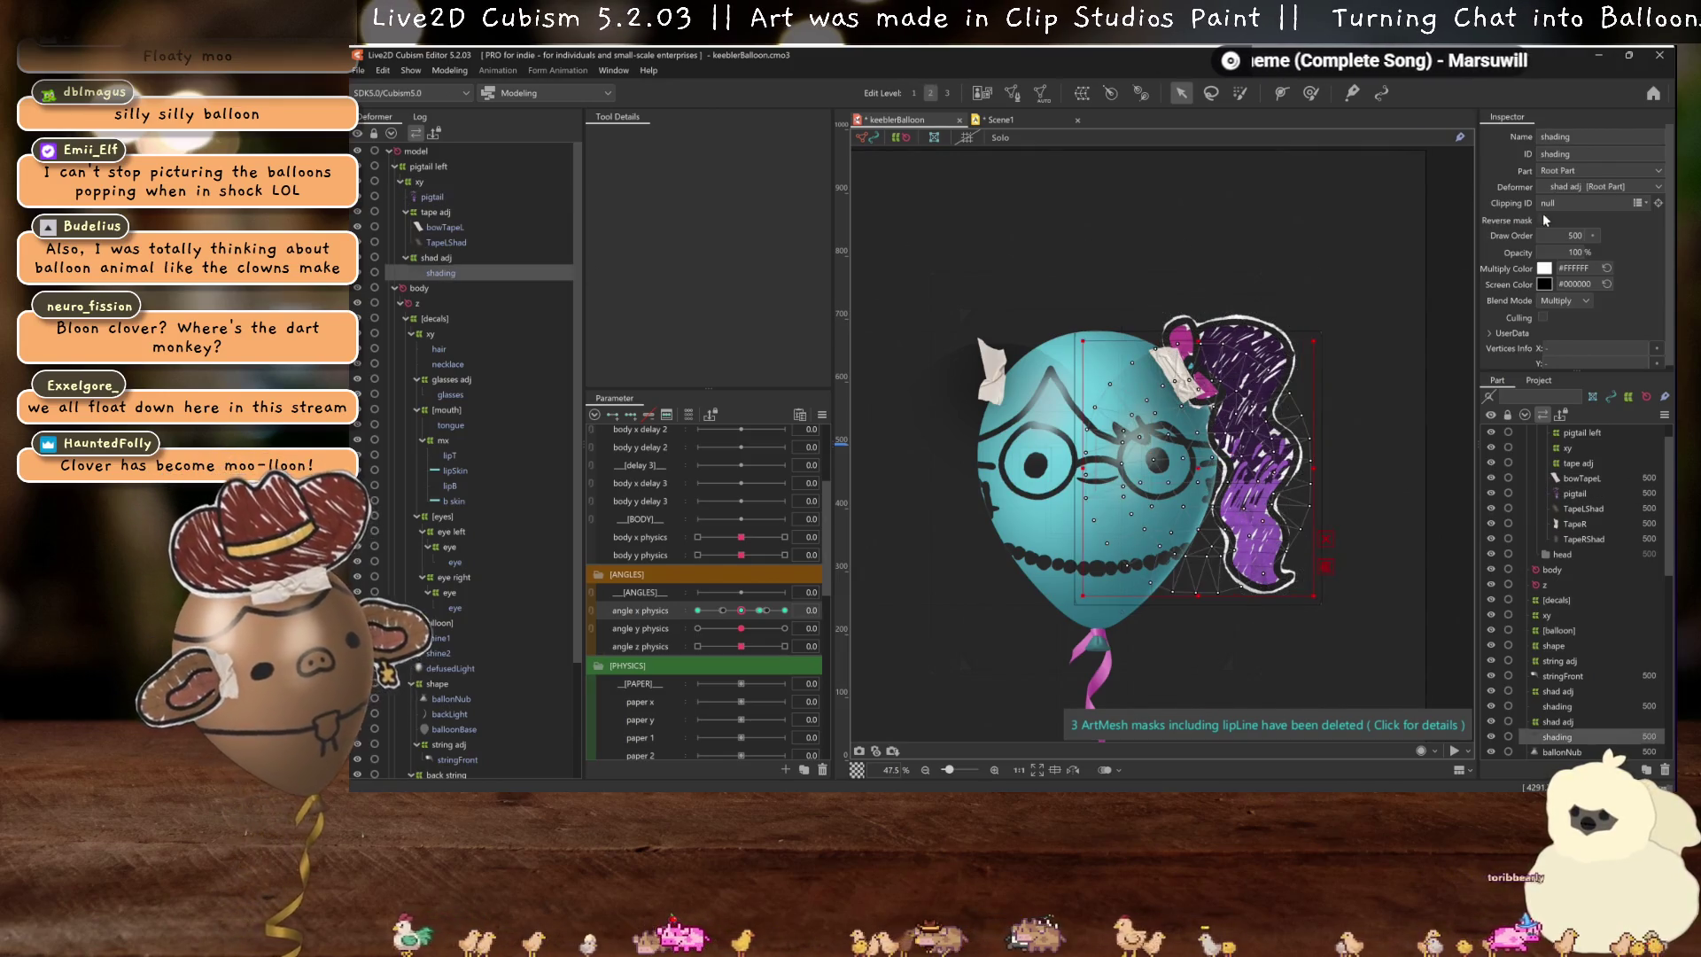
pyautogui.moveTo(743, 611); pyautogui.dragTo(784, 612)
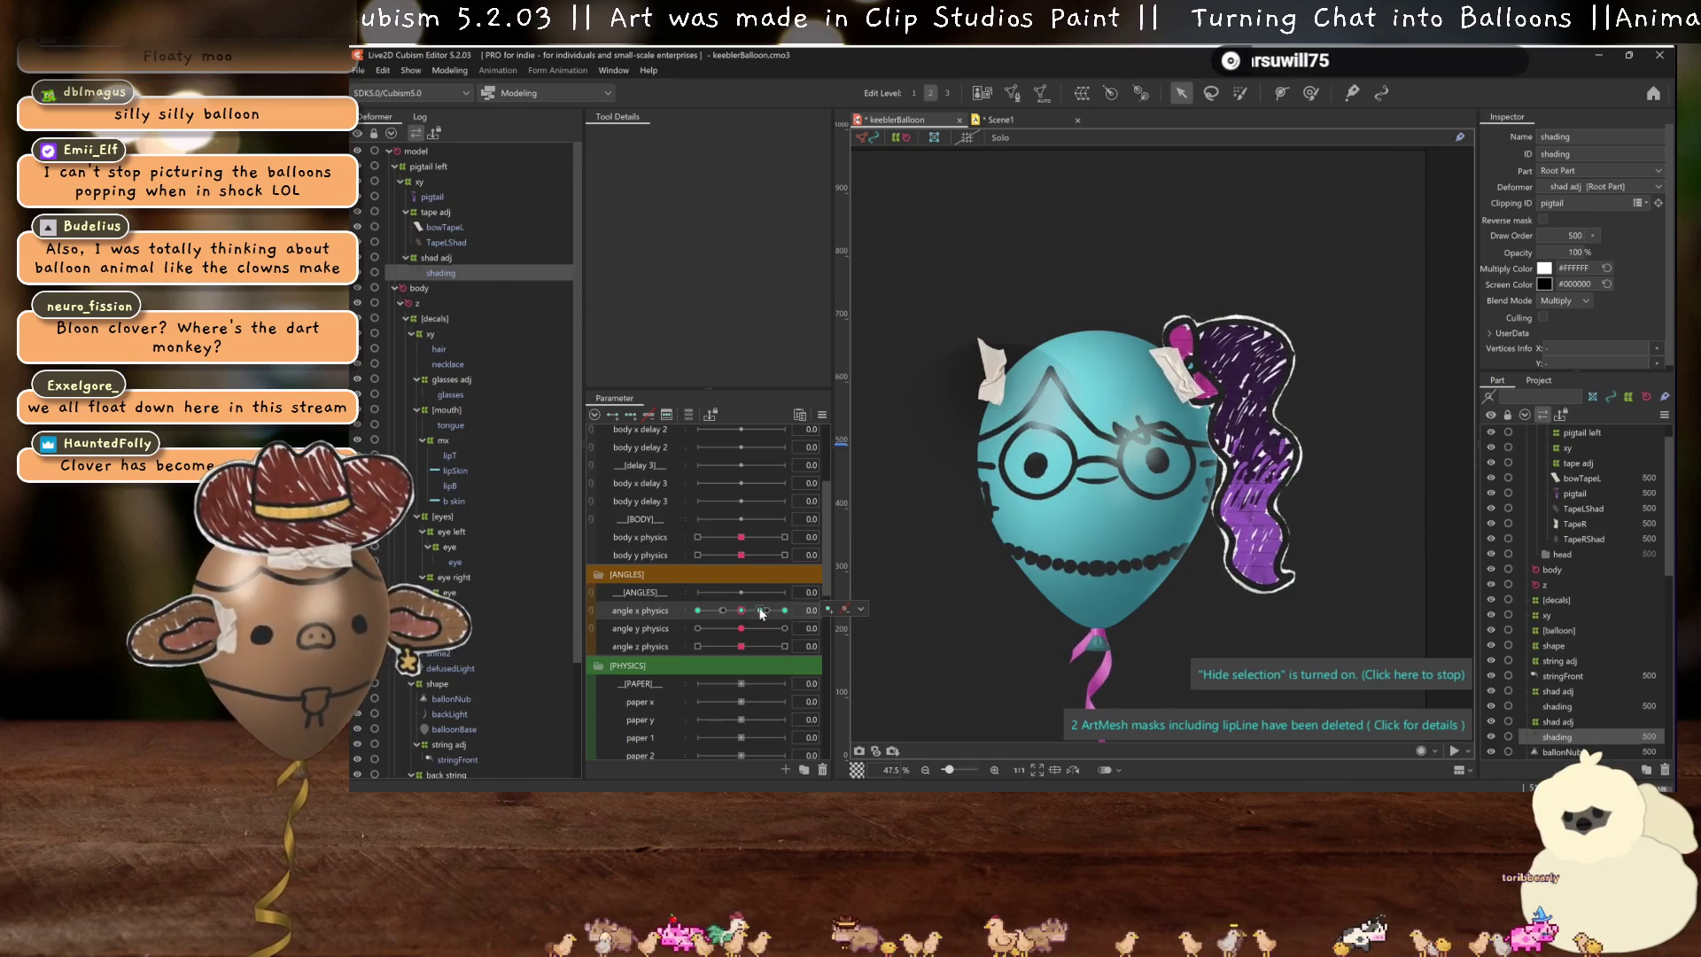
pyautogui.moveTo(761, 612); pyautogui.dragTo(666, 601)
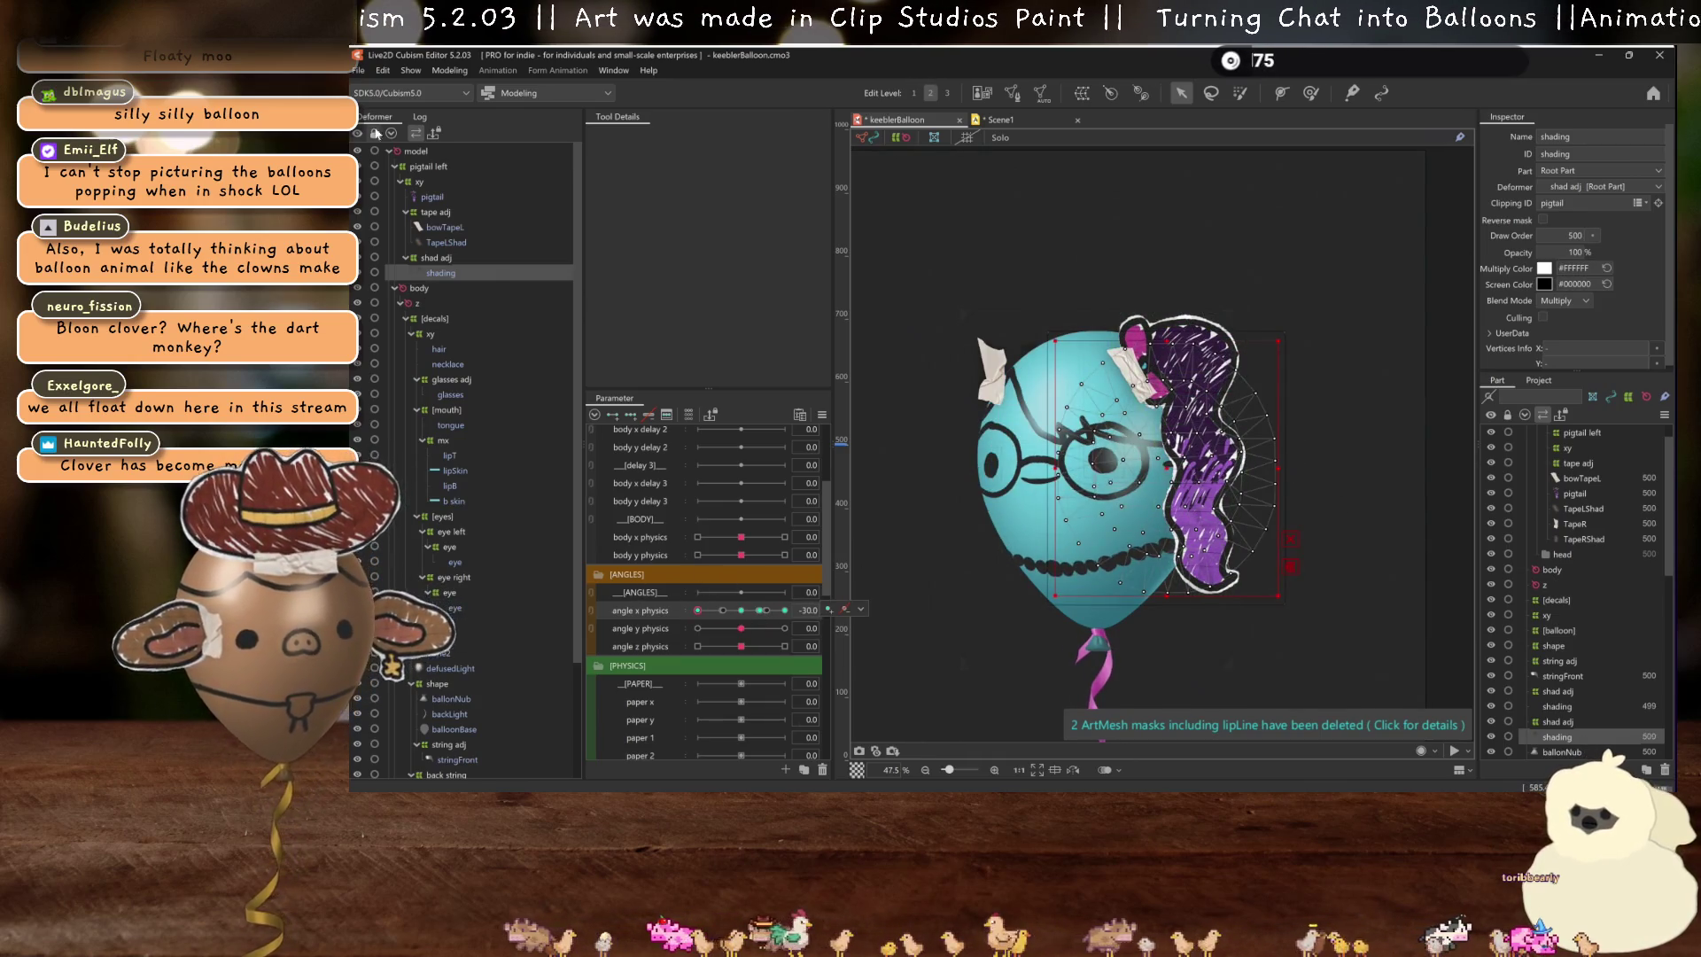
pyautogui.click(435, 259)
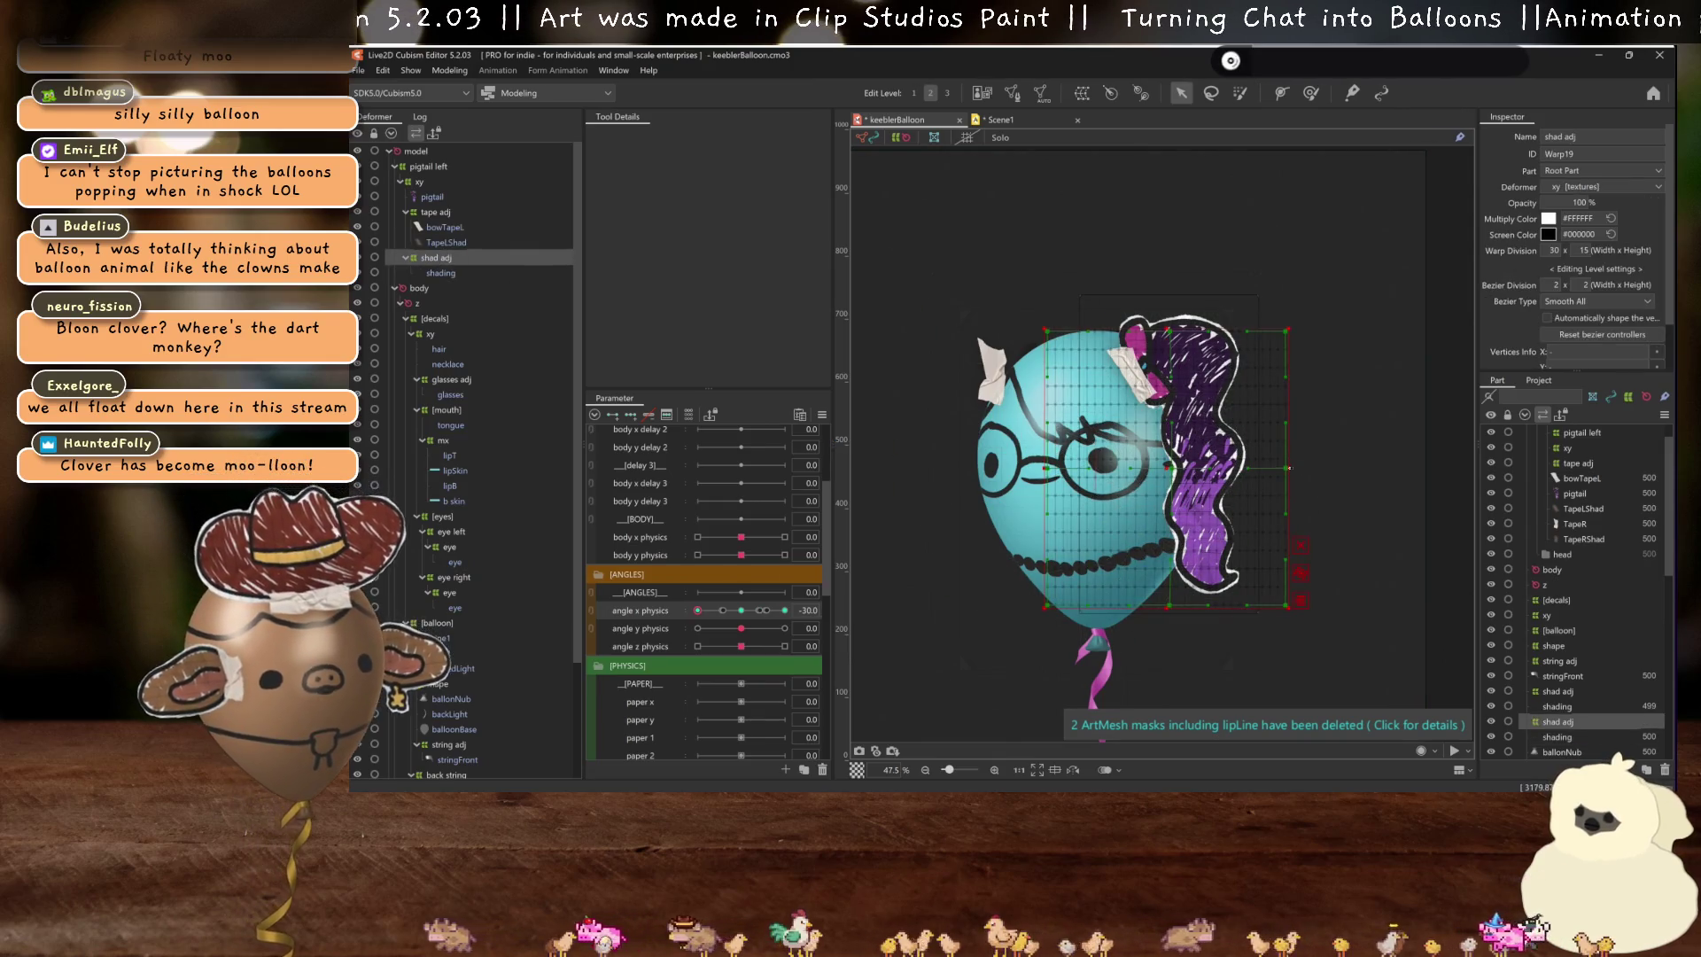
pyautogui.hotkey('ctrl', 'h')
pyautogui.moveTo(742, 615); pyautogui.dragTo(785, 623)
# - Clip the shading mesh to pigtail with Multiply blending, then select the textures folder
pyautogui.scroll(2, 1252, 430)
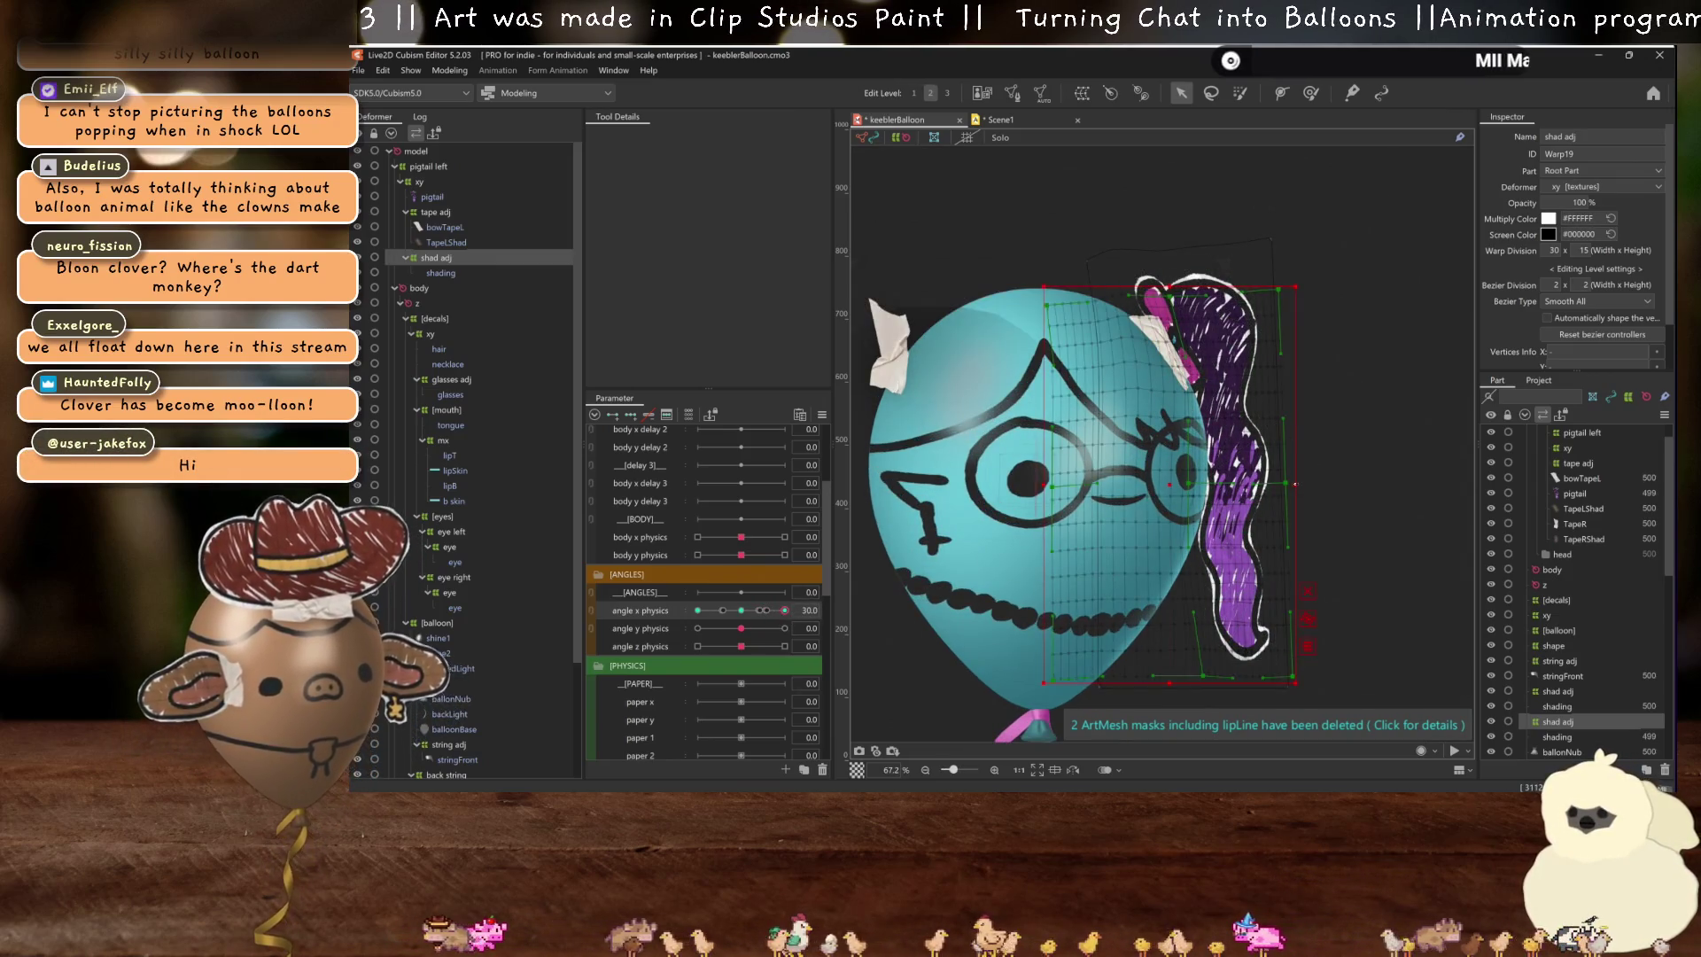
pyautogui.hotkey('ctrl', 'h')
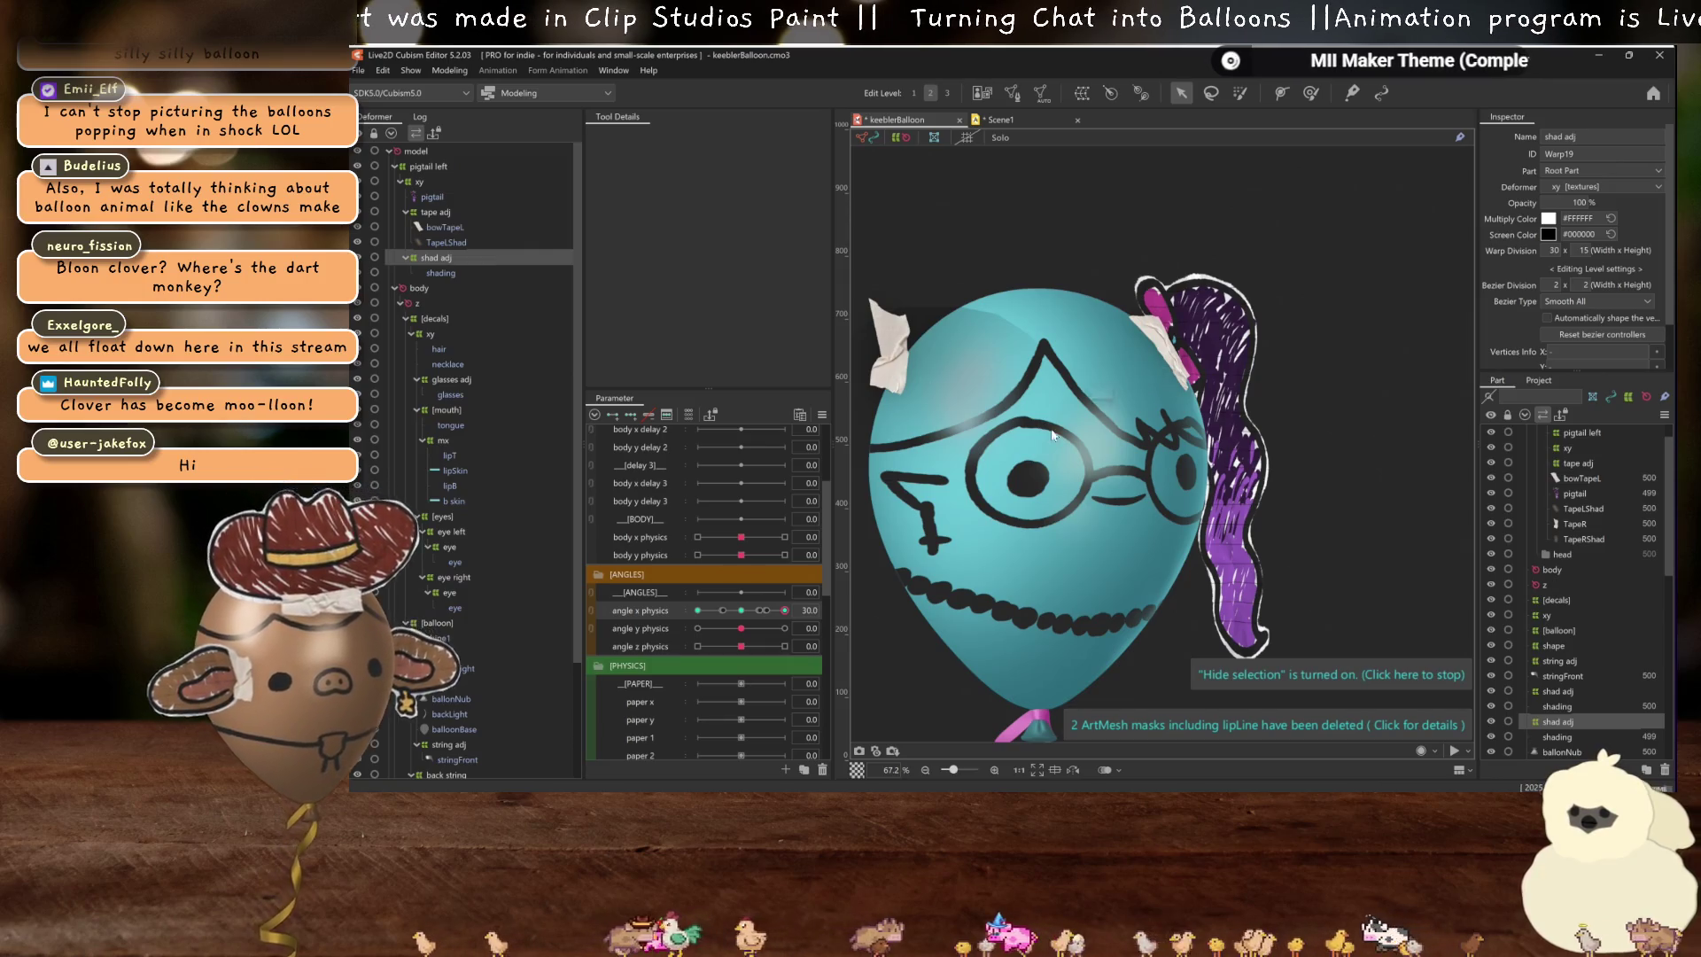
pyautogui.scroll(-2, 1117, 430)
pyautogui.scroll(2, 1159, 435)
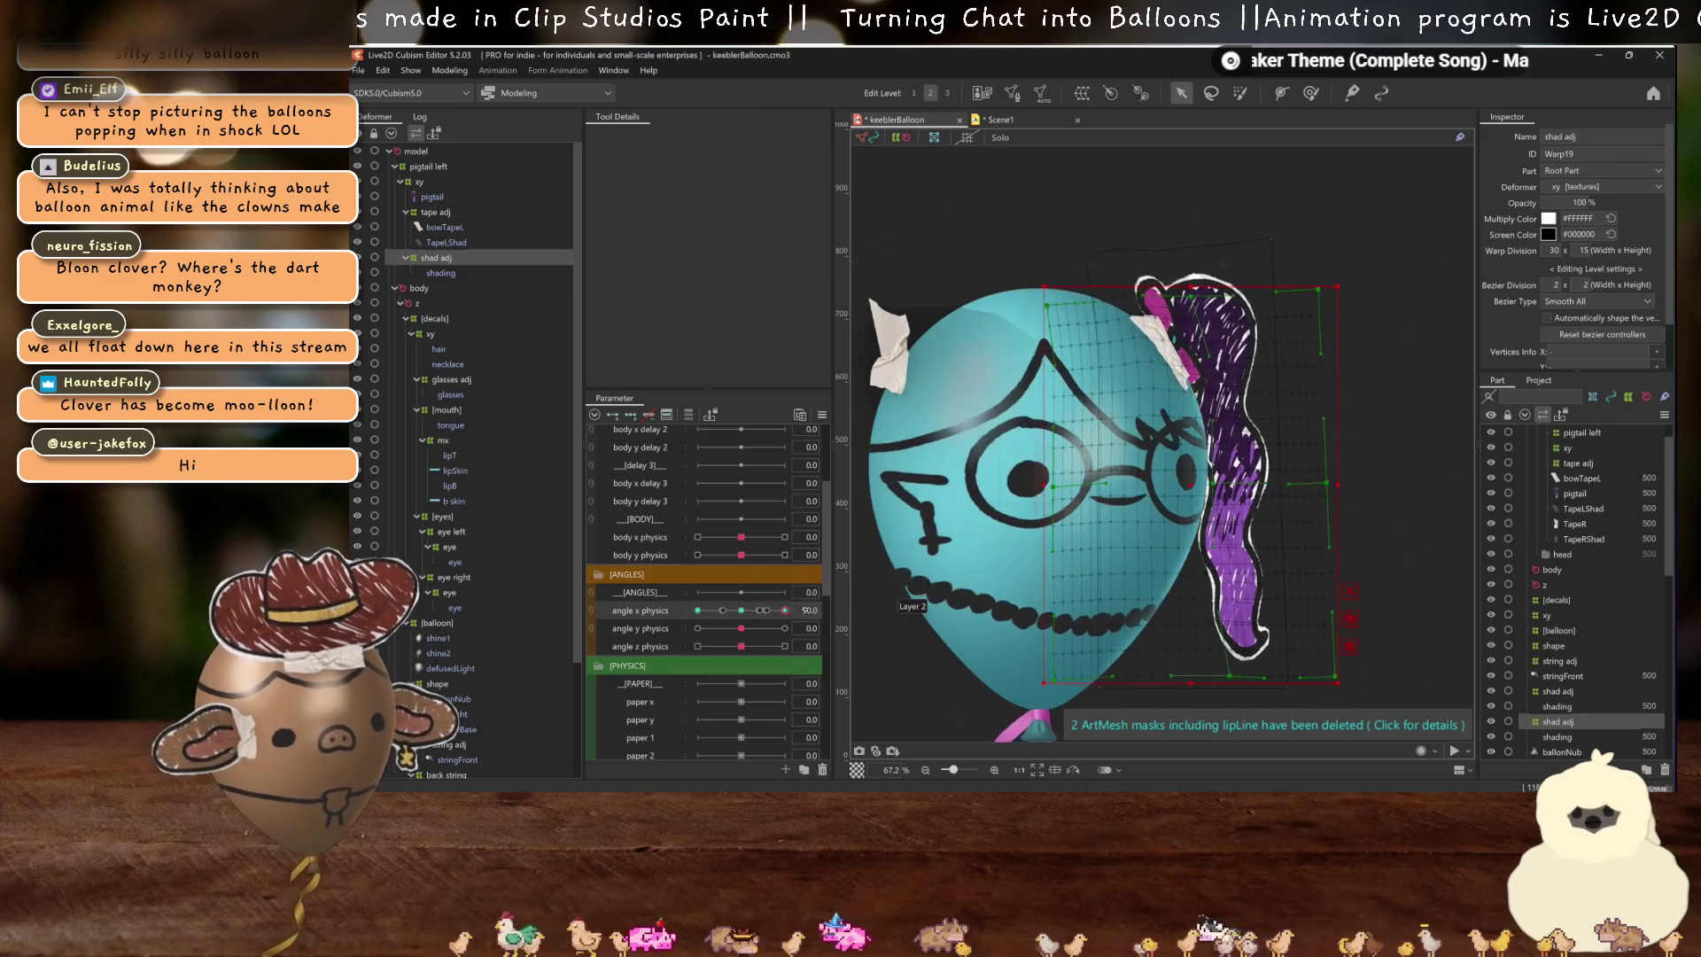
pyautogui.click(480, 273)
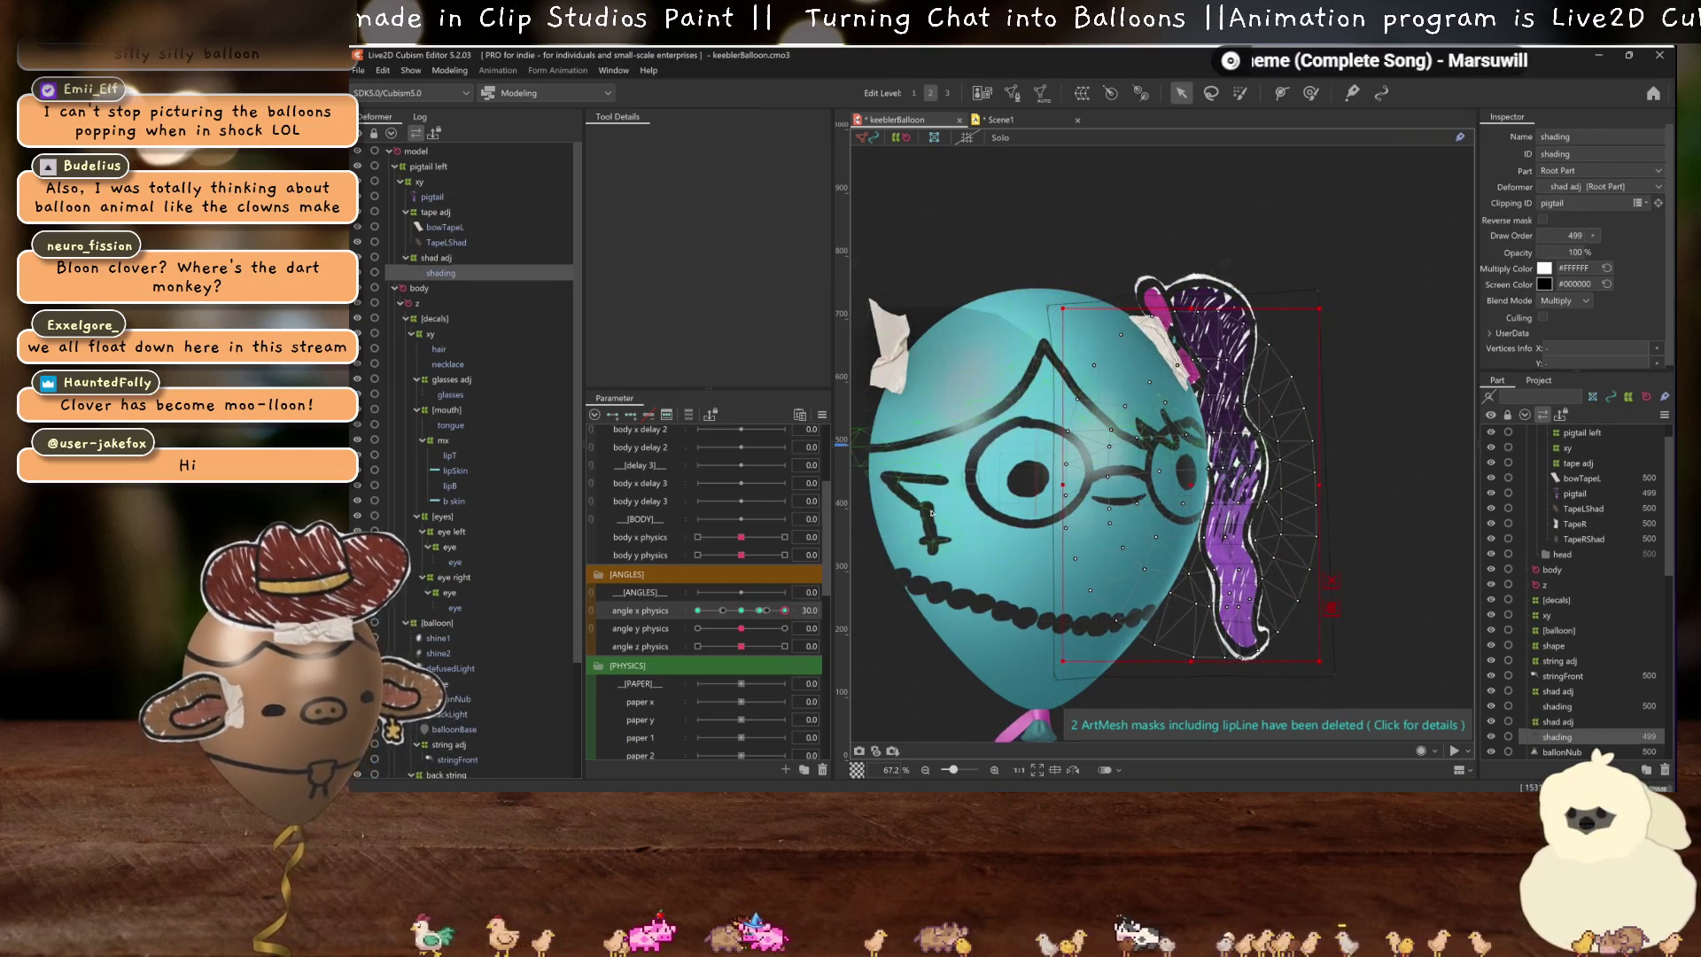
pyautogui.hotkey('ctrl', 'h')
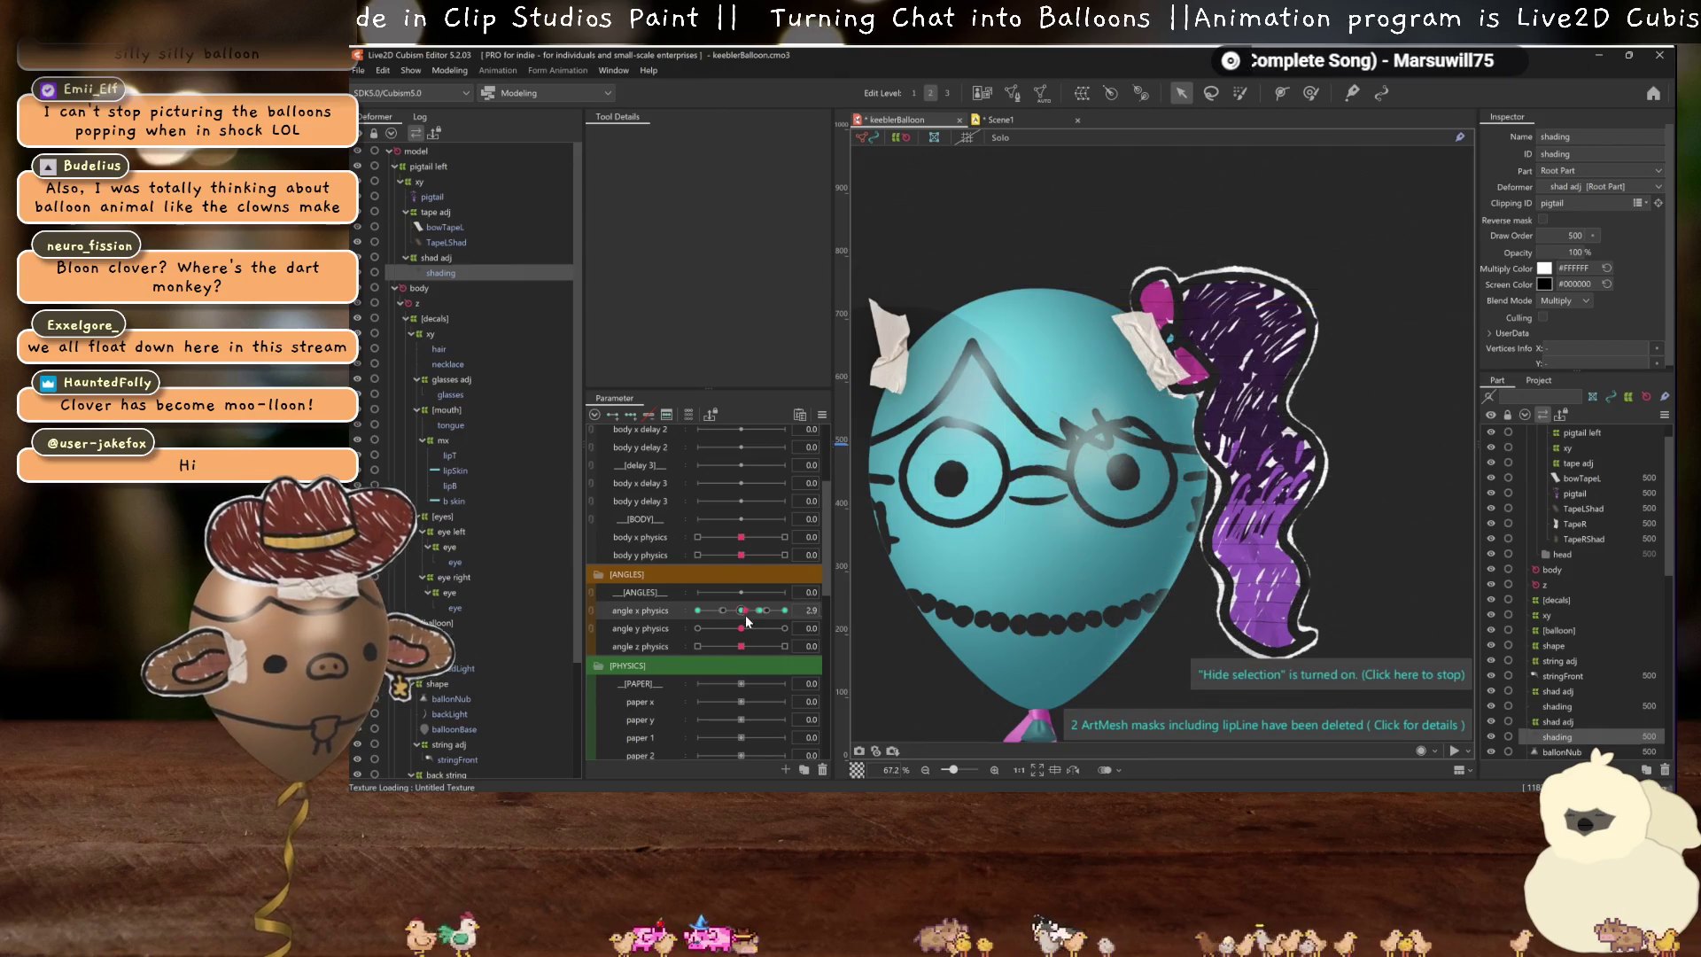
pyautogui.scroll(1, 1563, 576)
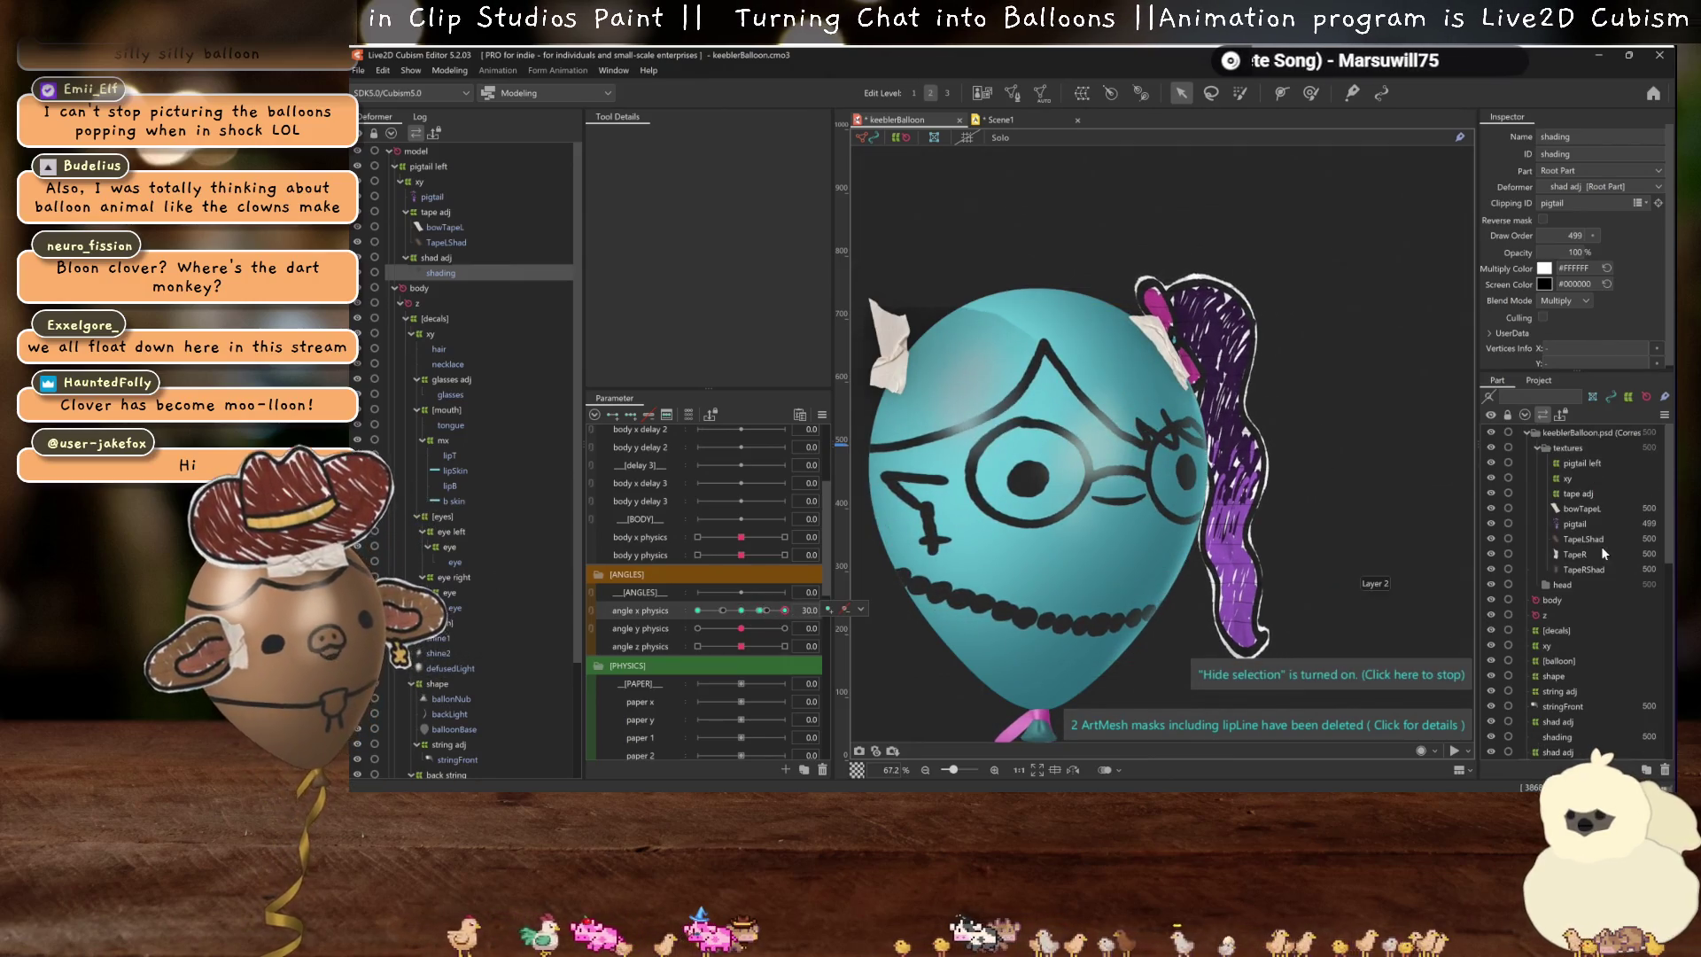
pyautogui.click(1570, 452)
pyautogui.scroll(-2, 1582, 621)
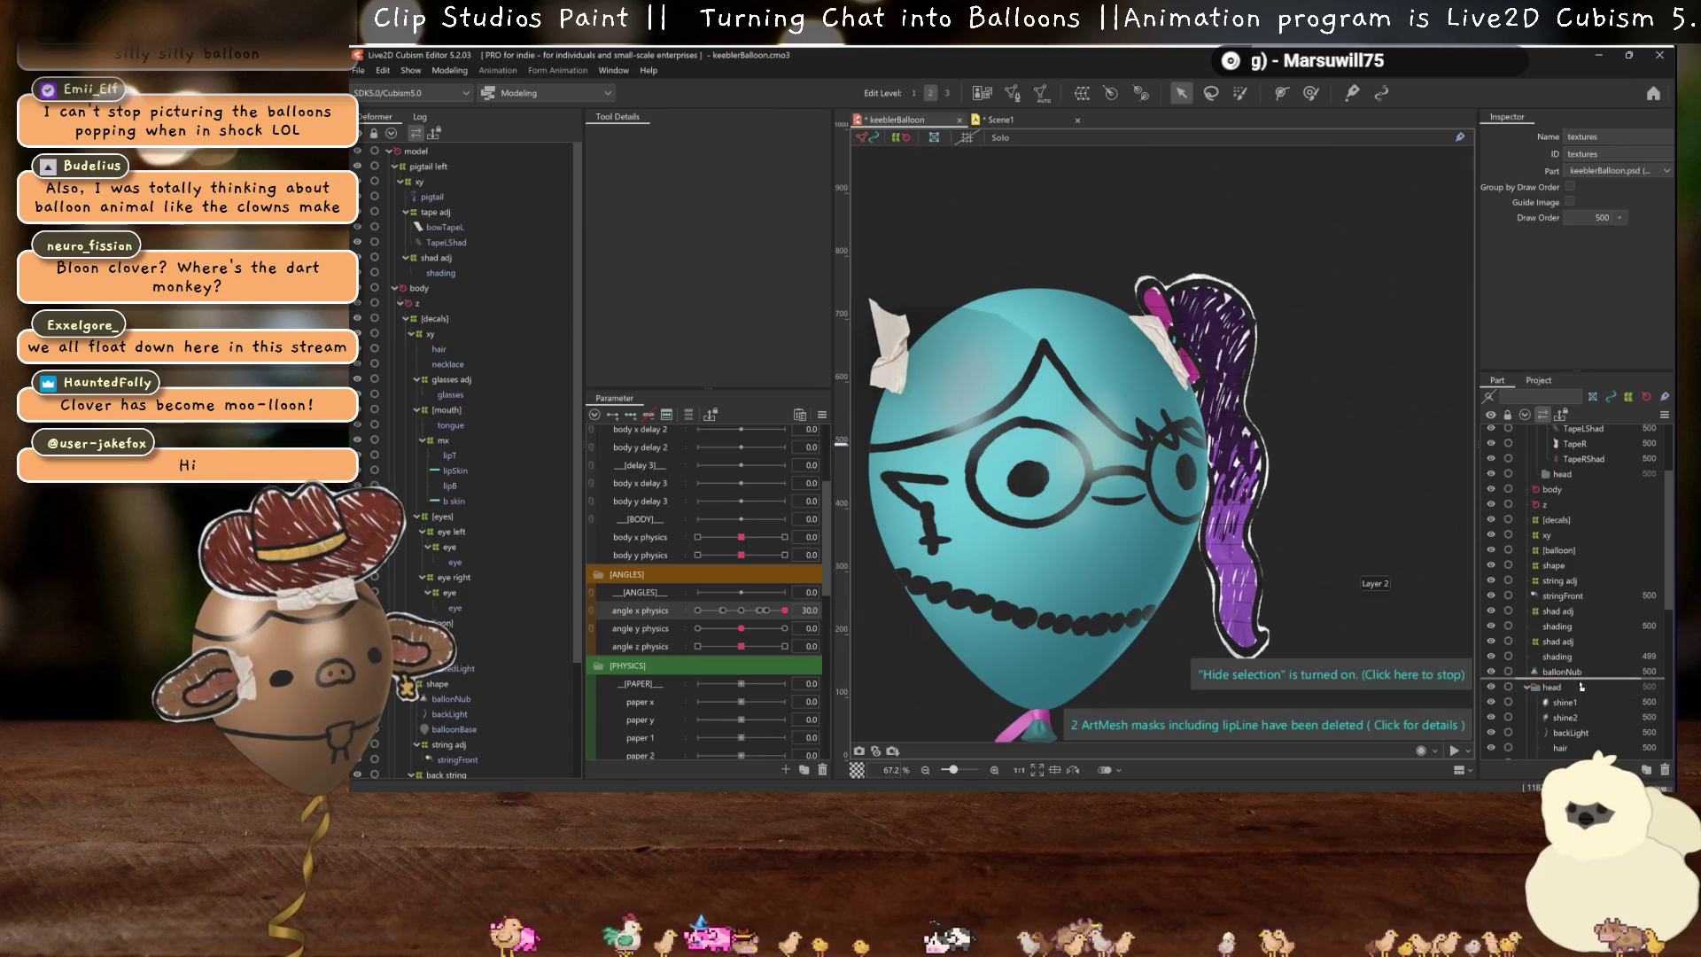
# - Drag the textures folder to just above ballonNub, then select the pigtail's shading mesh
pyautogui.moveTo(1581, 686); pyautogui.dragTo(1583, 666)
pyautogui.moveTo(742, 617)
pyautogui.mouseDown()
pyautogui.moveTo(714, 618)
pyautogui.moveTo(740, 625)
pyautogui.mouseUp()
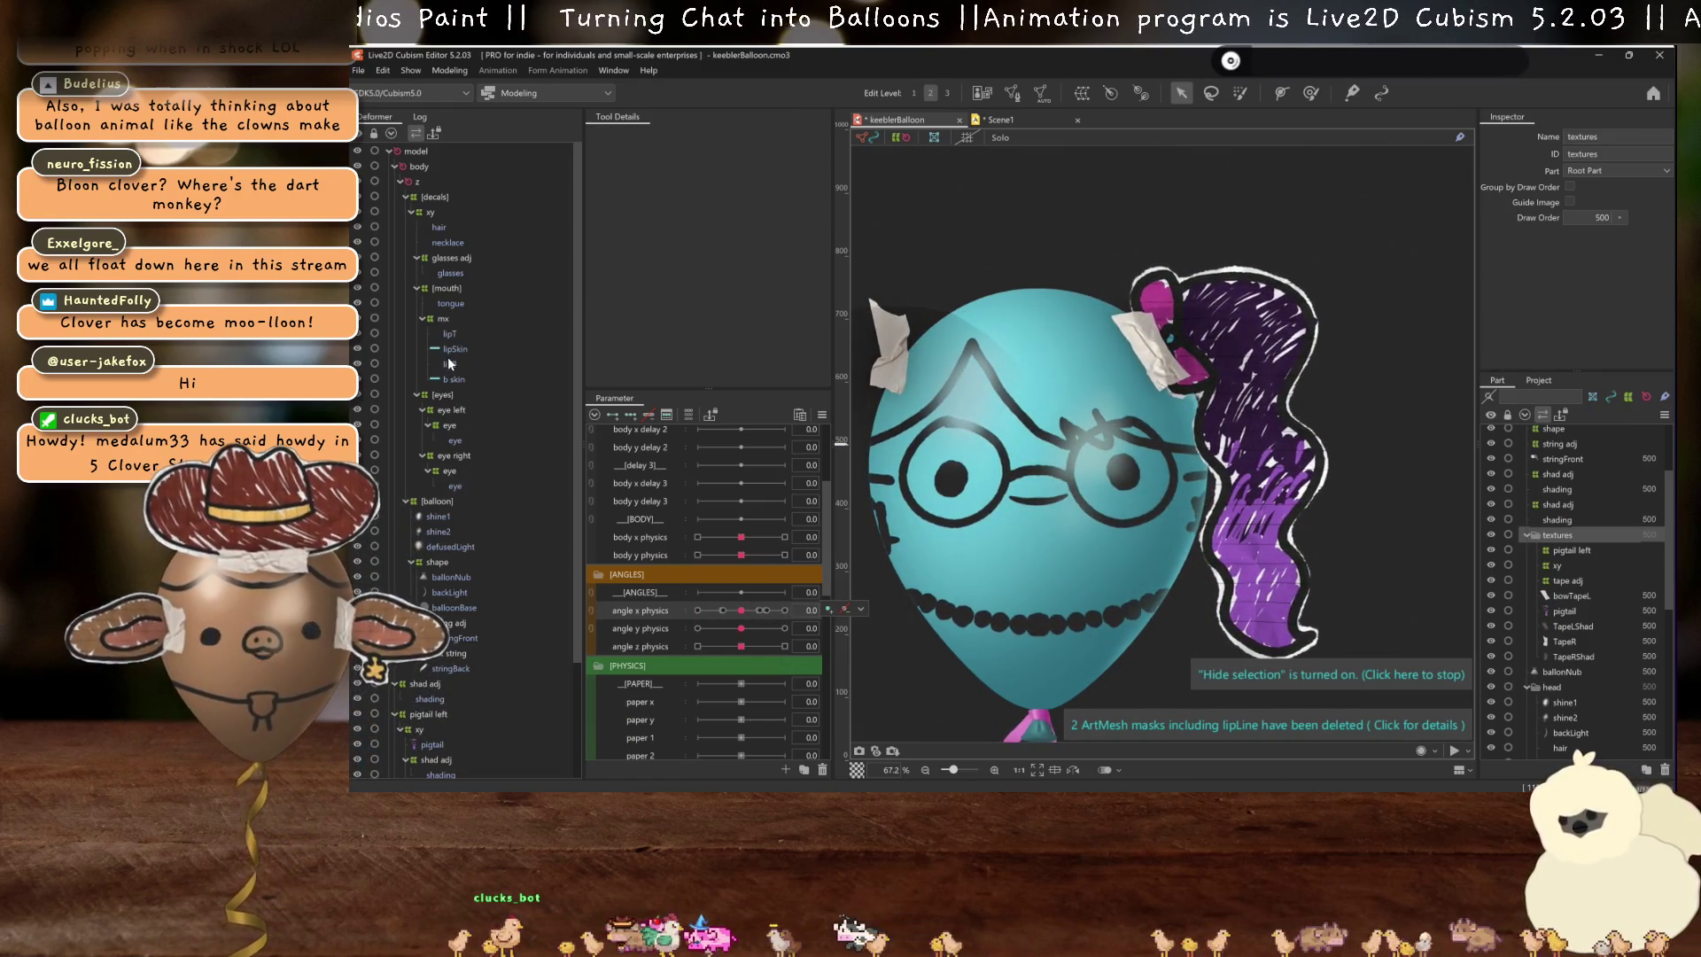
pyautogui.scroll(-3, 453, 530)
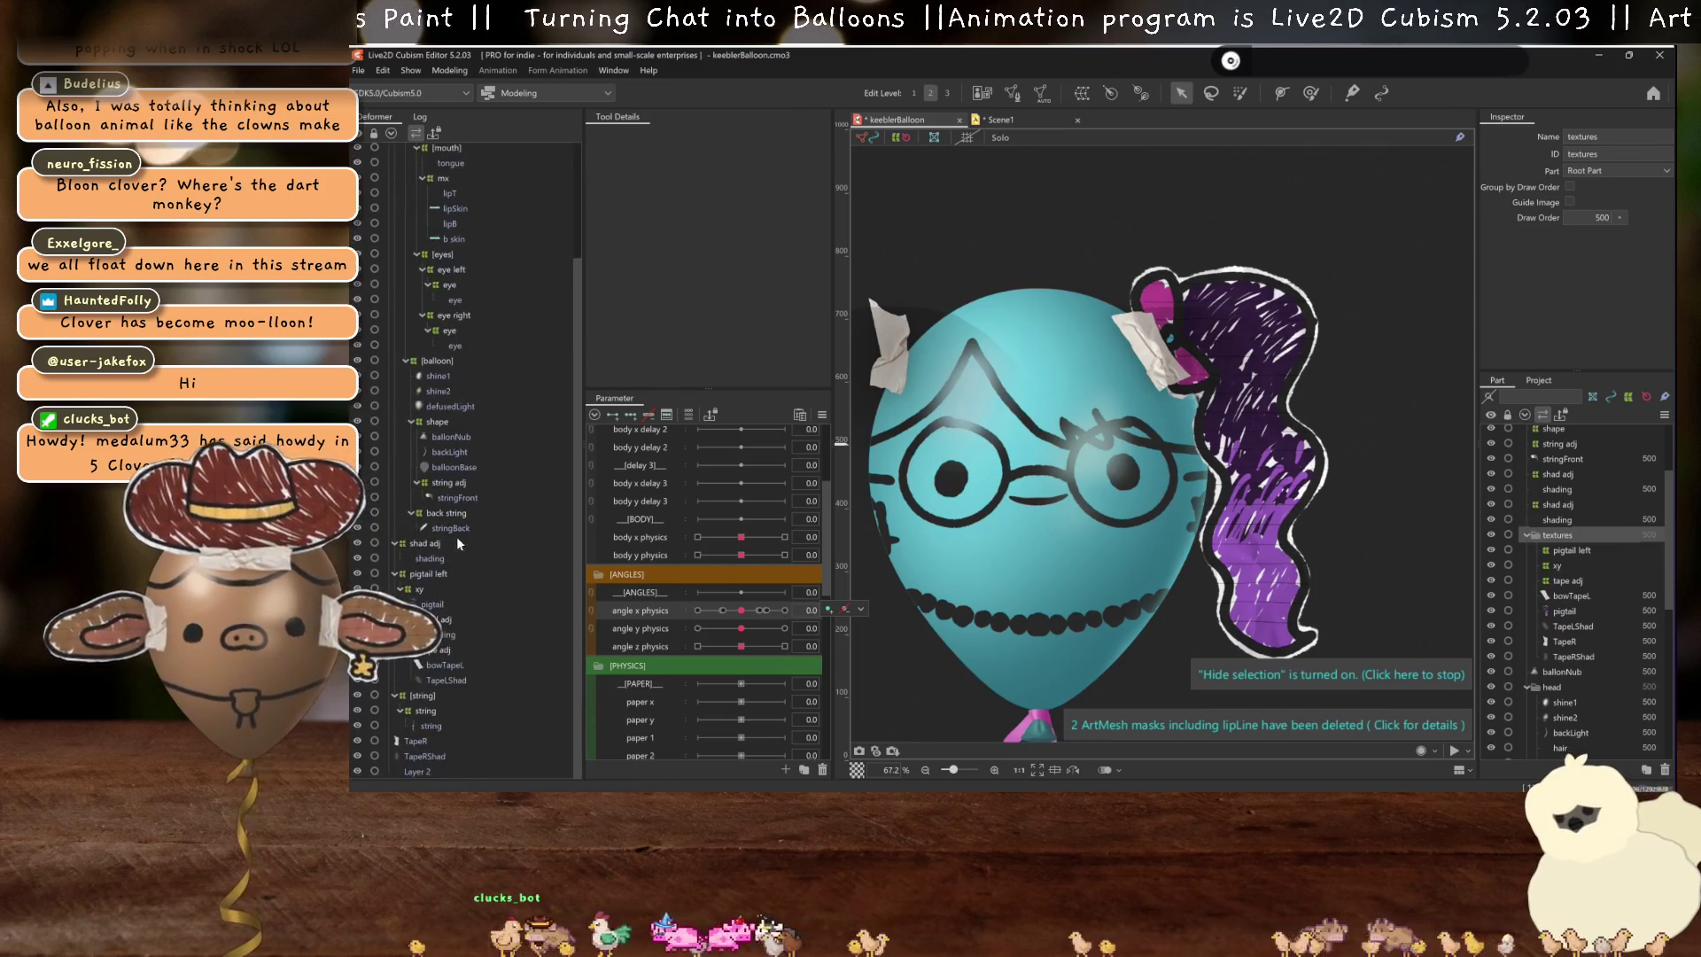
pyautogui.click(440, 634)
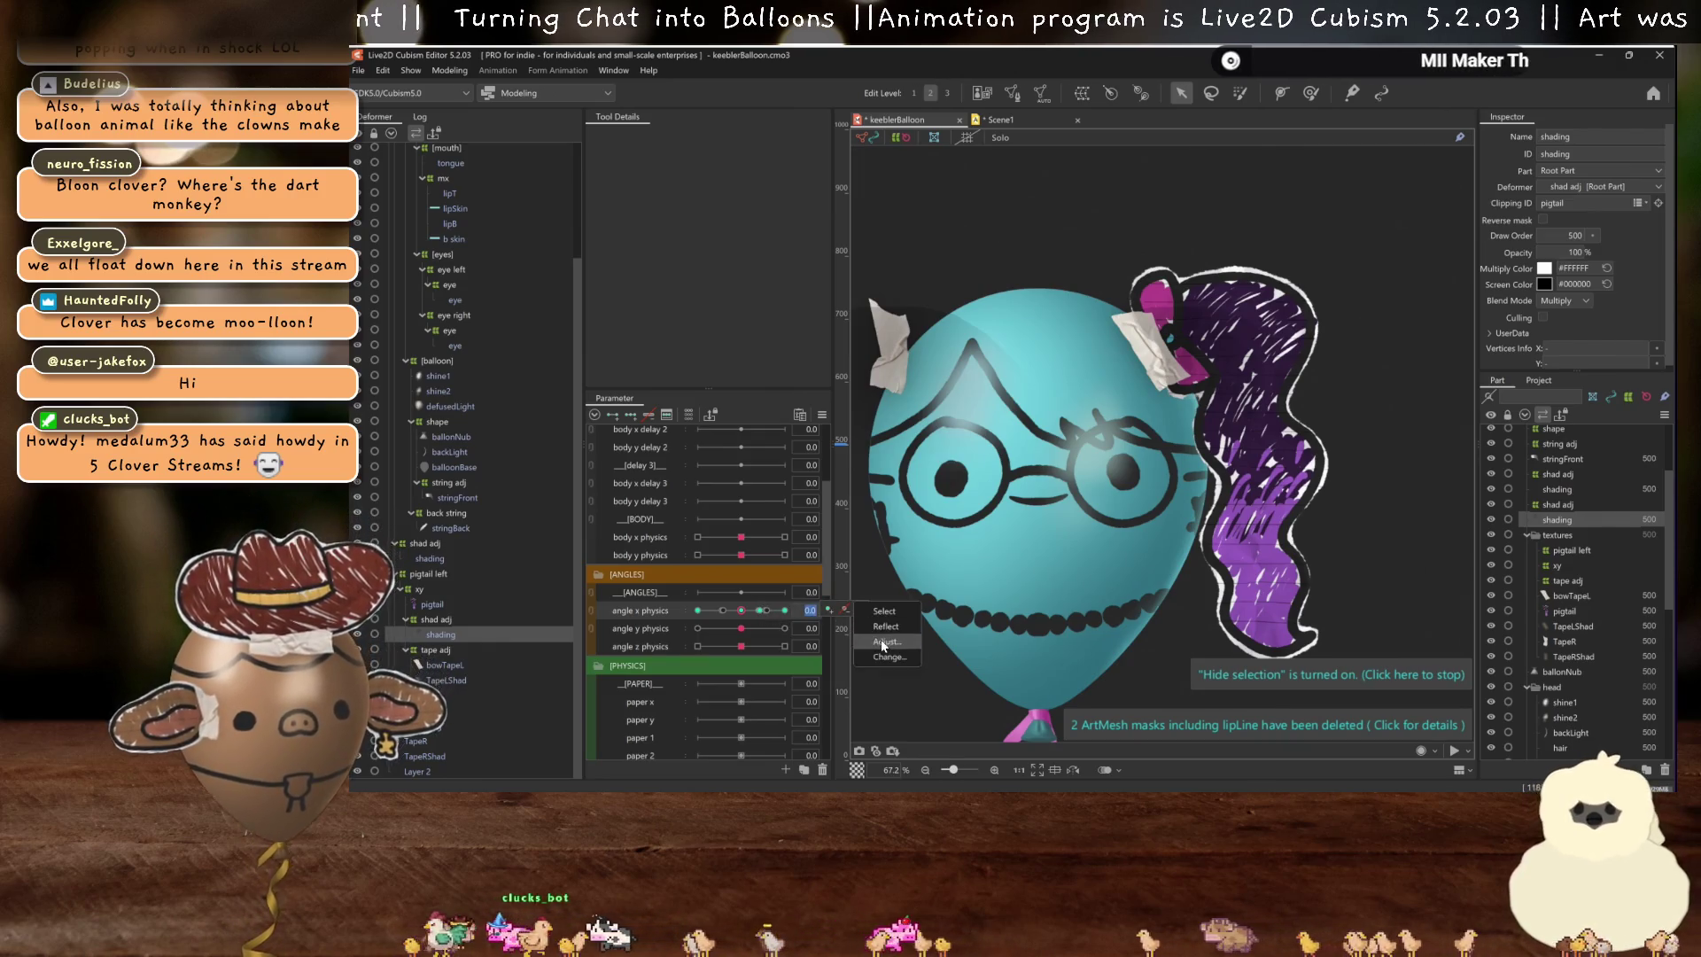
# - Shift the shading's angle X keys from 12 and 13 to 17 and 18
pyautogui.click(882, 642)
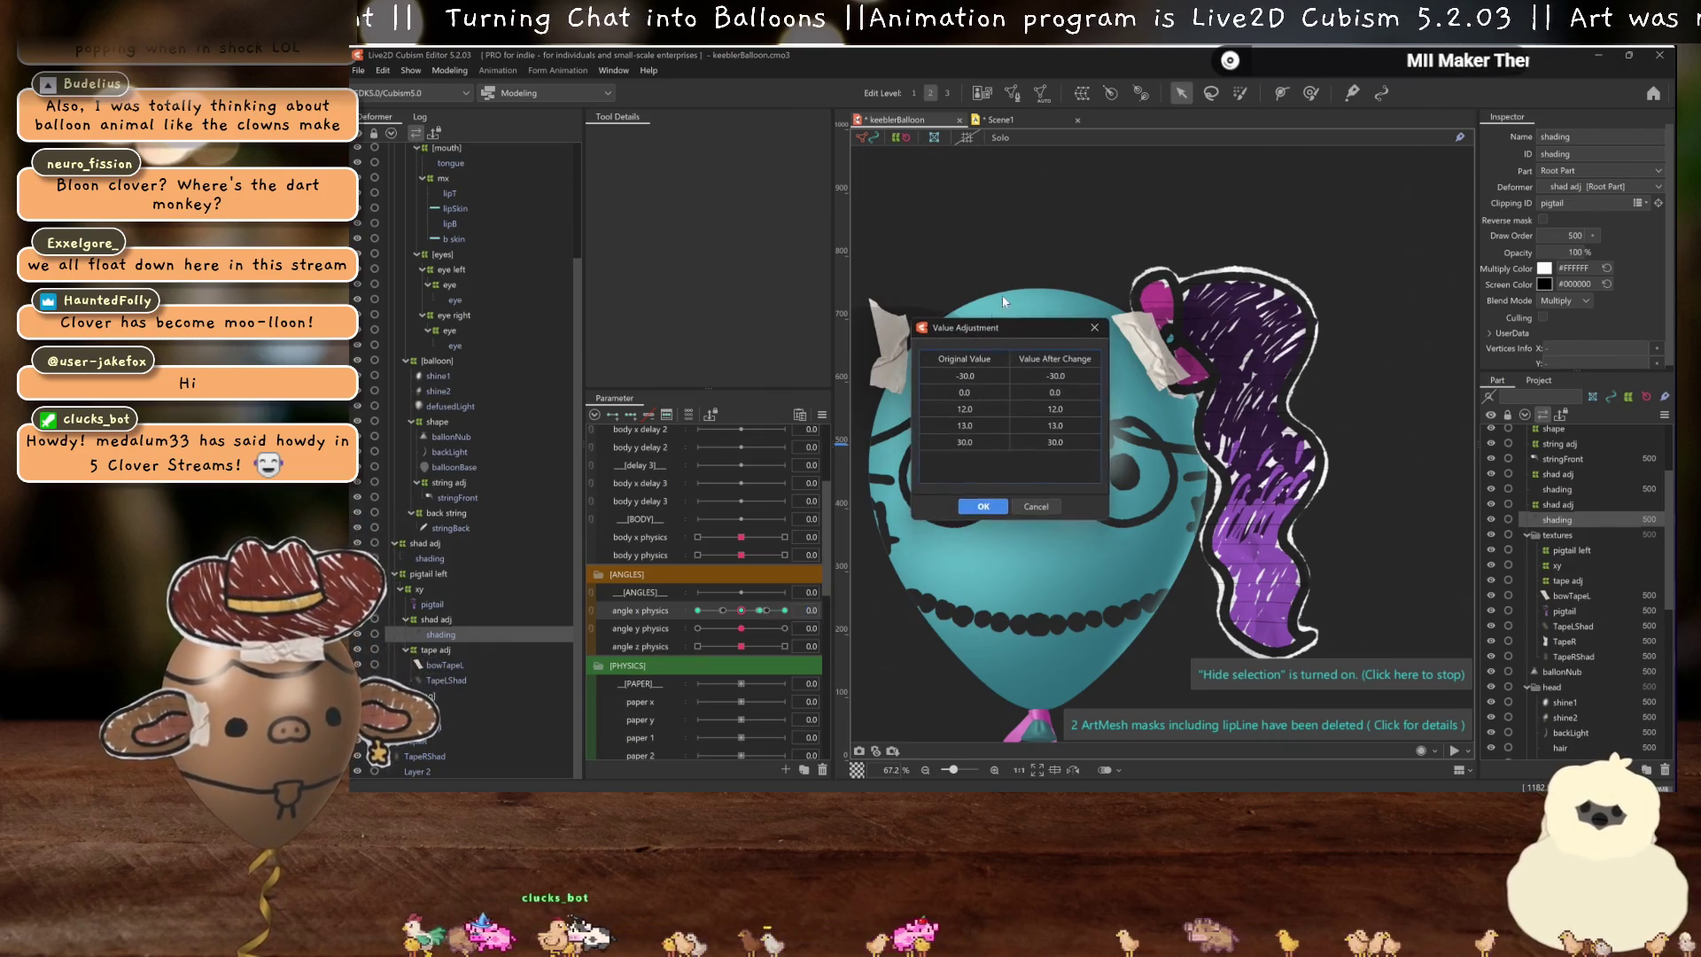
pyautogui.write('17')
pyautogui.doubleClick(1066, 423)
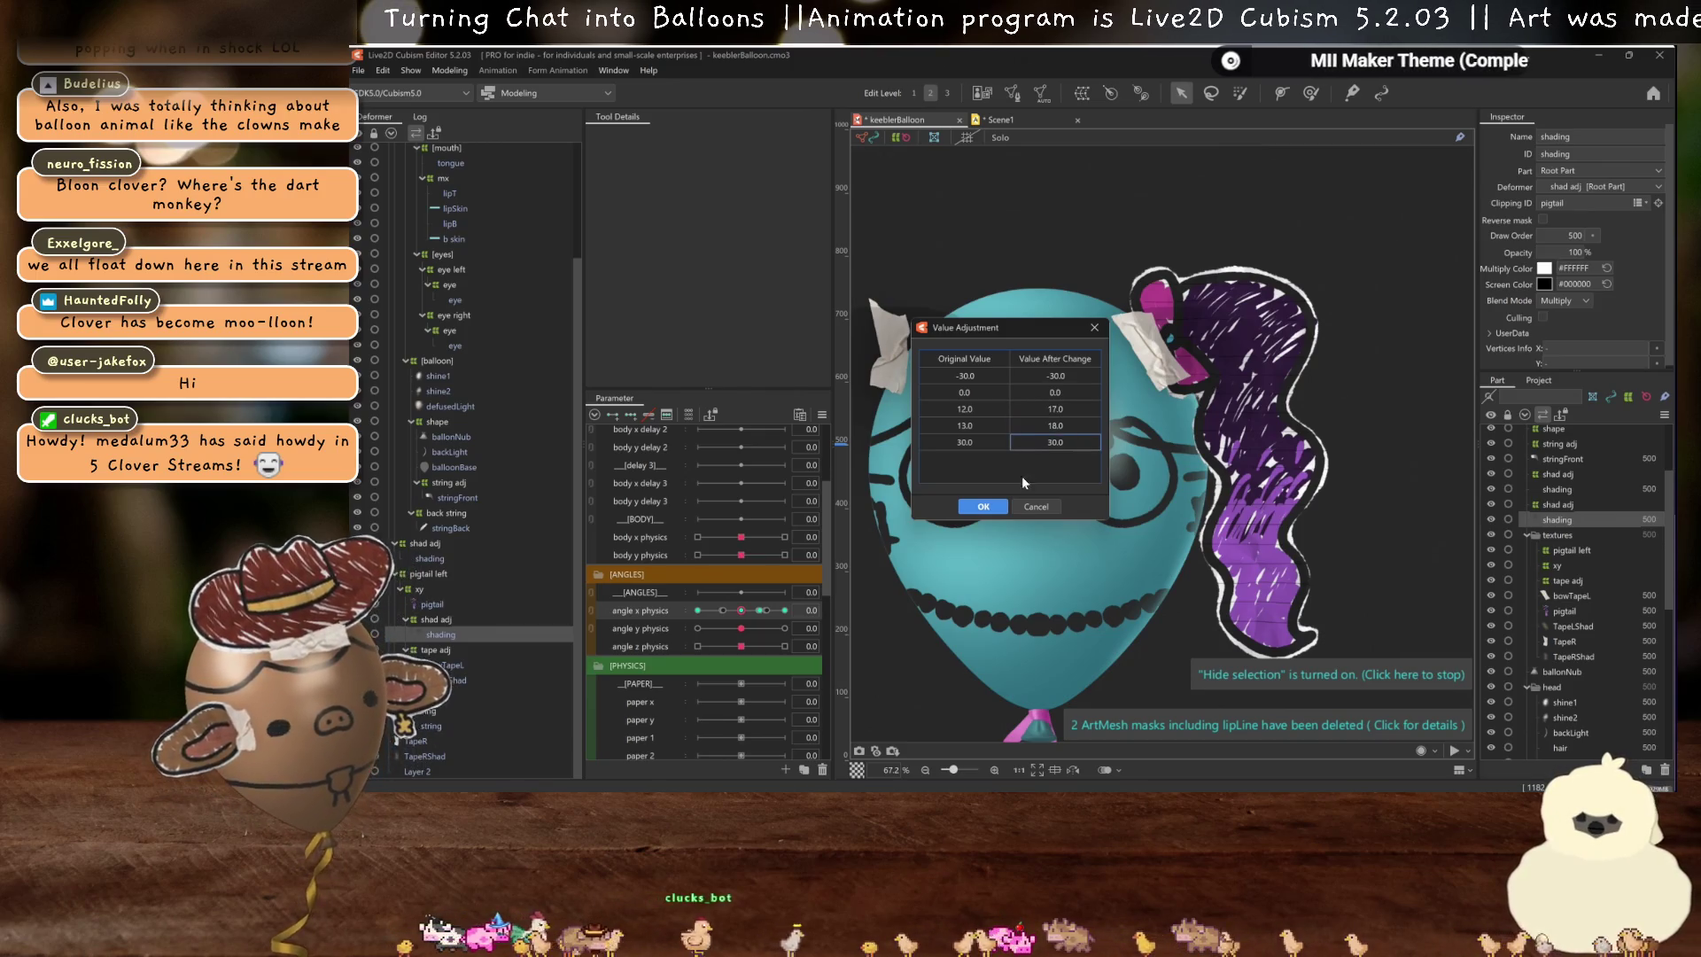
pyautogui.click(984, 506)
# - Raise the shad adj warp about 62 px and preview it at angle X 30
pyautogui.click(436, 620)
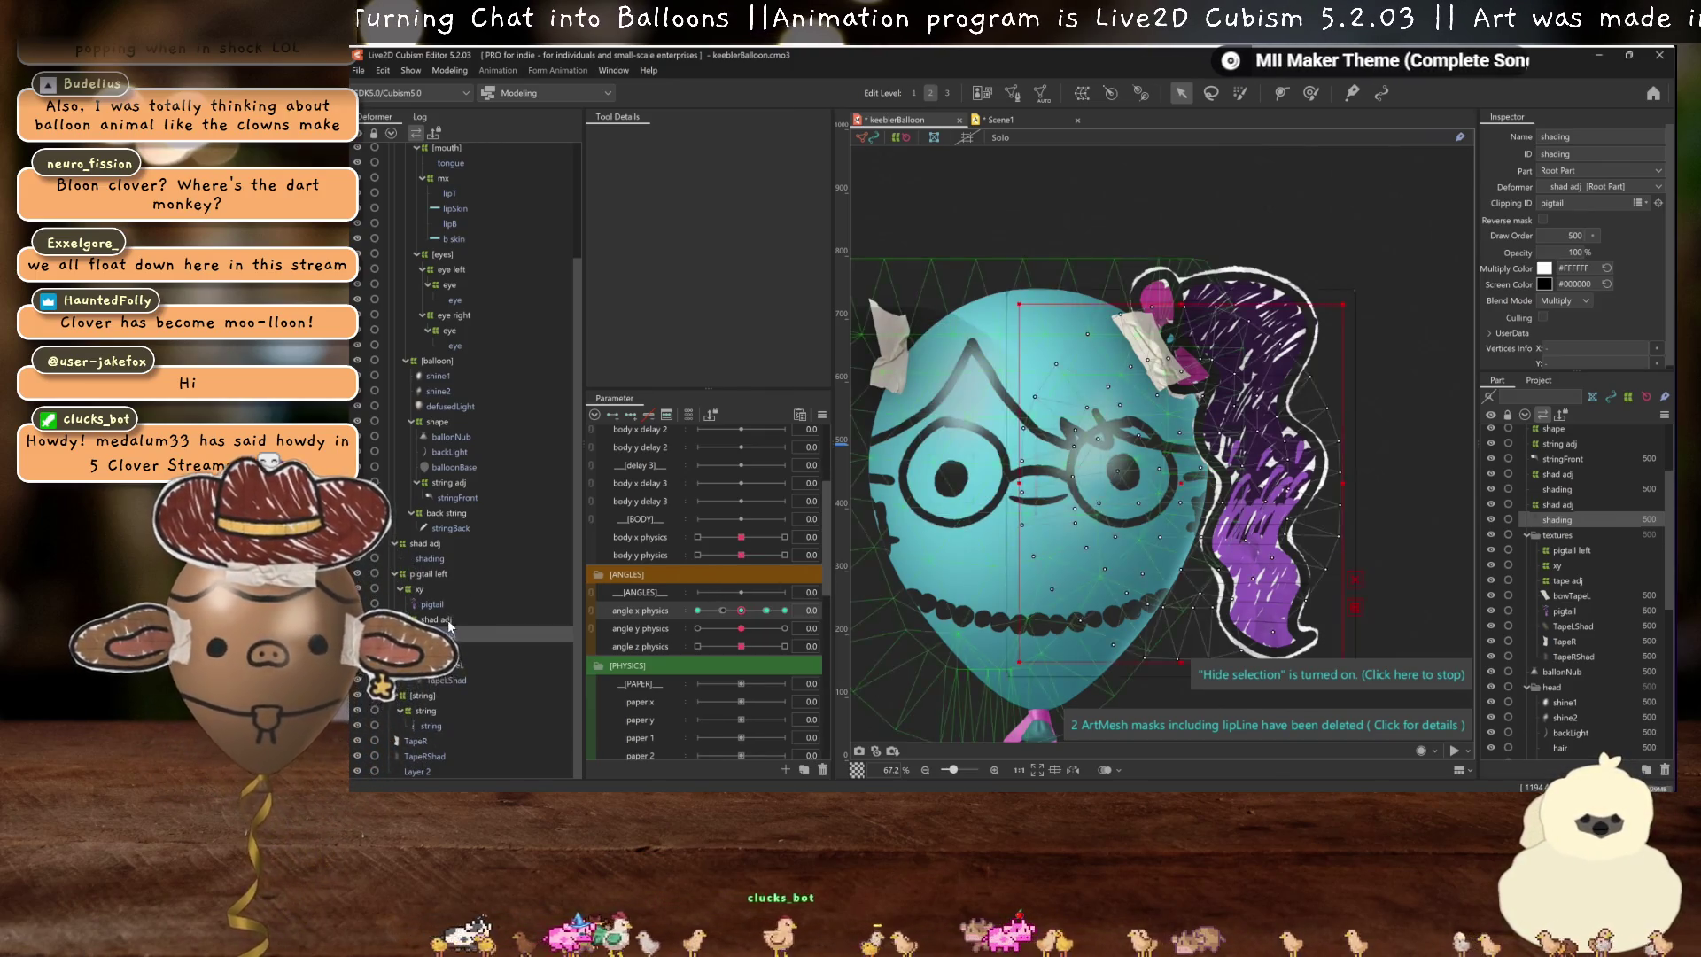
pyautogui.moveTo(1181, 483); pyautogui.dragTo(1184, 426)
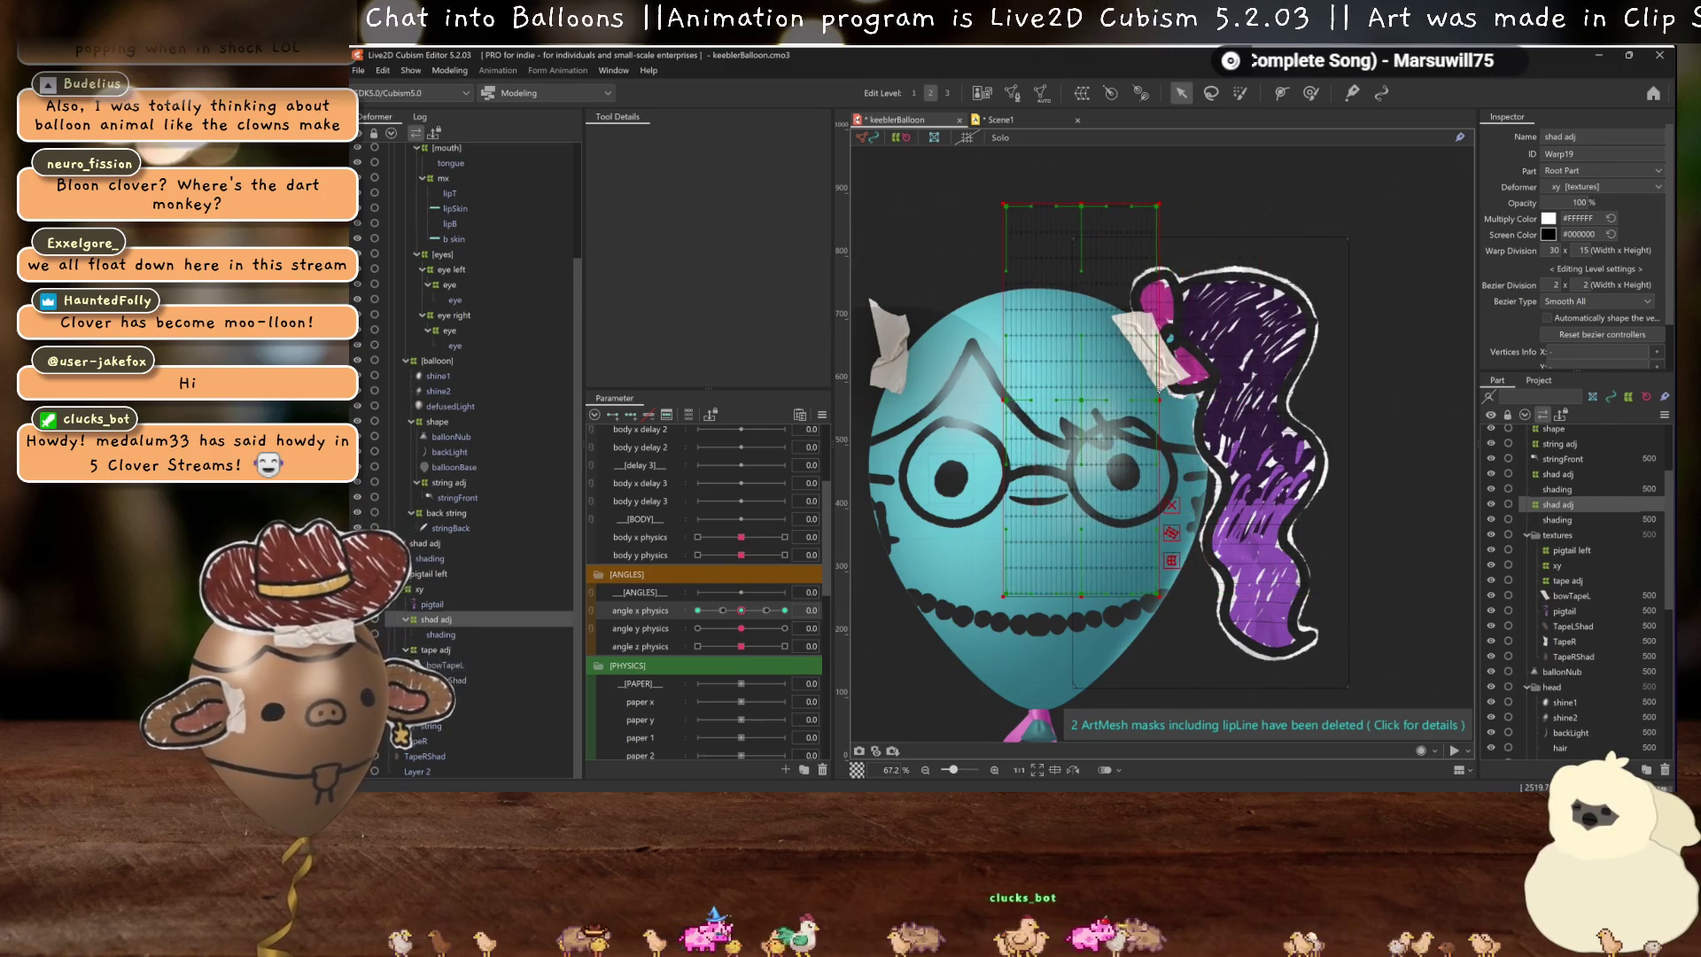
pyautogui.hotkey('ctrl', 'h')
pyautogui.moveTo(738, 613); pyautogui.dragTo(785, 610)
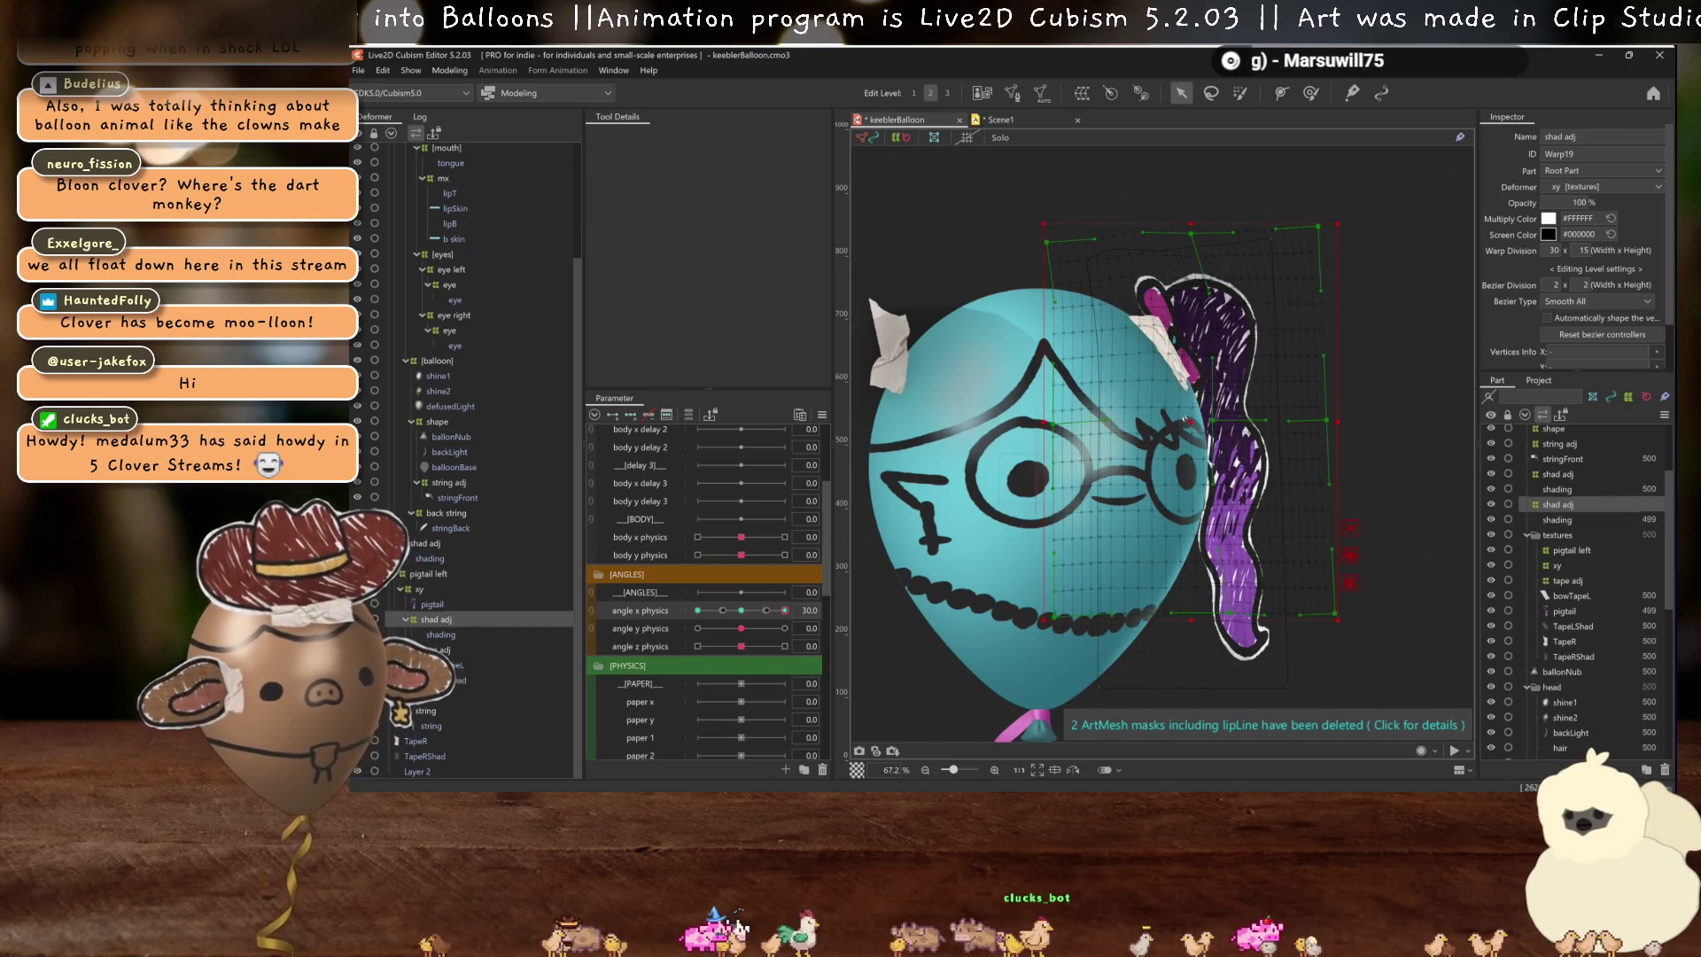
pyautogui.moveTo(748, 611); pyautogui.dragTo(761, 606)
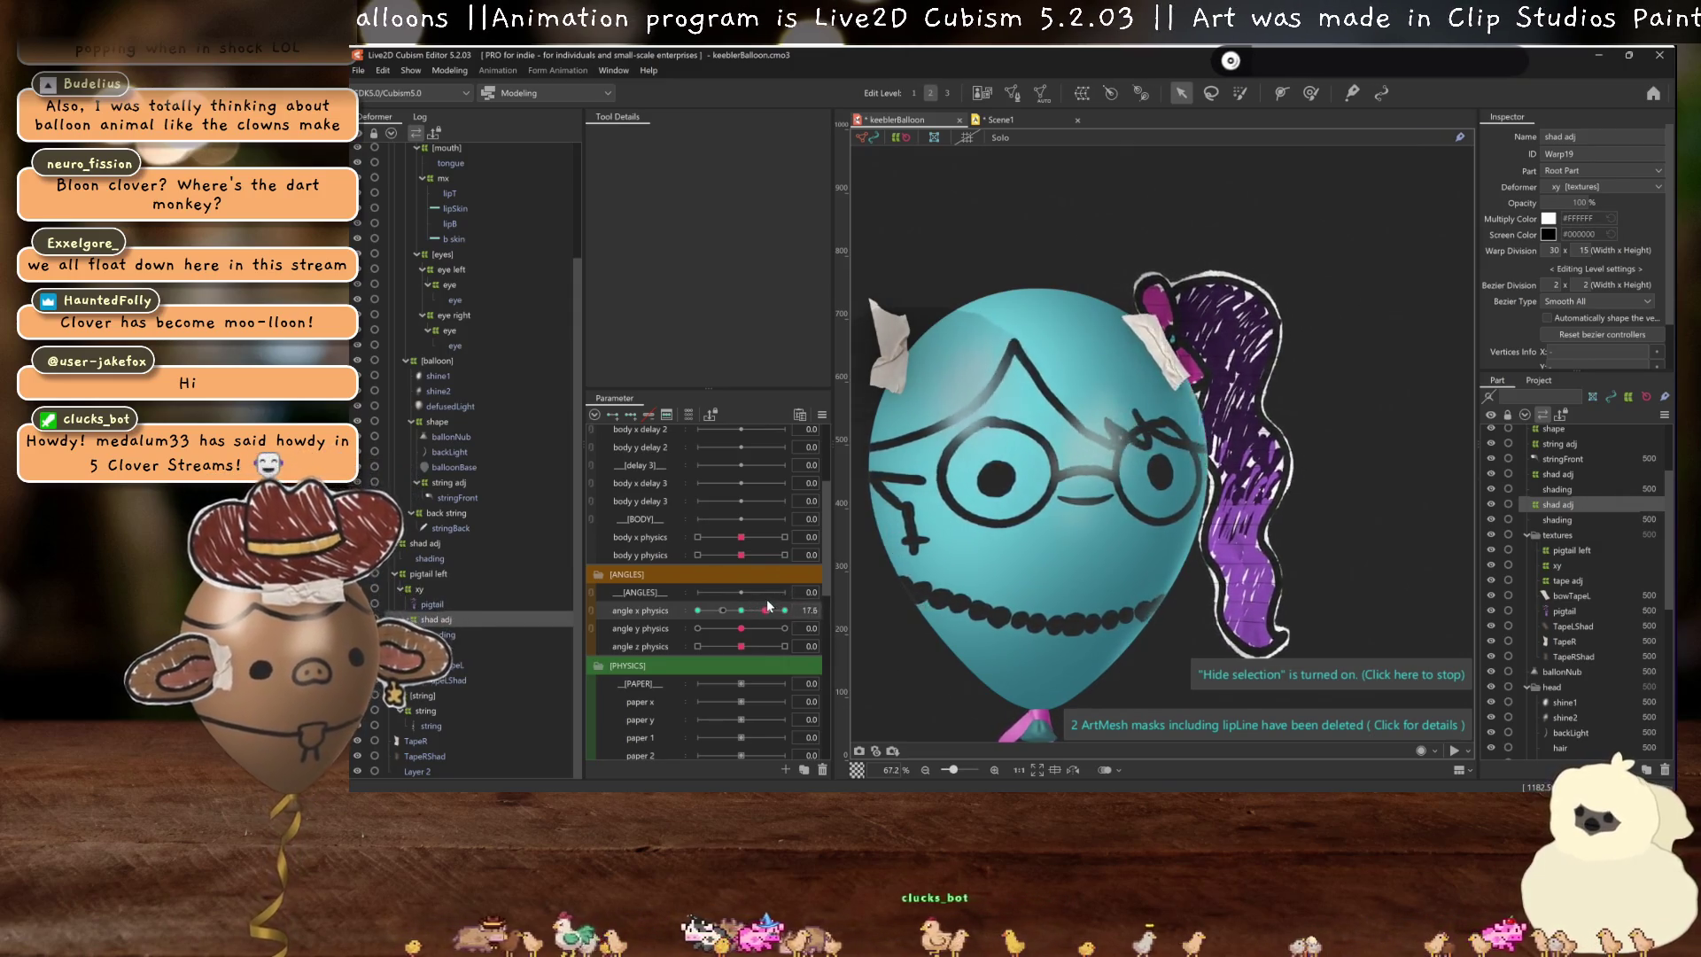
# - Move shad adj and its shading under bowTapeL in the textures folder
pyautogui.click(1560, 521)
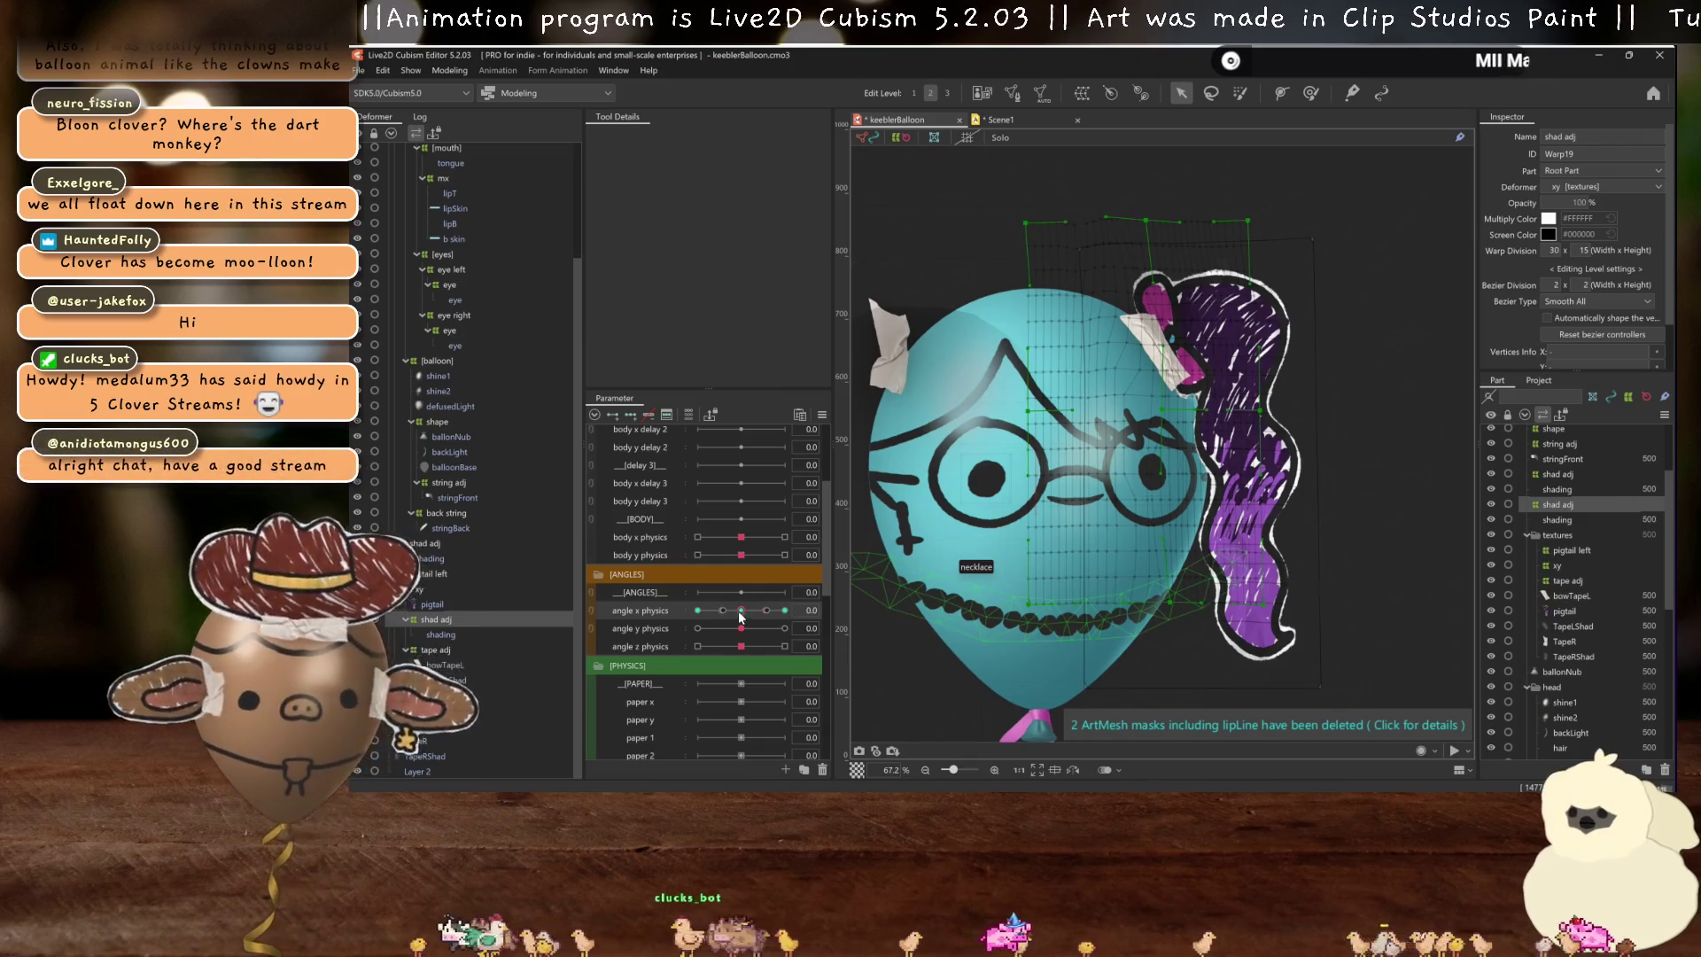
pyautogui.click(1569, 509)
pyautogui.keyDown('shift'); pyautogui.click(1563, 510); pyautogui.keyUp('shift')
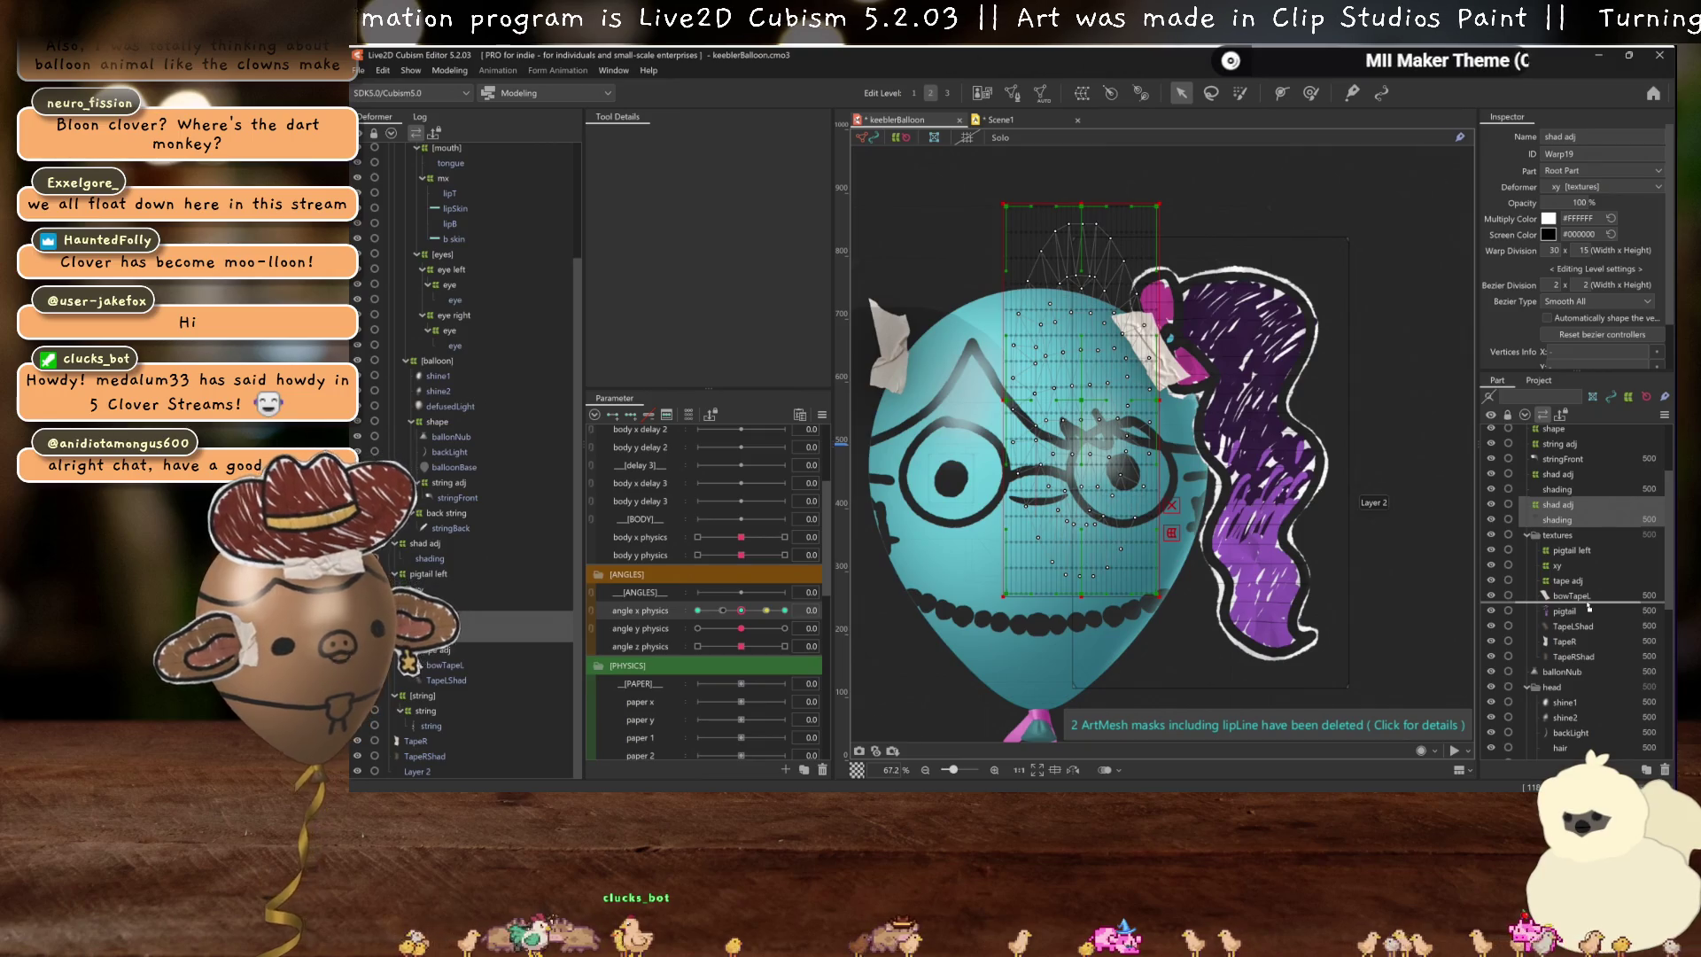
pyautogui.moveTo(1589, 607); pyautogui.dragTo(1590, 609)
pyautogui.hotkey('ctrl', 'h')
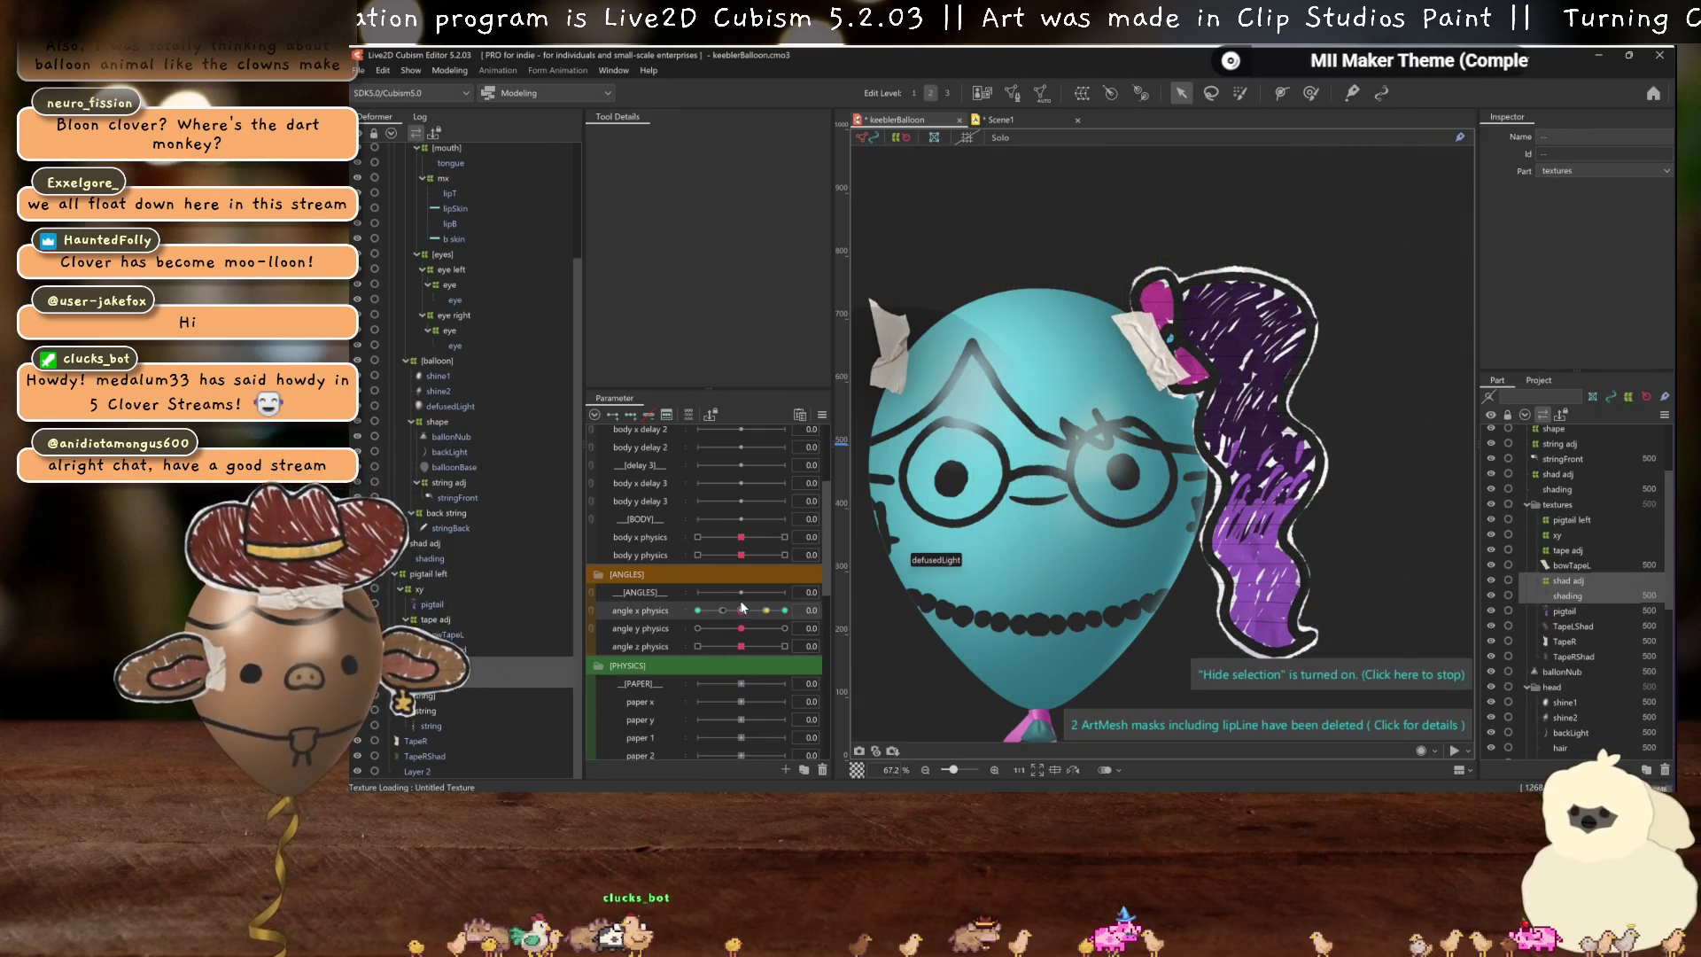
pyautogui.moveTo(742, 608); pyautogui.dragTo(789, 609)
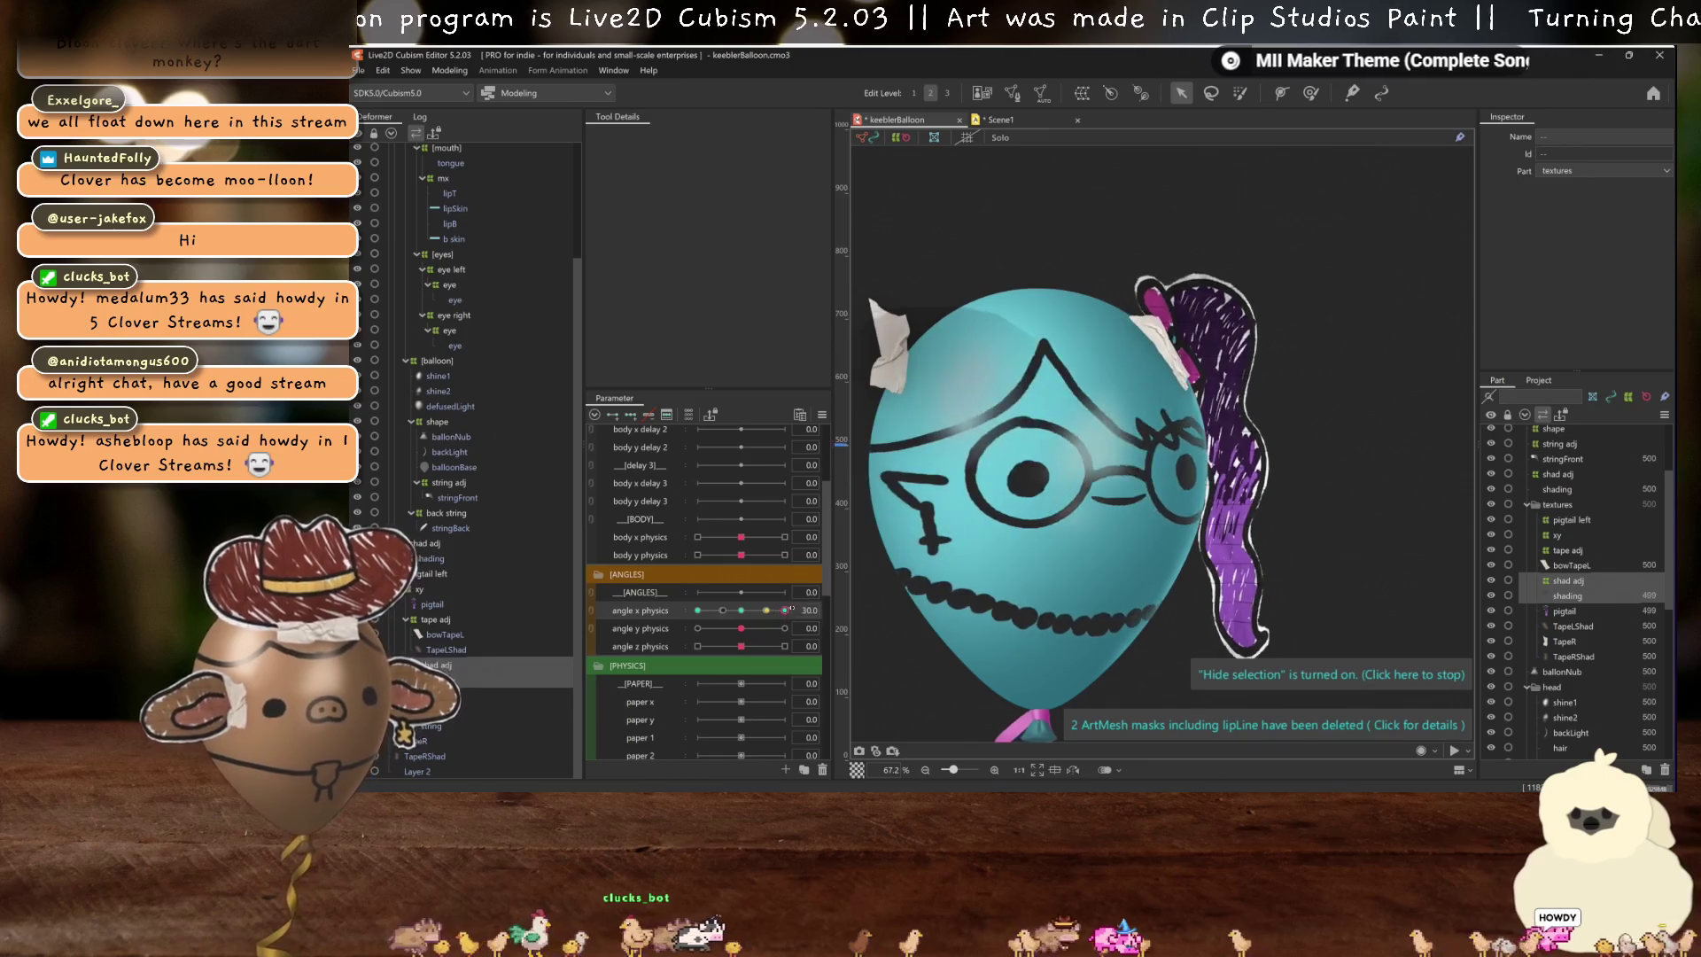
pyautogui.scroll(-2, 1215, 522)
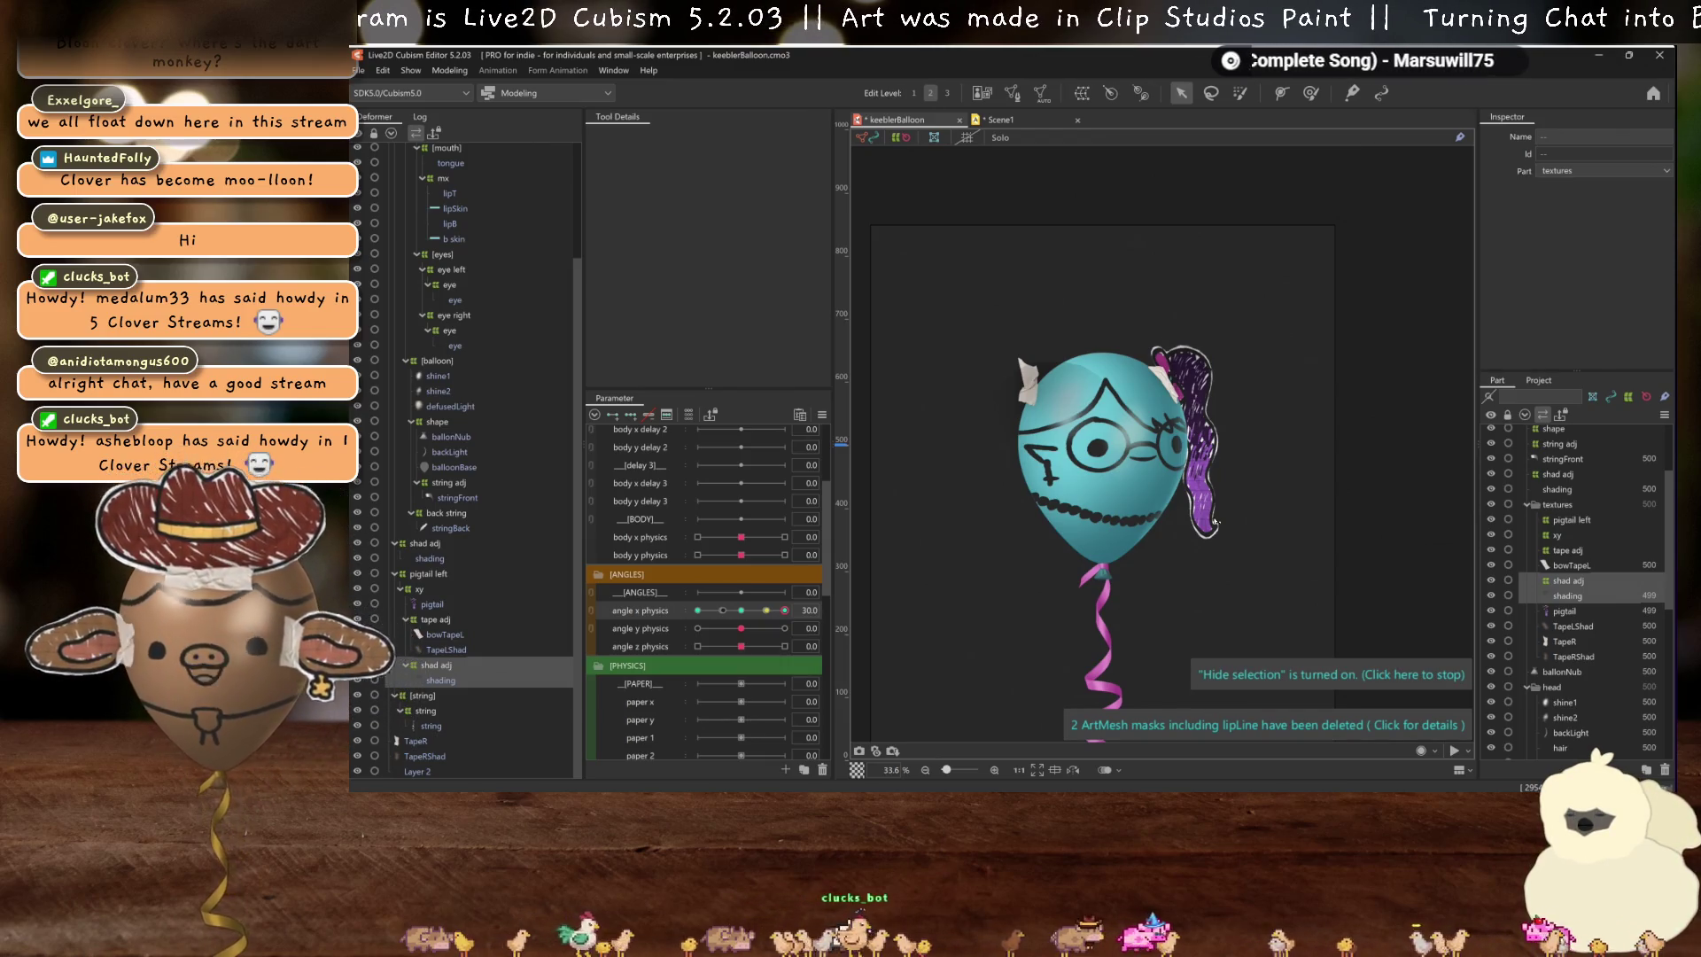
pyautogui.moveTo(758, 612); pyautogui.dragTo(790, 617)
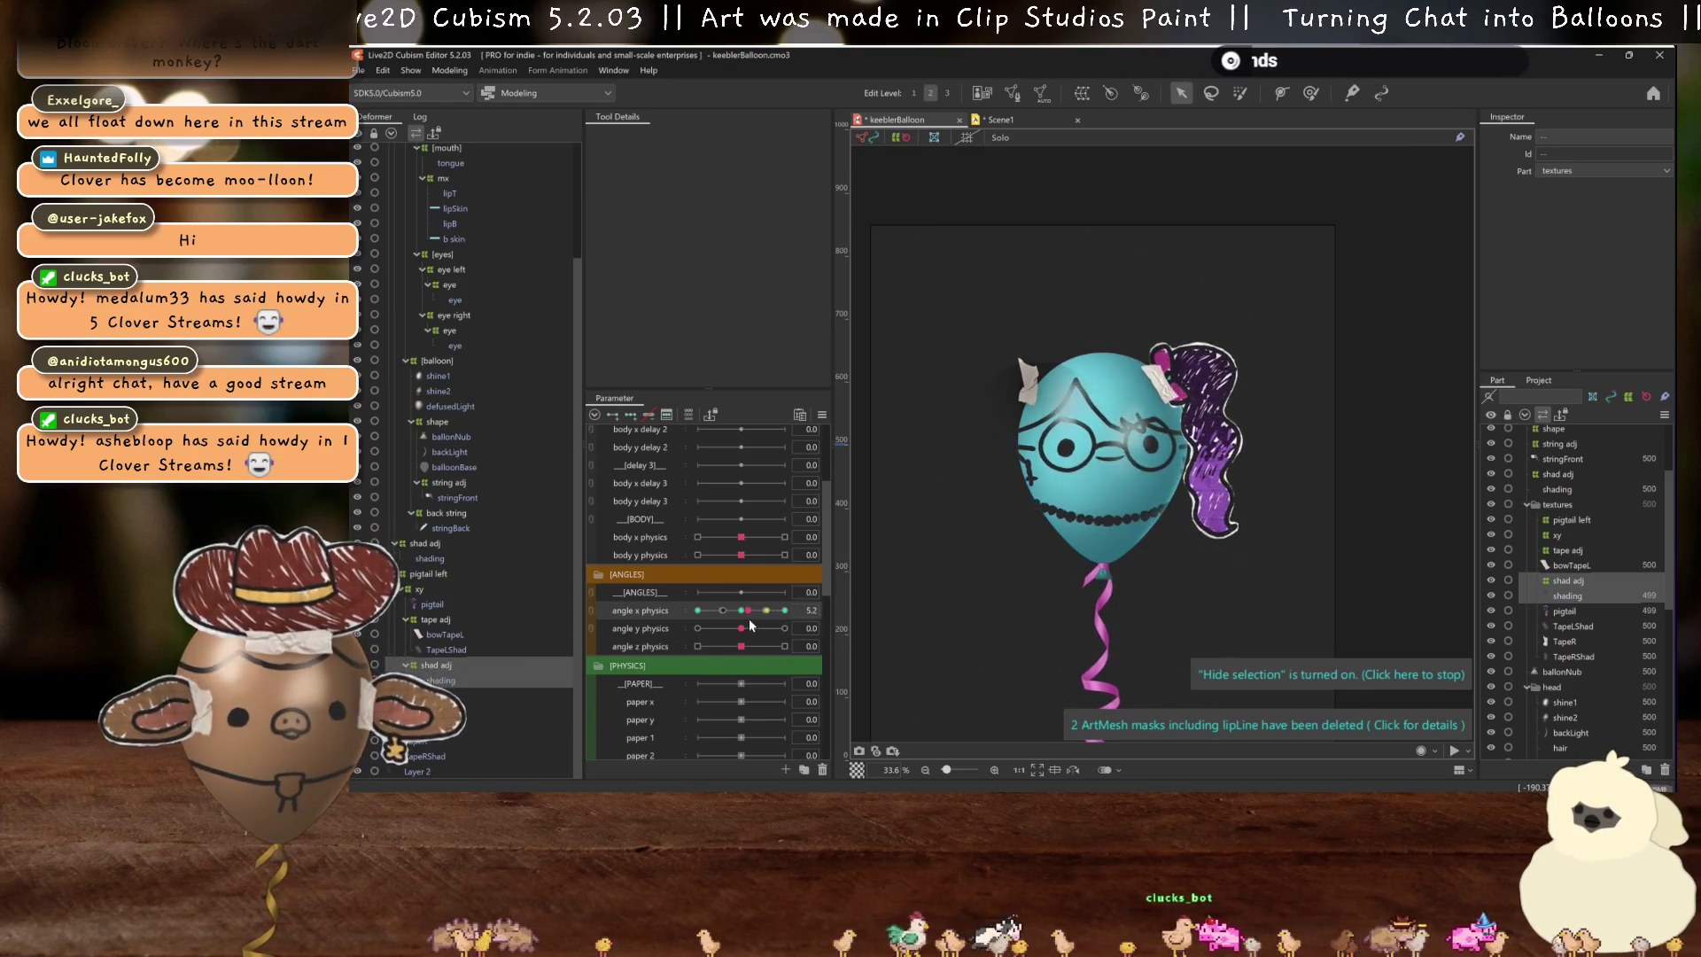
pyautogui.moveTo(741, 628)
pyautogui.mouseDown()
pyautogui.moveTo(712, 631)
pyautogui.moveTo(733, 638)
pyautogui.mouseUp()
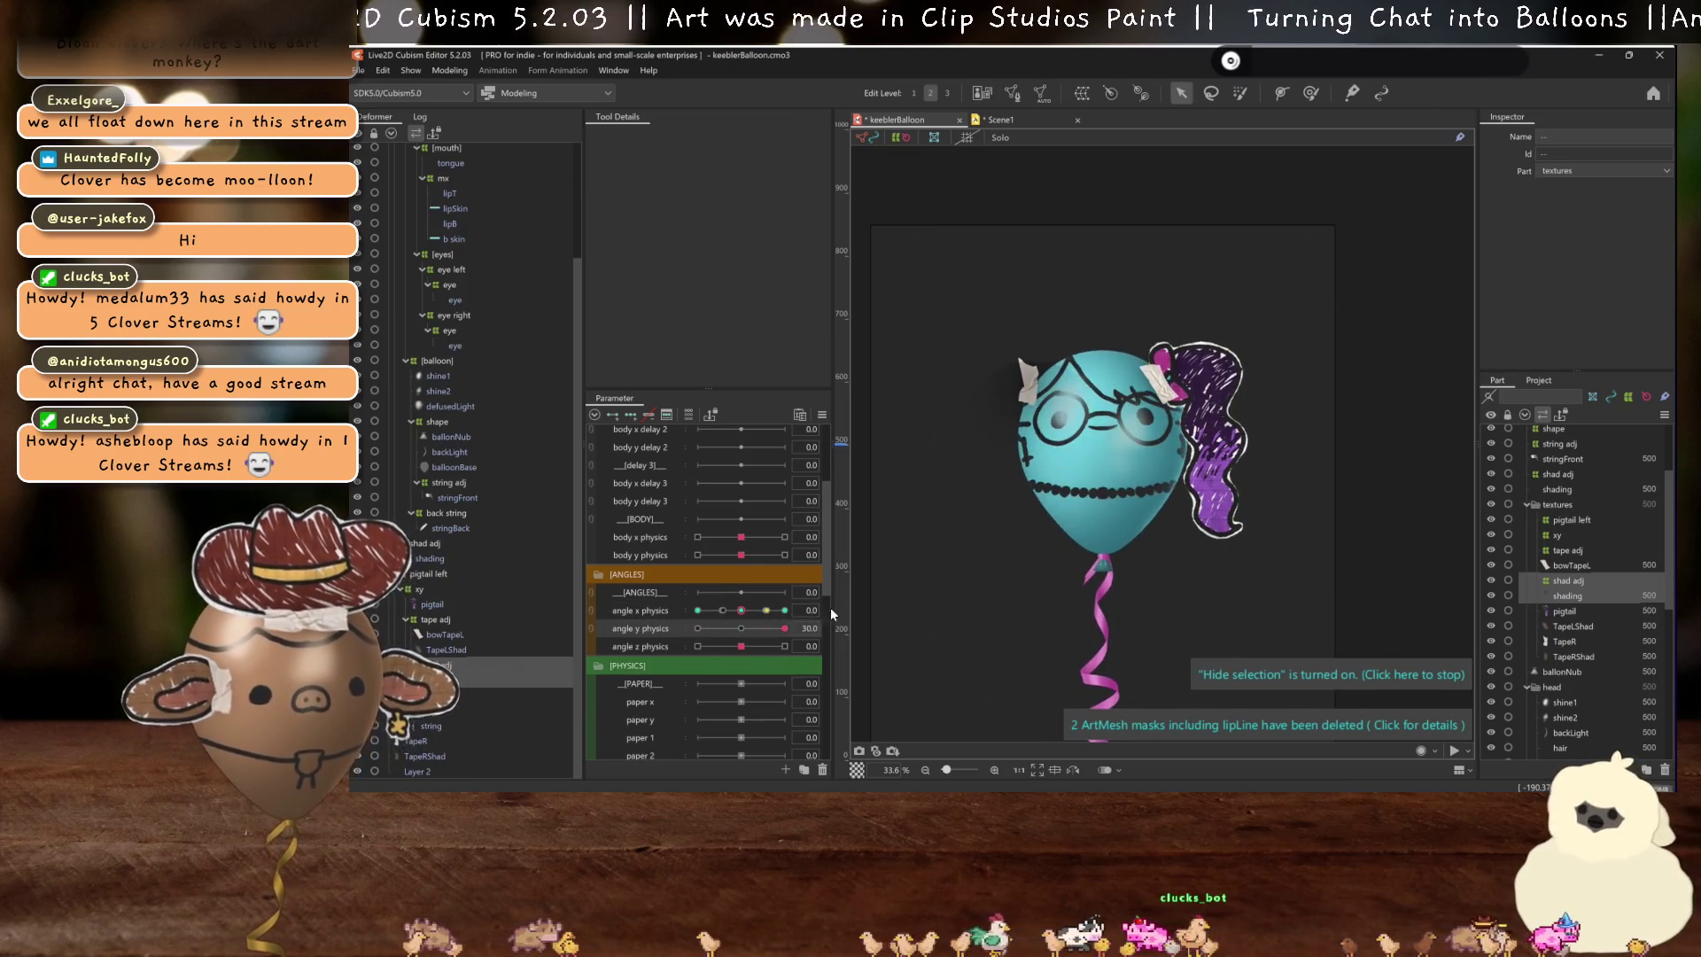
pyautogui.click(470, 664)
pyautogui.moveTo(740, 628); pyautogui.dragTo(697, 628)
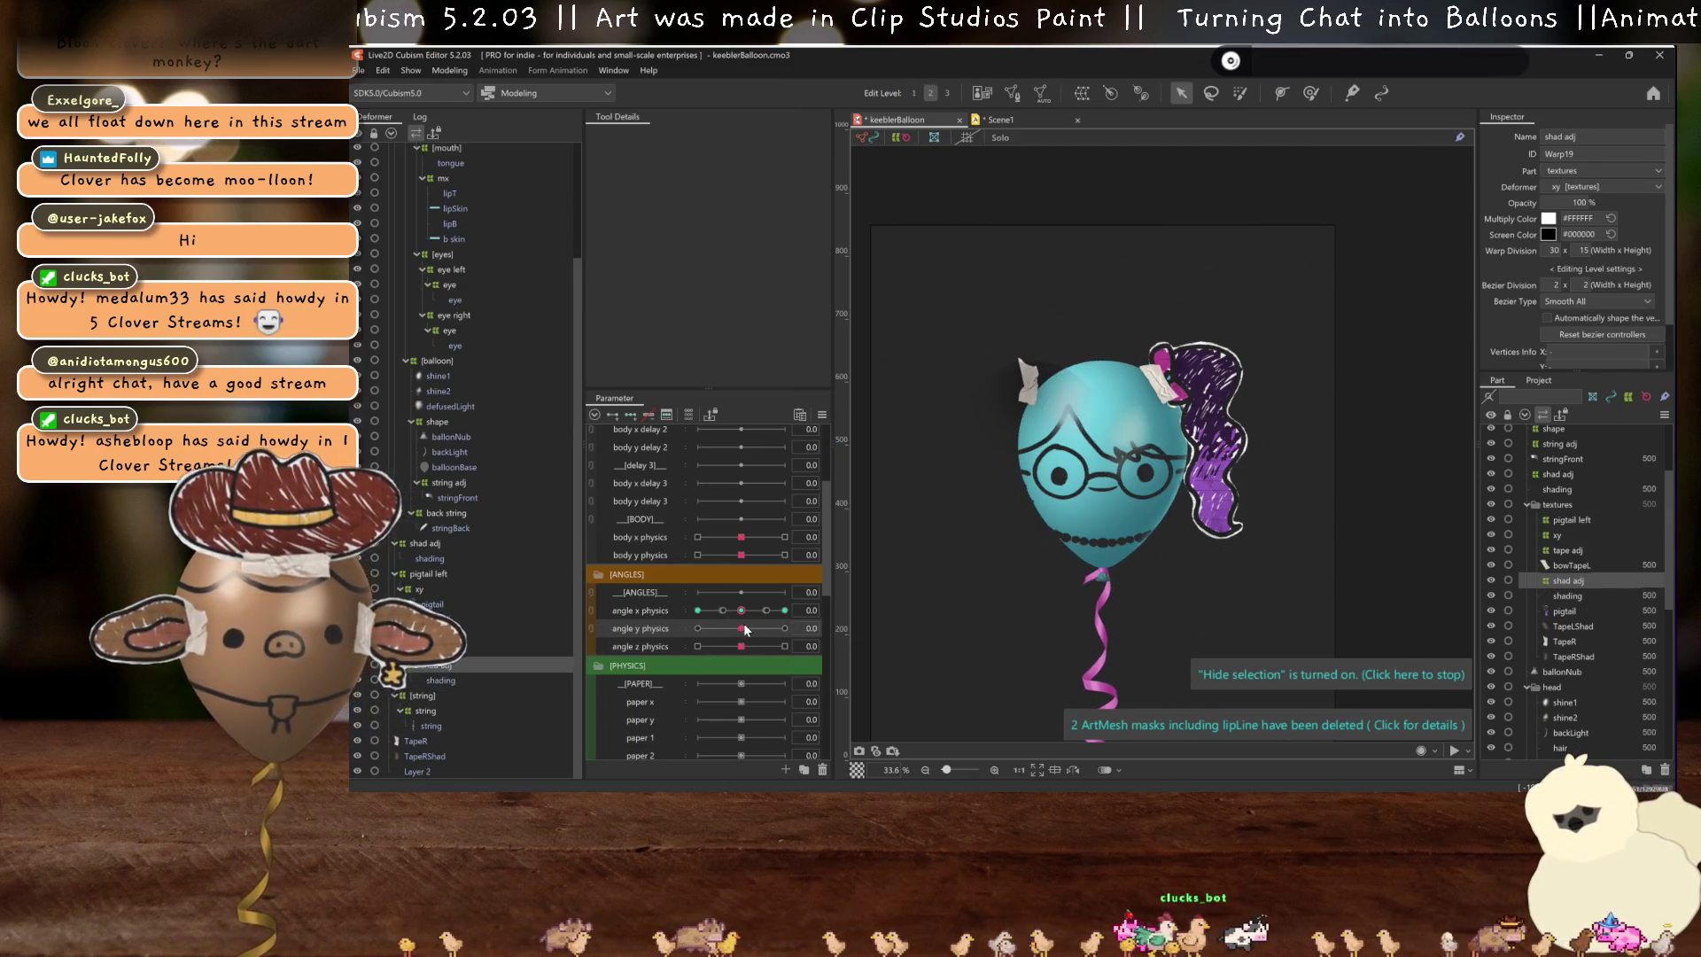
pyautogui.click(430, 620)
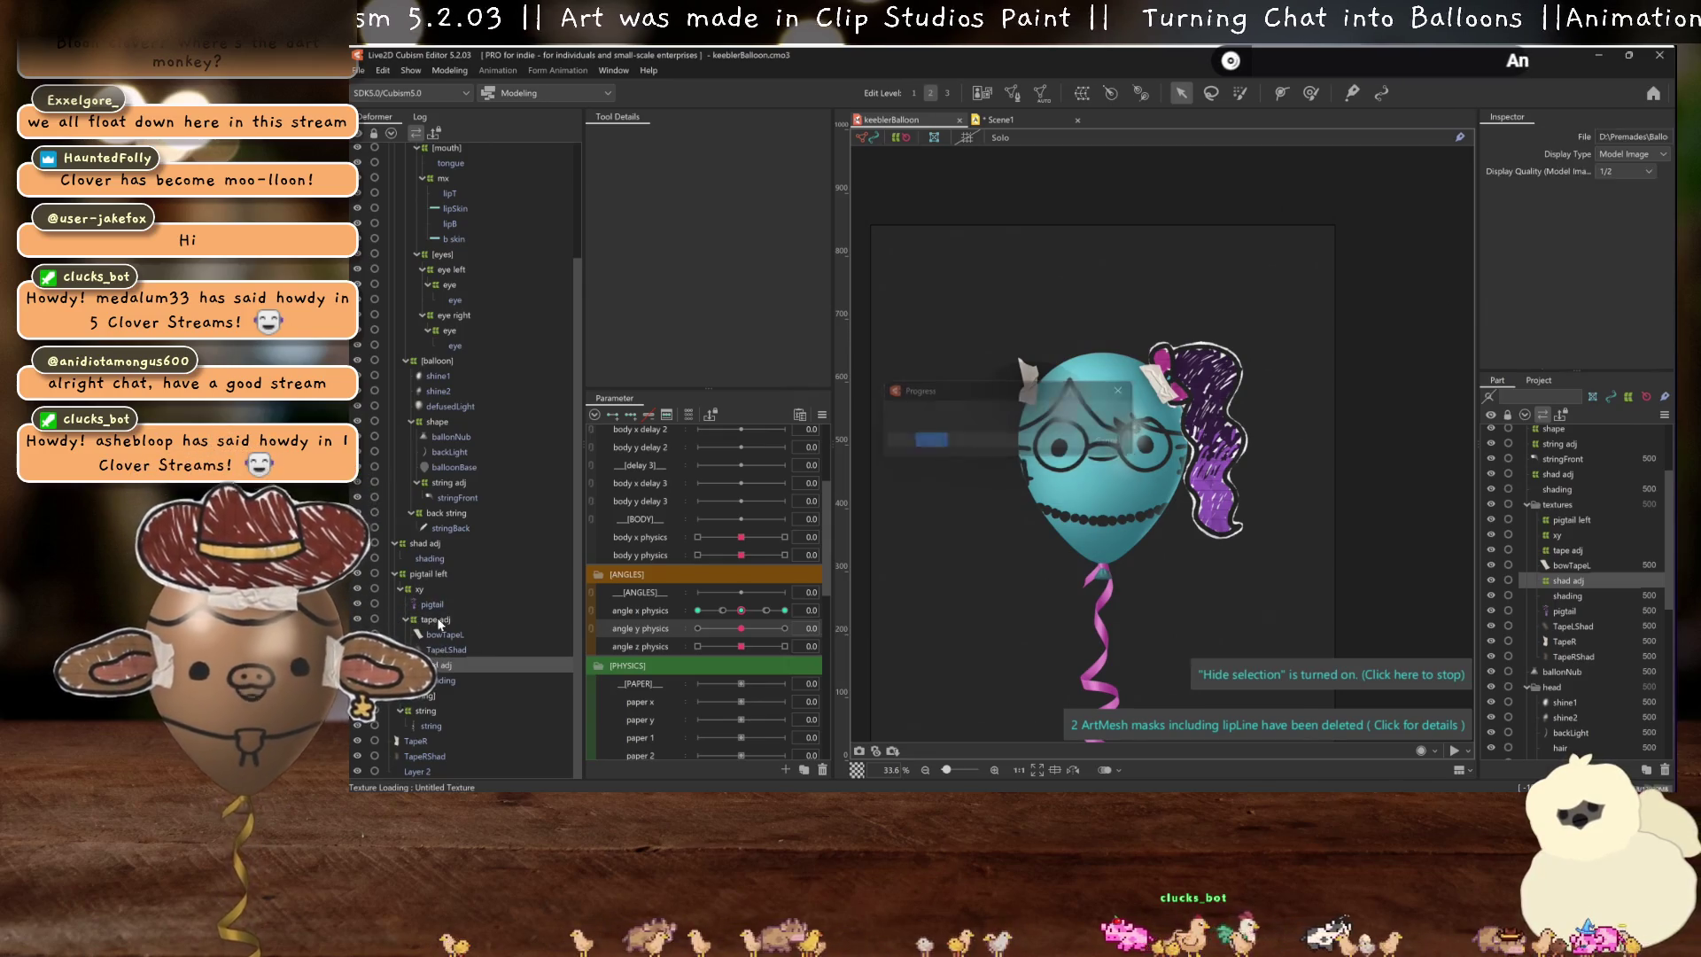
pyautogui.moveTo(741, 610); pyautogui.dragTo(784, 610)
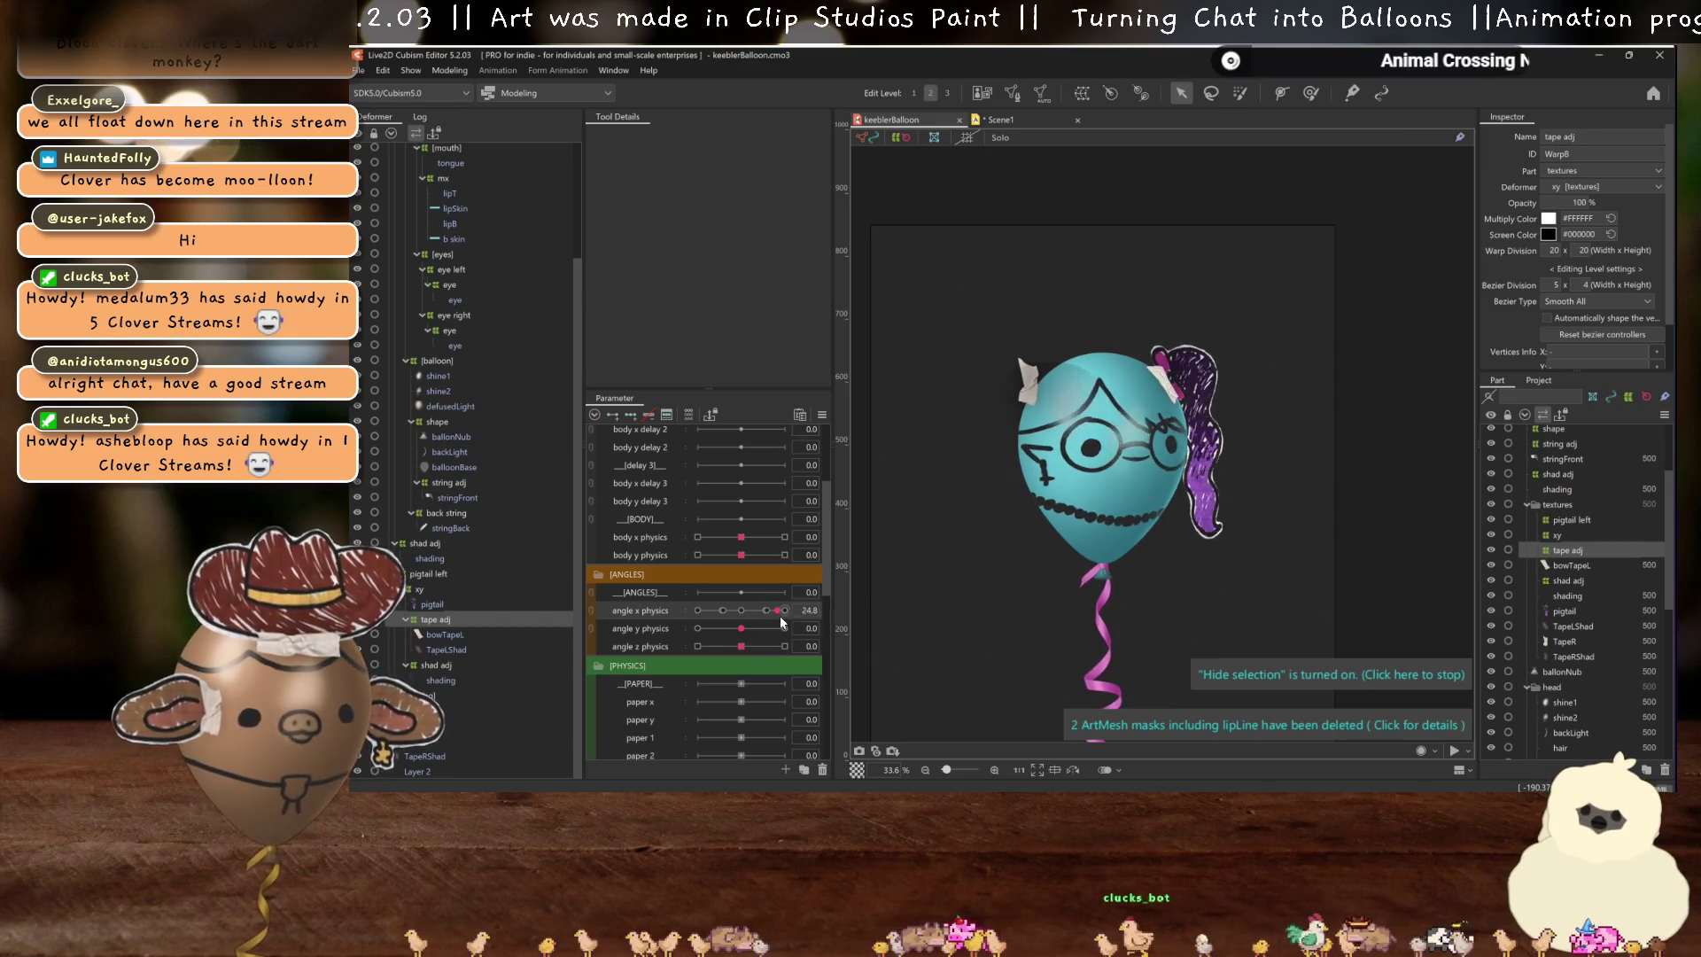
pyautogui.click(420, 589)
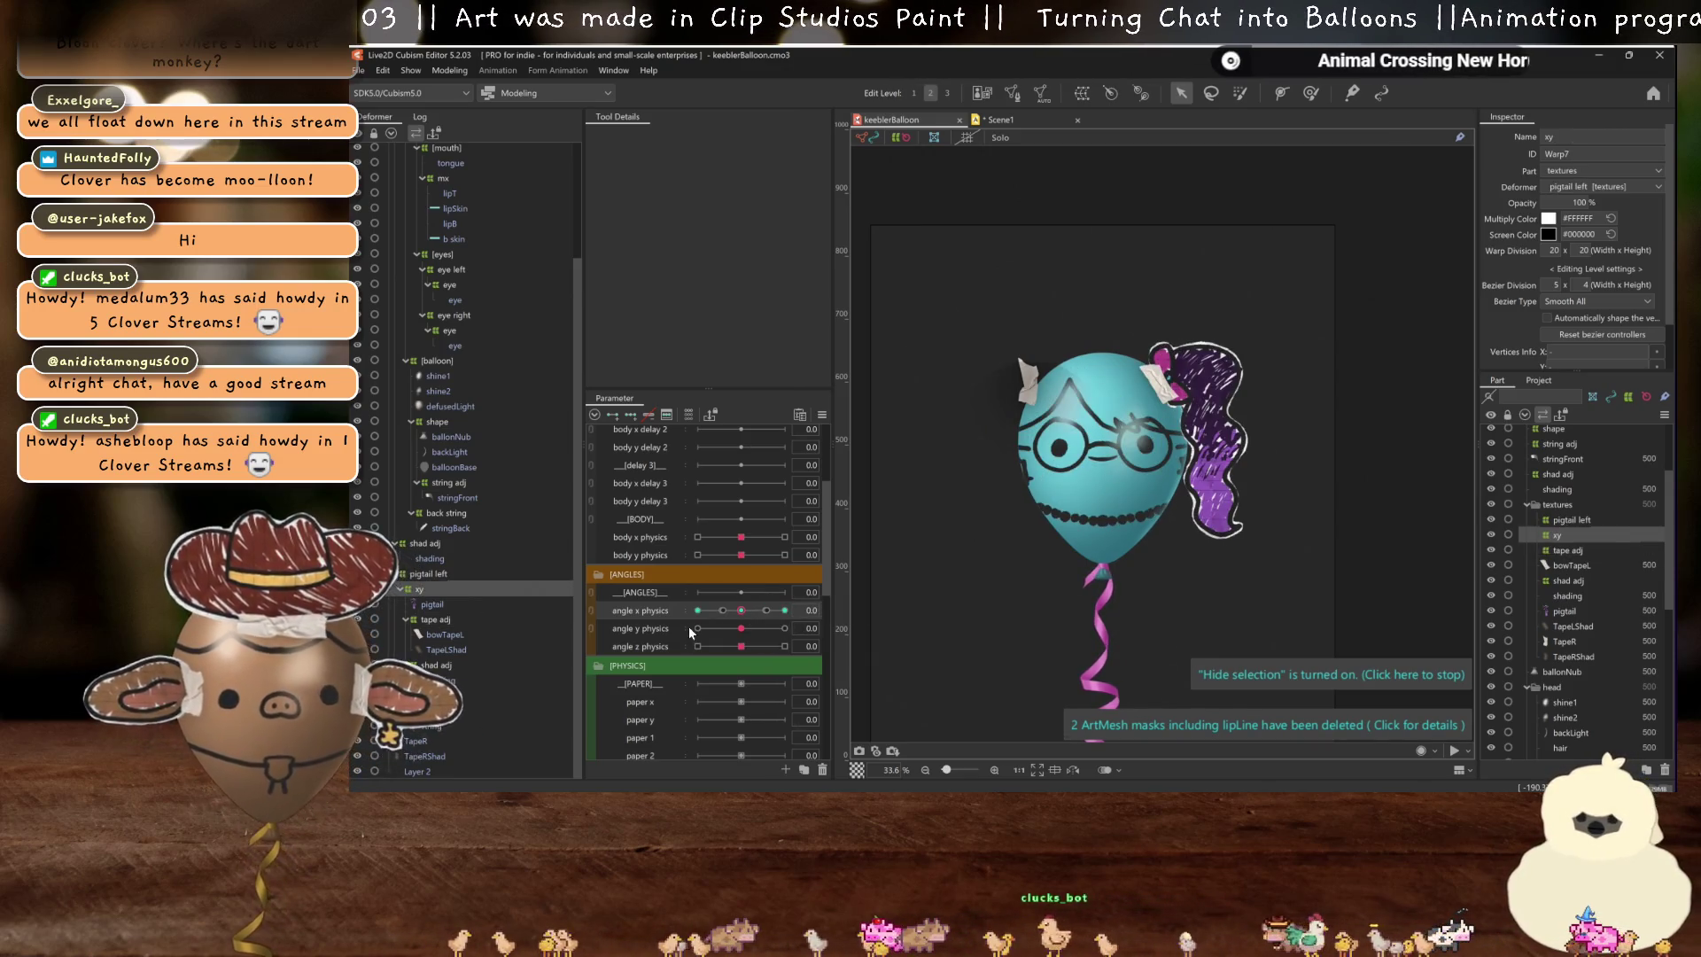
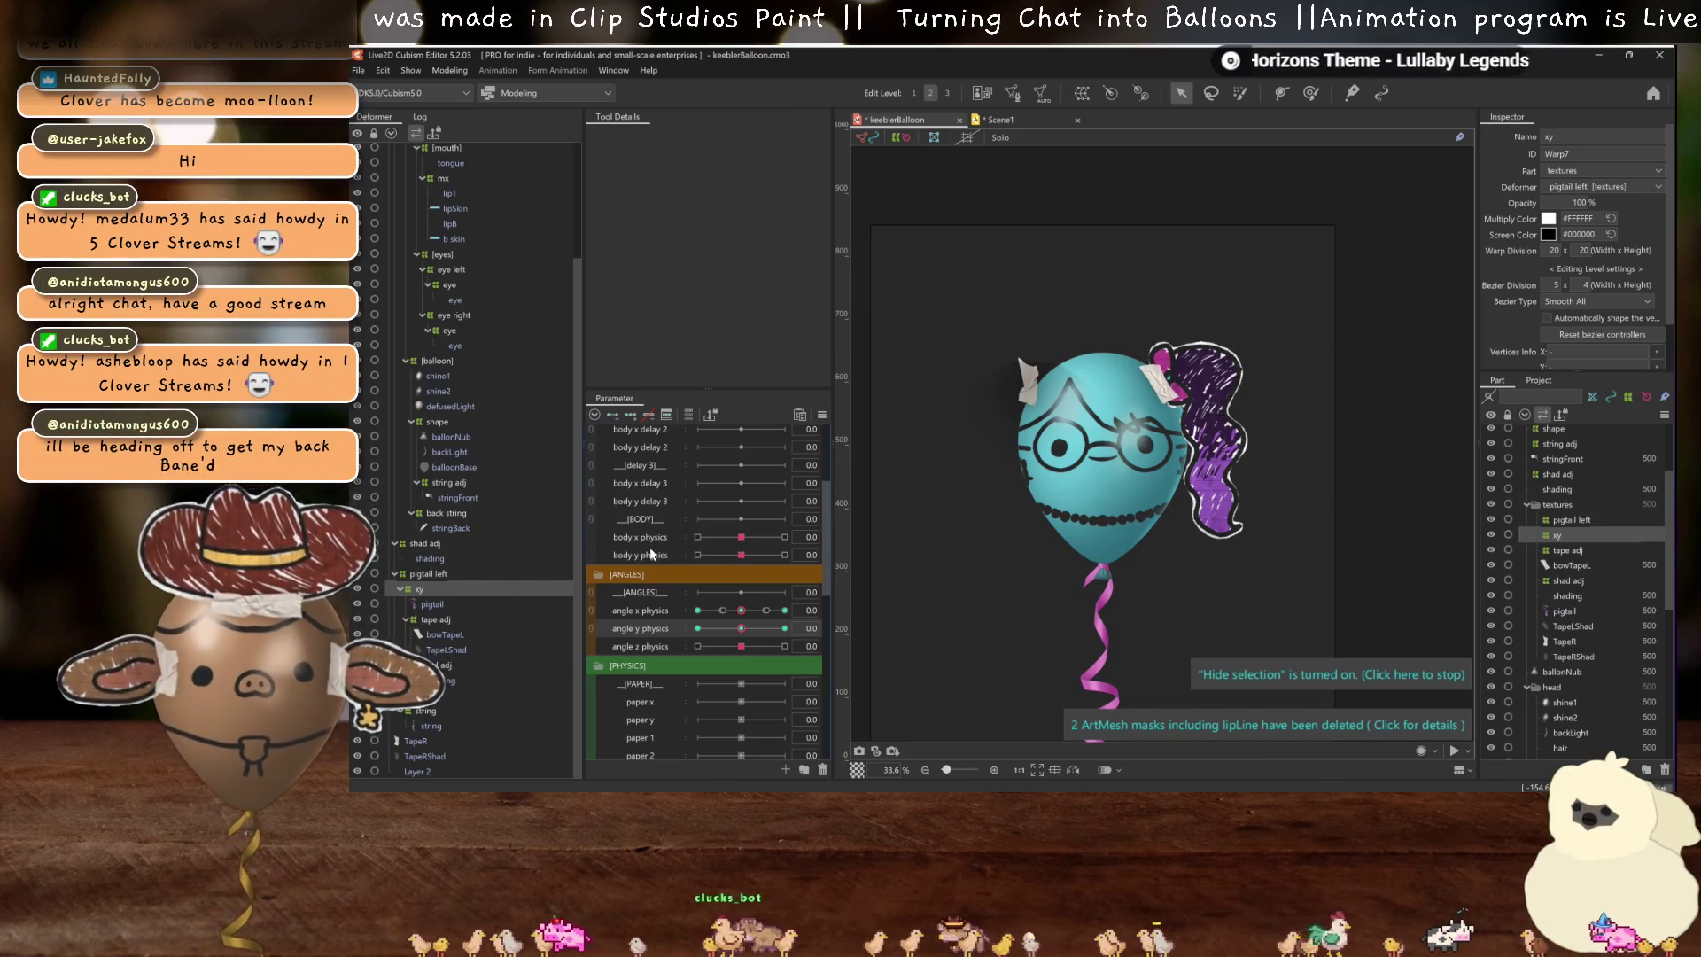
# - Turn the balloon to angle y physics -30 and show the pigtail warp deformer's grid
pyautogui.moveTo(740, 631); pyautogui.dragTo(697, 628)
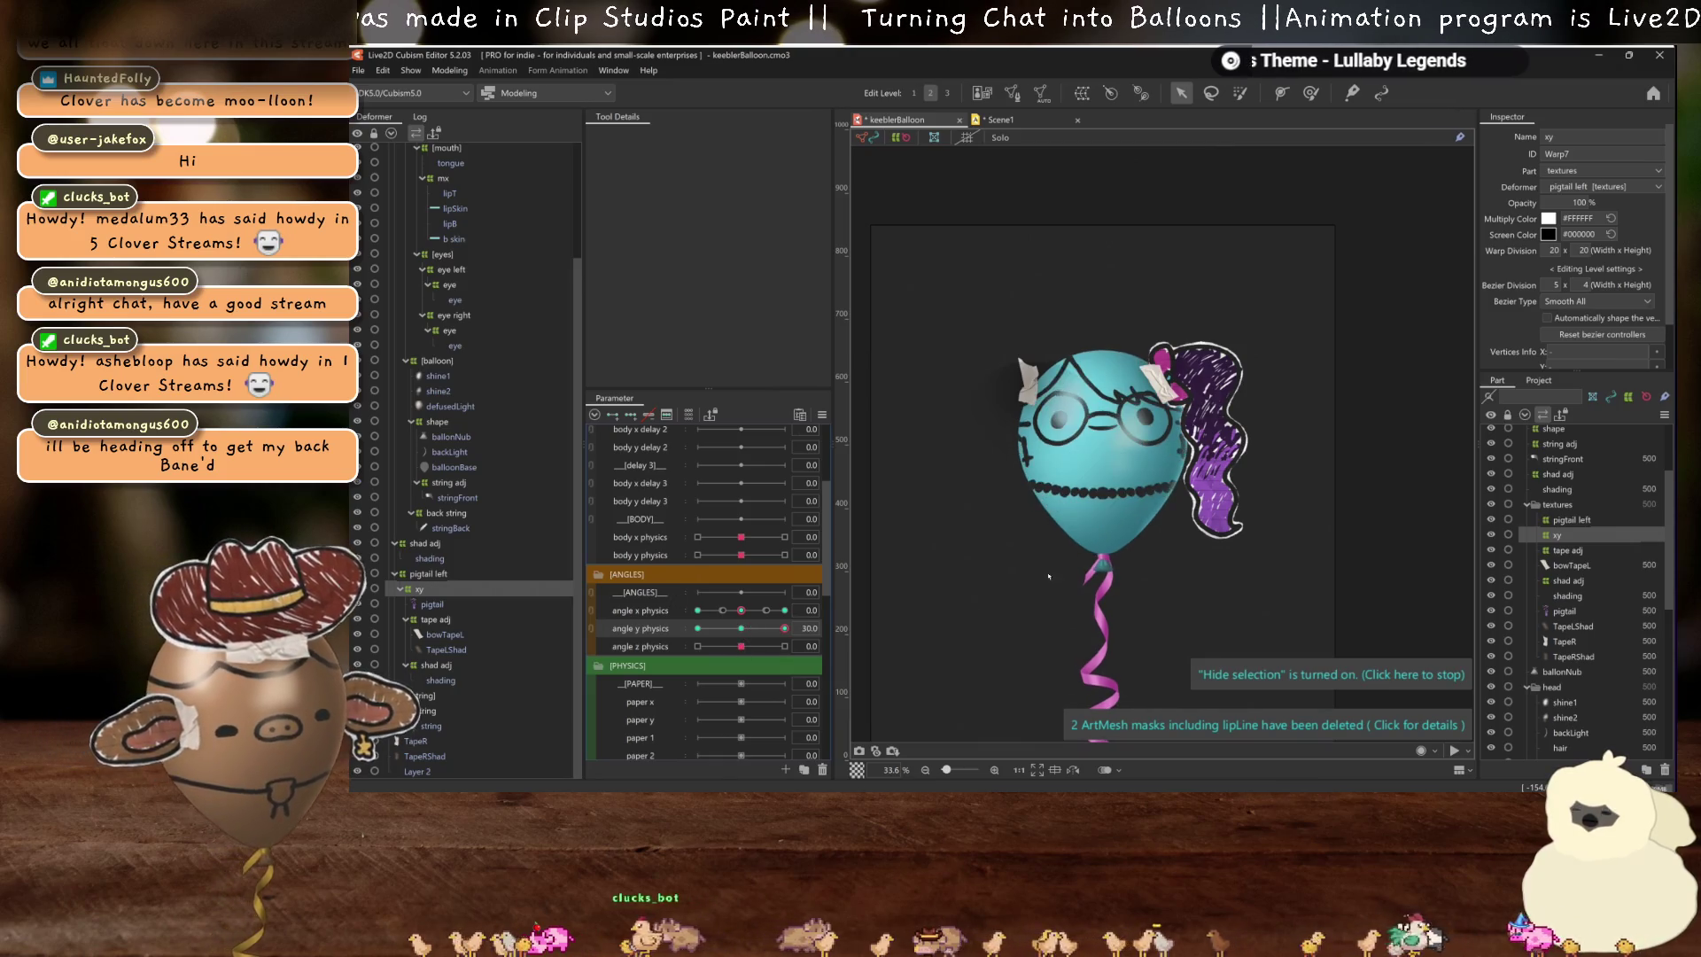
pyautogui.scroll(2, 1213, 396)
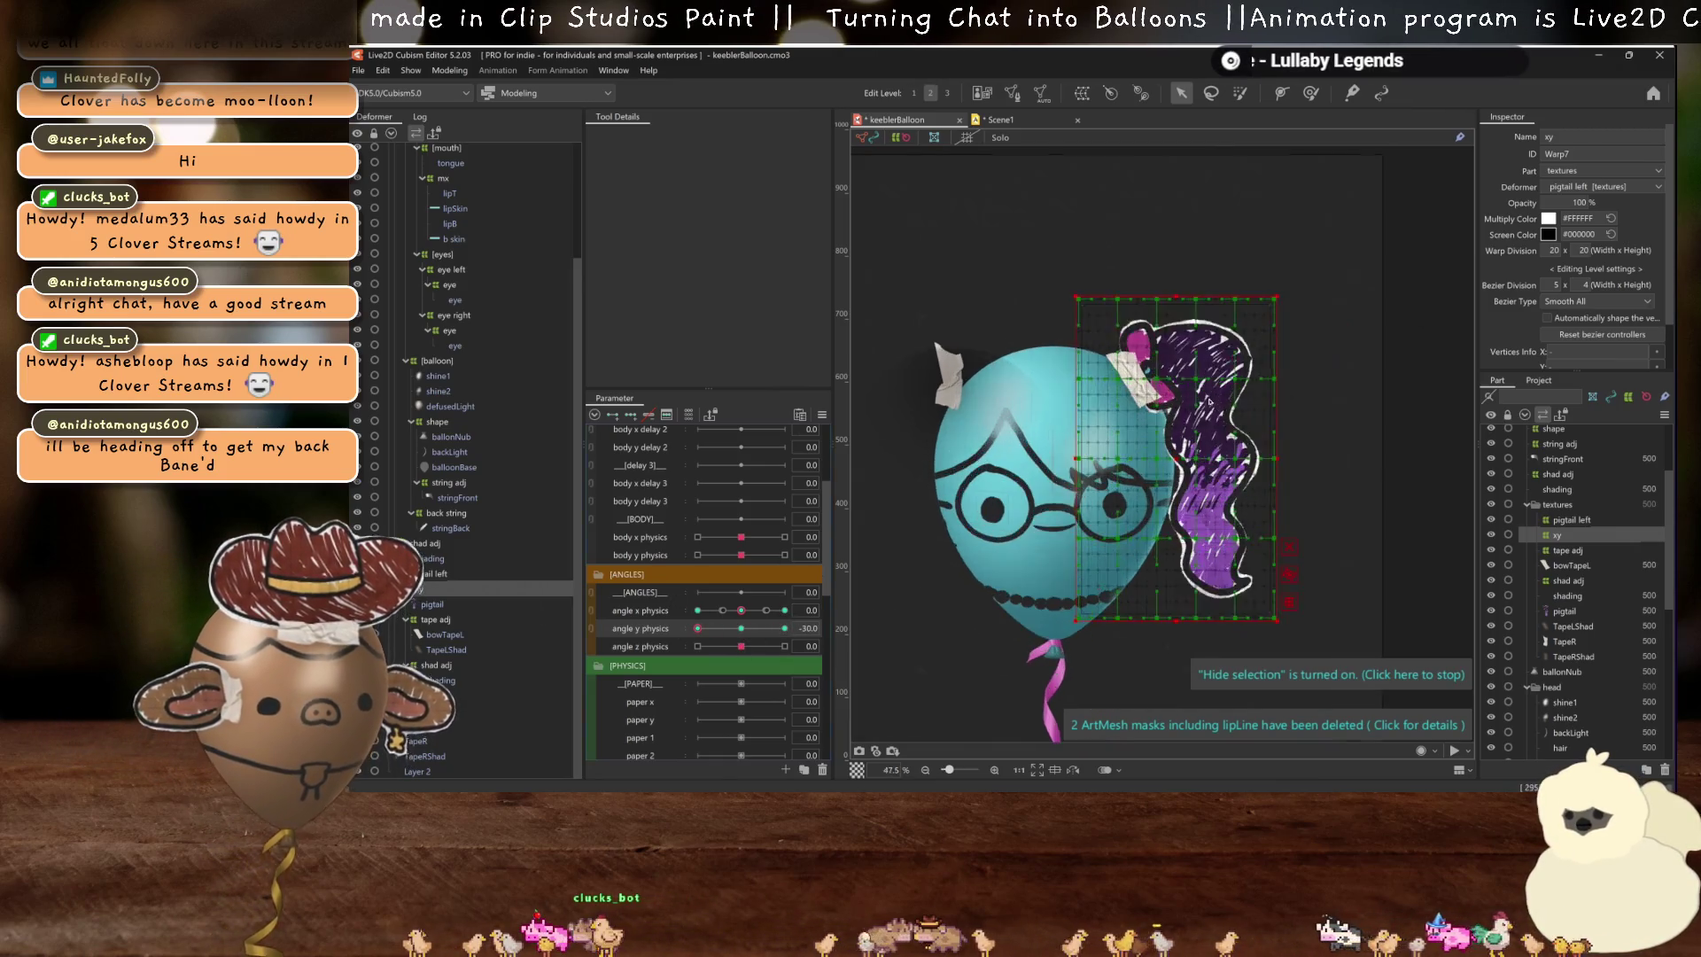
pyautogui.click(1413, 674)
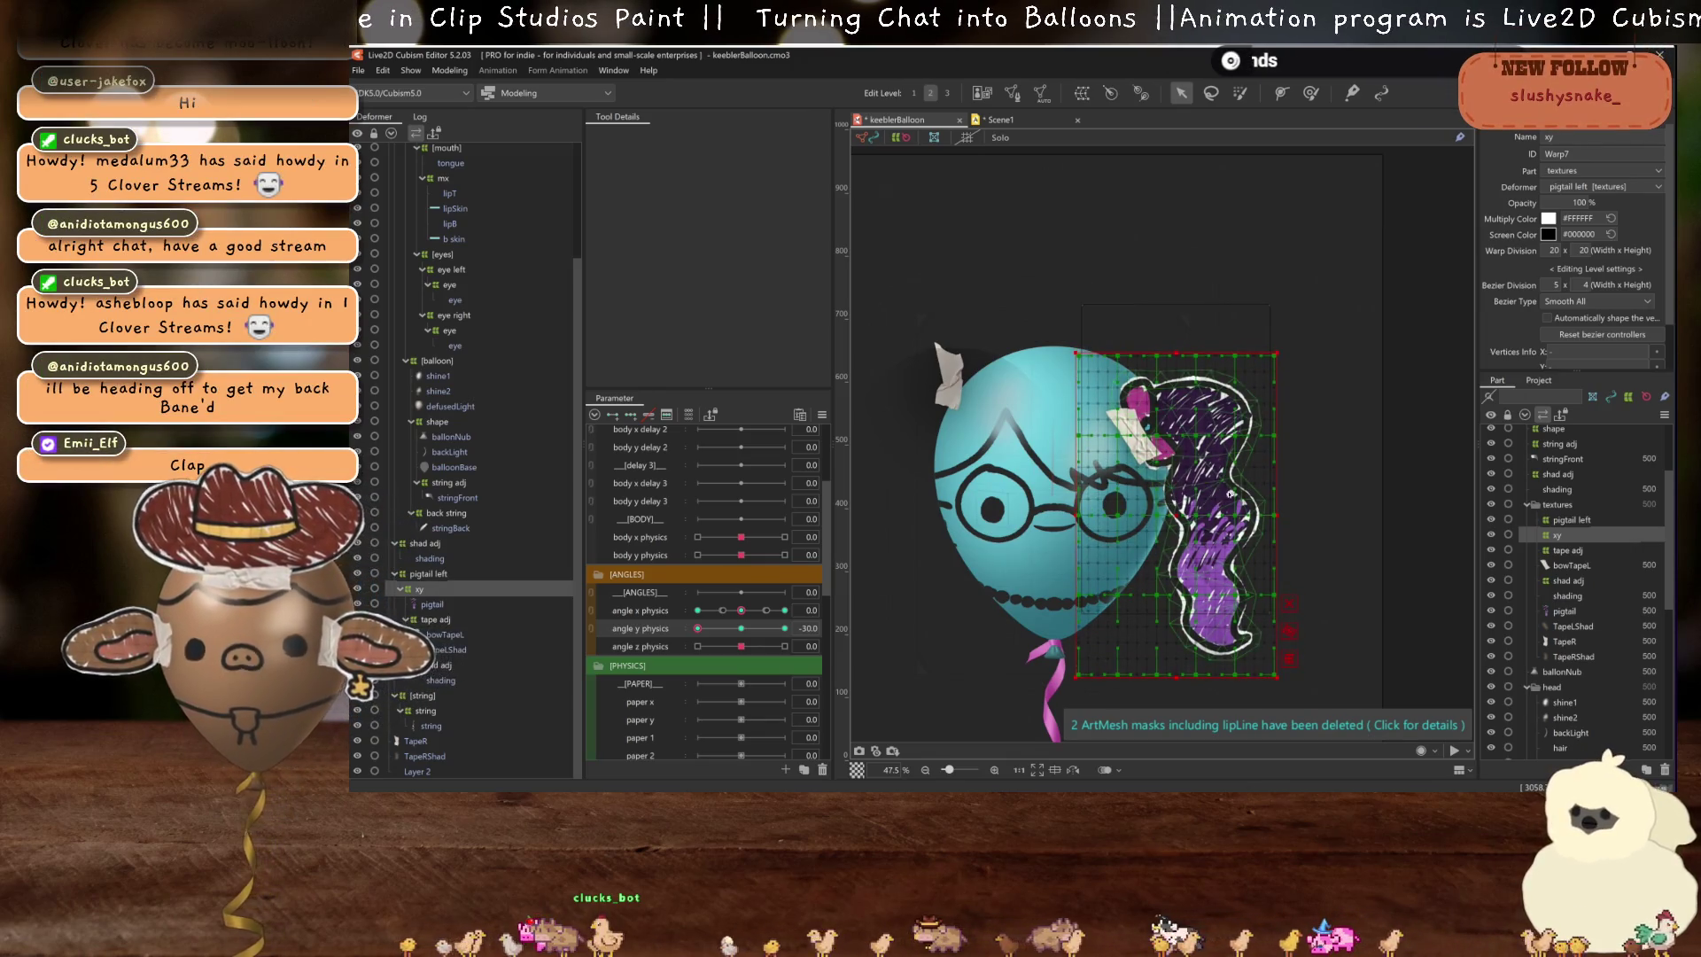
# - Temporarily deform the pigtail warp, shifting its bottom points right, then apply it
pyautogui.click(1289, 660)
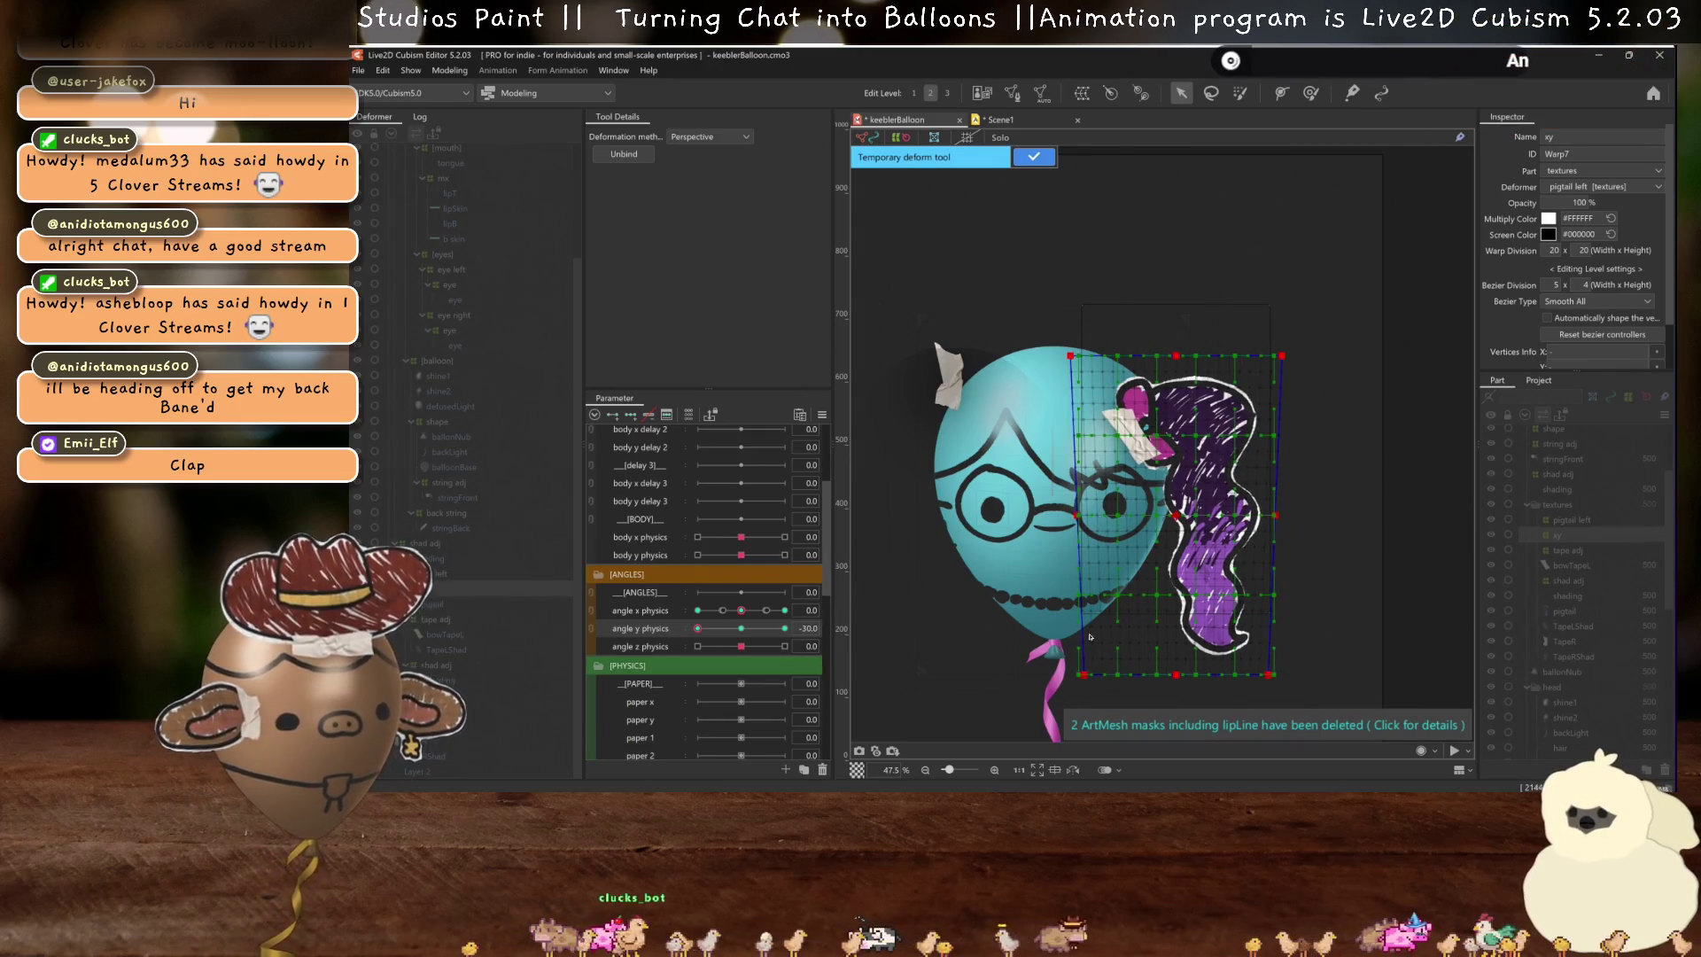
pyautogui.moveTo(1180, 677); pyautogui.dragTo(1186, 675)
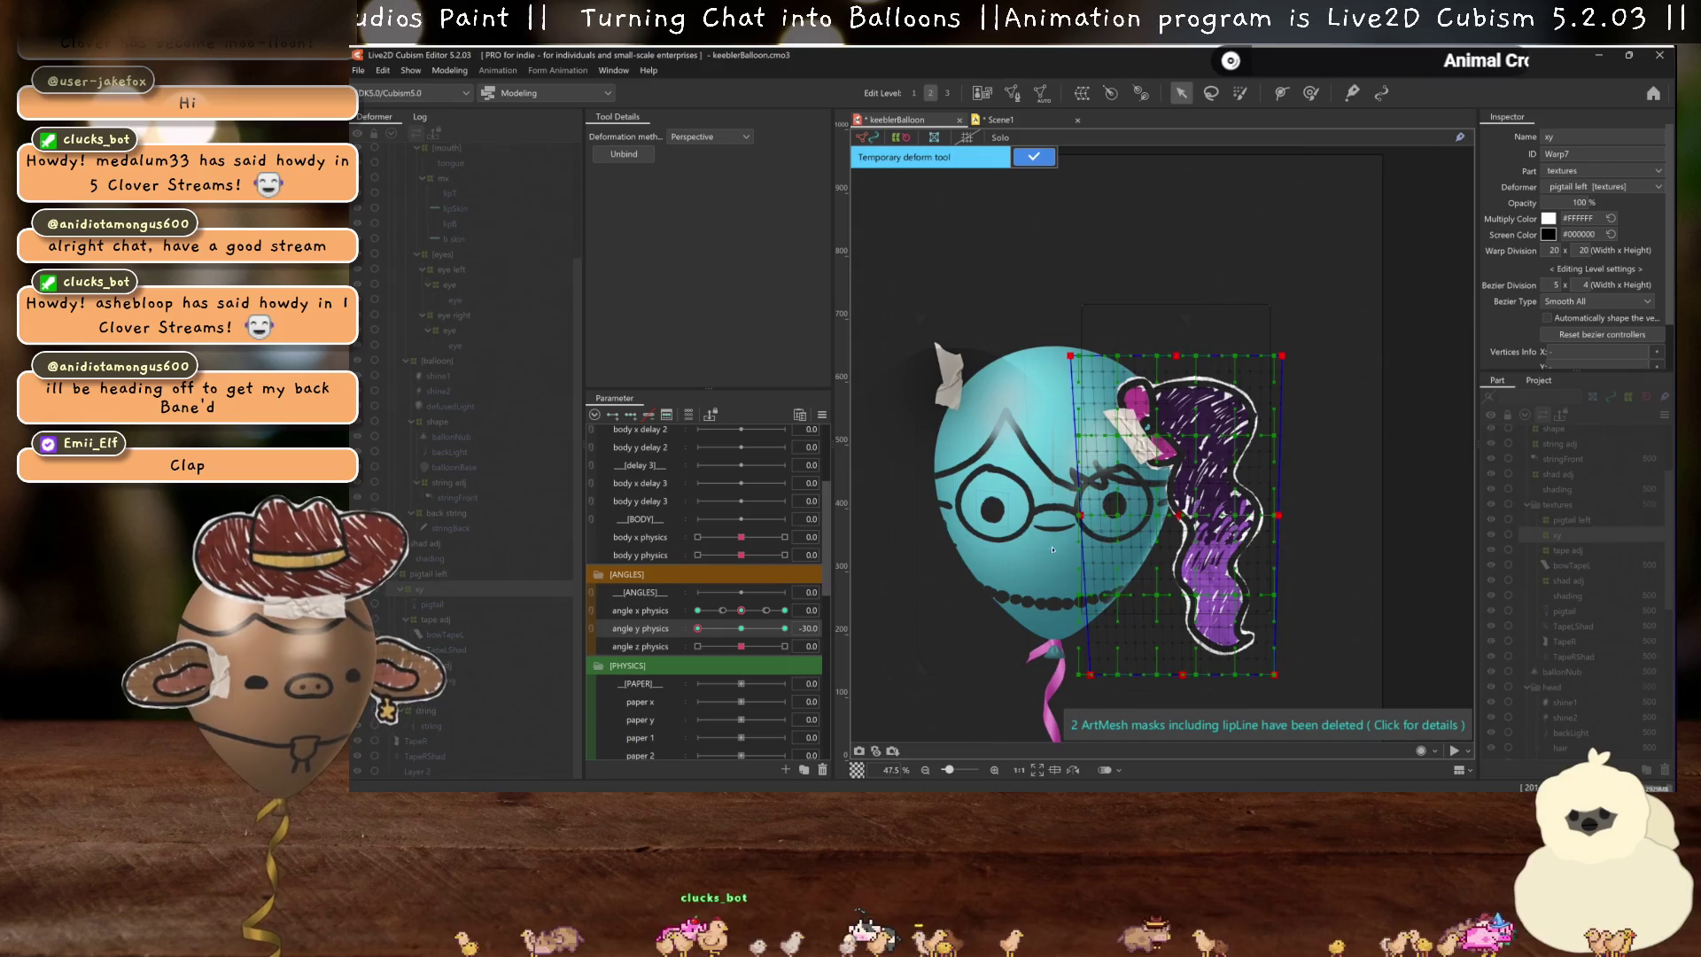
pyautogui.moveTo(698, 628)
pyautogui.mouseDown()
pyautogui.moveTo(725, 622)
pyautogui.moveTo(692, 622)
pyautogui.mouseUp()
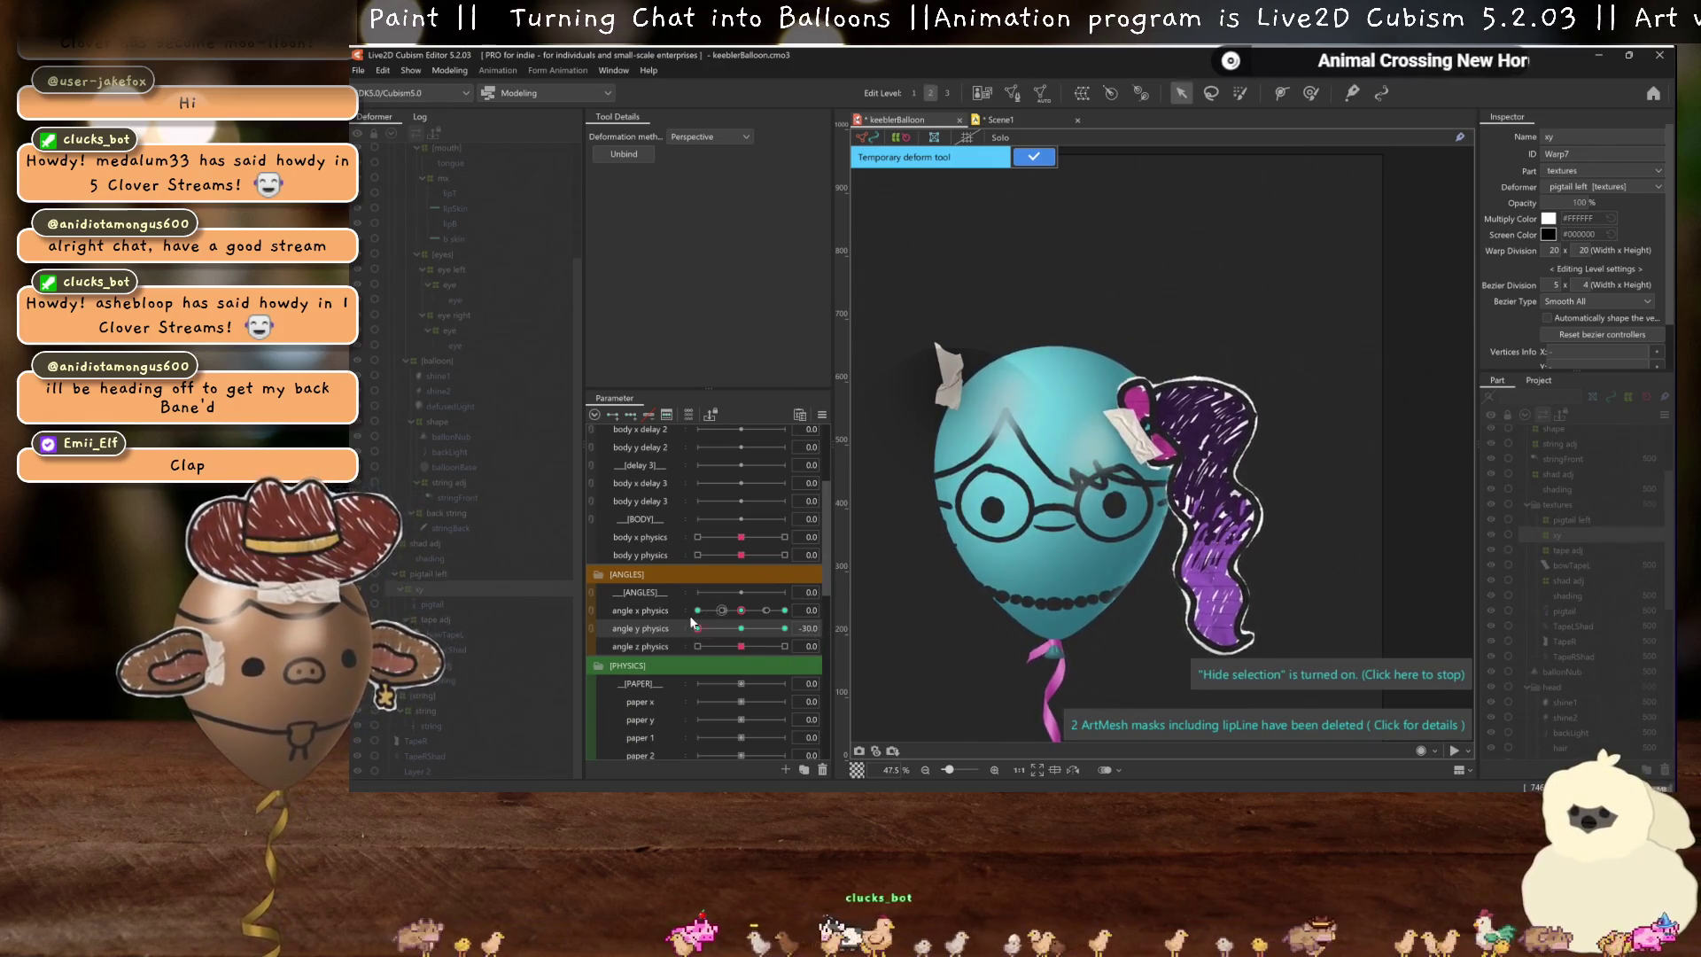
pyautogui.click(1048, 162)
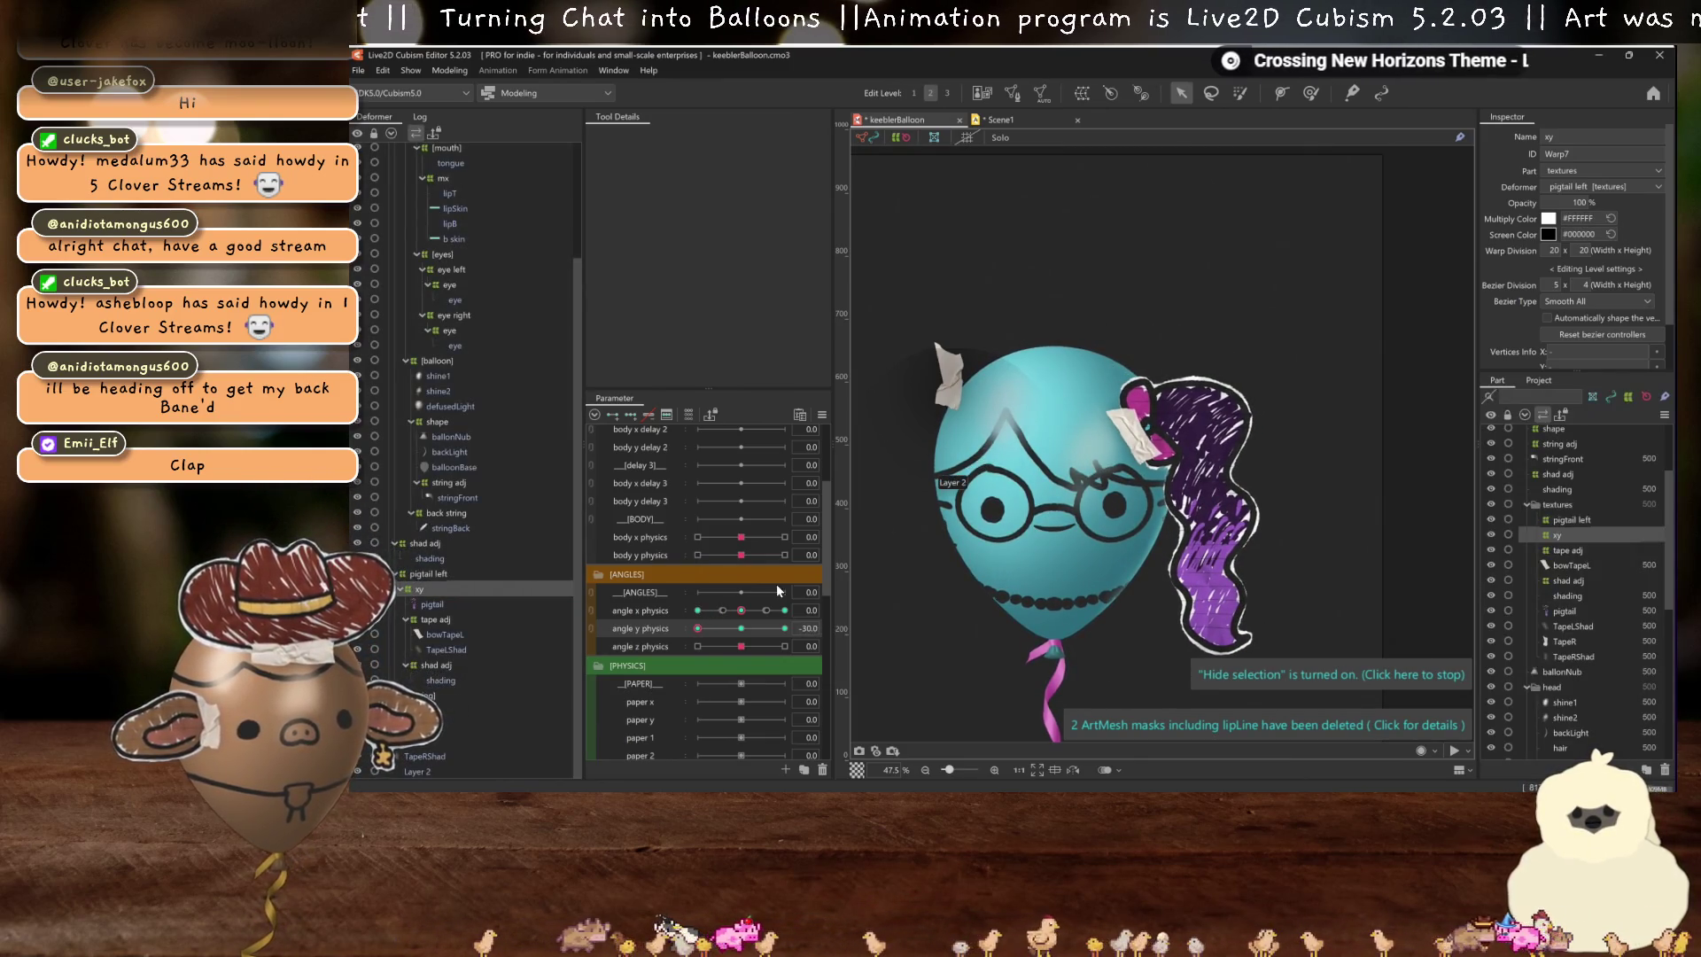
# - Reselect the pigtail warp deformer and start a new temporary deform with Ctrl+T
pyautogui.click(1146, 479)
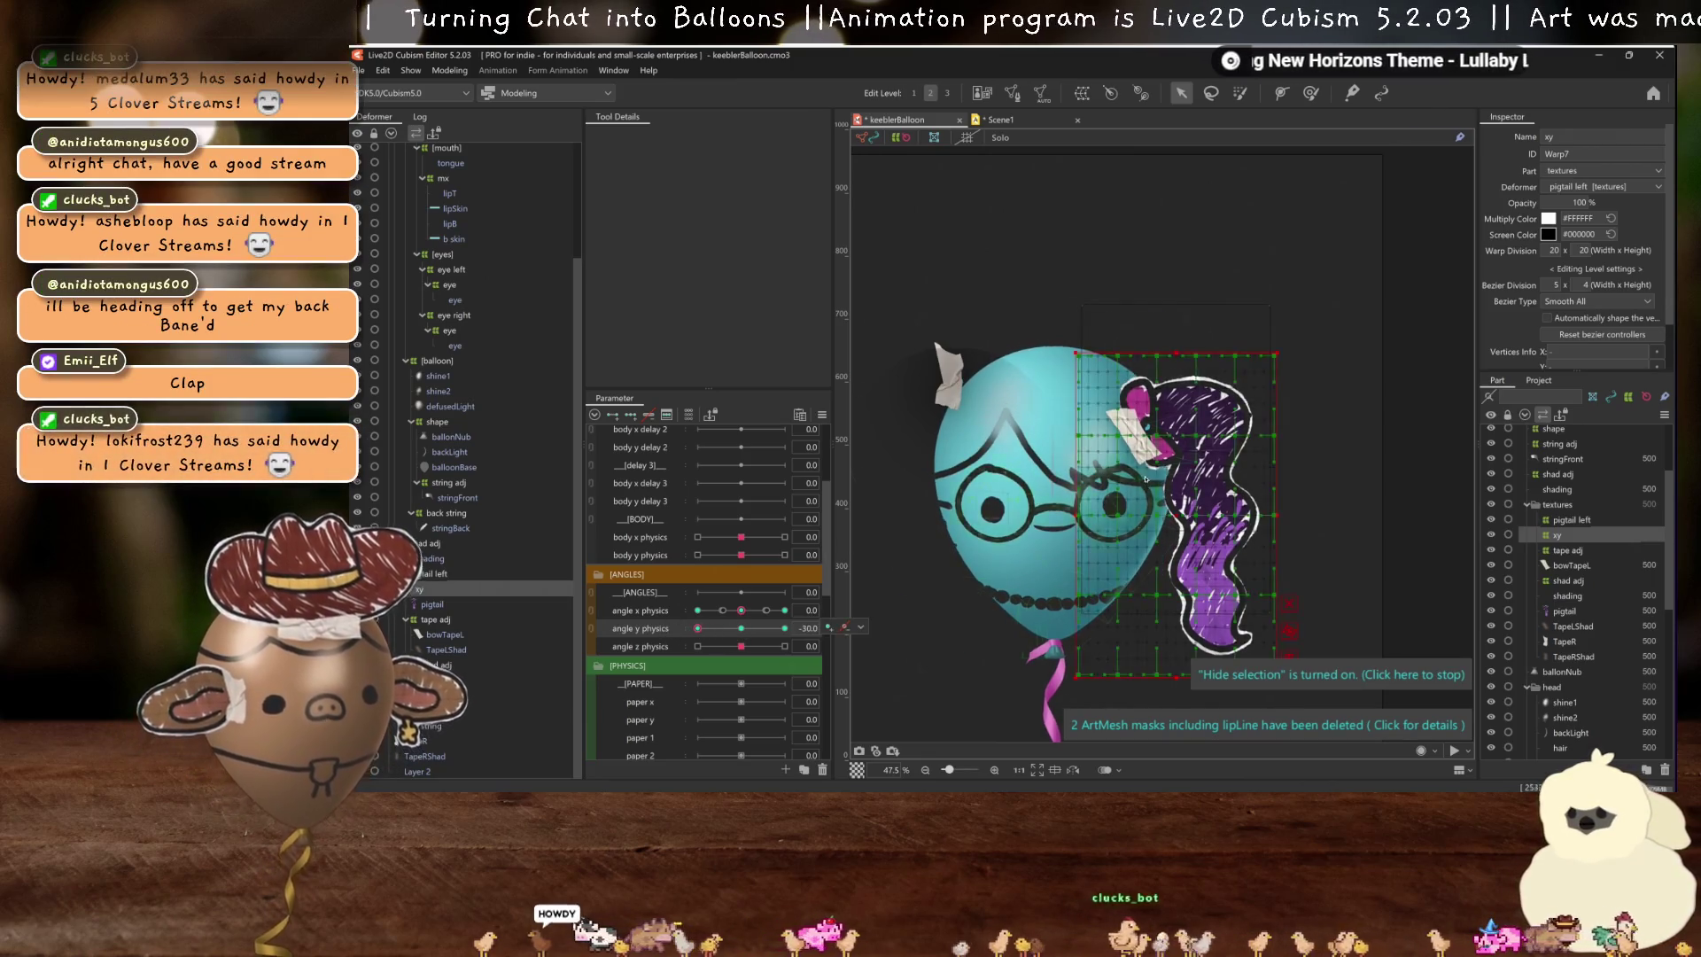
pyautogui.click(888, 571)
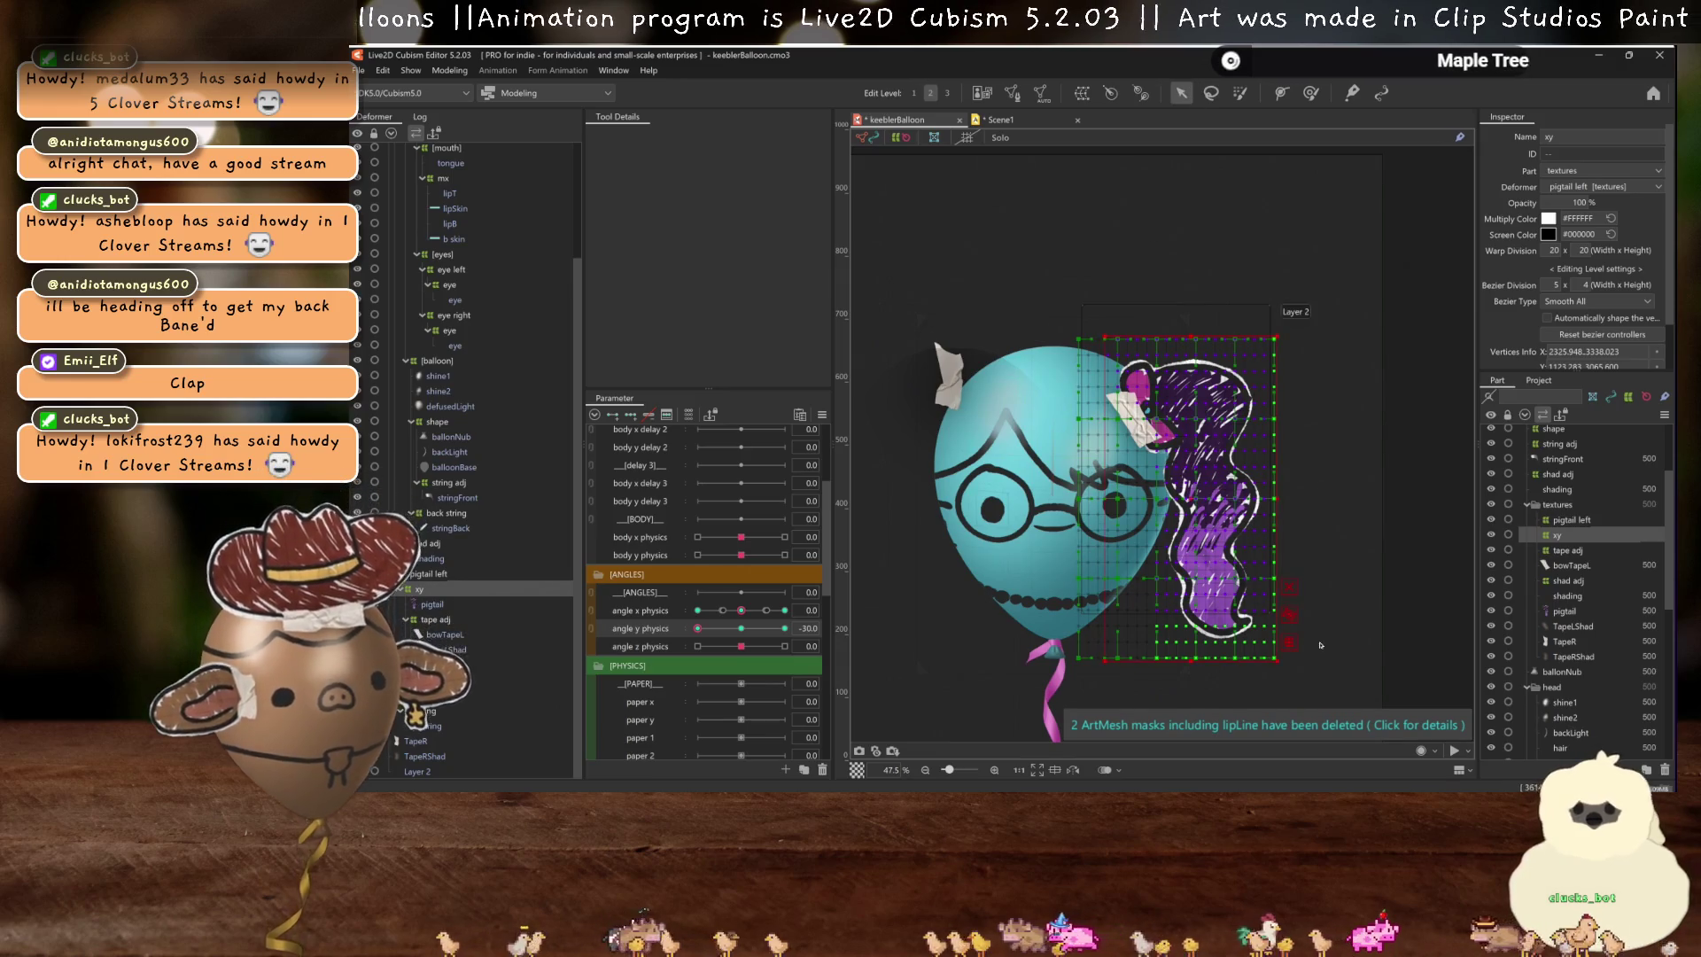
pyautogui.hotkey('ctrl', 't')
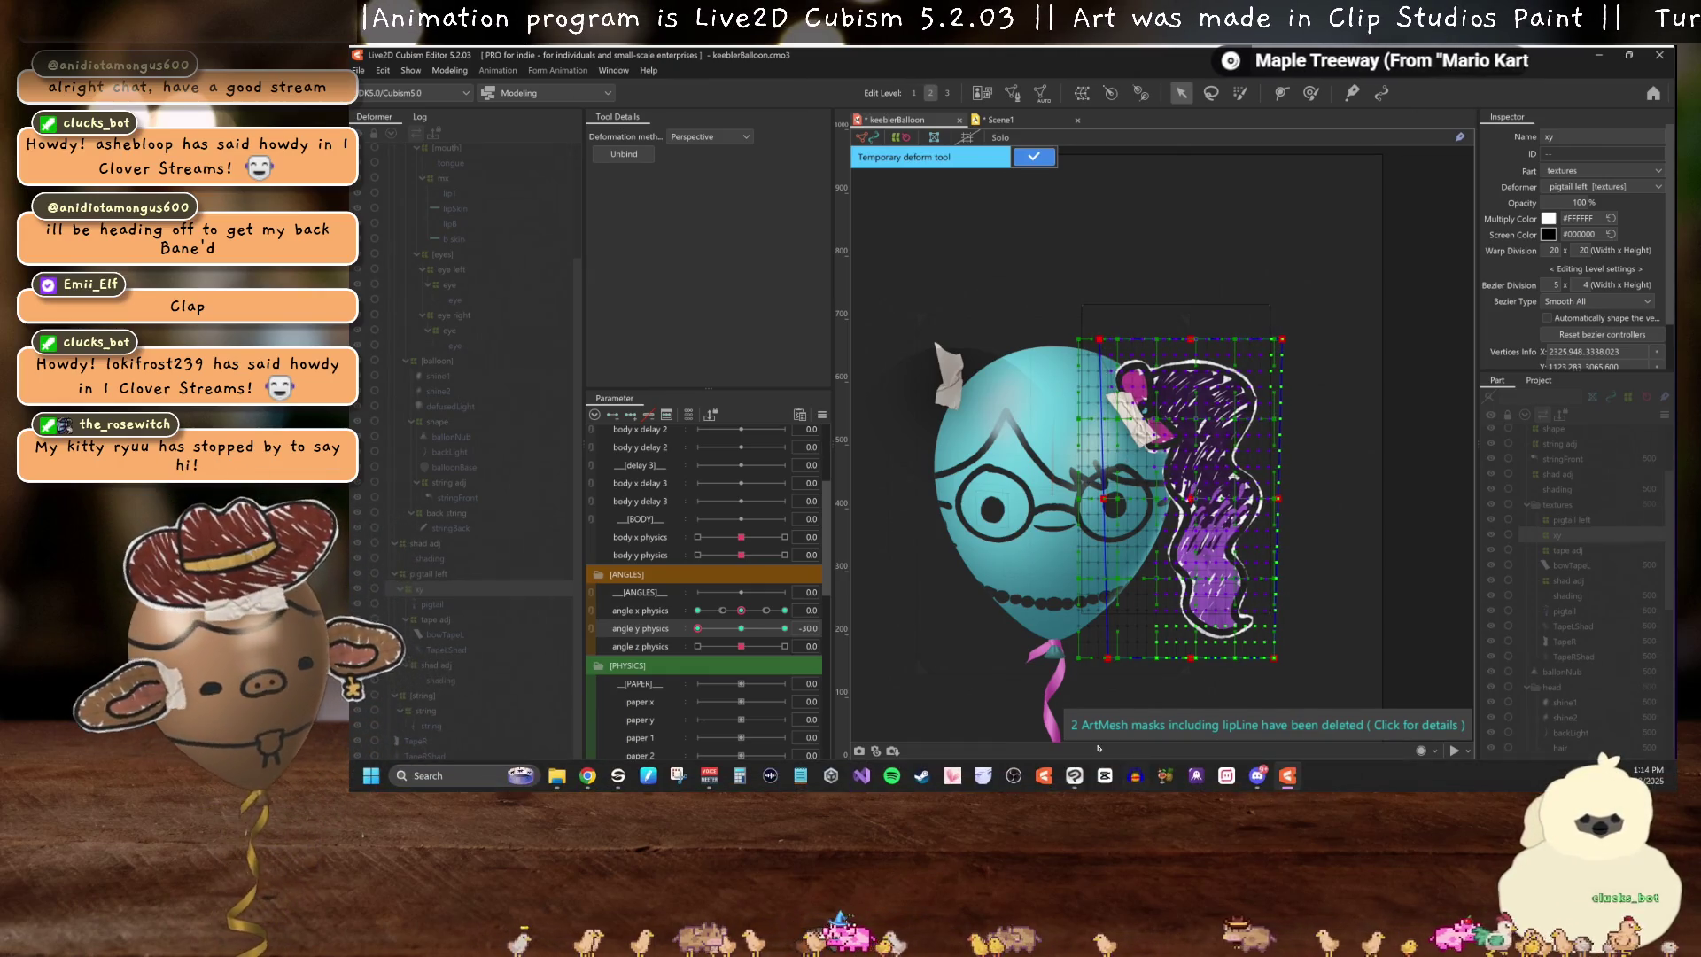
# - Move the pigtail warp's lower-left corner right and preview it at in-between angles
pyautogui.moveTo(1111, 662); pyautogui.dragTo(1200, 661)
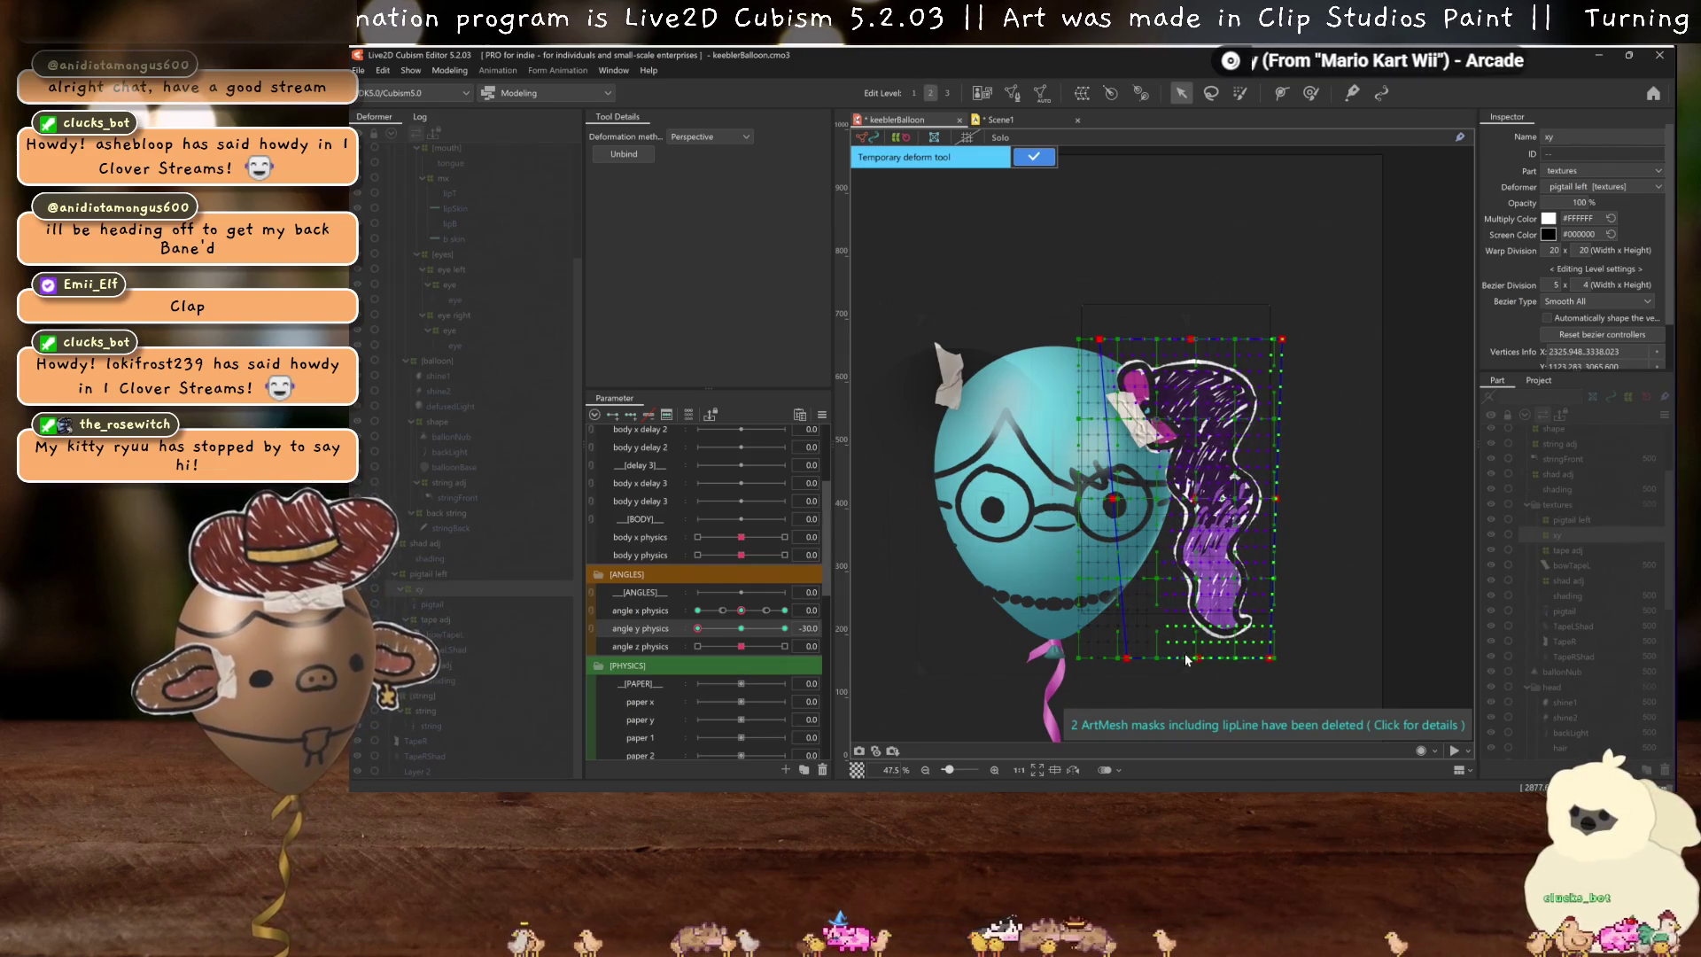
pyautogui.hotkey('ctrl', 'h')
pyautogui.moveTo(697, 628)
pyautogui.mouseDown()
pyautogui.moveTo(720, 628)
pyautogui.moveTo(678, 638)
pyautogui.mouseUp()
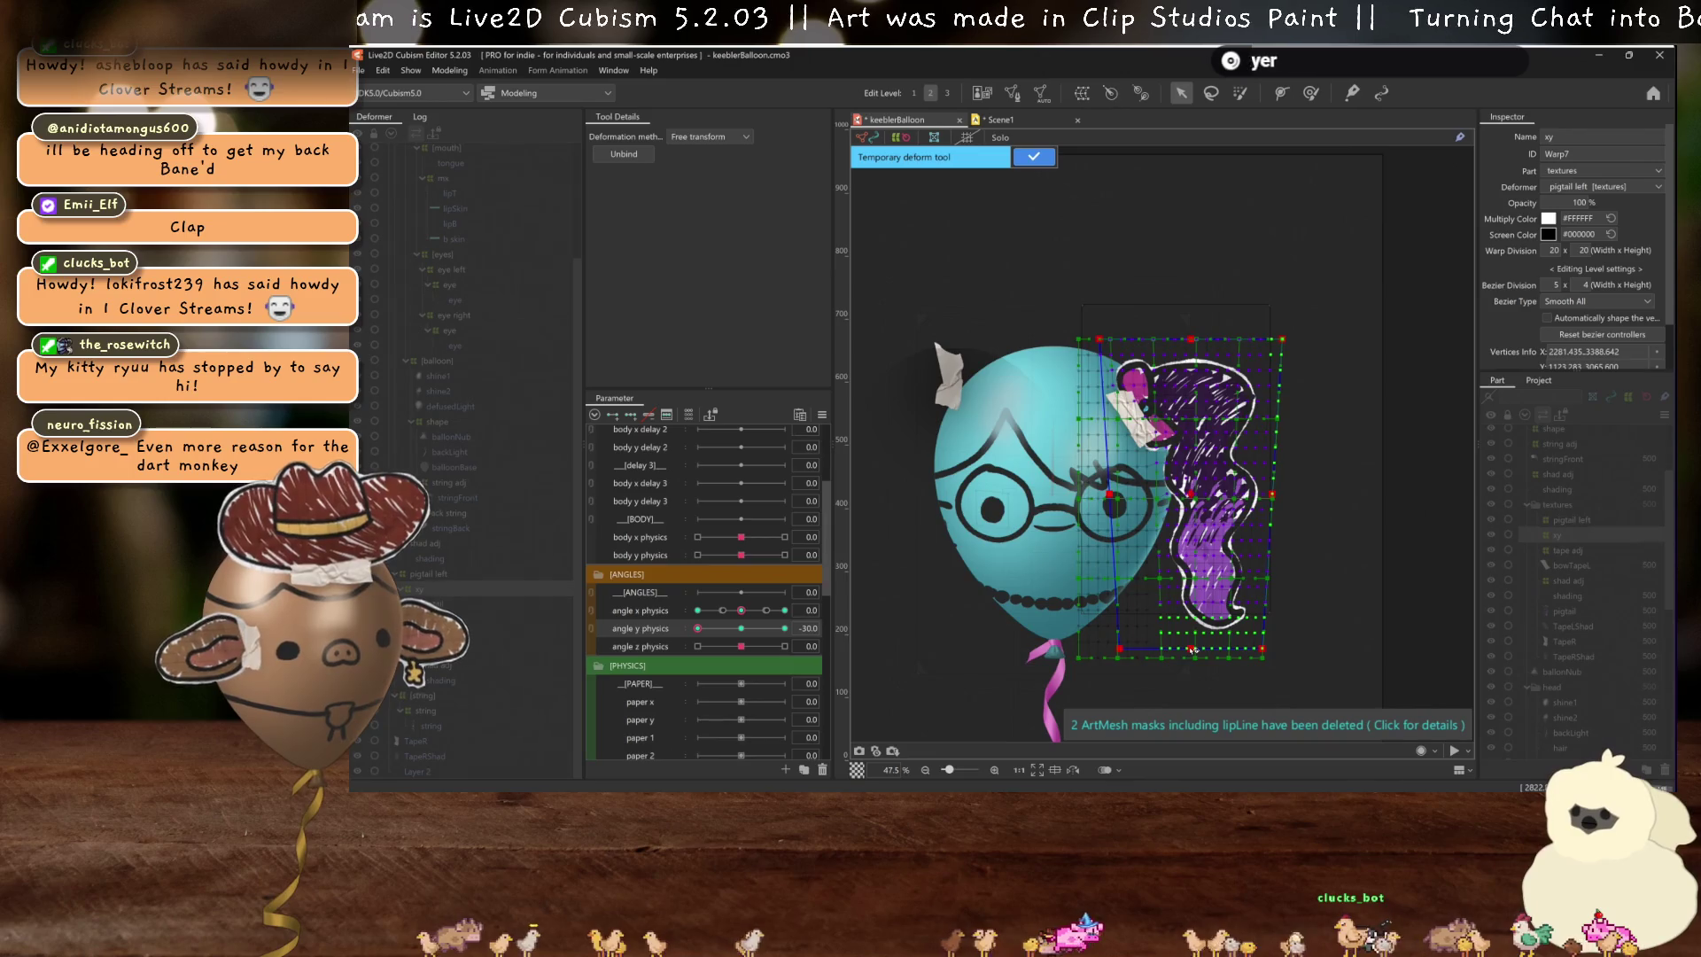
pyautogui.press('h')
pyautogui.moveTo(697, 629)
pyautogui.mouseDown()
pyautogui.moveTo(732, 624)
pyautogui.moveTo(697, 628)
pyautogui.mouseUp()
# - Switch the deformation method to Perspective, preview again, and apply the deformation
pyautogui.click(709, 136)
pyautogui.click(704, 160)
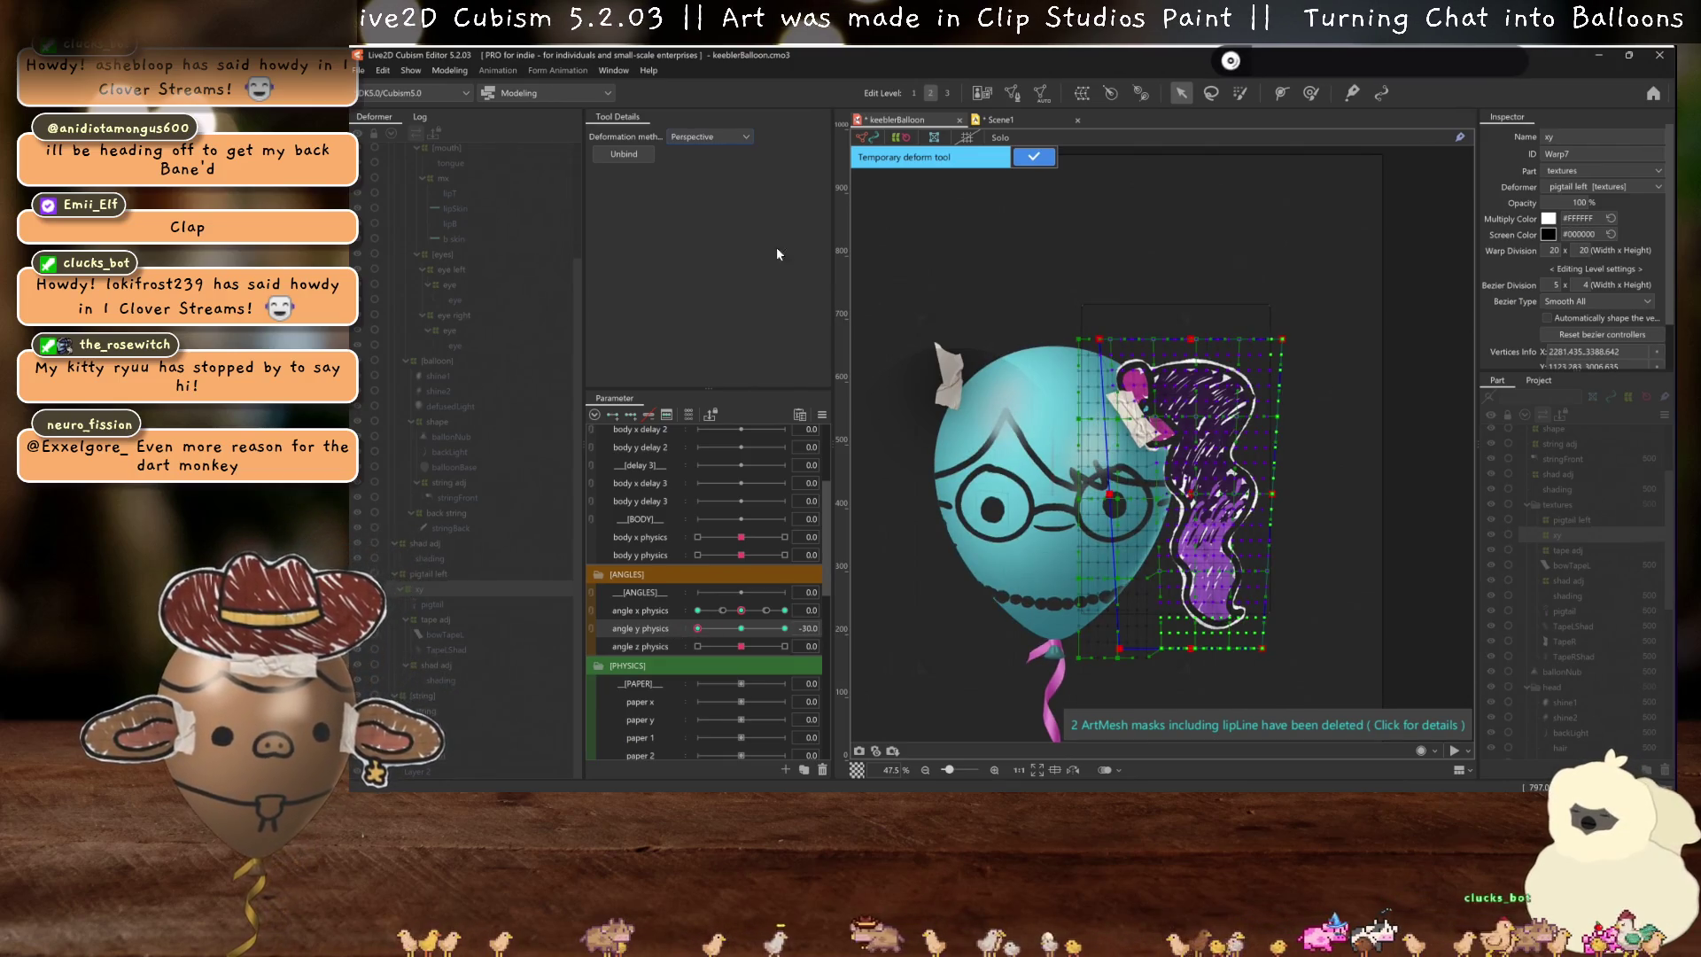
pyautogui.moveTo(697, 628)
pyautogui.mouseDown()
pyautogui.moveTo(728, 633)
pyautogui.moveTo(675, 640)
pyautogui.mouseUp()
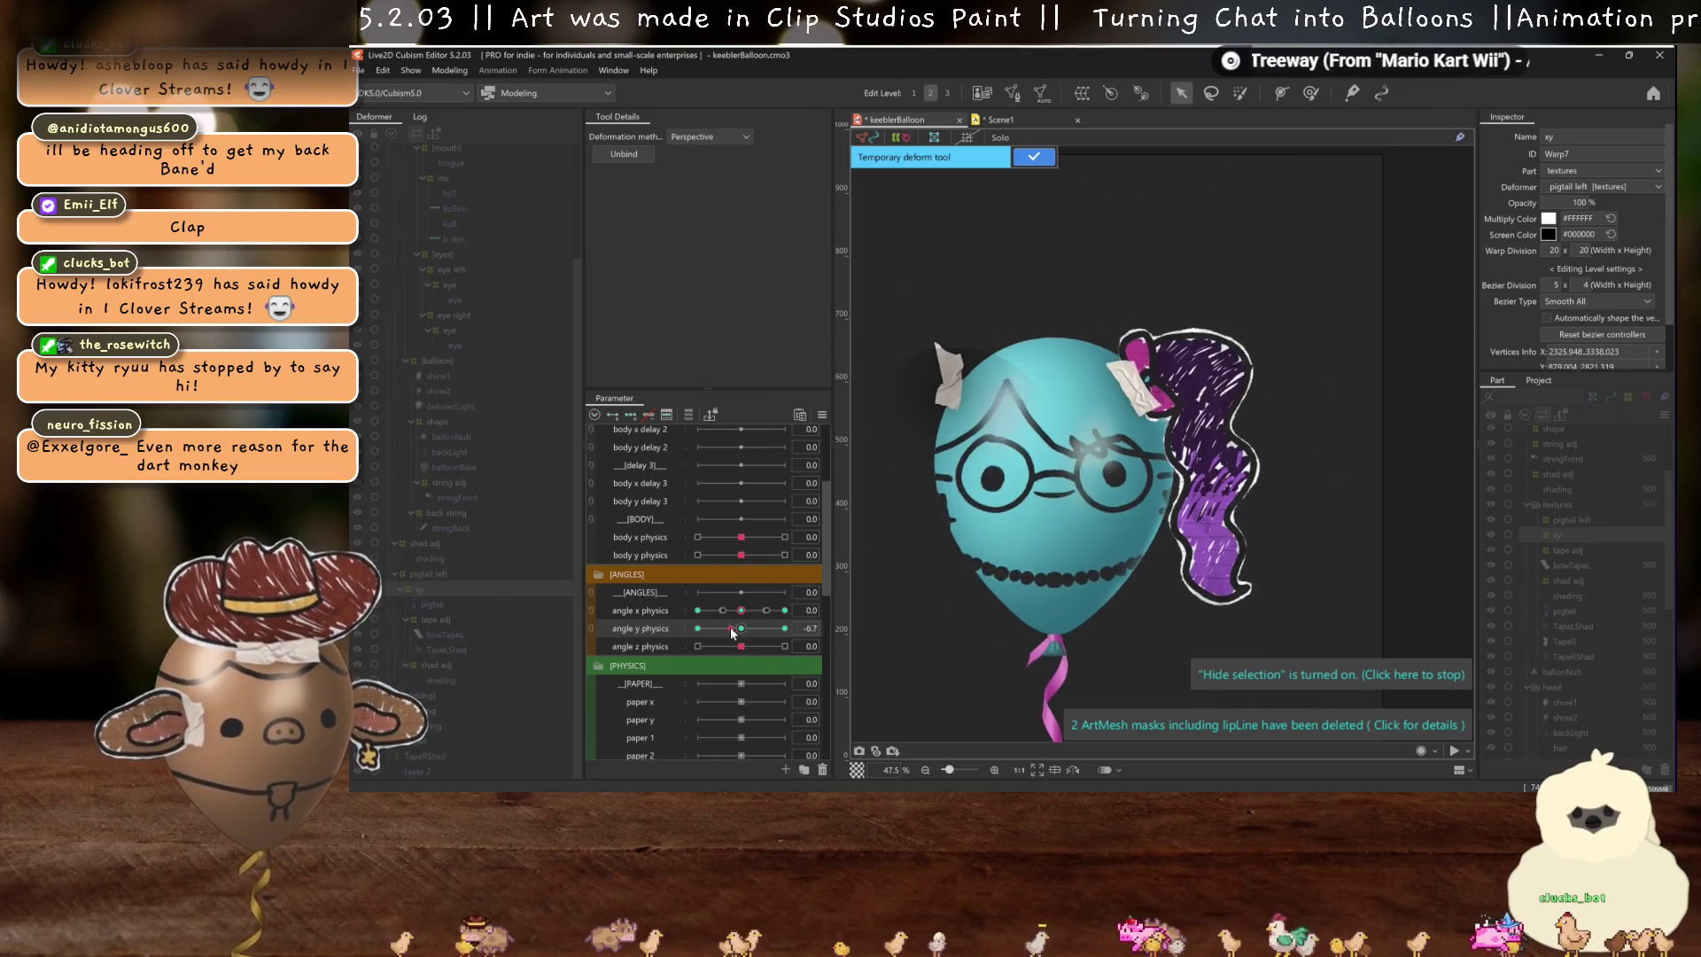
pyautogui.click(1033, 157)
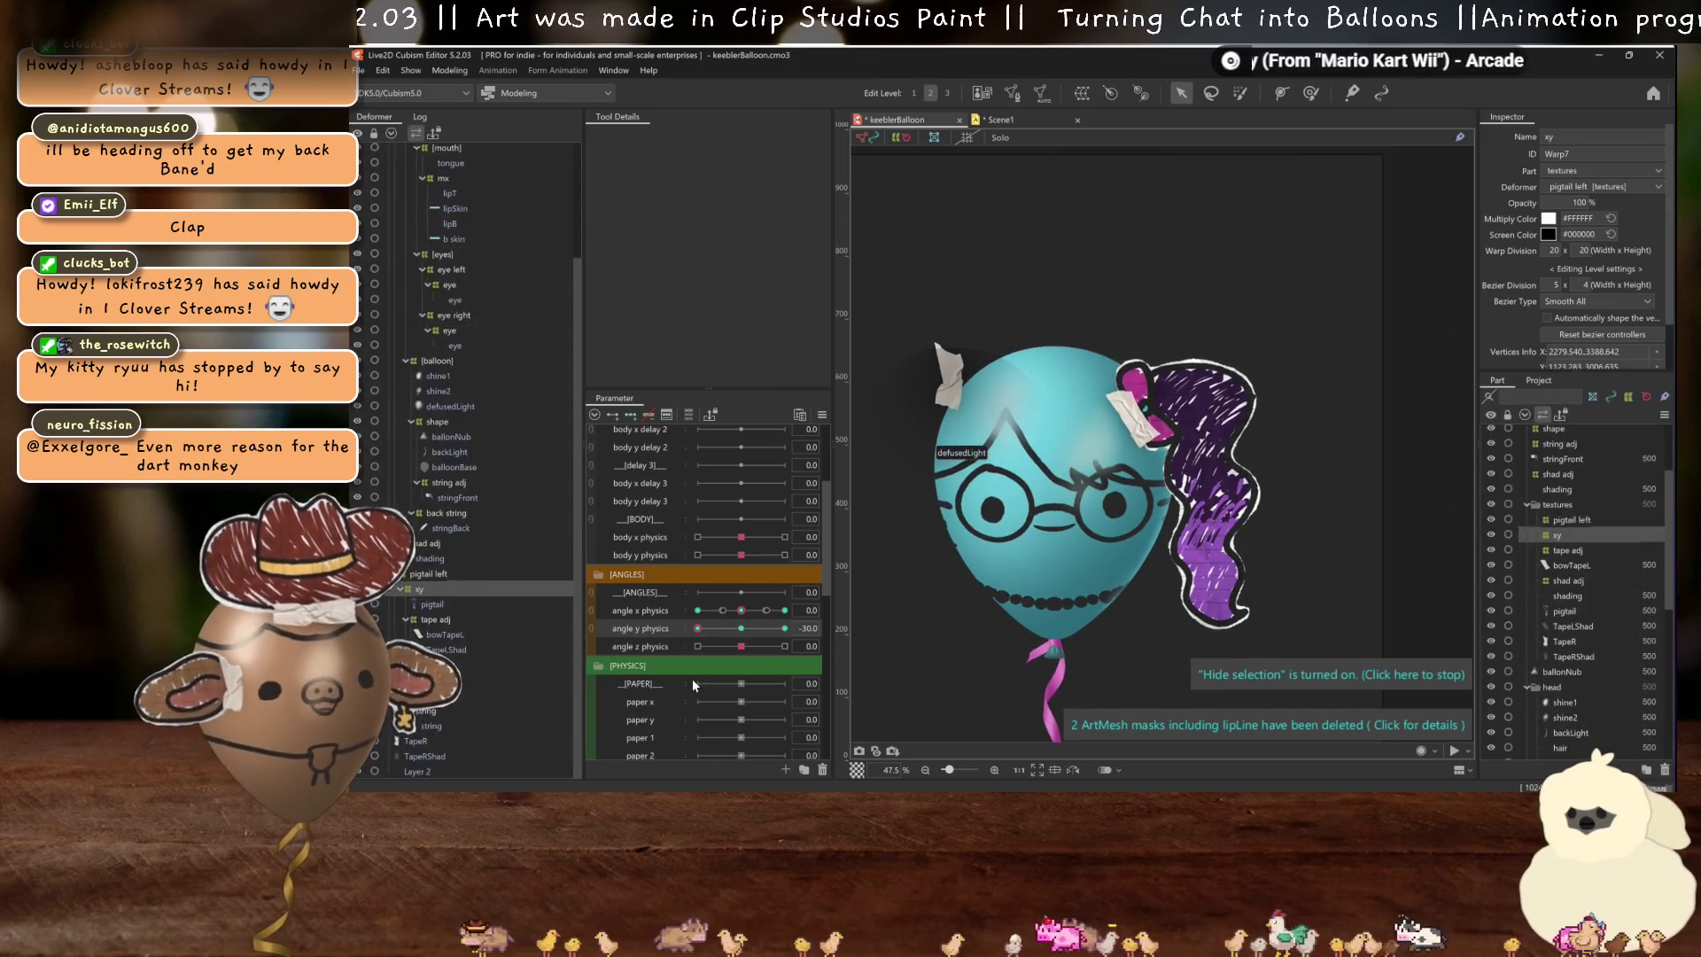
# - Set angle y physics to 30 and select the pigtail's xy warp deformer
pyautogui.moveTo(697, 628); pyautogui.dragTo(935, 619)
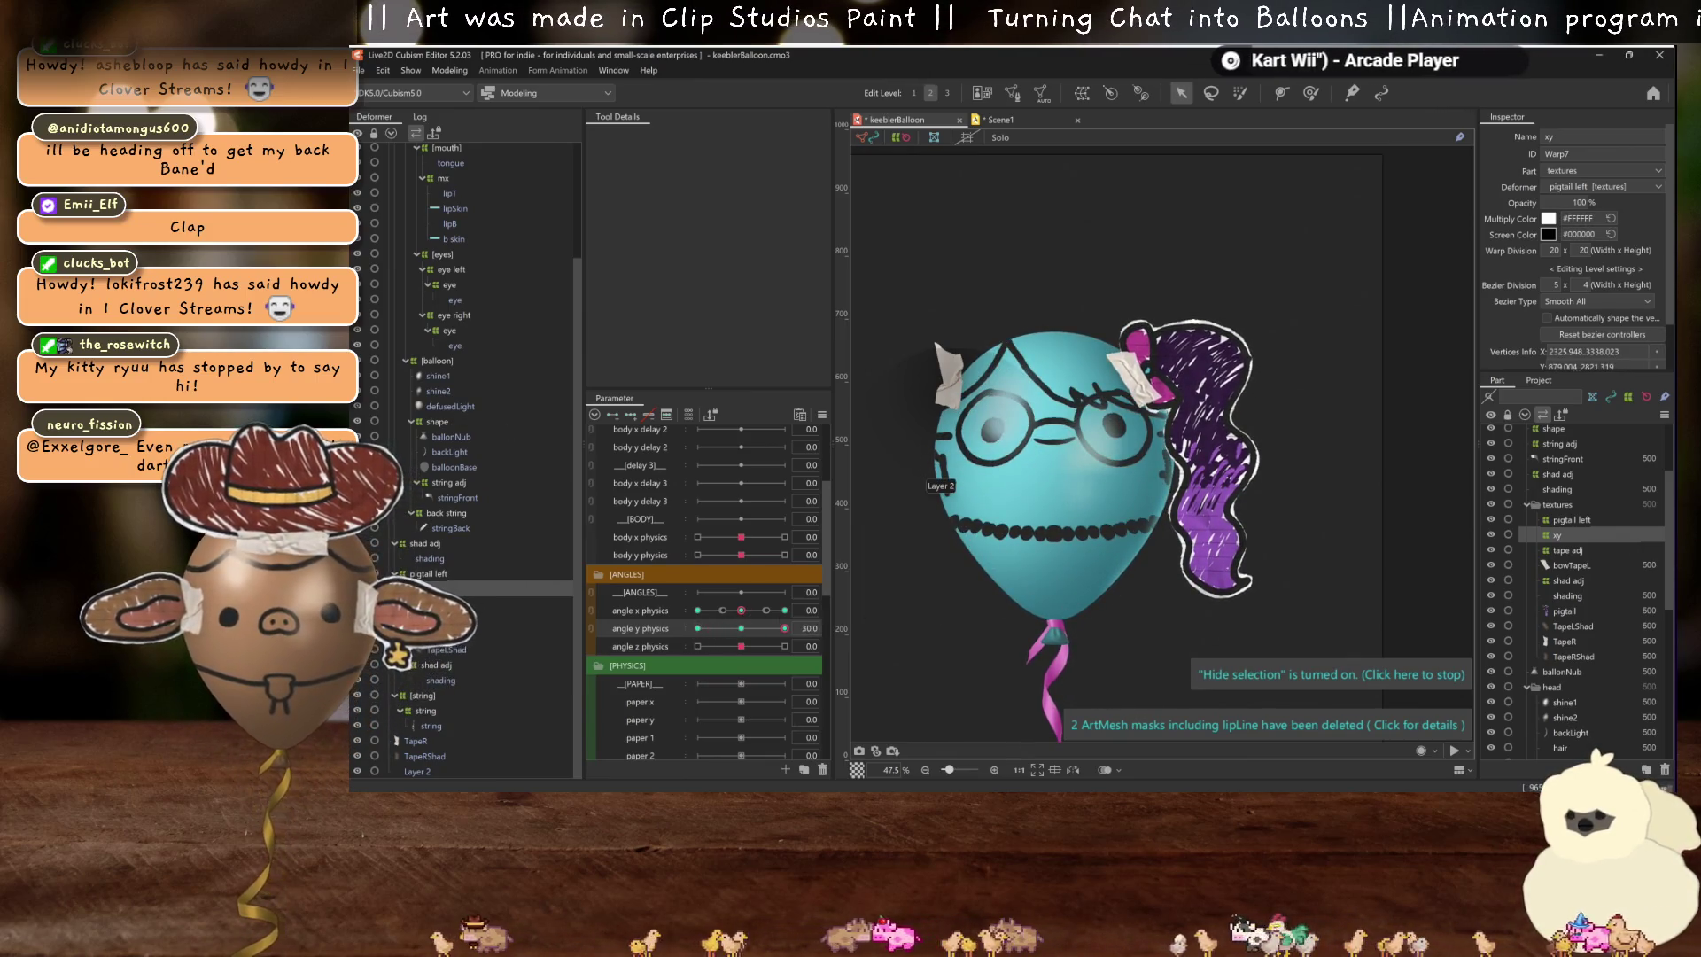
pyautogui.click(436, 588)
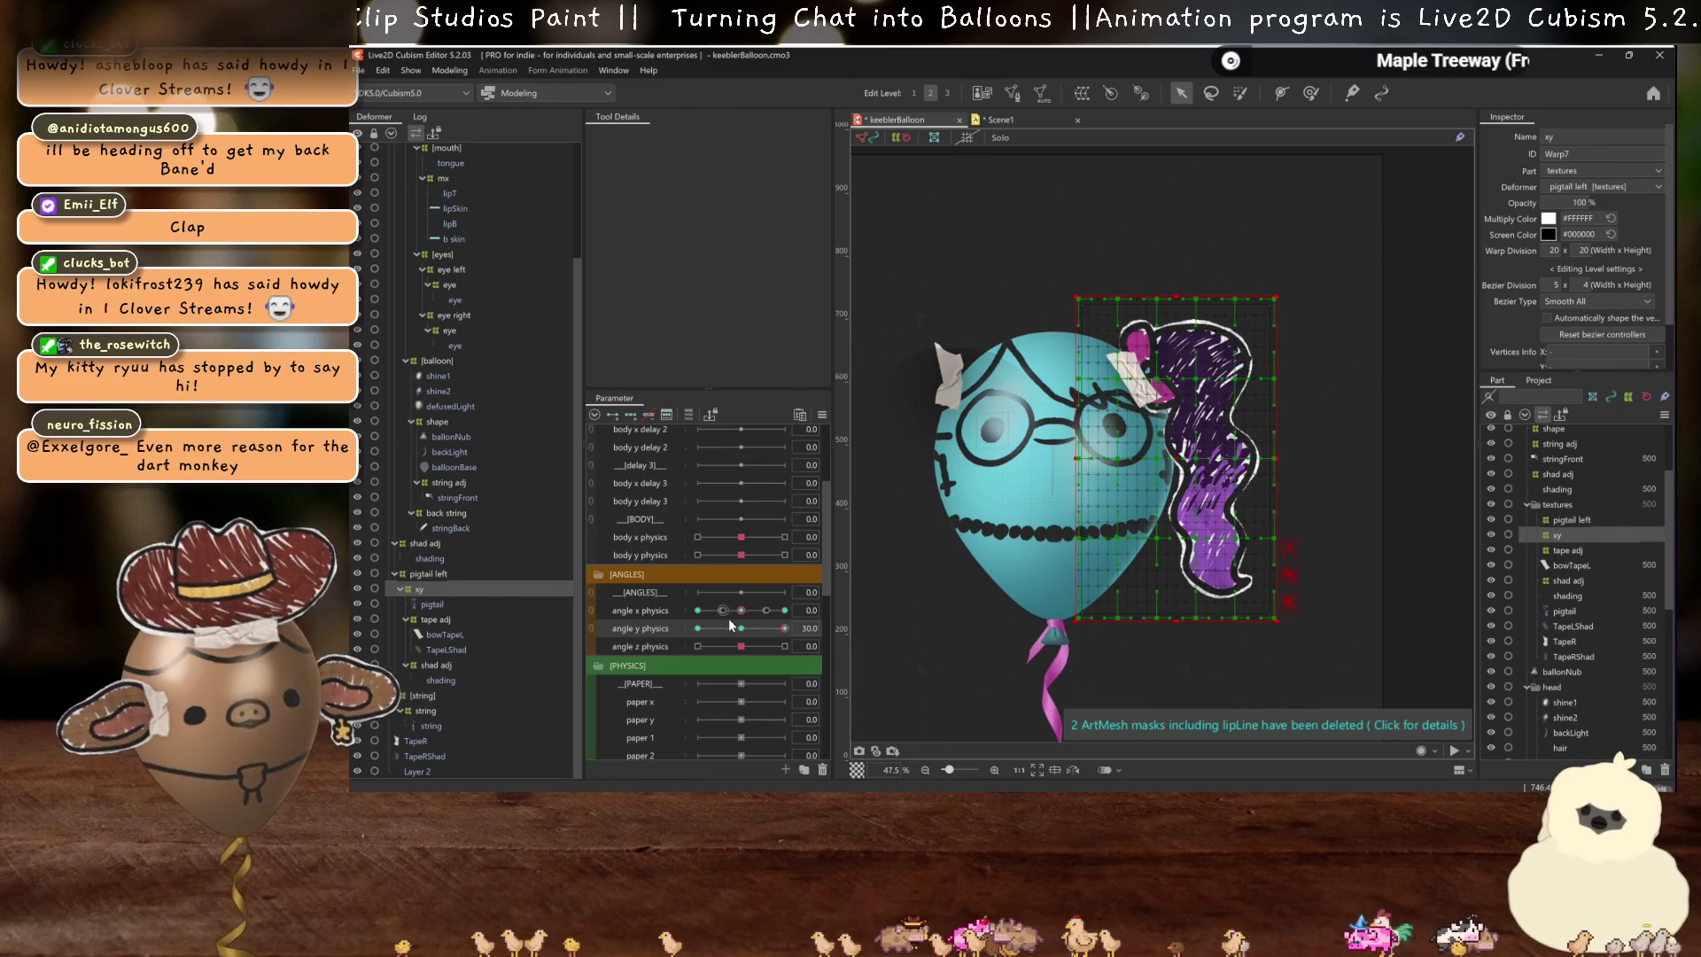
pyautogui.scroll(2, 1166, 470)
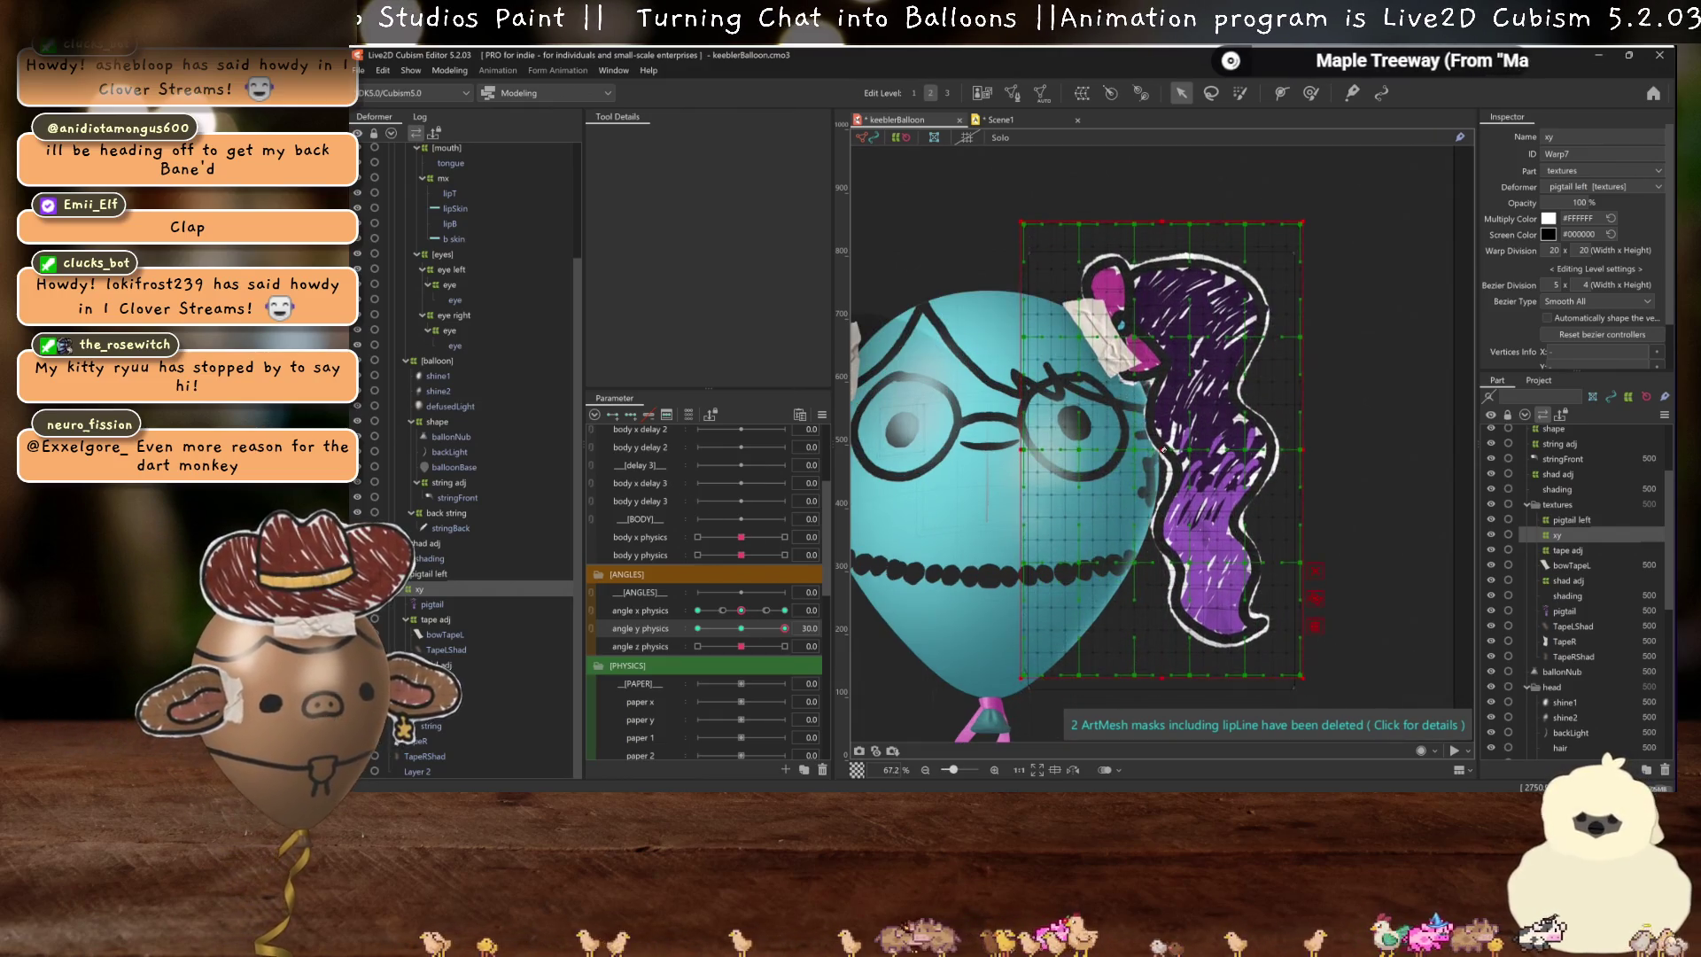
pyautogui.moveTo(785, 628)
pyautogui.mouseDown()
pyautogui.moveTo(745, 628)
pyautogui.moveTo(785, 628)
pyautogui.mouseUp()
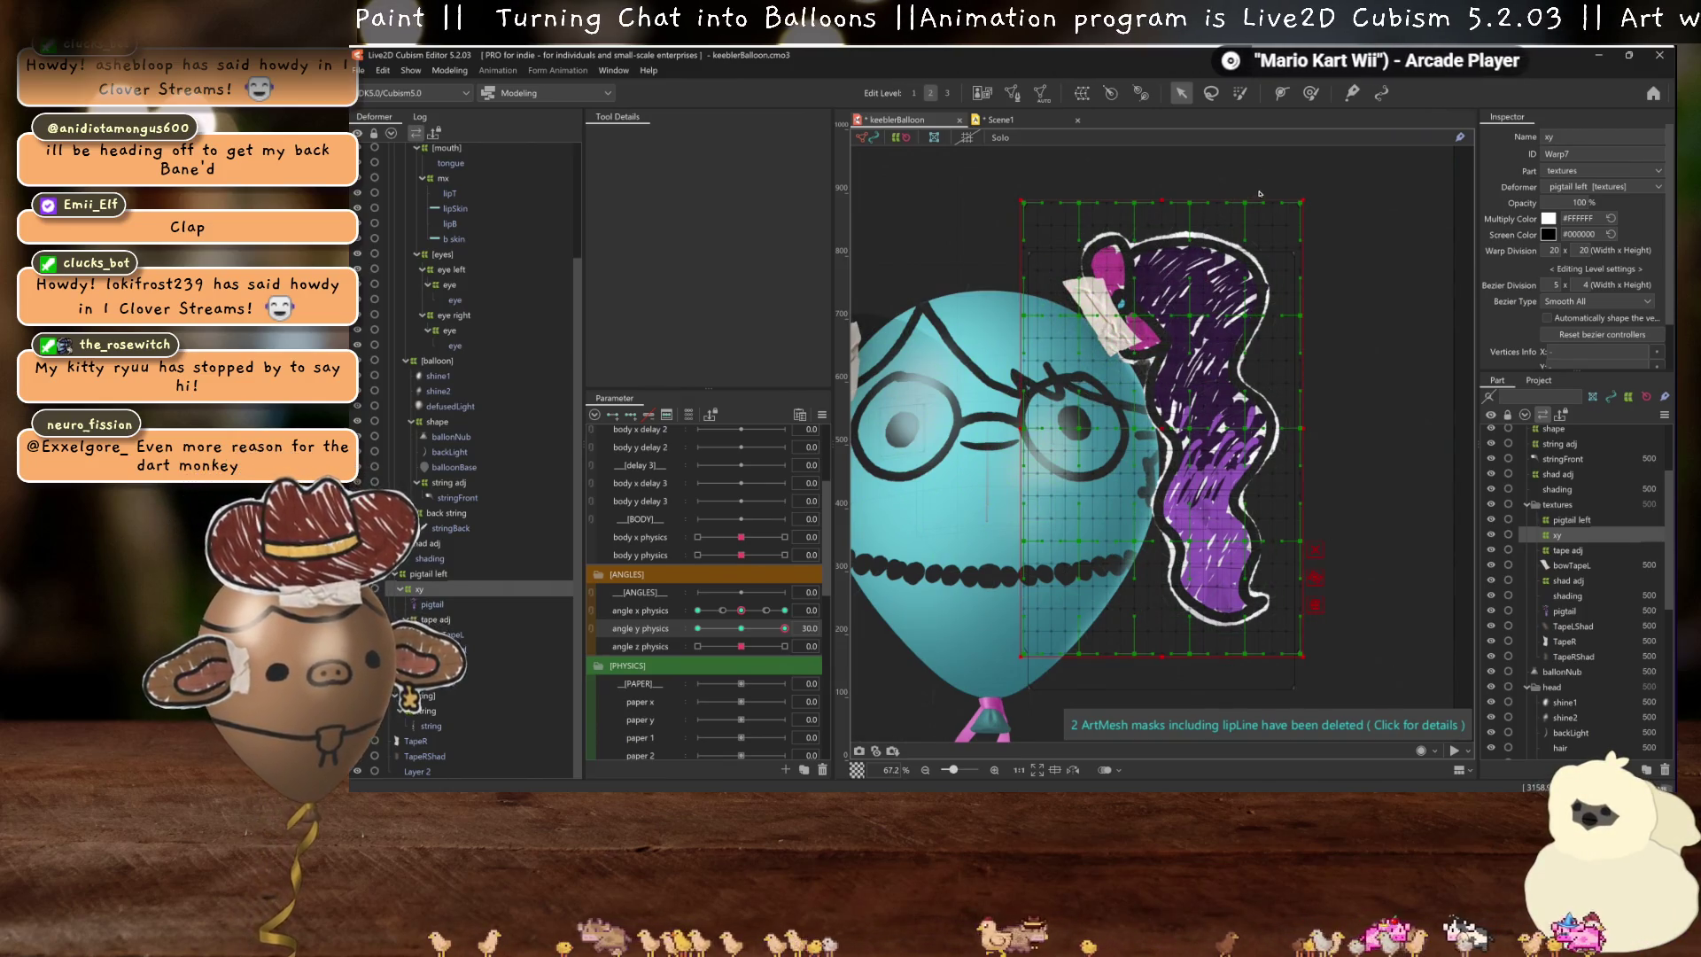
# - Stretch the top row of pigtail warp points upward and toggle the grid to check
pyautogui.click(1286, 94)
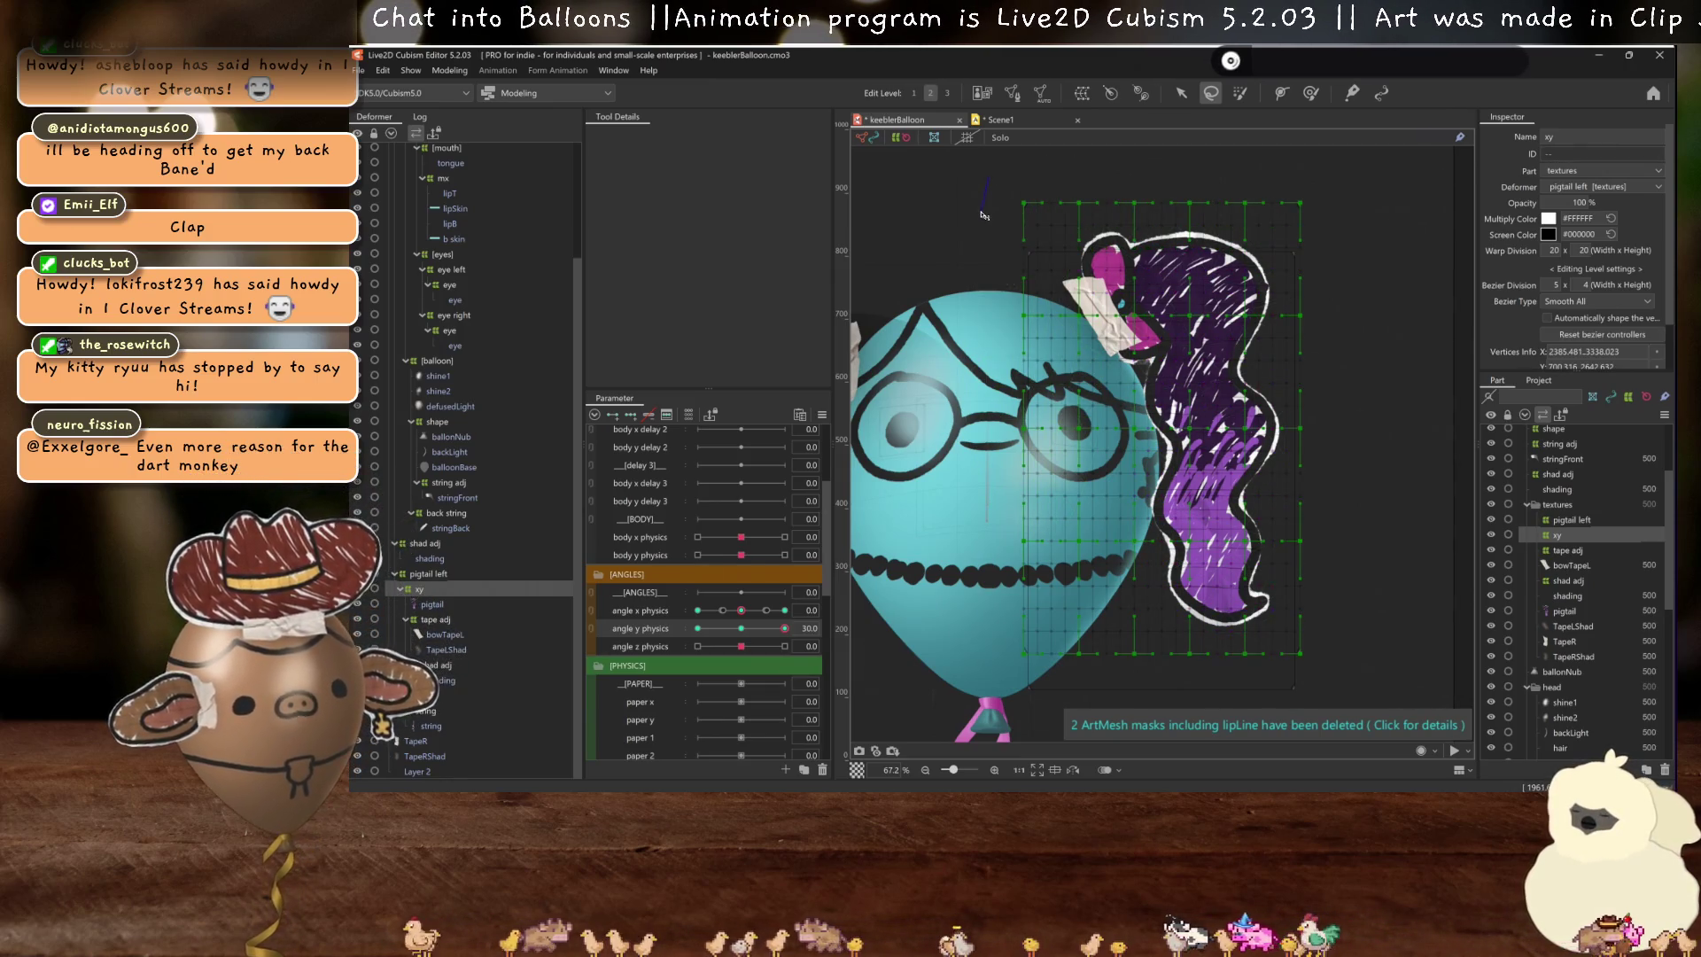
pyautogui.press('m')
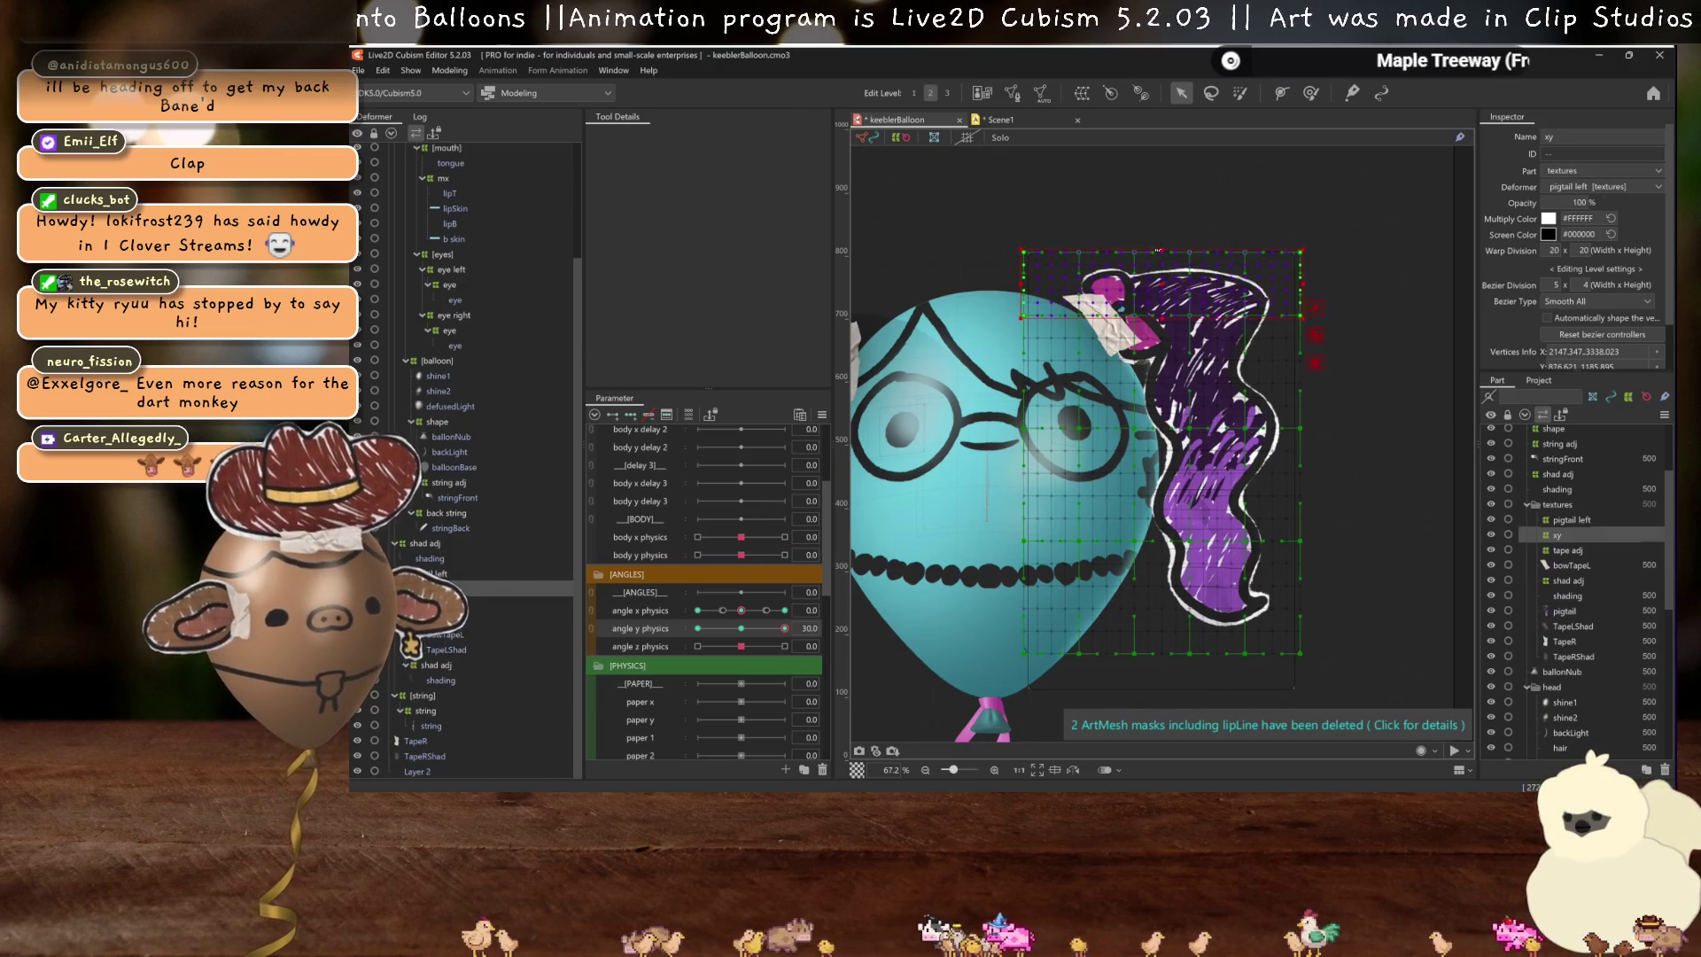
pyautogui.moveTo(1158, 254); pyautogui.dragTo(1032, 223)
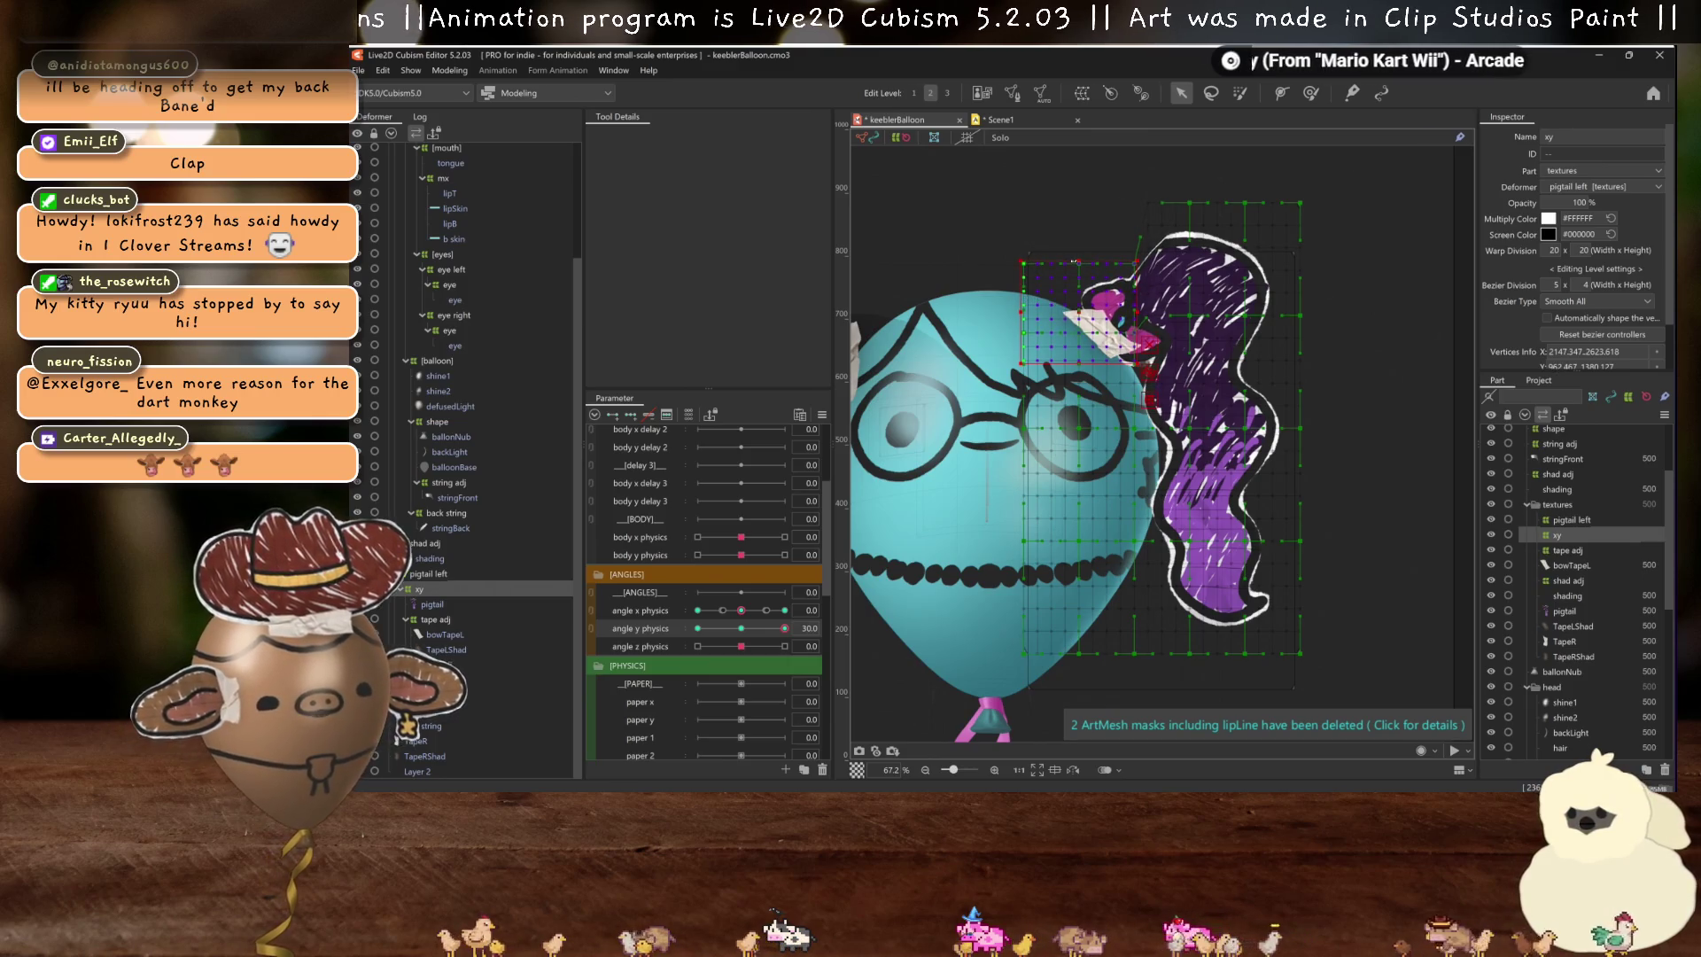
pyautogui.hotkey('ctrl', 'h')
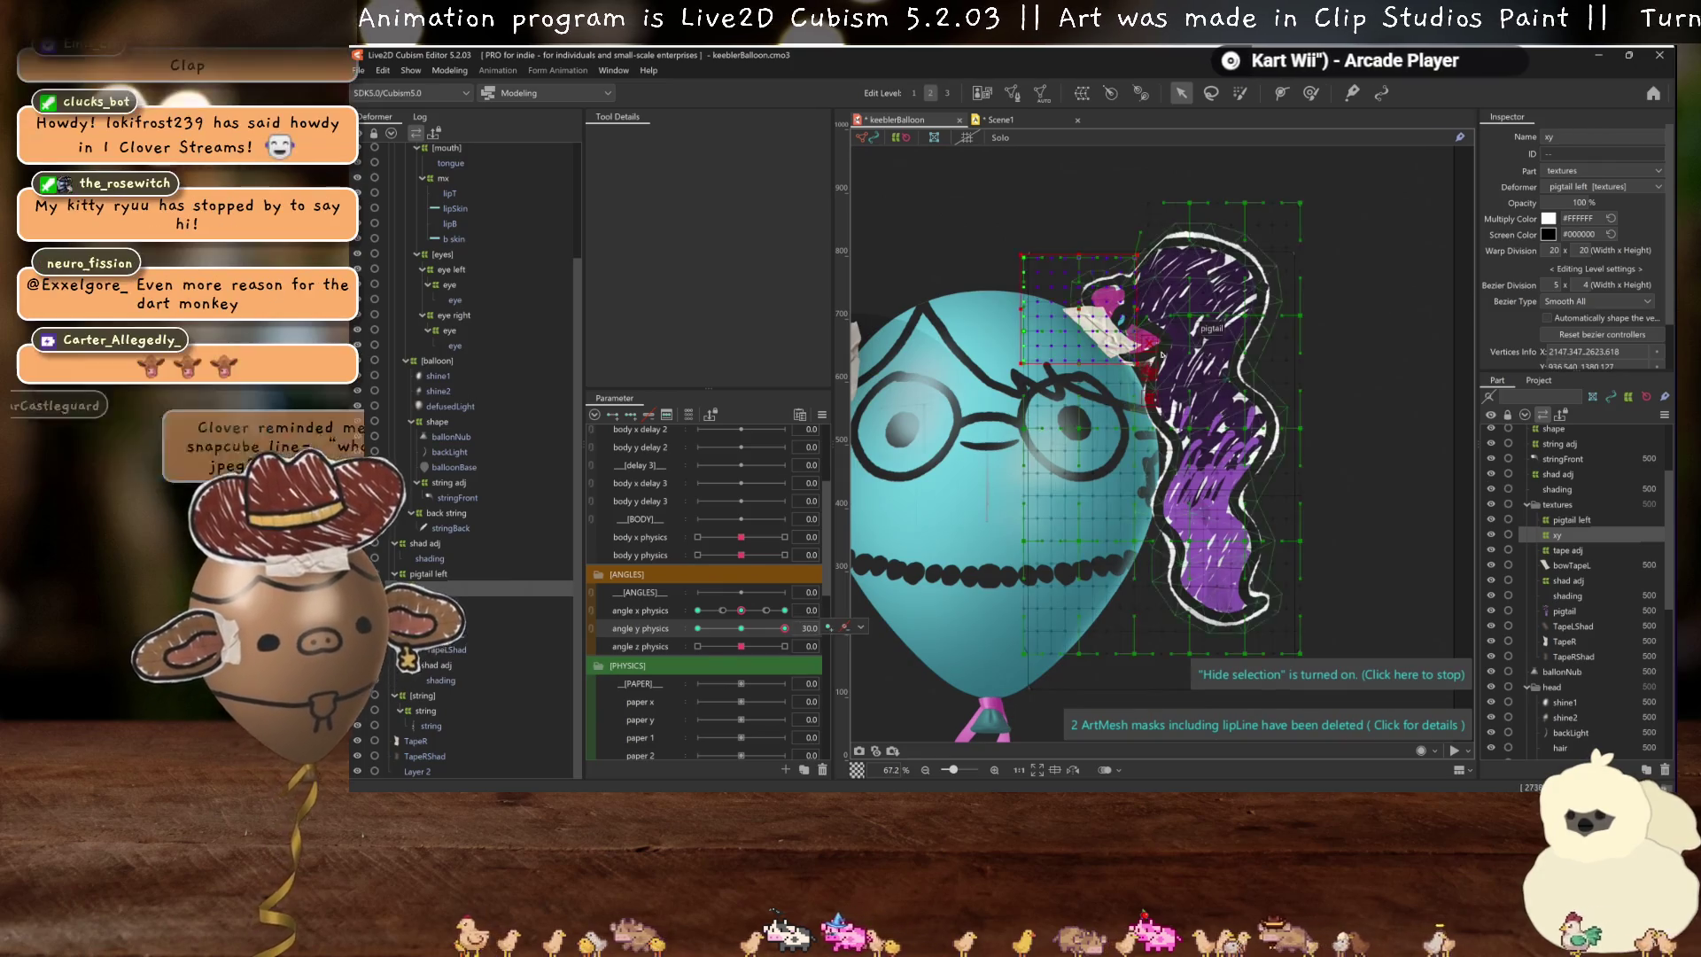
pyautogui.hotkey('ctrl', 'h')
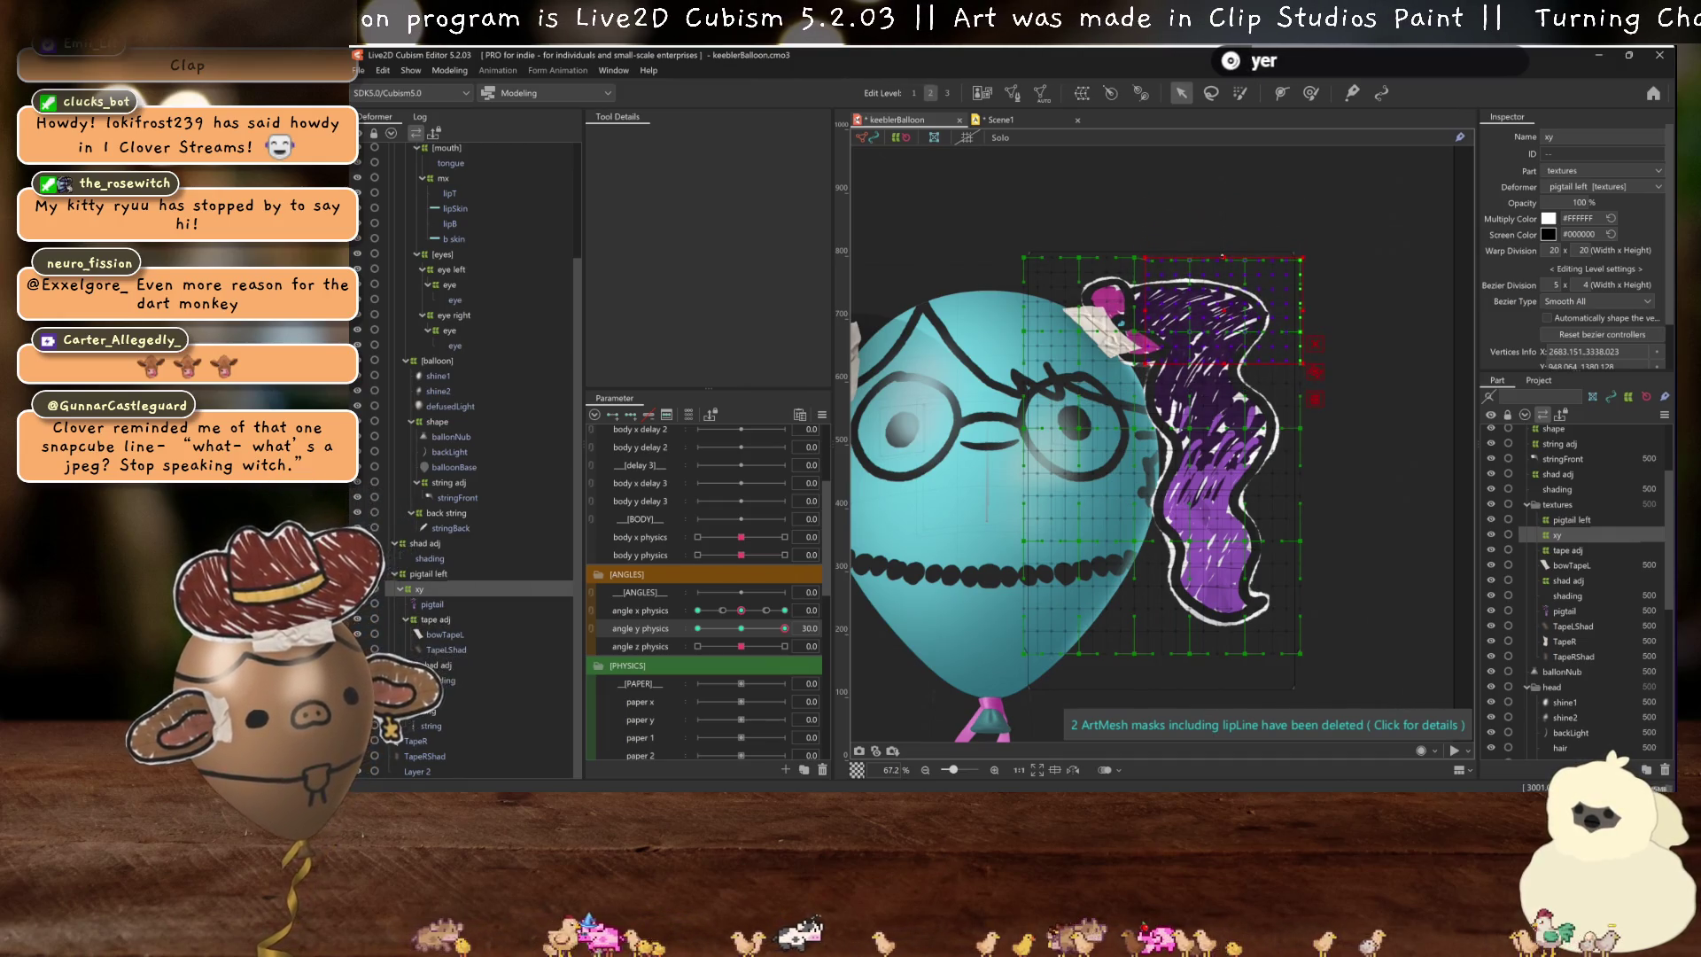
pyautogui.hotkey('ctrl', 'h')
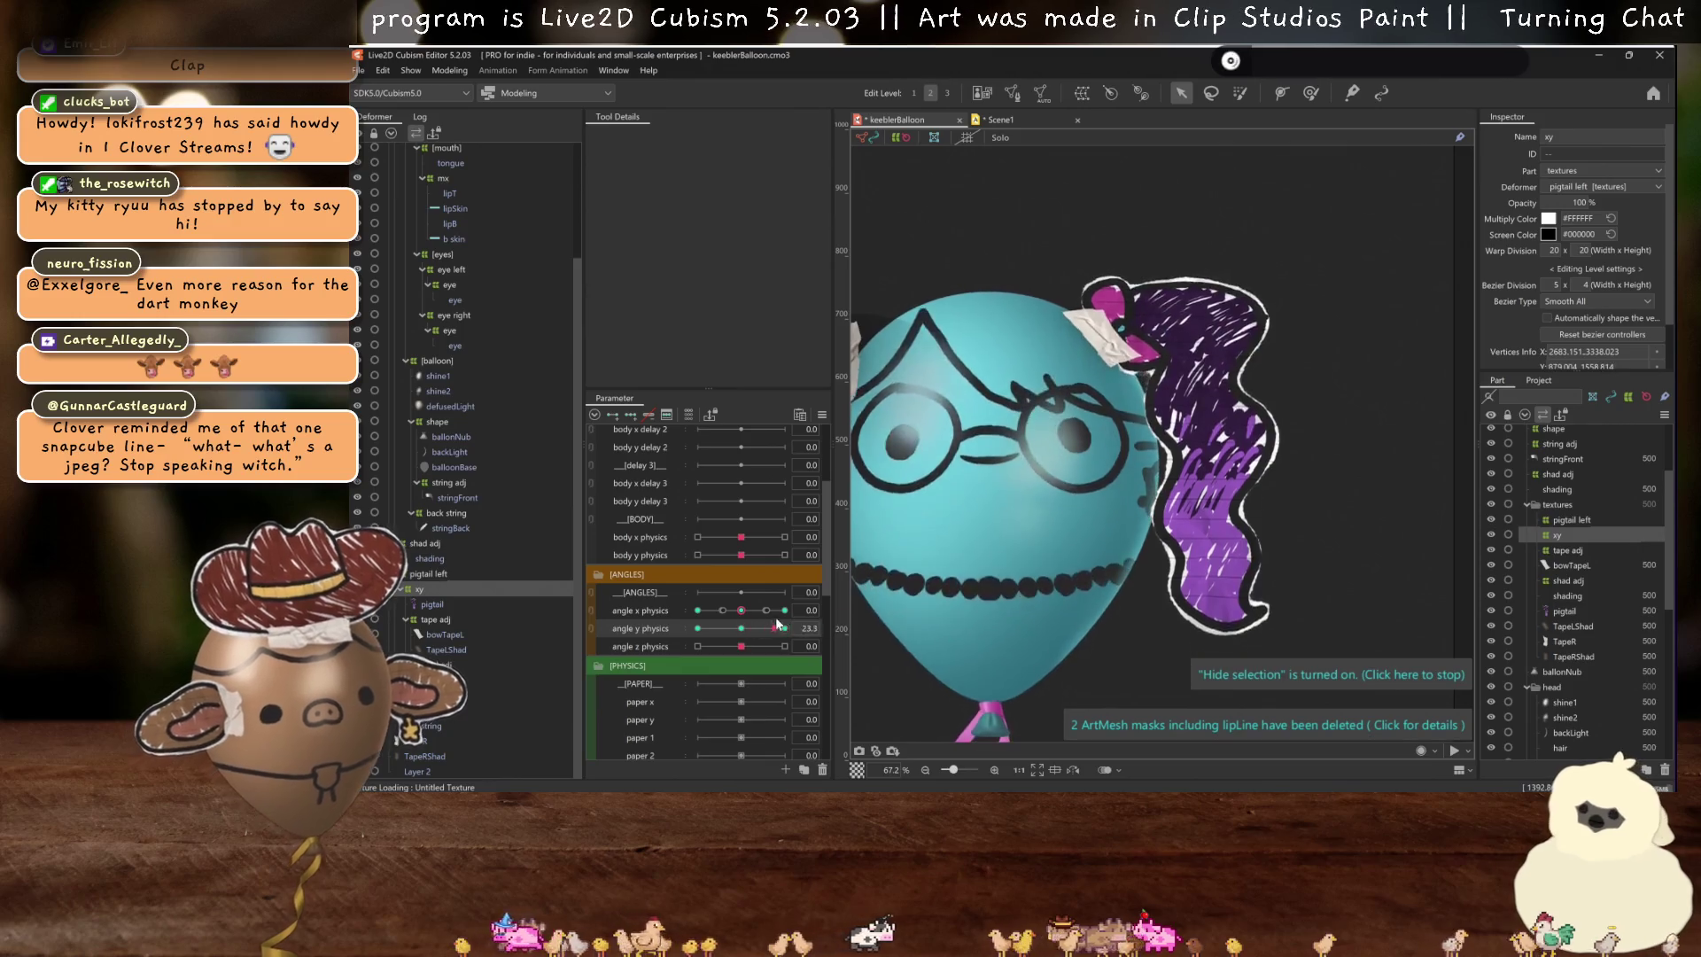
# - Box-select the pigtail warp's lower points and raise the bottom edge slightly
pyautogui.scroll(-2, 1102, 527)
pyautogui.moveTo(1102, 527); pyautogui.dragTo(1108, 484)
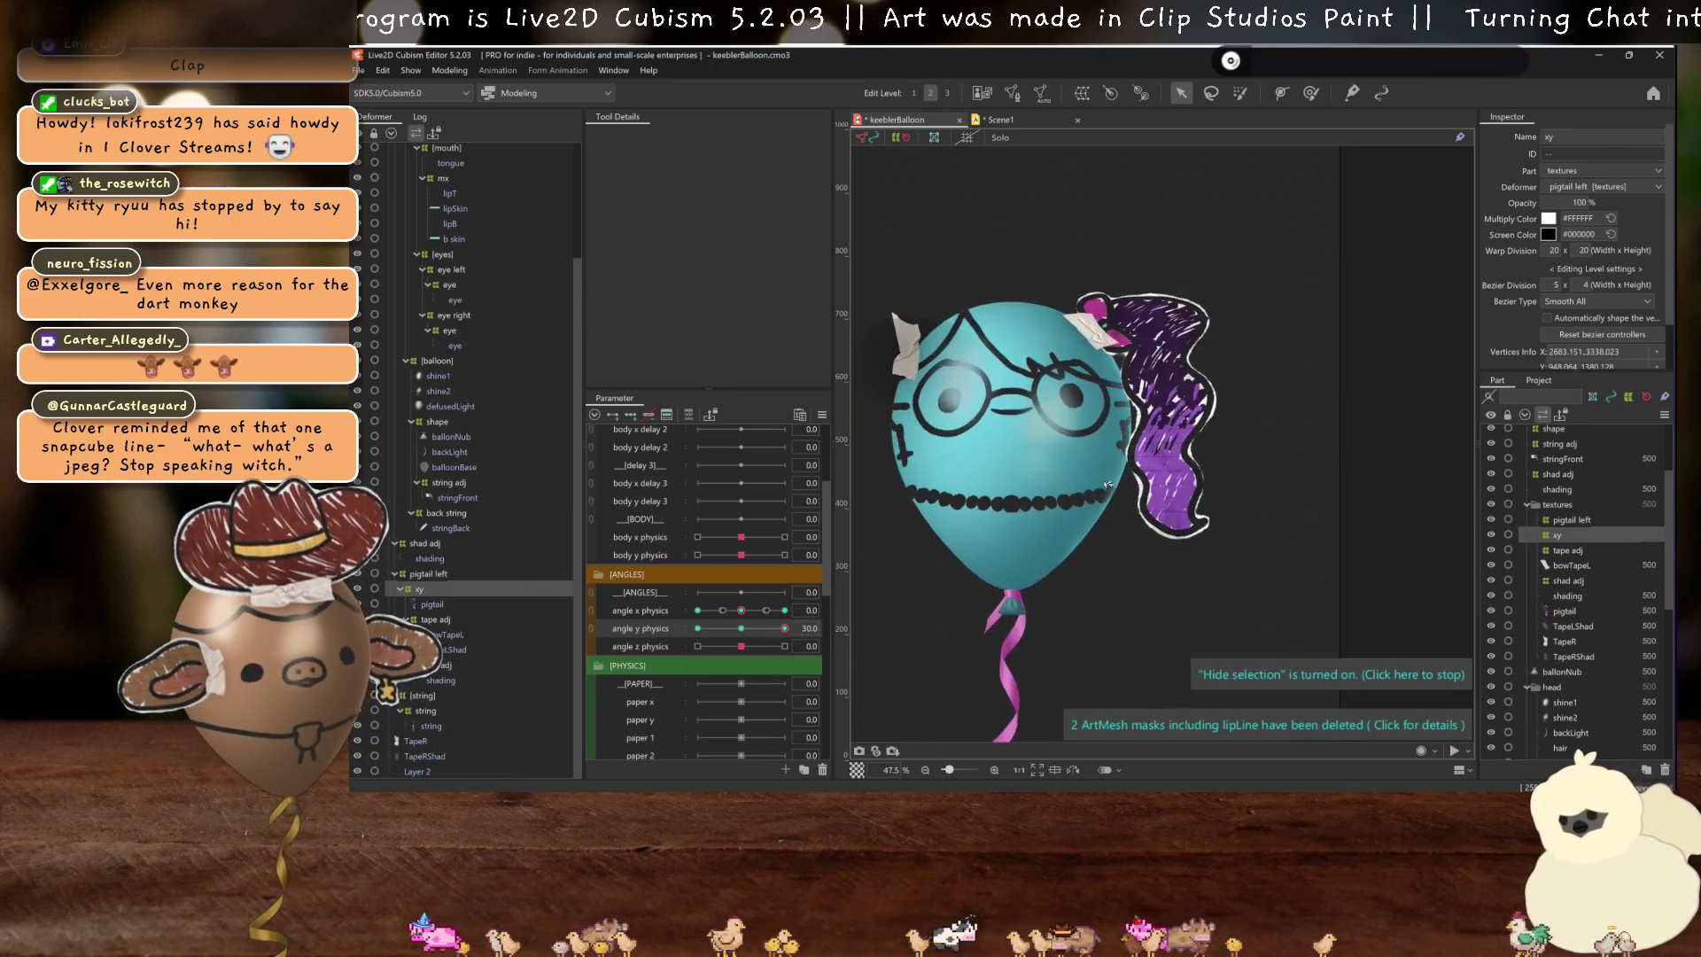
pyautogui.moveTo(1289, 577); pyautogui.dragTo(1035, 512)
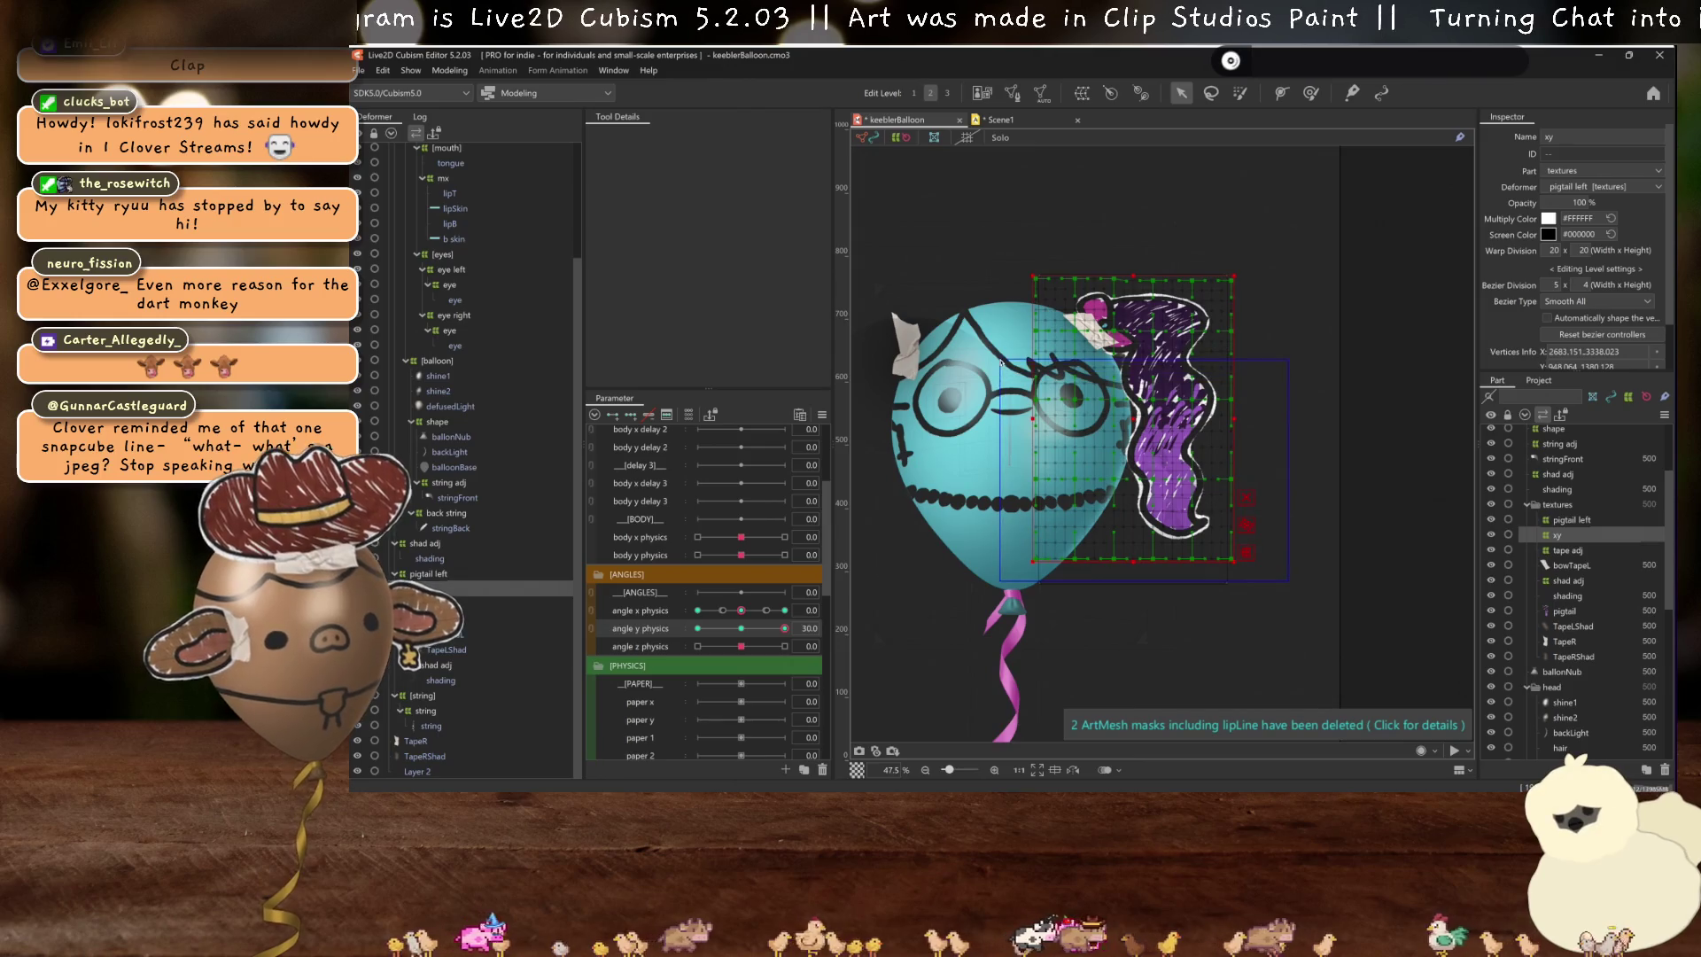
pyautogui.moveTo(1134, 560); pyautogui.dragTo(1140, 547)
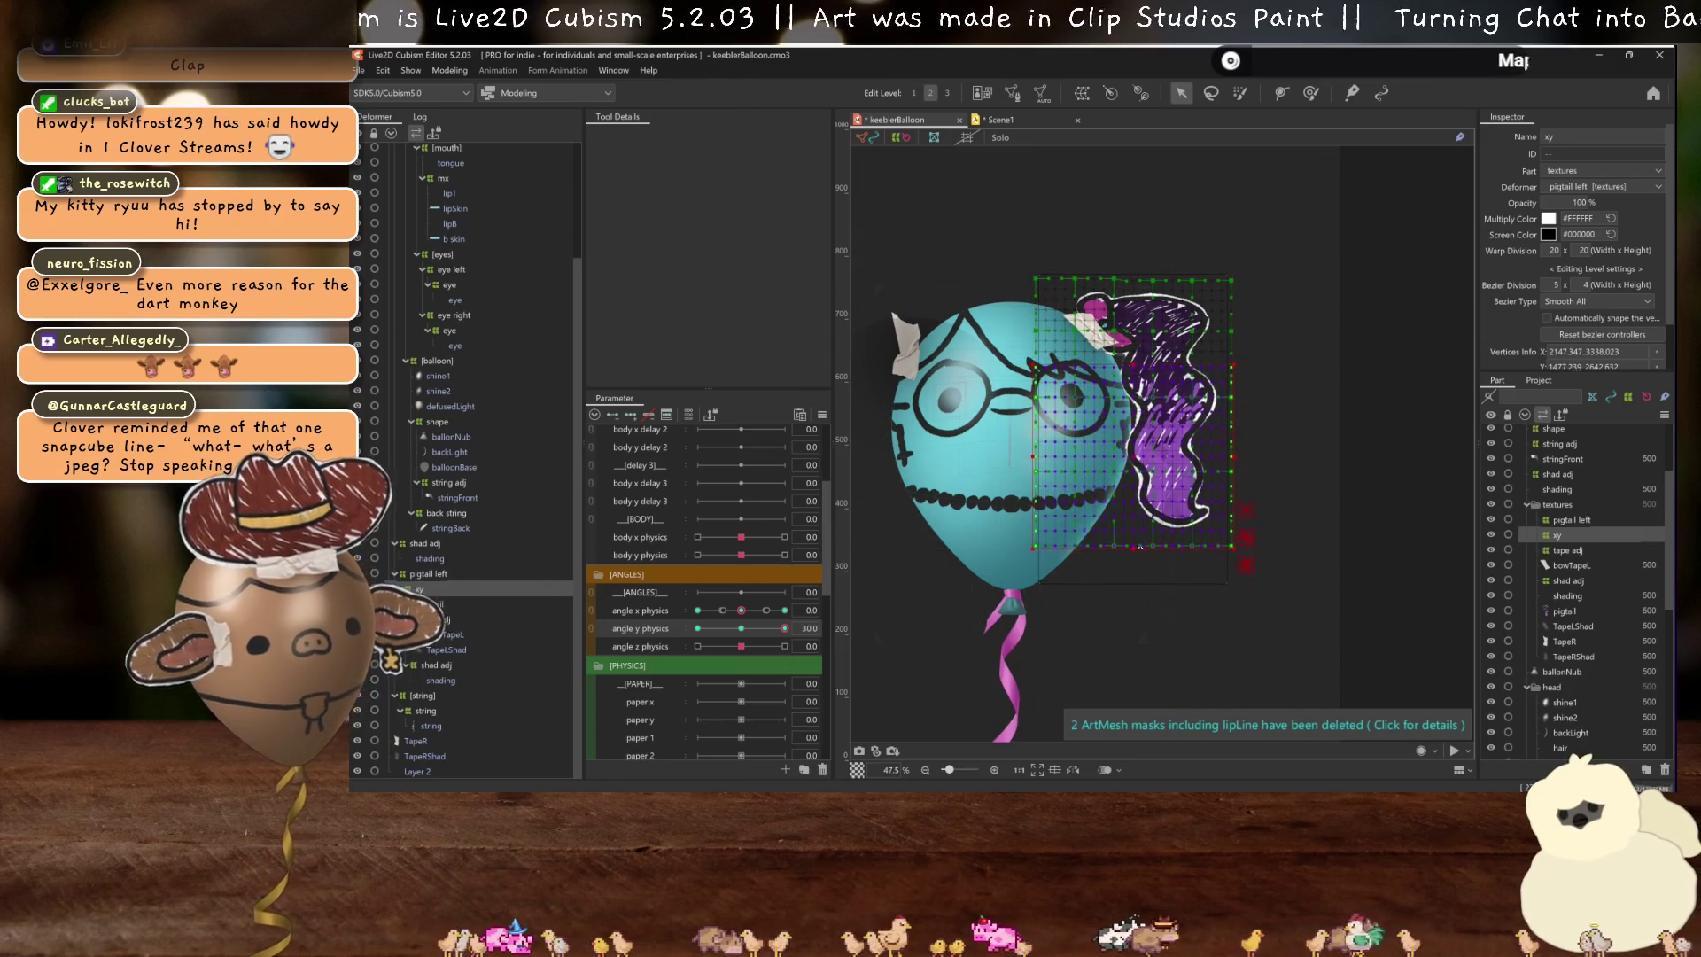
pyautogui.hotkey('ctrl', 'h')
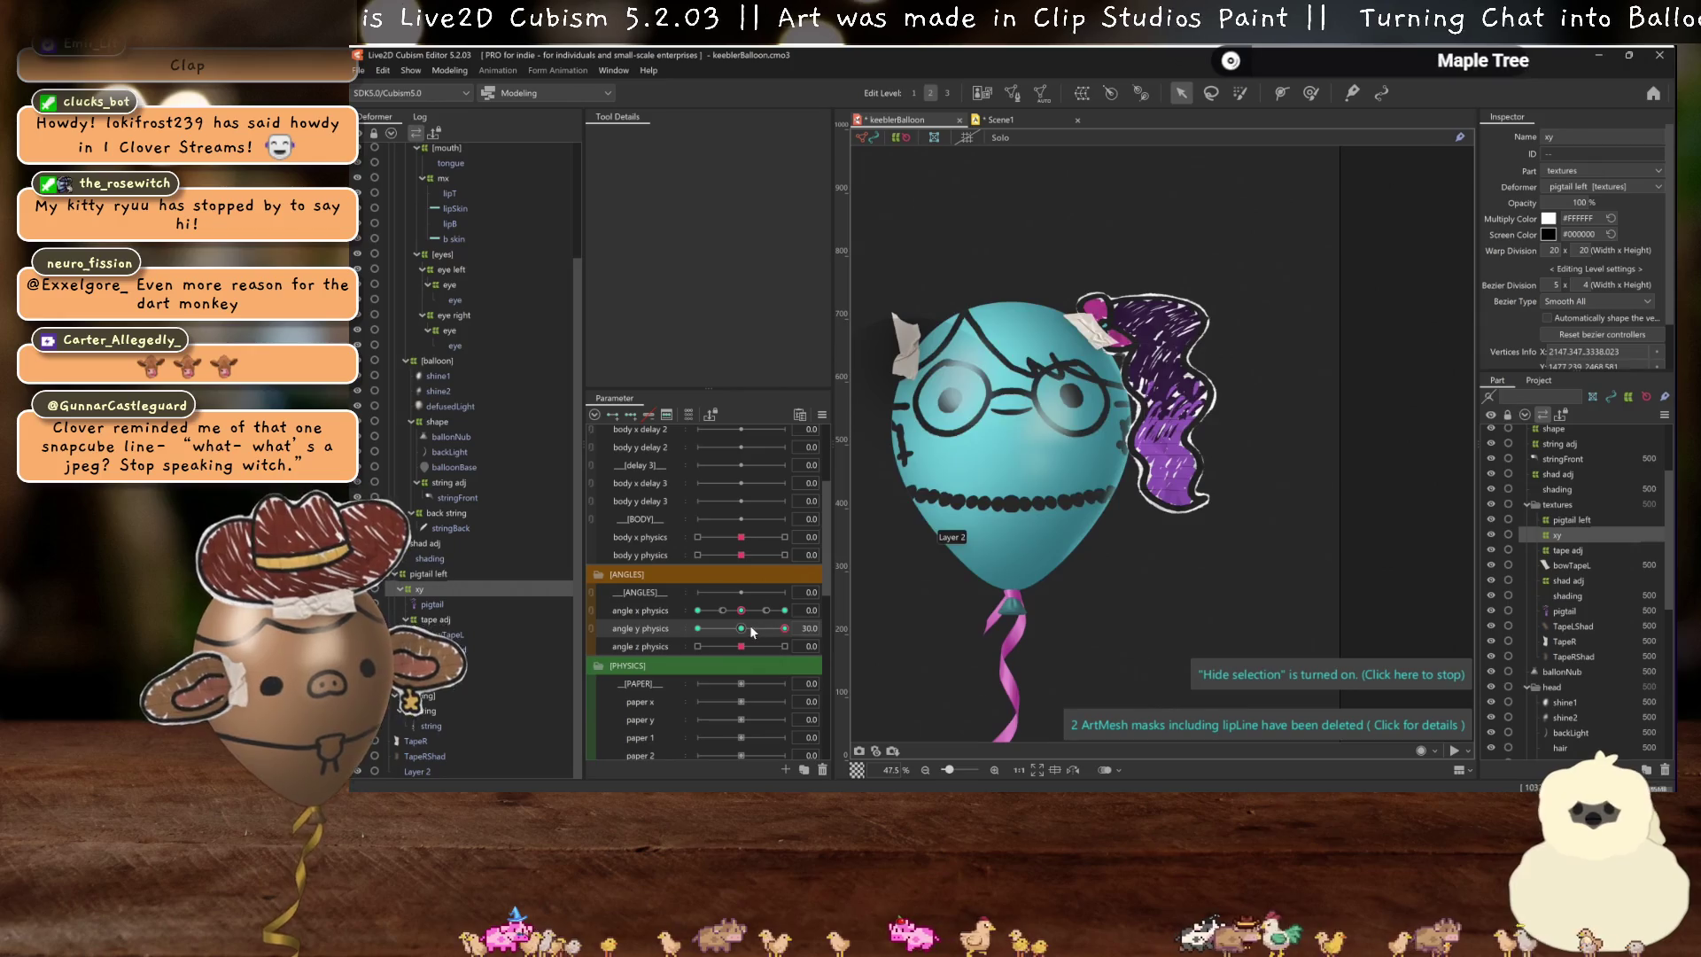
# - Put angle y physics back at 30, then lower it slightly to tilt the balloon
pyautogui.click(783, 629)
pyautogui.click(785, 628)
pyautogui.scroll(5, 1101, 352)
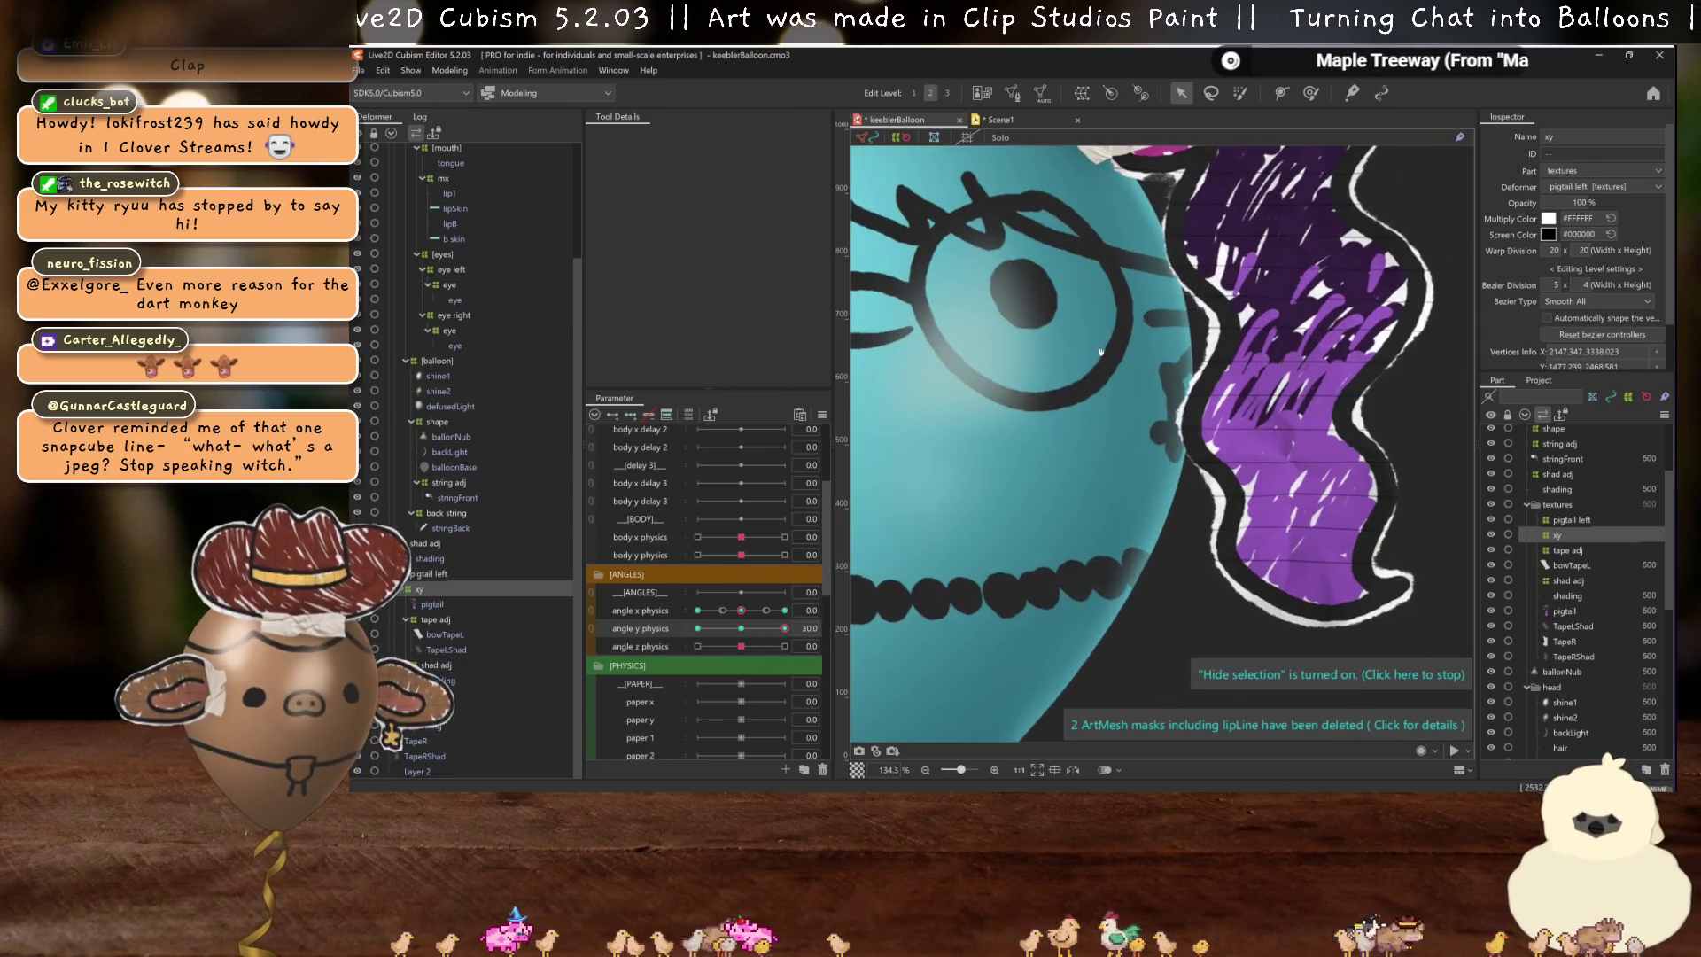
pyautogui.scroll(-1, 1101, 352)
pyautogui.scroll(-1, 1068, 470)
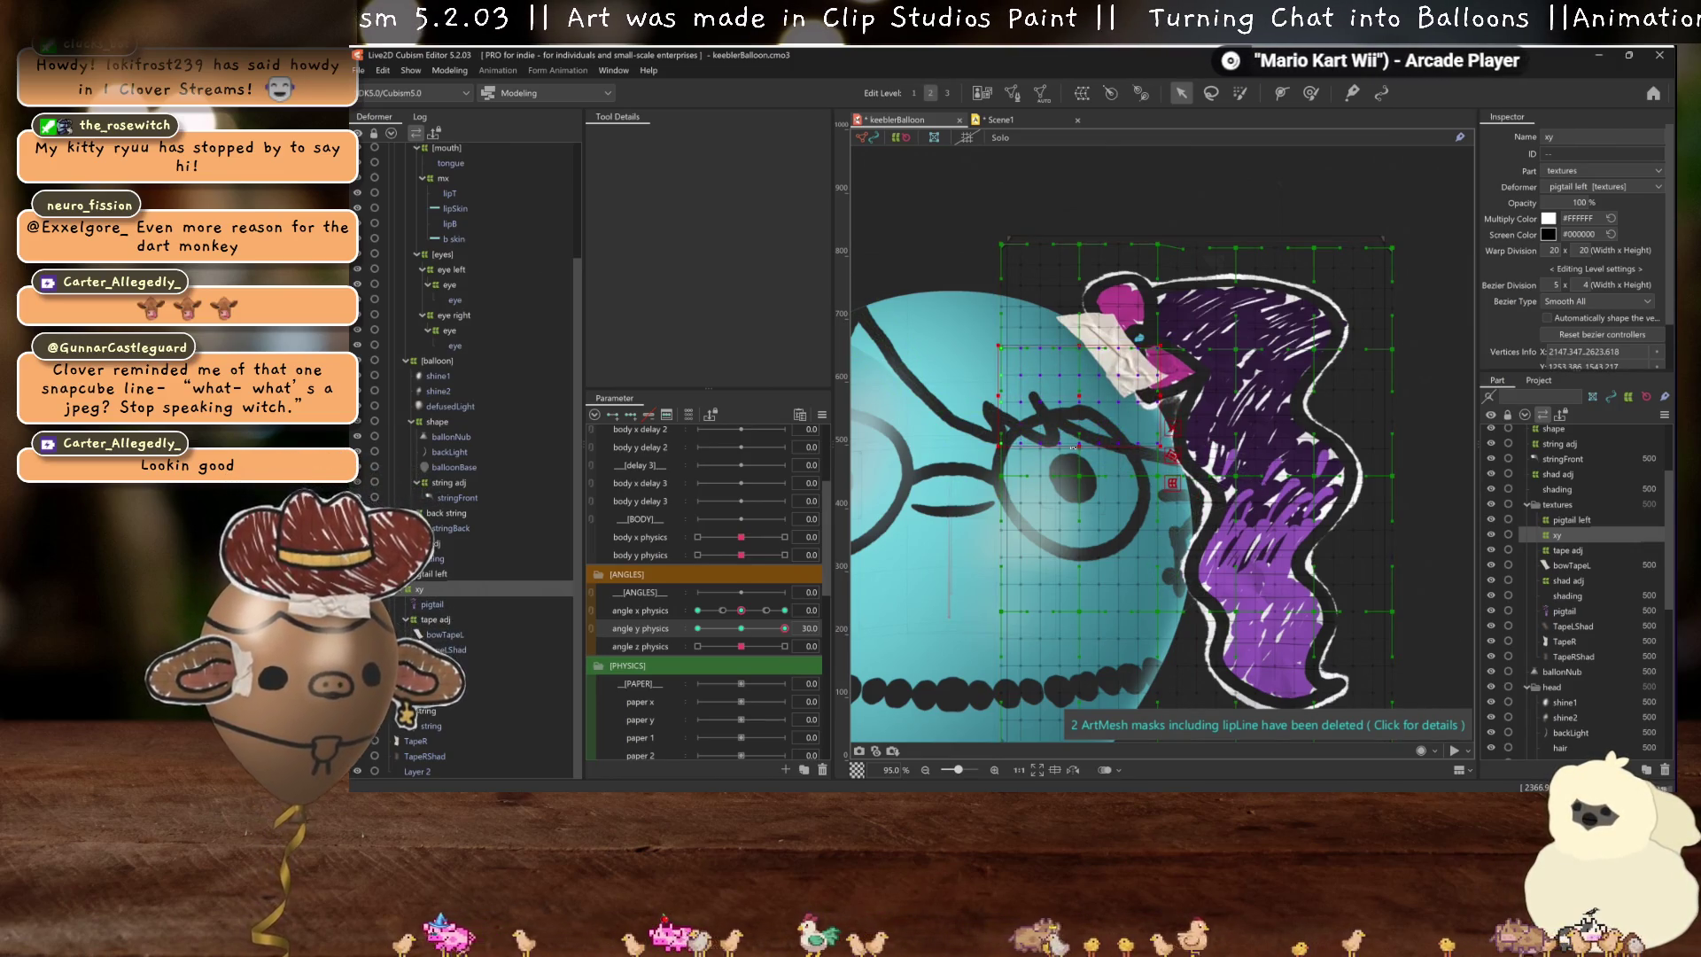
pyautogui.scroll(-2, 1075, 454)
pyautogui.moveTo(785, 629); pyautogui.dragTo(767, 627)
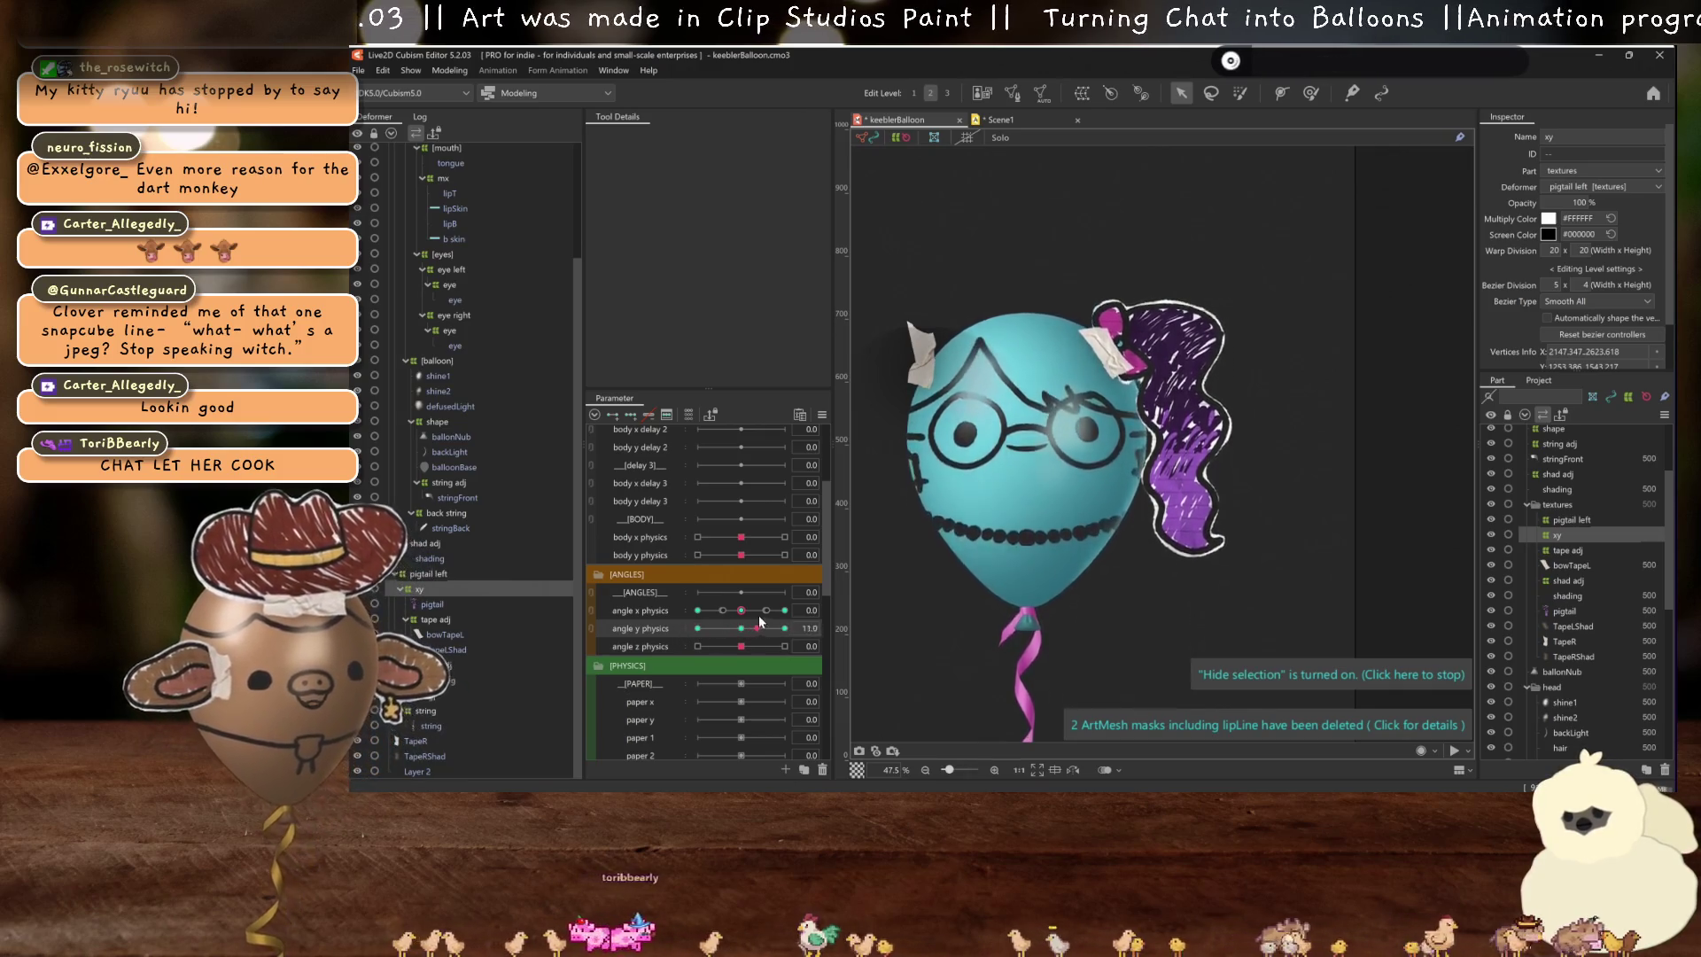
# - Lasso the warp grid points around the pigtail, then return to the Arrow tool
pyautogui.scroll(1, 1259, 534)
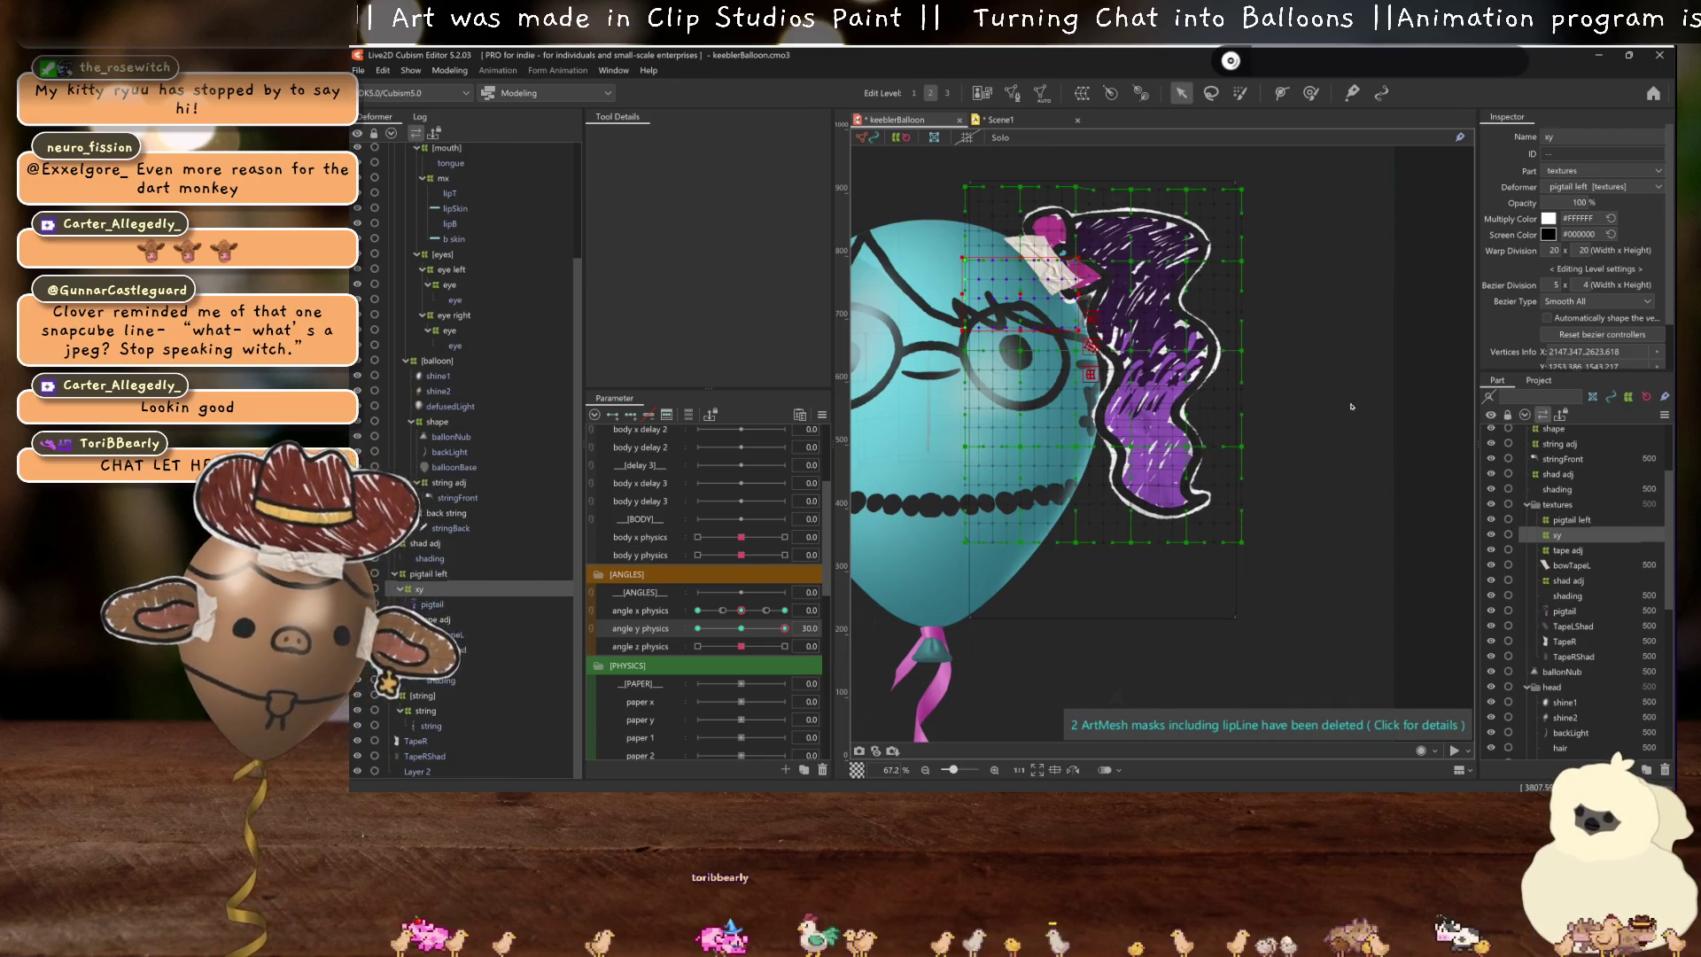
pyautogui.click(1205, 99)
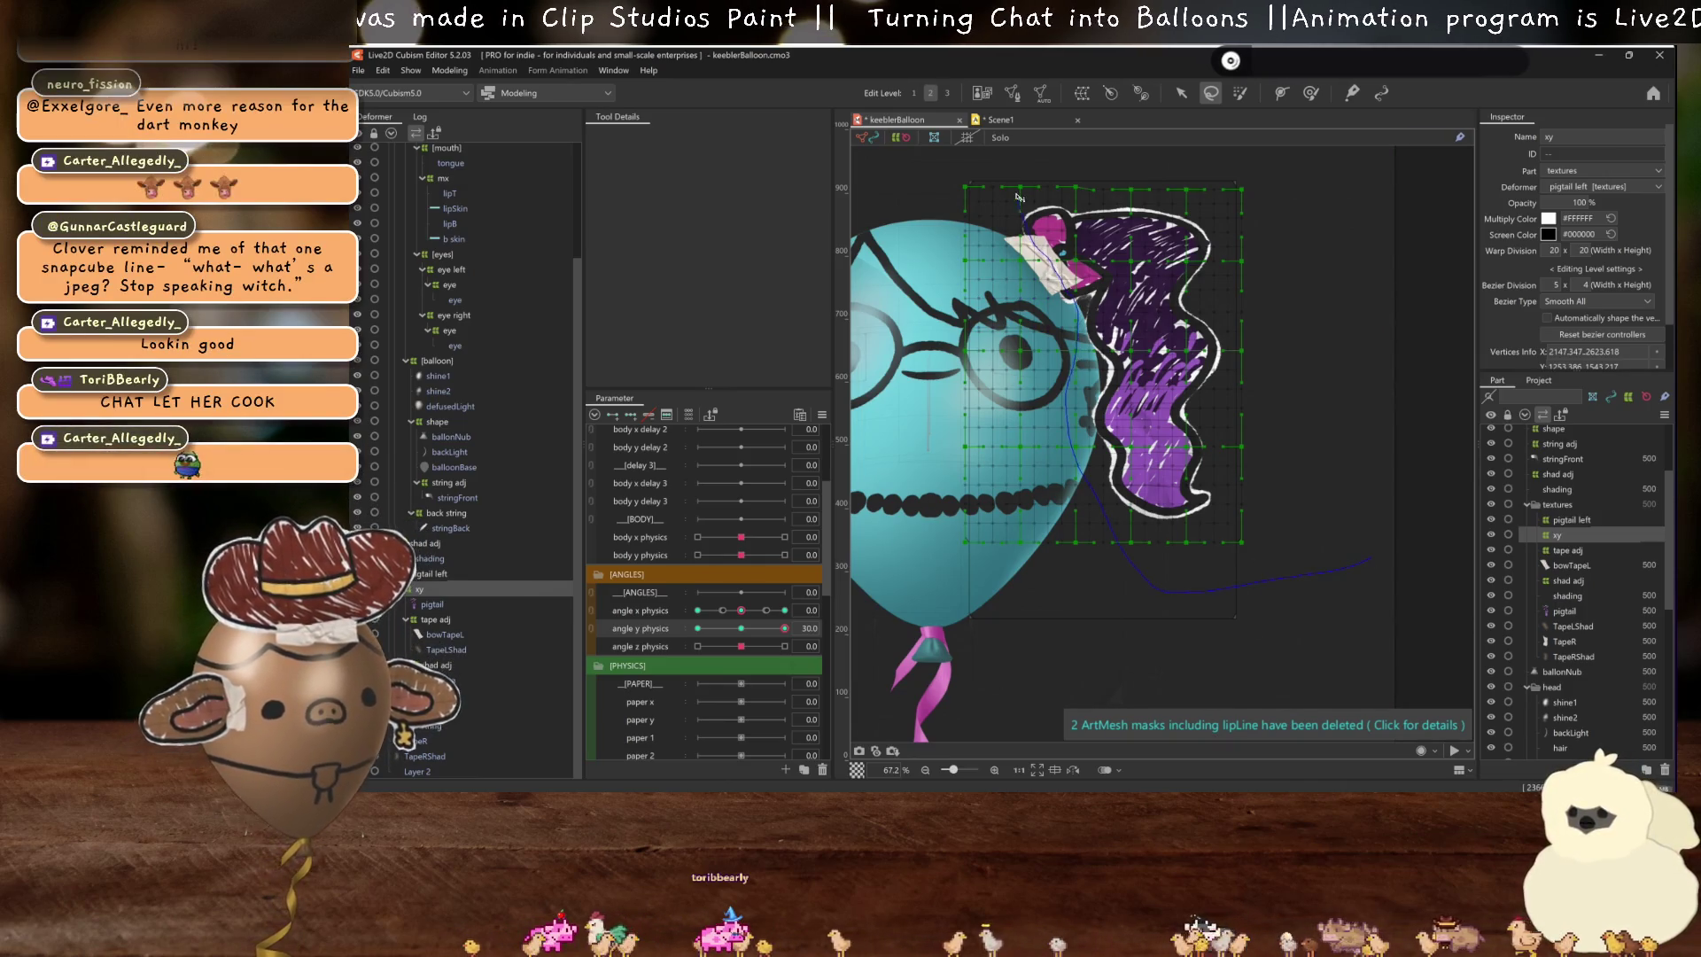
pyautogui.moveTo(1004, 164); pyautogui.dragTo(1011, 228)
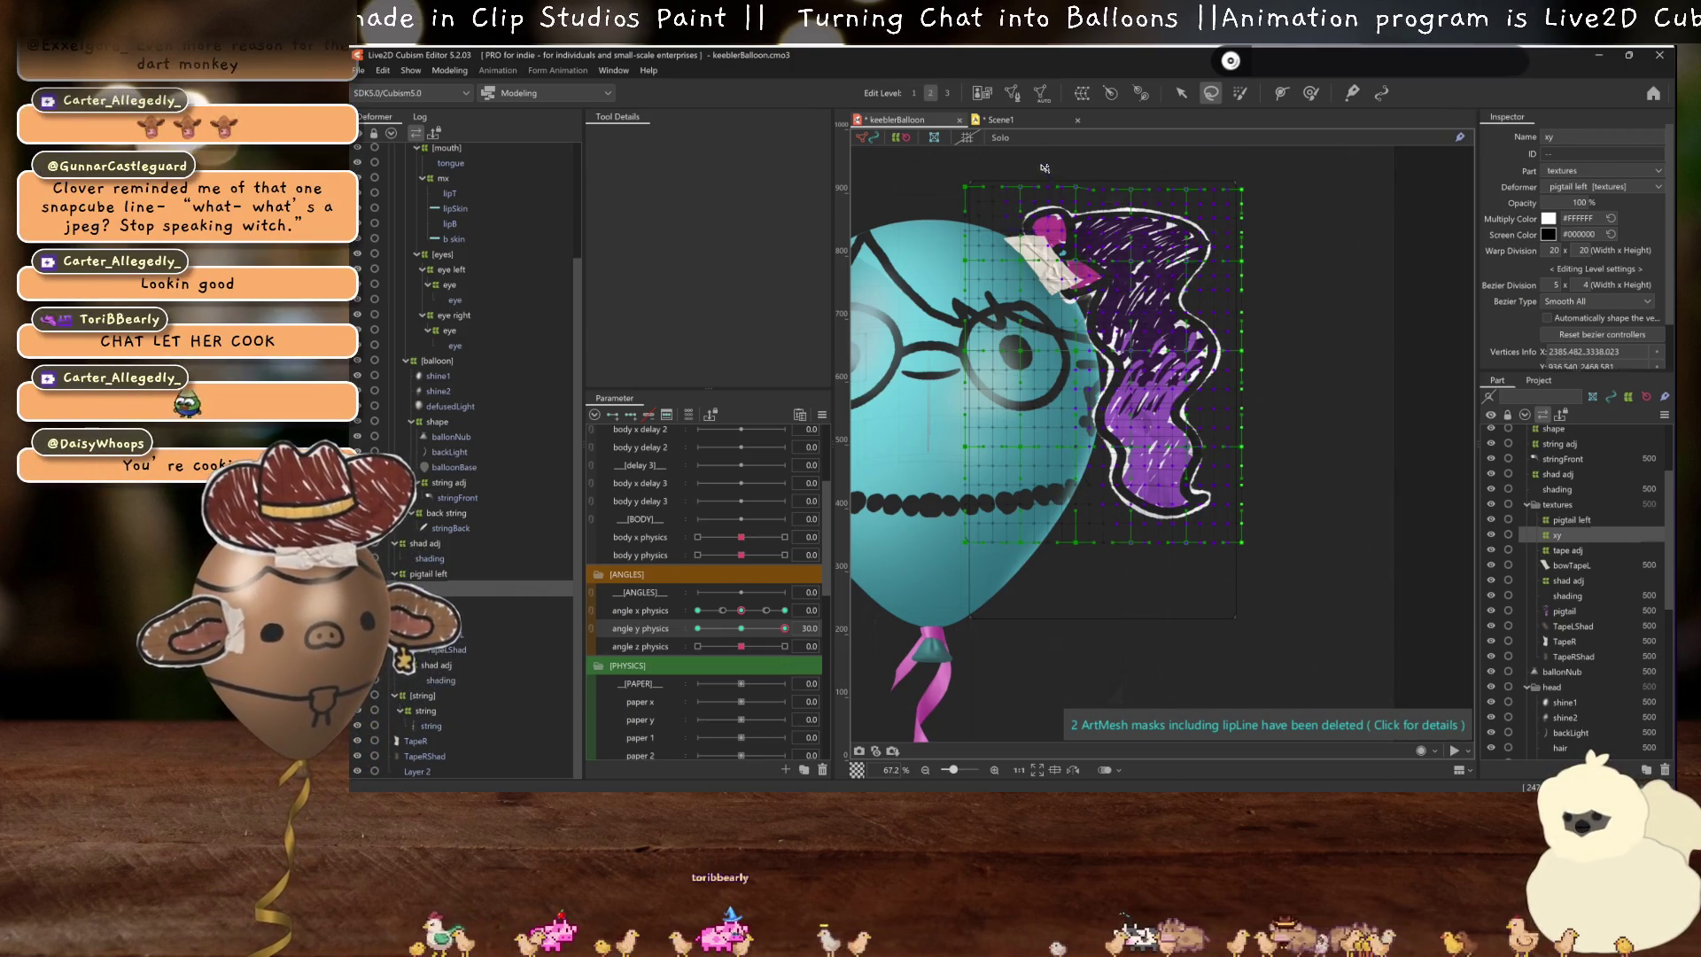
pyautogui.click(1182, 93)
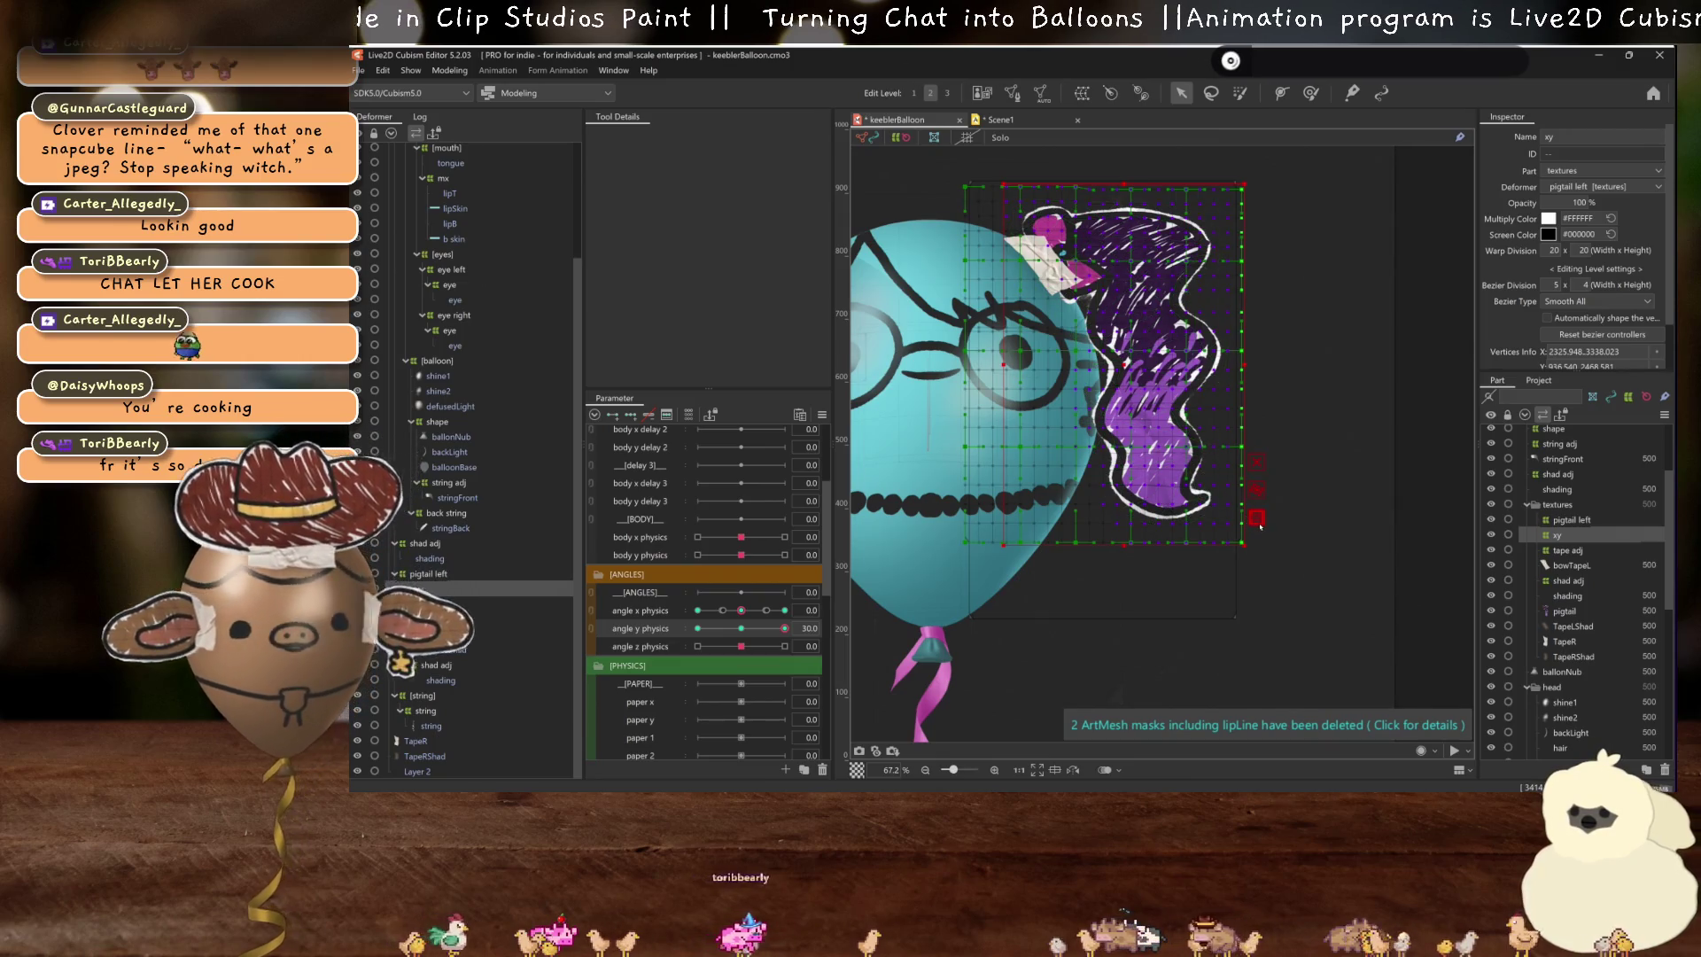
# - Shift the top-left corner slightly with a Perspective temporary deform, confirm, and scrub angle y
pyautogui.press('w')
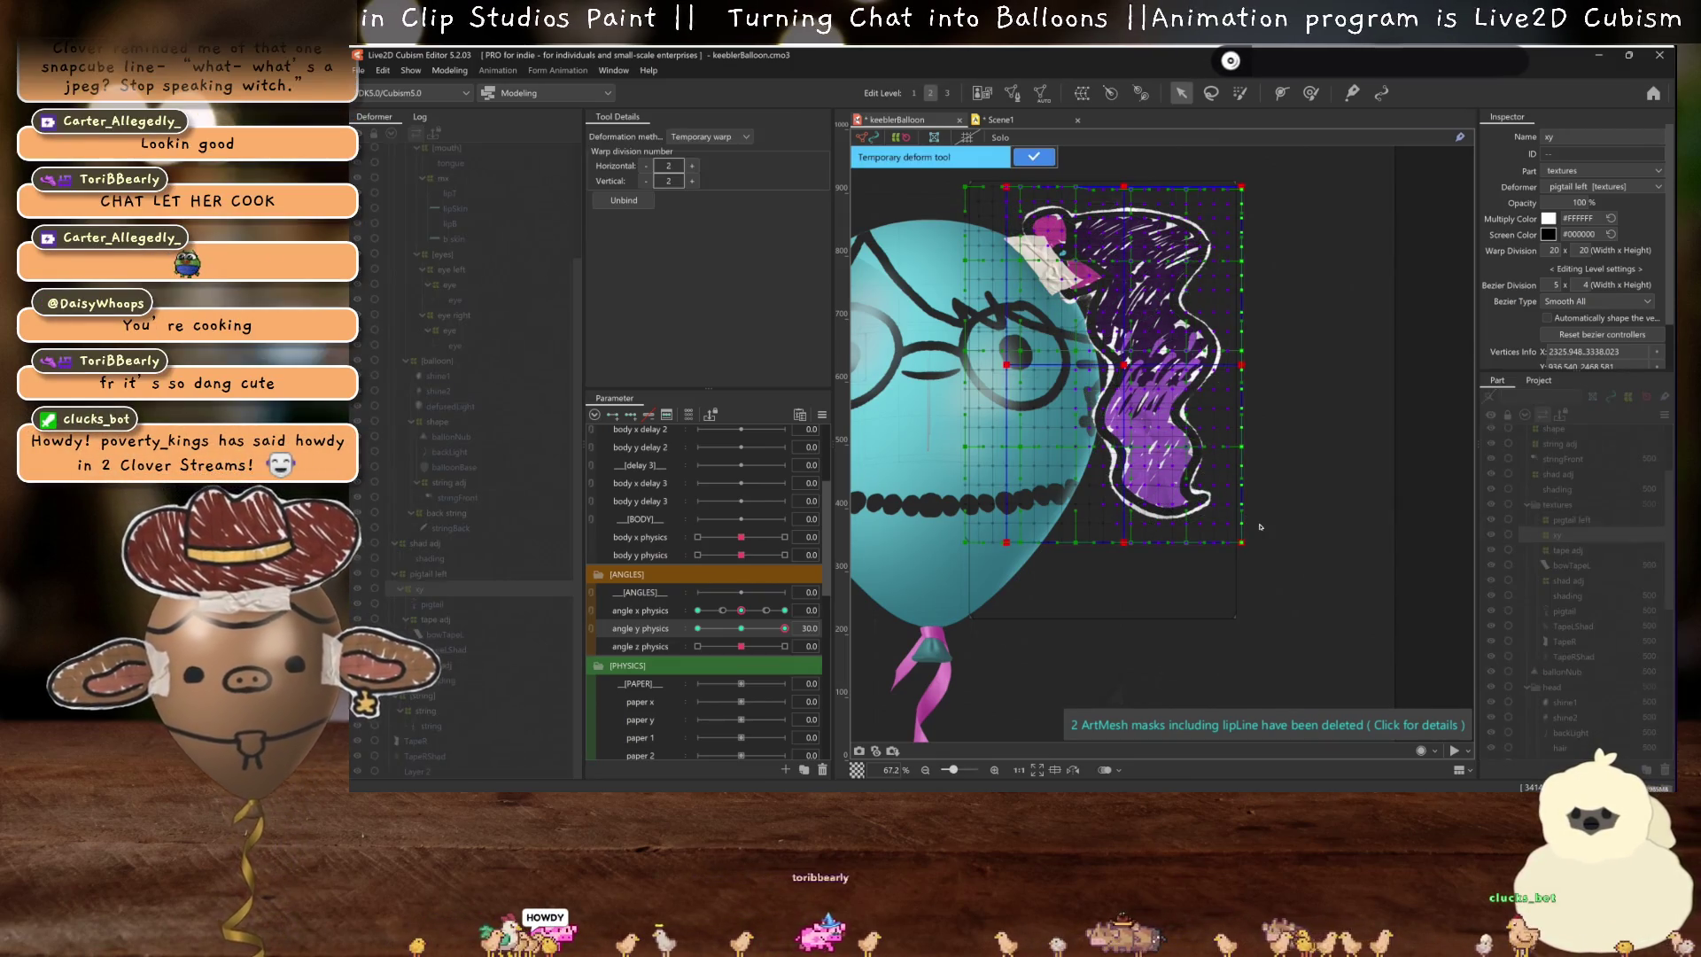
pyautogui.click(722, 137)
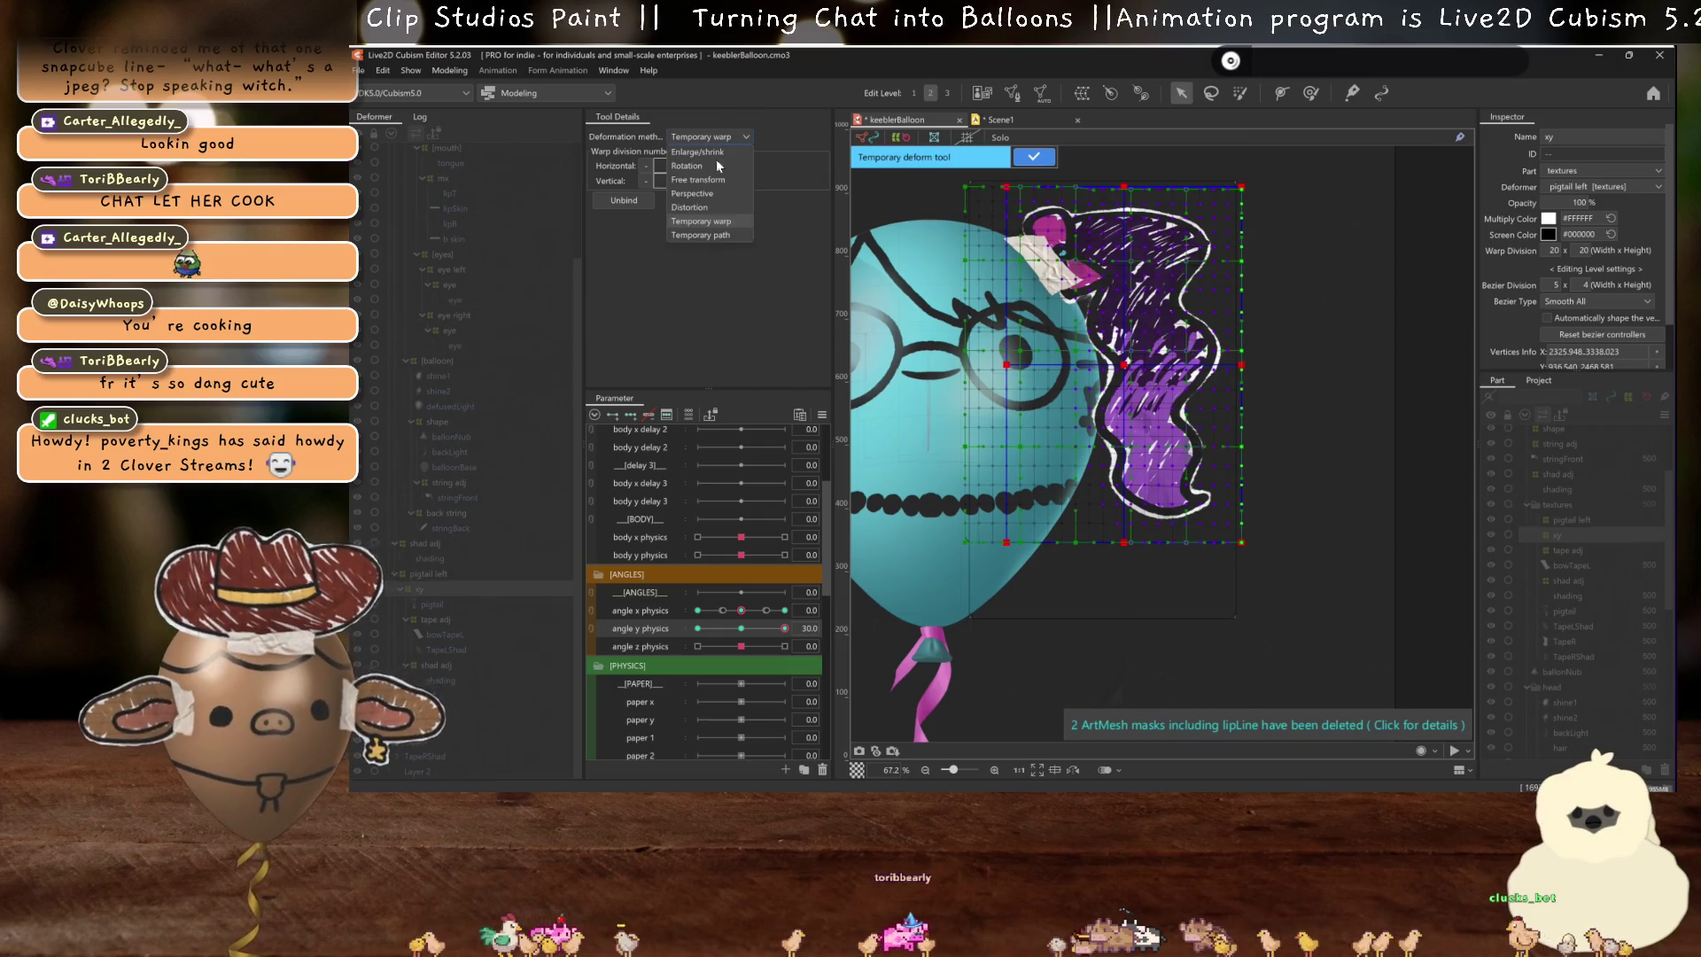
pyautogui.click(692, 193)
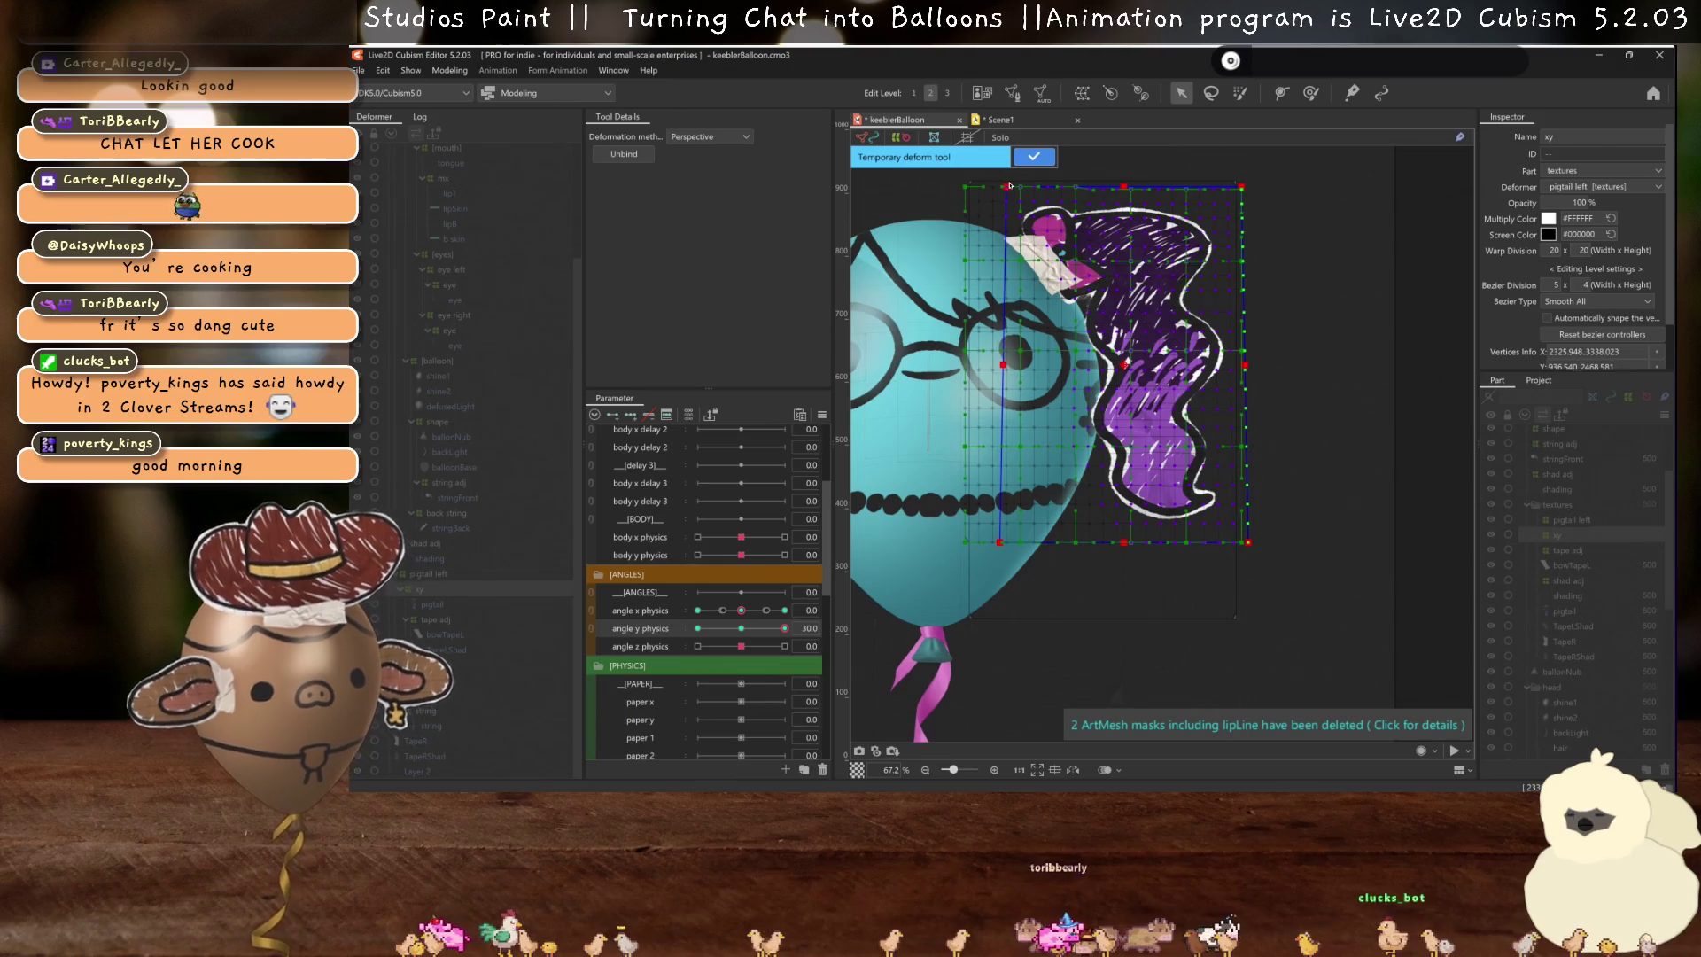
pyautogui.moveTo(1010, 188); pyautogui.dragTo(1015, 189)
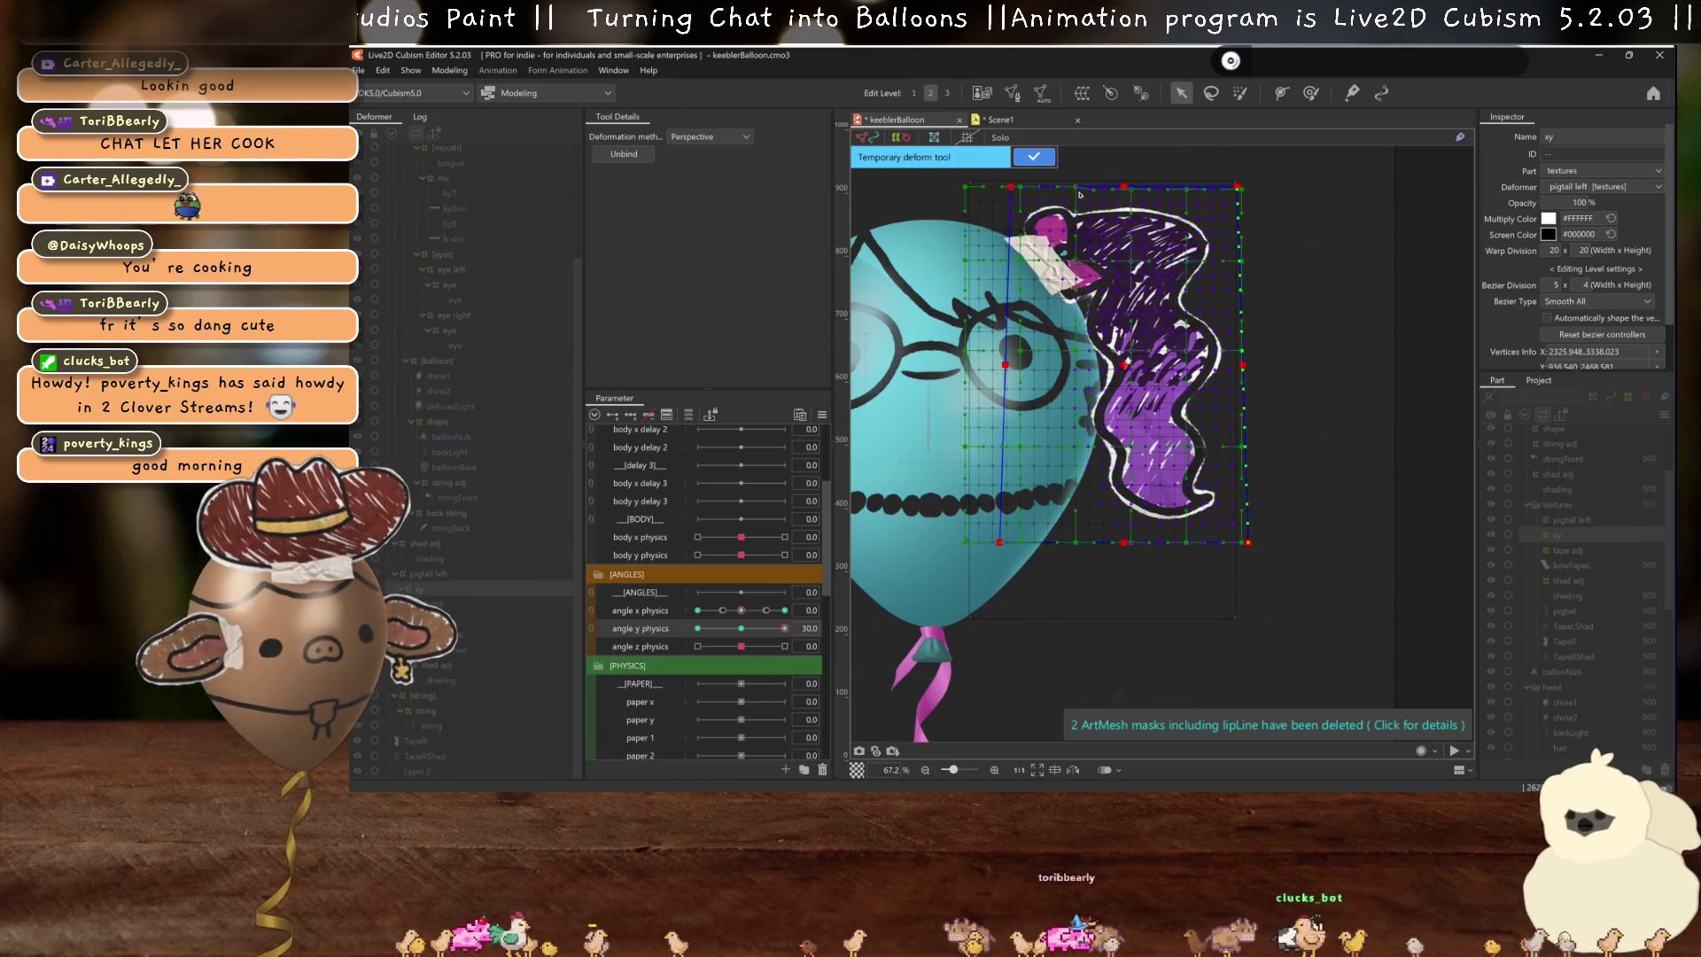
pyautogui.hotkey('ctrl', 'h')
pyautogui.moveTo(785, 628); pyautogui.dragTo(749, 632)
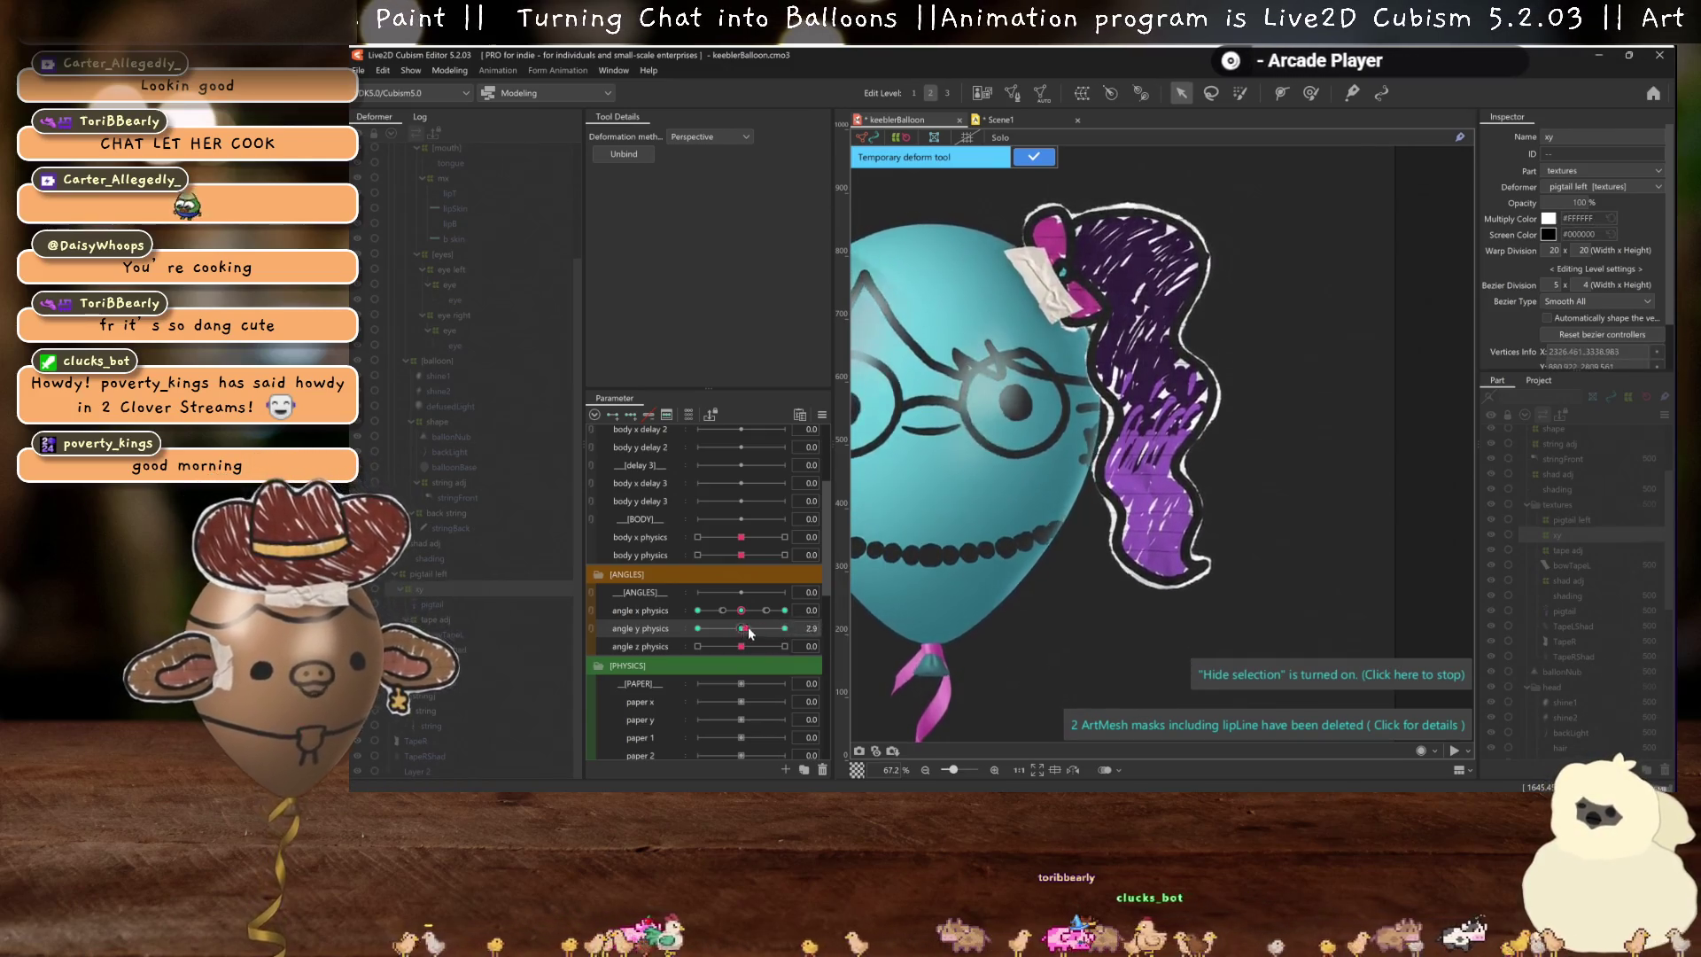
pyautogui.click(1034, 157)
pyautogui.scroll(-3, 1046, 253)
pyautogui.moveTo(784, 628)
pyautogui.mouseDown()
pyautogui.moveTo(647, 627)
pyautogui.moveTo(786, 605)
pyautogui.moveTo(671, 615)
pyautogui.mouseUp()
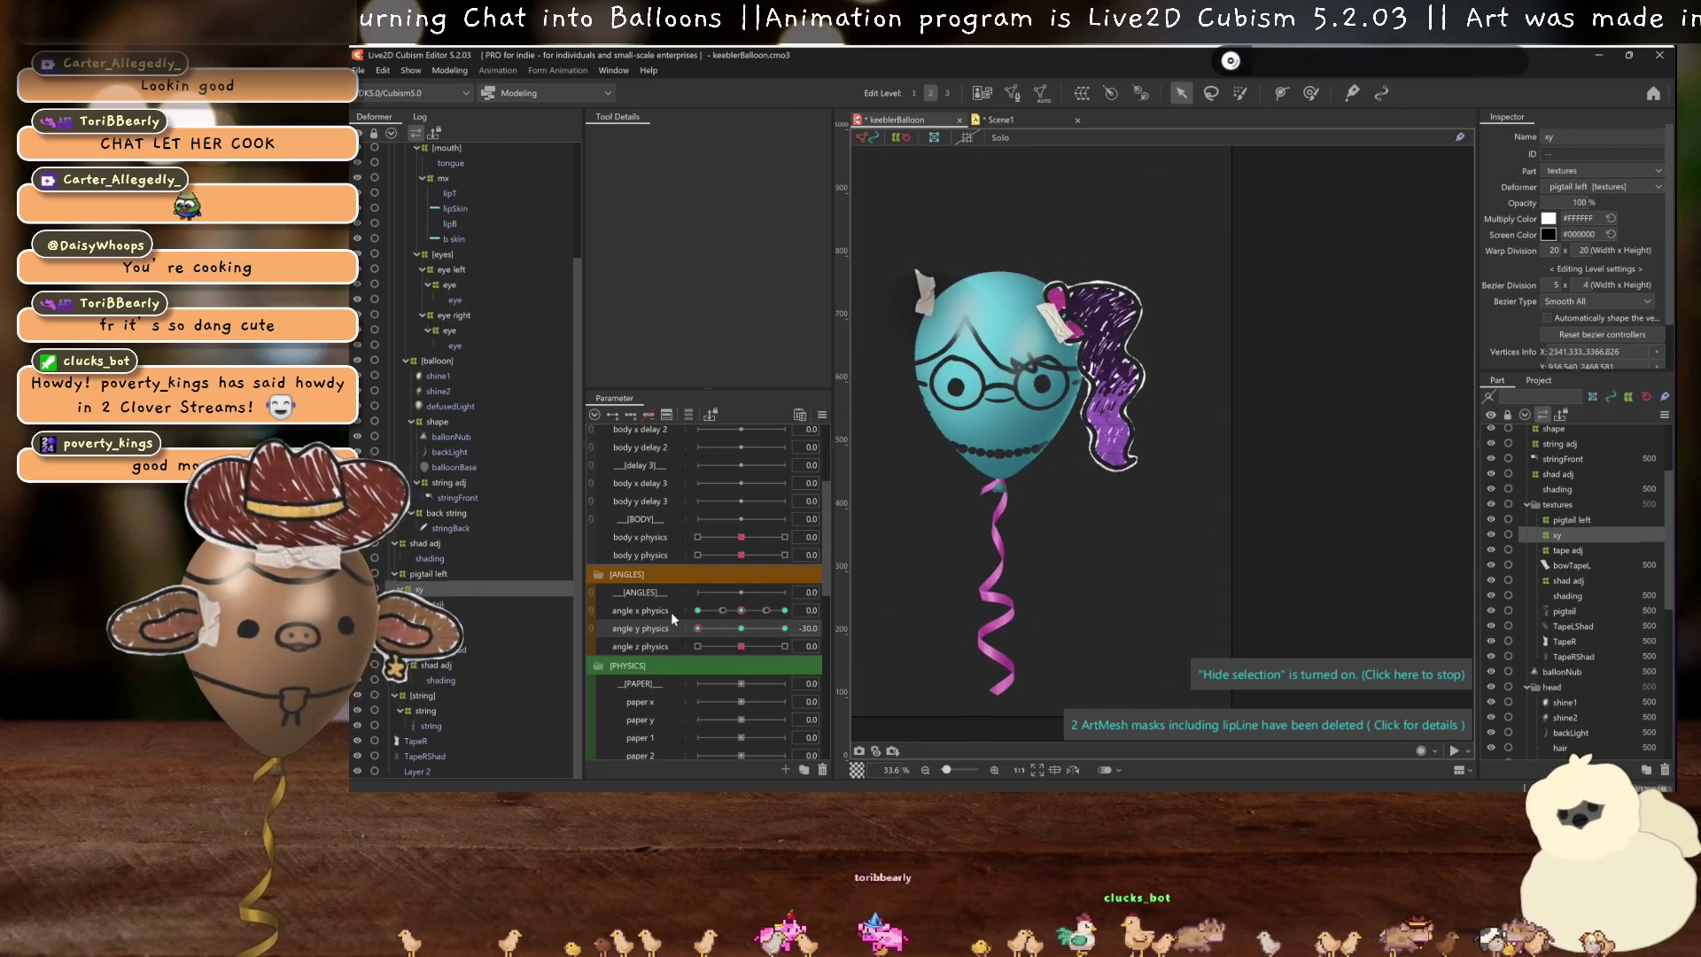
# - Center angle y physics, run Synthesize corners from the Parameter menu, then raise angle y to 30
pyautogui.moveTo(672, 611); pyautogui.dragTo(643, 608)
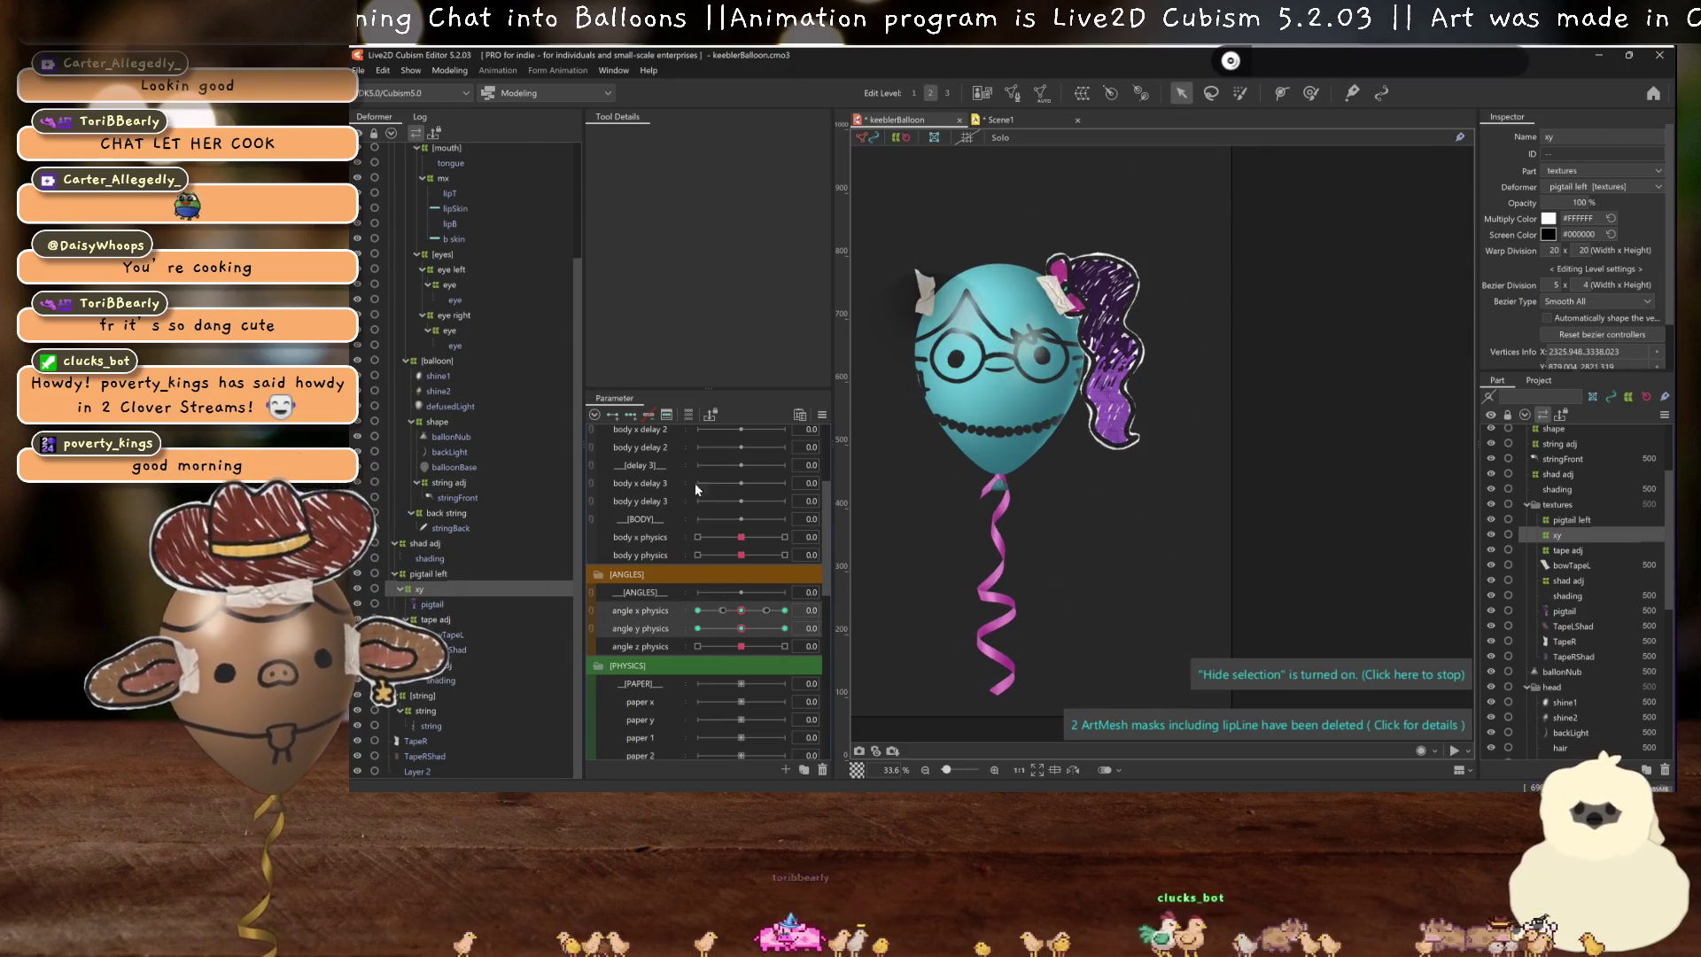
pyautogui.click(821, 413)
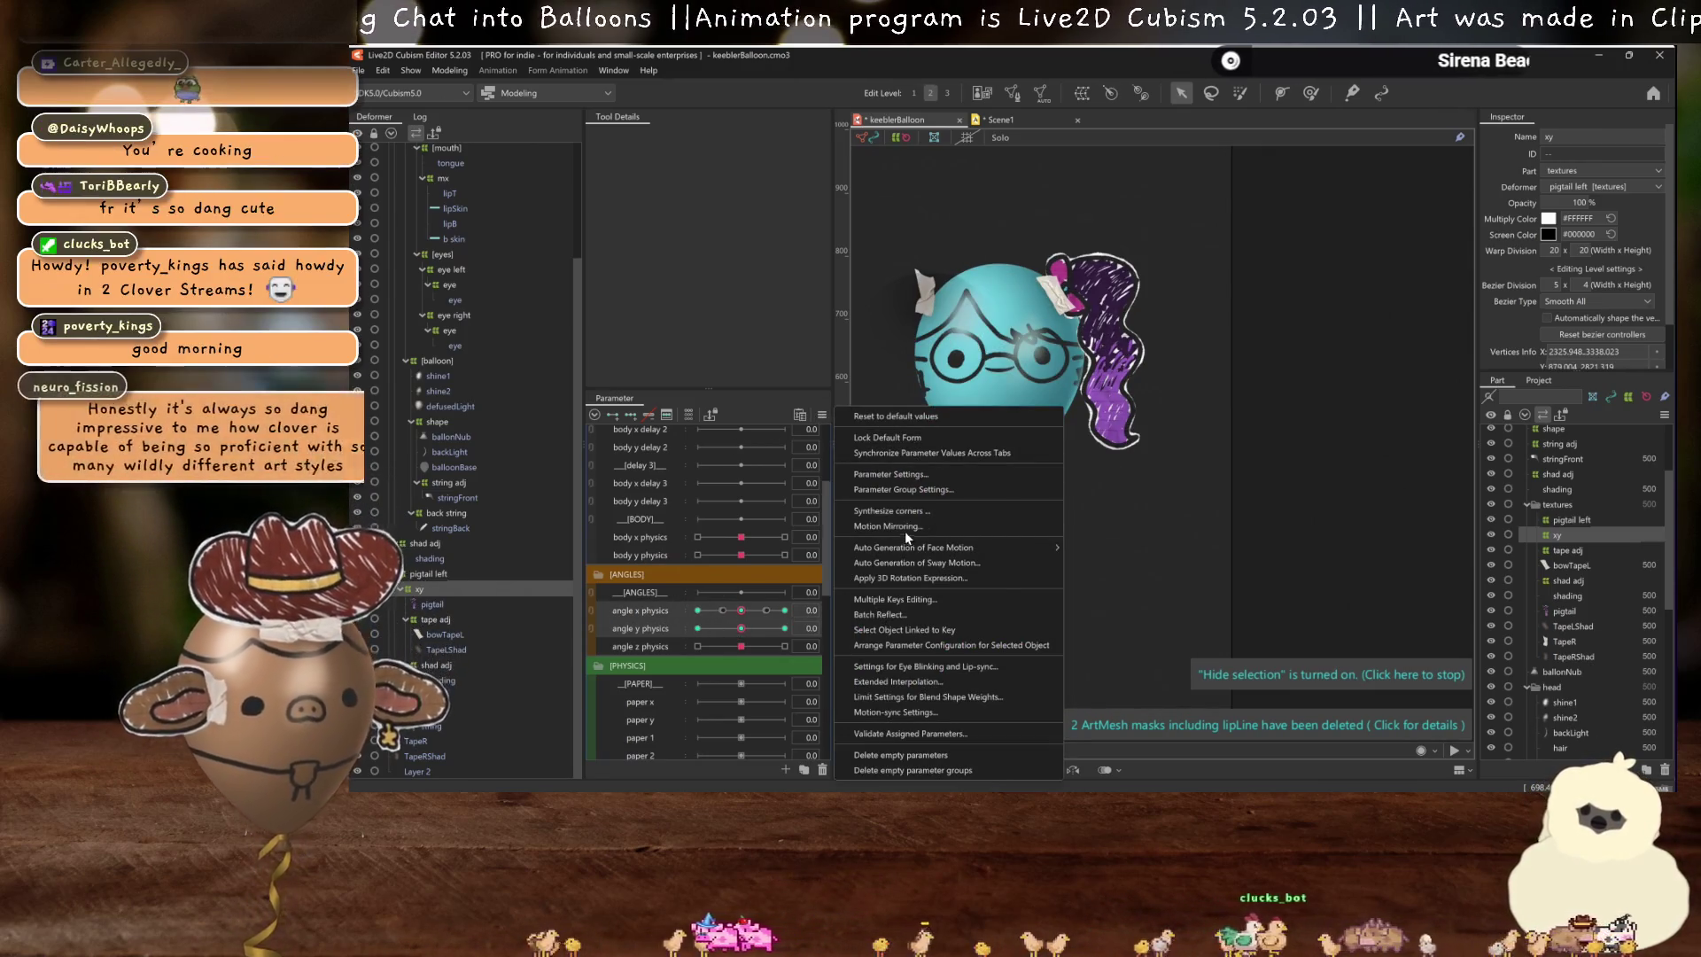
pyautogui.click(905, 530)
pyautogui.click(982, 553)
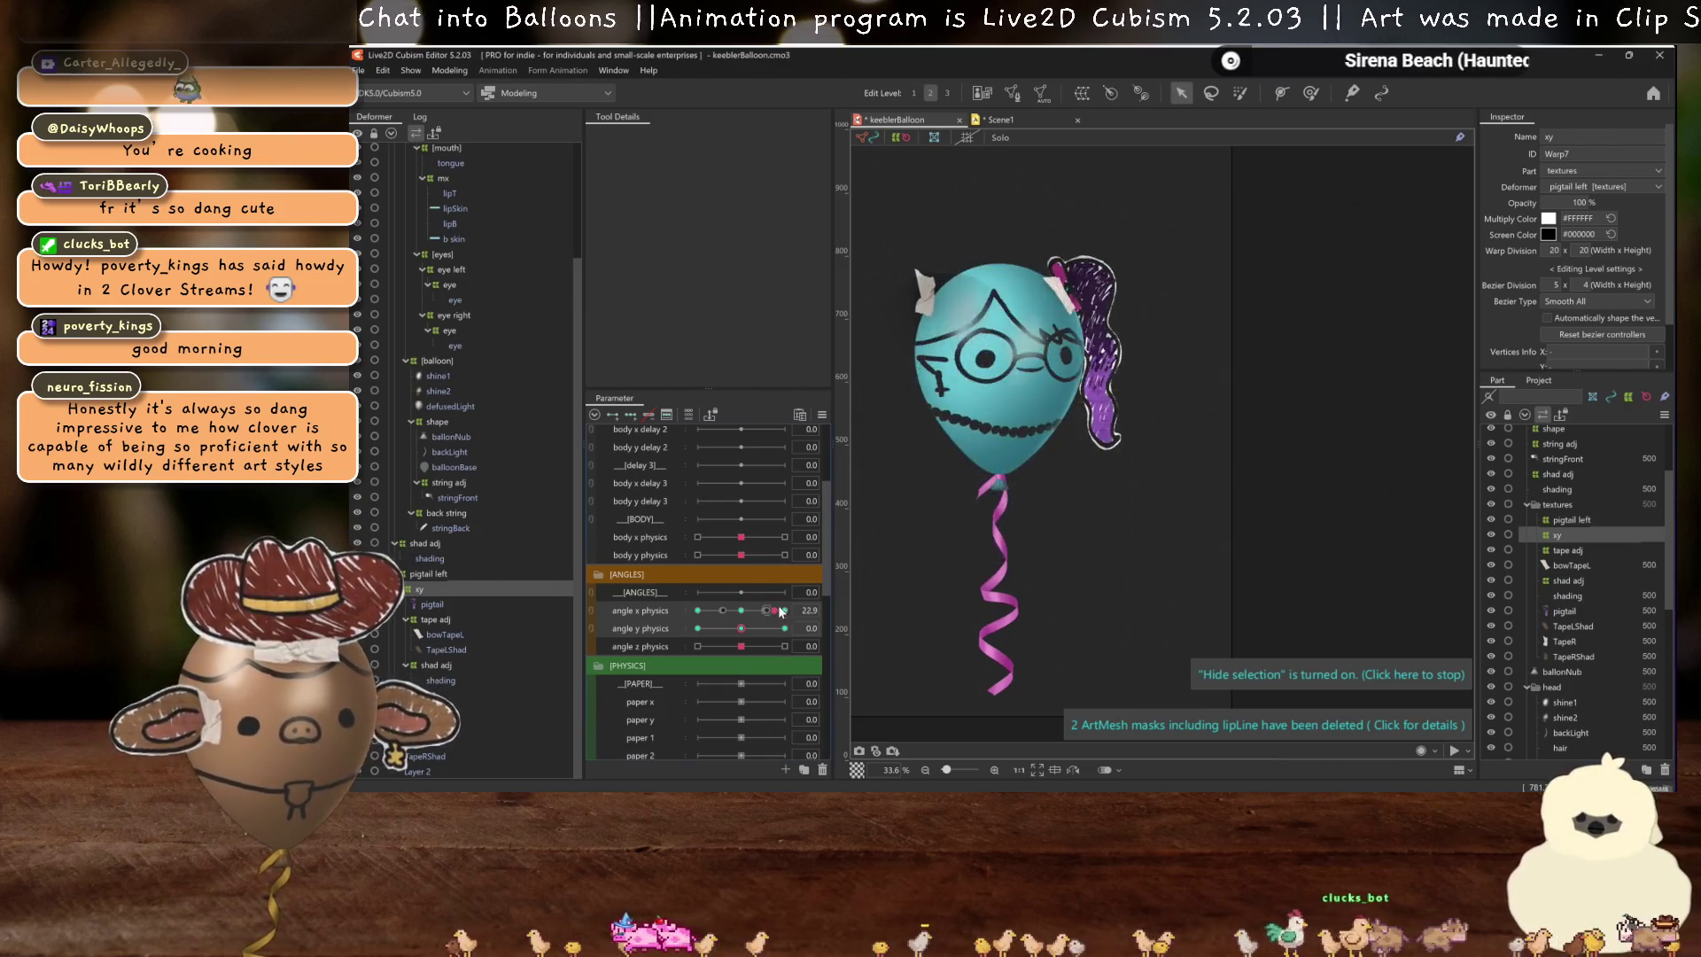
pyautogui.moveTo(747, 634); pyautogui.dragTo(791, 627)
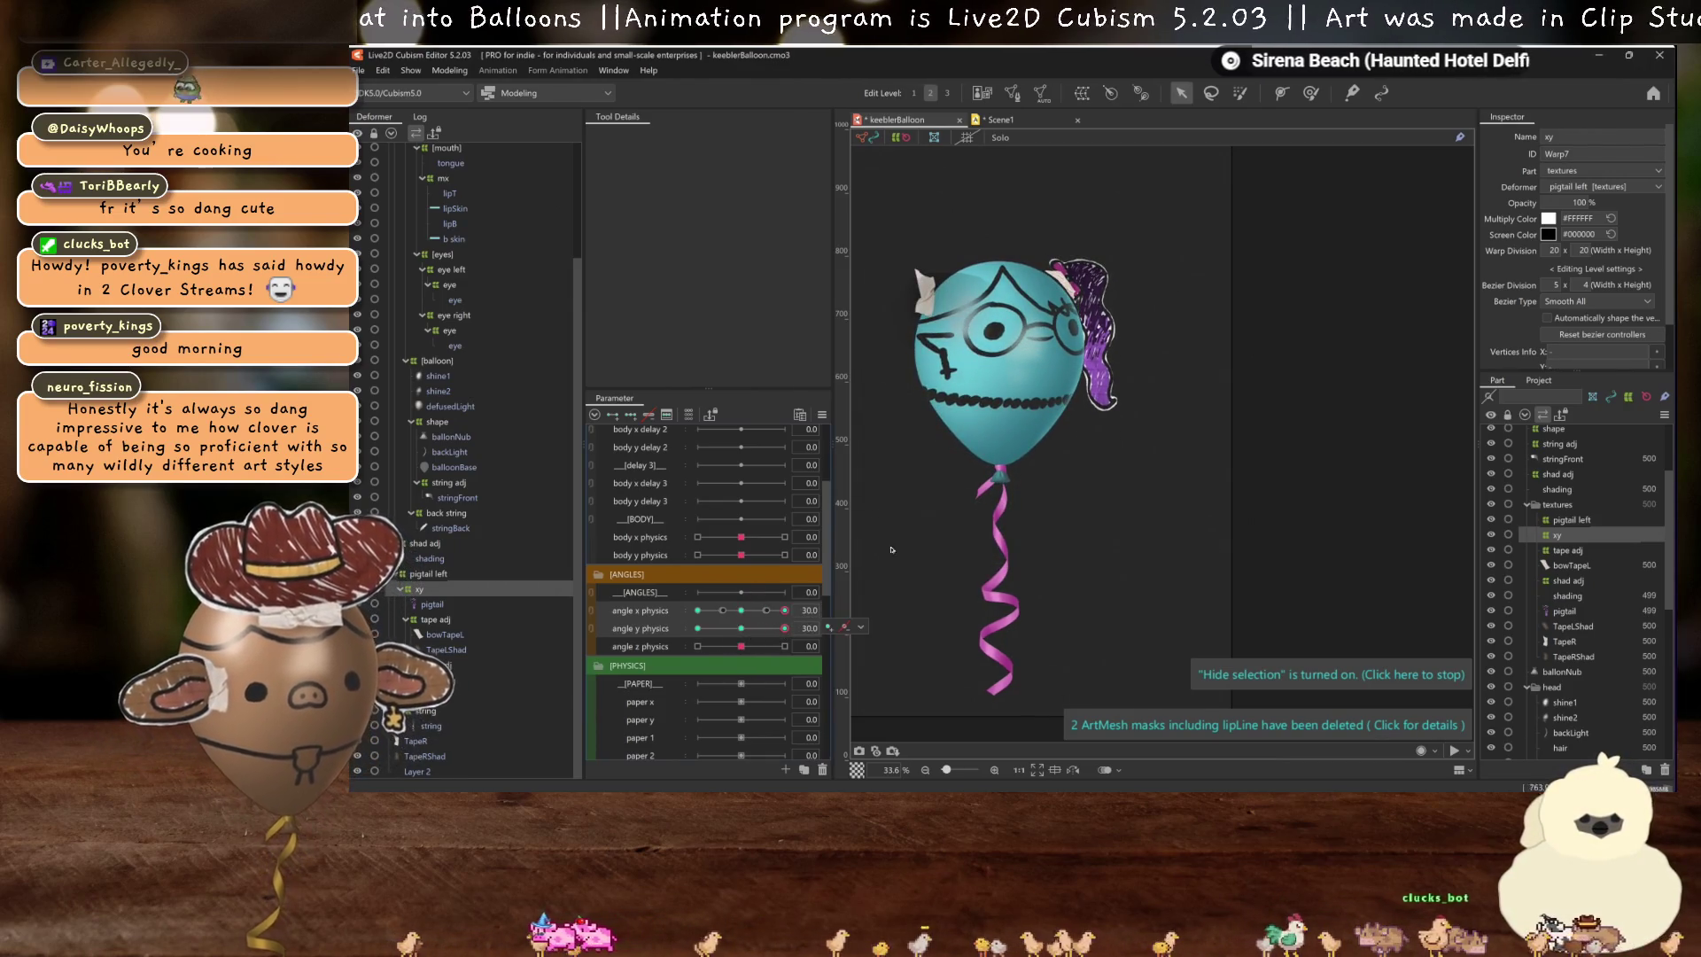
# - Nudge the pigtail warp, then preview with angle x turned back and angle y at -30
pyautogui.scroll(3, 891, 550)
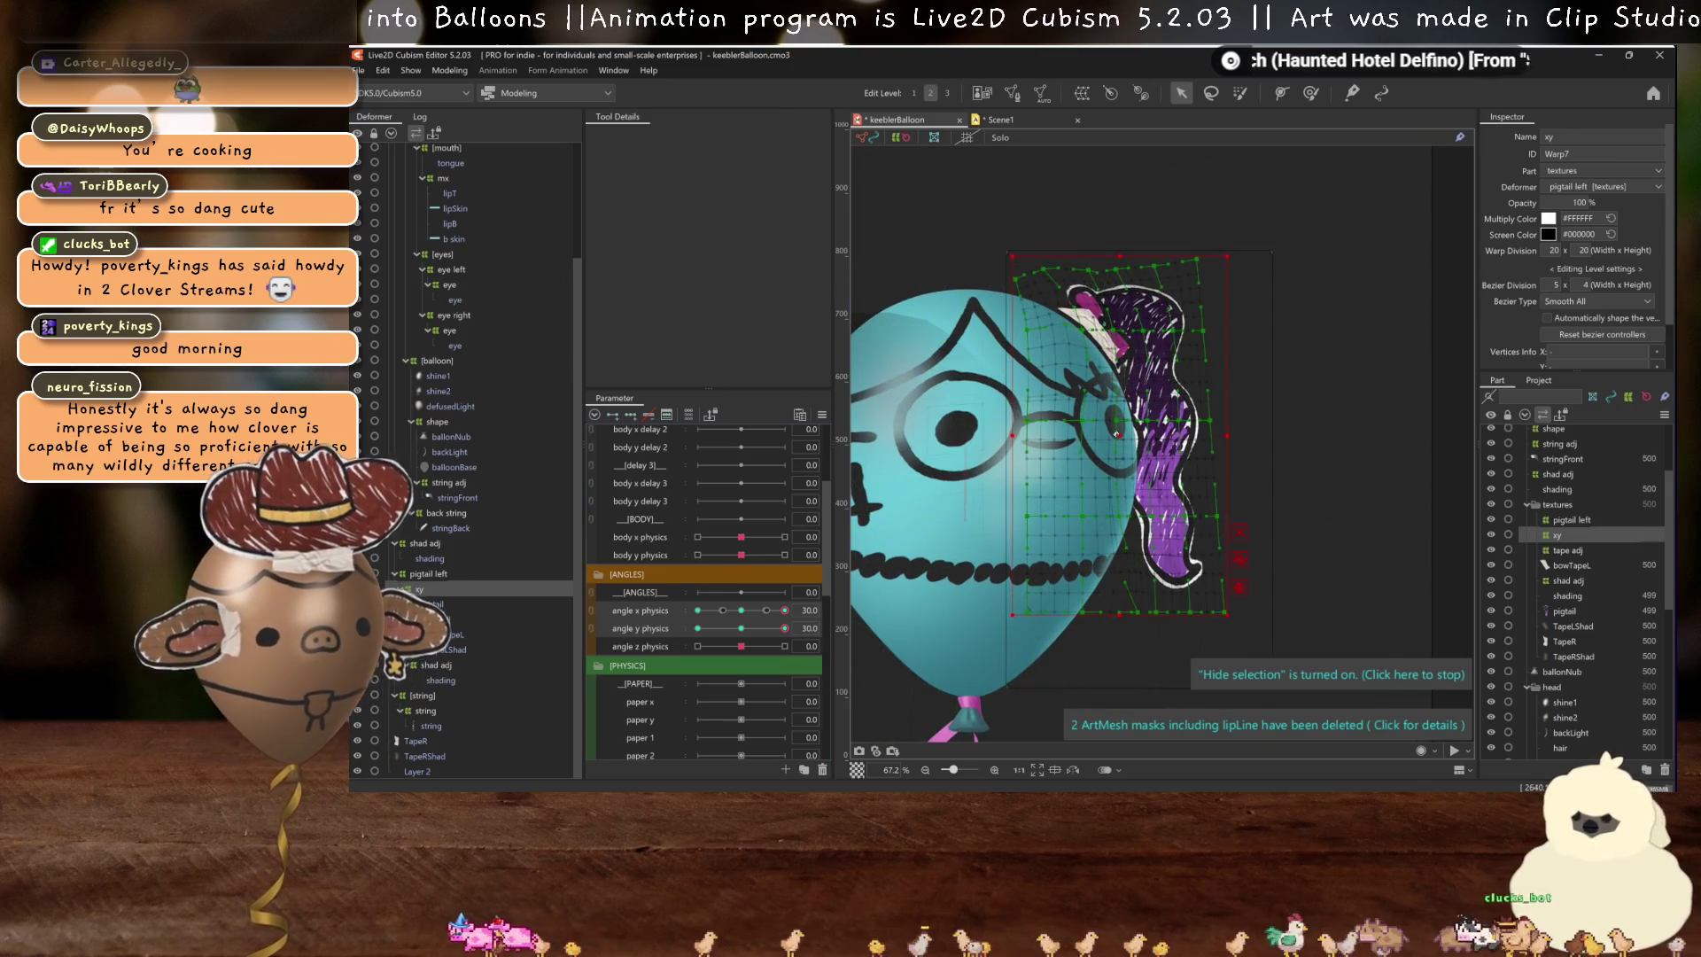
pyautogui.moveTo(1116, 434); pyautogui.dragTo(1115, 437)
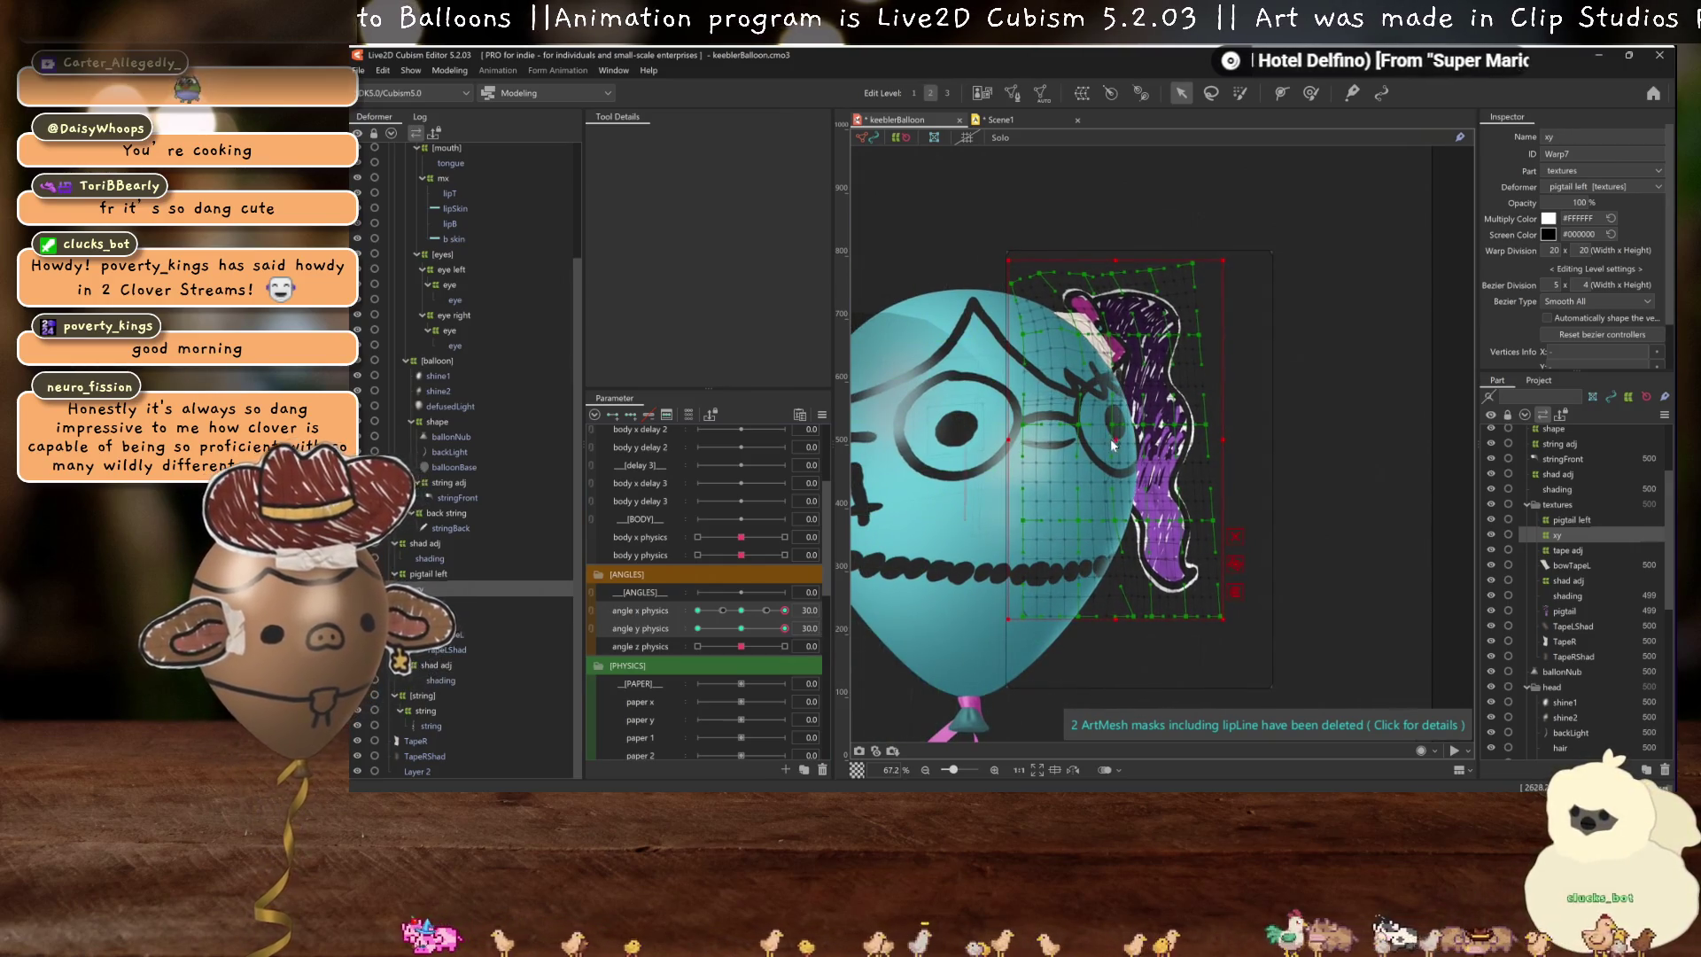
pyautogui.hotkey('ctrl', 'h')
pyautogui.moveTo(785, 611)
pyautogui.mouseDown()
pyautogui.moveTo(698, 611)
pyautogui.moveTo(698, 628)
pyautogui.mouseUp()
pyautogui.scroll(-3, 966, 531)
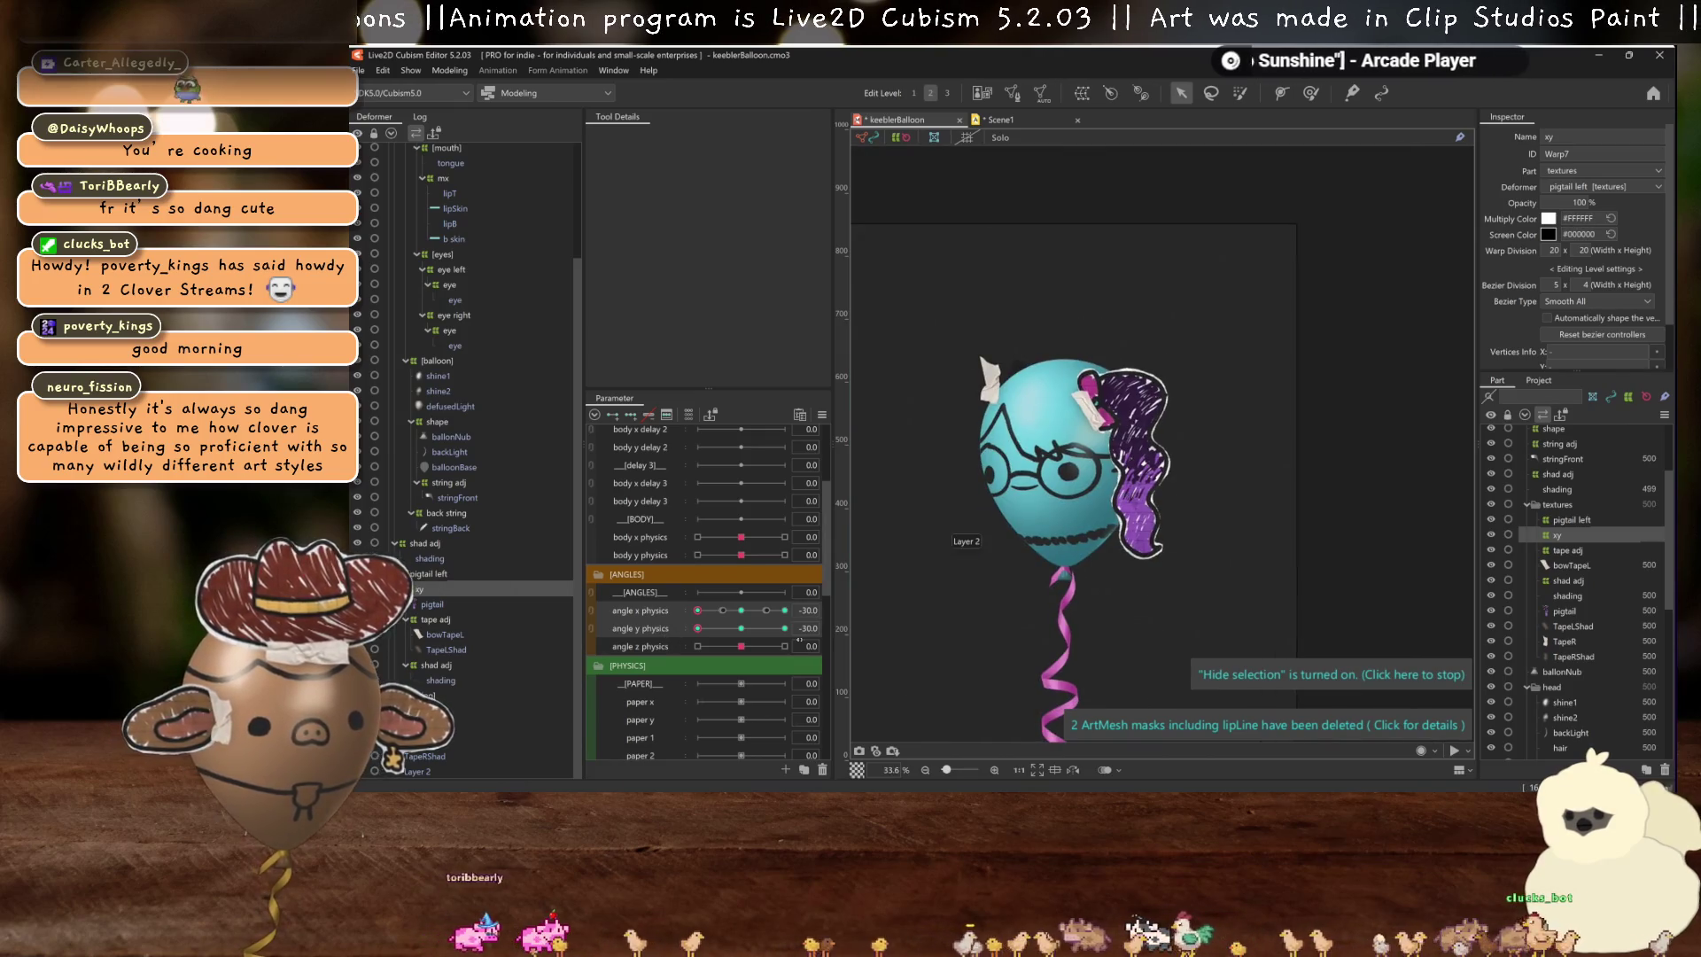
pyautogui.click(697, 628)
pyautogui.moveTo(698, 611); pyautogui.dragTo(795, 610)
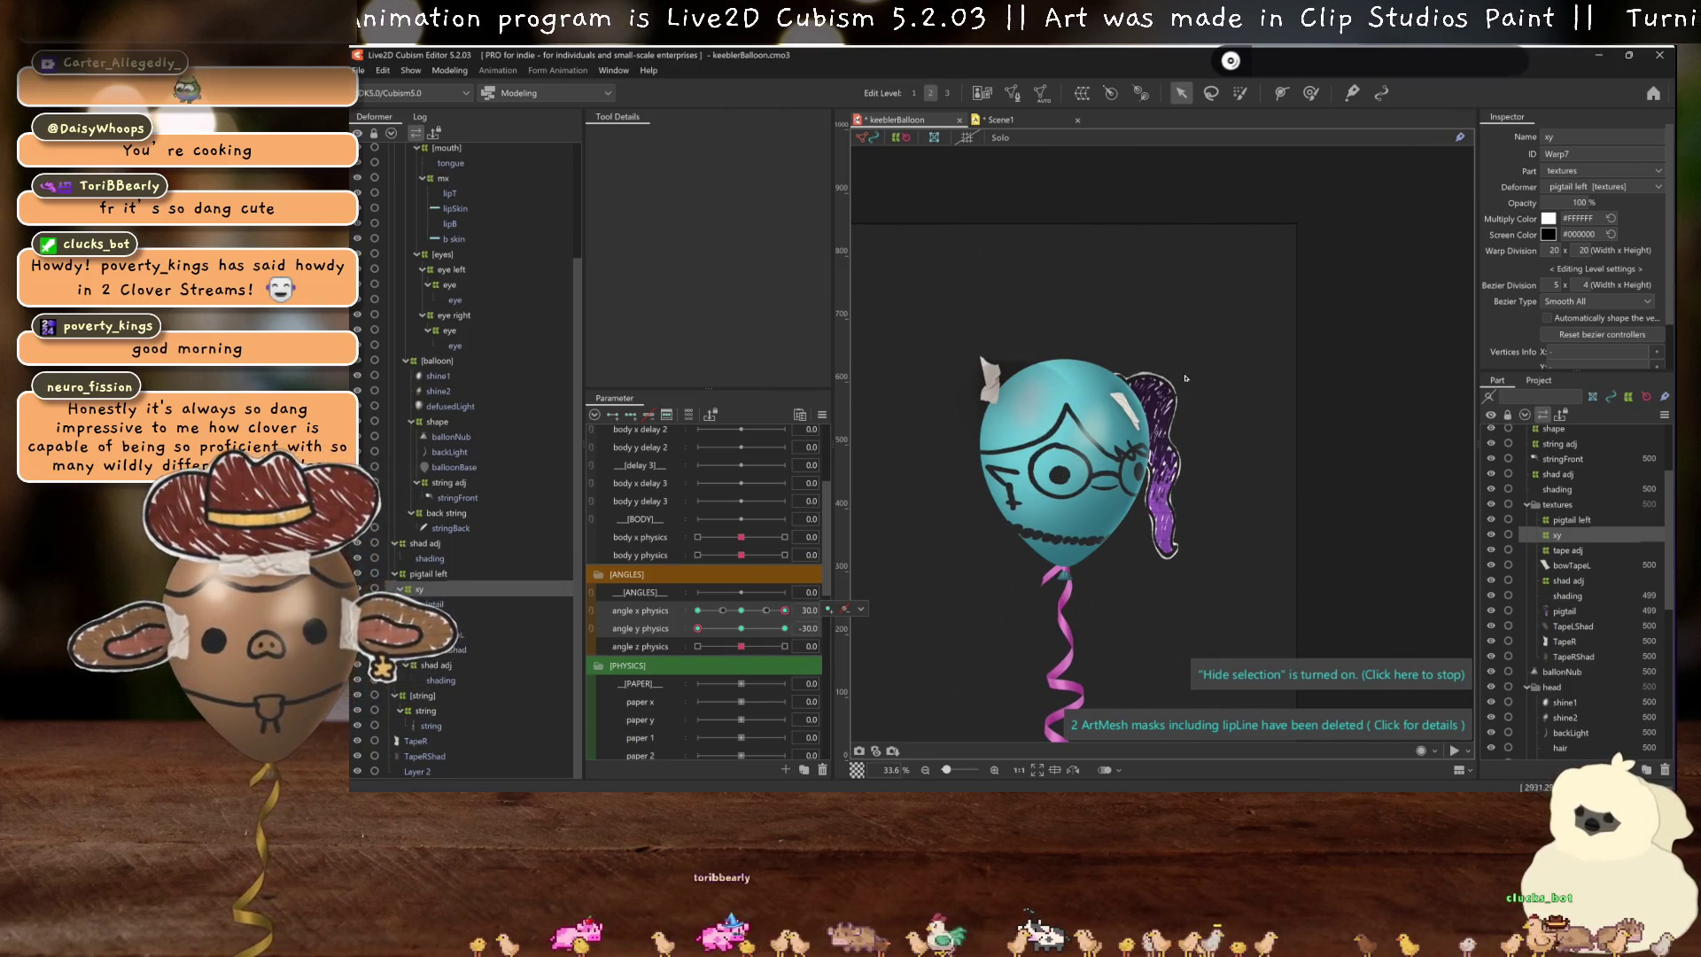
# - Shift the pigtail warp right, pull its top-right corner outward, and preview near -30
pyautogui.scroll(3, 1109, 443)
pyautogui.moveTo(1097, 470); pyautogui.dragTo(1116, 570)
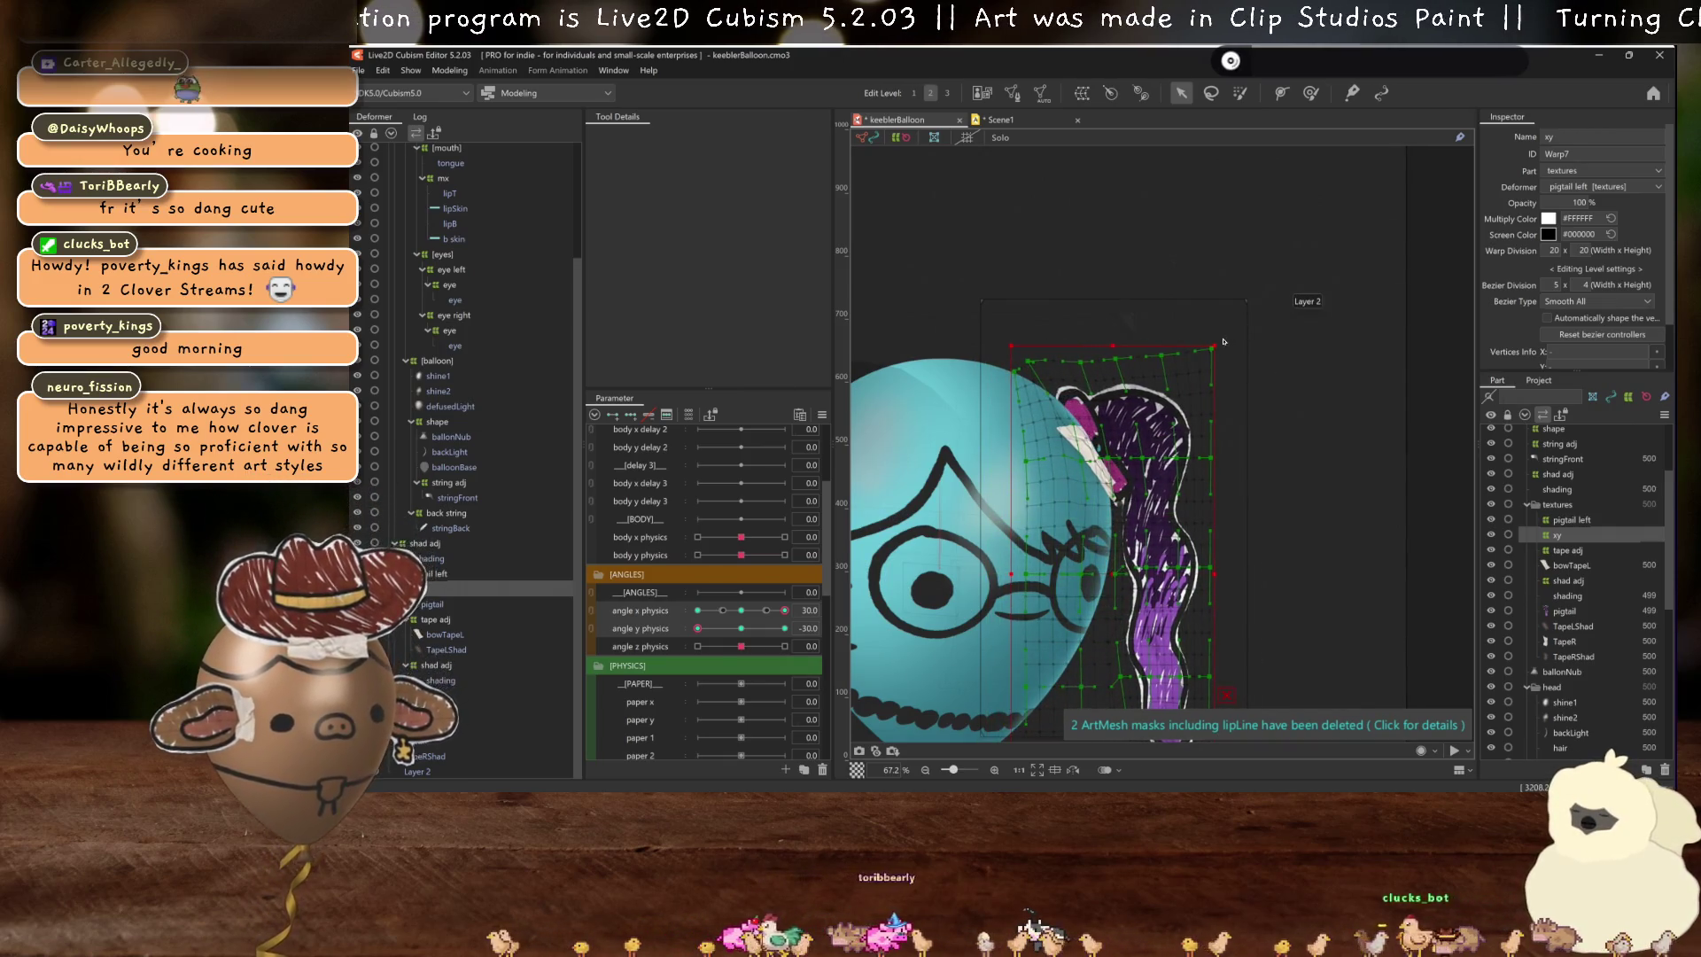
pyautogui.moveTo(1217, 342); pyautogui.dragTo(1232, 351)
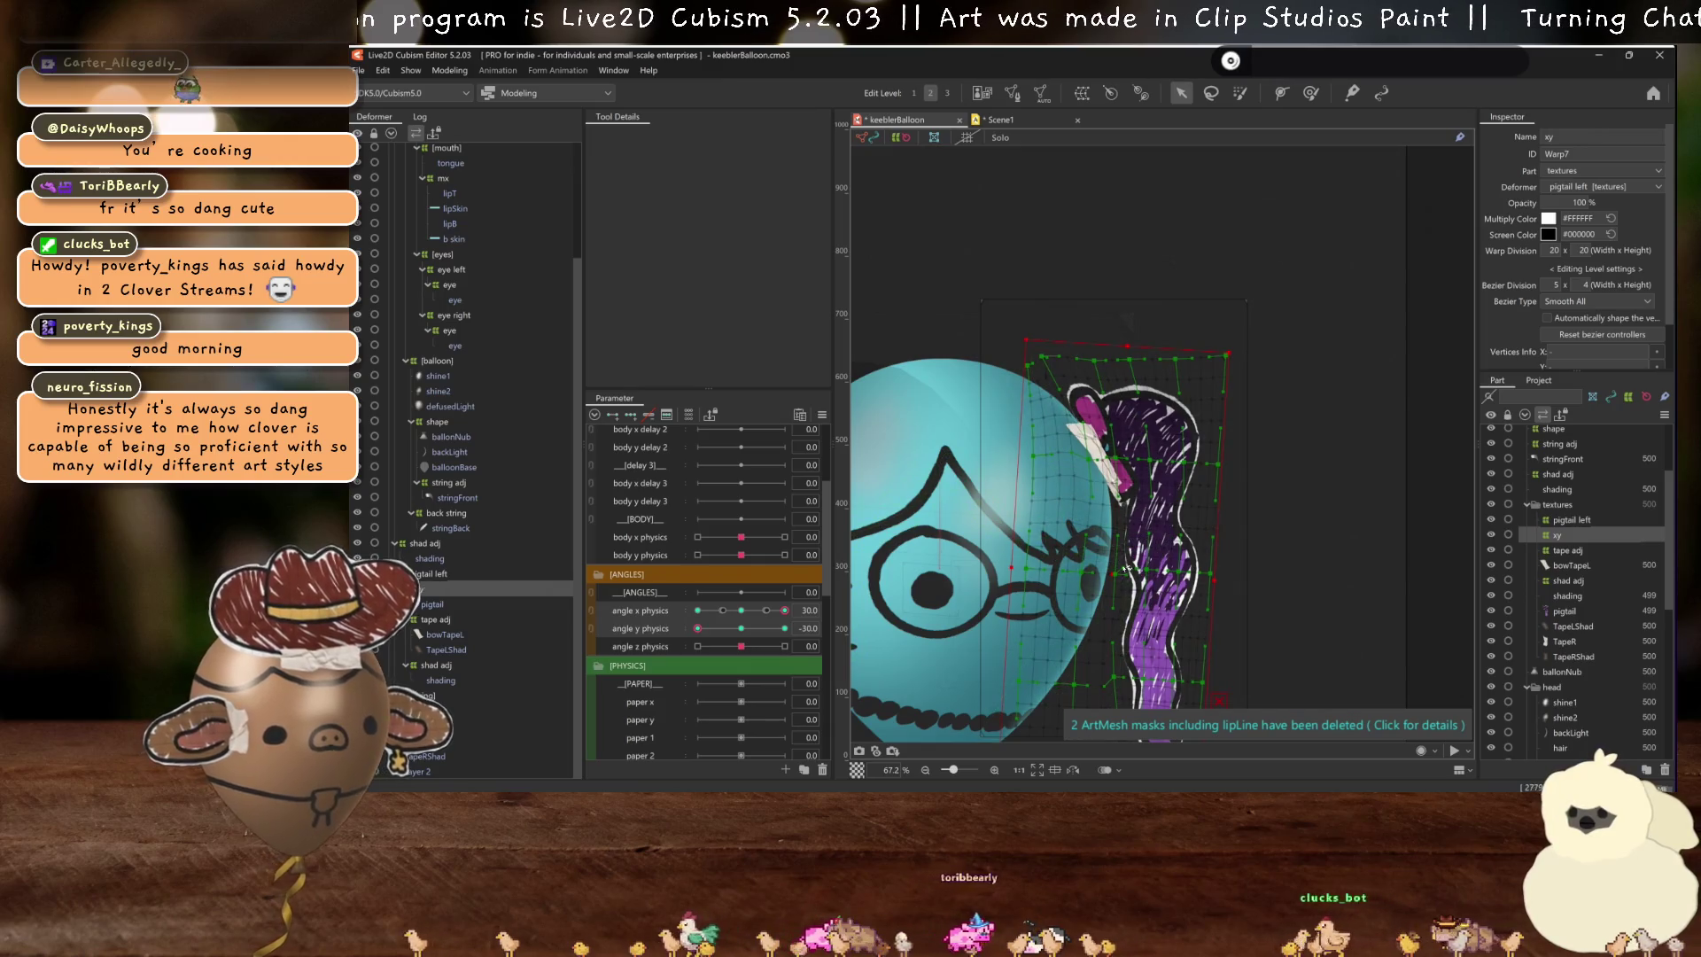
pyautogui.scroll(-2, 1110, 574)
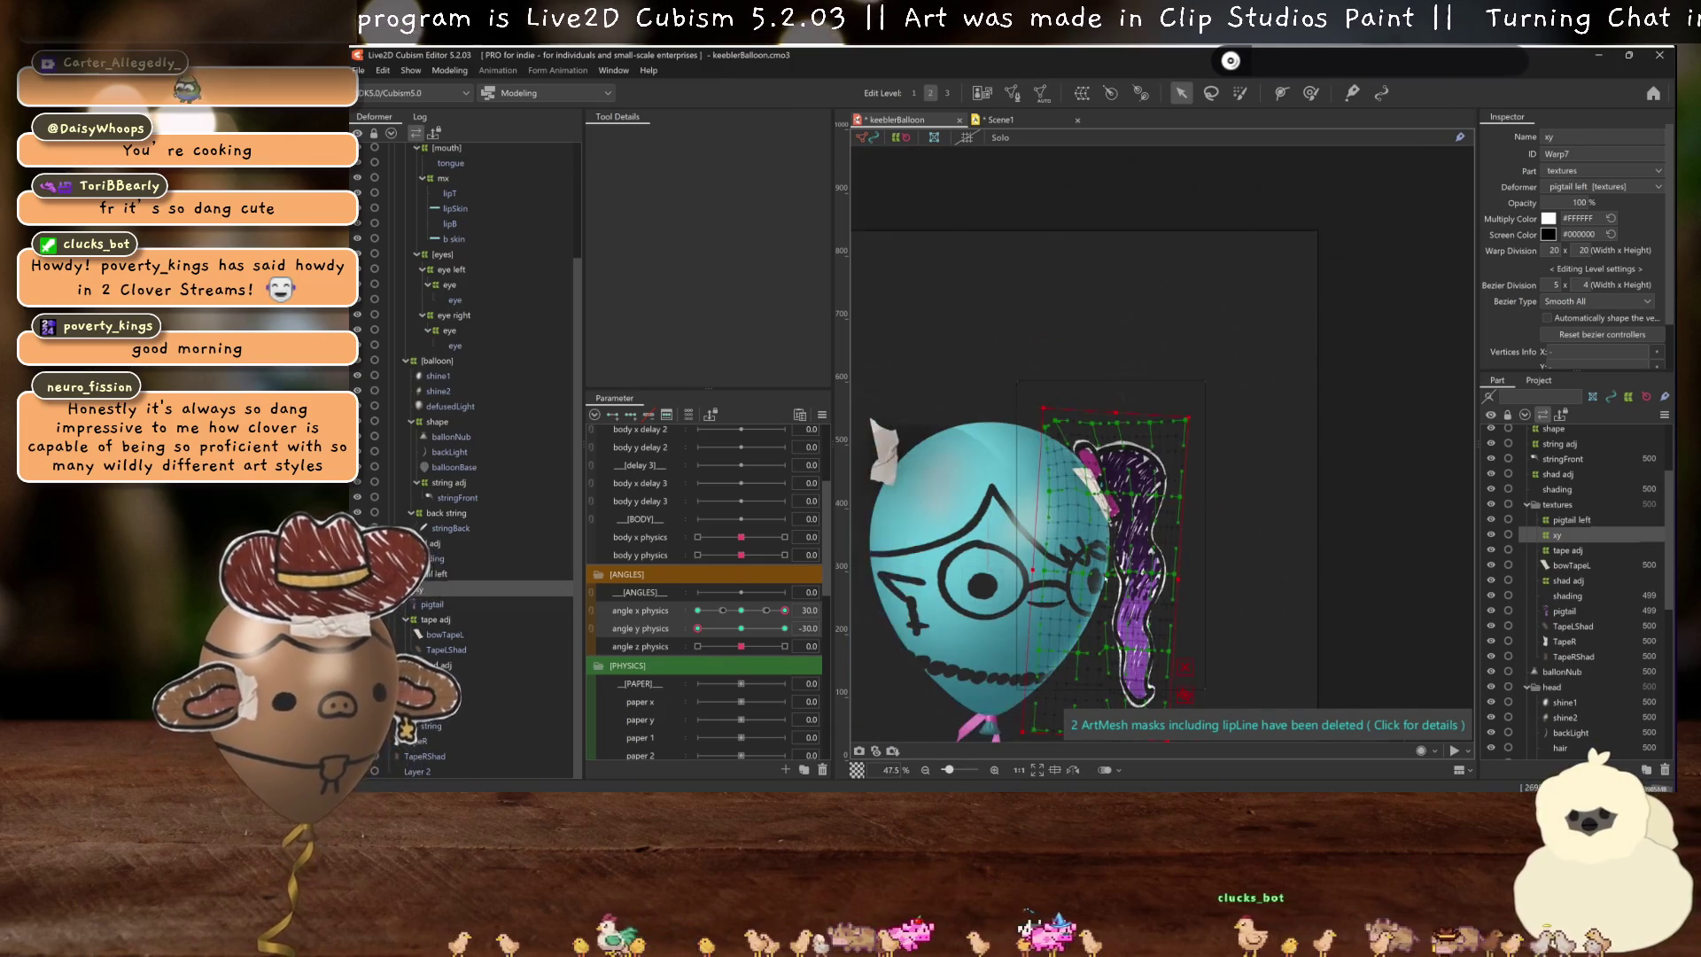
pyautogui.hotkey('ctrl', 'h')
pyautogui.moveTo(698, 628); pyautogui.dragTo(682, 632)
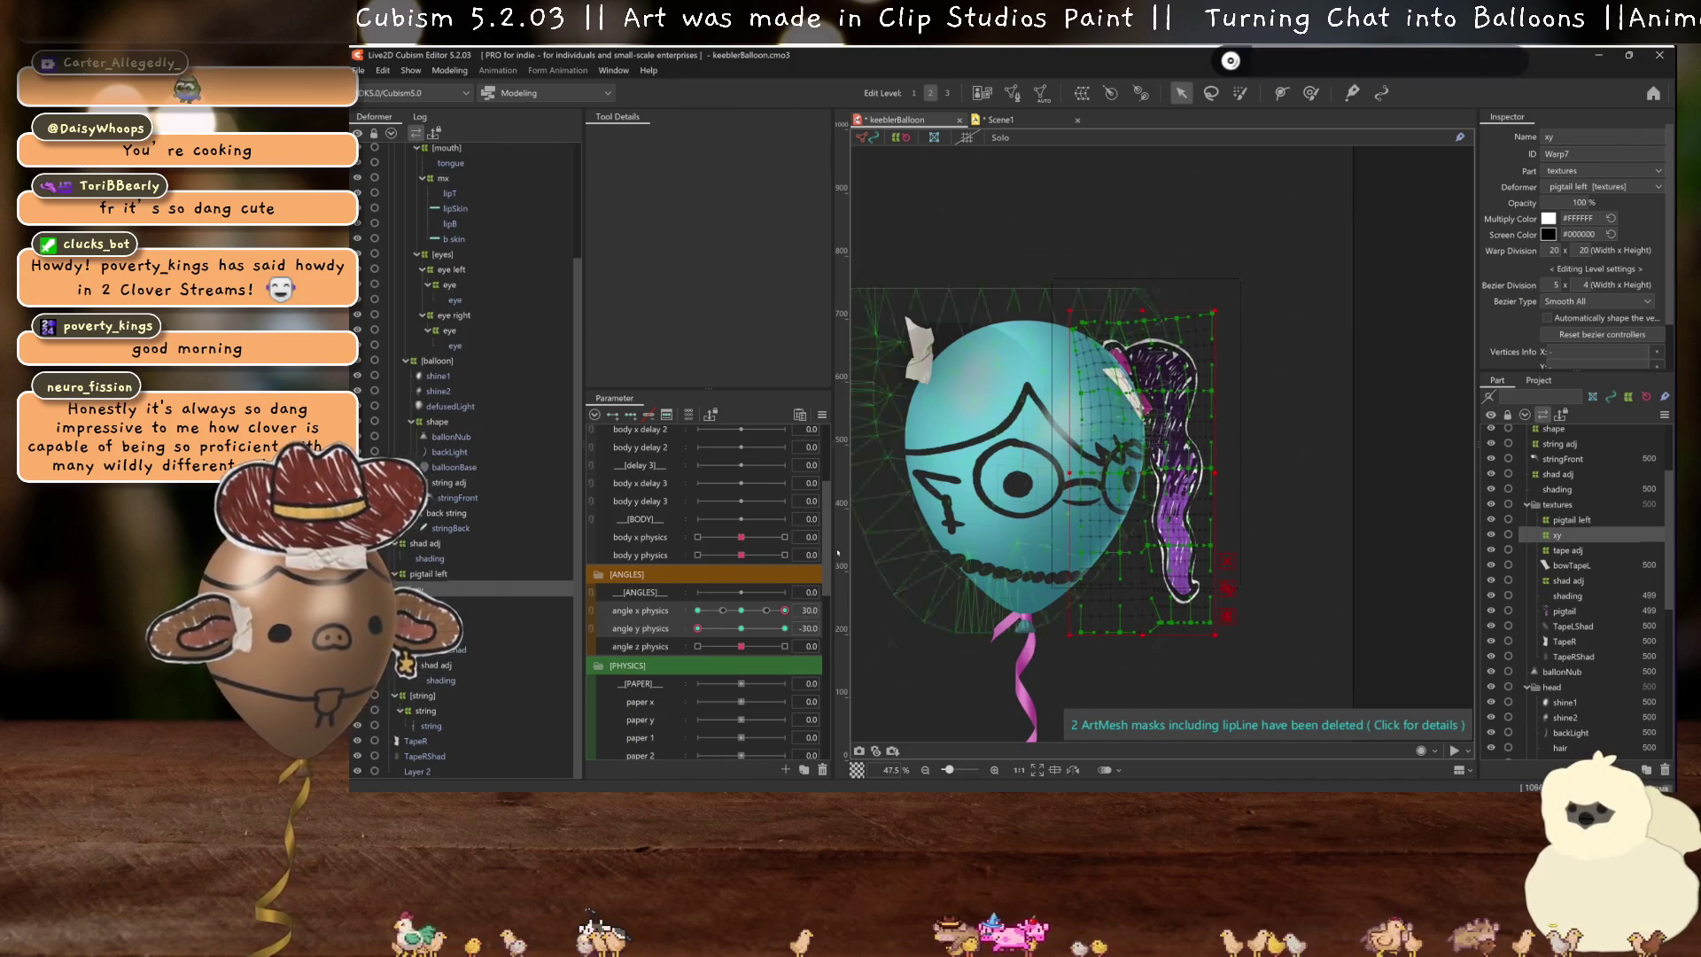
# - Rotate the pigtail warp clockwise and scrub the angle sliders to test the motion
pyautogui.press('h')
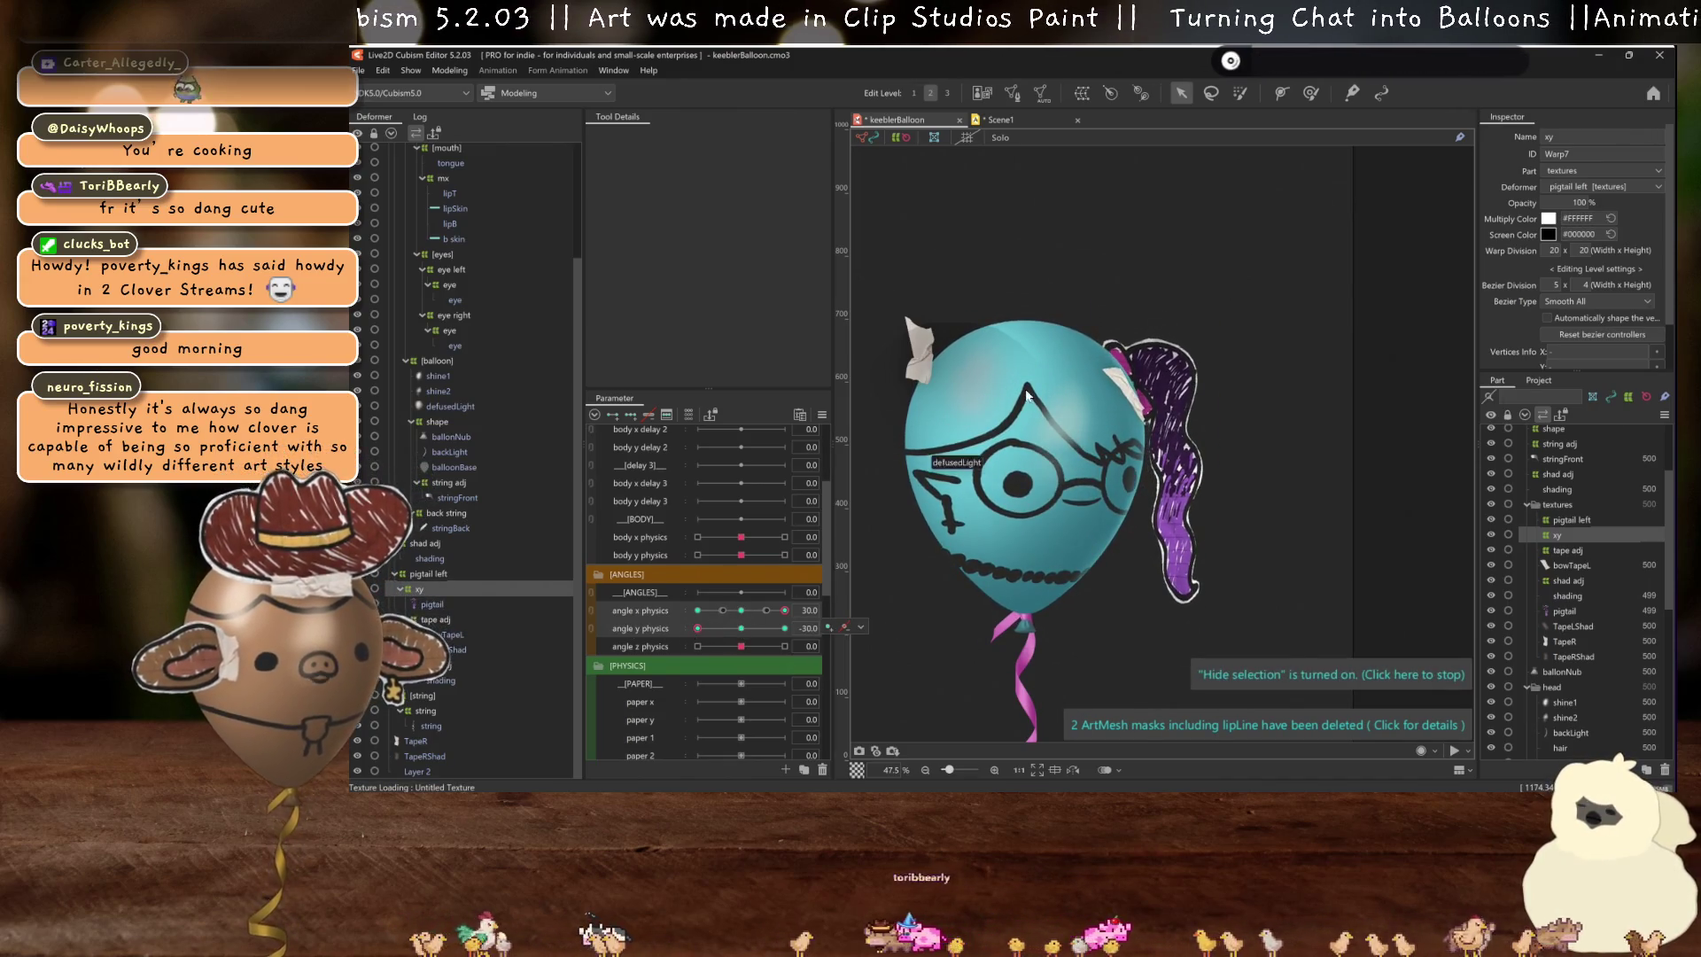
pyautogui.press('h')
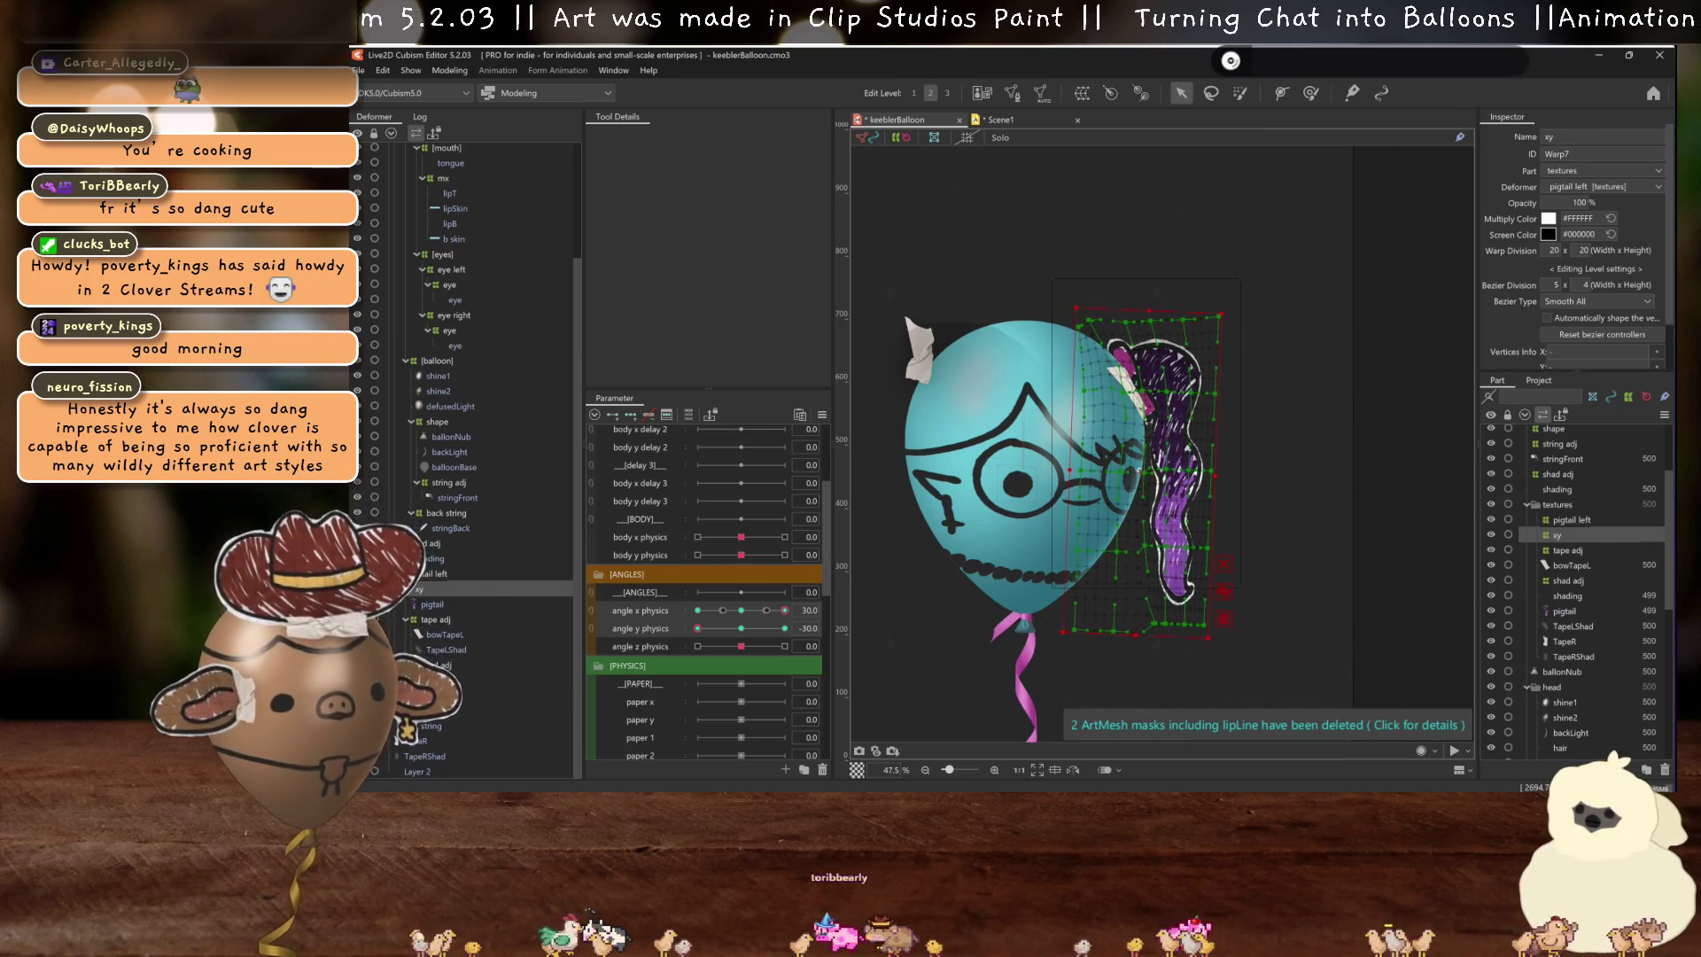
pyautogui.press('h')
pyautogui.moveTo(737, 631); pyautogui.dragTo(685, 620)
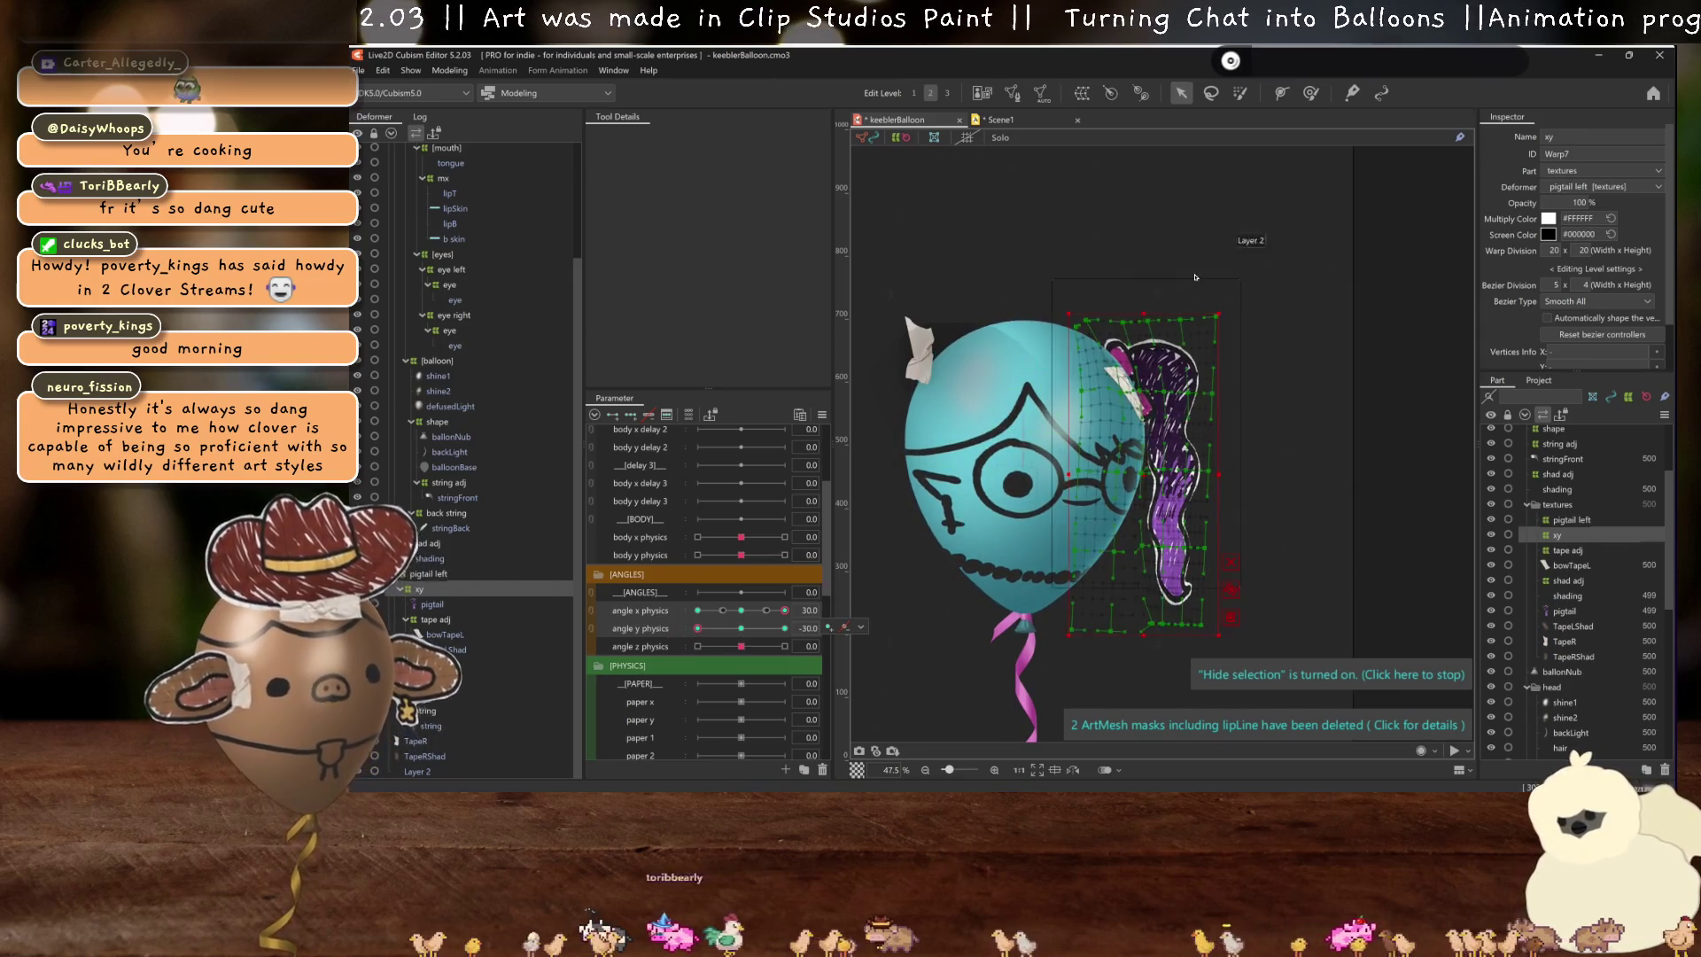
pyautogui.moveTo(1143, 310); pyautogui.dragTo(1160, 308)
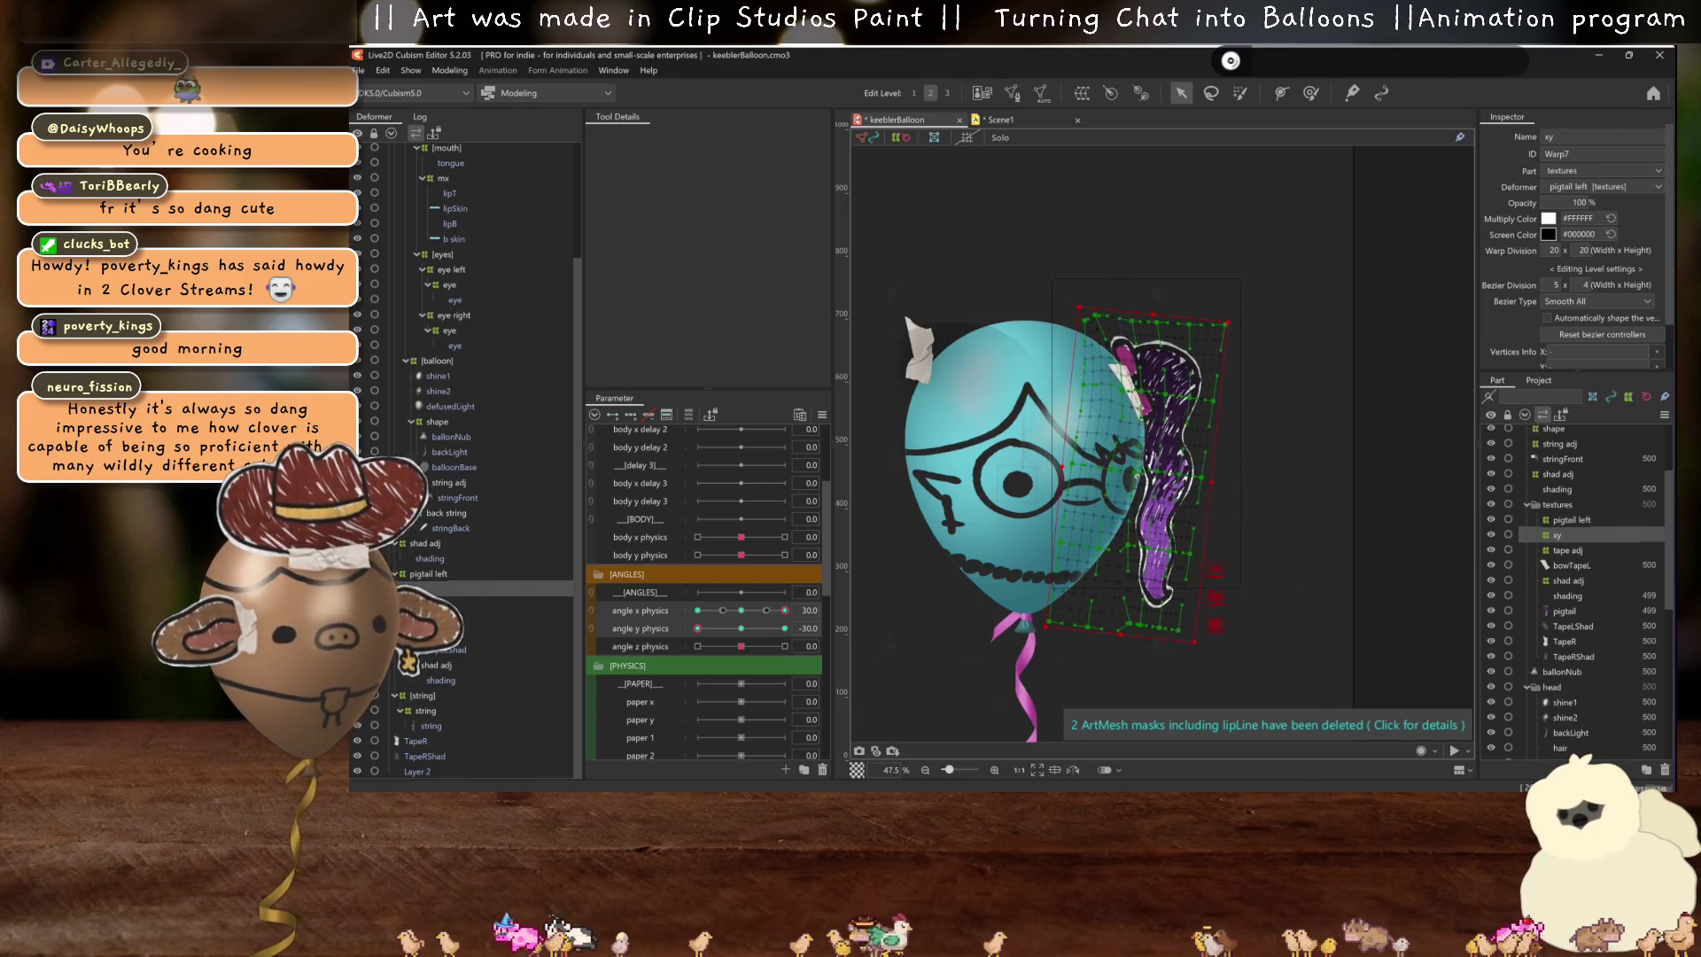
pyautogui.press('h')
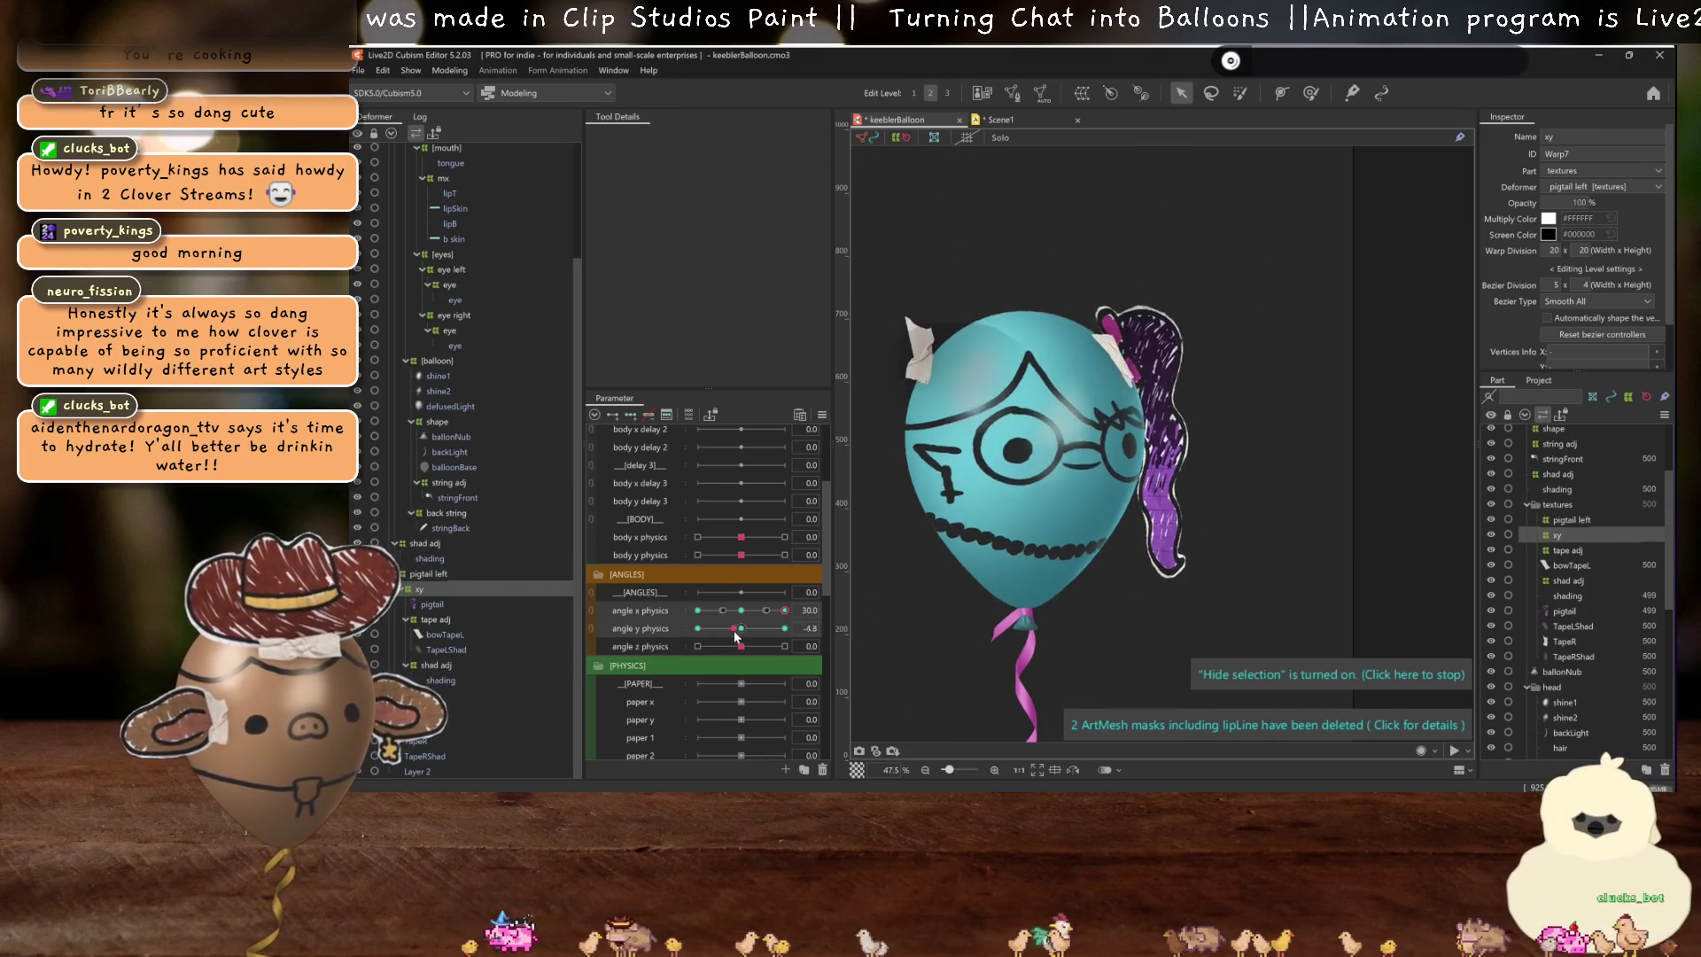
pyautogui.moveTo(778, 610)
pyautogui.mouseDown()
pyautogui.moveTo(742, 626)
pyautogui.moveTo(779, 618)
pyautogui.moveTo(672, 612)
pyautogui.moveTo(822, 611)
pyautogui.moveTo(770, 615)
pyautogui.moveTo(787, 613)
pyautogui.mouseUp()
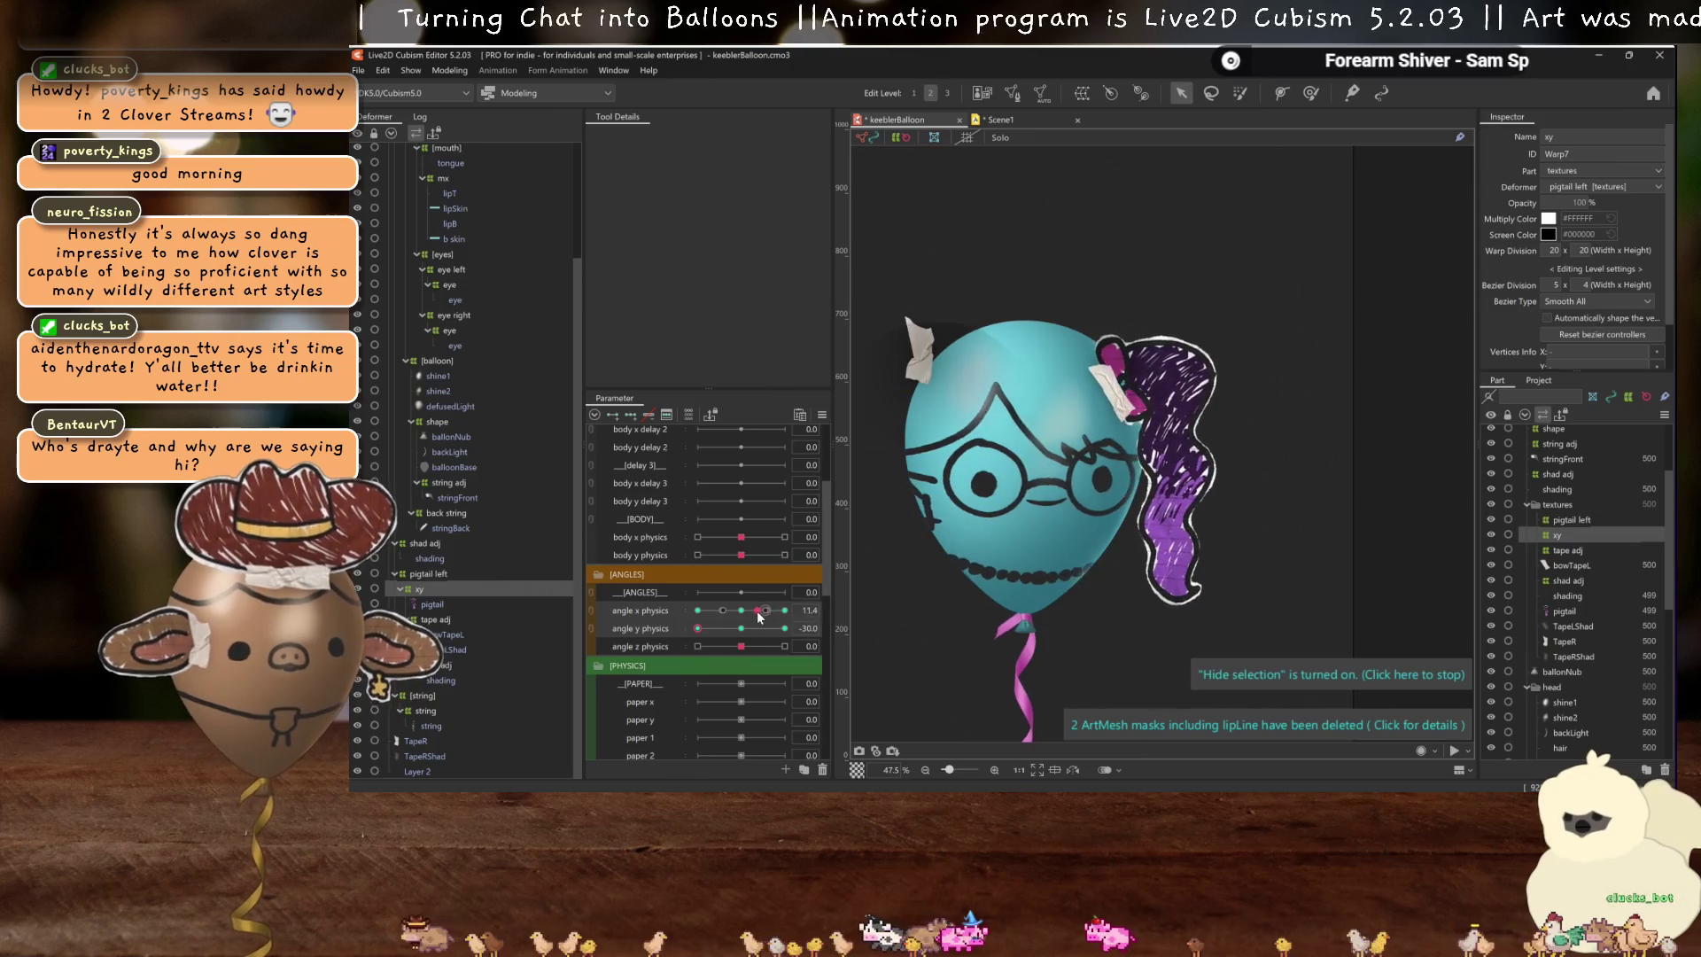
# - Set the head turn to 17, try adding a keyform, and dismiss the parameter error
pyautogui.moveTo(787, 612)
pyautogui.mouseDown()
pyautogui.moveTo(698, 629)
pyautogui.moveTo(771, 618)
pyautogui.mouseUp()
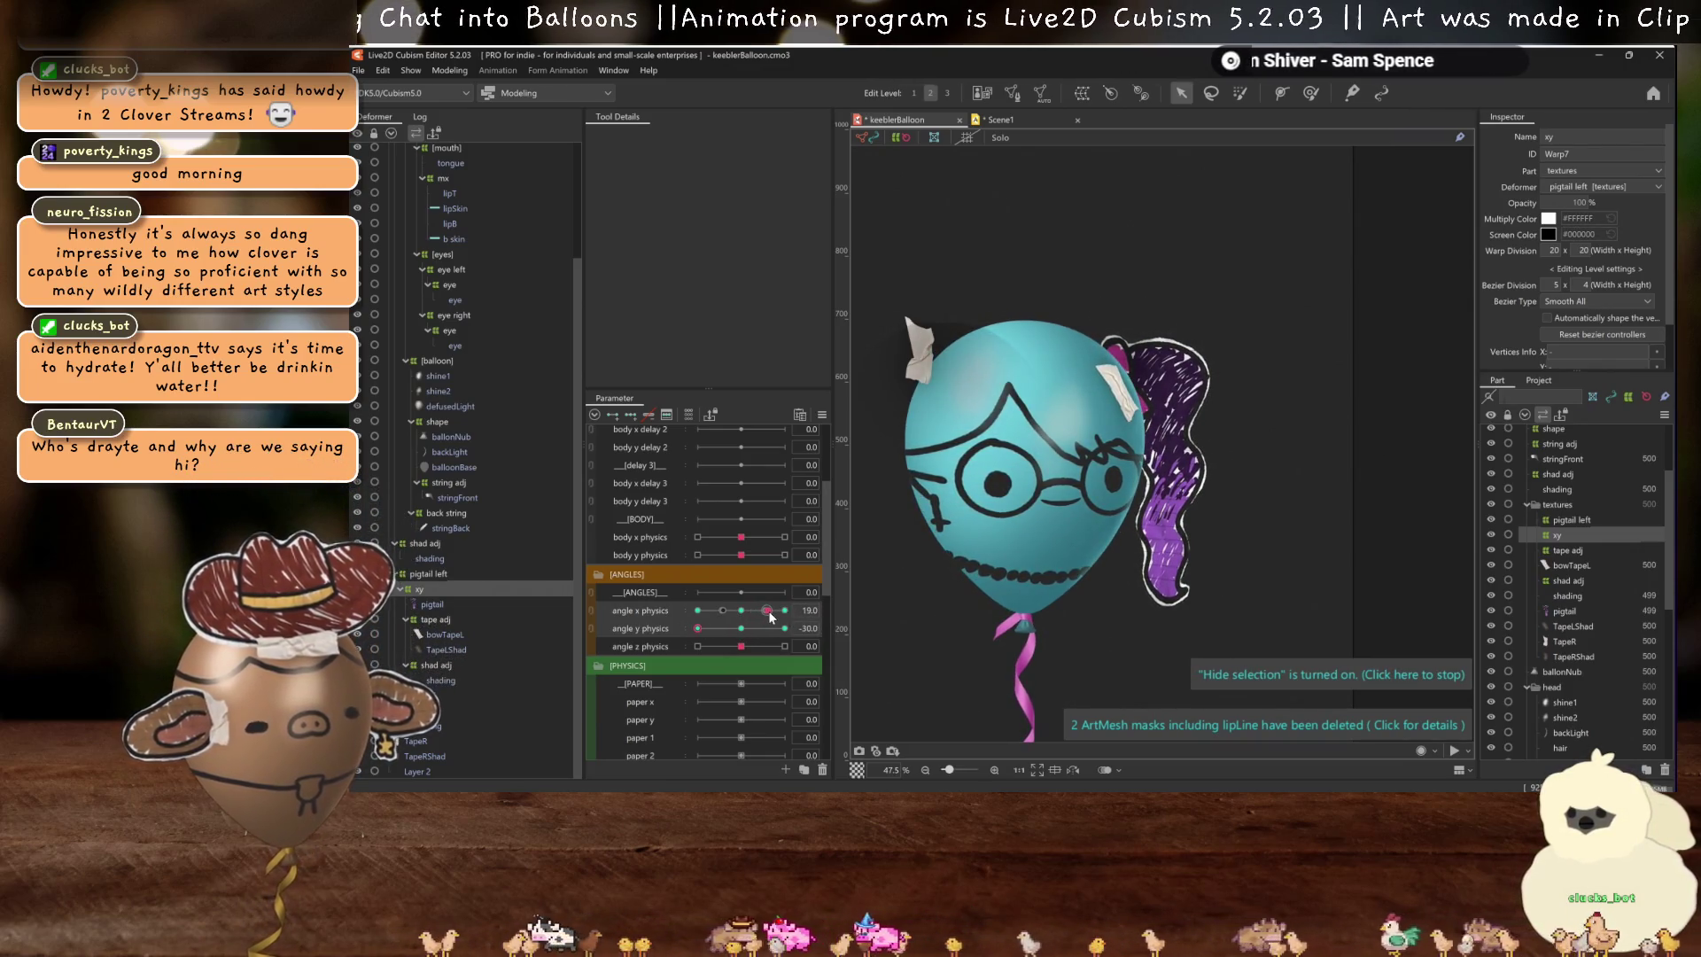
pyautogui.moveTo(770, 617); pyautogui.dragTo(762, 618)
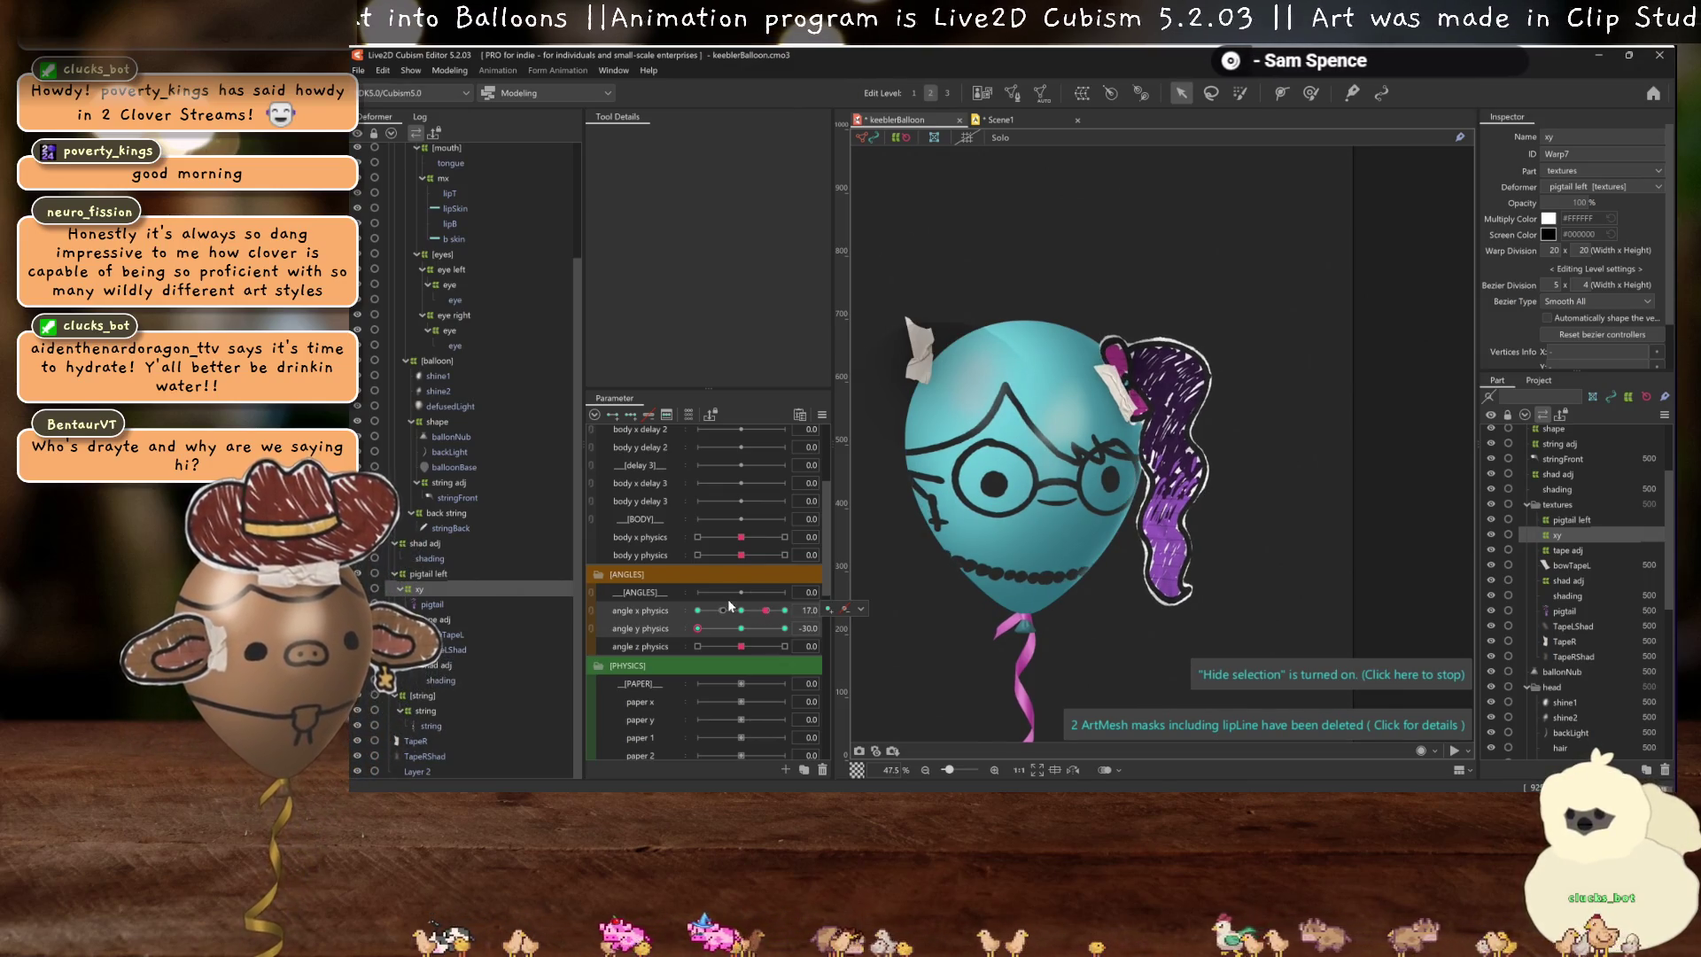
pyautogui.click(830, 612)
pyautogui.click(1064, 446)
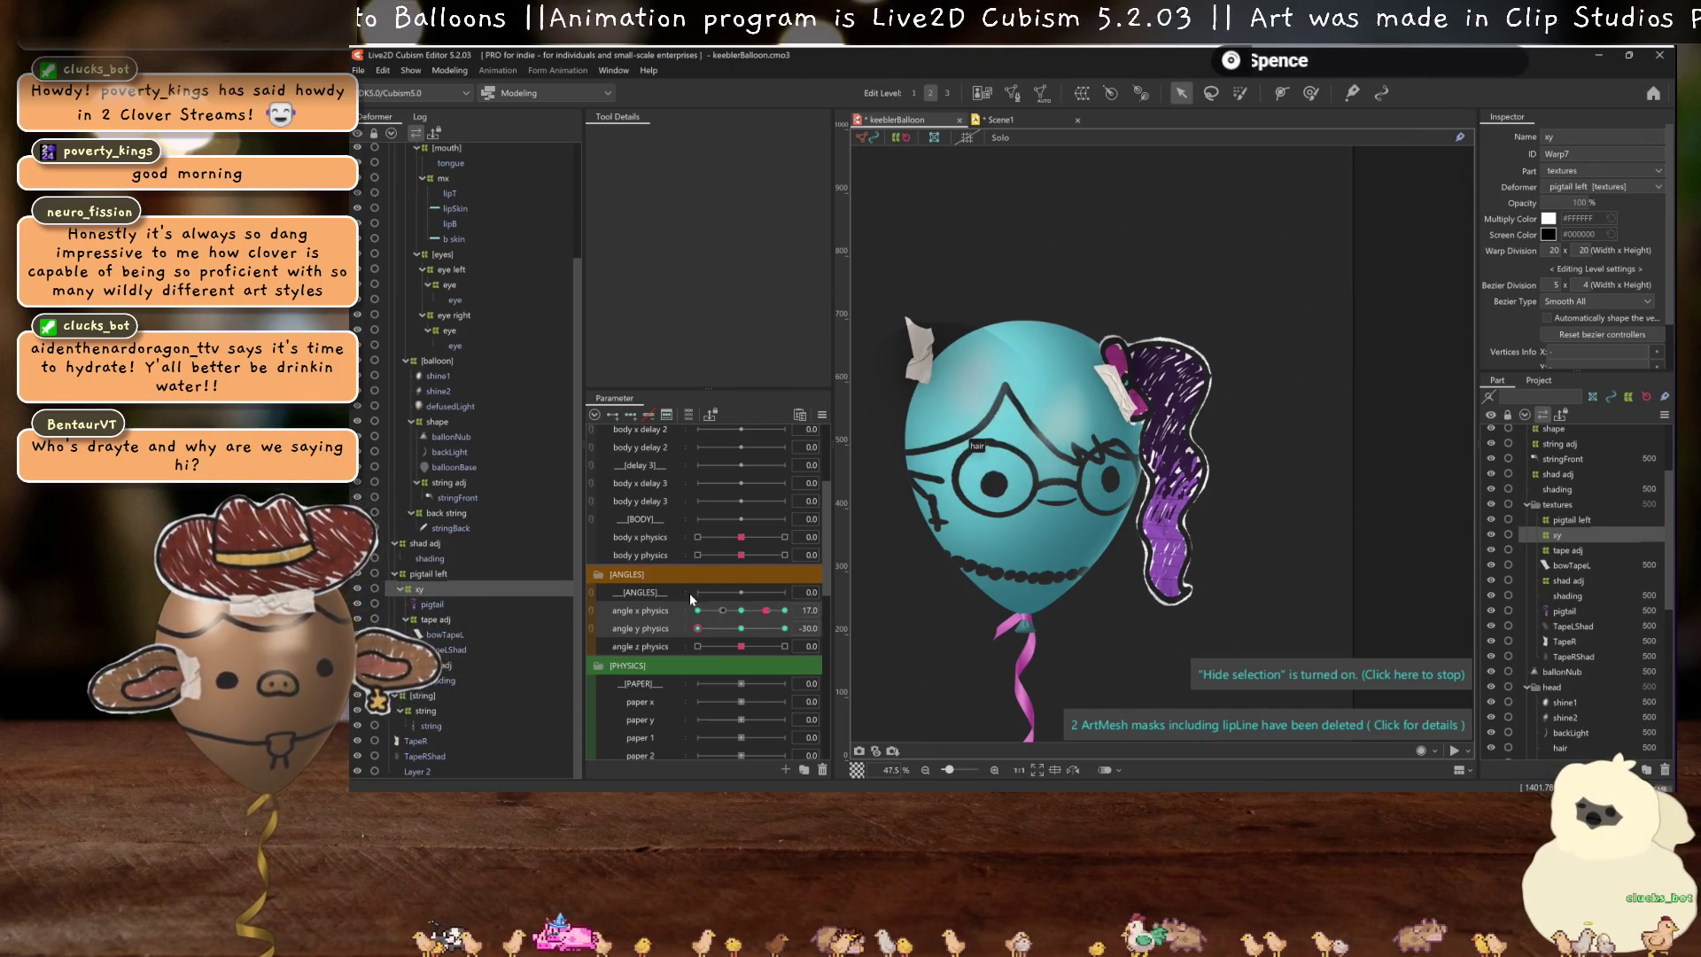
# - At angle x physics 18, shift the pigtail warp slightly right and recheck
pyautogui.click(774, 616)
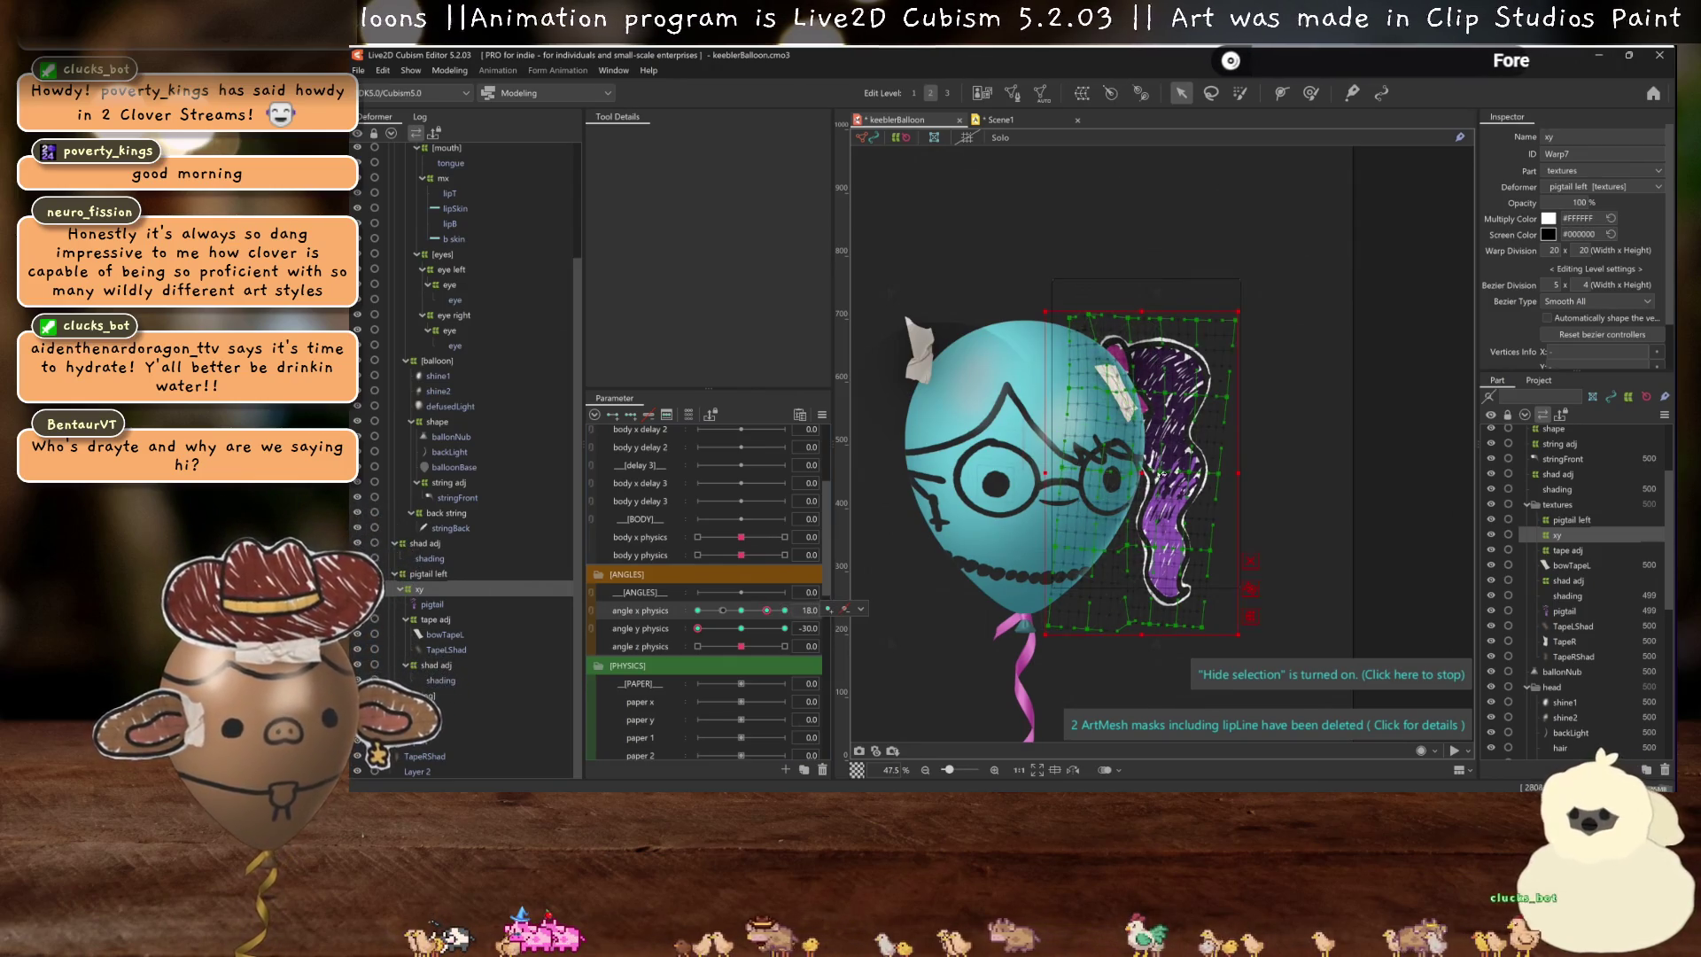
pyautogui.moveTo(1161, 472); pyautogui.dragTo(1170, 472)
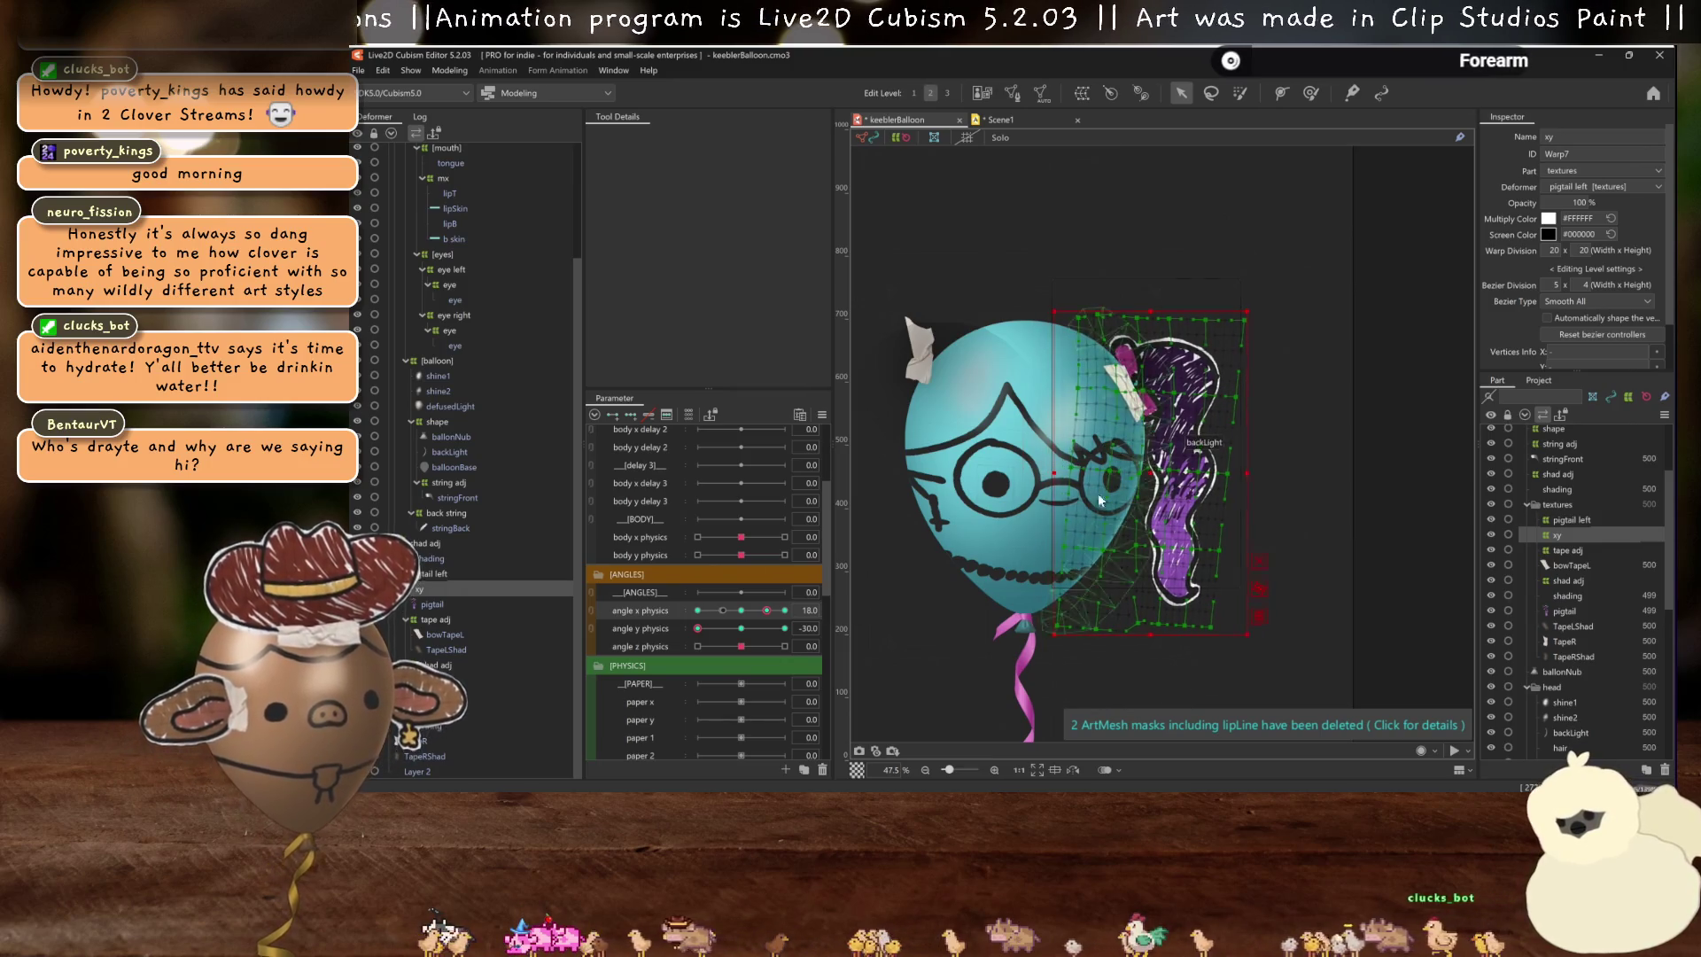
pyautogui.hotkey('ctrl', 'h')
pyautogui.moveTo(767, 611)
pyautogui.mouseDown()
pyautogui.moveTo(786, 614)
pyautogui.moveTo(764, 614)
pyautogui.mouseUp()
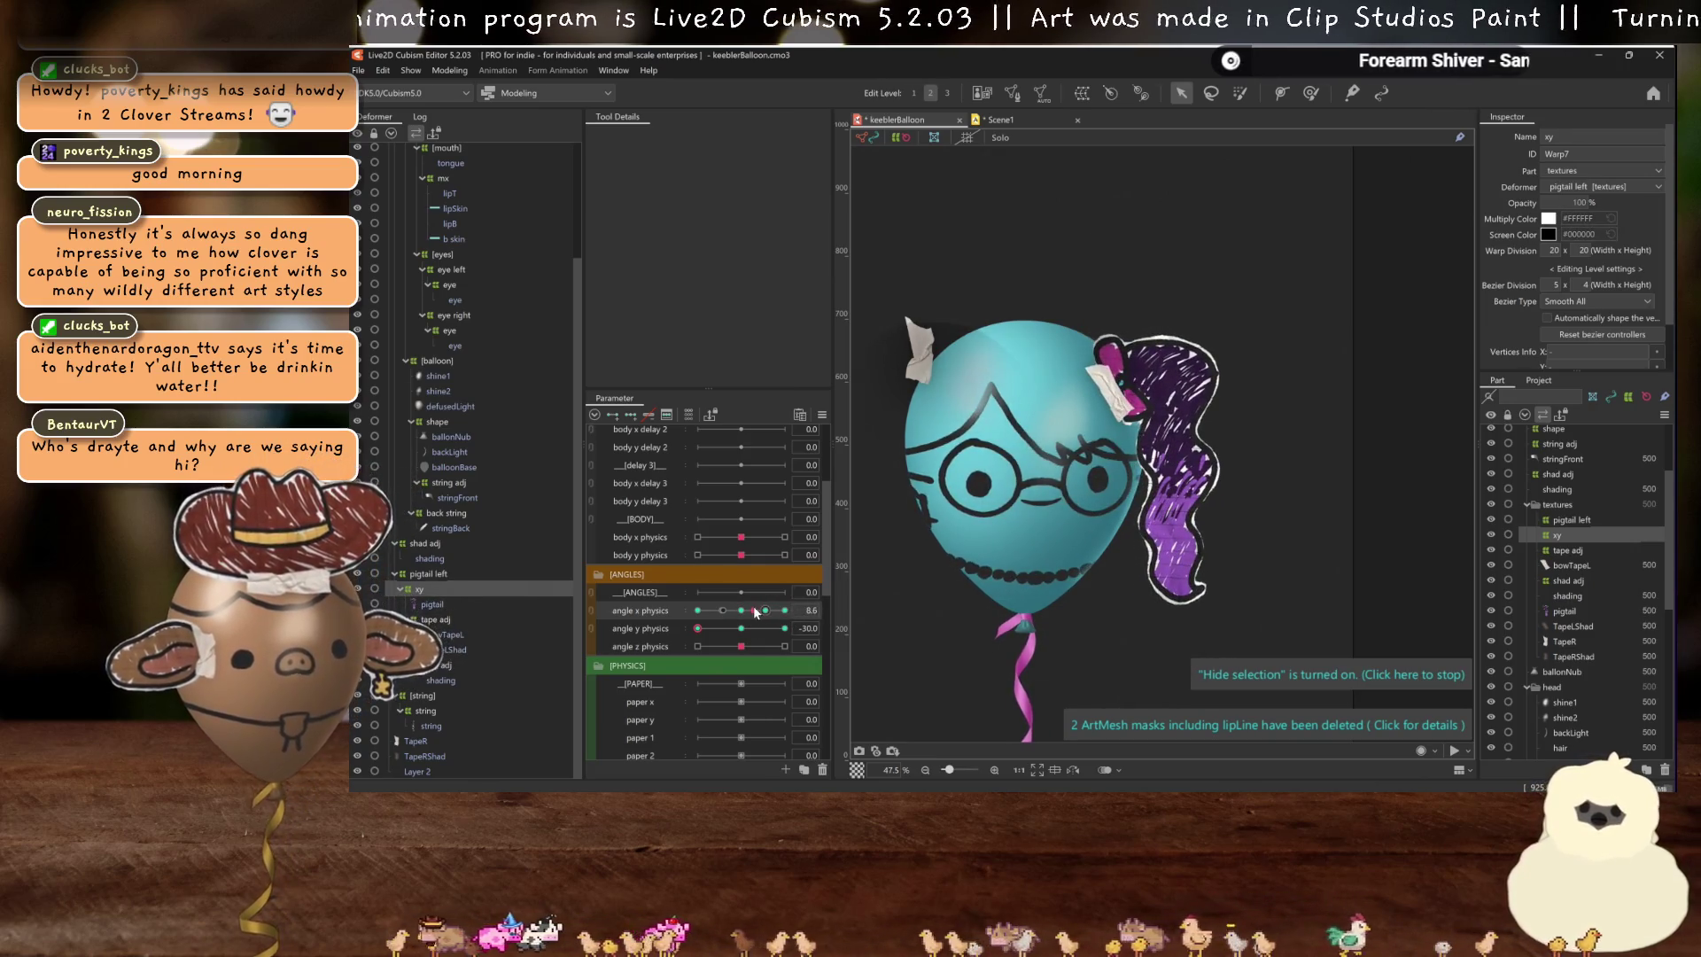
pyautogui.moveTo(771, 609); pyautogui.dragTo(760, 610)
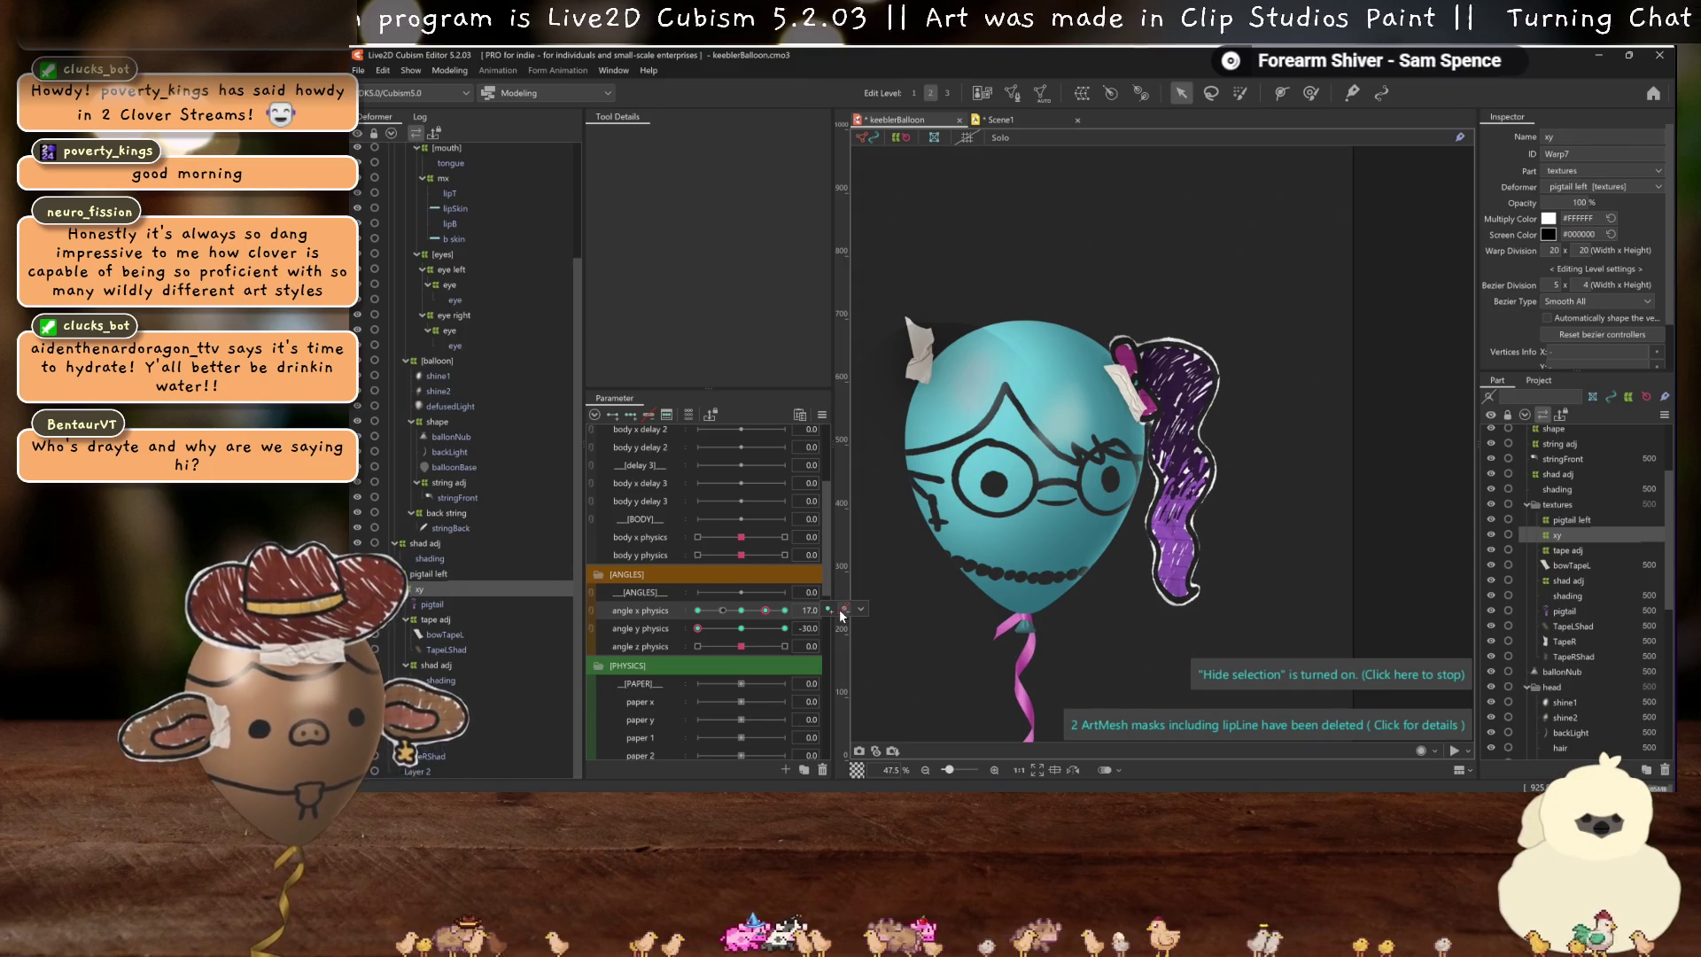
pyautogui.click(770, 613)
# - Sweep the head turn from 30 back toward centre, then save the project
pyautogui.moveTo(773, 614); pyautogui.dragTo(800, 614)
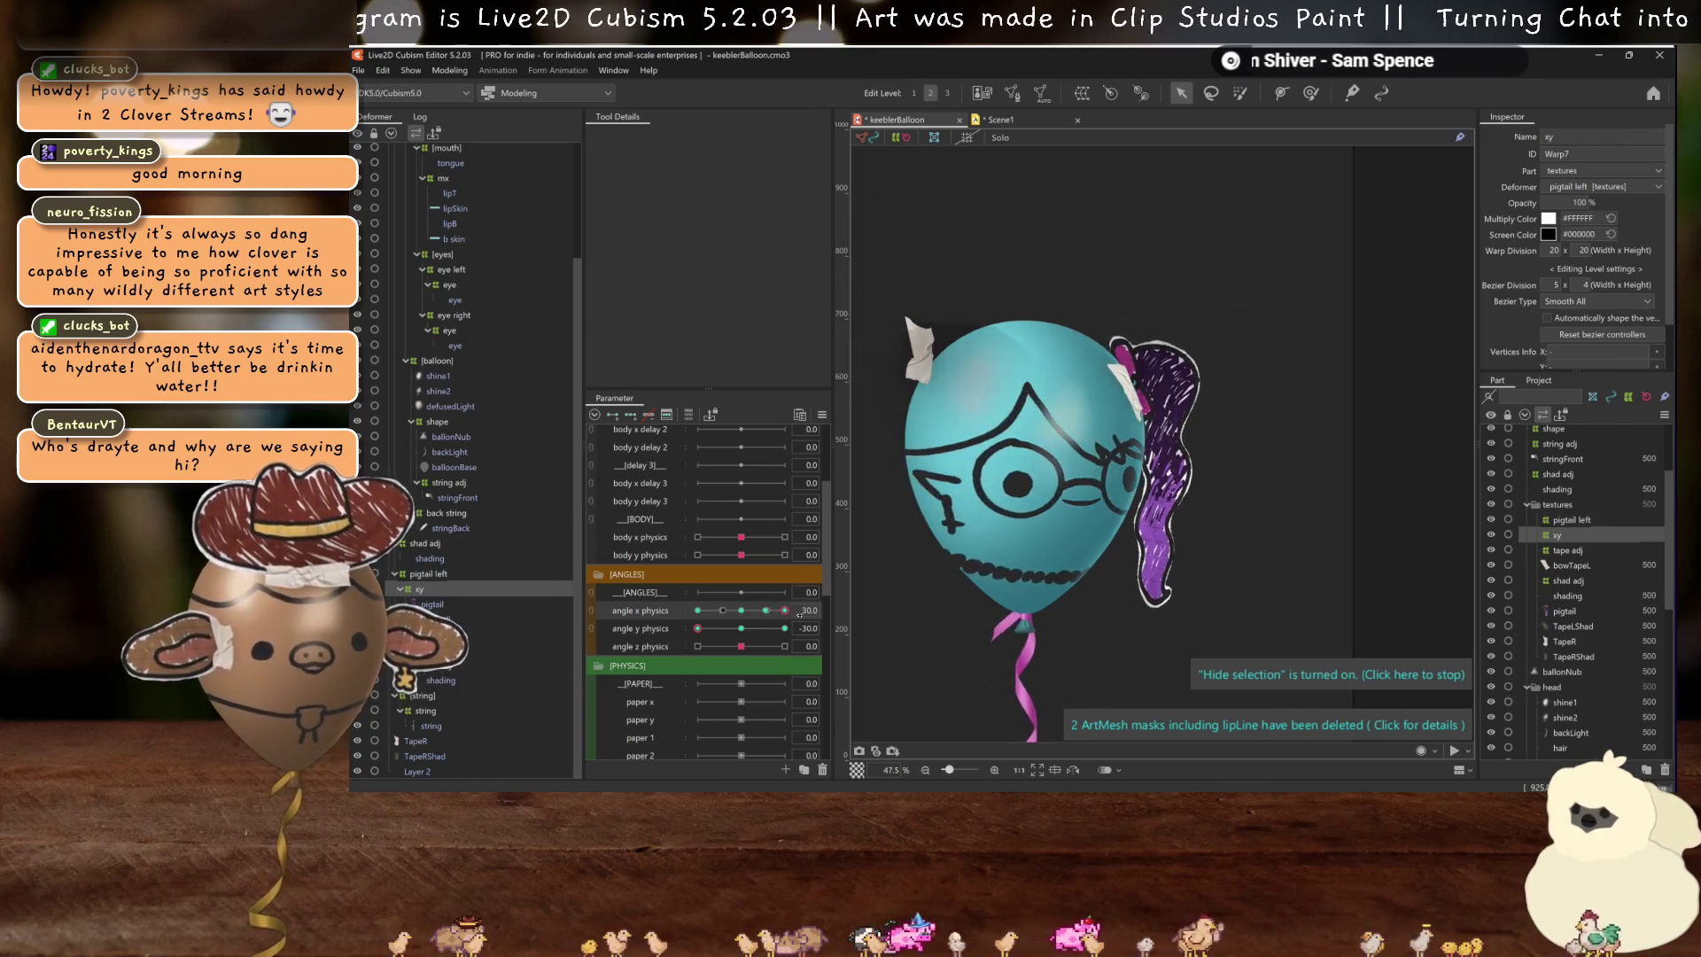
pyautogui.click(706, 629)
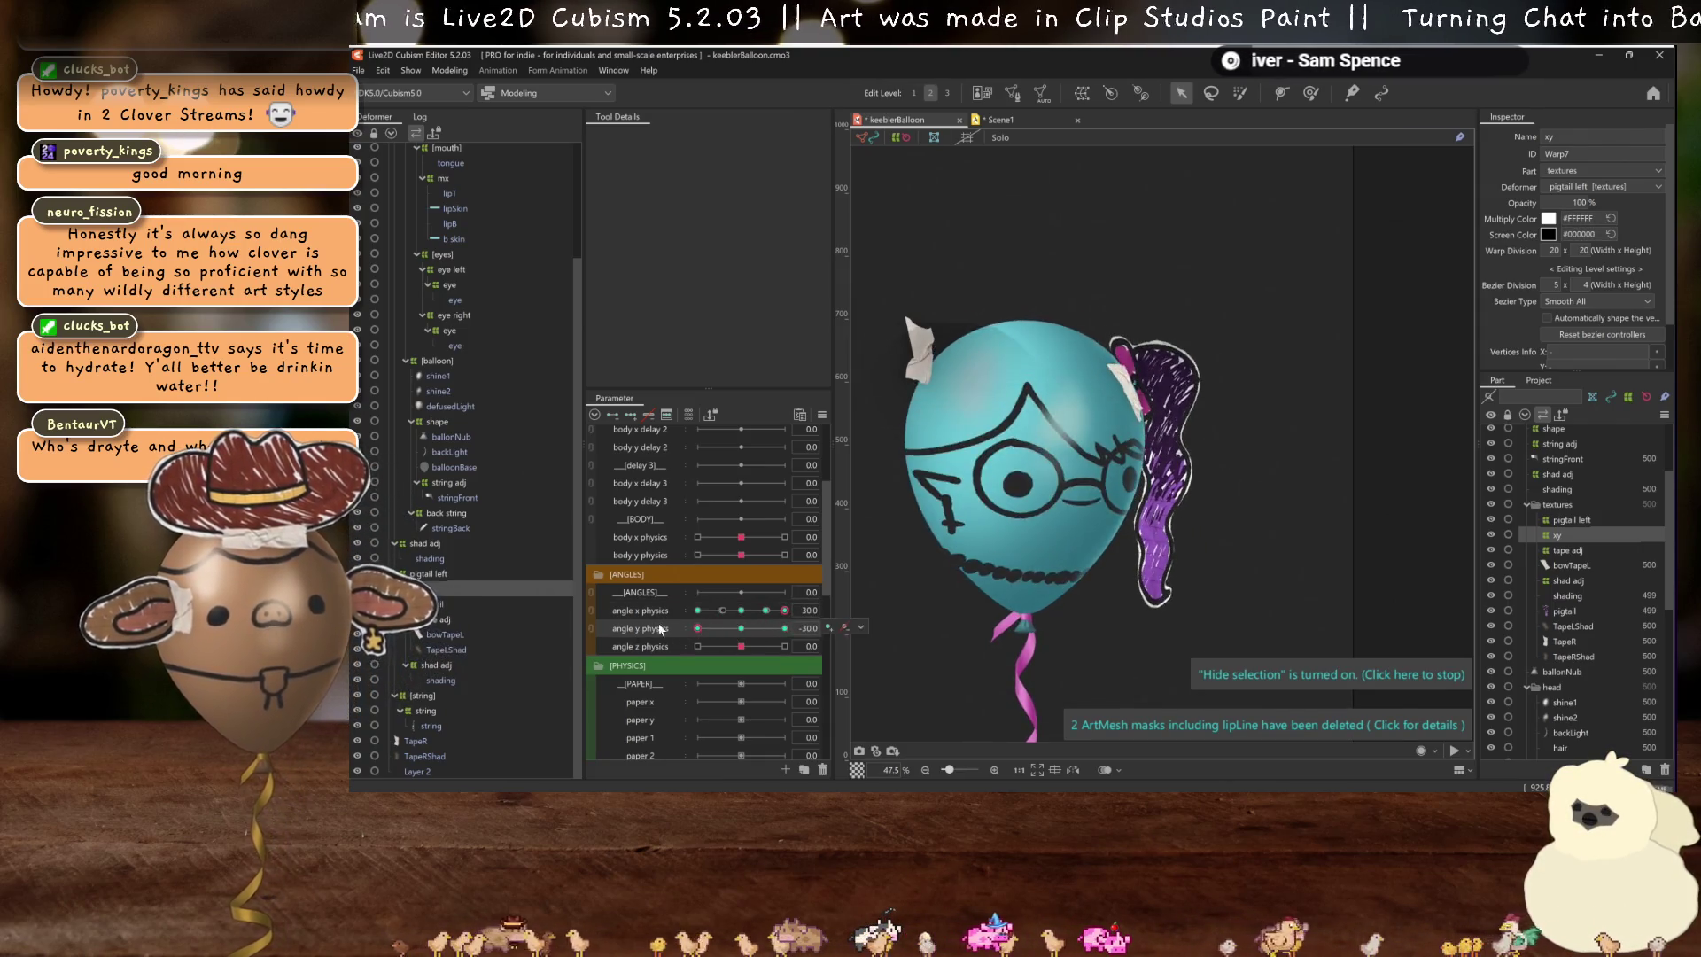
pyautogui.moveTo(788, 612); pyautogui.dragTo(740, 613)
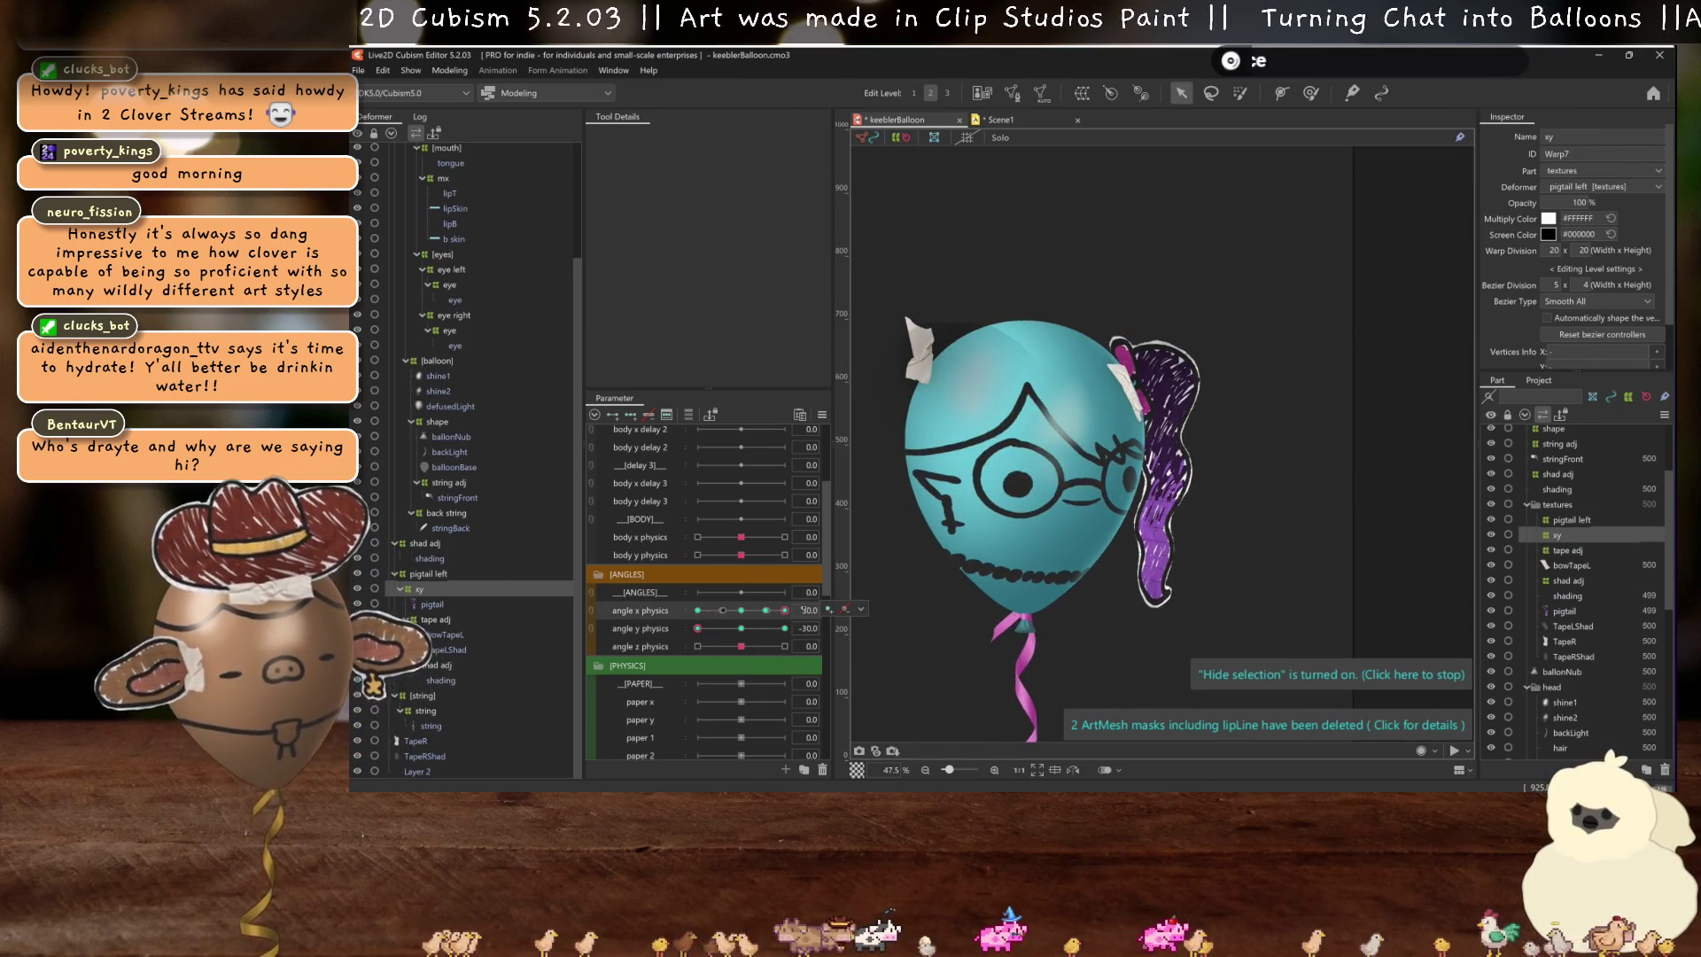
pyautogui.hotkey('ctrl', 's')
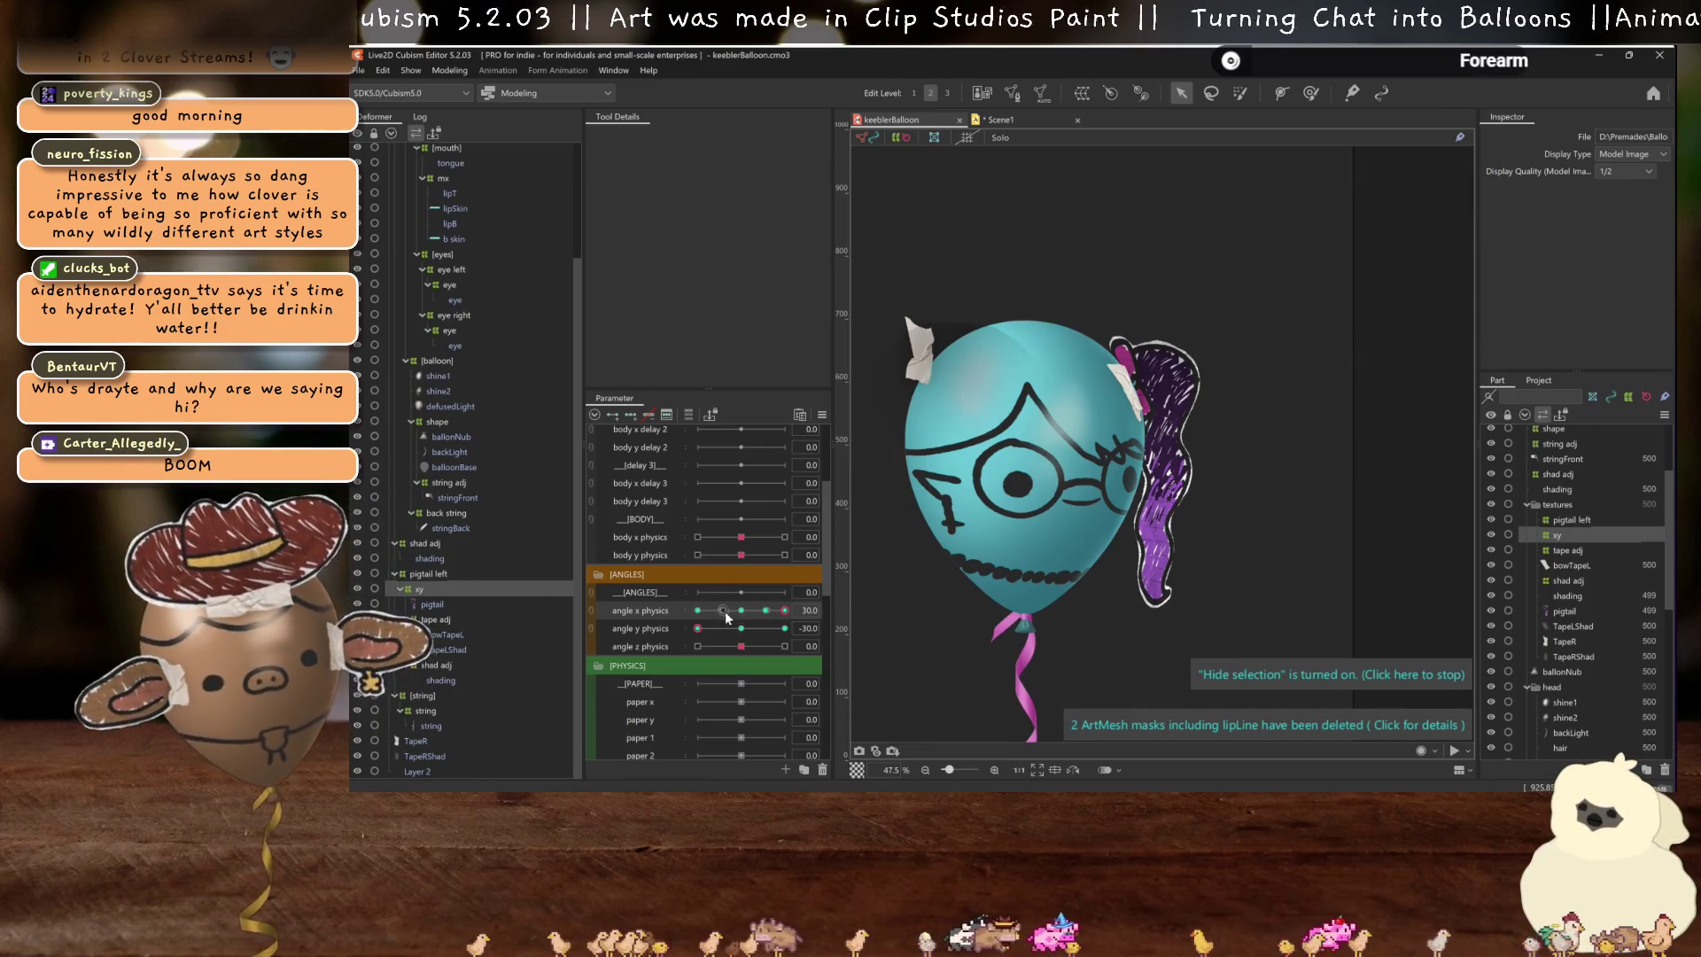
pyautogui.hotkey('ctrl', 's')
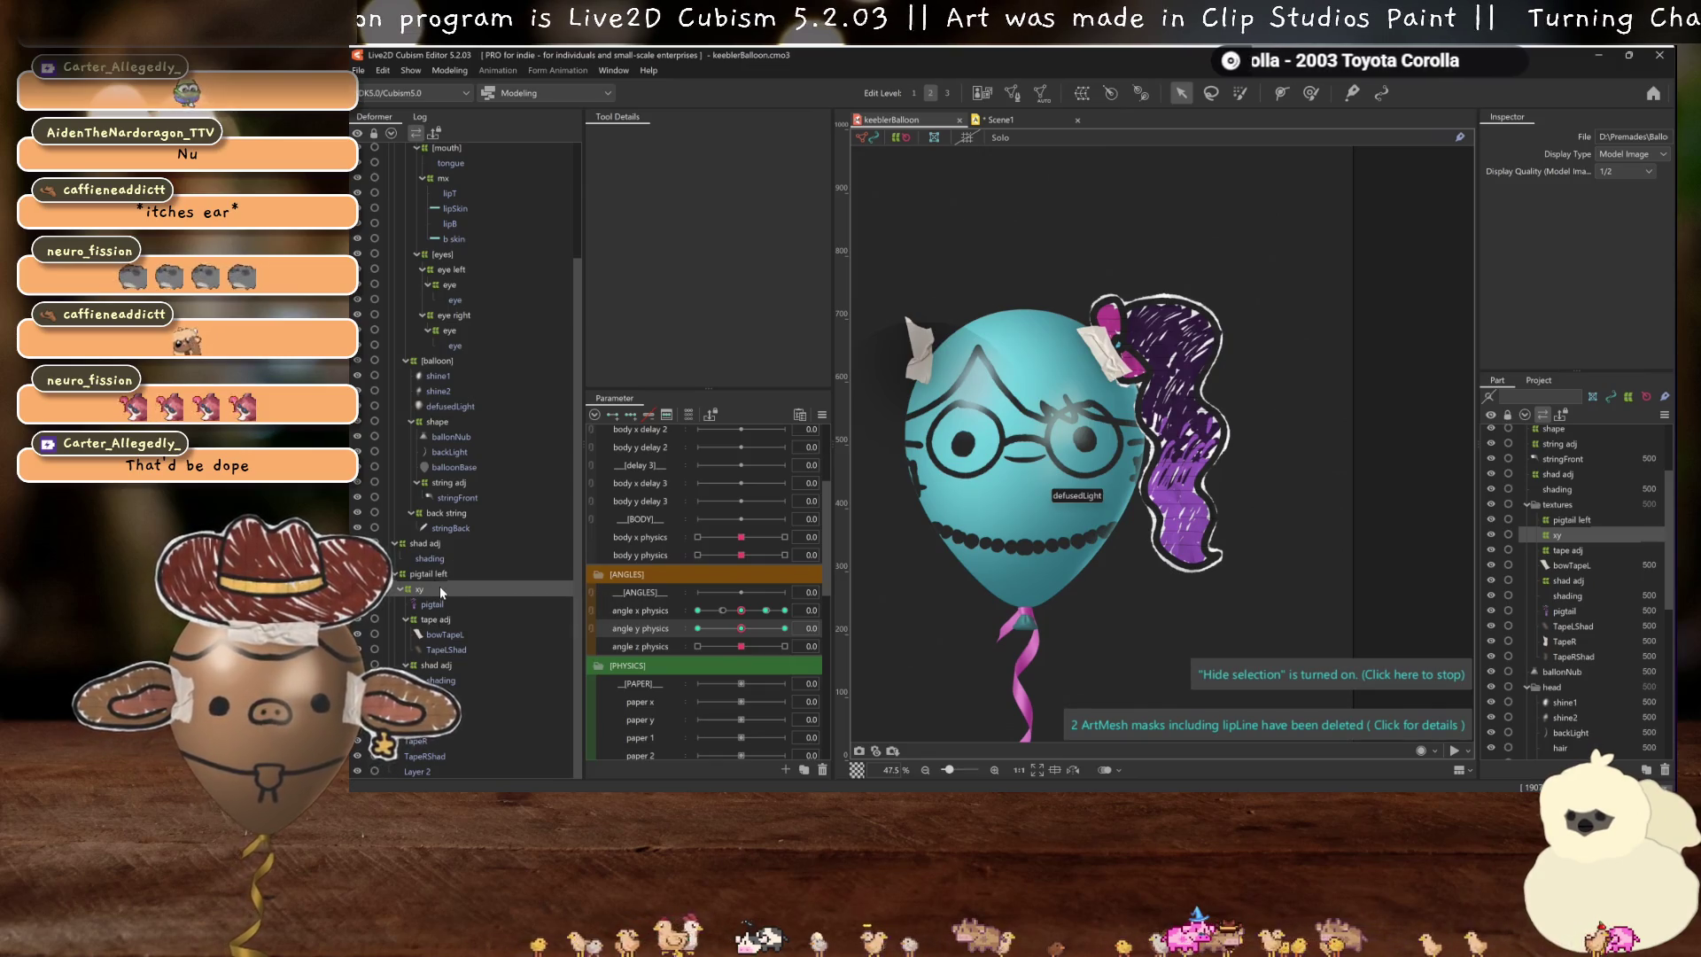
# - Copy and paste the pigtail left group, then flip the duplicate horizontally to the other side
pyautogui.moveTo(427, 576); pyautogui.dragTo(459, 675)
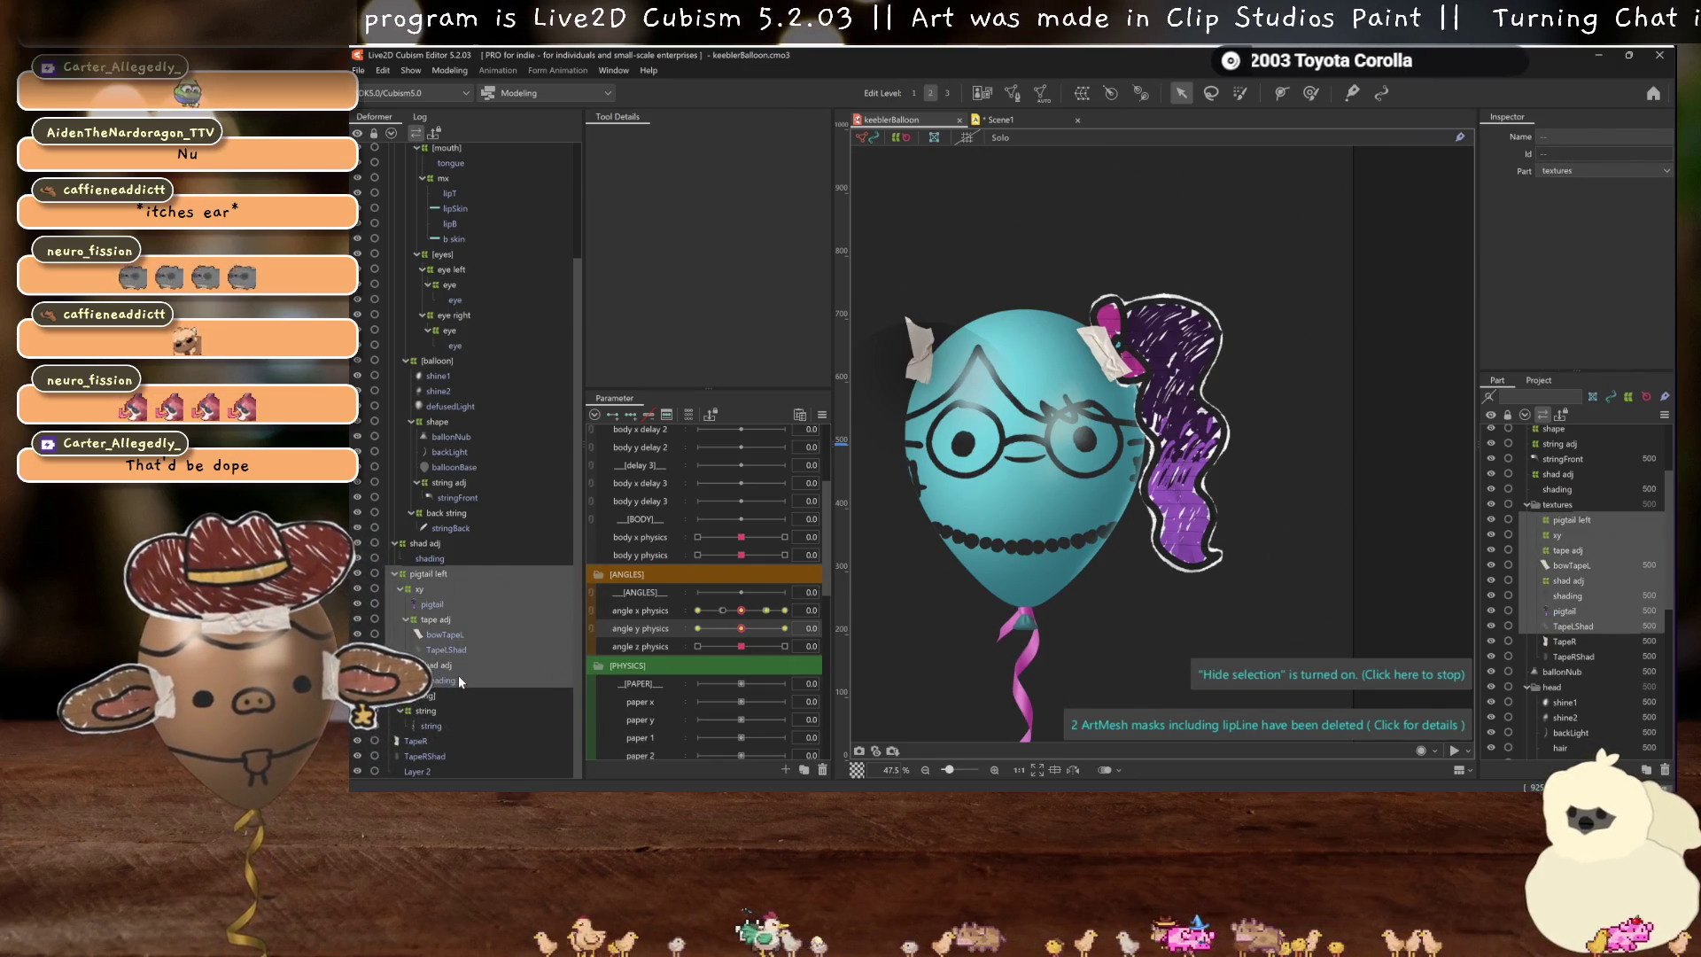
pyautogui.hotkey('ctrl', 'c')
pyautogui.hotkey('ctrl', 'v')
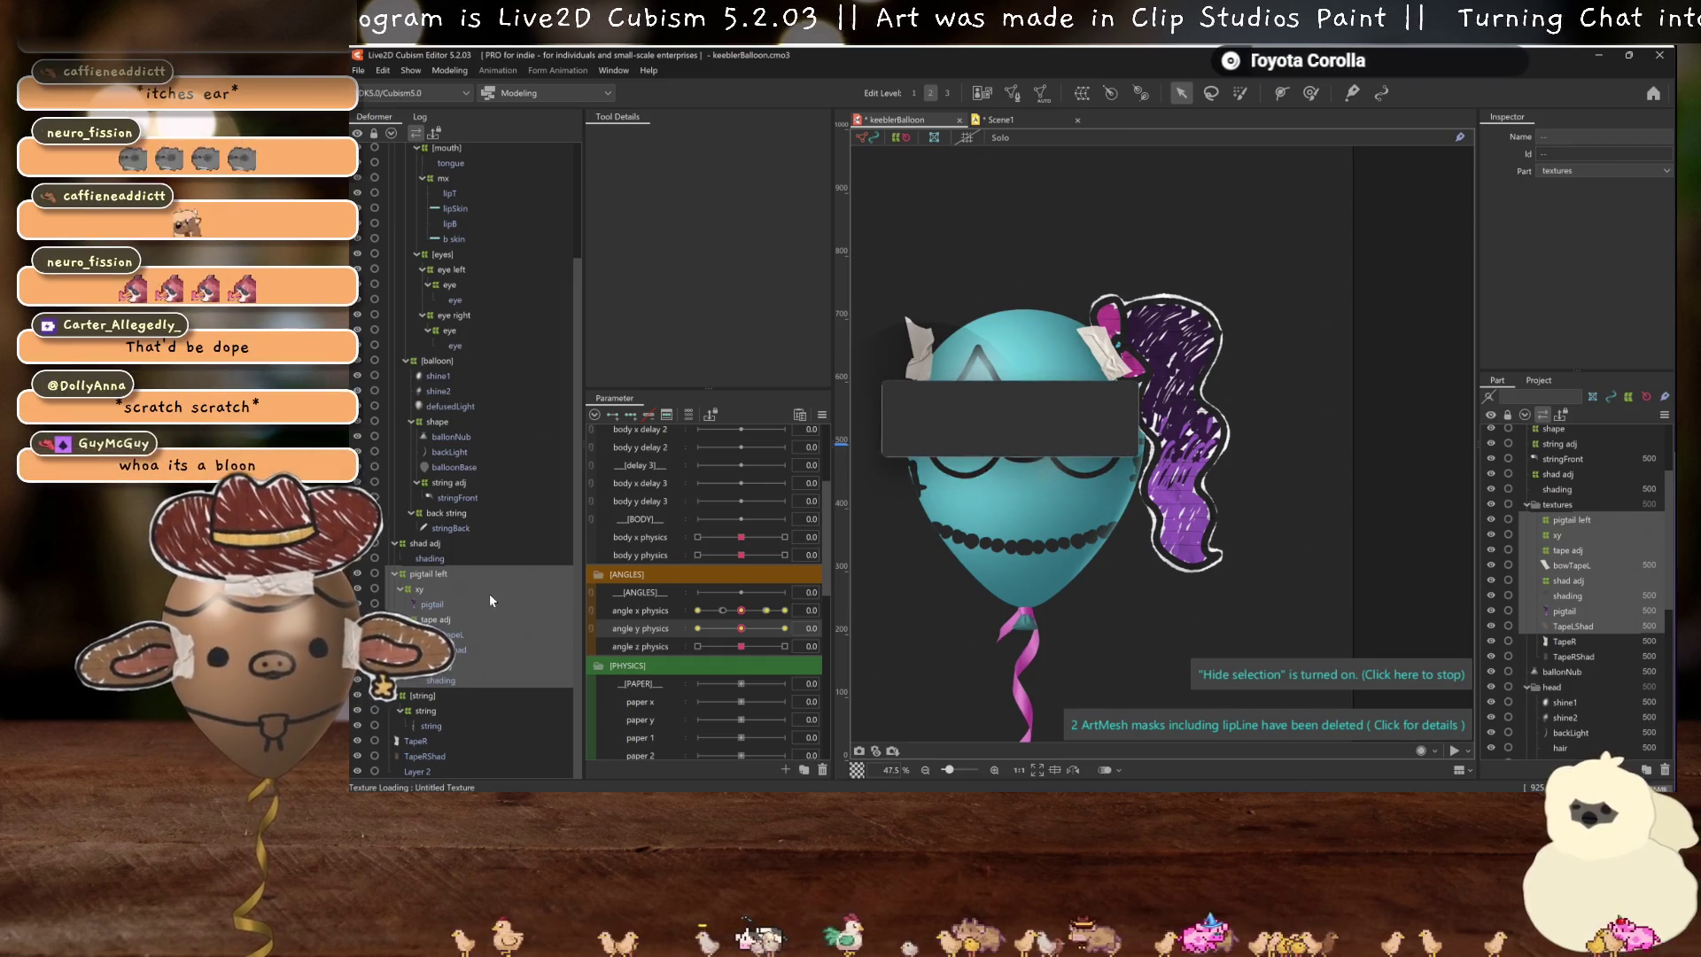
pyautogui.hotkey('ctrl', 'shift', 'f')
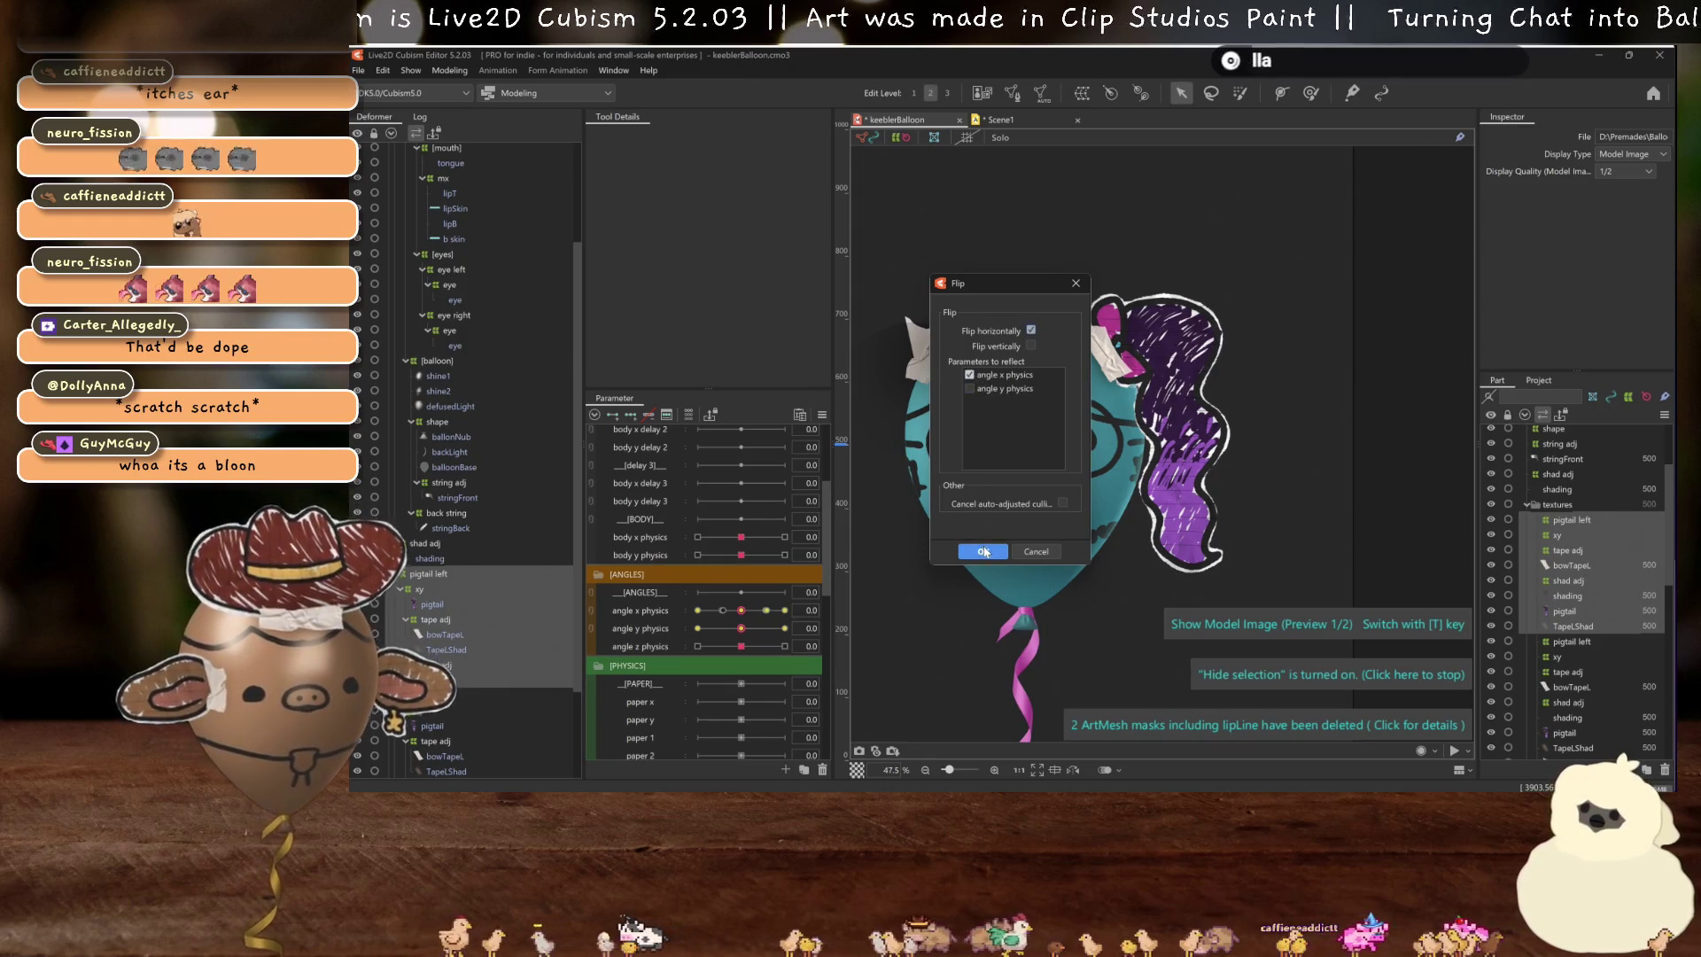
pyautogui.click(983, 551)
pyautogui.moveTo(972, 464); pyautogui.dragTo(1052, 423)
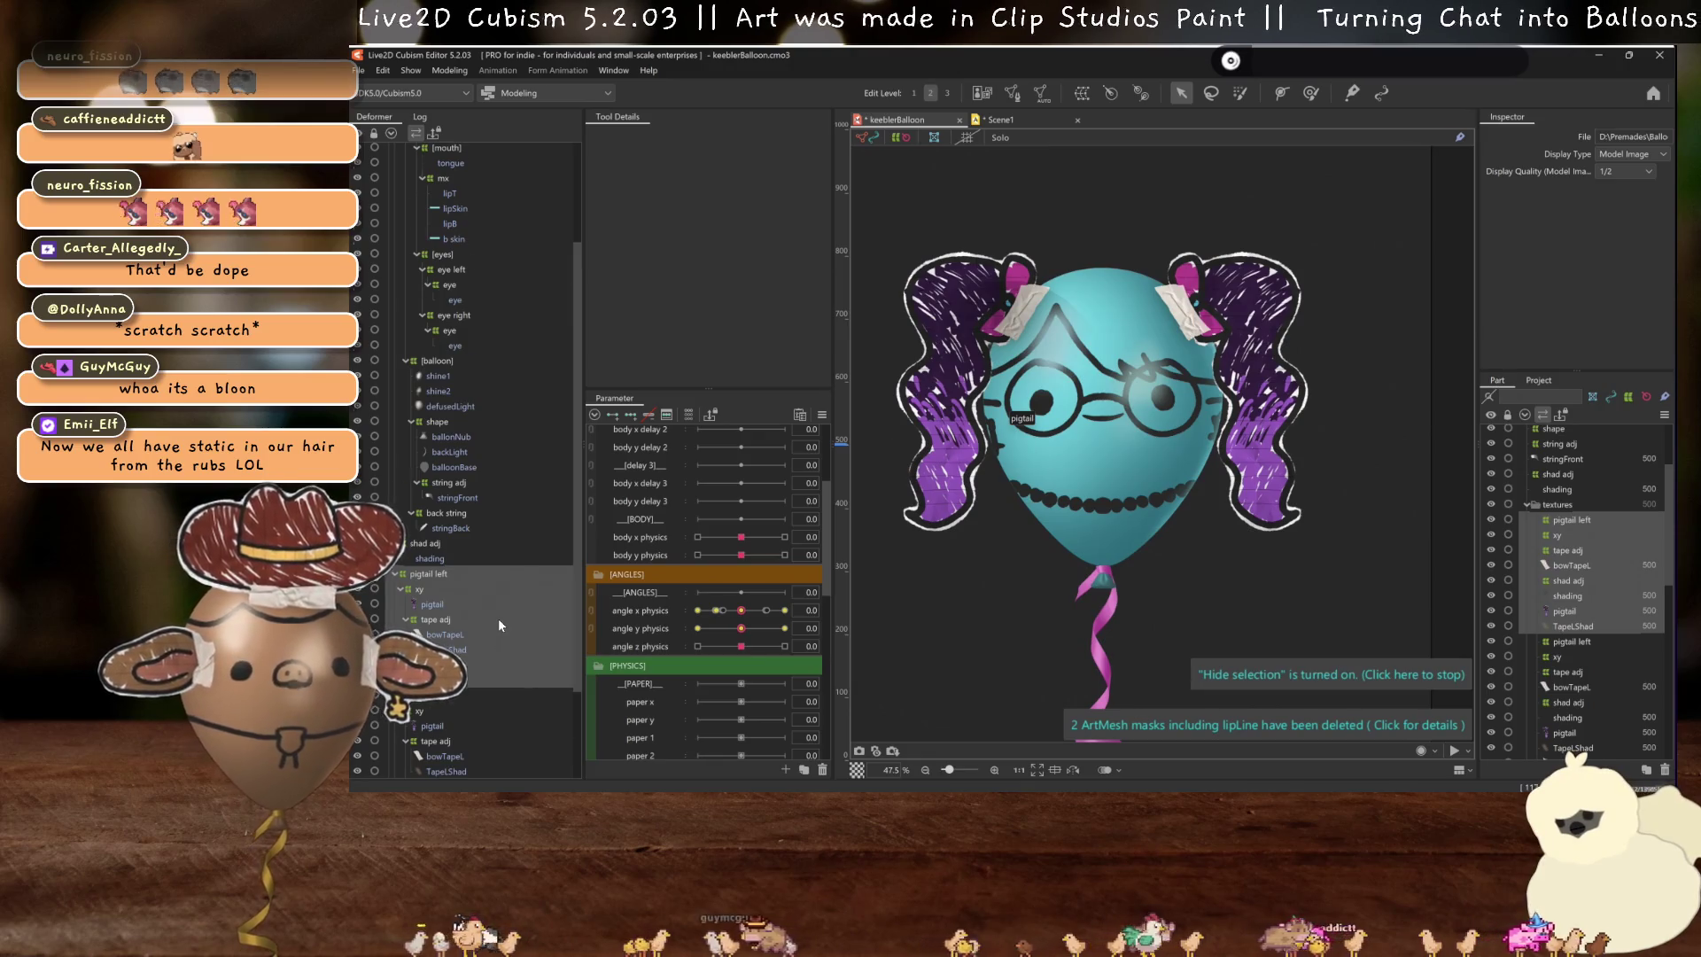
# - Delete the extra shading deformer shad adj
pyautogui.scroll(-3, 497, 618)
pyautogui.click(427, 756)
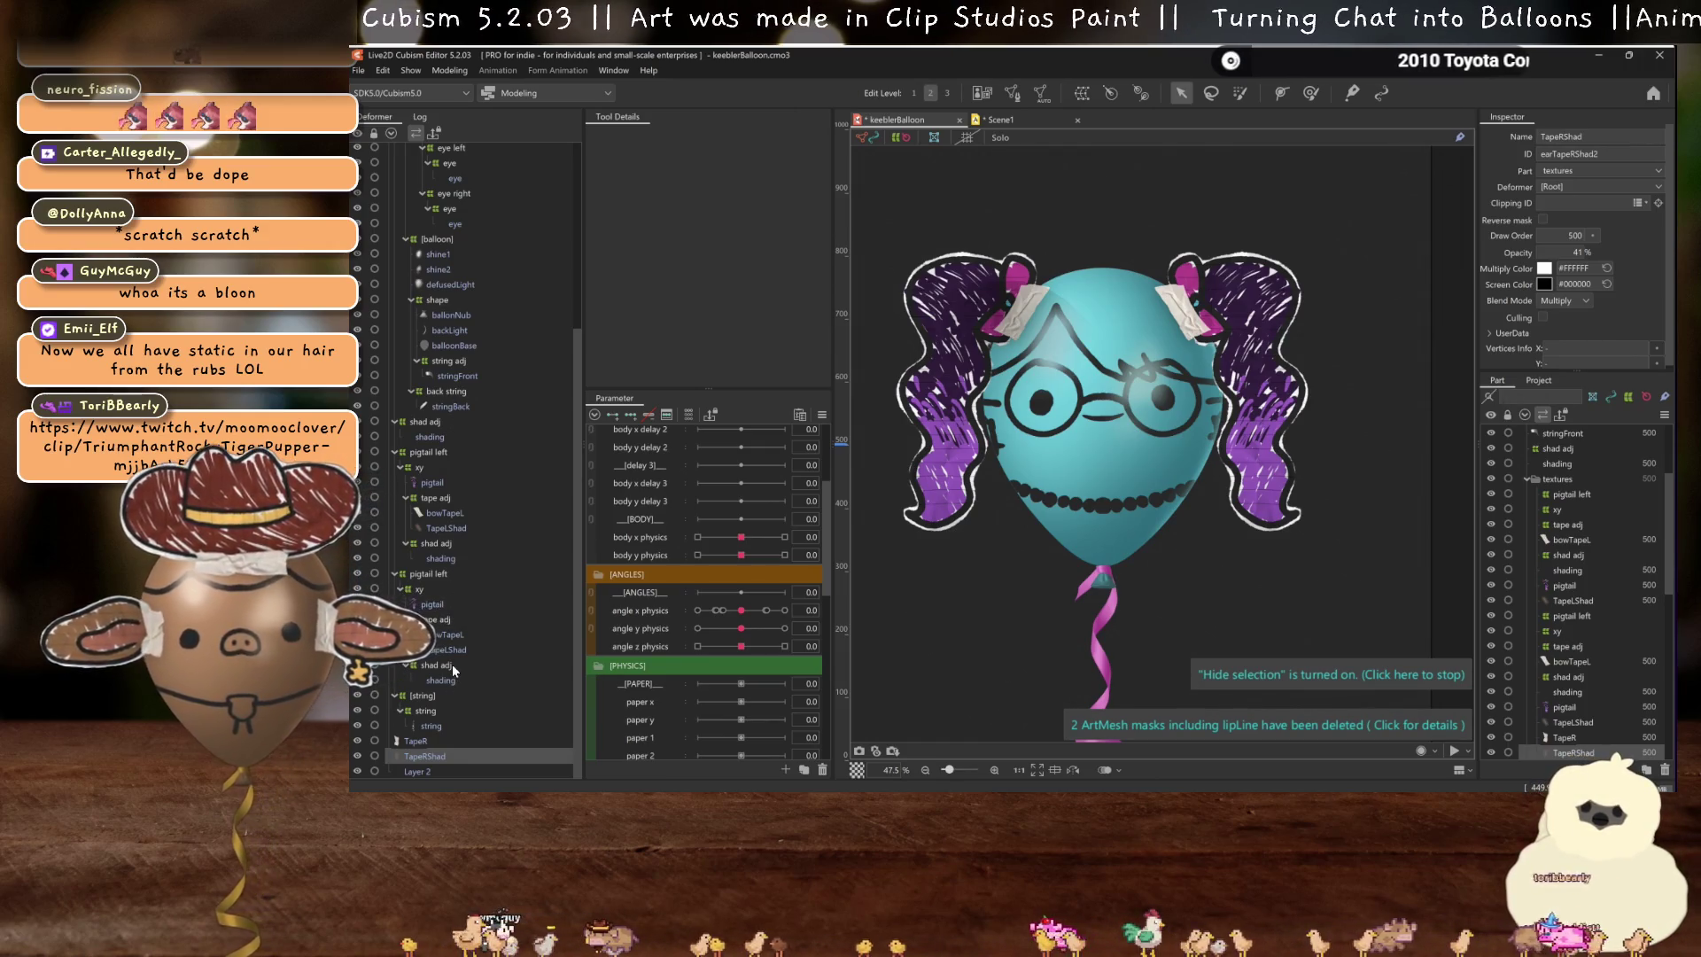
pyautogui.scroll(4, 459, 587)
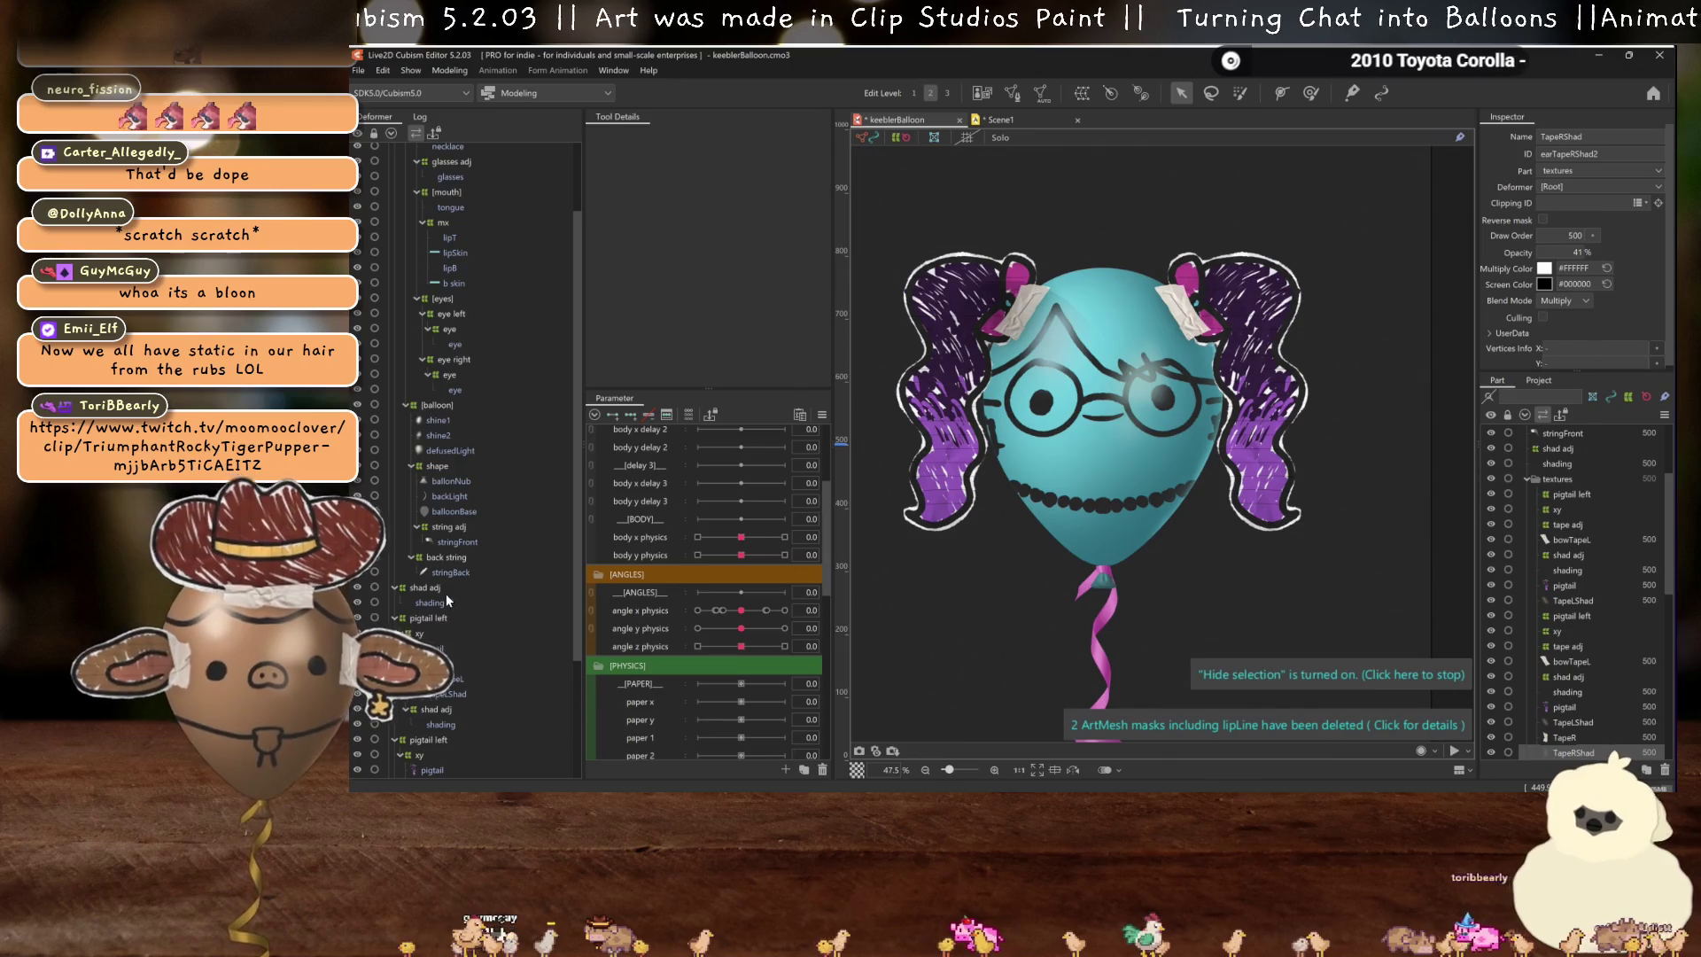
pyautogui.click(437, 603)
pyautogui.press('Delete')
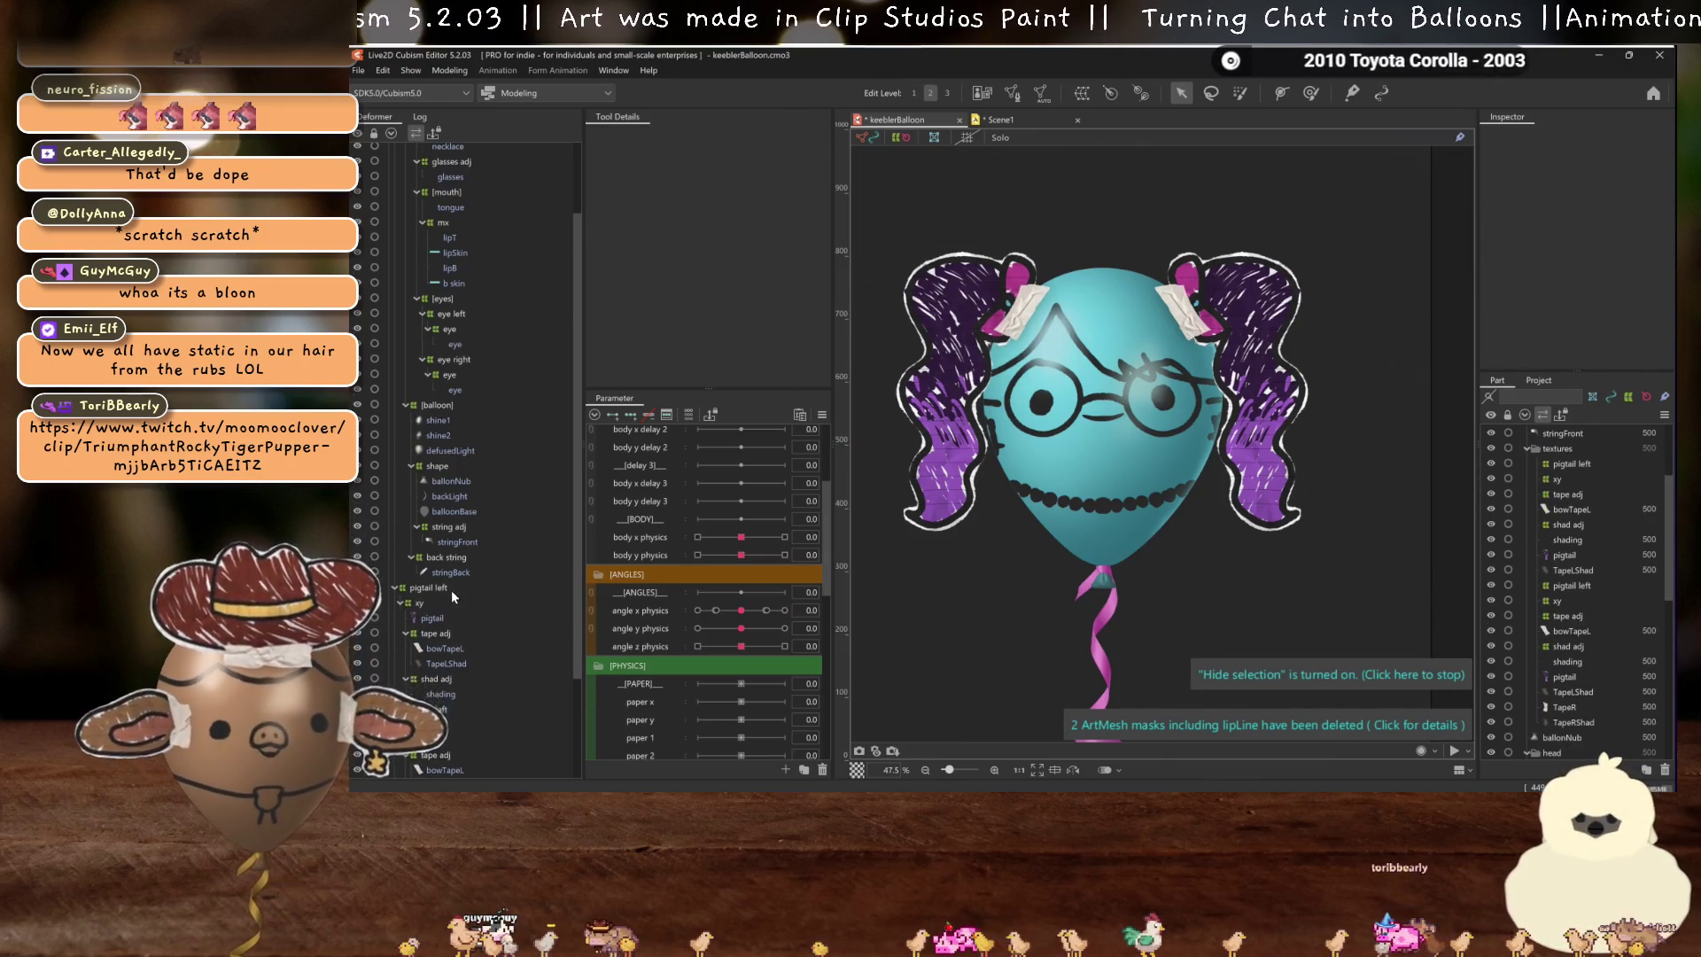
# - Delete the TapelShad tape shadow
pyautogui.scroll(-3, 450, 590)
pyautogui.click(454, 515)
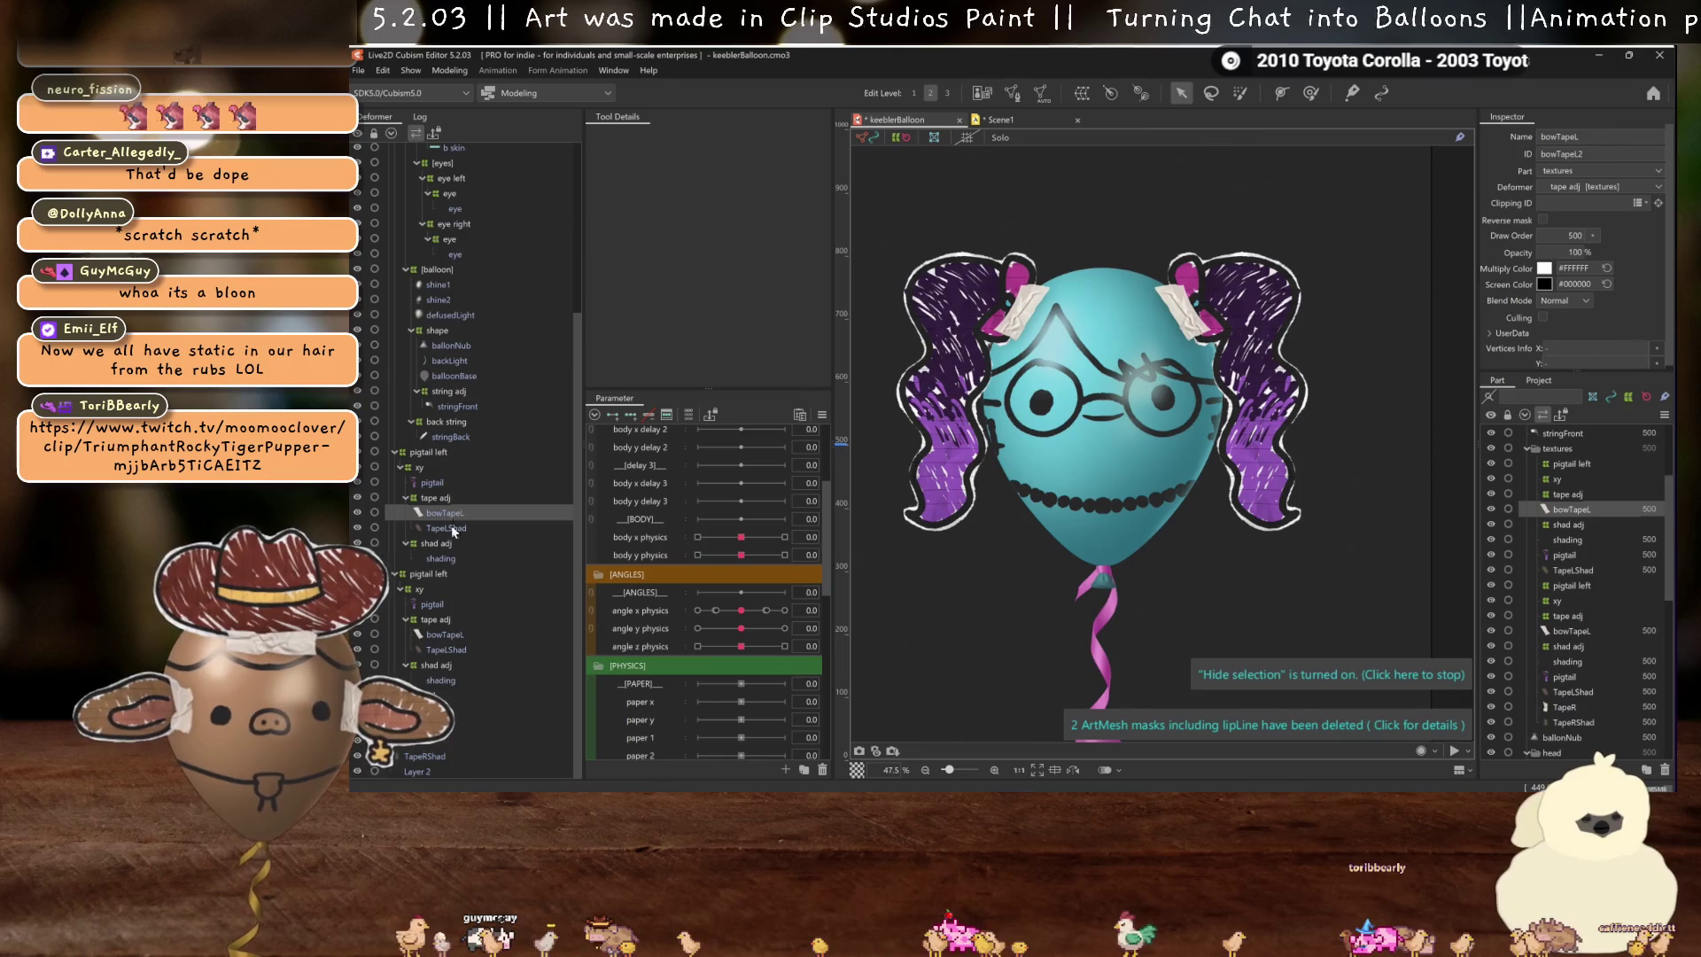
pyautogui.click(454, 528)
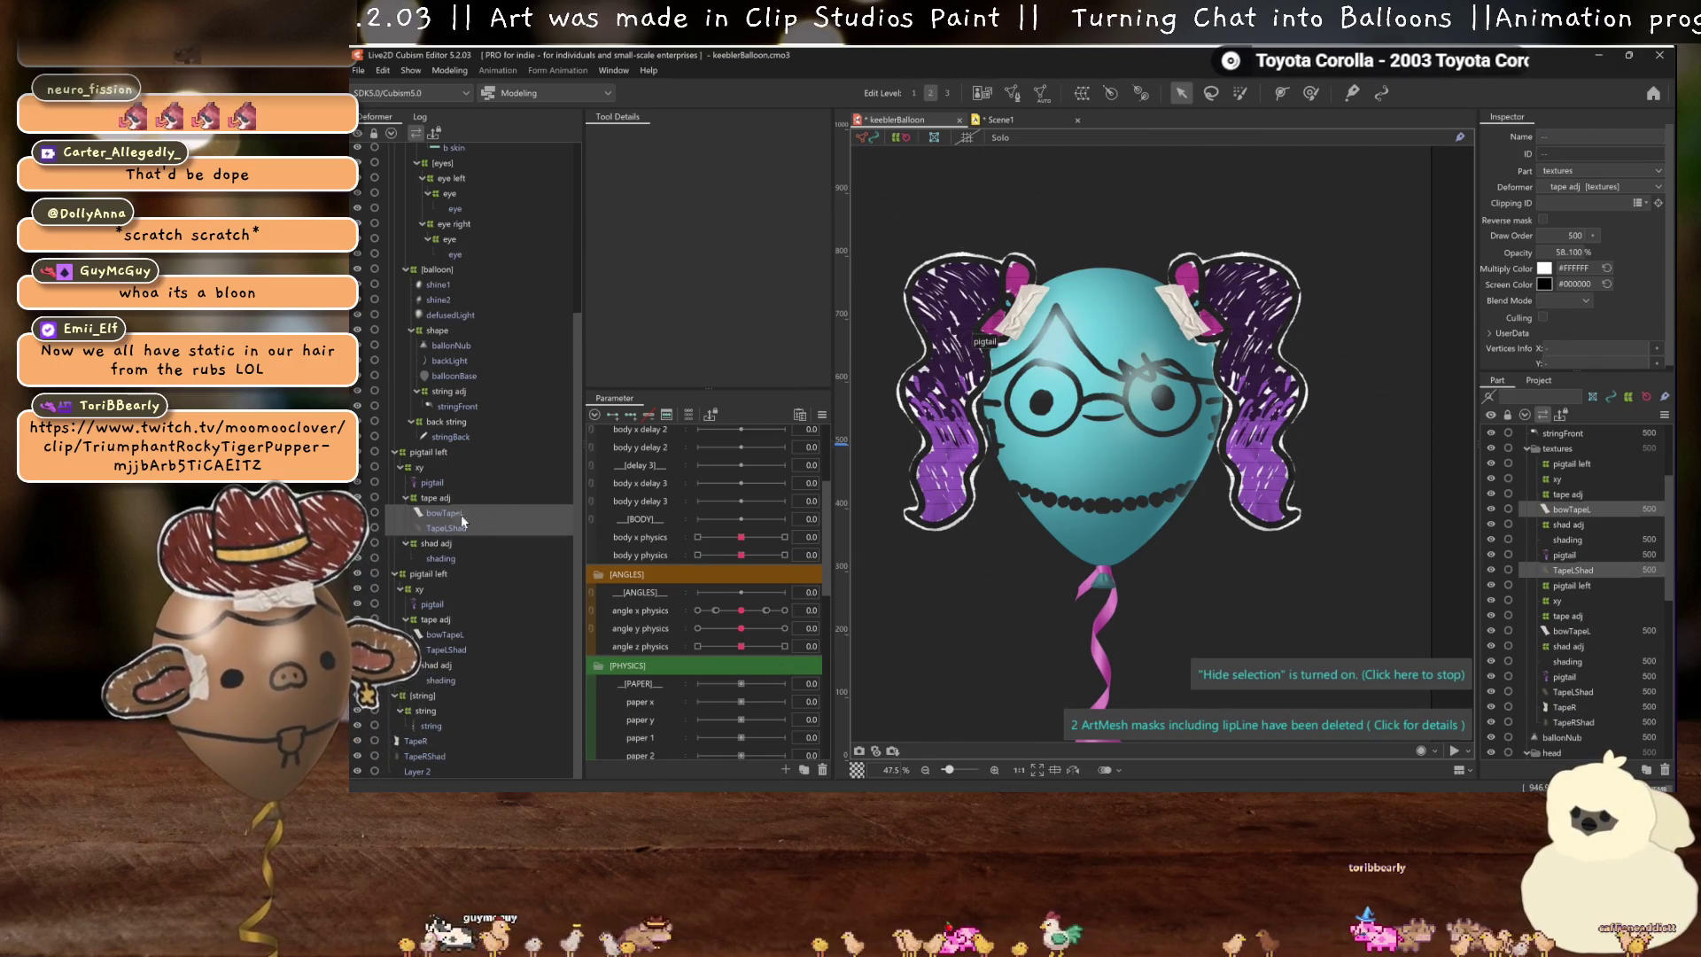
pyautogui.press('Delete')
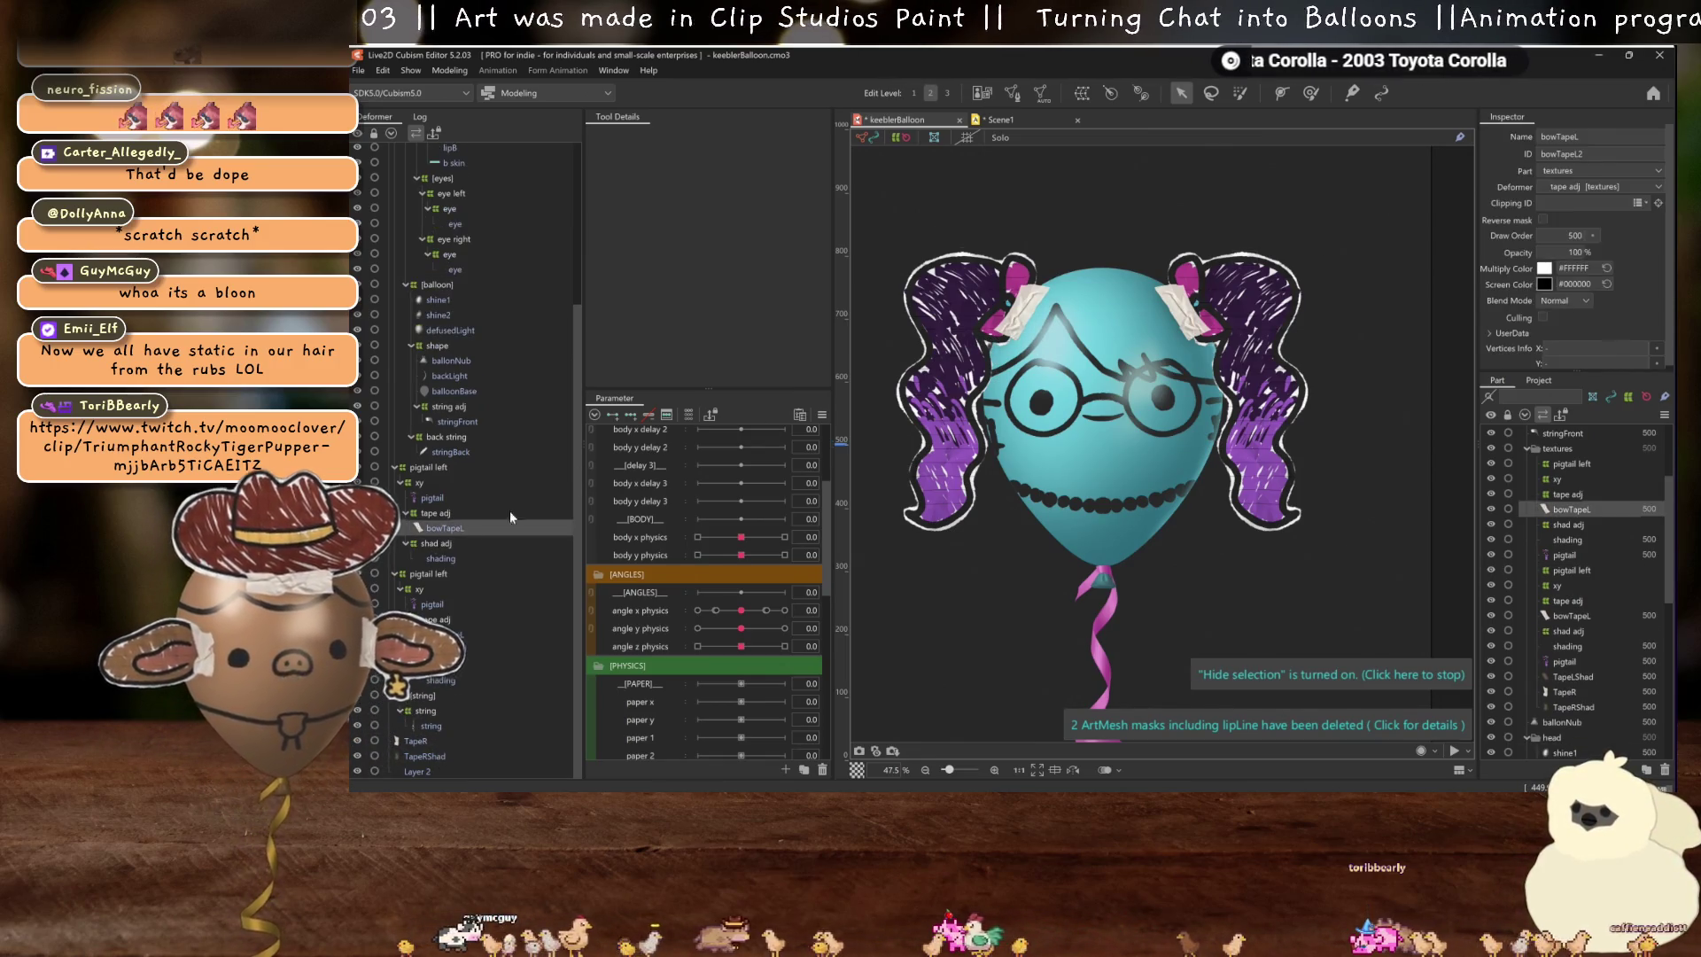
# - Tint the left bow red and set its opacity to 58
pyautogui.click(1546, 268)
pyautogui.click(1539, 379)
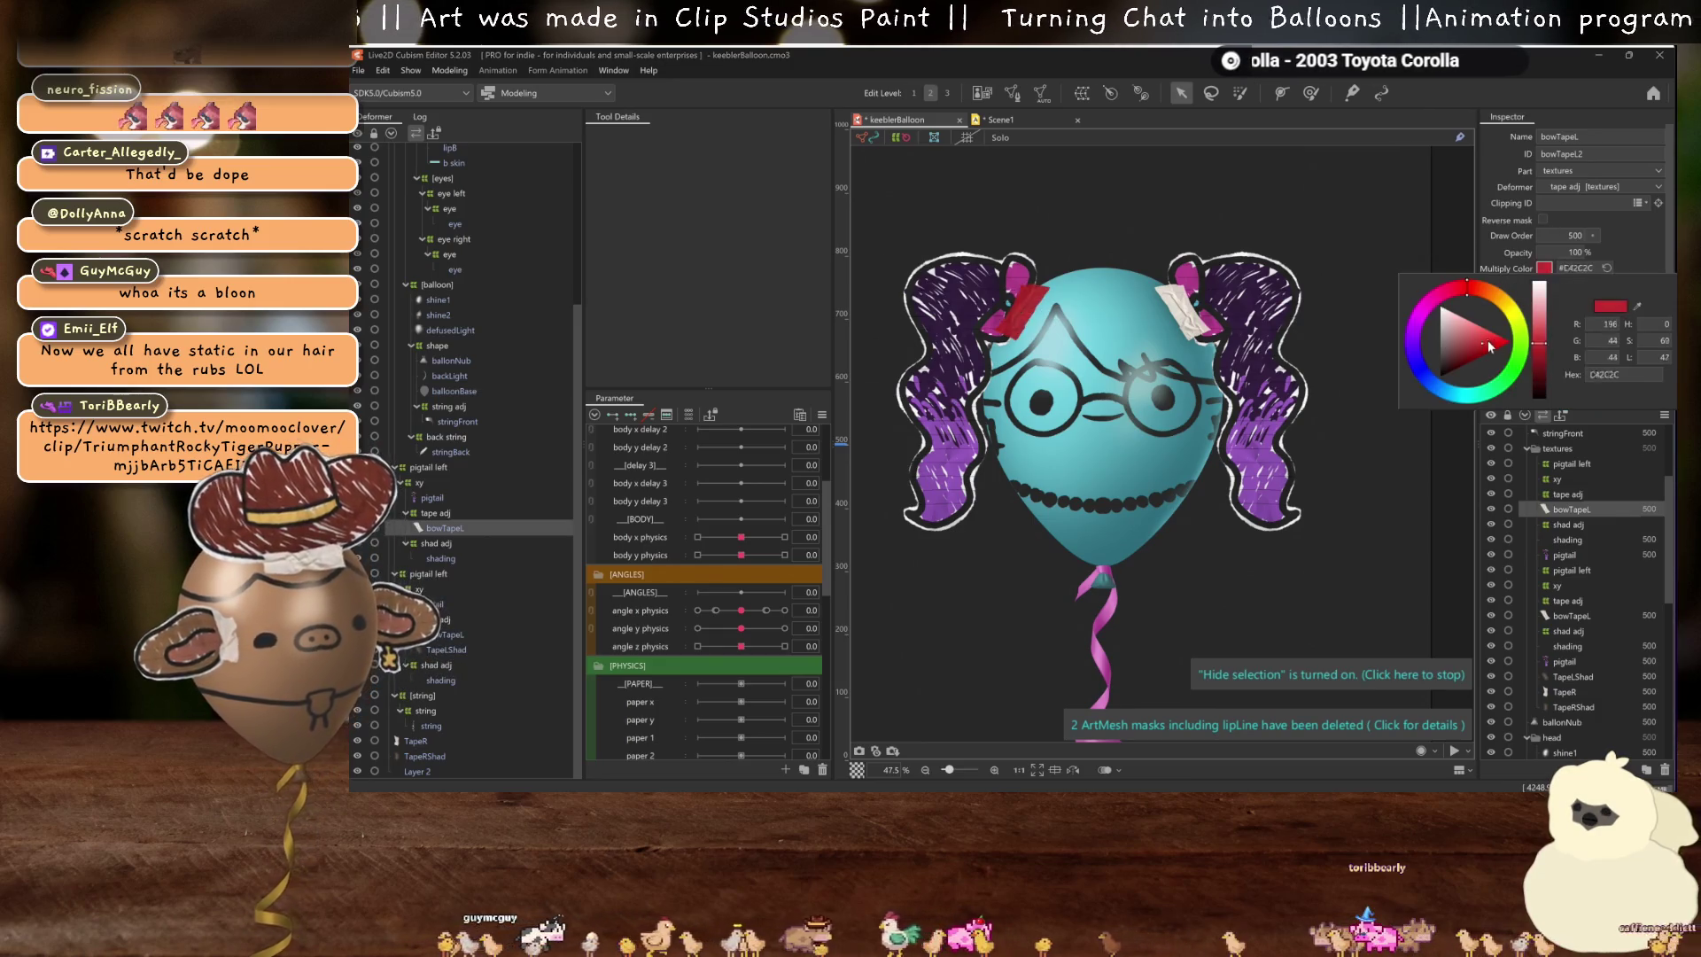
pyautogui.doubleClick(1576, 252)
pyautogui.write('58')
pyautogui.press('Return')
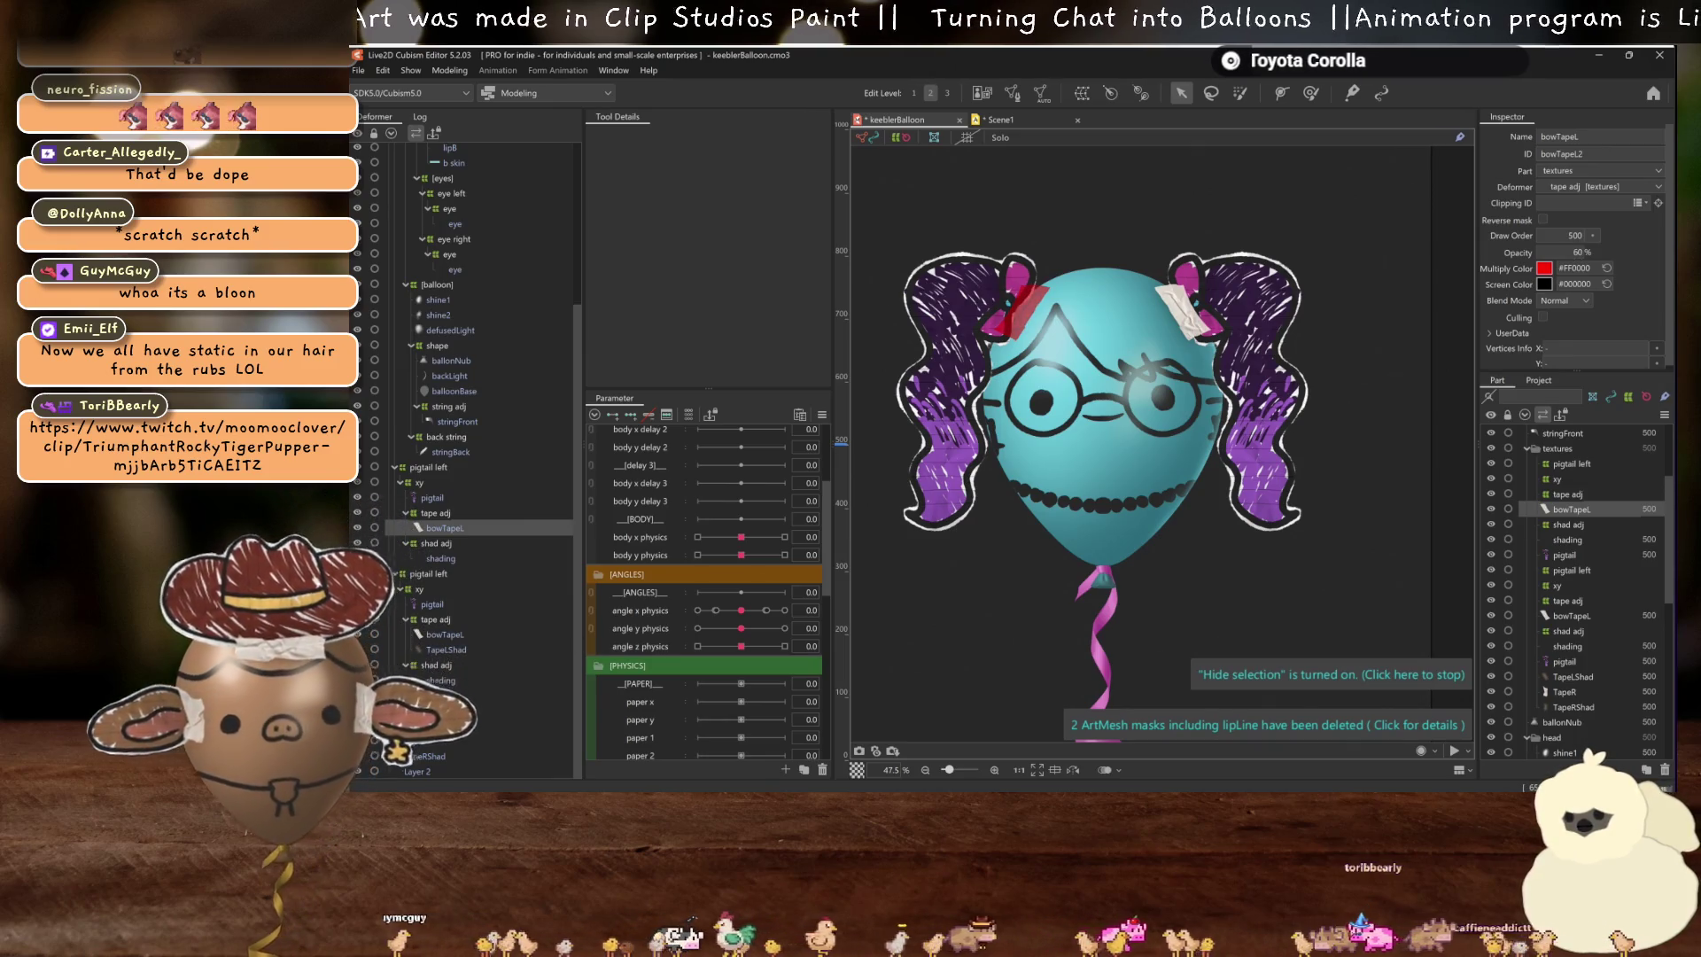
# - Move TapeR and TapeRShad into the first tape adj group
pyautogui.click(1565, 692)
pyautogui.keyDown('shift'); pyautogui.click(1574, 707); pyautogui.keyUp('shift')
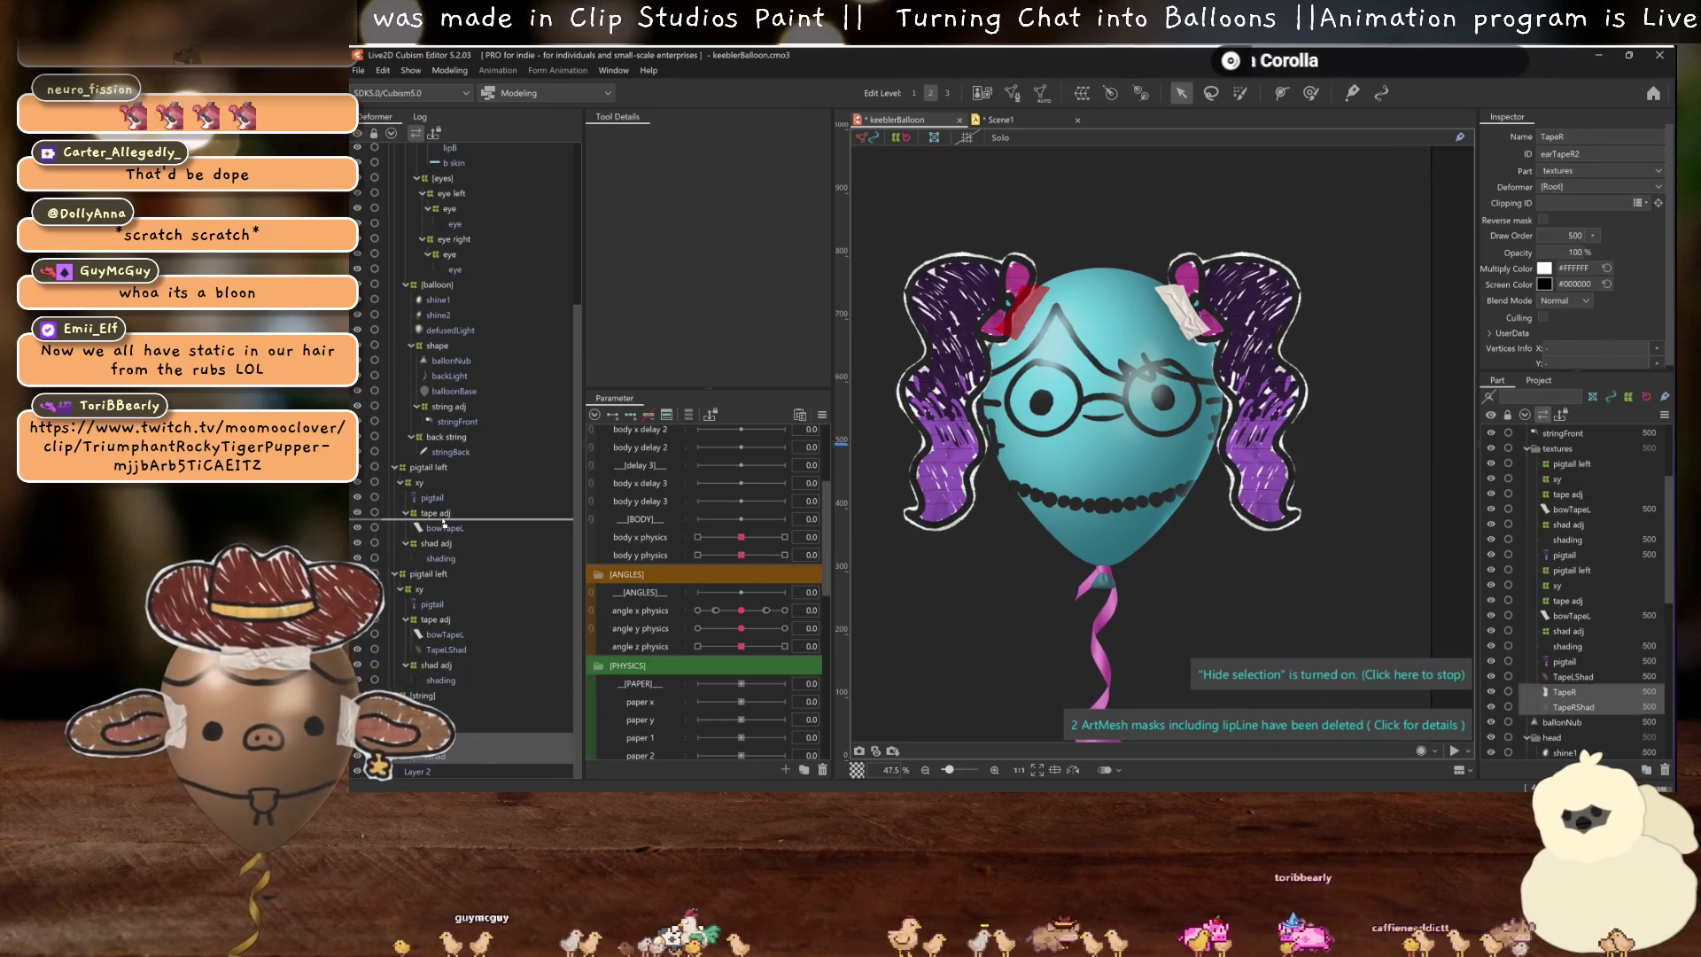
pyautogui.moveTo(434, 749); pyautogui.dragTo(445, 543)
pyautogui.click(446, 558)
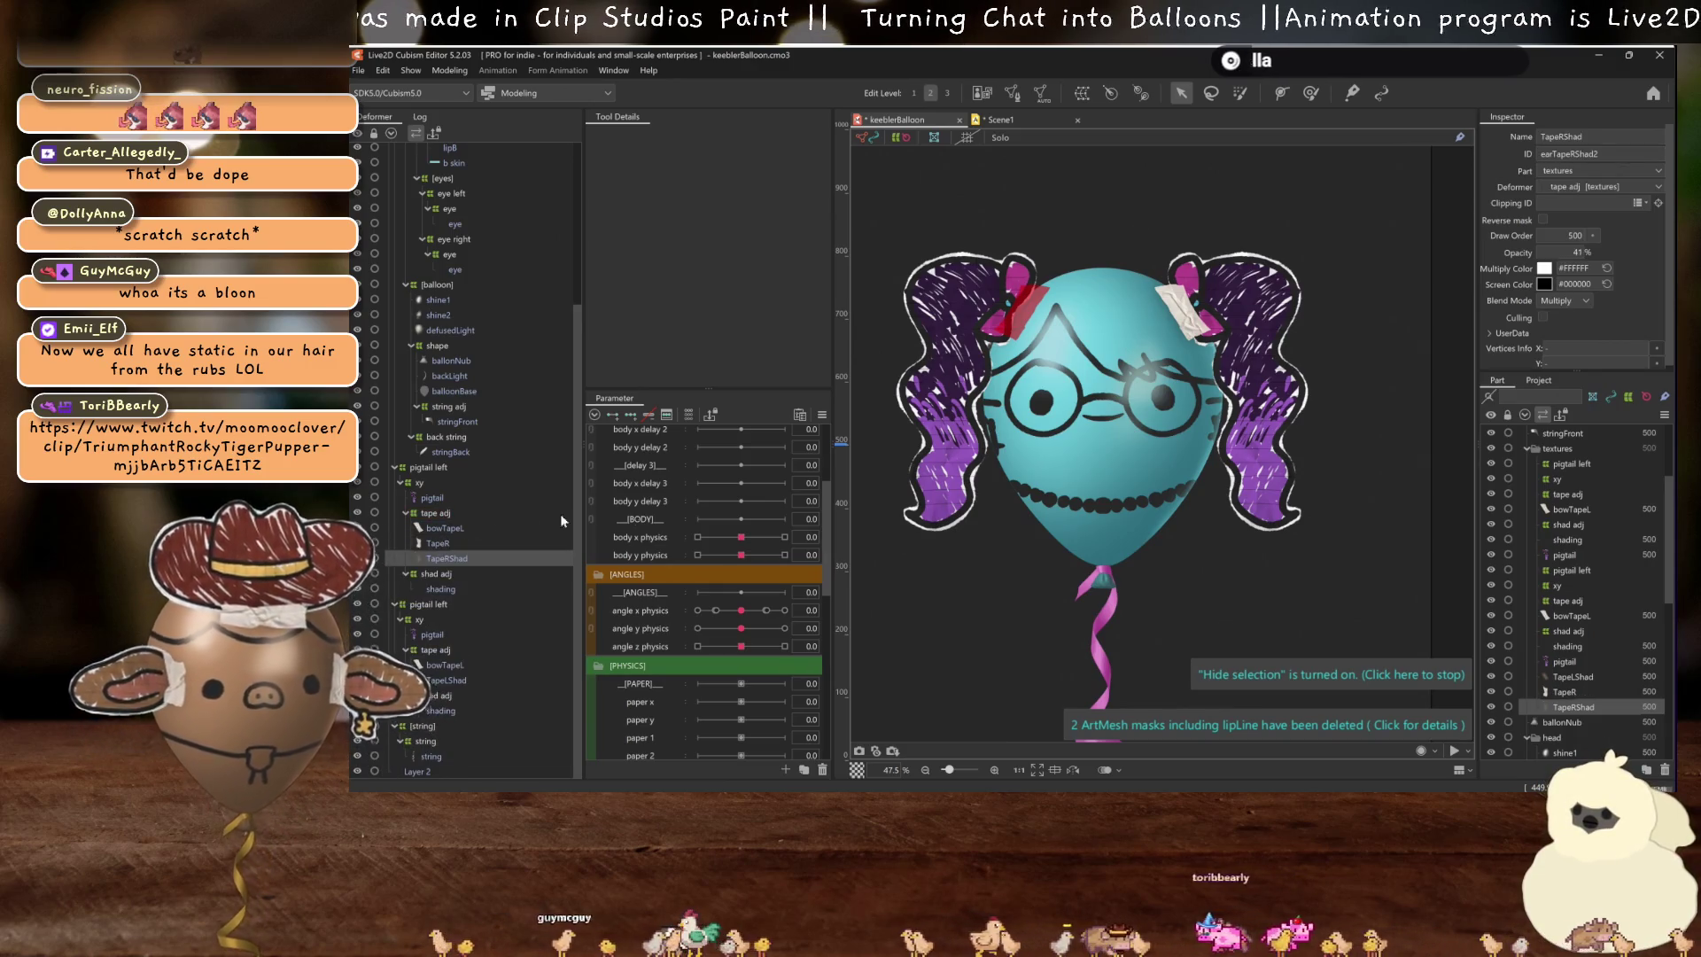
pyautogui.moveTo(1560, 690); pyautogui.dragTo(1588, 608)
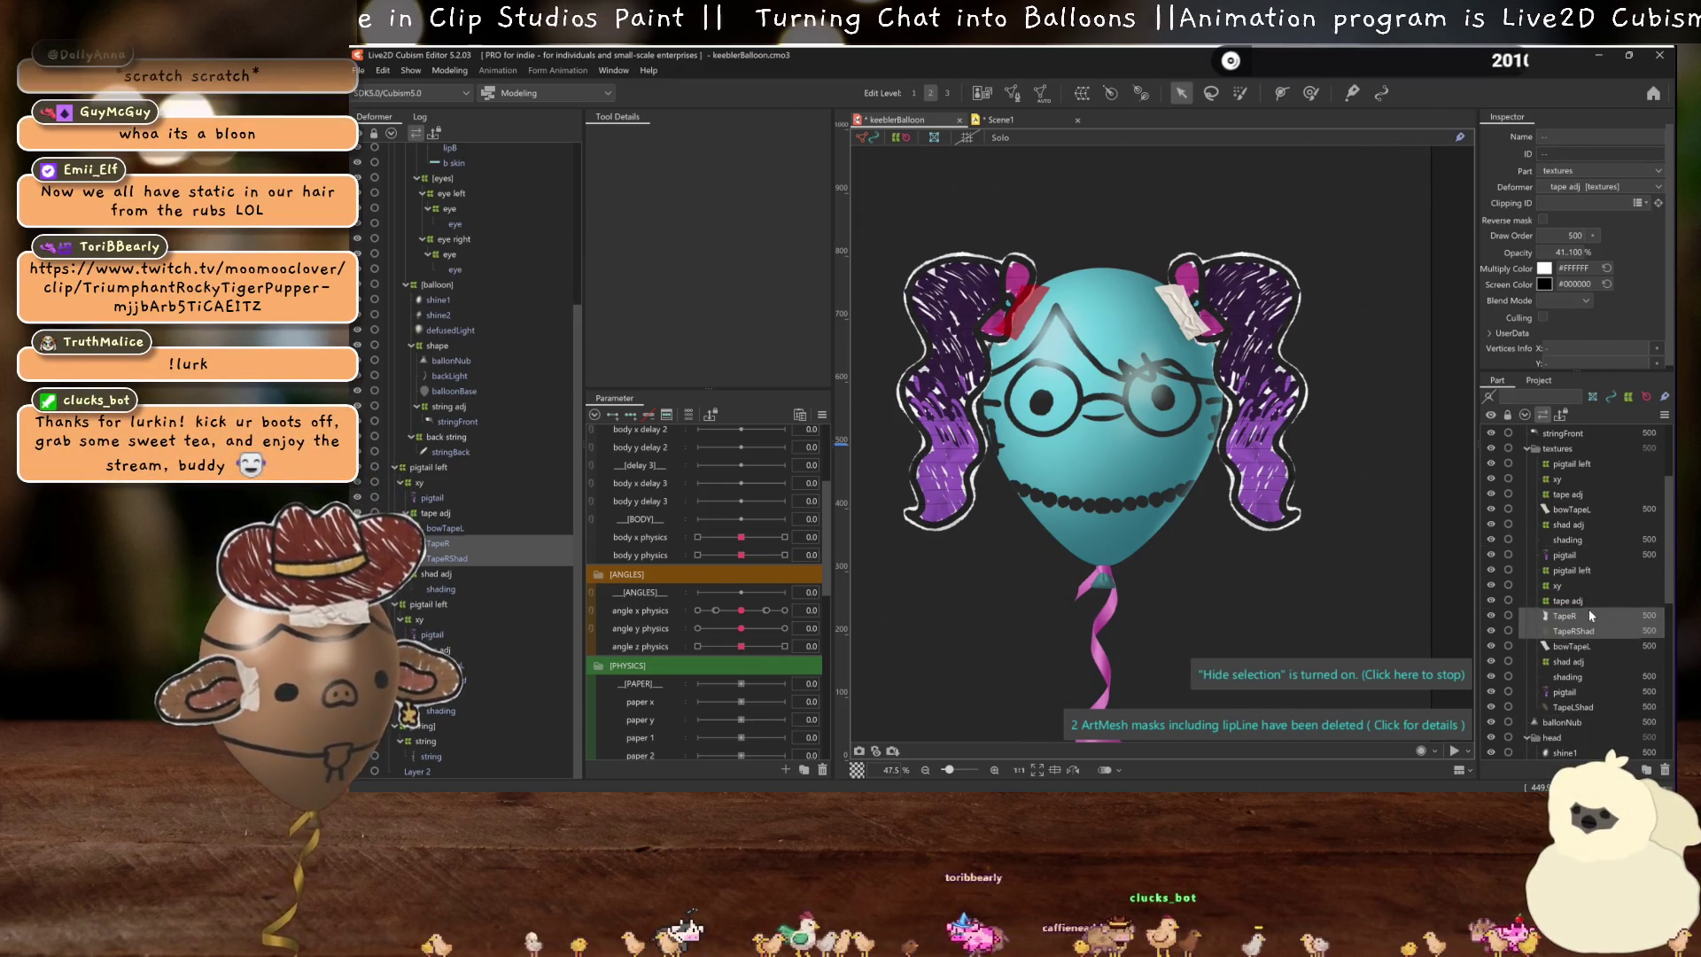
pyautogui.moveTo(1588, 609); pyautogui.dragTo(1581, 502)
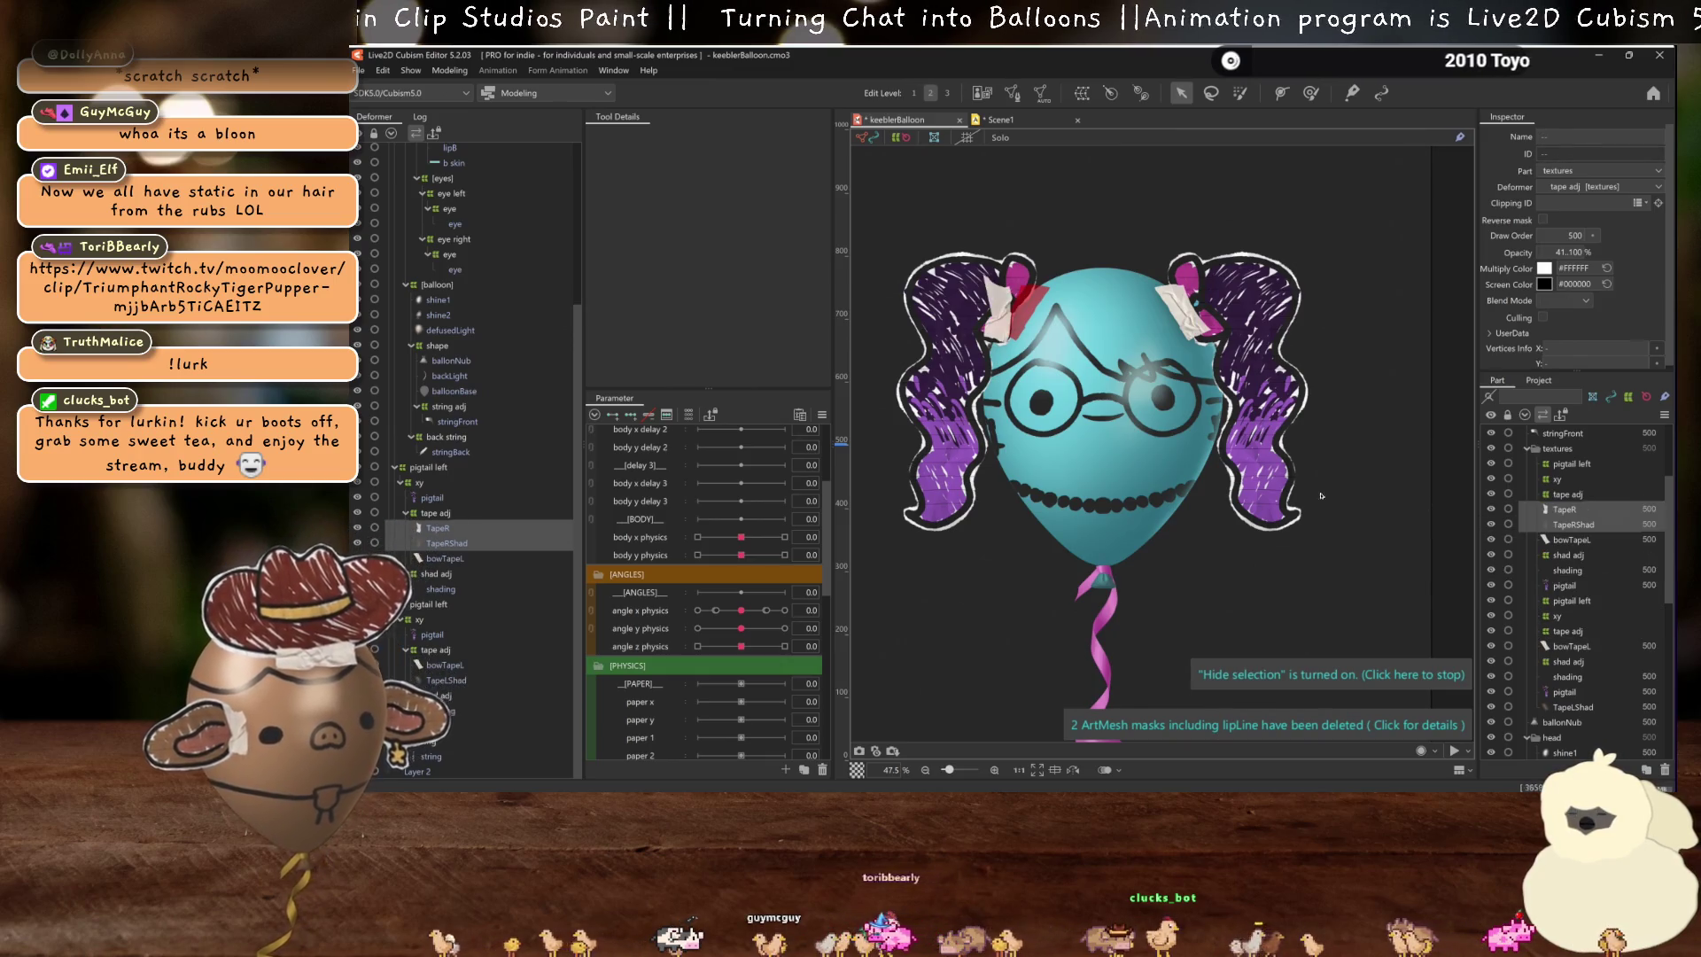
pyautogui.scroll(2, 931, 306)
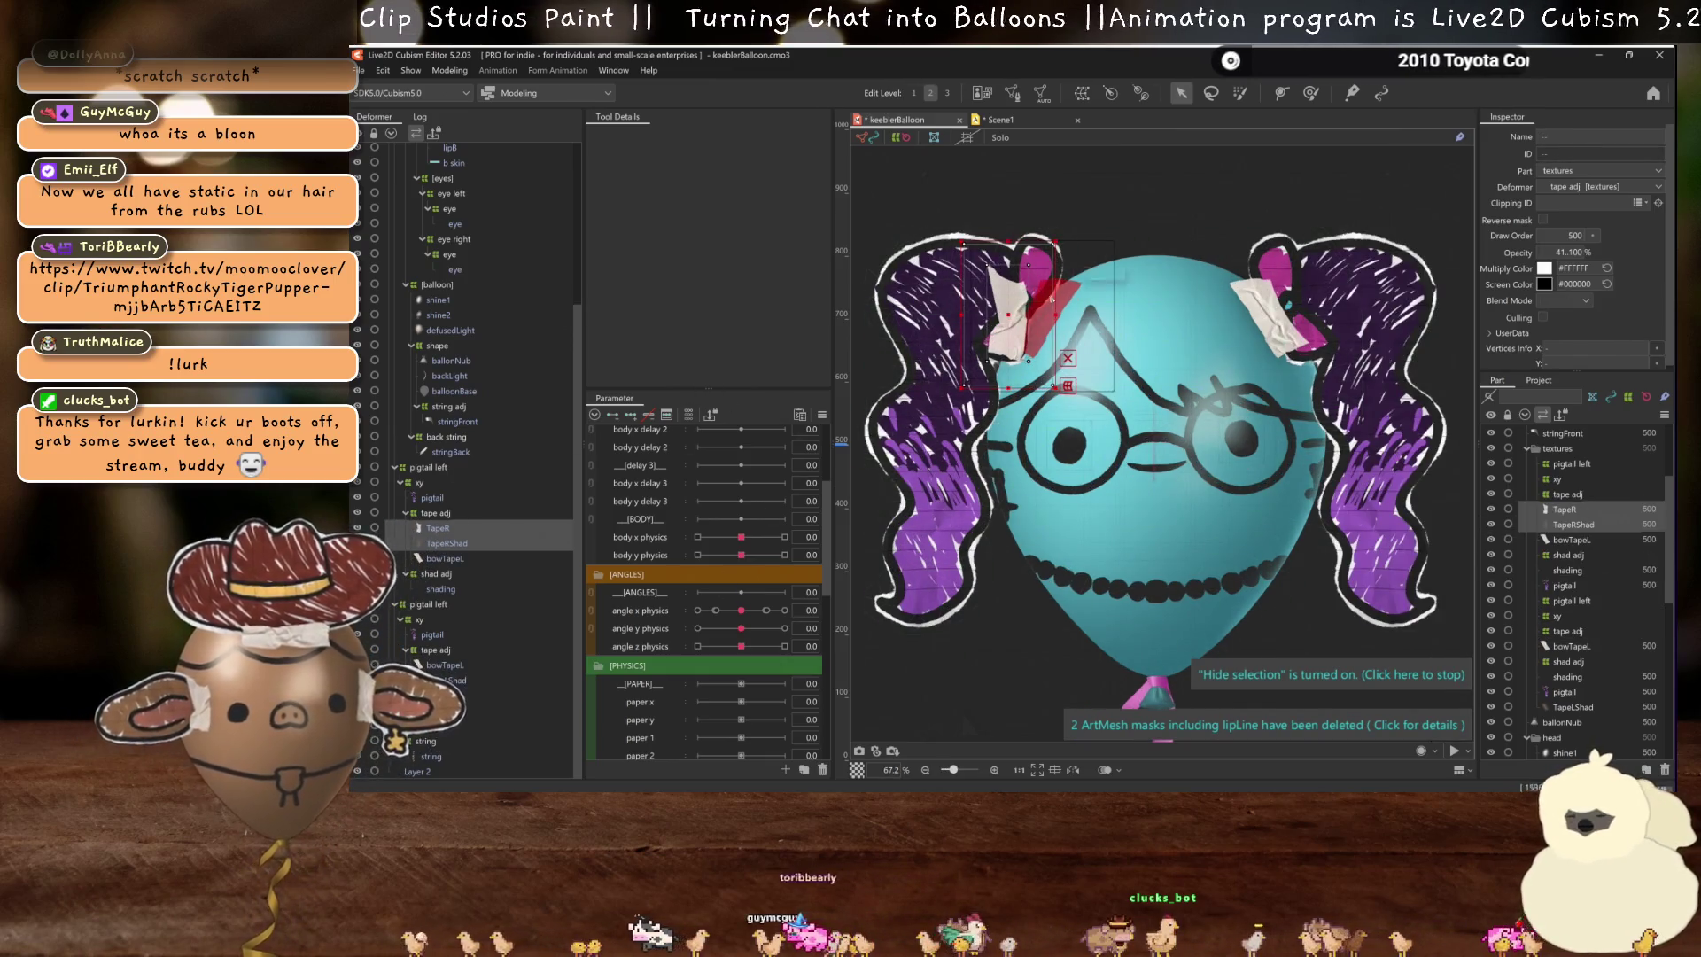
# - Regenerate the TapeR mesh with the Standard automatic mesh preset
pyautogui.click(1042, 92)
pyautogui.click(661, 231)
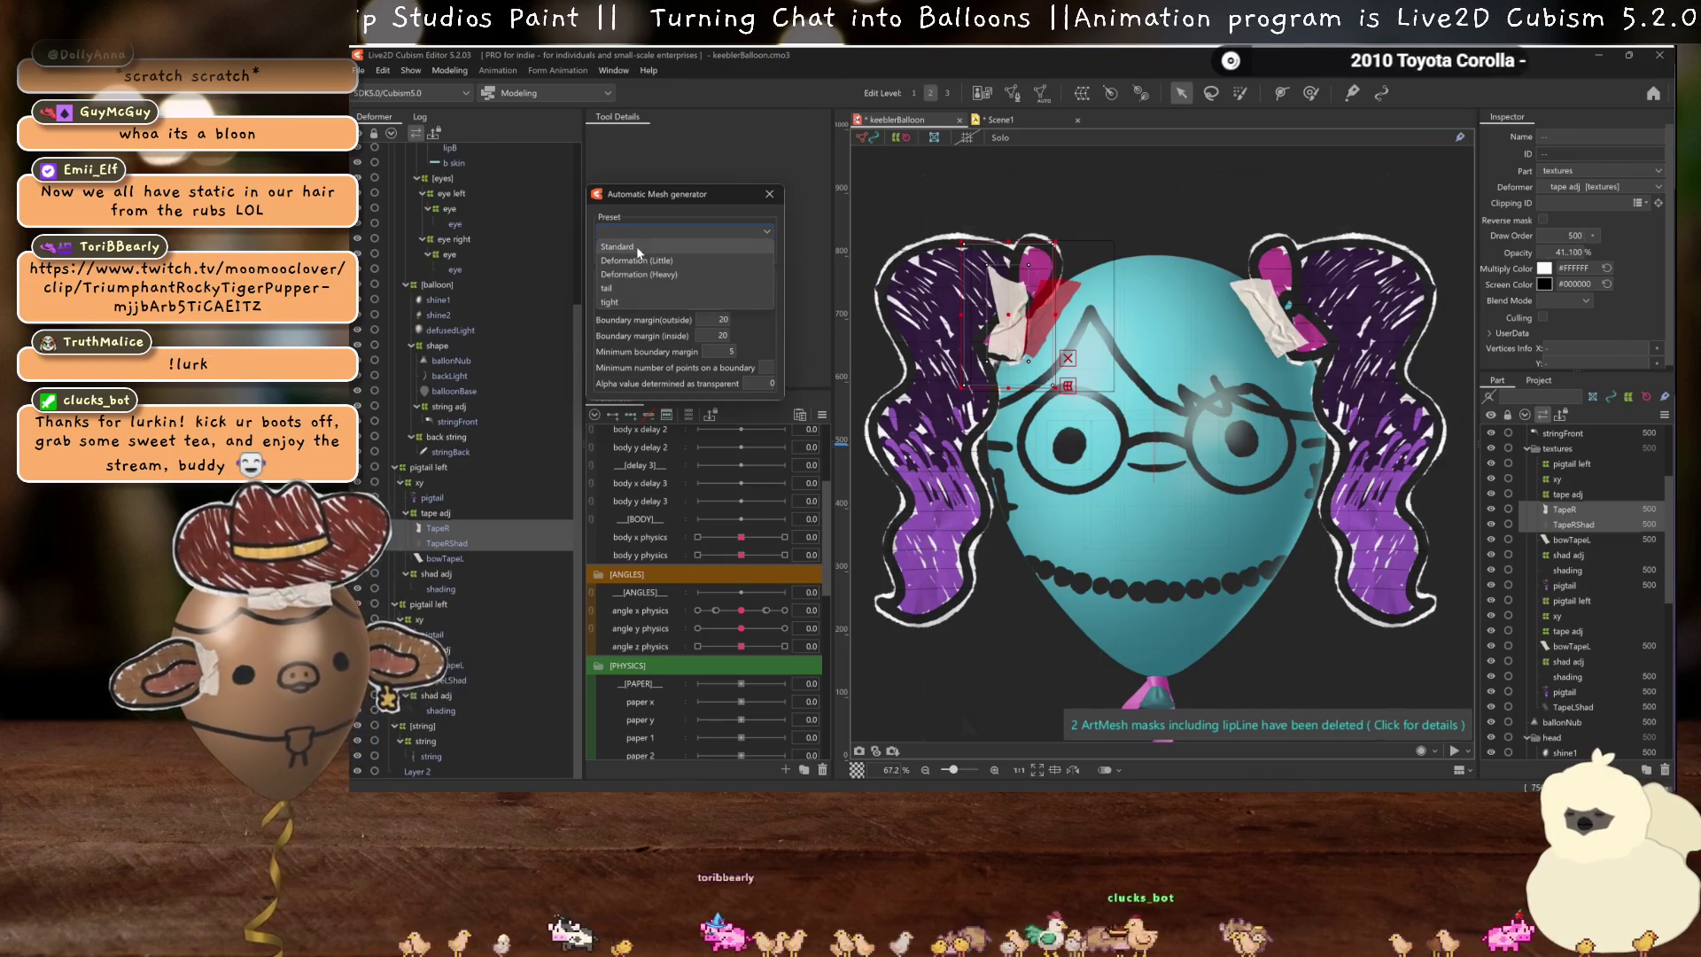
pyautogui.click(636, 246)
pyautogui.click(768, 194)
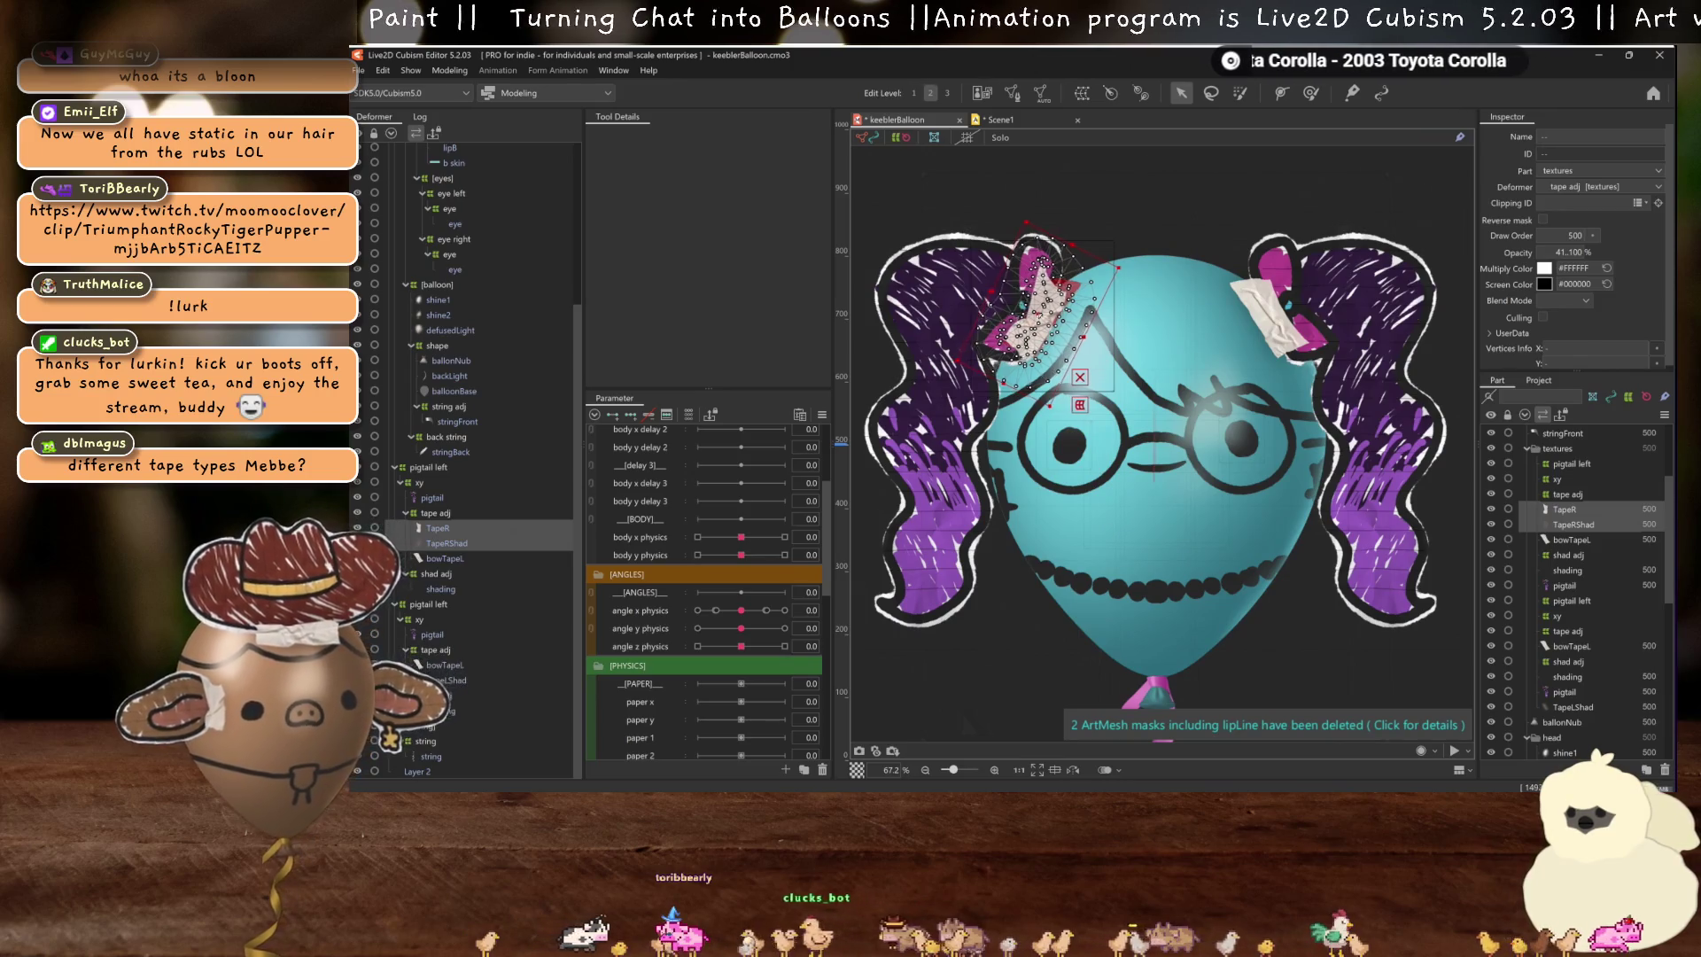
# - Delete the leftover bowTapeL piece from the tree
pyautogui.scroll(3, 1044, 322)
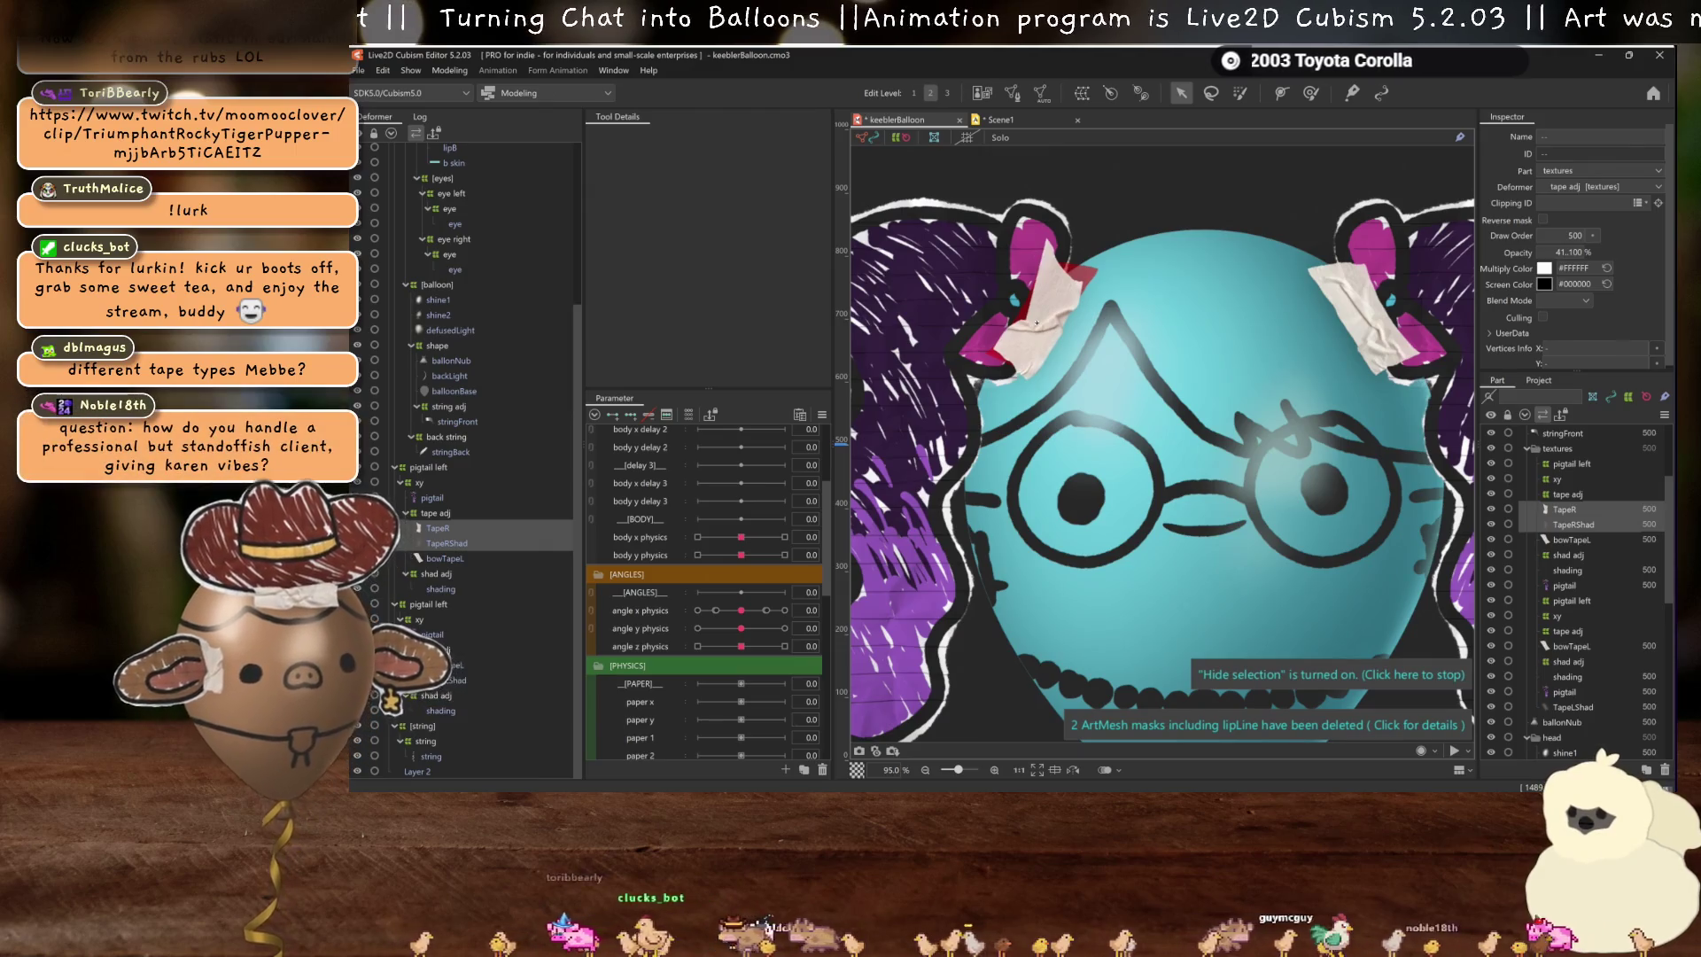
pyautogui.scroll(-3, 1037, 324)
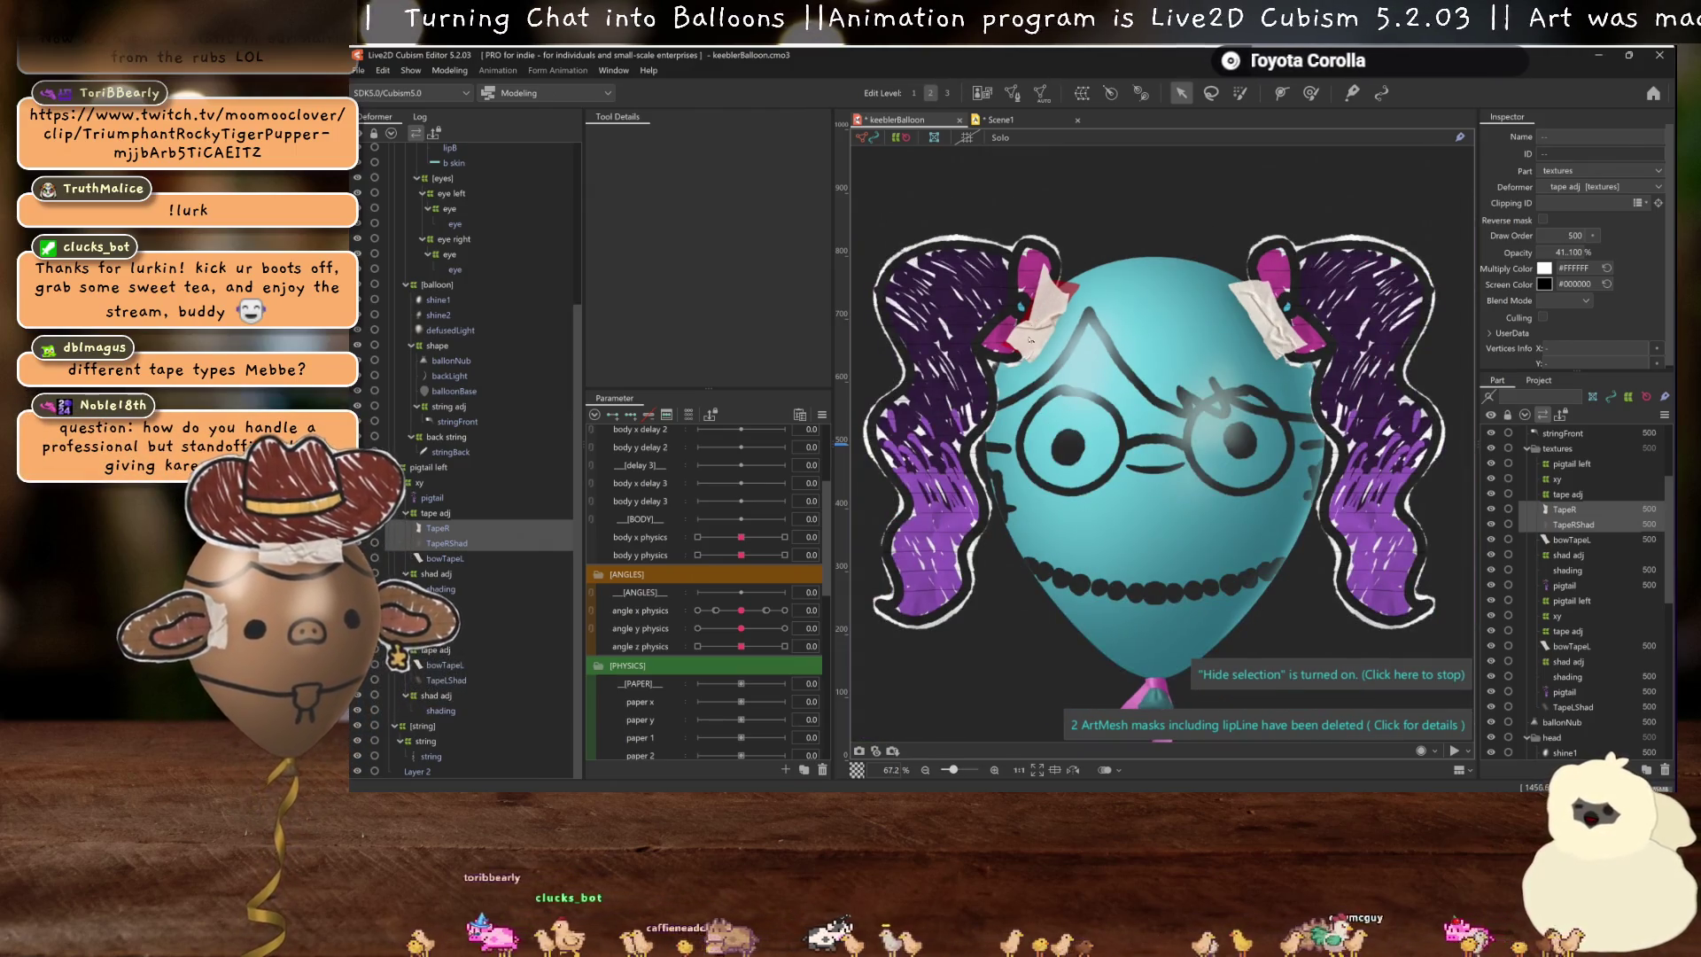
pyautogui.click(436, 559)
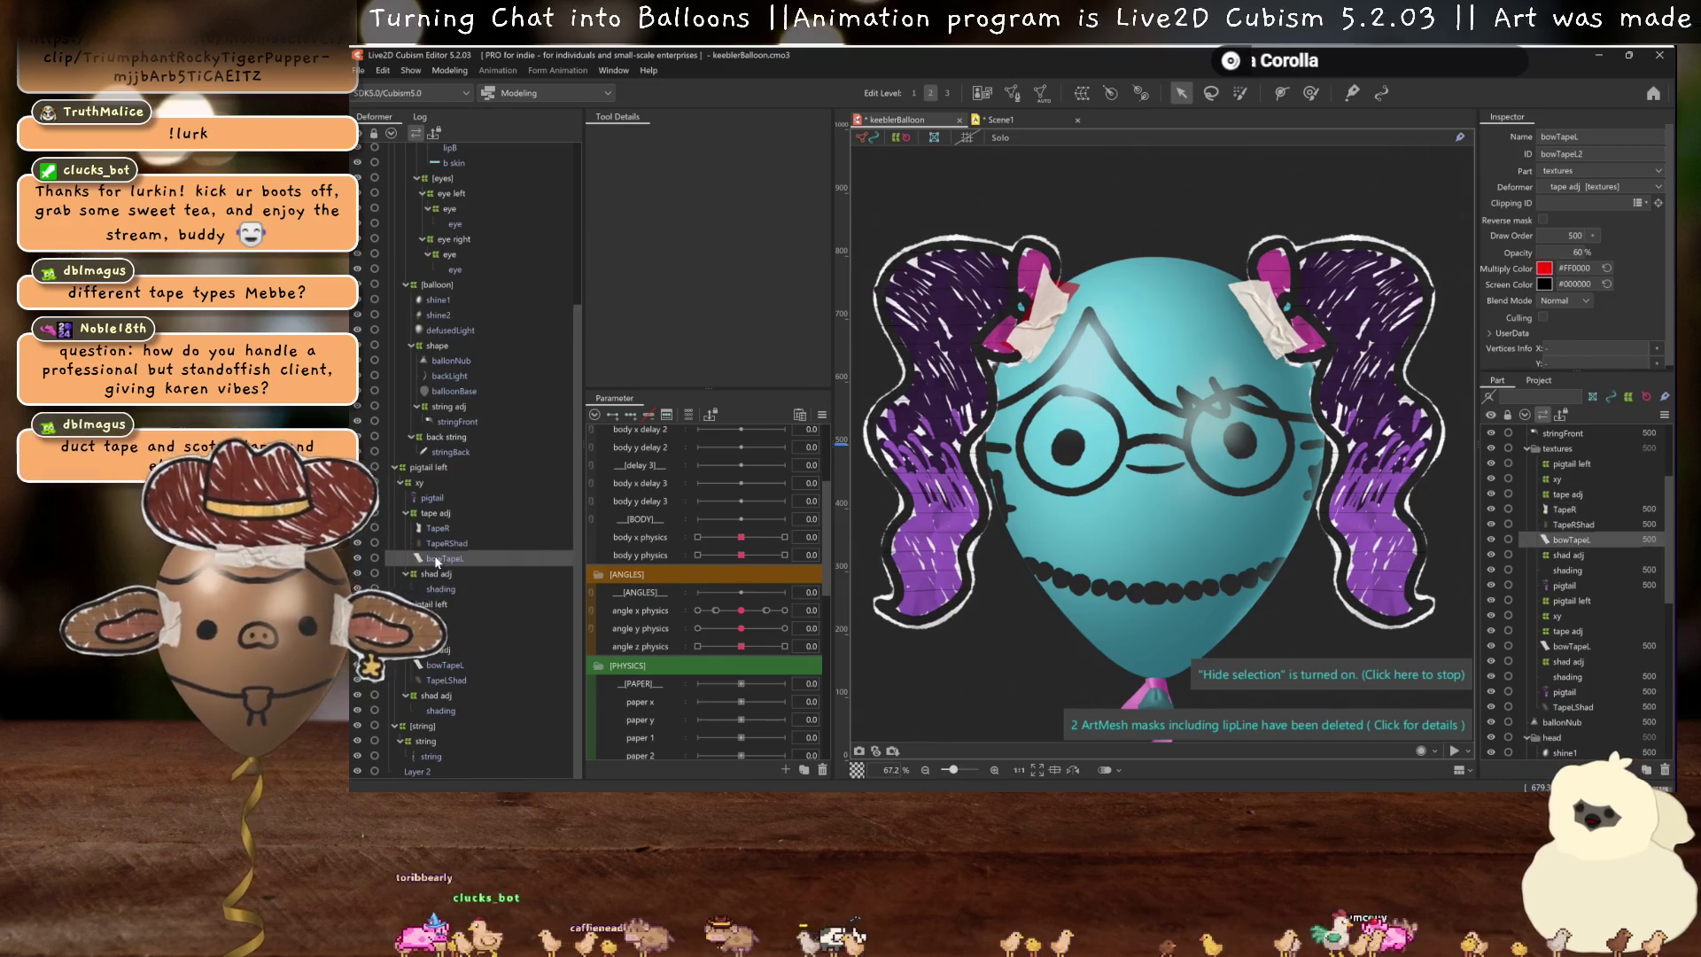
pyautogui.press('Delete')
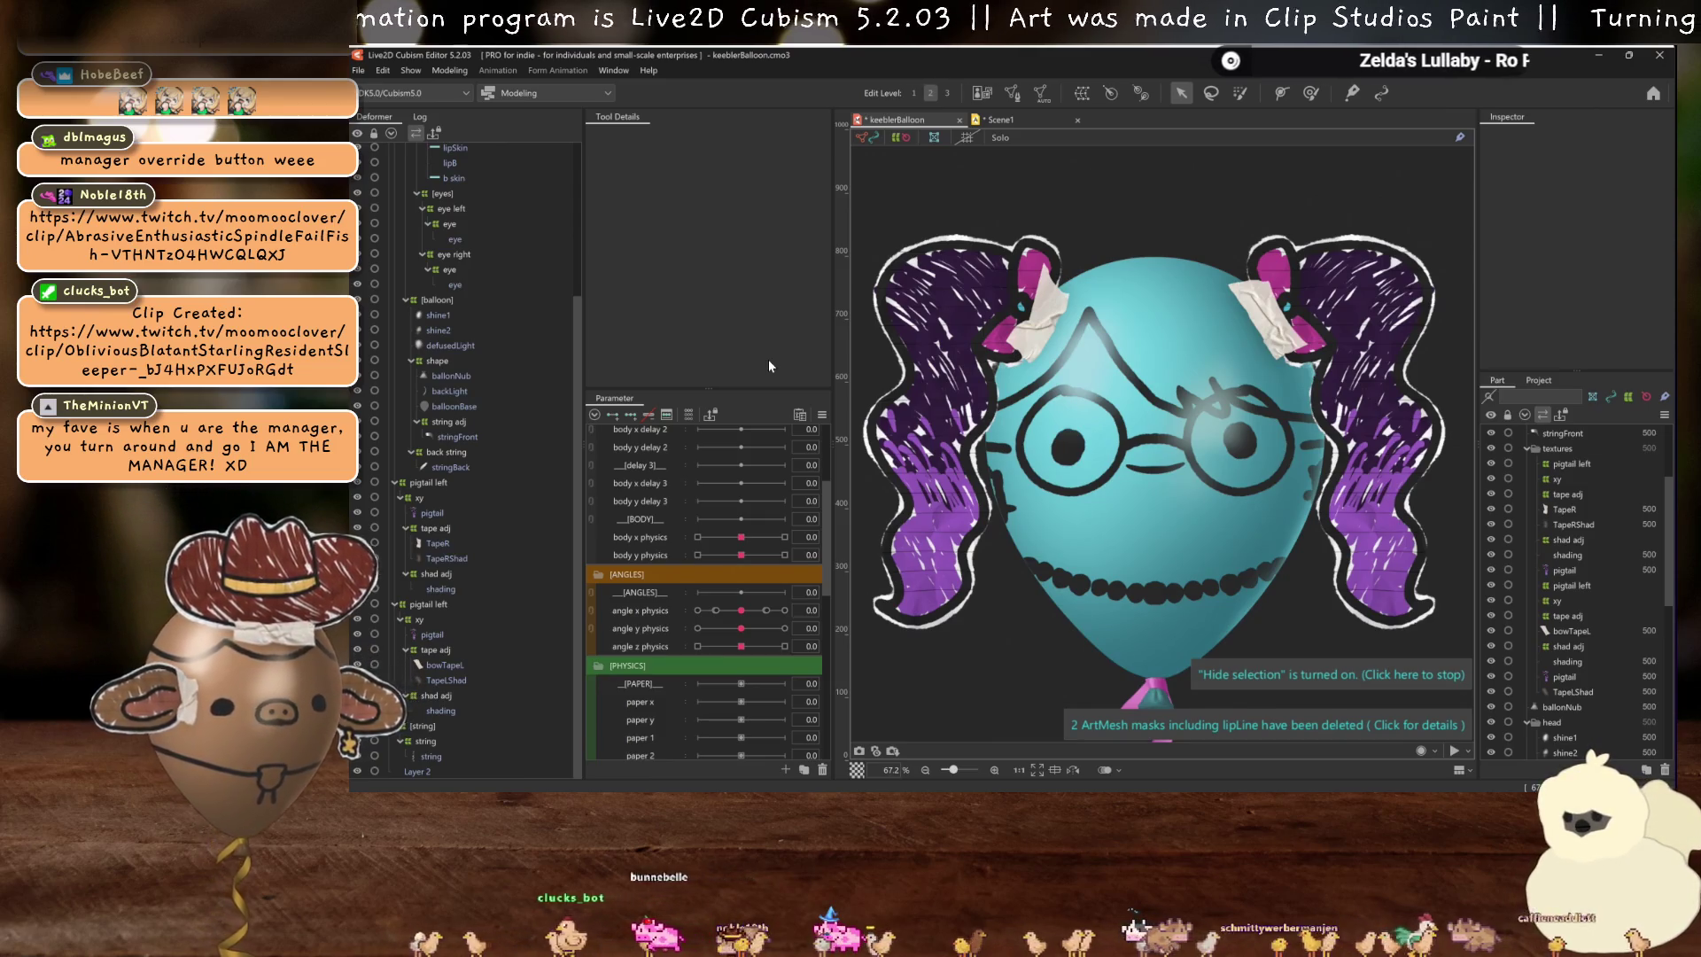
# - Save the model as keeblerBalloon.cmo3 with Ctrl+S
pyautogui.hotkey('ctrl', 's')
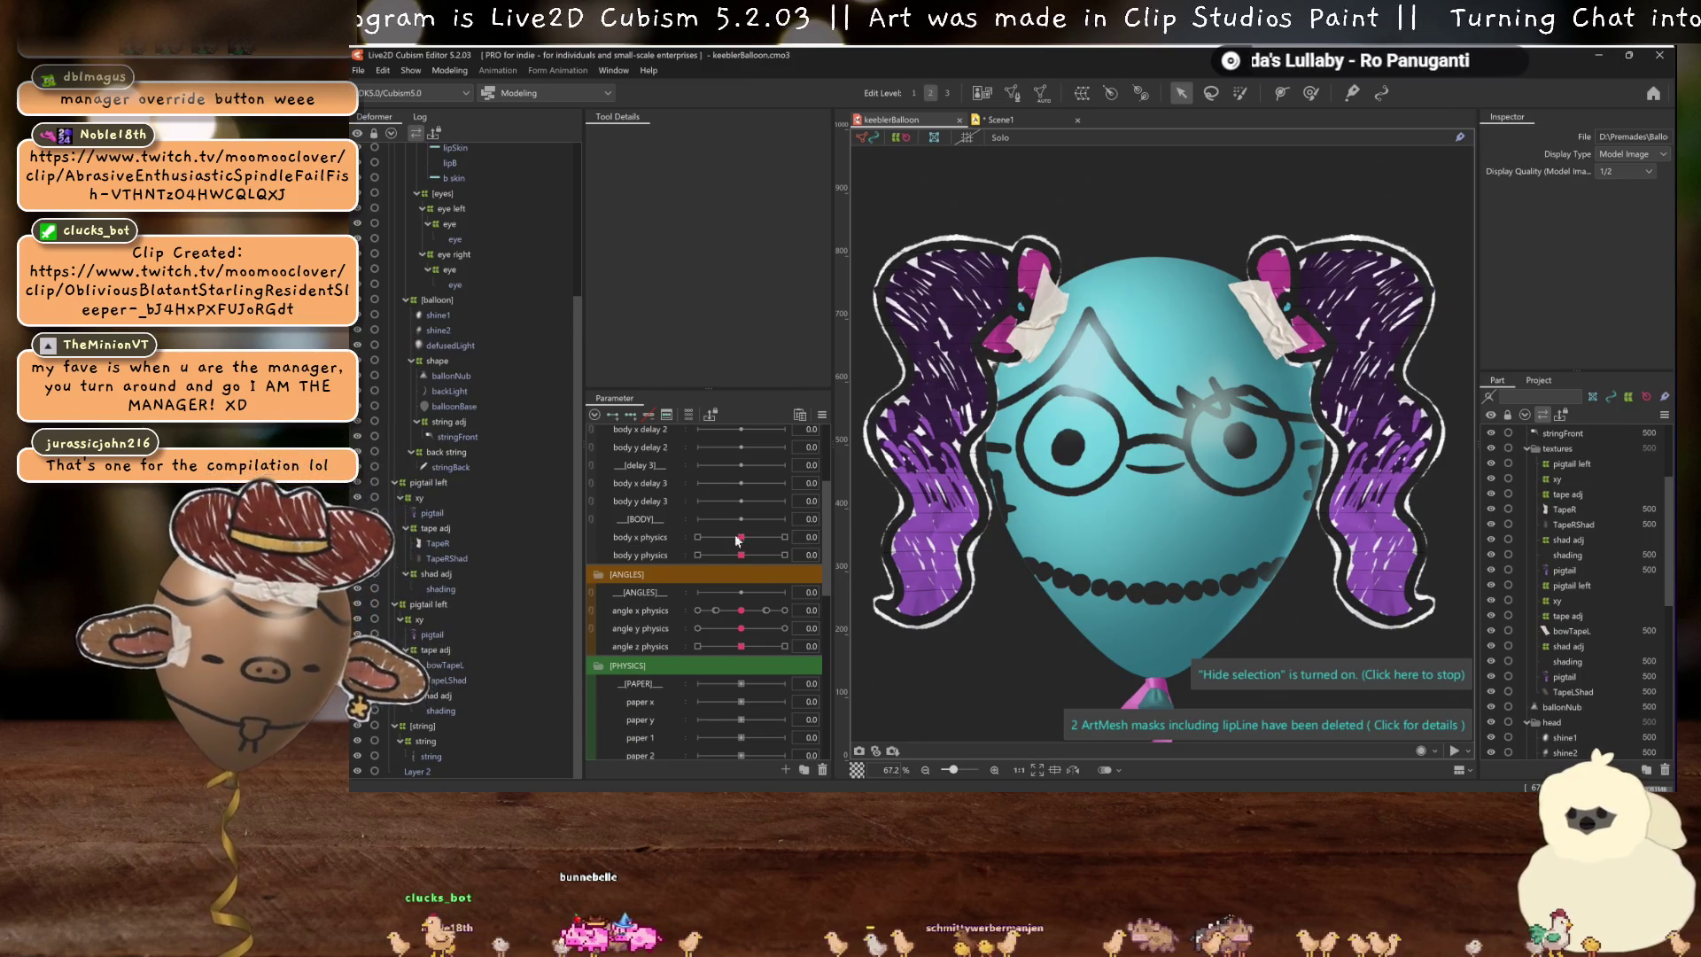
pyautogui.moveTo(742, 611); pyautogui.dragTo(676, 631)
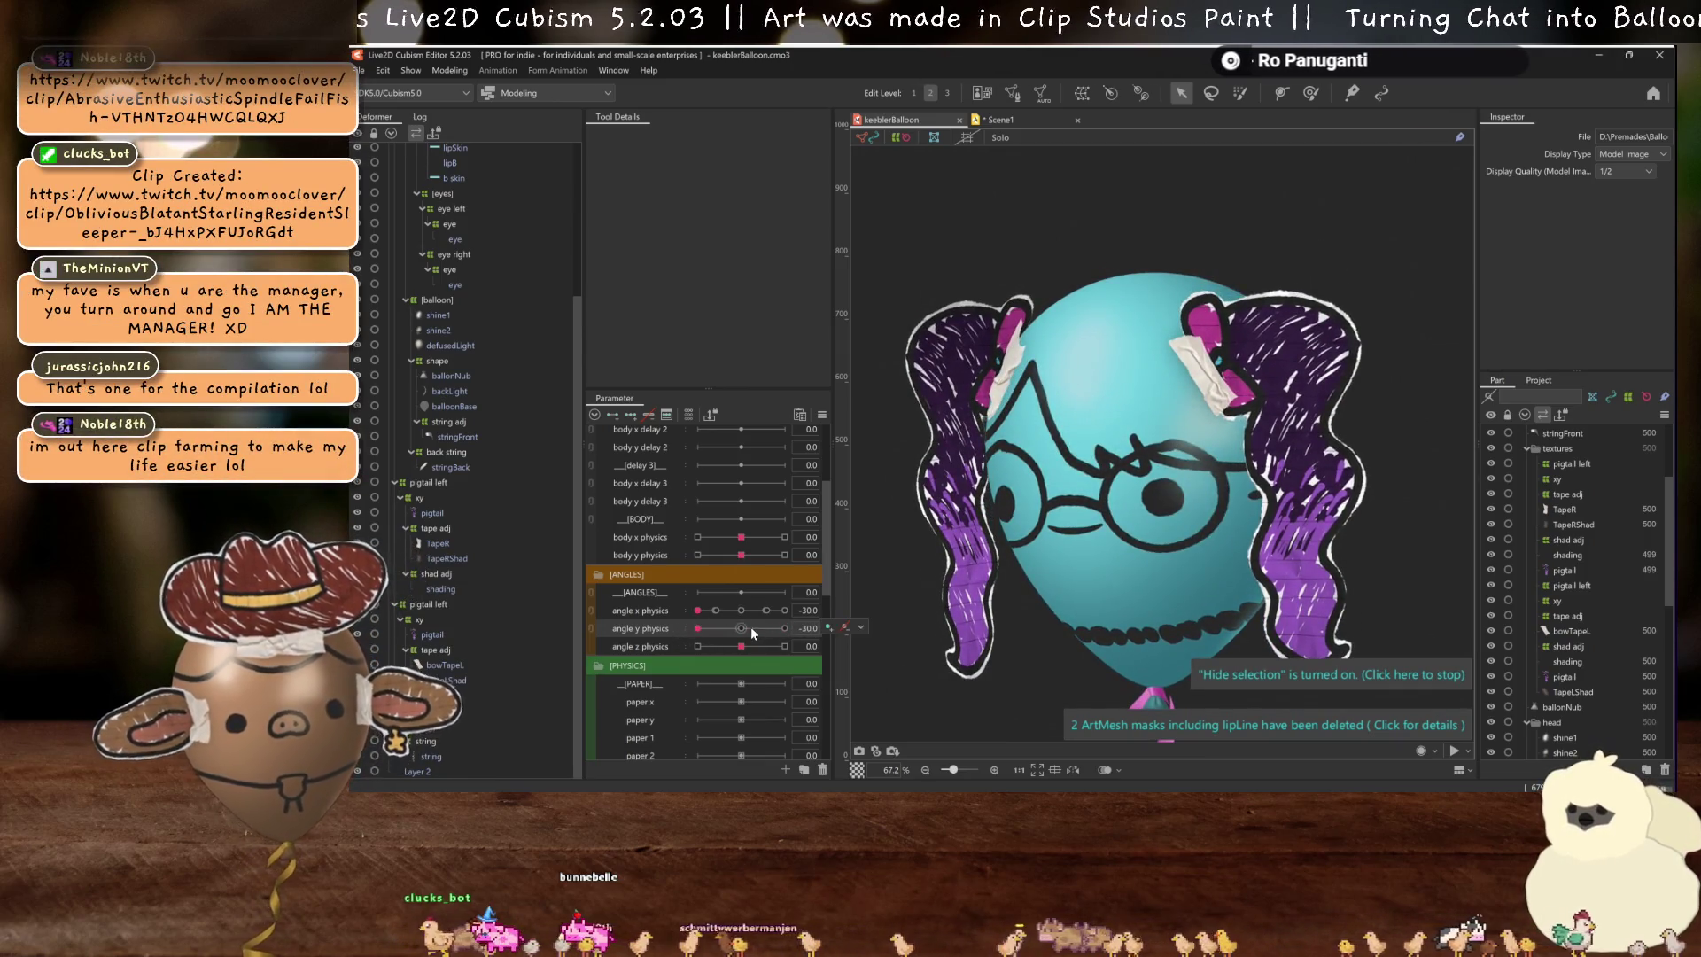
pyautogui.click(752, 627)
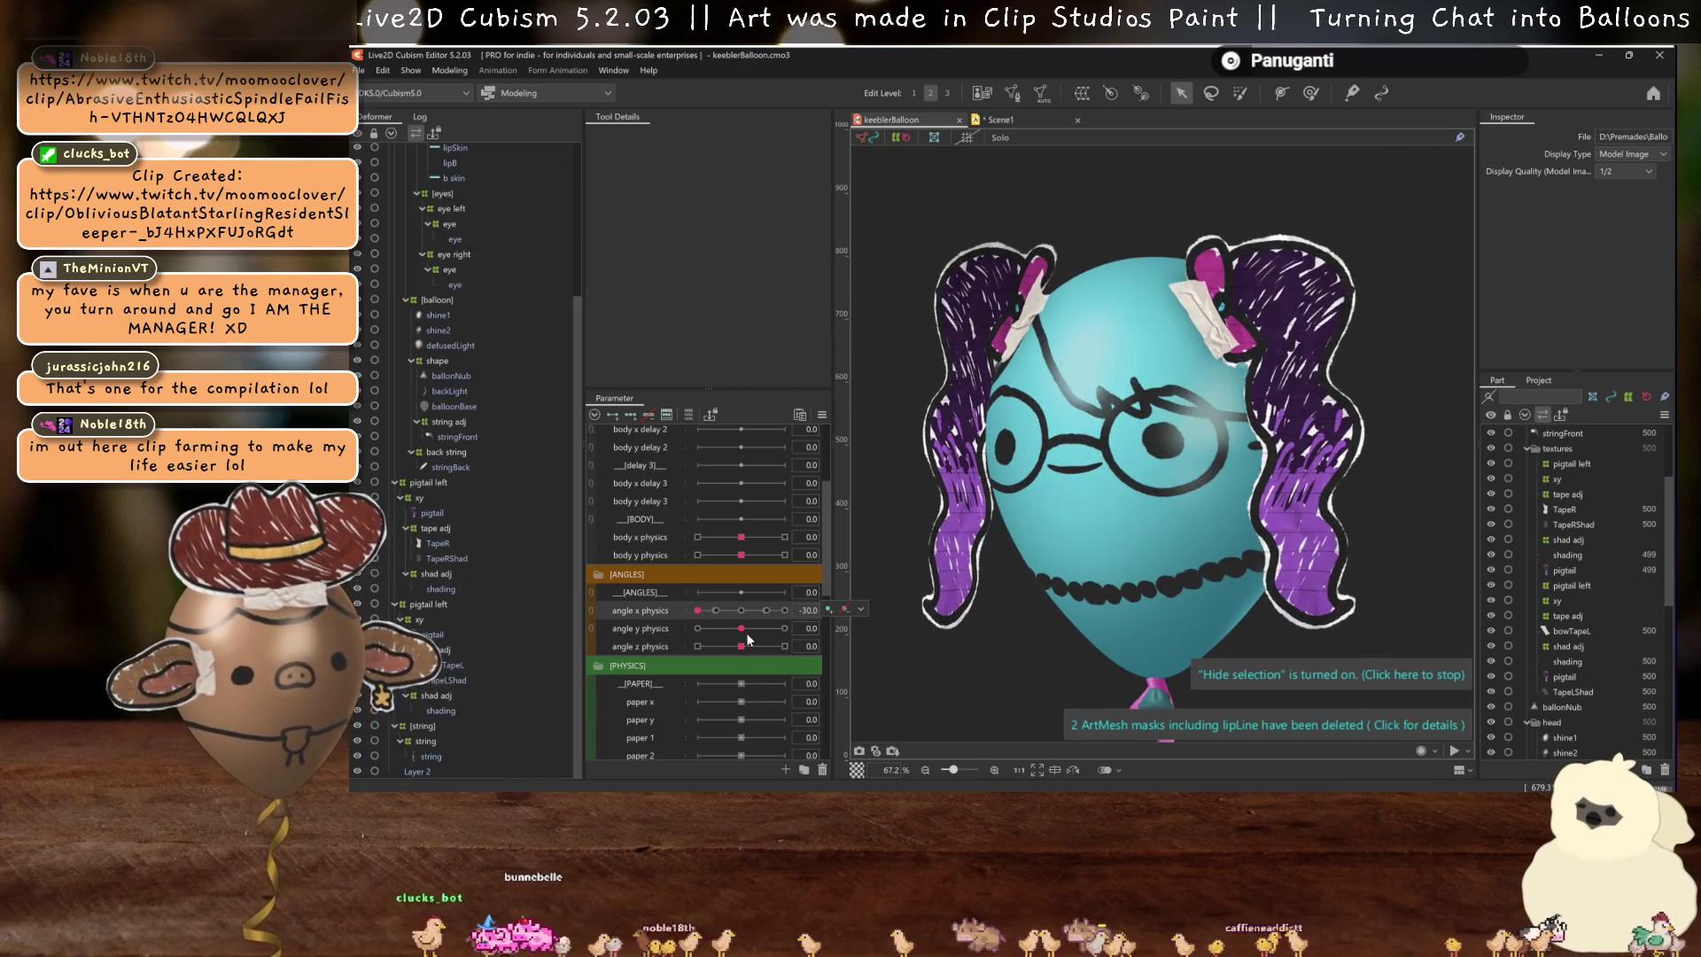
pyautogui.hotkey('ctrl', 'z')
pyautogui.scroll(-2, 965, 496)
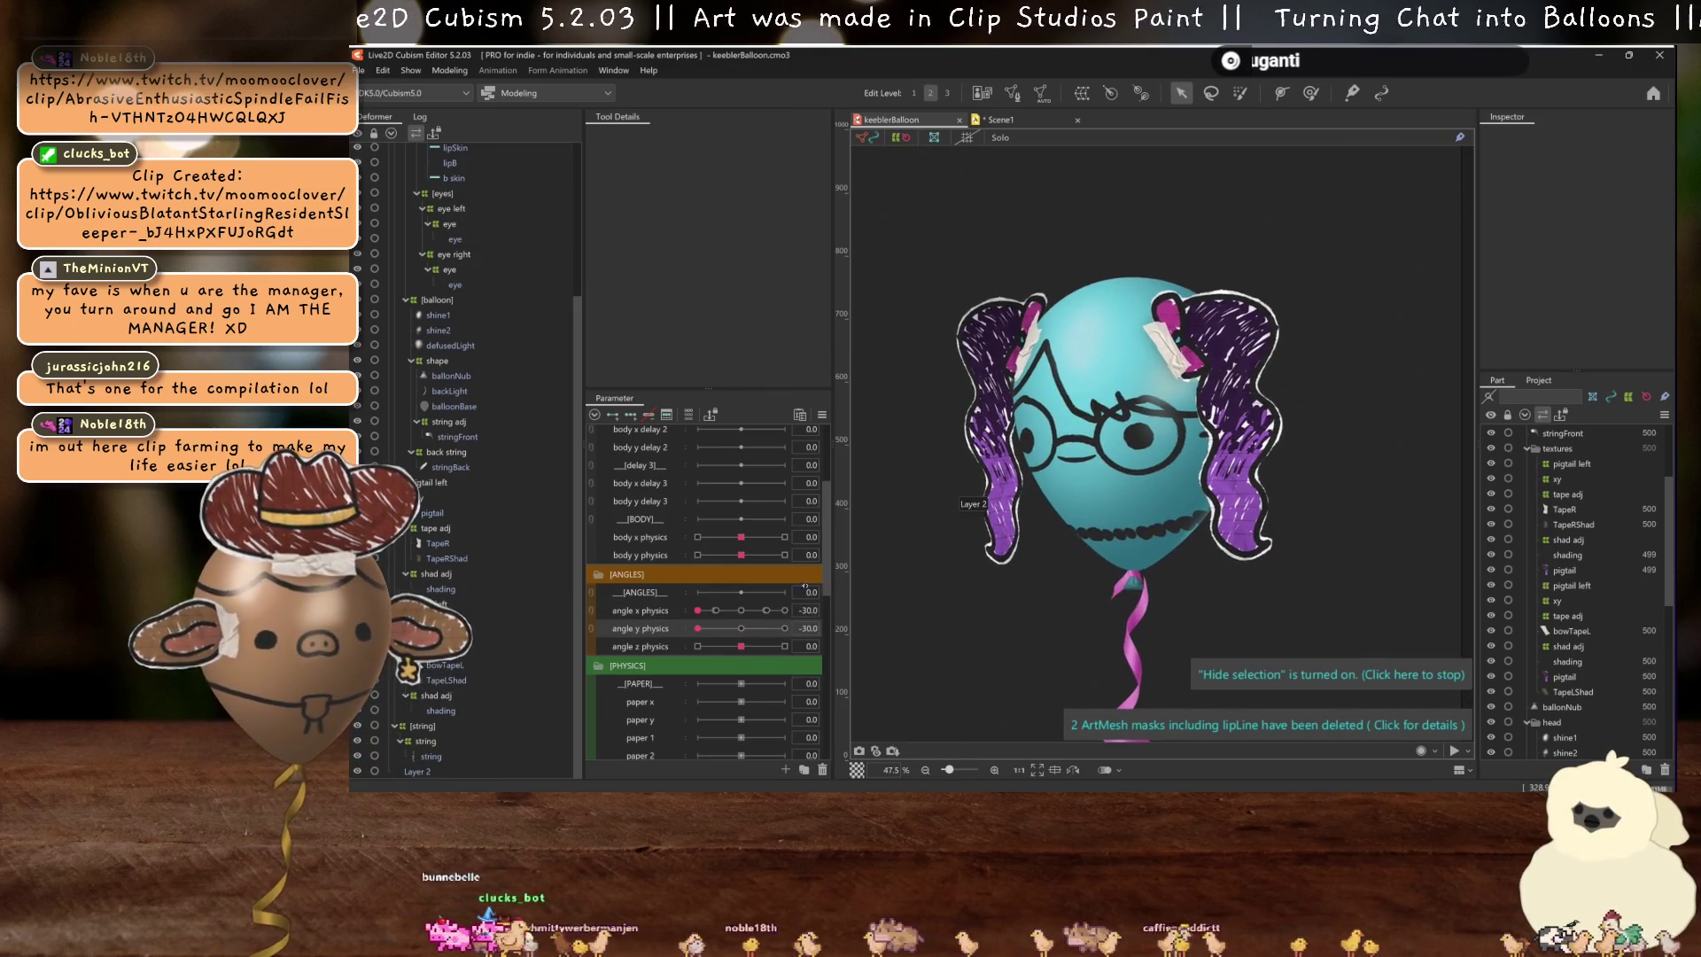
pyautogui.click(741, 625)
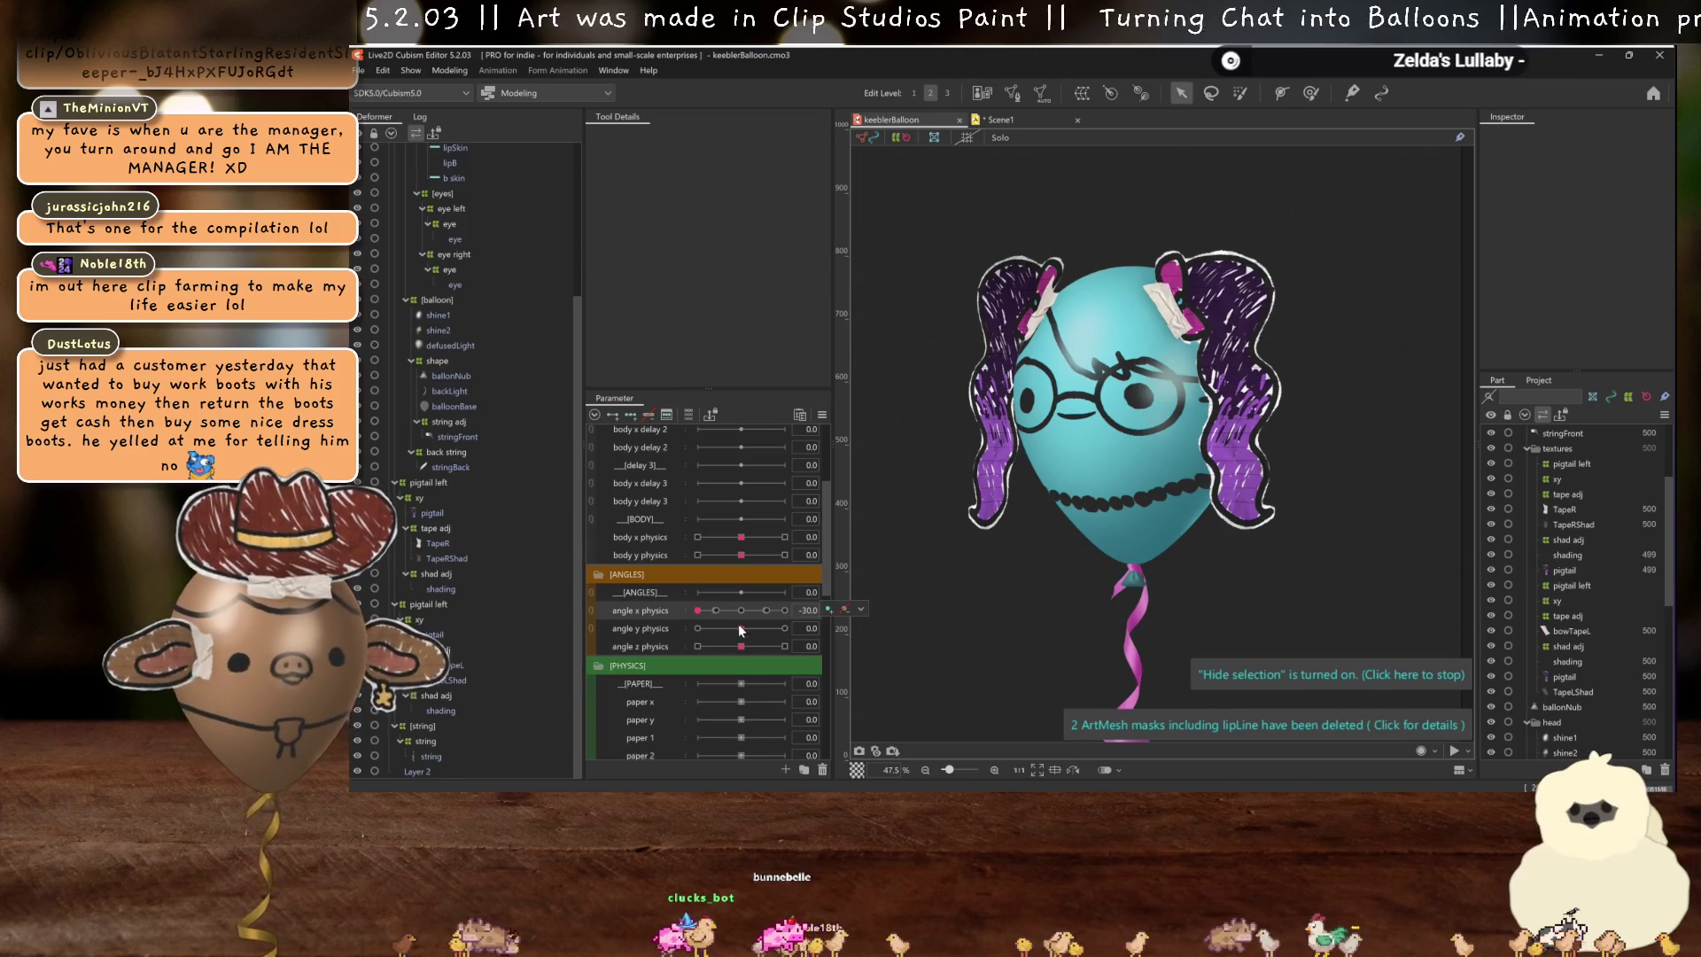
pyautogui.click(741, 629)
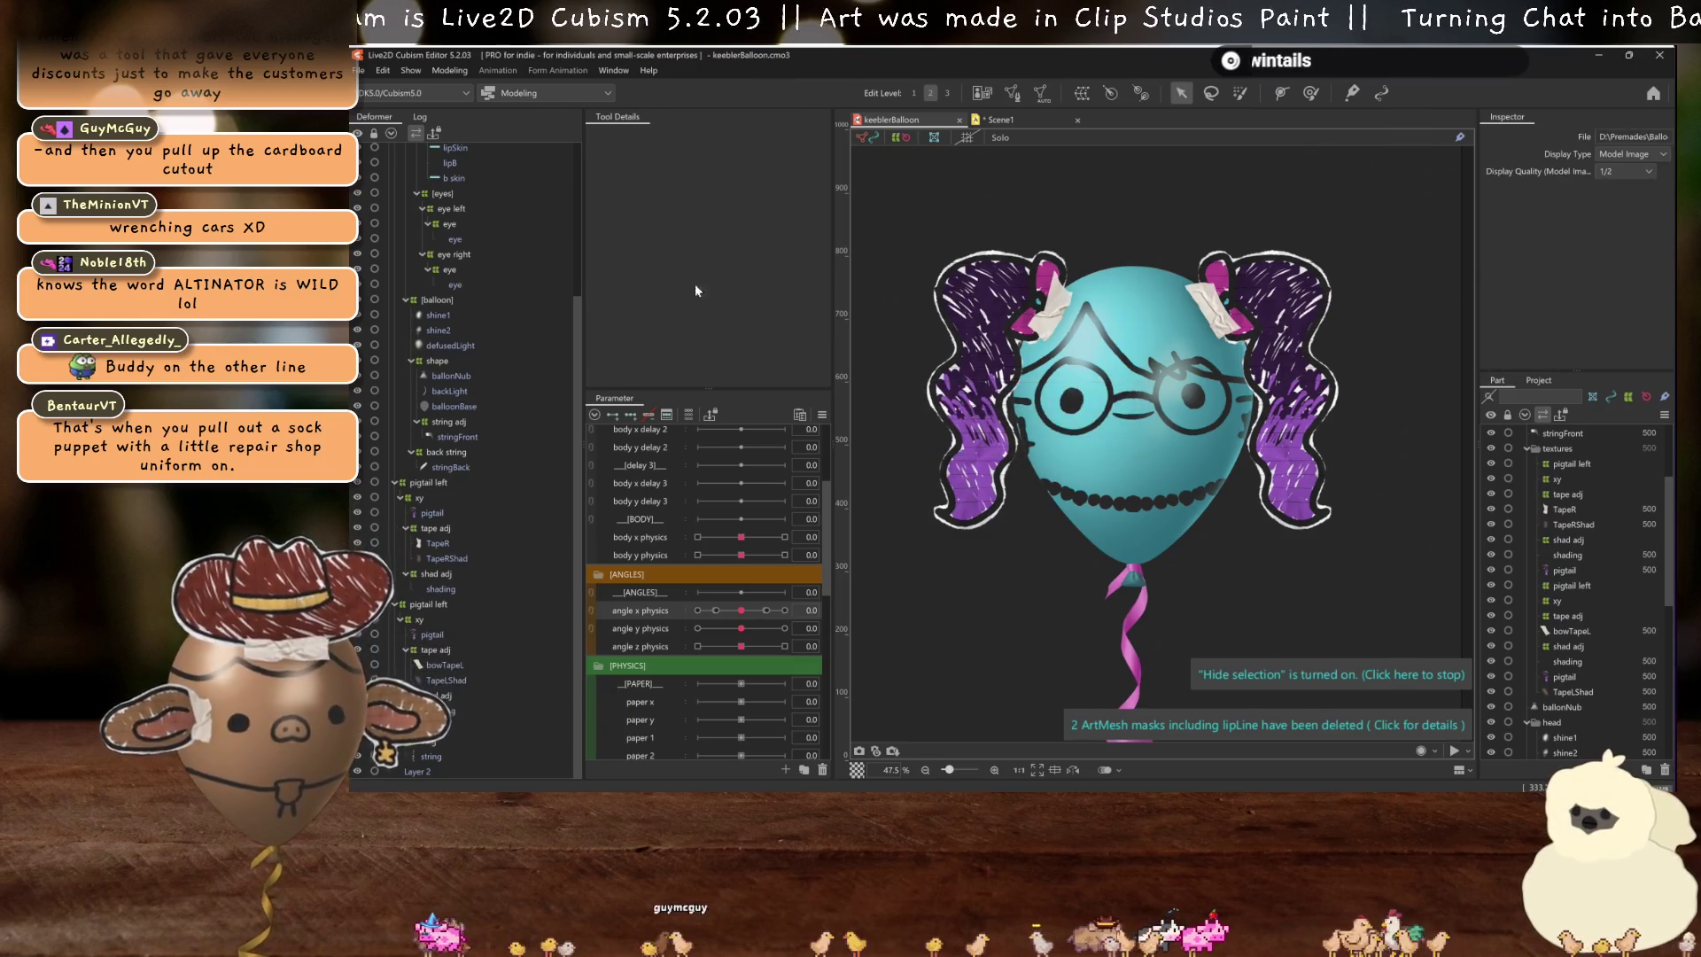
# - Test the model's motion in Physics Settings, then close the window, reopening and closing it once more
pyautogui.click(450, 70)
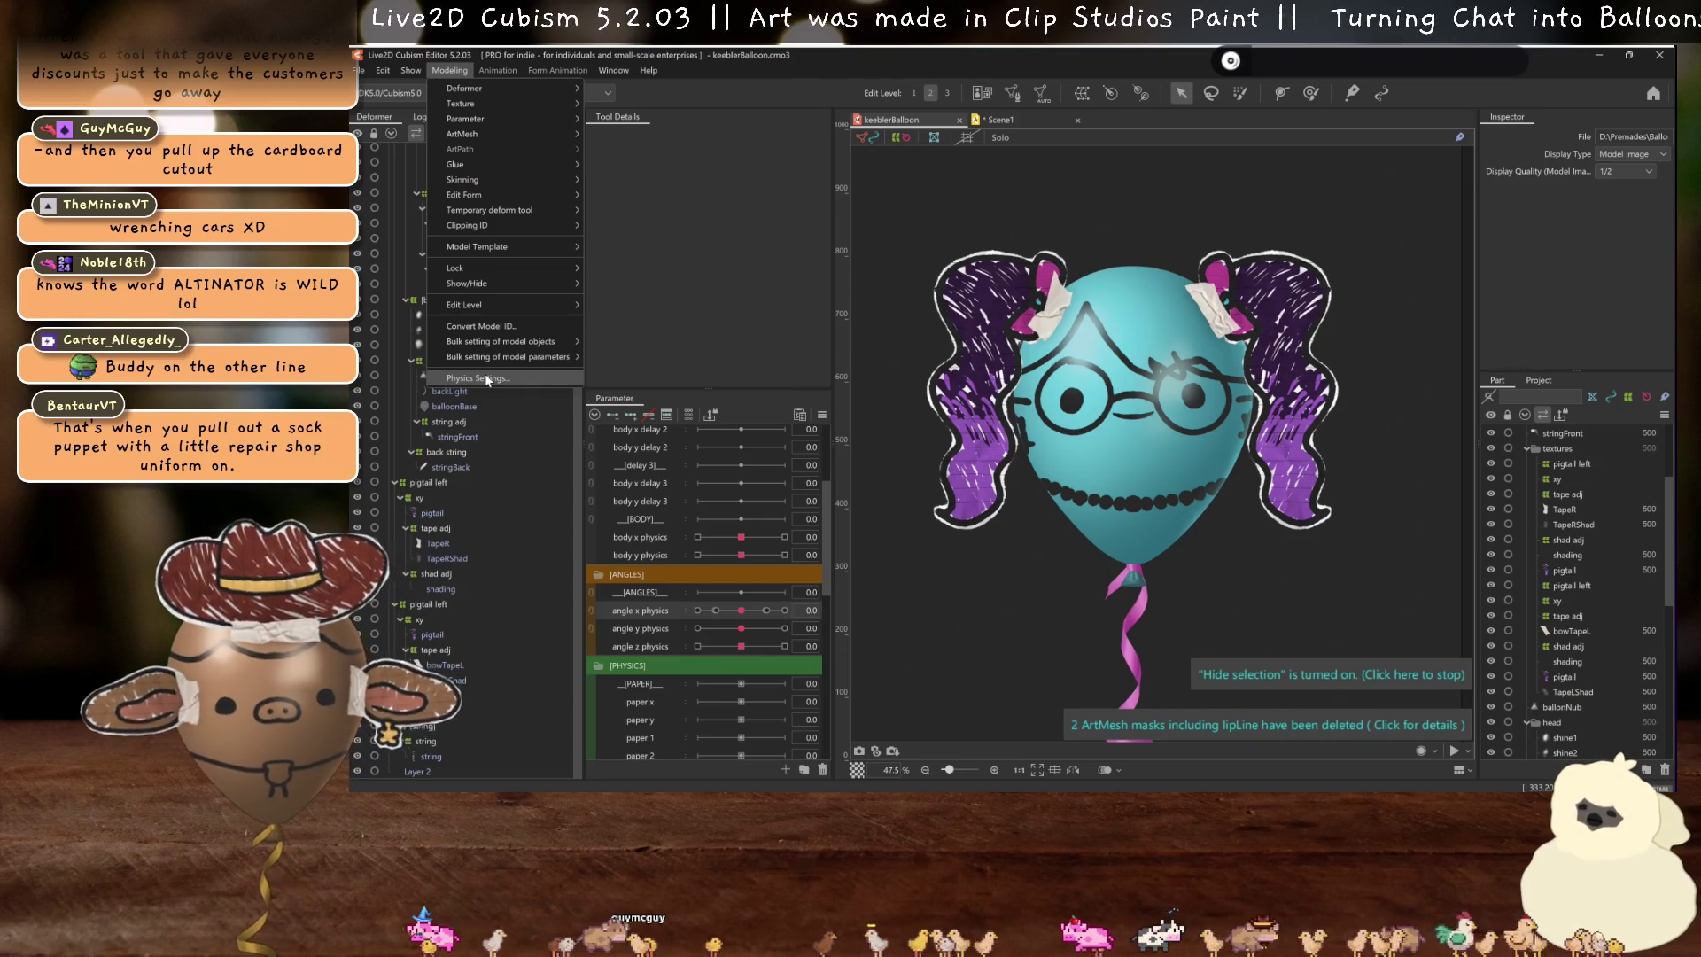
pyautogui.click(487, 379)
pyautogui.moveTo(1346, 401)
pyautogui.mouseDown()
pyautogui.moveTo(1265, 396)
pyautogui.moveTo(1394, 271)
pyautogui.mouseUp()
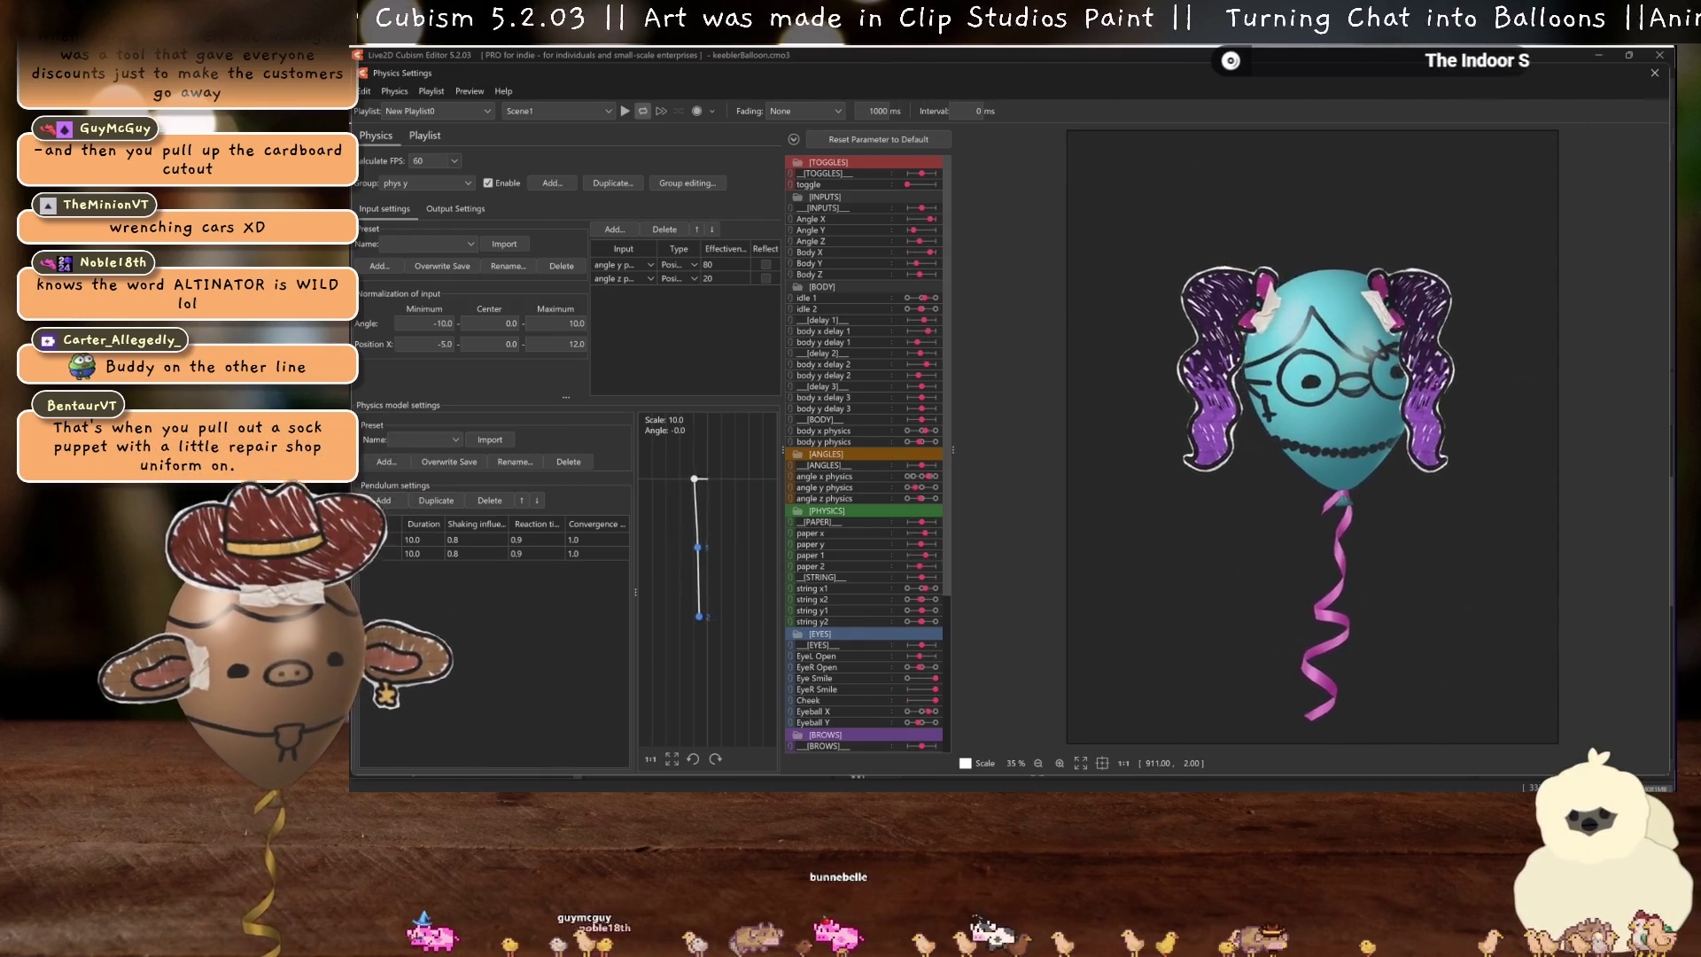
pyautogui.press('Escape')
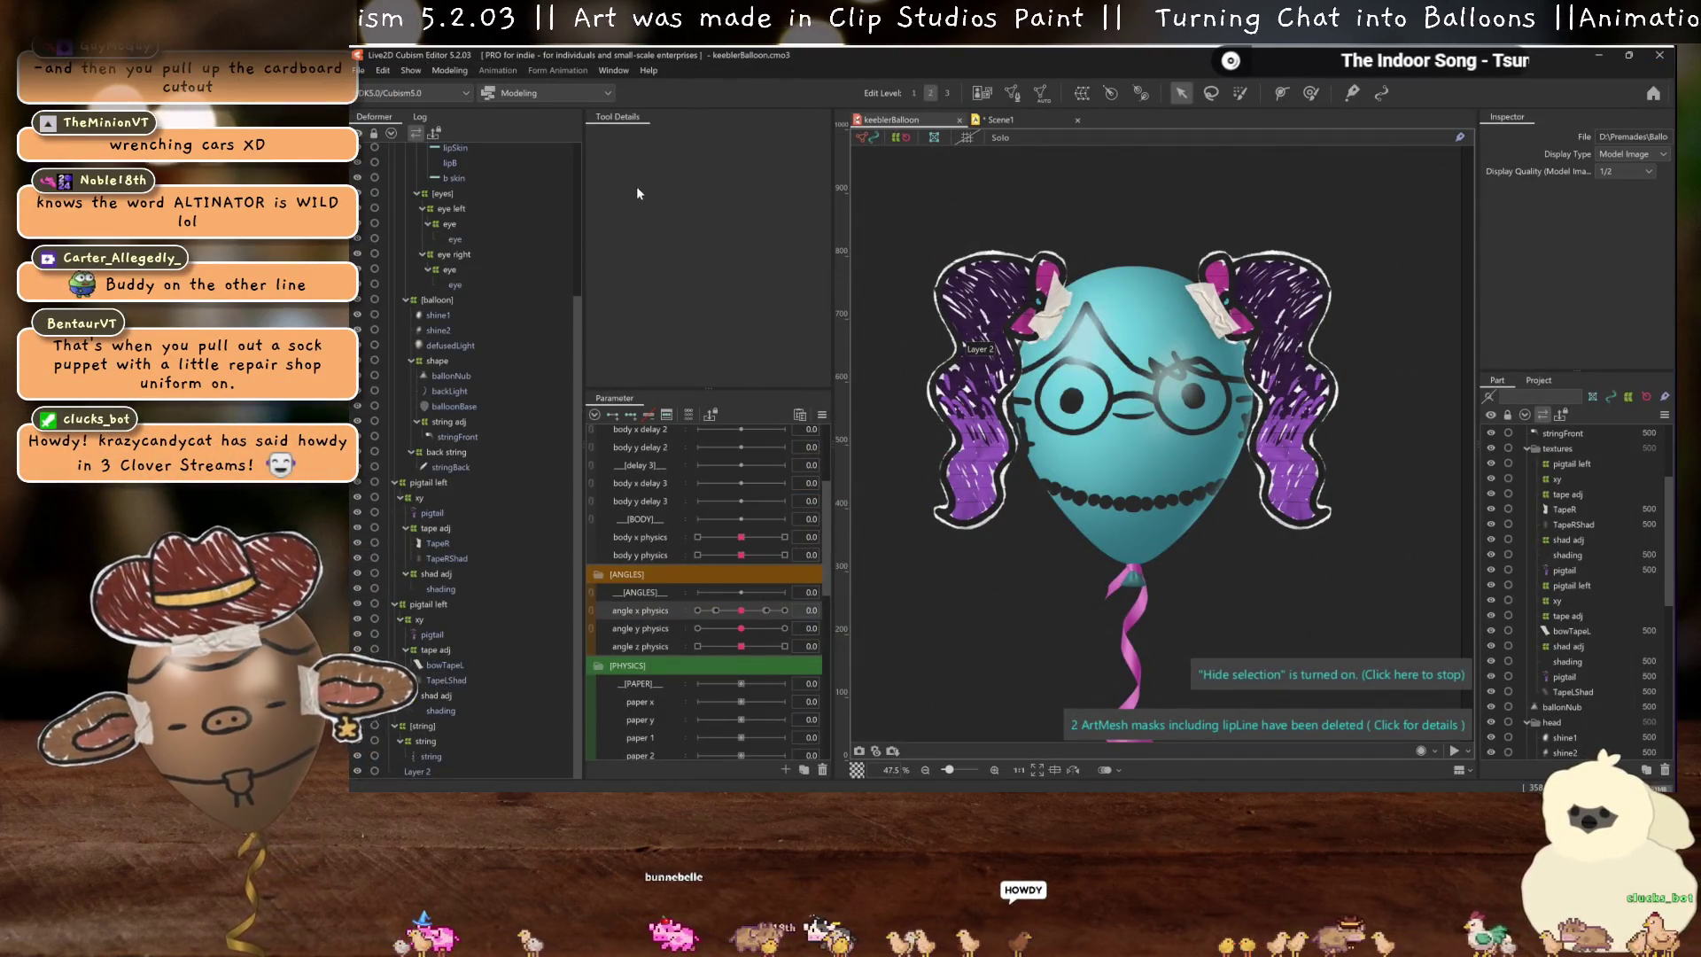
pyautogui.scroll(5, 466, 413)
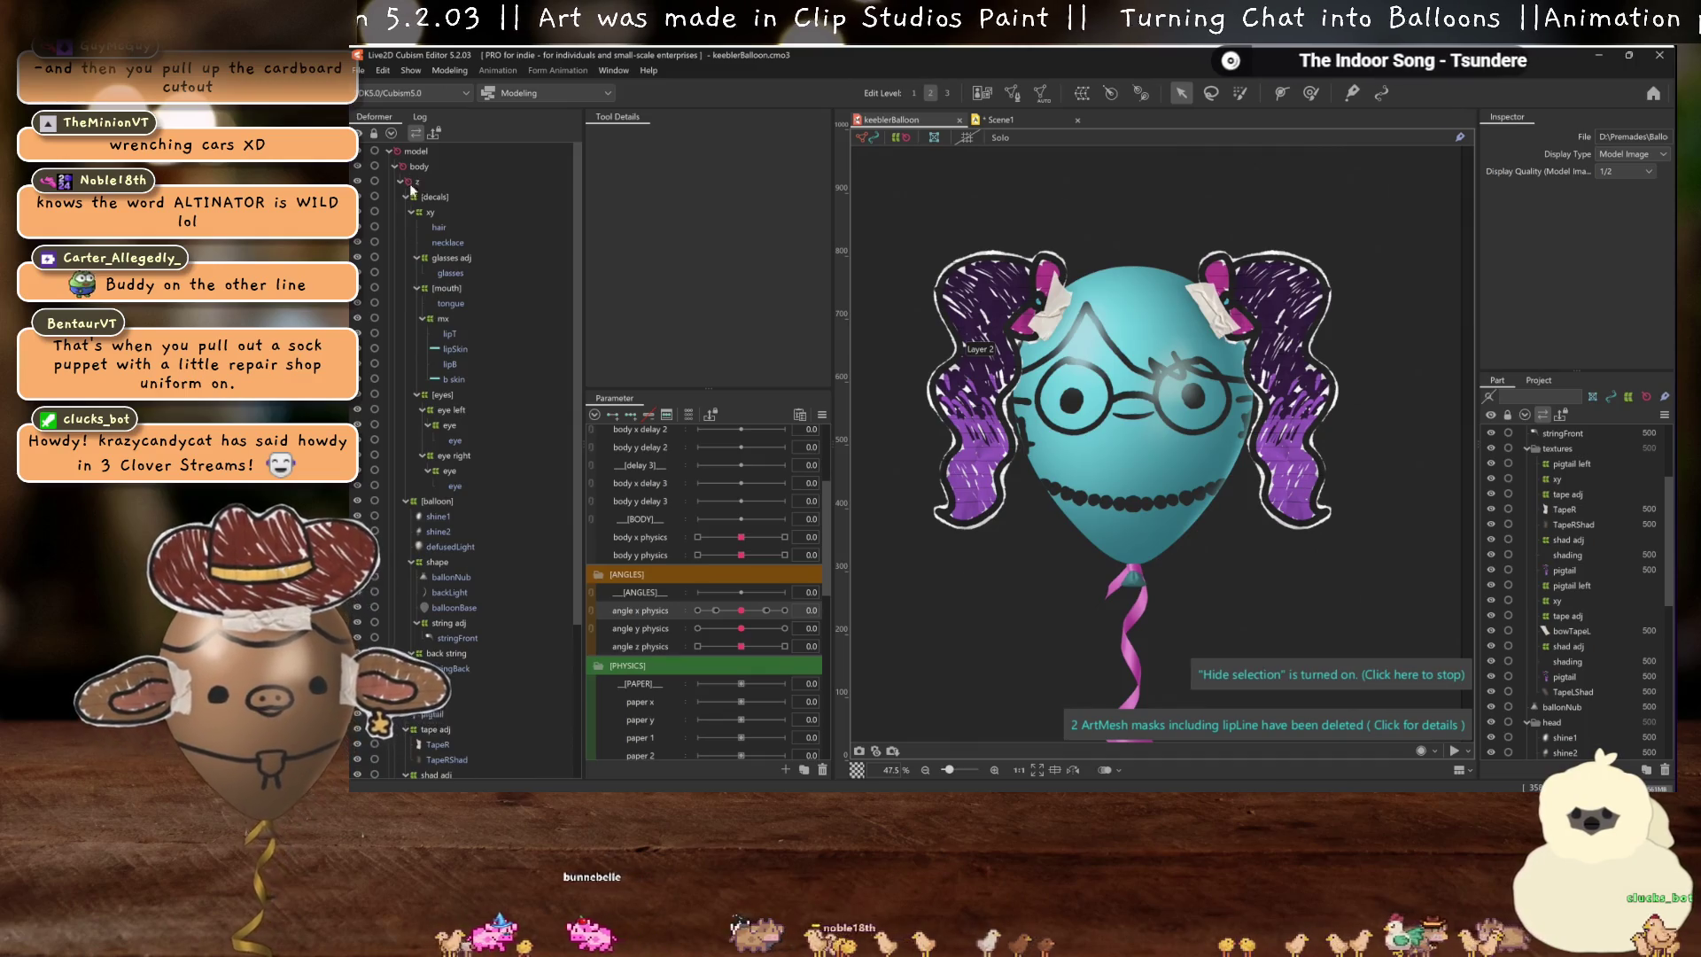
pyautogui.click(456, 70)
pyautogui.click(532, 356)
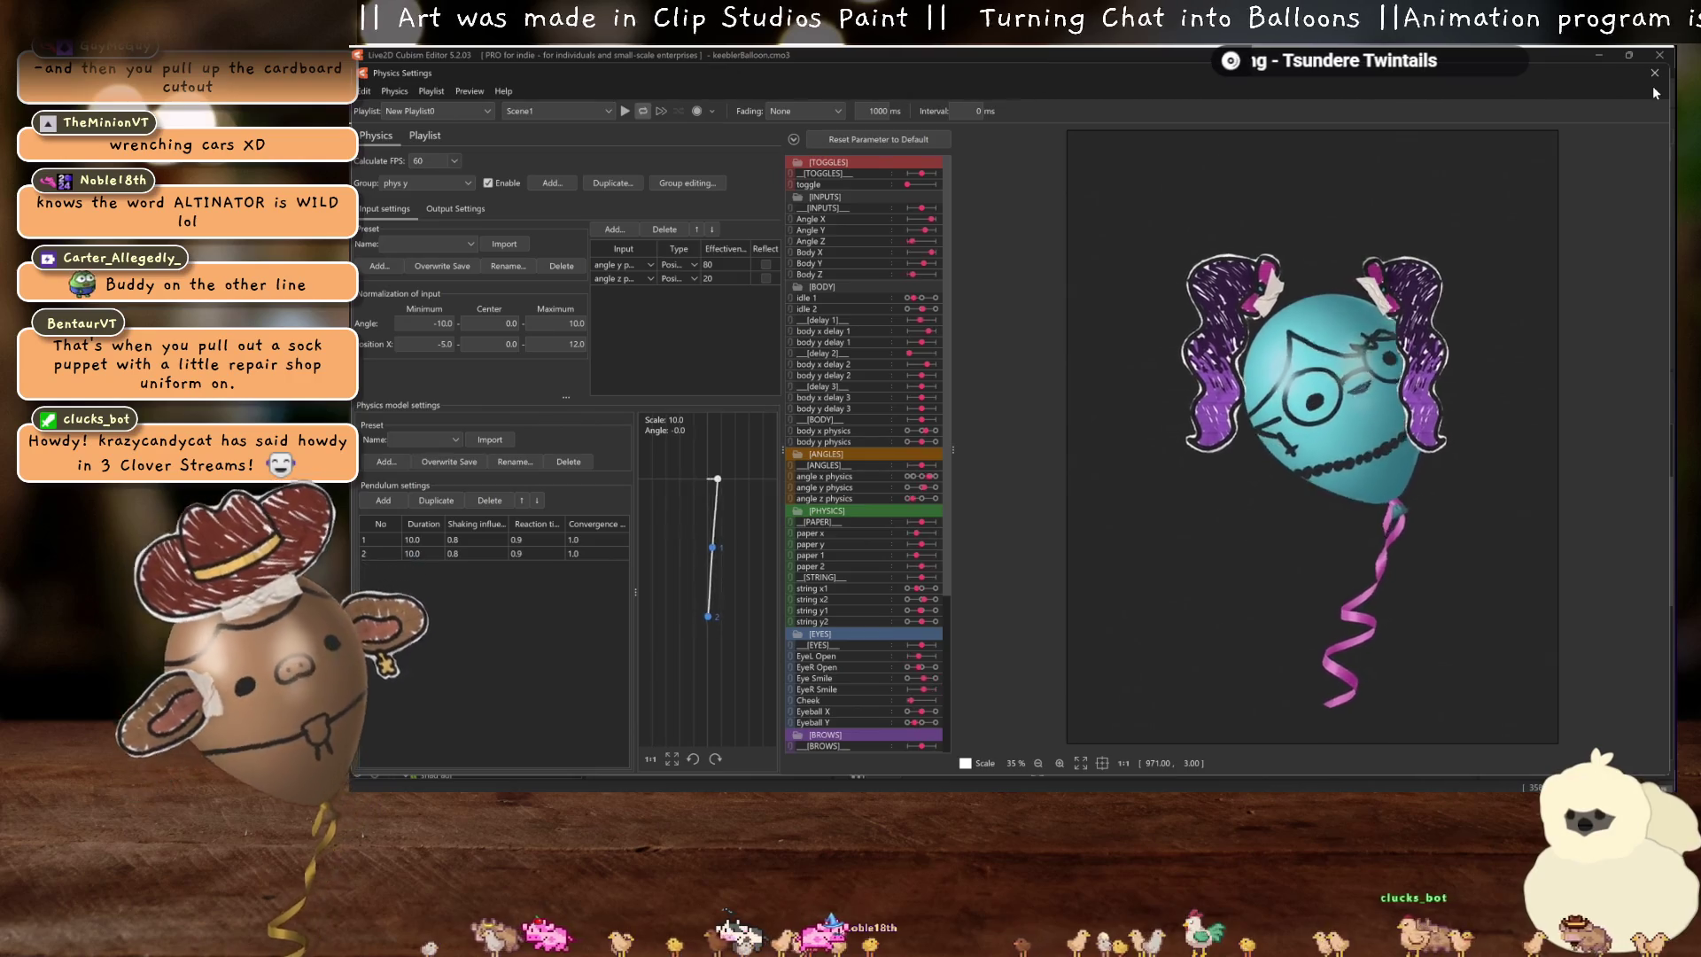
pyautogui.click(1651, 75)
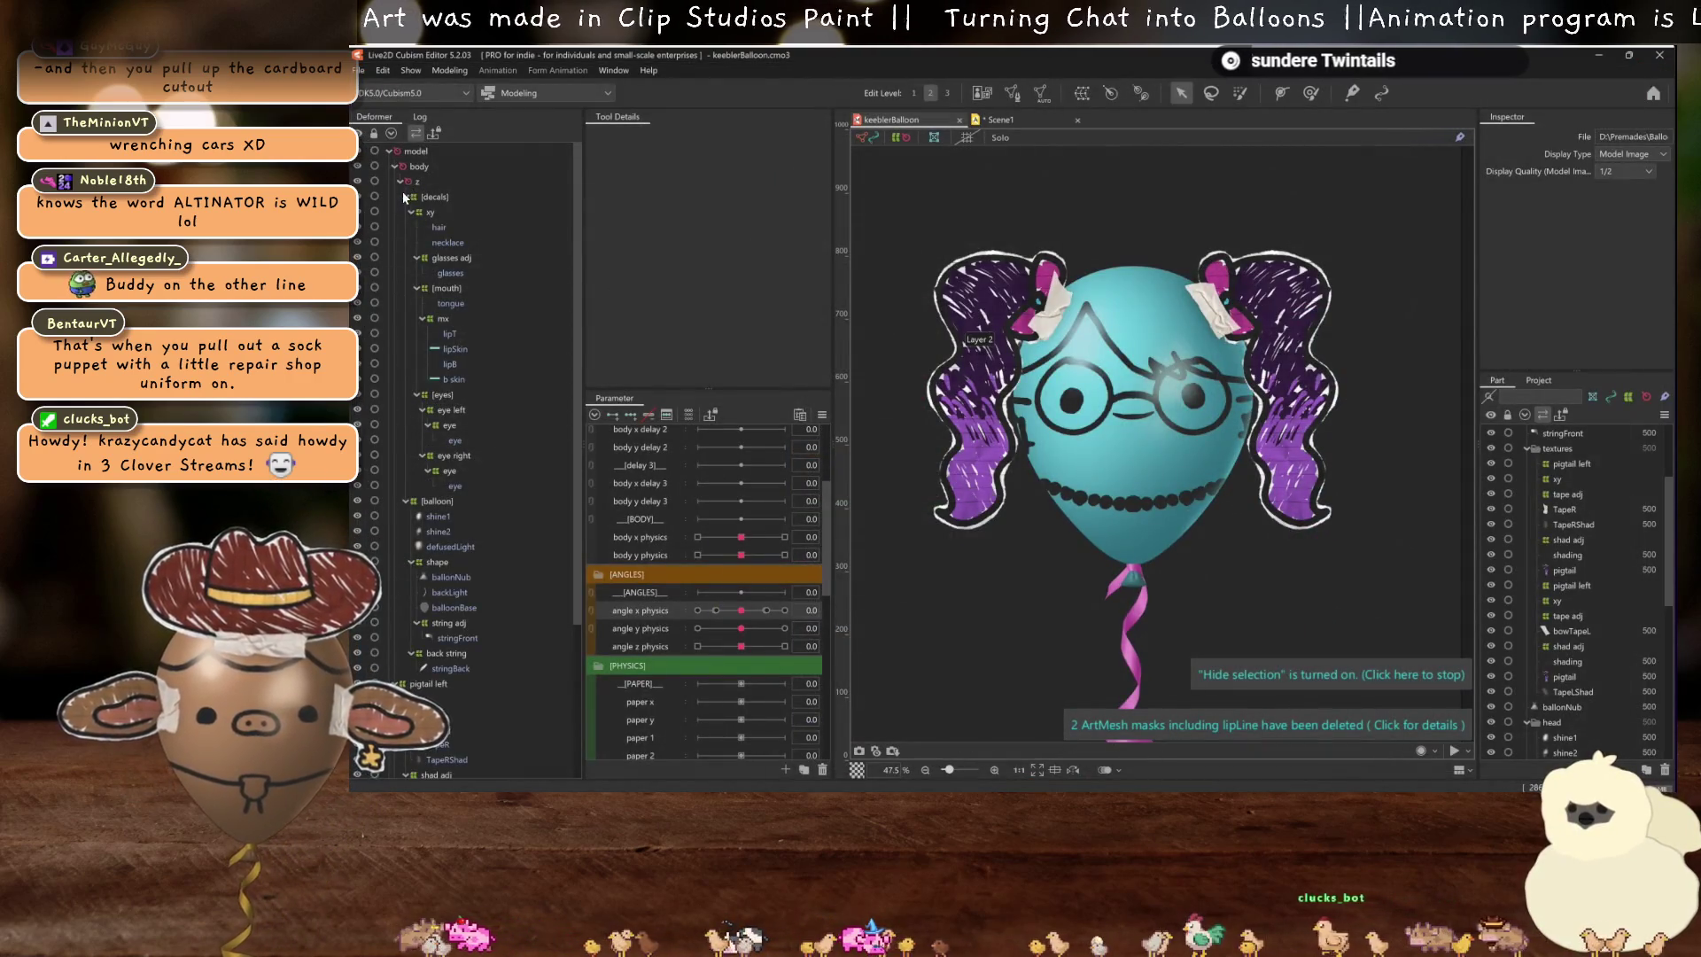
# - Select the pigtail left warp deformer, show its grid, and select its name in the Inspector
pyautogui.click(430, 684)
pyautogui.click(452, 680)
pyautogui.tripleClick(1581, 137)
# - Rename the deformer to 'pigtail right' and move pigtail left higher in the deformer hierarchy
pyautogui.write('right')
pyautogui.press('Return')
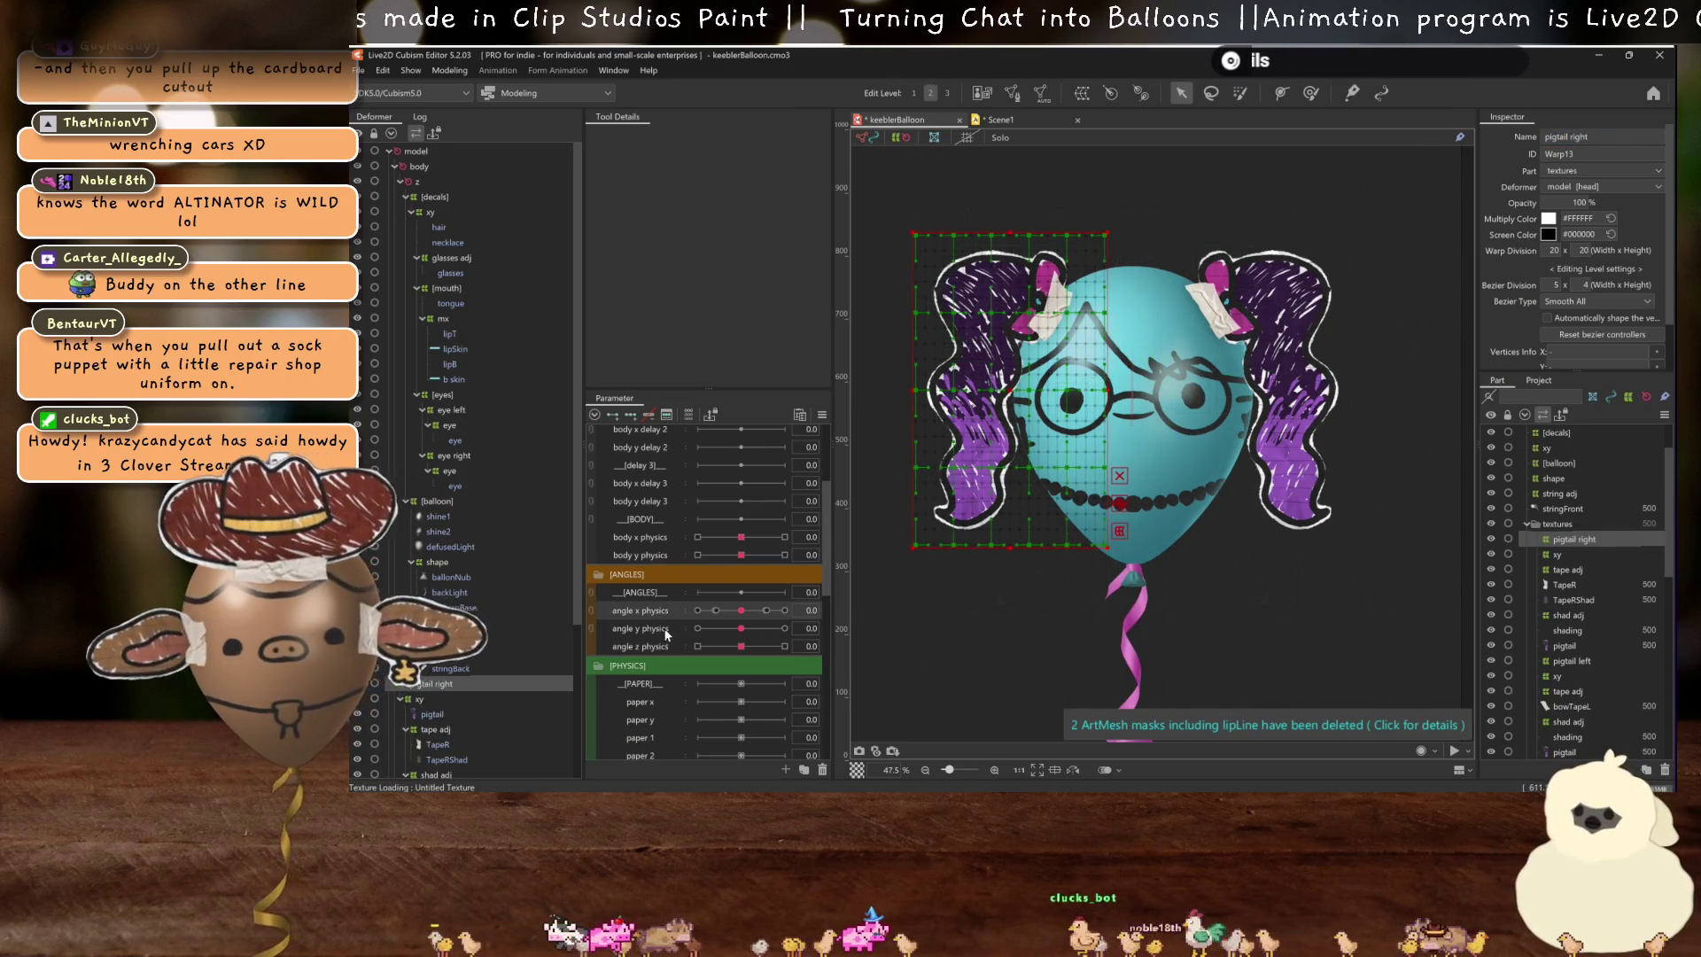
pyautogui.scroll(-4, 443, 663)
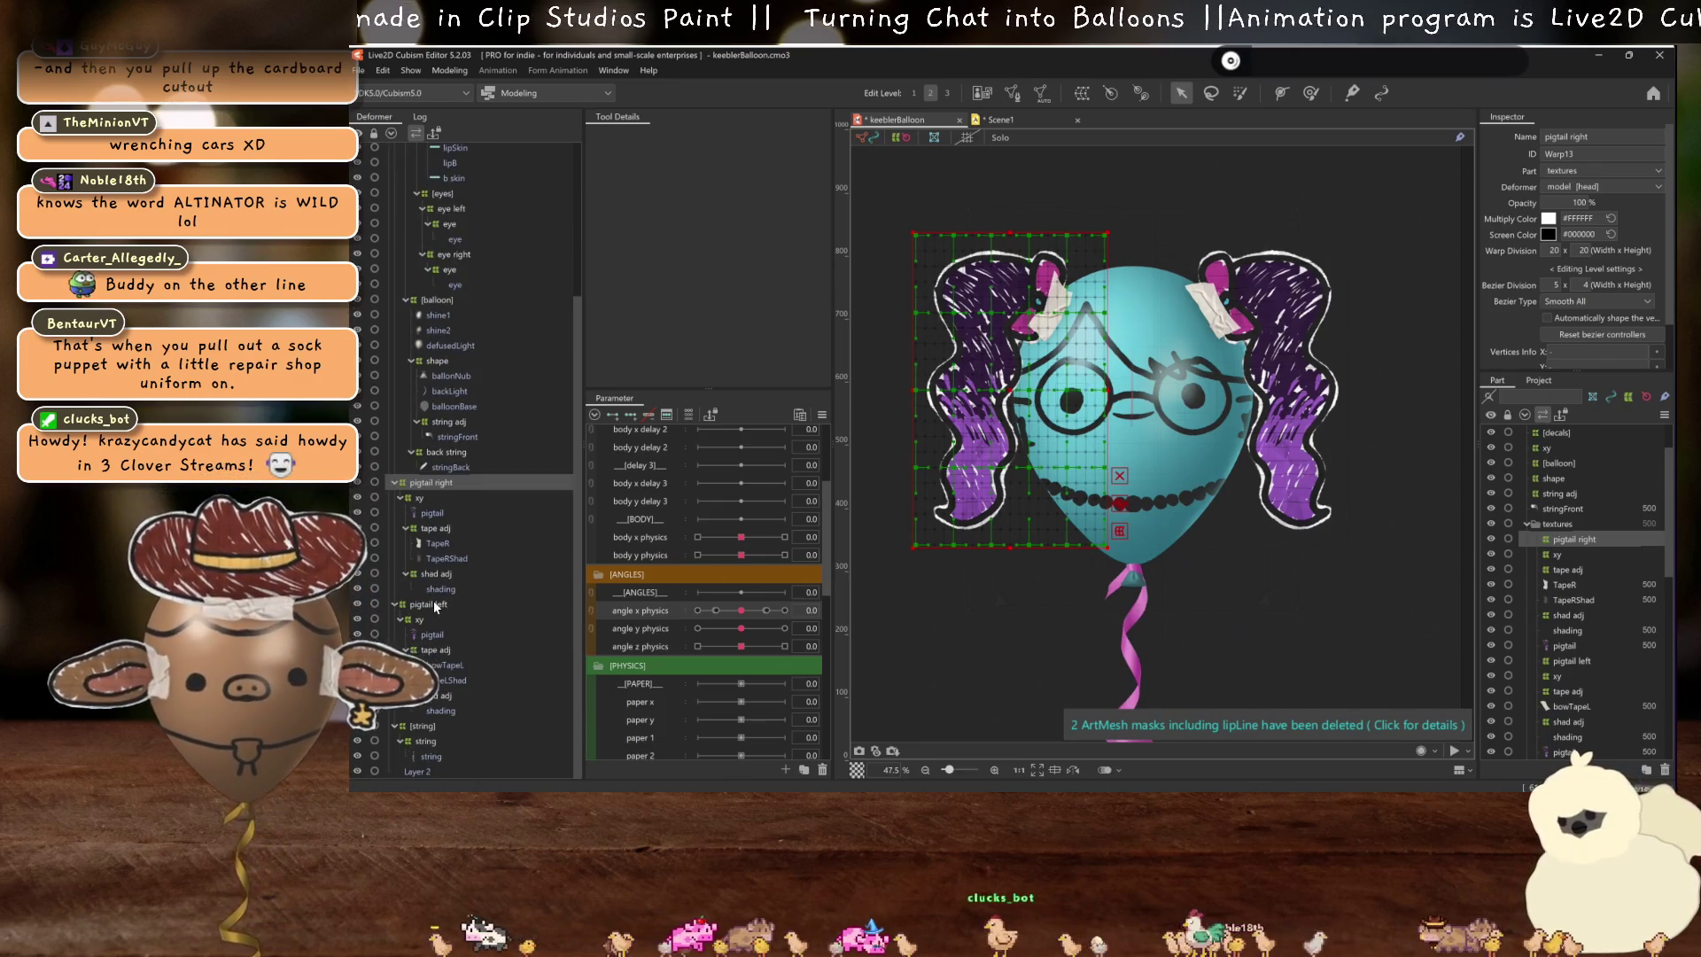
pyautogui.moveTo(435, 606); pyautogui.dragTo(433, 215)
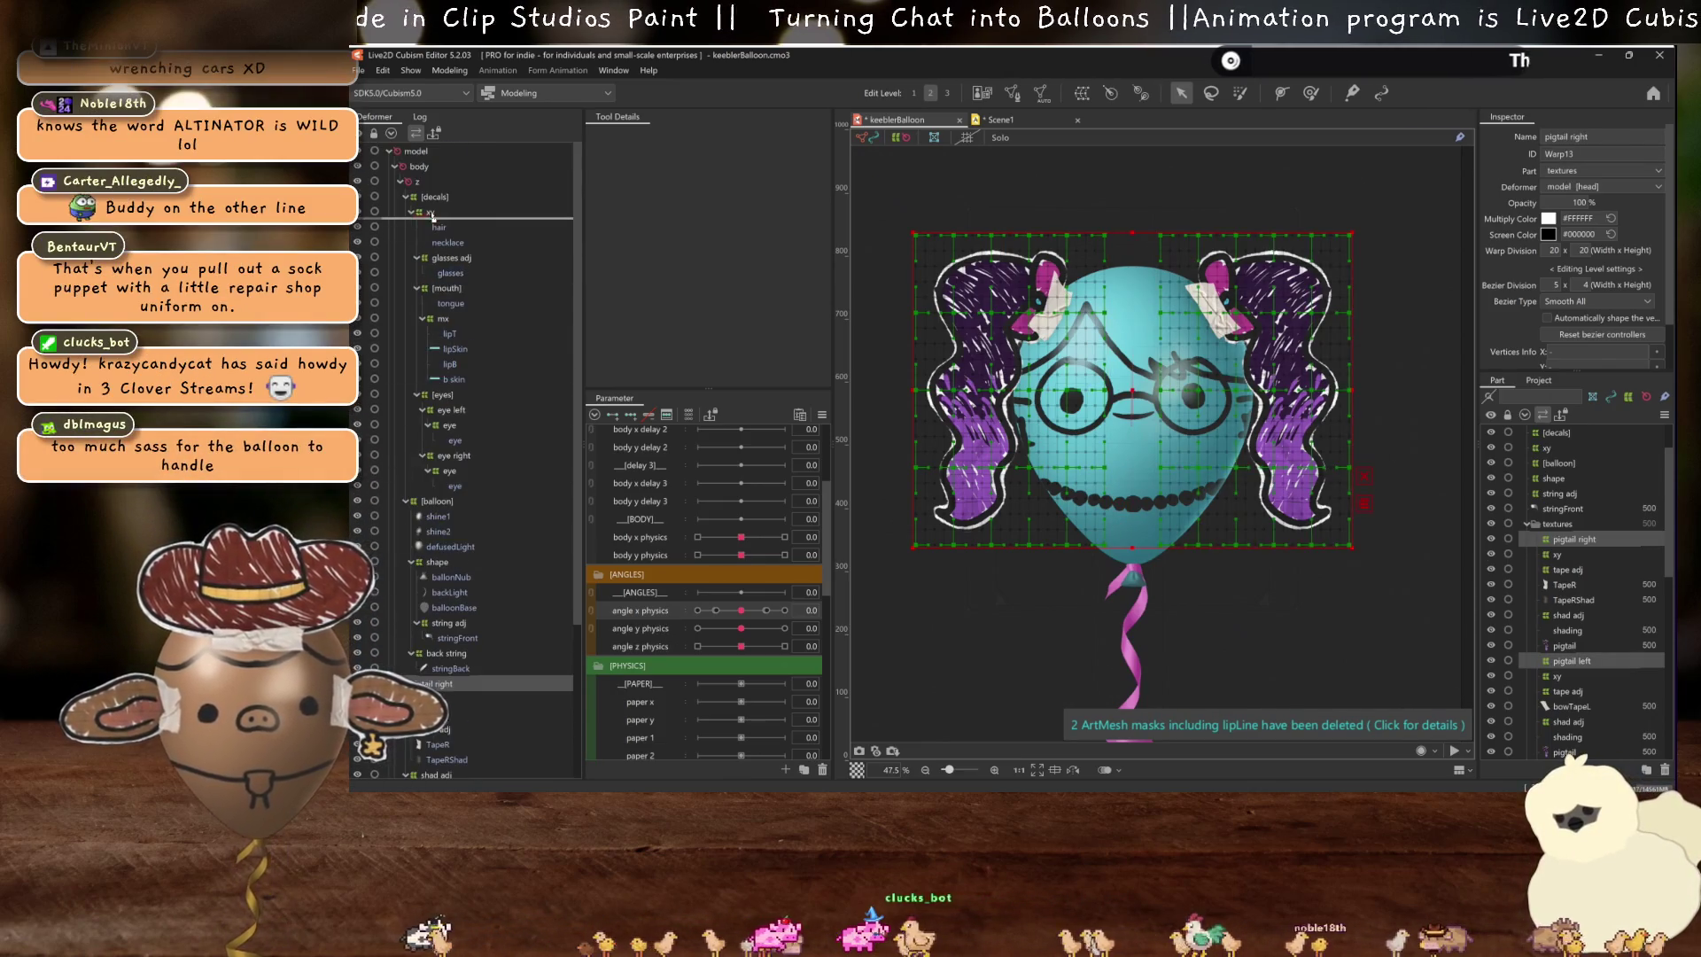
pyautogui.moveTo(433, 215); pyautogui.dragTo(412, 182)
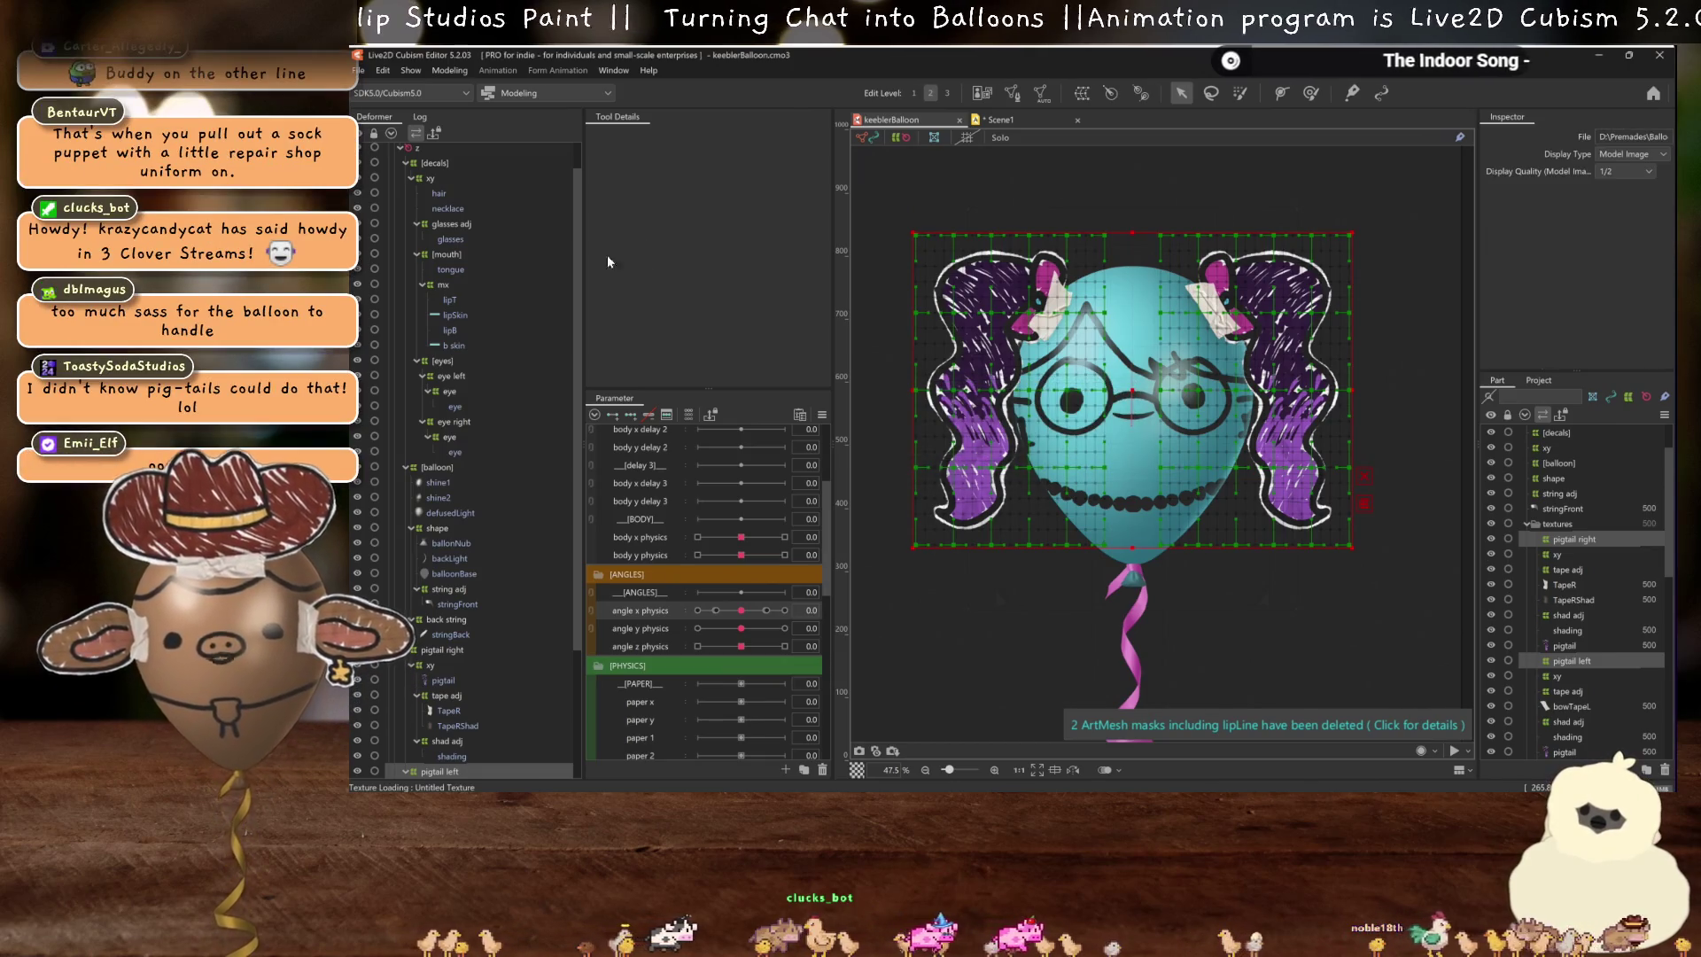
pyautogui.click(450, 70)
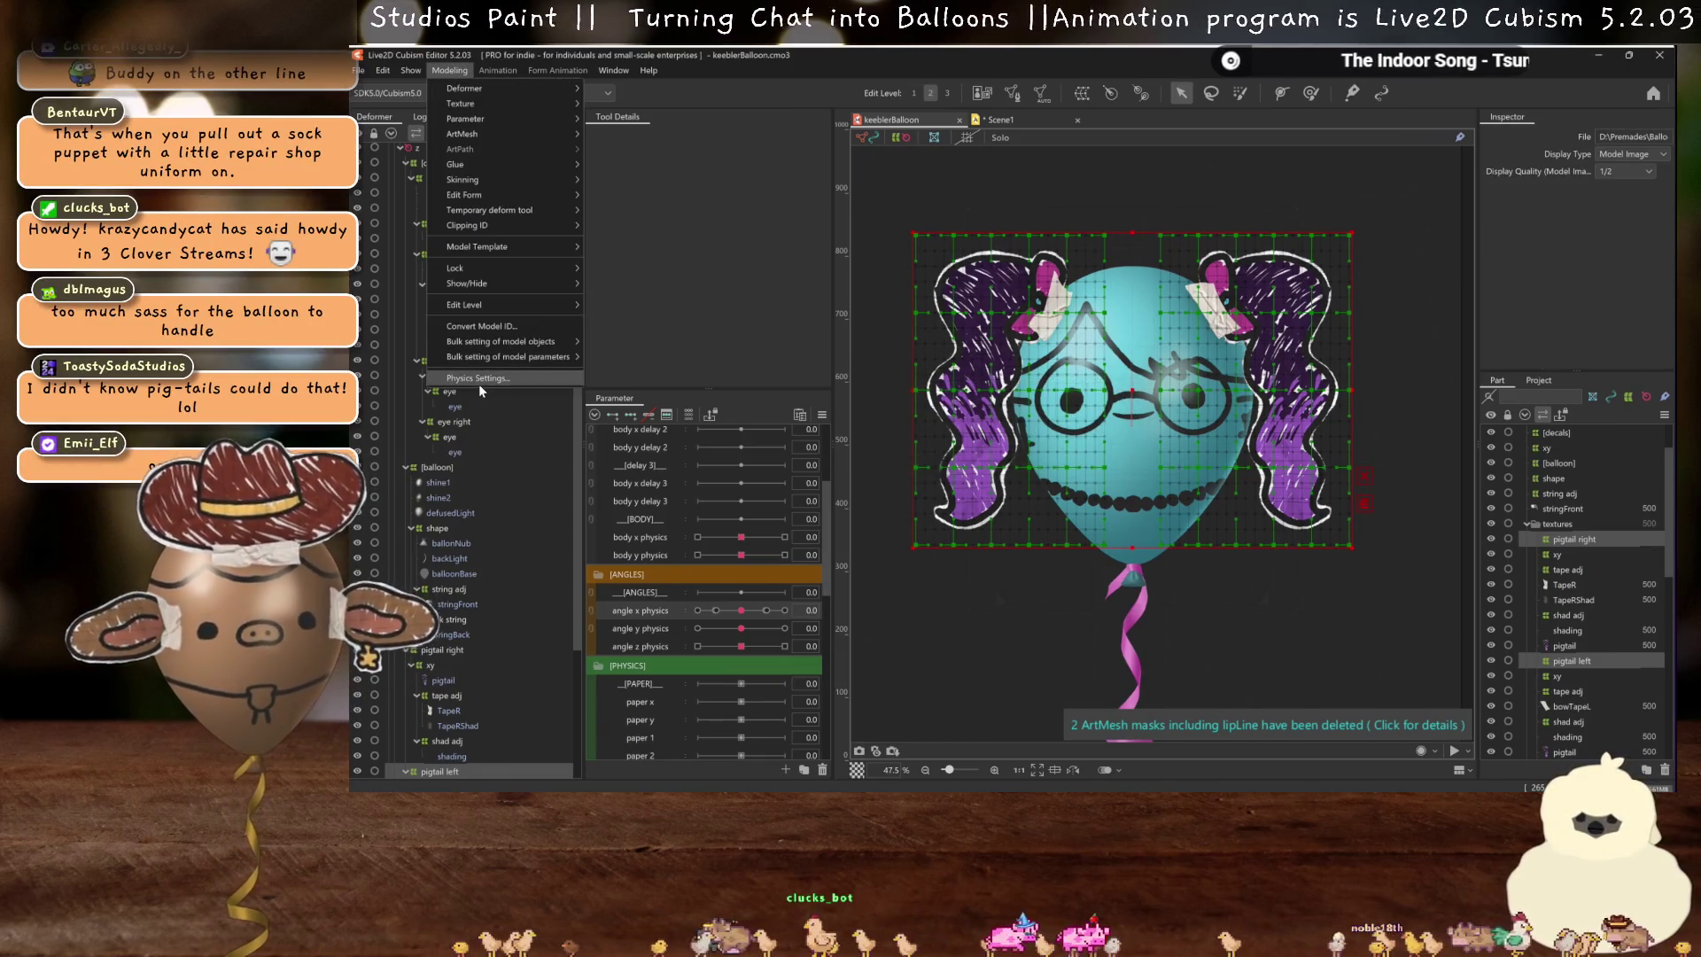
pyautogui.click(479, 379)
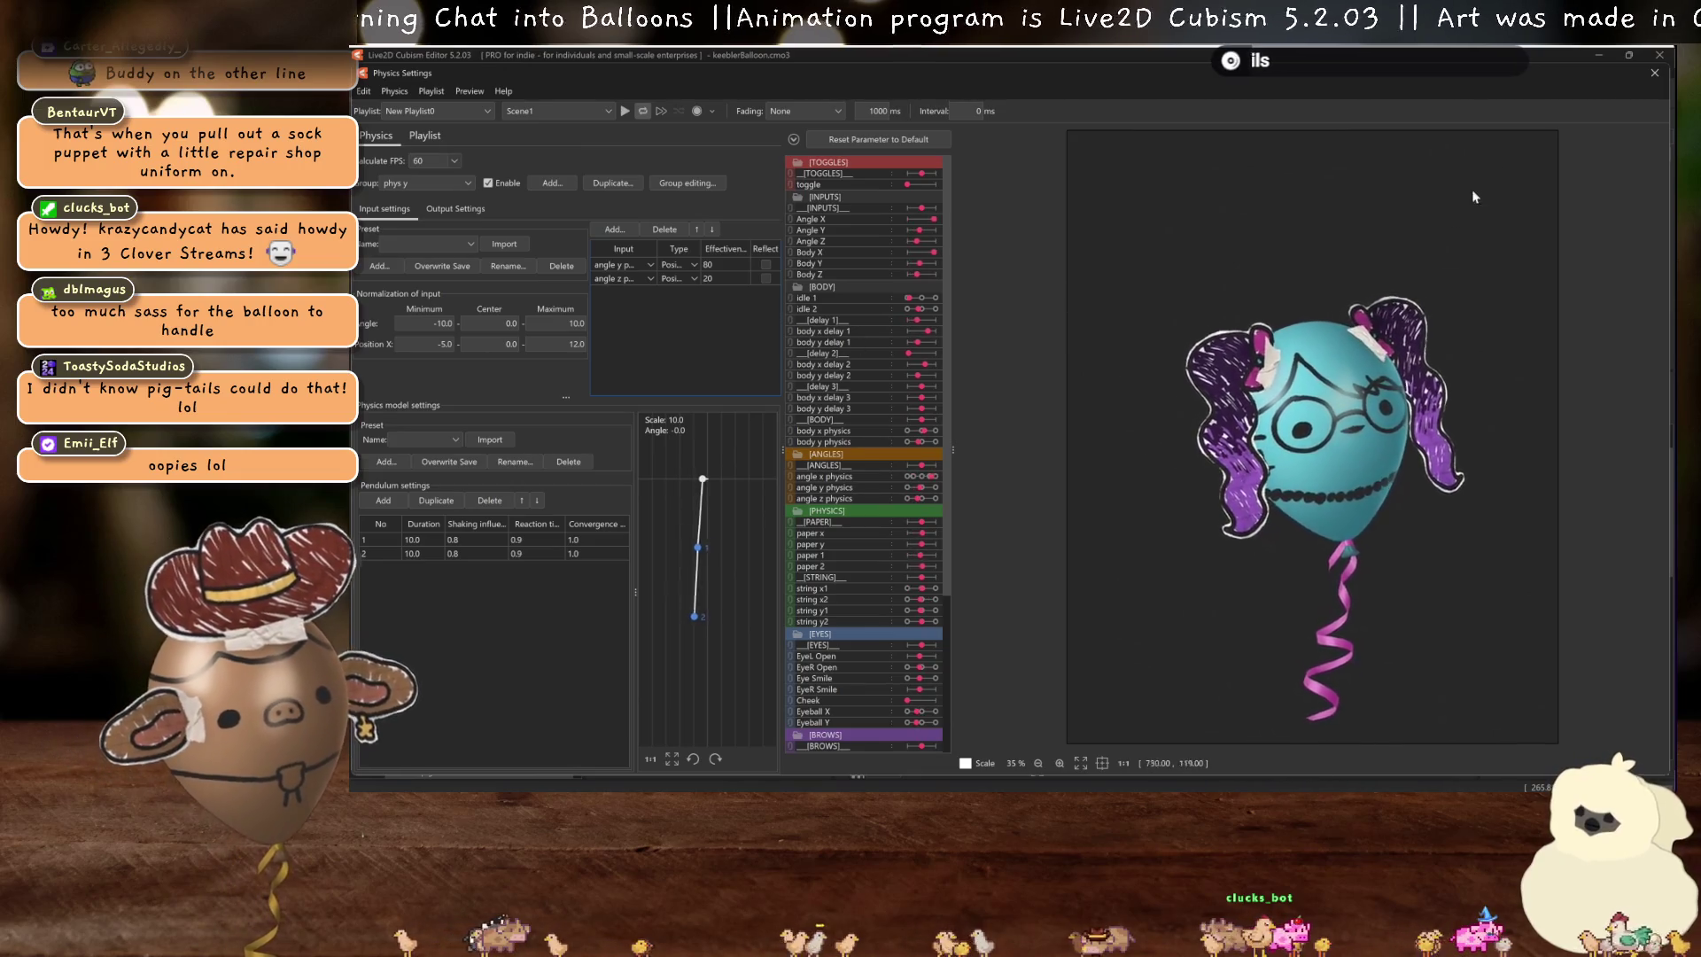
pyautogui.press('Escape')
pyautogui.scroll(-4, 441, 549)
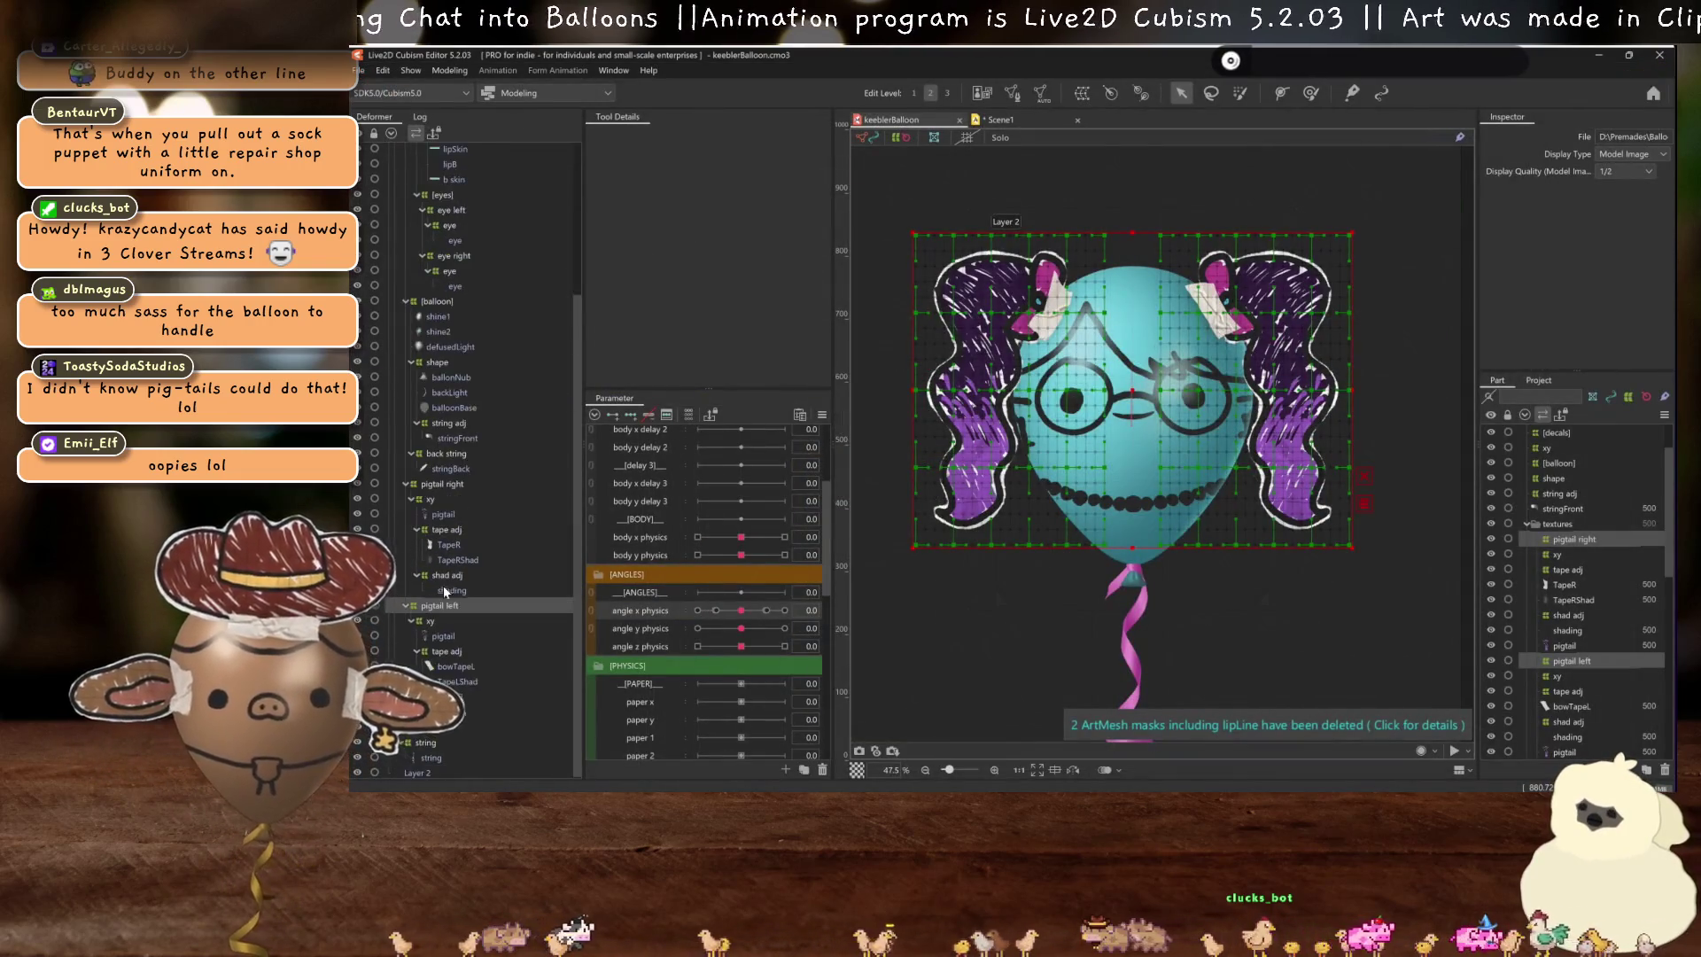
# - Hide the shad adj warp grid and sweep angle x physics between -30 and 30 to preview the turn
pyautogui.click(447, 576)
pyautogui.hotkey('ctrl', 'h')
pyautogui.hotkey('ctrl', 'h')
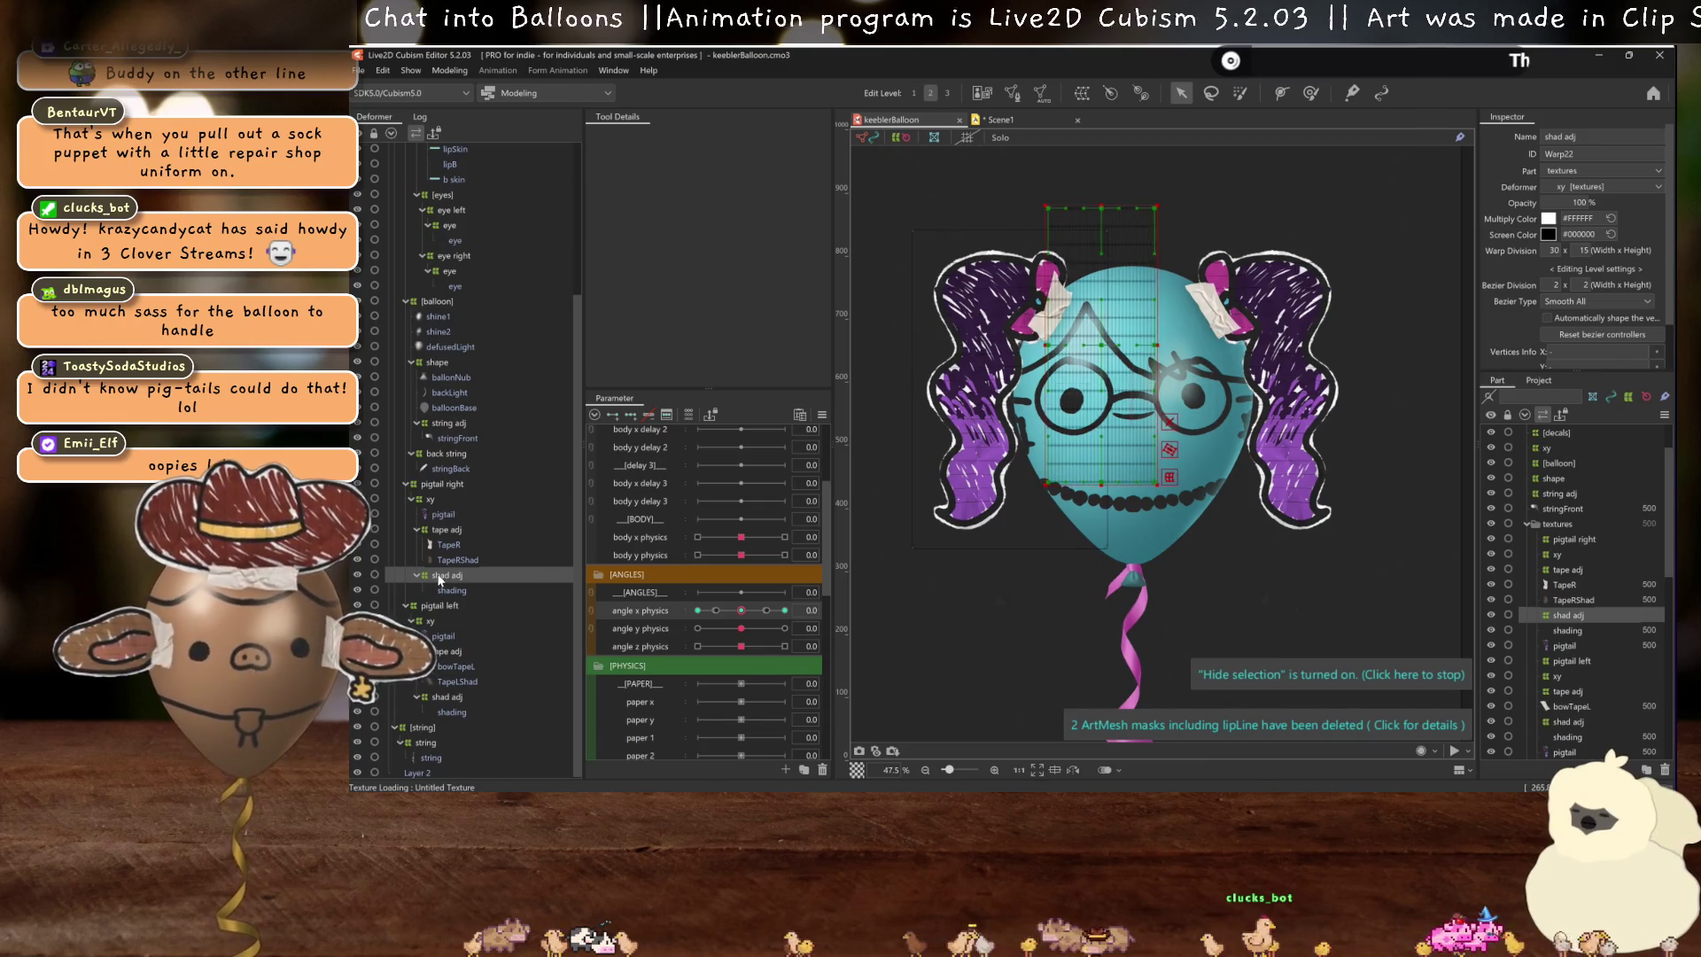
pyautogui.click(742, 611)
pyautogui.moveTo(746, 614); pyautogui.dragTo(697, 611)
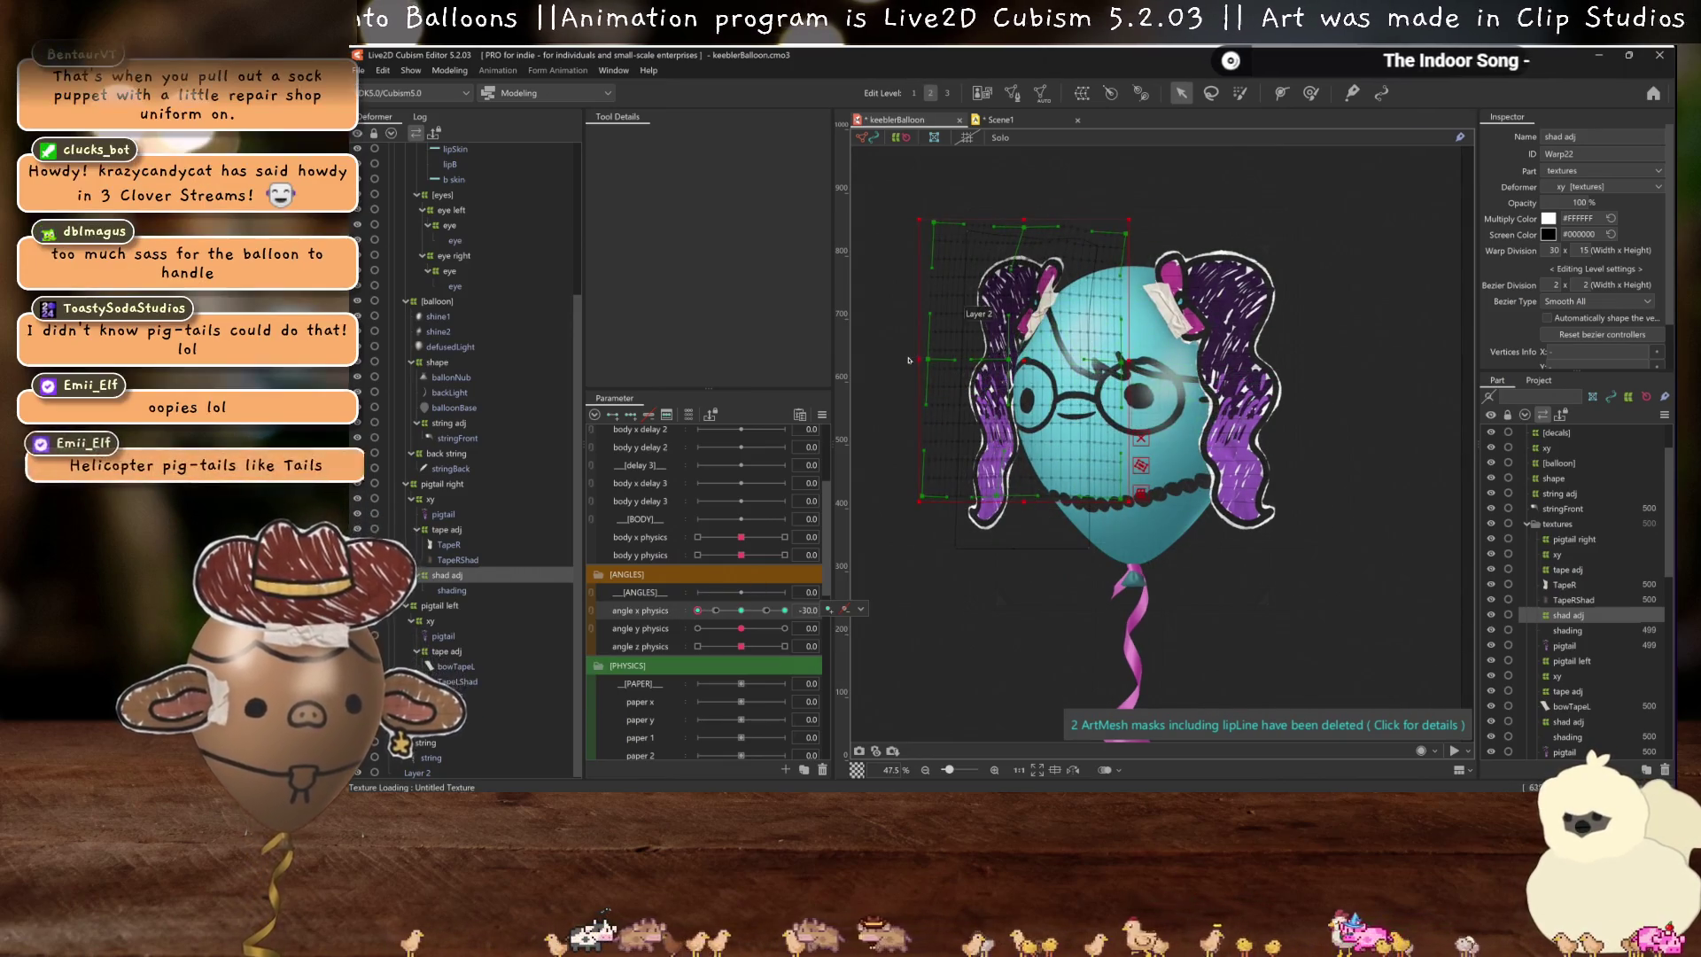
pyautogui.hotkey('ctrl', 'h')
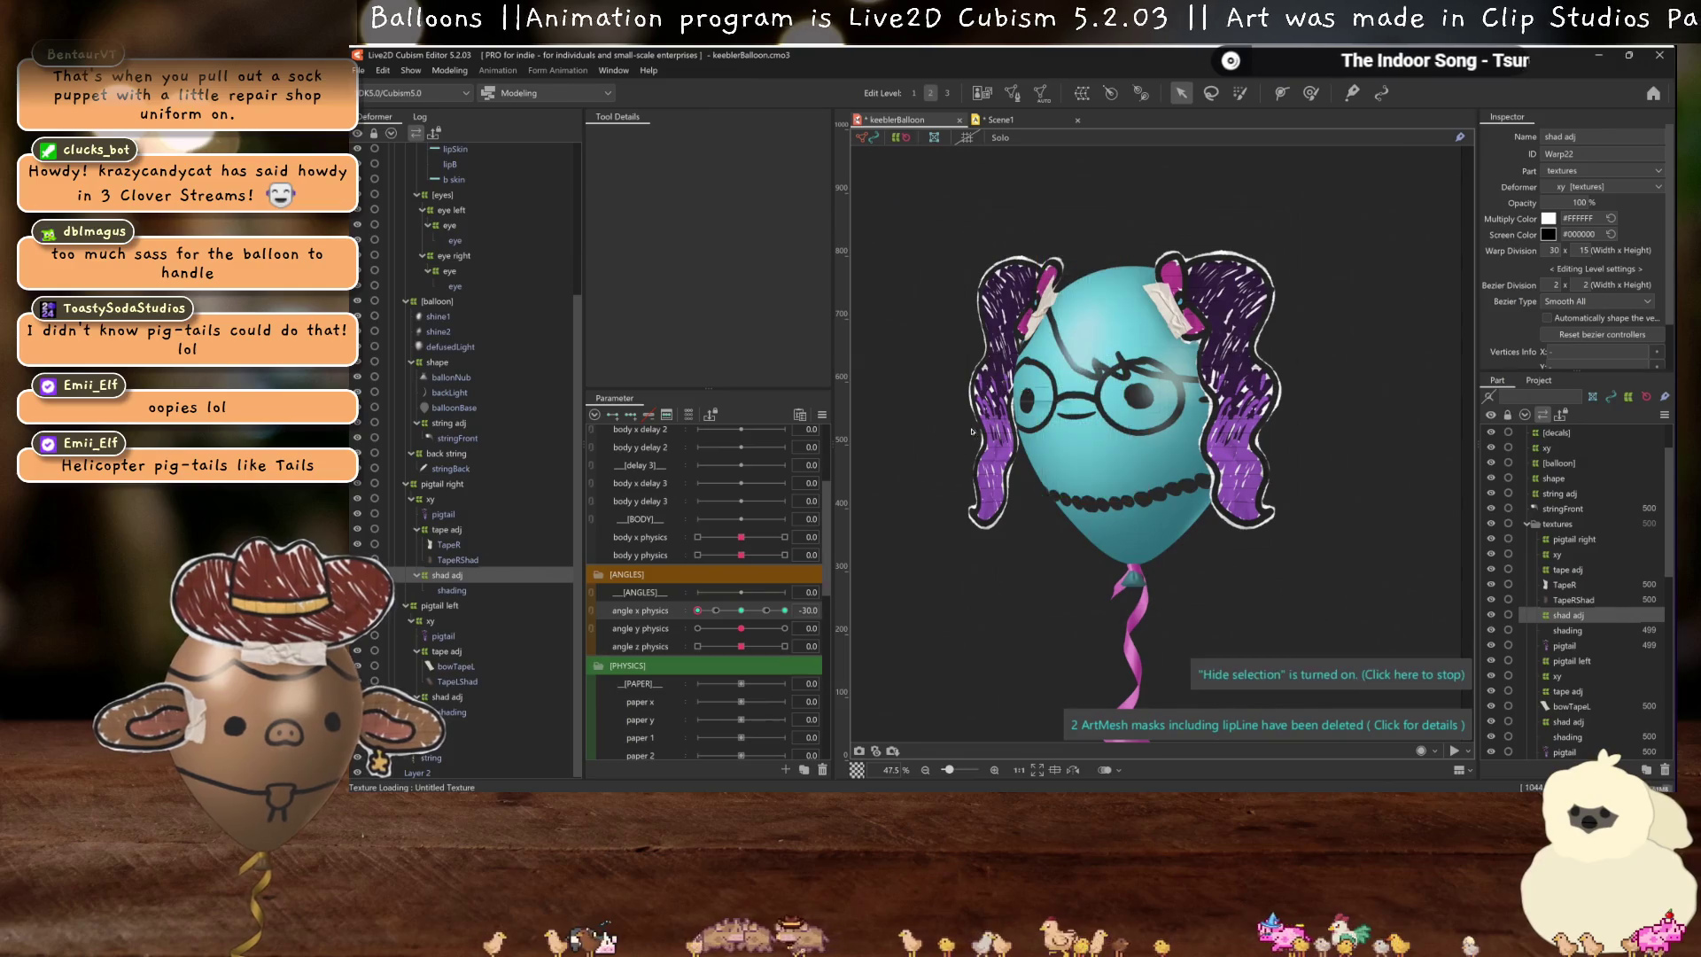
pyautogui.moveTo(697, 612)
pyautogui.mouseDown()
pyautogui.moveTo(715, 623)
pyautogui.moveTo(1118, 412)
pyautogui.moveTo(988, 390)
pyautogui.mouseUp()
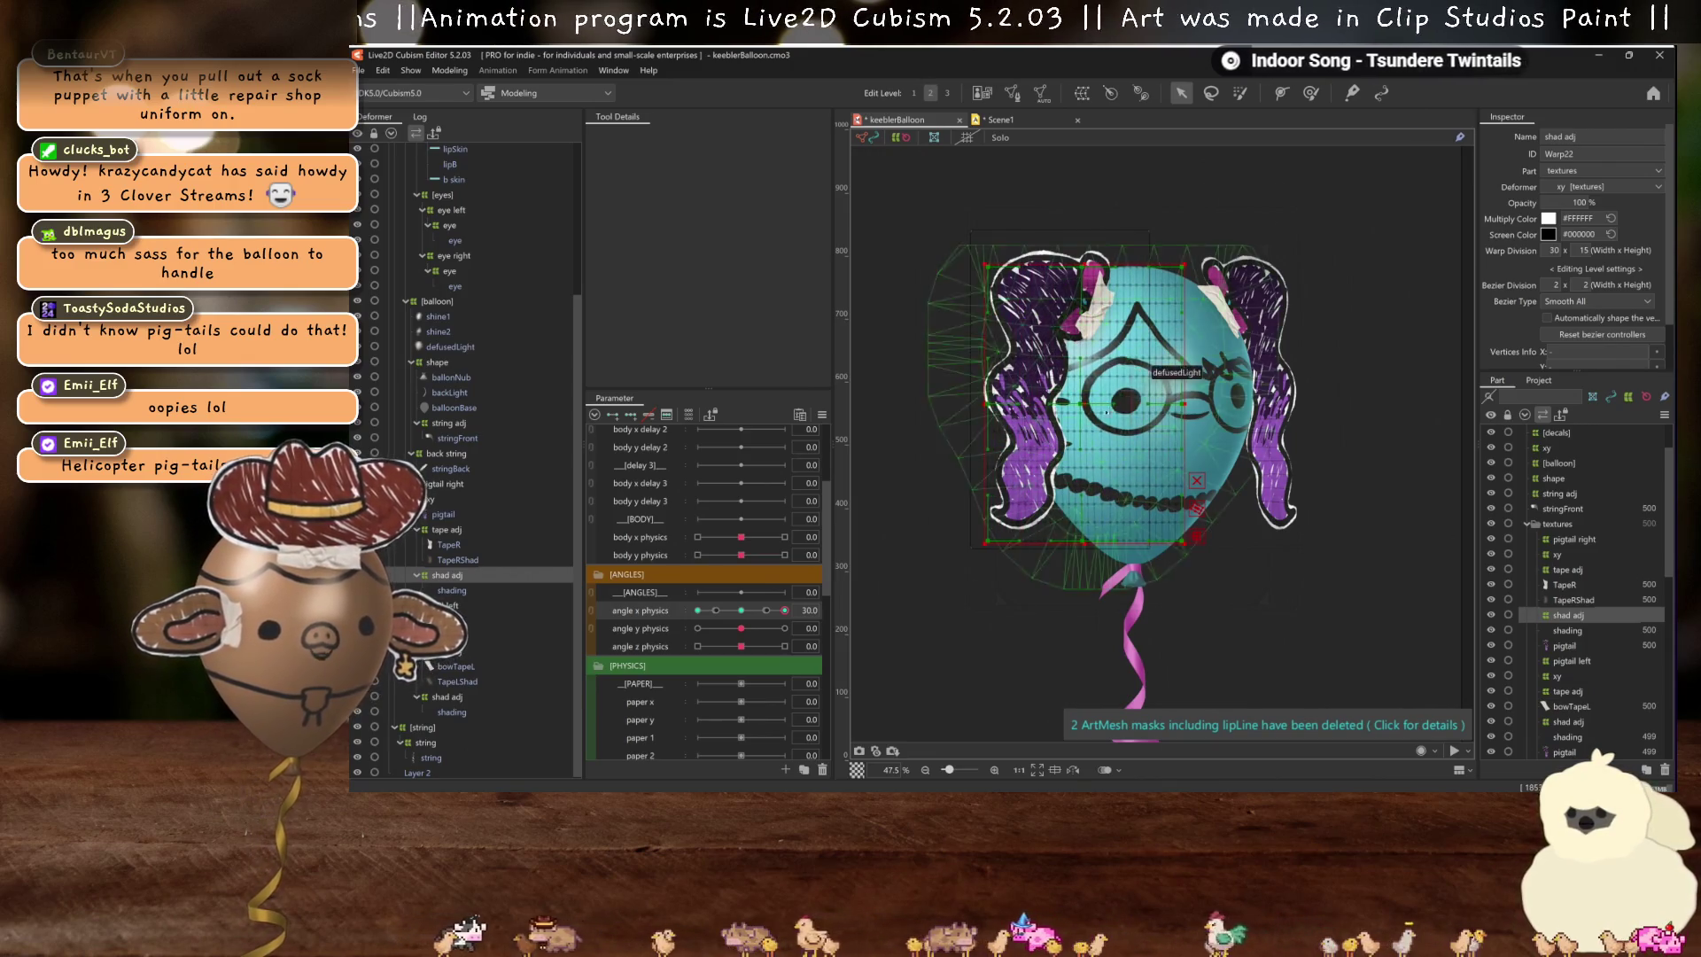
pyautogui.click(742, 610)
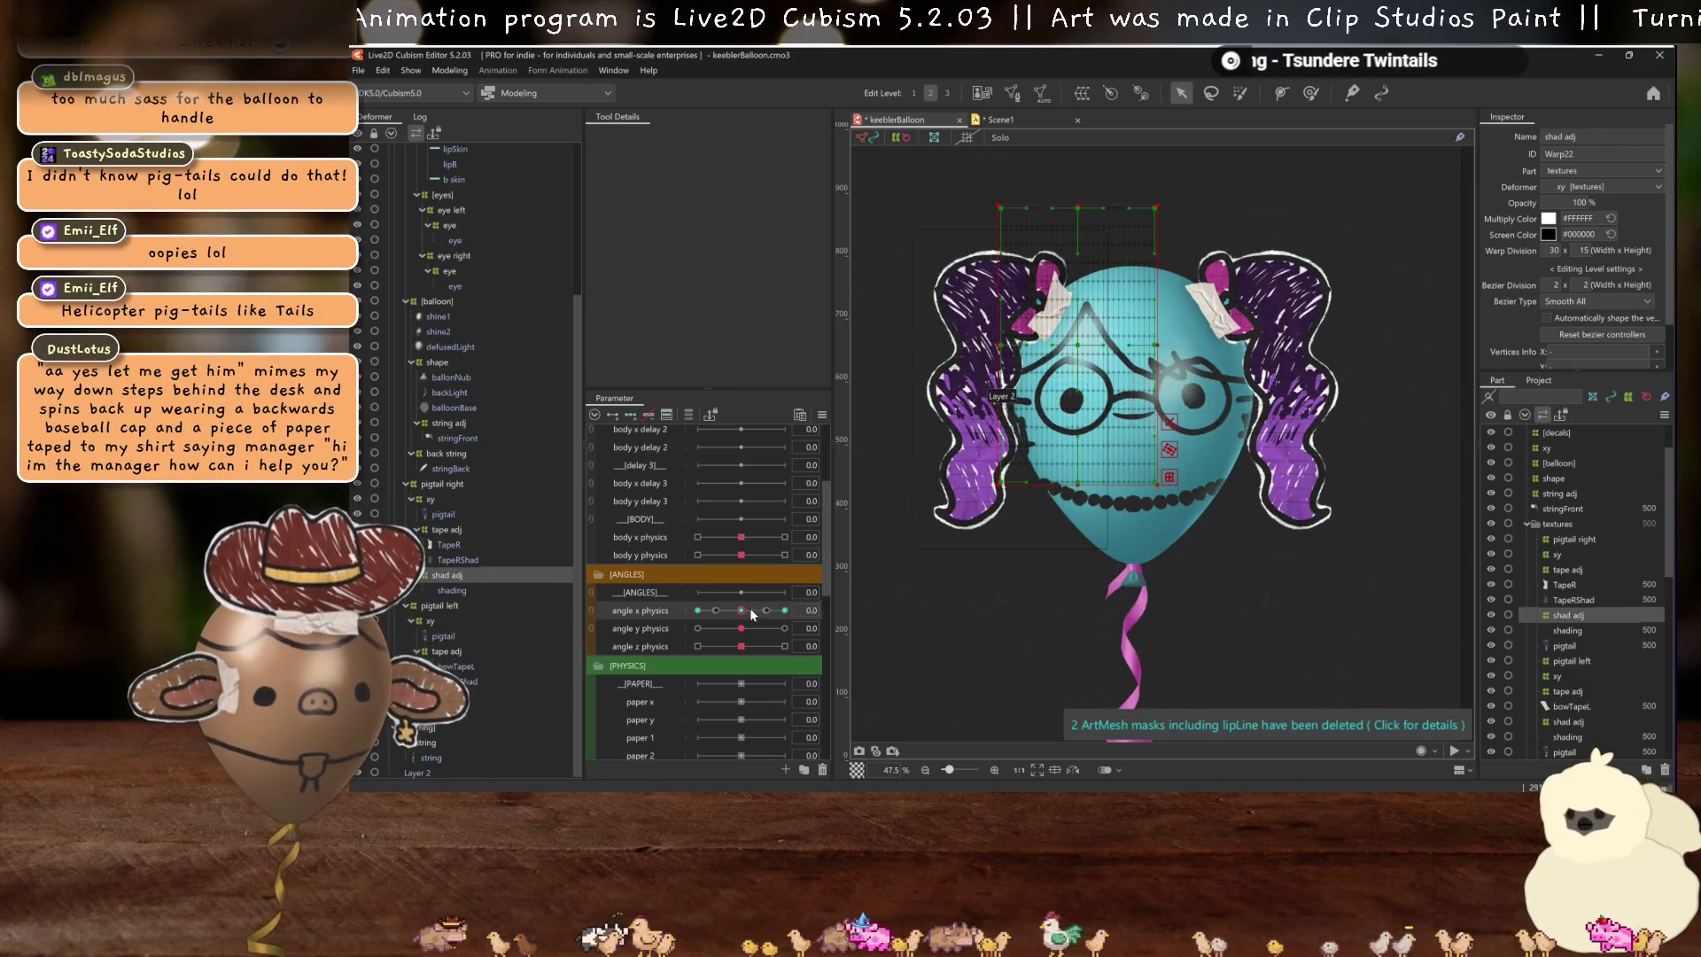
pyautogui.click(785, 610)
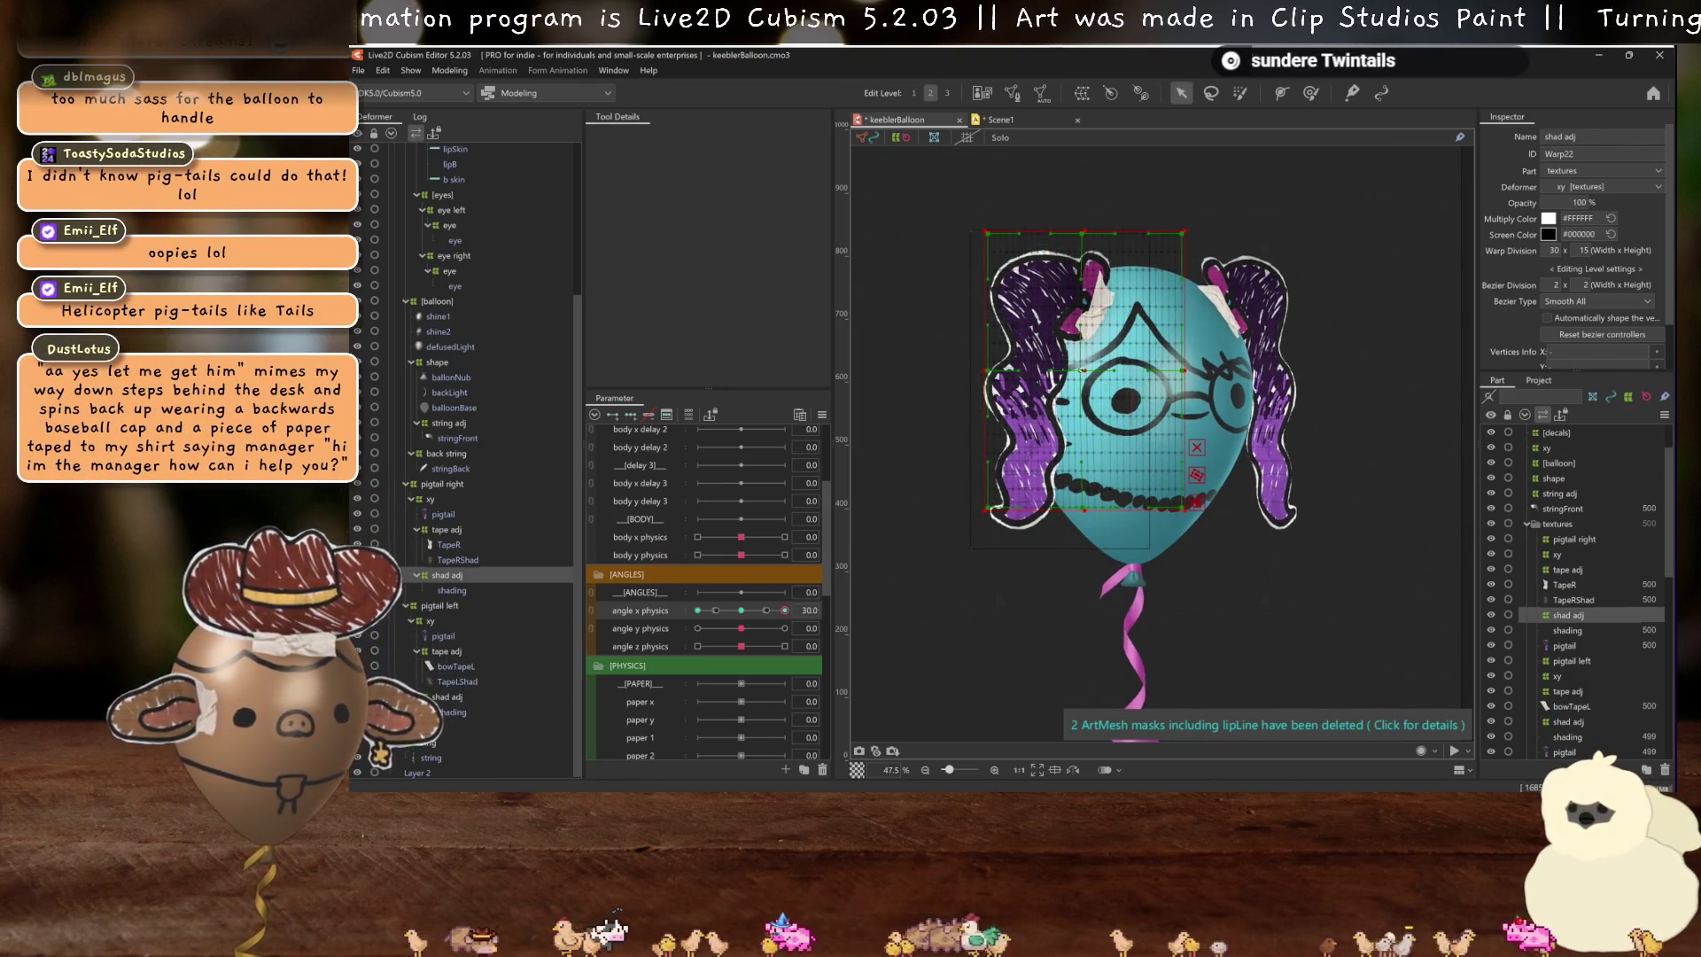
pyautogui.moveTo(784, 611); pyautogui.dragTo(703, 594)
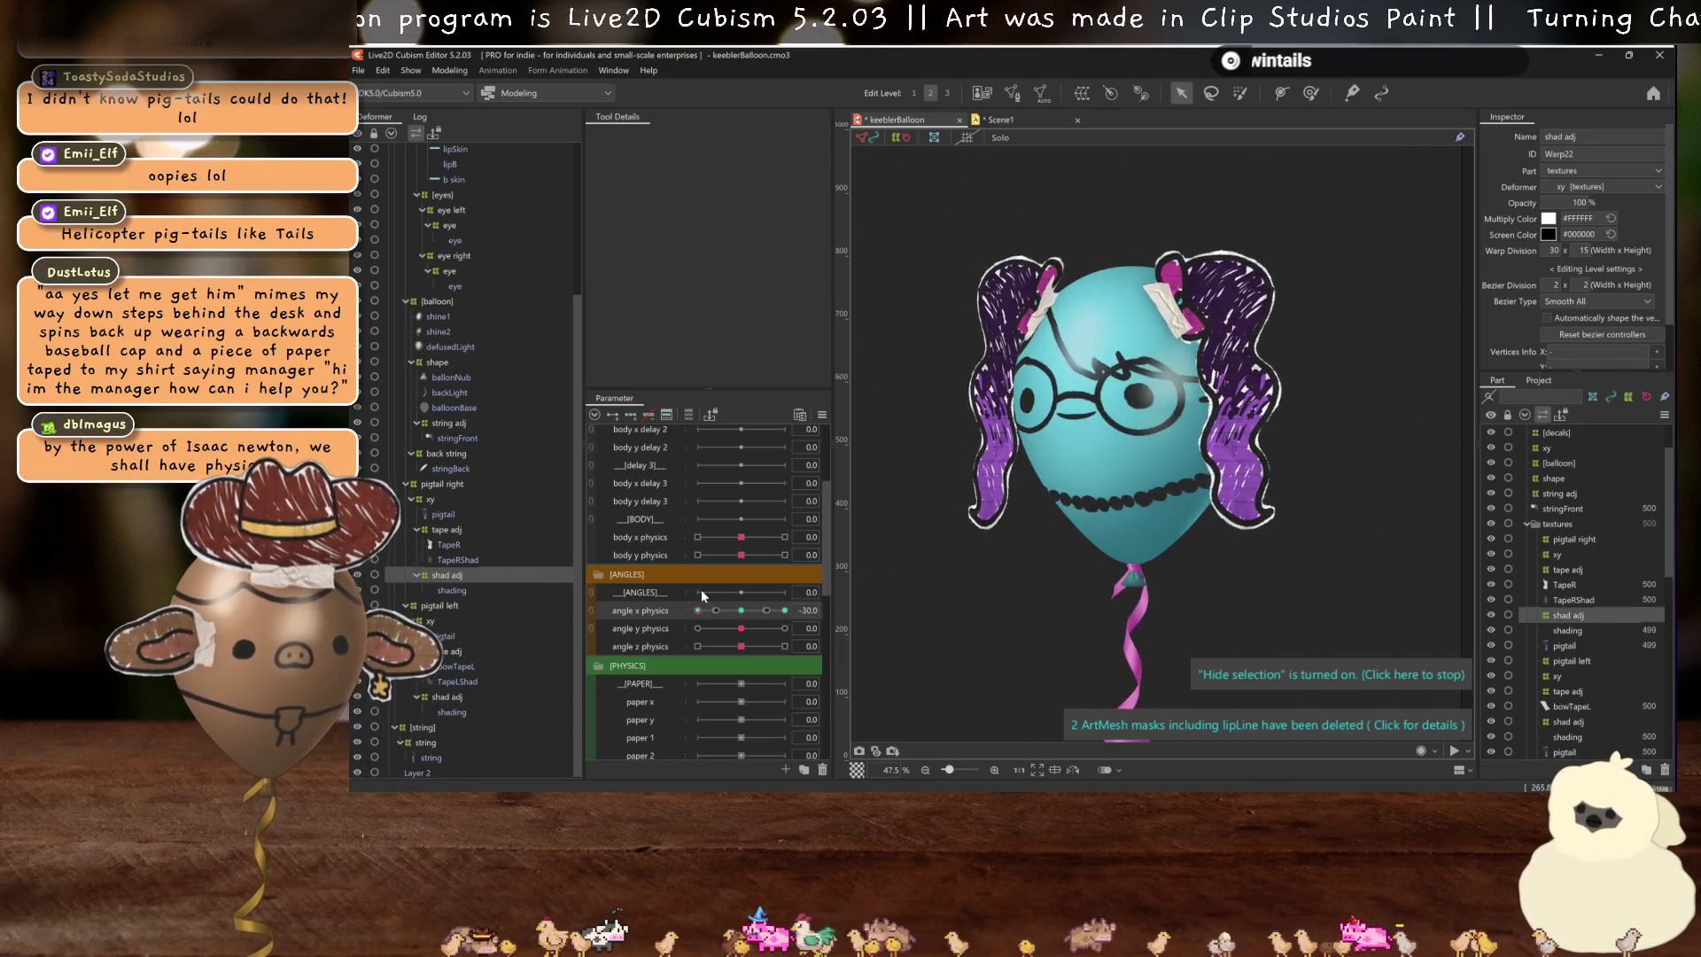
pyautogui.moveTo(702, 594); pyautogui.dragTo(806, 589)
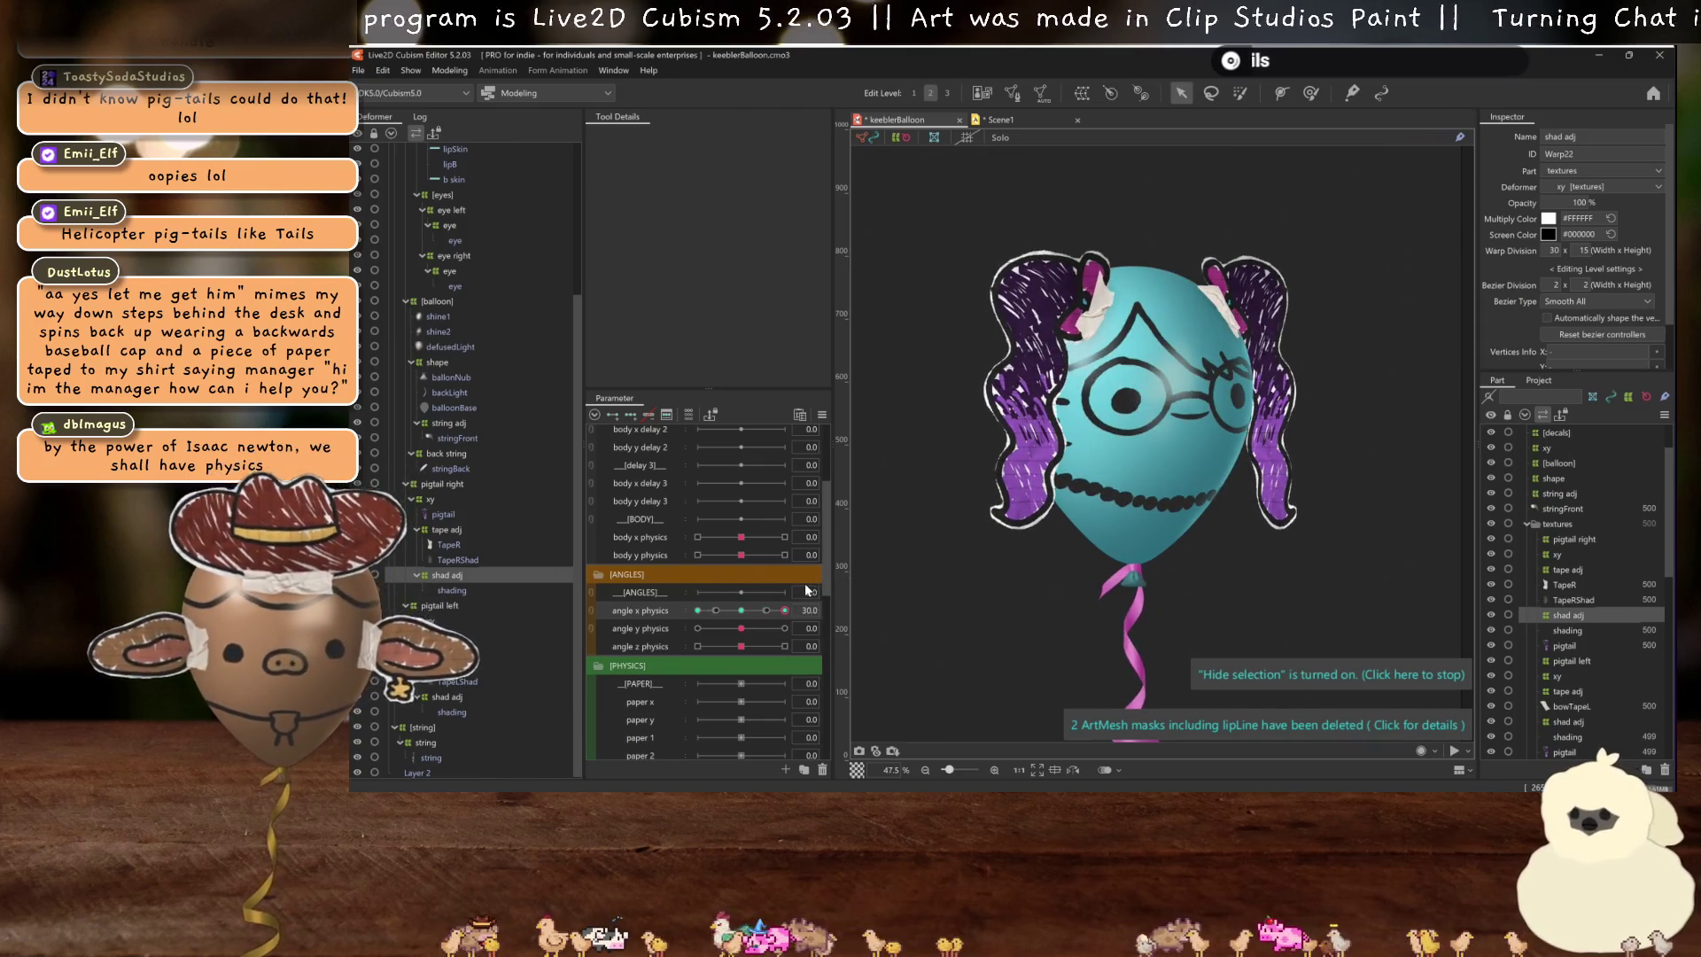
# - Save keeblerBalloon and return angle x physics to 0 so the balloon faces front
pyautogui.hotkey('ctrl', 's')
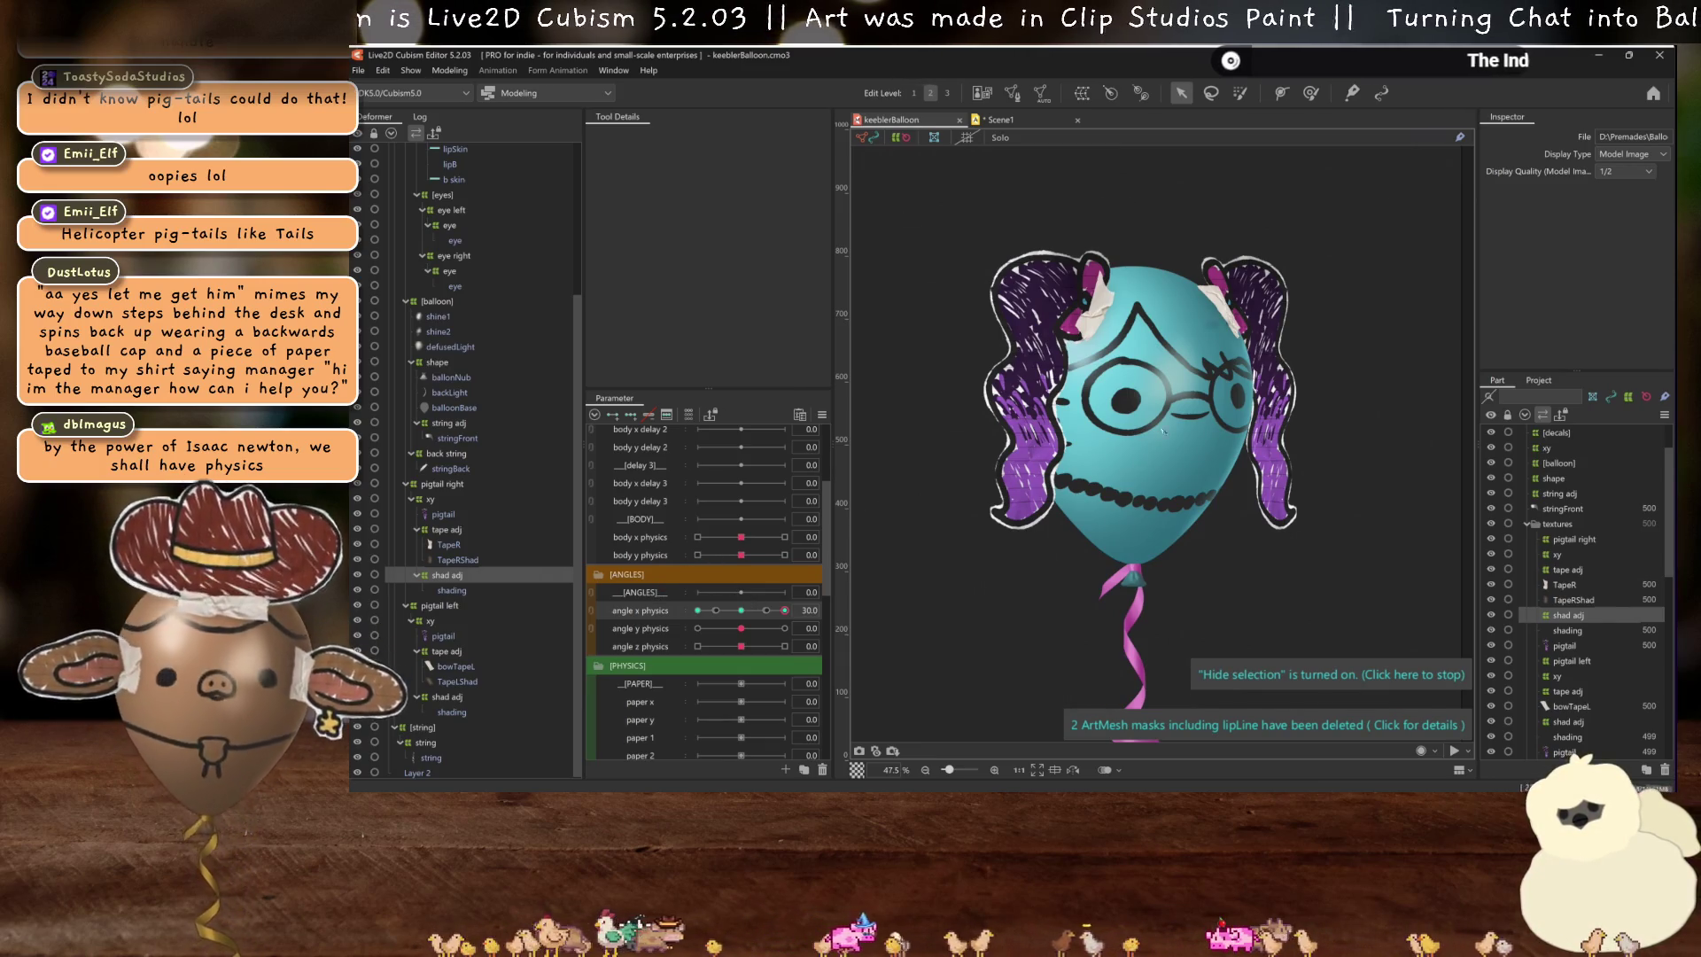
pyautogui.click(741, 609)
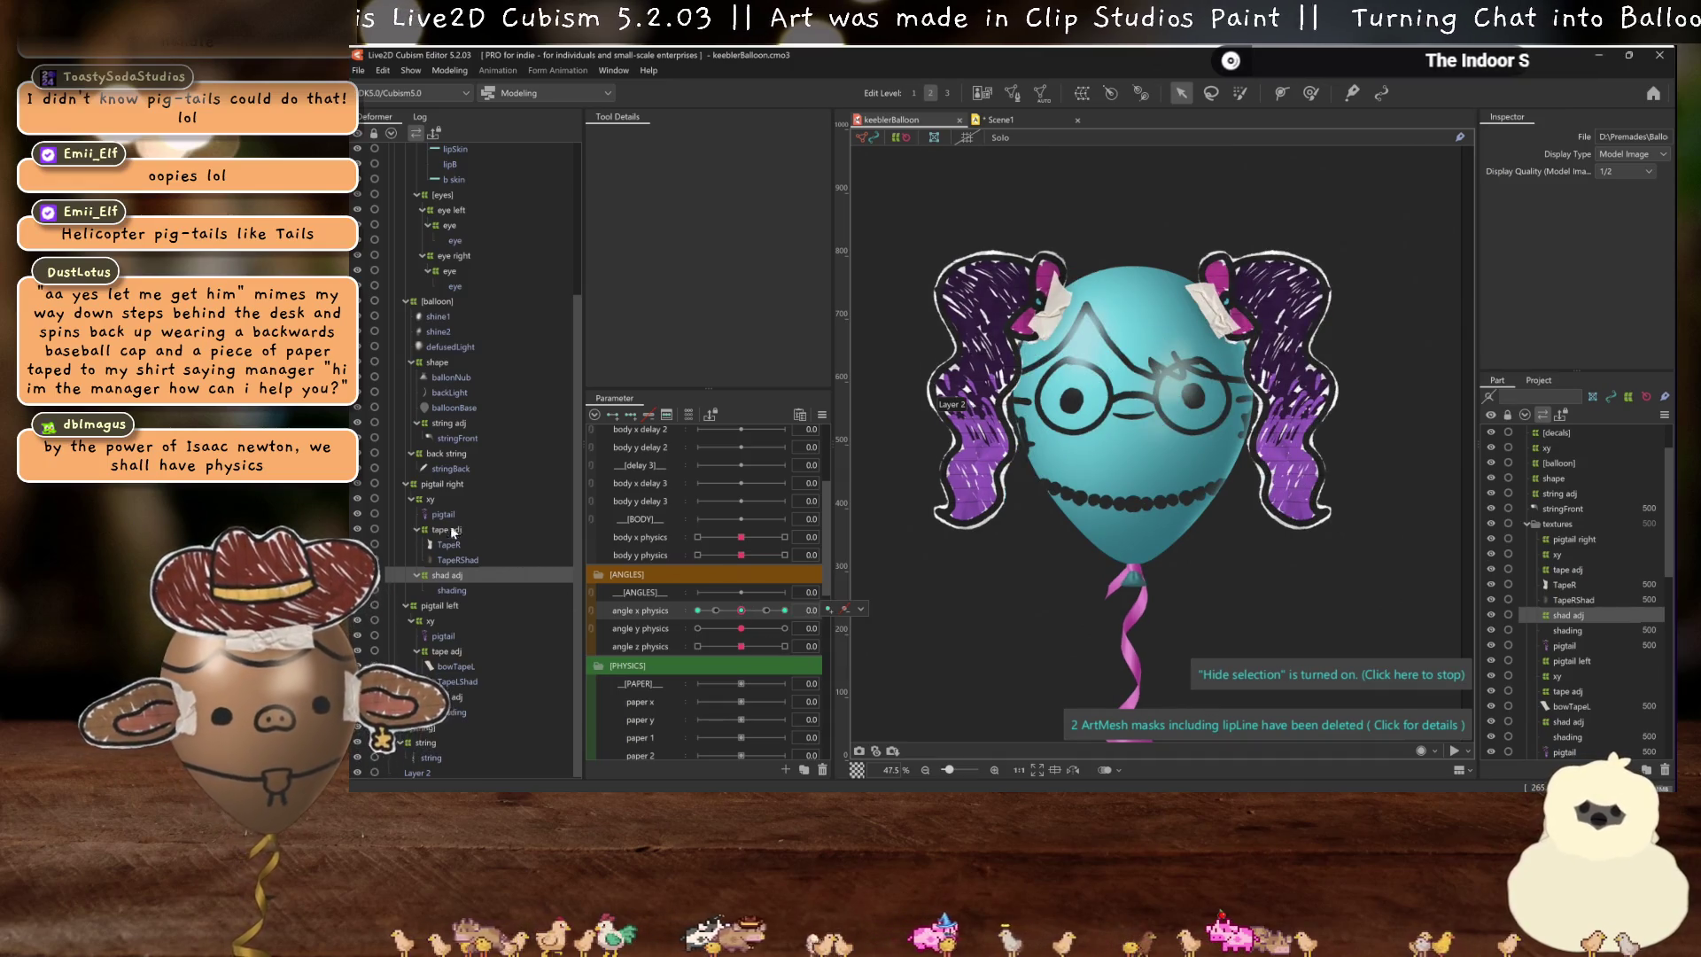
pyautogui.scroll(-1, 661, 658)
pyautogui.scroll(-1, 657, 646)
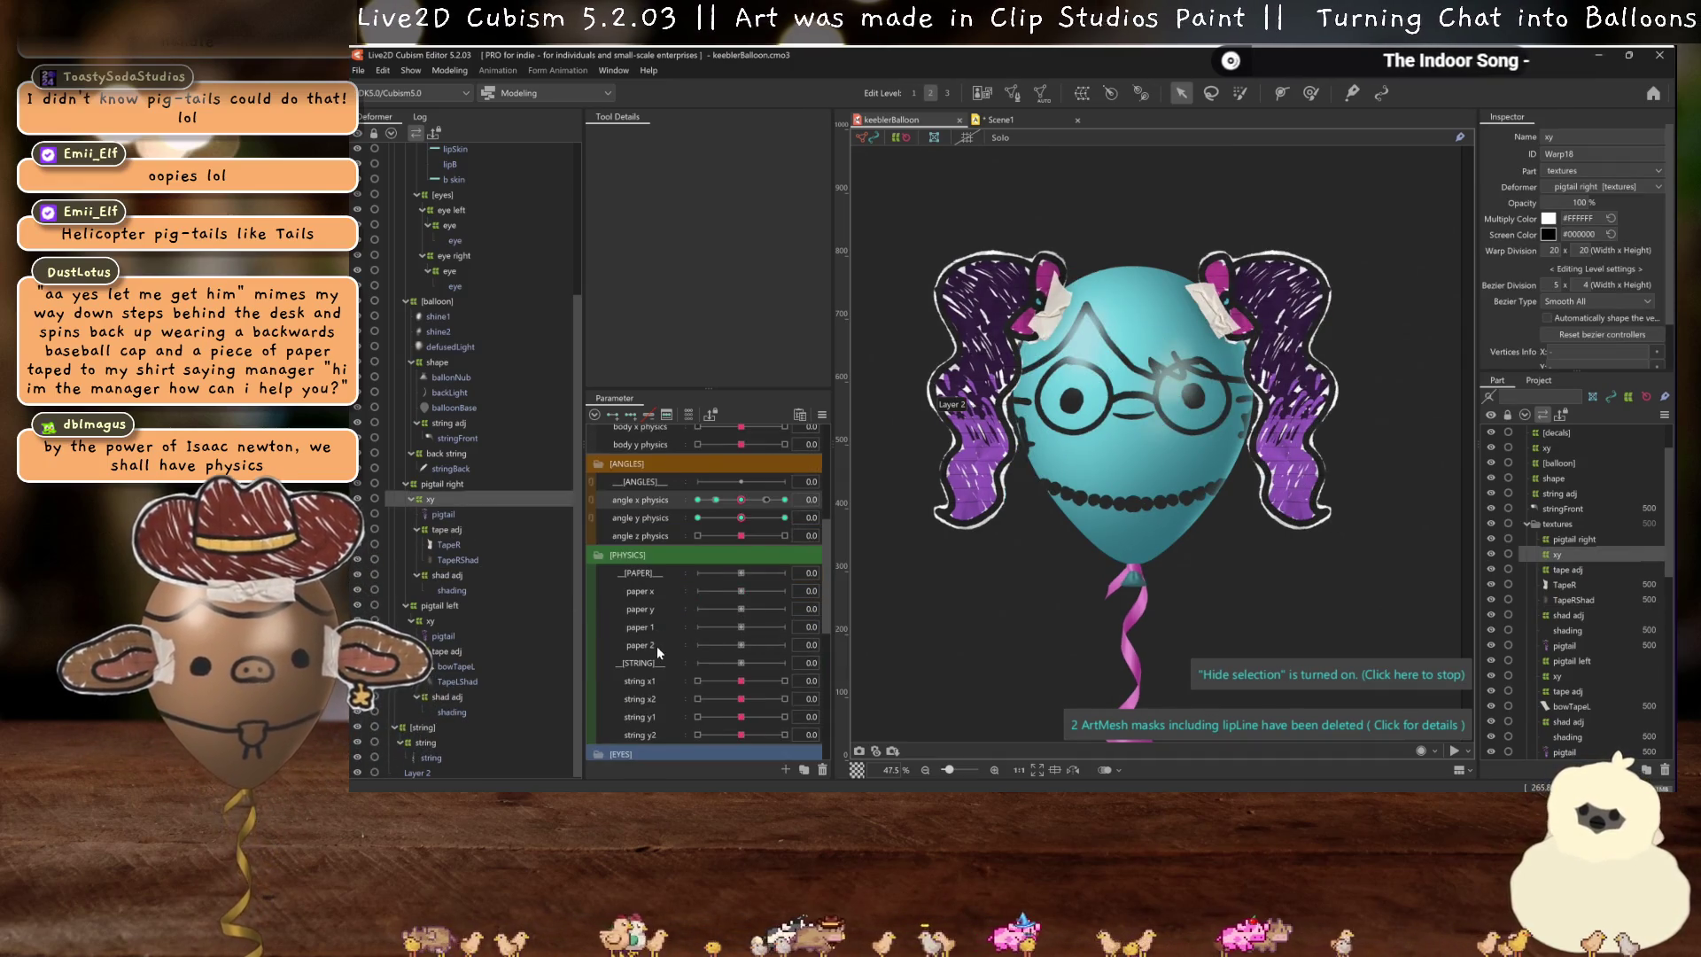
# - At paper x 30, lasso the left pigtail's grid vertices and move them about 15 px right
pyautogui.click(630, 414)
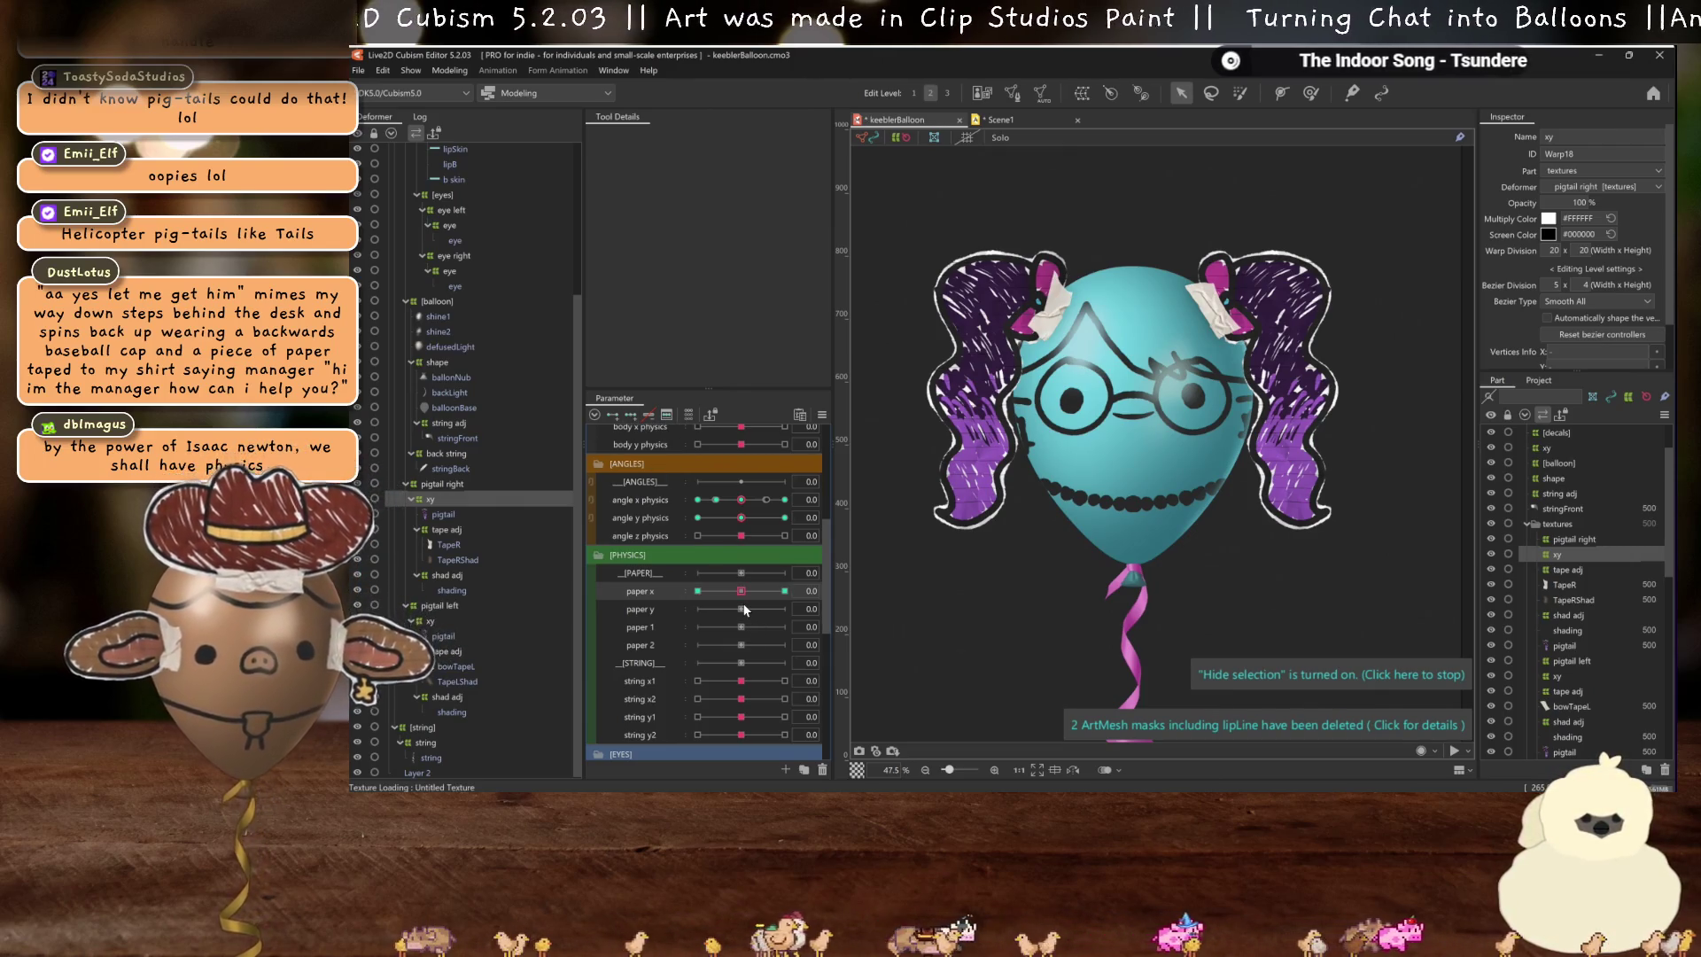
pyautogui.moveTo(740, 592); pyautogui.dragTo(785, 592)
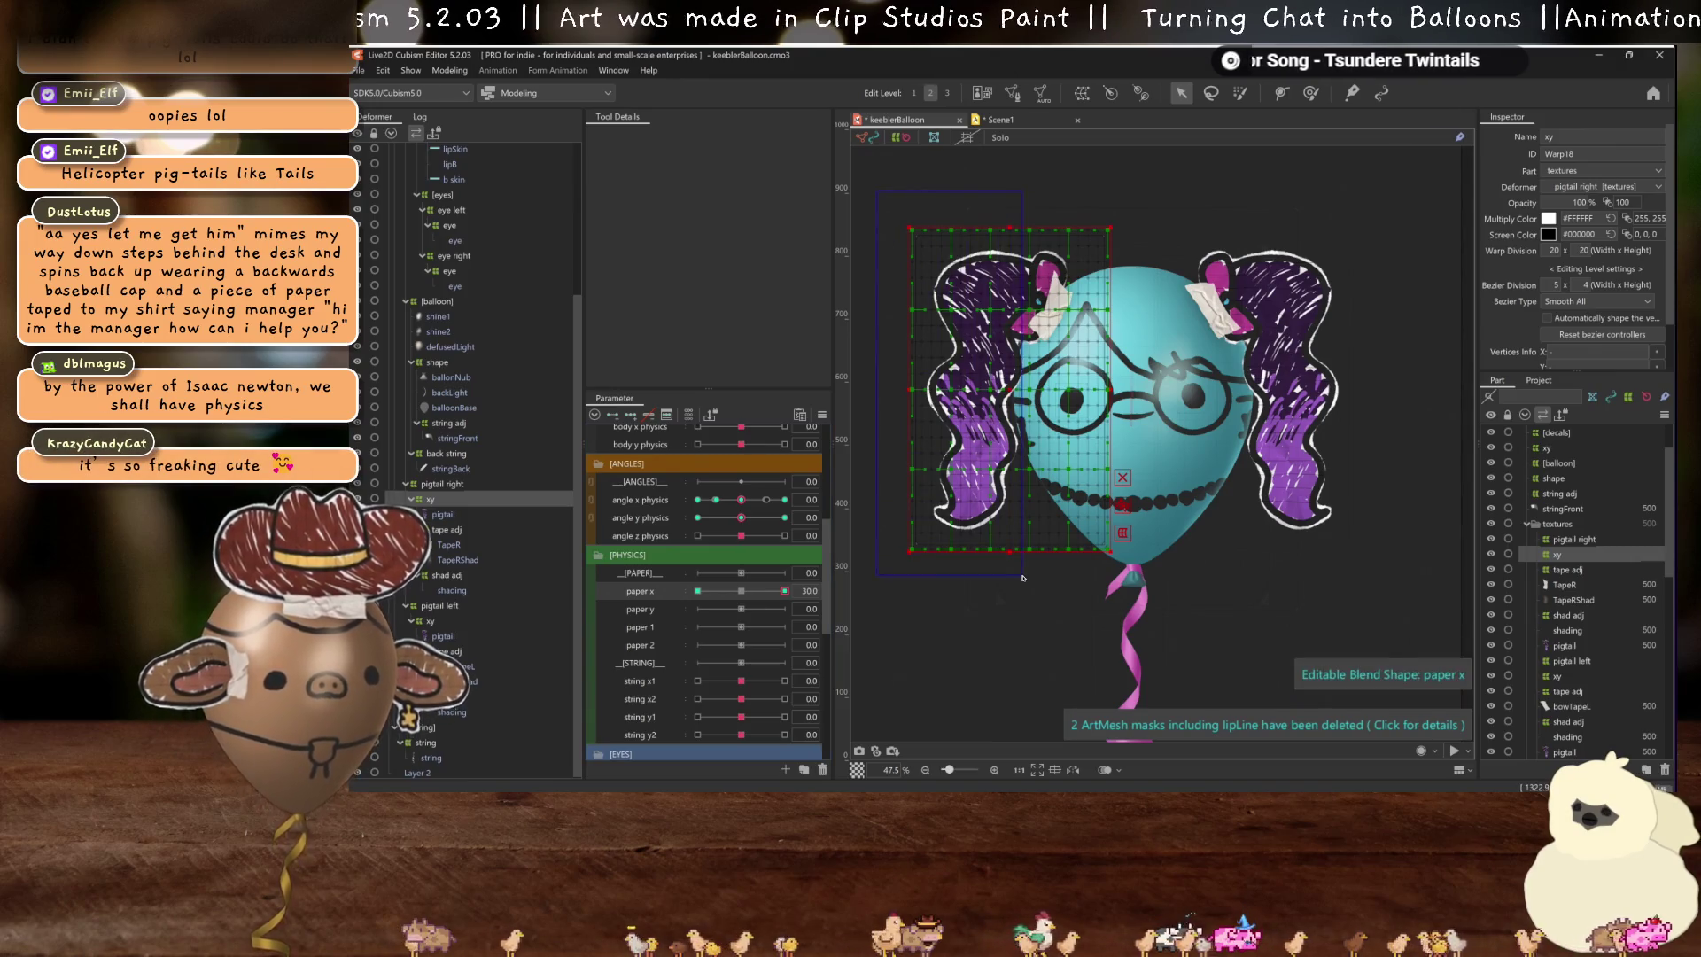
pyautogui.click(1210, 93)
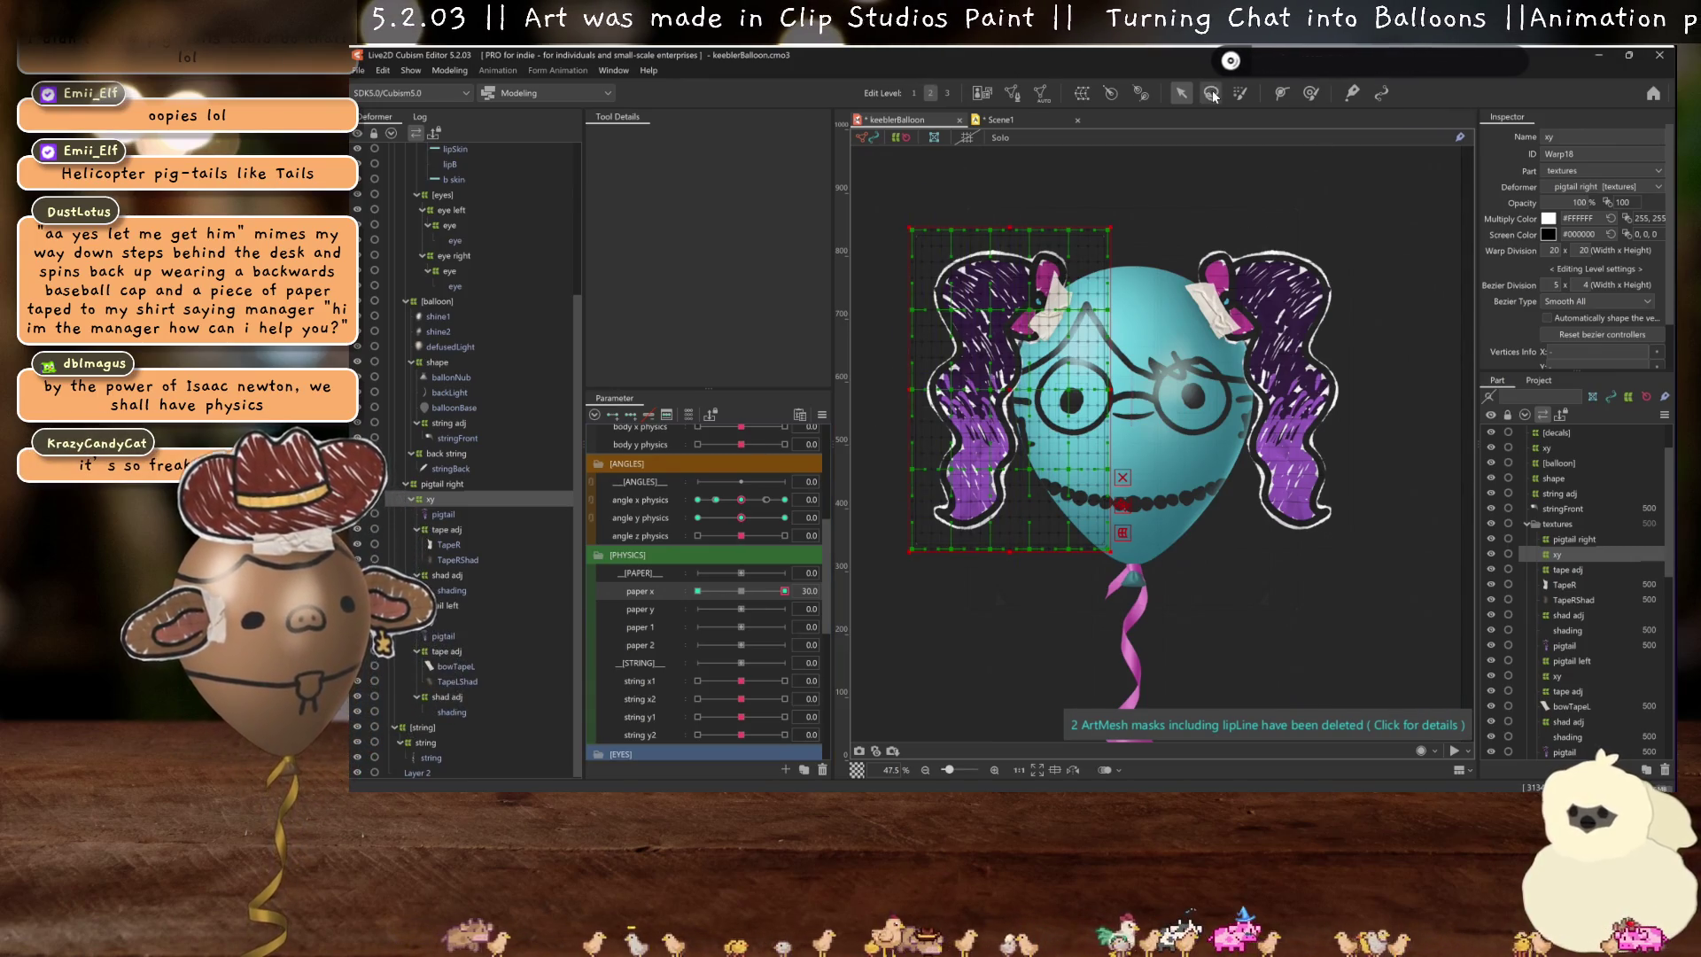
pyautogui.moveTo(1068, 295); pyautogui.dragTo(981, 590)
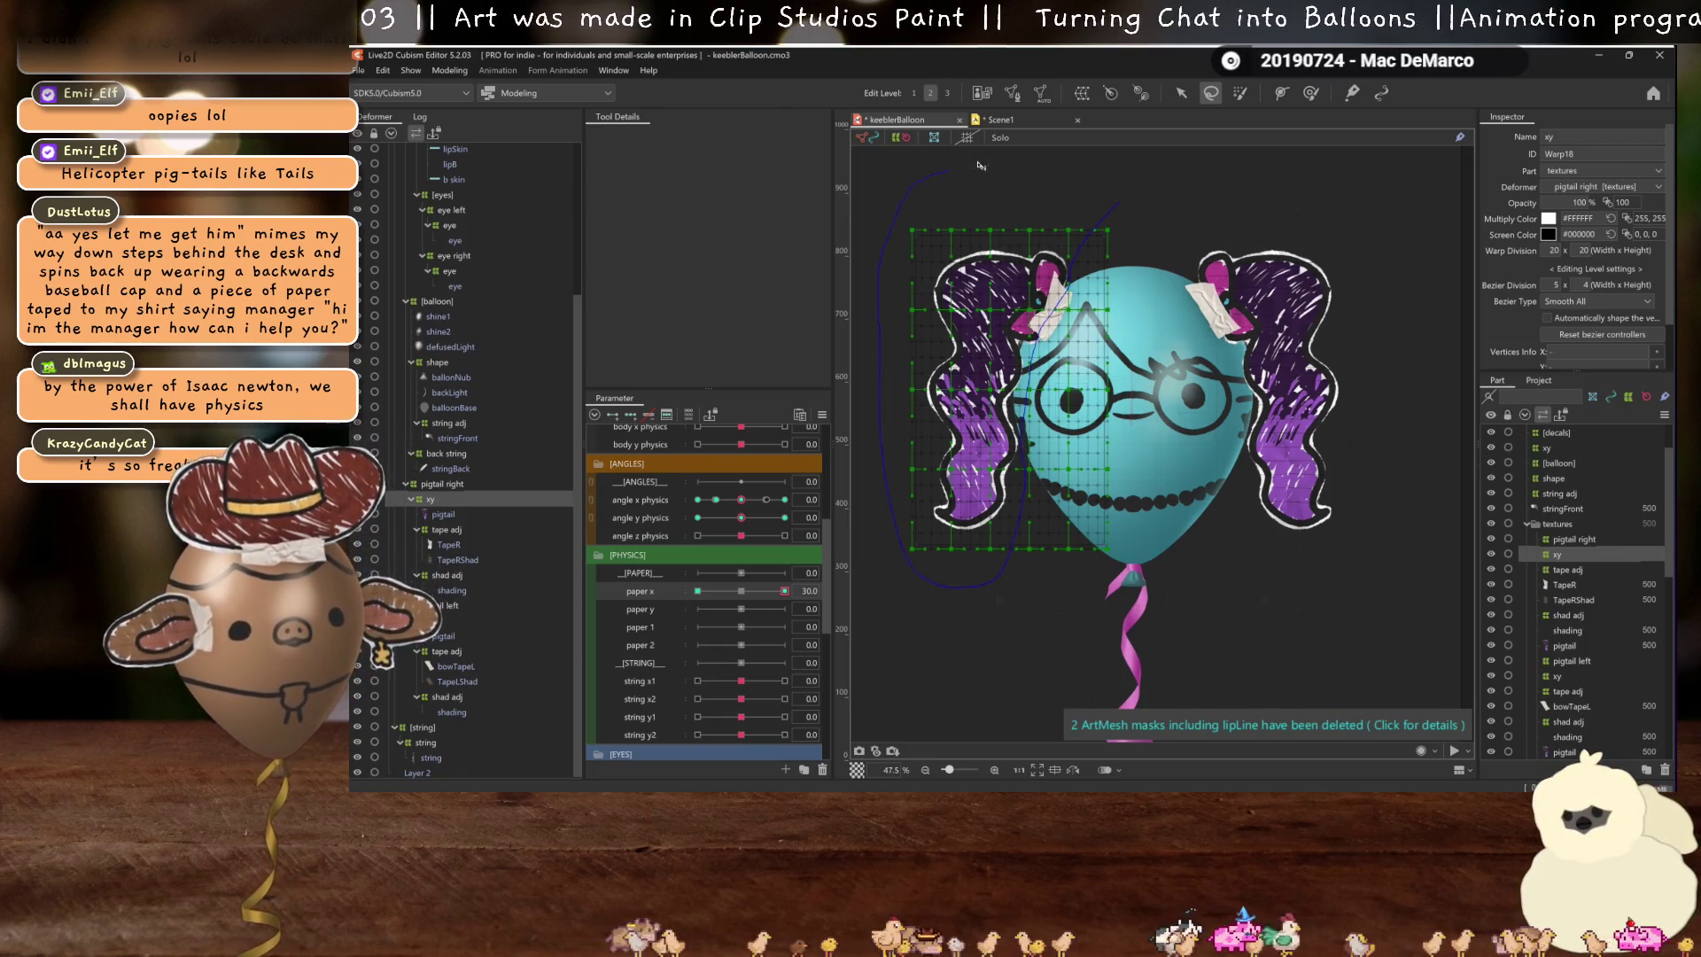
pyautogui.moveTo(981, 166); pyautogui.dragTo(1012, 297)
pyautogui.click(1181, 92)
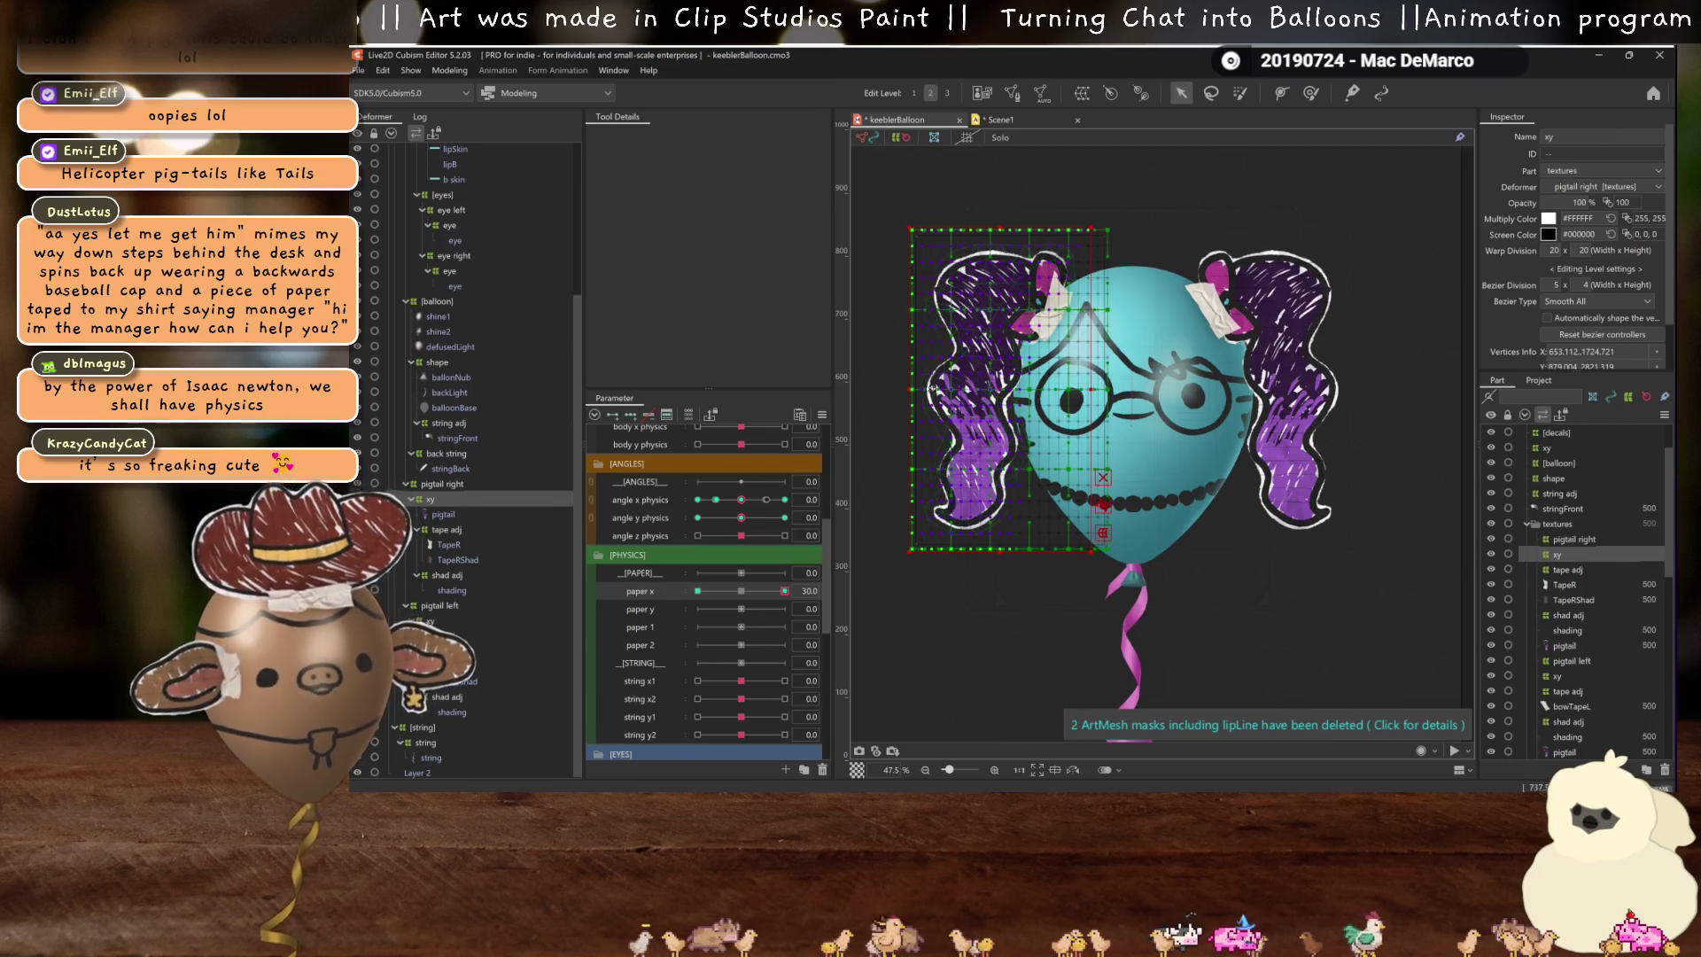
pyautogui.moveTo(908, 387); pyautogui.dragTo(935, 387)
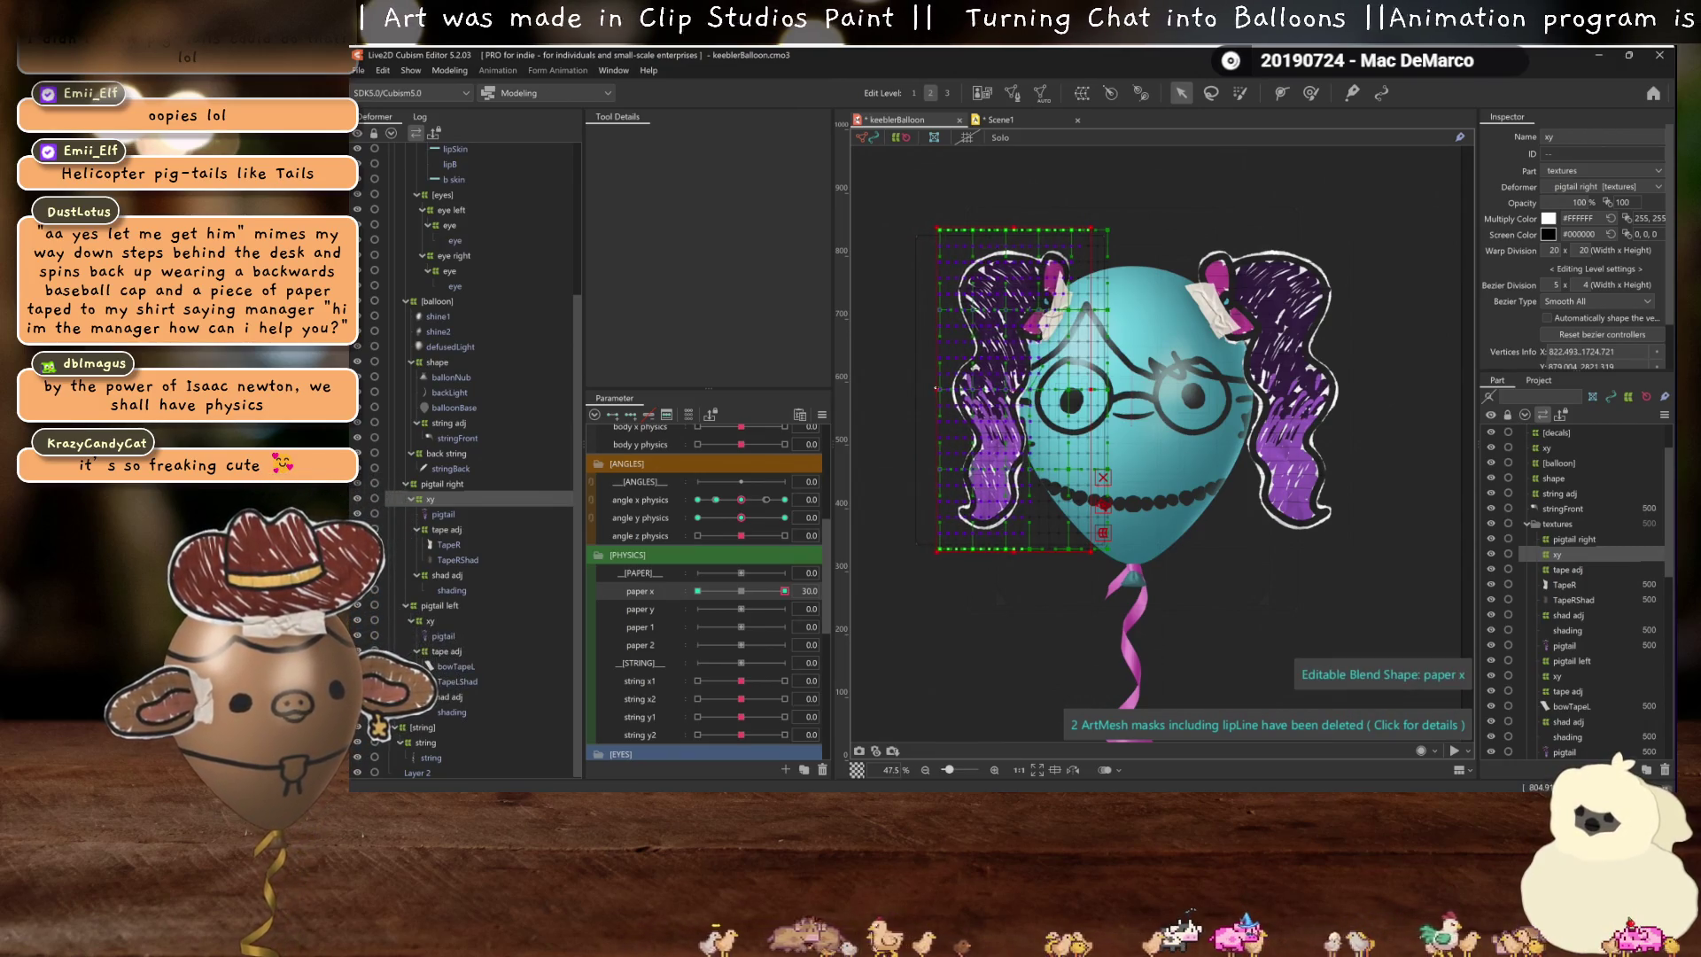
# - Preview the pigtail at paper x -30 and 30, then reset paper x to 0
pyautogui.hotkey('ctrl', 'h')
pyautogui.click(783, 591)
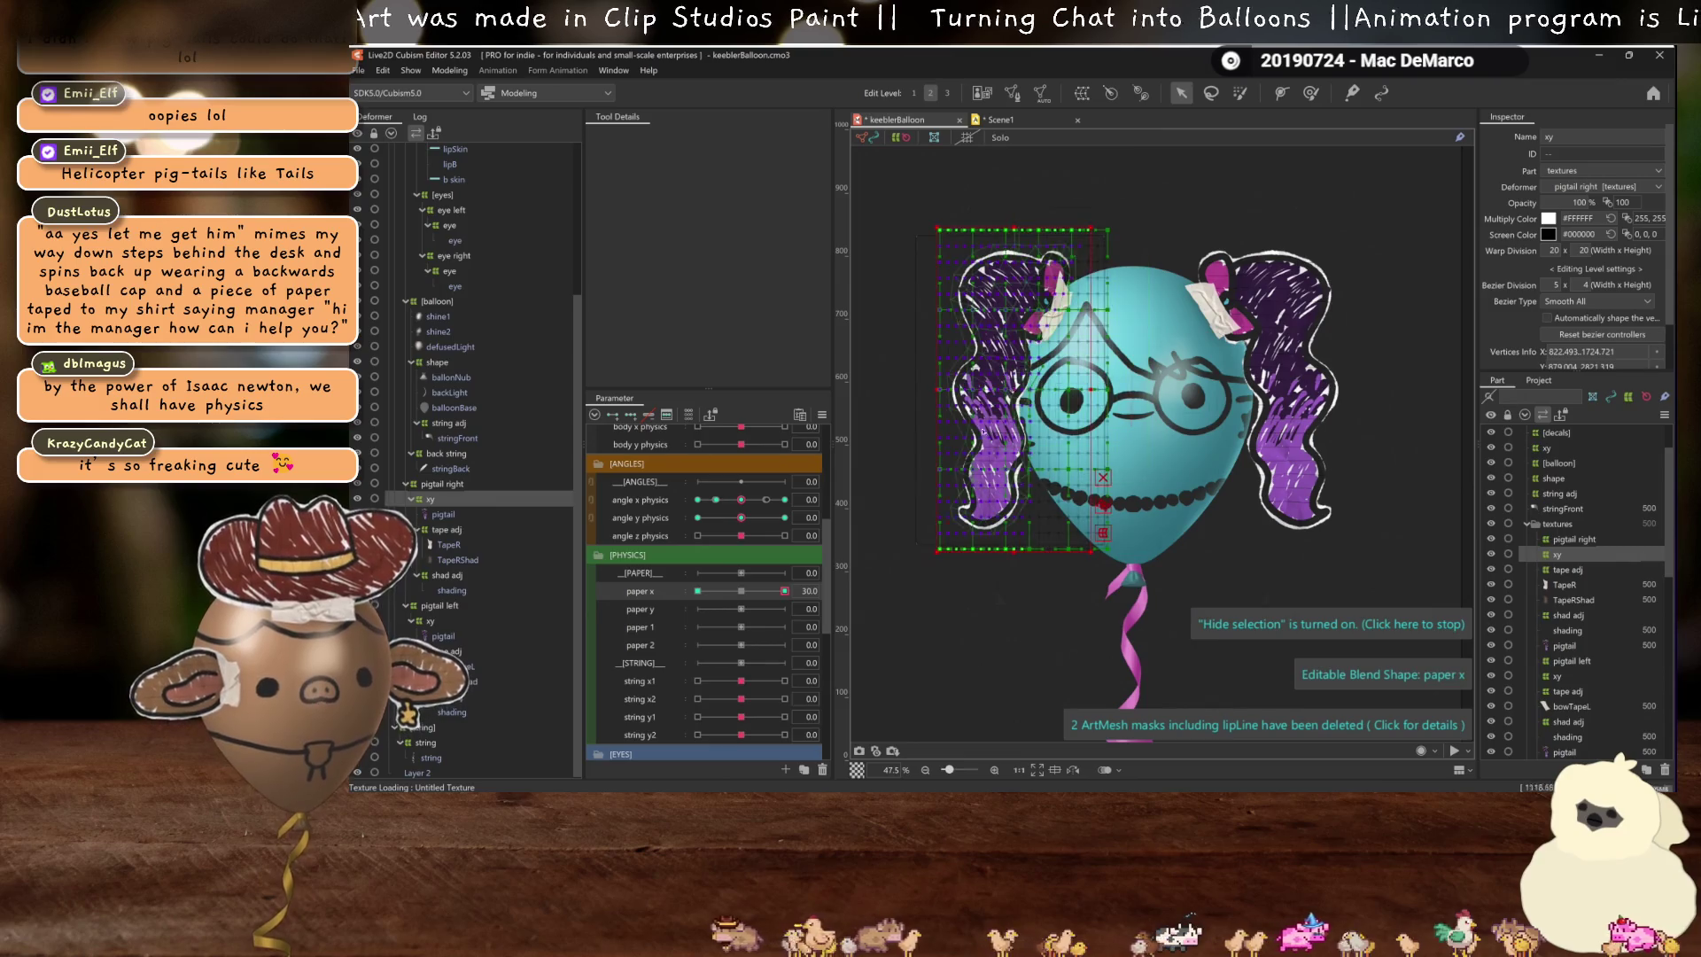
pyautogui.click(697, 591)
pyautogui.moveTo(940, 387); pyautogui.dragTo(871, 382)
pyautogui.hotkey('ctrl', 'h')
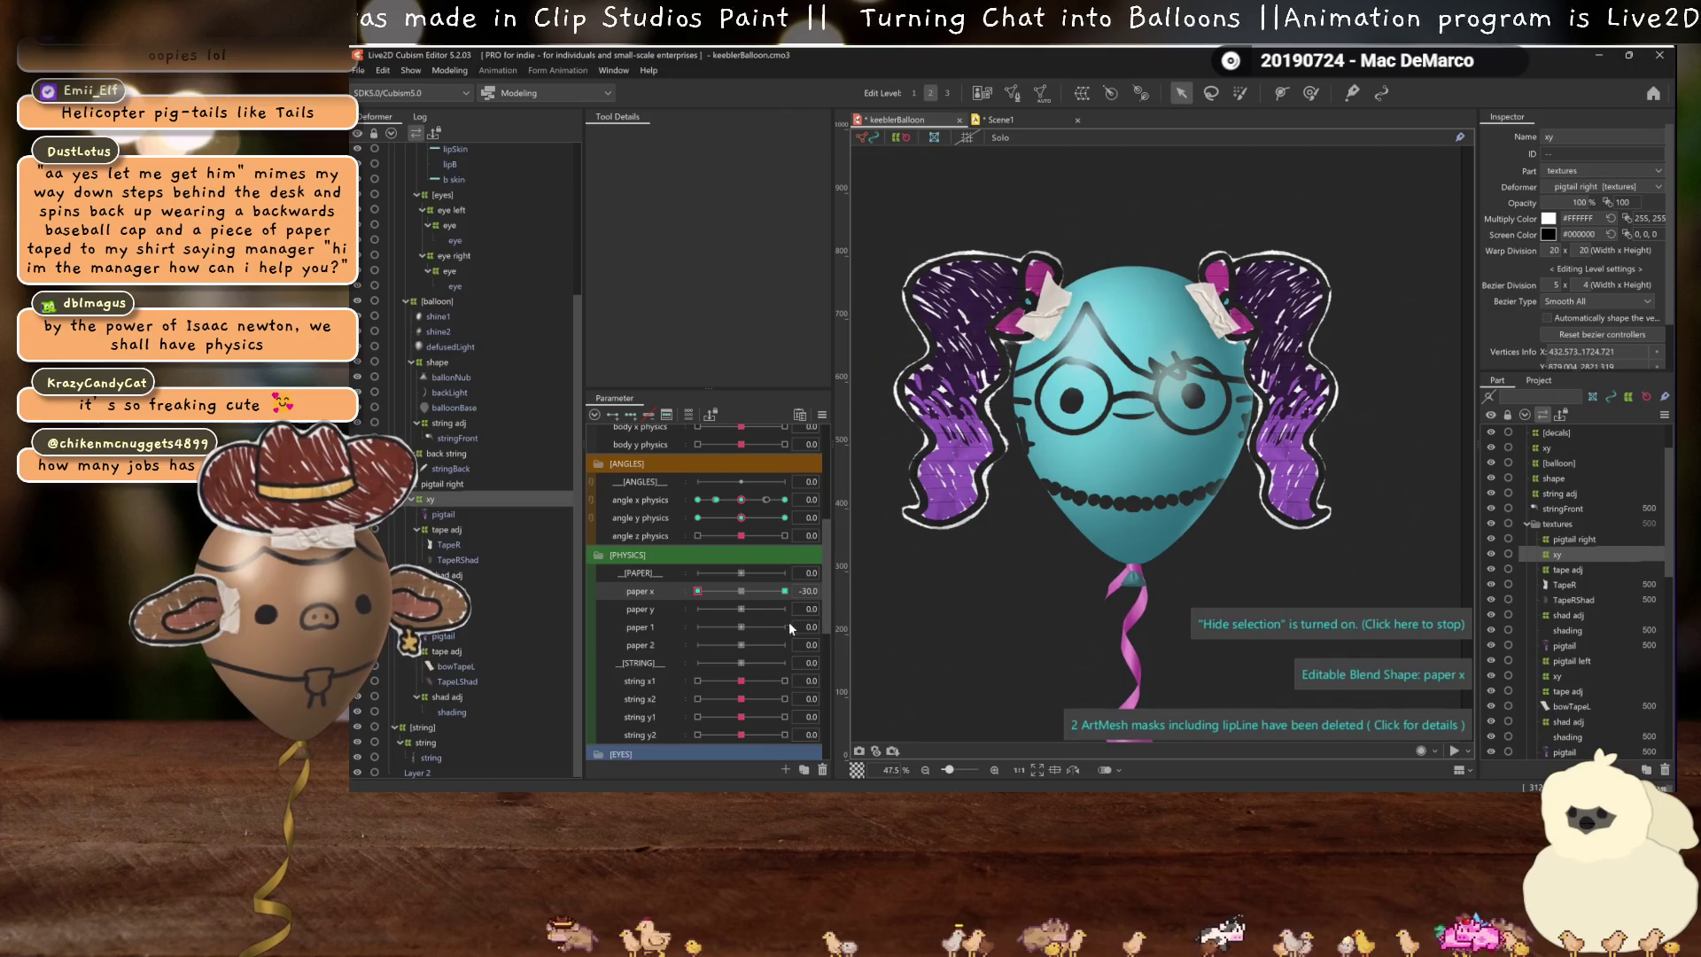
pyautogui.click(783, 591)
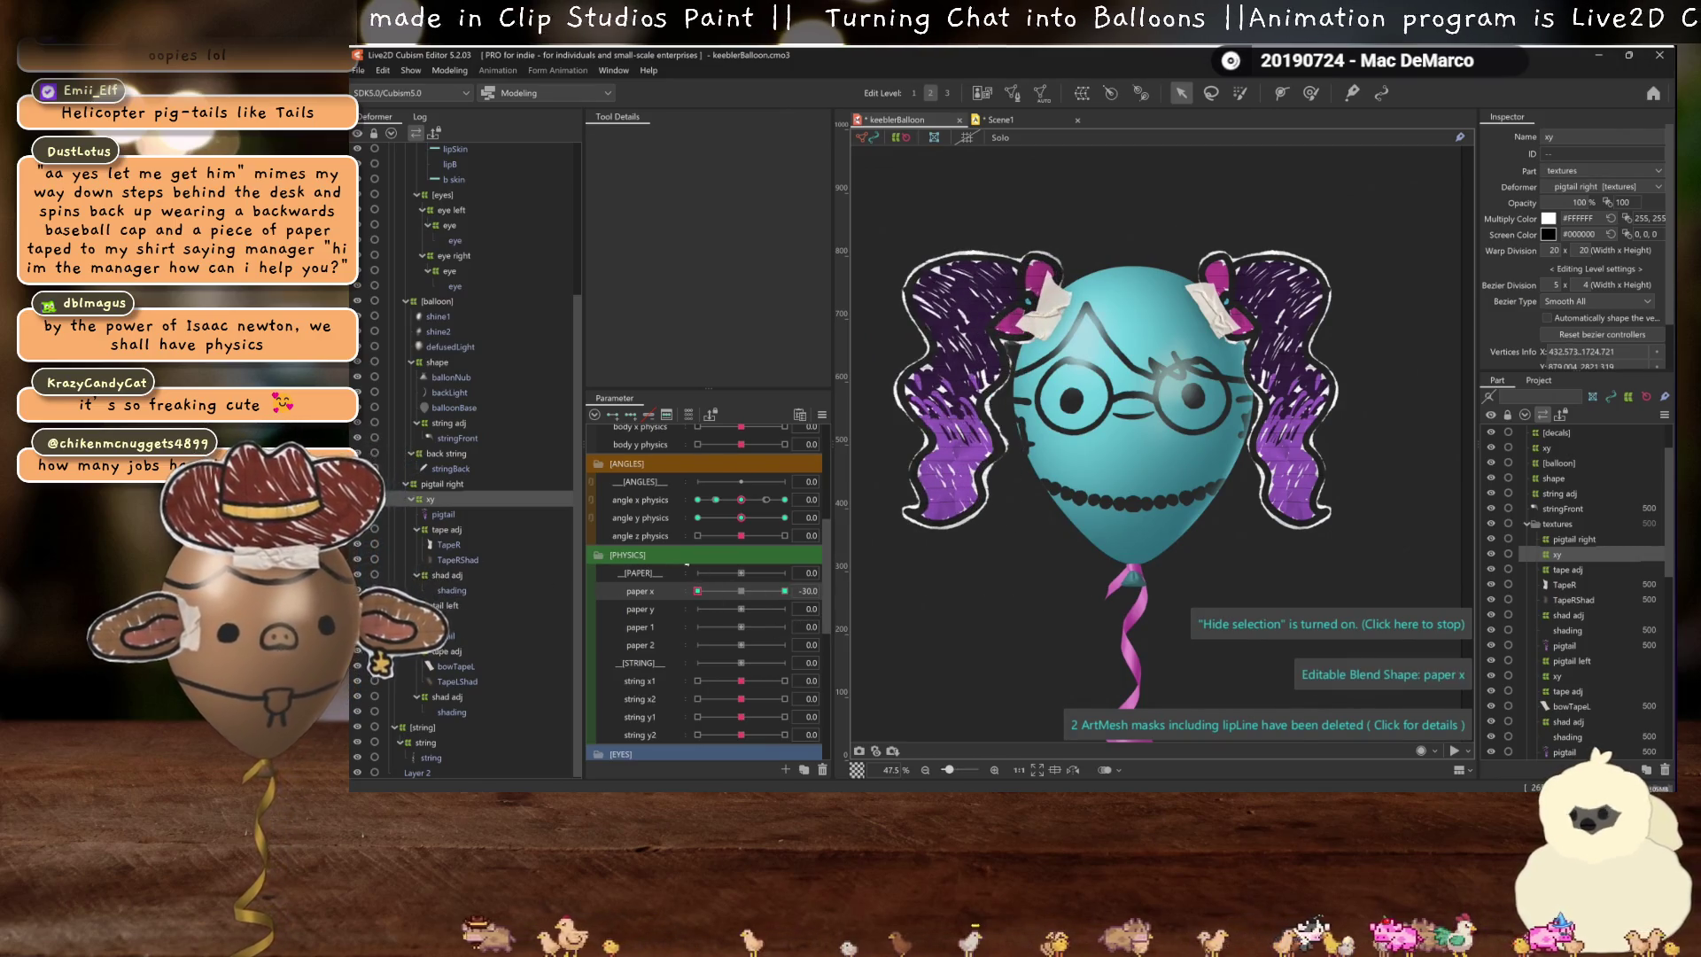
pyautogui.click(740, 591)
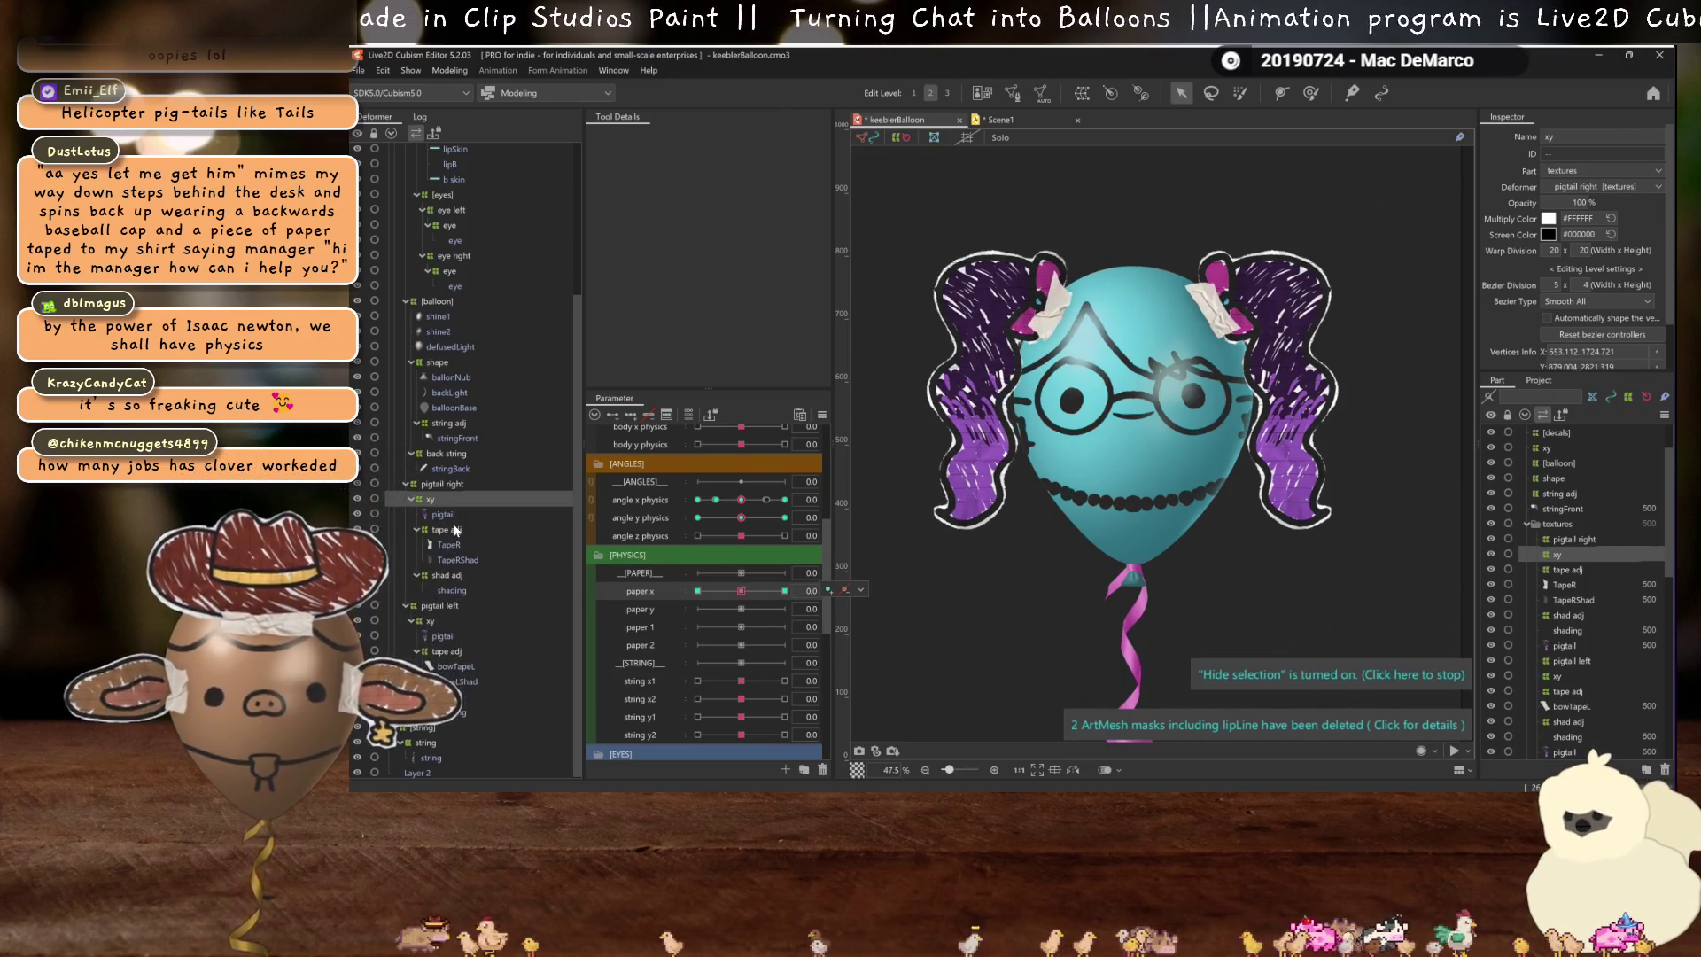
# - At paper 1 = 30, perspective-deform the pigtail grid by raising its top-left corner, and confirm
pyautogui.click(651, 626)
pyautogui.moveTo(741, 629); pyautogui.dragTo(785, 626)
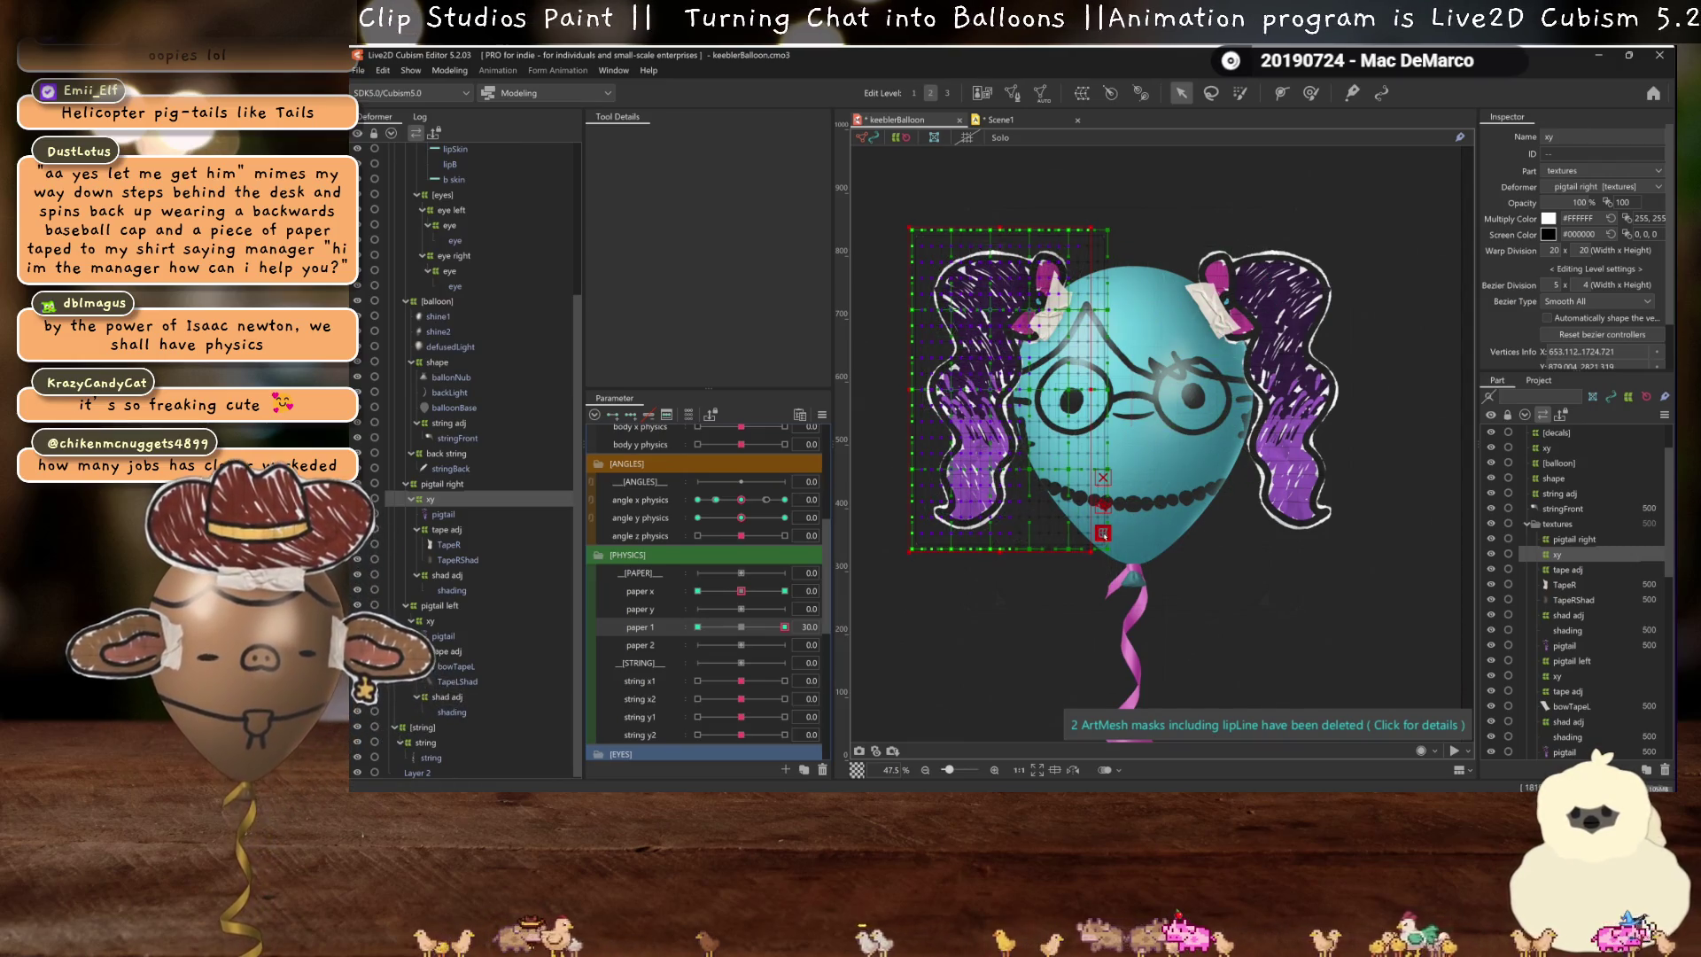
pyautogui.press('t')
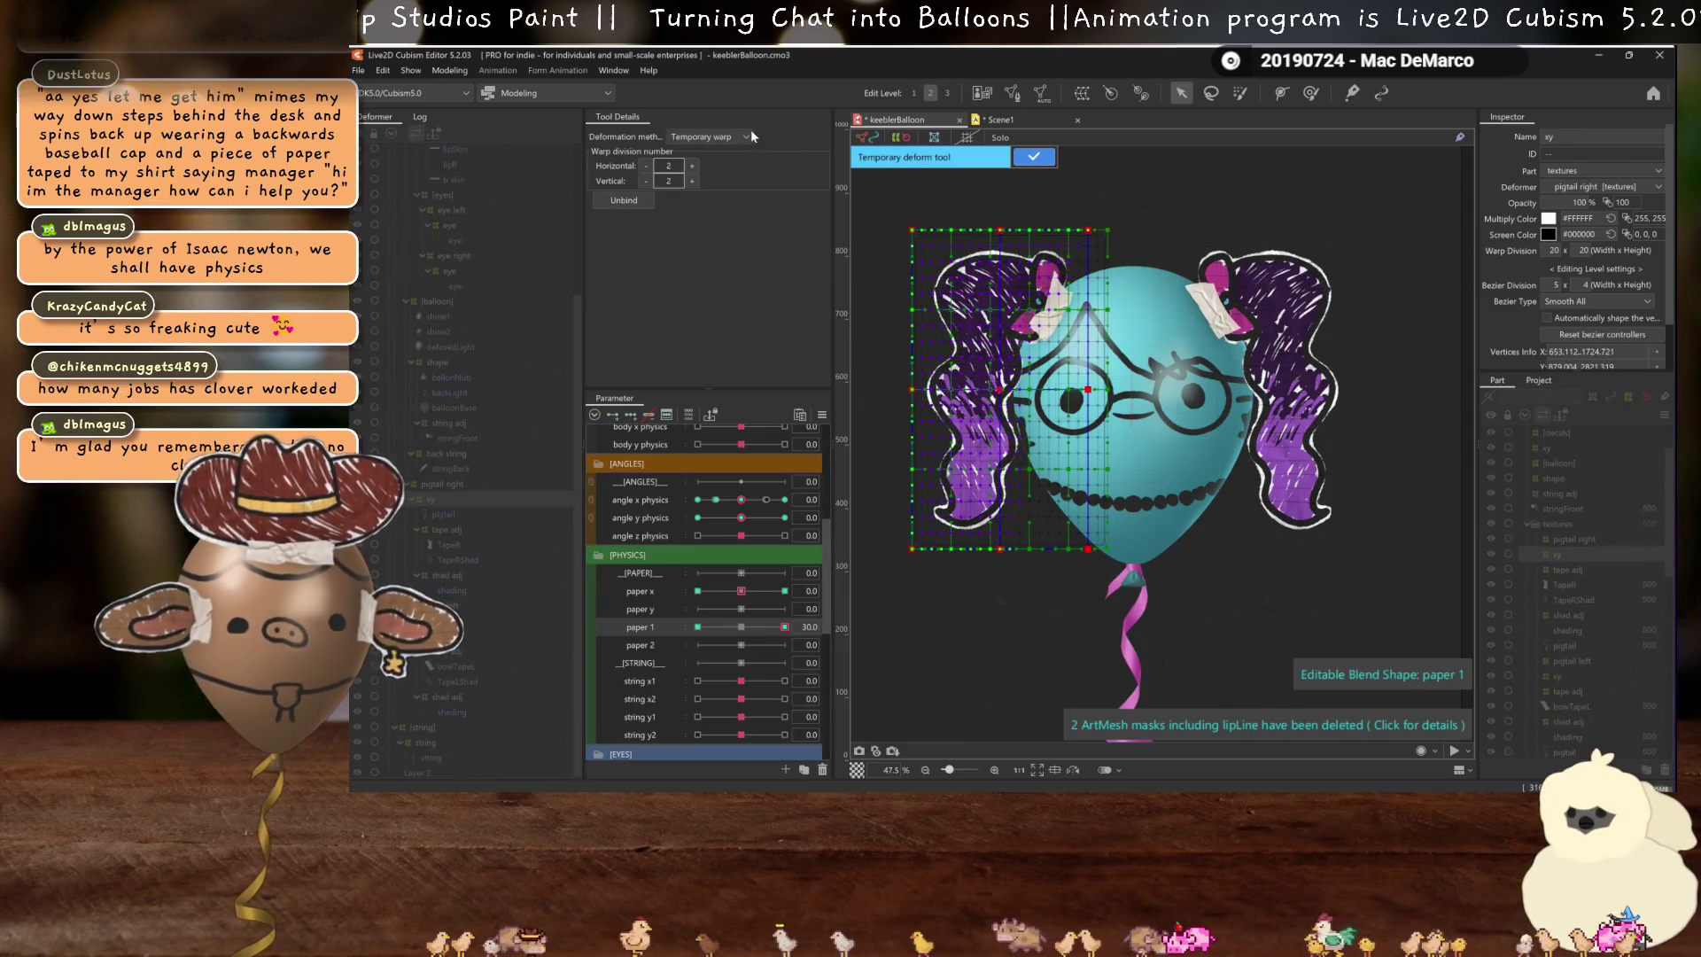
pyautogui.click(747, 137)
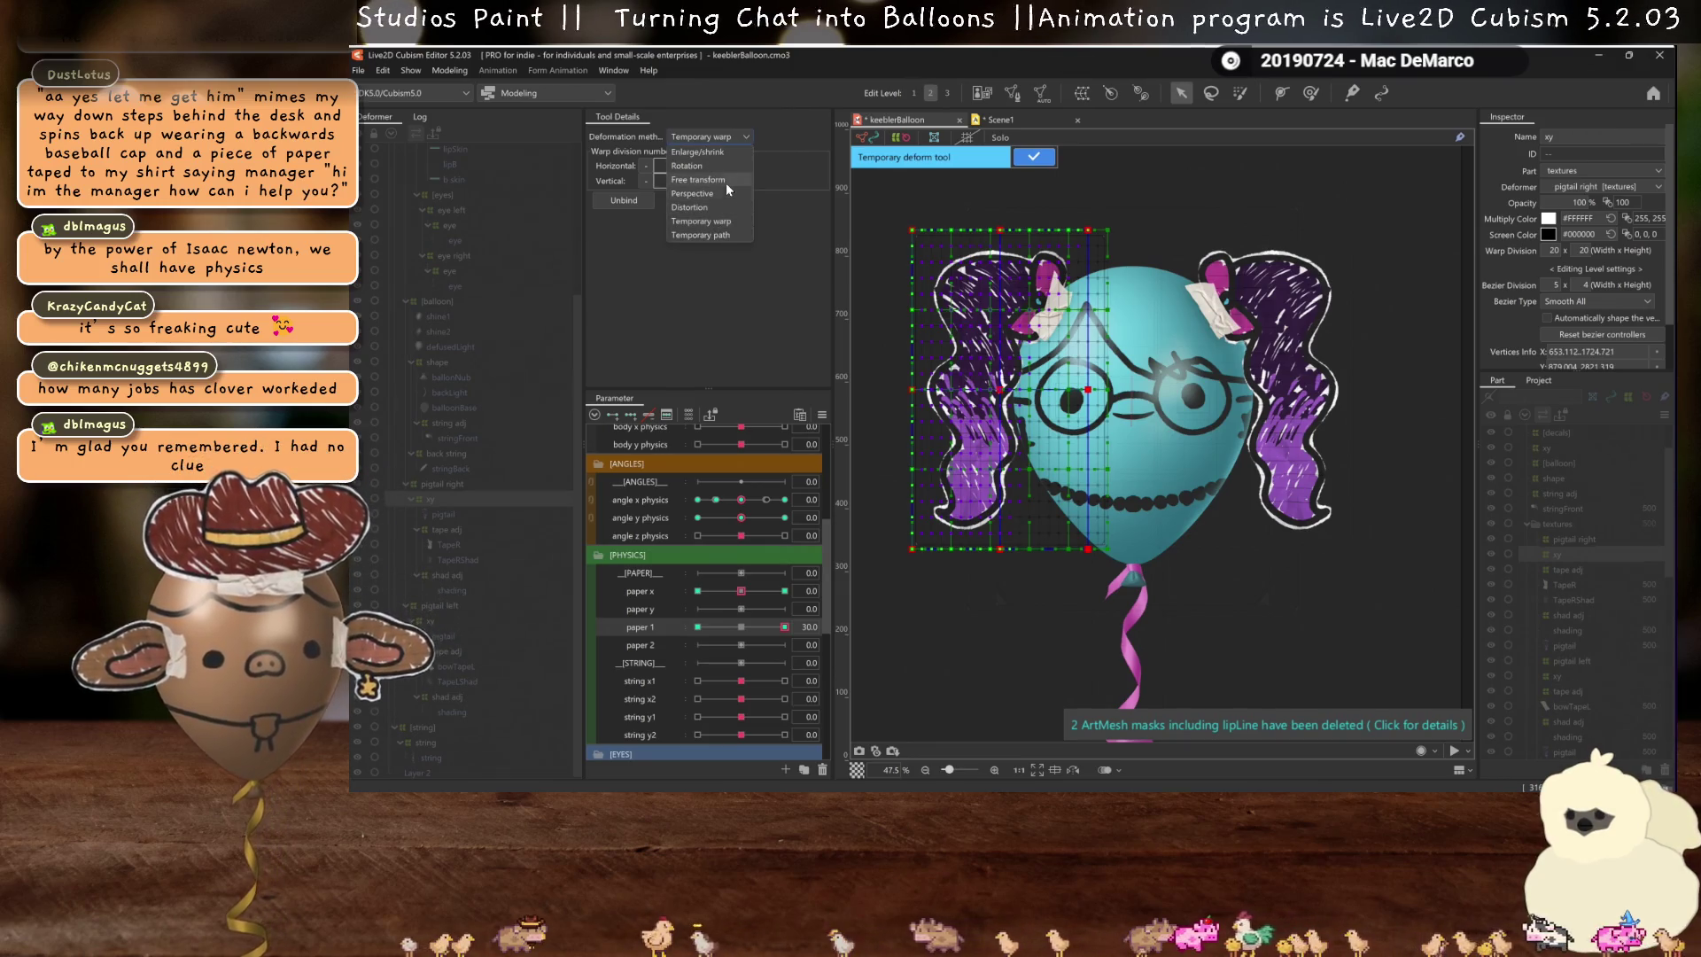
pyautogui.click(726, 194)
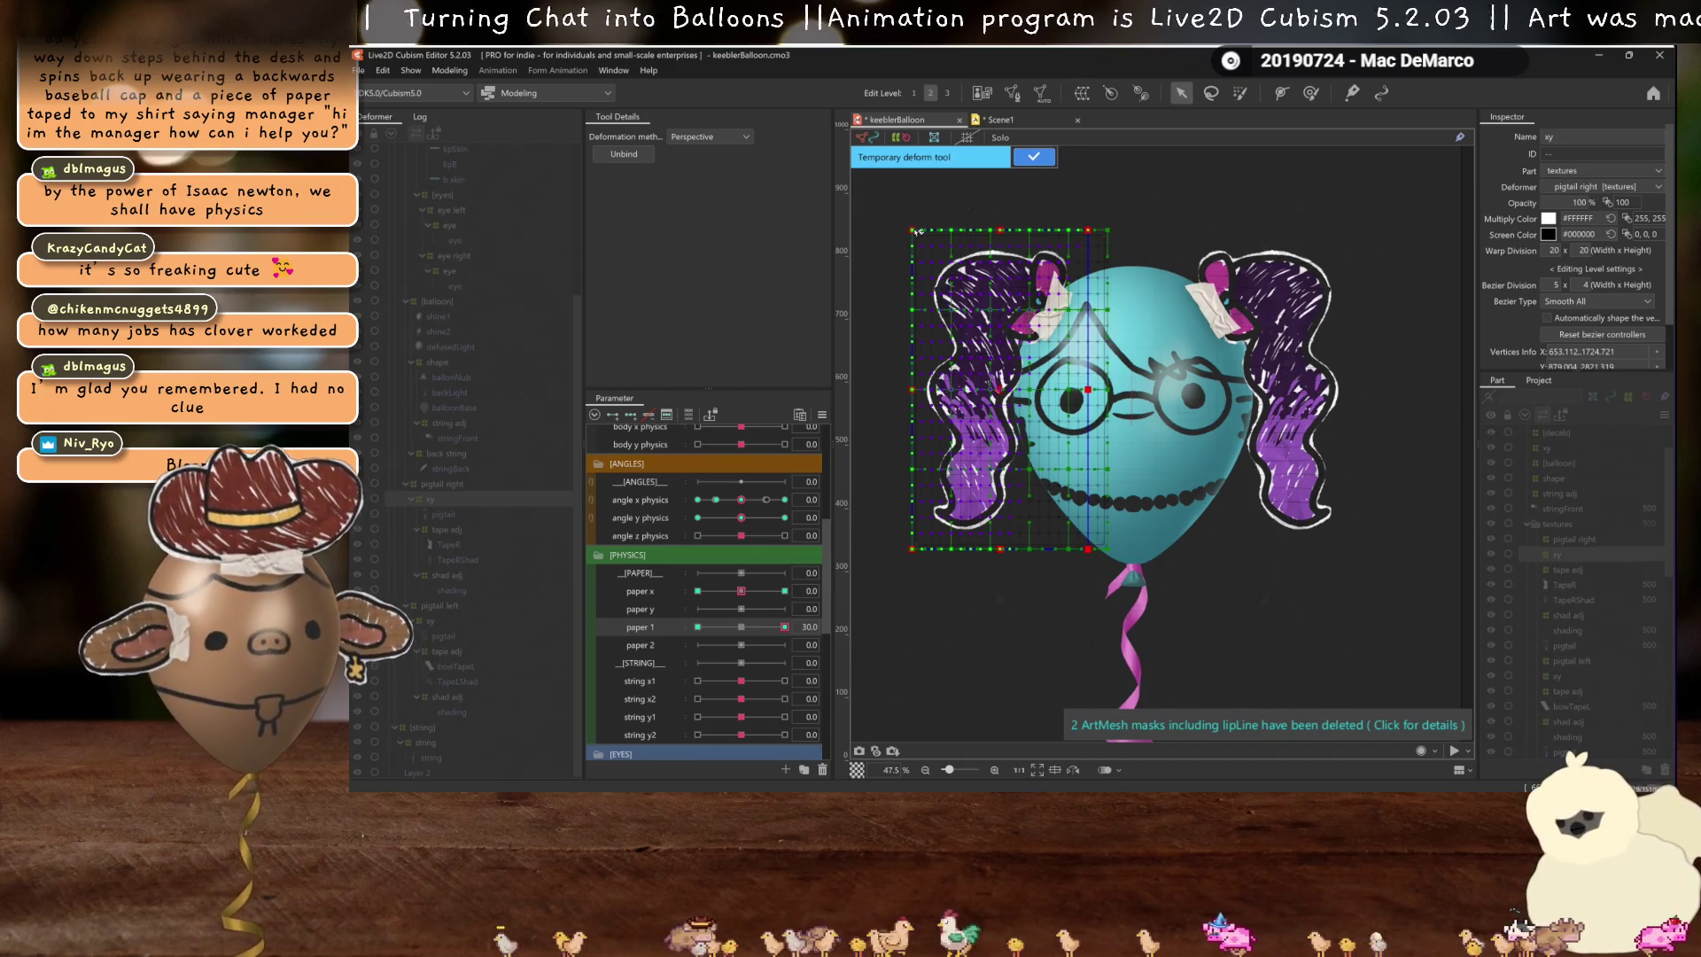
pyautogui.click(916, 233)
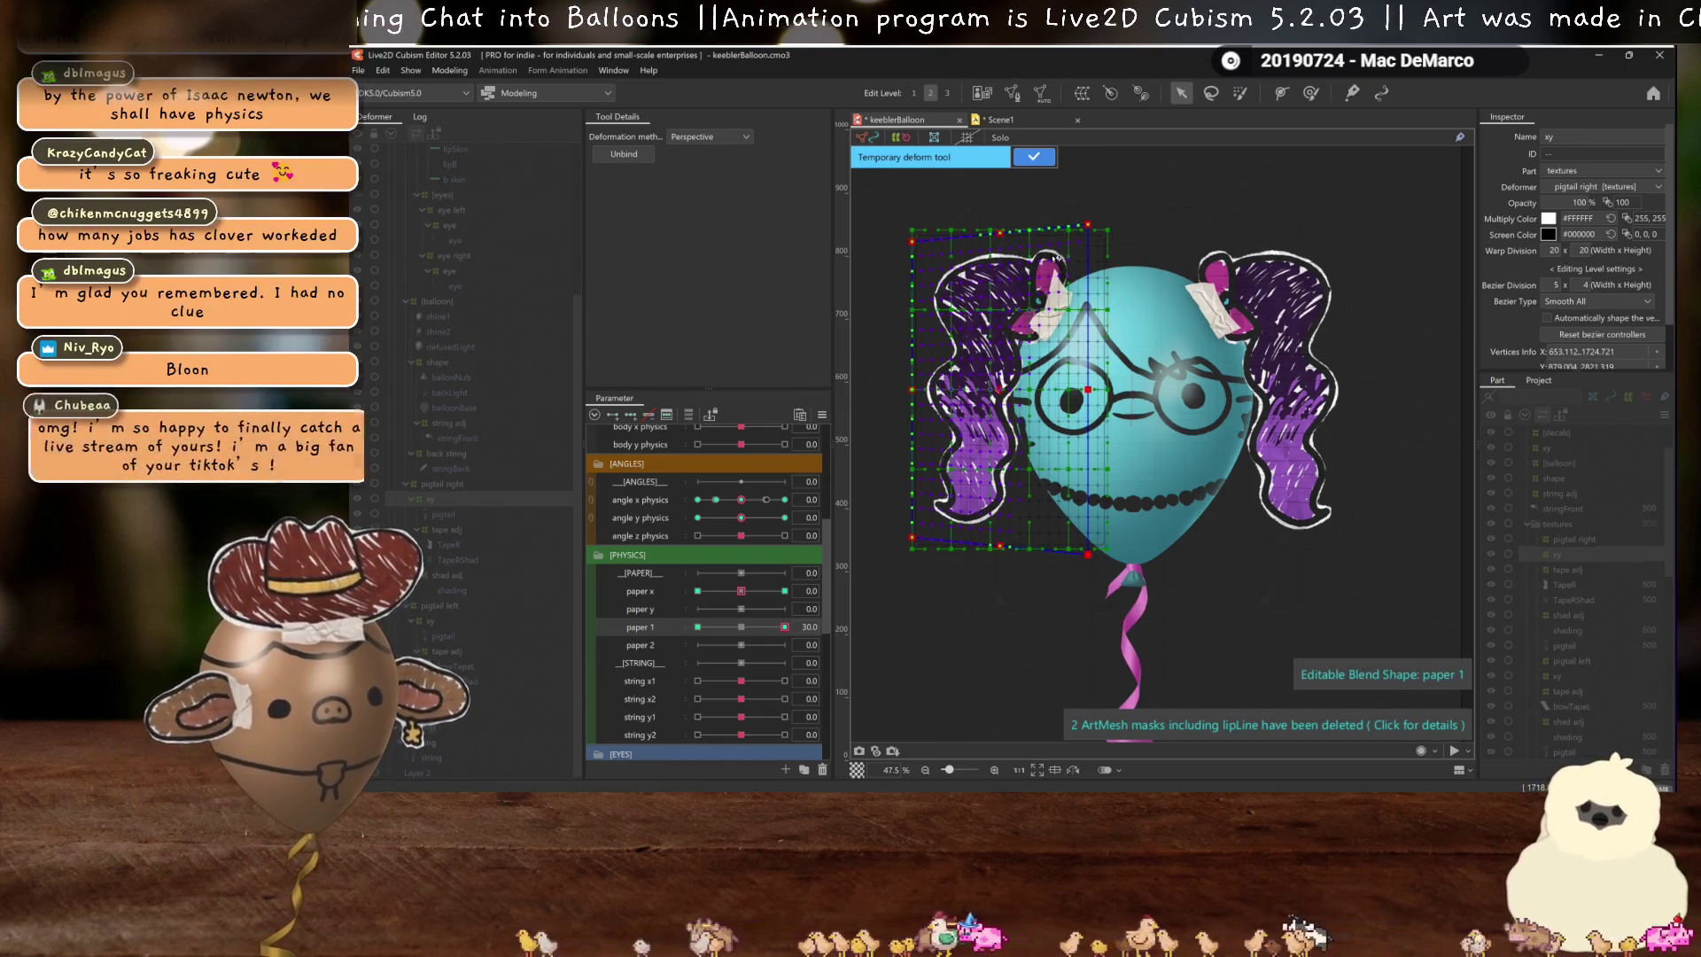
pyautogui.moveTo(784, 626); pyautogui.dragTo(697, 626)
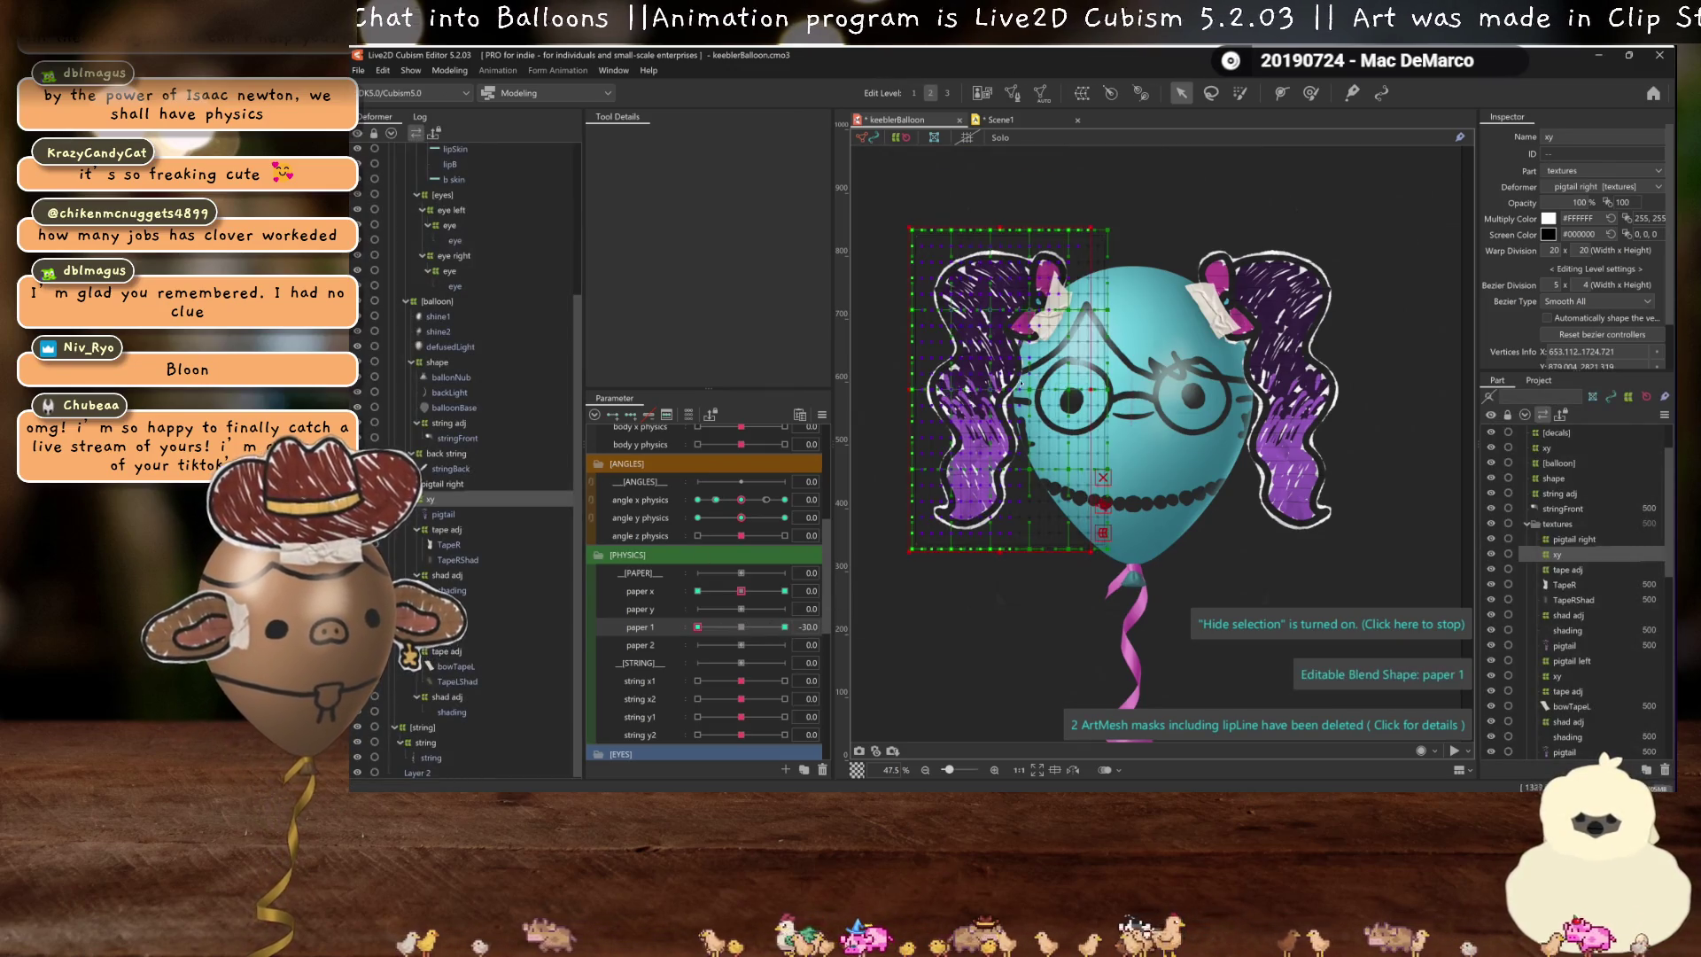
pyautogui.click(1103, 531)
pyautogui.press('w')
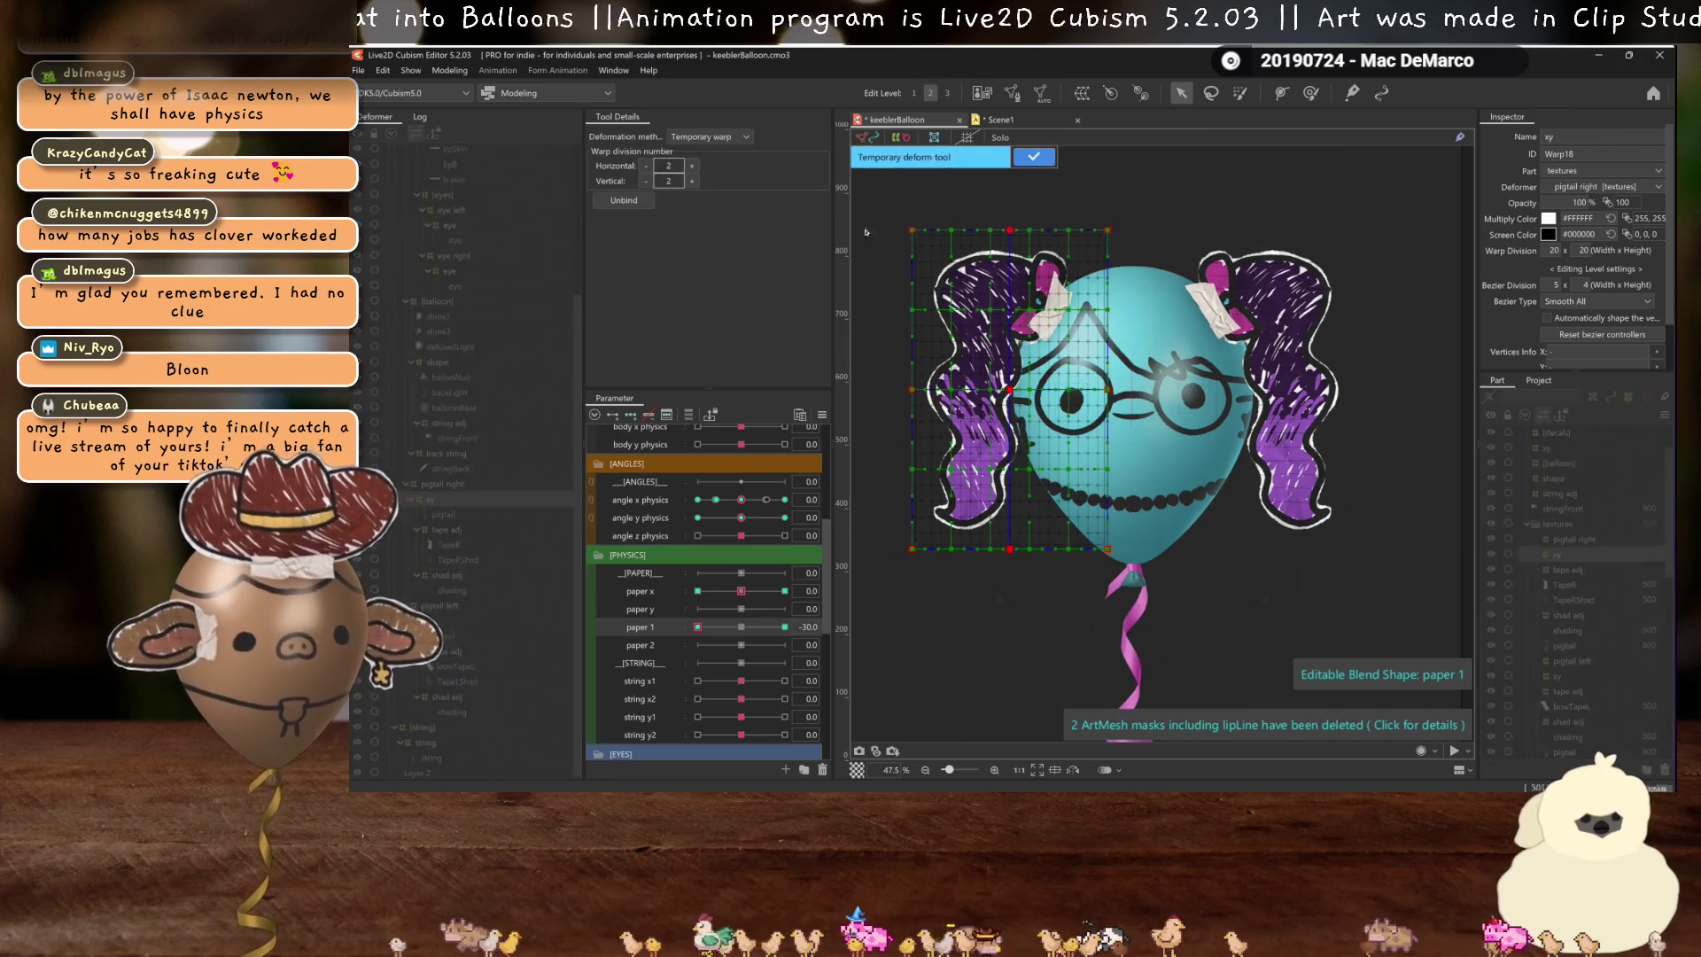
pyautogui.click(726, 194)
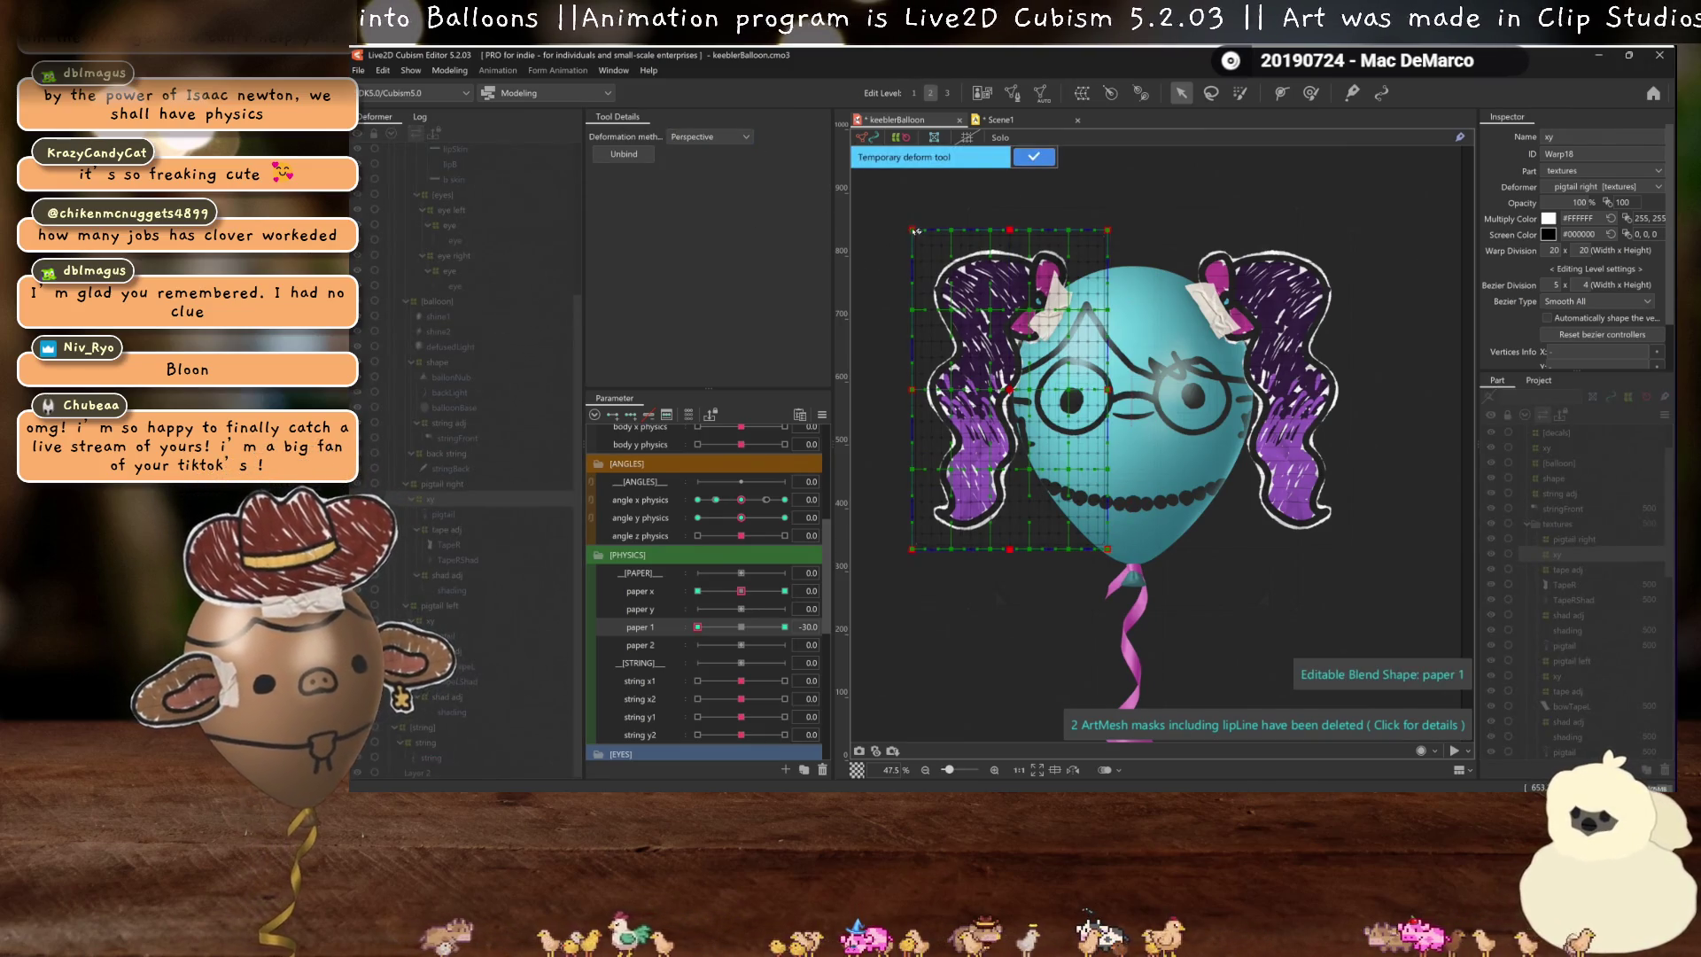
pyautogui.moveTo(912, 230); pyautogui.dragTo(918, 221)
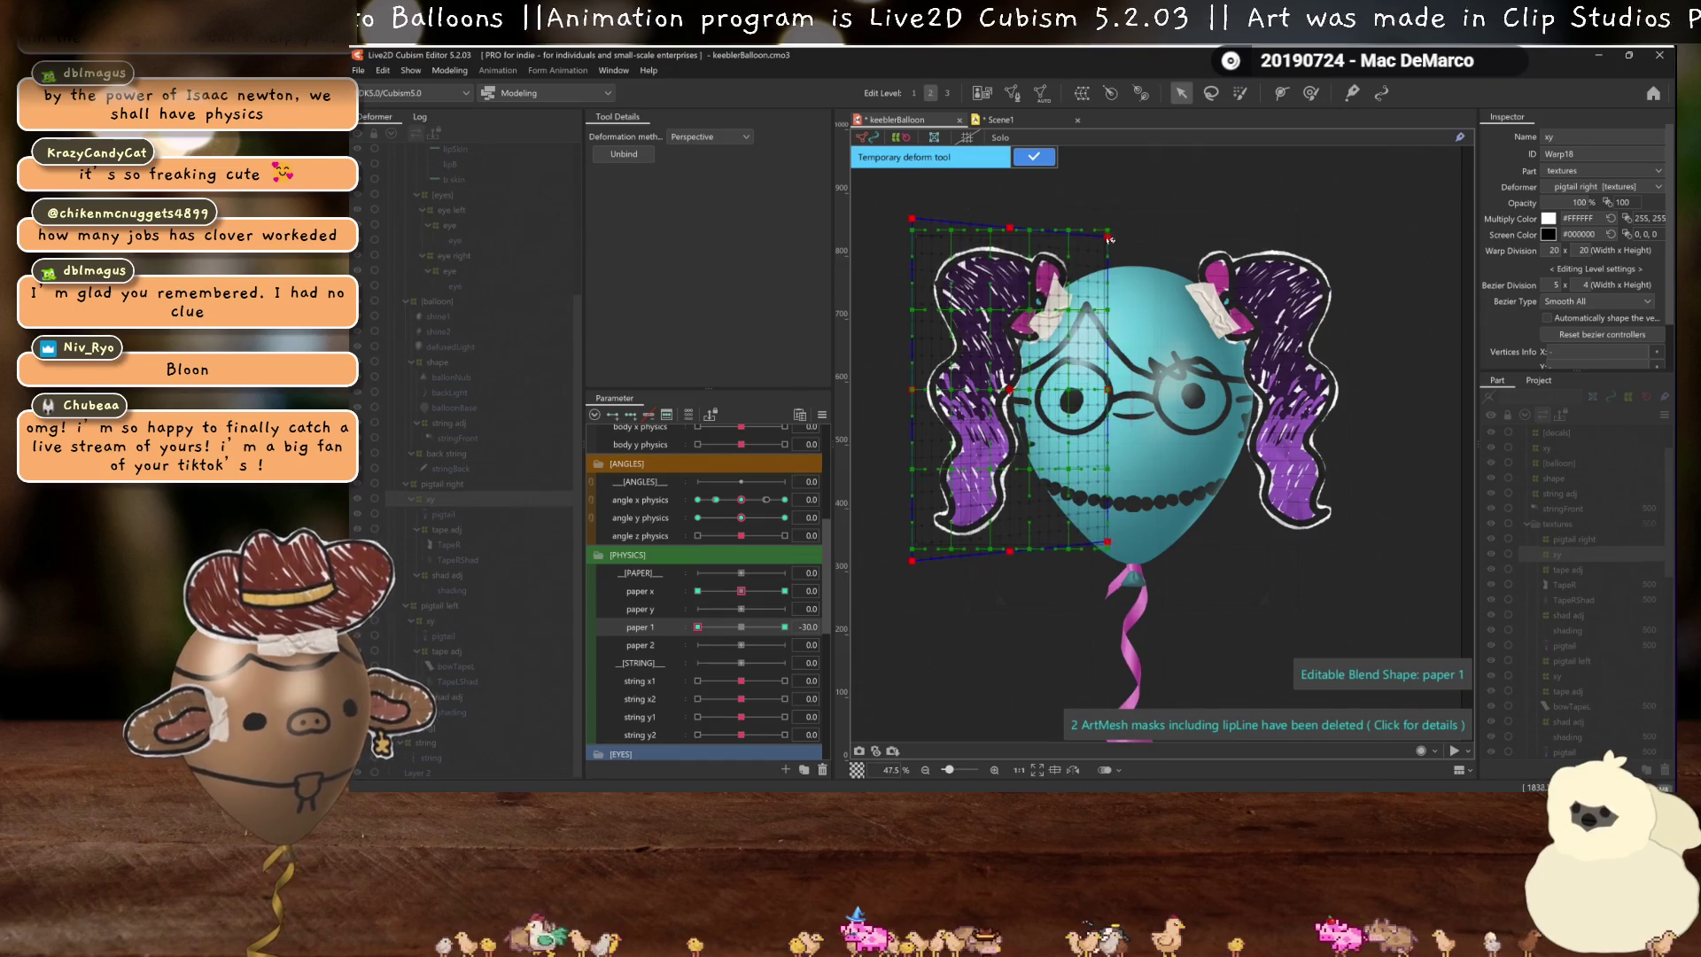
pyautogui.press('h')
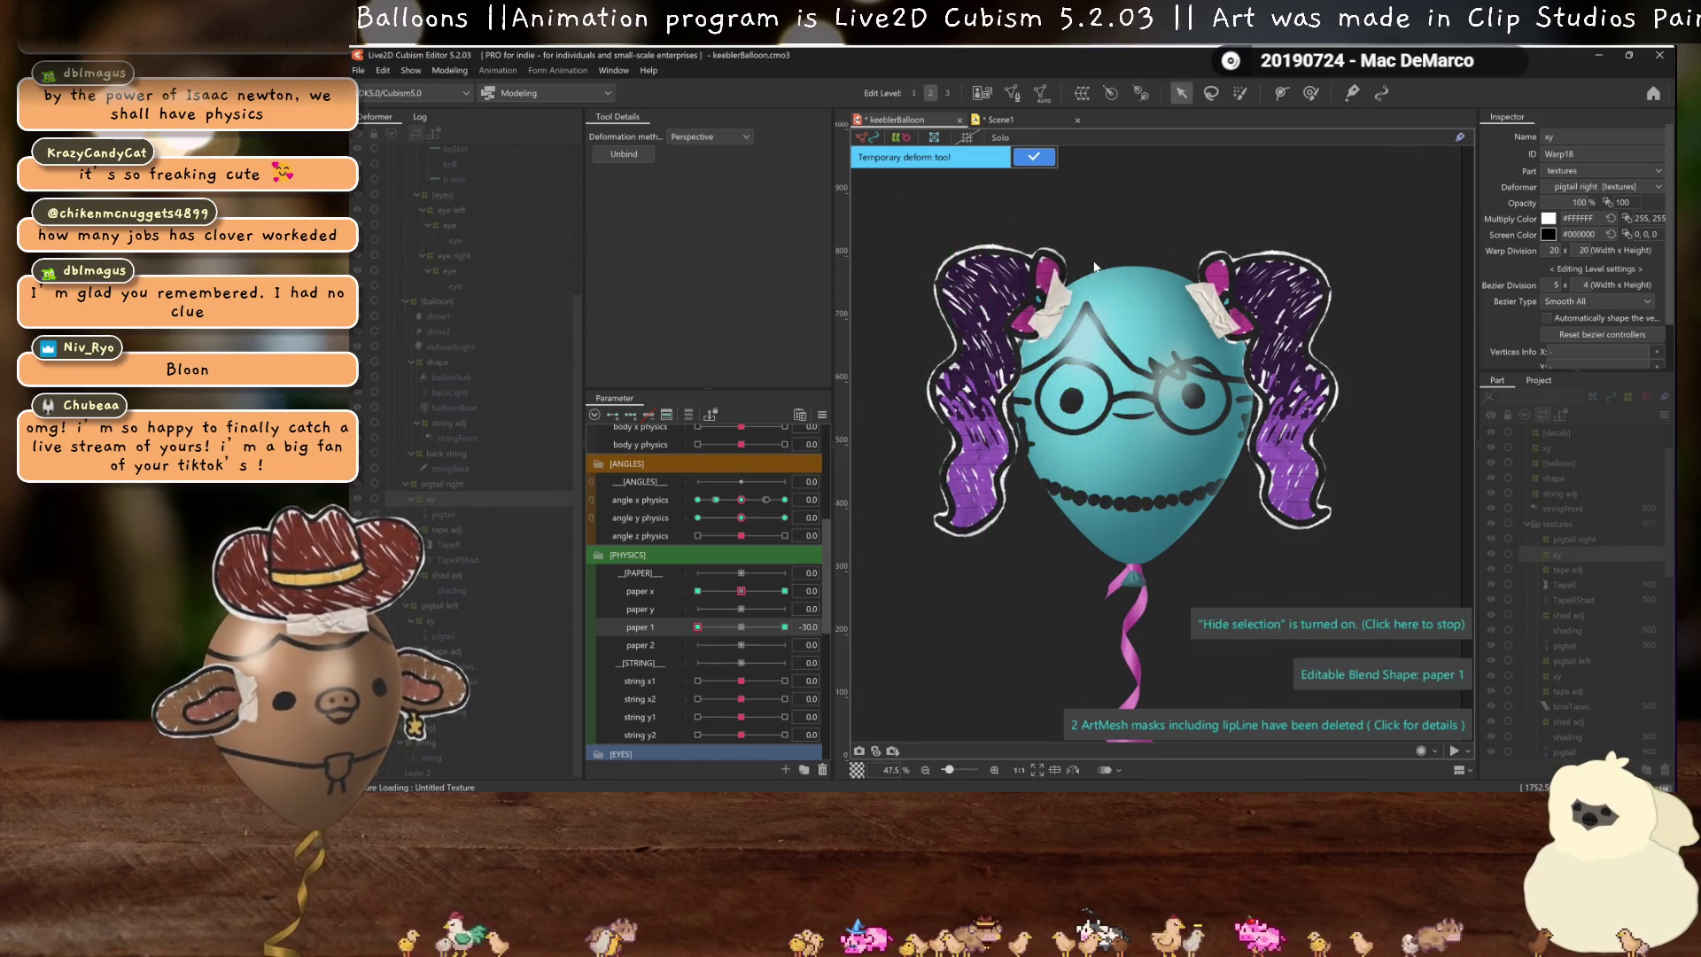
pyautogui.press('Return')
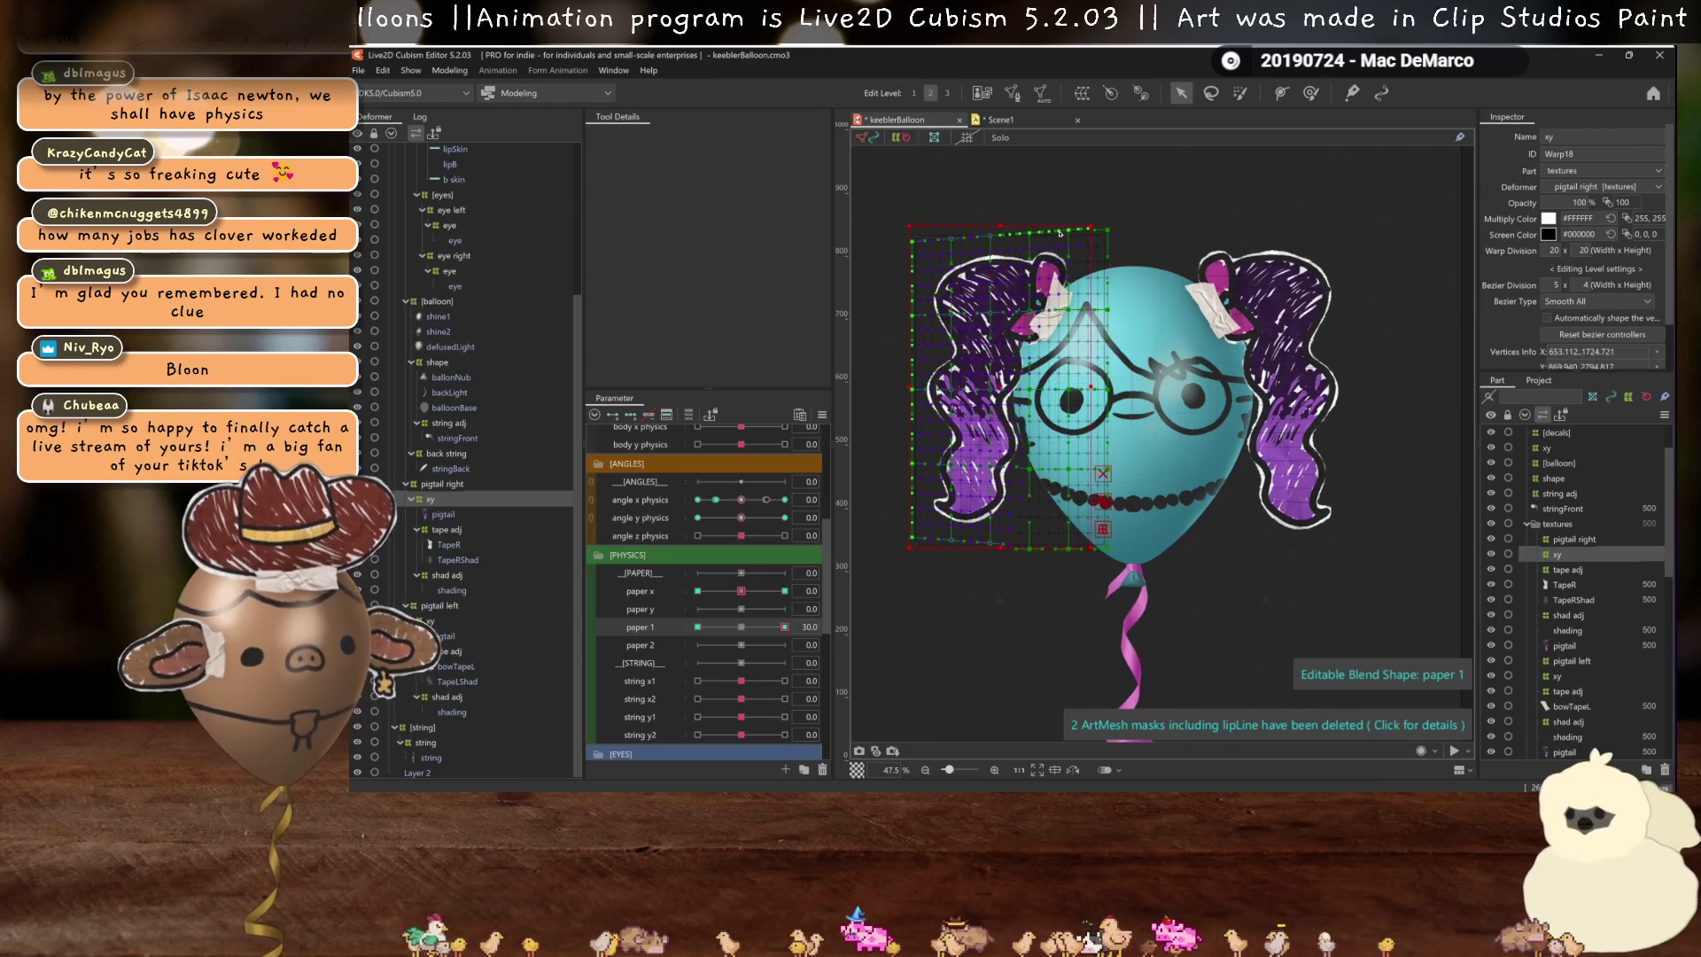
# - At paper 1 = -30, perspective-deform the pigtail grid, stretching its outer edge and nudging the top-right corner
pyautogui.moveTo(746, 629); pyautogui.dragTo(561, 565)
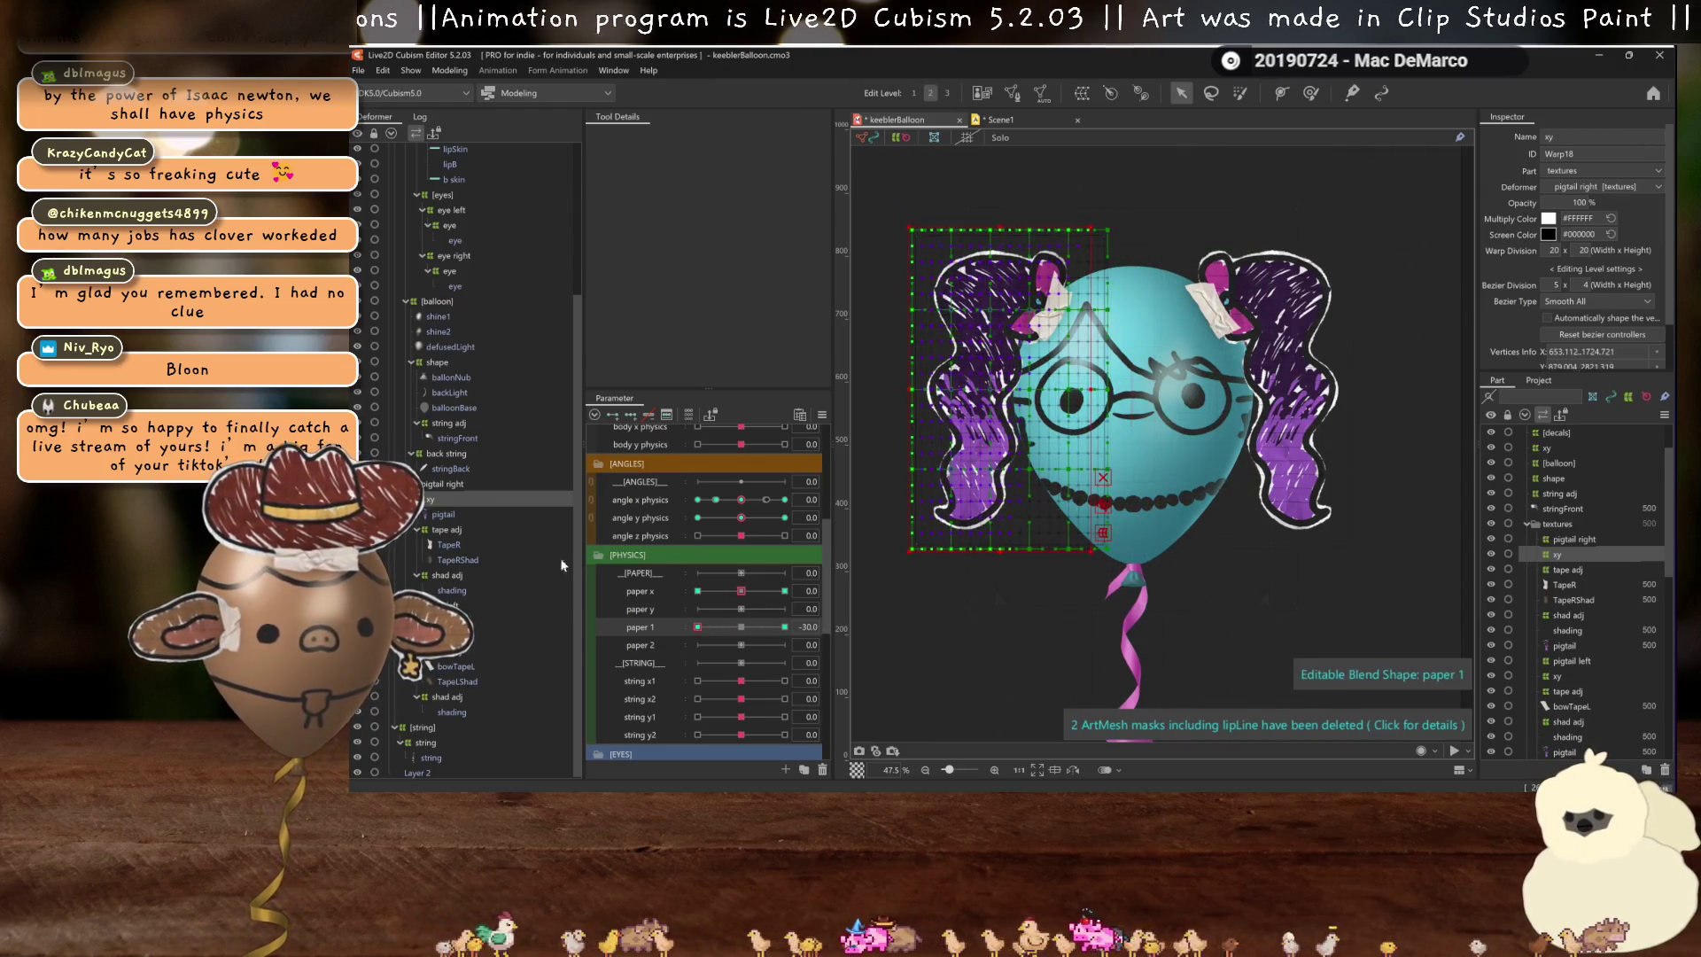
pyautogui.hotkey('ctrl', 't')
pyautogui.click(737, 139)
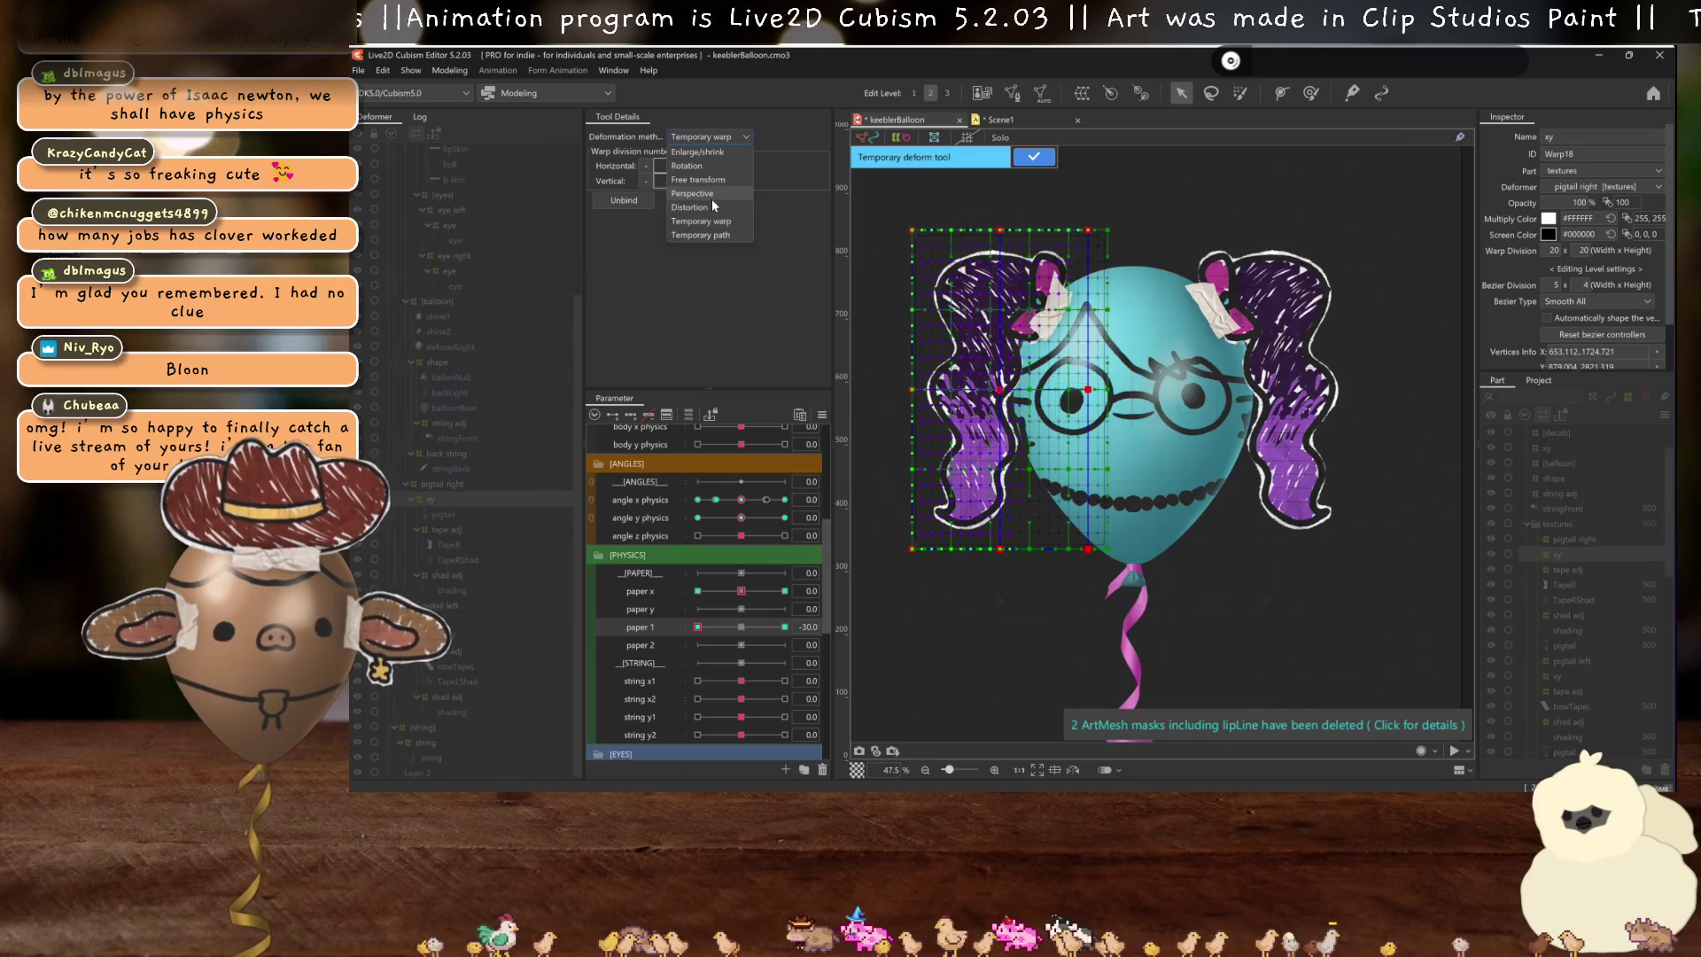
pyautogui.click(711, 199)
pyautogui.moveTo(917, 233); pyautogui.dragTo(920, 228)
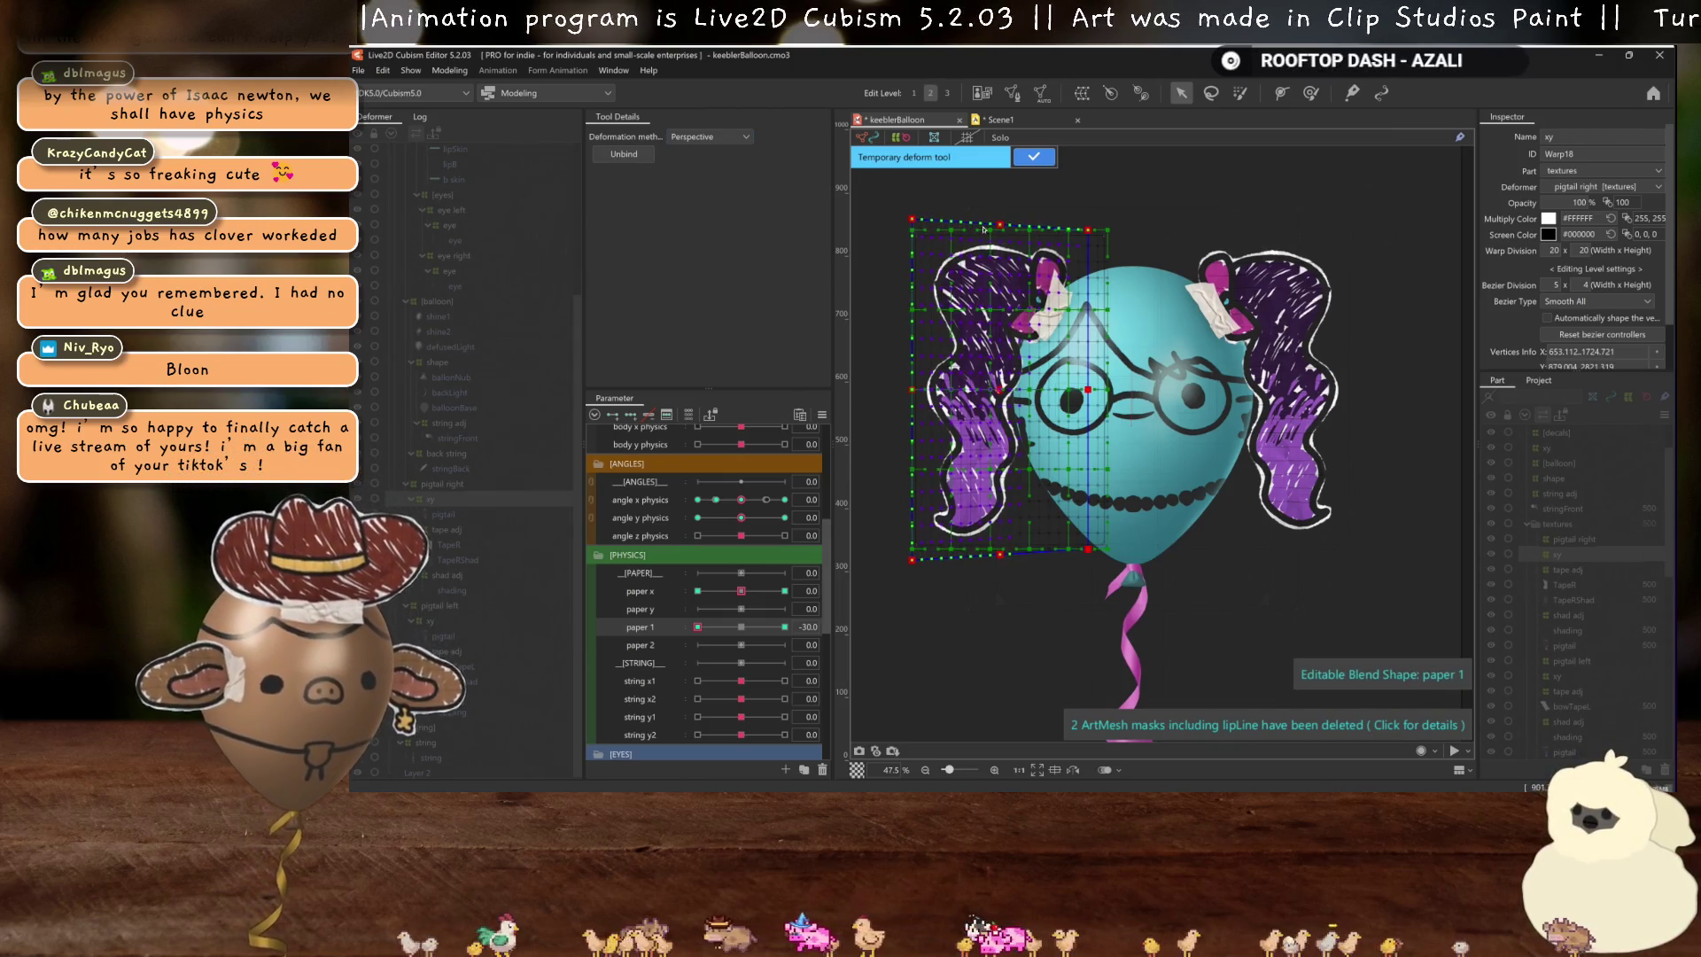
pyautogui.moveTo(1090, 233); pyautogui.dragTo(1092, 236)
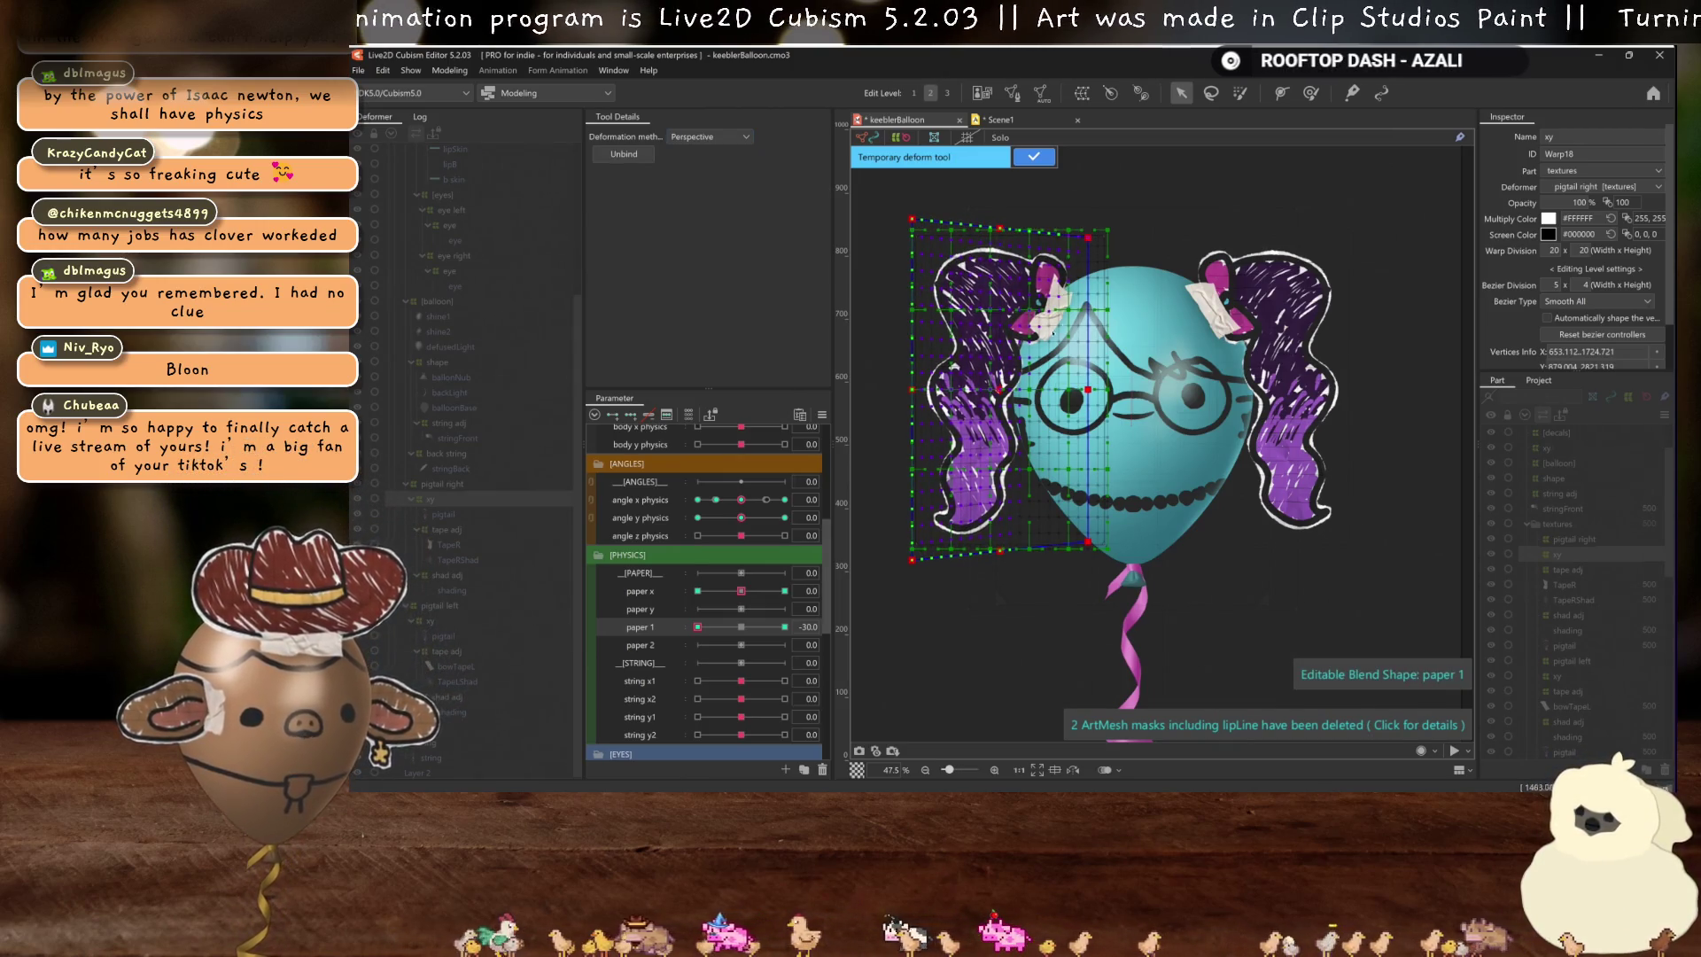
pyautogui.hotkey('ctrl', 'h')
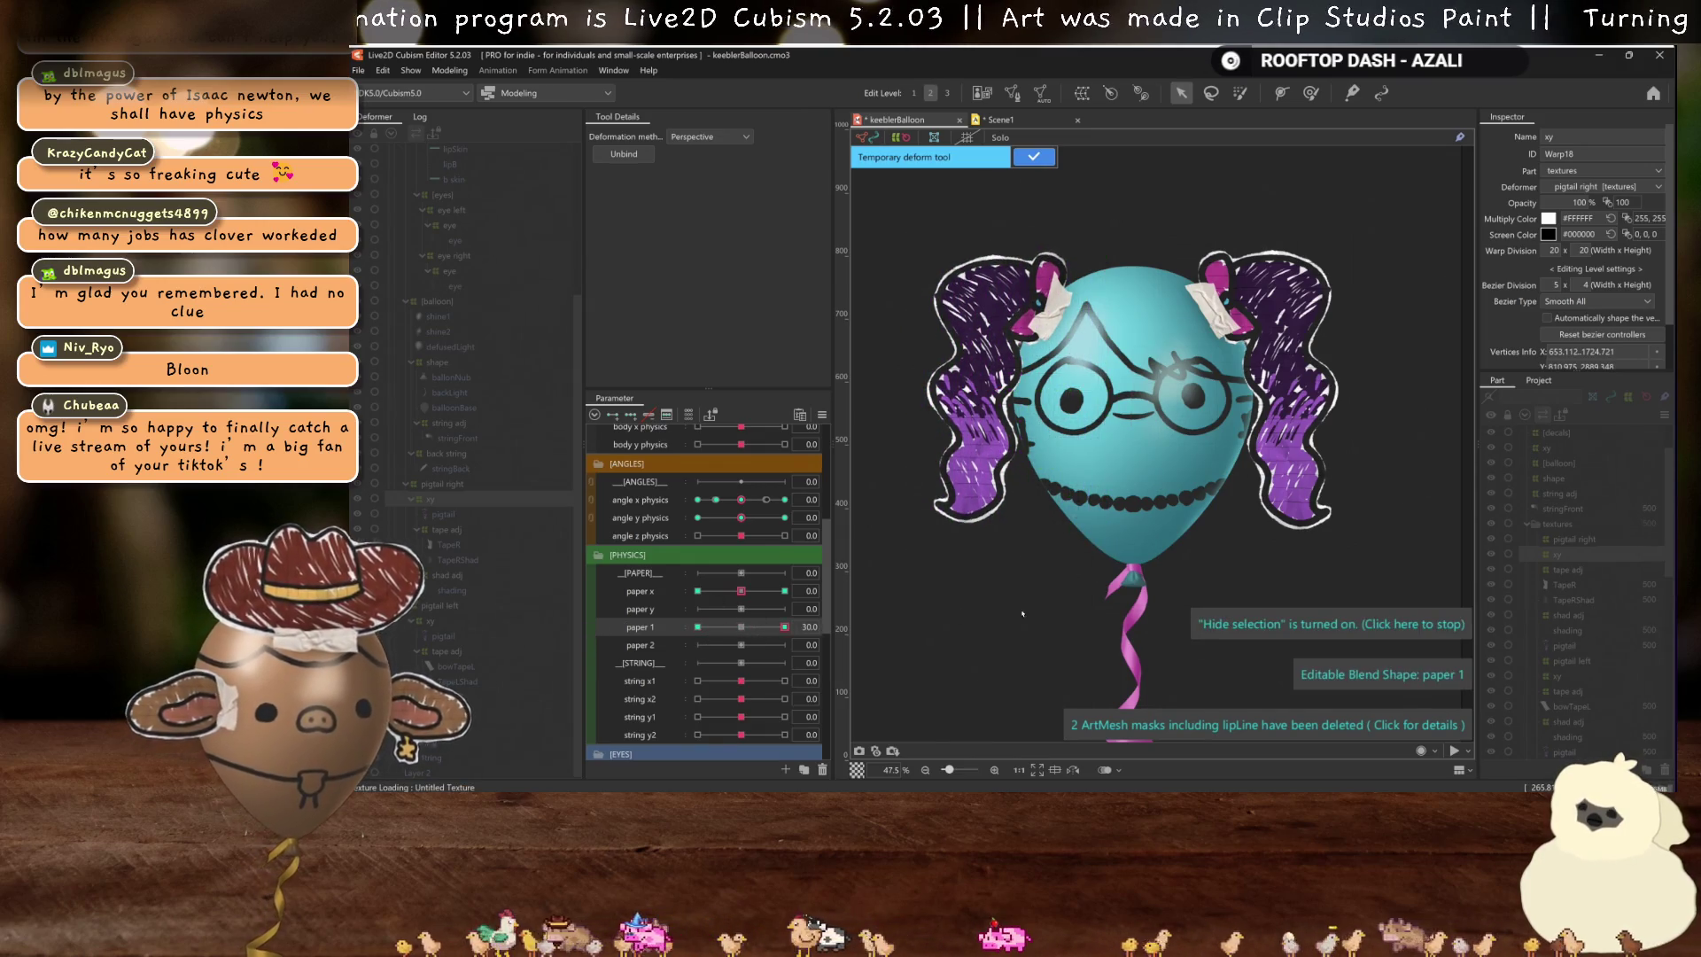
pyautogui.hotkey('ctrl', 'z')
pyautogui.click(1047, 157)
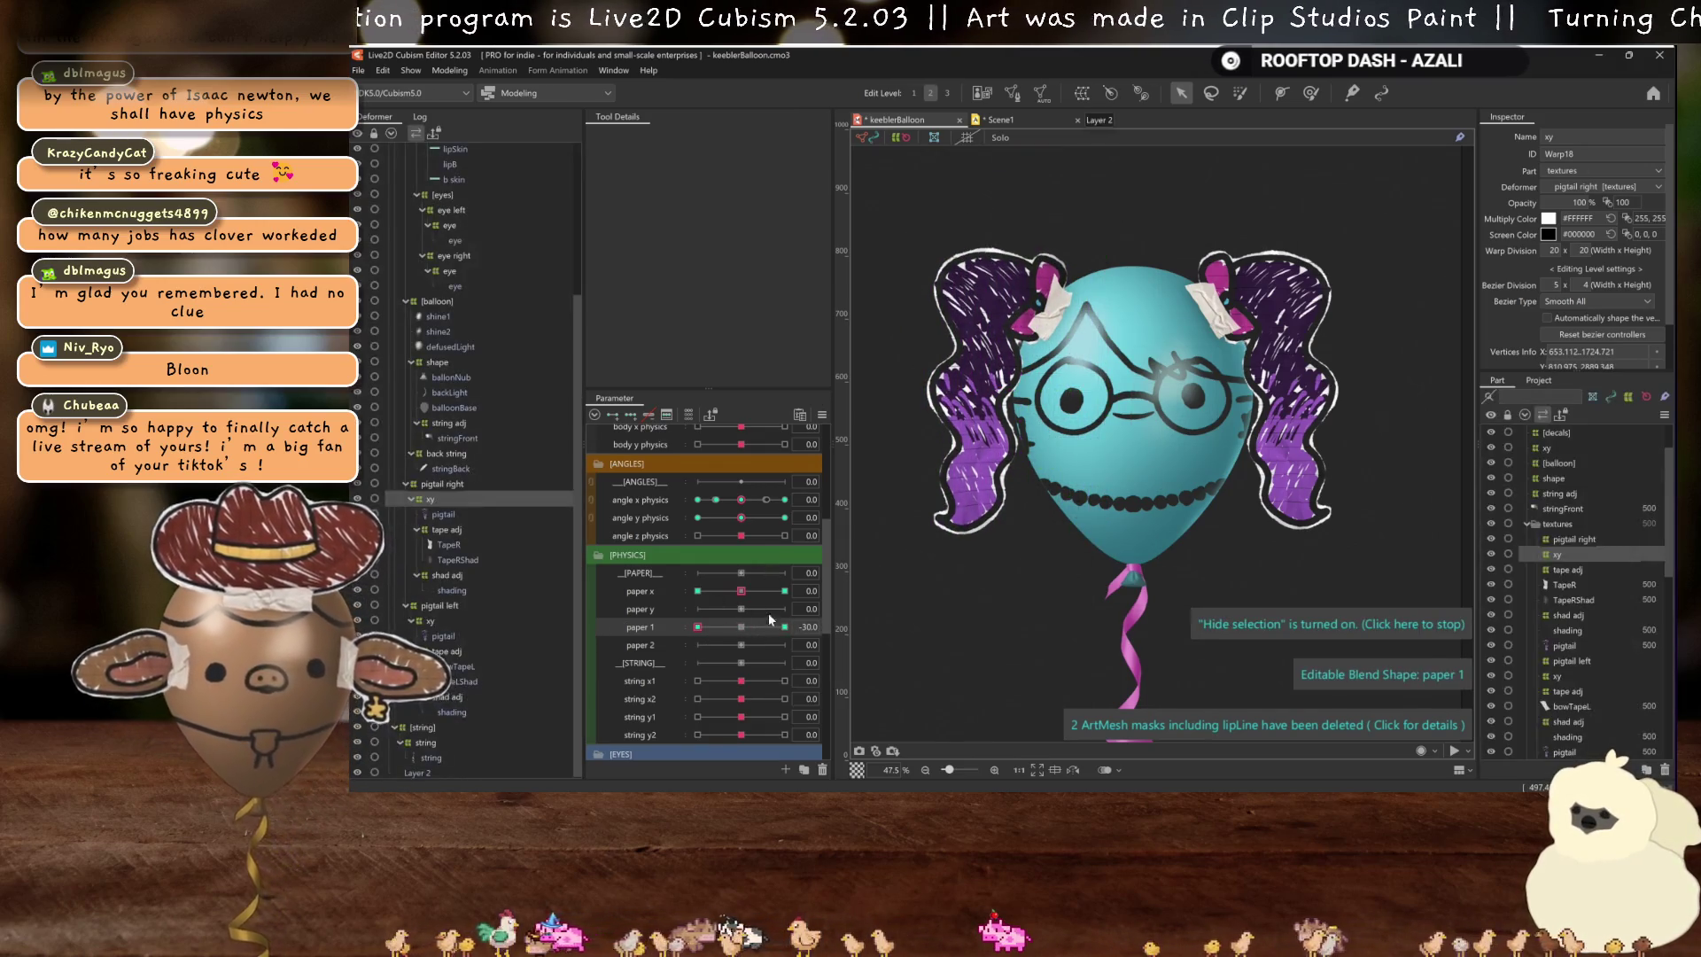
# - Add -30/0/30 keyforms to paper 2 and perspective-deform the pigtail right warp at 30
pyautogui.click(670, 644)
pyautogui.click(630, 414)
pyautogui.click(784, 645)
pyautogui.press('w')
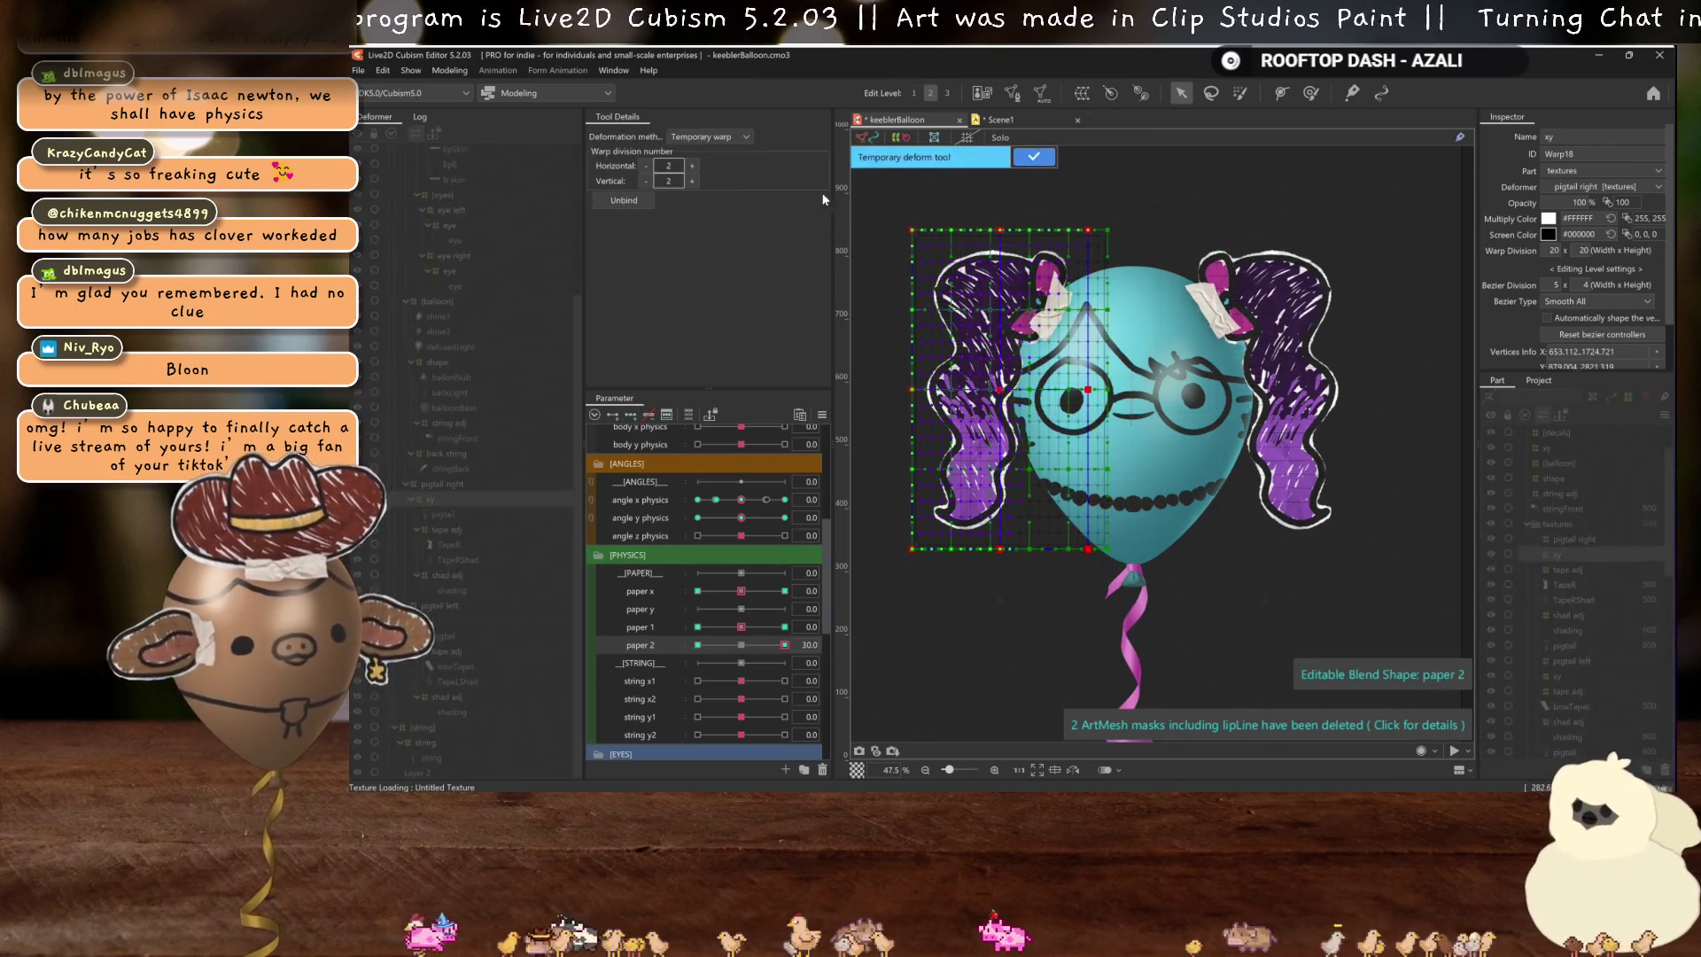
pyautogui.click(716, 136)
pyautogui.click(717, 194)
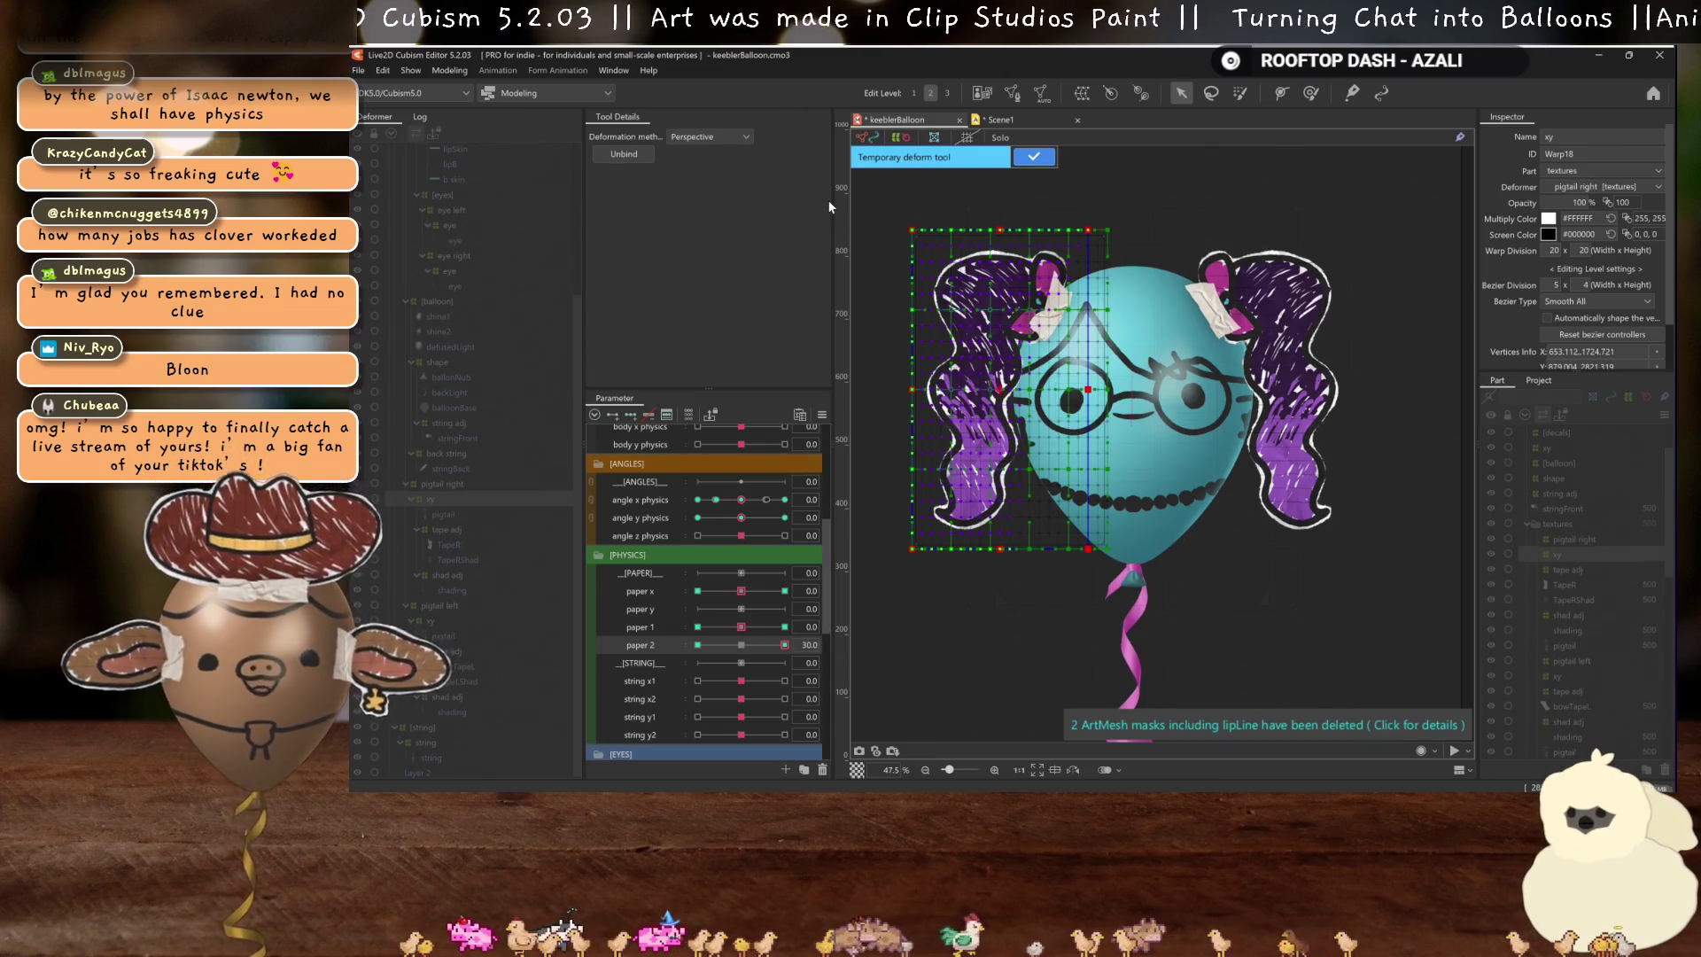
pyautogui.click(916, 231)
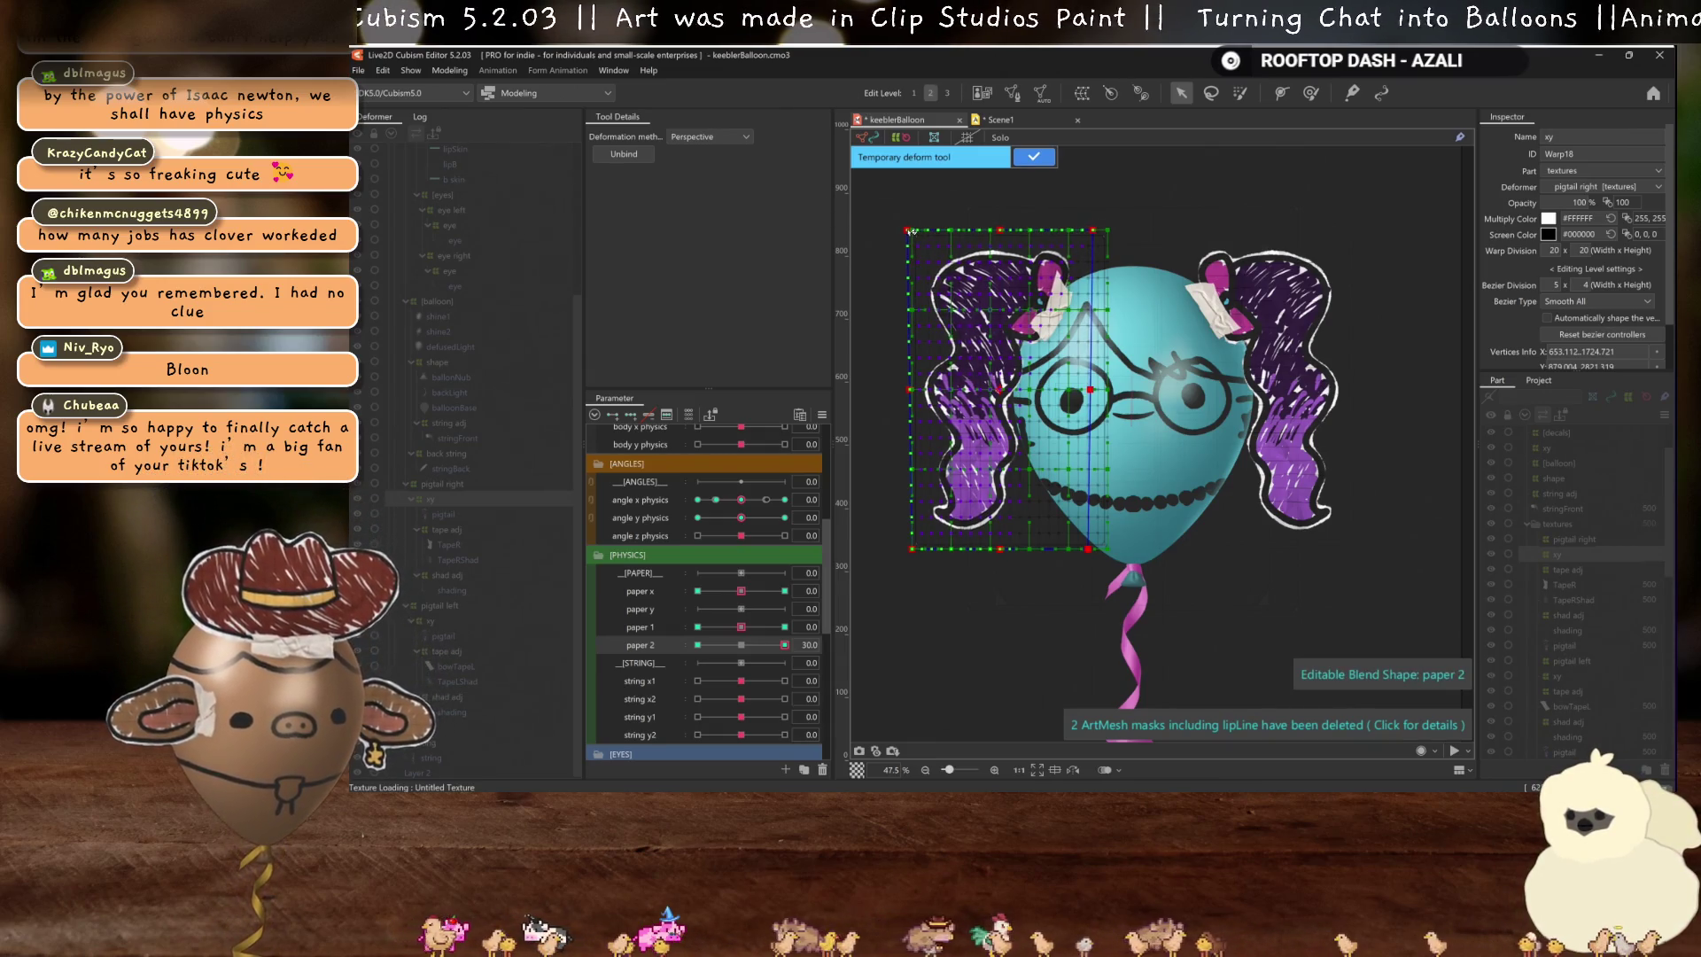
pyautogui.hotkey('ctrl', 'h')
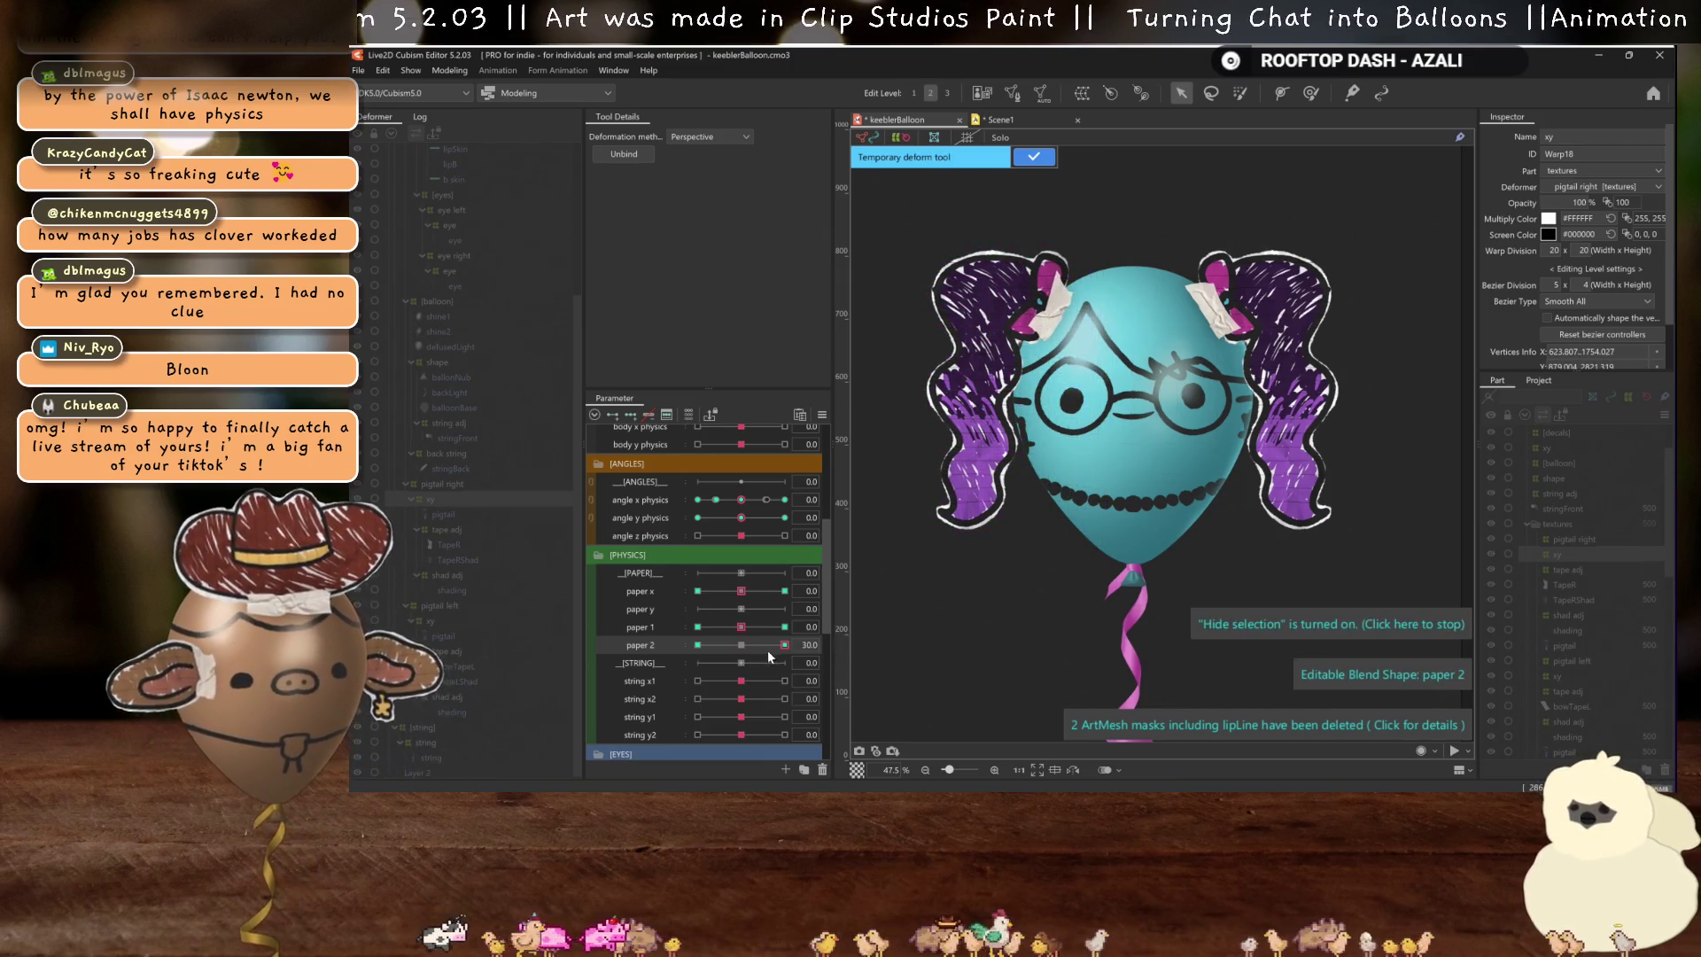
pyautogui.moveTo(742, 645); pyautogui.dragTo(784, 645)
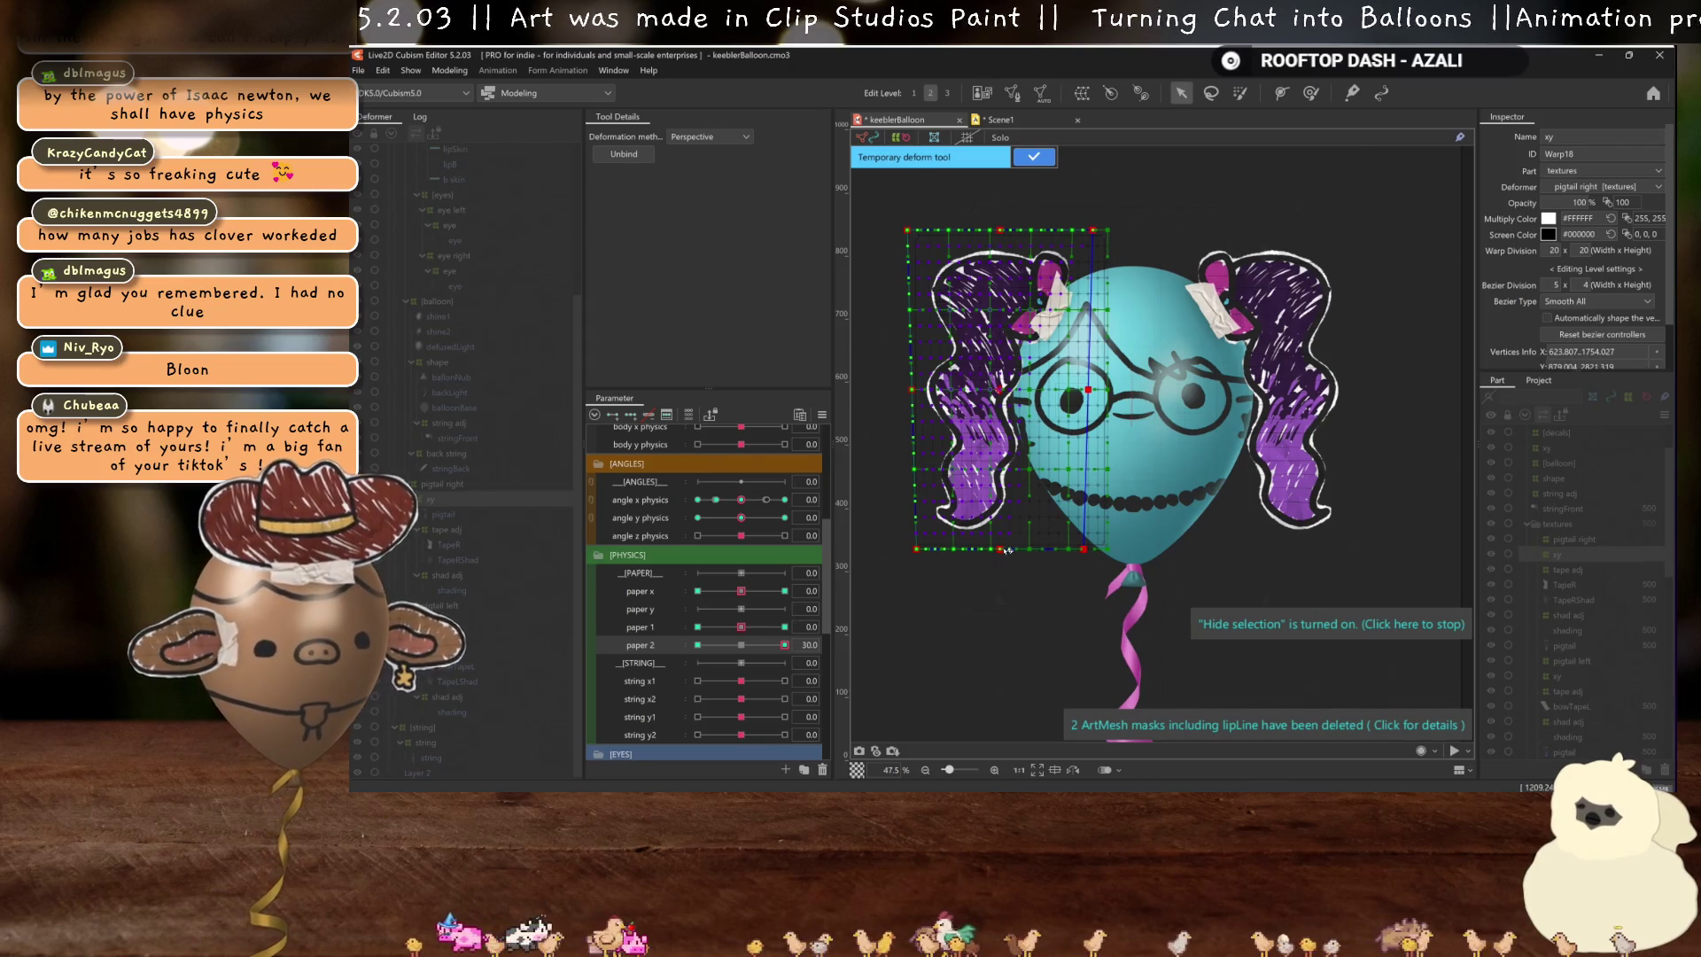
pyautogui.hotkey('ctrl', 'h')
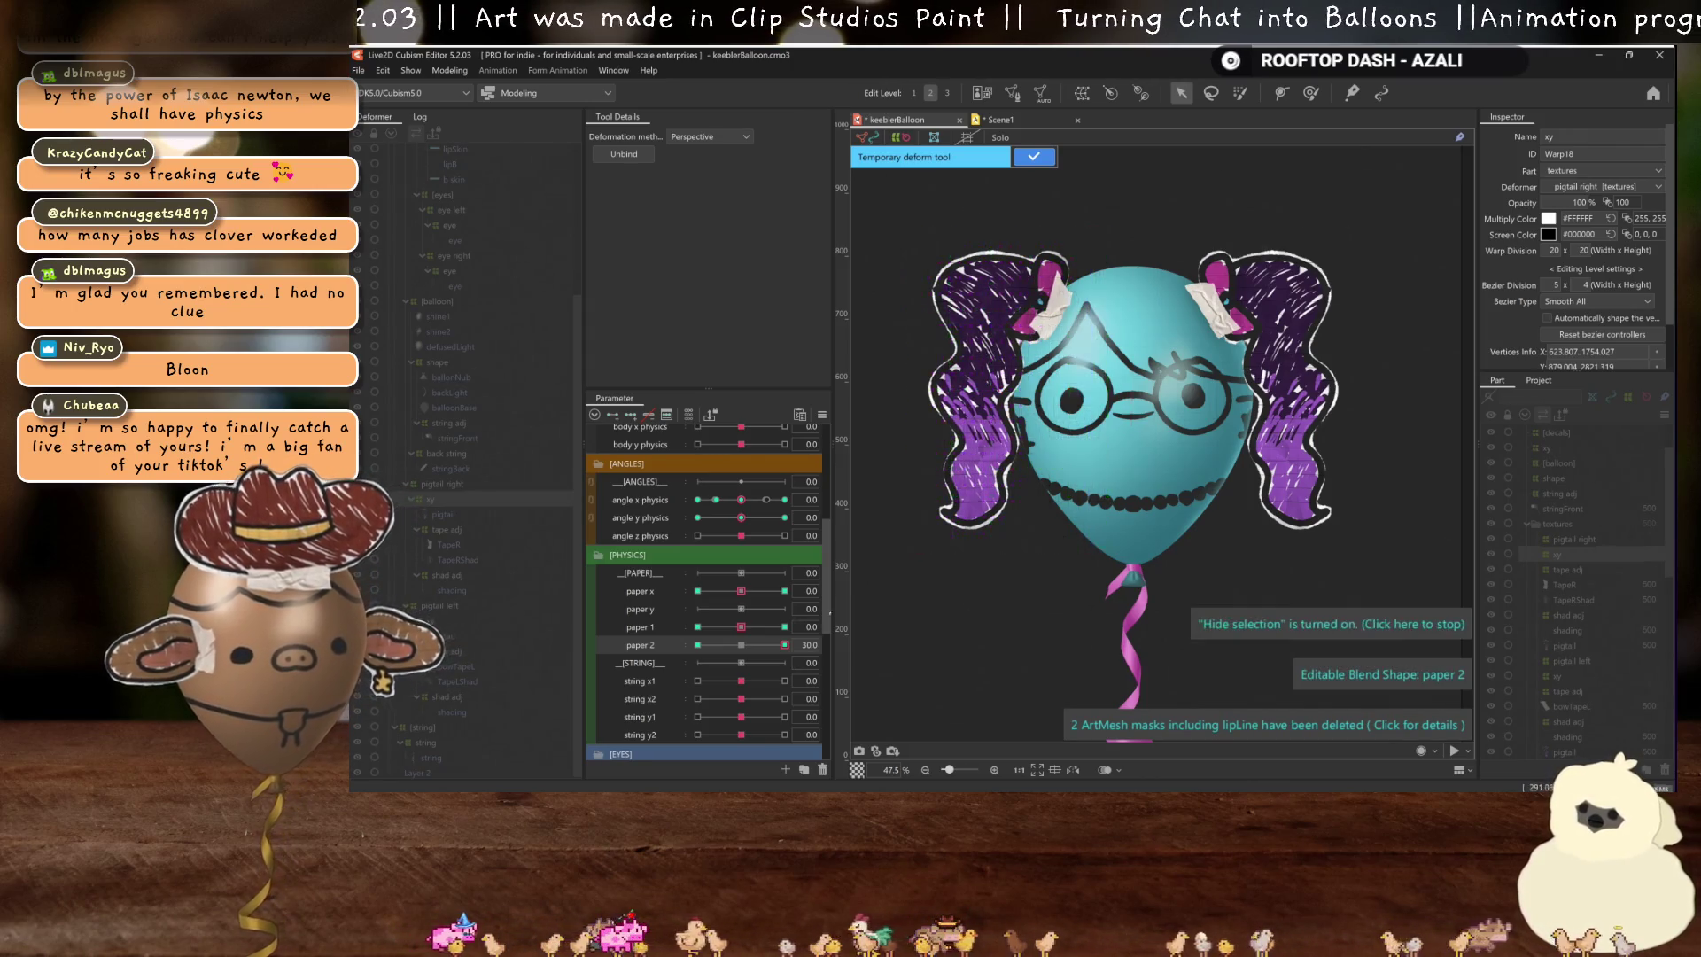
pyautogui.click(752, 645)
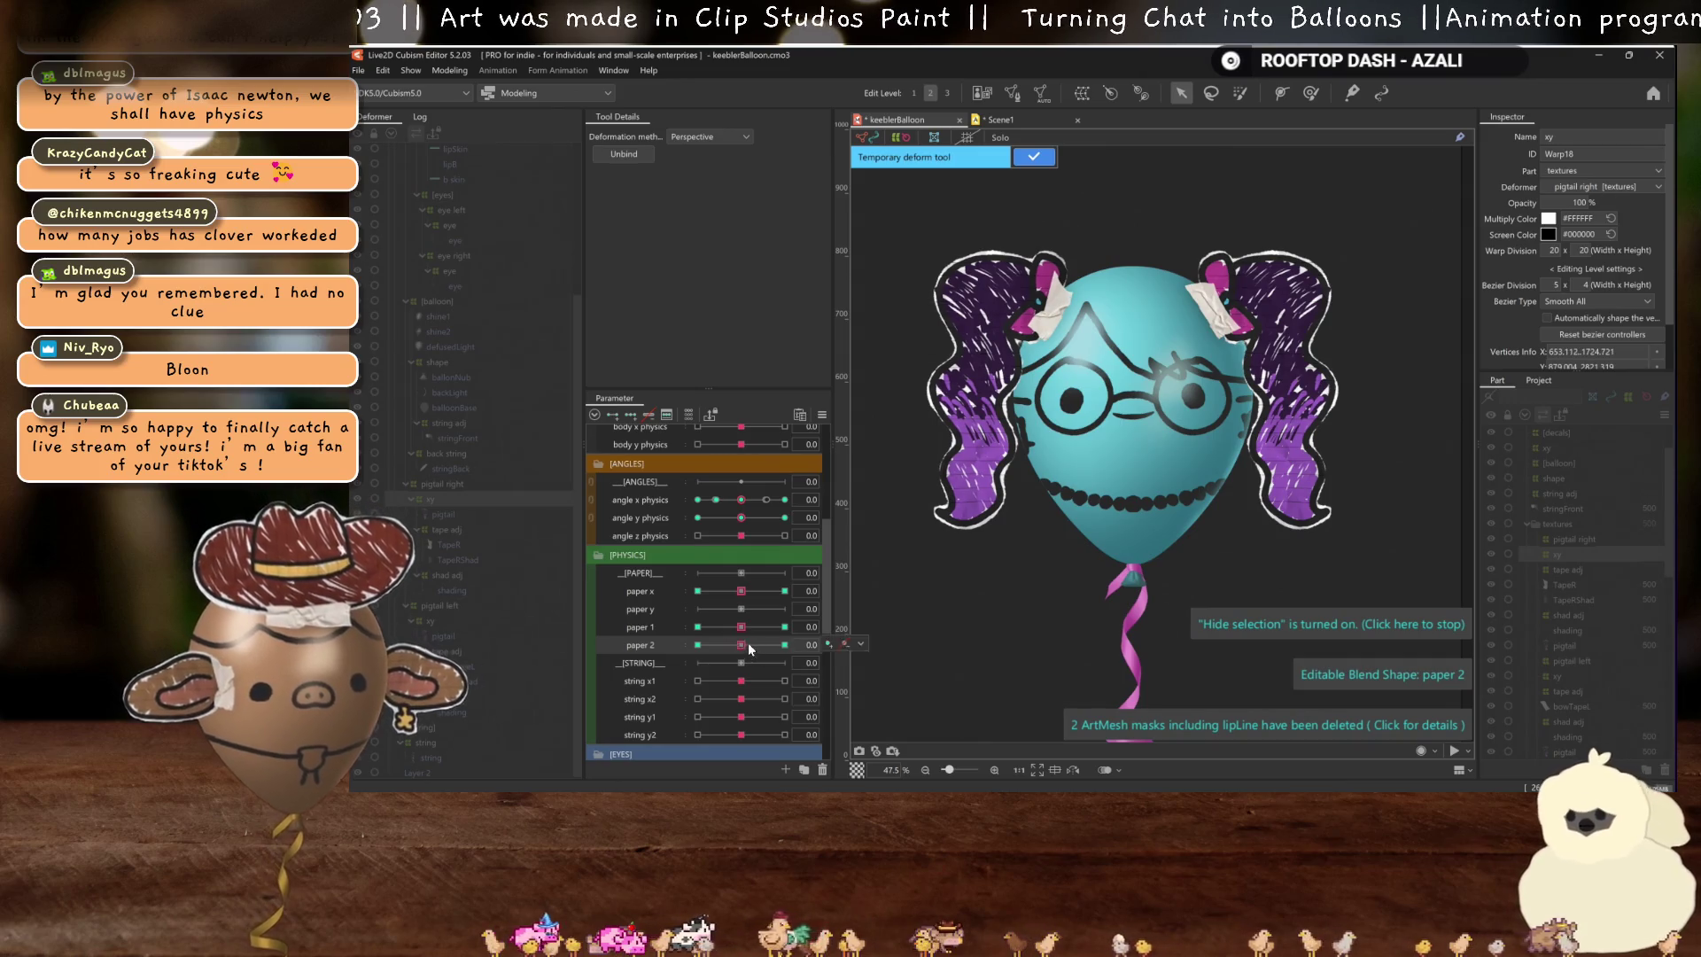
pyautogui.hotkey('ctrl', 'h')
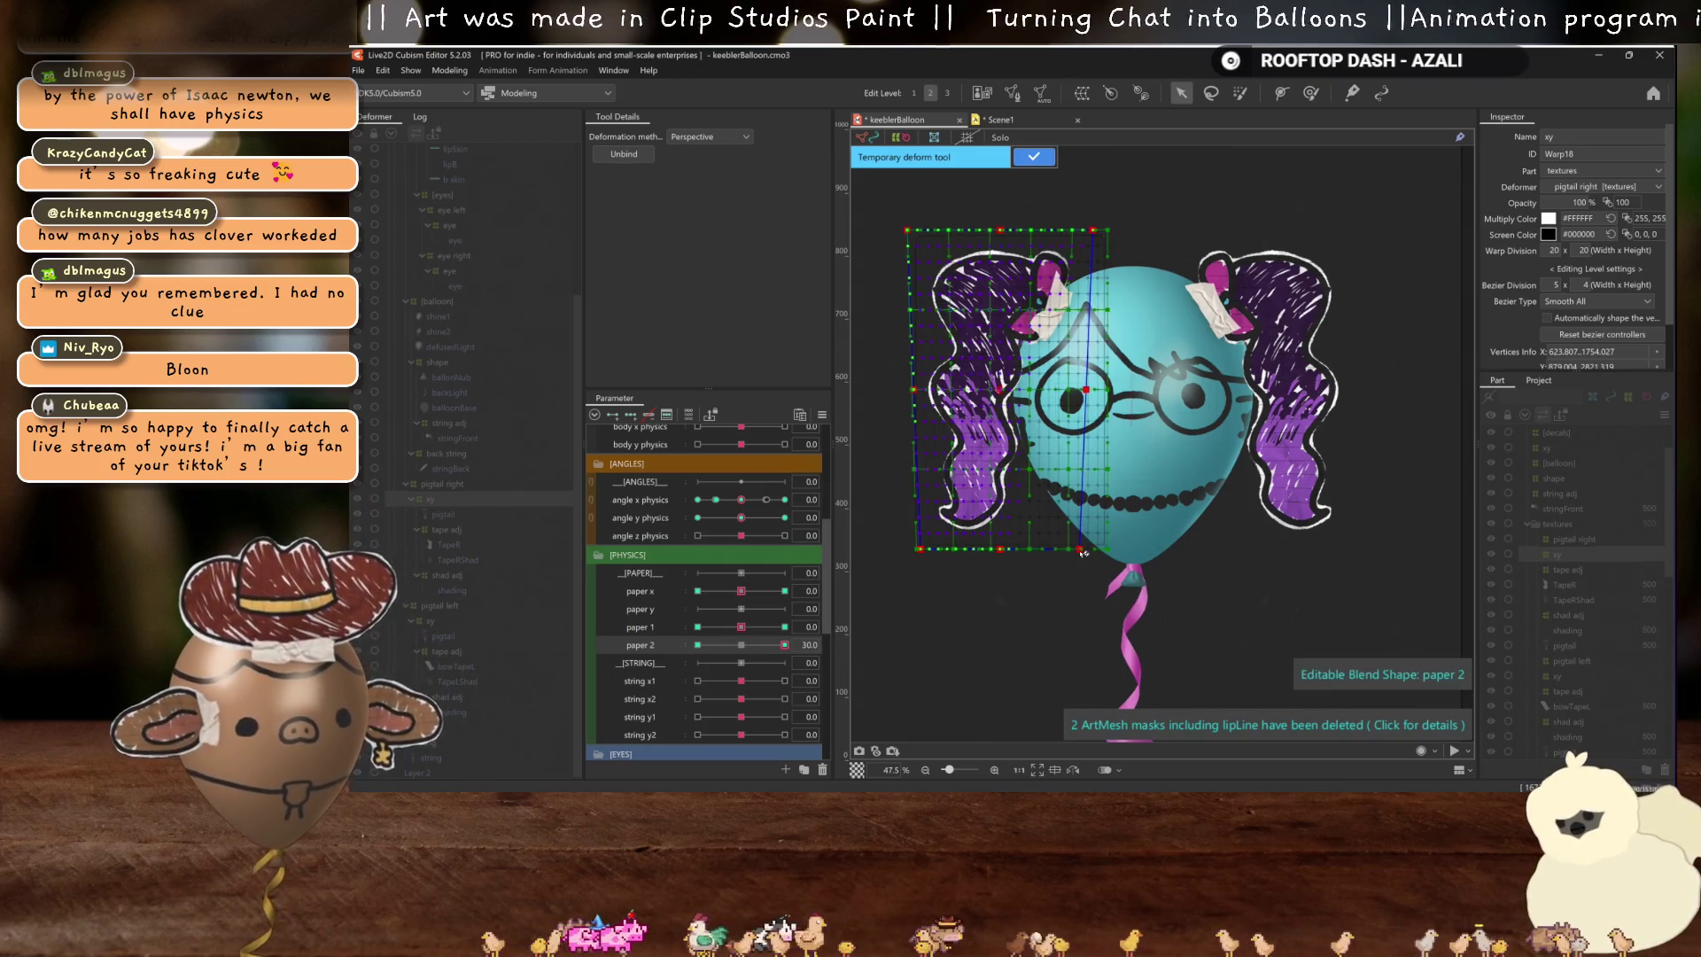
pyautogui.moveTo(1087, 554); pyautogui.dragTo(1083, 553)
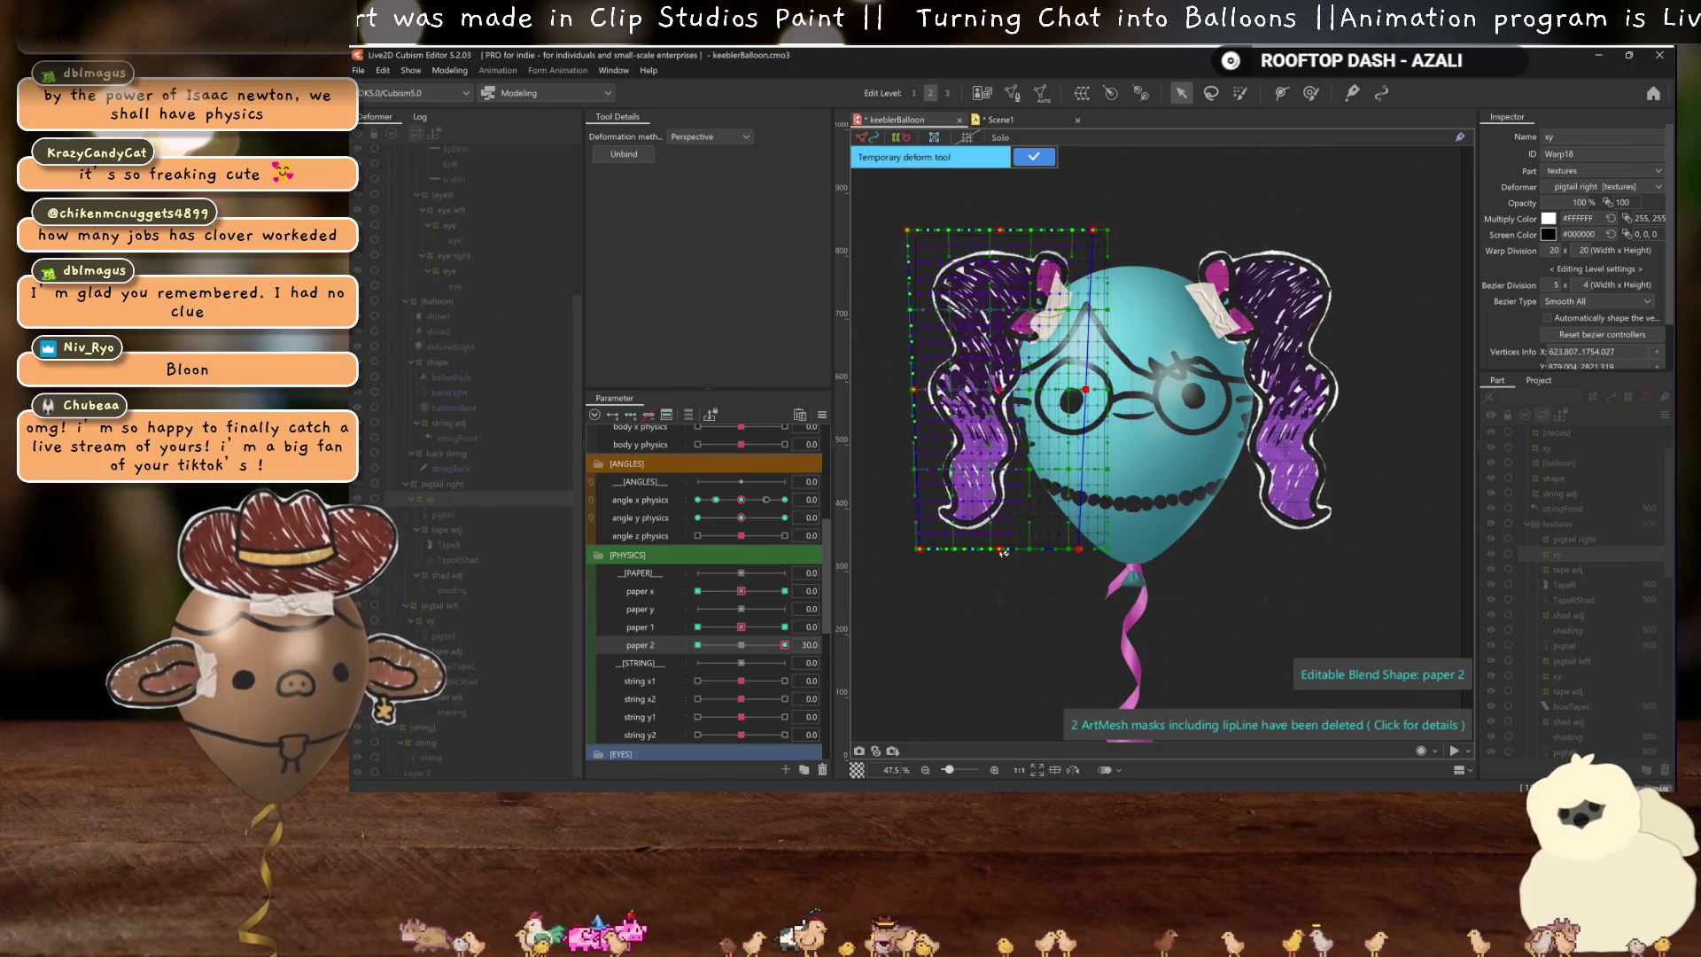
pyautogui.hotkey('ctrl', 'h')
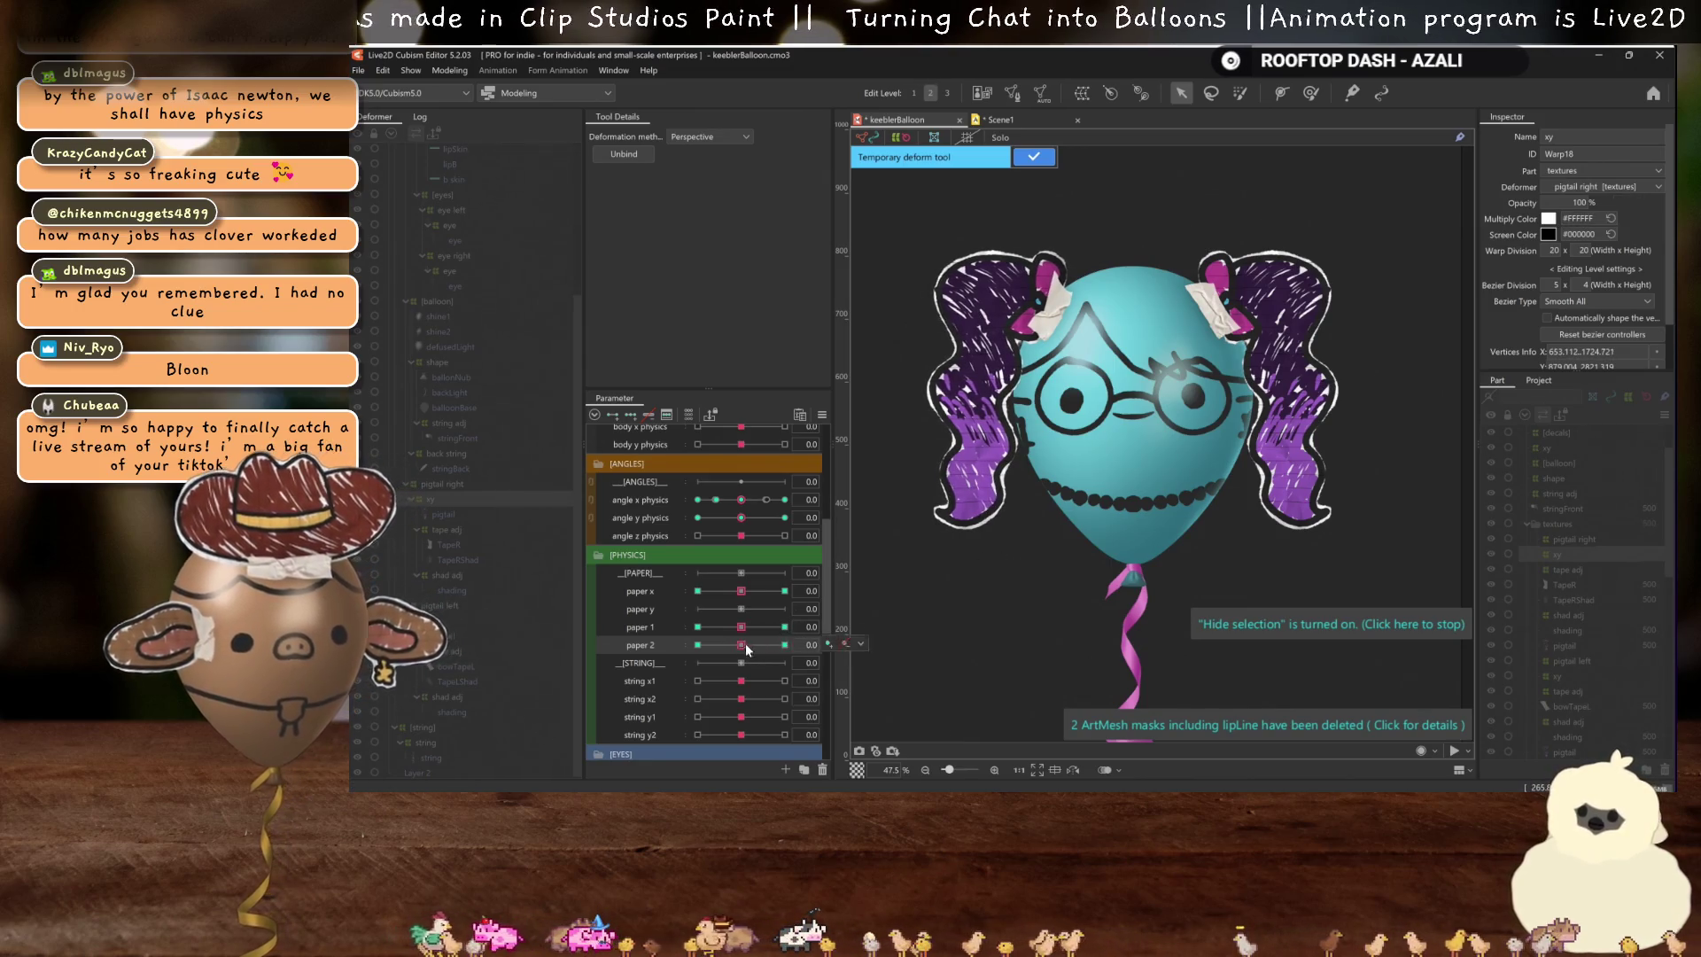
# - At paper 2 = -30, perspective-skew the pigtail warp, shifting its corners slightly left, and confirm
pyautogui.click(697, 646)
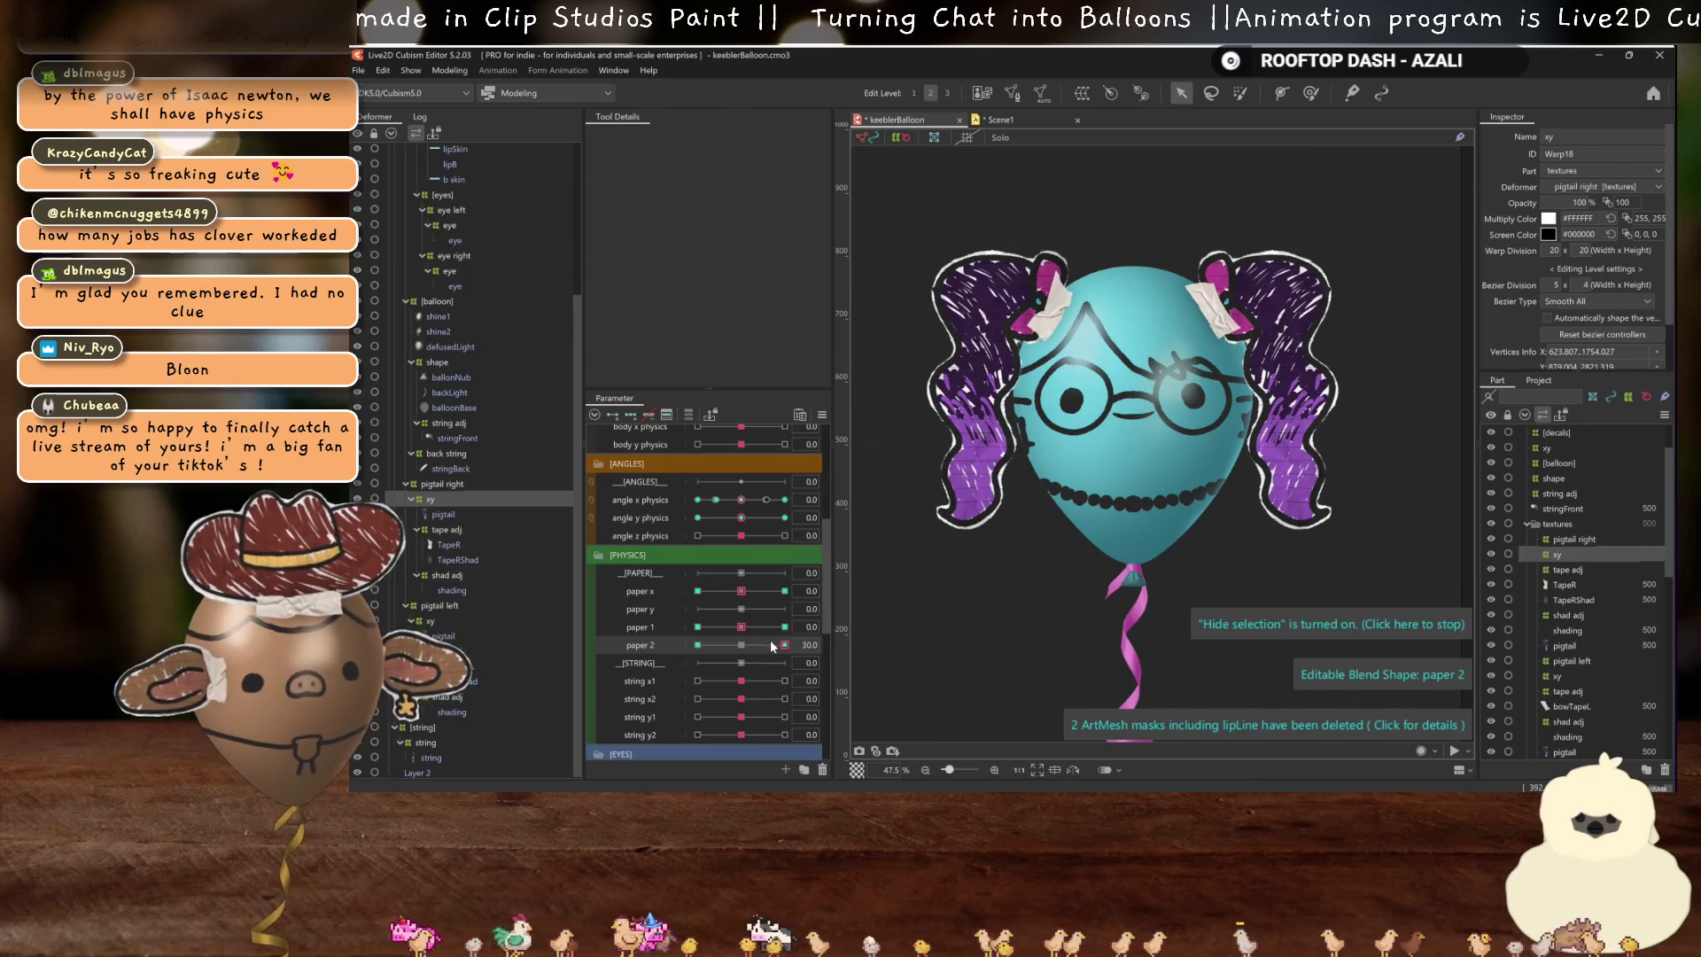
pyautogui.click(942, 550)
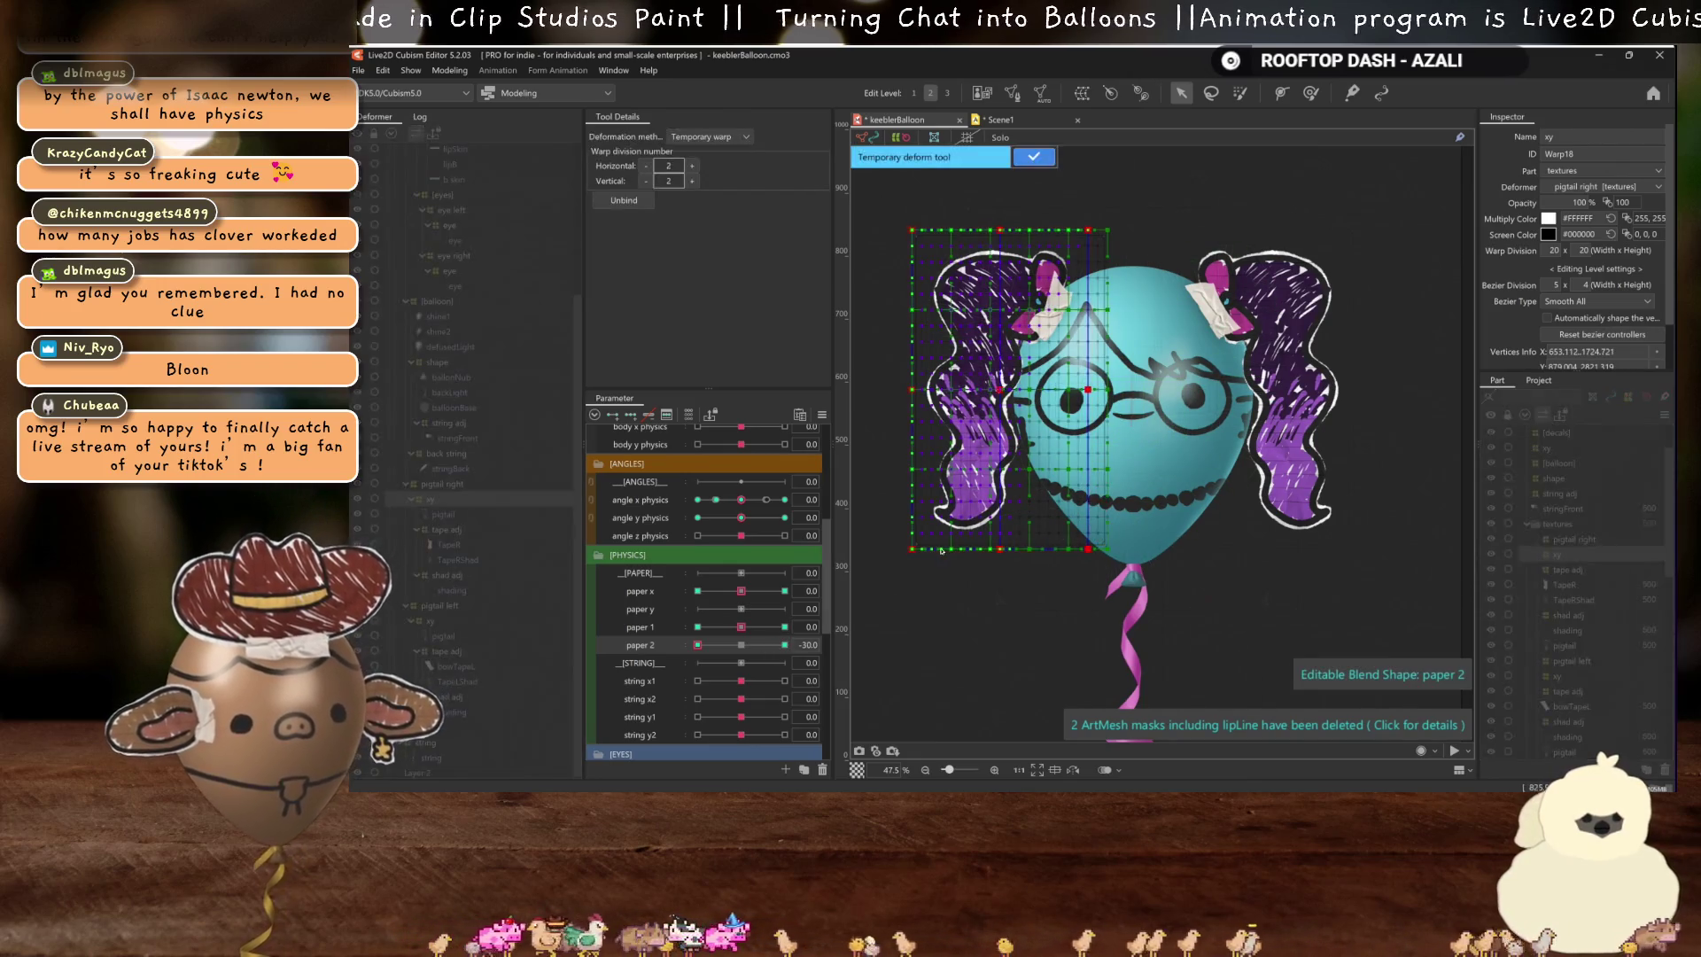
pyautogui.click(709, 136)
pyautogui.click(700, 166)
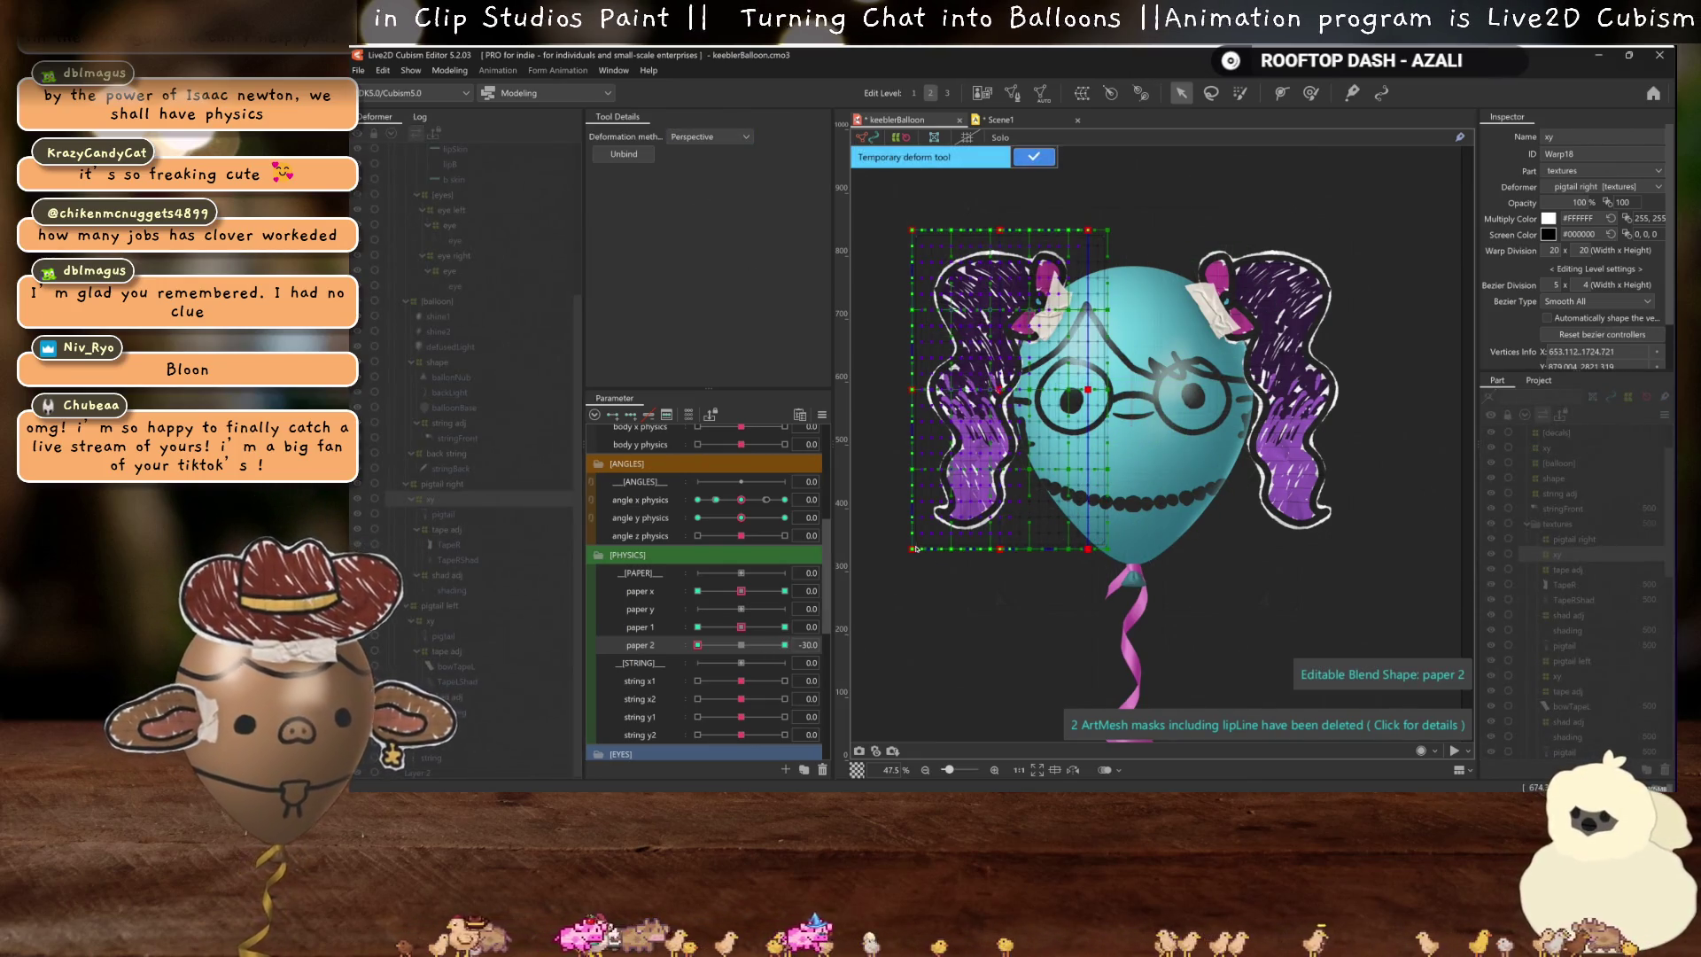
pyautogui.moveTo(915, 549); pyautogui.dragTo(910, 552)
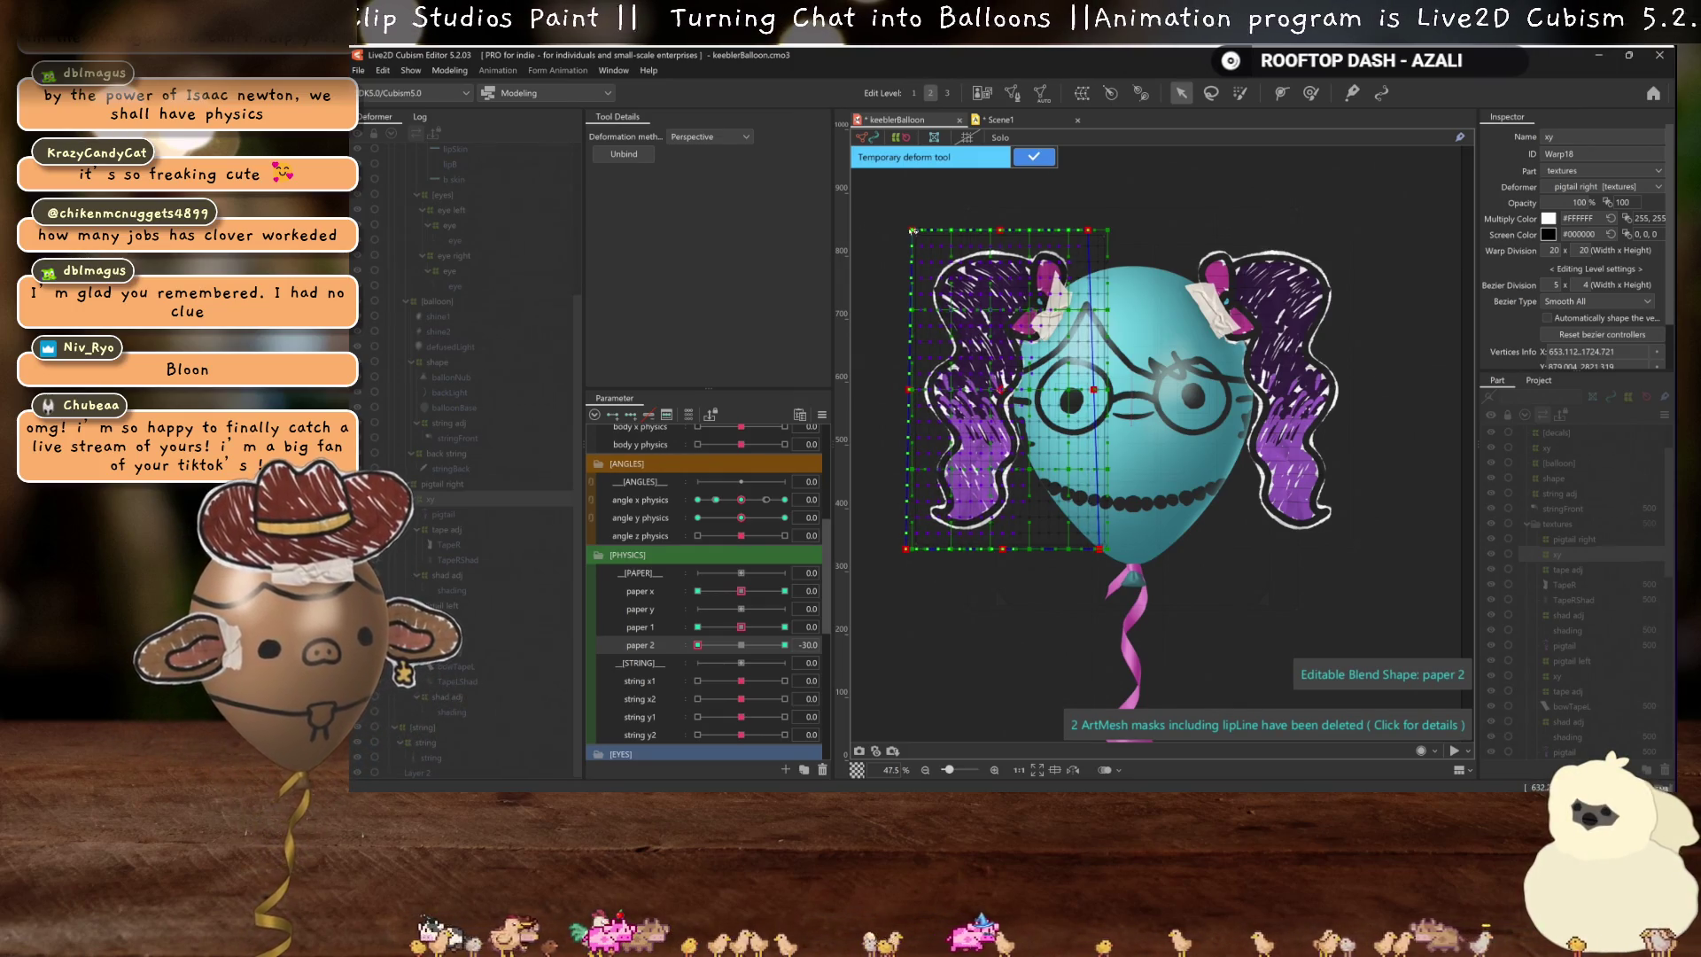
pyautogui.moveTo(915, 228); pyautogui.dragTo(914, 231)
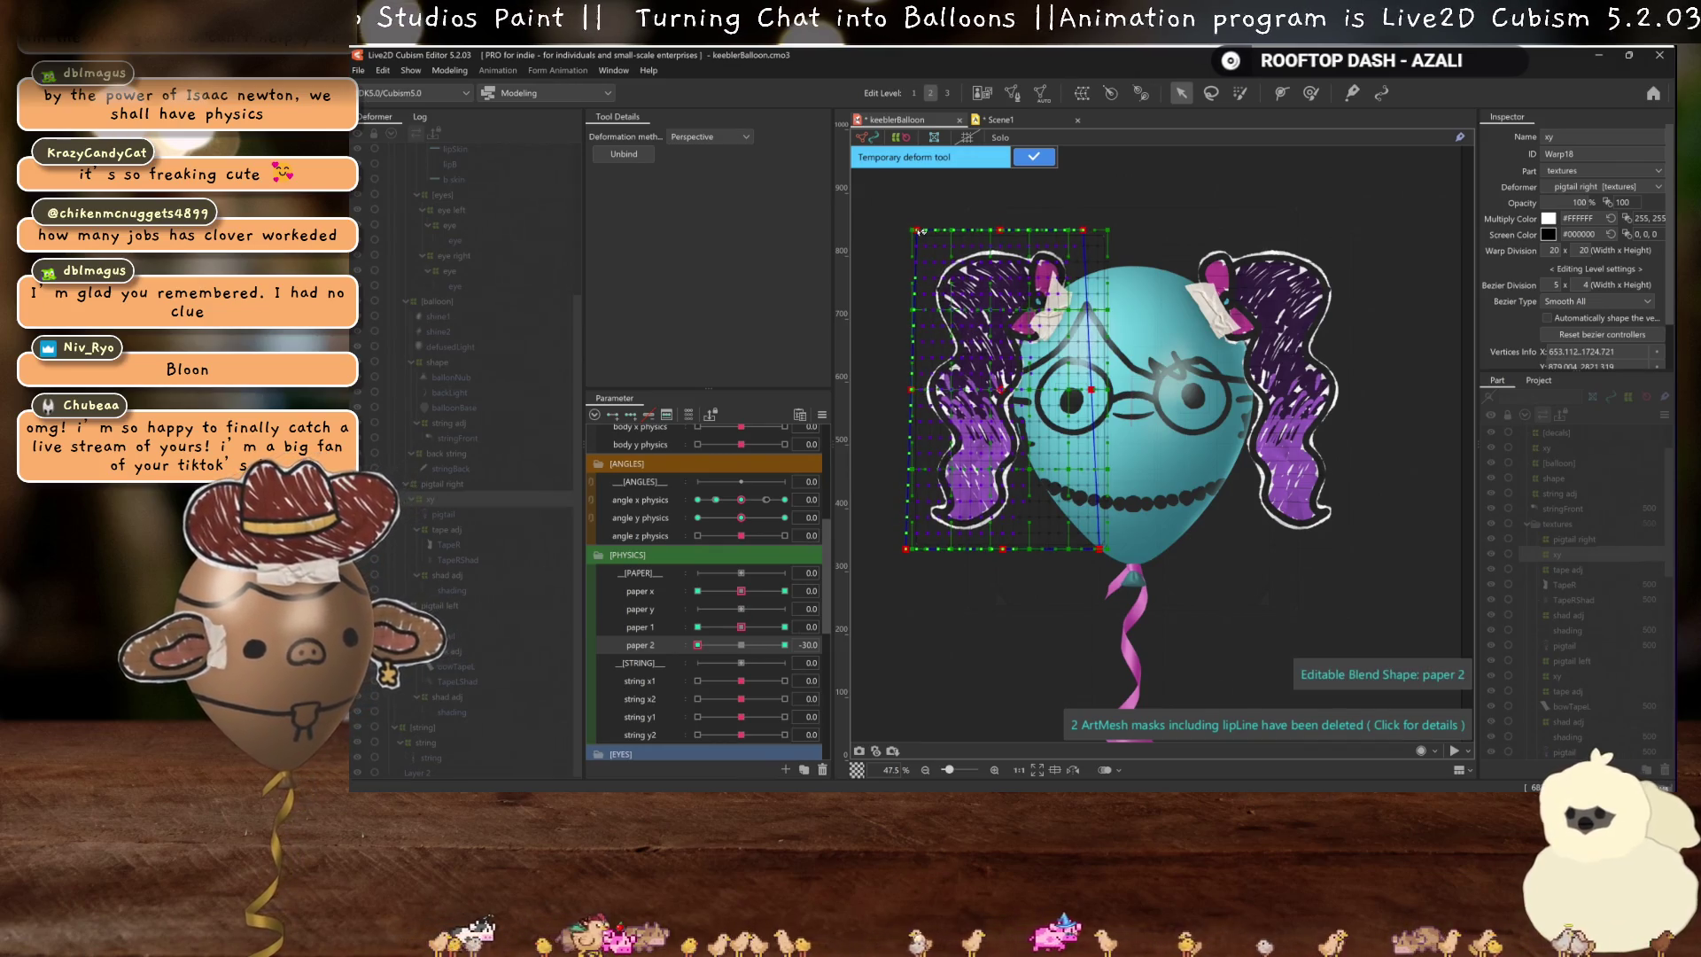
pyautogui.hotkey('ctrl', 'h')
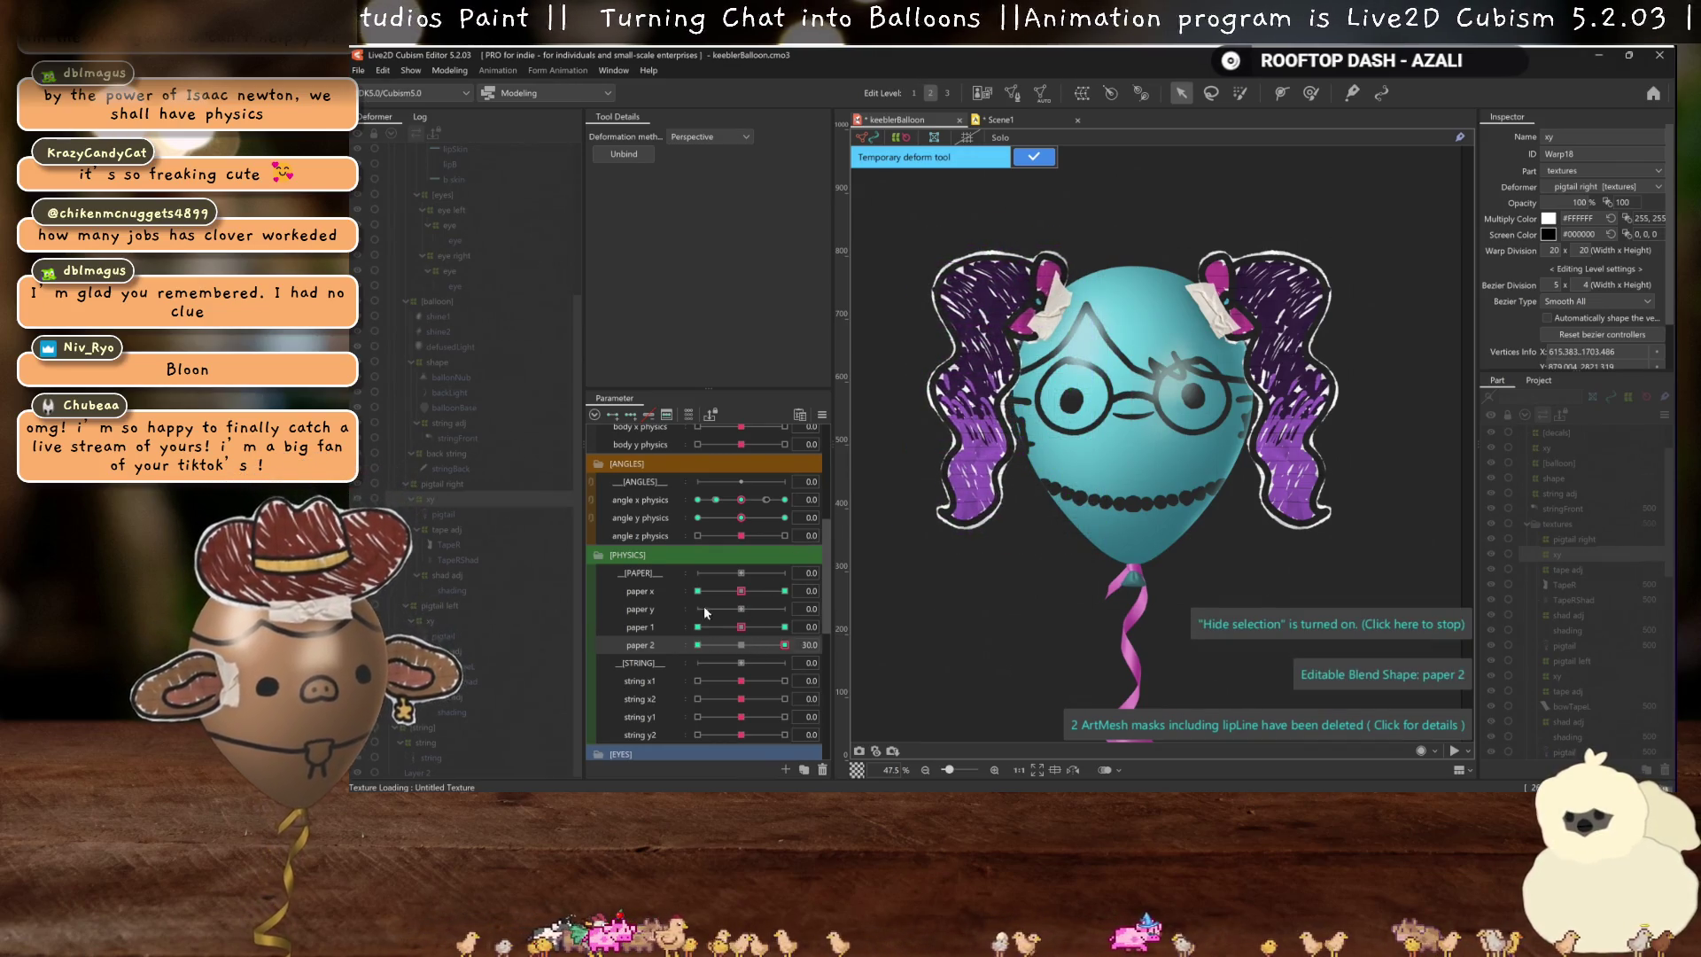
pyautogui.click(1034, 157)
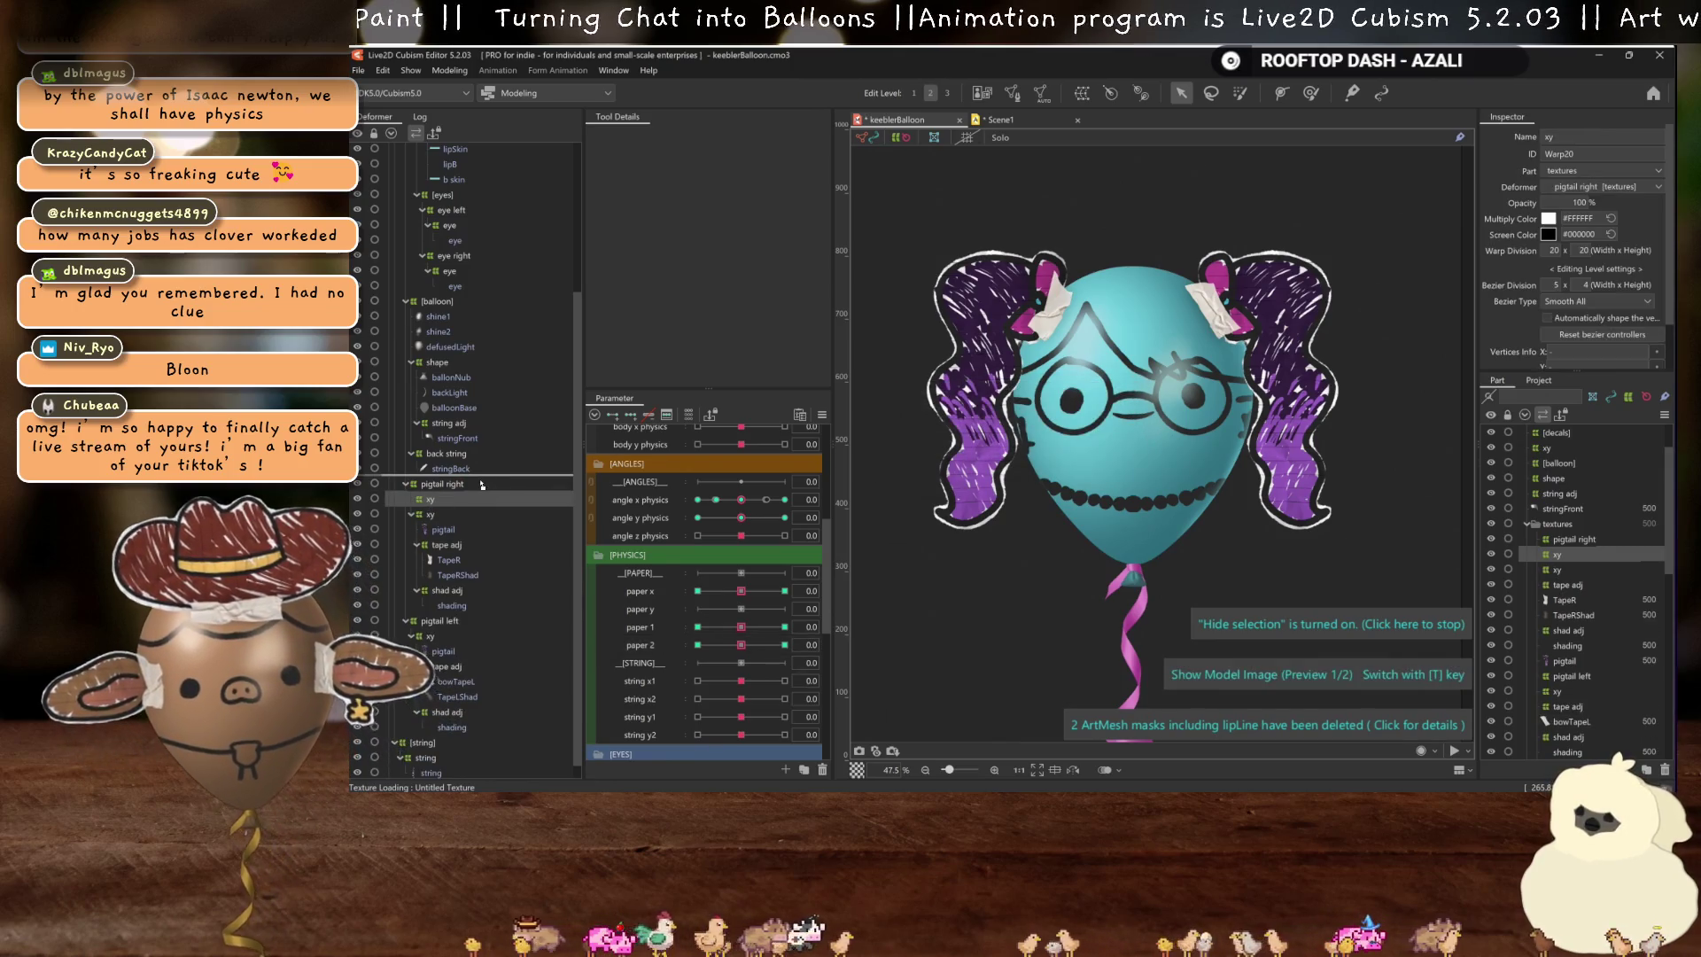
# - Mirror the pigtail horizontally and move the xy deformer under pigtail left
pyautogui.hotkey('ctrl', 'shift', 'f')
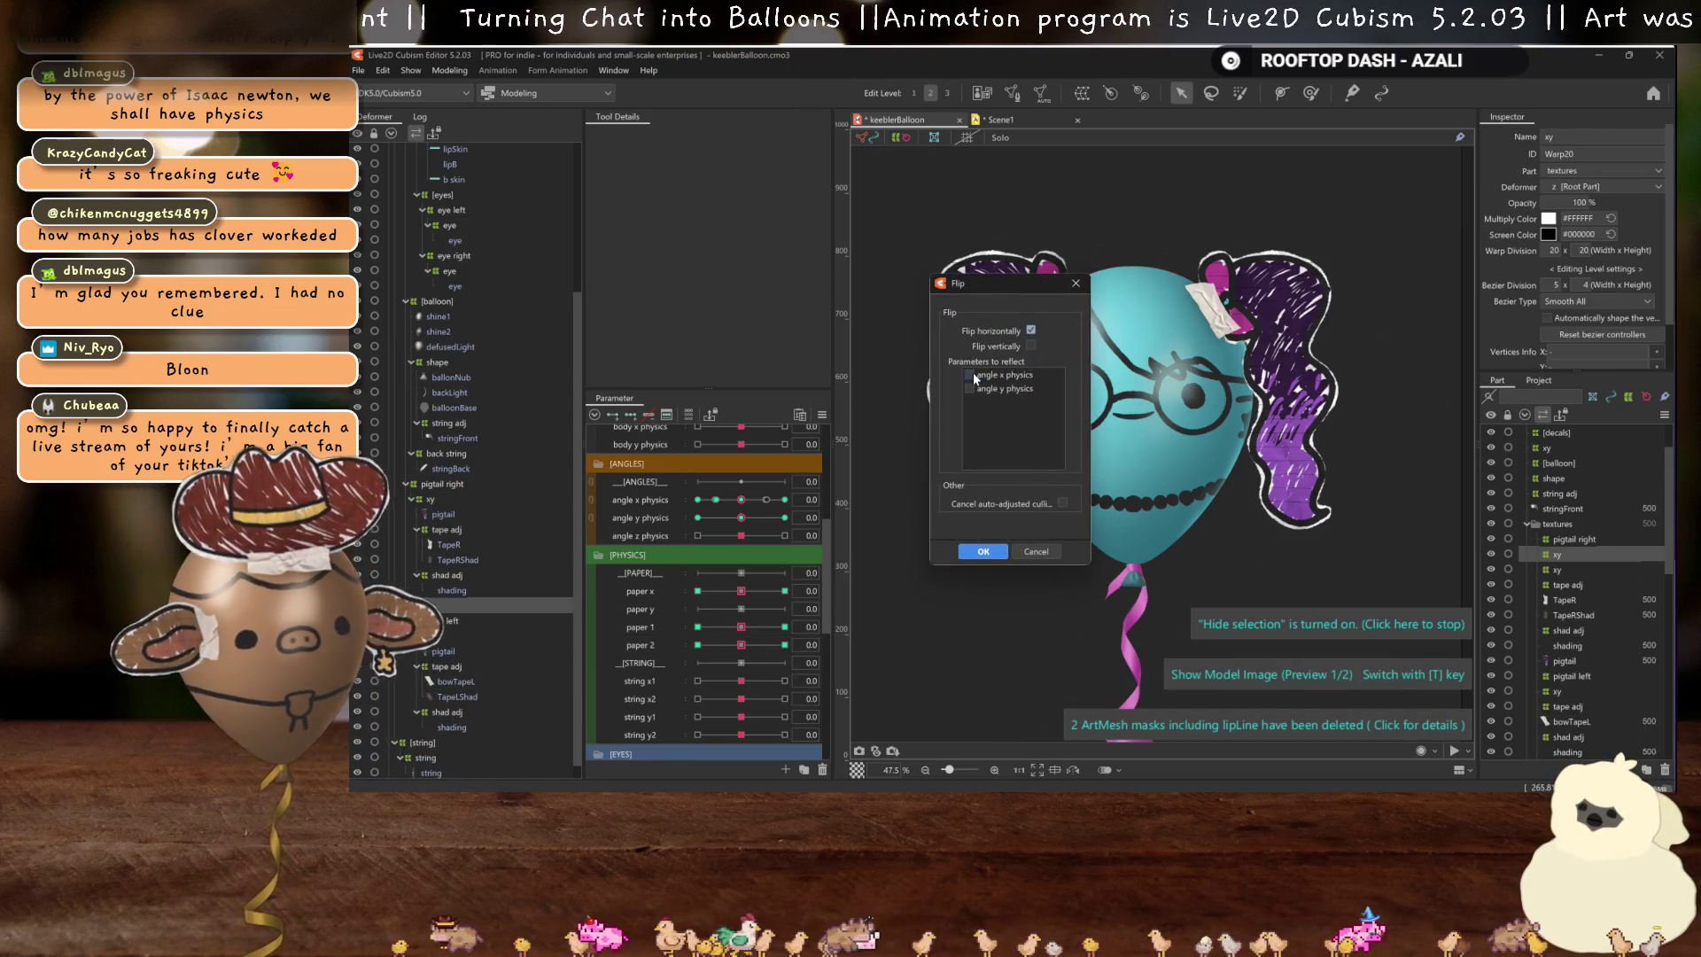
pyautogui.click(983, 551)
pyautogui.rightClick(856, 589)
pyautogui.moveTo(427, 589); pyautogui.dragTo(446, 618)
# - Delete the extra second xy deformer under pigtail left
pyautogui.click(443, 634)
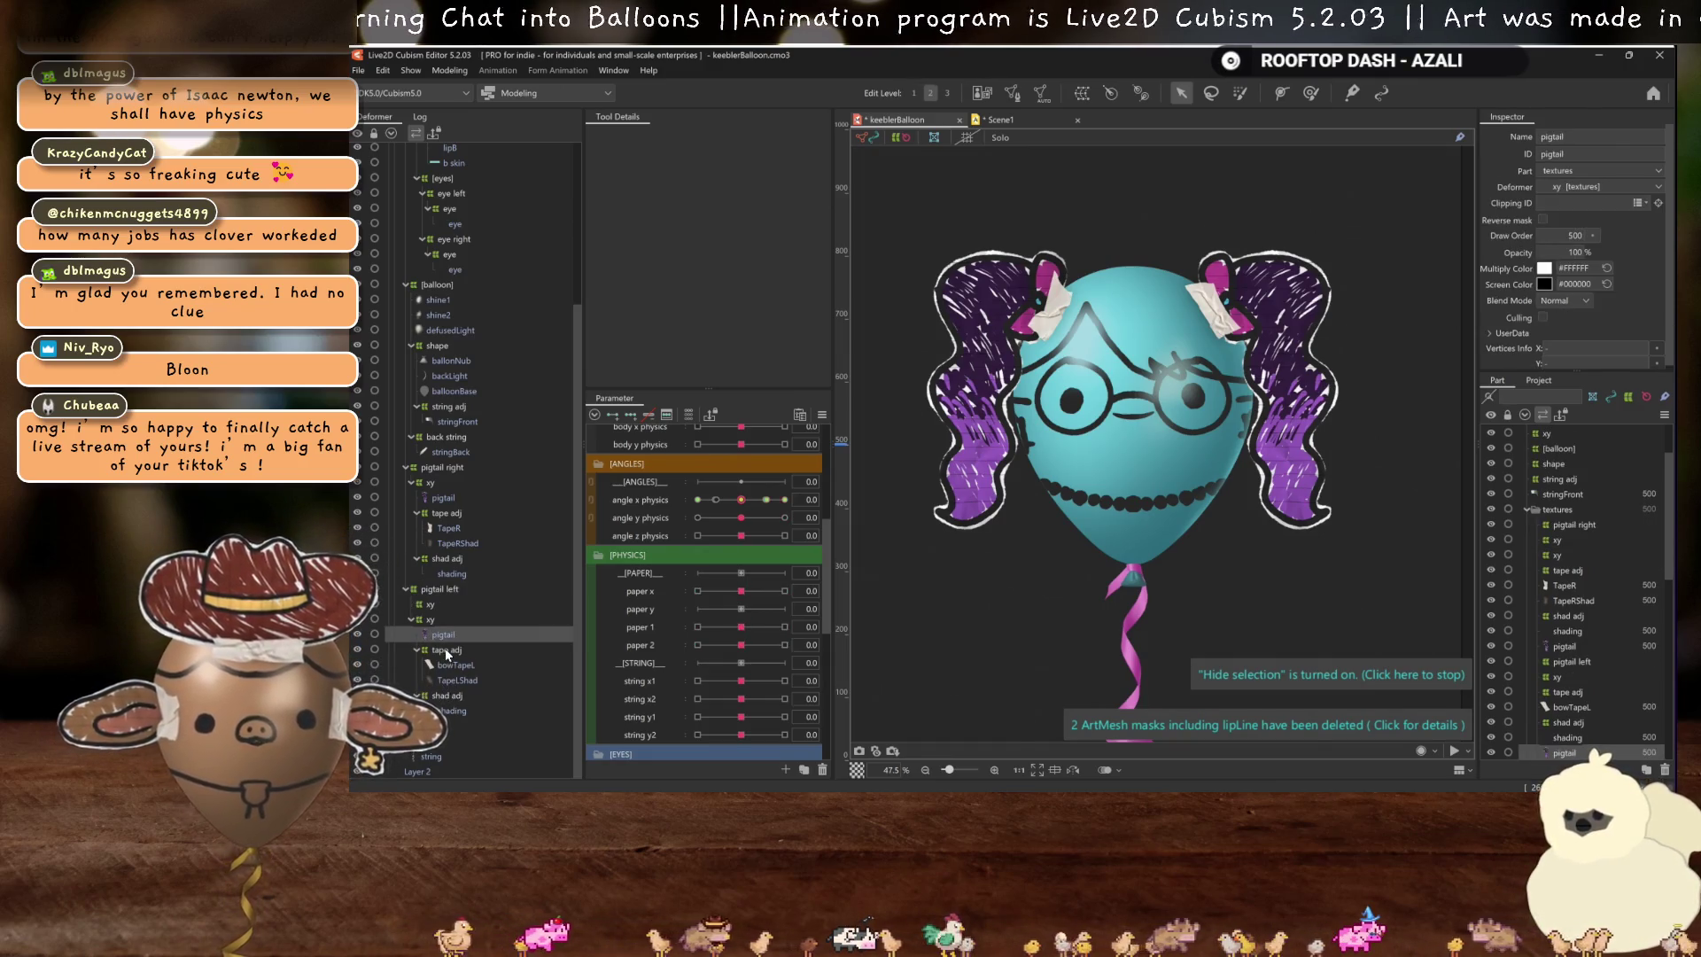
pyautogui.hotkey('shift', 'Down')
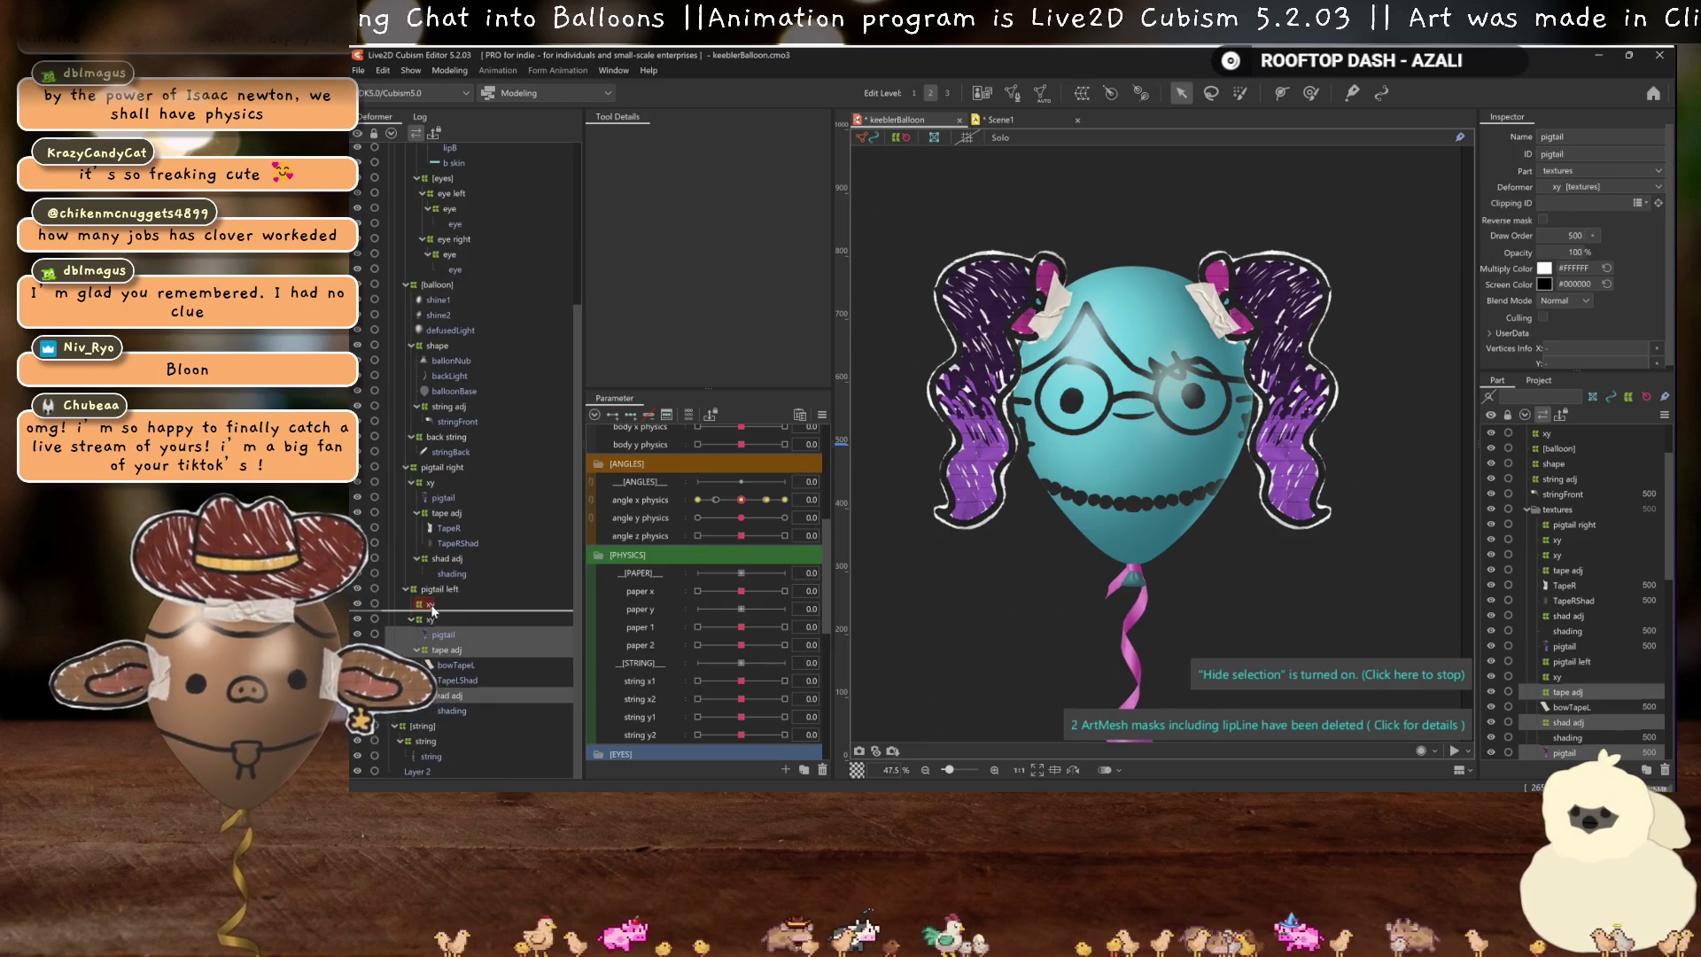
pyautogui.click(412, 620)
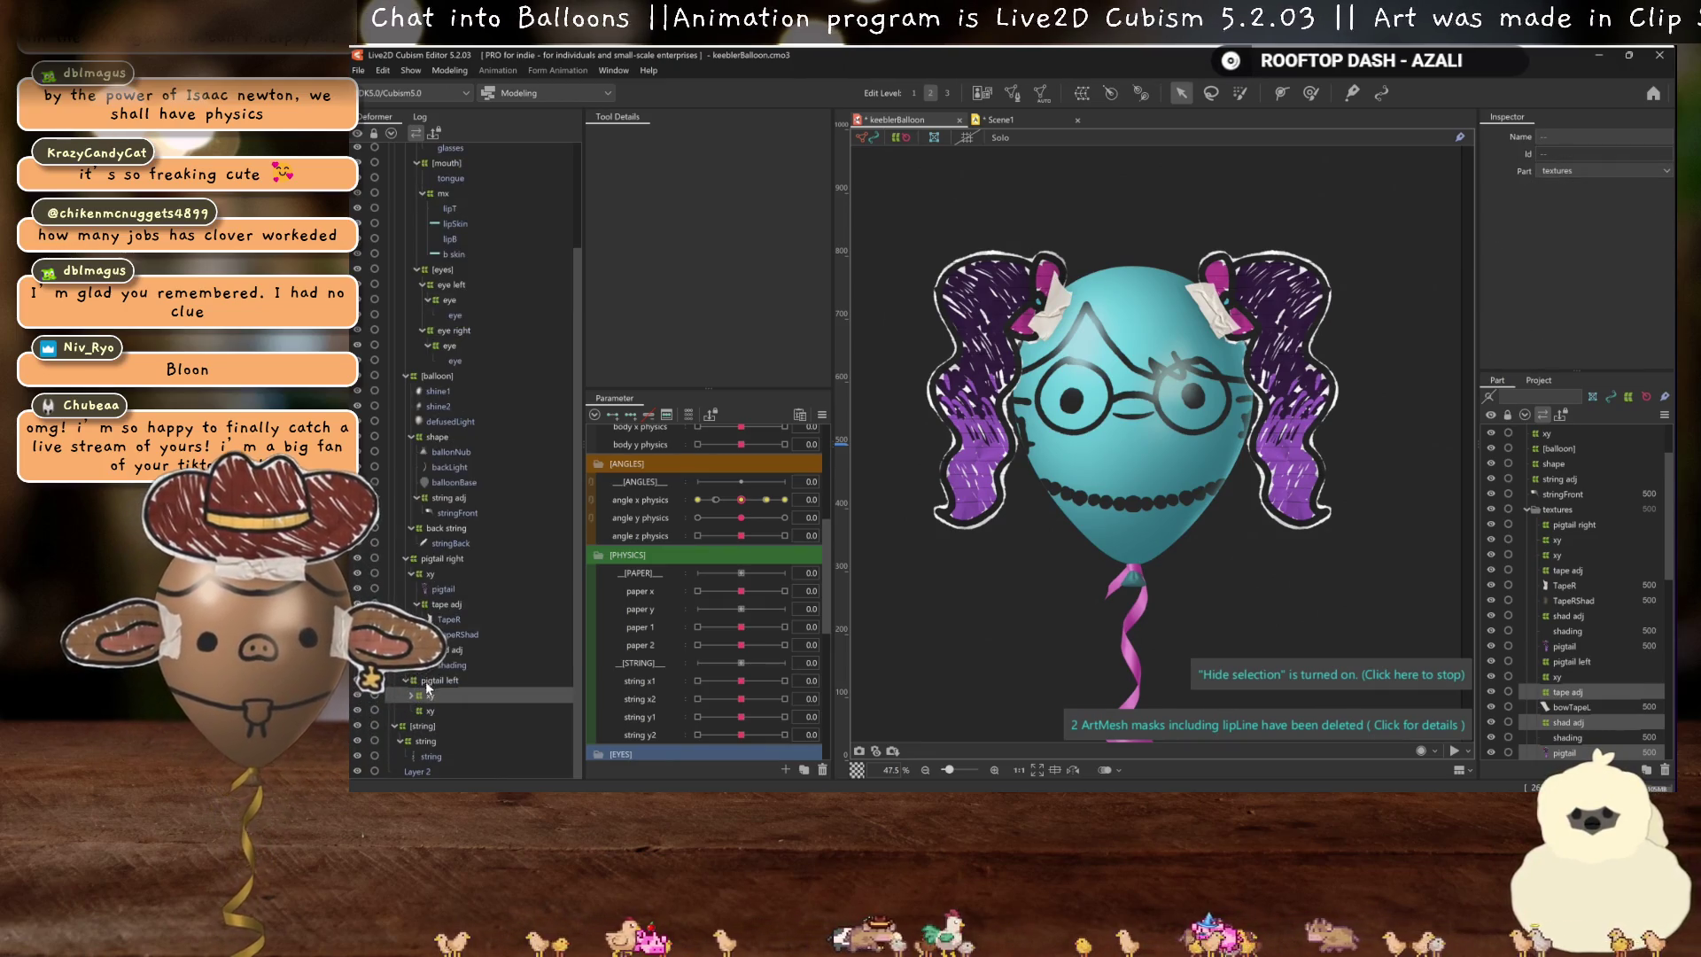
pyautogui.press('Delete')
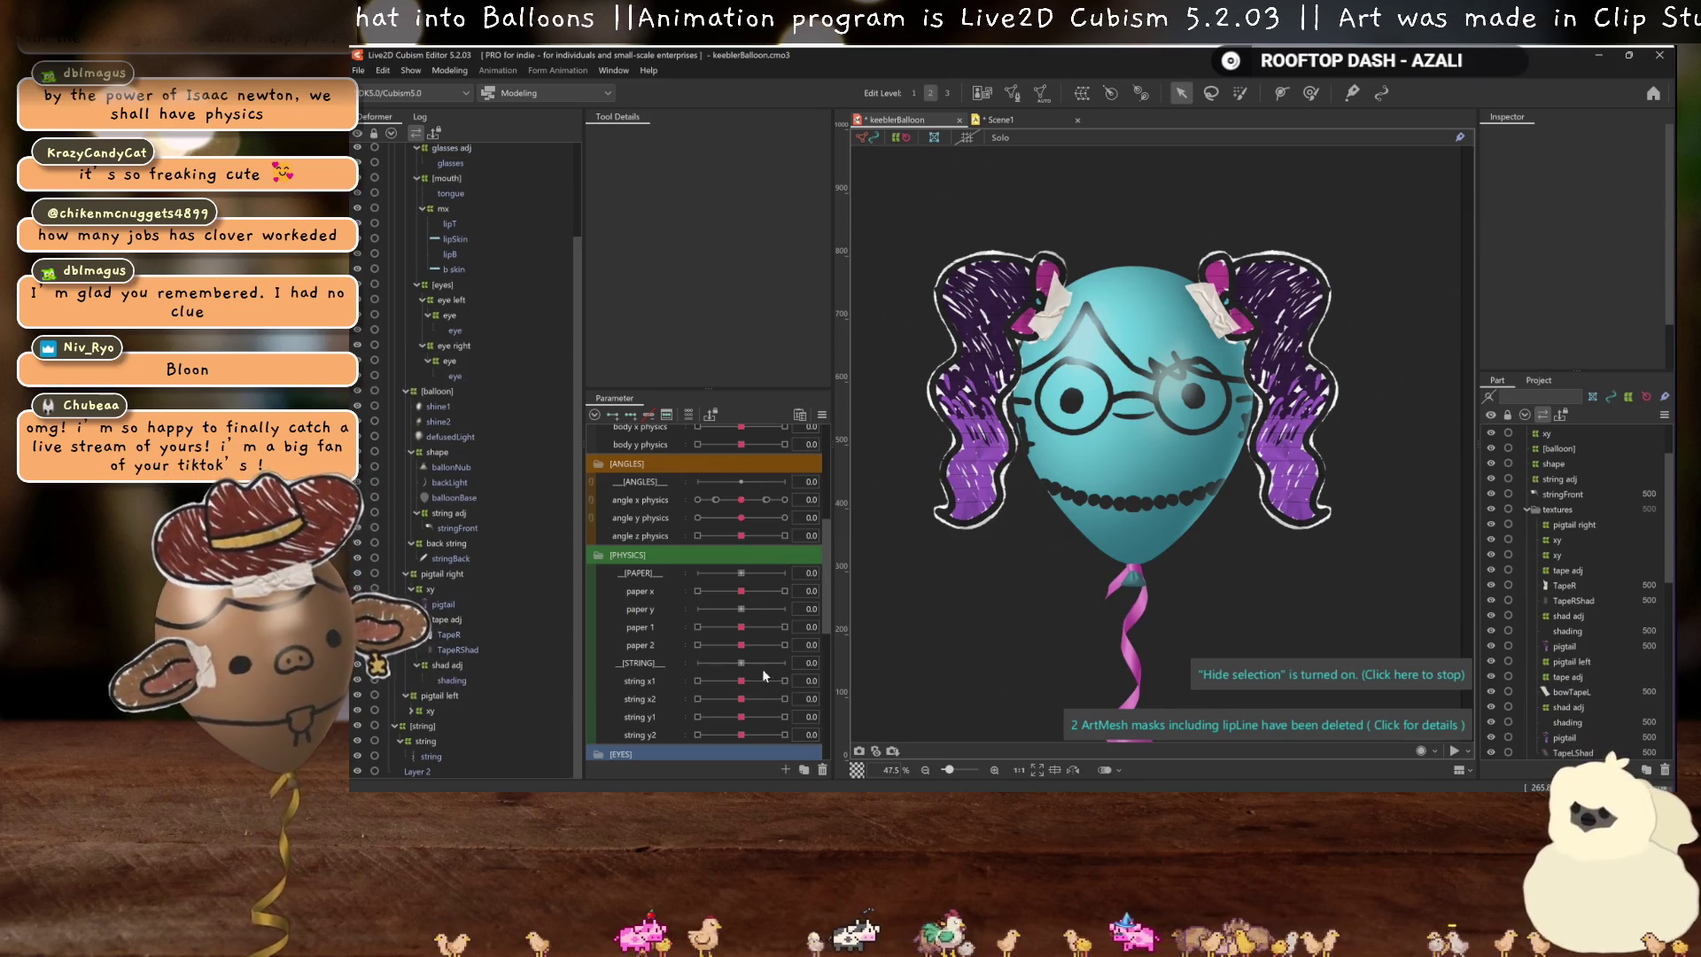
# - Test a paper blend shape at -30, save the project, and open the Modeling menu
pyautogui.moveTo(743, 591)
pyautogui.mouseDown()
pyautogui.moveTo(698, 591)
pyautogui.moveTo(697, 645)
pyautogui.mouseUp()
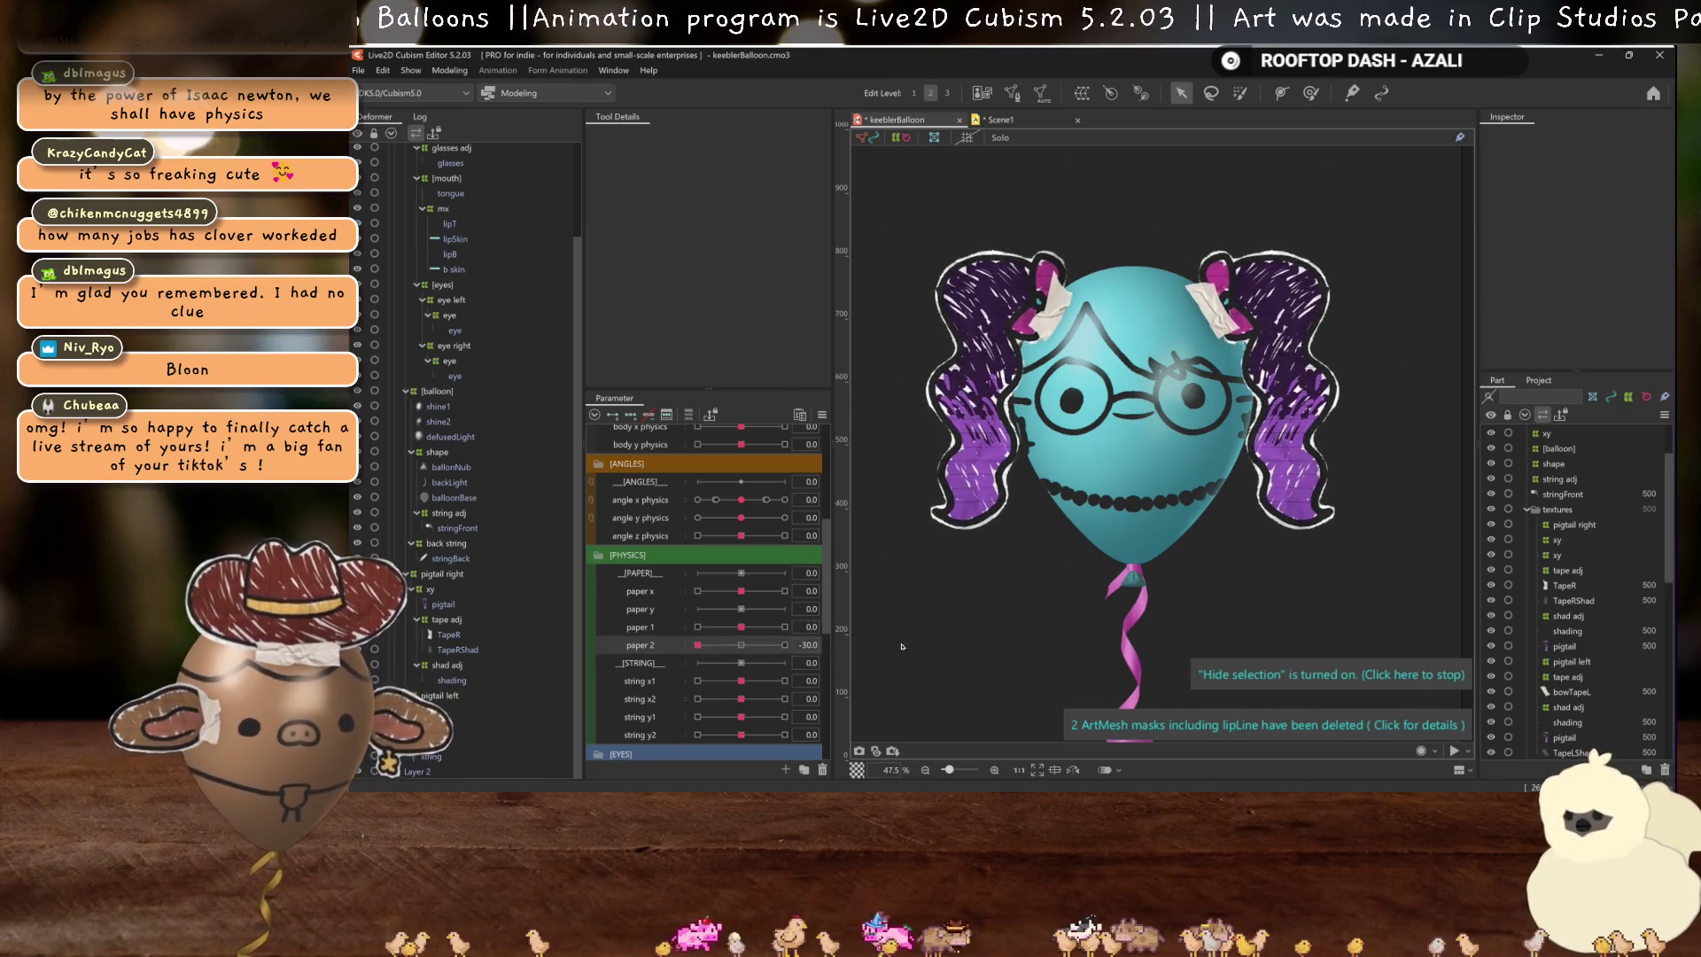
pyautogui.hotkey('ctrl', 's')
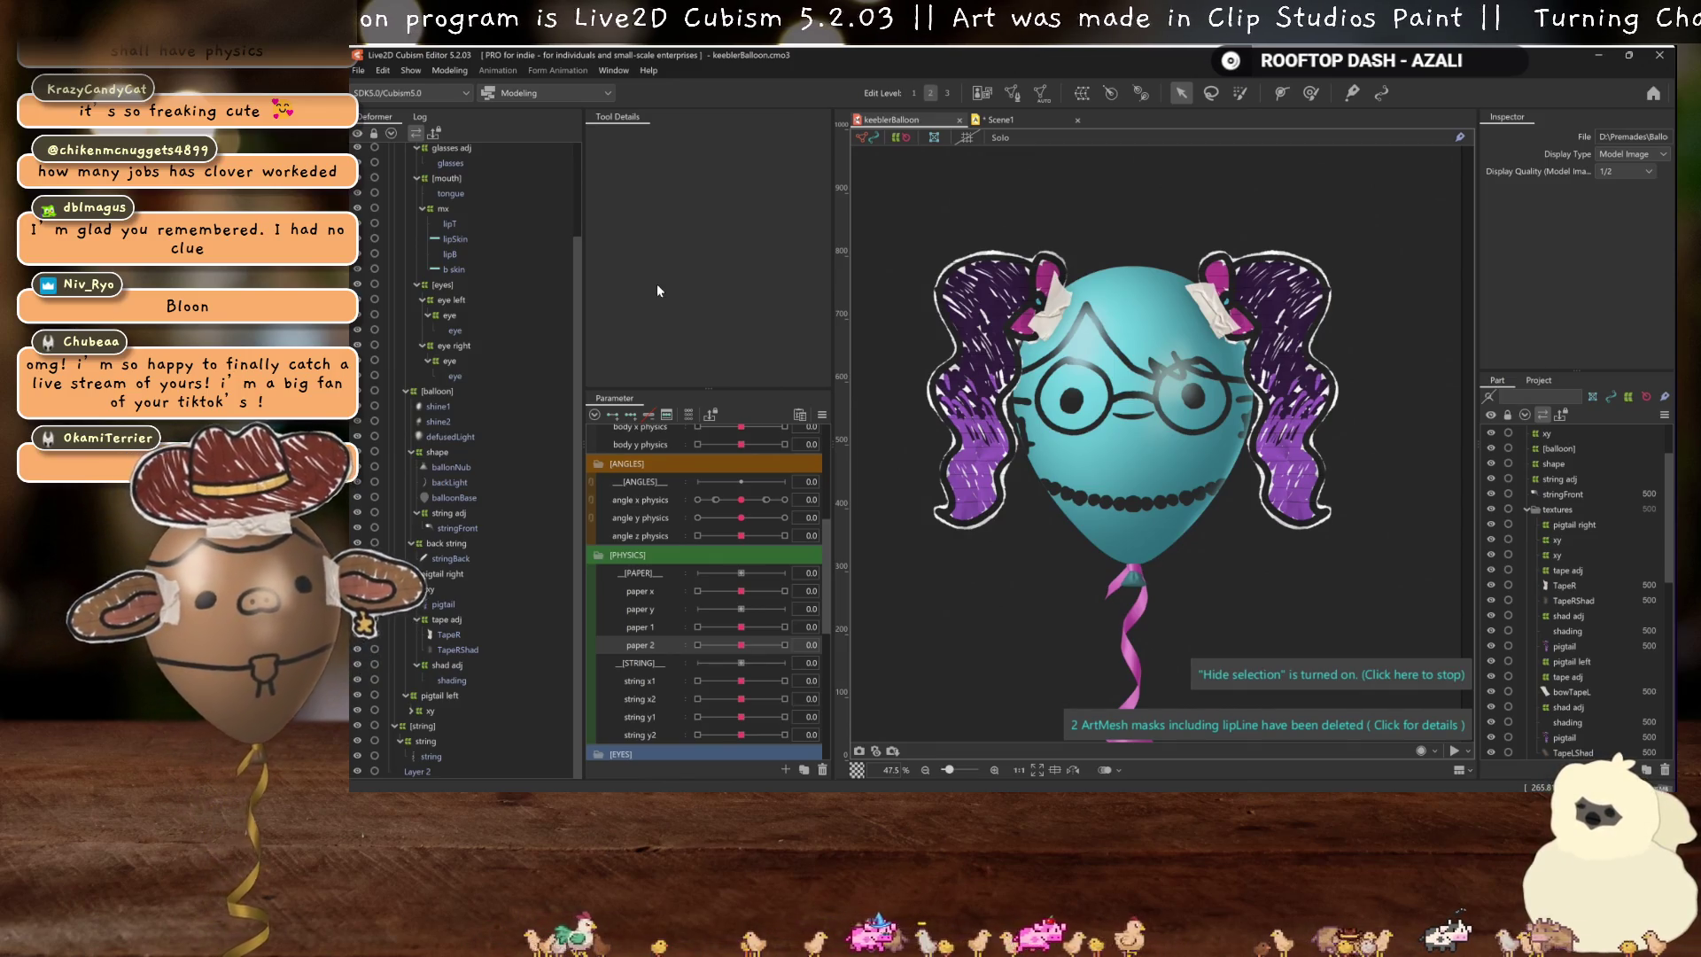
pyautogui.click(450, 73)
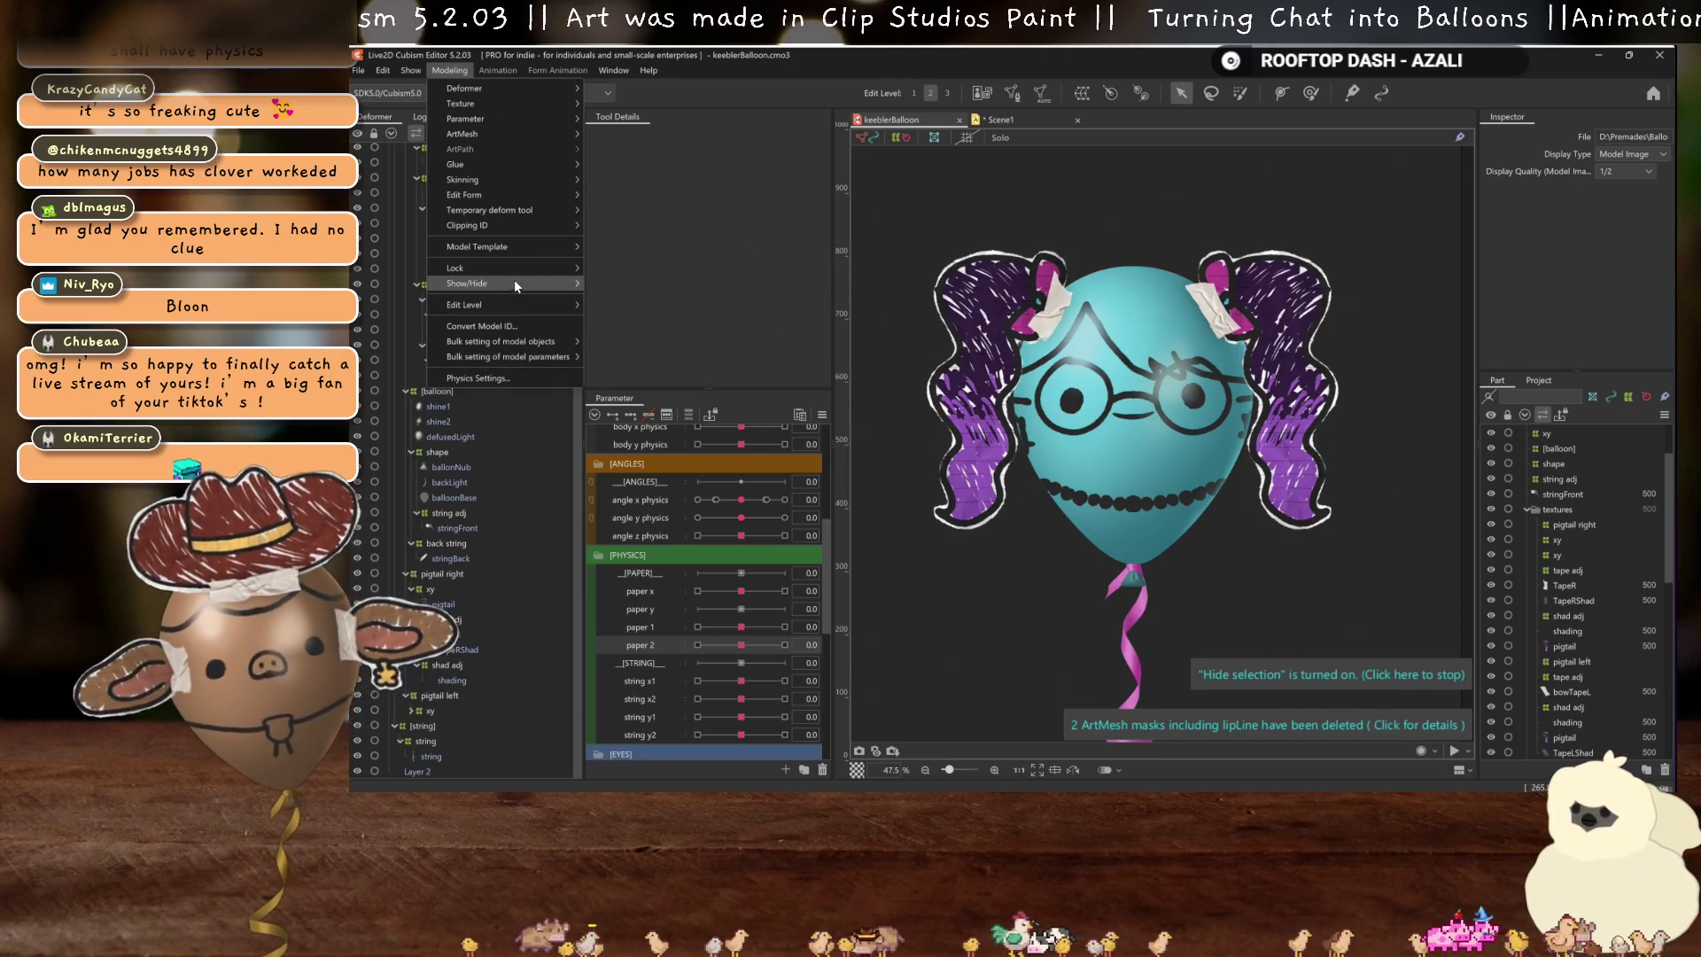
pyautogui.click(495, 379)
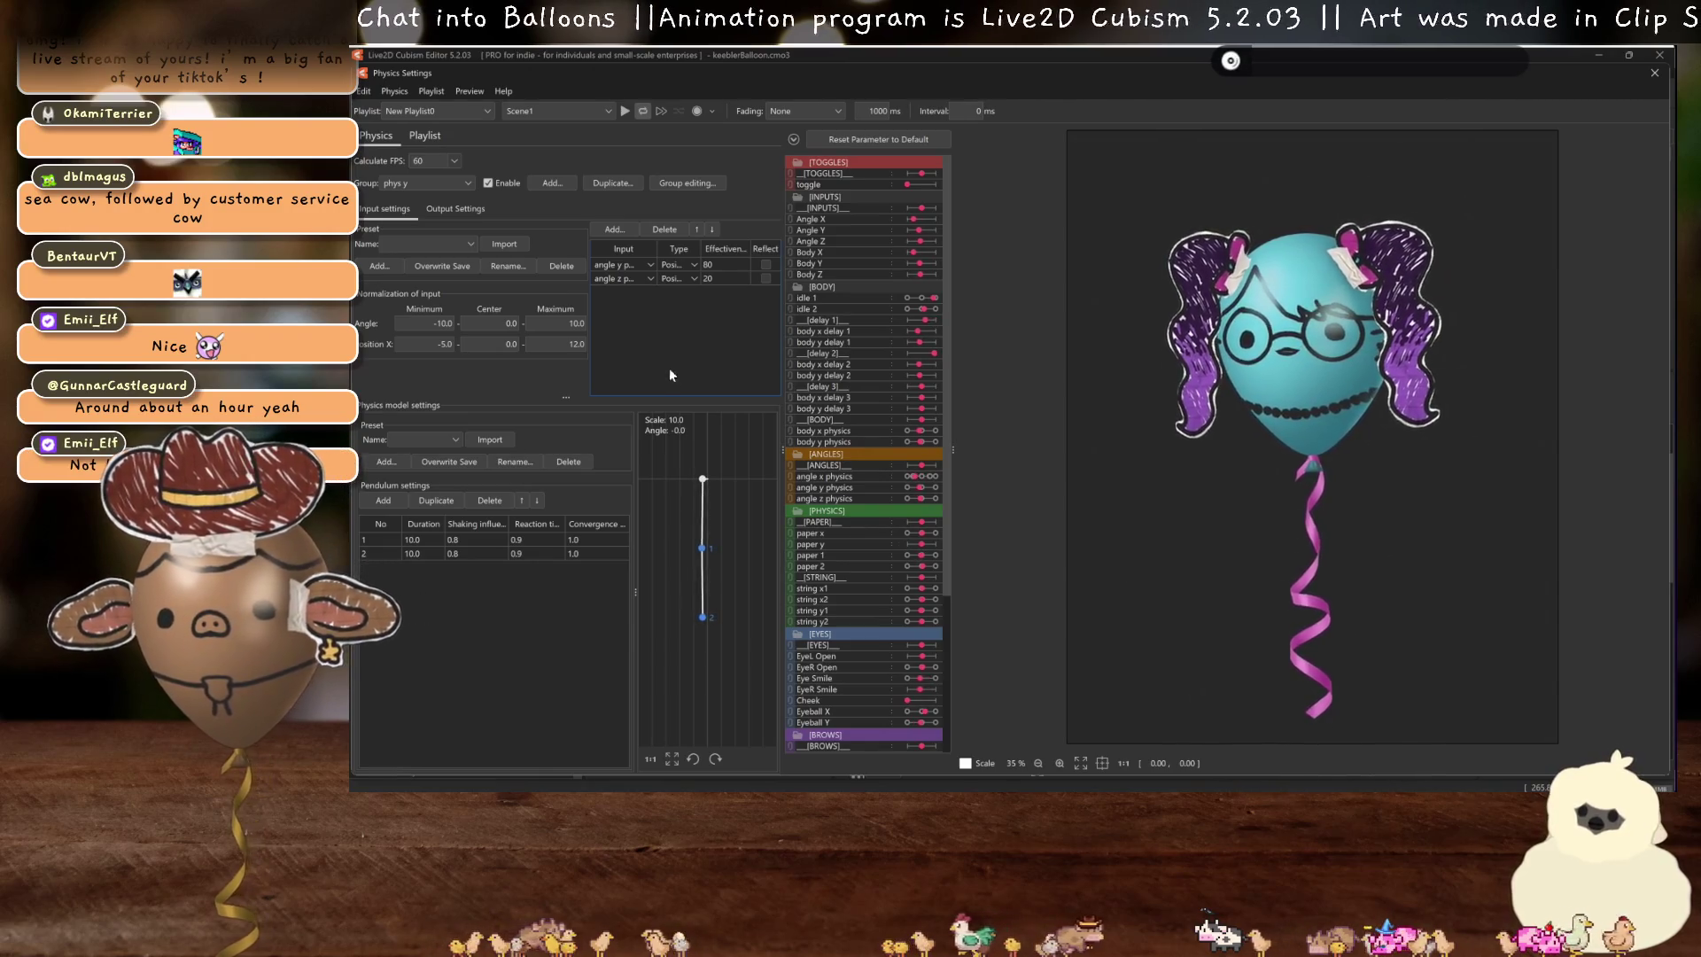
pyautogui.moveTo(1311, 355)
pyautogui.mouseDown()
pyautogui.moveTo(1404, 359)
pyautogui.moveTo(1492, 401)
pyautogui.mouseUp()
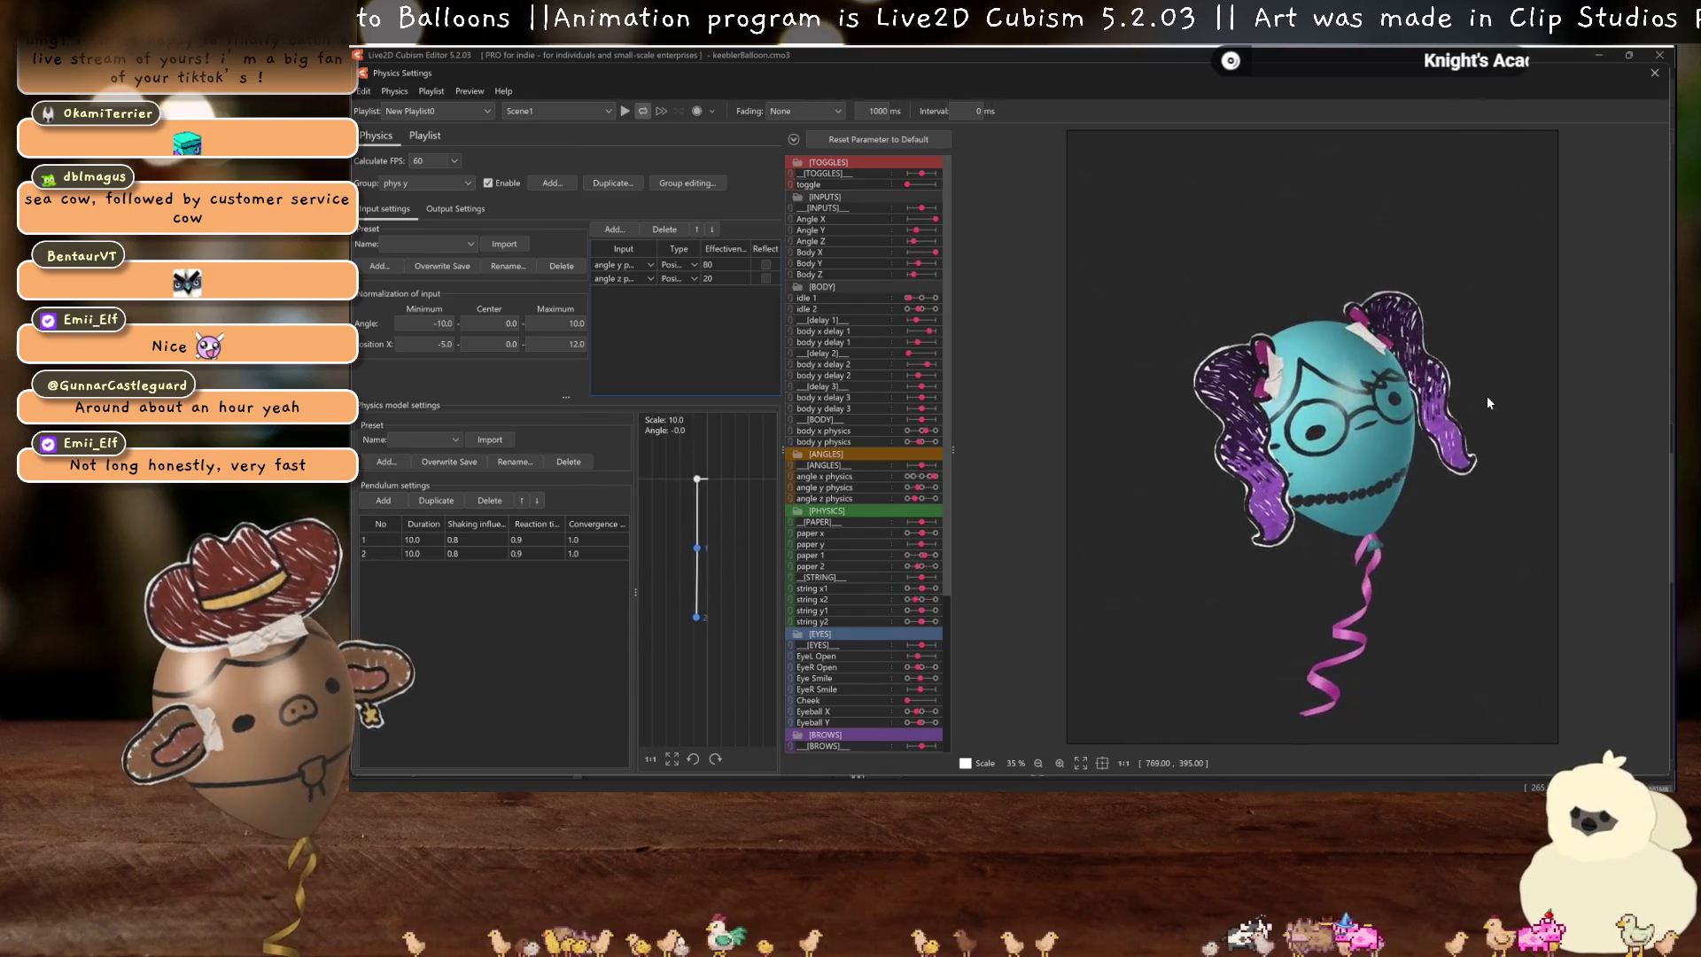
pyautogui.moveTo(1489, 402); pyautogui.dragTo(1412, 324)
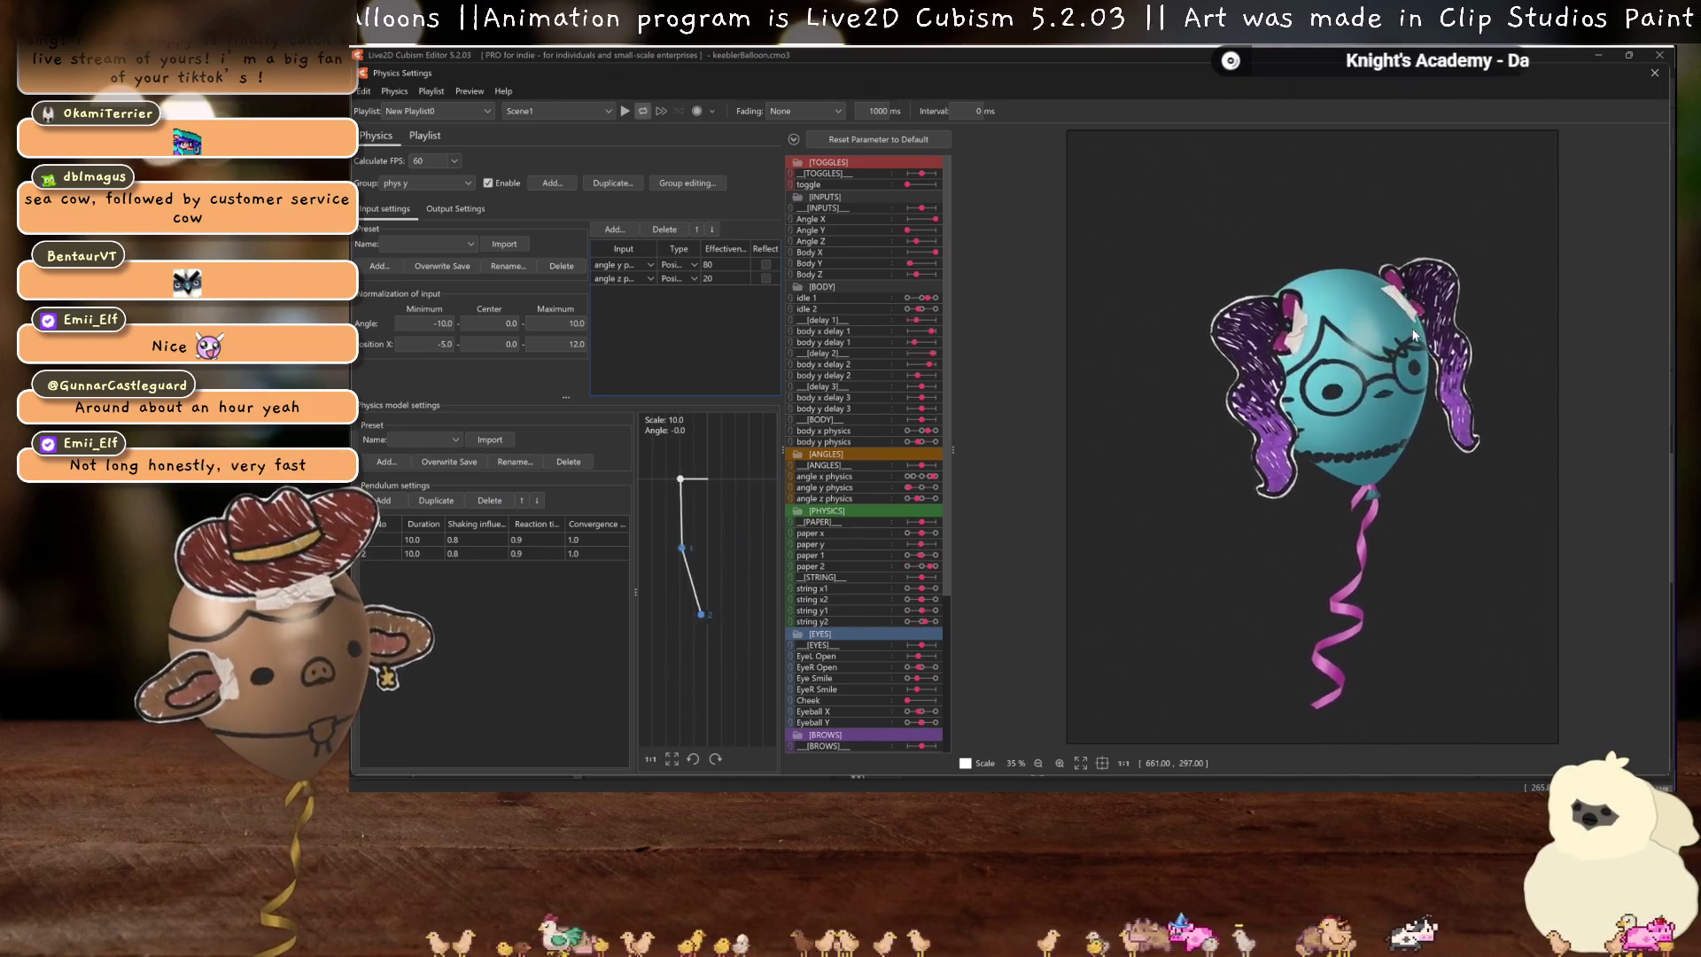
pyautogui.moveTo(1416, 324)
pyautogui.mouseDown()
pyautogui.moveTo(1236, 340)
pyautogui.moveTo(1349, 332)
pyautogui.moveTo(1320, 370)
pyautogui.moveTo(1526, 333)
pyautogui.mouseUp()
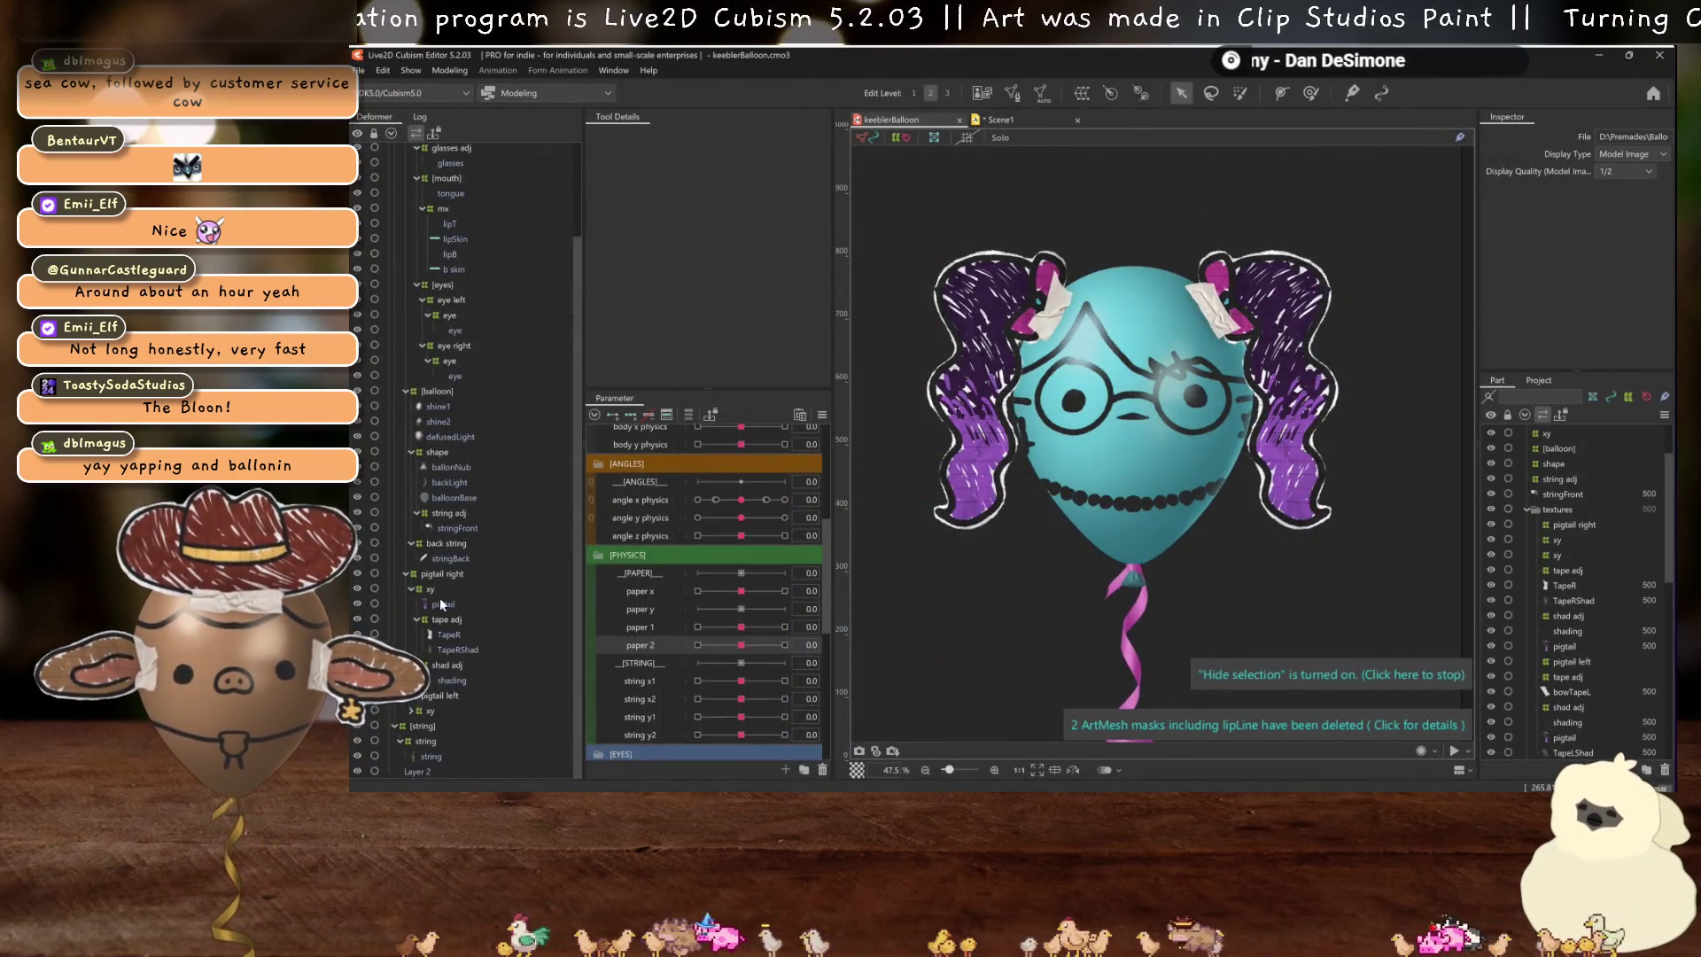
# - With pigtail right's xy warp at angle x physics -30, check the paper blend shapes, then open blend shape weight limits
pyautogui.click(432, 589)
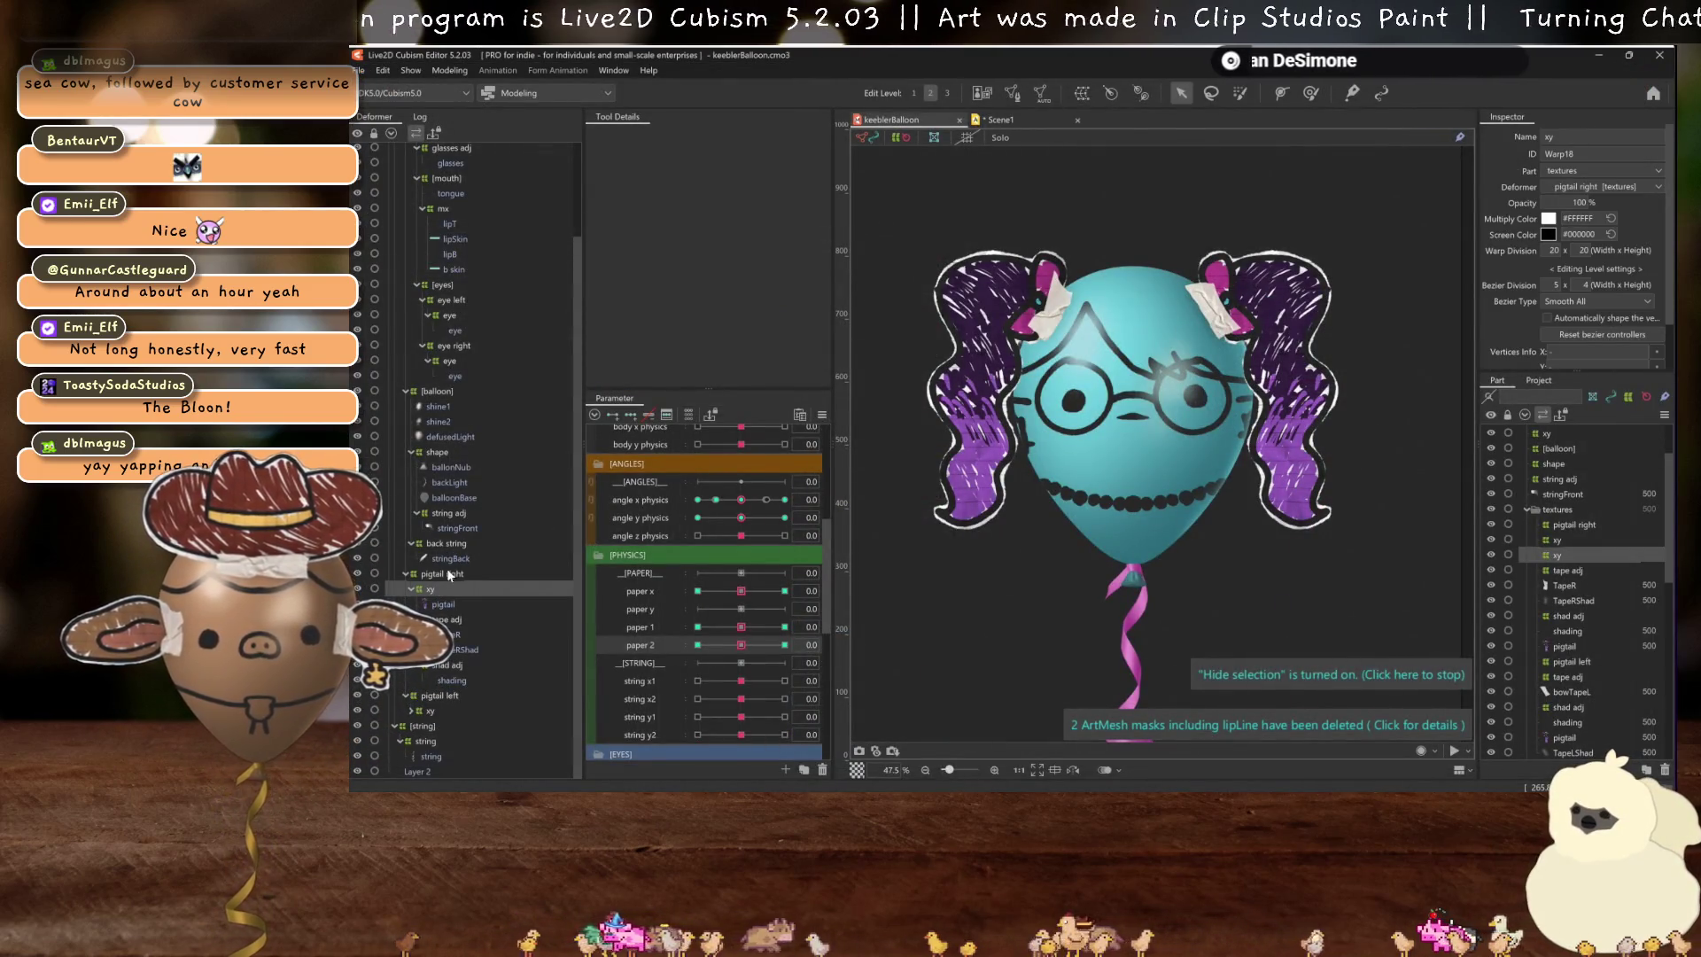
pyautogui.moveTo(741, 500); pyautogui.dragTo(690, 505)
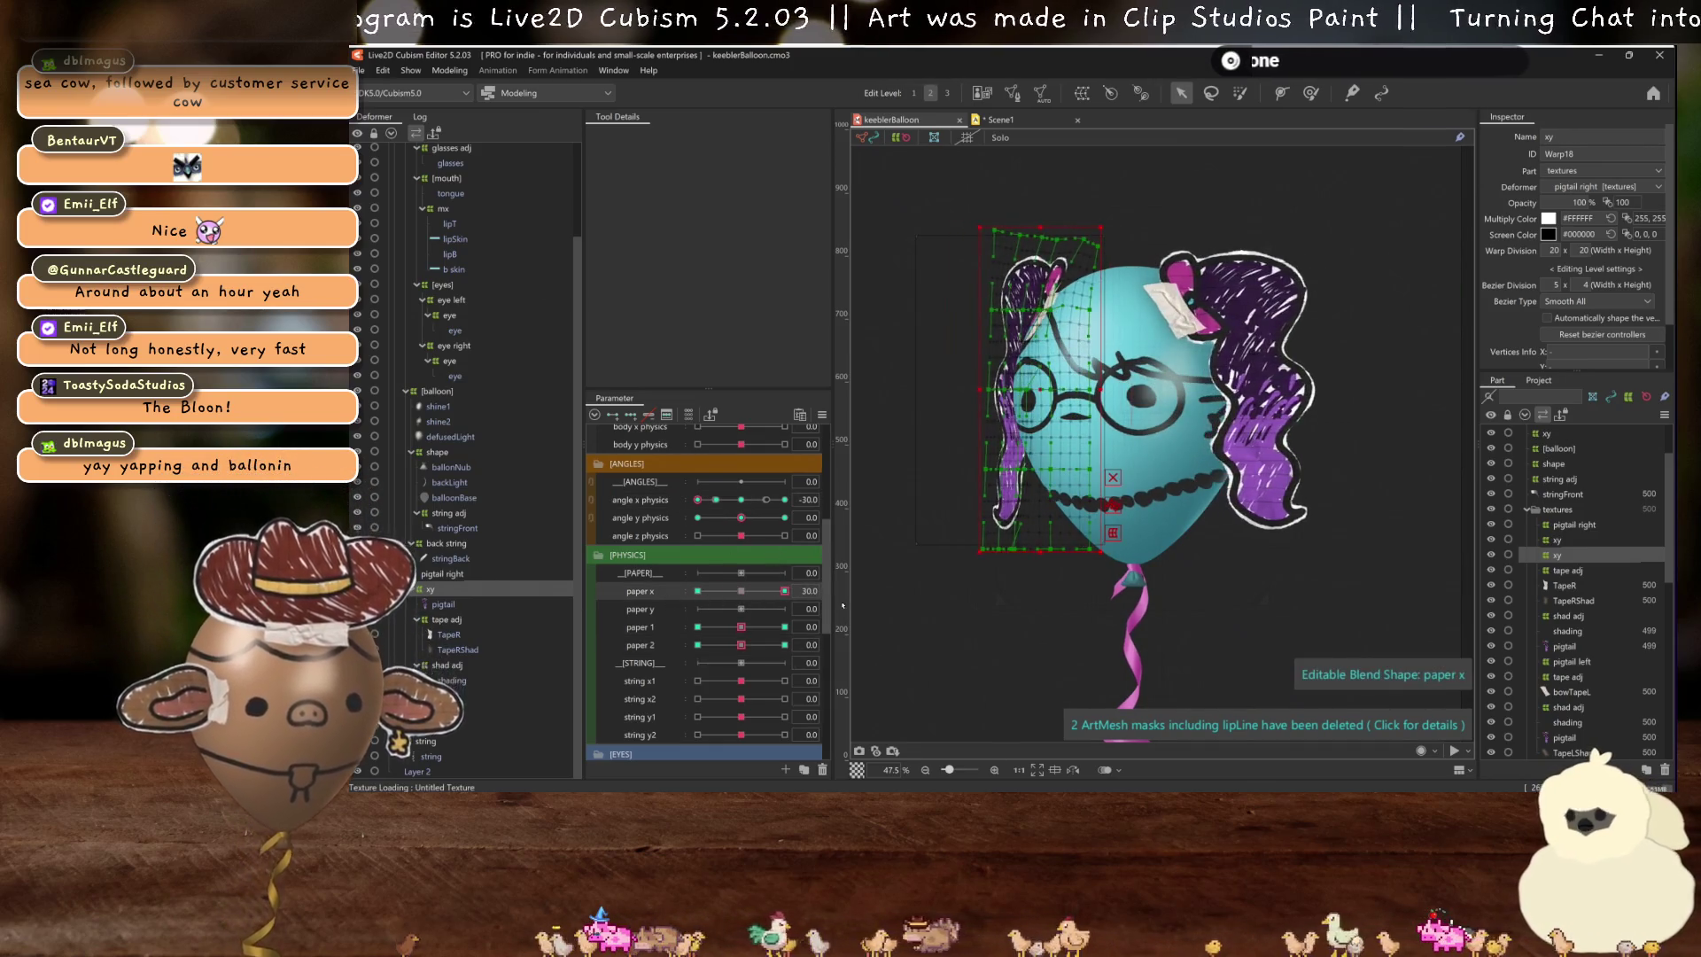
pyautogui.click(746, 593)
pyautogui.click(784, 626)
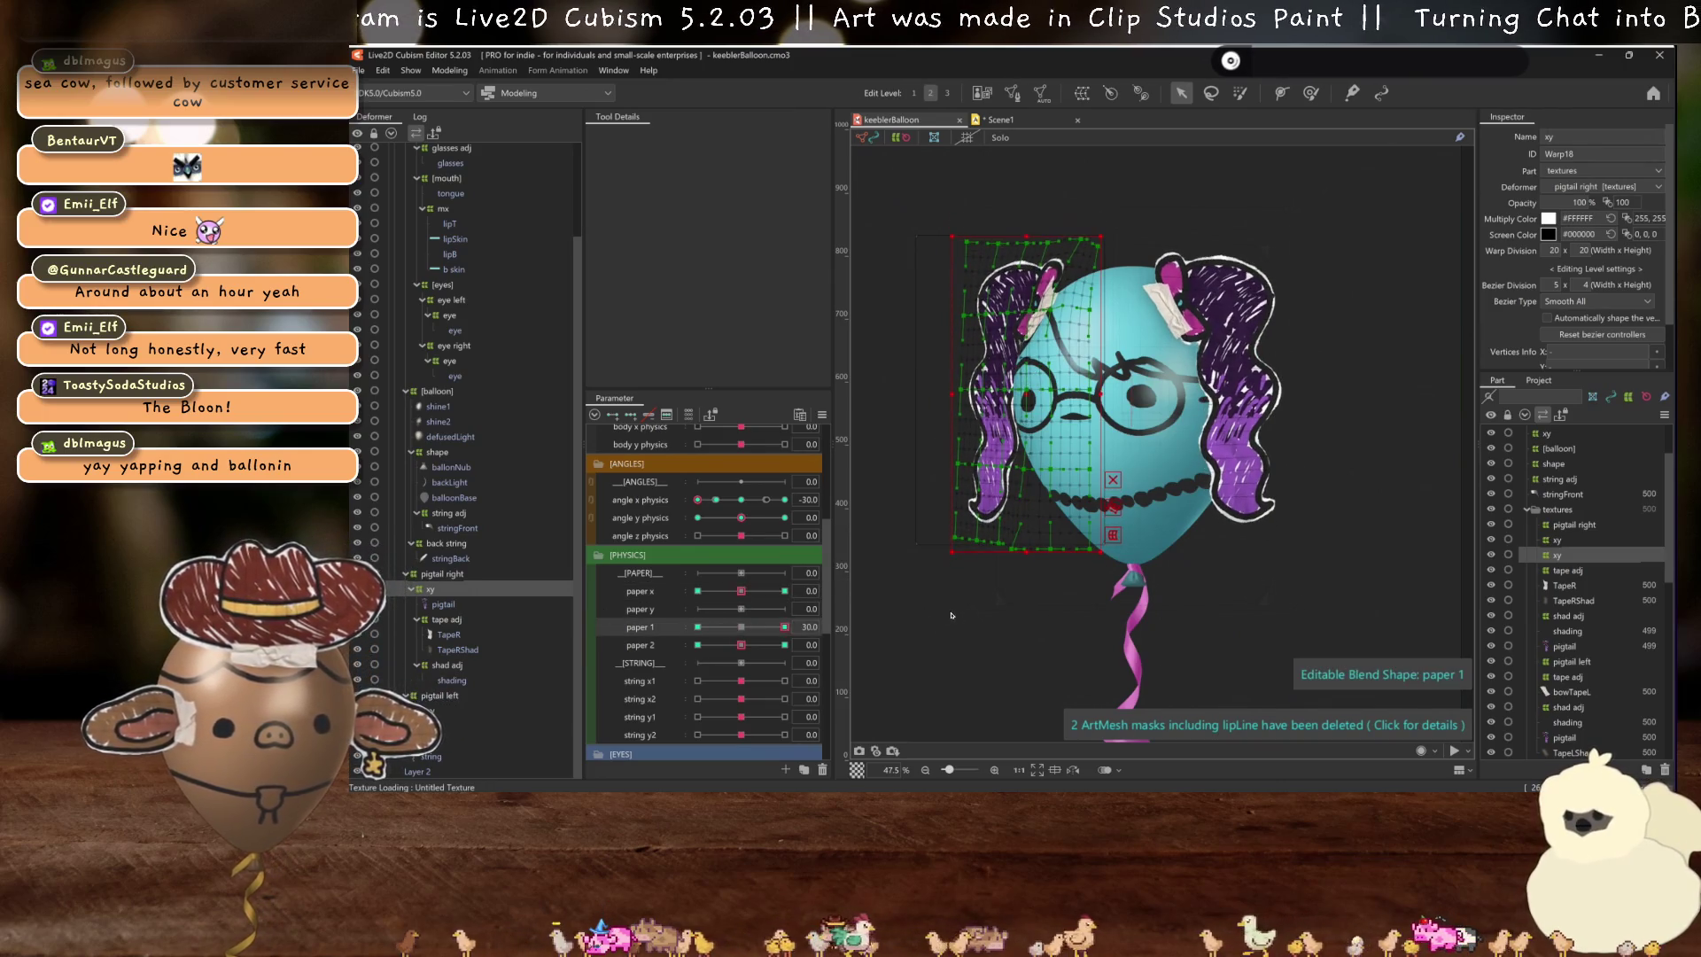
pyautogui.click(742, 645)
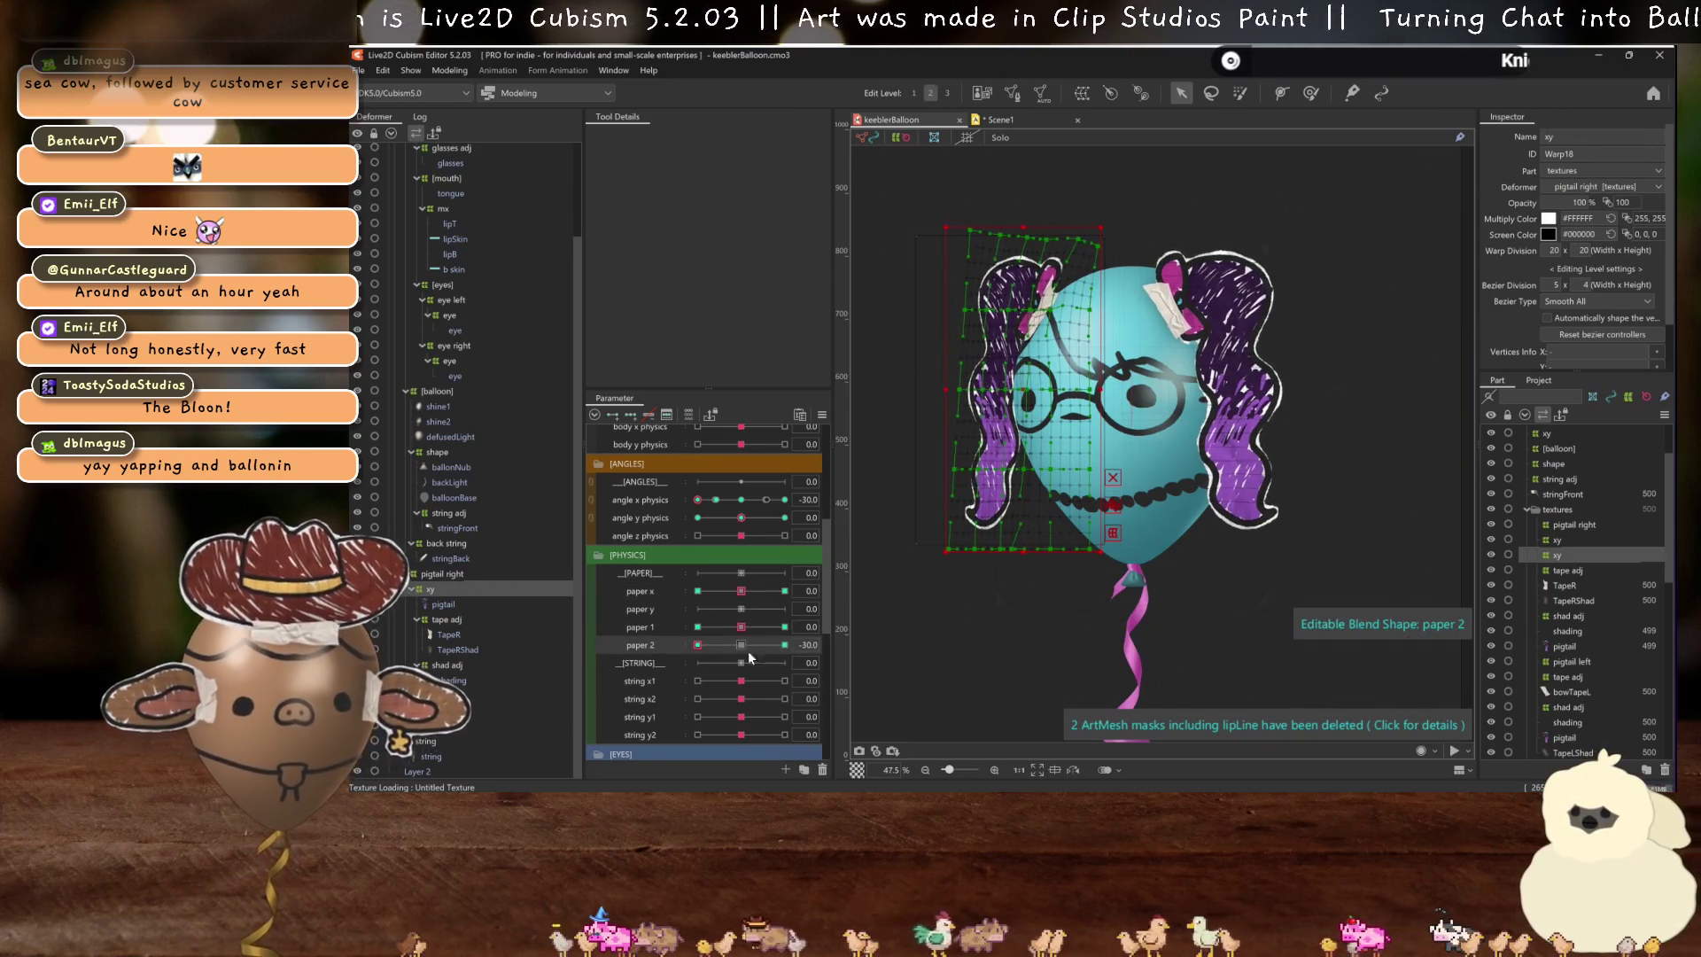
pyautogui.moveTo(742, 599); pyautogui.dragTo(969, 588)
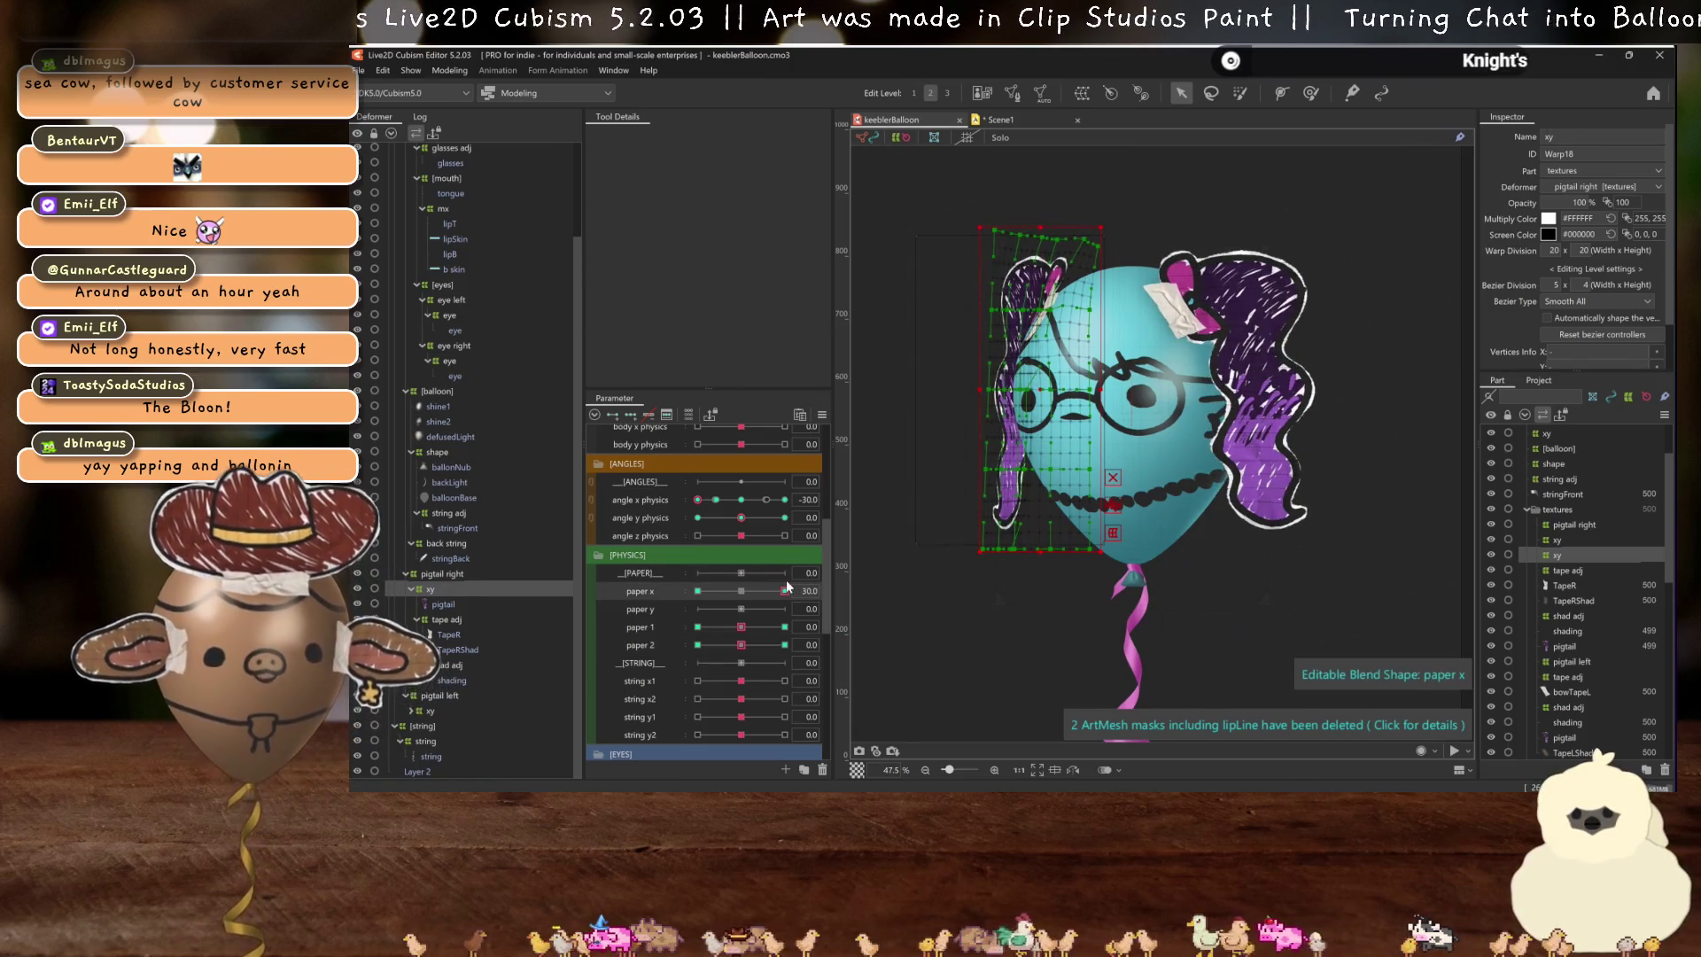
pyautogui.click(741, 591)
pyautogui.click(823, 414)
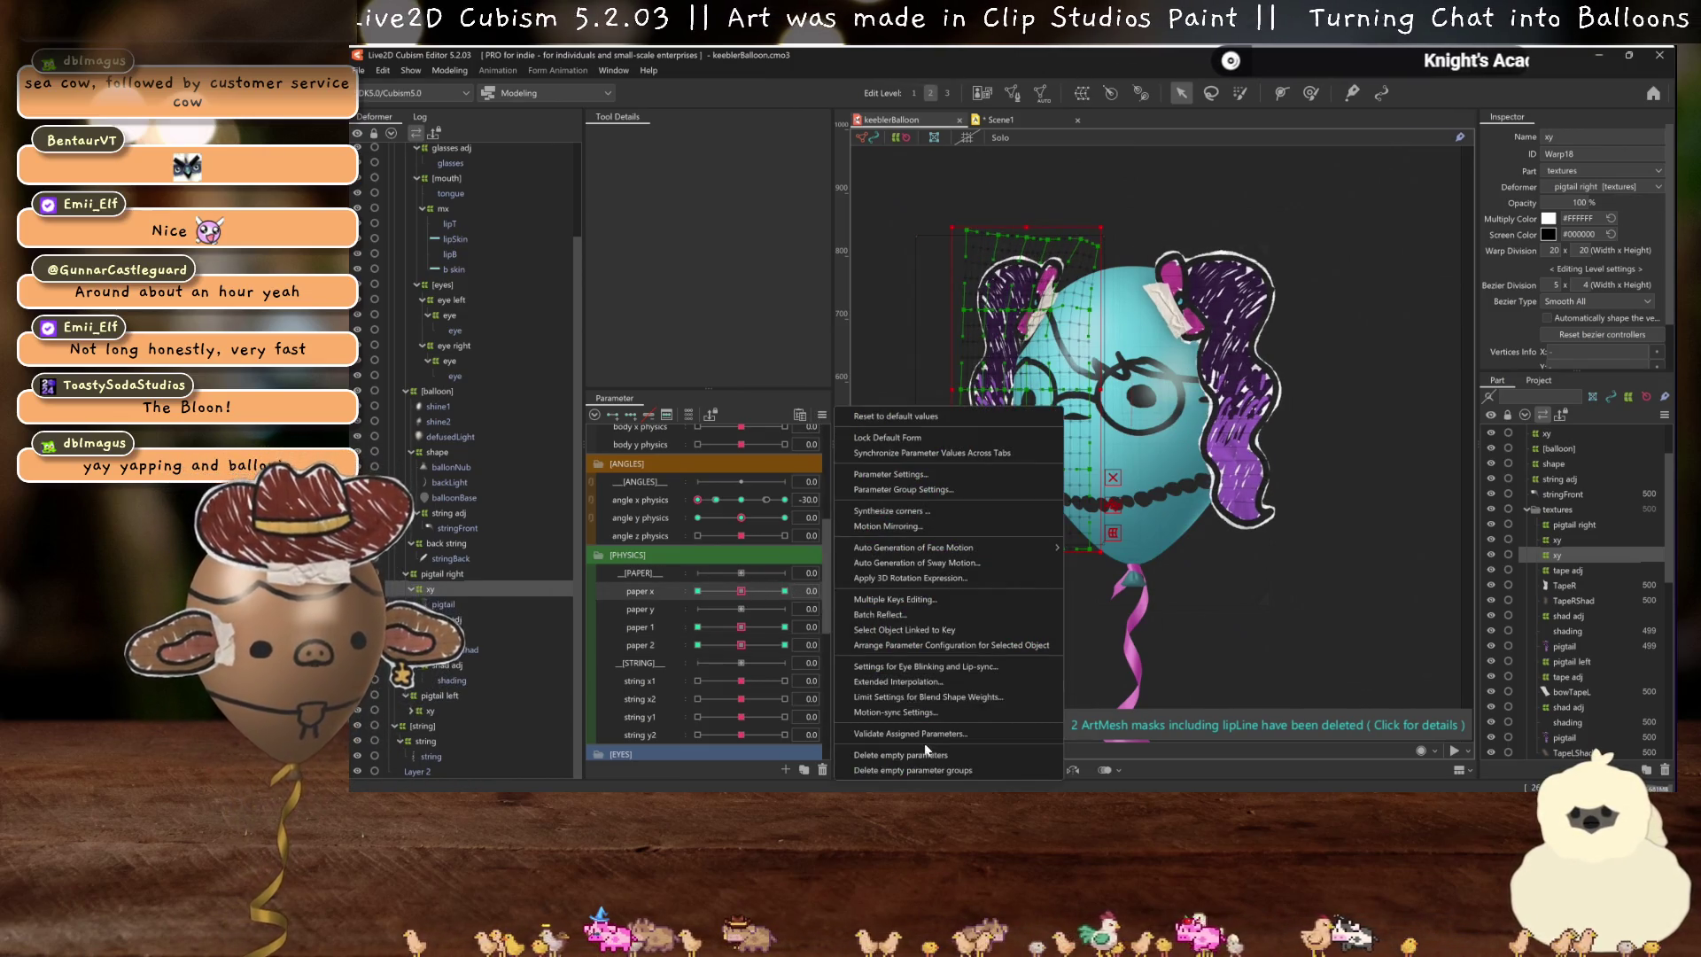
pyautogui.click(904, 696)
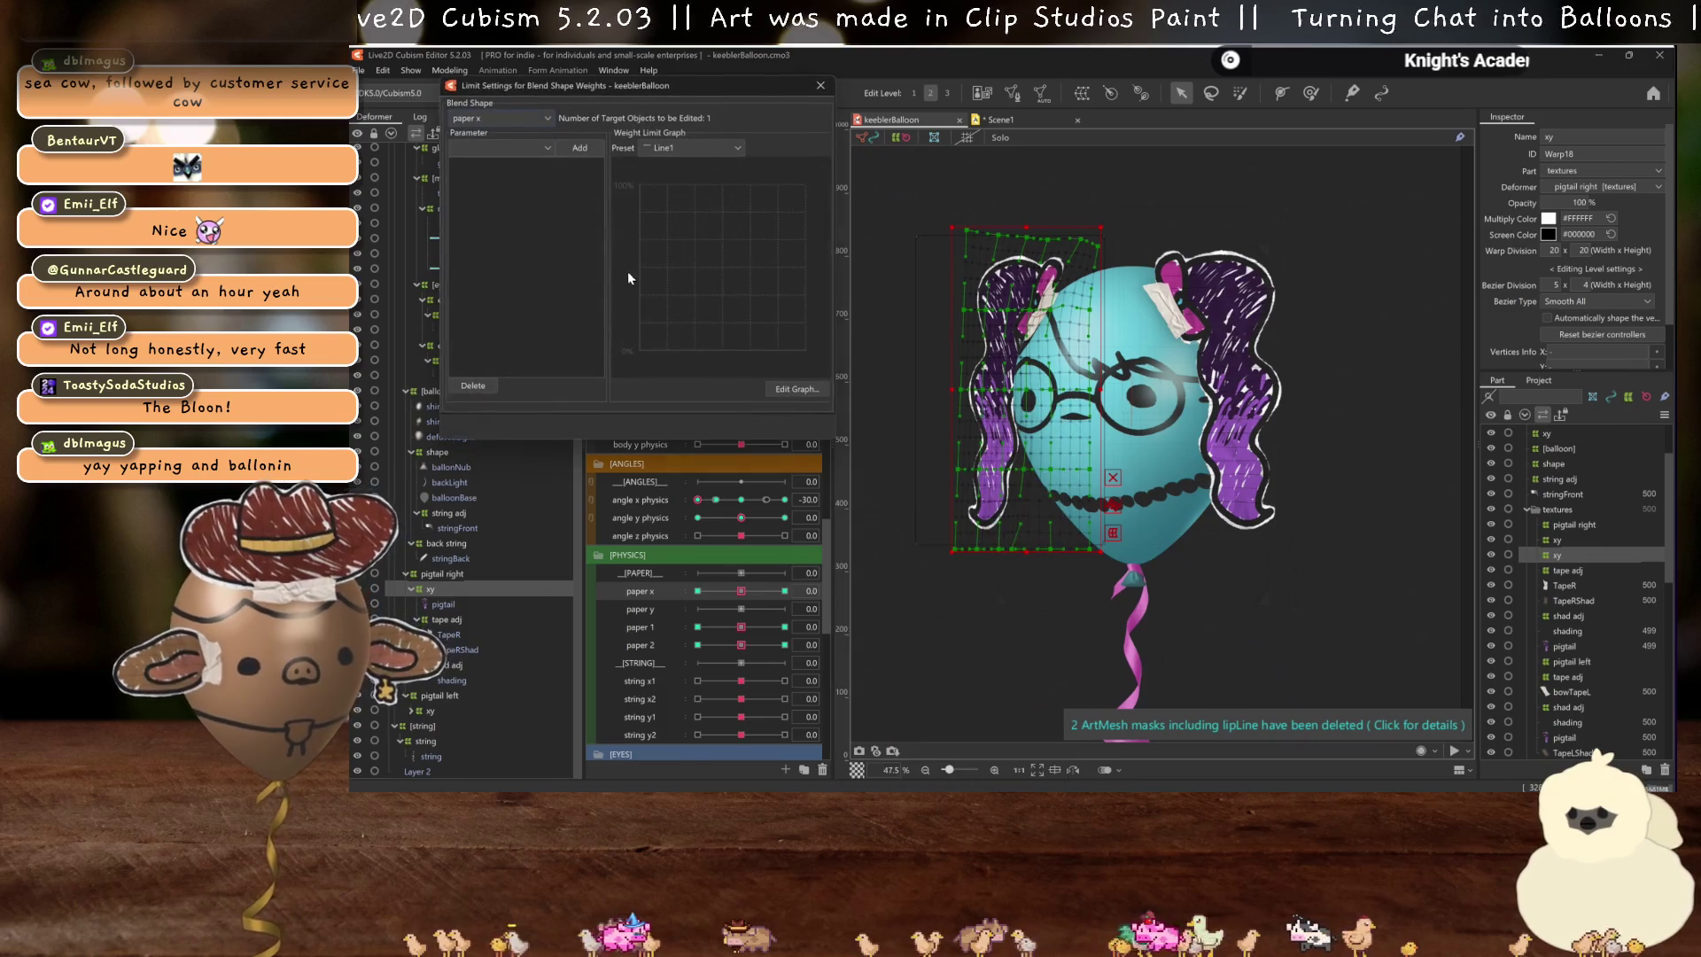
# - Add angle x physics as the weight limiter for paper x and apply the Fold line4 preset curve
pyautogui.click(505, 150)
pyautogui.scroll(-3, 501, 346)
pyautogui.click(496, 253)
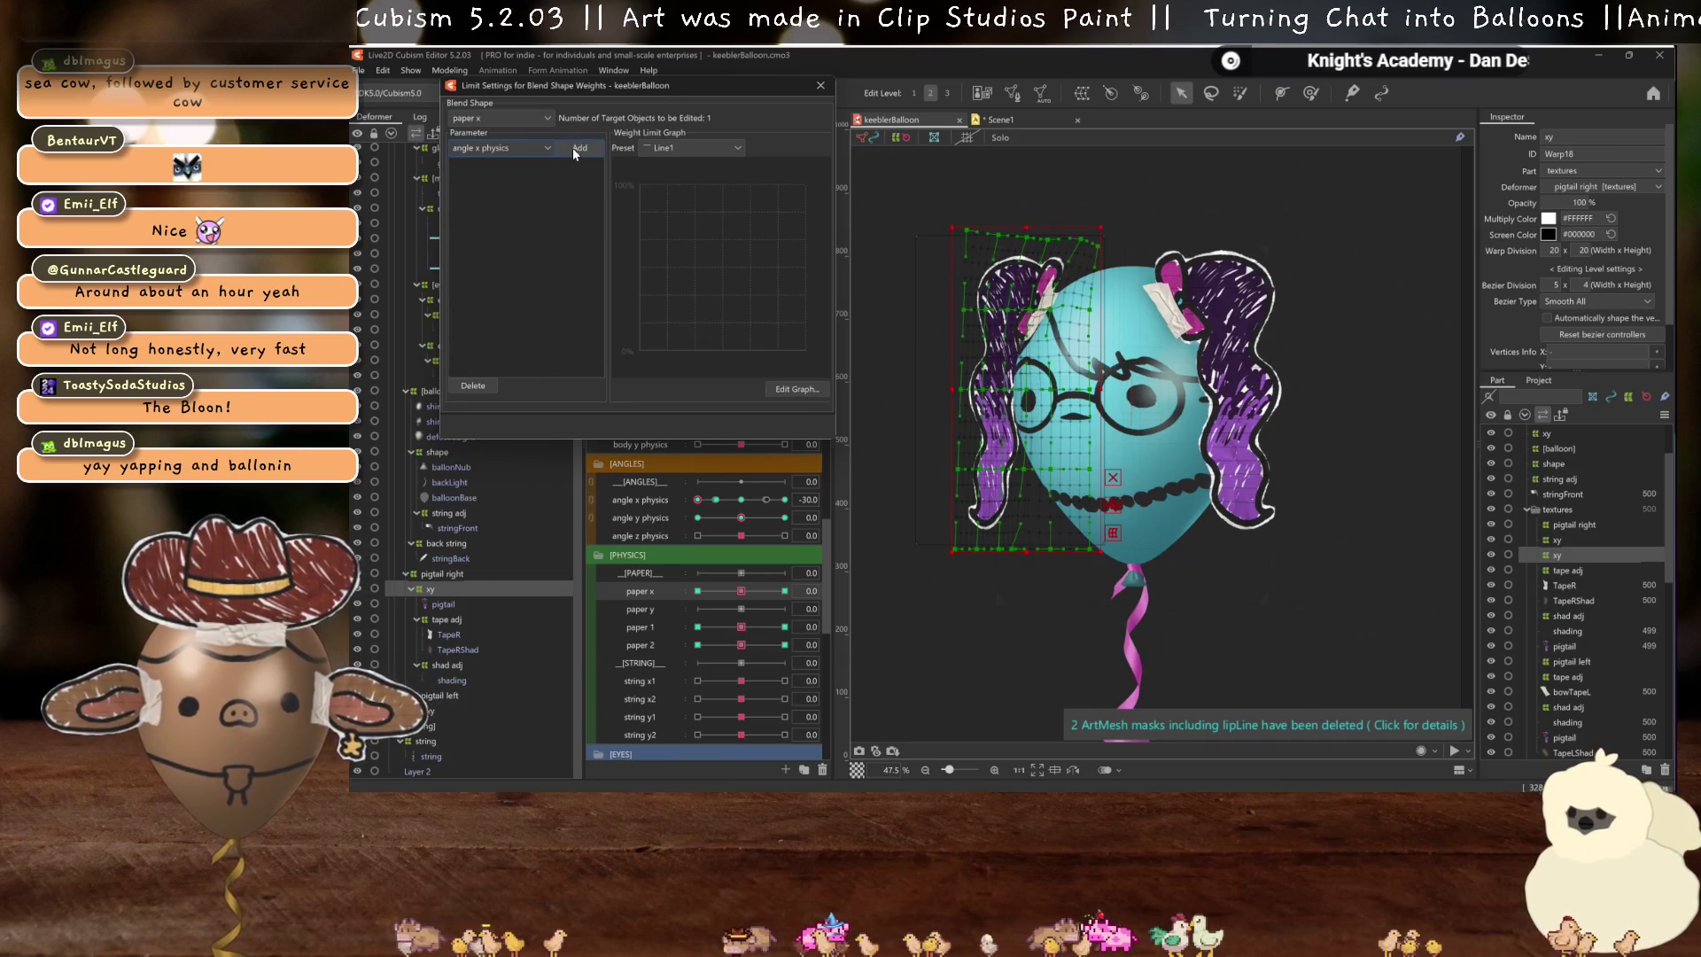
pyautogui.click(578, 148)
pyautogui.click(671, 150)
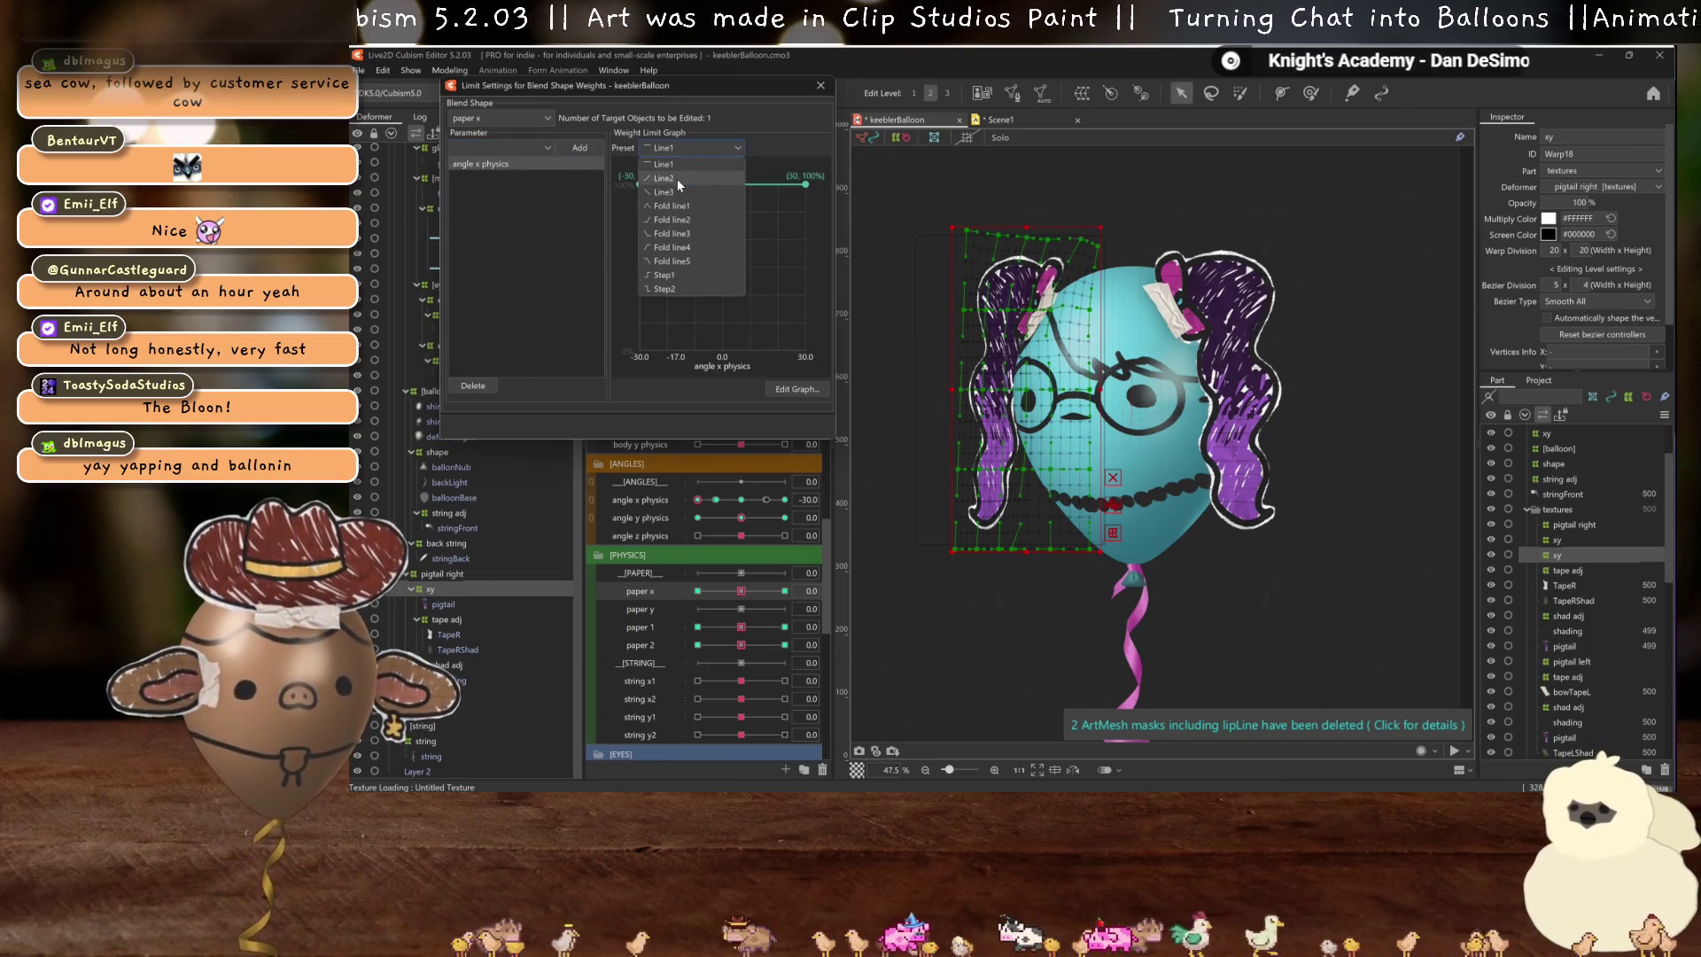
pyautogui.click(677, 179)
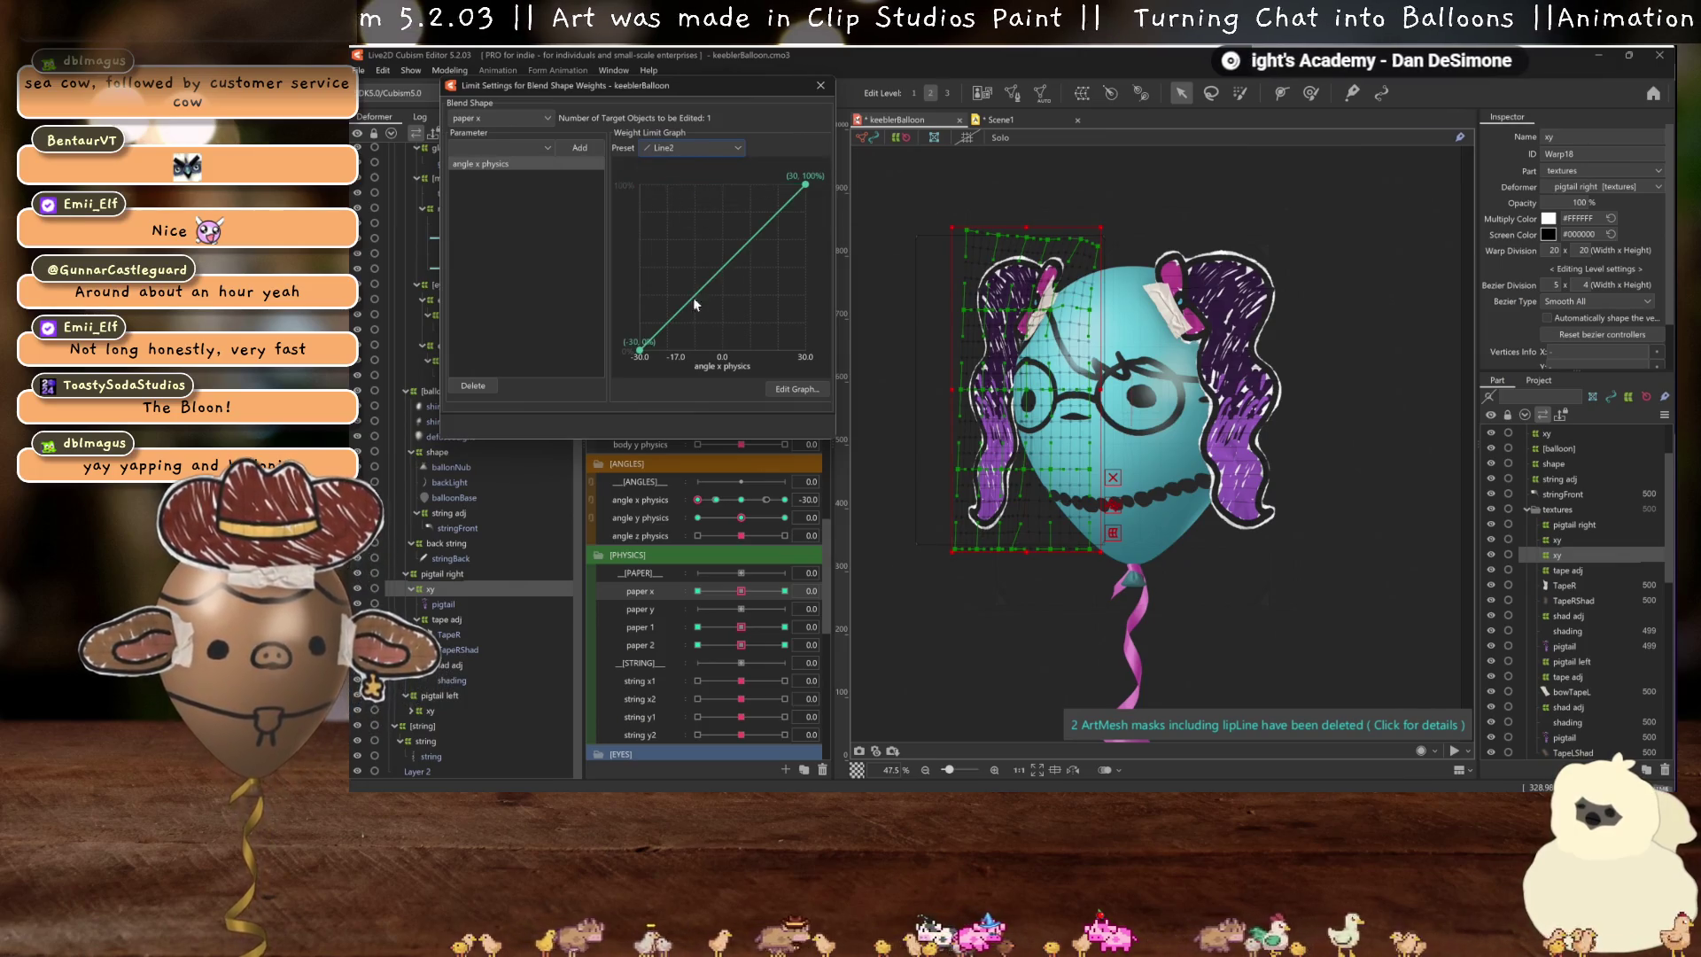
pyautogui.click(676, 148)
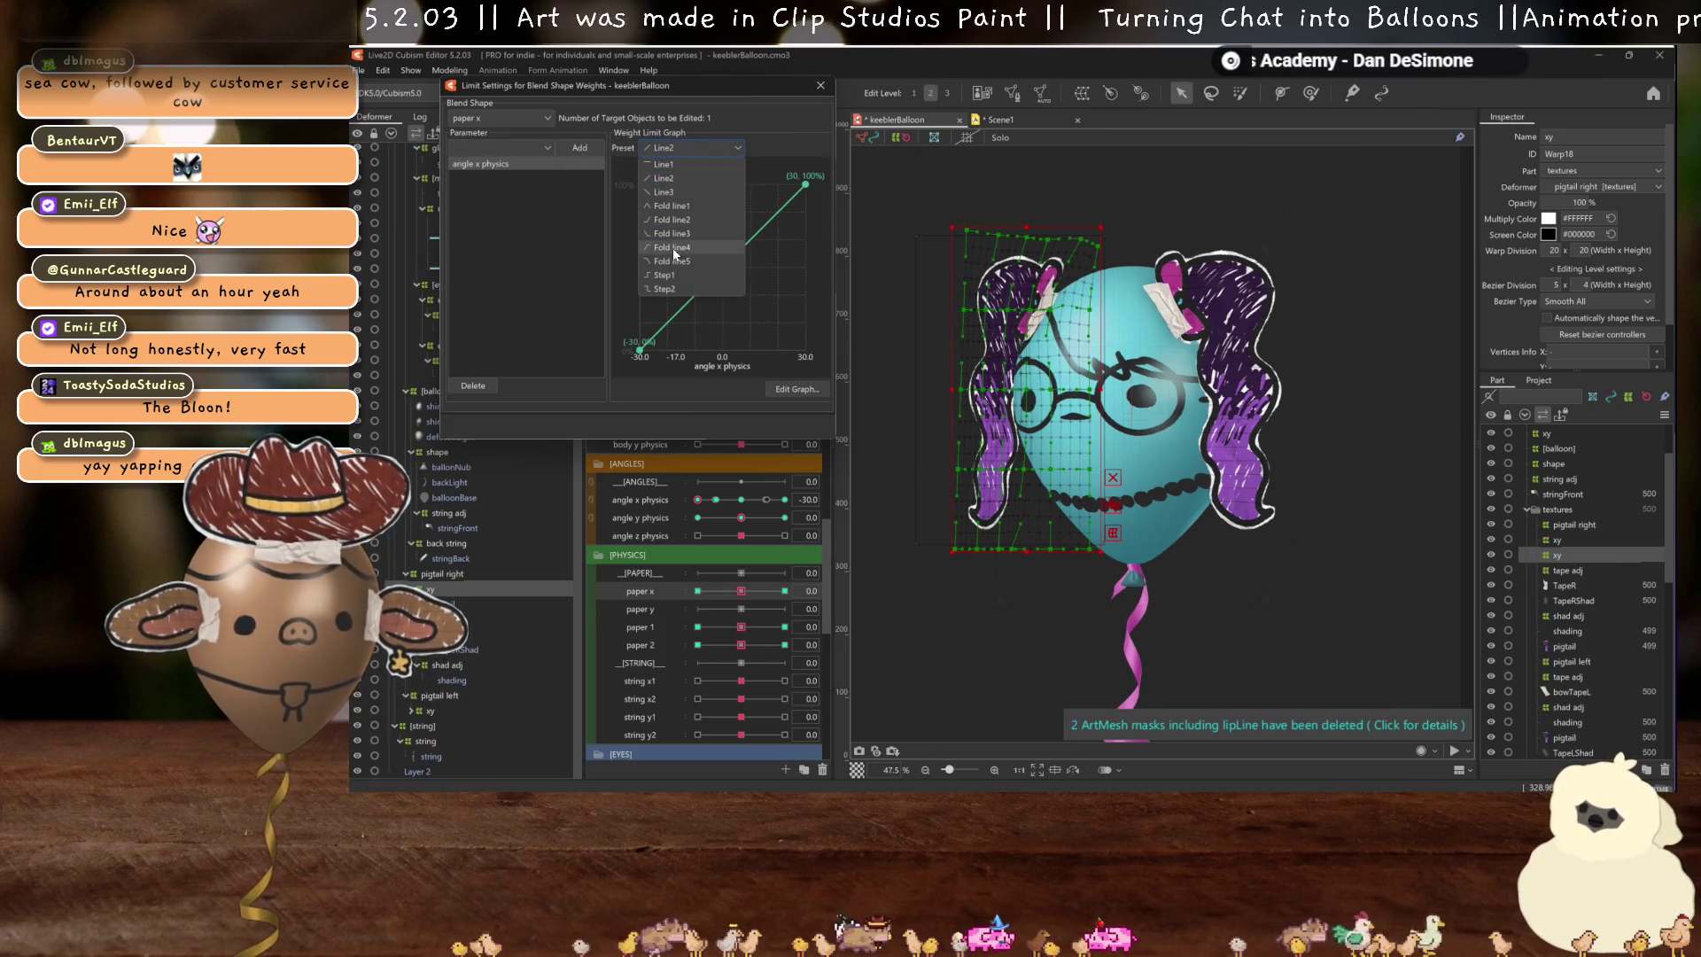
pyautogui.click(674, 249)
# - In the graph's value table, set the weight limit at -30 to 30%, hiding the mesh overlay
pyautogui.click(796, 389)
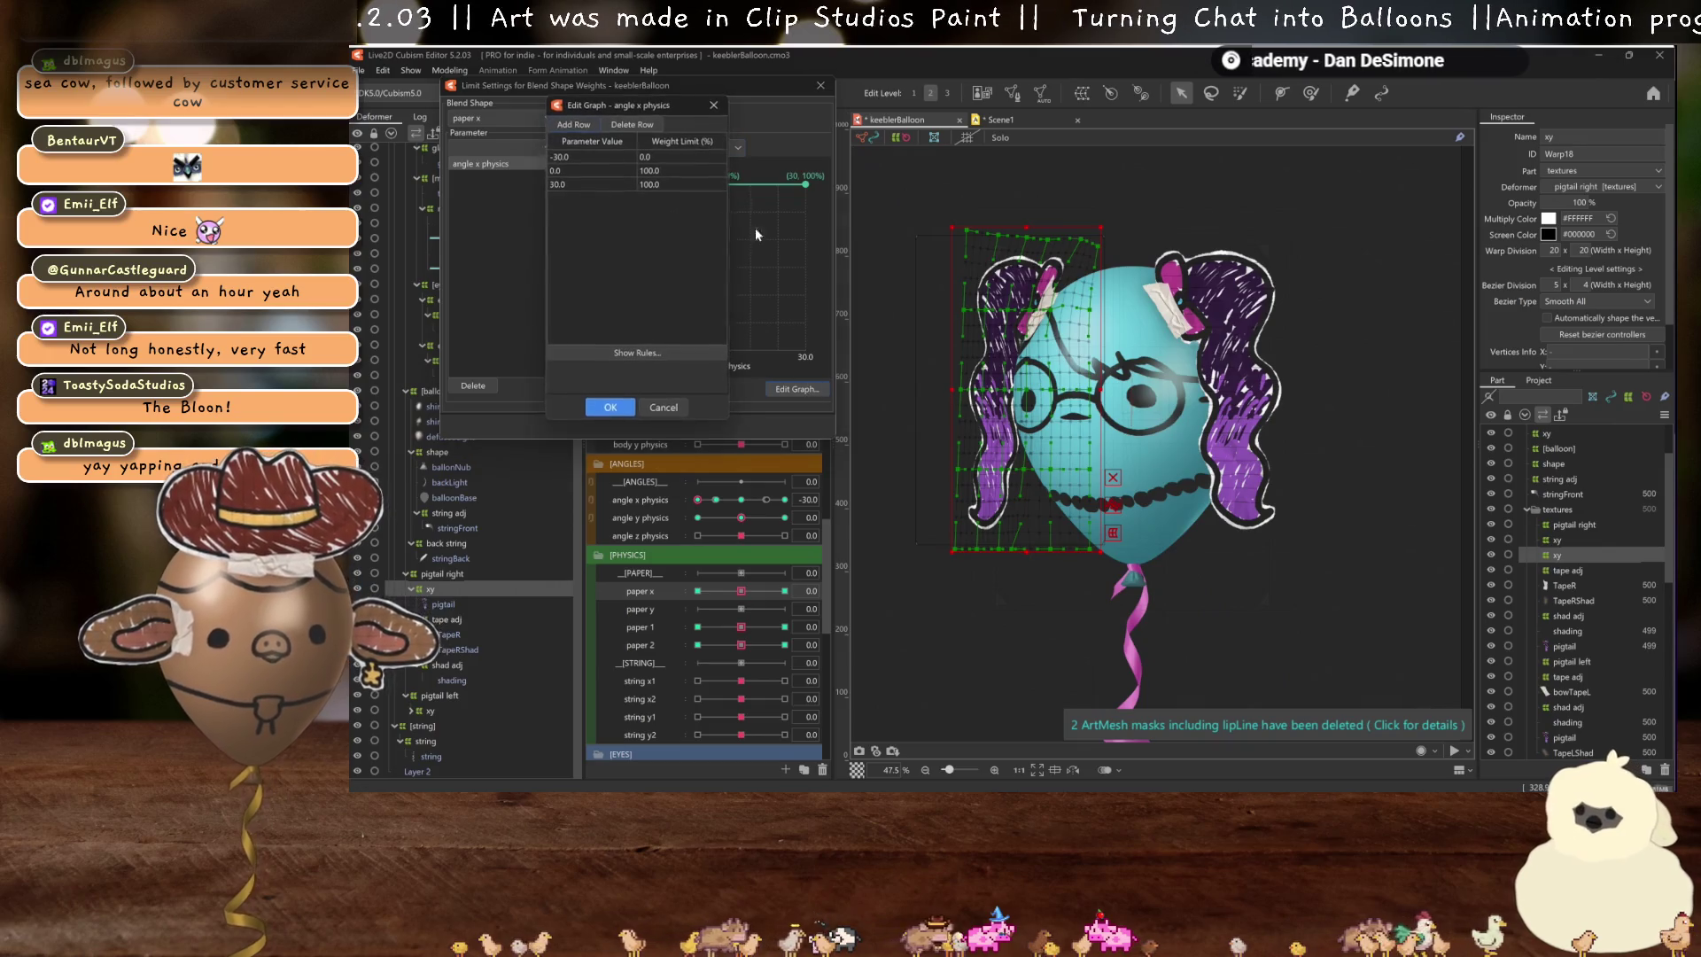
pyautogui.doubleClick(663, 157)
pyautogui.write('0')
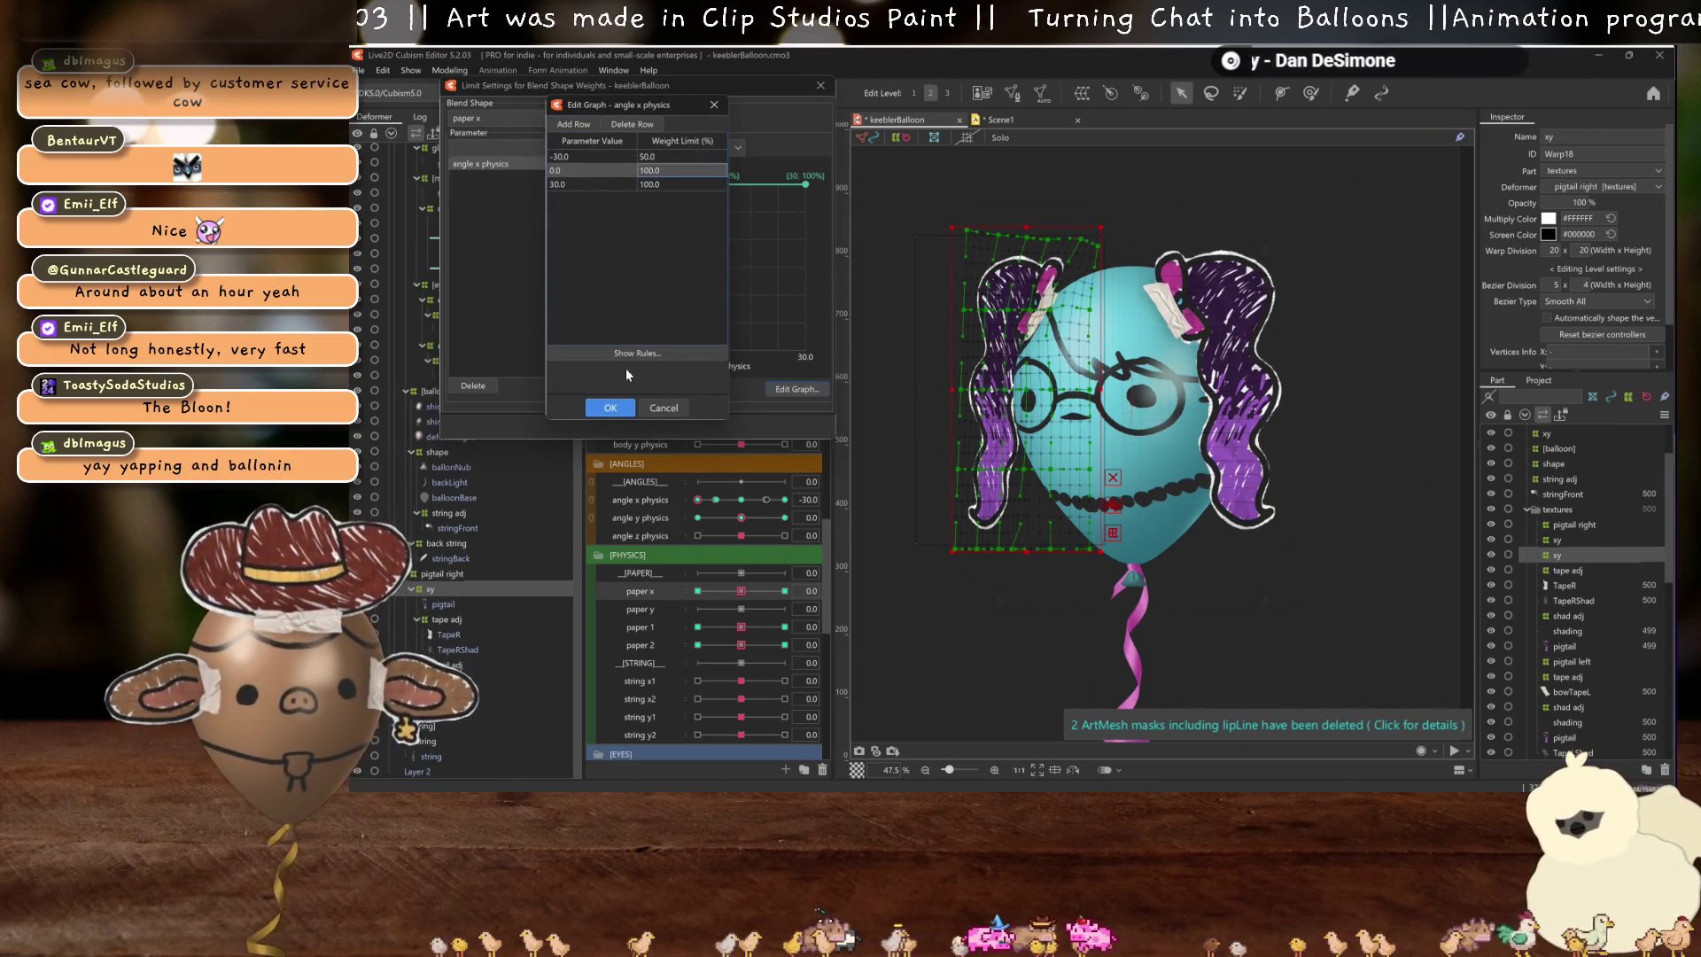
pyautogui.press('Return')
pyautogui.press('Return')
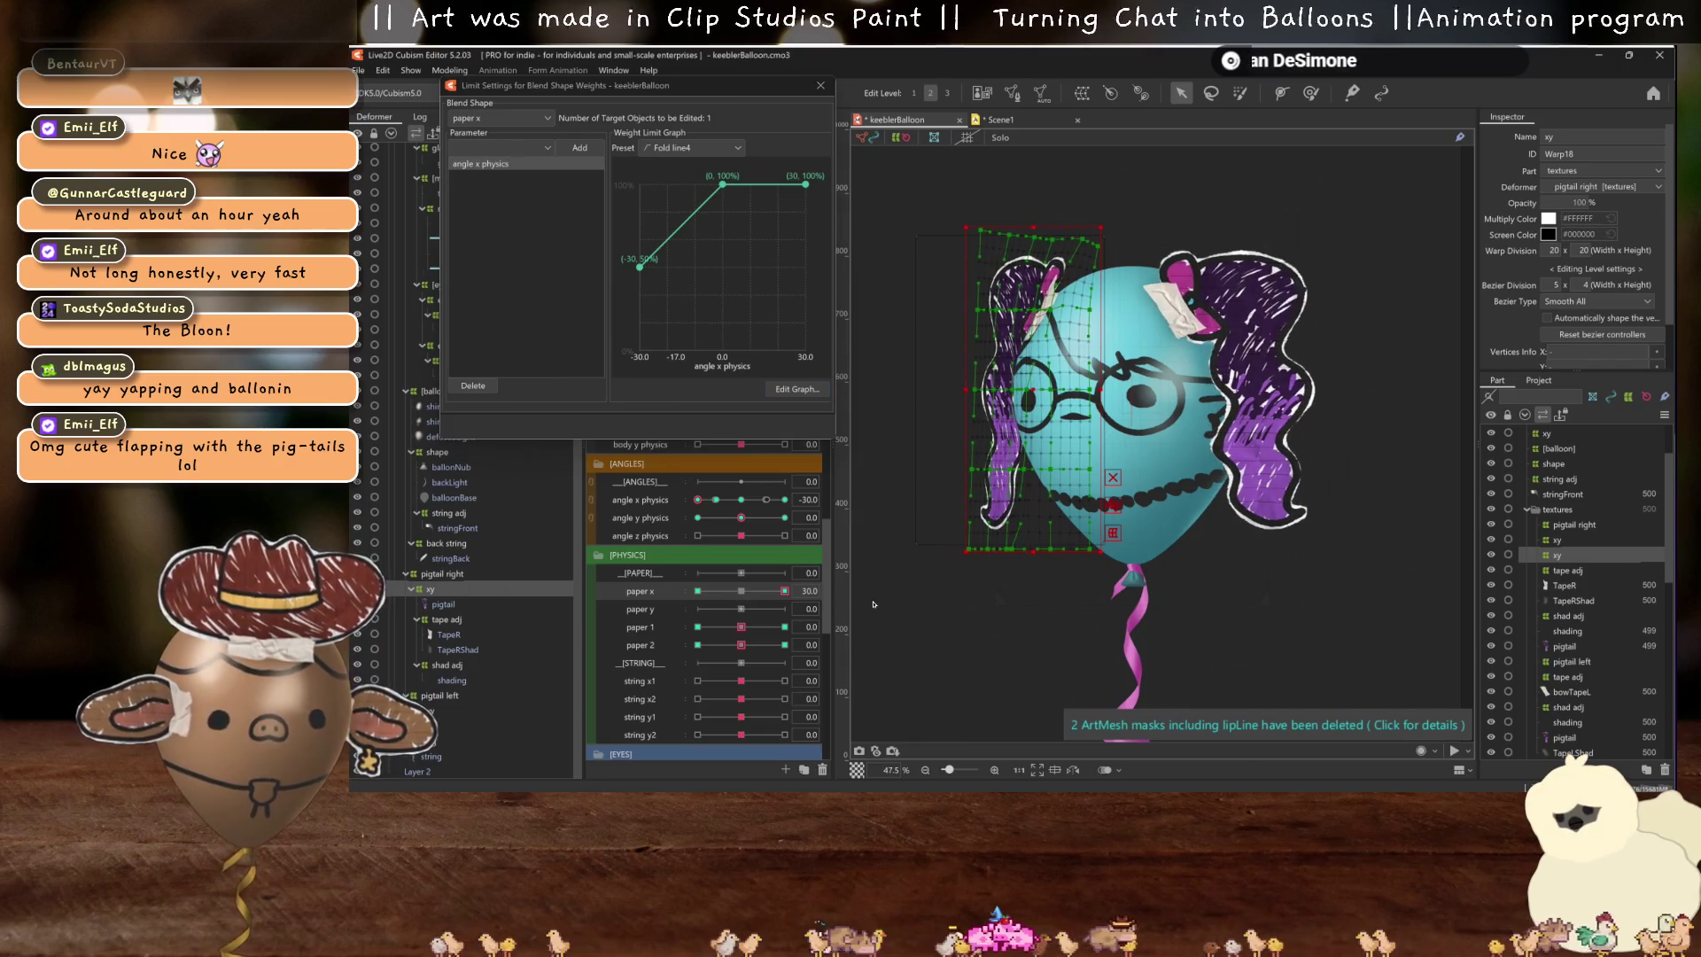
pyautogui.hotkey('ctrl', 'h')
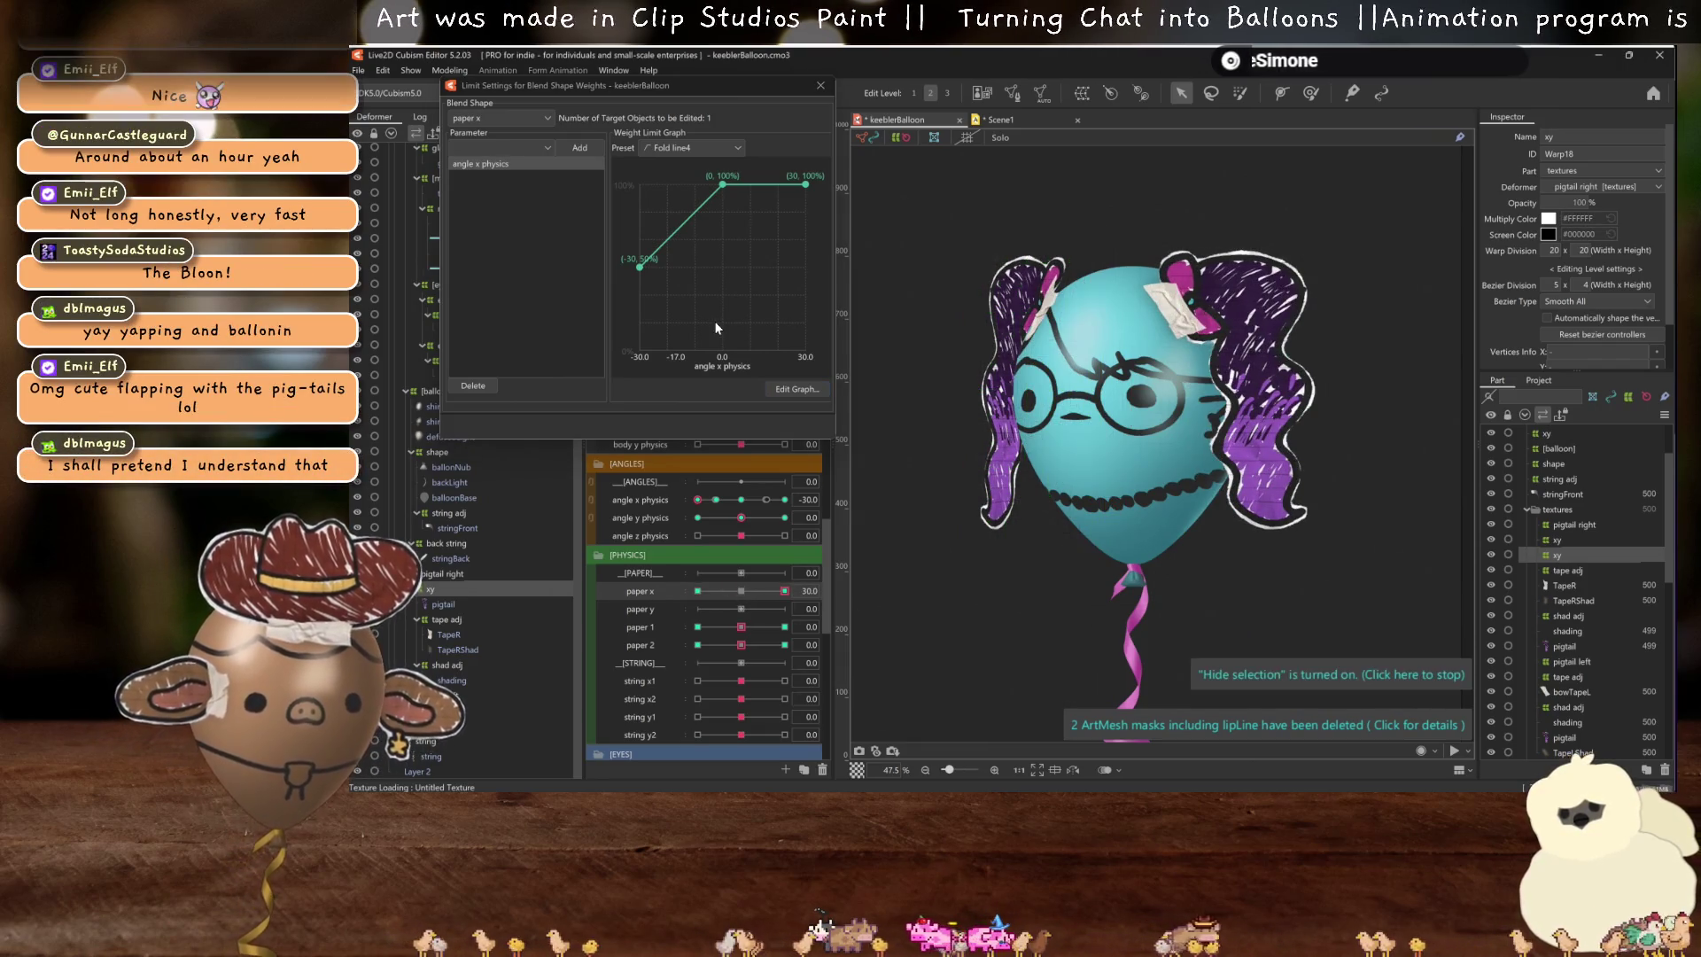
pyautogui.click(797, 389)
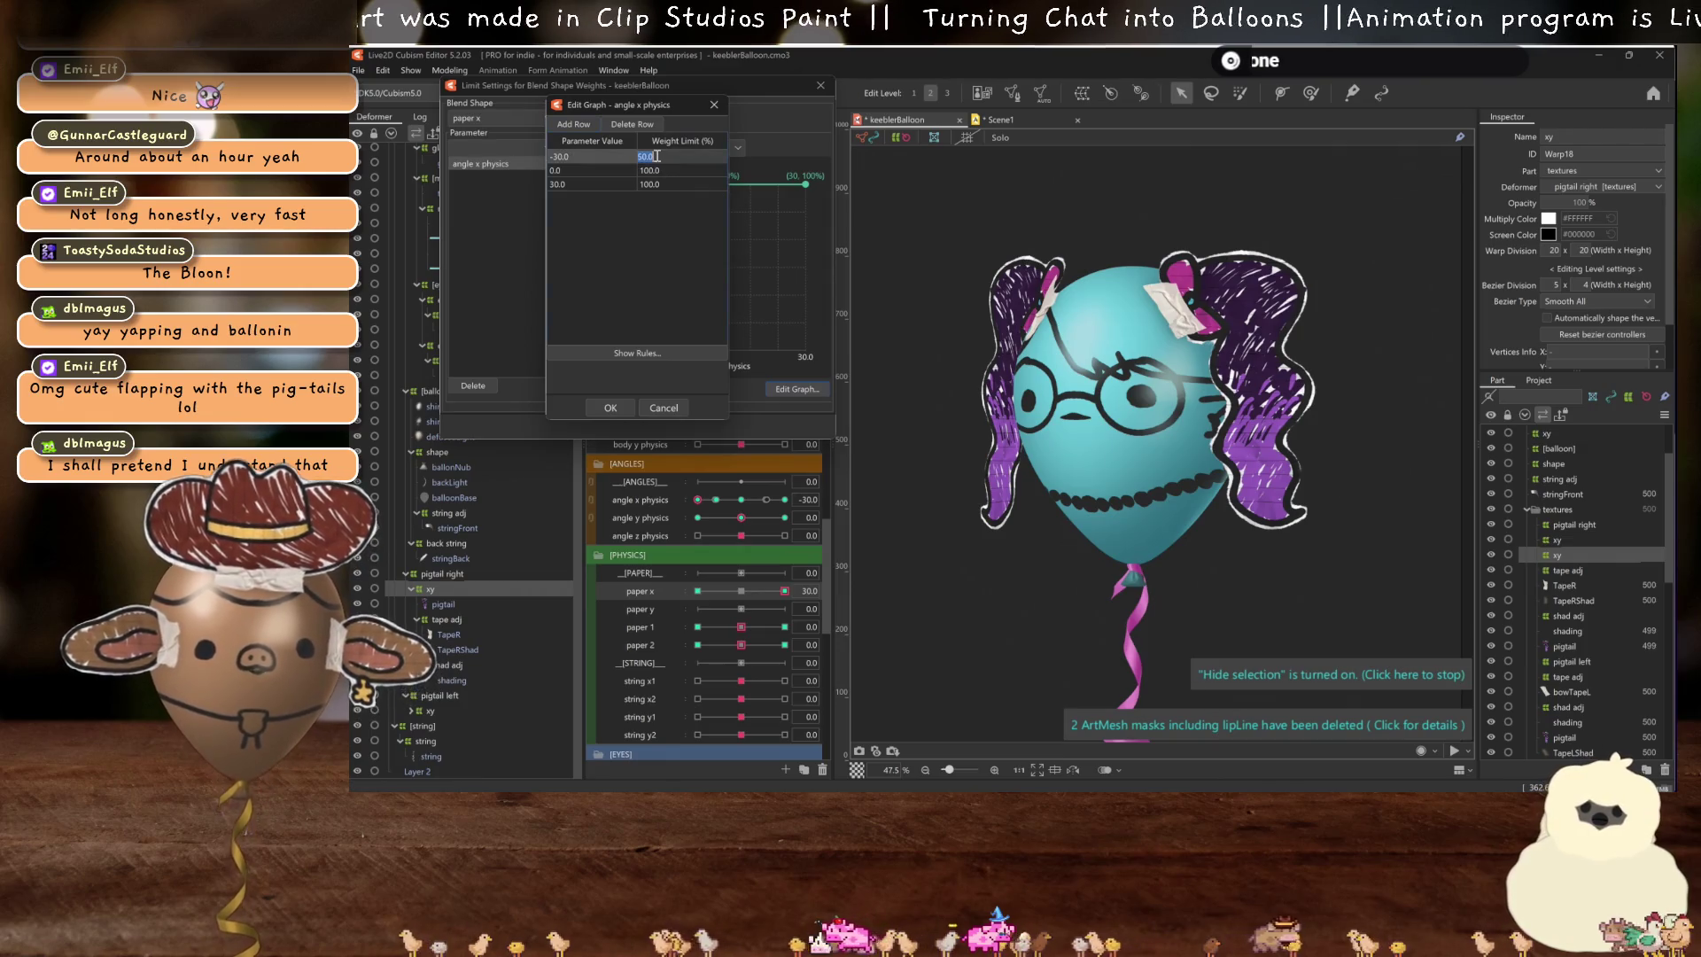
pyautogui.doubleClick(656, 157)
pyautogui.click(625, 402)
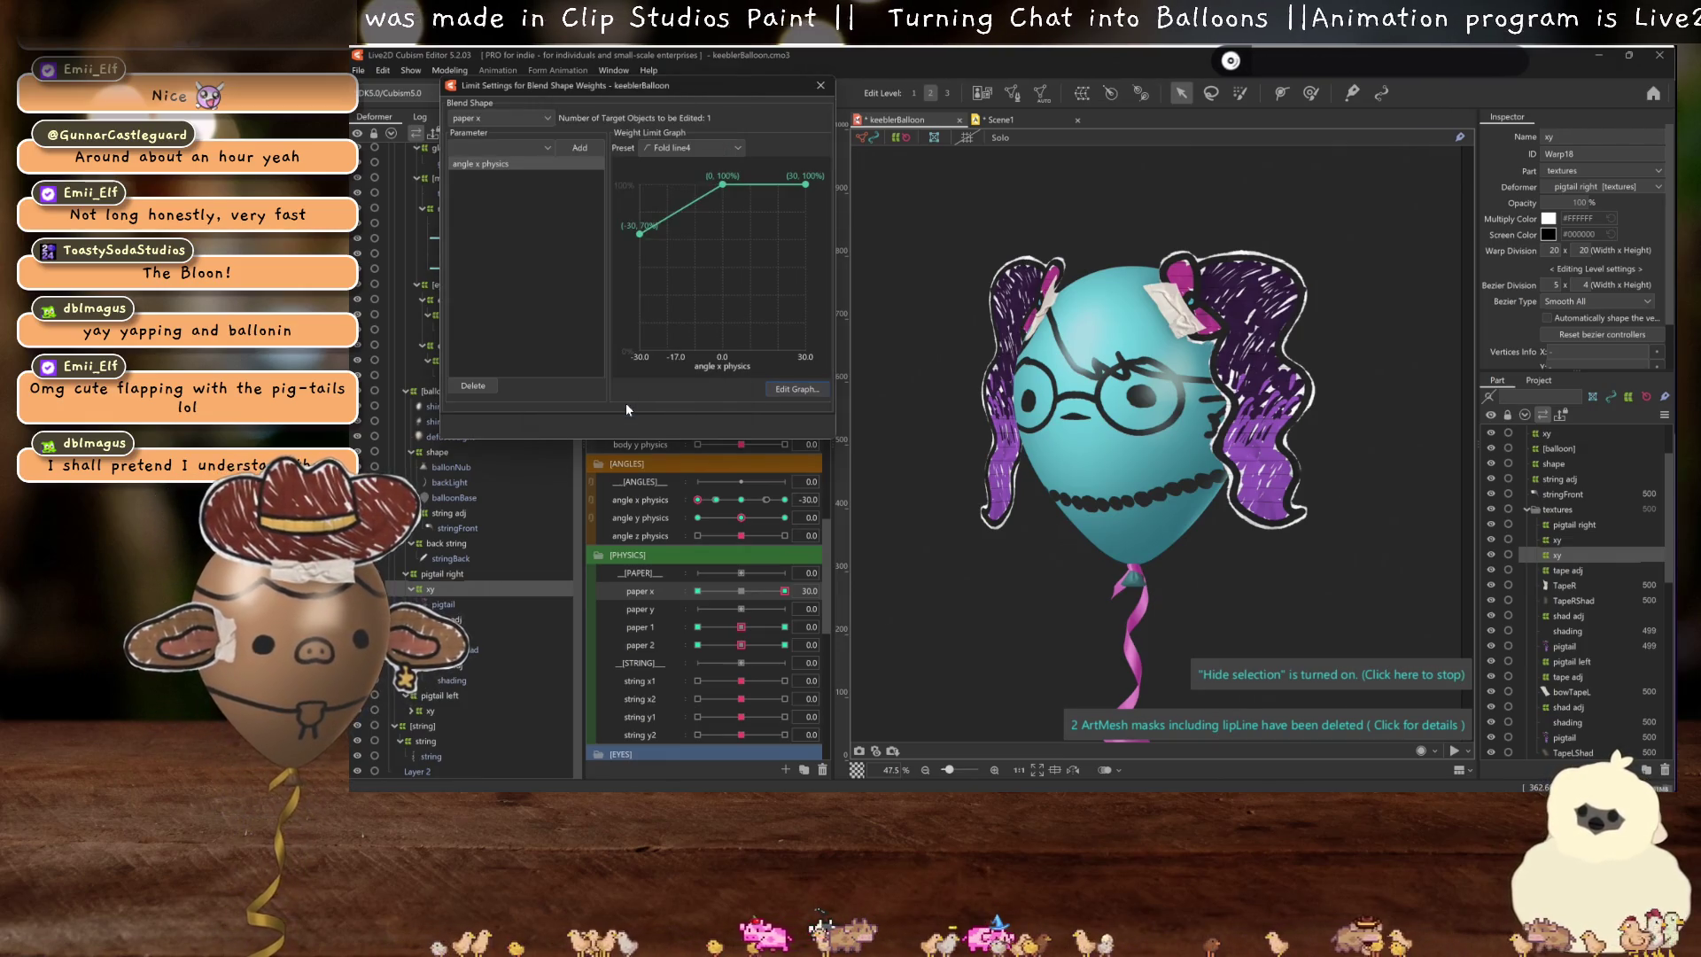
pyautogui.click(788, 390)
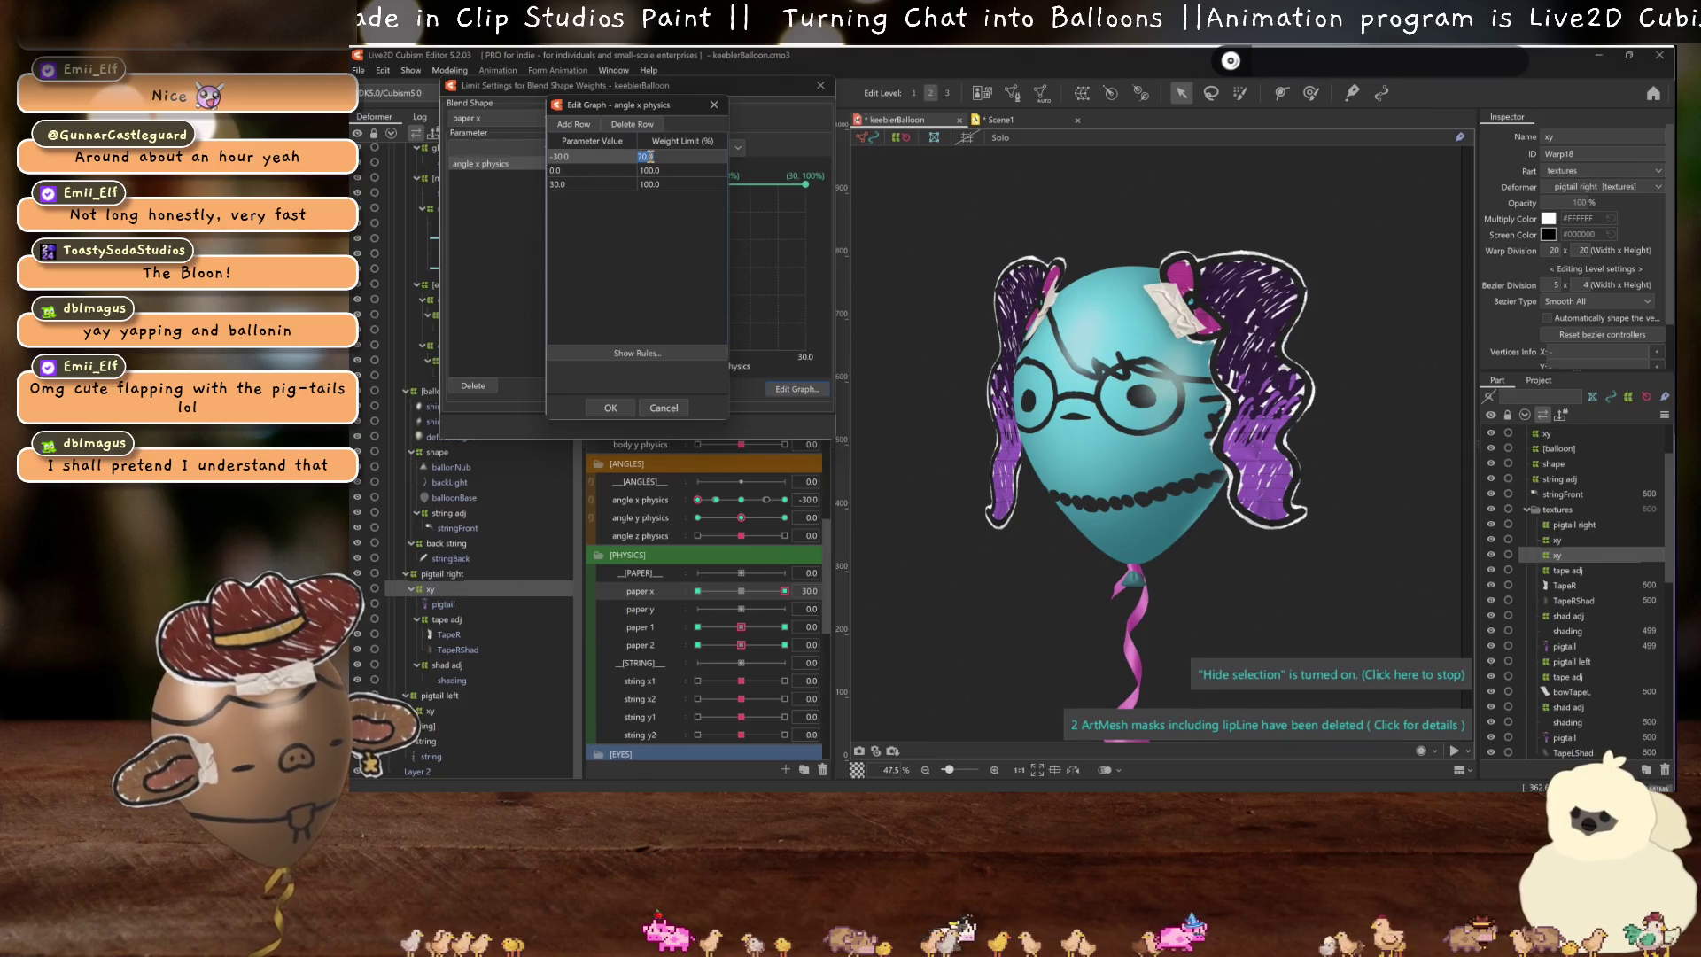
pyautogui.write('30')
pyautogui.press('Return')
pyautogui.click(605, 405)
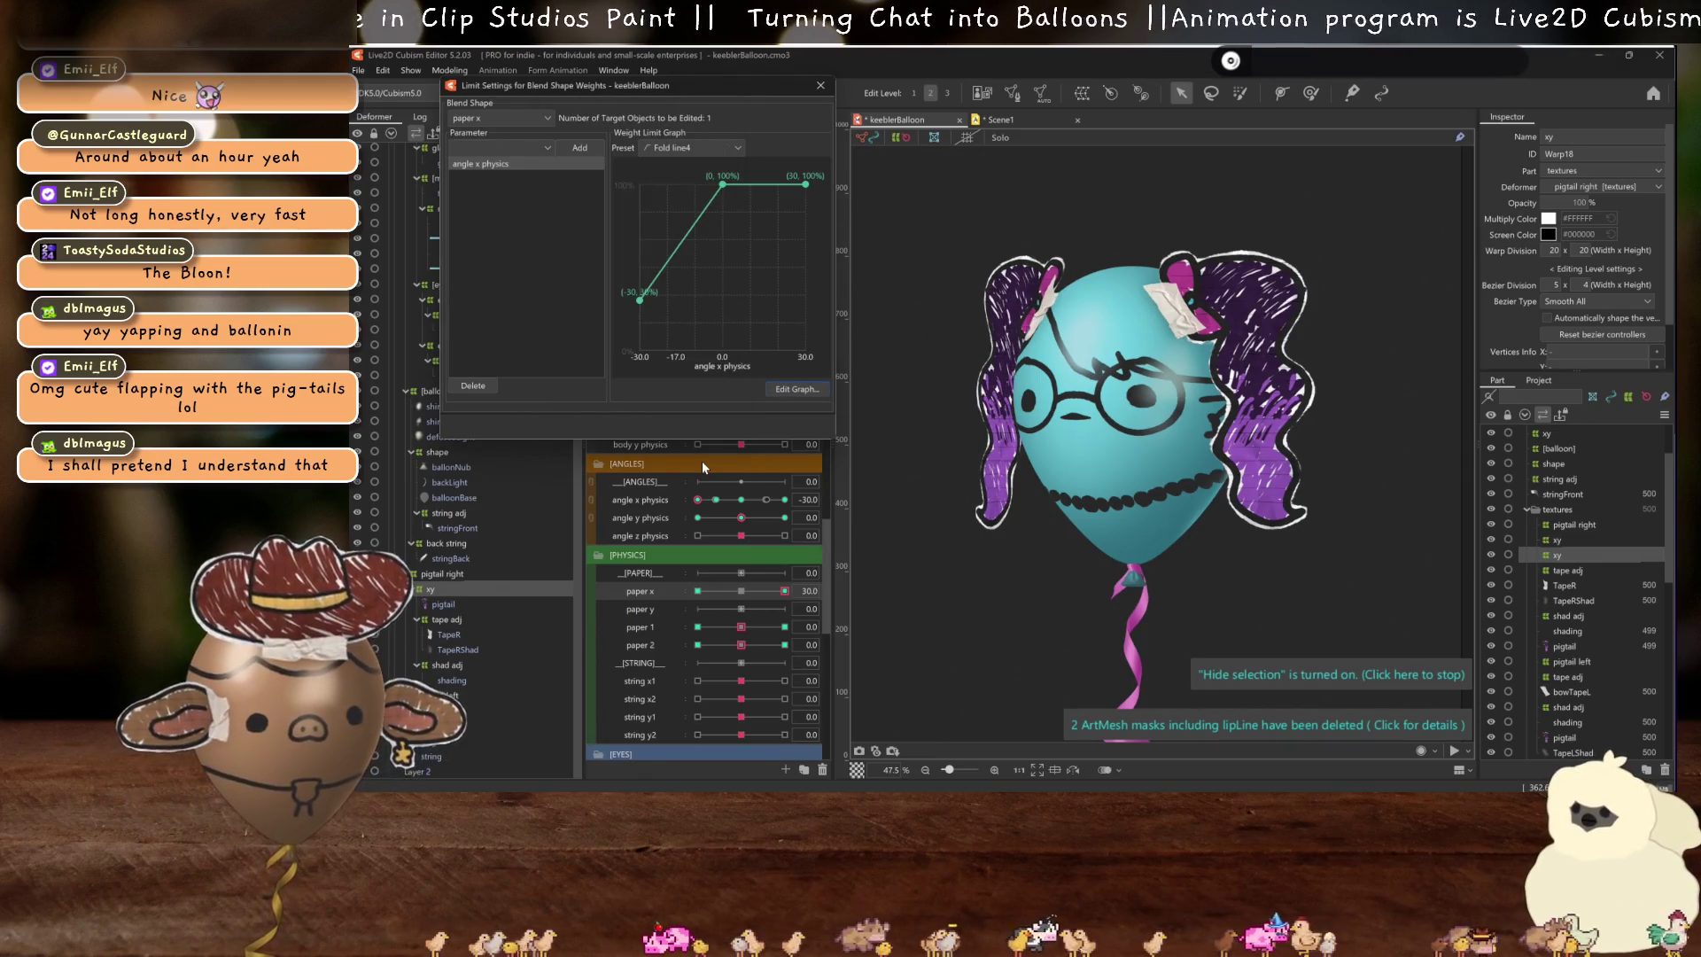
# - Set paper x to 30 and test blending with angle x physics at -23.3
pyautogui.click(742, 591)
pyautogui.click(785, 591)
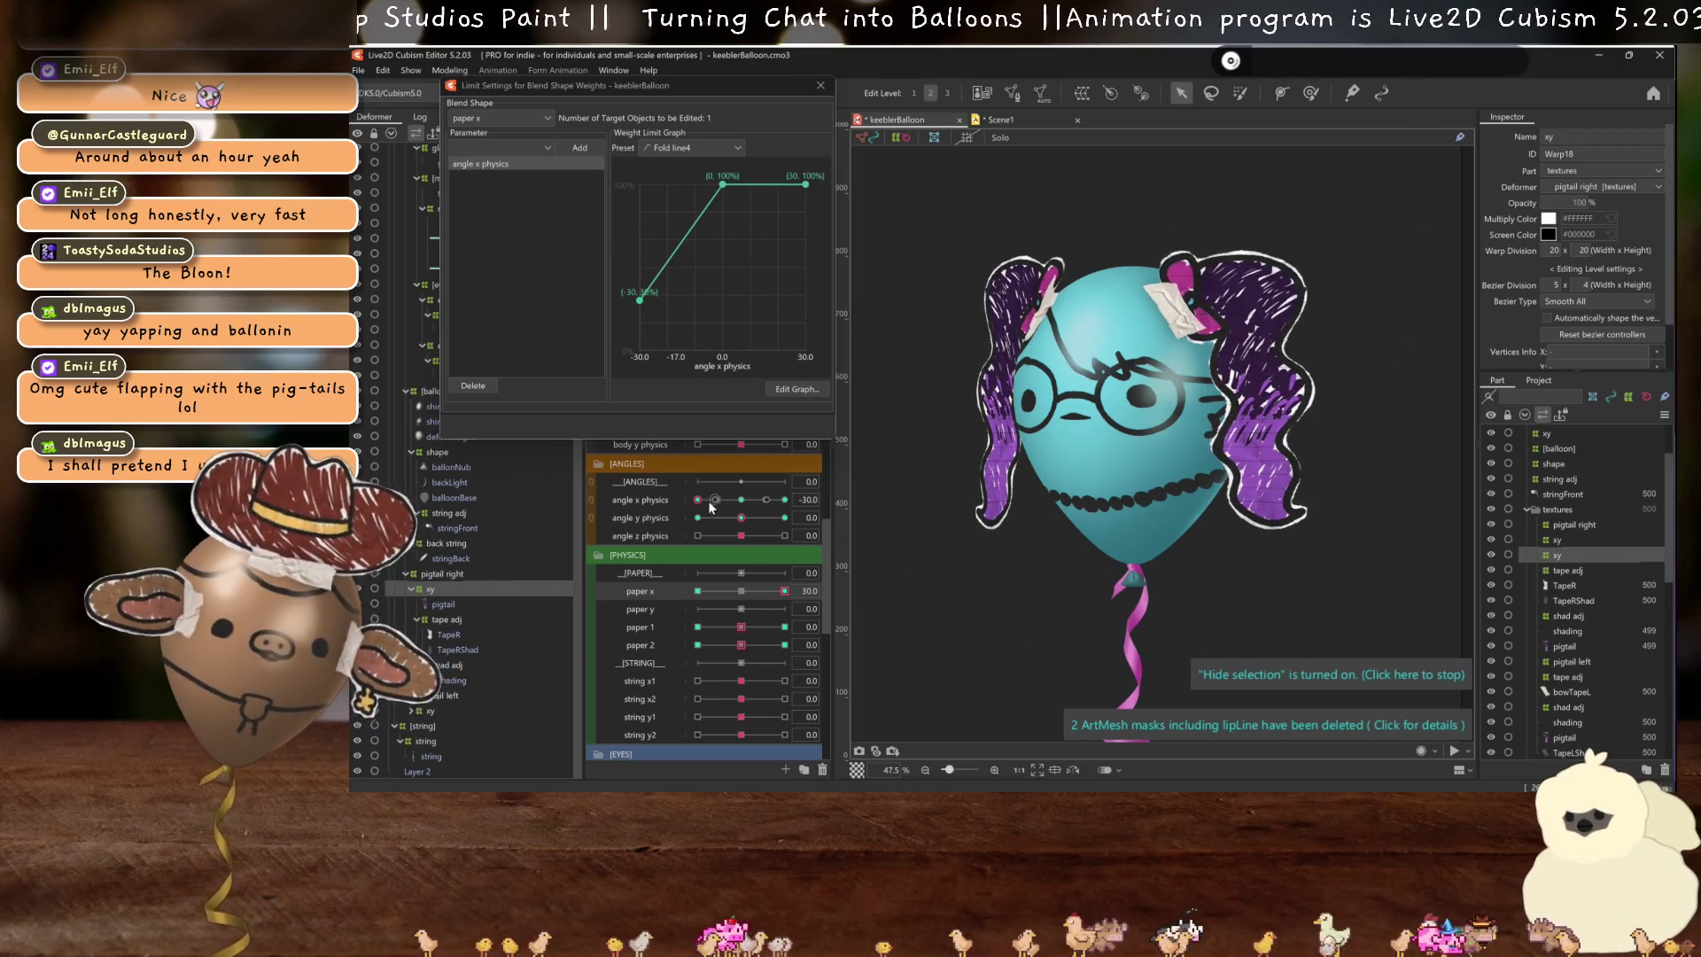
pyautogui.moveTo(700, 500); pyautogui.dragTo(715, 500)
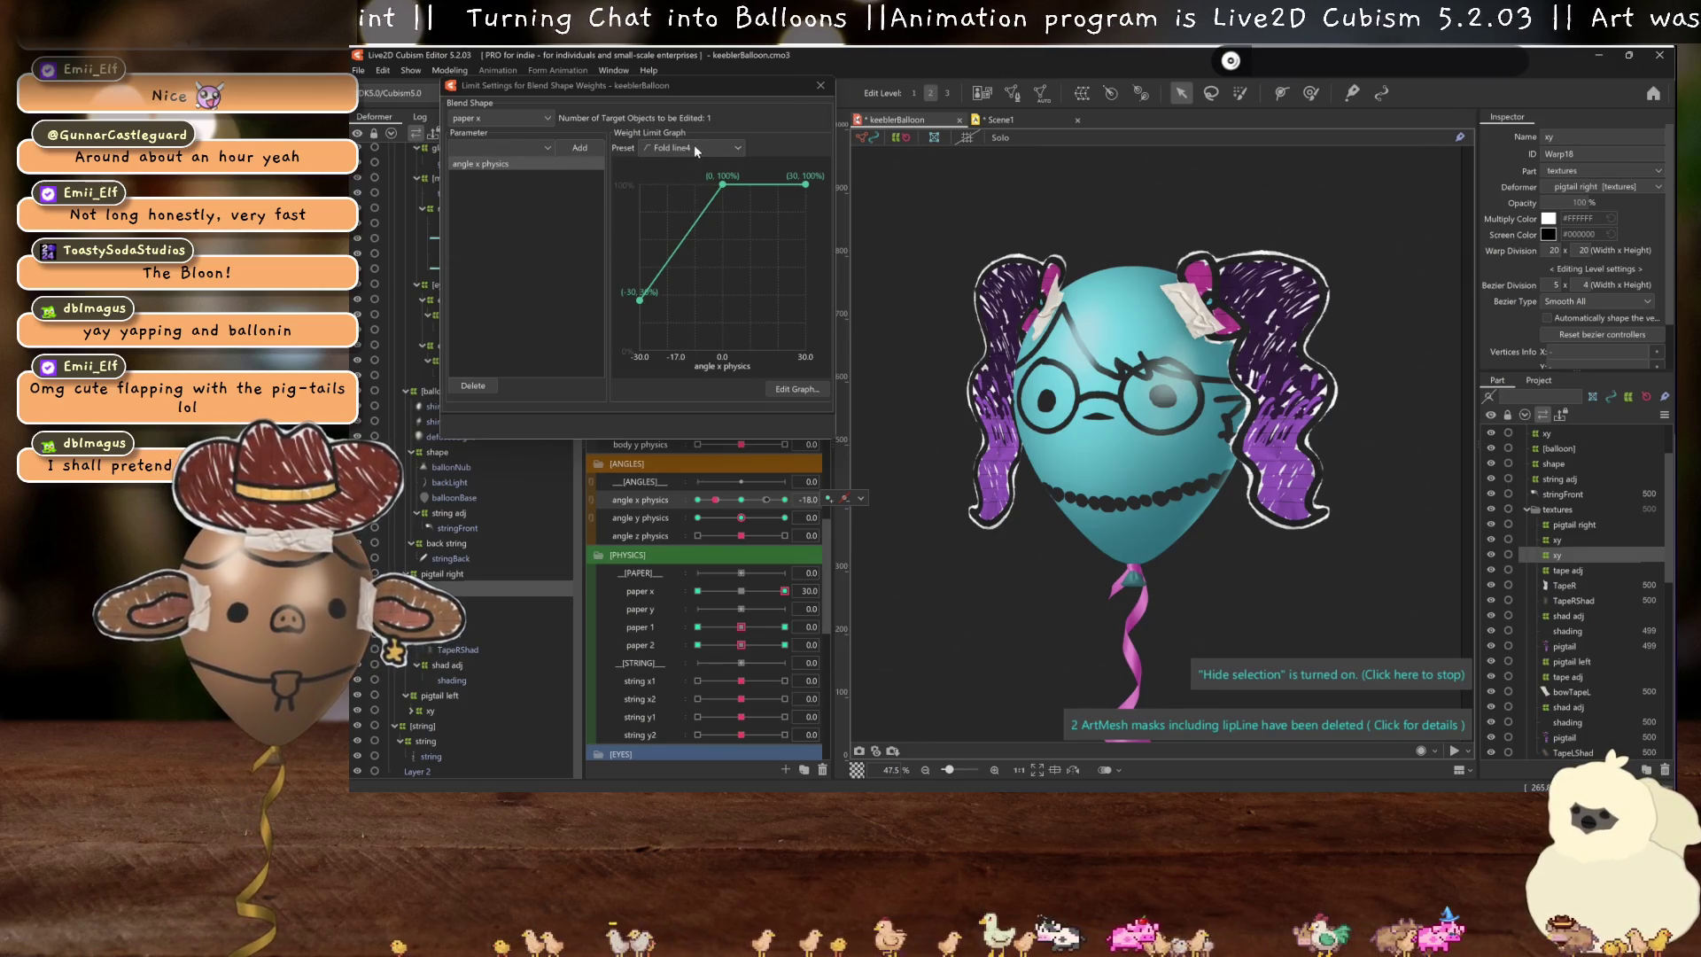
# - Add a table point at -18 with a 30% weight limit and apply it
pyautogui.click(802, 389)
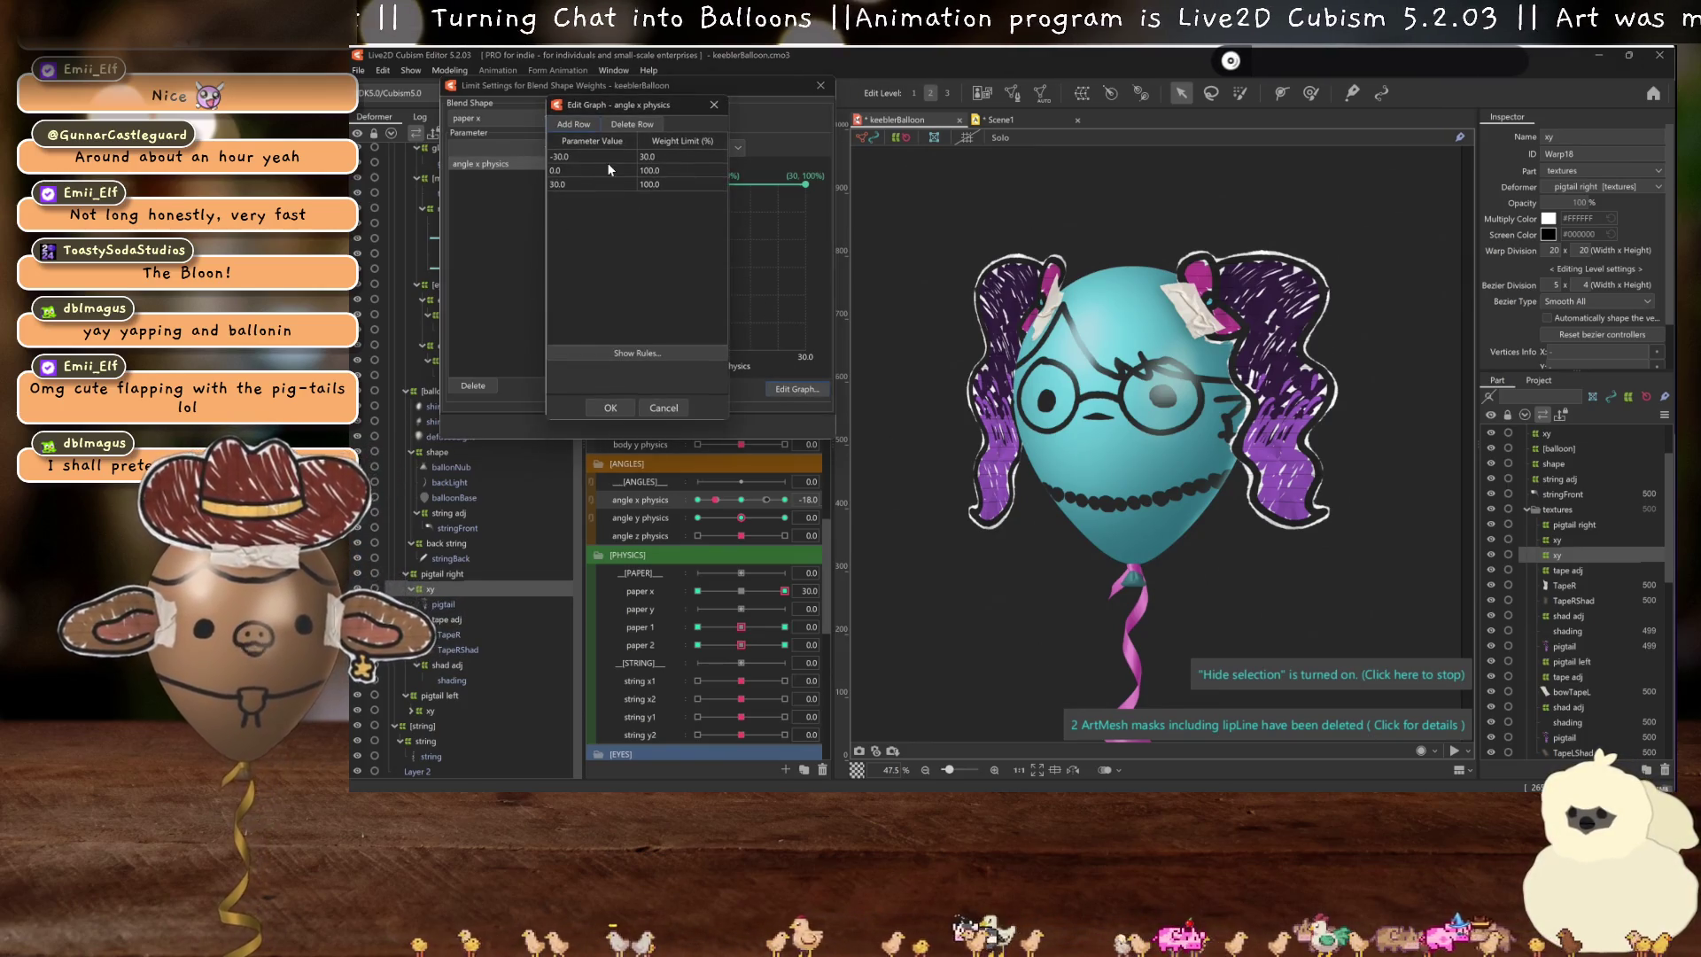
pyautogui.click(634, 346)
pyautogui.click(1118, 468)
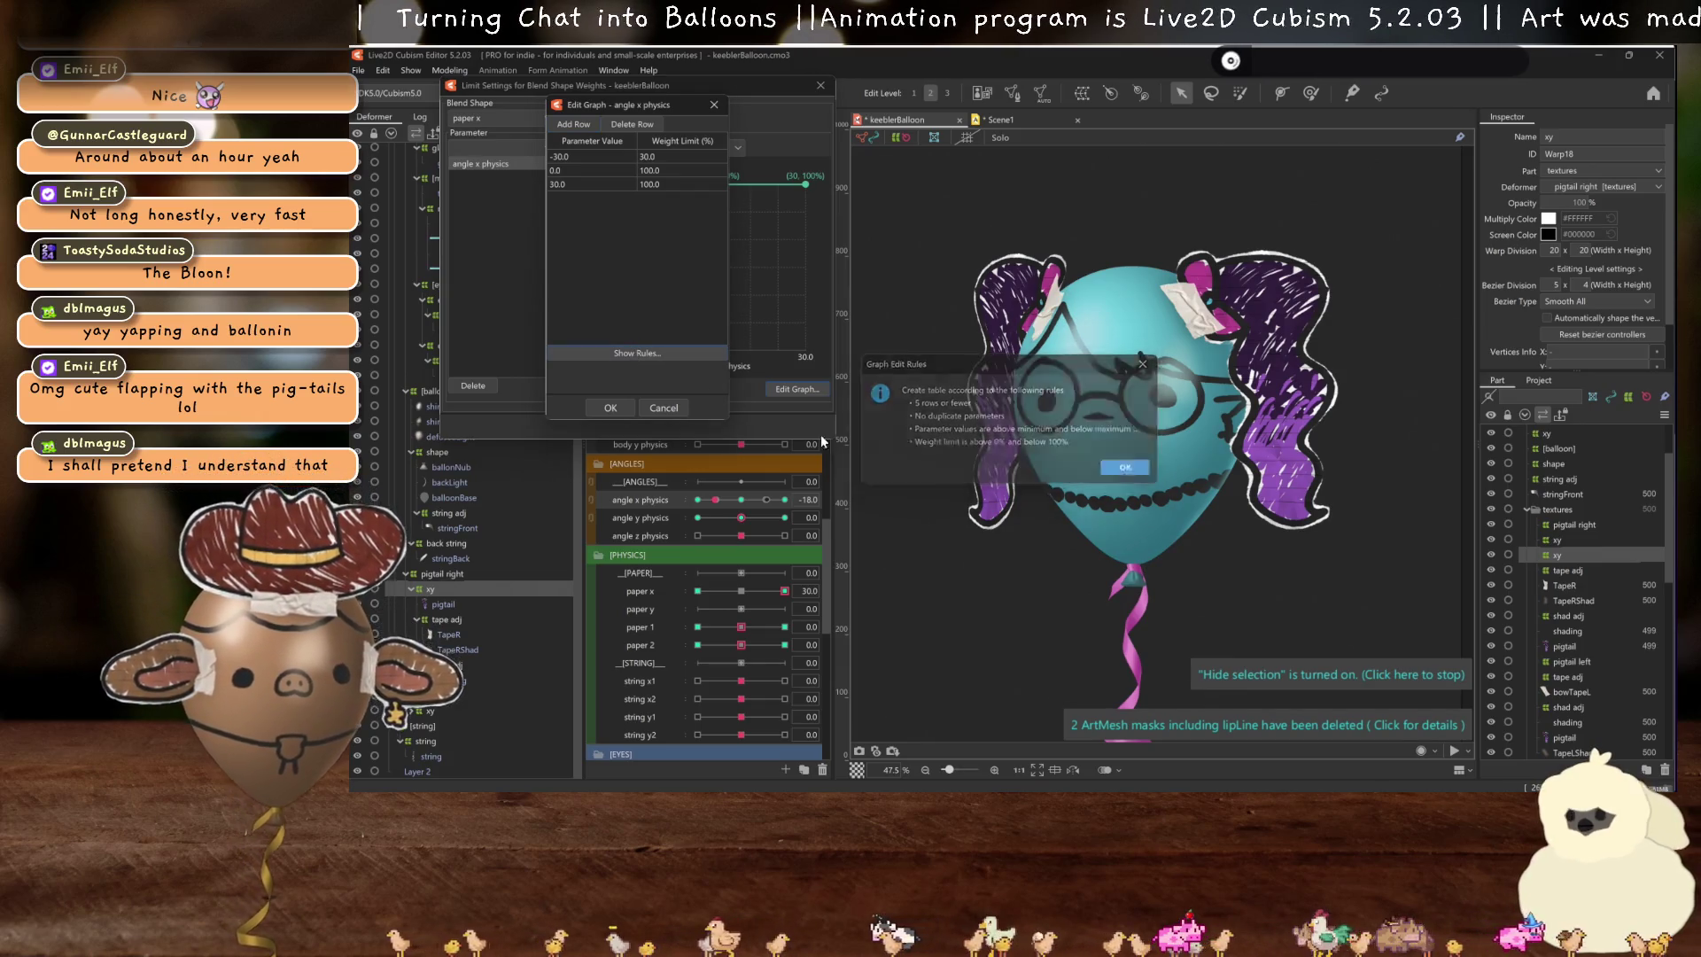
pyautogui.click(575, 126)
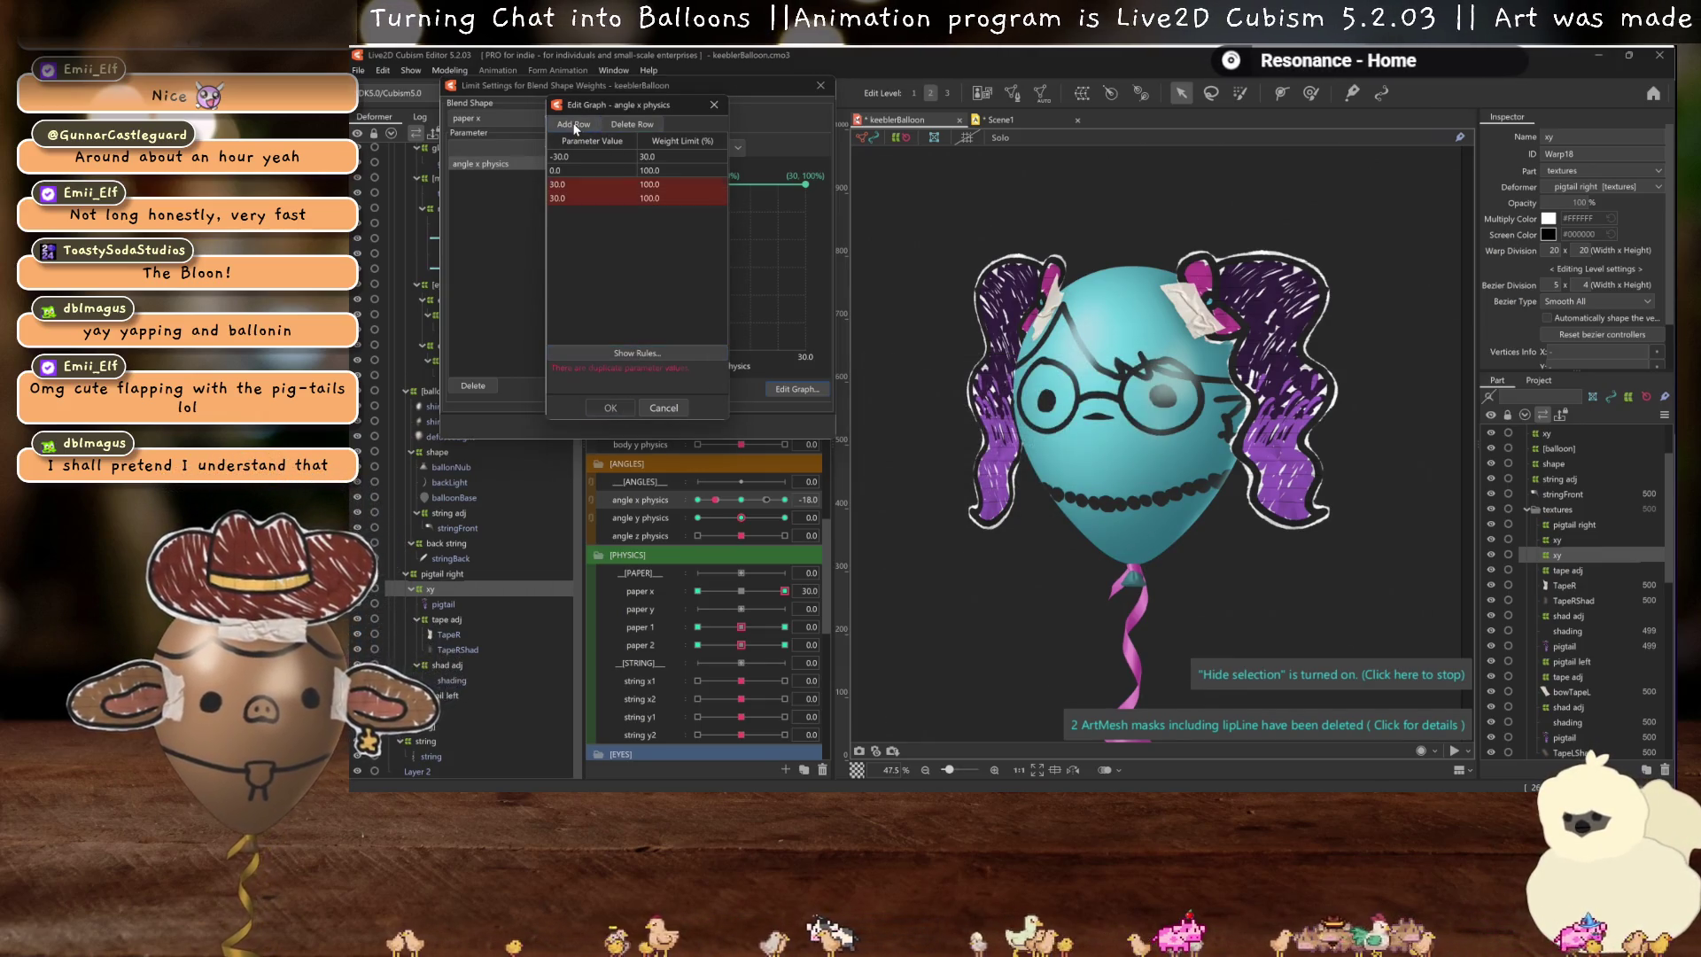
pyautogui.doubleClick(584, 196)
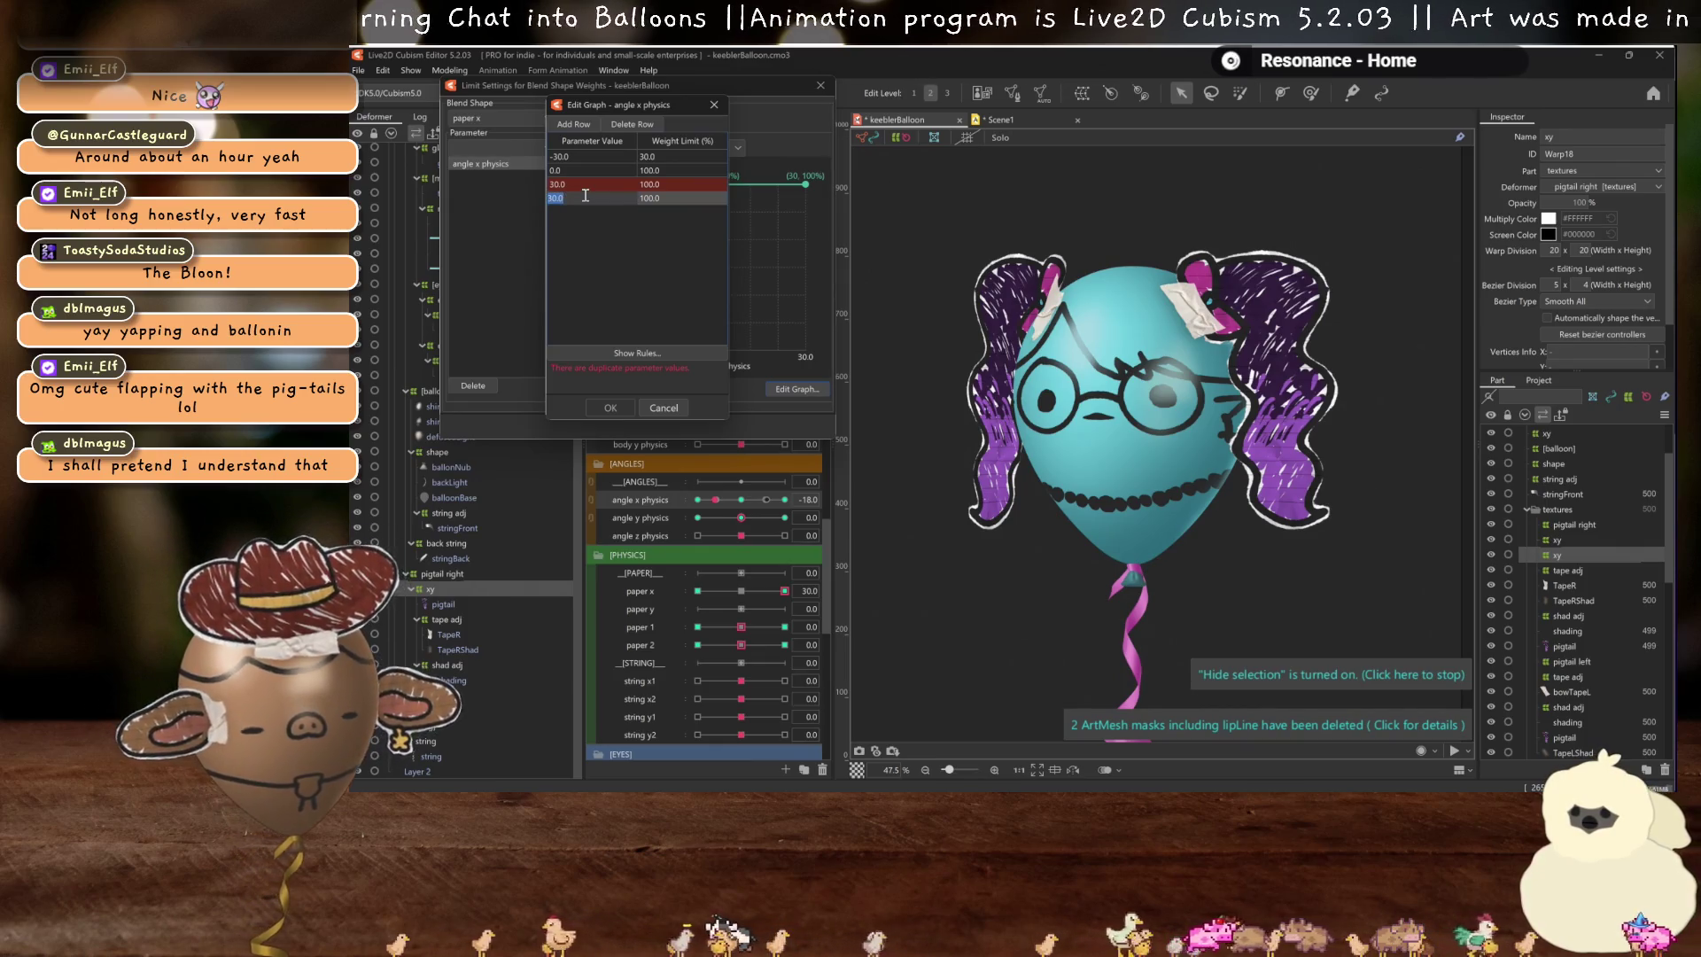
pyautogui.write('10')
pyautogui.write('18')
pyautogui.press('Return')
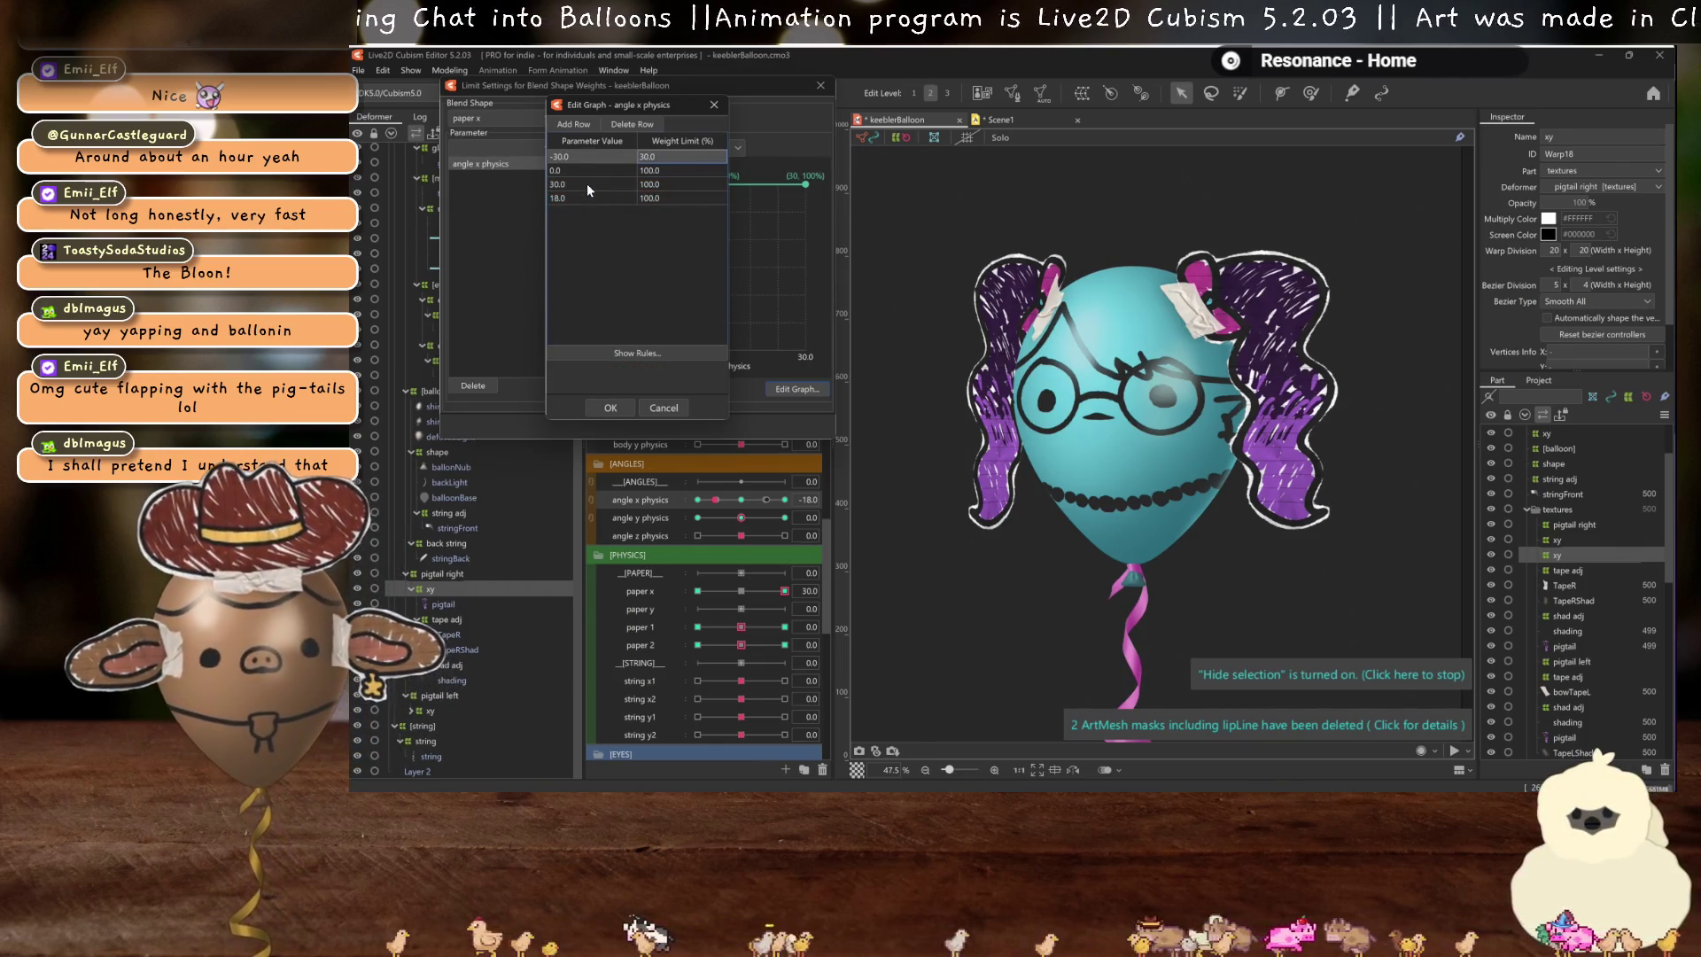
pyautogui.click(644, 187)
pyautogui.doubleClick(653, 198)
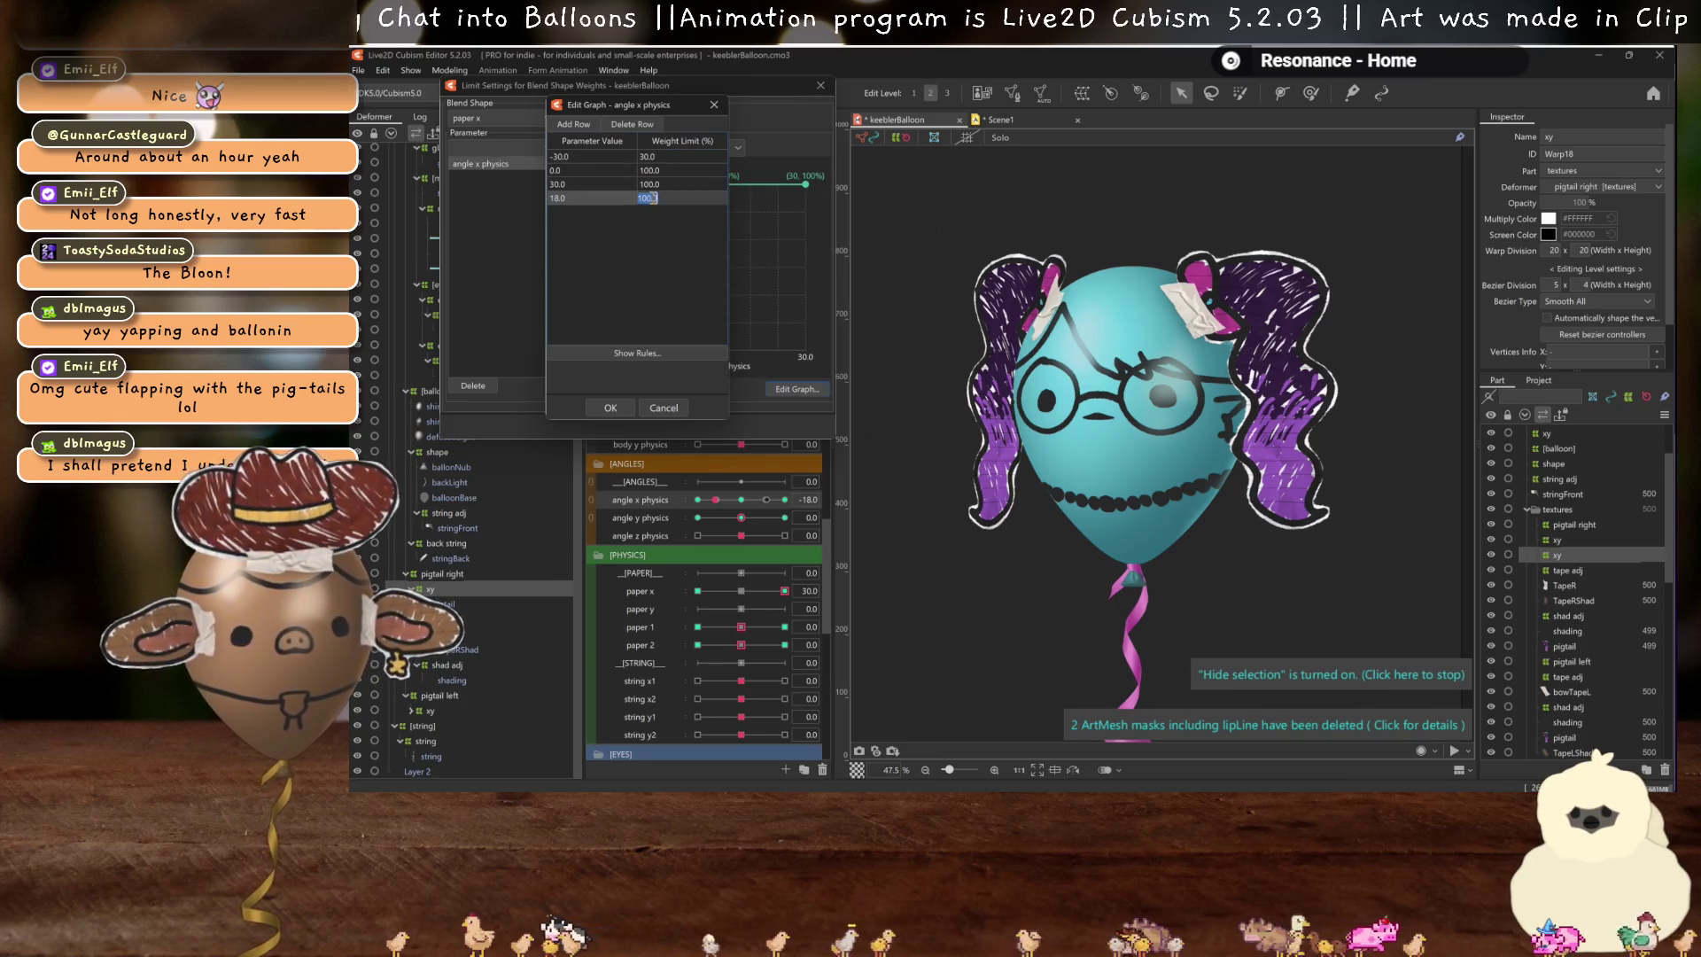
pyautogui.write('30')
pyautogui.press('Return')
pyautogui.click(610, 408)
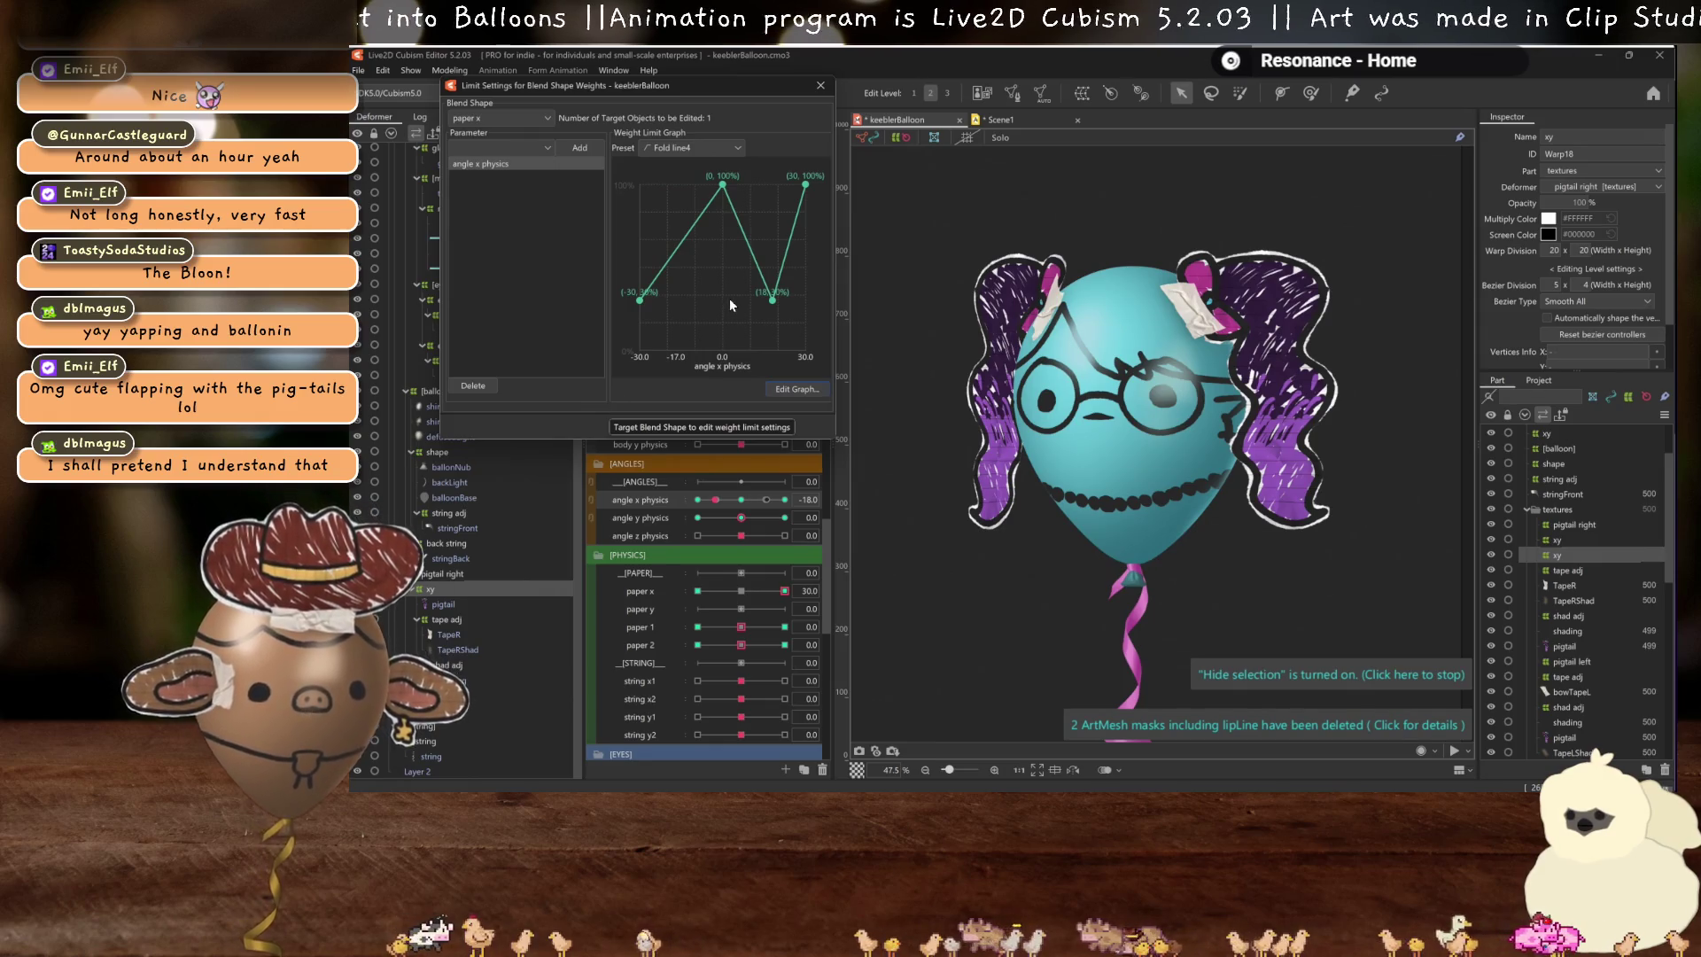
# - Test the right pigtail at angle x physics -30 and -18, then select the left pigtail's warp deformer
pyautogui.click(793, 389)
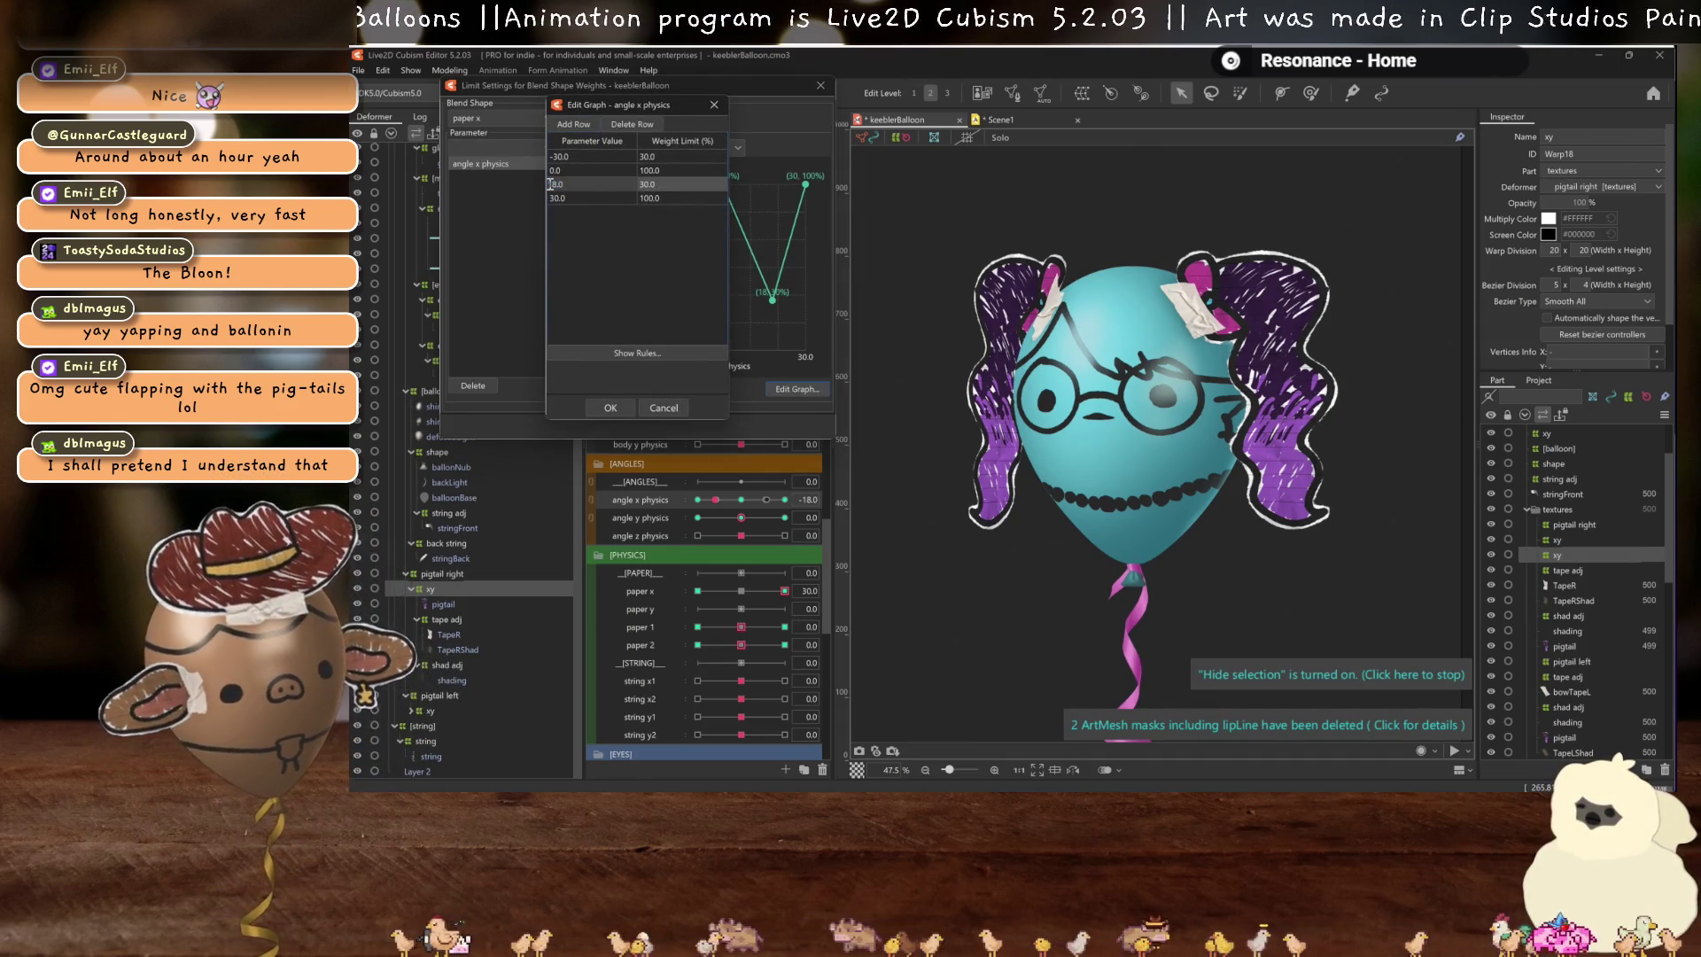
pyautogui.write('-18')
pyautogui.click(613, 409)
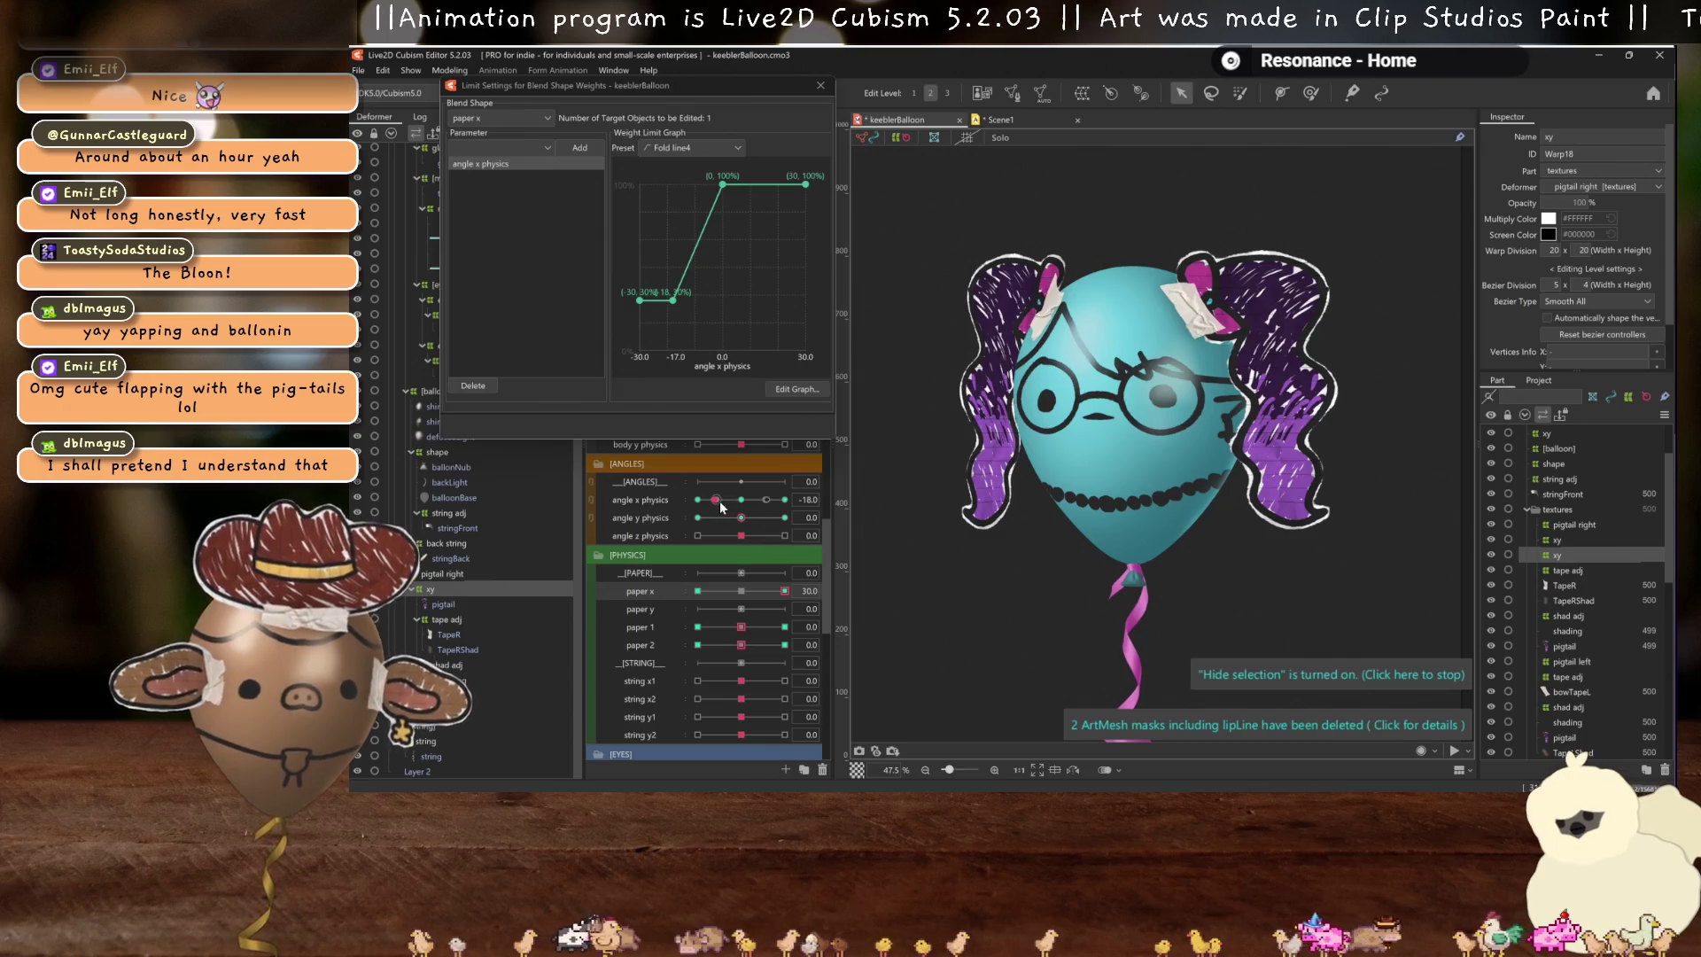
pyautogui.moveTo(721, 502); pyautogui.dragTo(685, 503)
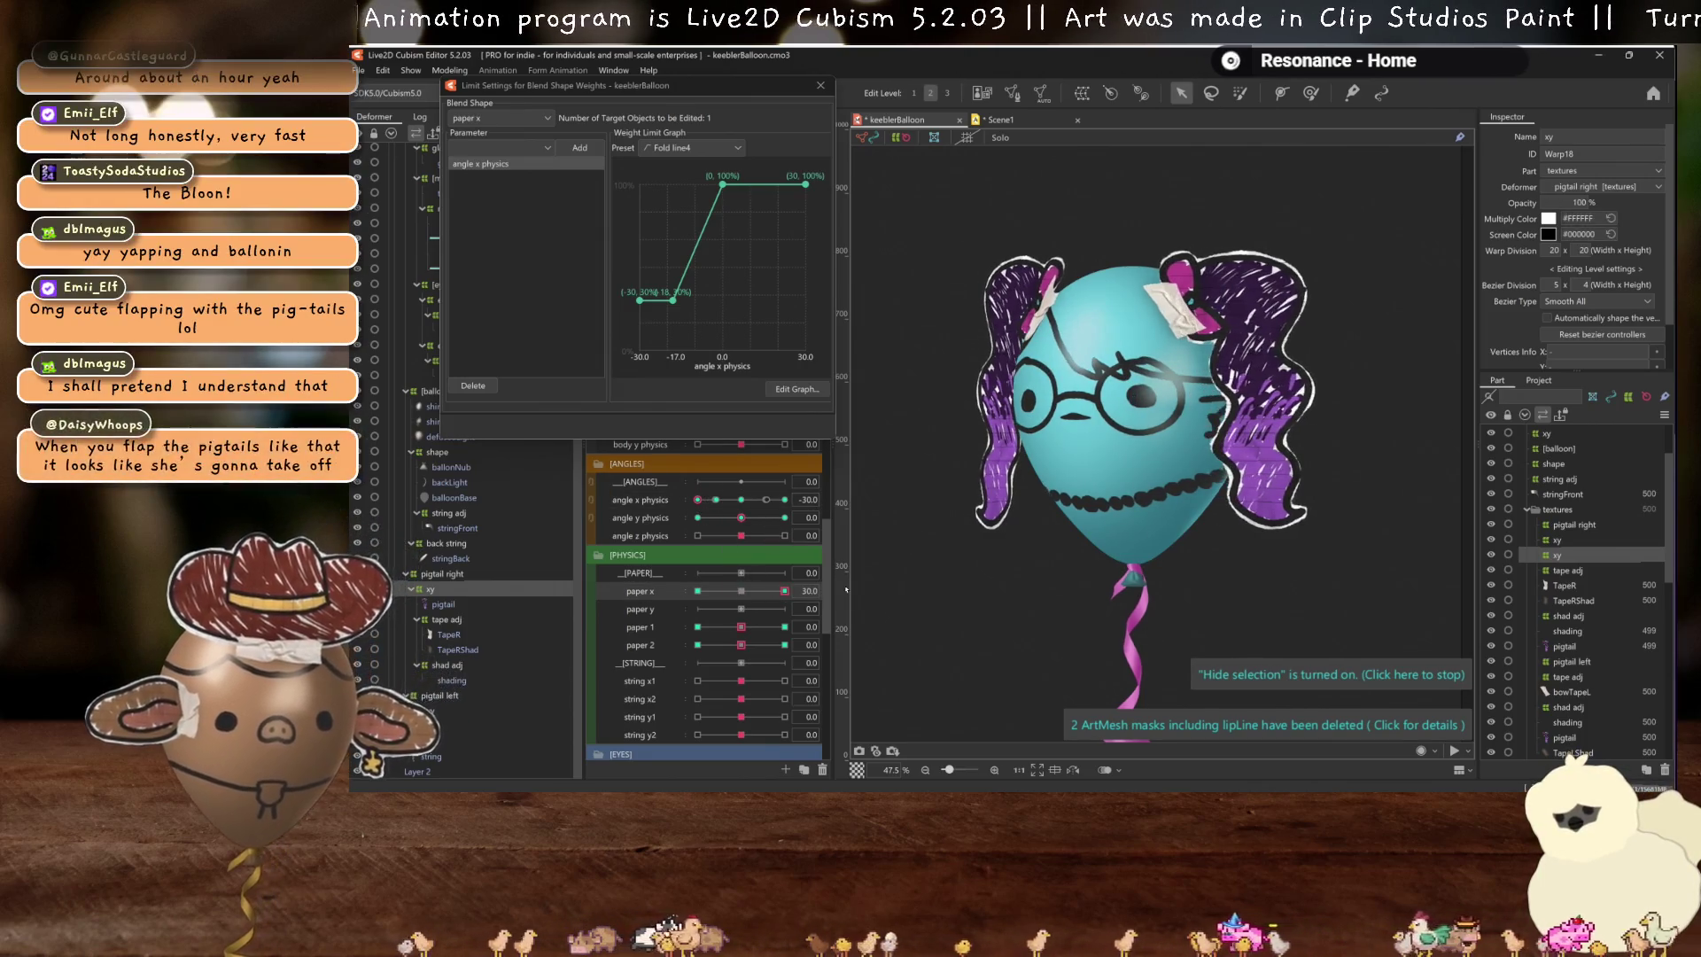
pyautogui.click(713, 502)
pyautogui.click(748, 595)
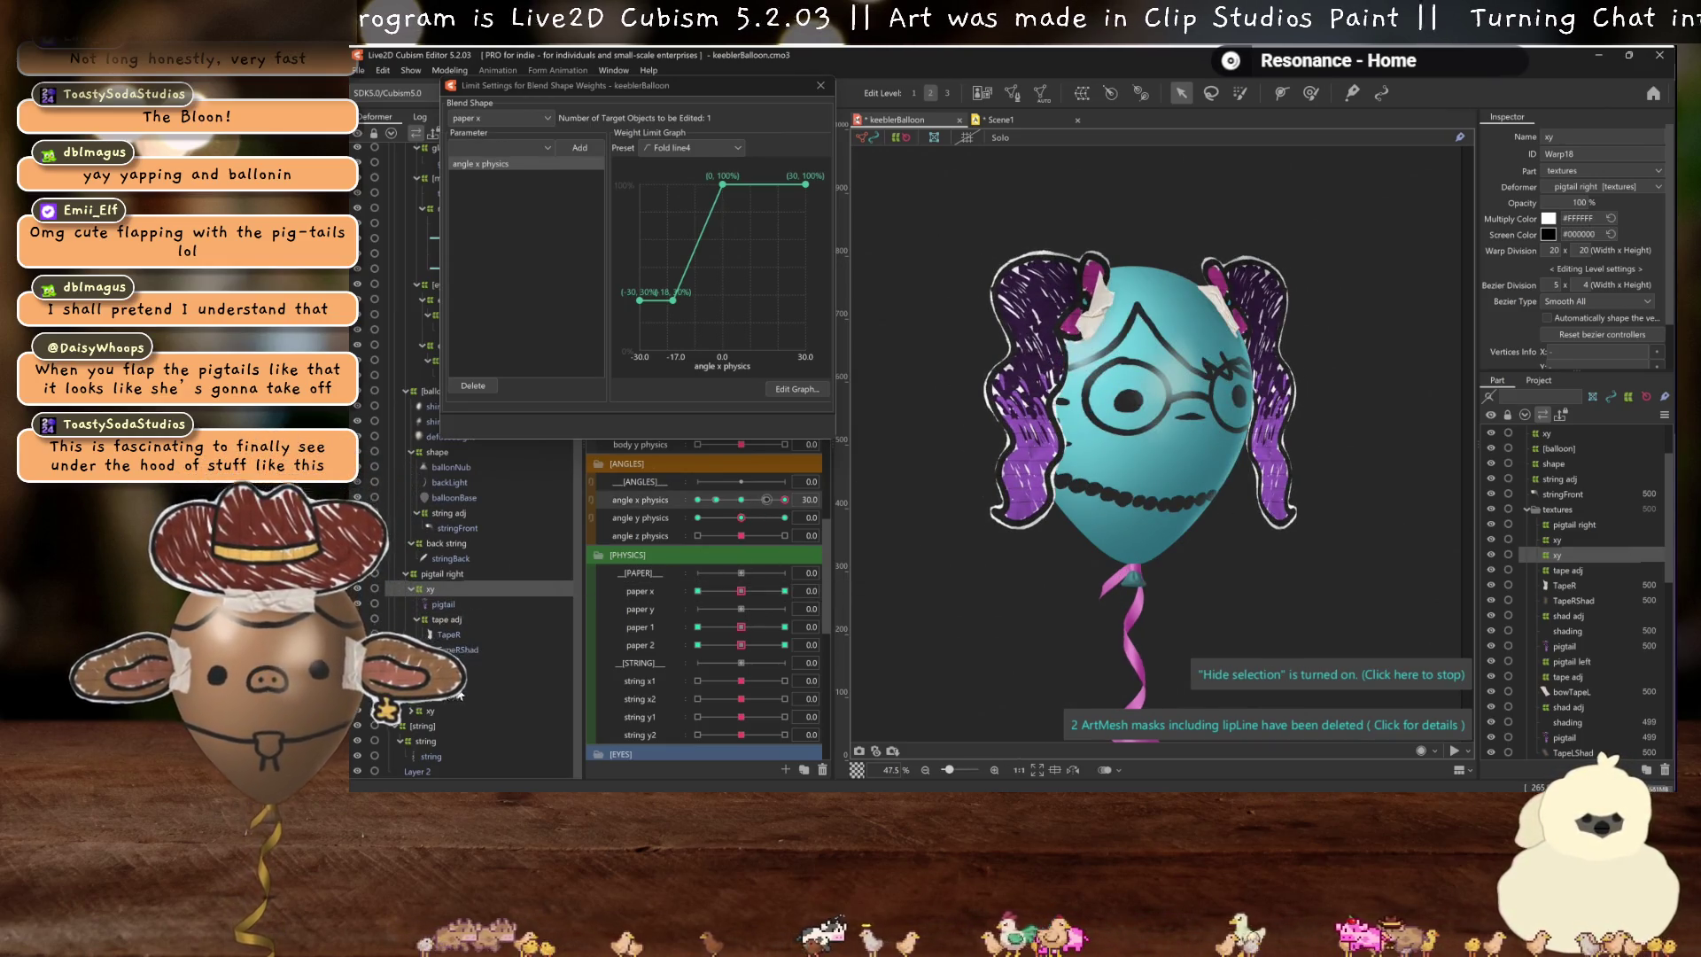
pyautogui.click(429, 711)
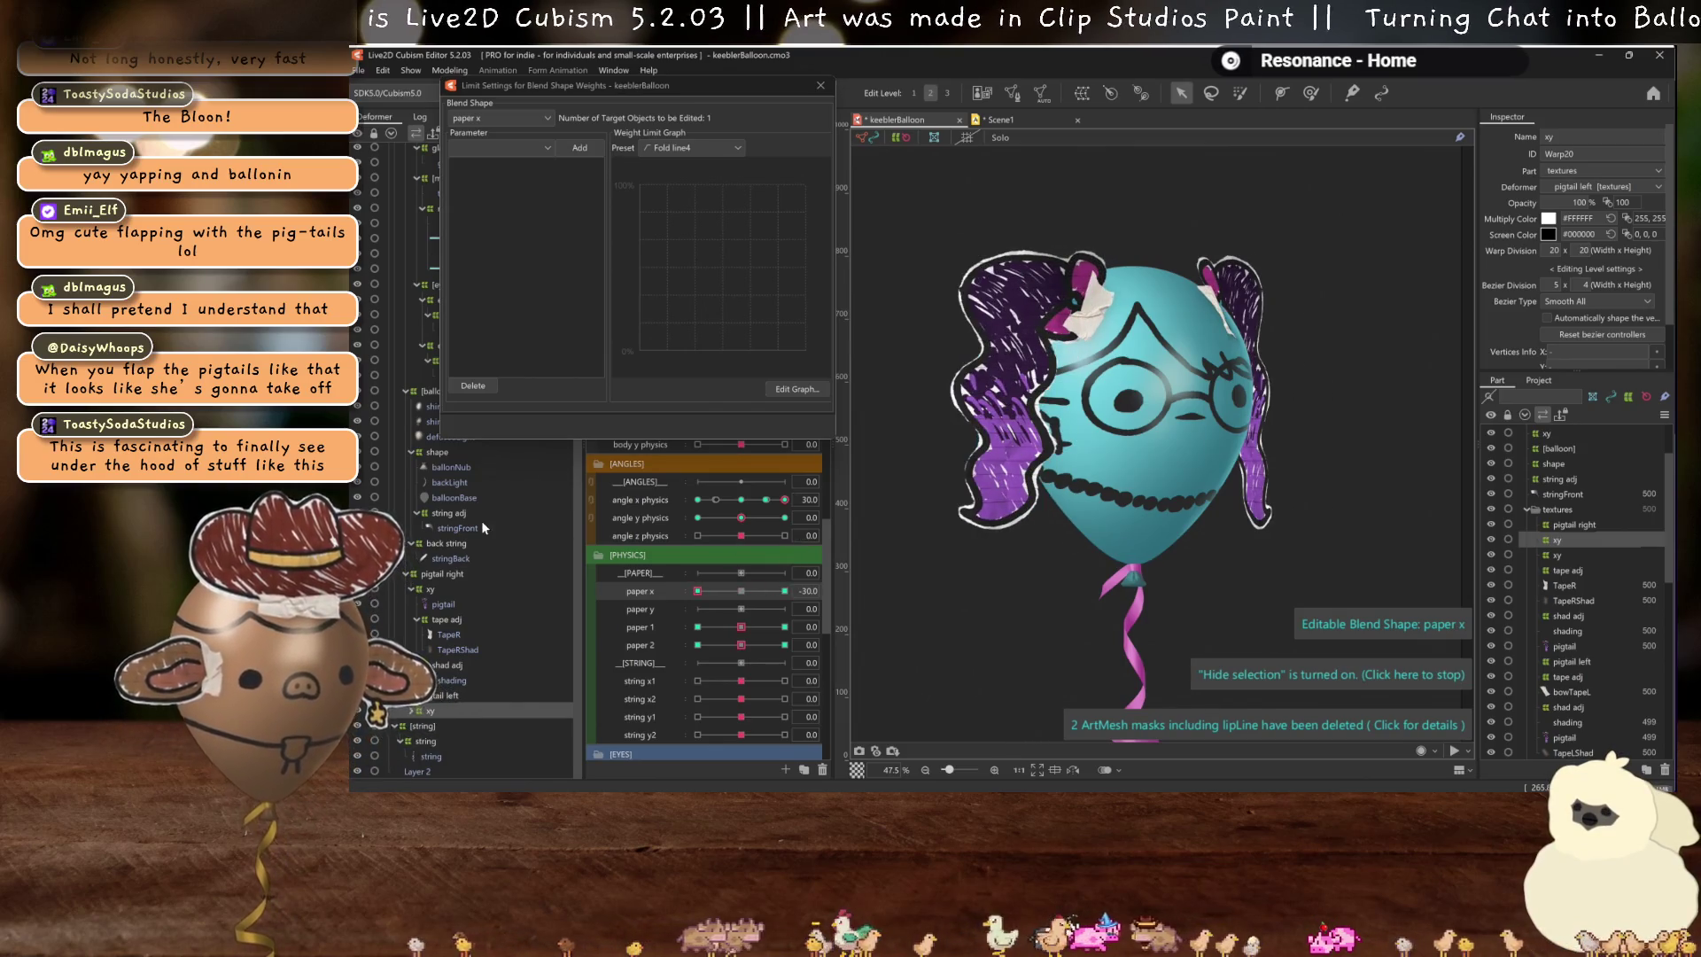
# - Add angle x physics as the limiting parameter and apply the Fold line5 preset curve
pyautogui.click(501, 145)
pyautogui.click(481, 247)
pyautogui.click(579, 147)
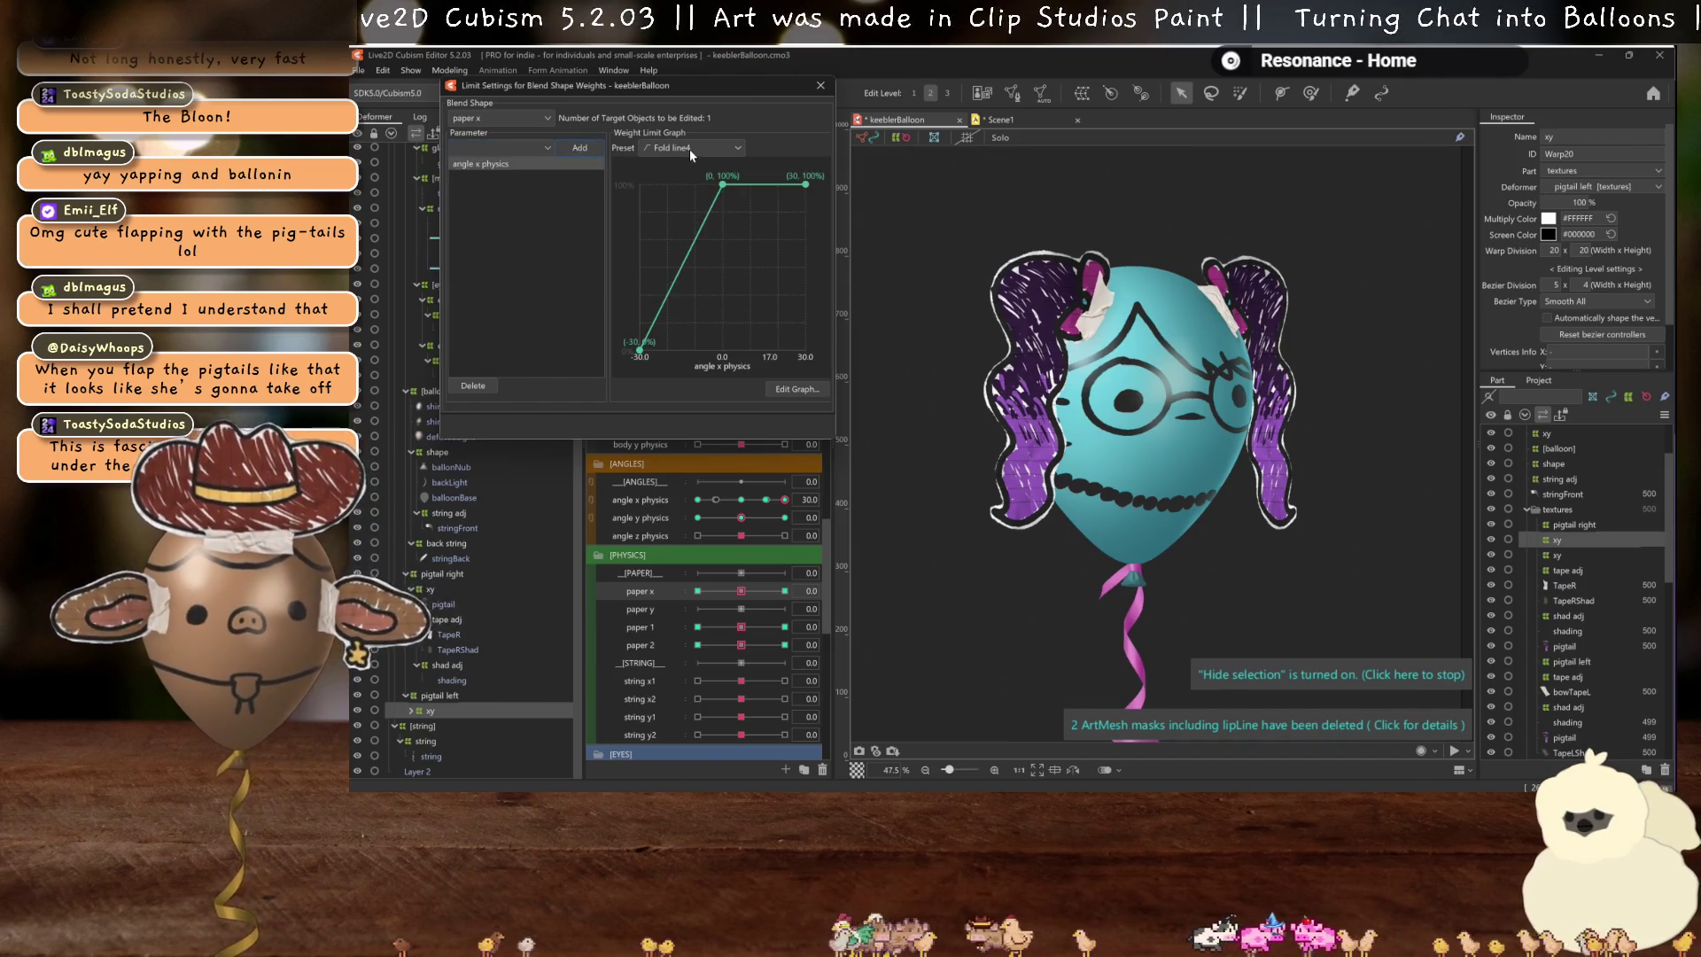
pyautogui.click(689, 147)
pyautogui.click(672, 261)
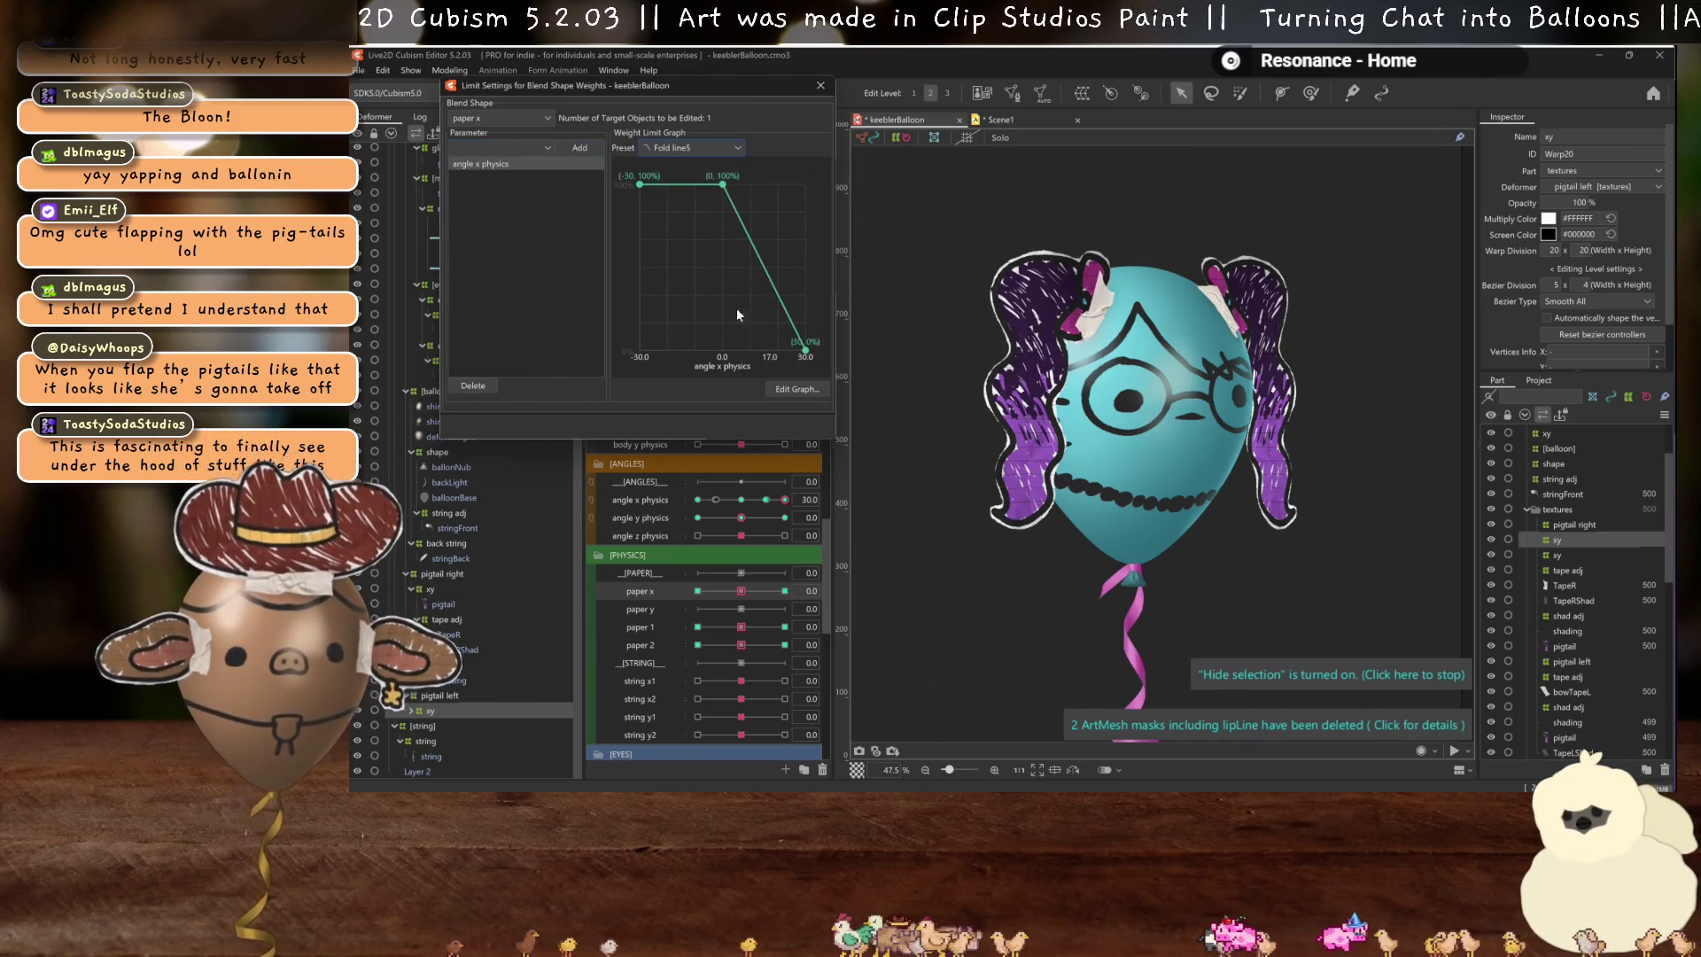
# - Set the third point to 18 / 30%, add a 30 / 30% point, and test at angle x physics 18
pyautogui.click(792, 390)
pyautogui.doubleClick(664, 182)
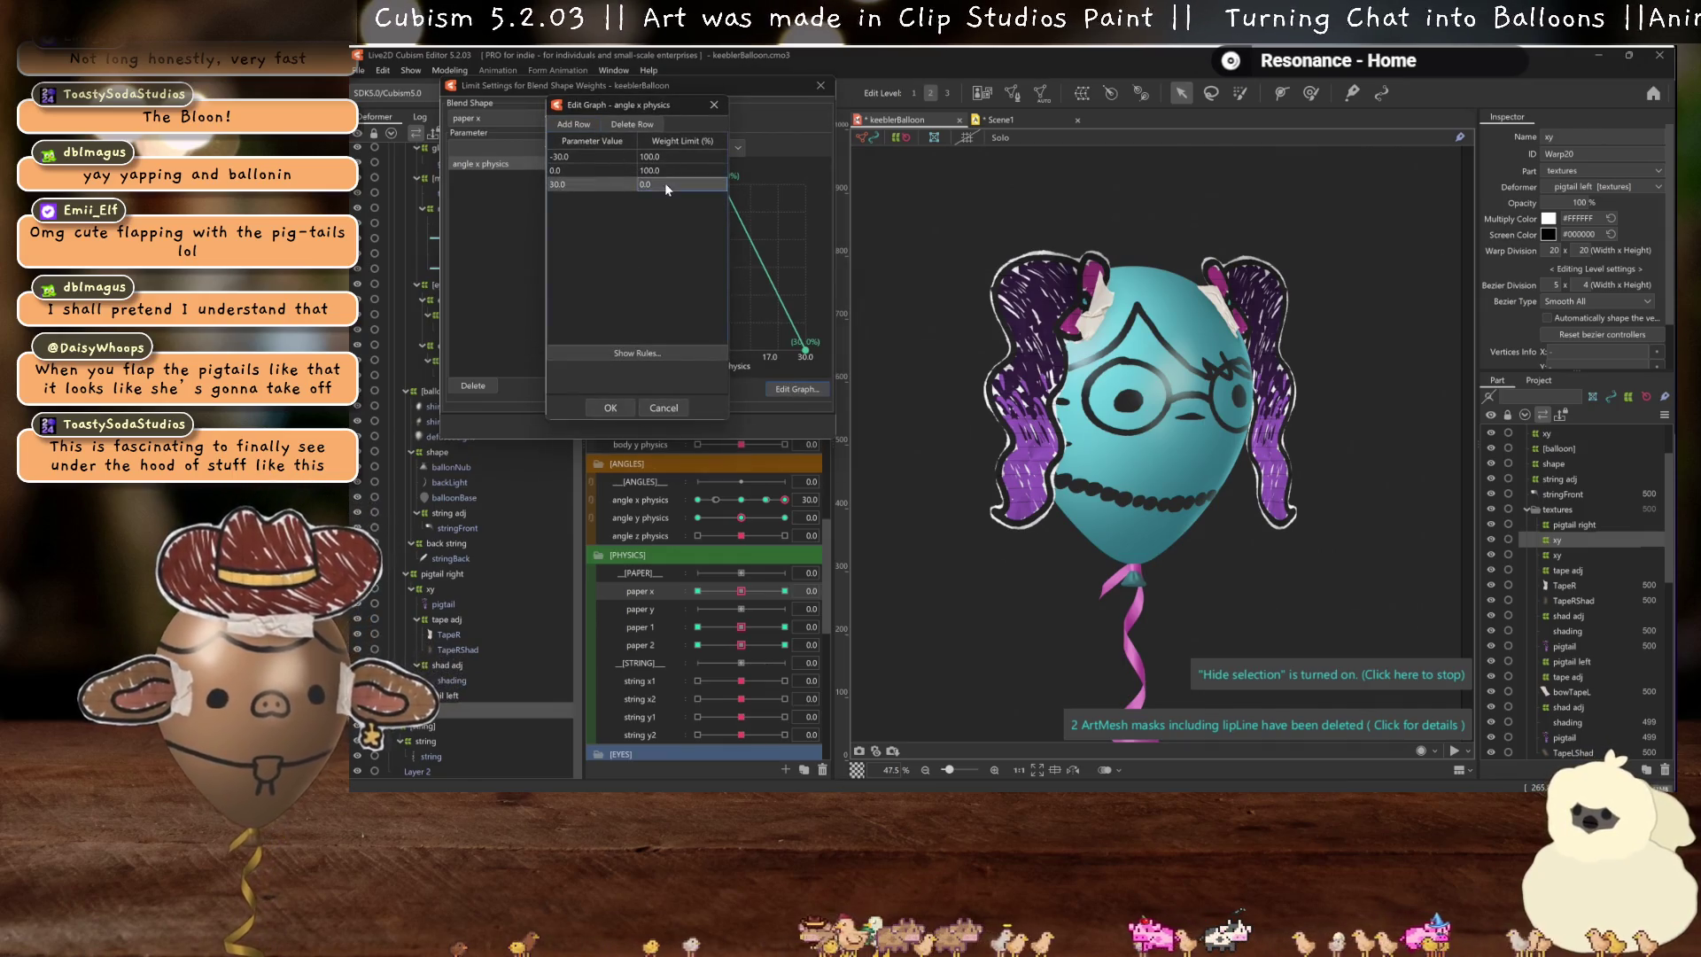
pyautogui.write('30')
pyautogui.press('Tab')
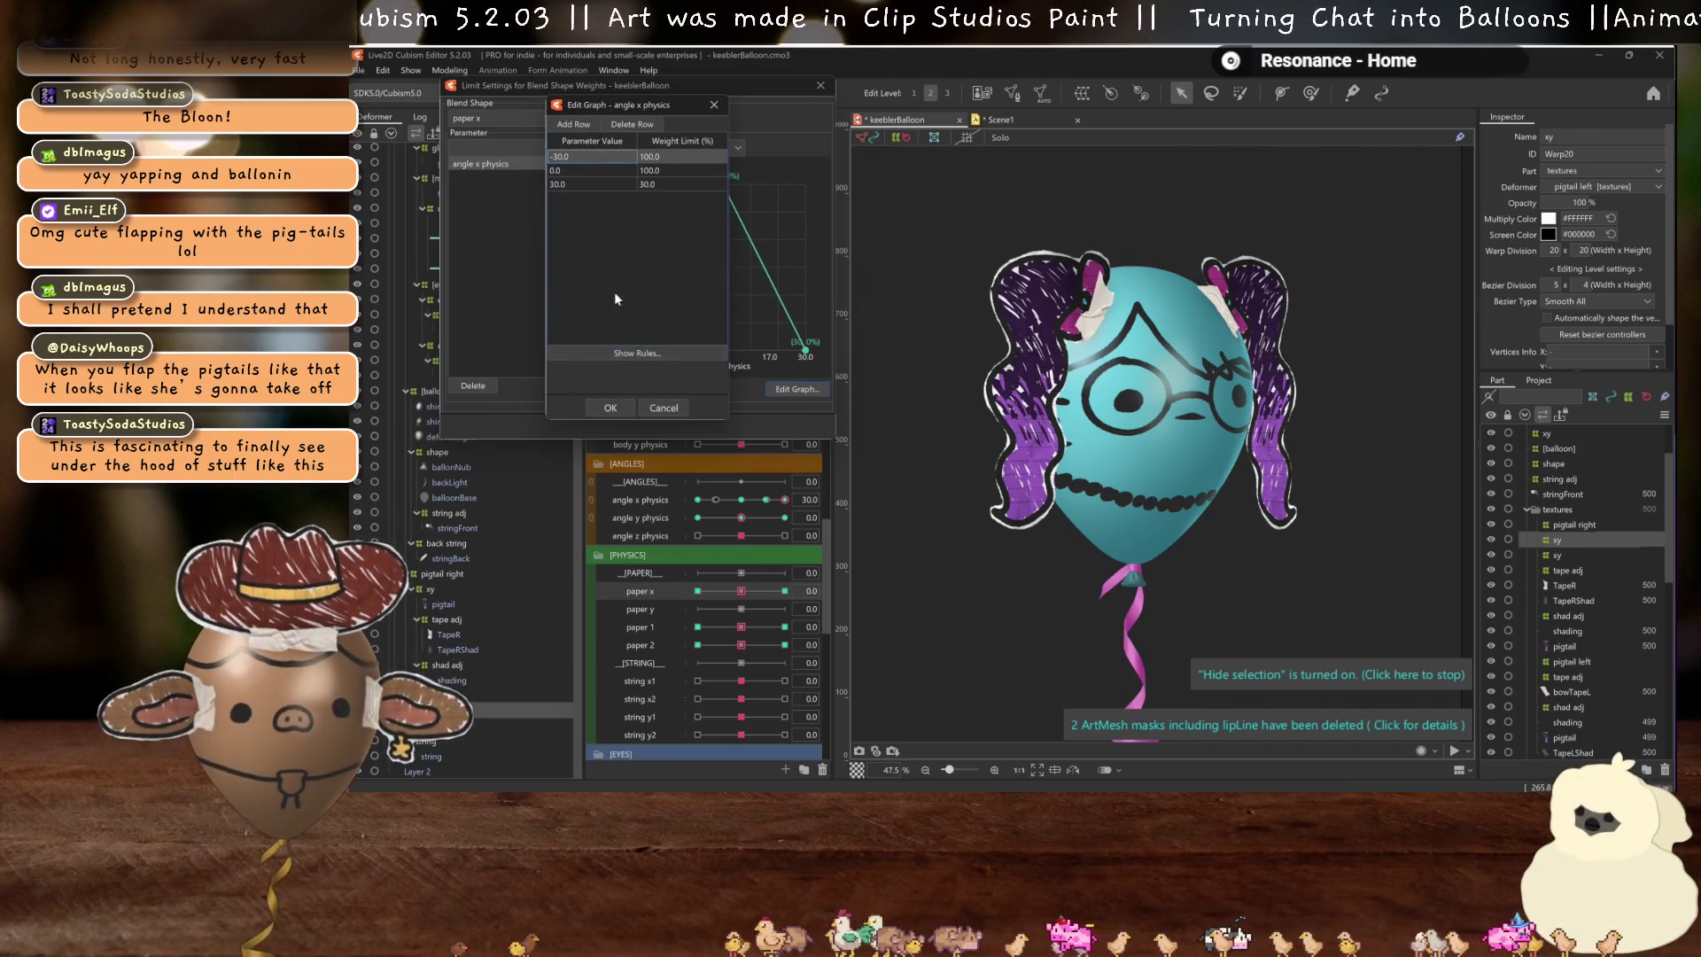
pyautogui.click(595, 125)
pyautogui.doubleClick(581, 185)
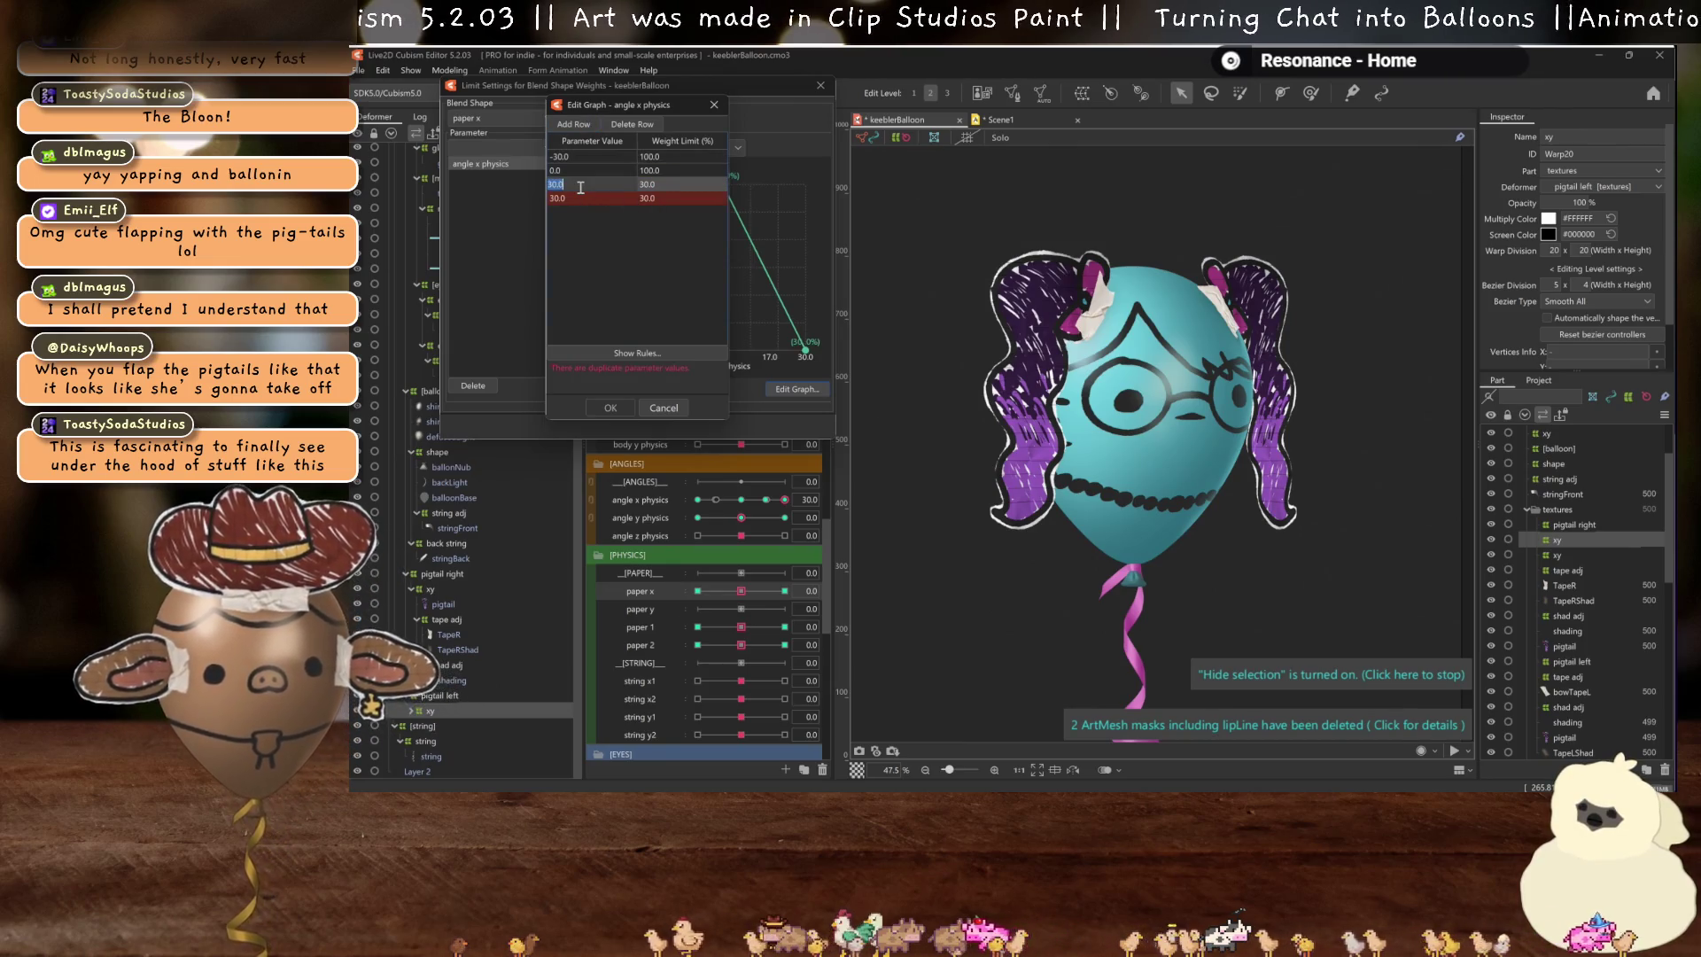
pyautogui.write('14')
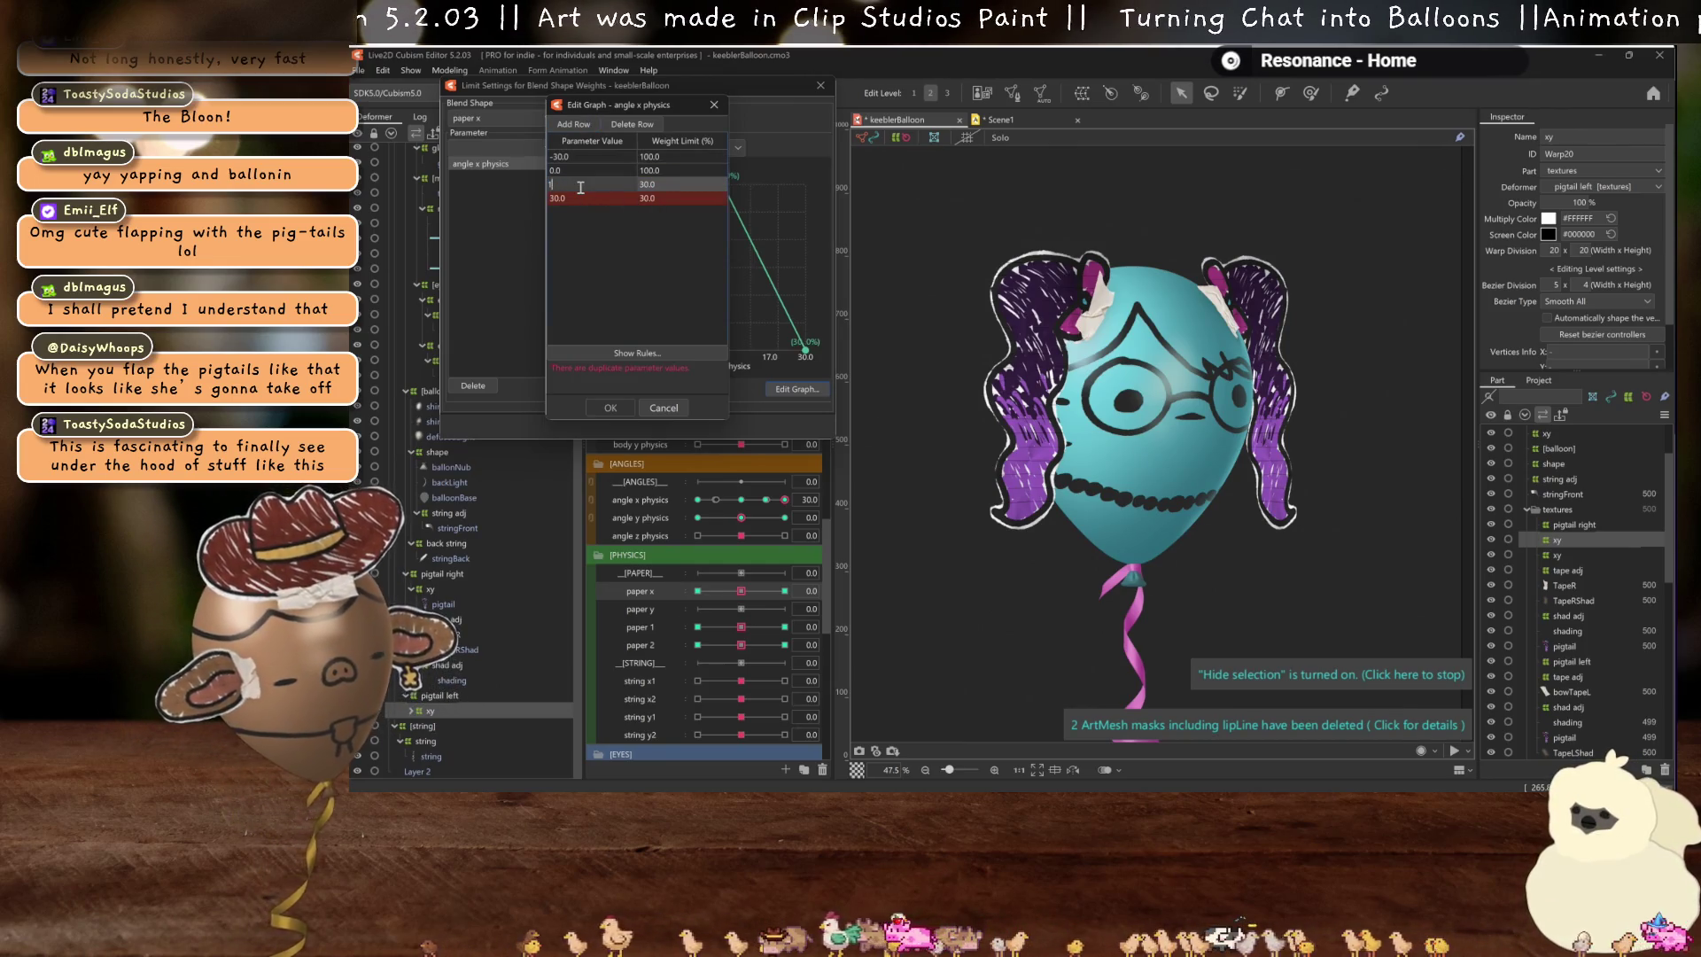
pyautogui.click(656, 202)
pyautogui.write('18')
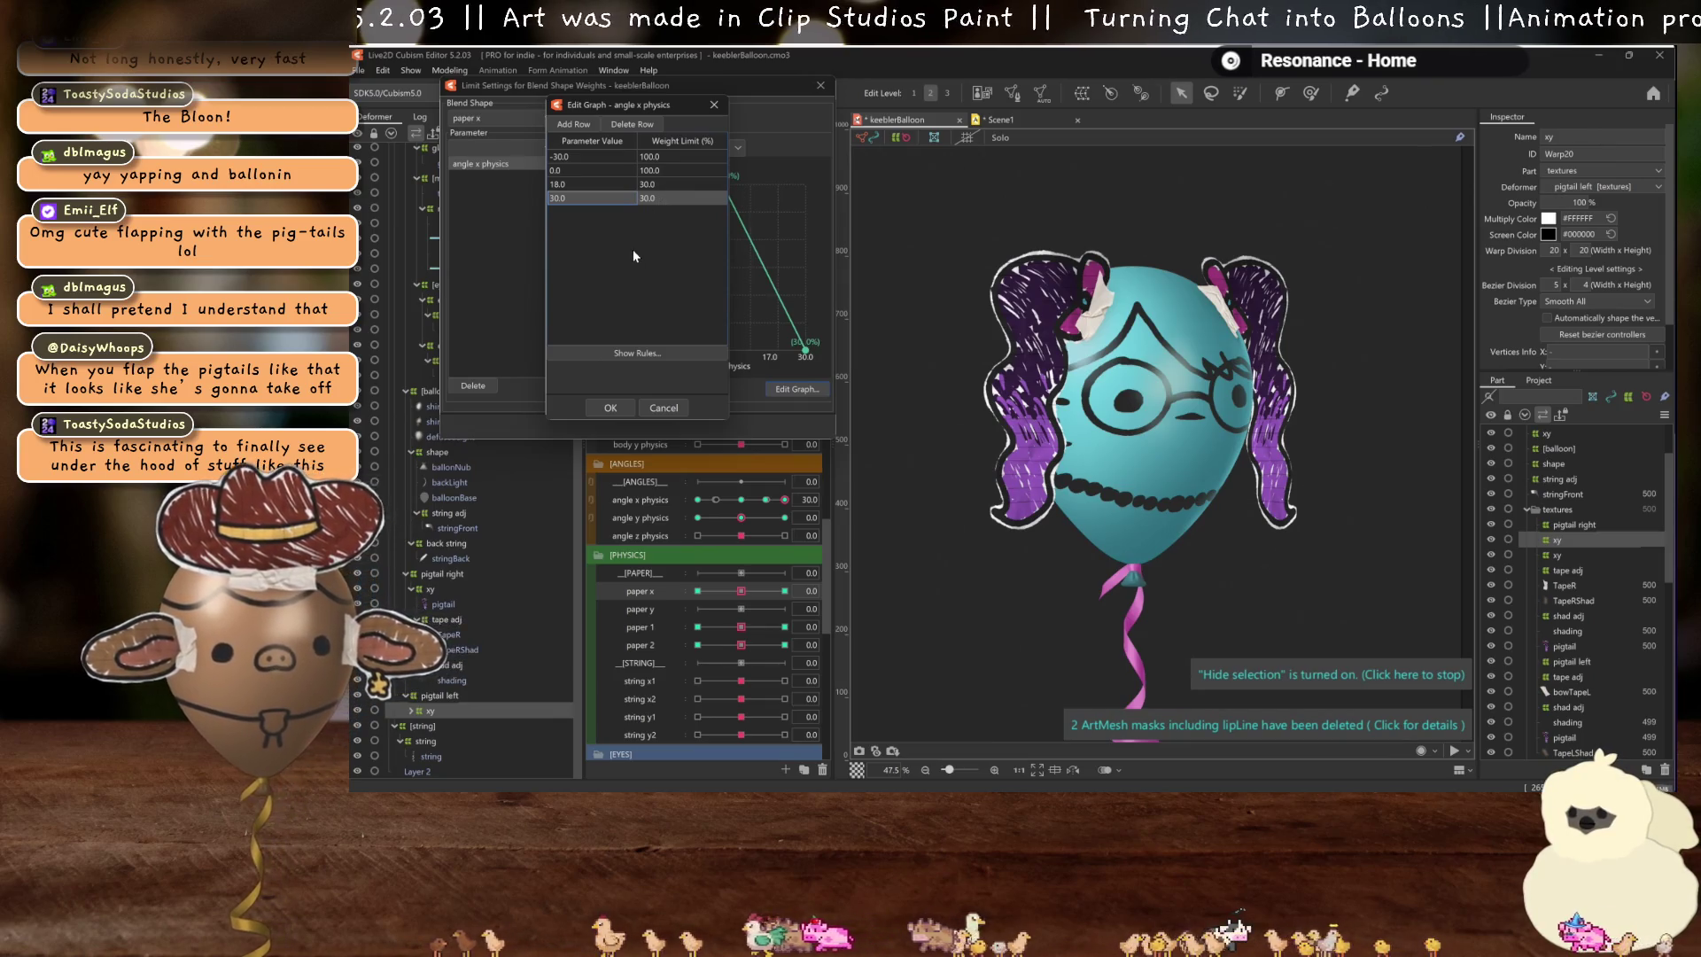
pyautogui.click(620, 407)
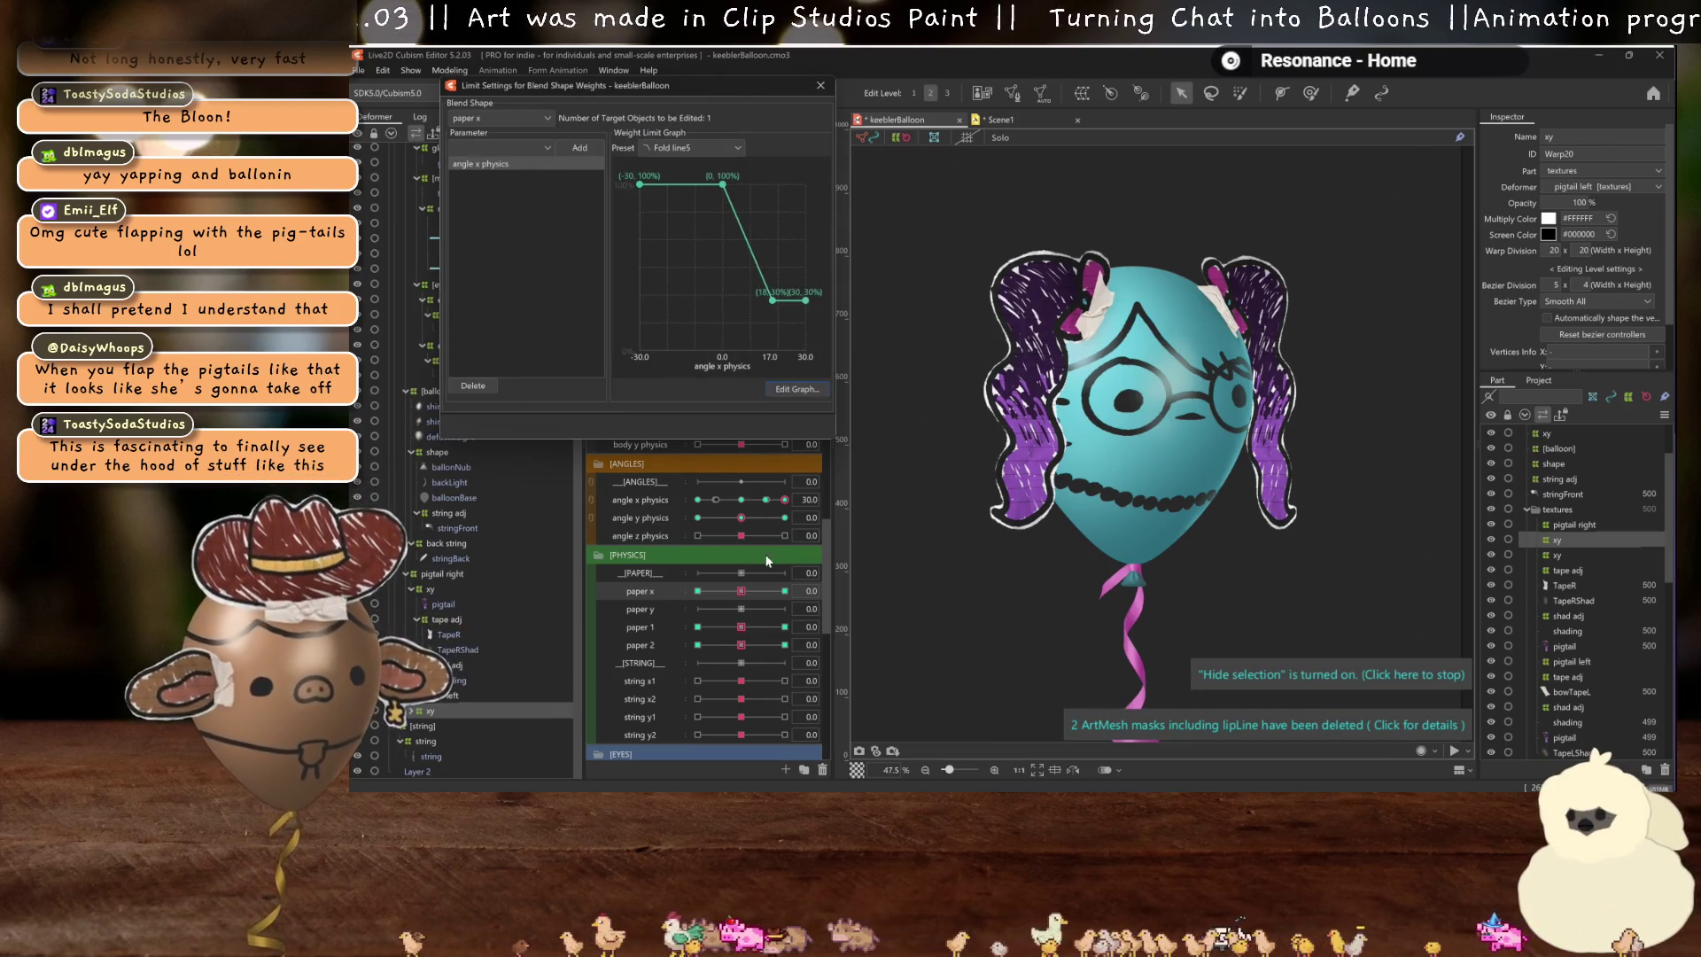
pyautogui.click(768, 501)
pyautogui.moveTo(766, 591)
pyautogui.mouseDown()
pyautogui.moveTo(555, 550)
pyautogui.moveTo(730, 570)
pyautogui.mouseUp()
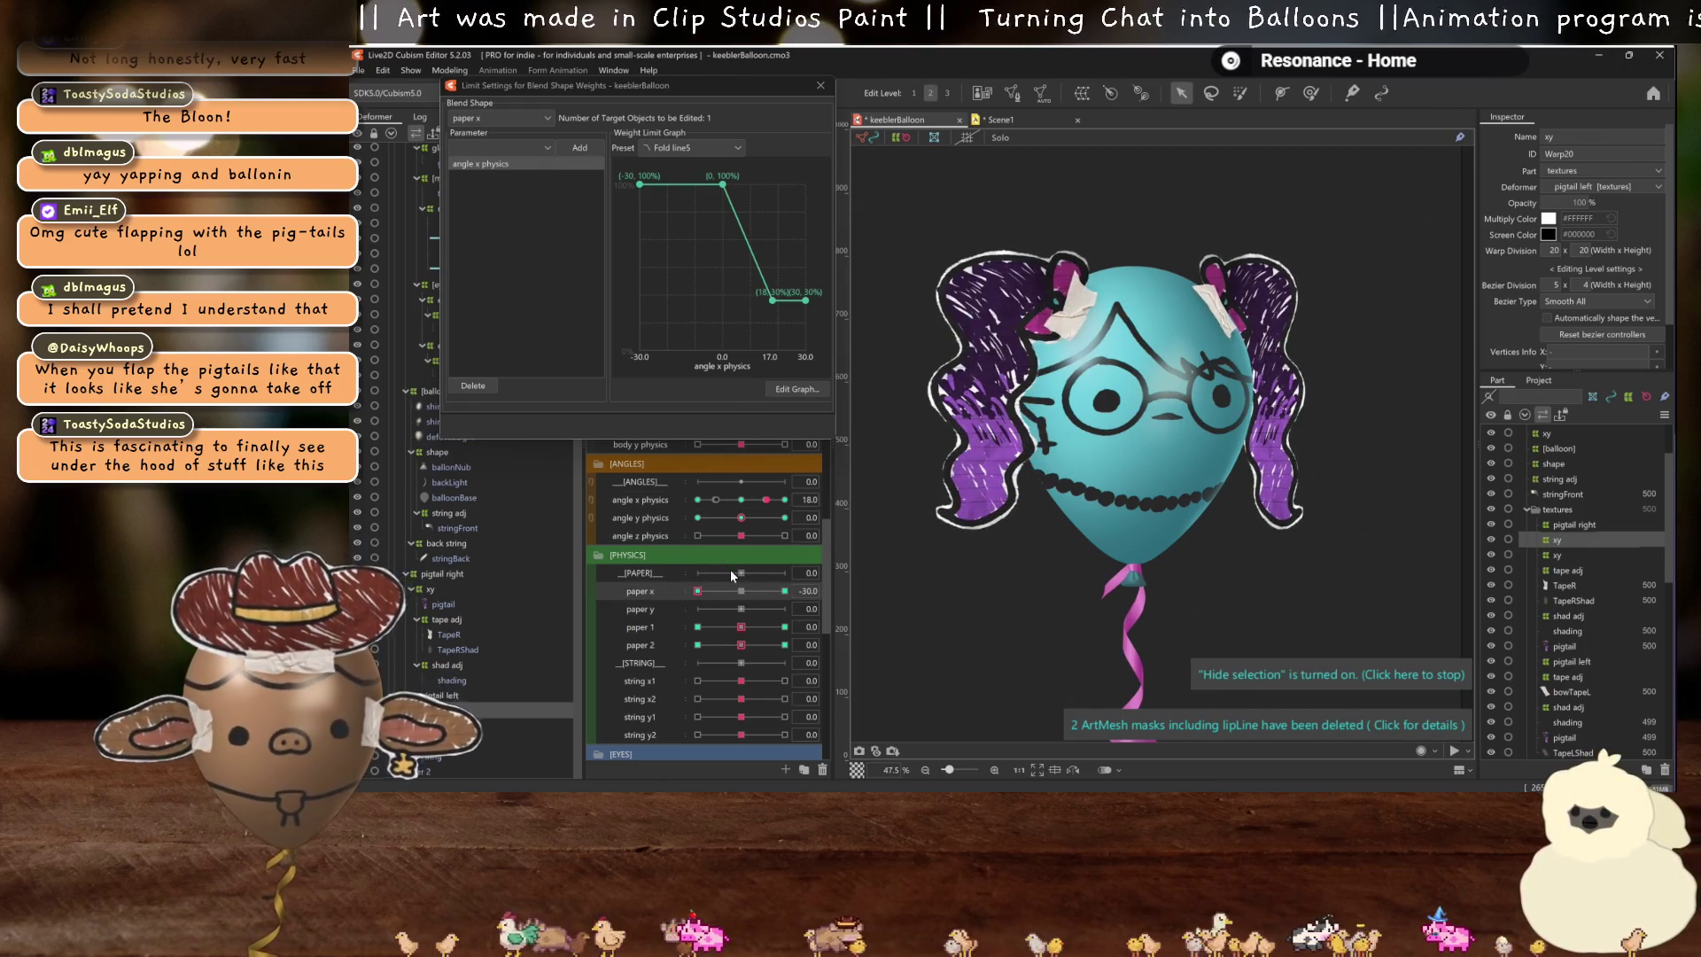
# - Close Limit Settings, preview the pigtails with paper x at -30, and open Modeling > Physics Settings
pyautogui.click(821, 85)
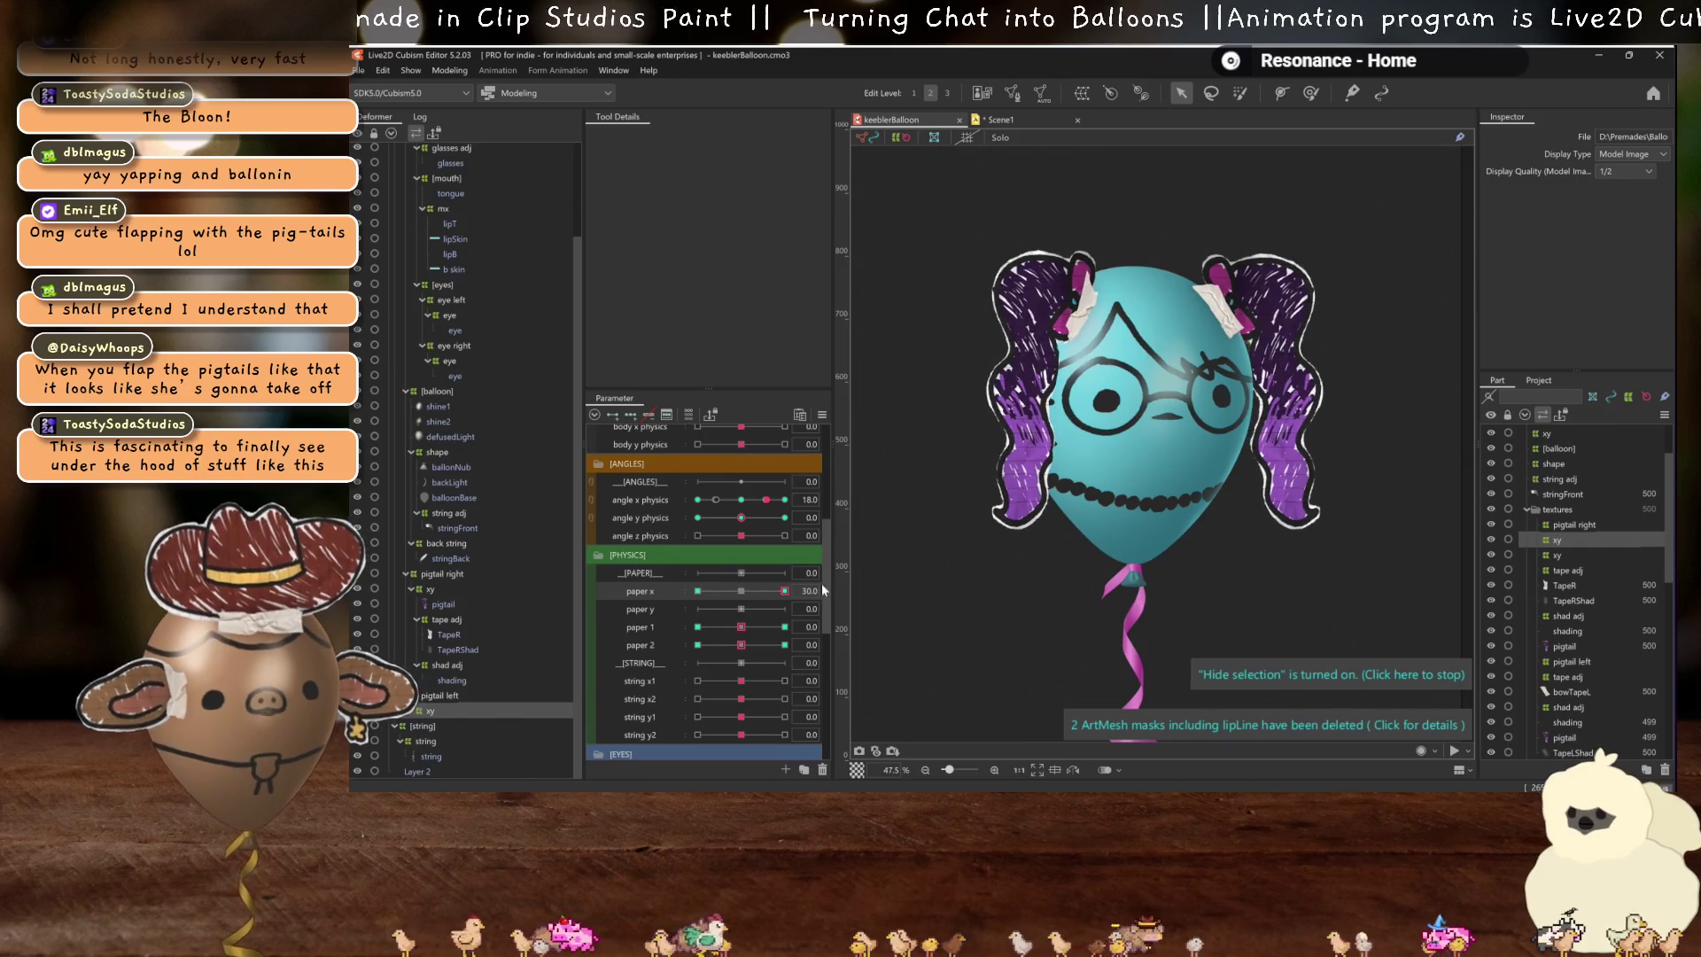
pyautogui.moveTo(740, 591); pyautogui.dragTo(634, 557)
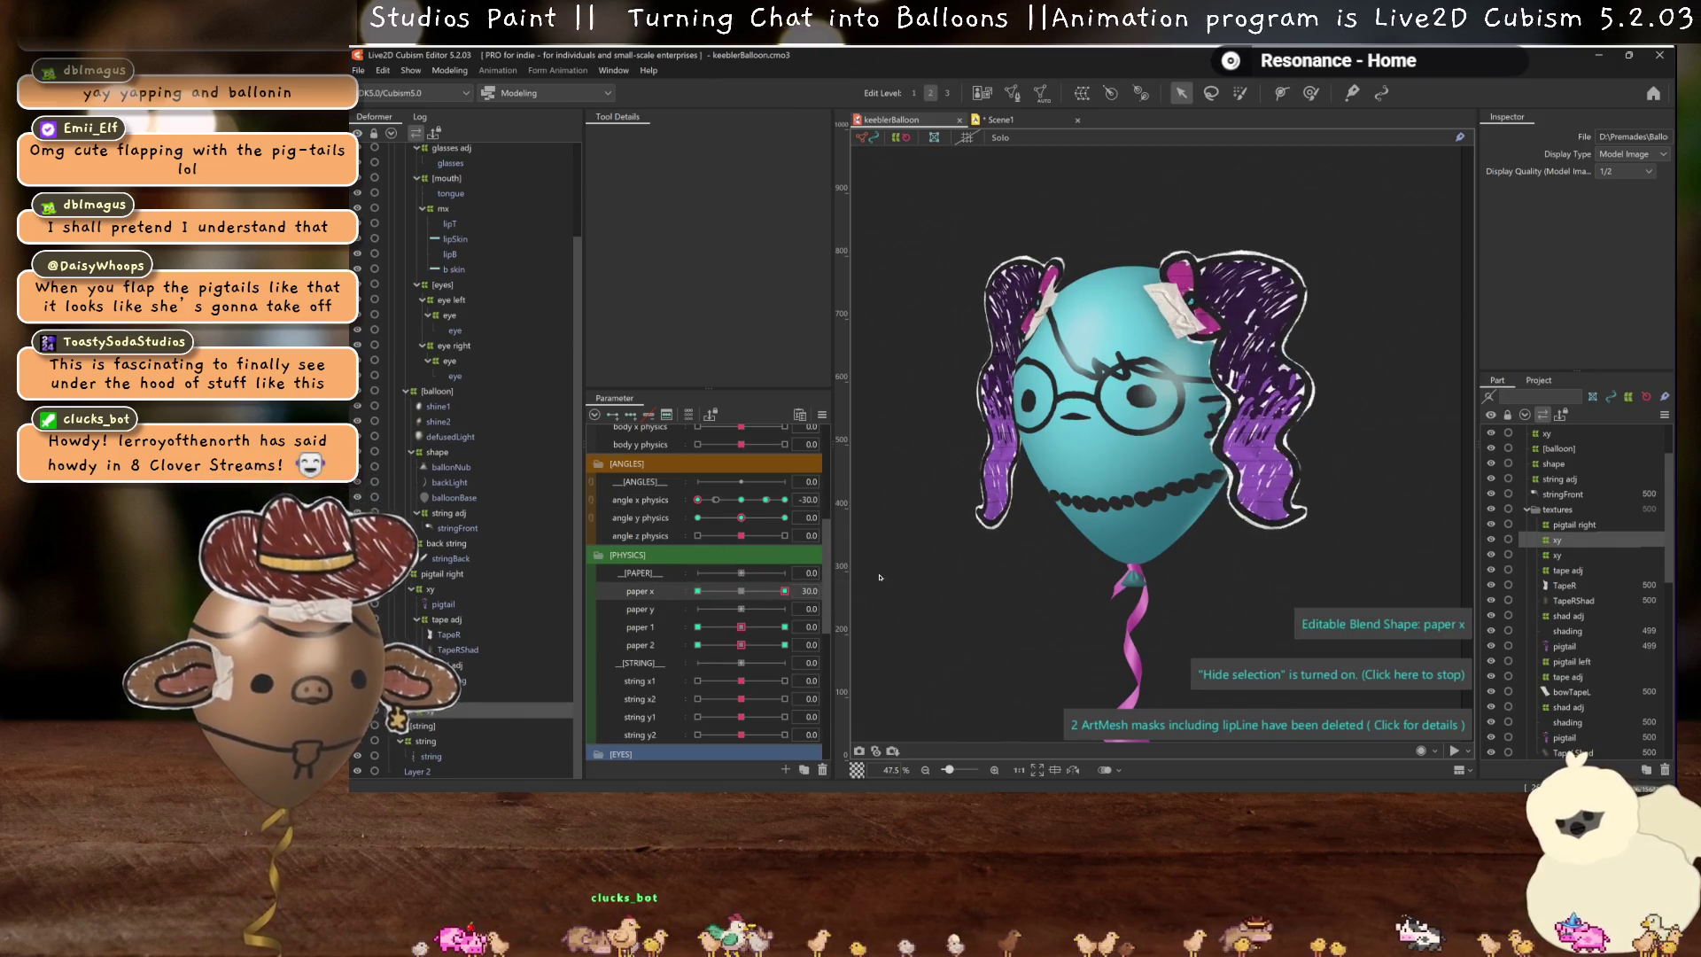
pyautogui.click(449, 70)
pyautogui.click(496, 378)
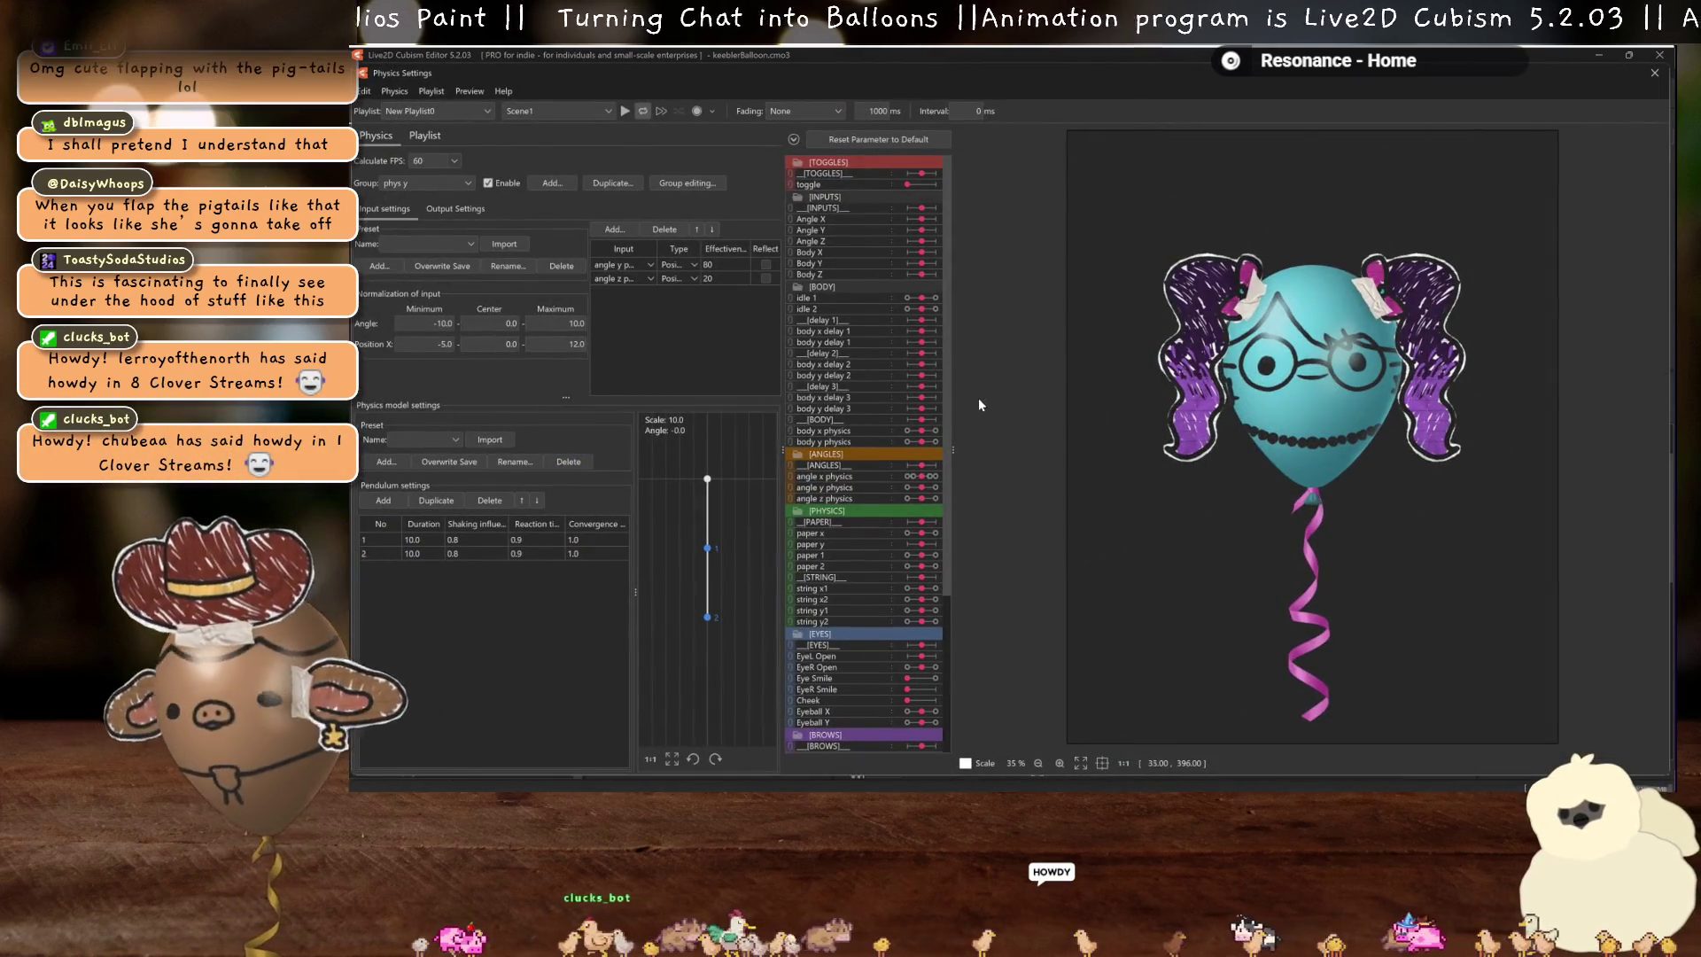